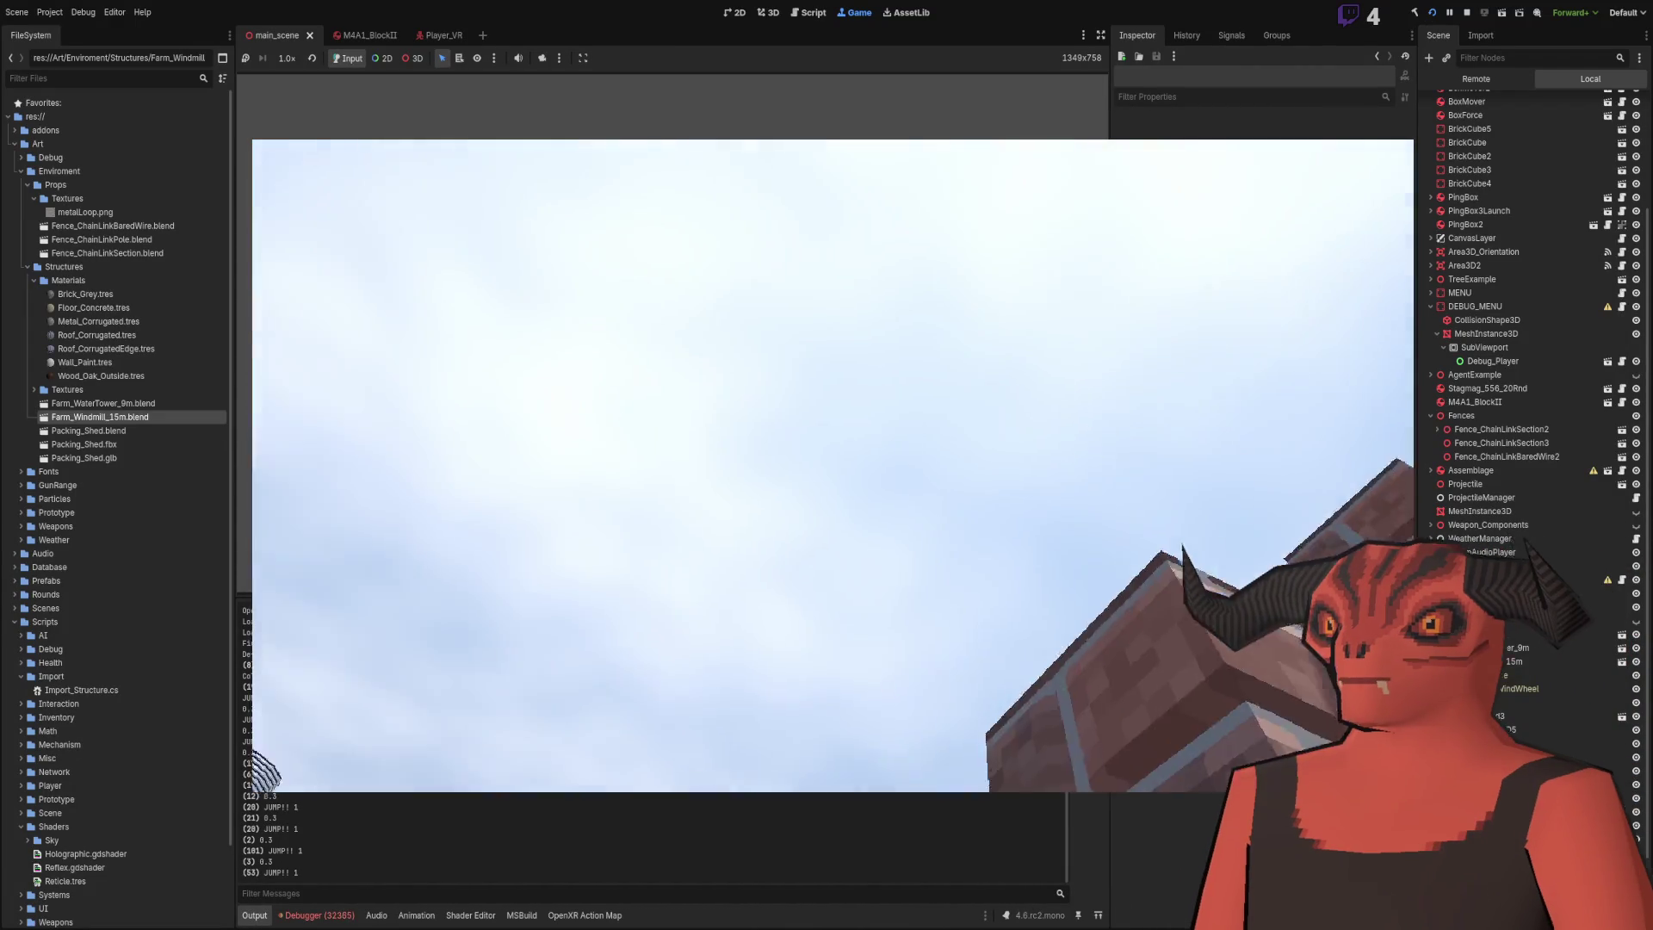
- Stop the running VR game, review the debugger's Errors list, and switch to Visual Studio
{"action": "key", "text": "F8"}
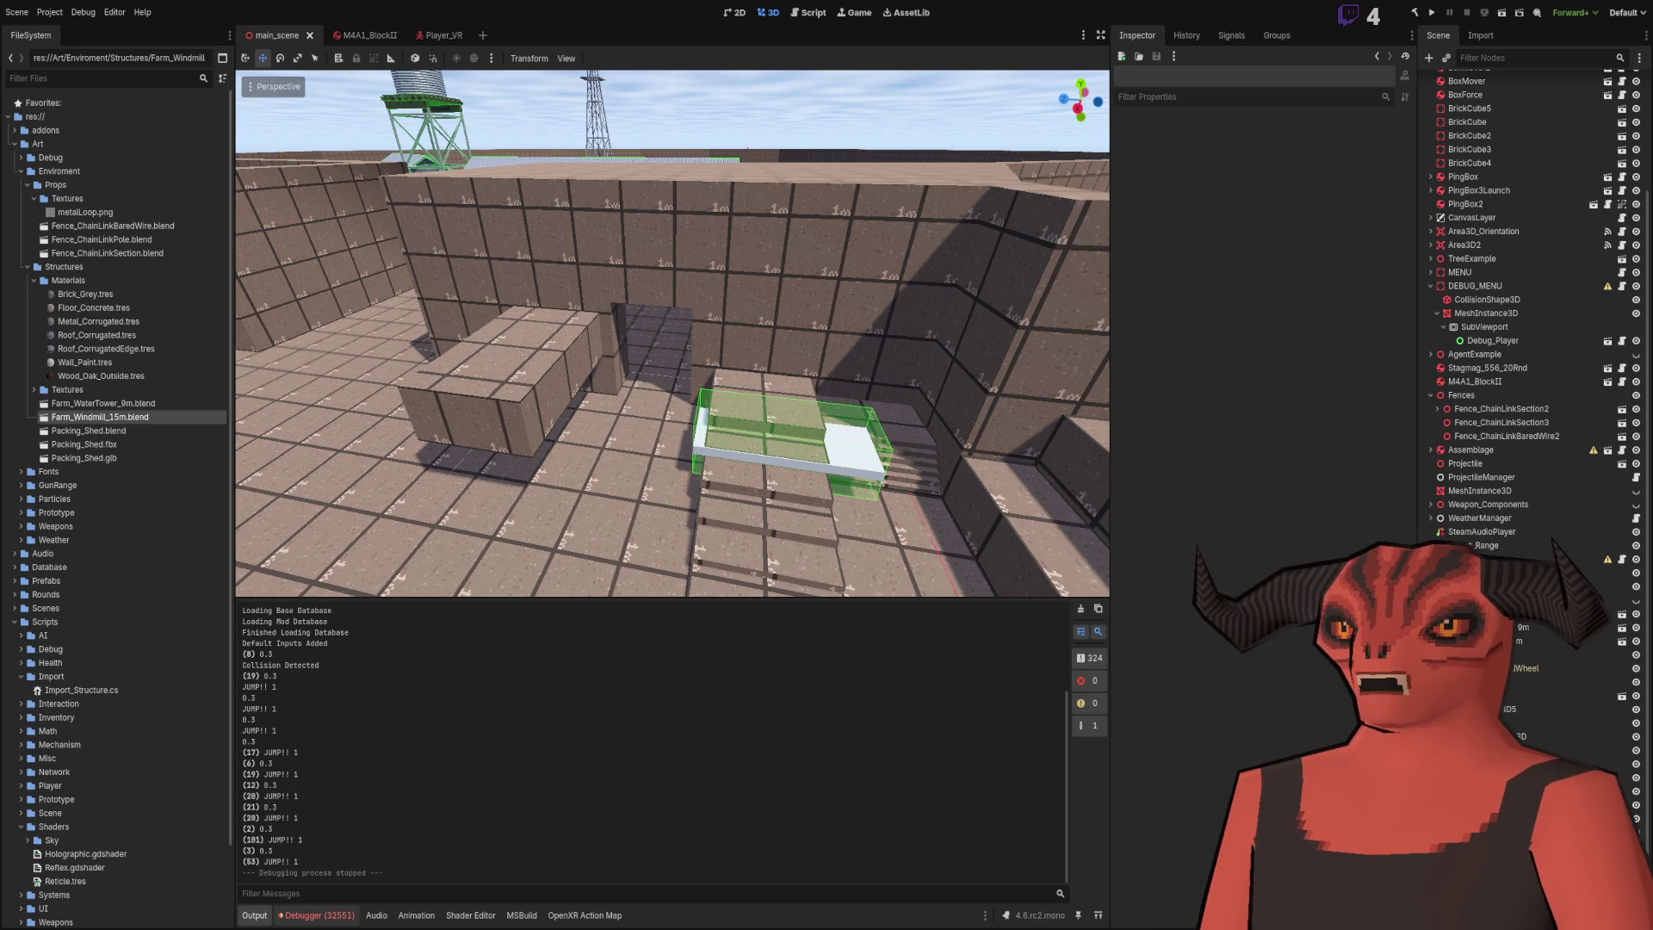
{"action": "left_click", "coordinate": [316, 915]}
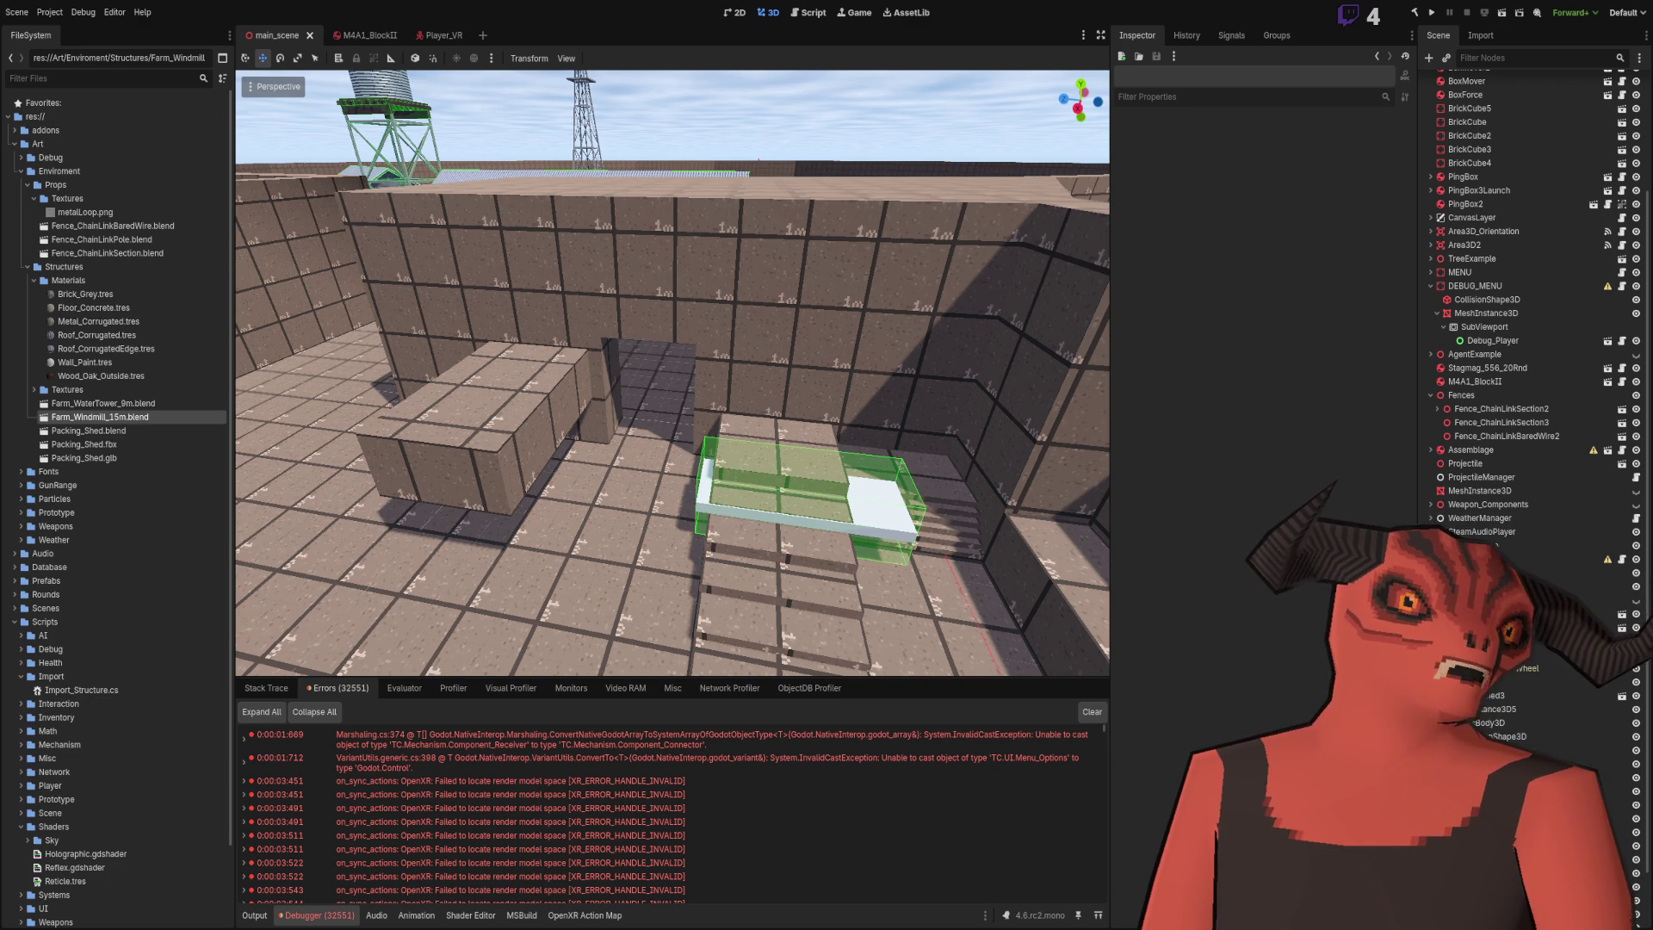
{"action": "key", "text": "alt+Tab"}
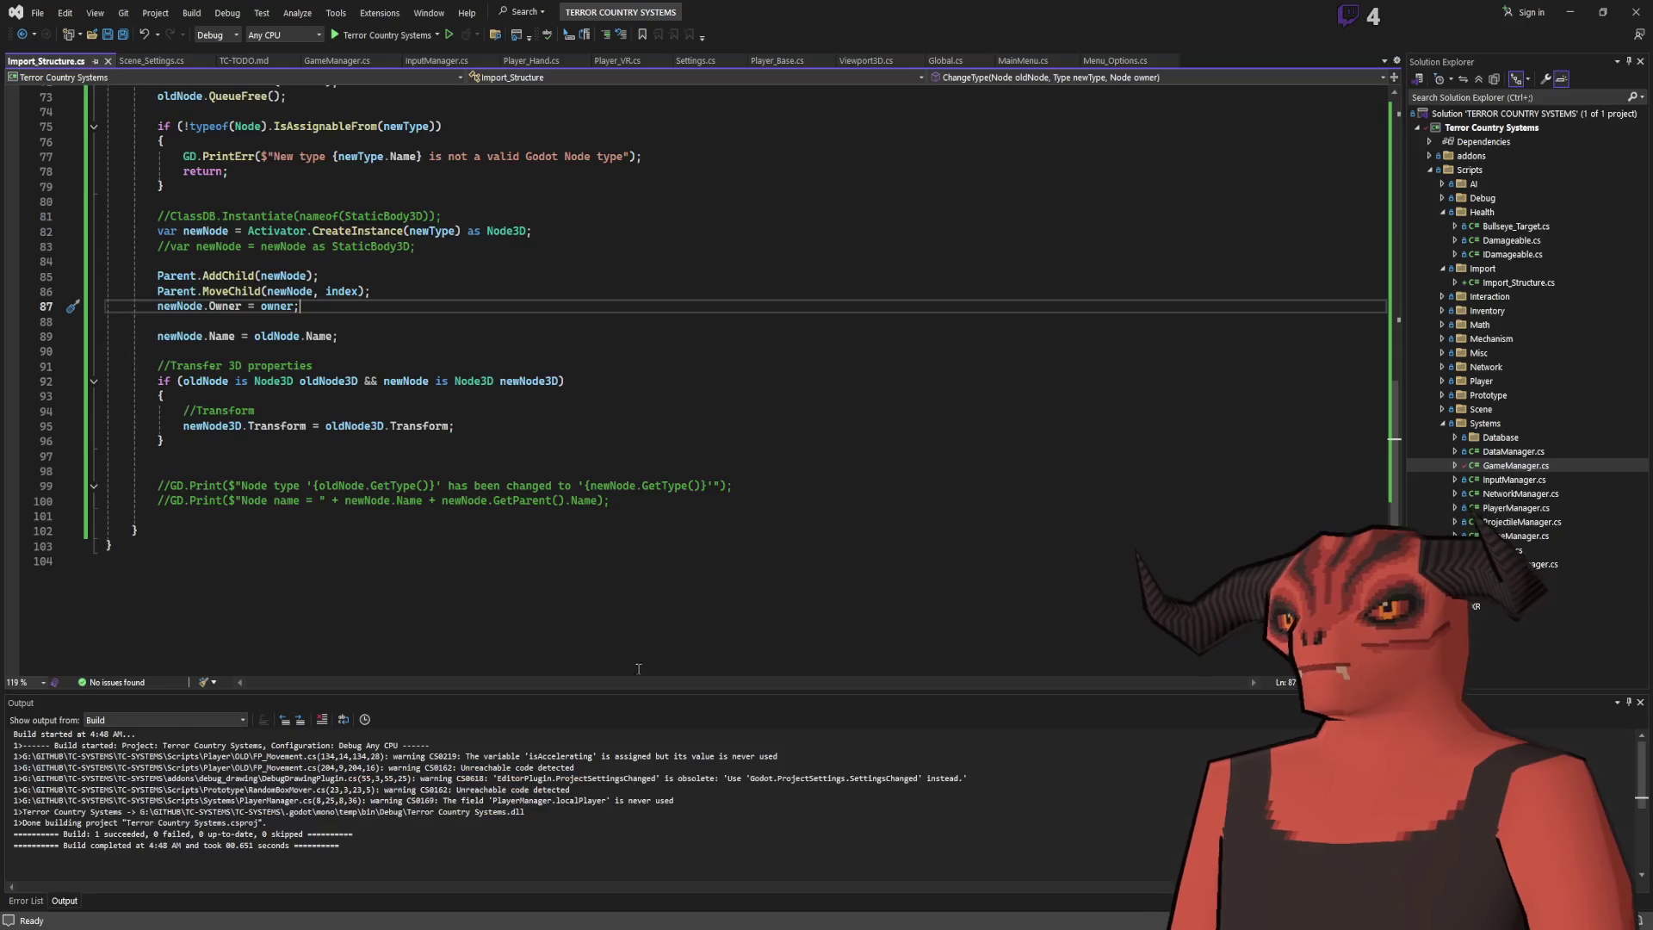
- Rename GameManager.cs's _Ready override to _EnterTree, save the script, and return to Godot
{"action": "scroll", "coordinate": [689, 388], "scroll_direction": "up", "scroll_amount": 13}
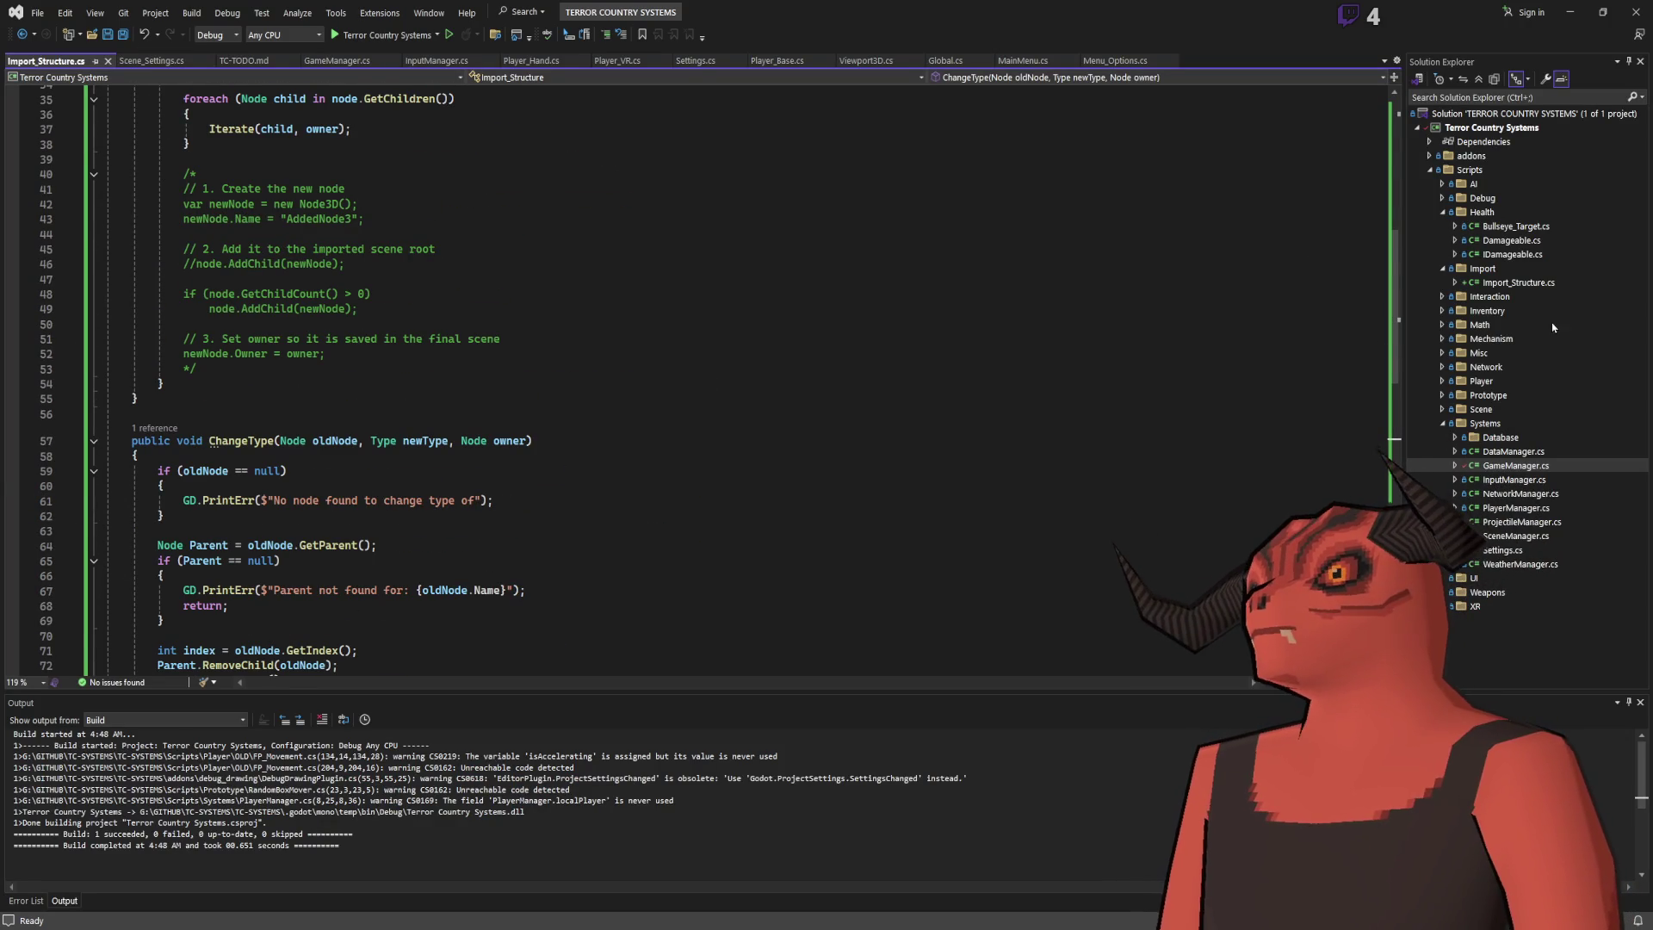
{"action": "double_click", "coordinate": [1515, 466]}
{"action": "scroll", "coordinate": [633, 358], "scroll_direction": "up", "scroll_amount": 15}
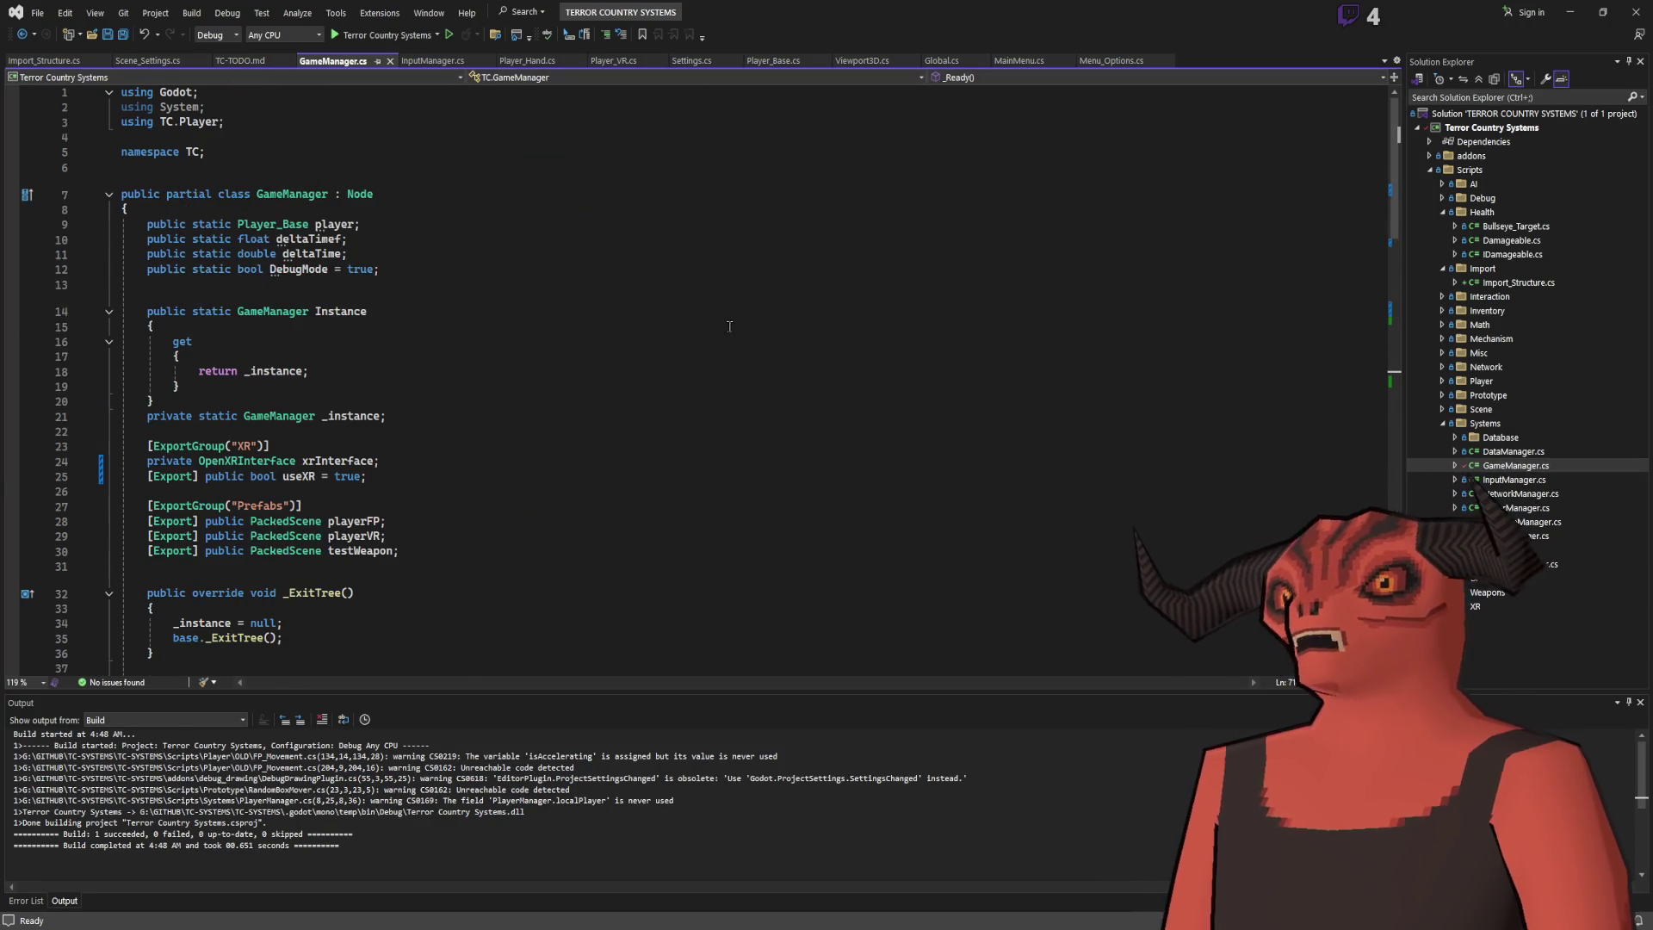
{"action": "left_click", "coordinate": [342, 475]}
{"action": "scroll", "coordinate": [496, 352], "scroll_direction": "down", "scroll_amount": 8}
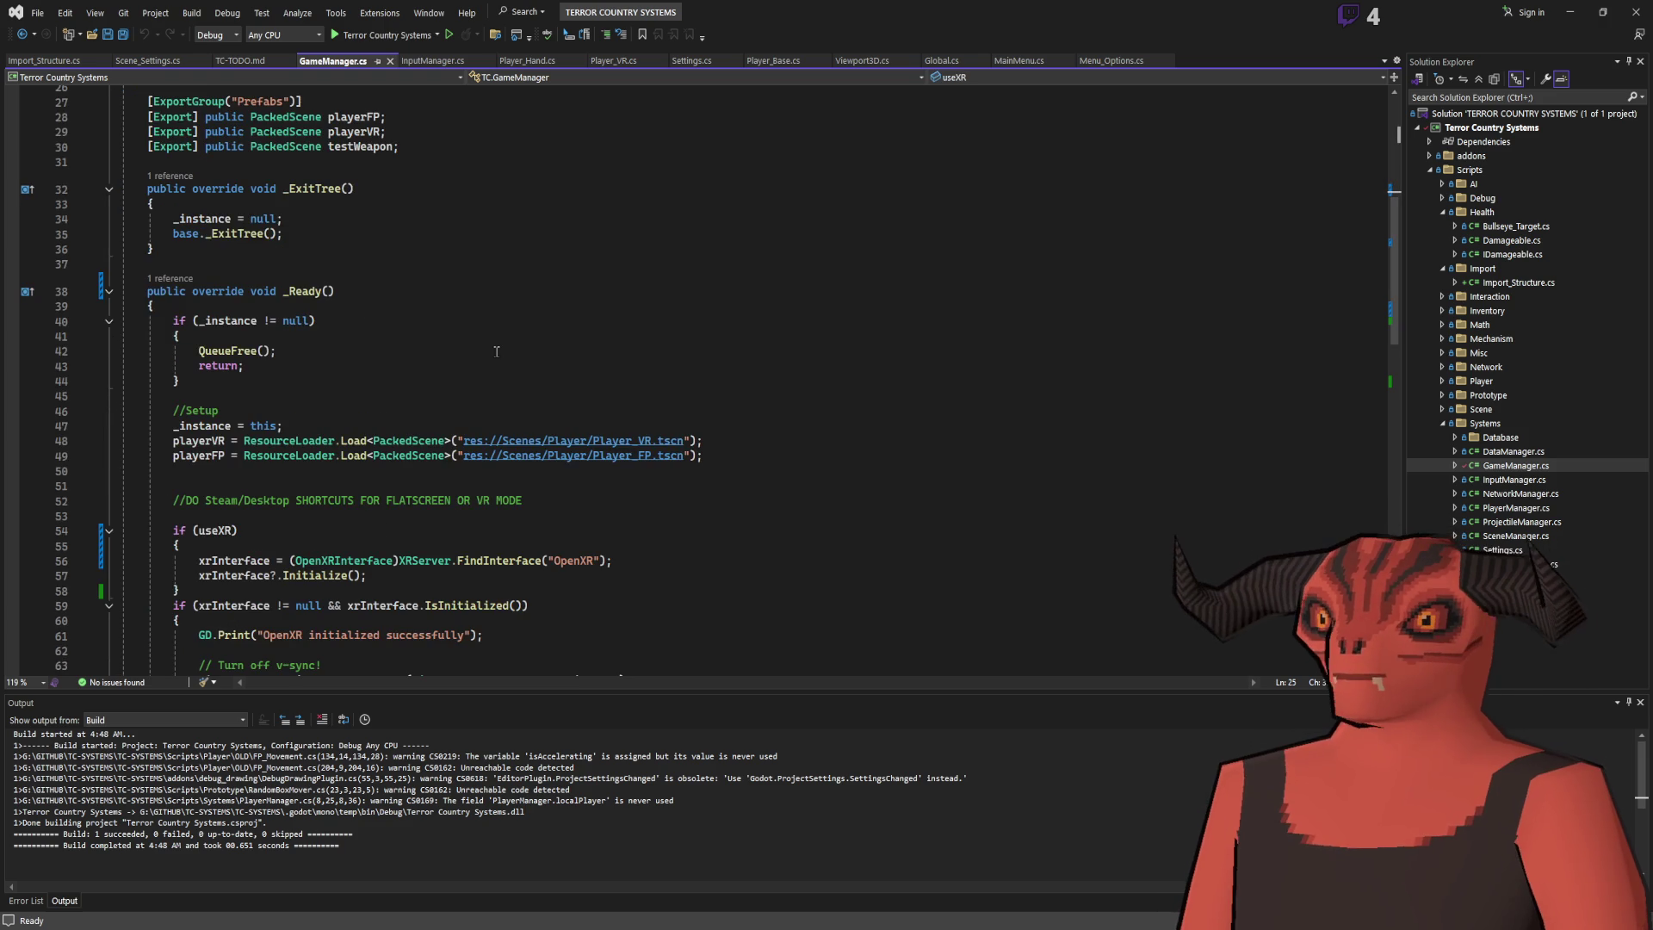
{"action": "double_click", "coordinate": [303, 291]}
{"action": "type", "text": "_EnterTree"}
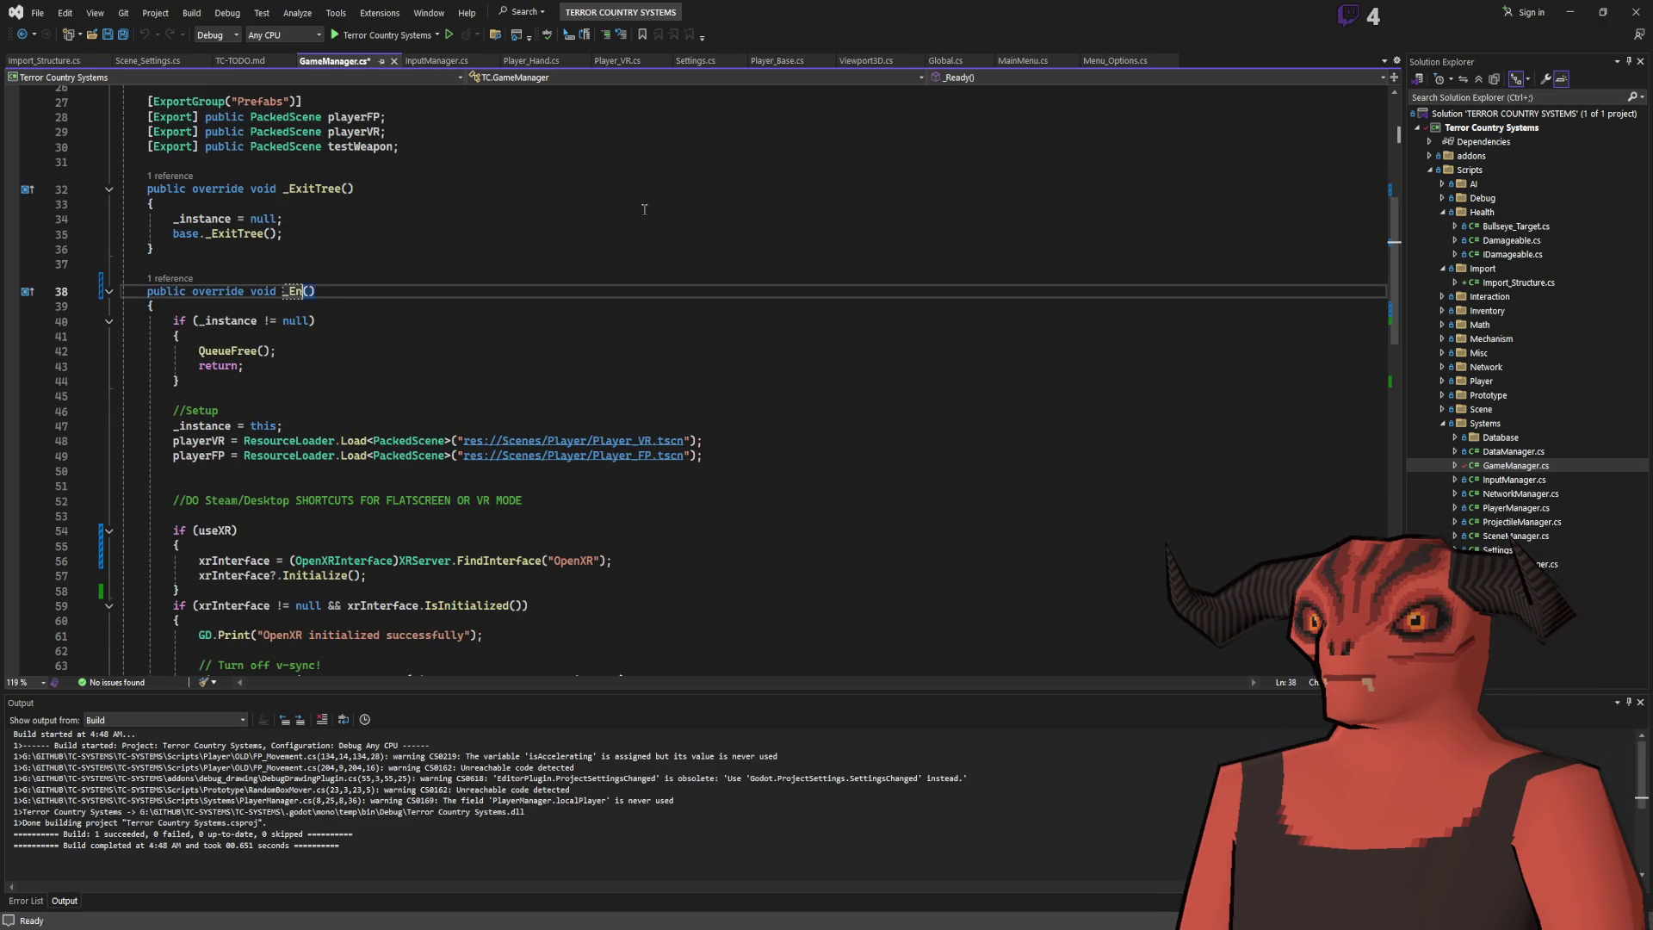
{"action": "key", "text": "ctrl+s"}
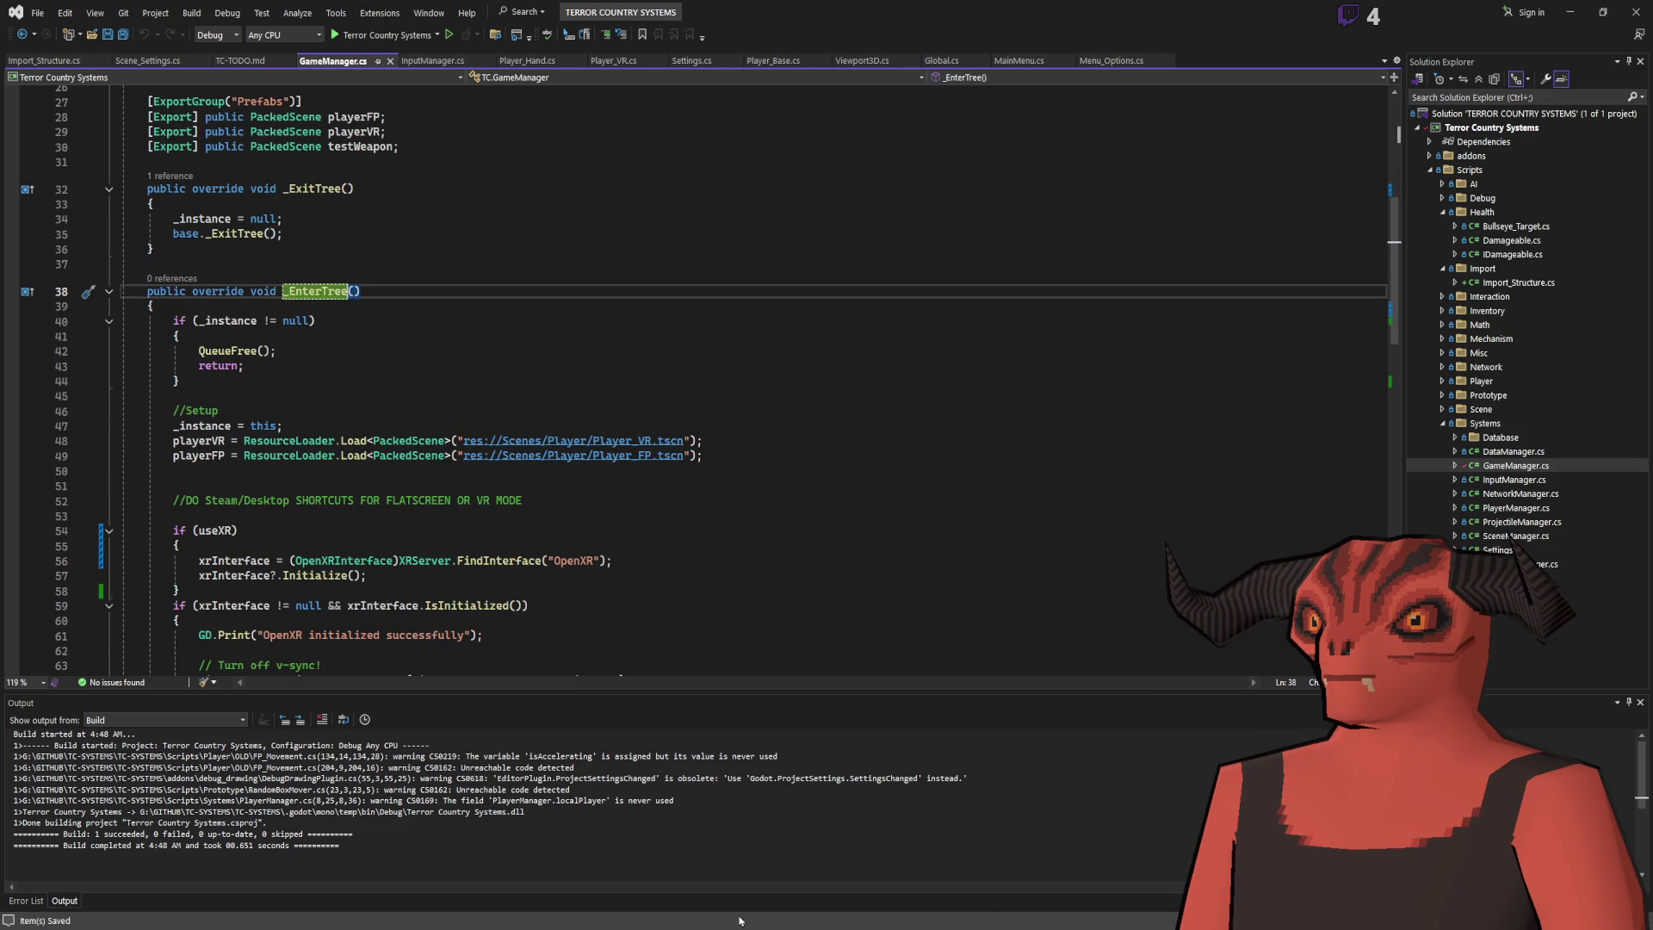
{"action": "key", "text": "alt+Tab"}
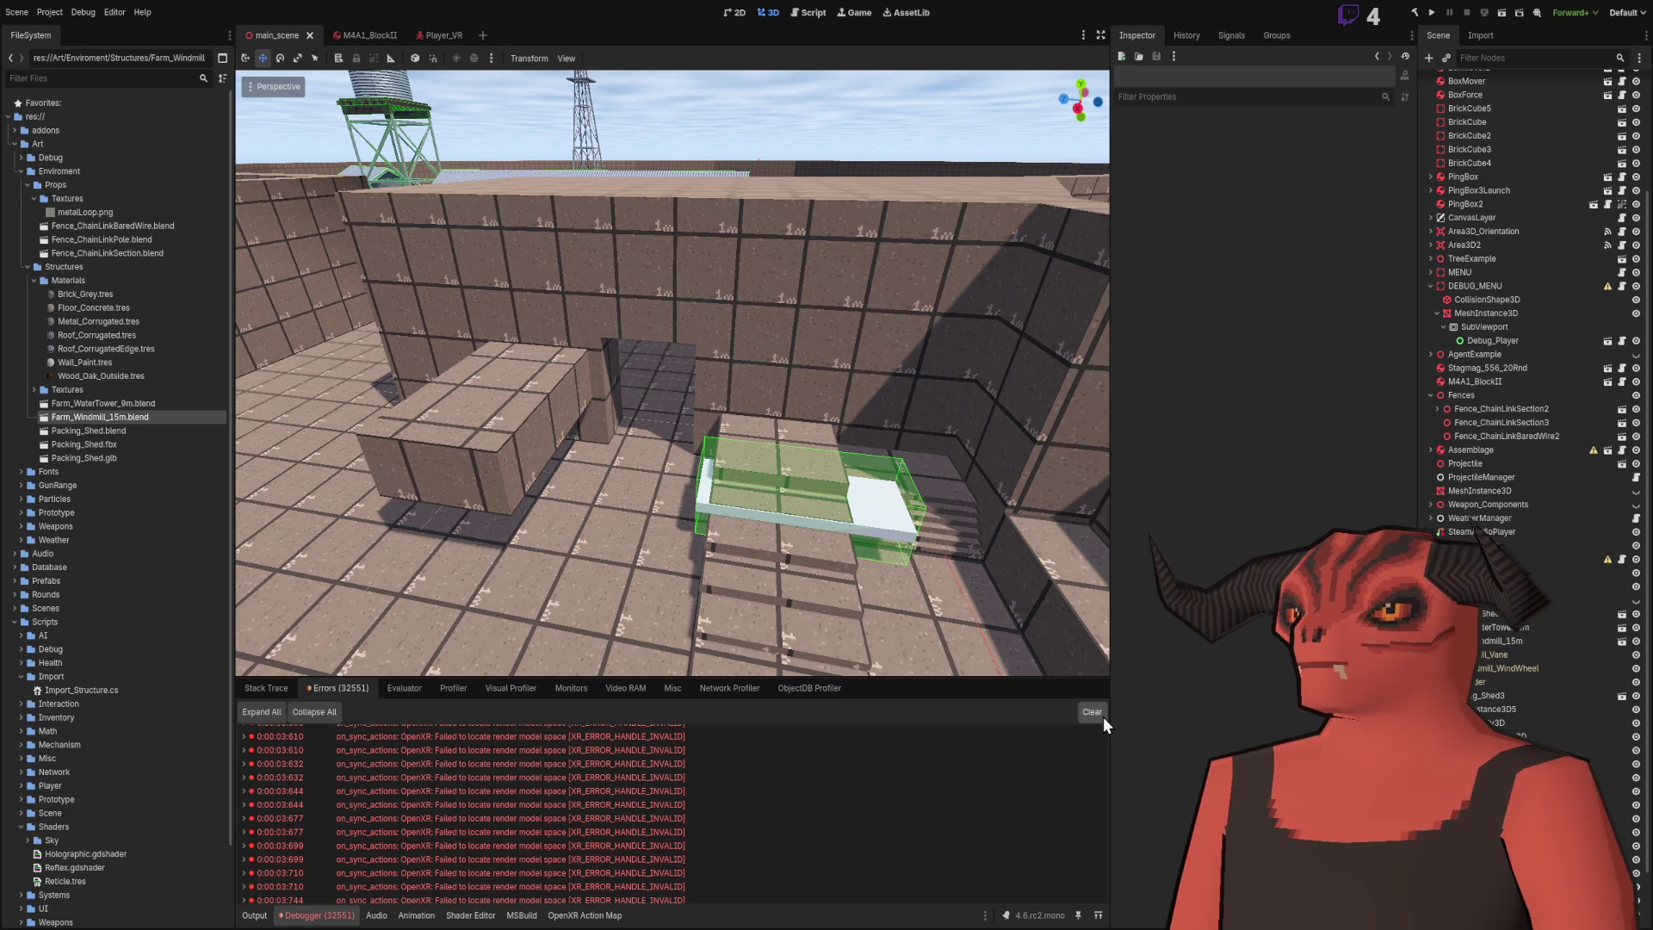
- Build and run the VR project twice, checking an OpenXR error's details in between, then stop it
{"action": "left_click", "coordinate": [1431, 14]}
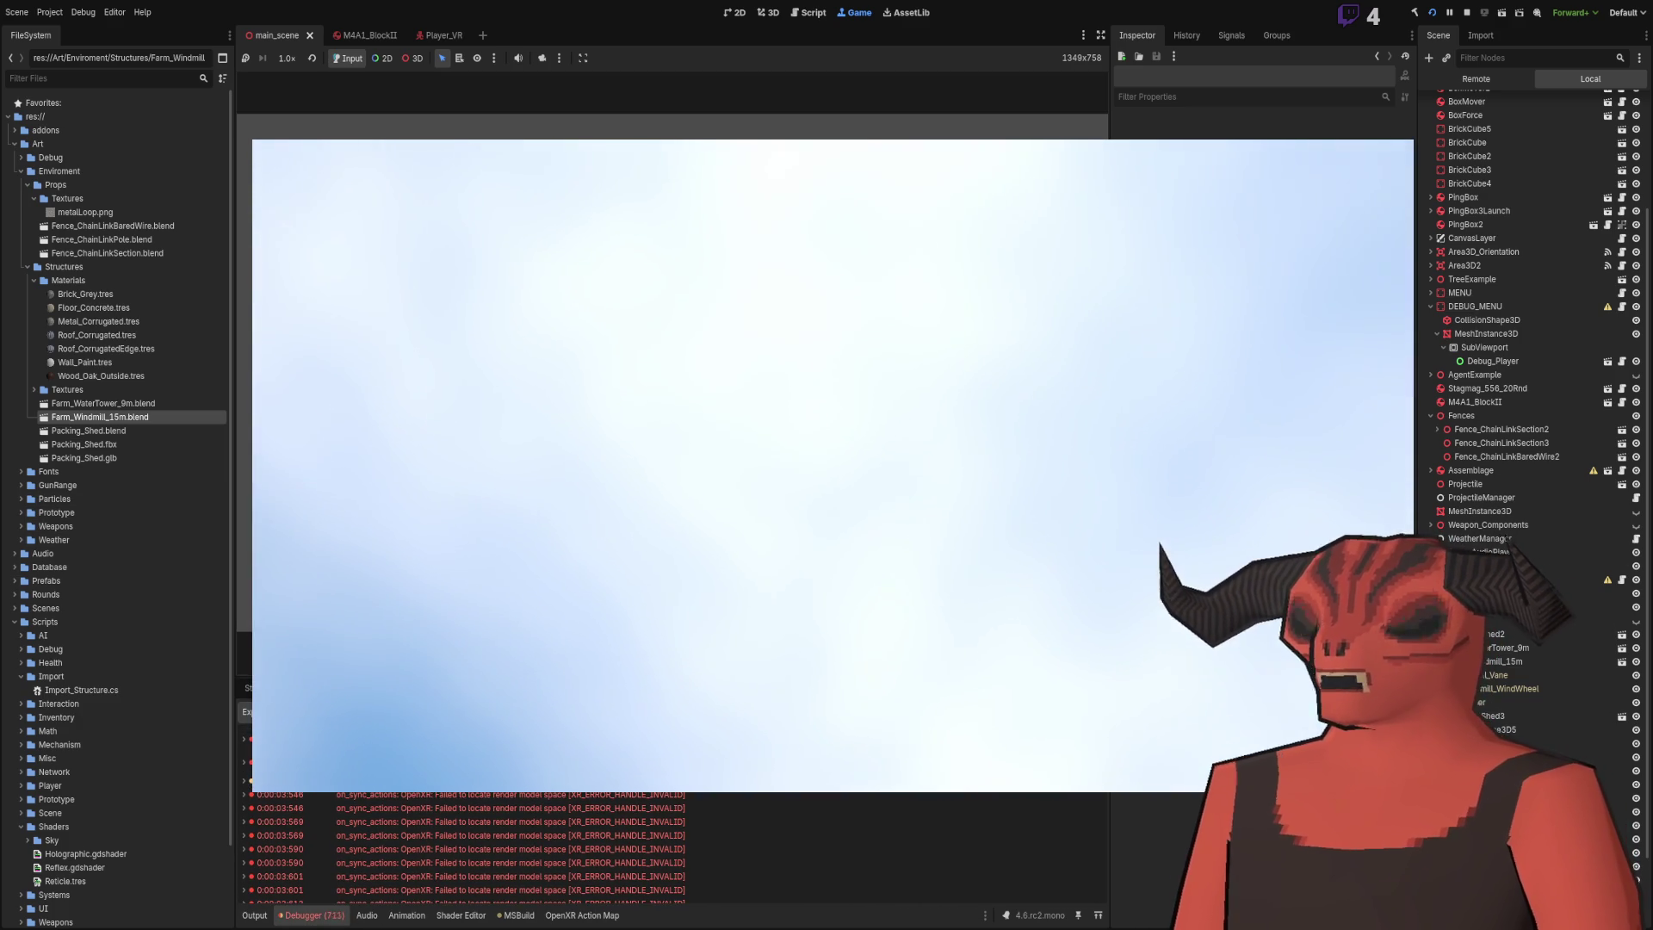
{"action": "key", "text": "F8"}
{"action": "double_click", "coordinate": [592, 801]}
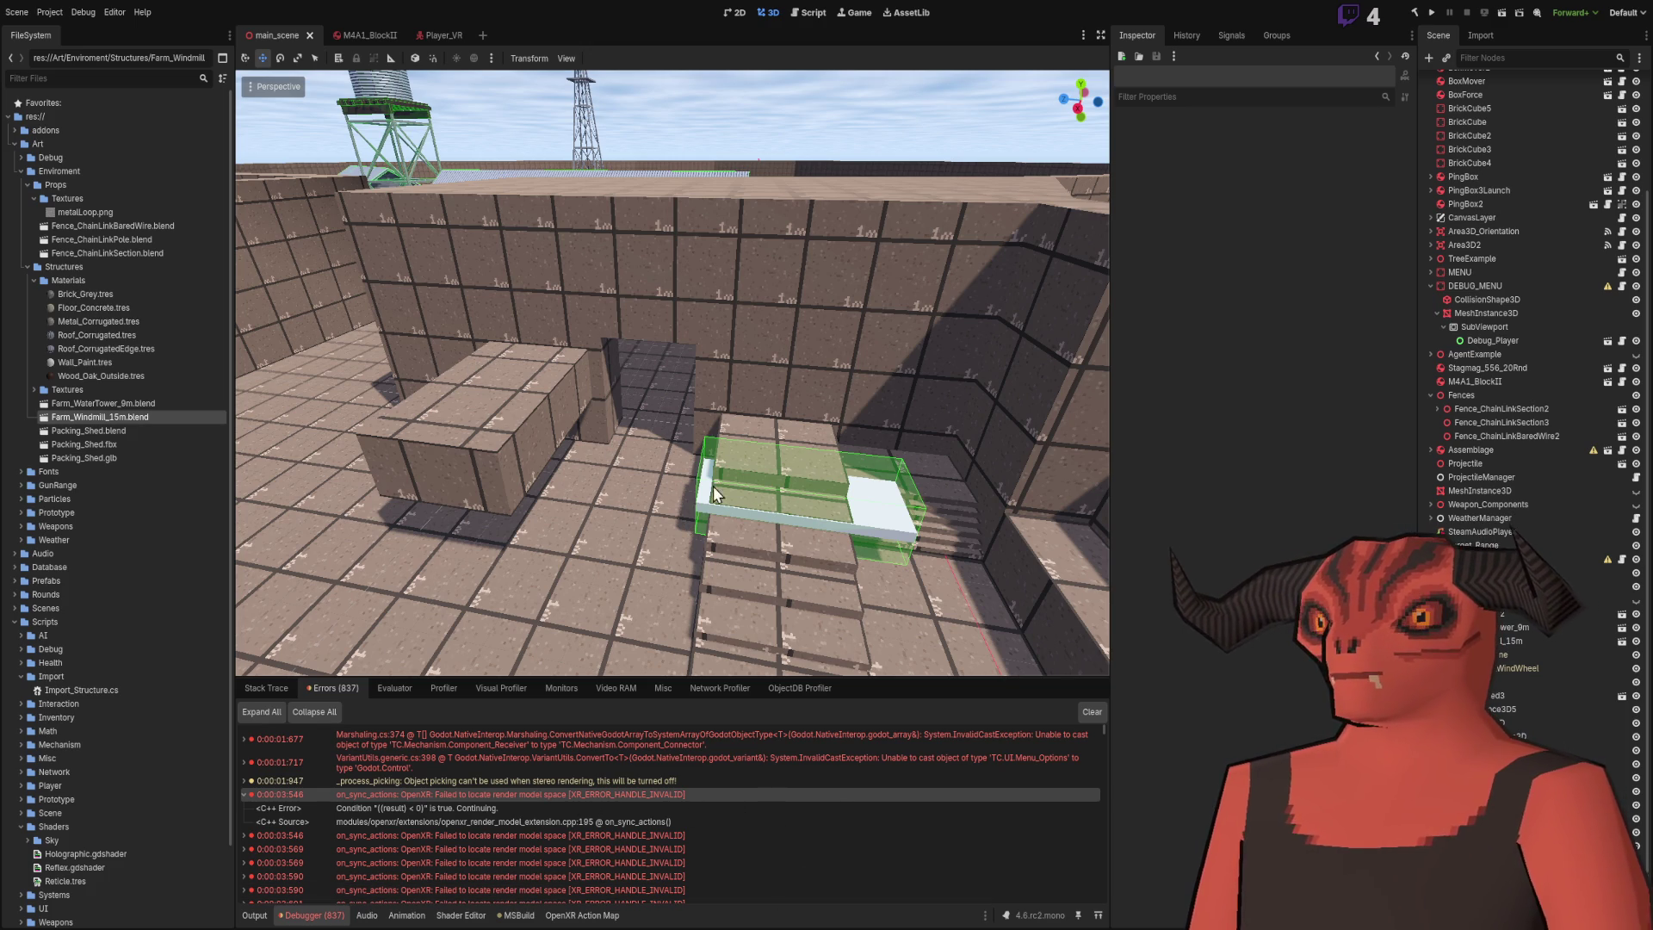
{"action": "left_click", "coordinate": [1432, 12]}
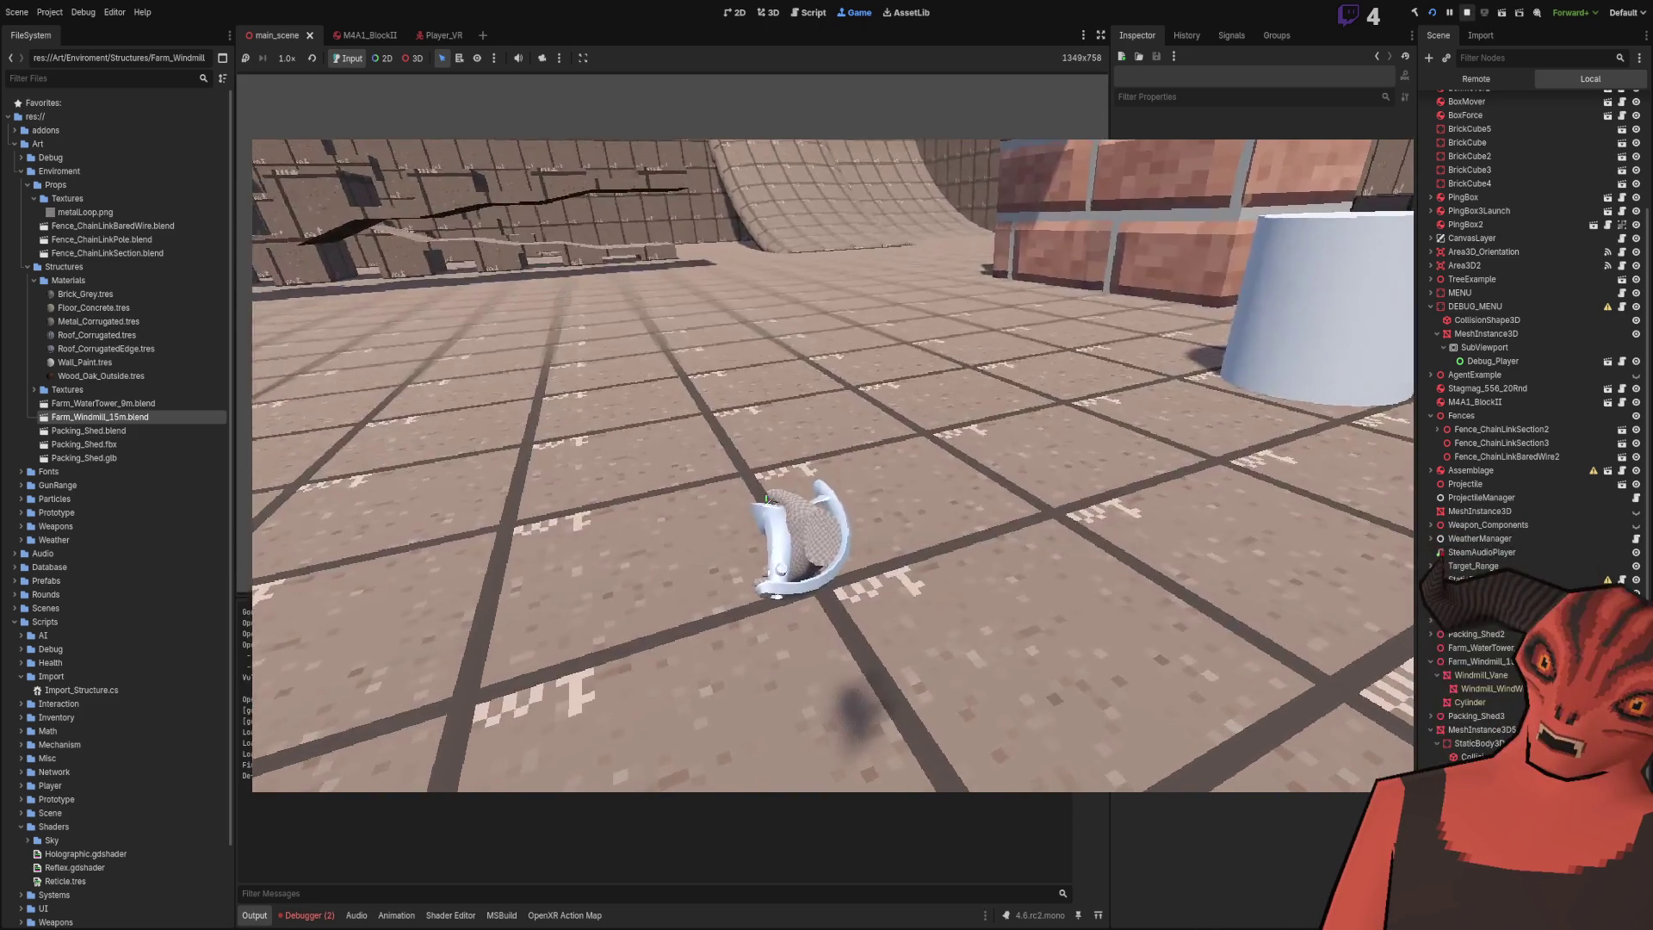
{"action": "left_click", "coordinate": [1467, 10]}
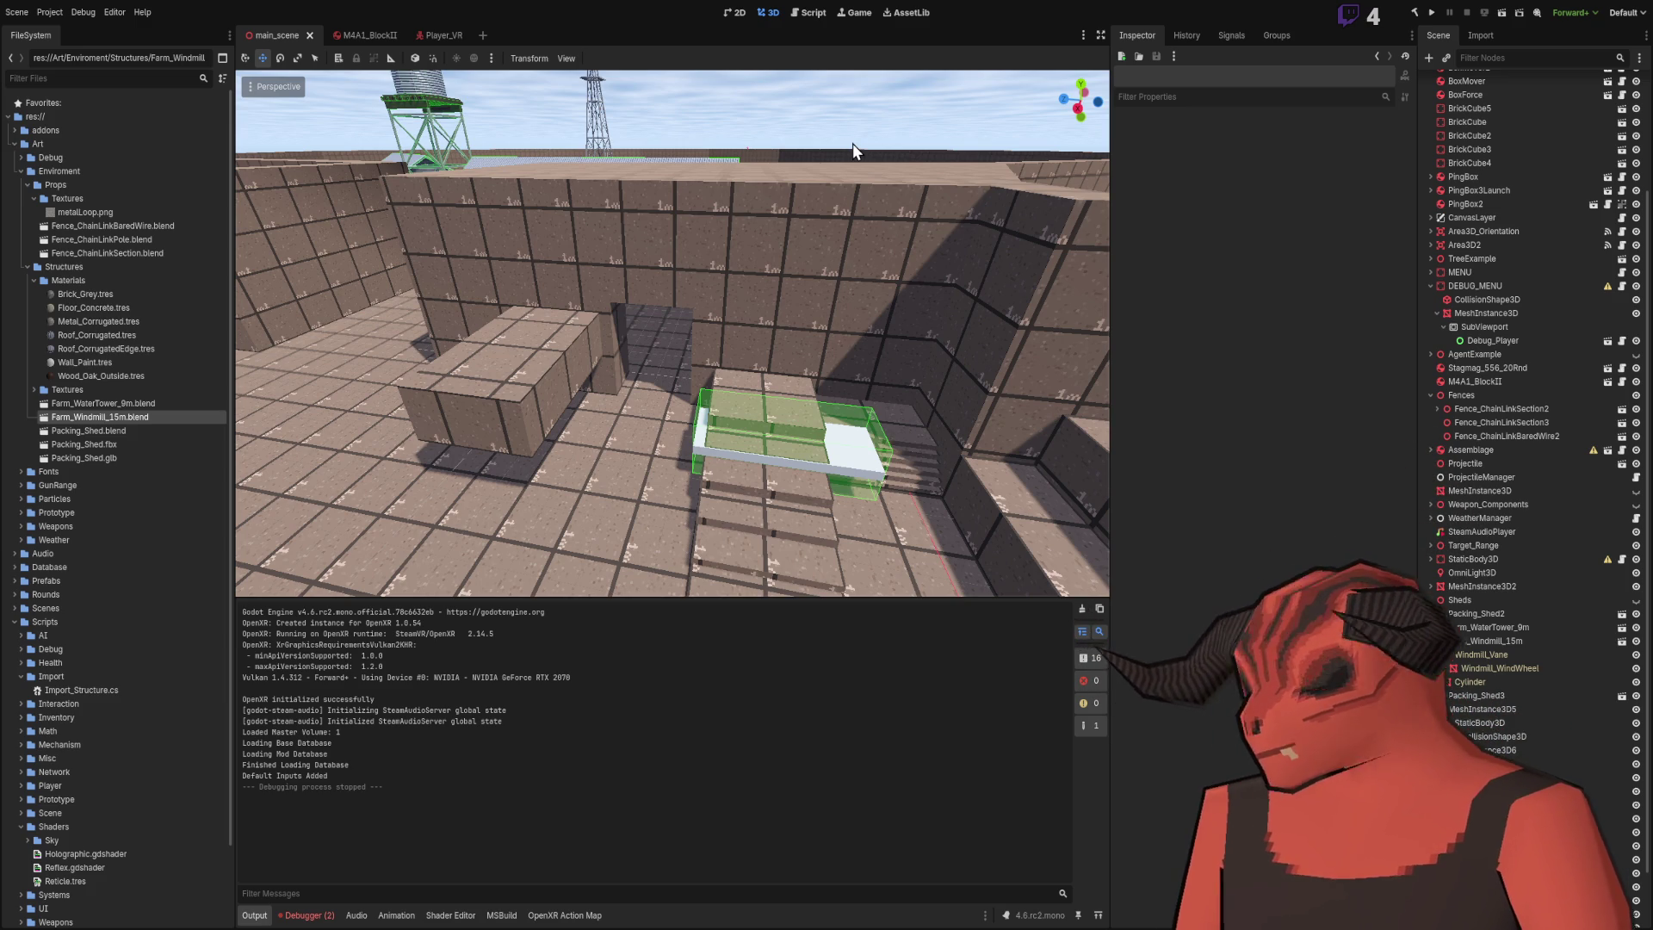
{"action": "right_click", "coordinate": [852, 143]}
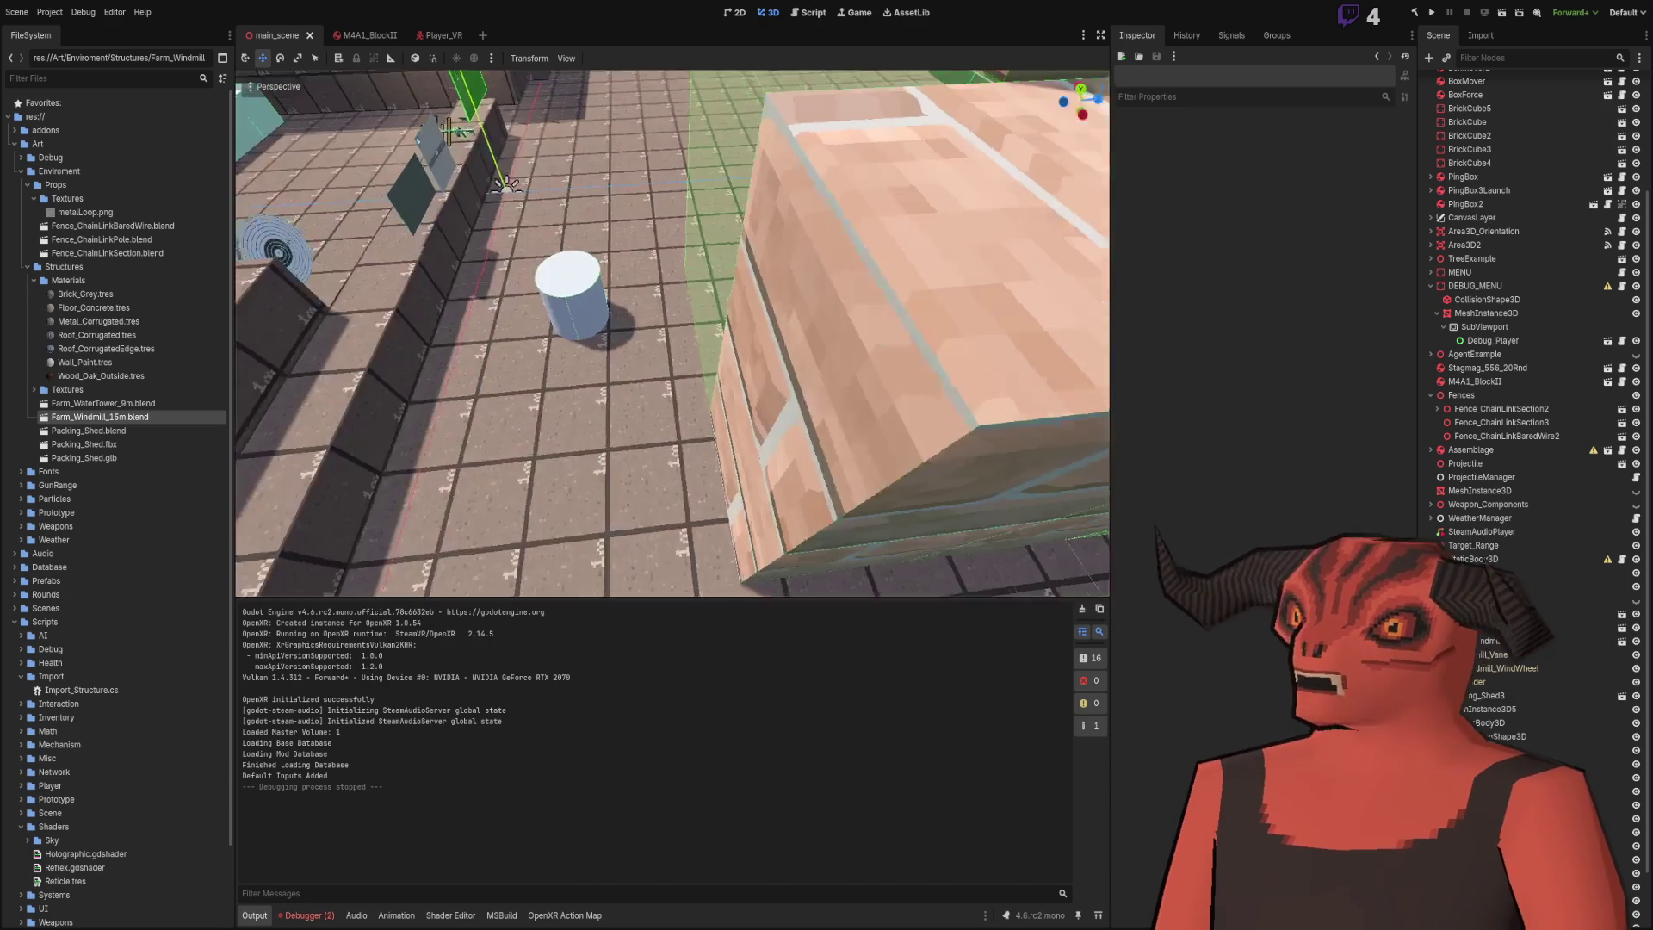
{"action": "left_click", "coordinate": [435, 35]}
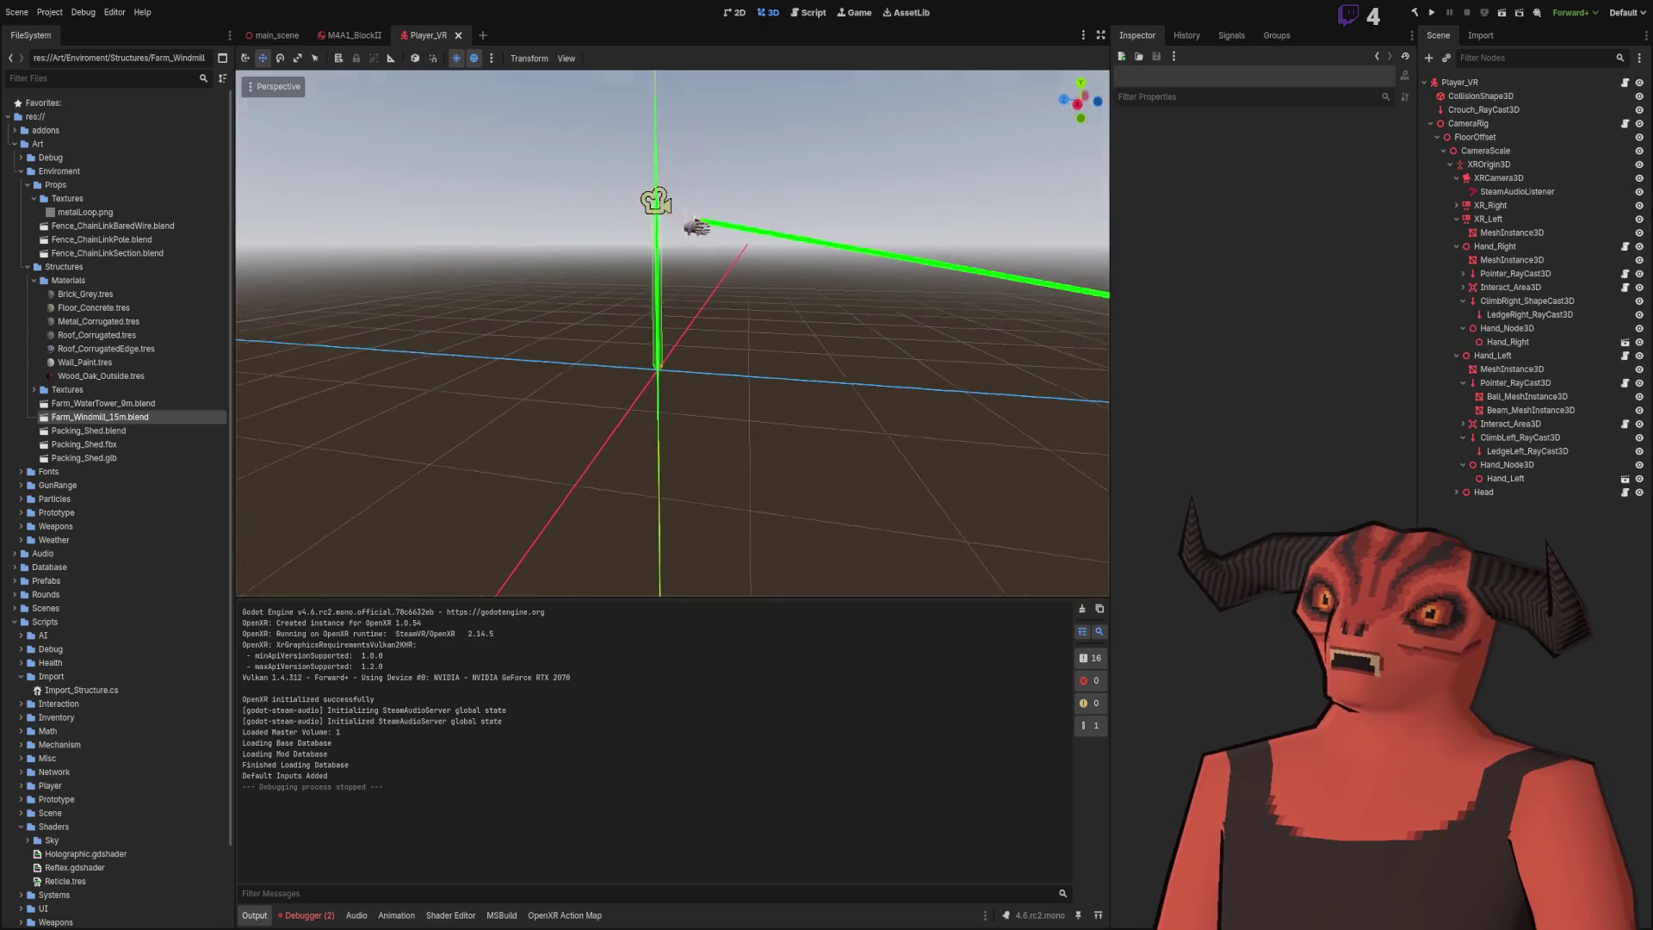
{"action": "scroll", "coordinate": [673, 333], "scroll_direction": "down", "scroll_amount": 2}
{"action": "right_click", "coordinate": [649, 300]}
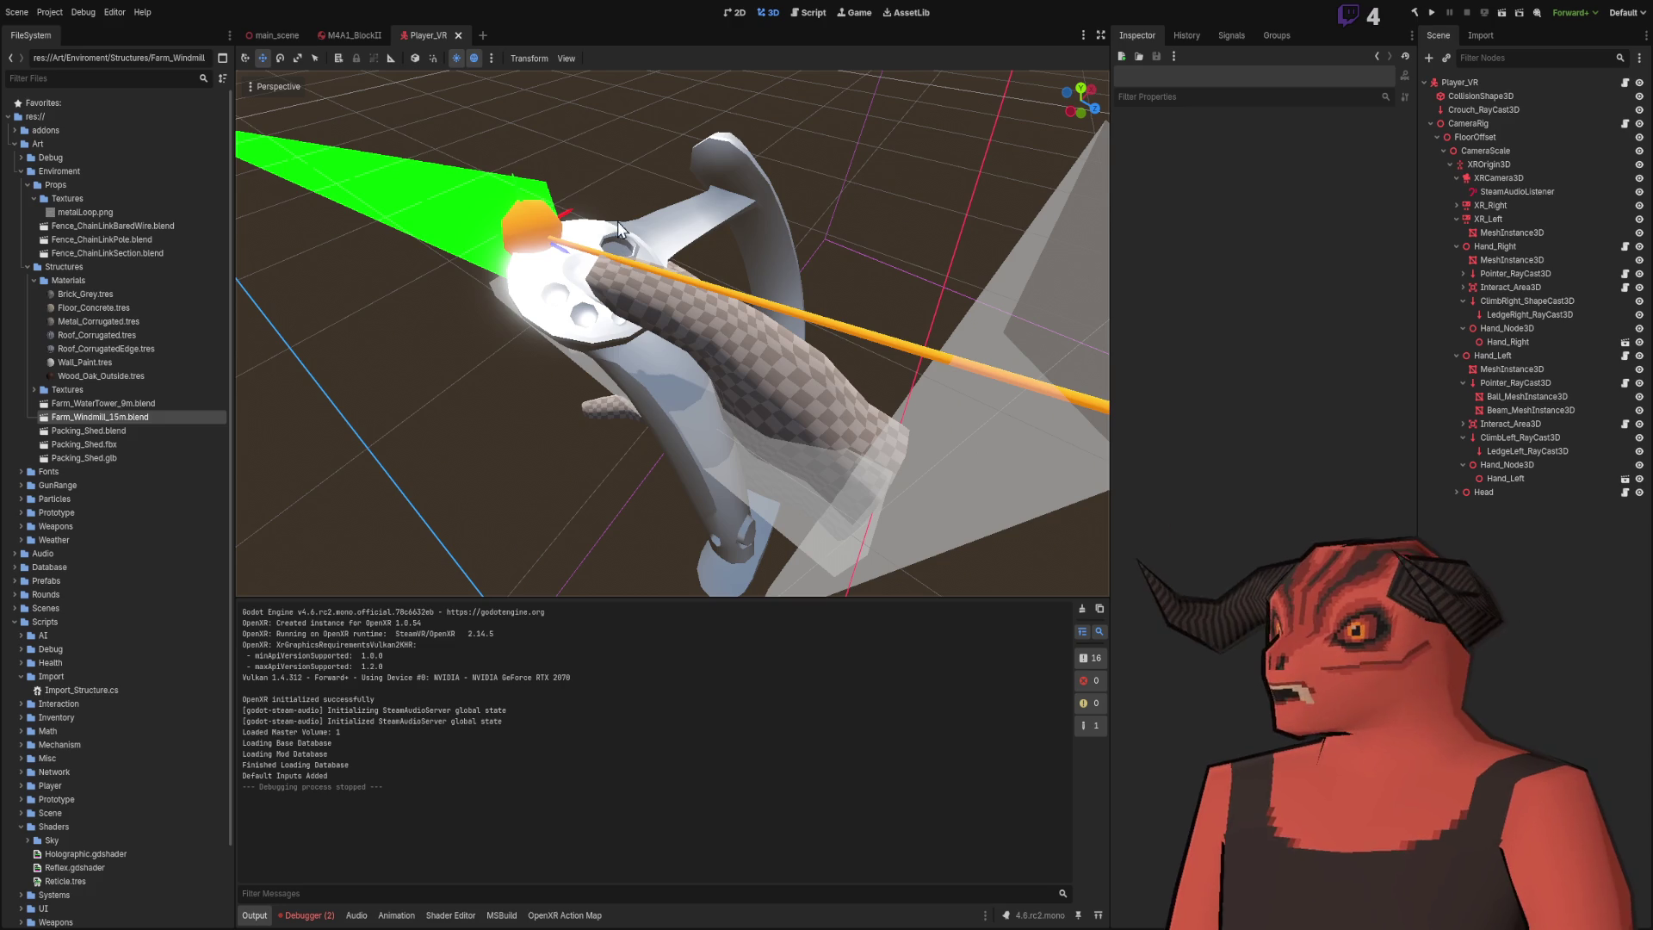
{"action": "left_click", "coordinate": [267, 37]}
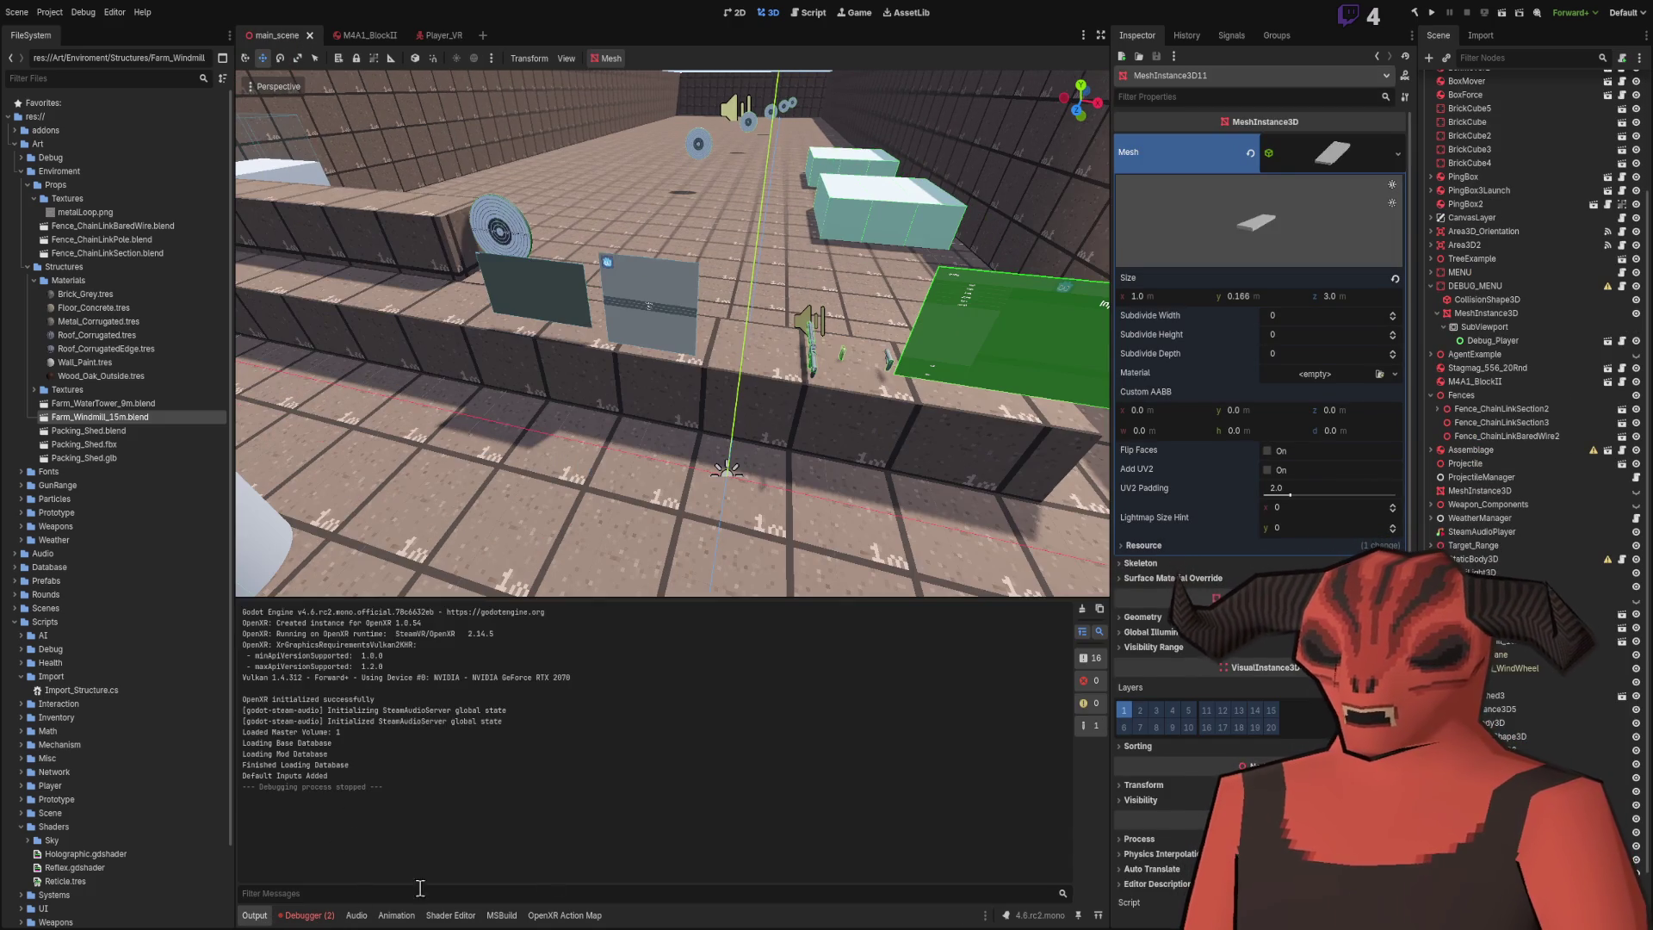
{"action": "key", "text": "alt+Tab"}
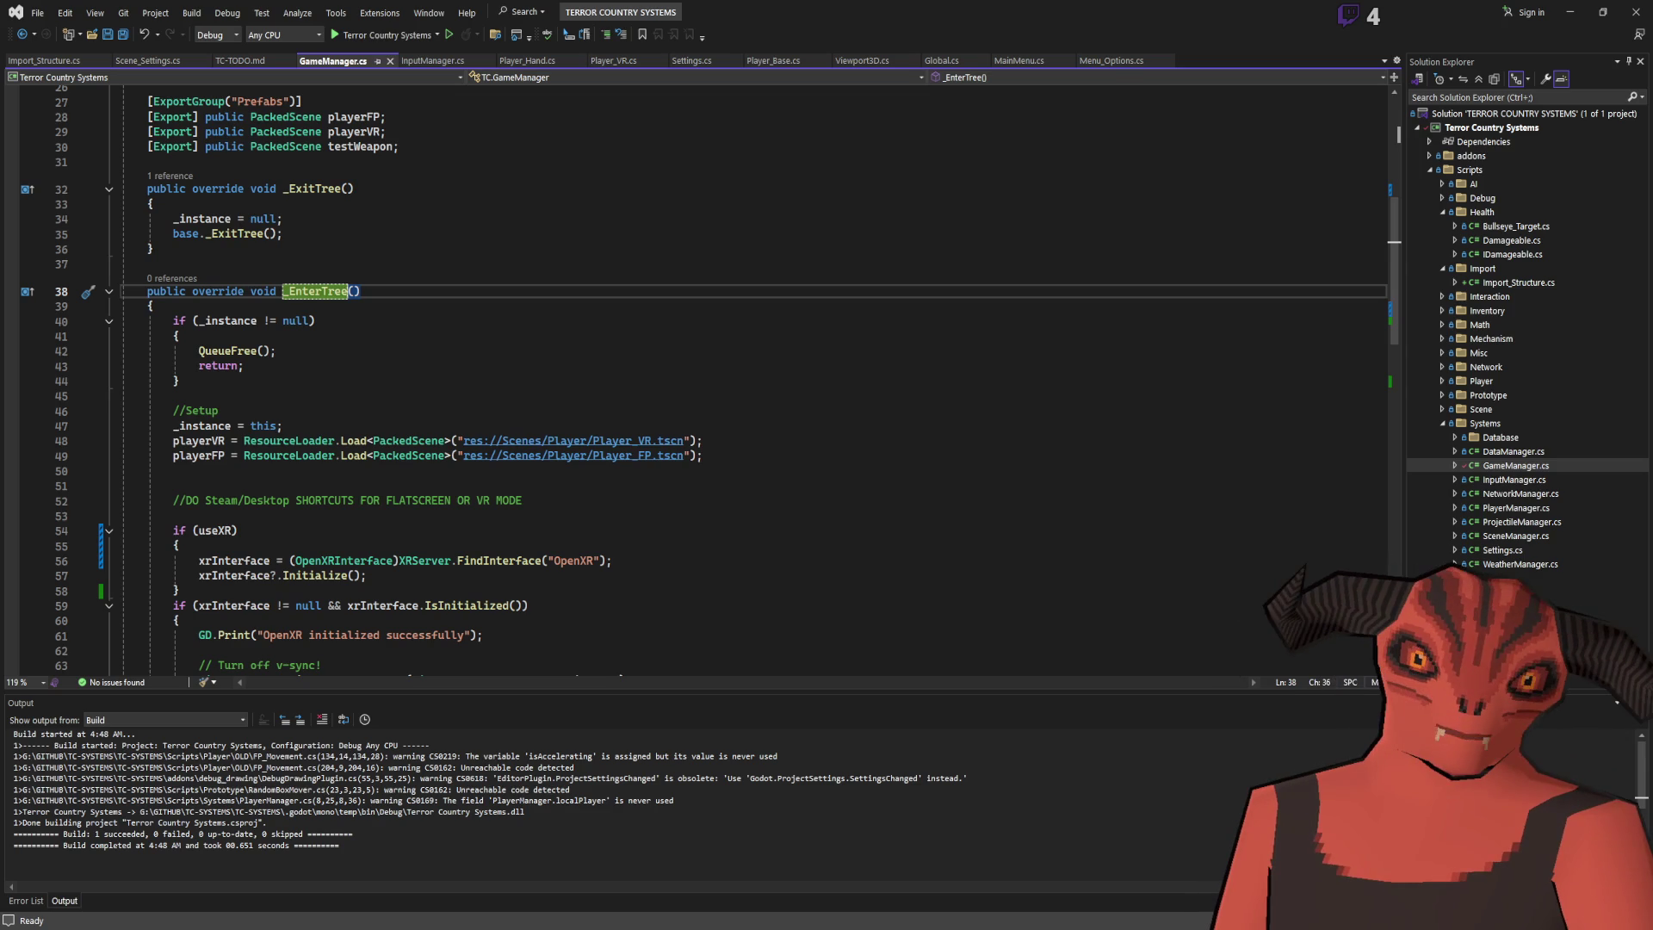
{"action": "key", "text": "alt+Tab"}
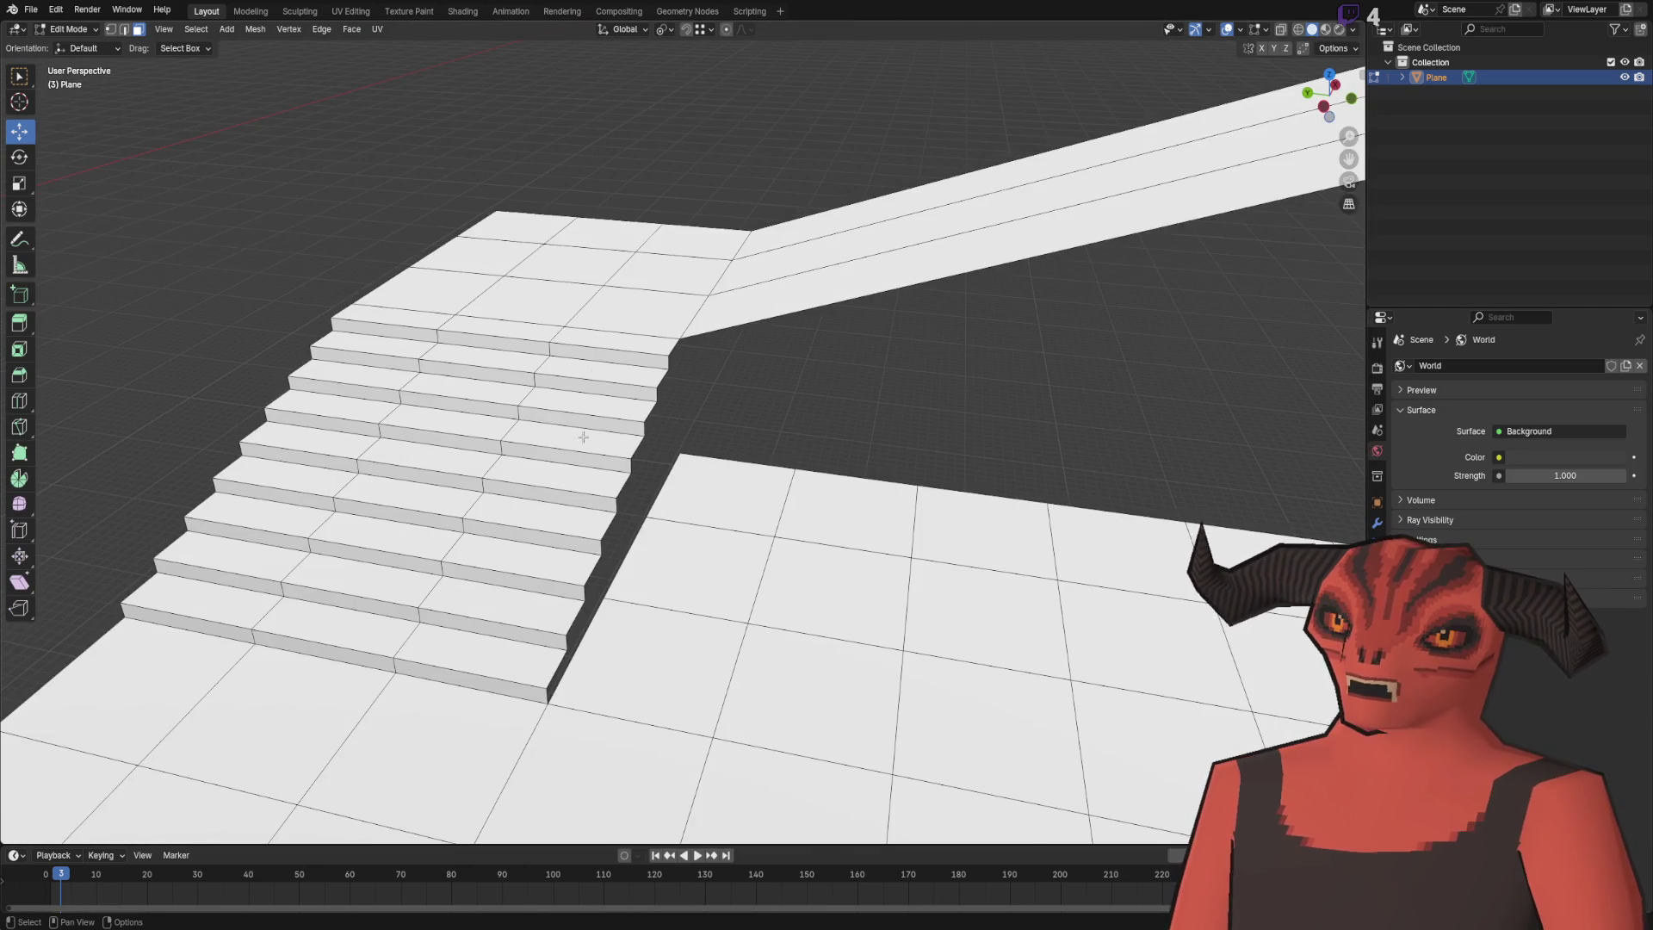
- Orbit and zoom around the course's stairs and corridor to inspect the mesh
{"action": "mouse_move", "coordinate": [582, 437]}
{"action": "left_mouse_down"}
{"action": "mouse_move", "coordinate": [738, 373]}
{"action": "mouse_move", "coordinate": [635, 425]}
{"action": "mouse_move", "coordinate": [571, 416]}
{"action": "mouse_move", "coordinate": [489, 288]}
{"action": "left_mouse_up"}
{"action": "left_click_drag", "start_coordinate": [891, 172], "coordinate": [493, 422]}
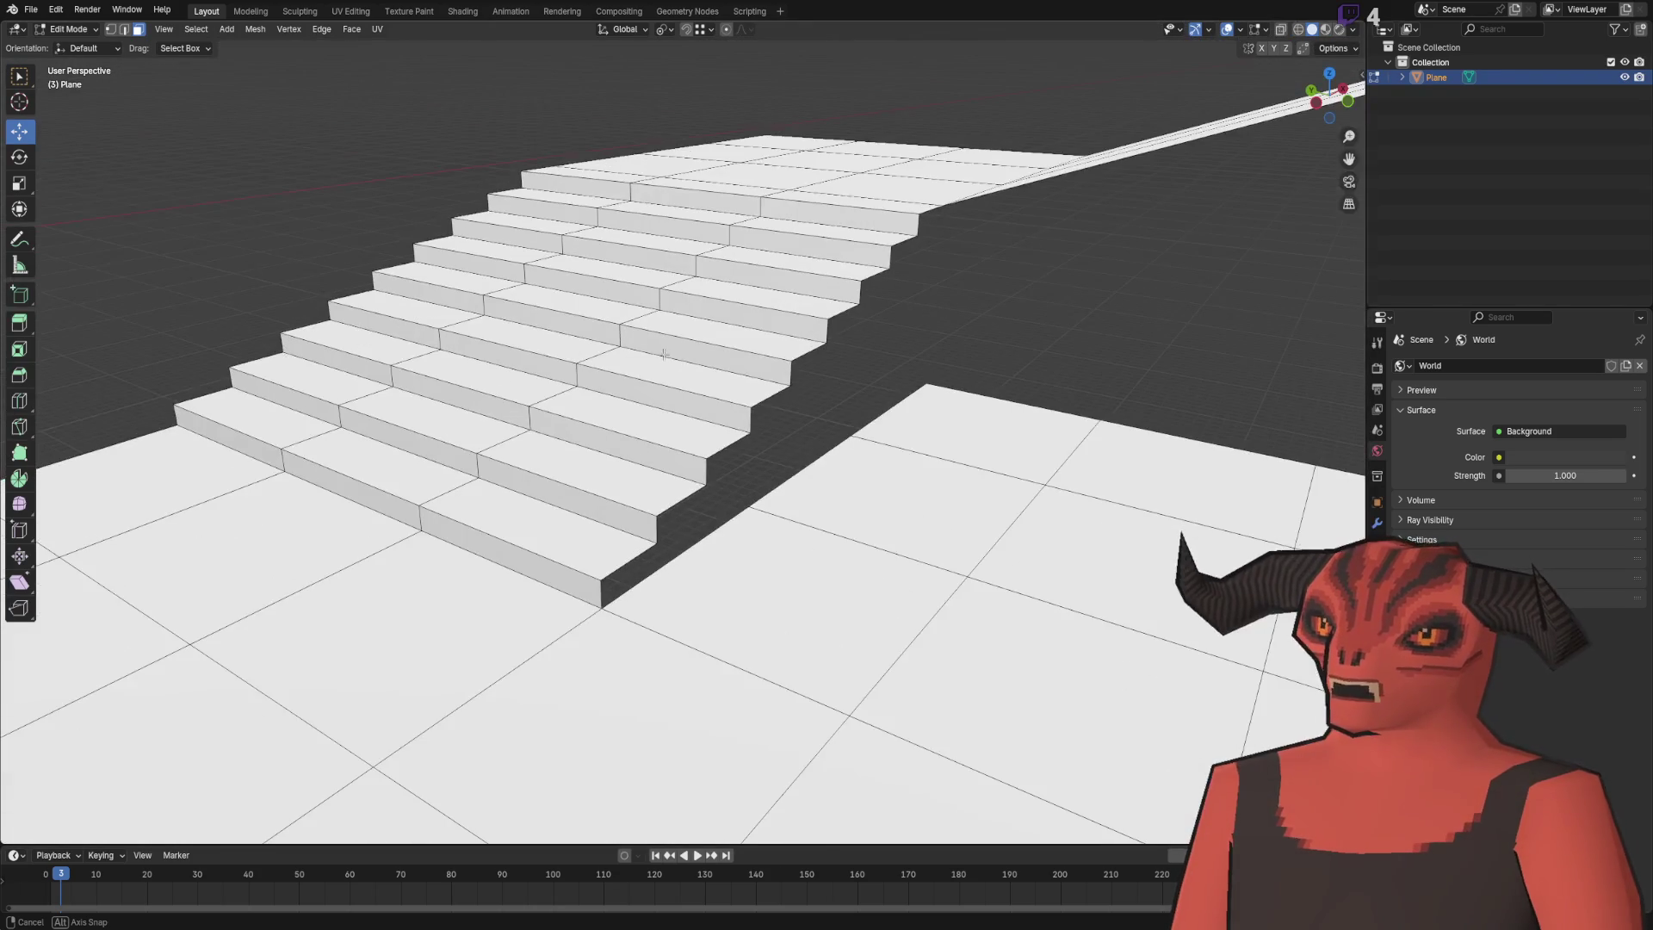
{"action": "mouse_move", "coordinate": [413, 468]}
{"action": "left_mouse_down"}
{"action": "mouse_move", "coordinate": [491, 502]}
{"action": "mouse_move", "coordinate": [332, 488]}
{"action": "left_mouse_up"}
{"action": "scroll", "coordinate": [337, 487], "scroll_direction": "down", "scroll_amount": 3}
{"action": "scroll", "coordinate": [576, 434], "scroll_direction": "up", "scroll_amount": 3}
{"action": "scroll", "coordinate": [576, 432], "scroll_direction": "down", "scroll_amount": 8}
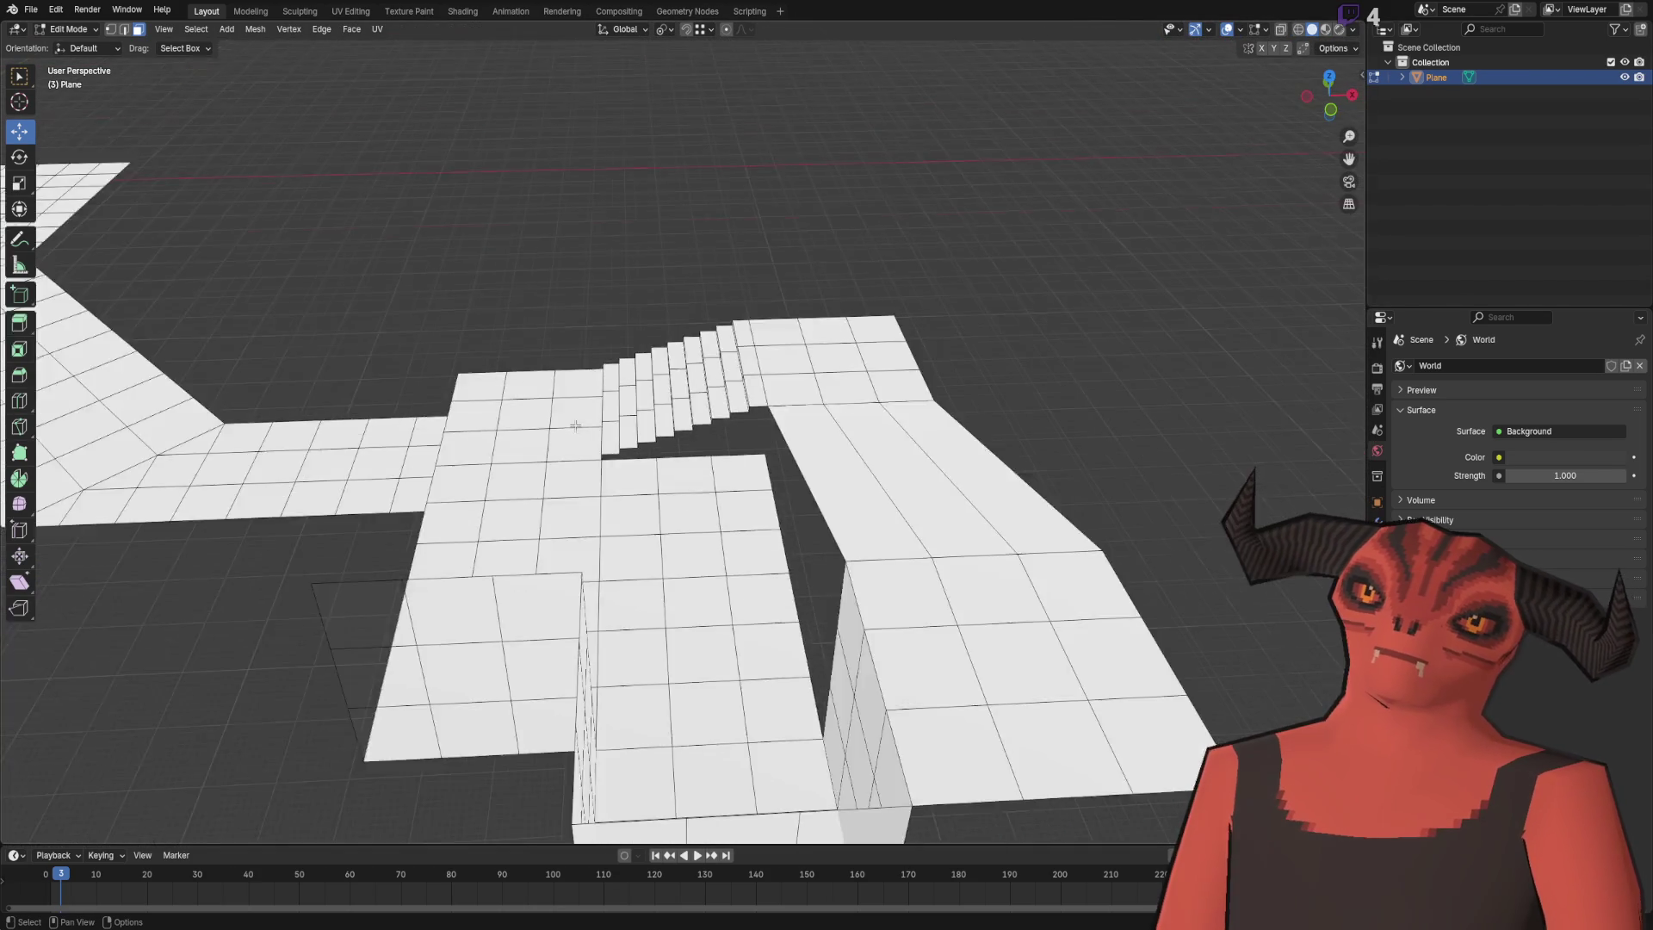
- Return to Object Mode, deselect the course mesh and save it as Tutorial_Course.blend
{"action": "key", "text": "Tab"}
{"action": "left_click", "coordinate": [30, 10]}
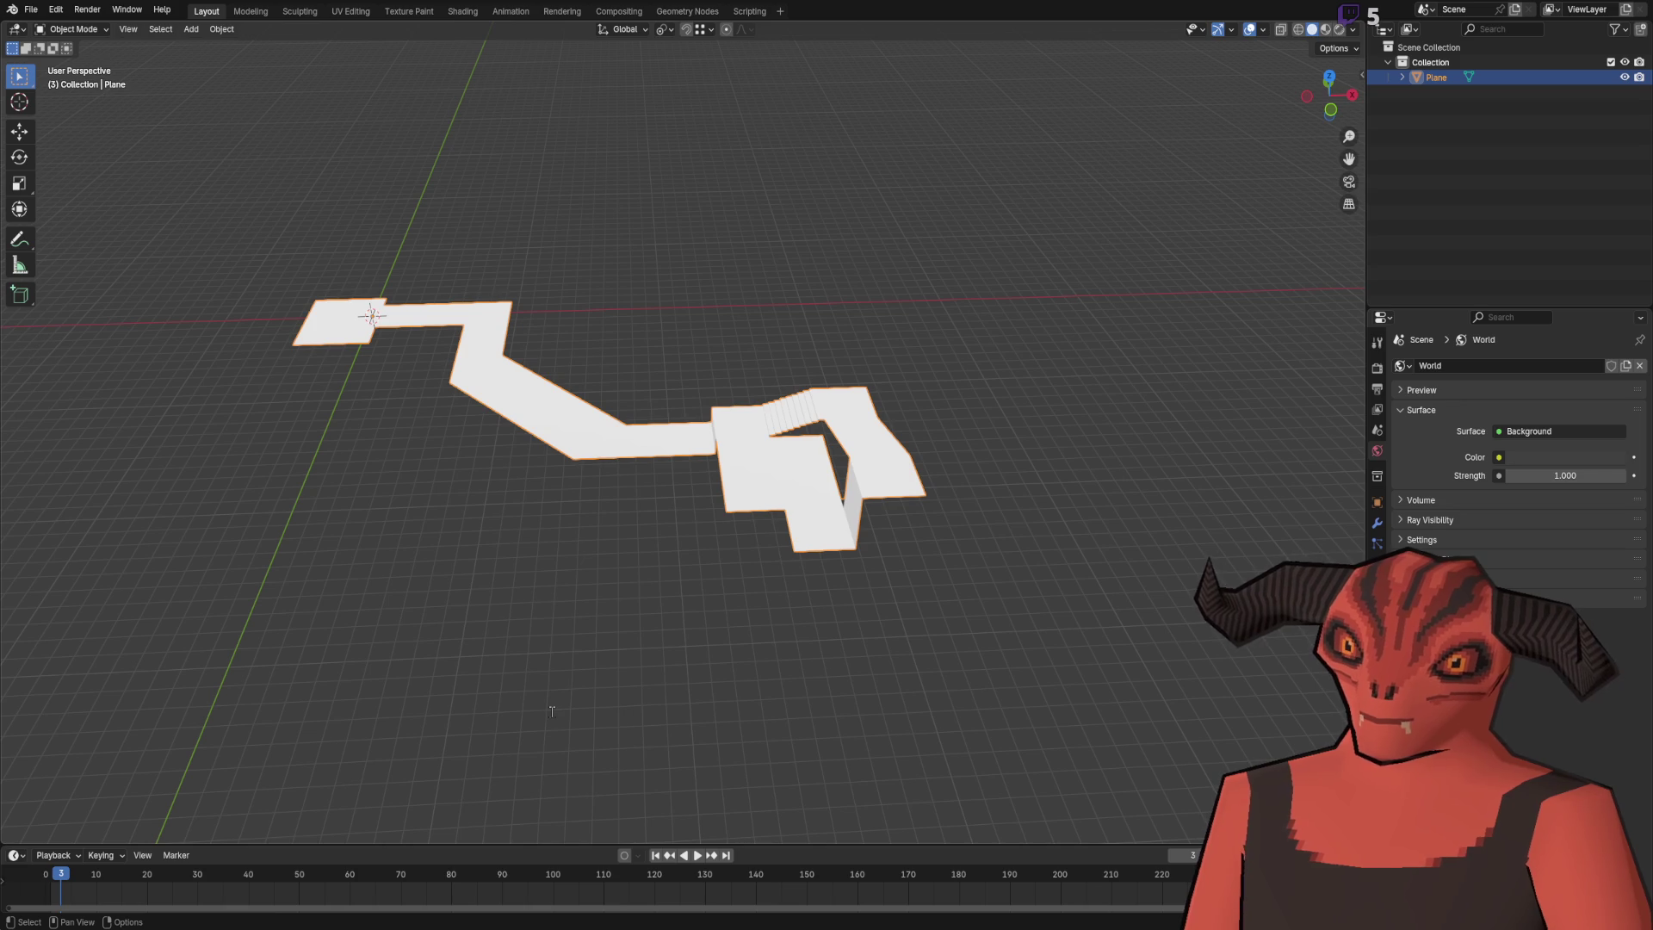
{"action": "left_click", "coordinate": [552, 711]}
{"action": "key", "text": "ctrl+s"}
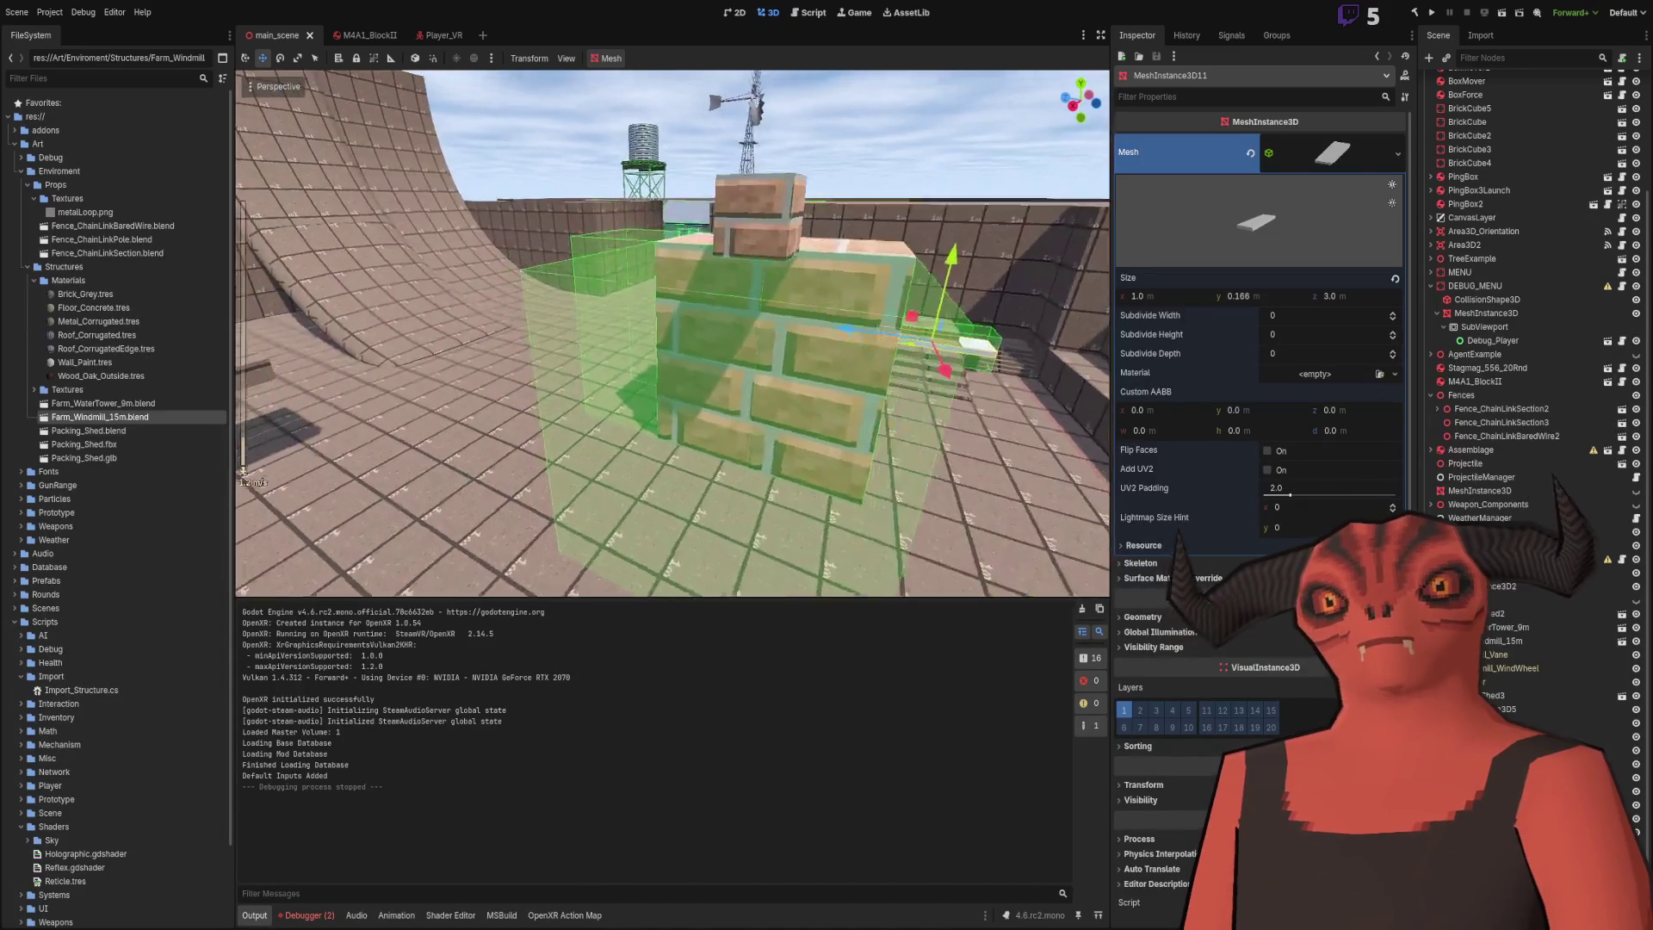
- Place a Tutorial_Course.blend instance from the GunRange folder into the 3D scene
{"action": "left_click", "coordinate": [20, 172]}
{"action": "left_click", "coordinate": [21, 198]}
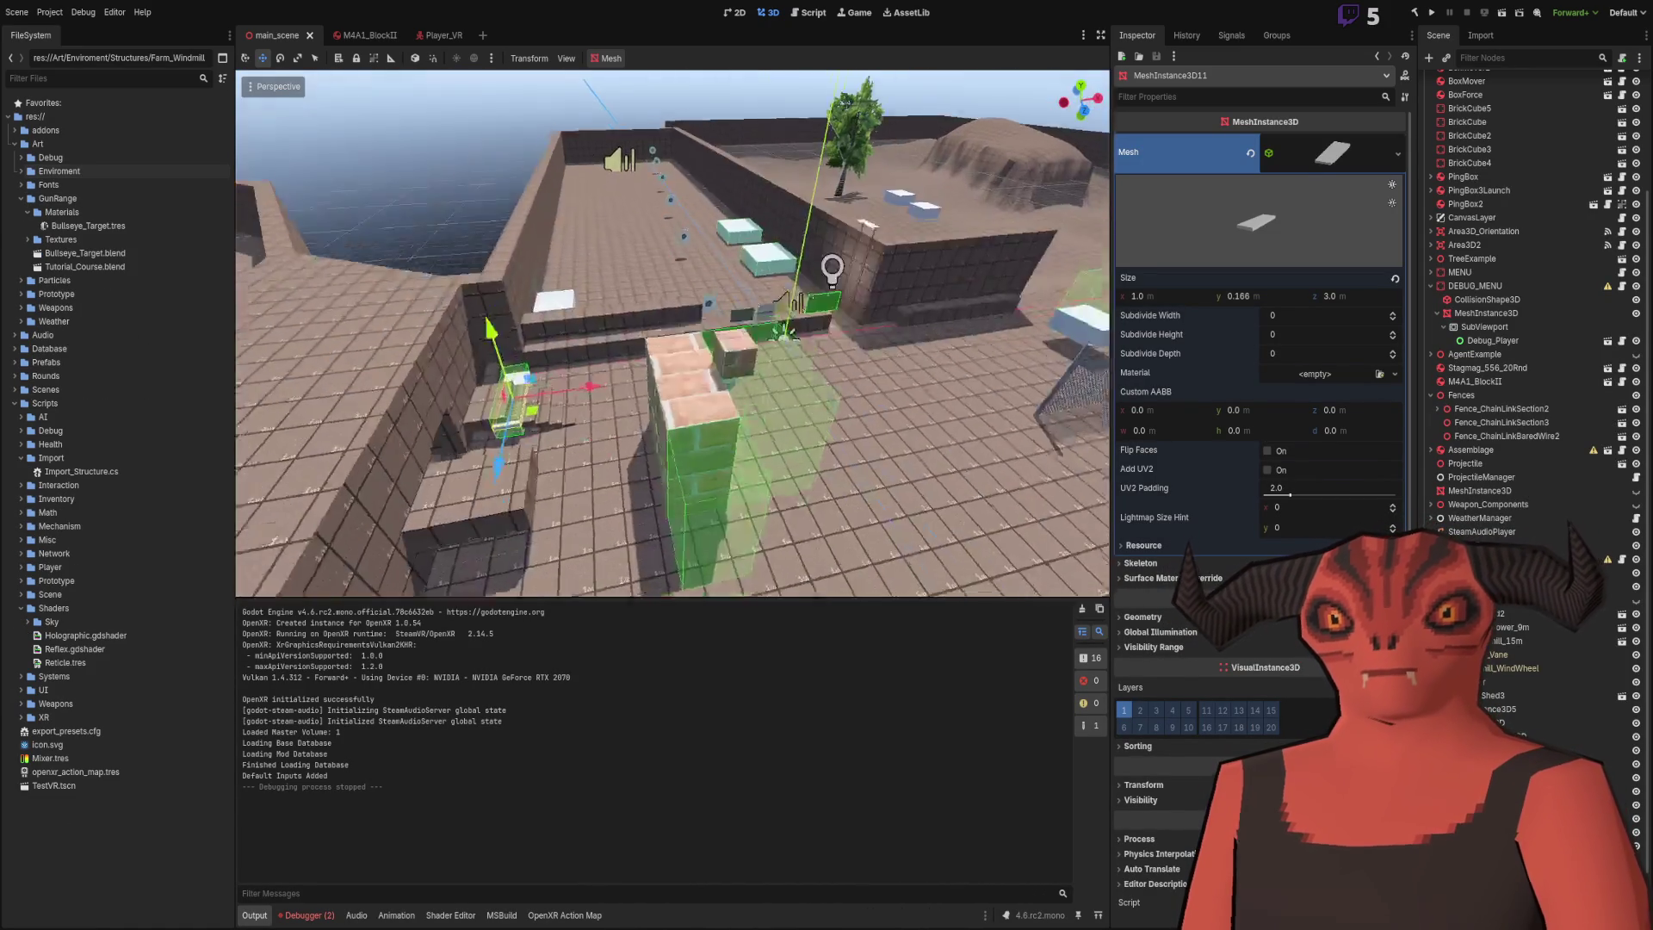
{"action": "mouse_move", "coordinate": [86, 267]}
{"action": "left_mouse_down"}
{"action": "mouse_move", "coordinate": [584, 379]}
{"action": "mouse_move", "coordinate": [327, 327]}
{"action": "mouse_move", "coordinate": [534, 206]}
{"action": "mouse_move", "coordinate": [935, 282]}
{"action": "mouse_move", "coordinate": [812, 425]}
{"action": "left_mouse_up"}
{"action": "key", "text": "s"}
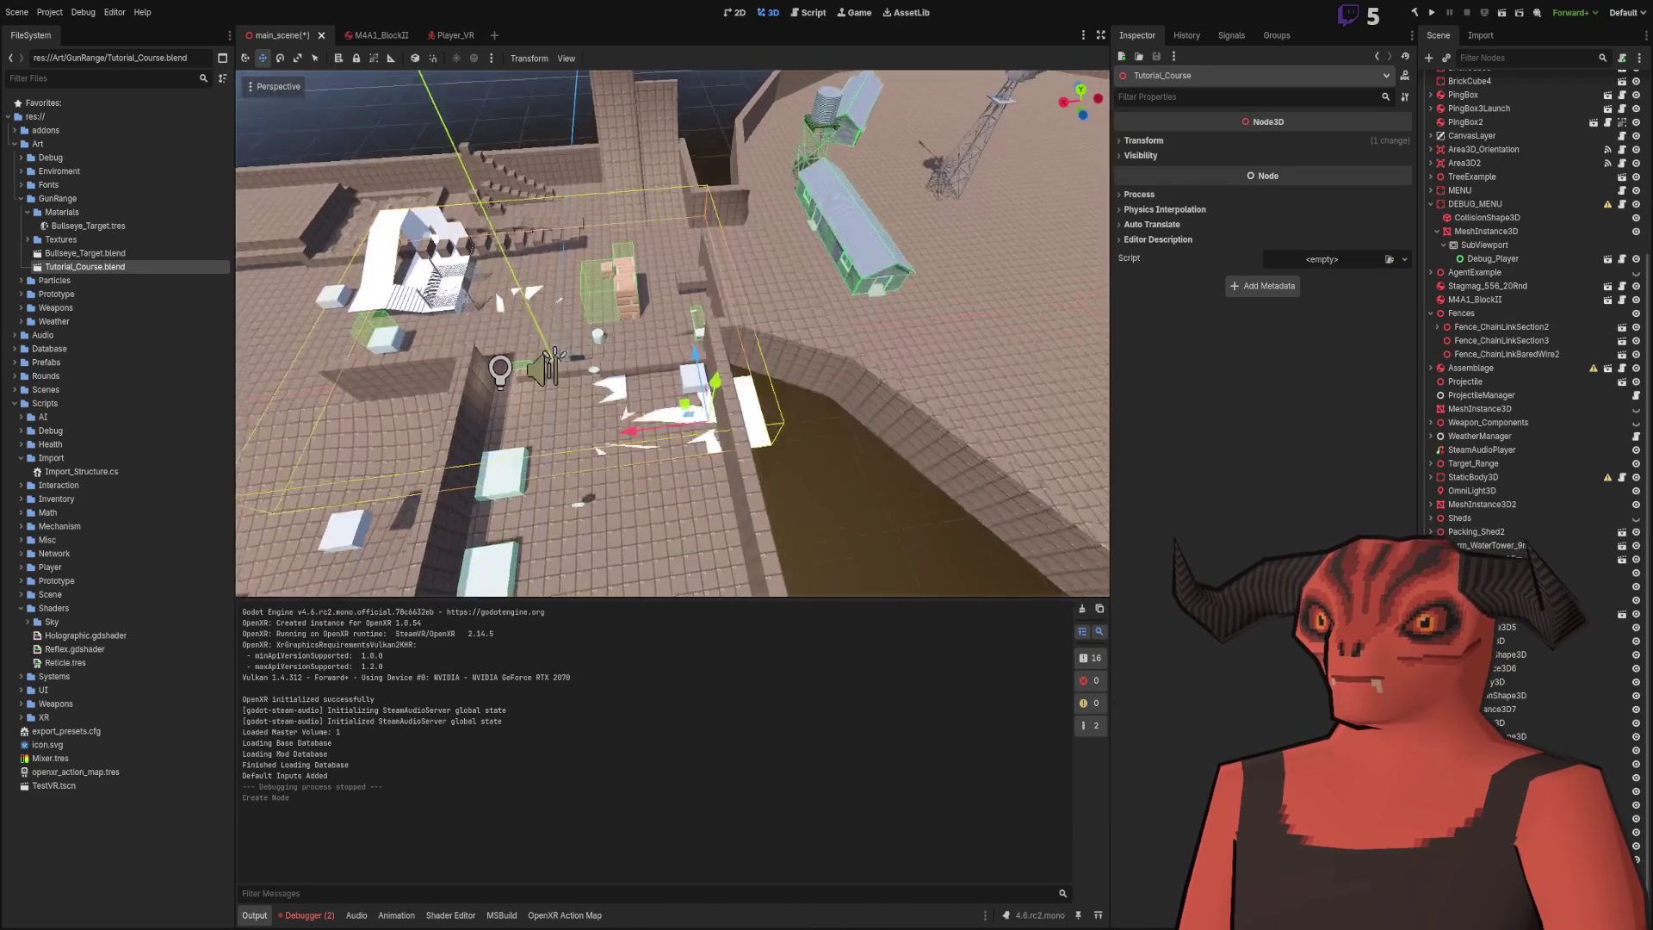
{"action": "key", "text": "w"}
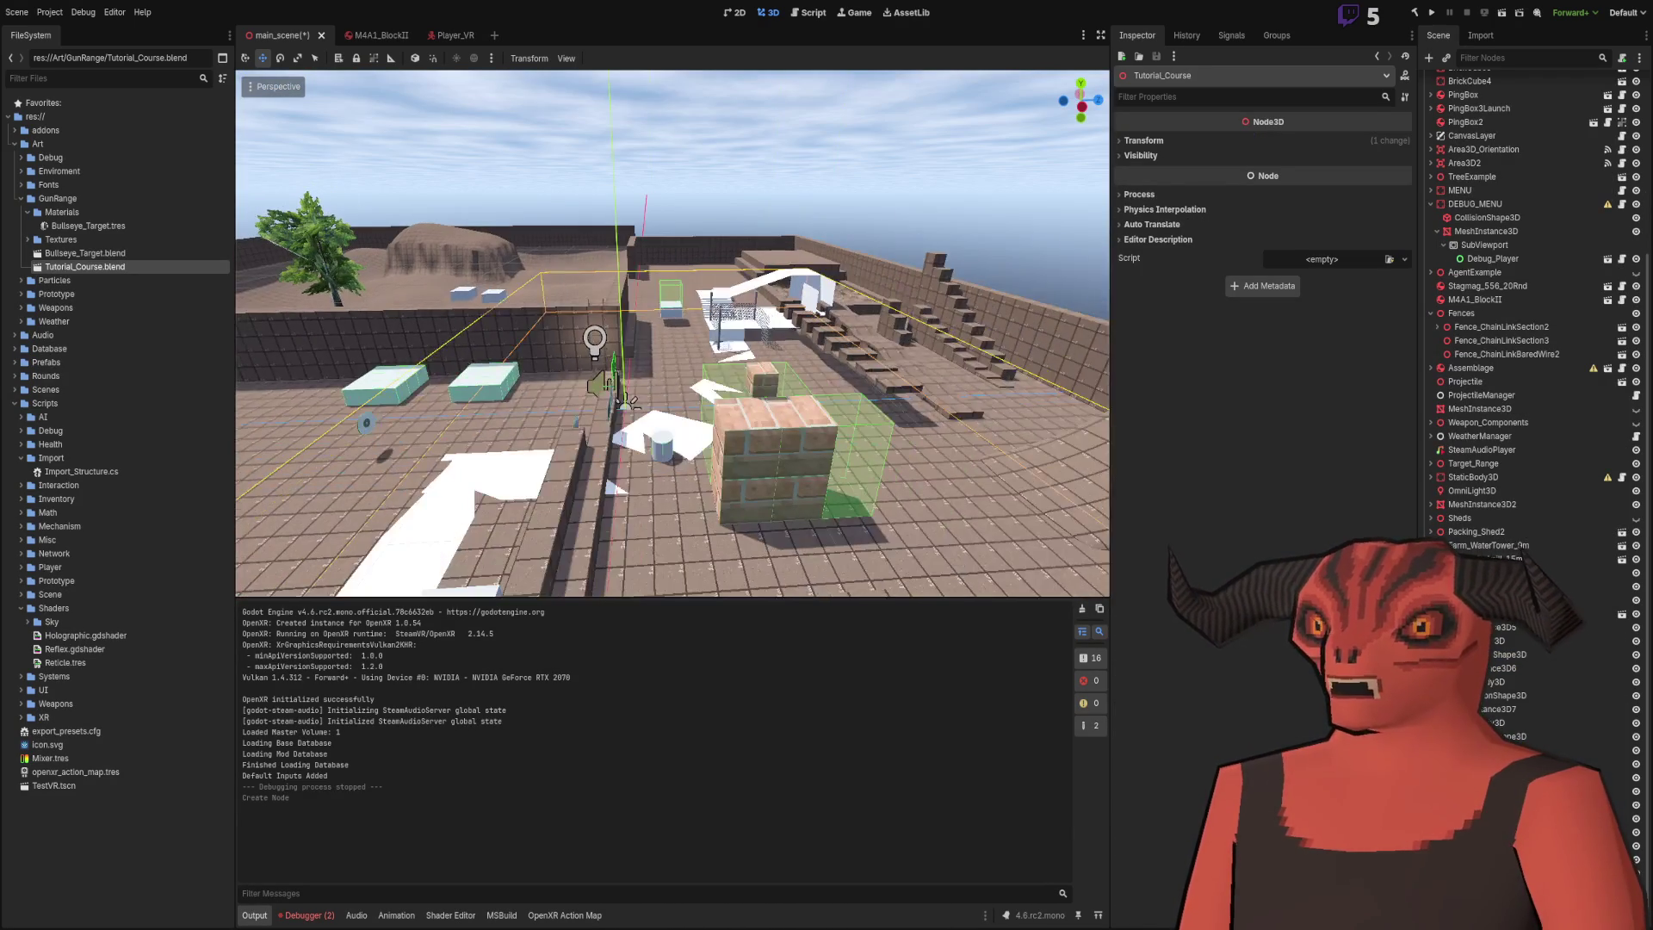
- Undo the Tutorial_Course instance and save the scene as Tutorial_Movement_Scene
{"action": "key", "text": "ctrl+z"}
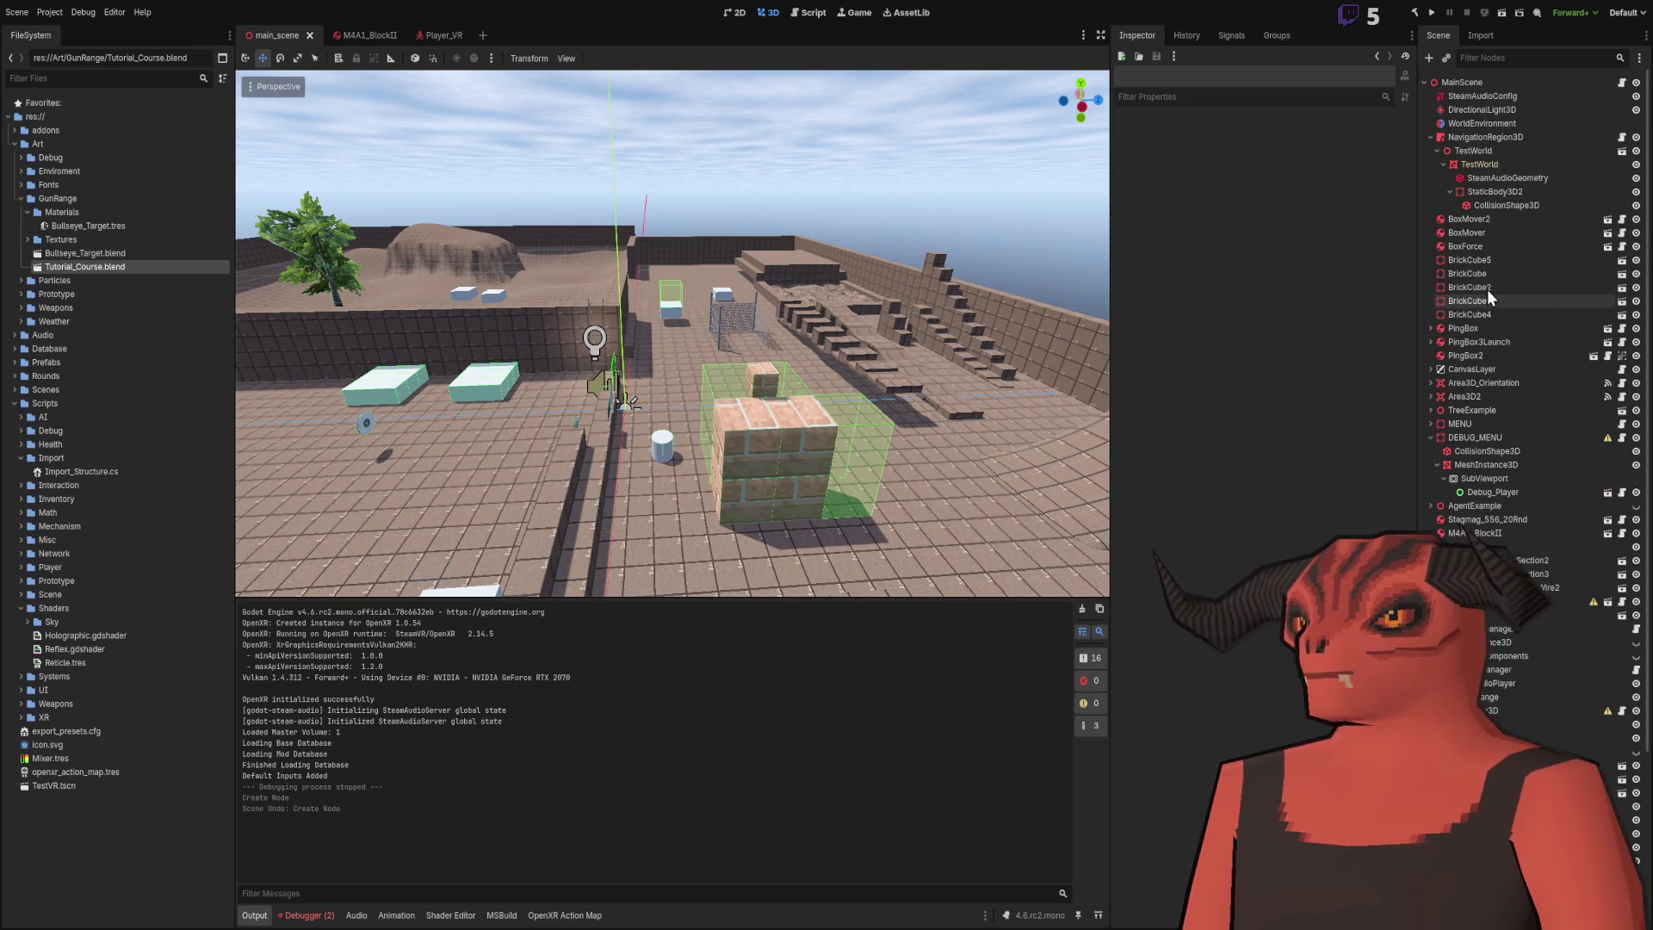
{"action": "key", "text": "ctrl+s"}
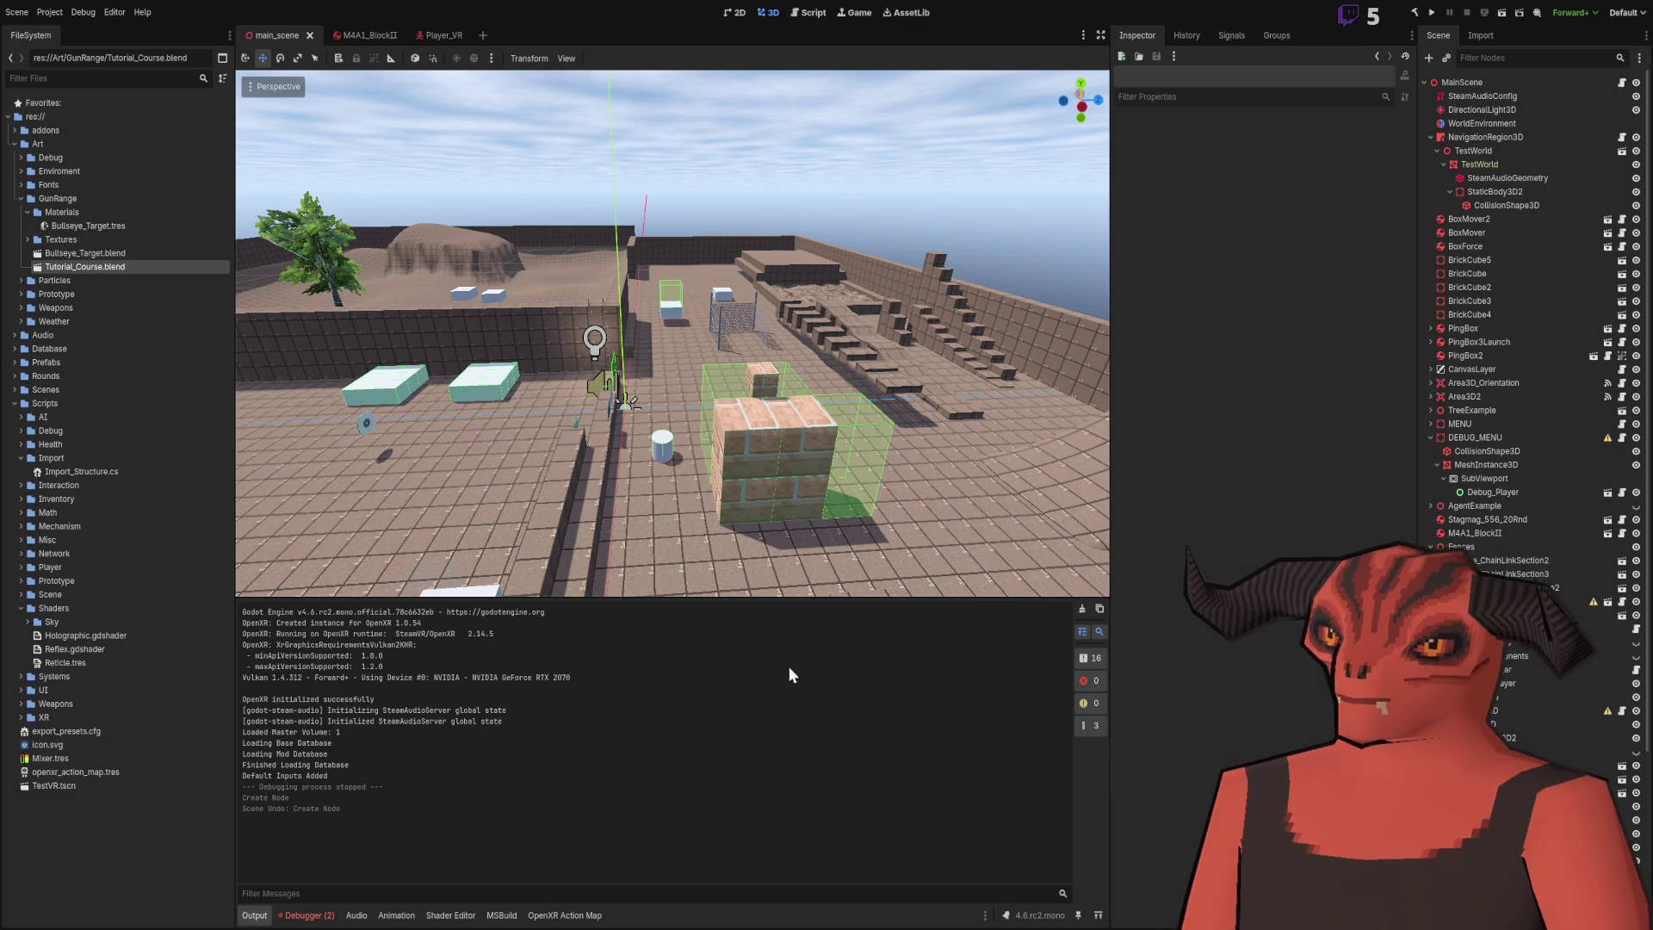
{"action": "key", "text": "ctrl+s"}
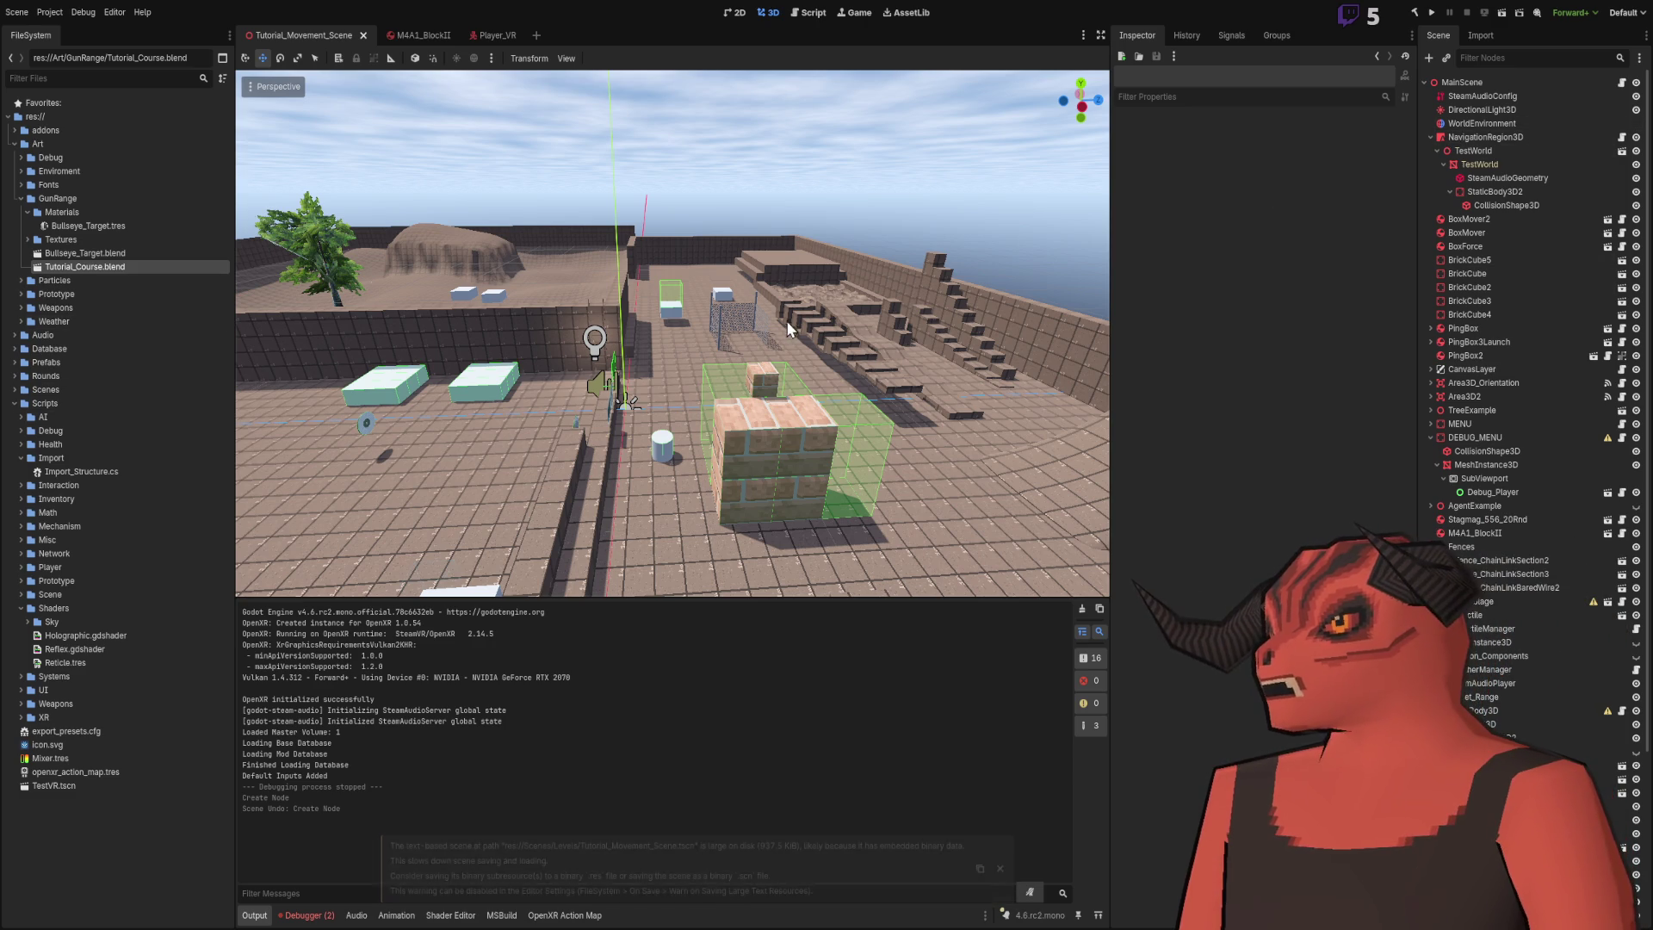
- Delete the TestWorld node together with all its children
{"action": "left_click", "coordinate": [989, 405]}
{"action": "left_click", "coordinate": [1506, 178]}
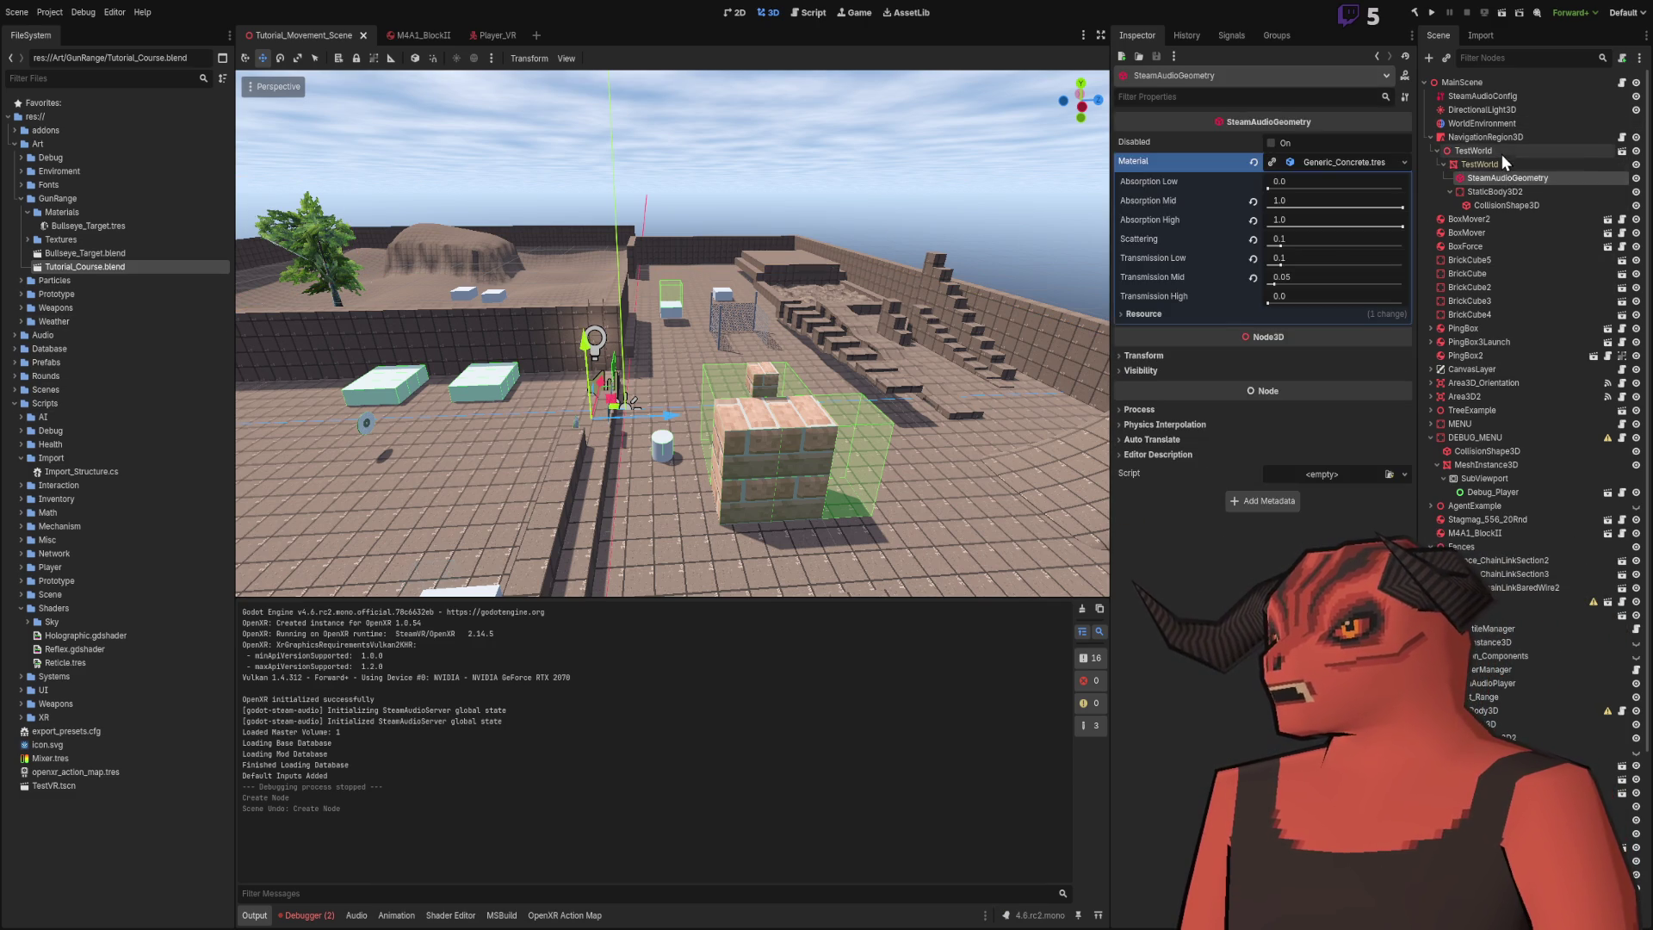
{"action": "left_click", "coordinate": [1502, 155]}
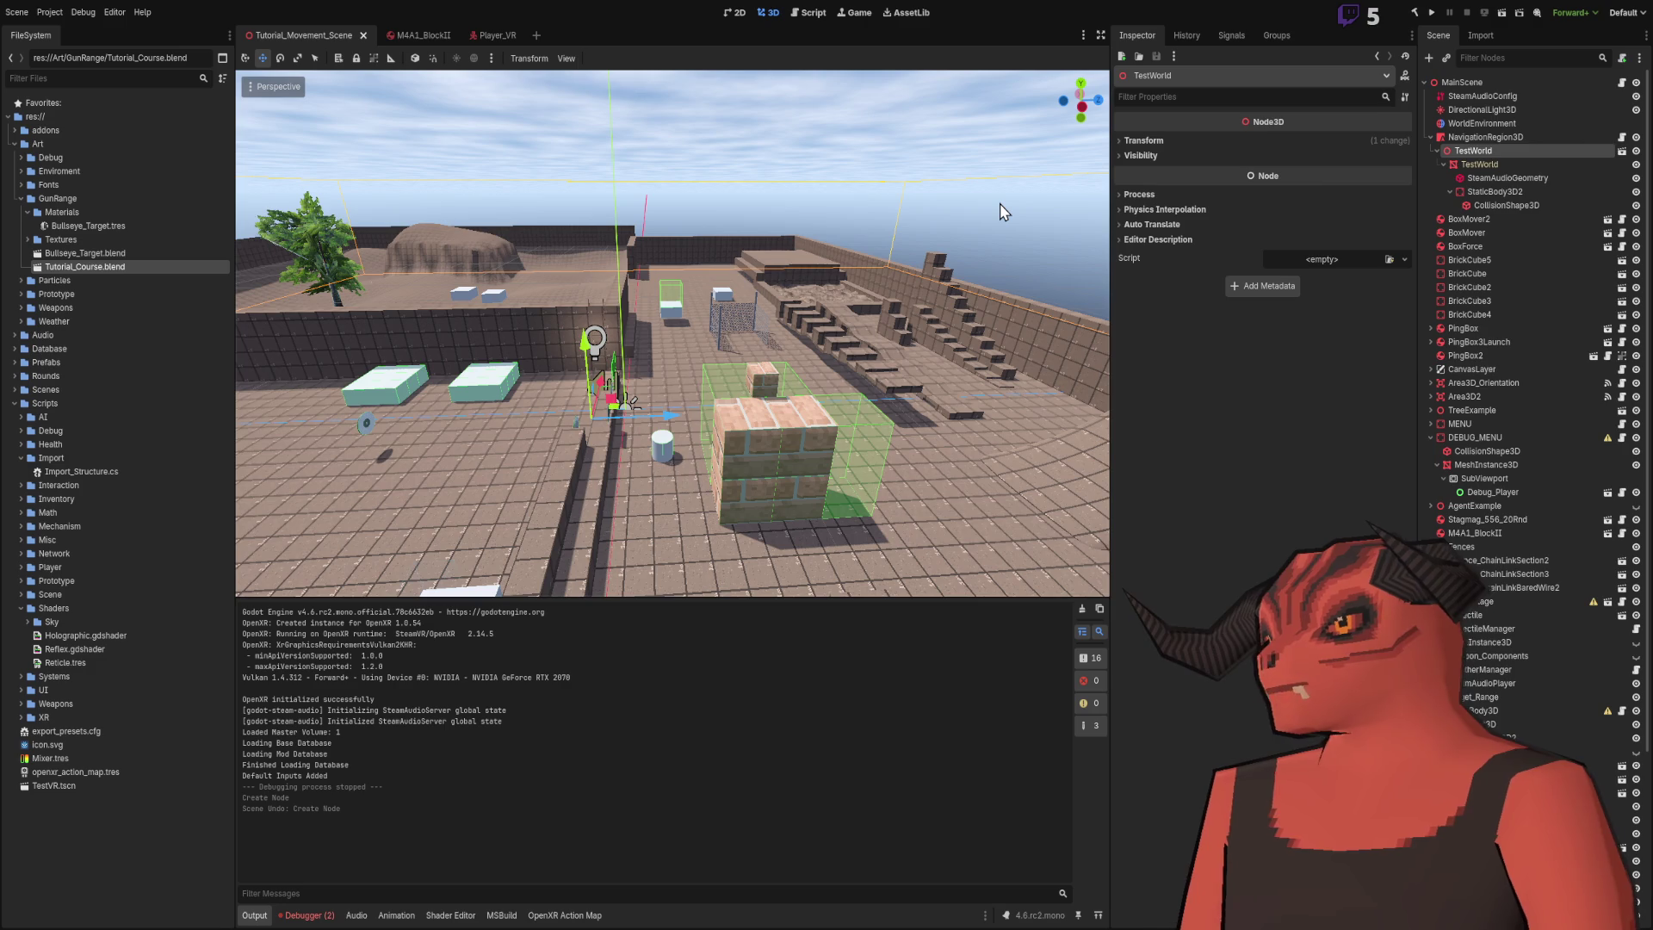
{"action": "key", "text": "Delete"}
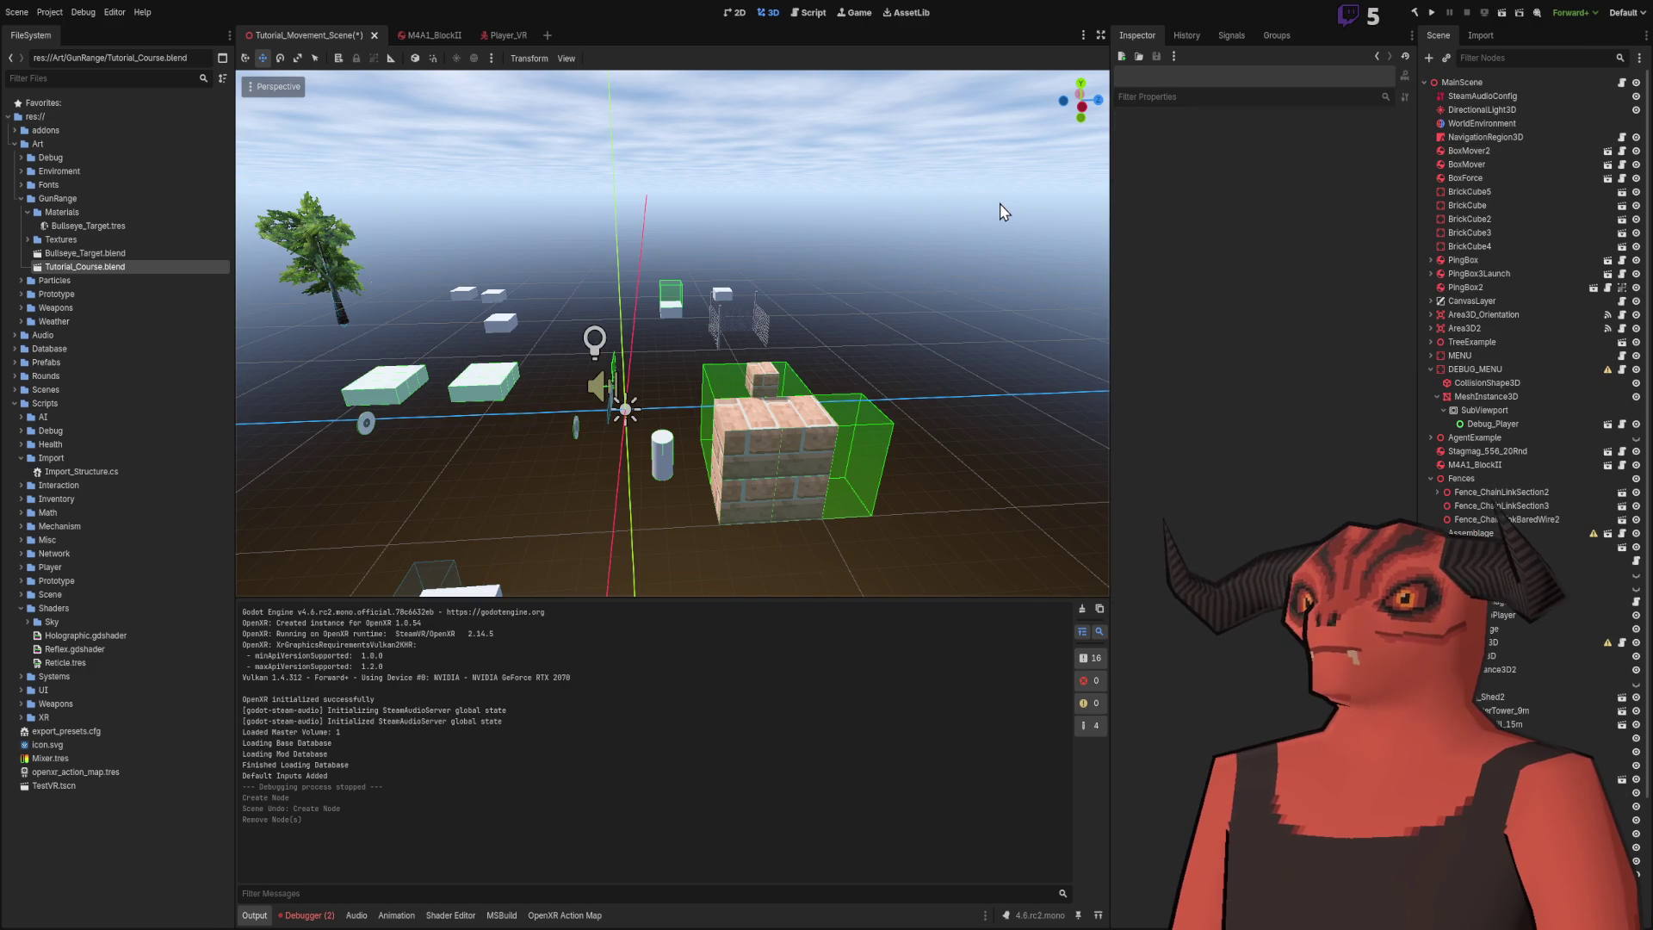
- Delete the 21 fence nodes as a single selection
{"action": "left_click_drag", "start_coordinate": [1000, 203], "coordinate": [947, 224]}
{"action": "left_click", "coordinate": [637, 301]}
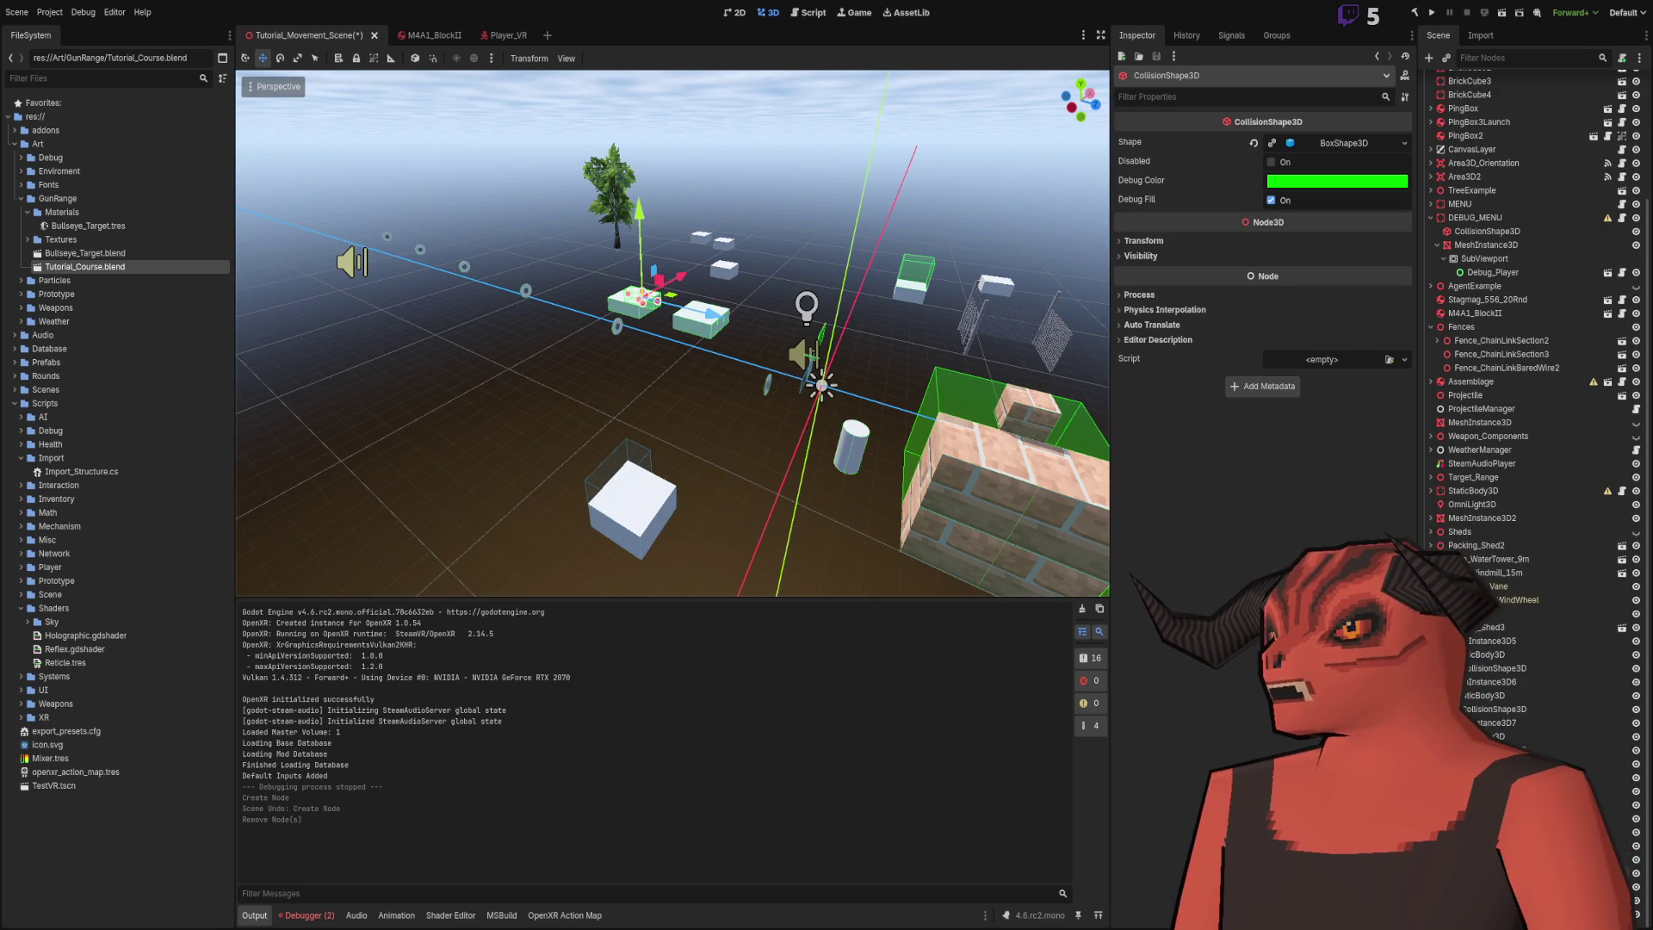
{"action": "left_click", "coordinate": [1499, 872]}
{"action": "left_click", "coordinate": [1498, 641], "text": "shift"}
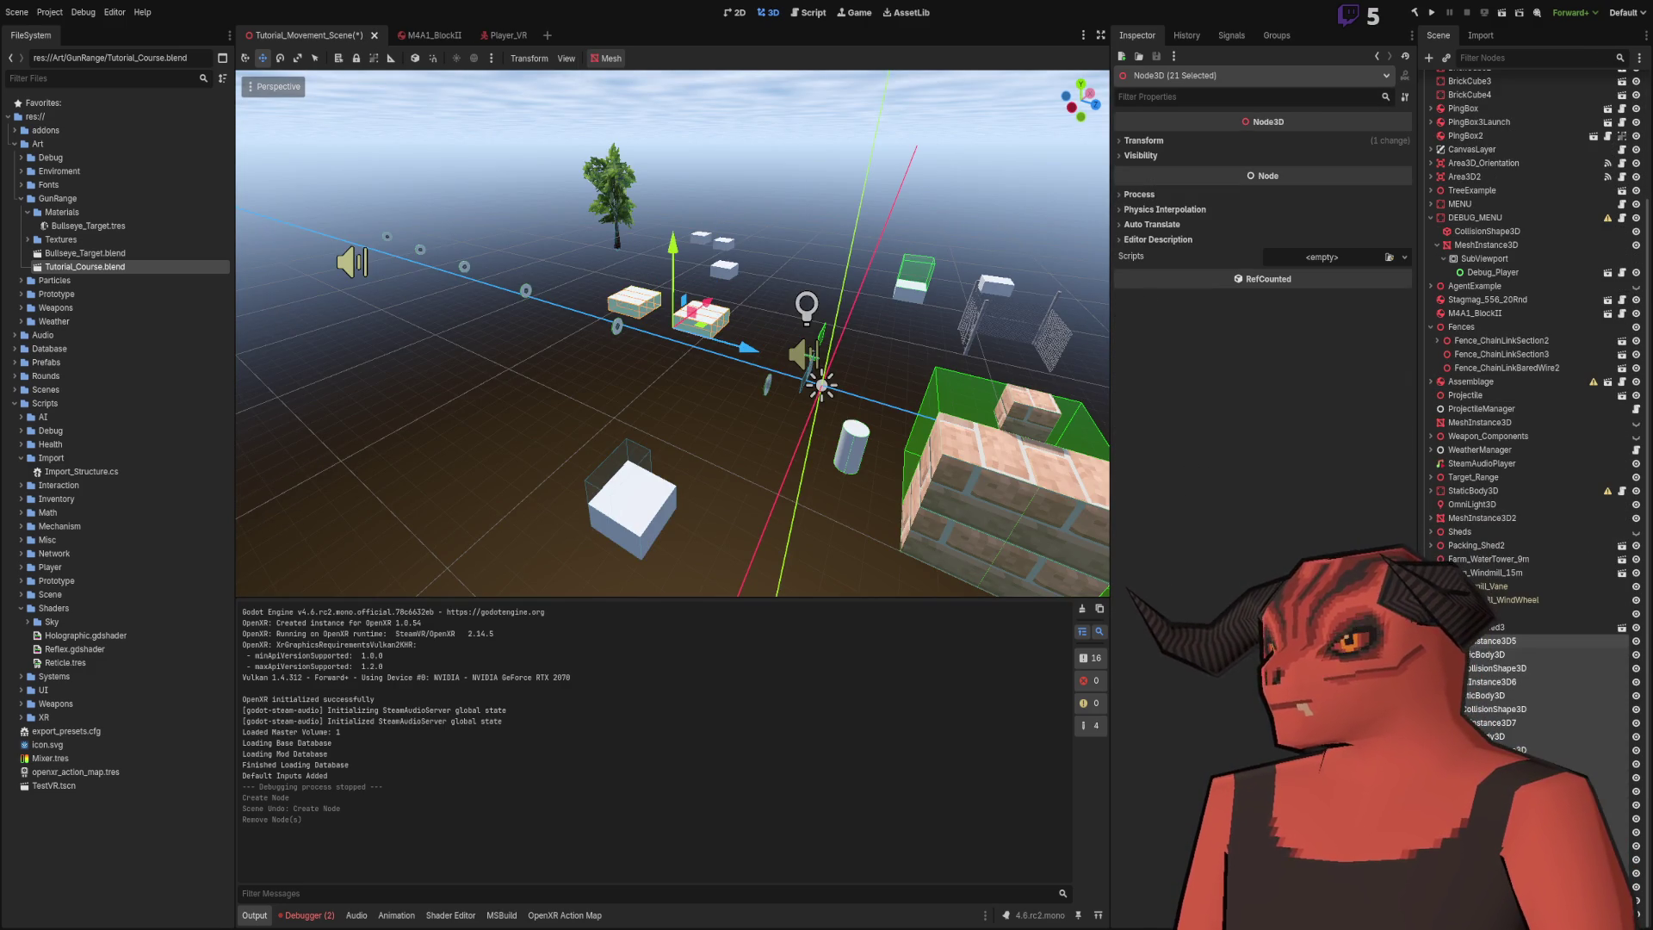
{"action": "key", "text": "Delete"}
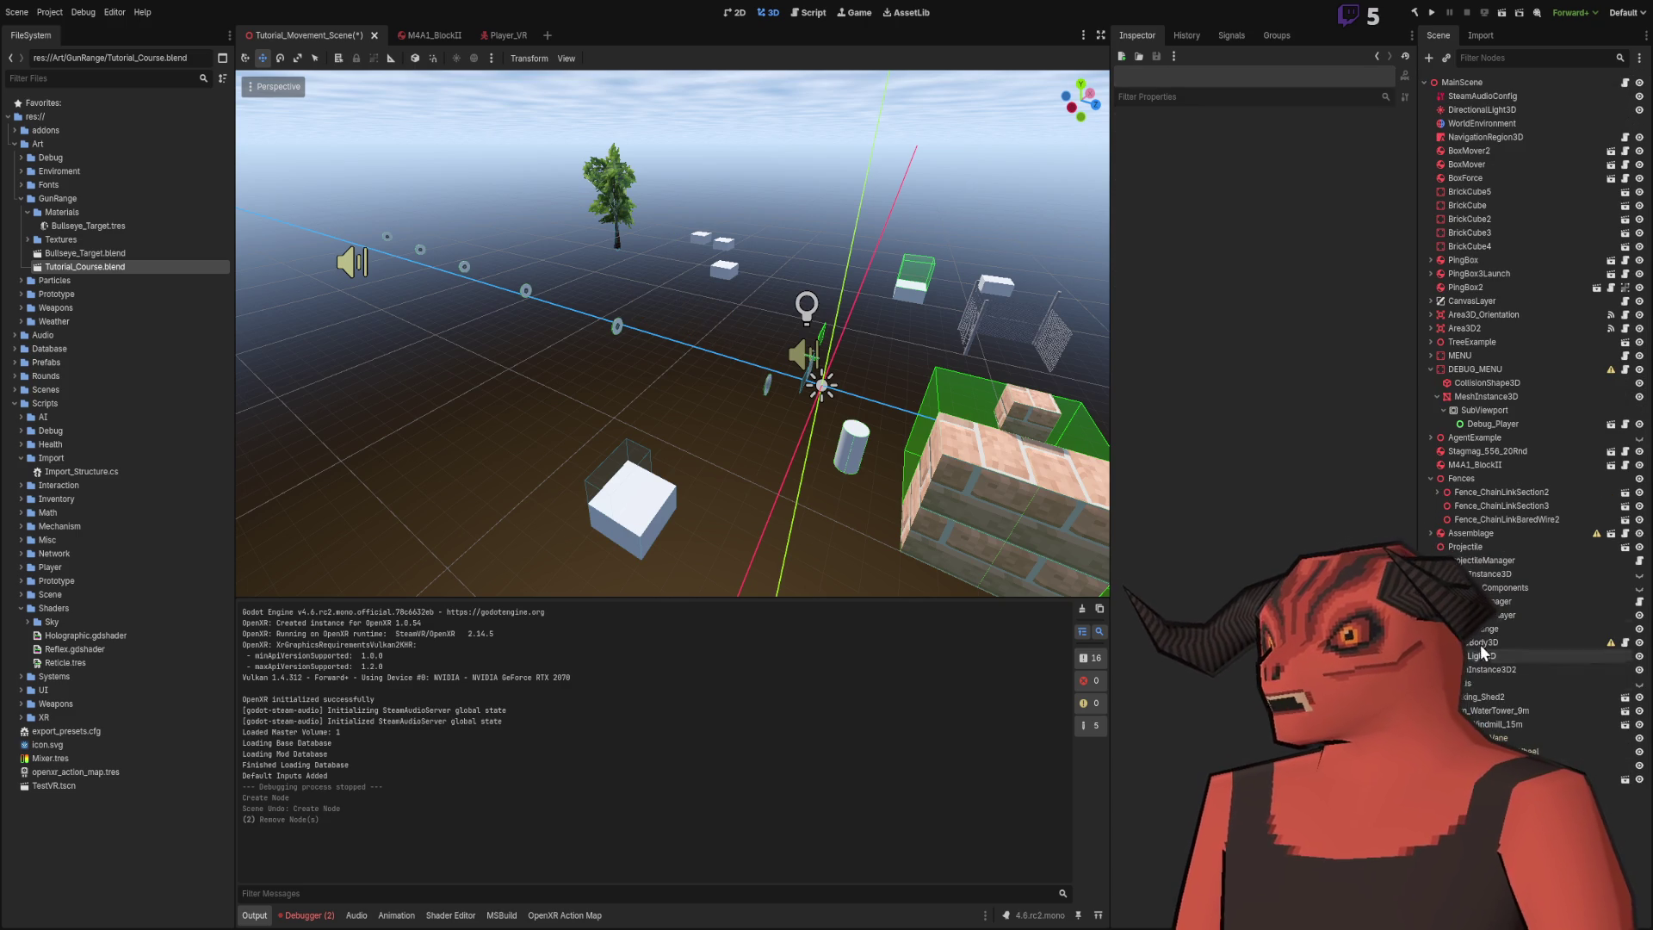
- Delete the Fences node and the M4A1_BlockII rifle instance
{"action": "left_click", "coordinate": [1476, 478]}
{"action": "key", "text": "Delete"}
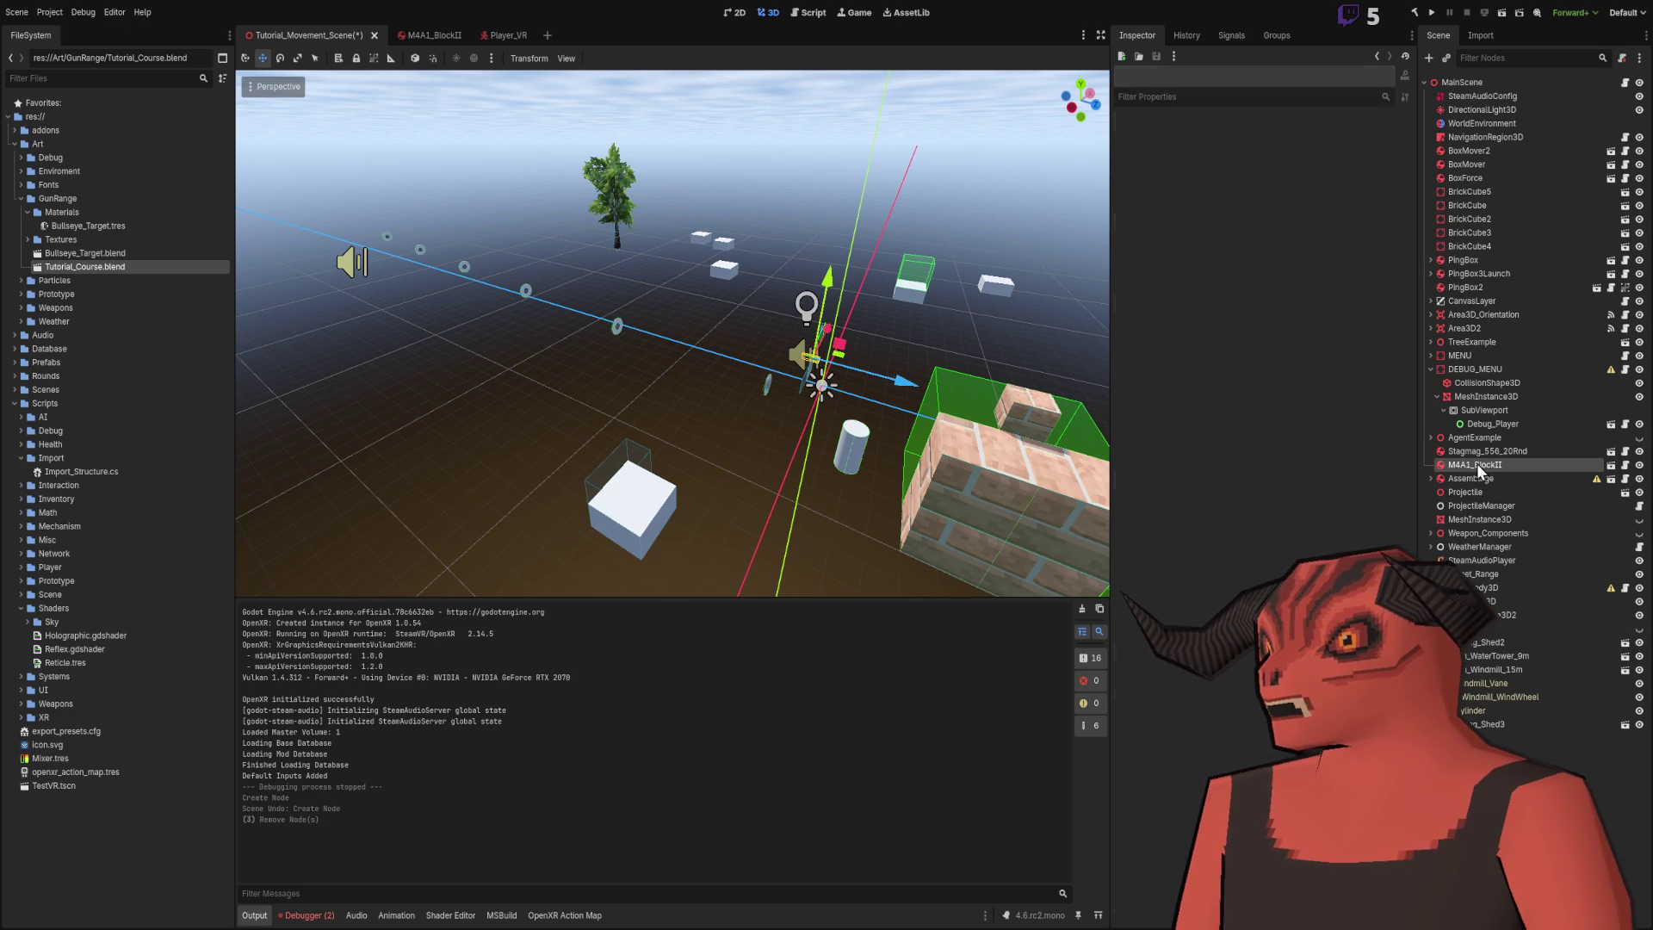
{"action": "left_click", "coordinate": [1468, 464]}
{"action": "key", "text": "Delete"}
- Delete the ten box props from BoxMover2 through PingBox3Launch
{"action": "left_click_drag", "start_coordinate": [783, 394], "coordinate": [571, 405]}
{"action": "left_click", "coordinate": [572, 406]}
{"action": "left_click", "coordinate": [1466, 272], "text": "ctrl"}
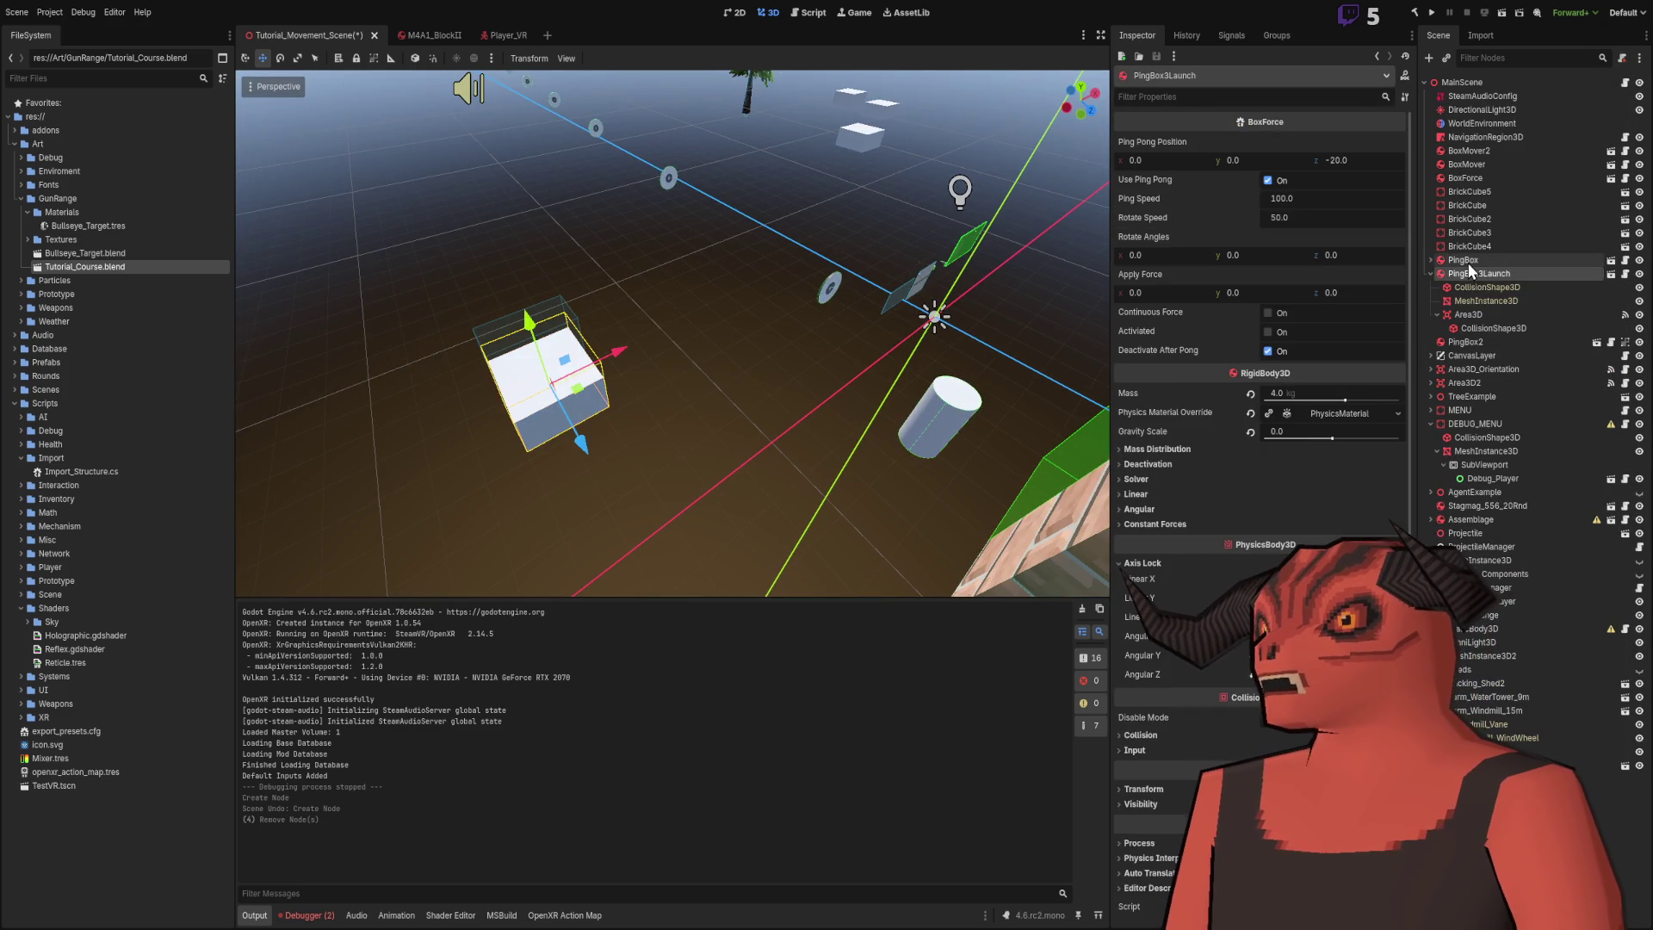
{"action": "left_click", "coordinate": [1468, 177], "text": "shift"}
{"action": "left_click", "coordinate": [1479, 153], "text": "shift"}
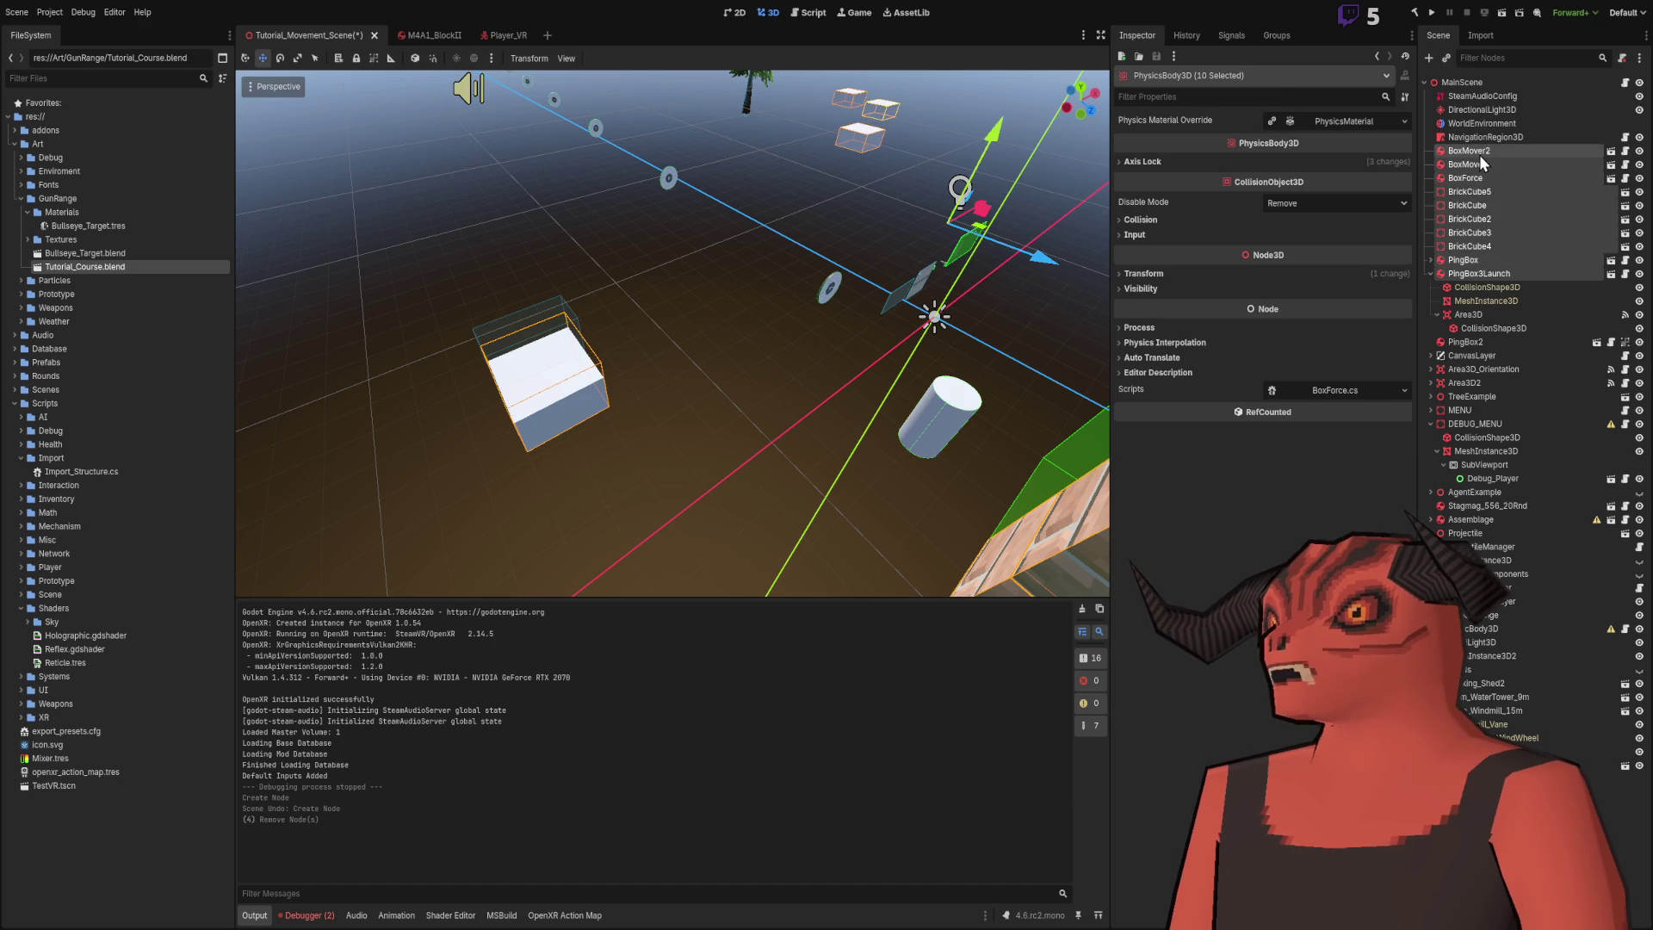
{"action": "key", "text": "Delete"}
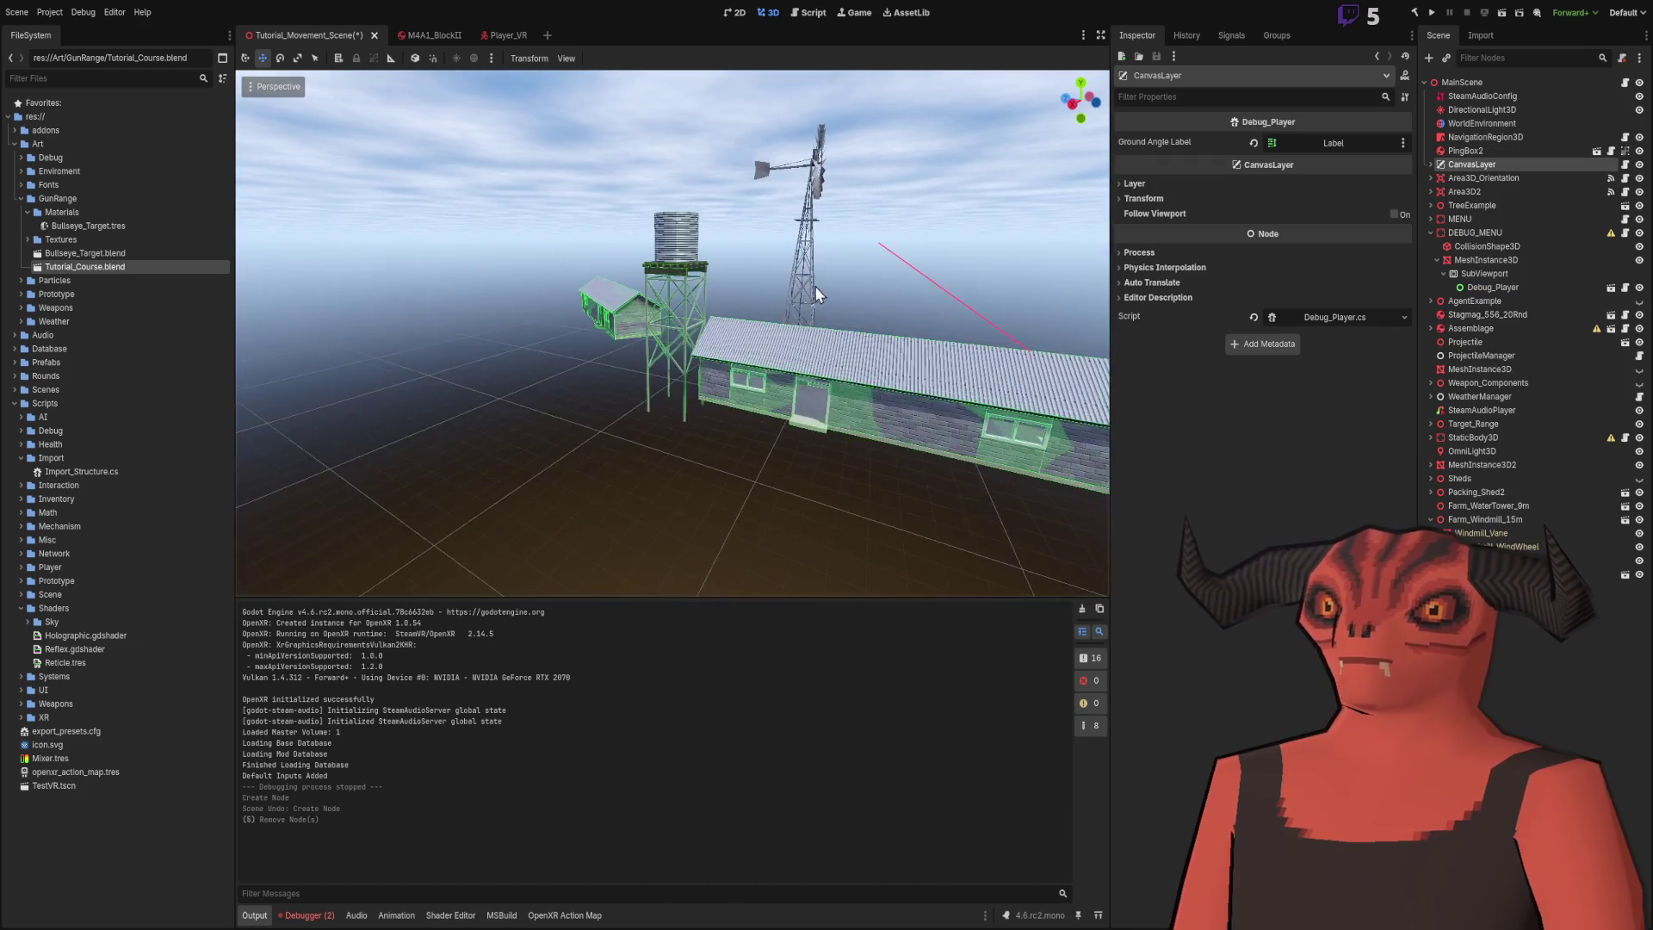
{"action": "key", "text": "ctrl+v"}
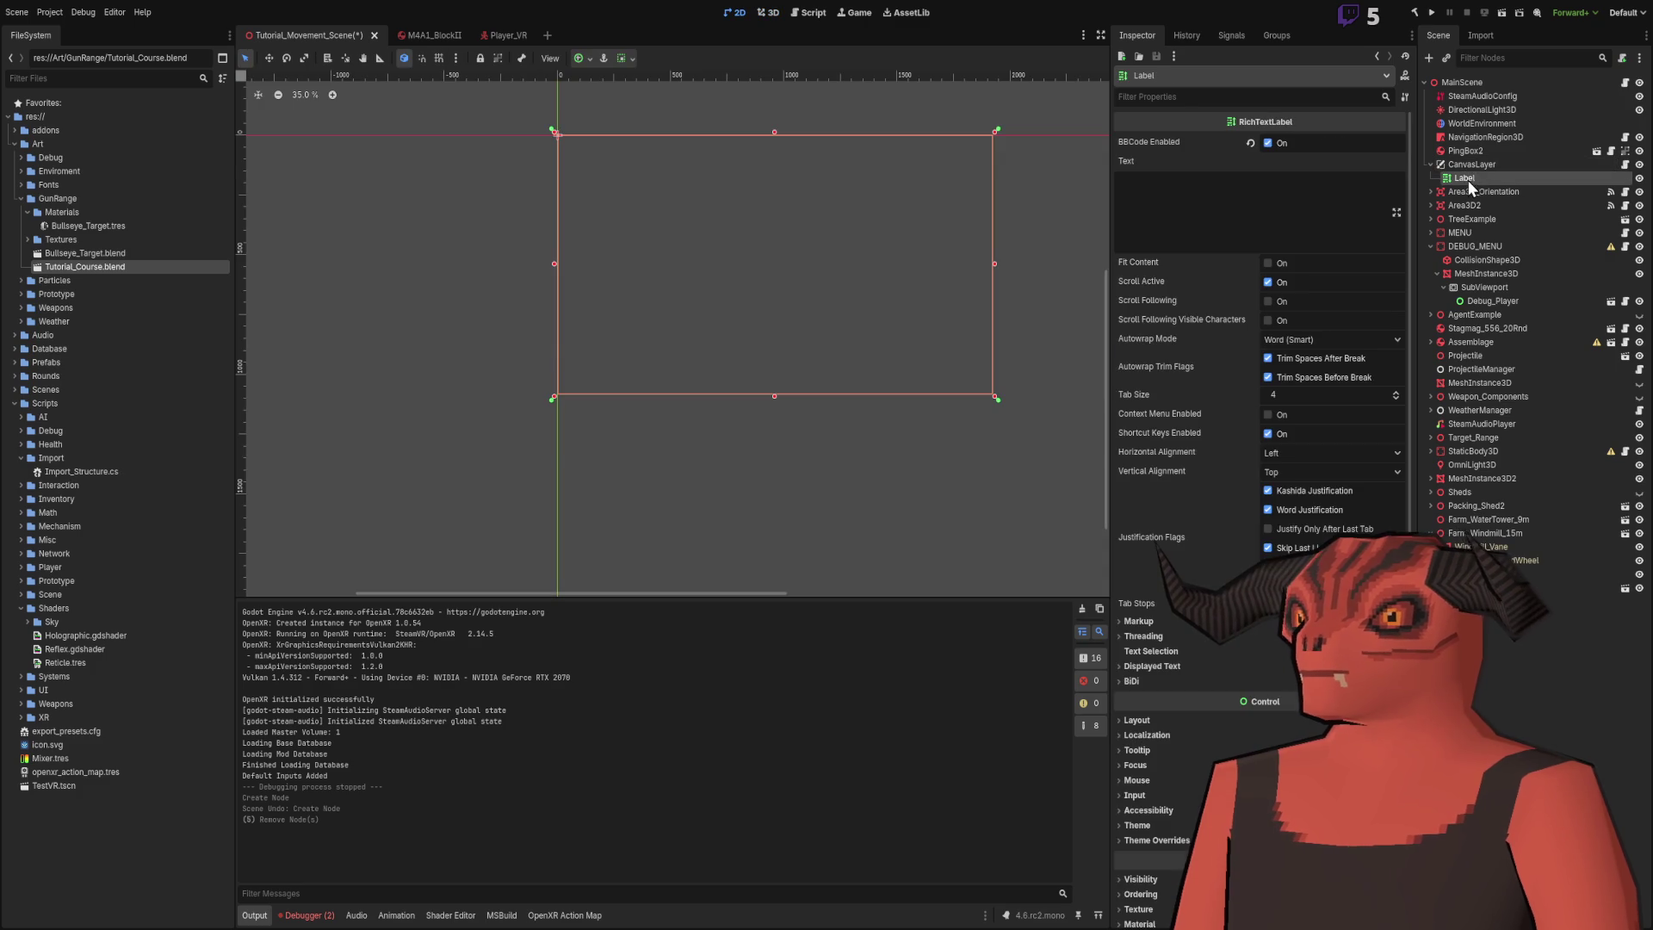
{"action": "left_click", "coordinate": [1488, 162]}
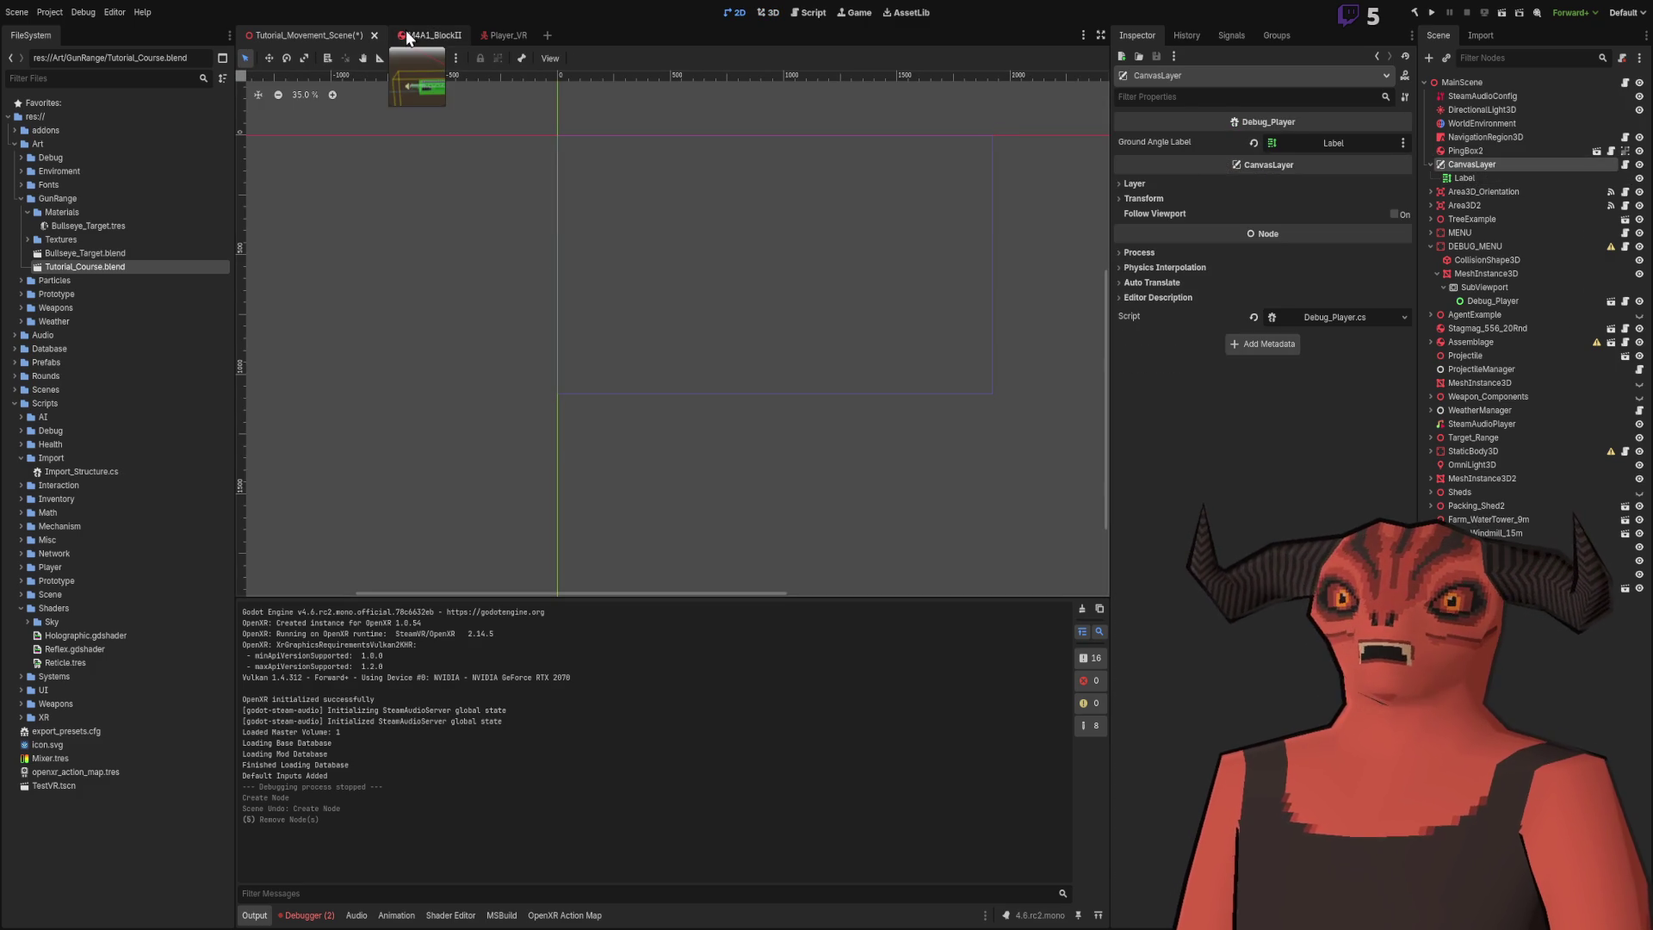
{"action": "left_click", "coordinate": [405, 33]}
{"action": "key", "text": "ctrl+shift+Tab"}
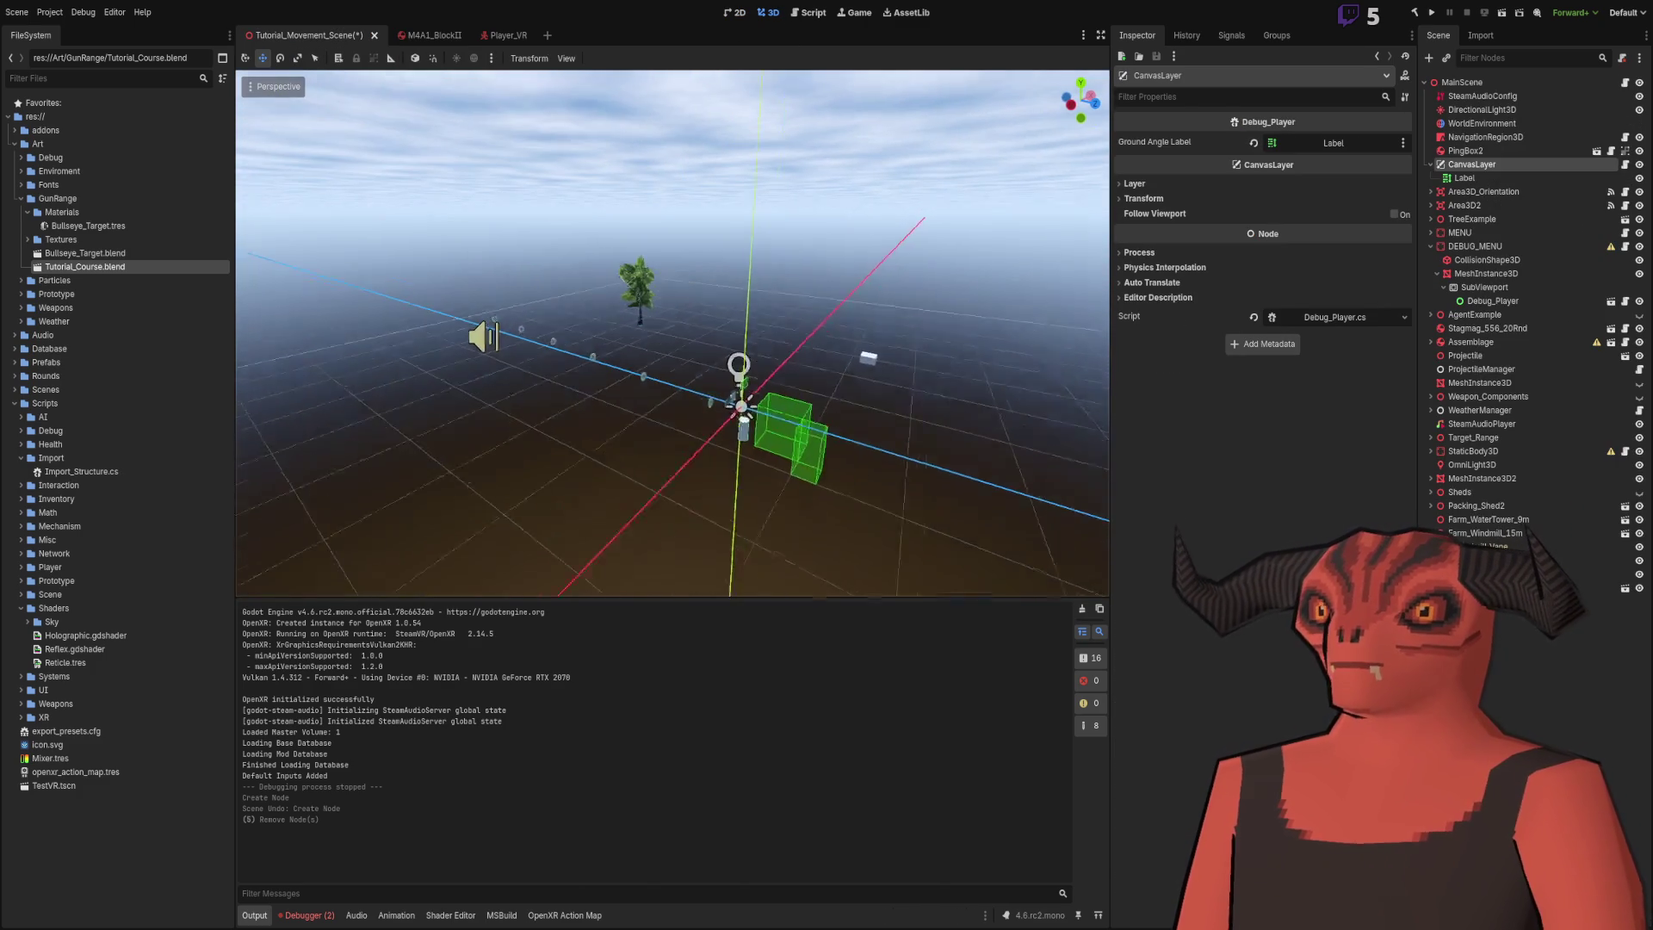
{"action": "left_click", "coordinate": [1485, 177]}
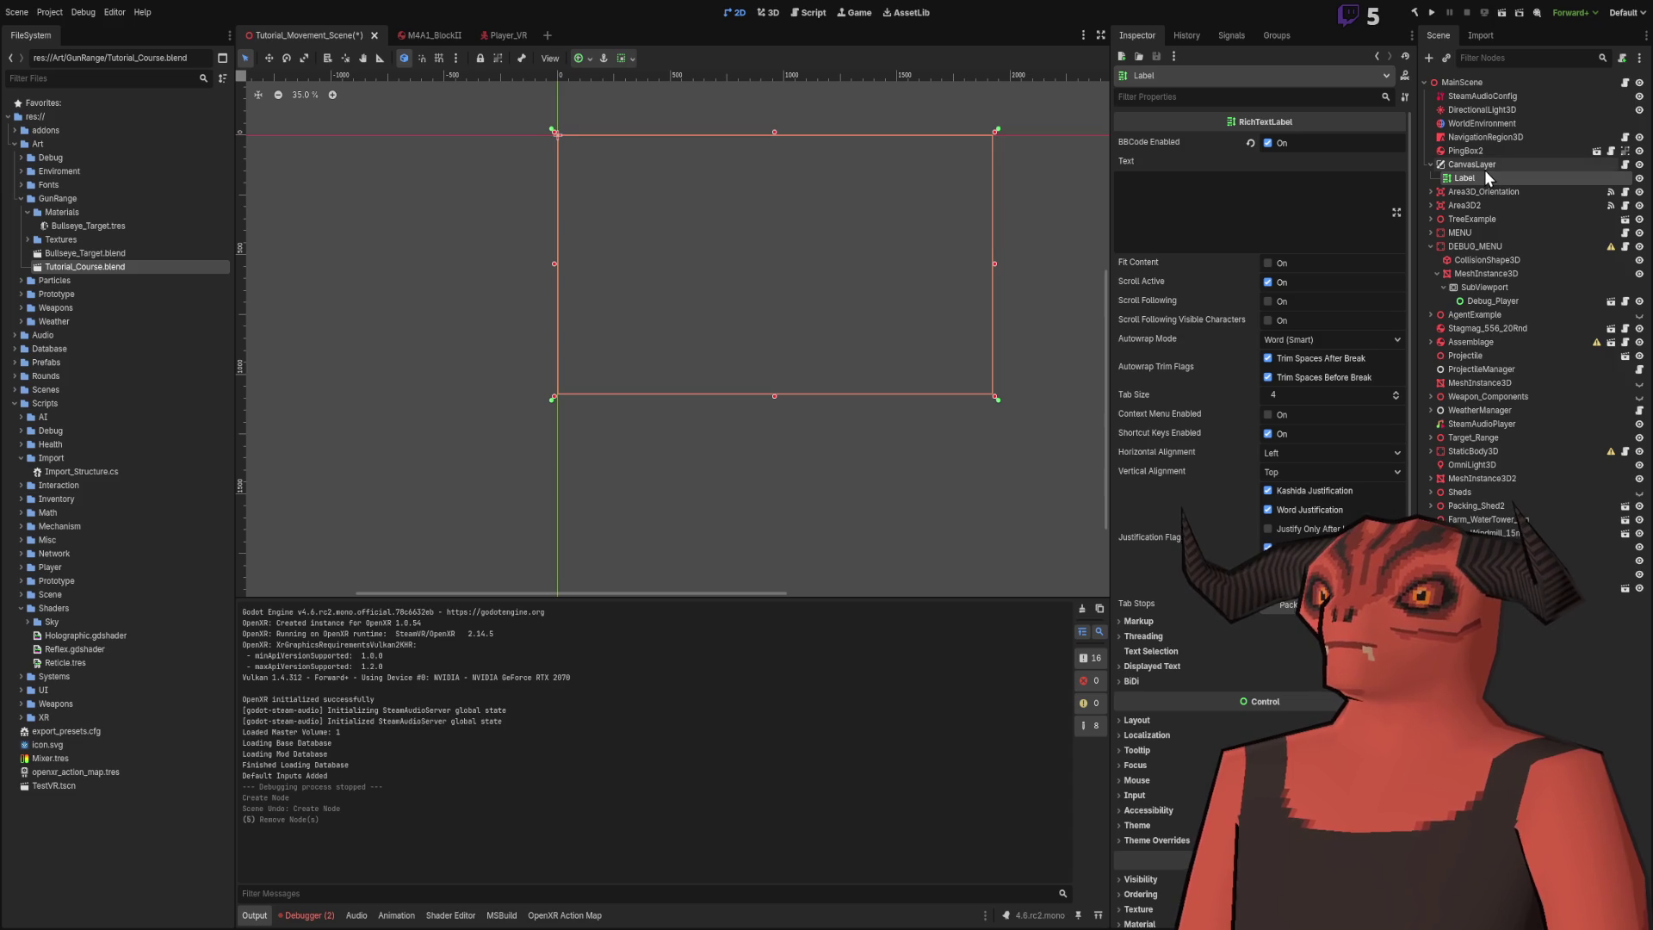
{"action": "left_click", "coordinate": [1484, 169]}
{"action": "left_click", "coordinate": [419, 34]}
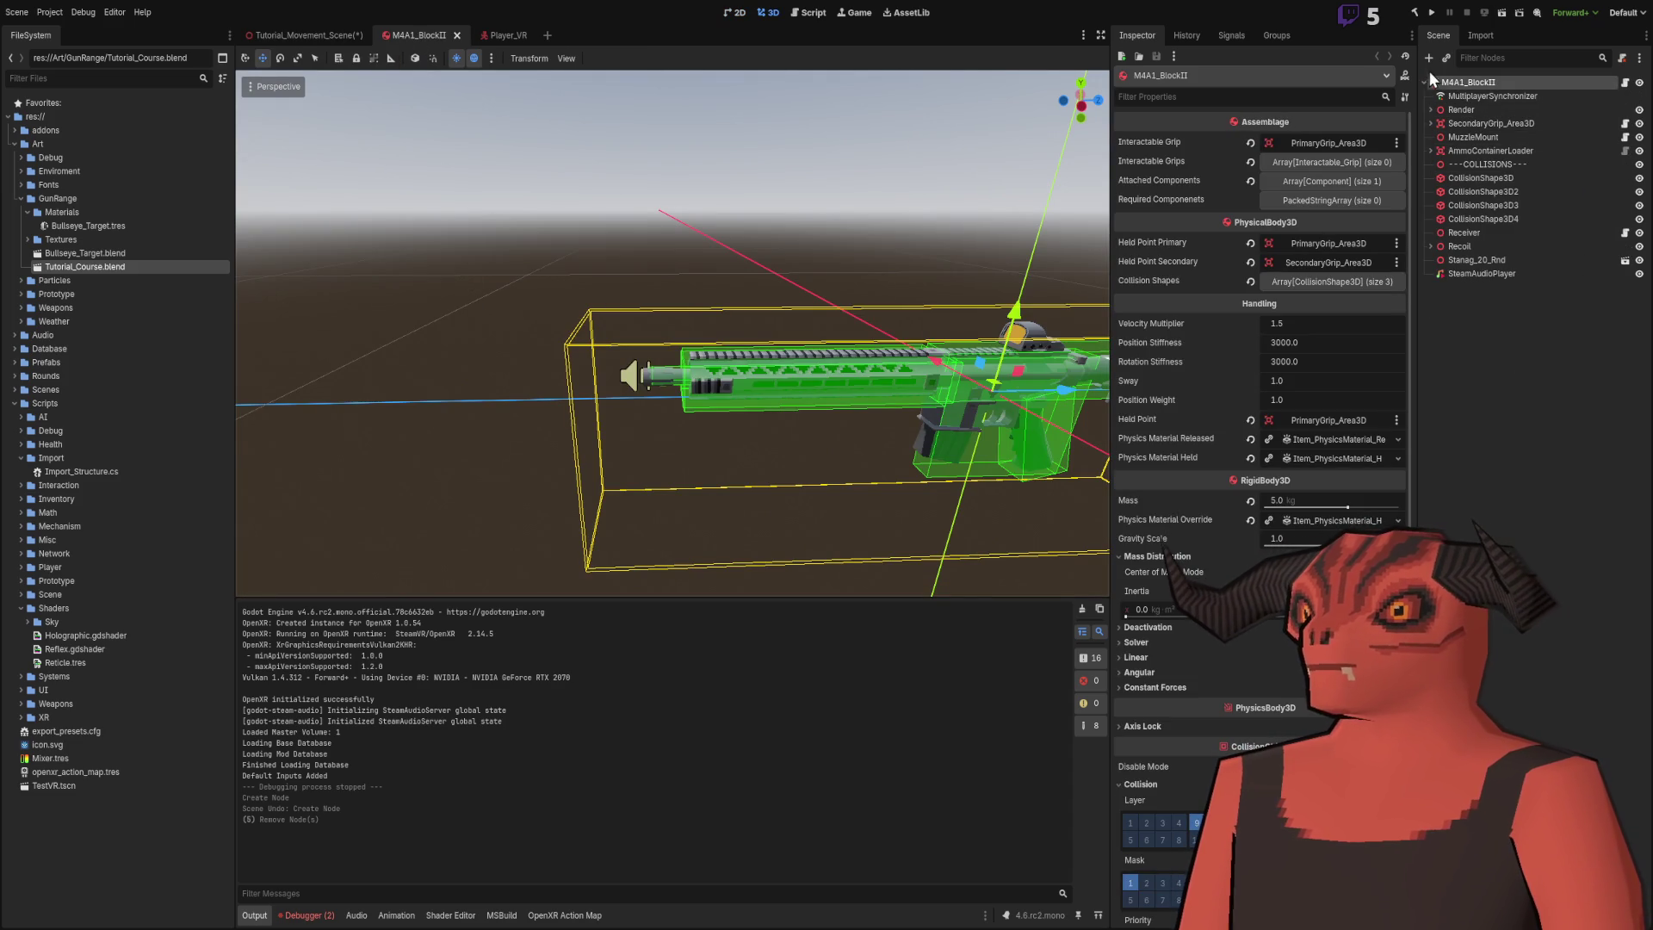
{"action": "left_click", "coordinate": [320, 35]}
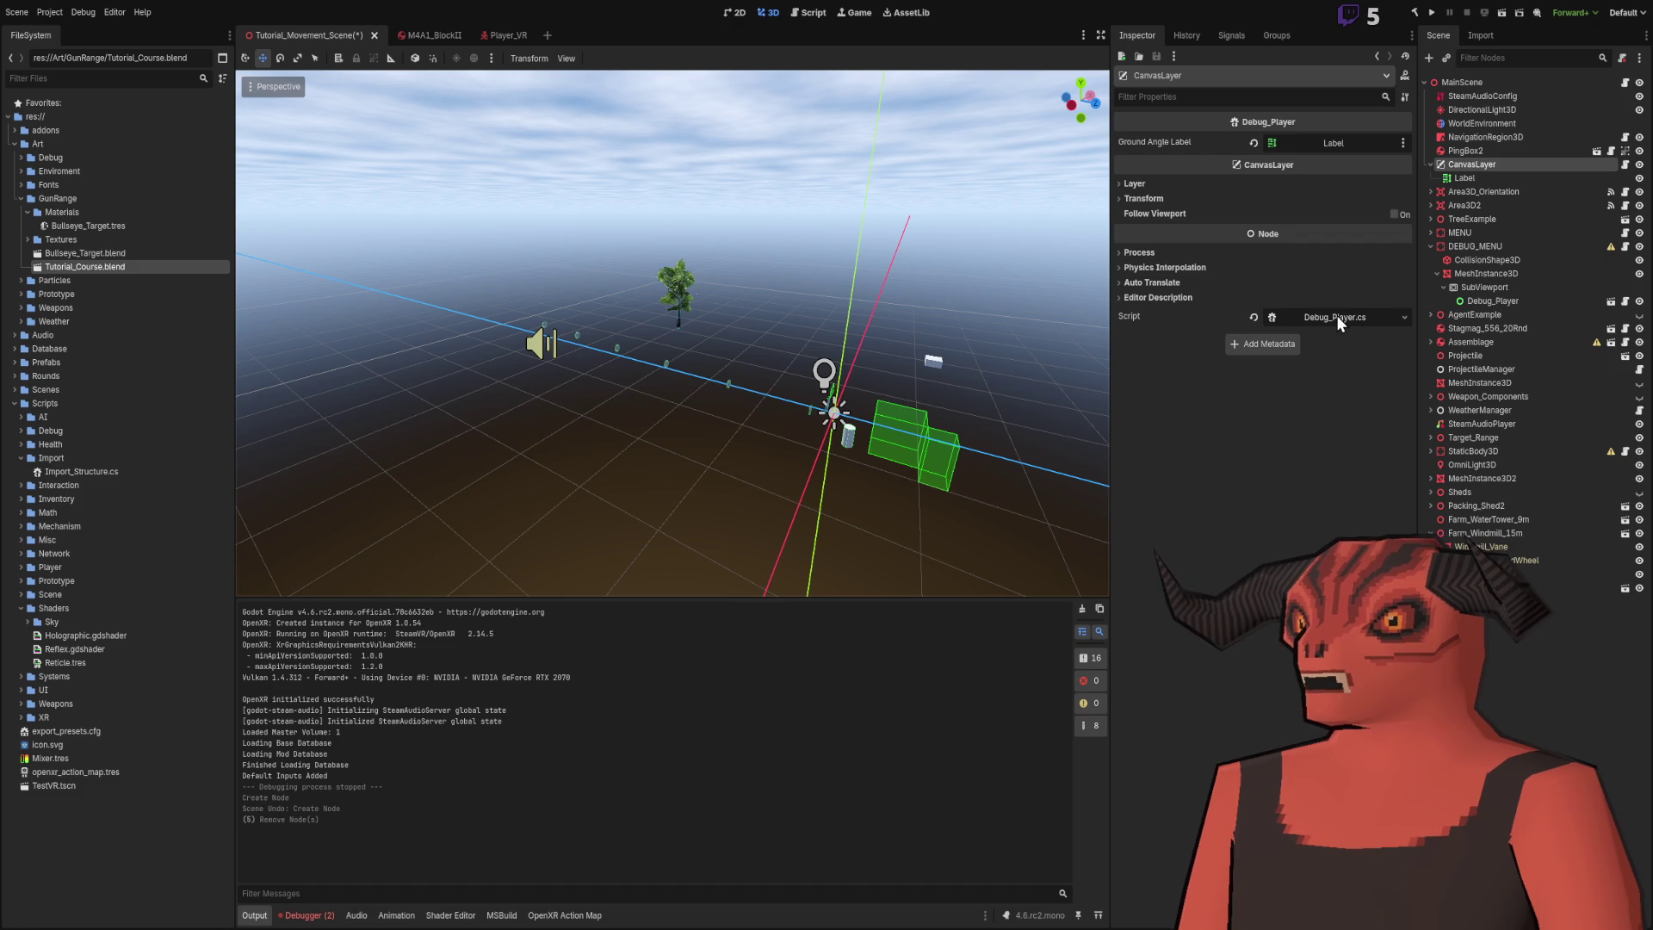
{"action": "scroll", "coordinate": [671, 335], "scroll_direction": "up", "scroll_amount": 5}
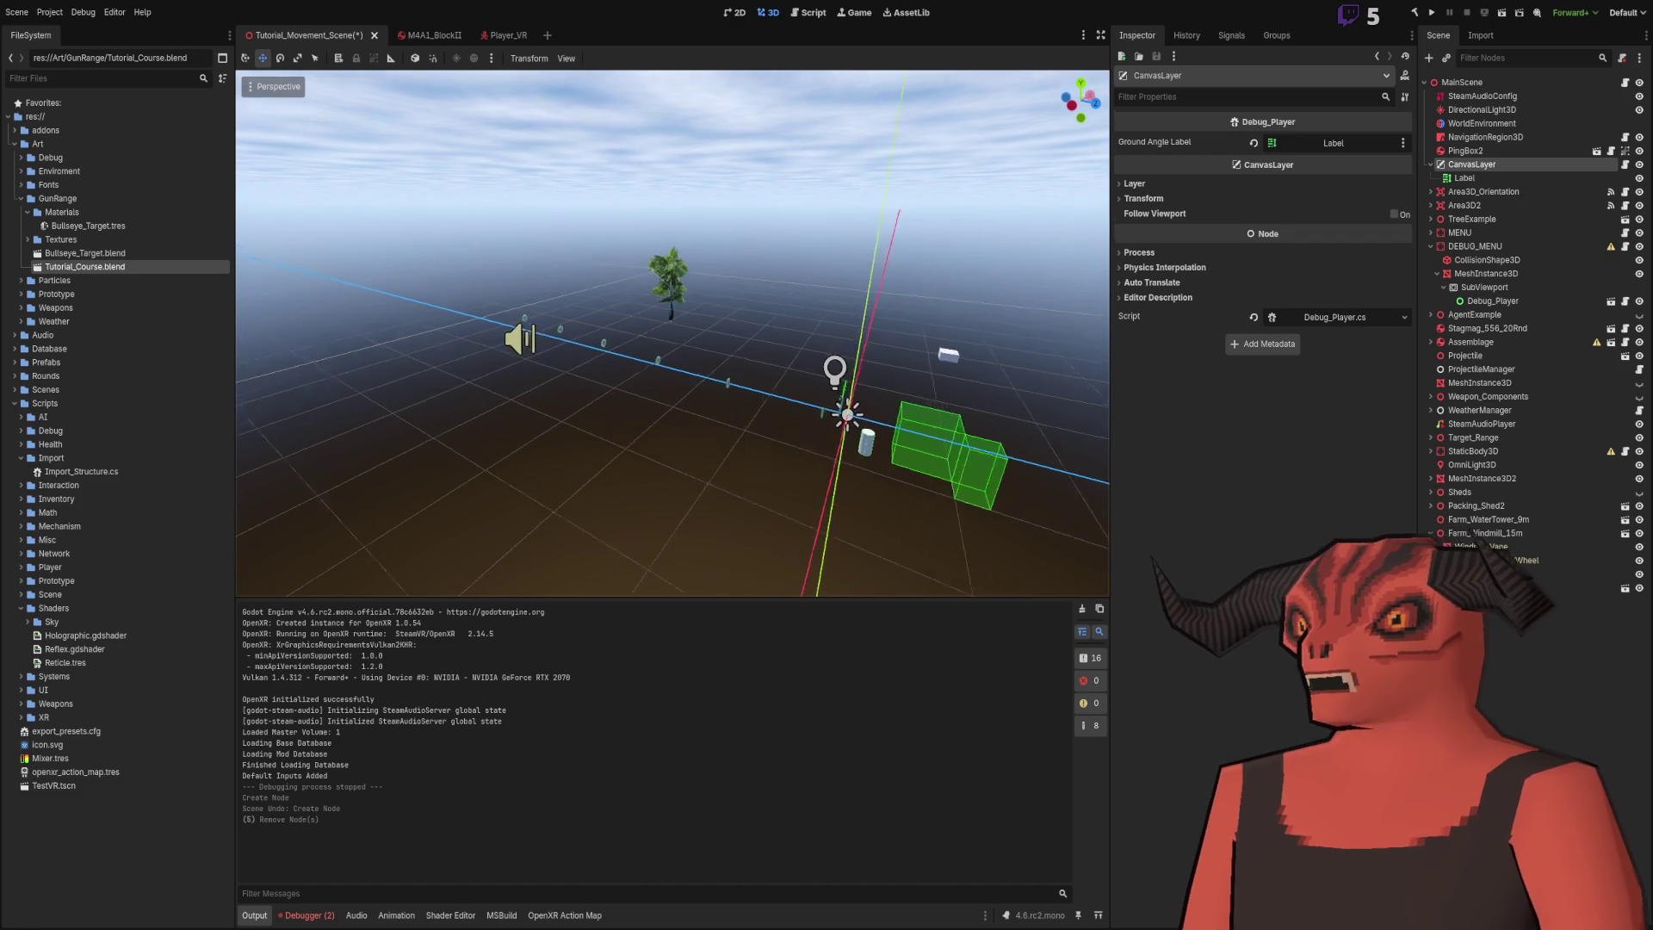
{"action": "mouse_move", "coordinate": [672, 336]}
{"action": "left_mouse_down"}
{"action": "mouse_move", "coordinate": [654, 327]}
{"action": "mouse_move", "coordinate": [689, 310]}
{"action": "mouse_move", "coordinate": [723, 362]}
{"action": "left_mouse_up"}
{"action": "left_click", "coordinate": [1549, 193]}
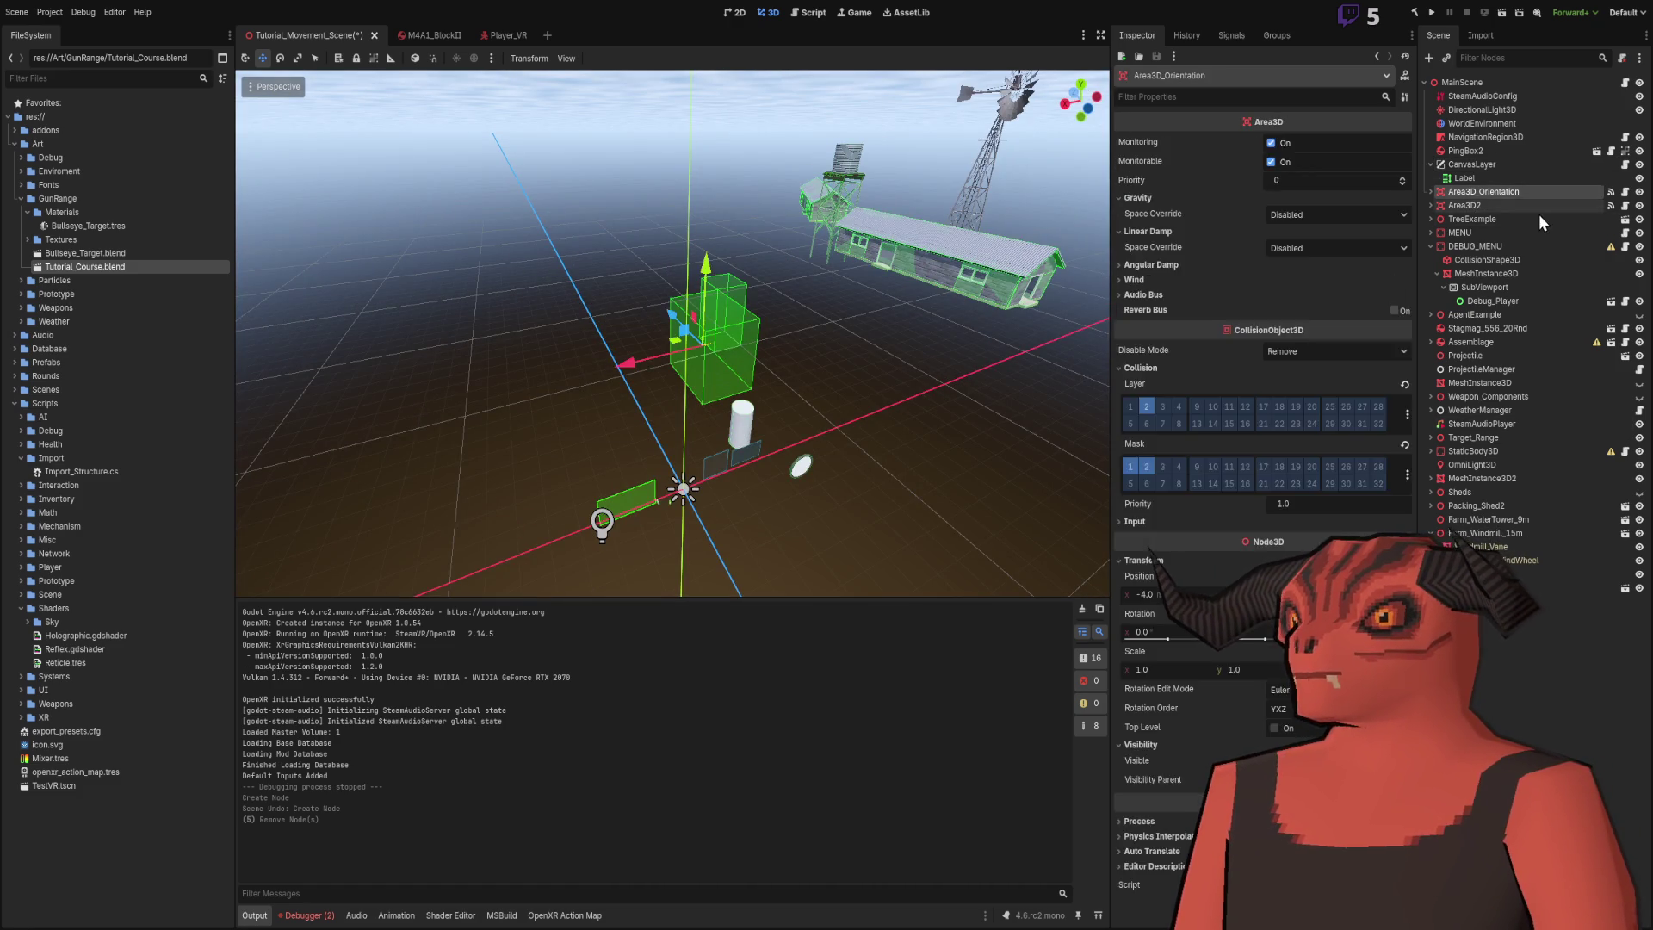
- Delete Area3D_Orientation, Area3D2, TreeExample and the Packing_Shed2 node
{"action": "left_click", "coordinate": [1530, 219], "text": "shift"}
{"action": "key", "text": "Delete"}
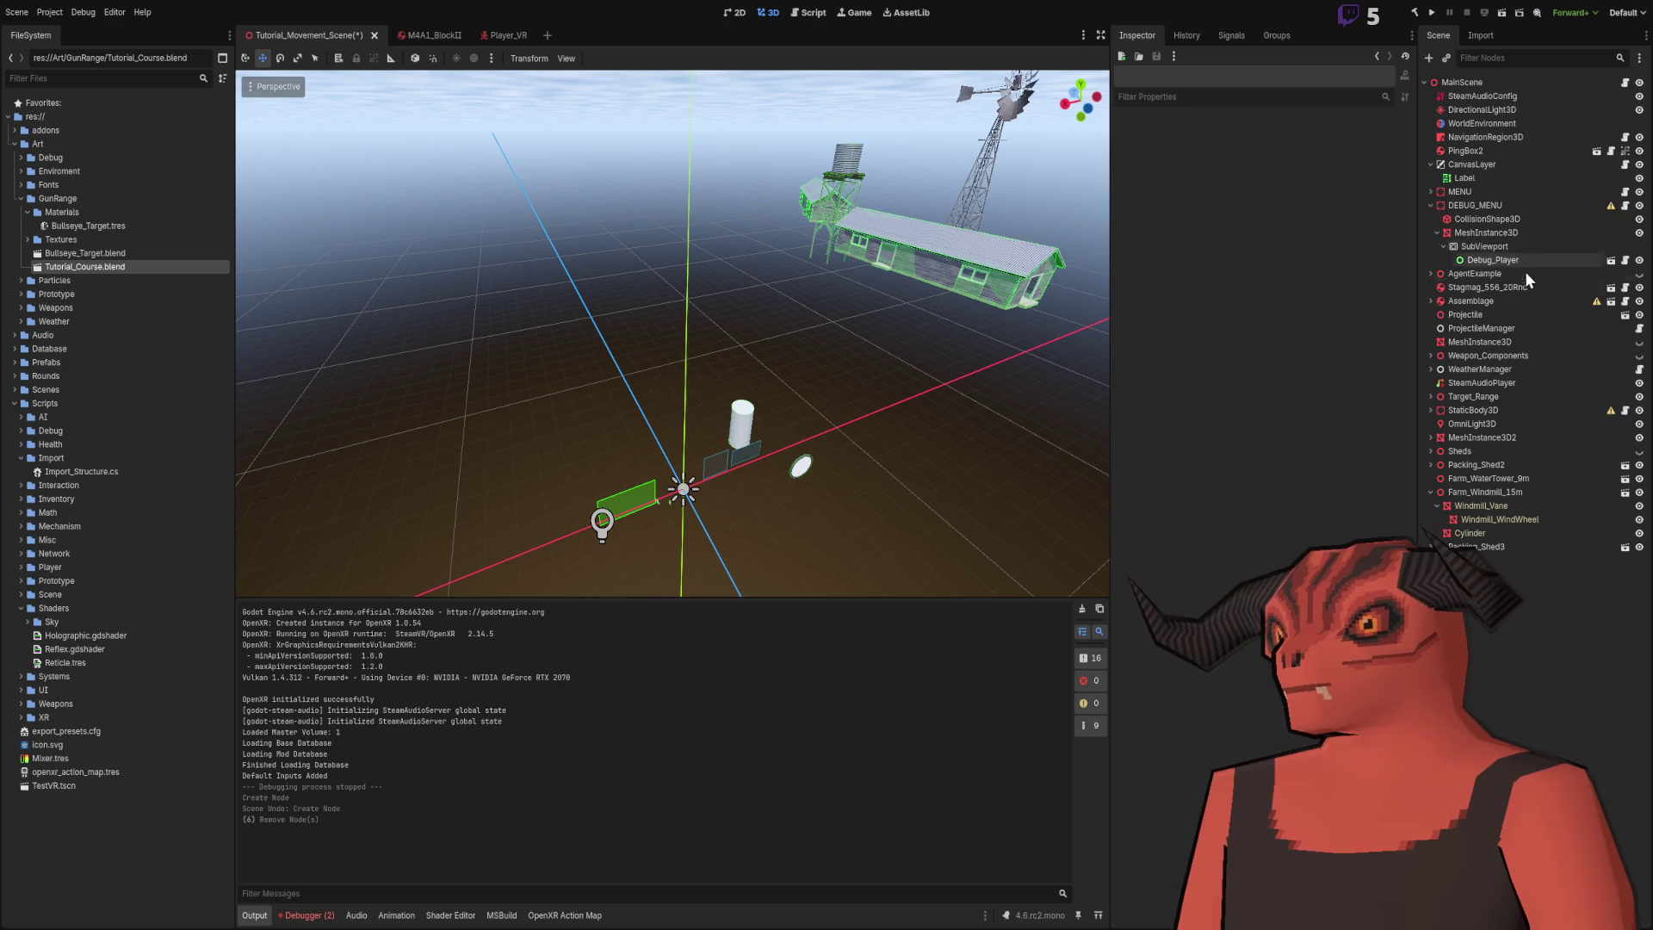
{"action": "left_click", "coordinate": [1038, 248]}
{"action": "key", "text": "f"}
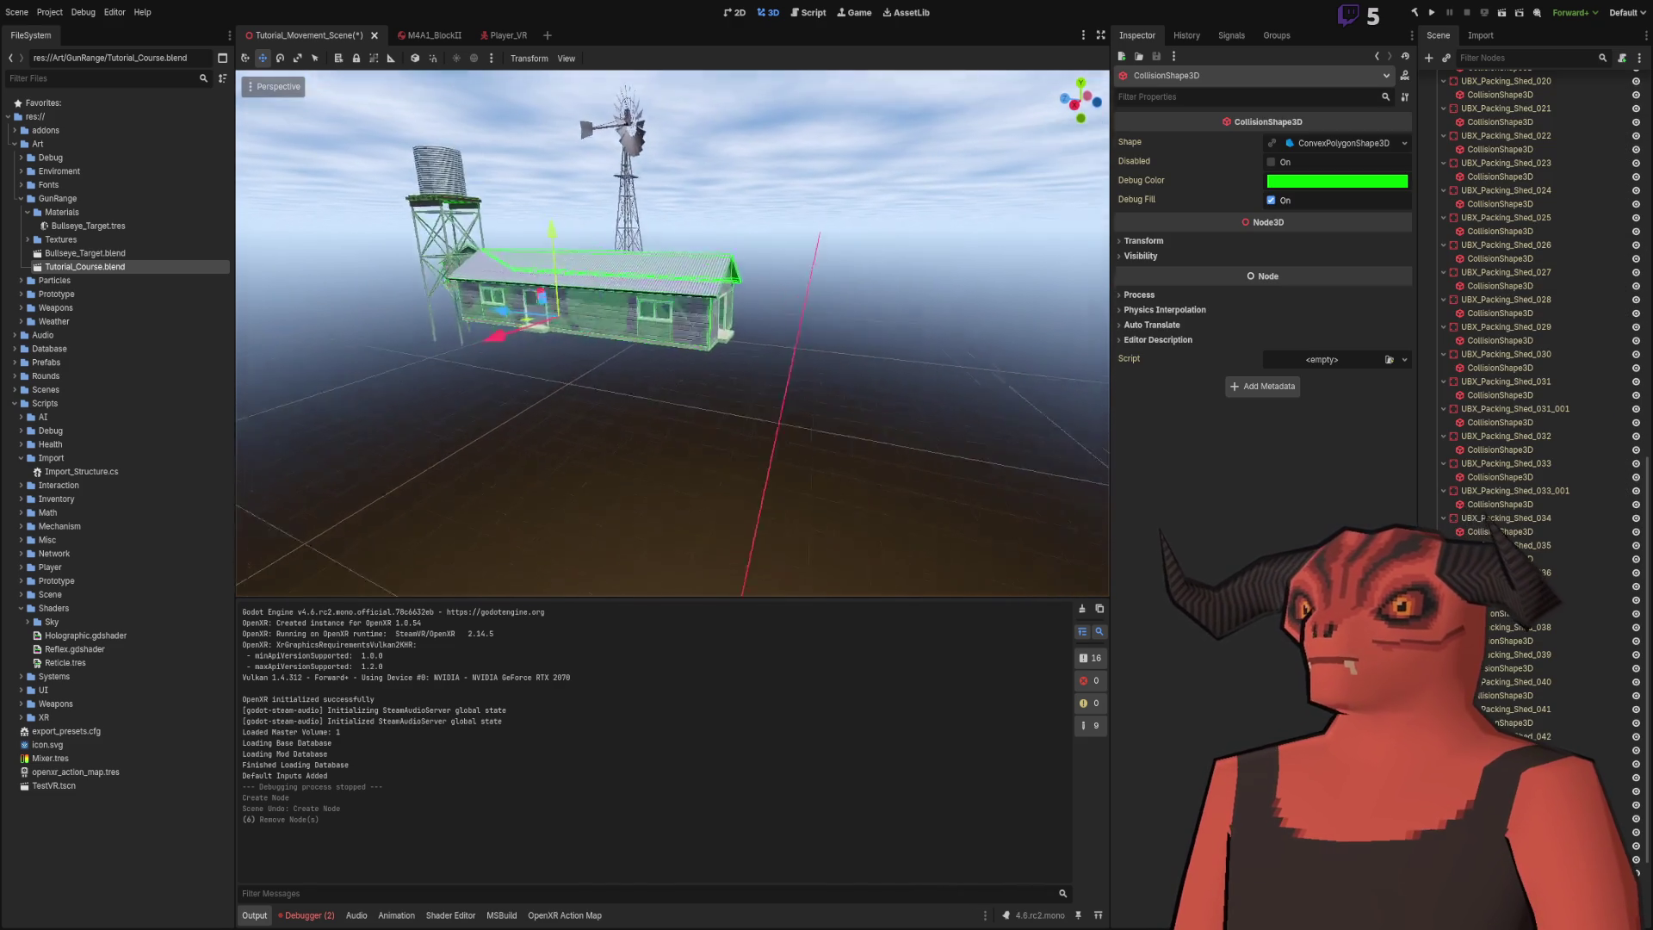
{"action": "left_click", "coordinate": [680, 362]}
{"action": "scroll", "coordinate": [680, 361], "scroll_direction": "down", "scroll_amount": 5}
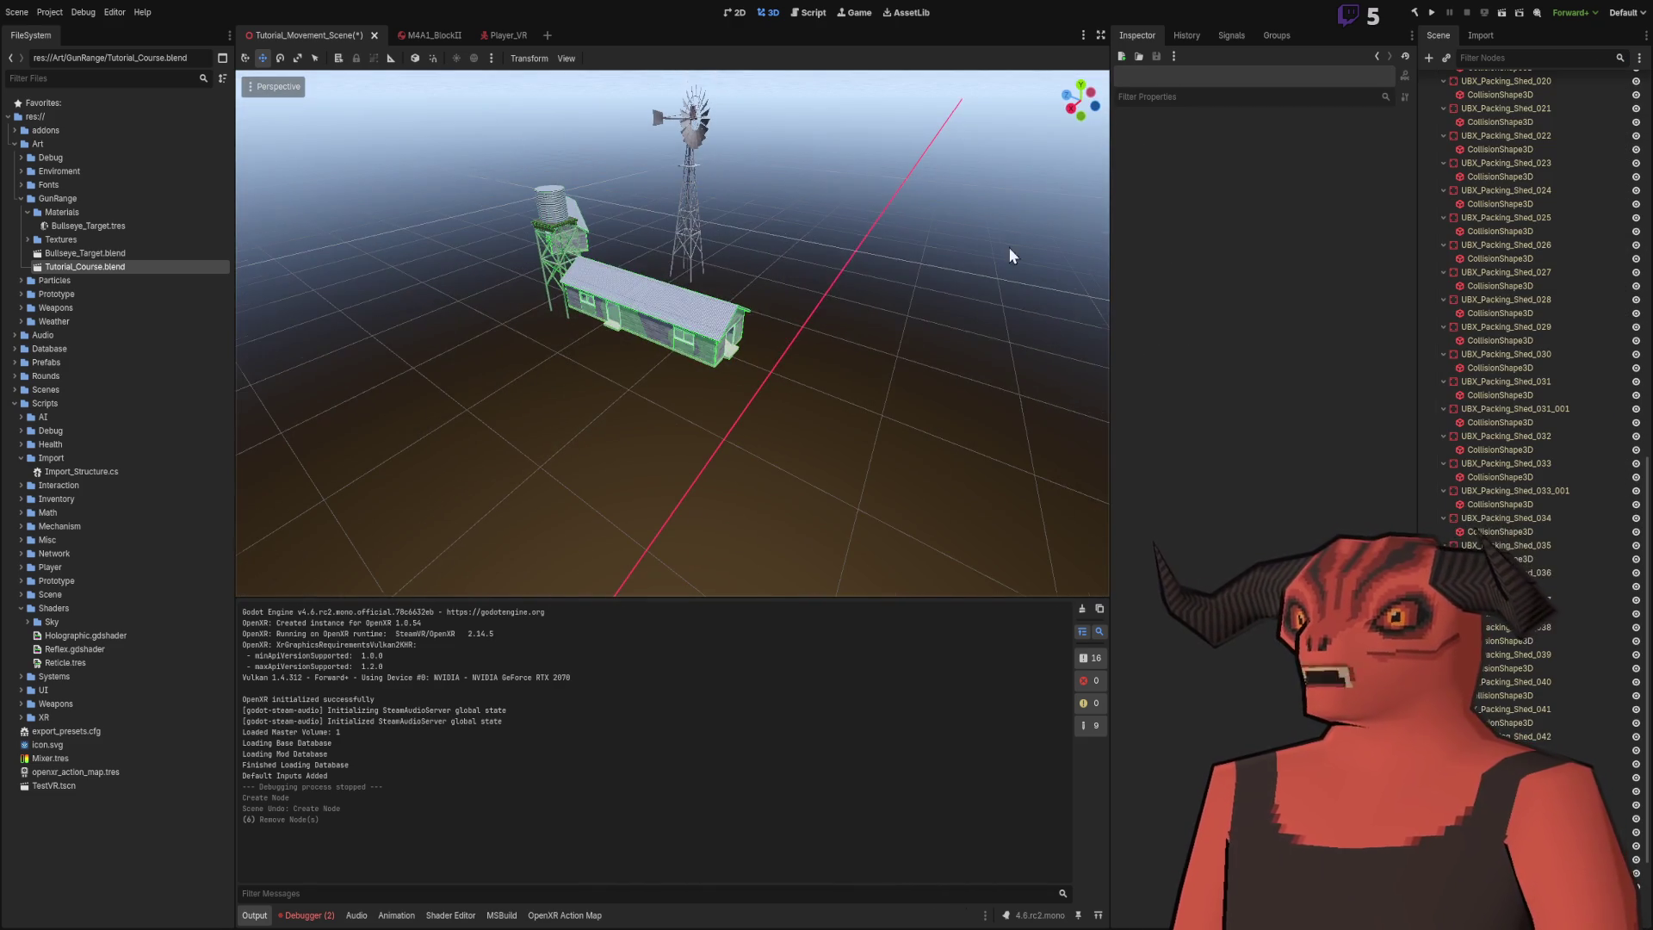
{"action": "scroll", "coordinate": [1557, 246], "scroll_direction": "up", "scroll_amount": 15}
{"action": "left_click", "coordinate": [1501, 463]}
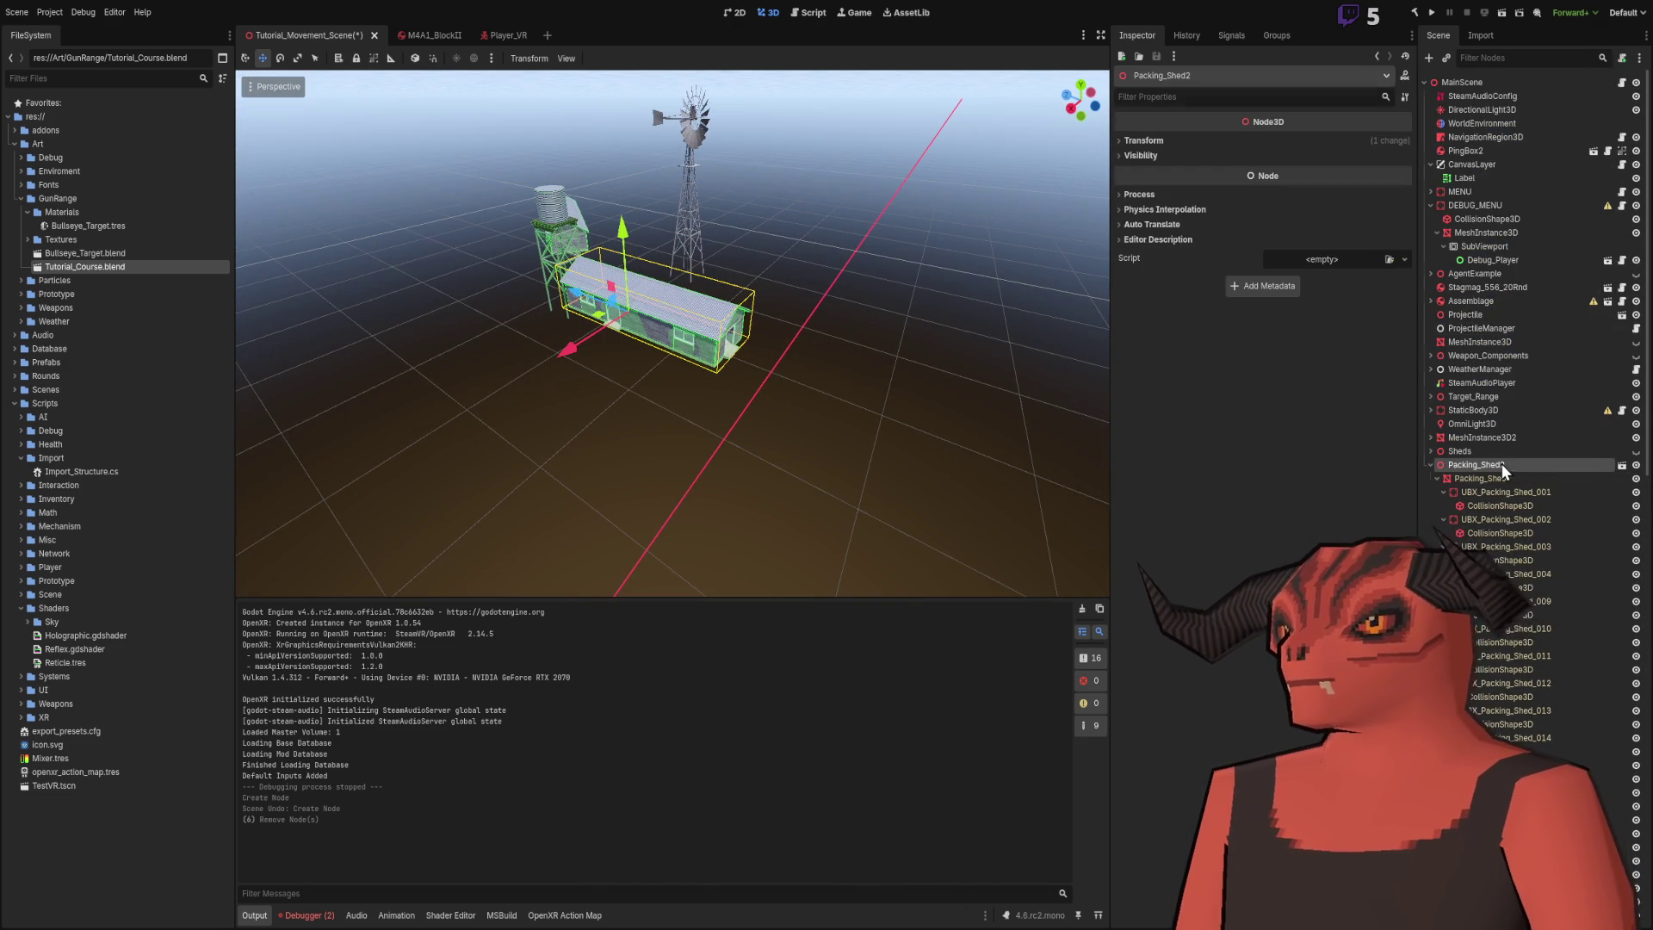
{"action": "key", "text": "Delete"}
- Rename the Sheds group to Node3D and delete it along with all its sheds
{"action": "left_click", "coordinate": [1486, 451]}
{"action": "key", "text": "Delete"}
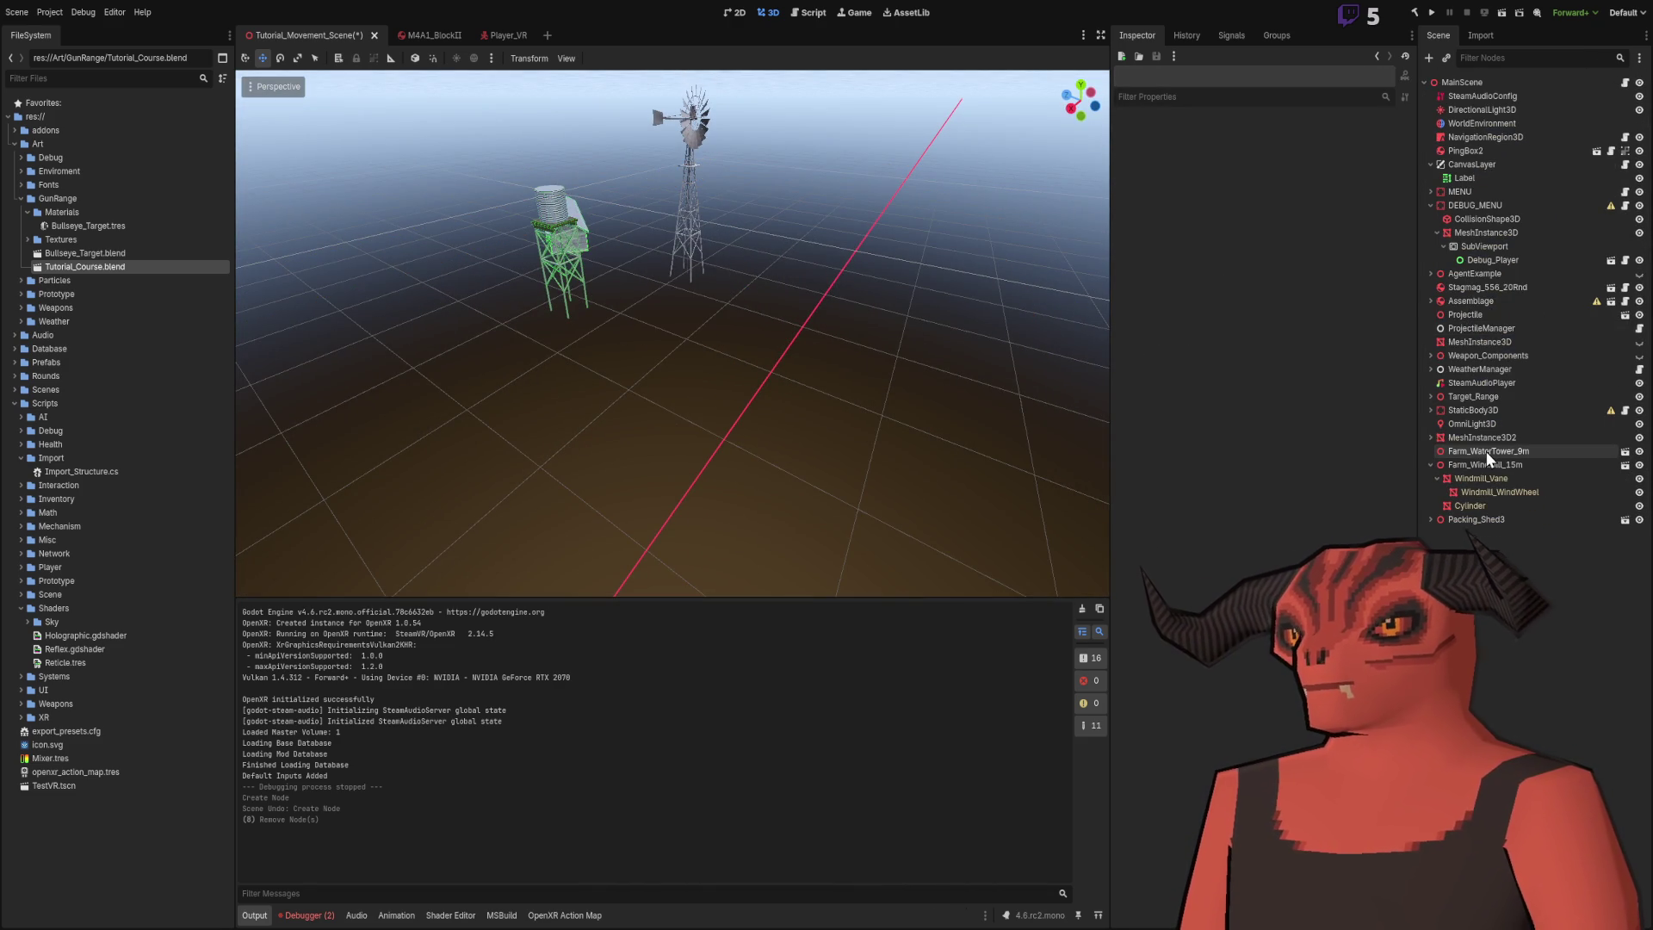
{"action": "key", "text": "ctrl+z"}
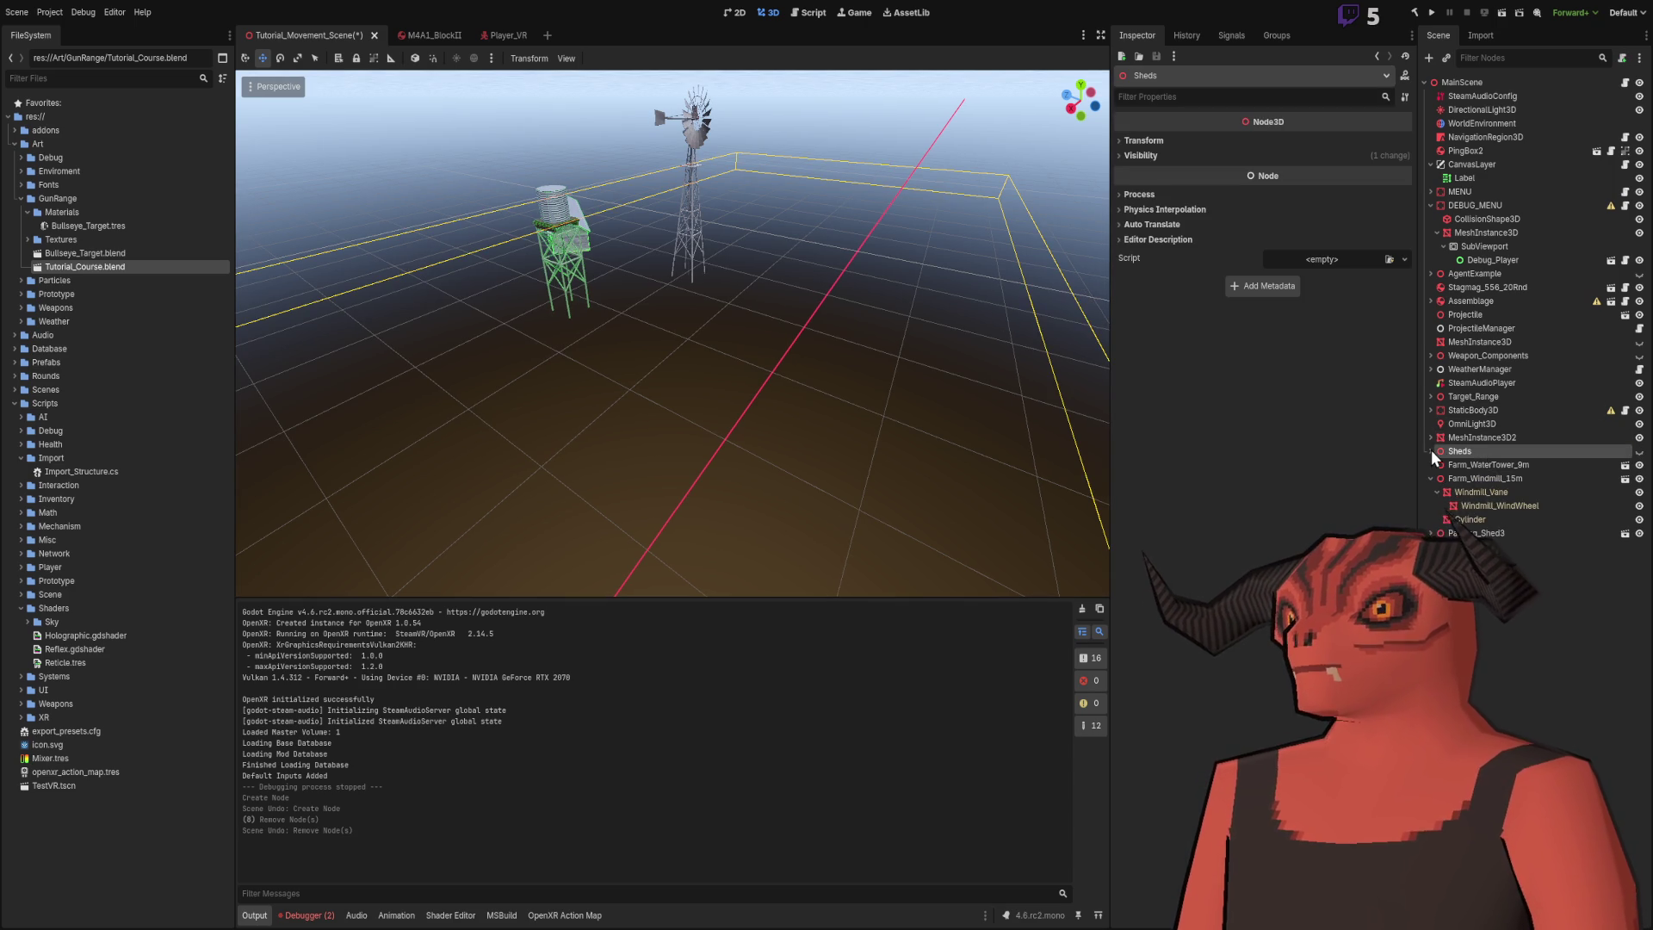
{"action": "left_click", "coordinate": [1636, 452]}
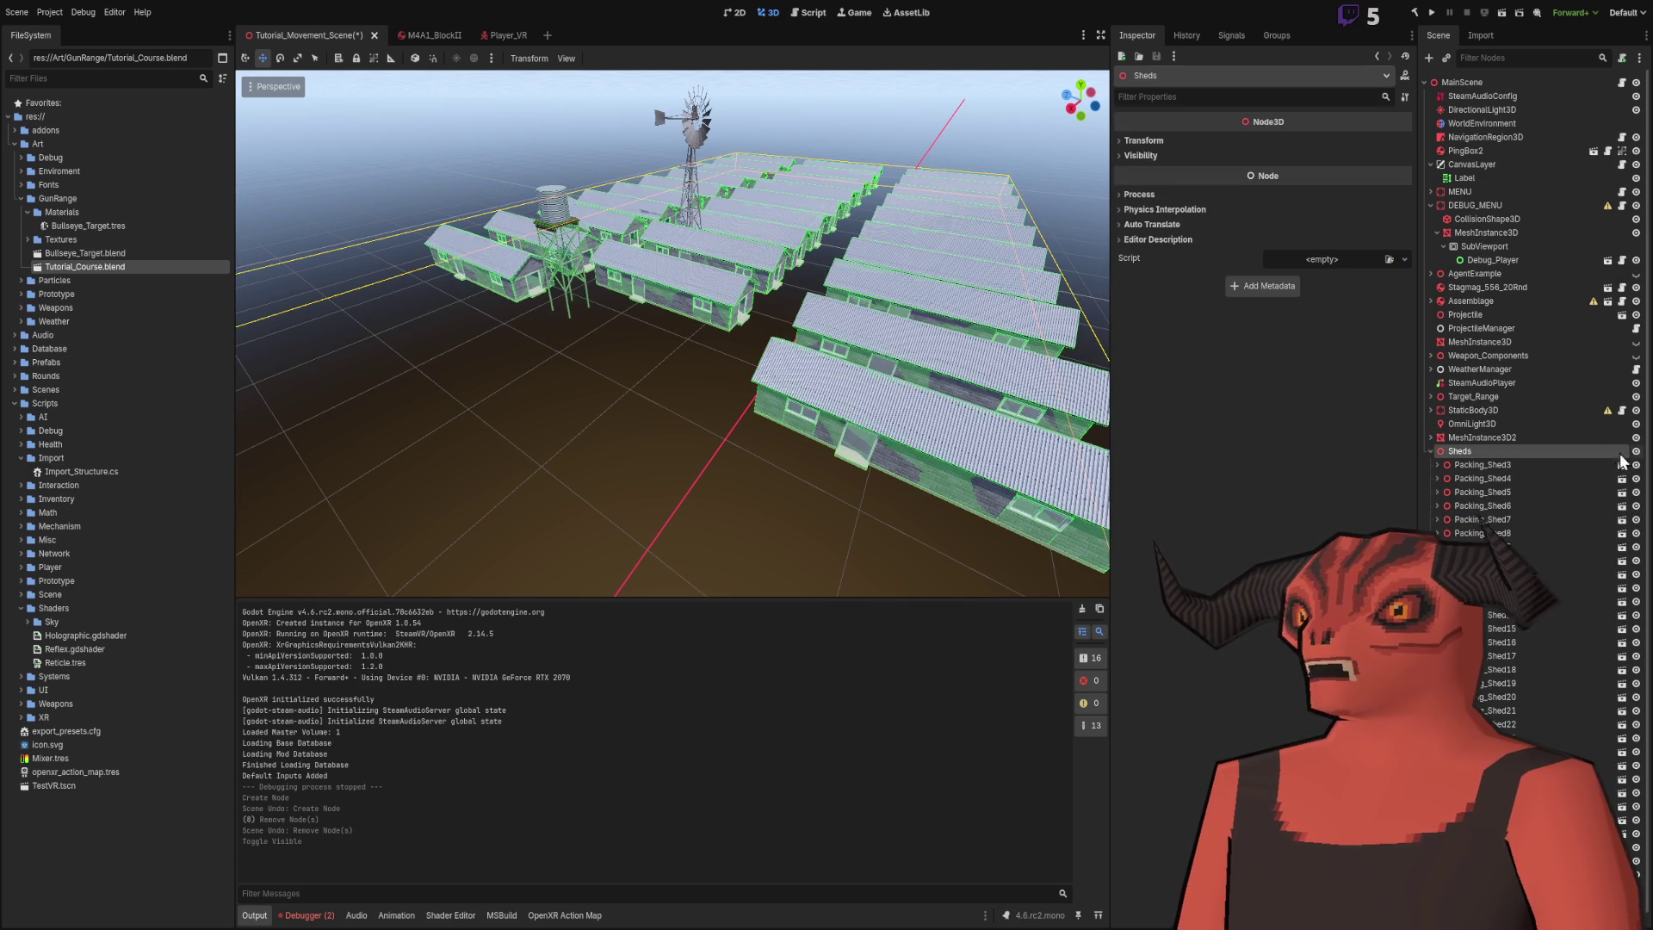
{"action": "double_click", "coordinate": [1474, 449]}
{"action": "type", "text": "Node3D"}
{"action": "key", "text": "Return"}
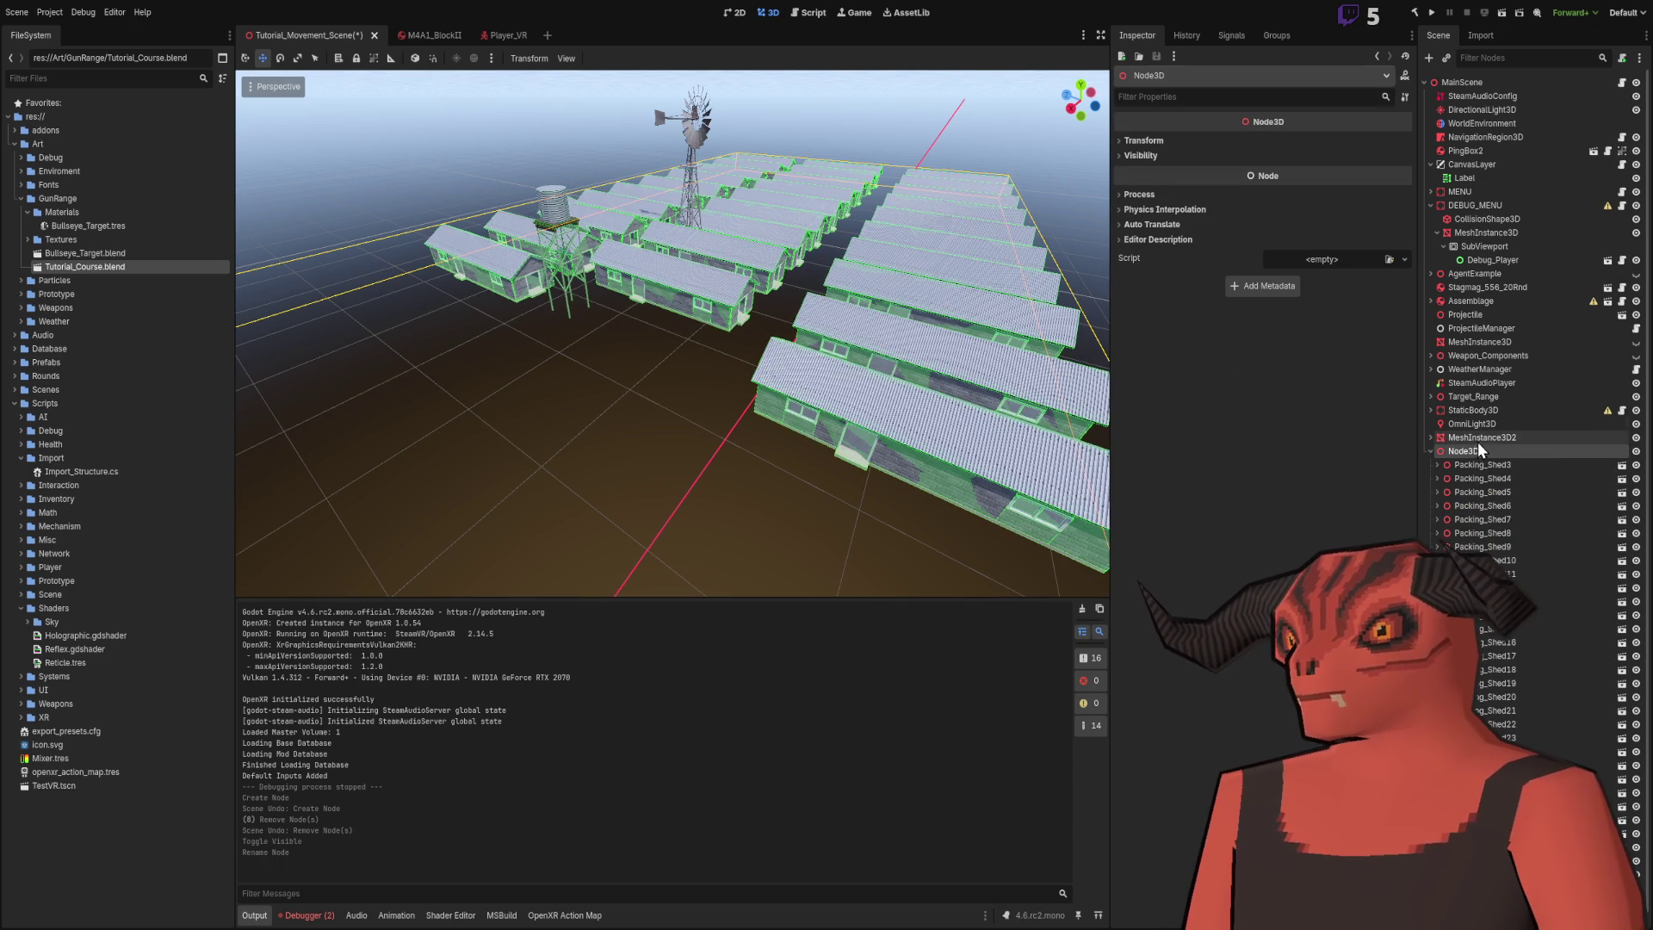
{"action": "key", "text": "Delete"}
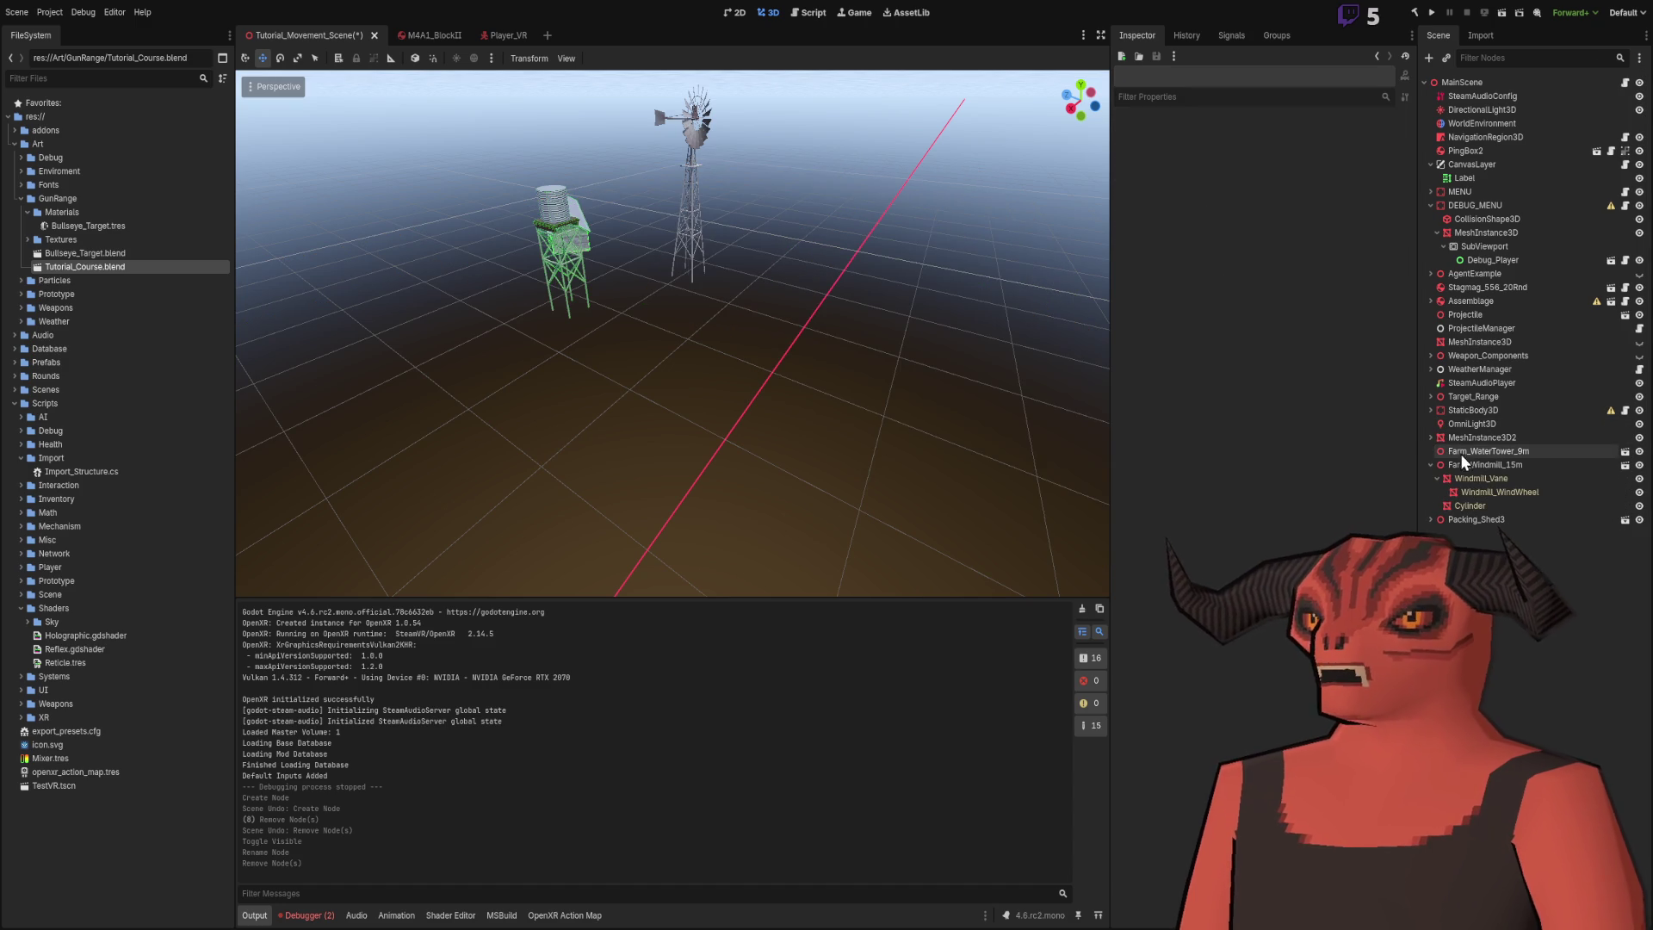
- Delete Farm_WaterTower_9m, Farm_Windmill_15m and Packing_Shed3
{"action": "left_click", "coordinate": [1474, 464]}
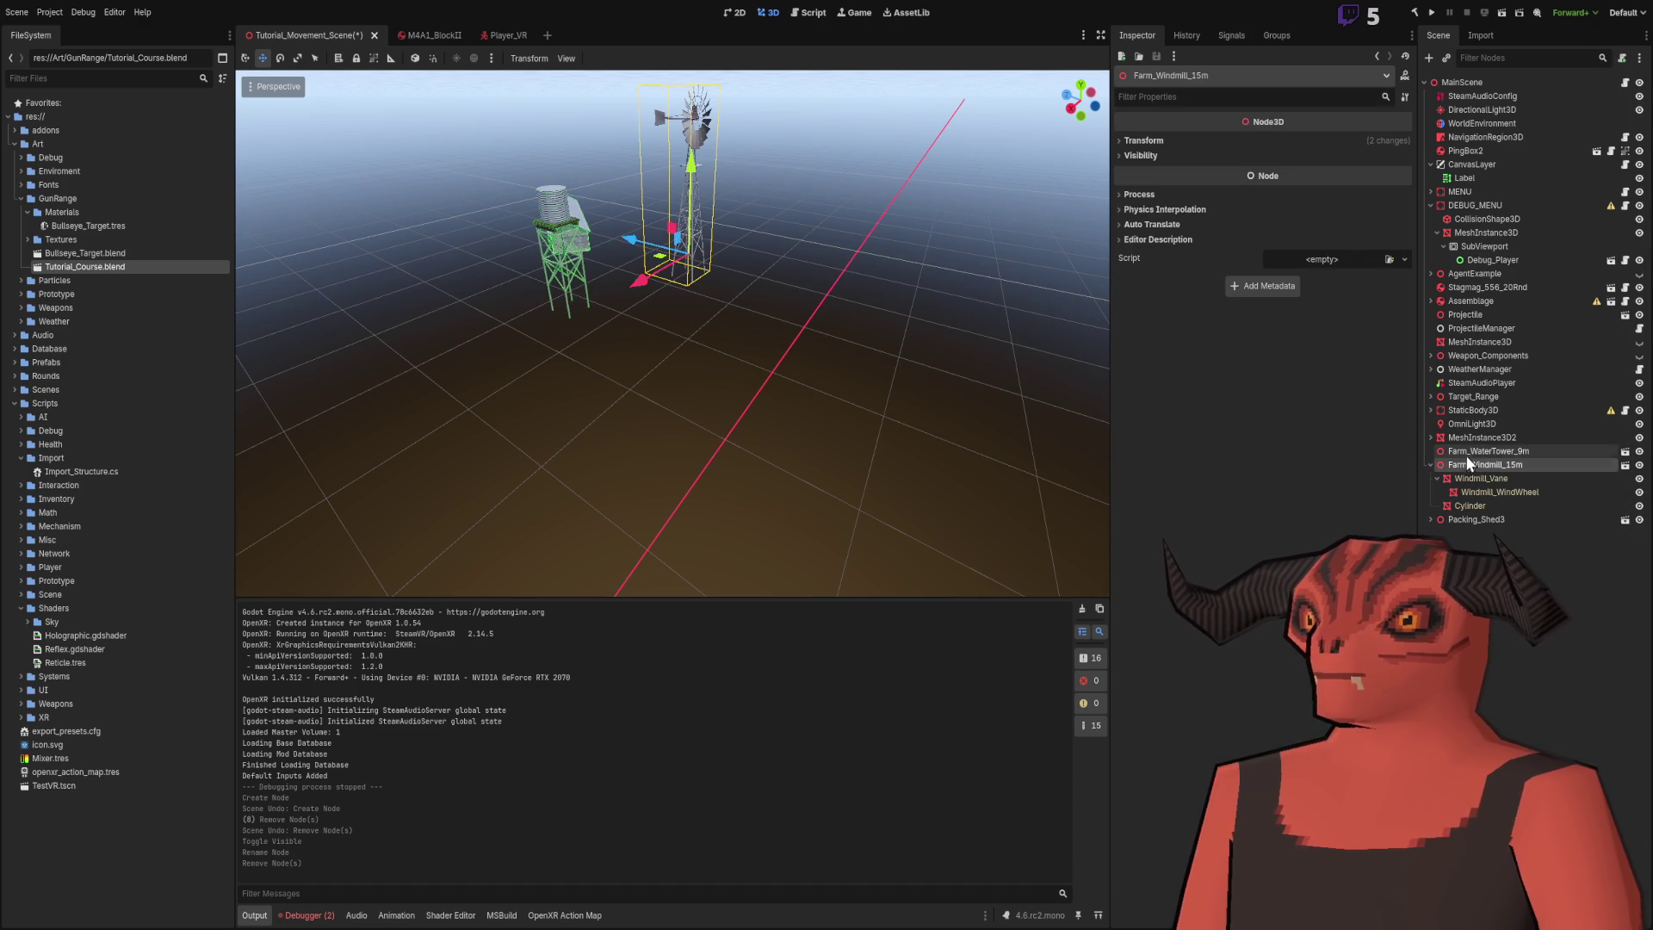
{"action": "left_click", "coordinate": [1474, 450], "text": "ctrl"}
{"action": "key", "text": "Delete"}
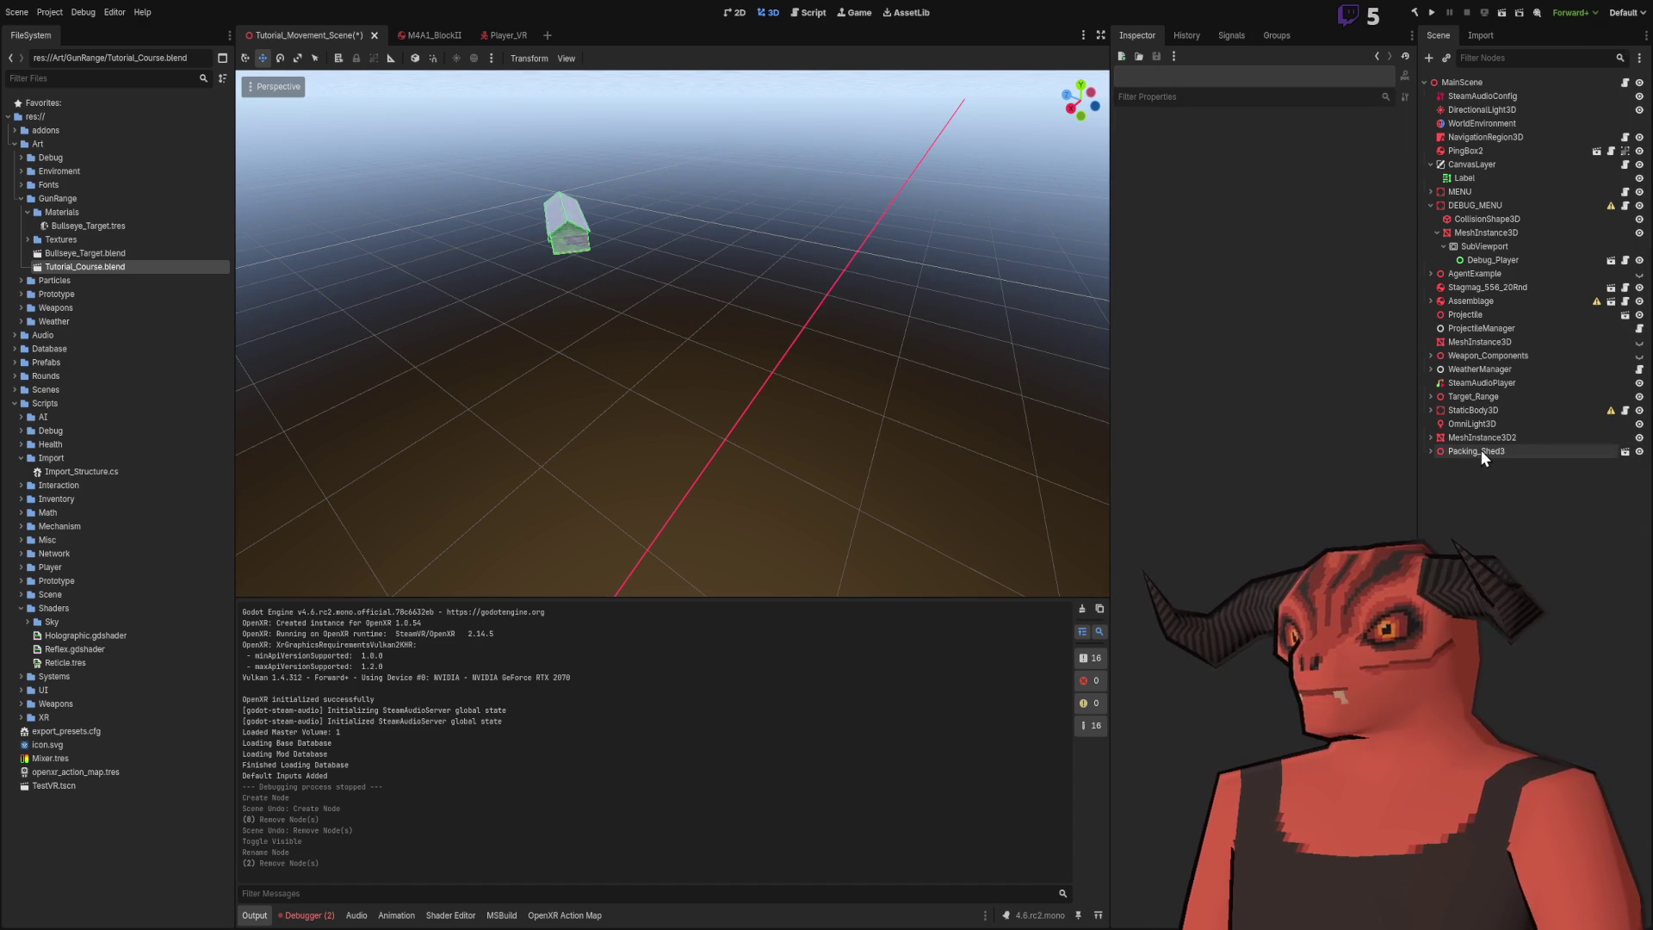
{"action": "left_click", "coordinate": [1481, 449]}
{"action": "key", "text": "Delete"}
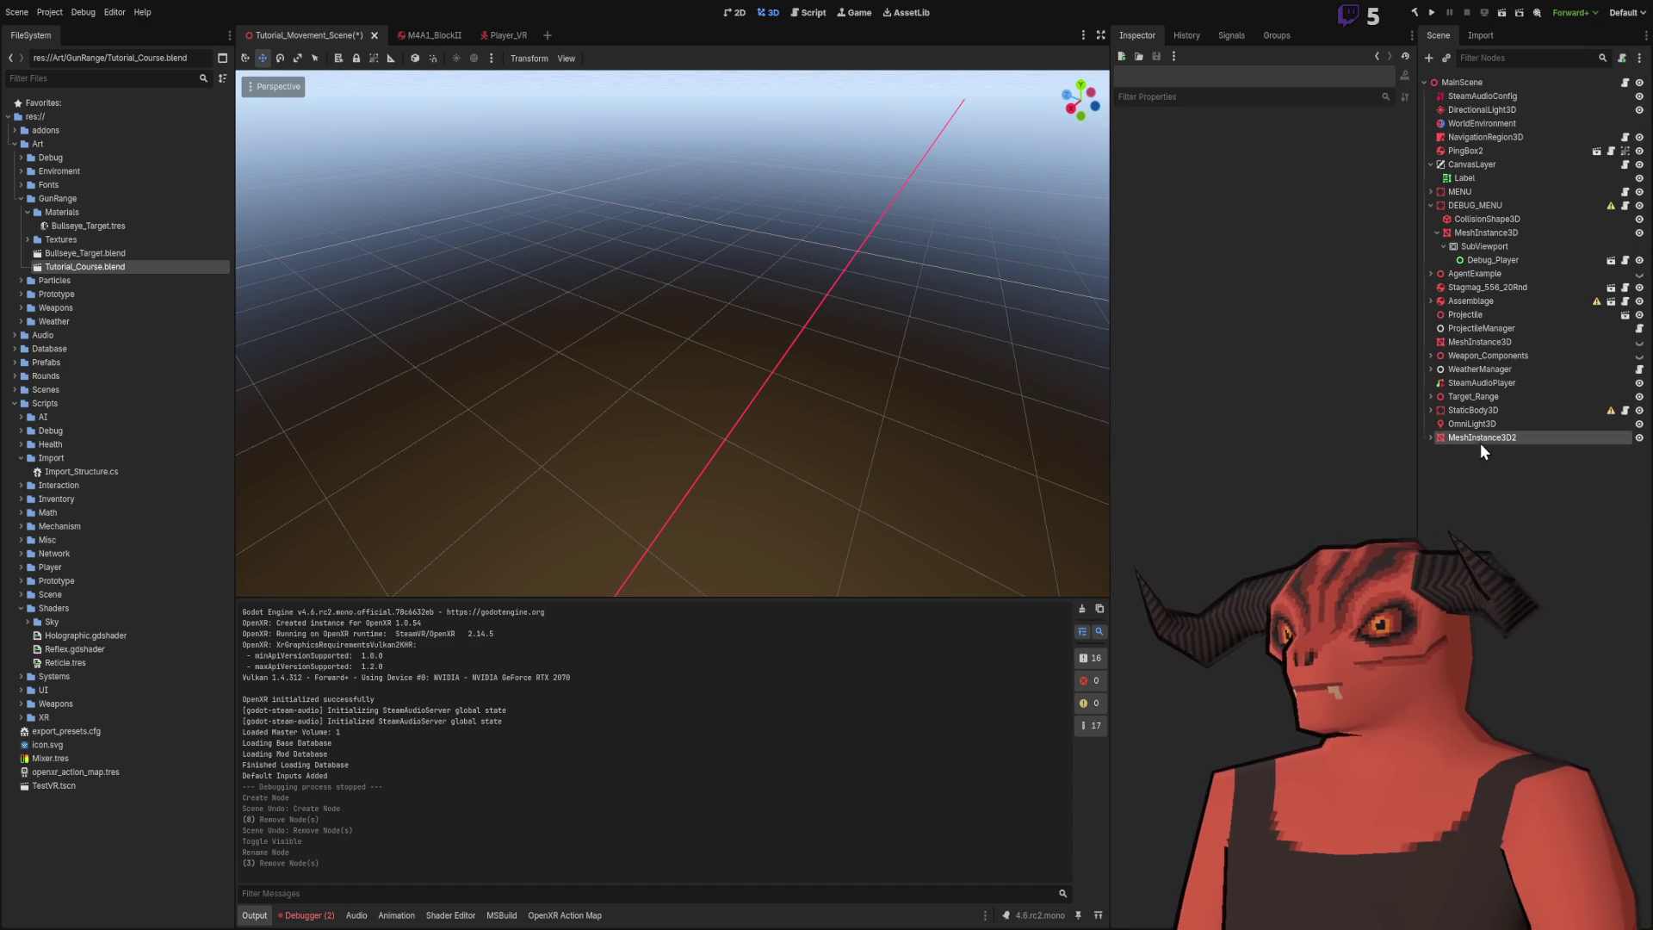
- Delete the omni light and the MeshInstance3D2 cylinder mesh
{"action": "double_click", "coordinate": [1480, 437]}
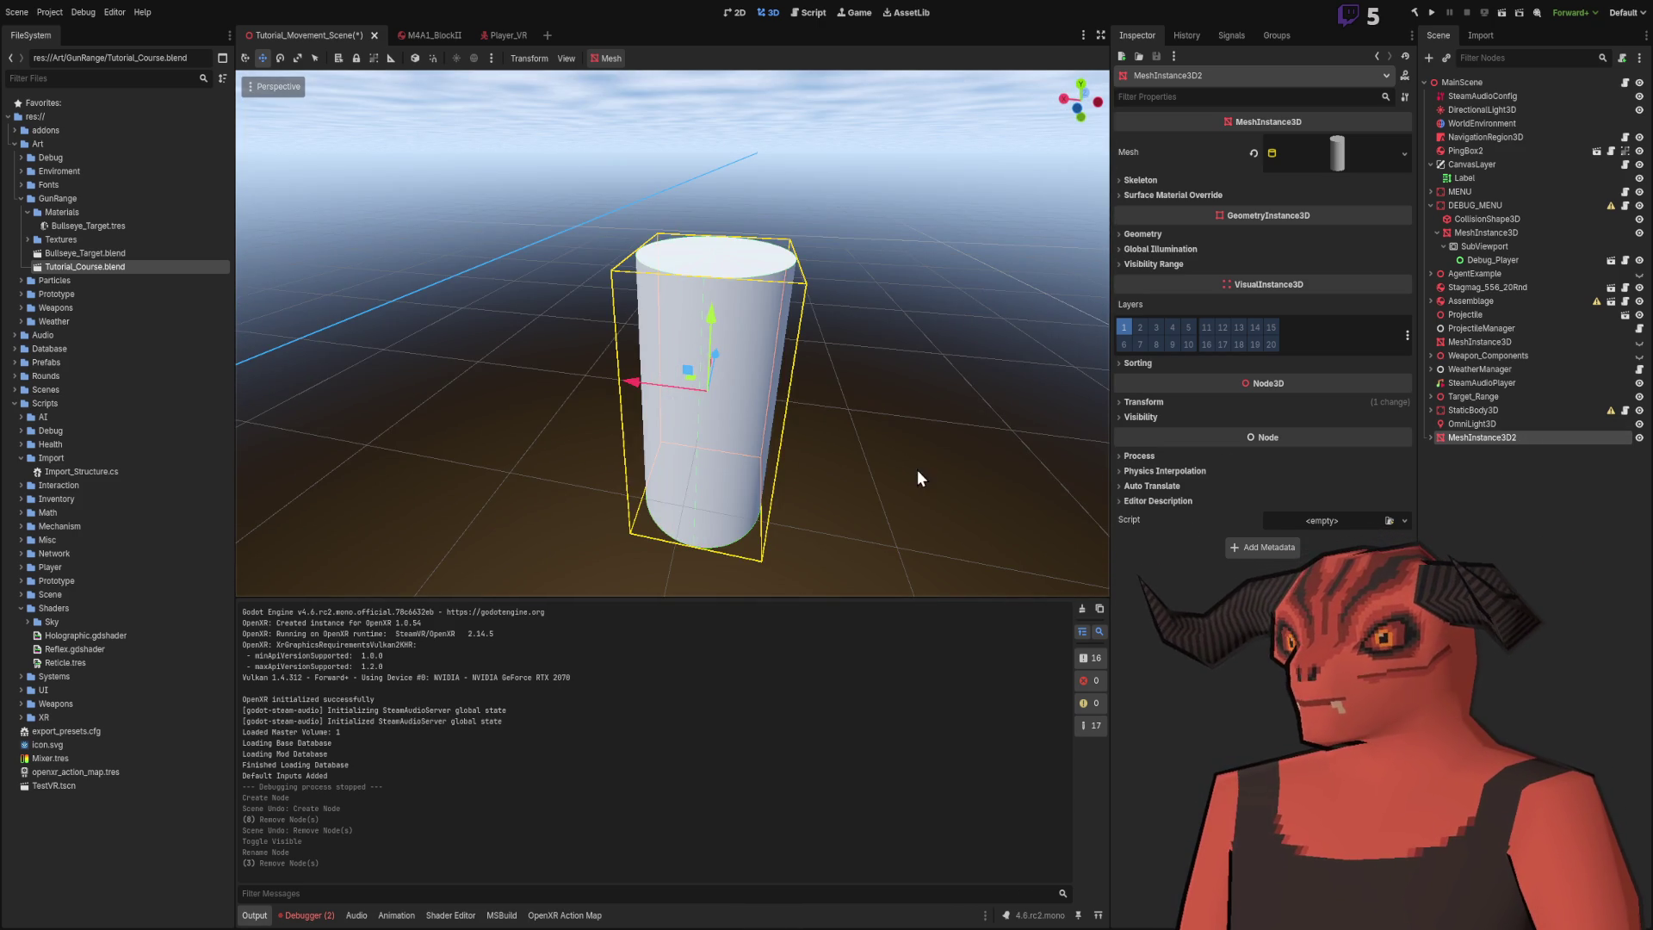
{"action": "left_click", "coordinate": [1463, 469]}
{"action": "left_click", "coordinate": [1485, 424]}
{"action": "left_click", "coordinate": [1484, 415], "text": "shift"}
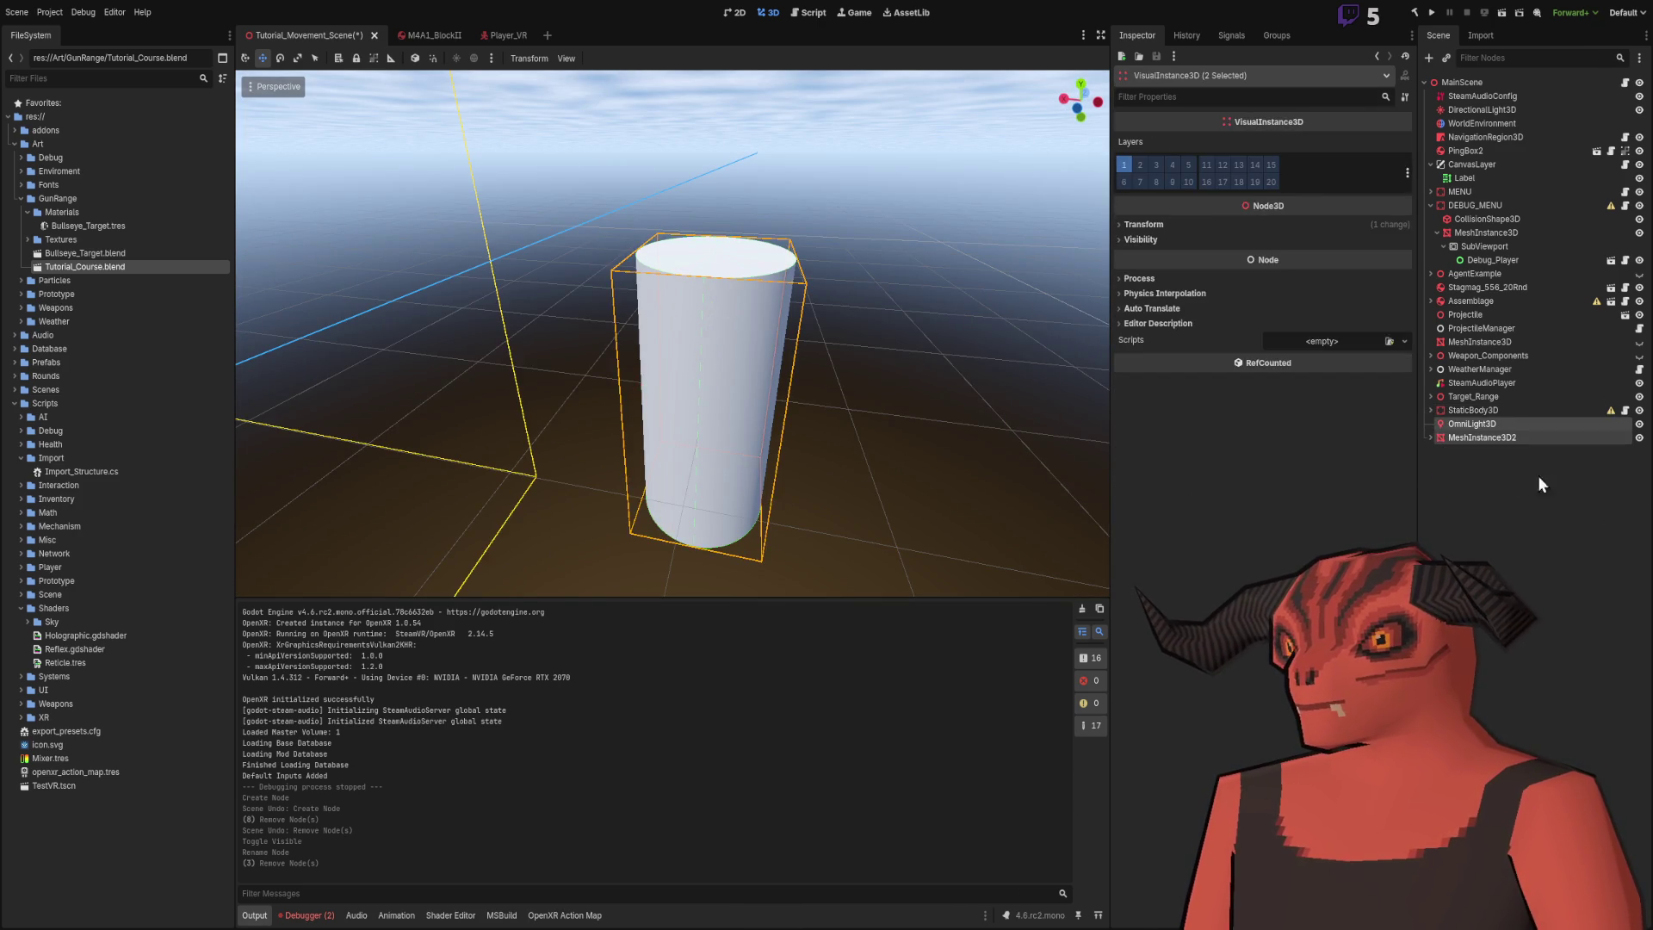
{"action": "key", "text": "Delete"}
- Delete Target_Range and SteamAudioPlayer, and move WeatherManager to the top of MainScene
{"action": "double_click", "coordinate": [1472, 410]}
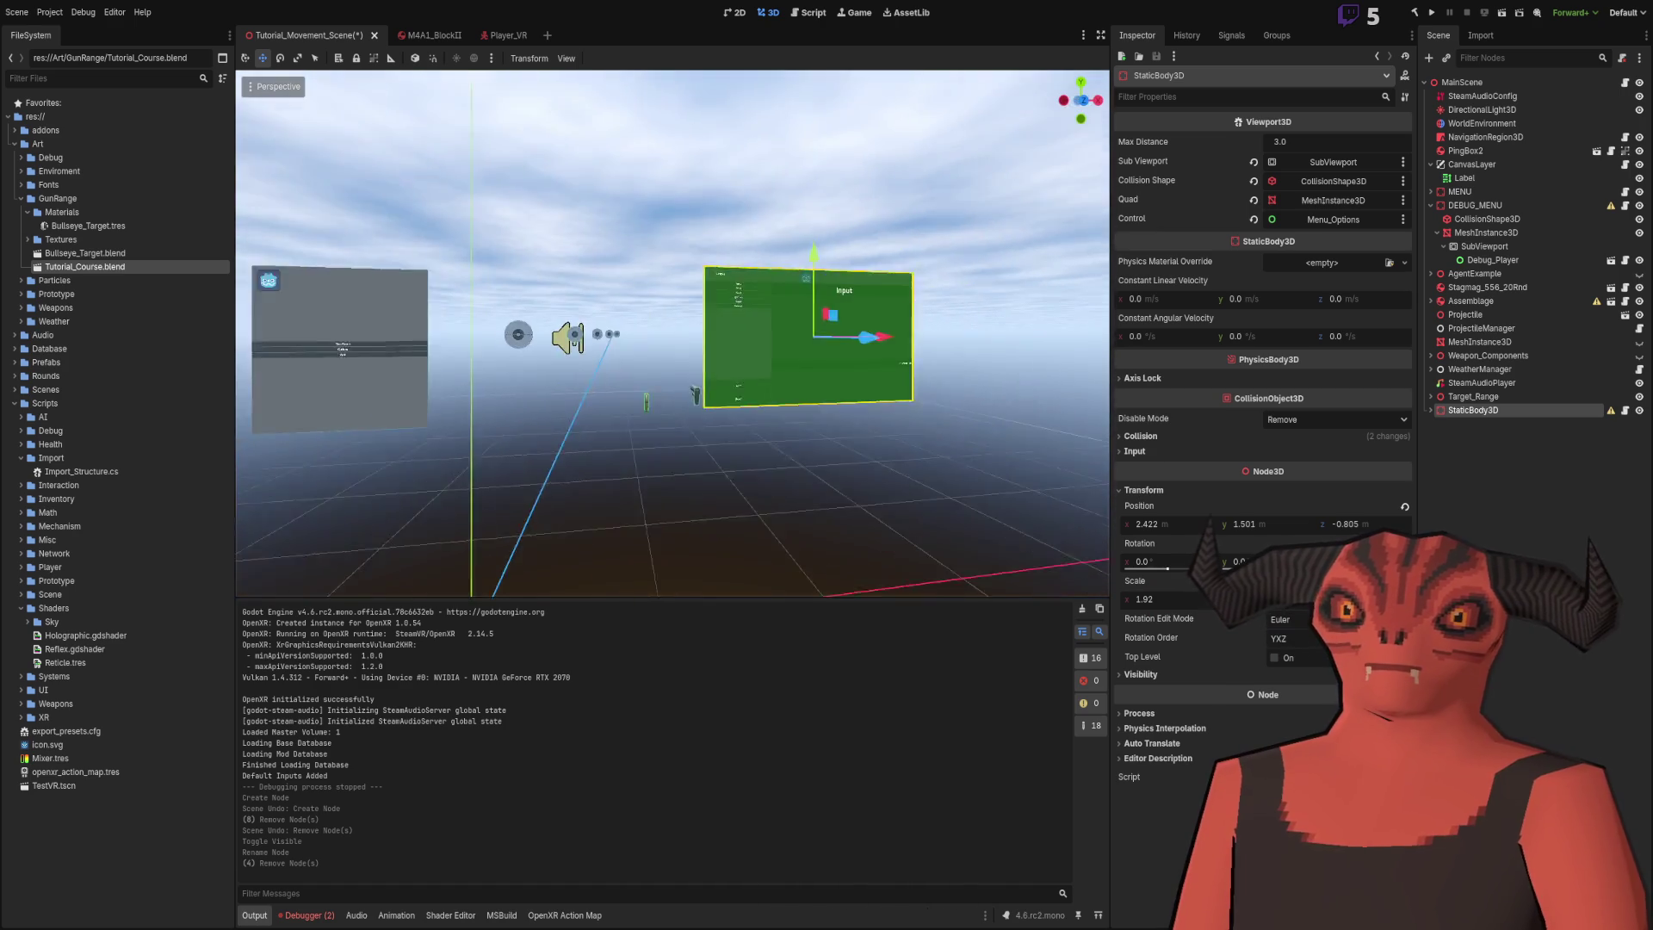
{"action": "left_click", "coordinate": [1465, 397]}
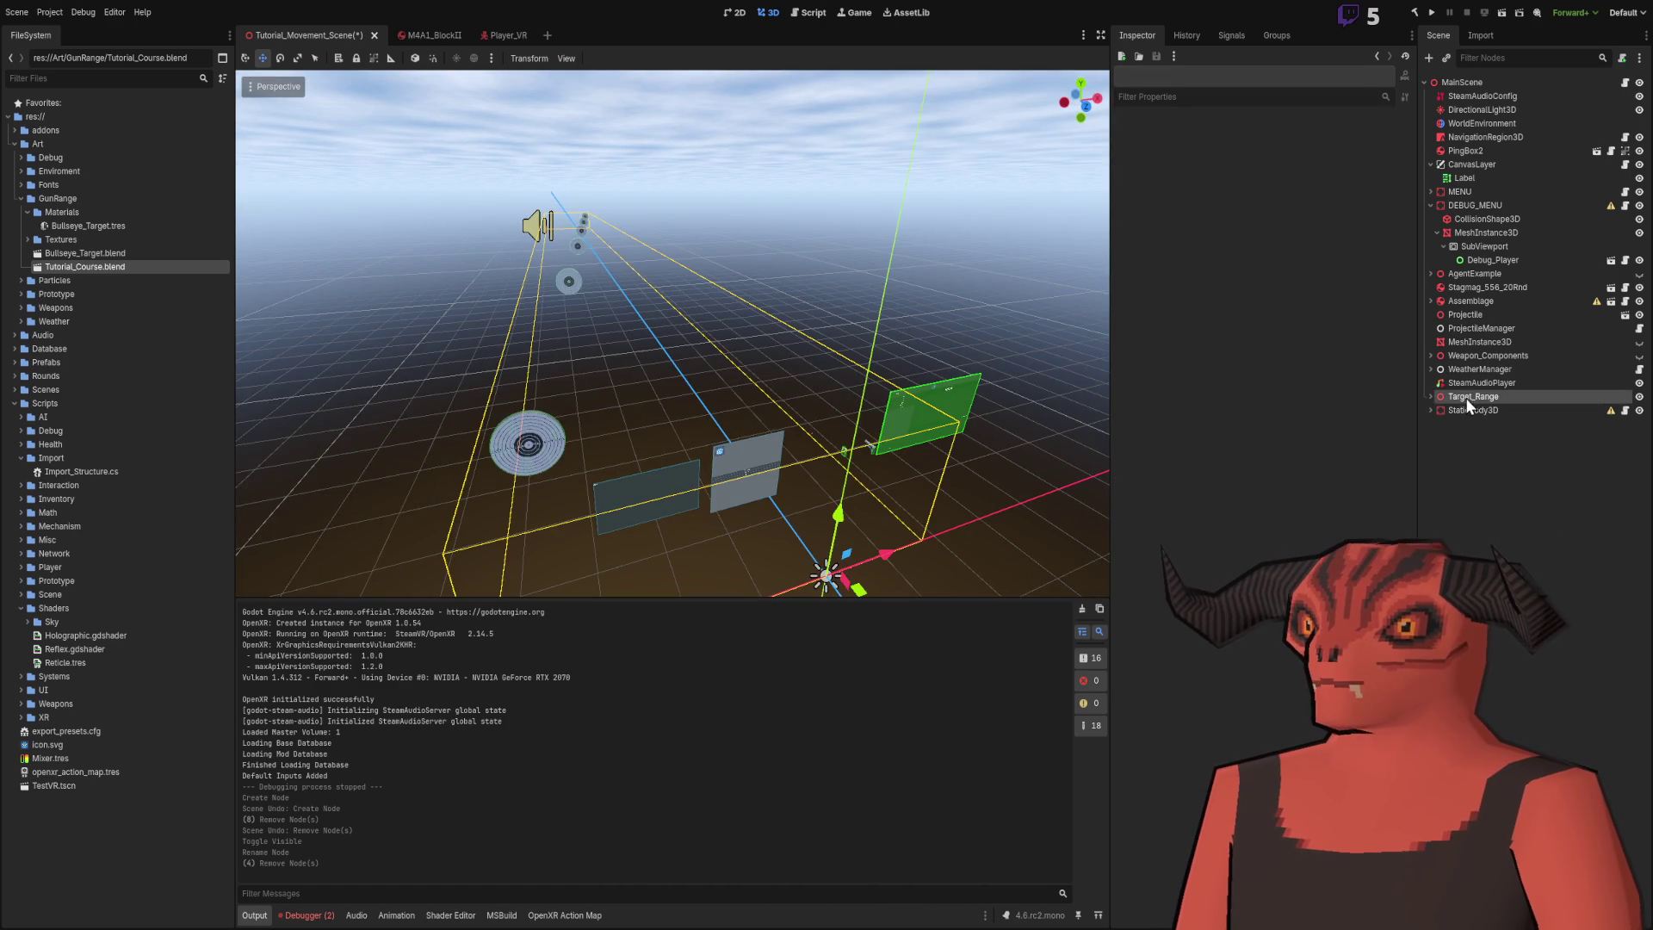
{"action": "key", "text": "Delete"}
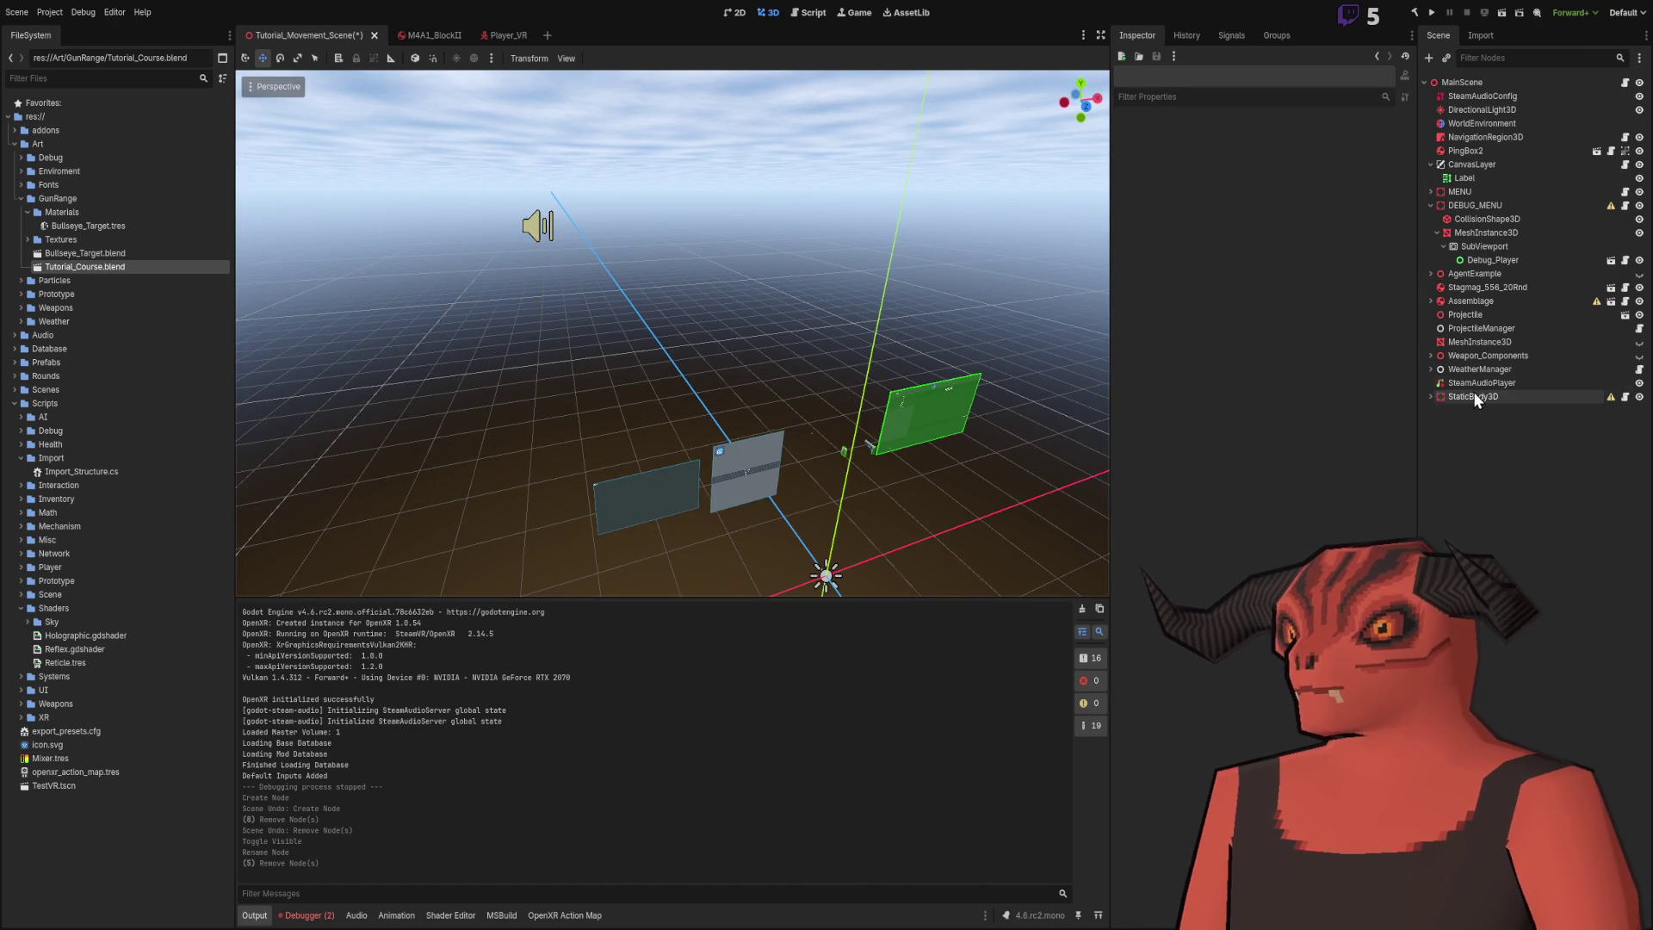
{"action": "left_click", "coordinate": [1476, 385]}
{"action": "key", "text": "Delete"}
{"action": "mouse_move", "coordinate": [1476, 376]}
{"action": "left_mouse_down"}
{"action": "mouse_move", "coordinate": [1501, 134]}
{"action": "mouse_move", "coordinate": [1479, 89]}
{"action": "left_mouse_up"}
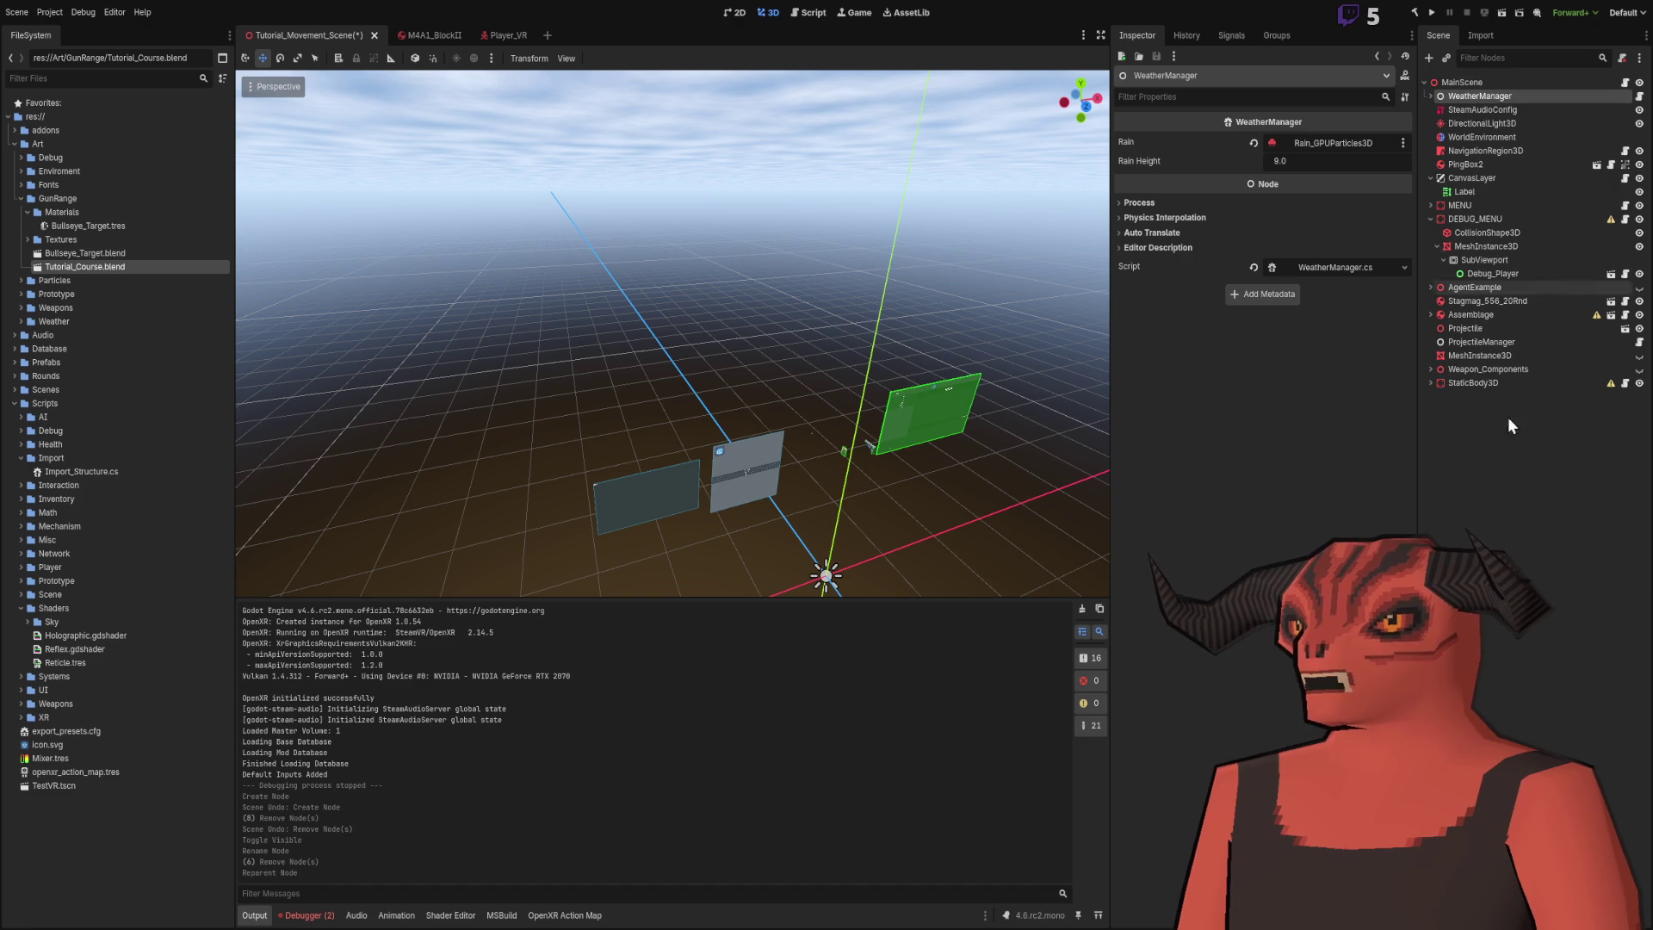
{"action": "left_click", "coordinate": [1464, 381]}
- Delete Weapon_Components and Projectile, moving ProjectileManager up under WeatherManager
{"action": "left_click", "coordinate": [1462, 370]}
{"action": "key", "text": "f"}
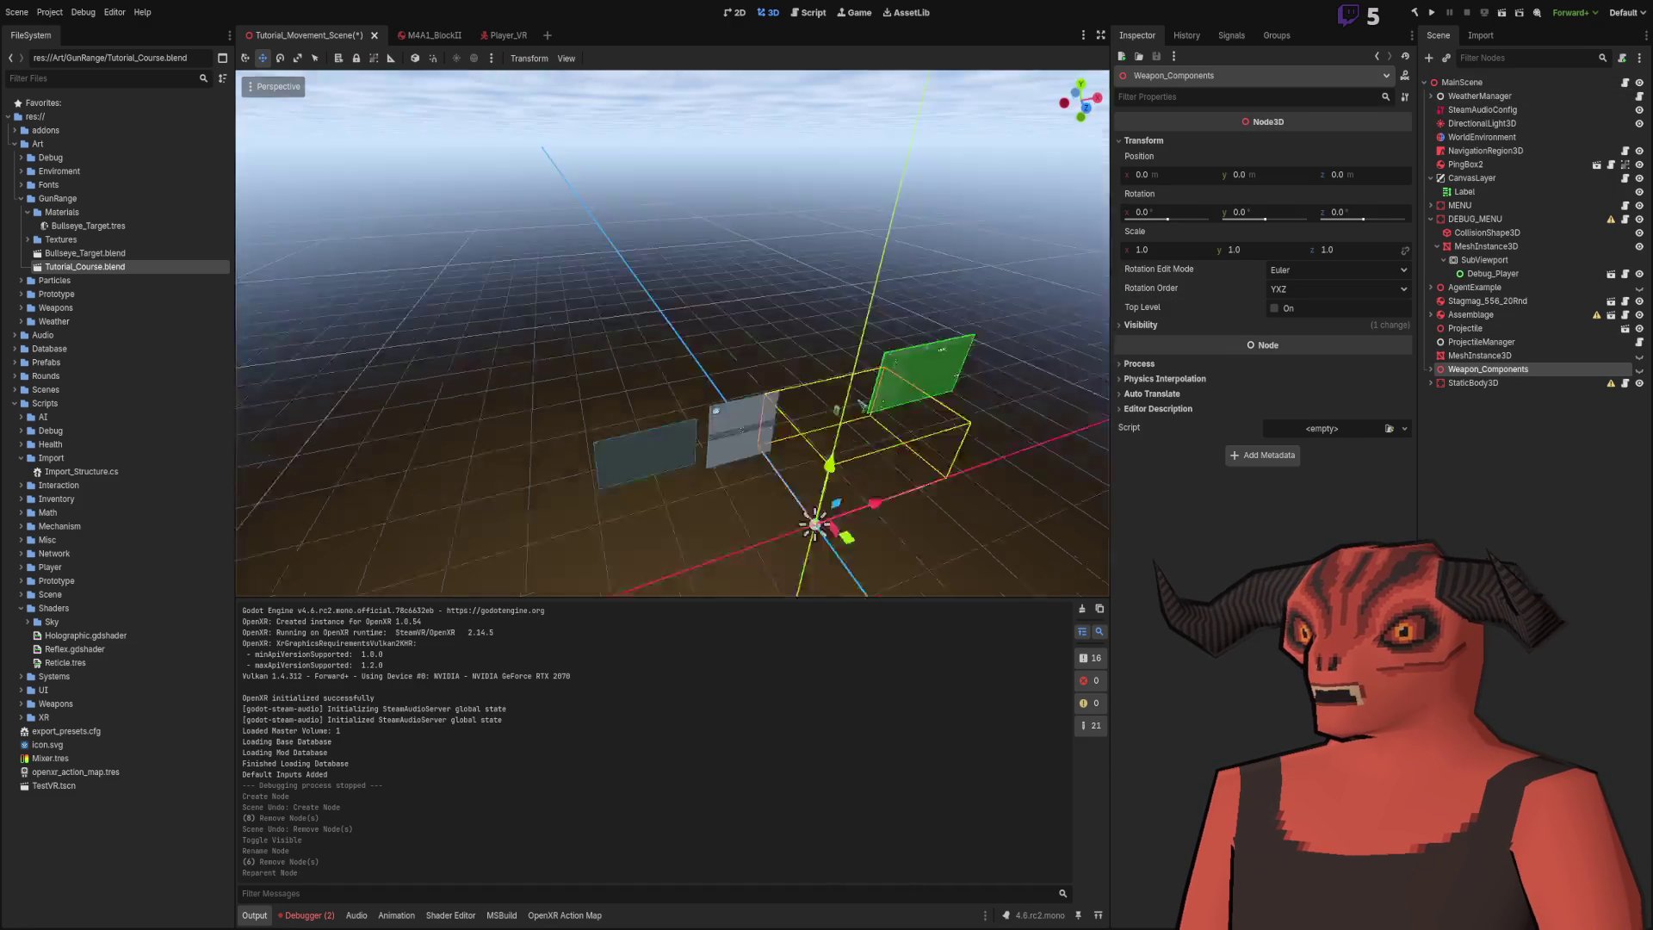
{"action": "key", "text": "Delete"}
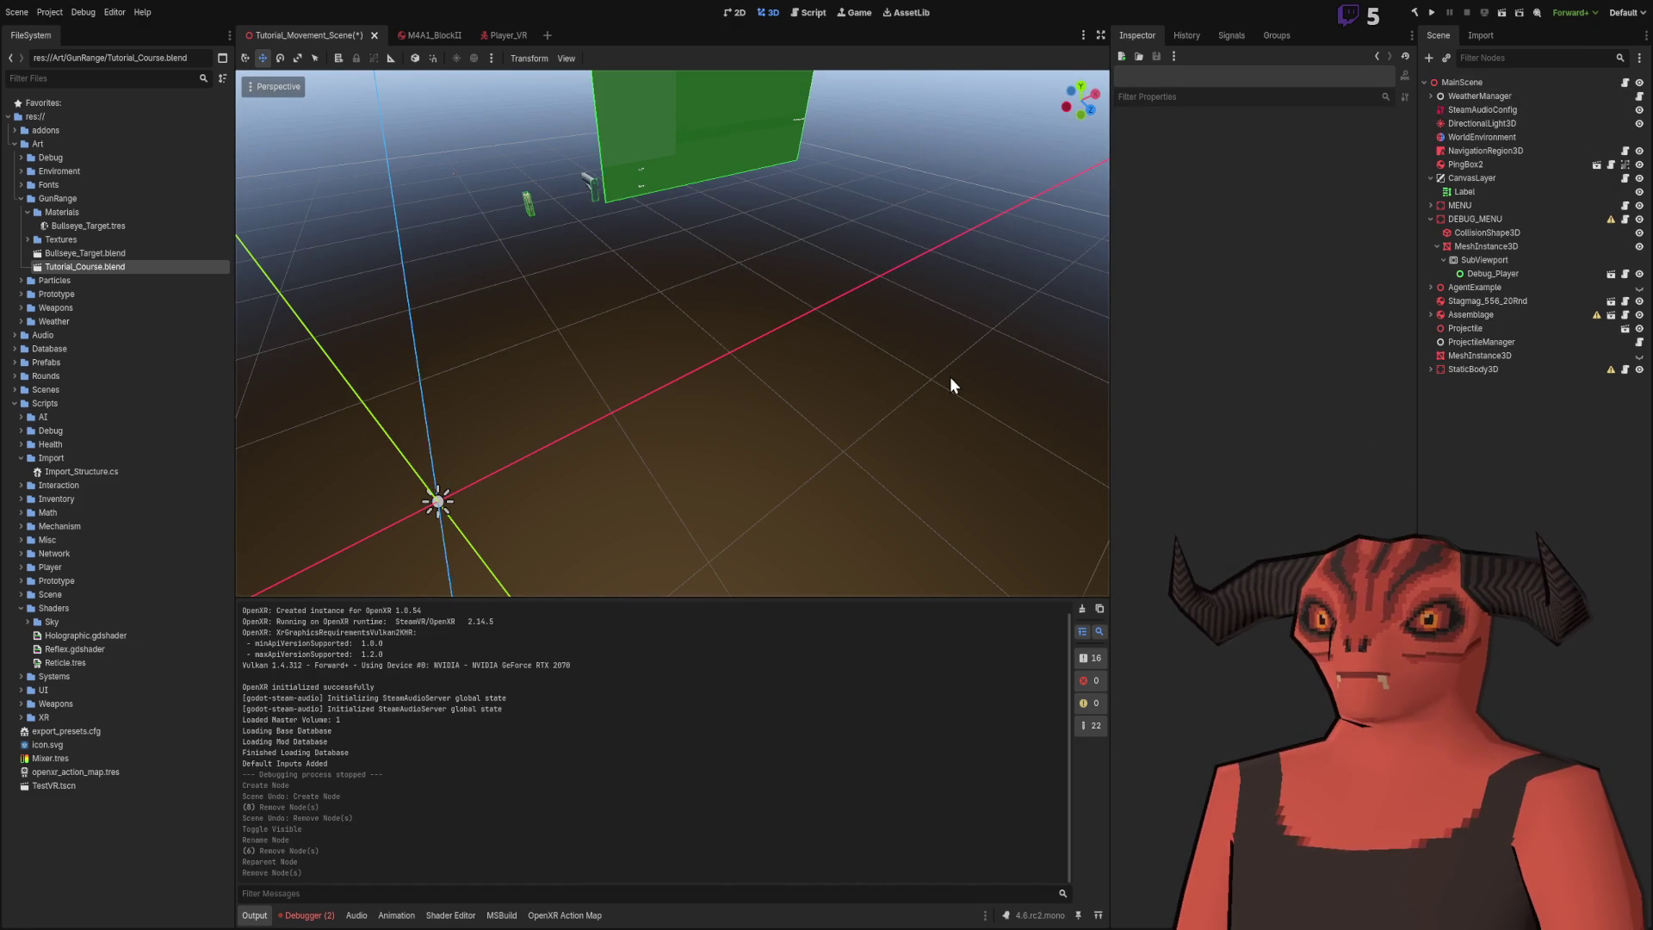
{"action": "left_click_drag", "start_coordinate": [1481, 342], "coordinate": [1515, 104]}
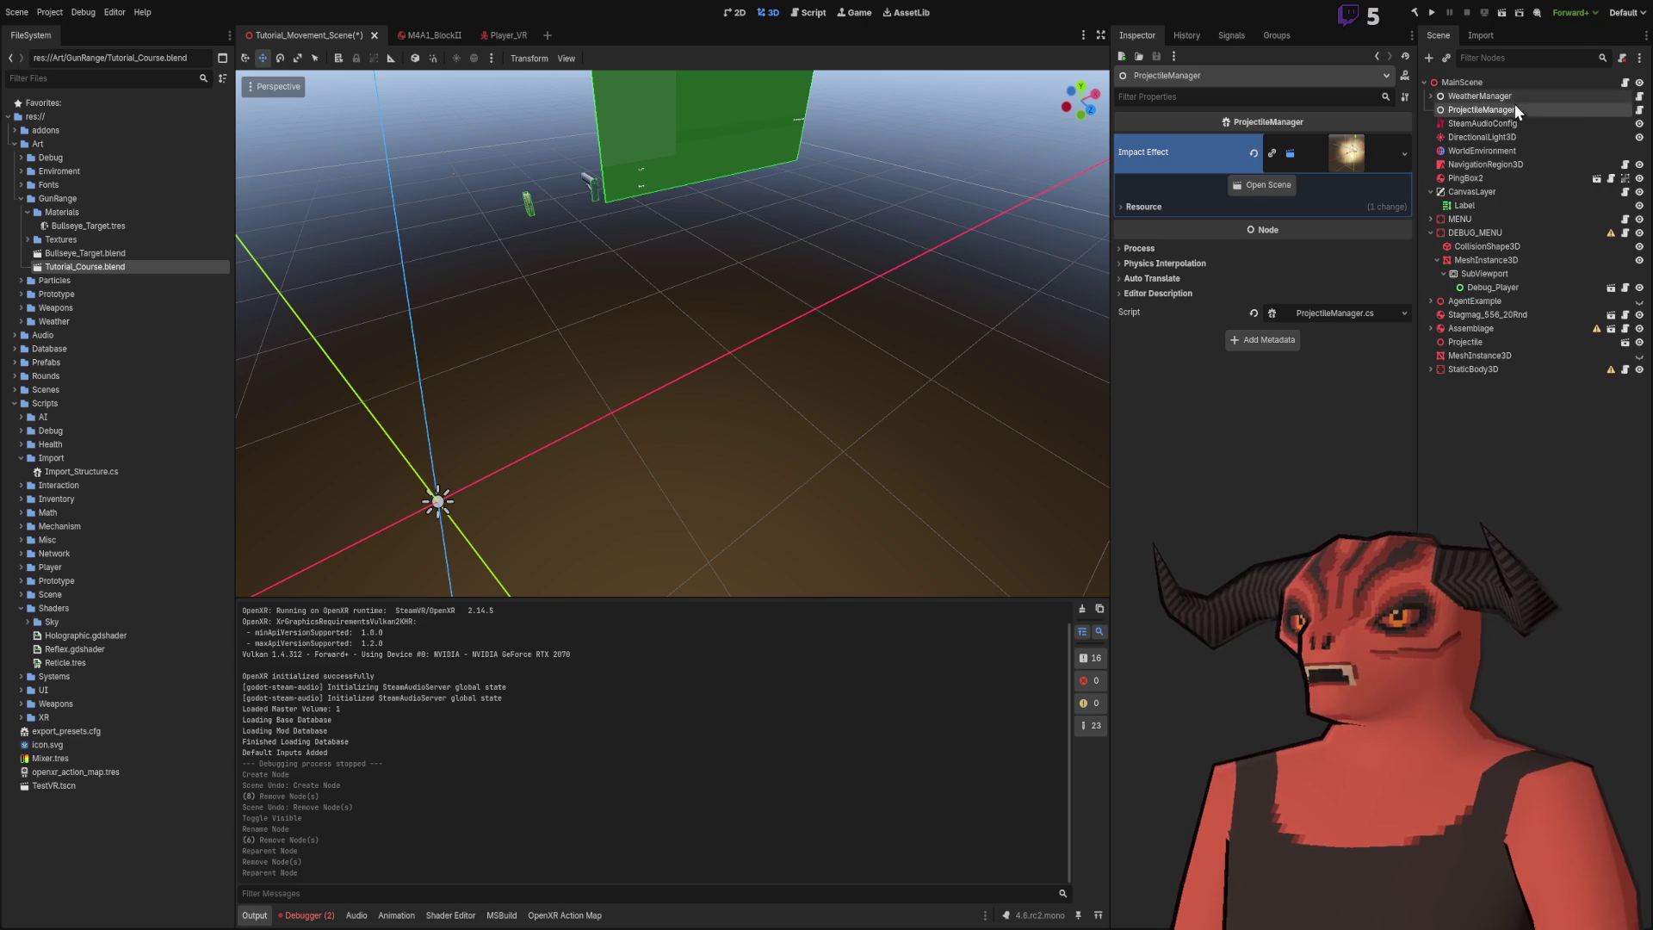
{"action": "left_click", "coordinate": [1464, 344]}
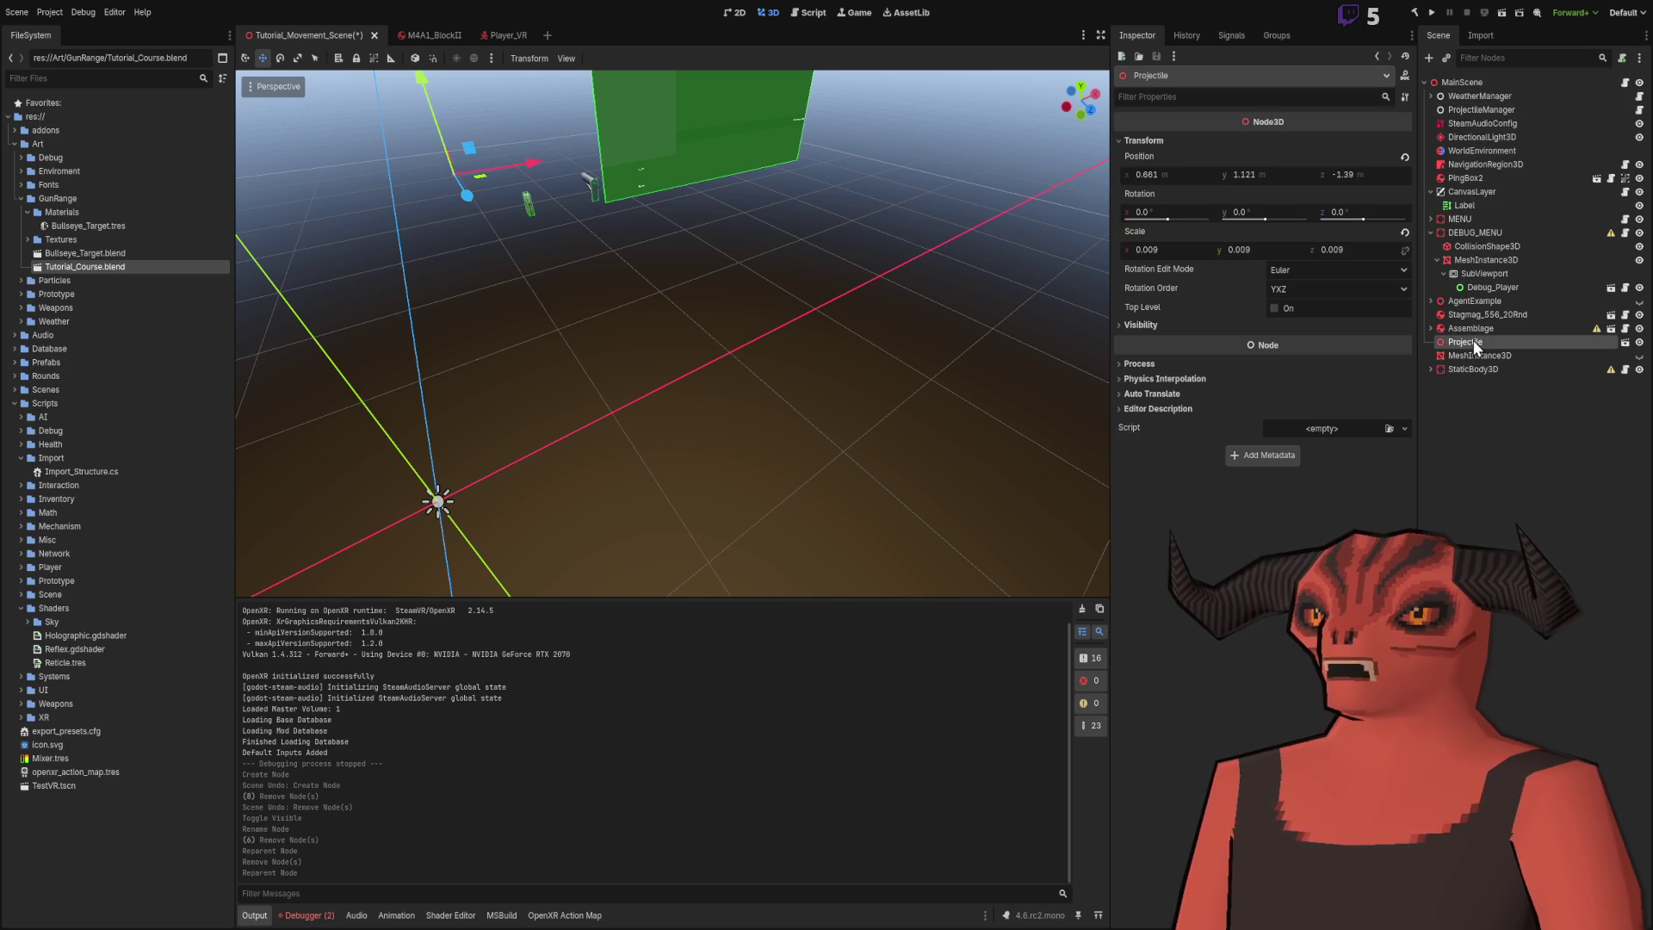
{"action": "key", "text": "shift+f"}
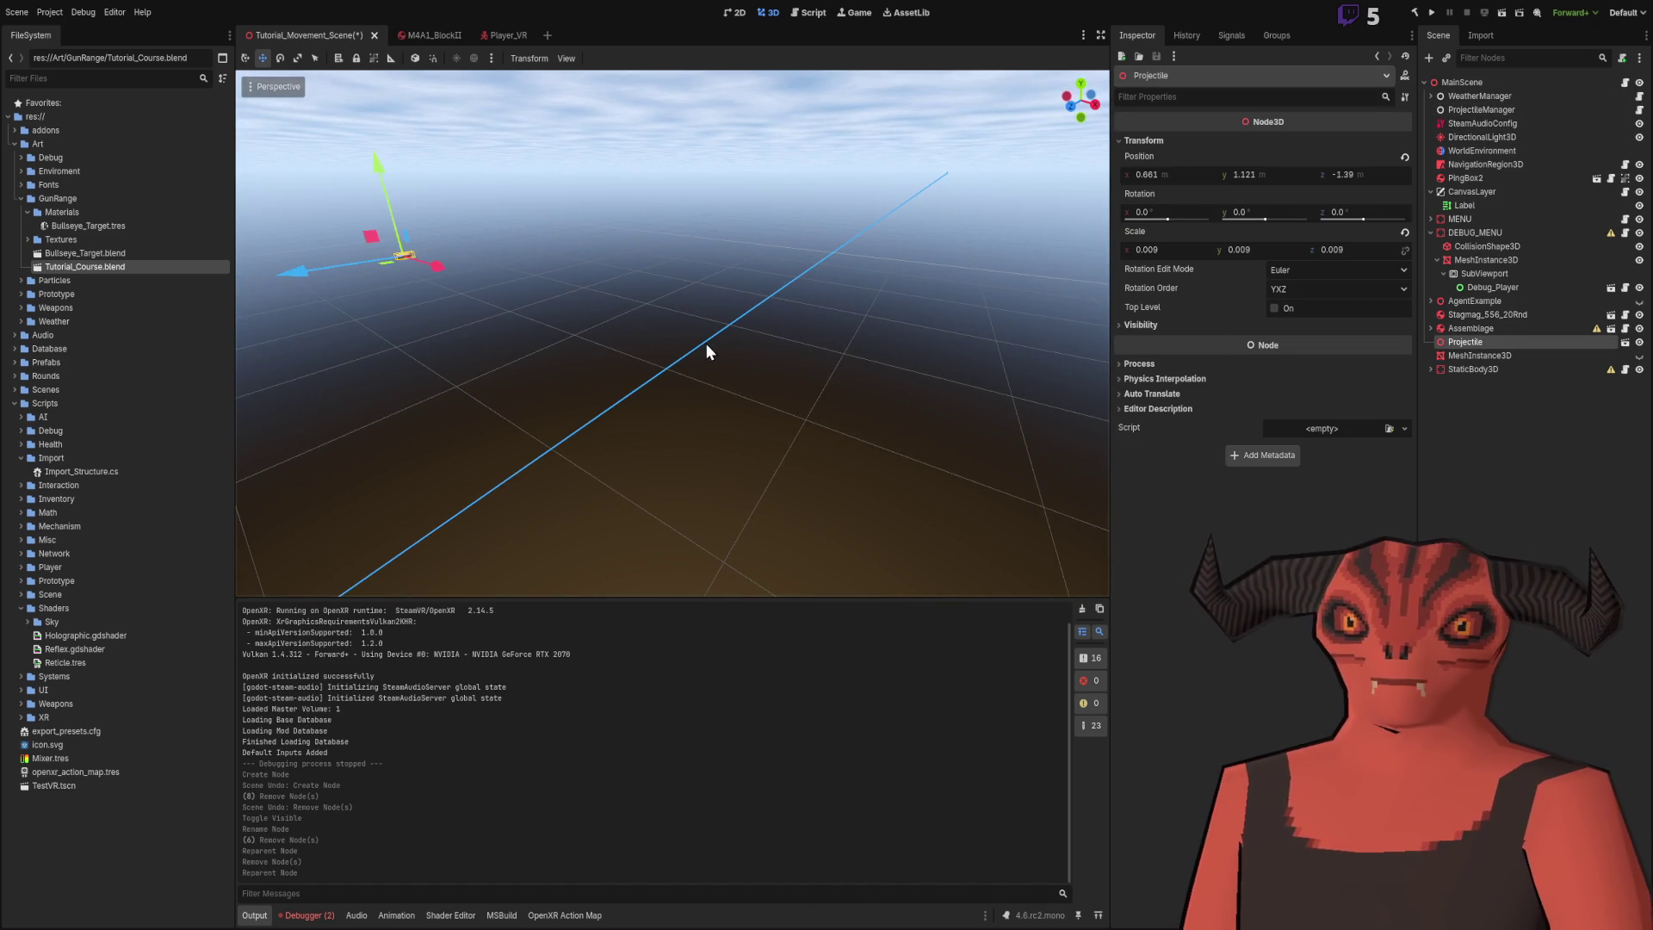
{"action": "key", "text": "Delete"}
- Delete AgentExample, Stagmag_556_20Rnd and Assemblage together
{"action": "key", "text": "shift+f"}
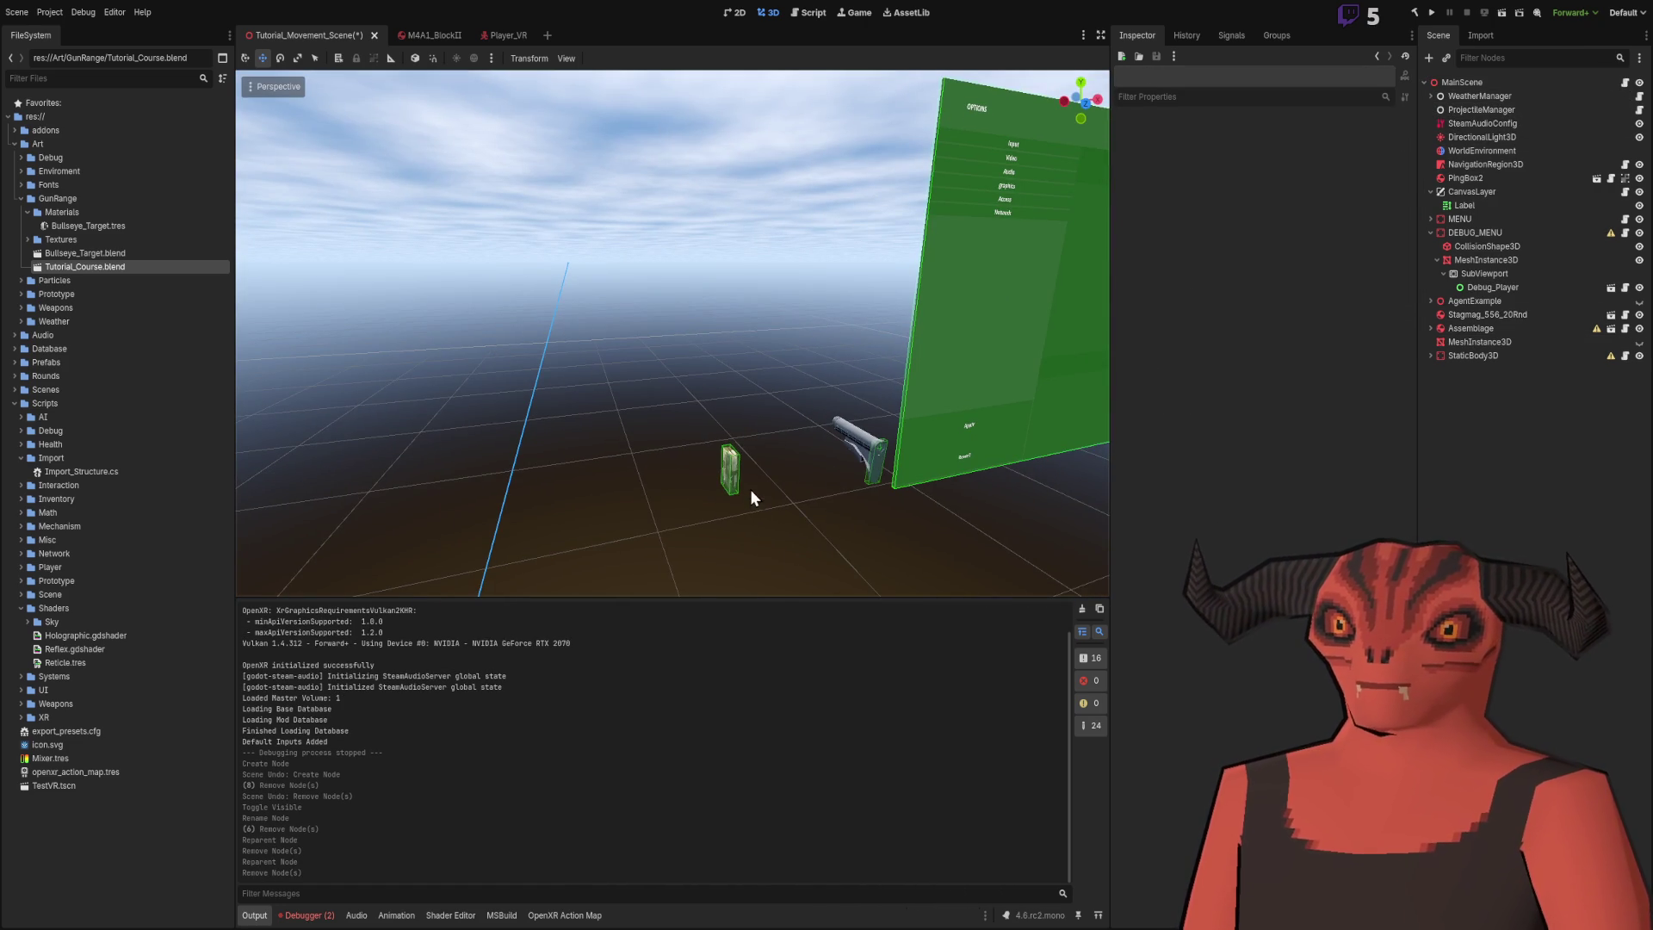
{"action": "left_click", "coordinate": [736, 478]}
{"action": "left_click", "coordinate": [1505, 297]}
{"action": "left_click", "coordinate": [1505, 313]}
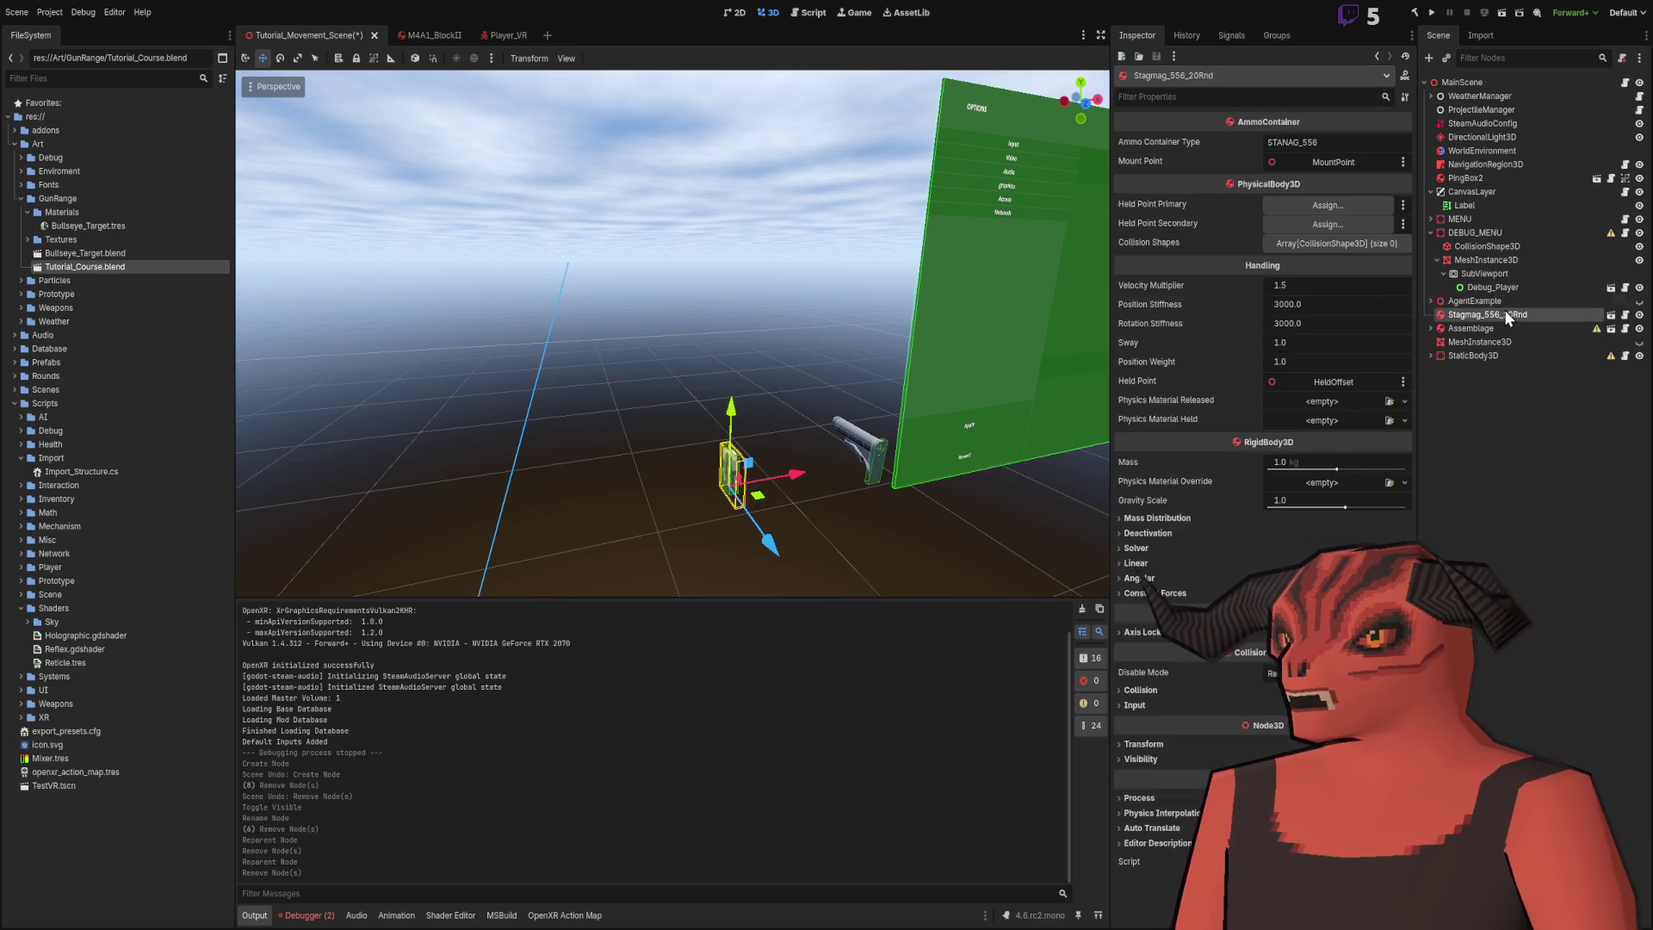
{"action": "left_click", "coordinate": [1505, 301]}
{"action": "left_click", "coordinate": [1504, 310], "text": "shift"}
{"action": "left_click", "coordinate": [1503, 303]}
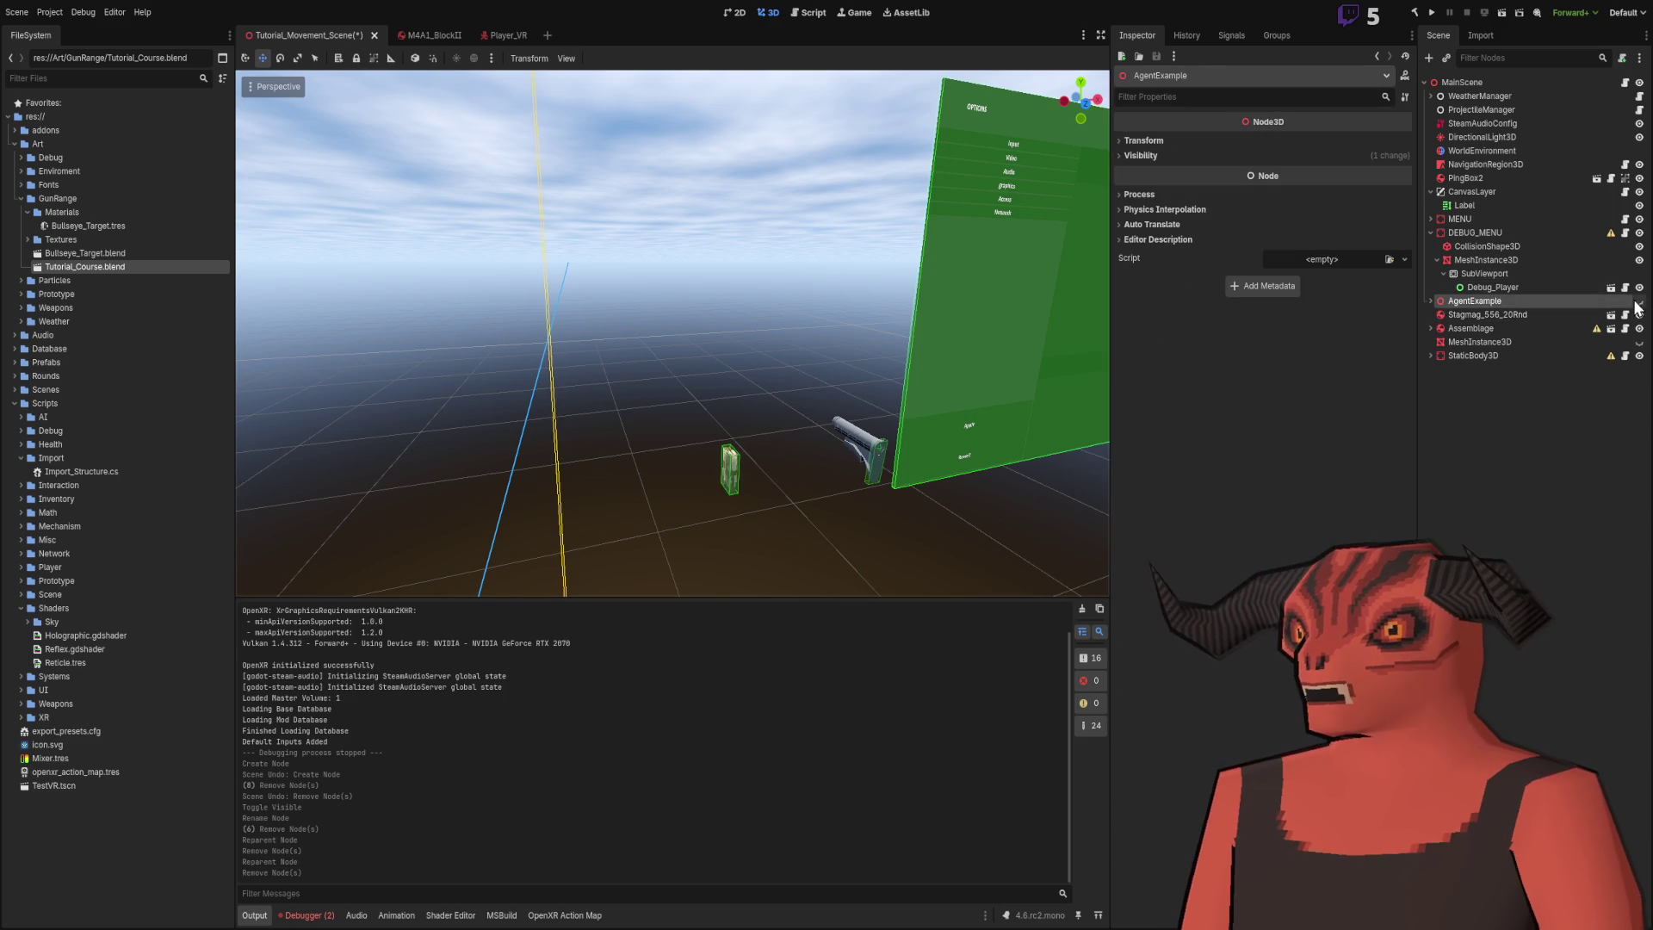
{"action": "key", "text": "f"}
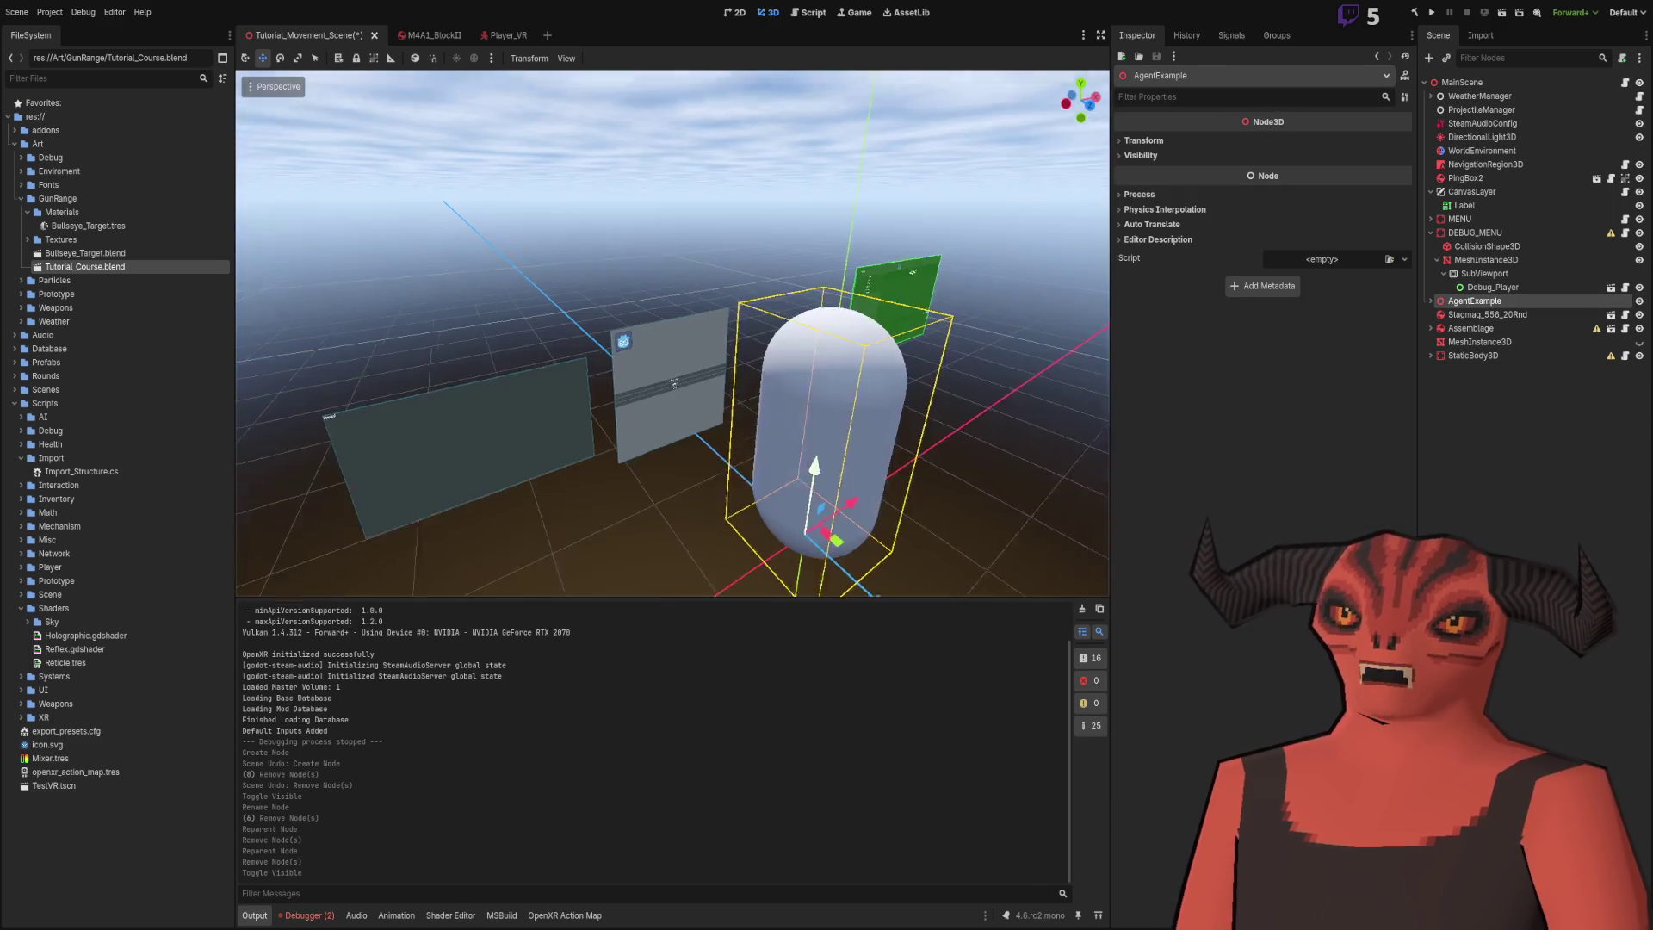
{"action": "left_click", "coordinate": [1500, 313], "text": "shift"}
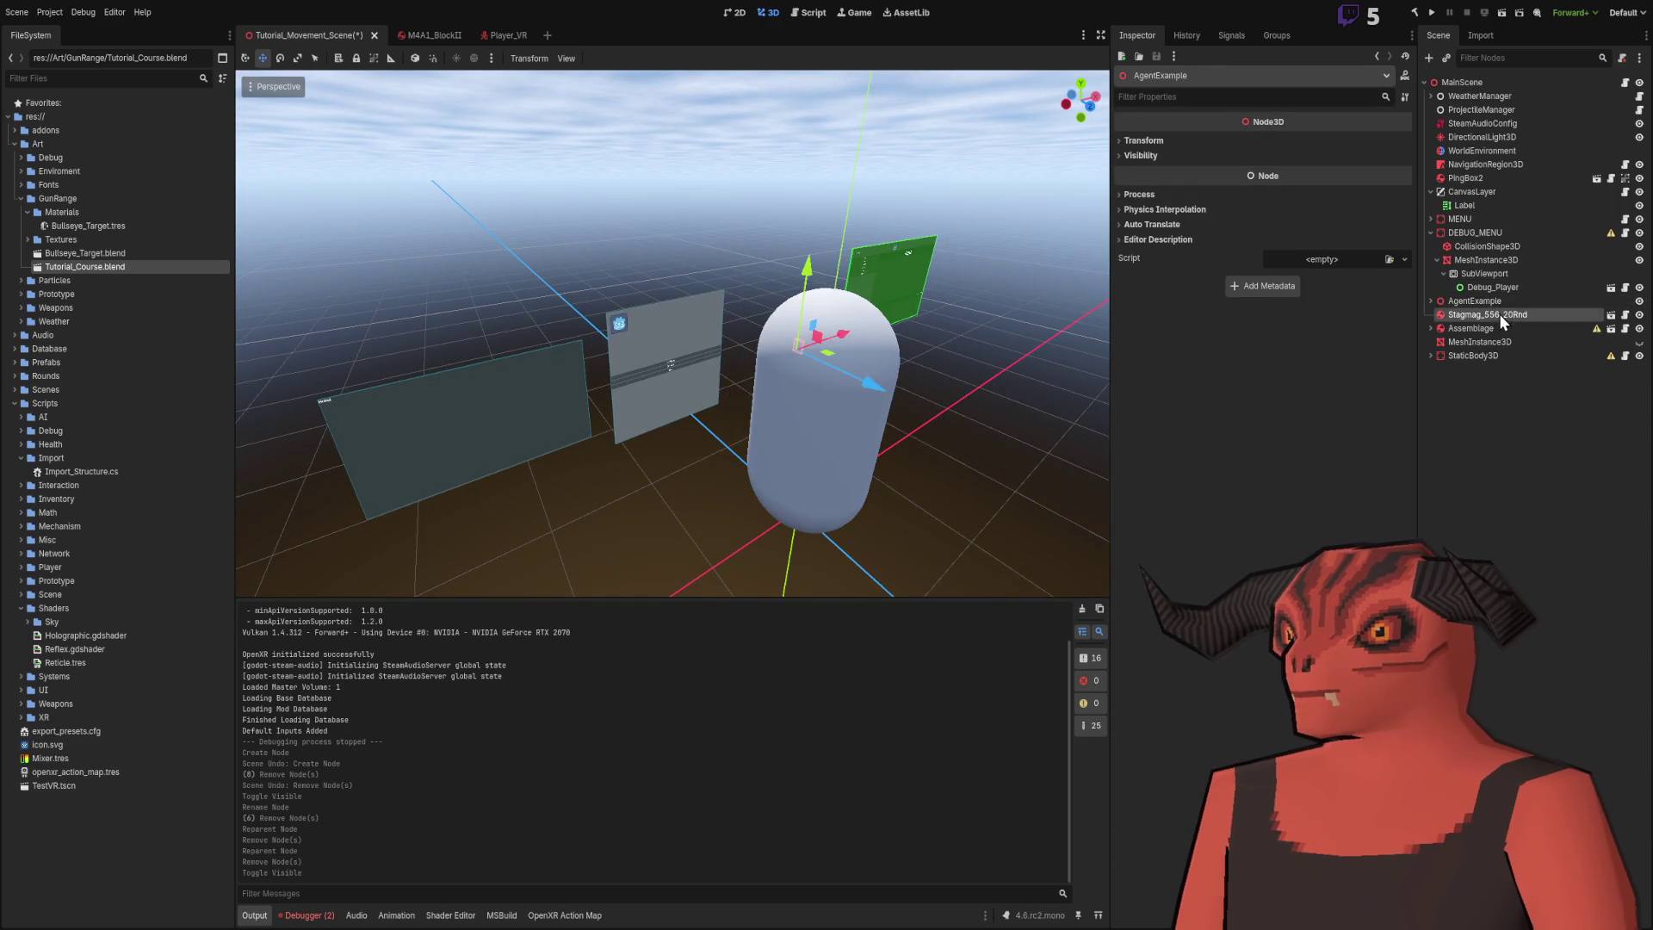
{"action": "left_click", "coordinate": [1501, 323], "text": "shift"}
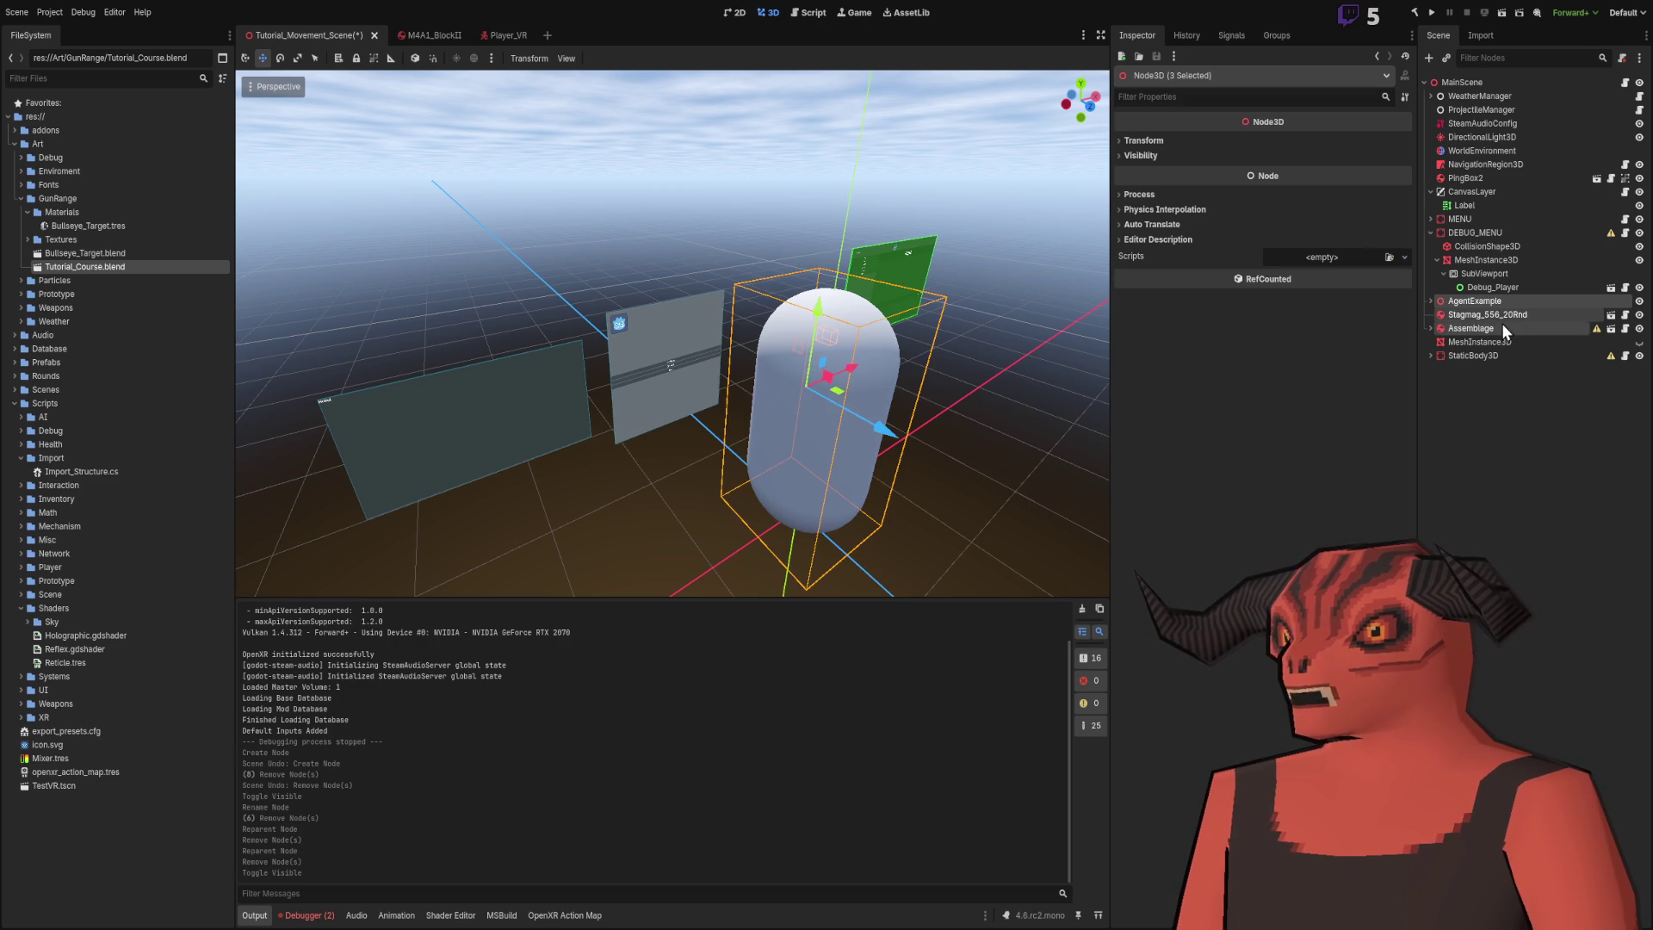
{"action": "key", "text": "Delete"}
- Delete the leftover MeshInstance3D and PingBox2 after checking the MENU branch
{"action": "left_click", "coordinate": [1500, 303]}
{"action": "key", "text": "f"}
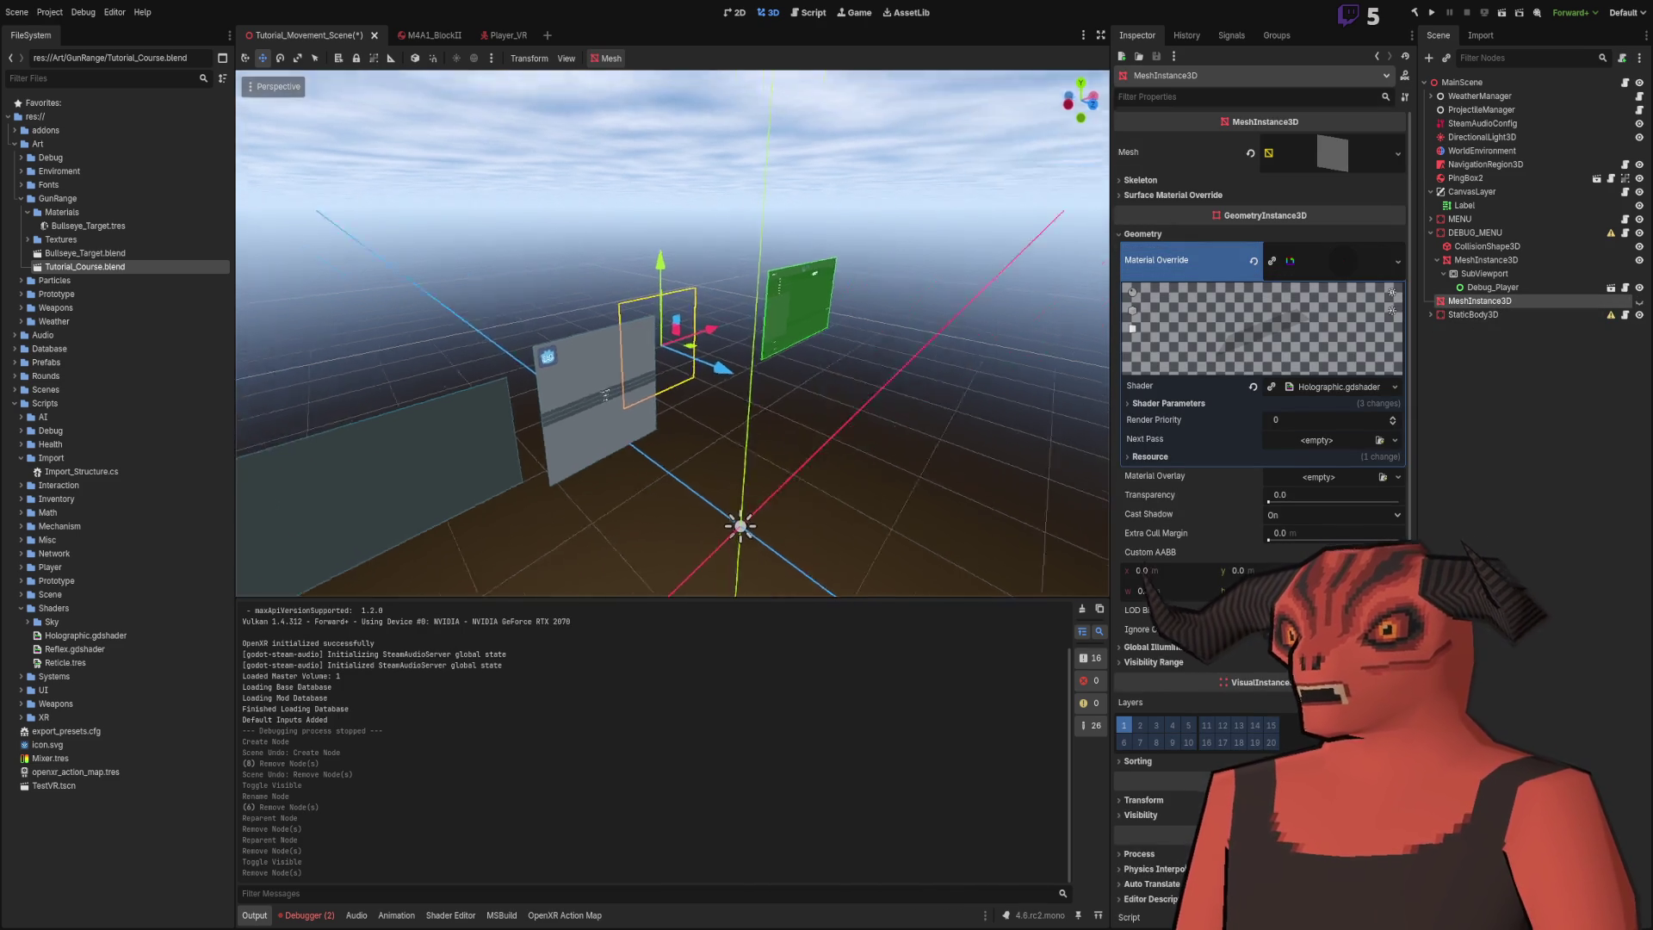
{"action": "key", "text": "Delete"}
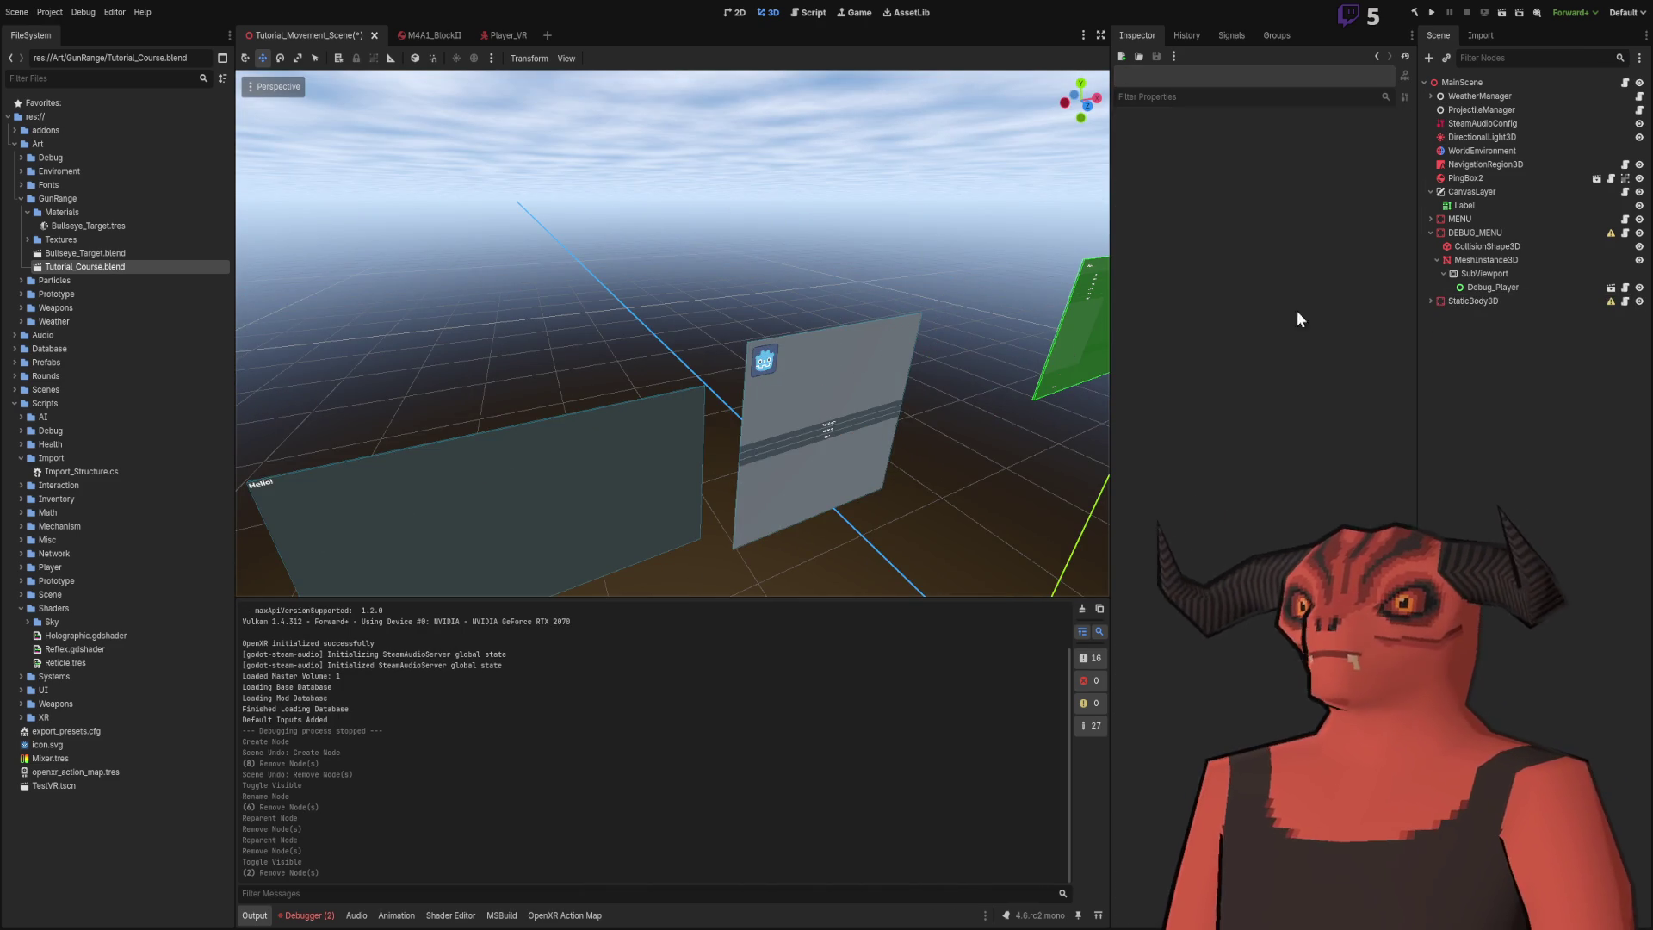
{"action": "left_click", "coordinate": [1430, 232]}
{"action": "left_click", "coordinate": [1430, 219]}
{"action": "left_click", "coordinate": [1451, 232]}
{"action": "left_click", "coordinate": [929, 307]}
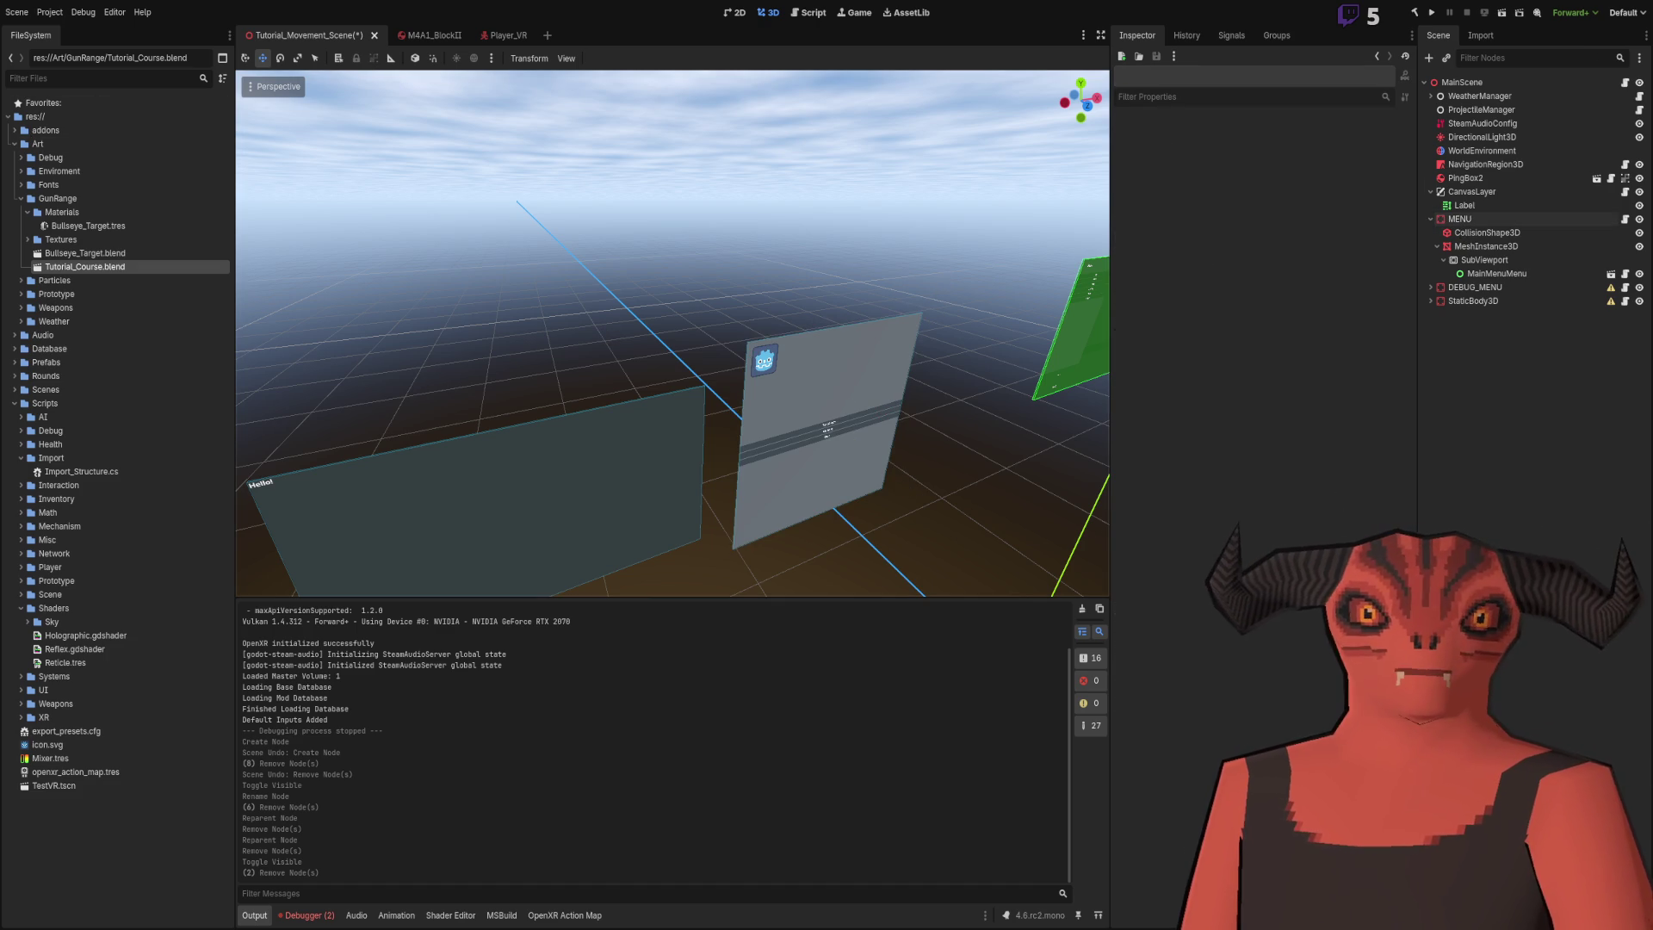
{"action": "left_click", "coordinate": [1493, 297]}
{"action": "left_click", "coordinate": [835, 271]}
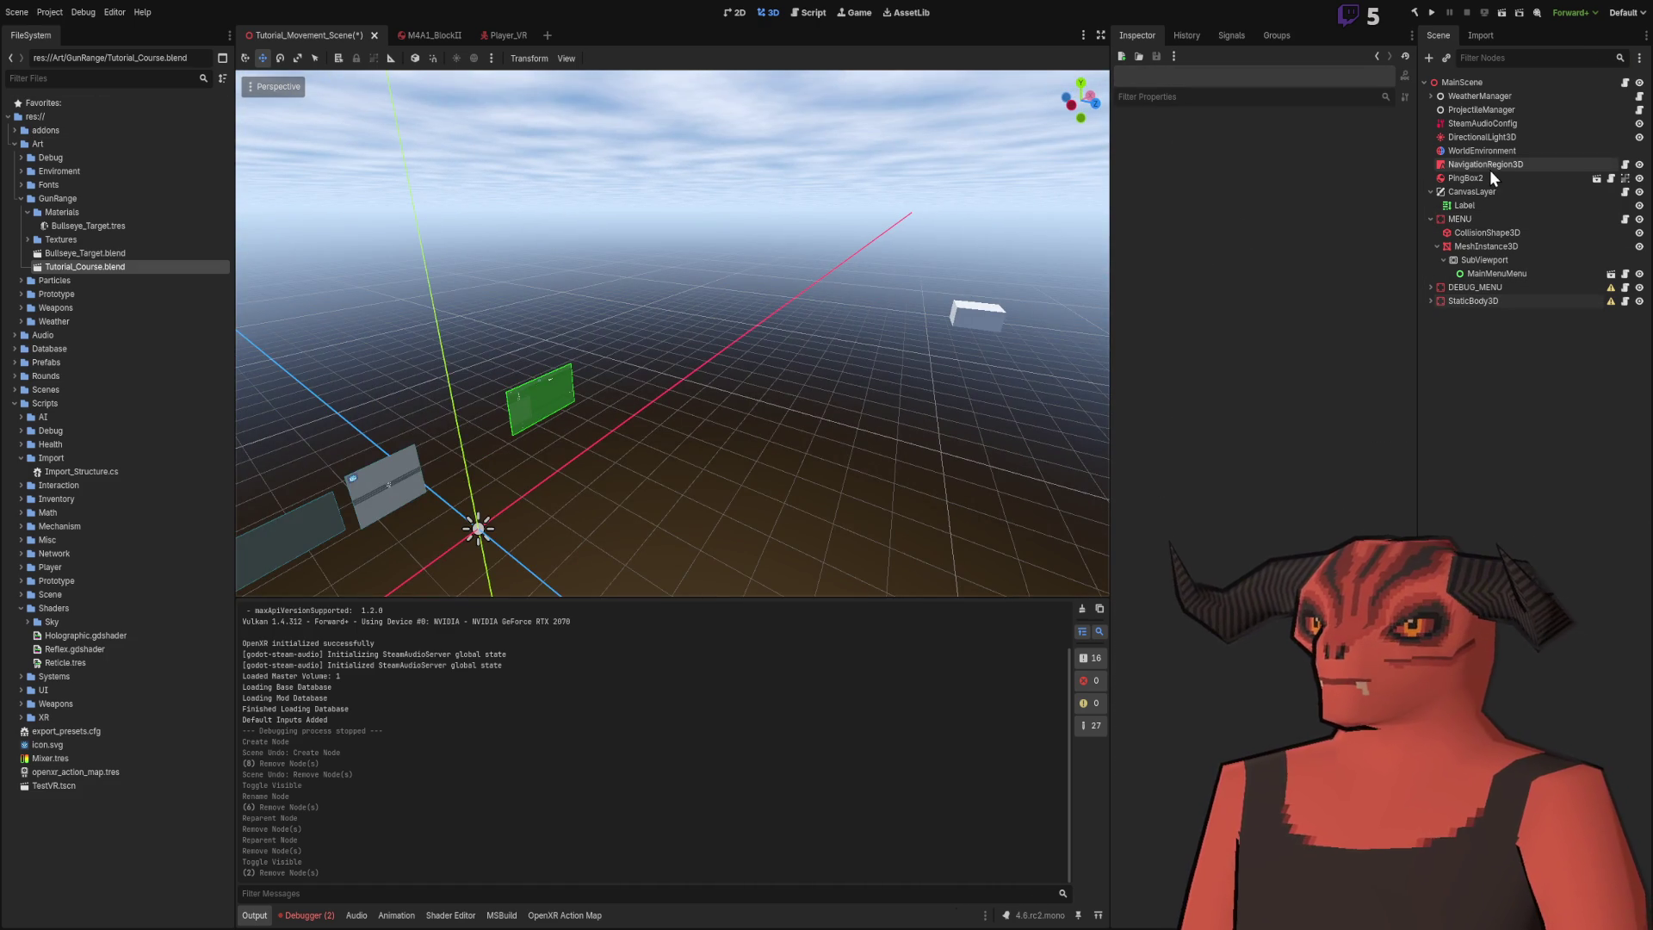
{"action": "left_click", "coordinate": [1487, 179]}
{"action": "key", "text": "Delete"}
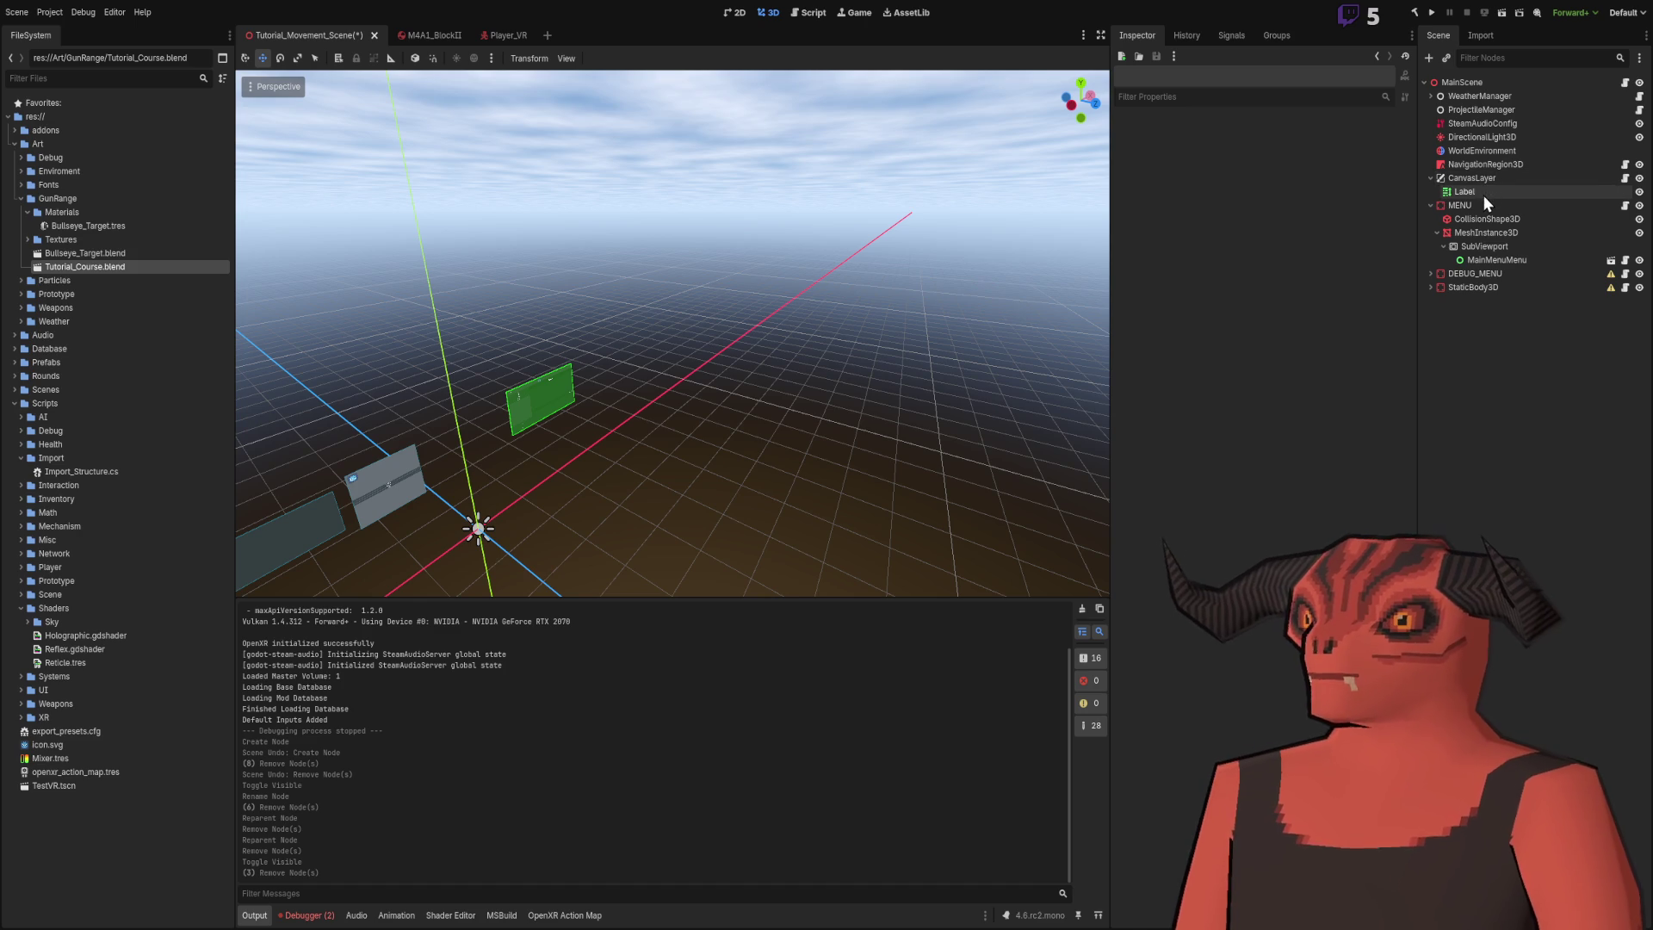
- Rename the CanvasLayer node to DEBUG_CanvasLayer
{"action": "left_click", "coordinate": [1430, 177]}
{"action": "left_click", "coordinate": [1457, 179]}
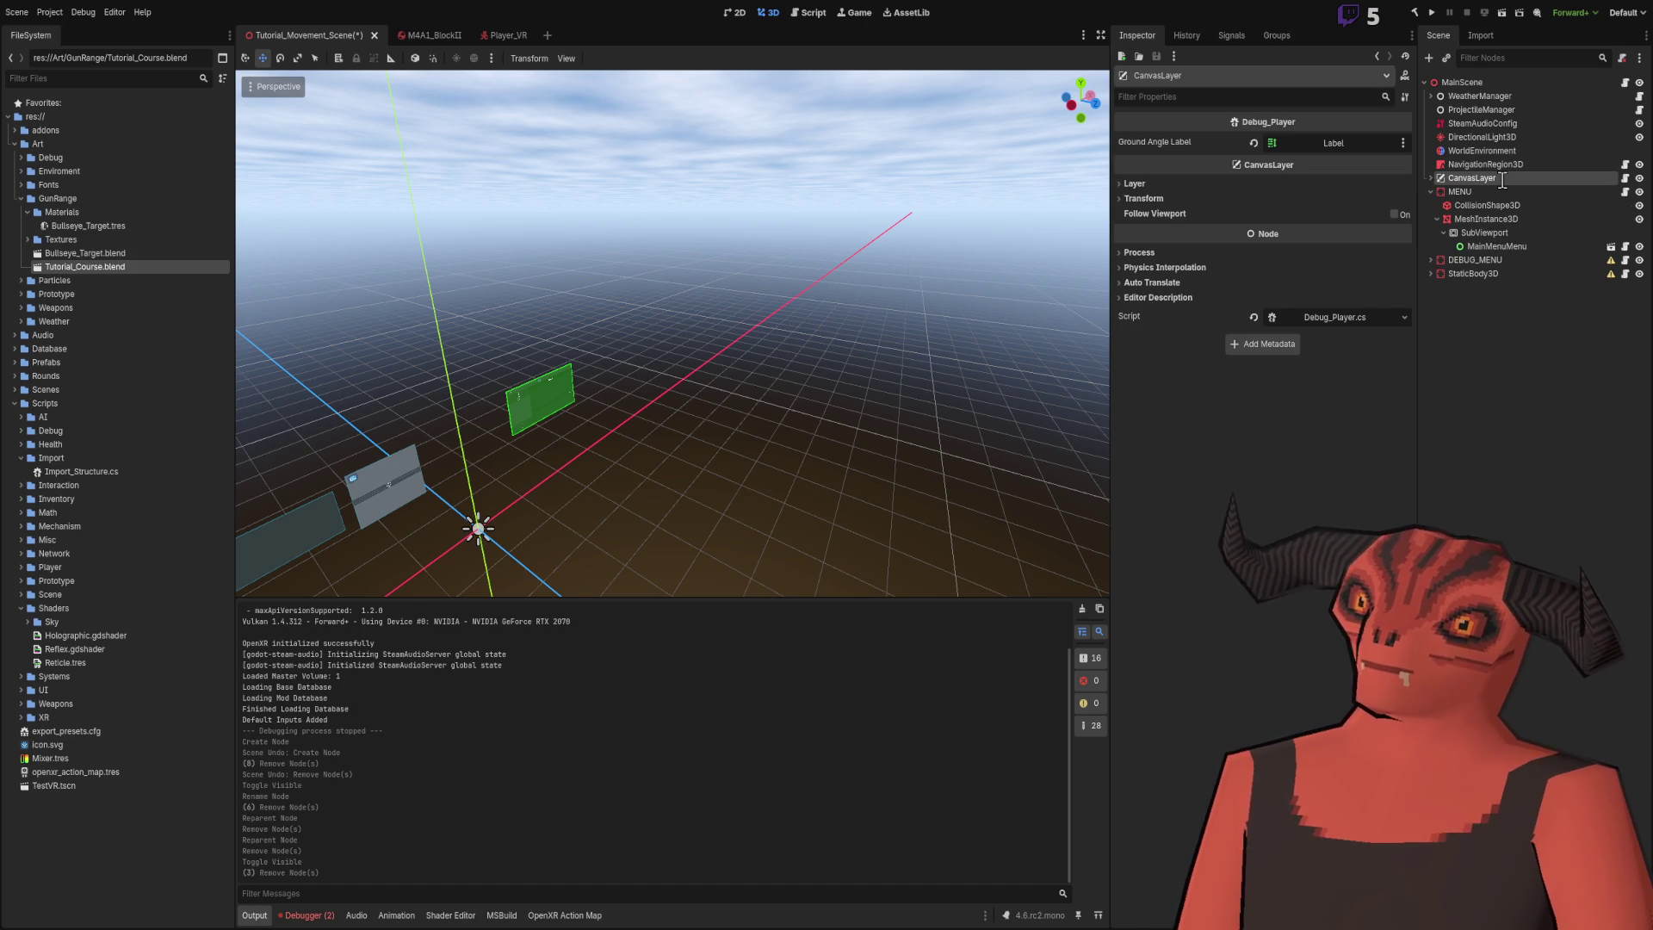
{"action": "type", "text": "DEBUG_"}
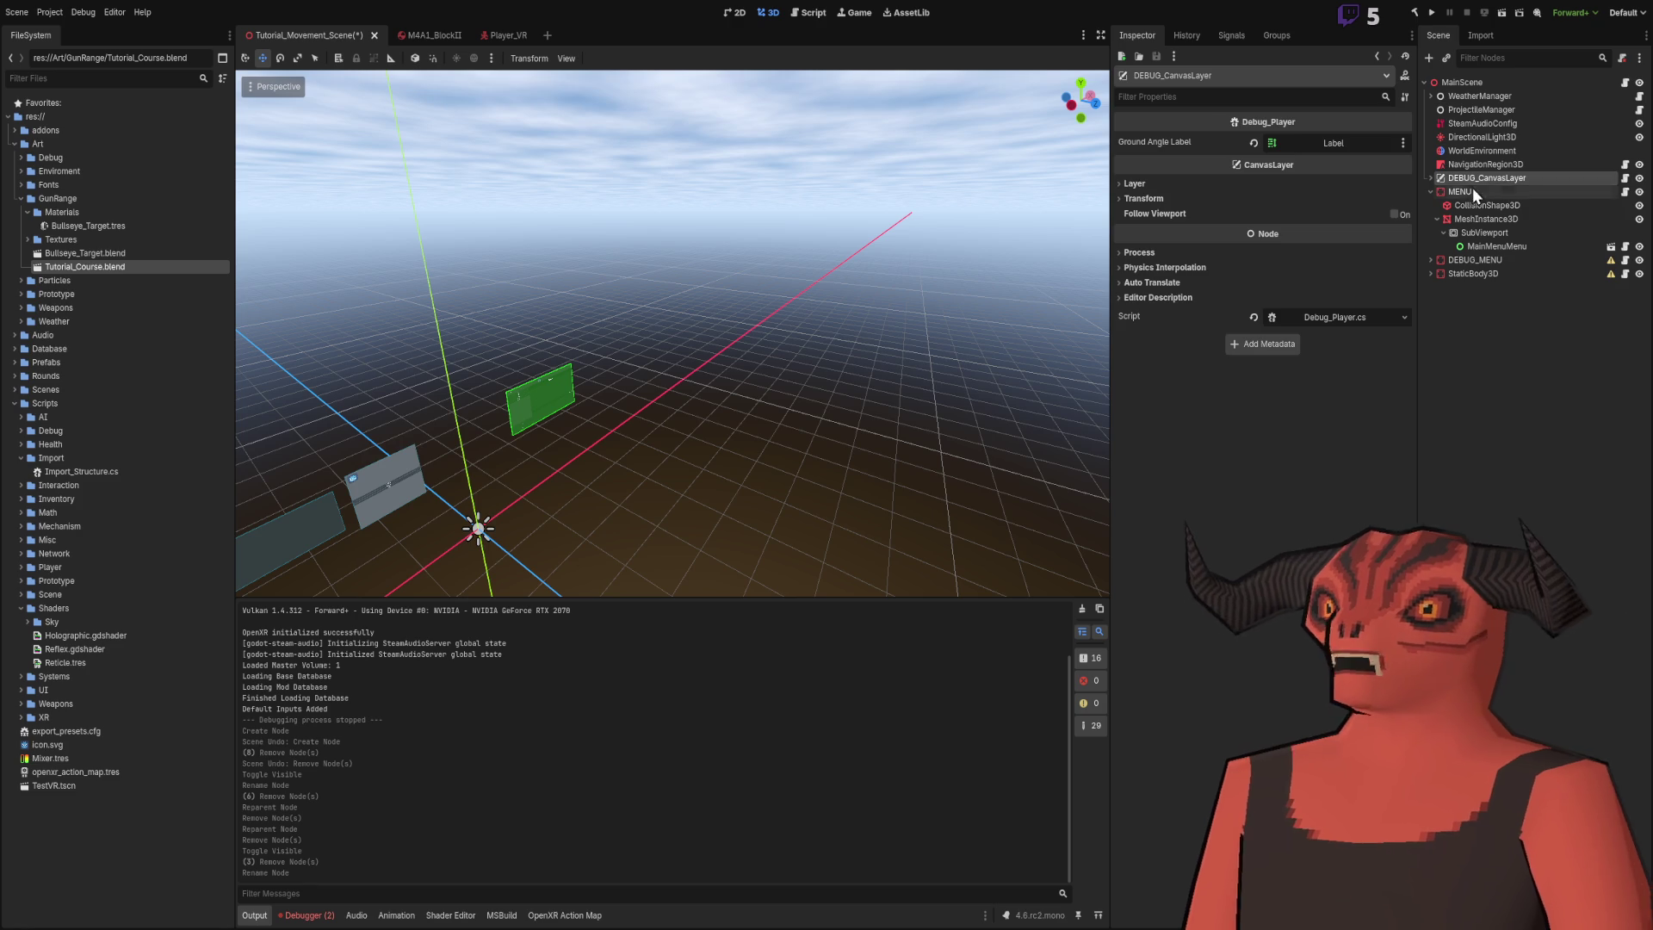
{"action": "left_click", "coordinate": [1452, 191]}
{"action": "key", "text": "f"}
{"action": "left_click", "coordinate": [720, 302]}
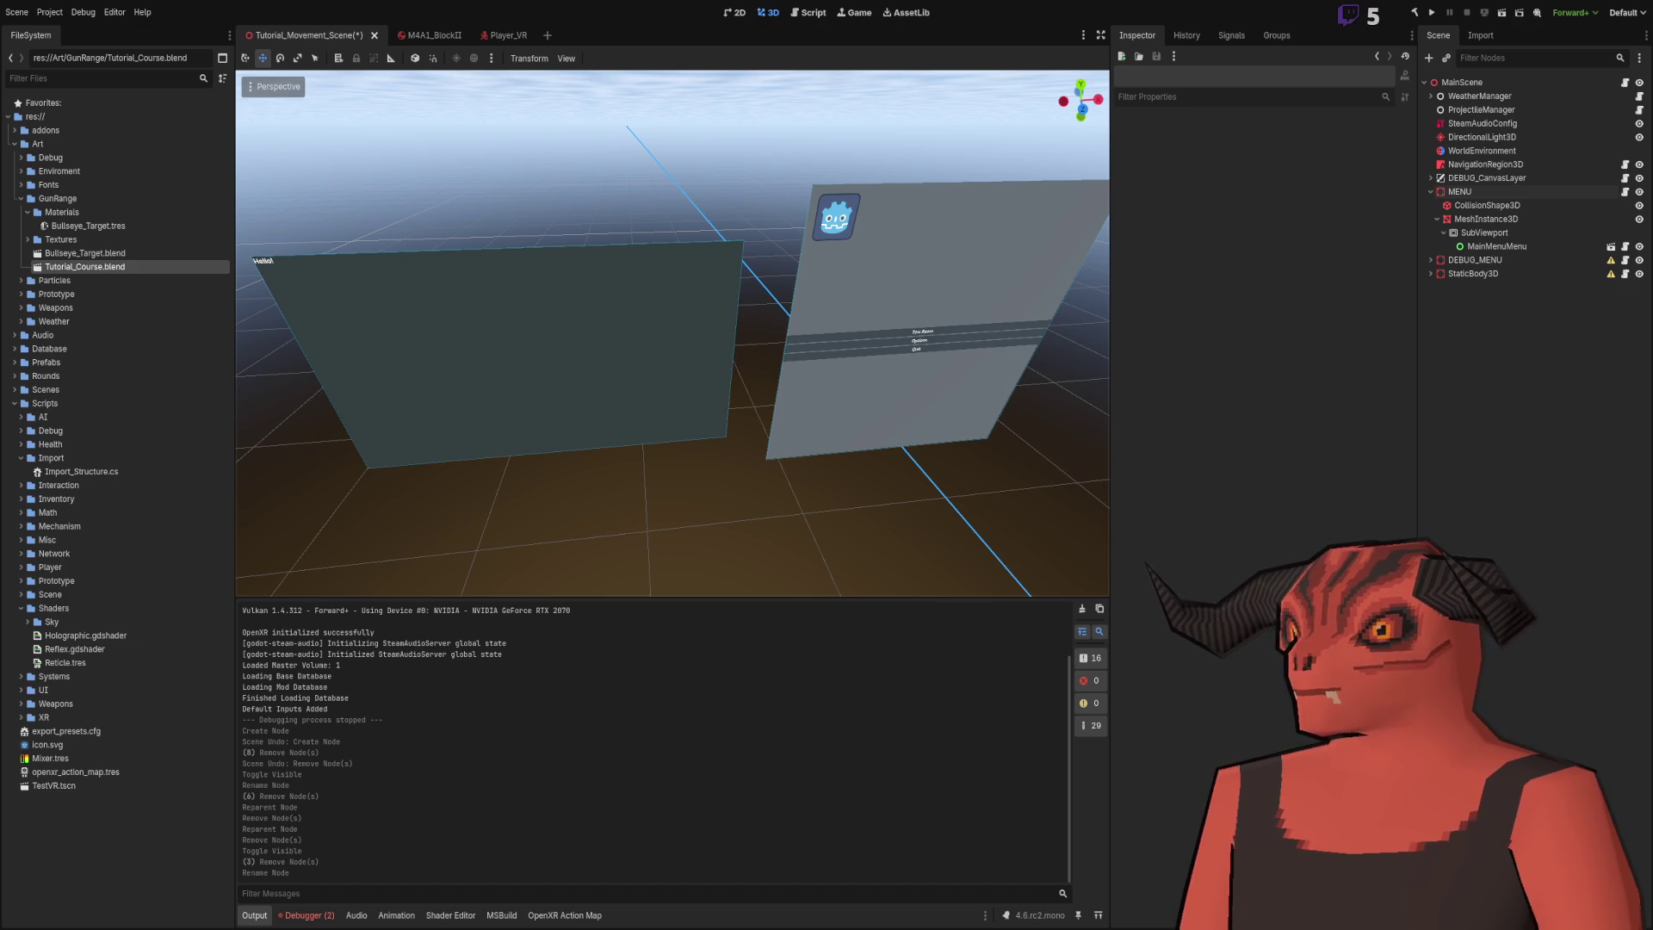
- Collapse the MeshInstance3D and MENU branches in the Scene tree and clear the selection
{"action": "scroll", "coordinate": [983, 463], "scroll_direction": "down", "scroll_amount": 10}
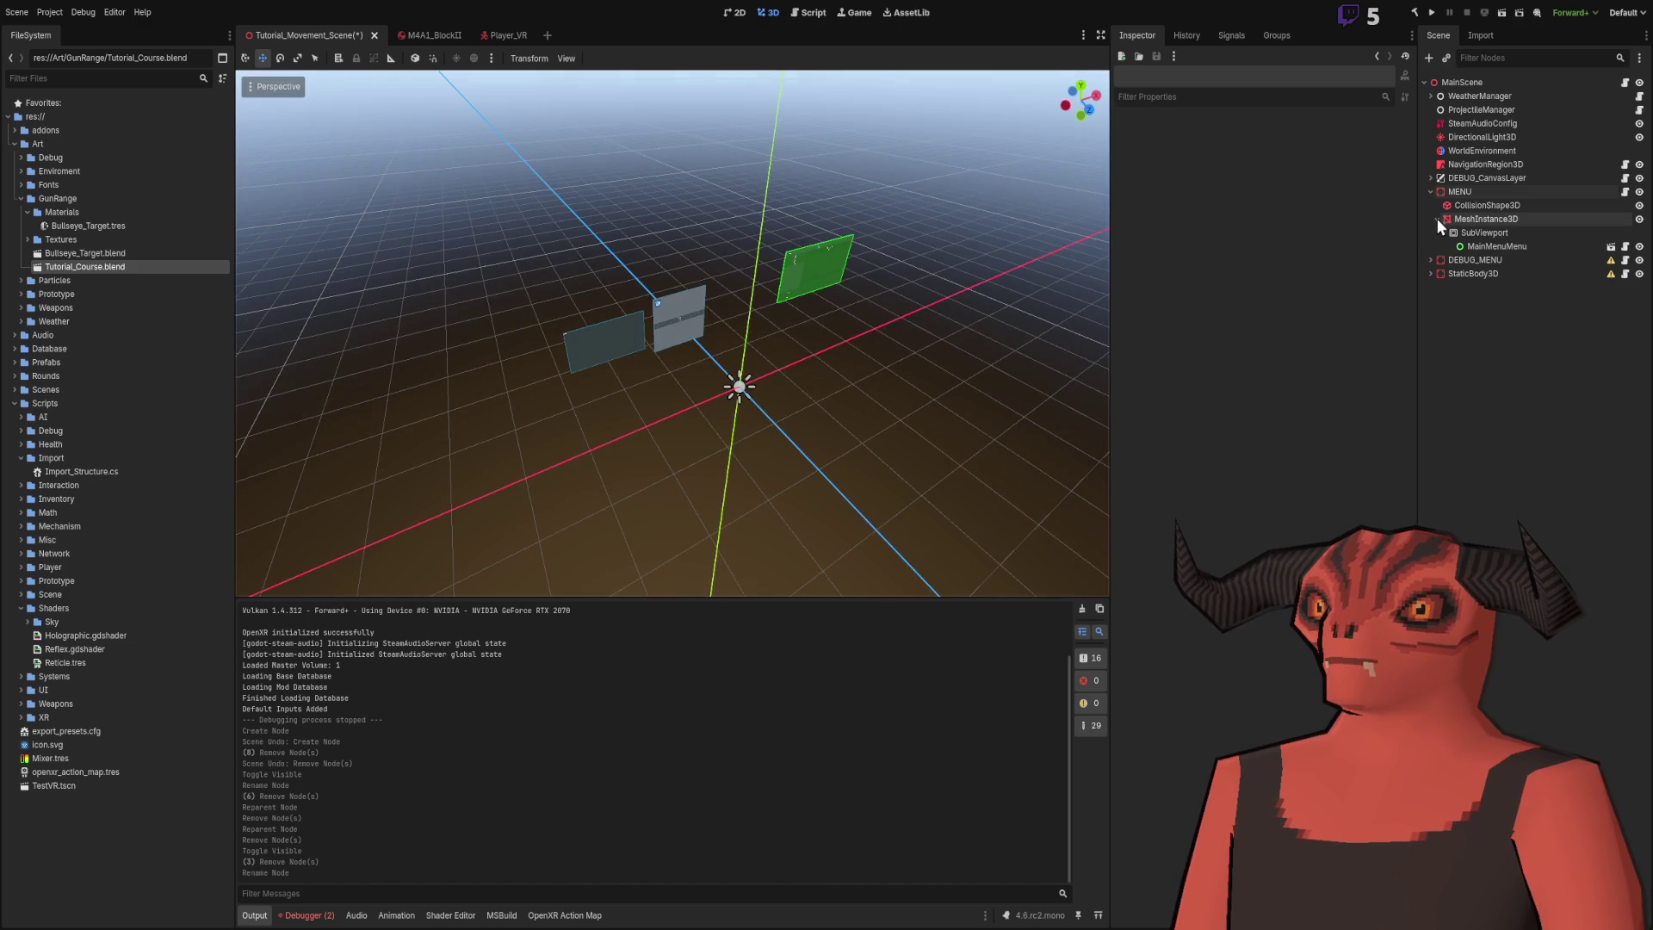
{"action": "left_click", "coordinate": [1437, 218]}
{"action": "left_click", "coordinate": [1430, 191]}
{"action": "left_click", "coordinate": [1497, 163]}
{"action": "left_click", "coordinate": [1494, 265]}
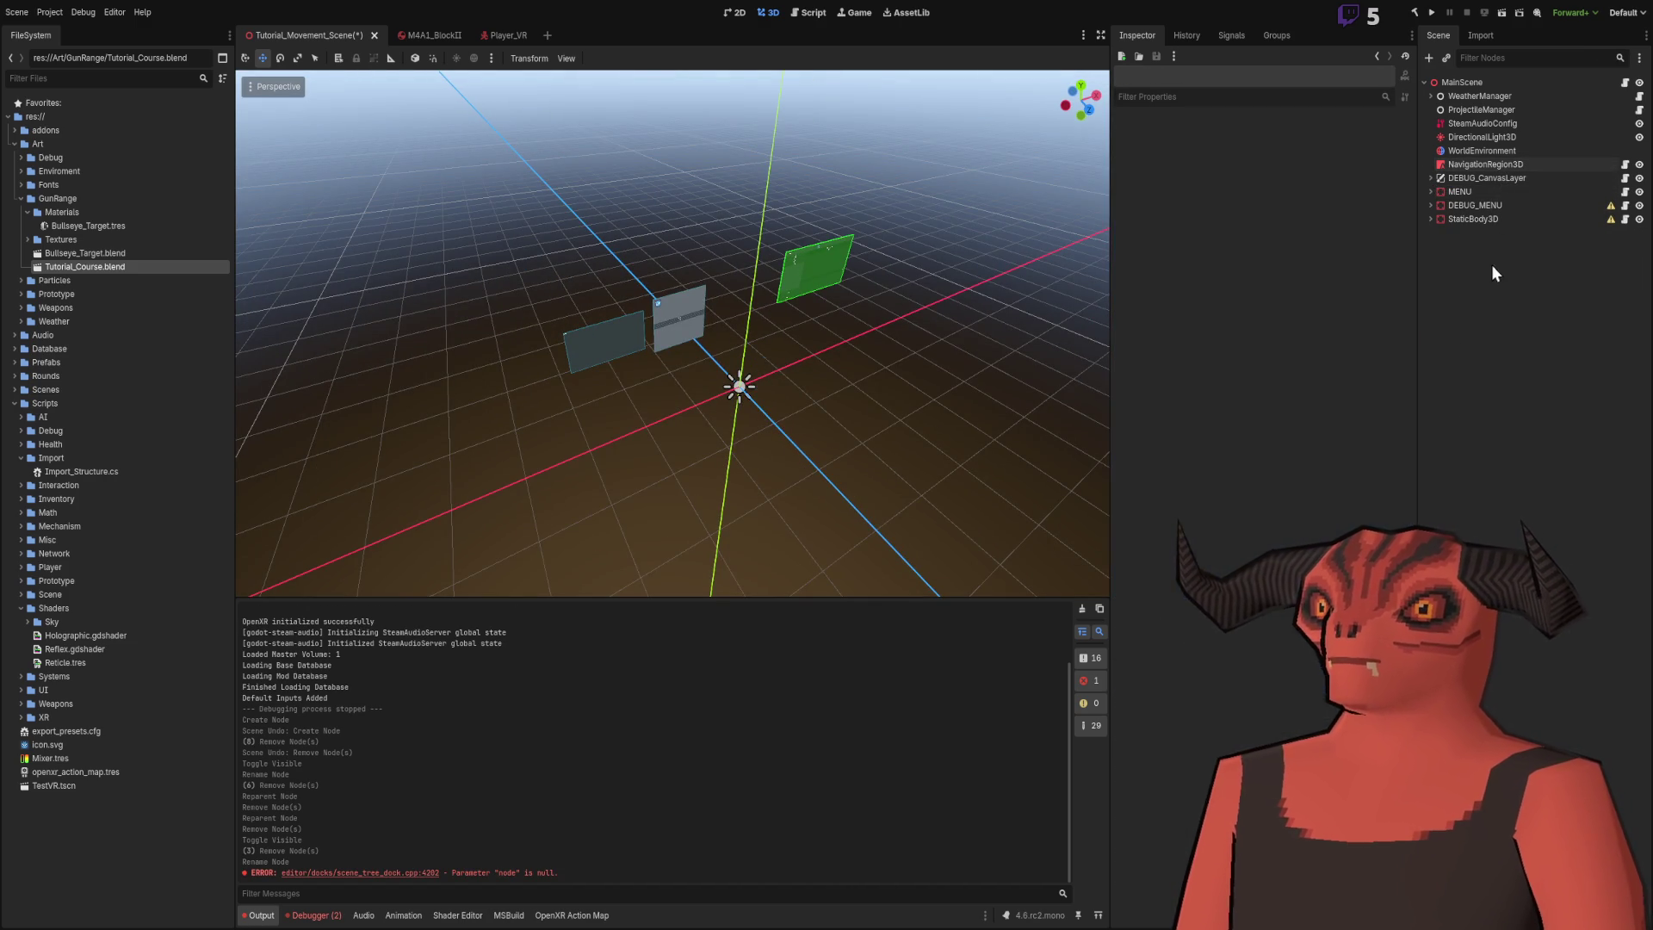
{"action": "scroll", "coordinate": [672, 336], "scroll_direction": "up", "scroll_amount": 5}
{"action": "scroll", "coordinate": [603, 345], "scroll_direction": "down", "scroll_amount": 3}
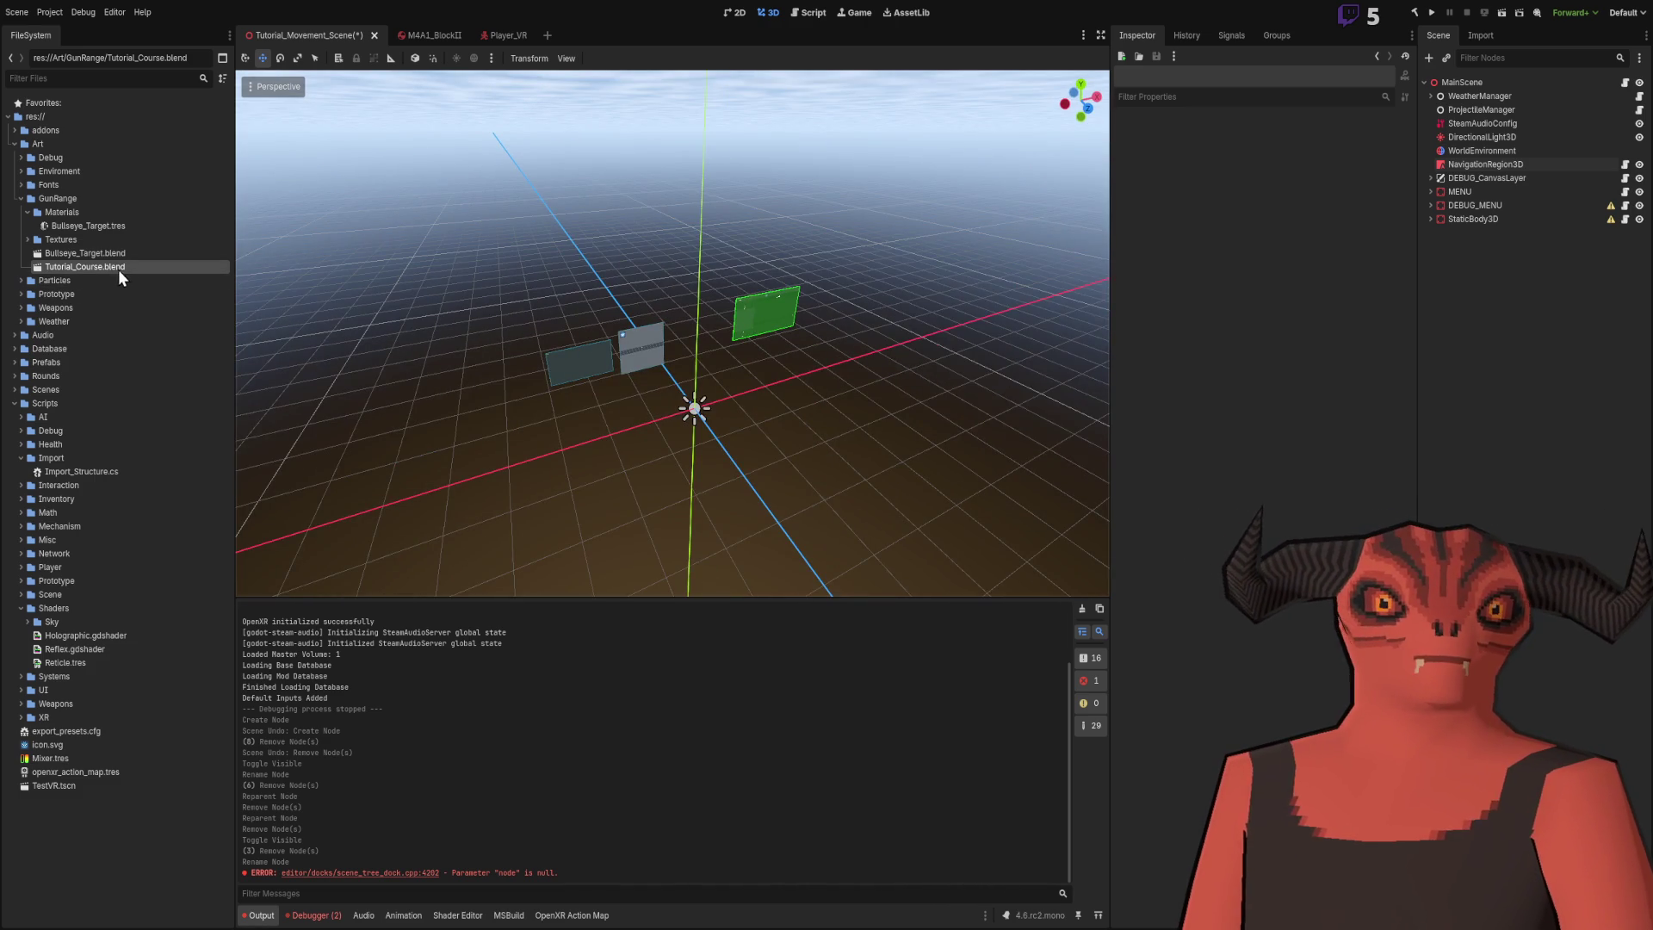
- Drag Tutorial_Course.blend into the scene and set its X and Z position to 0
{"action": "left_click_drag", "start_coordinate": [119, 274], "coordinate": [1592, 330]}
{"action": "left_click_drag", "start_coordinate": [1100, 341], "coordinate": [824, 461]}
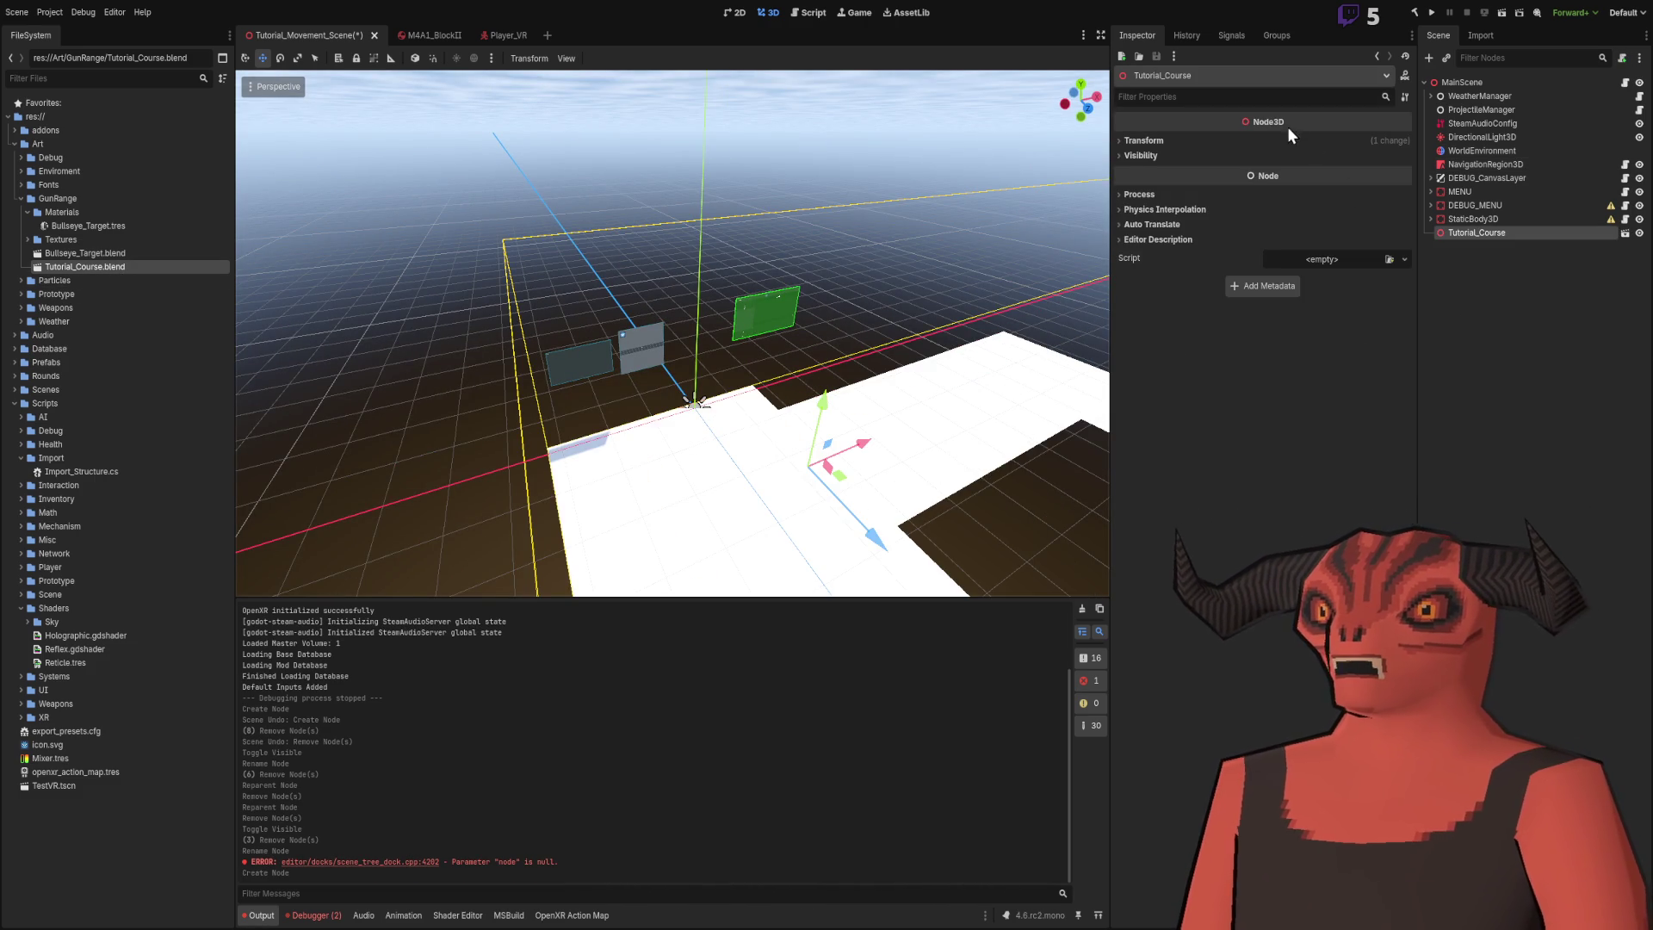
{"action": "left_click", "coordinate": [1261, 141]}
{"action": "left_click", "coordinate": [1154, 175]}
{"action": "type", "text": "0"}
{"action": "key", "text": "Return"}
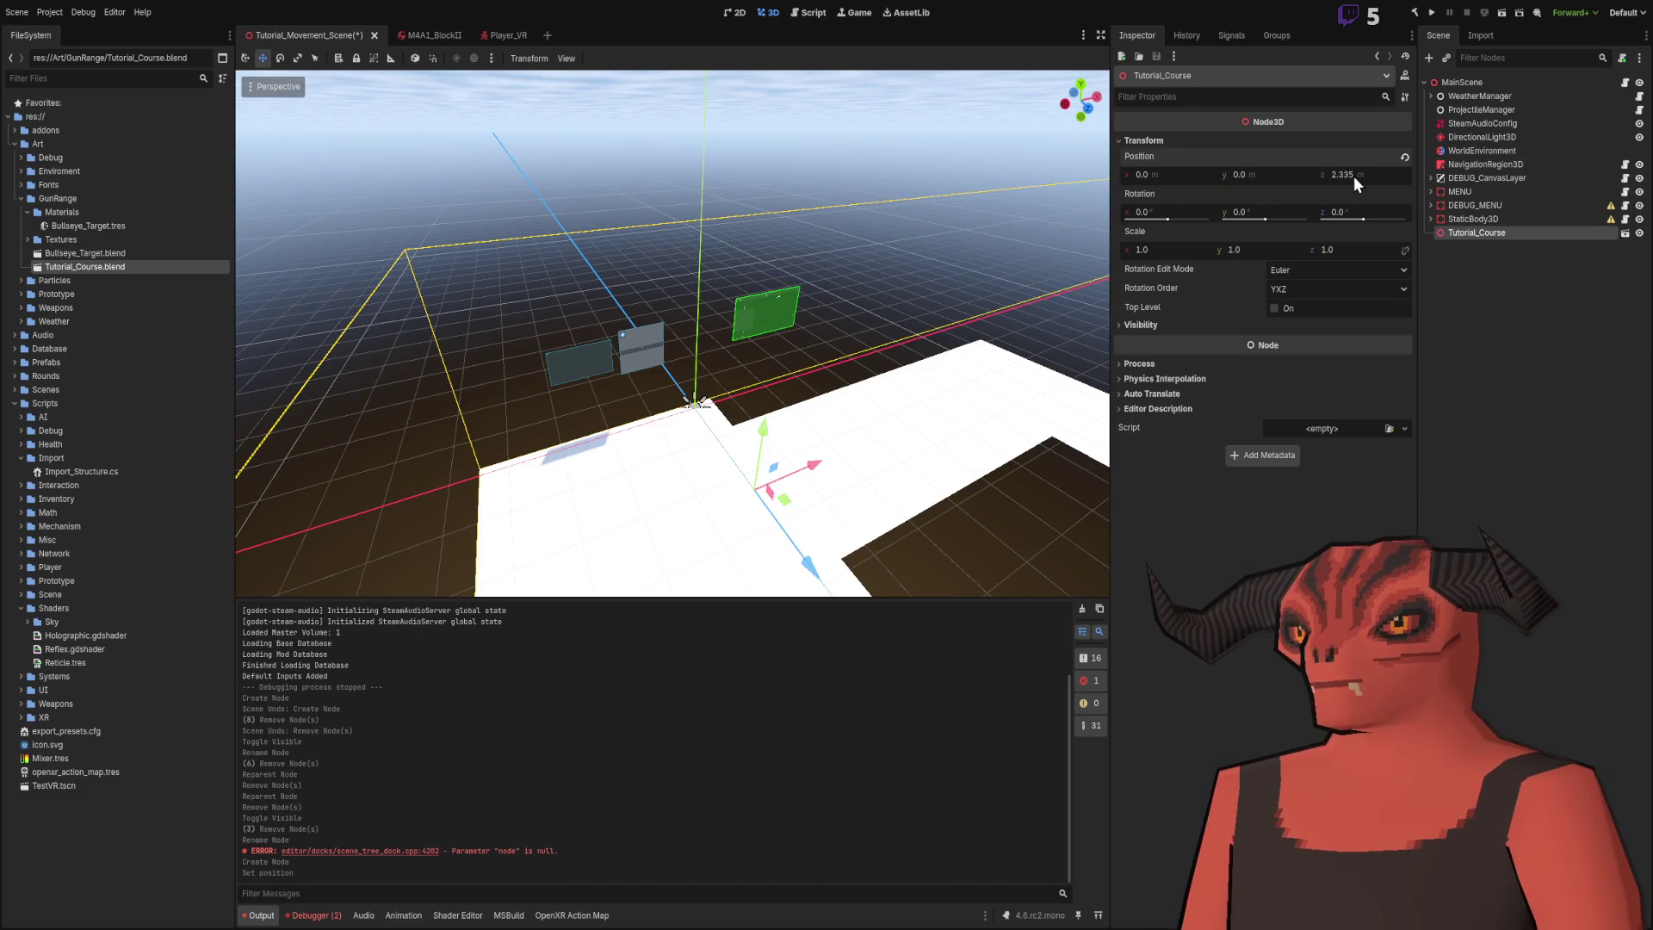
{"action": "type", "text": "0"}
{"action": "key", "text": "Return"}
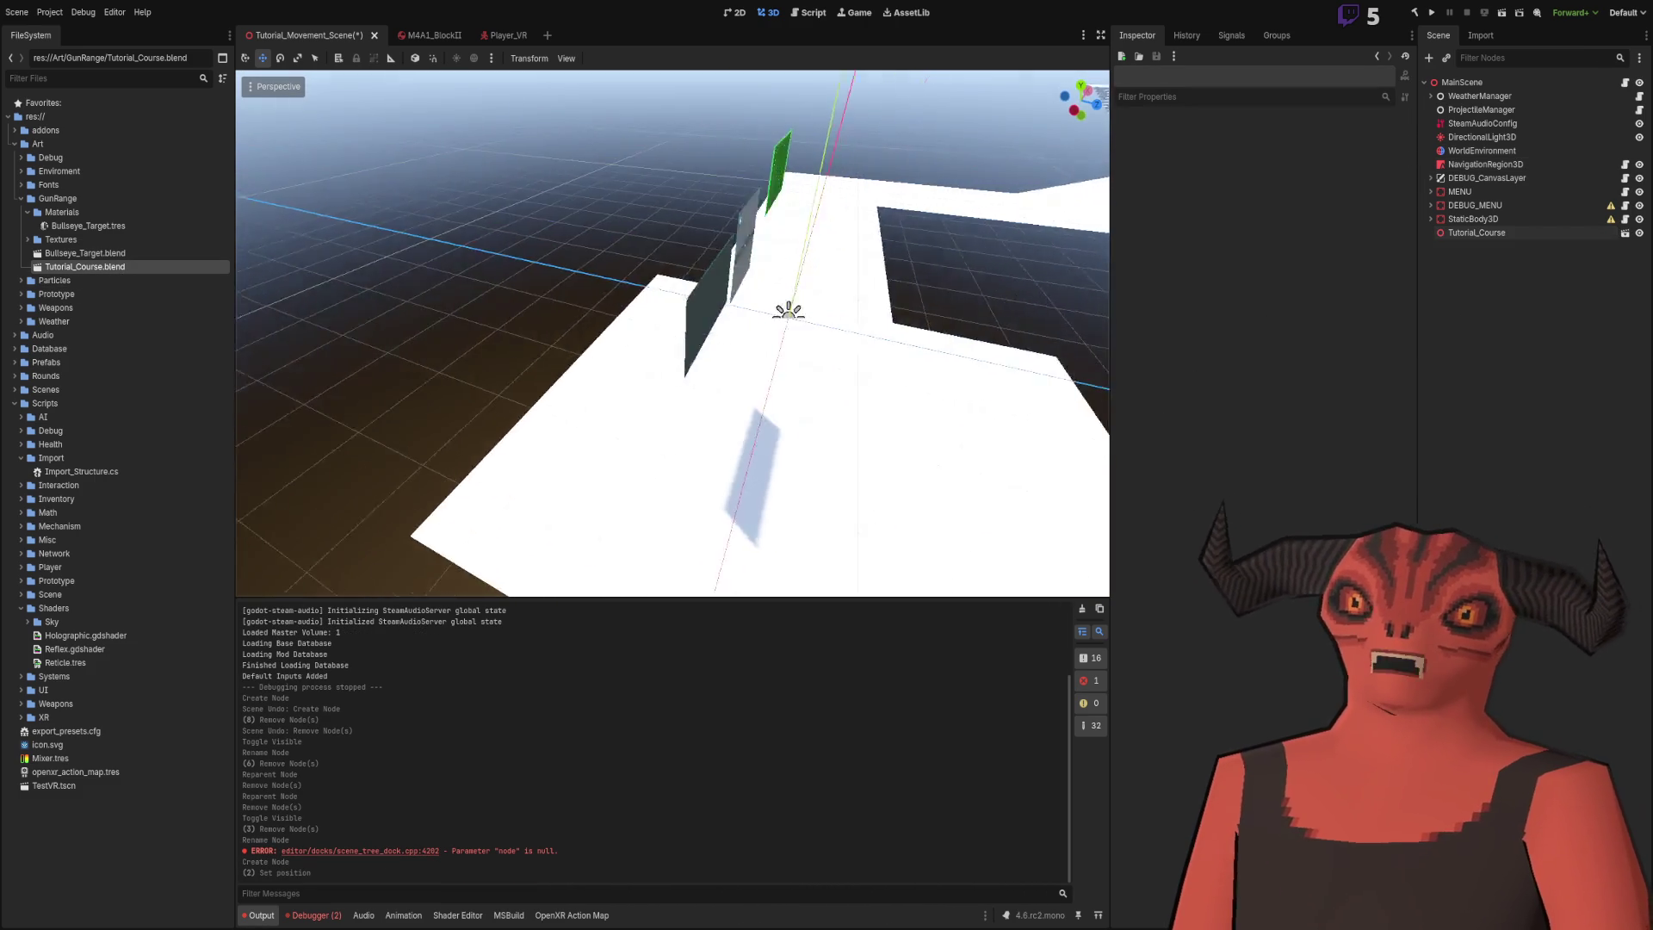
- Move the MENU panel to the left and select the Tutorial_Course node from above
{"action": "left_click", "coordinate": [641, 280]}
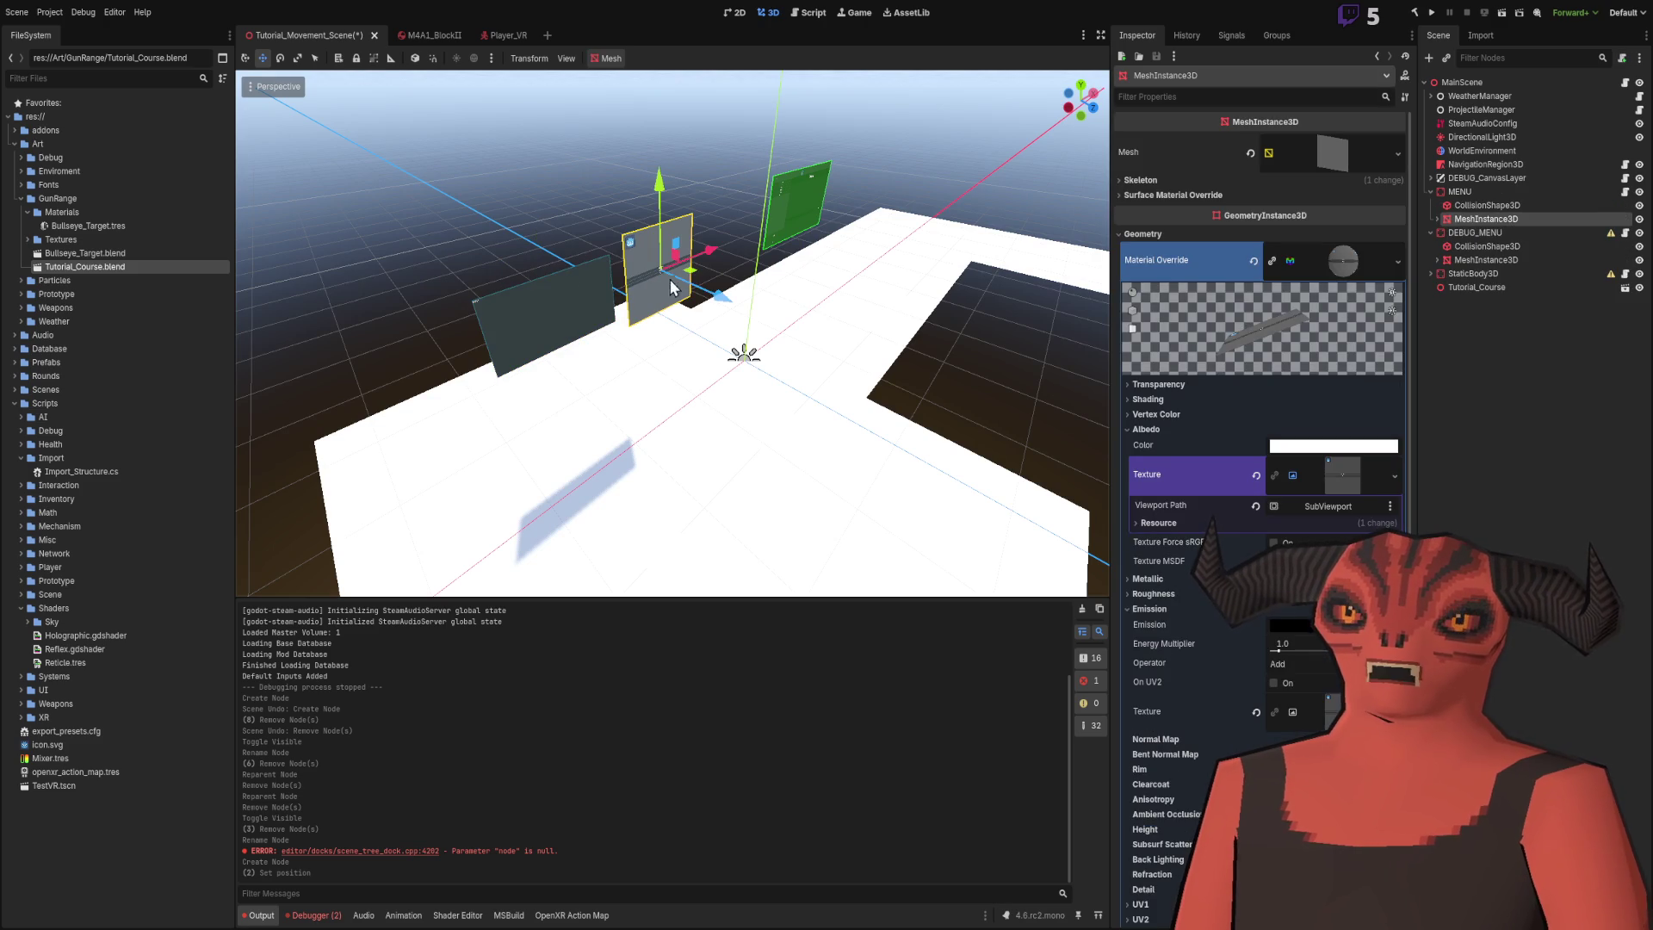
{"action": "left_click", "coordinate": [1460, 191]}
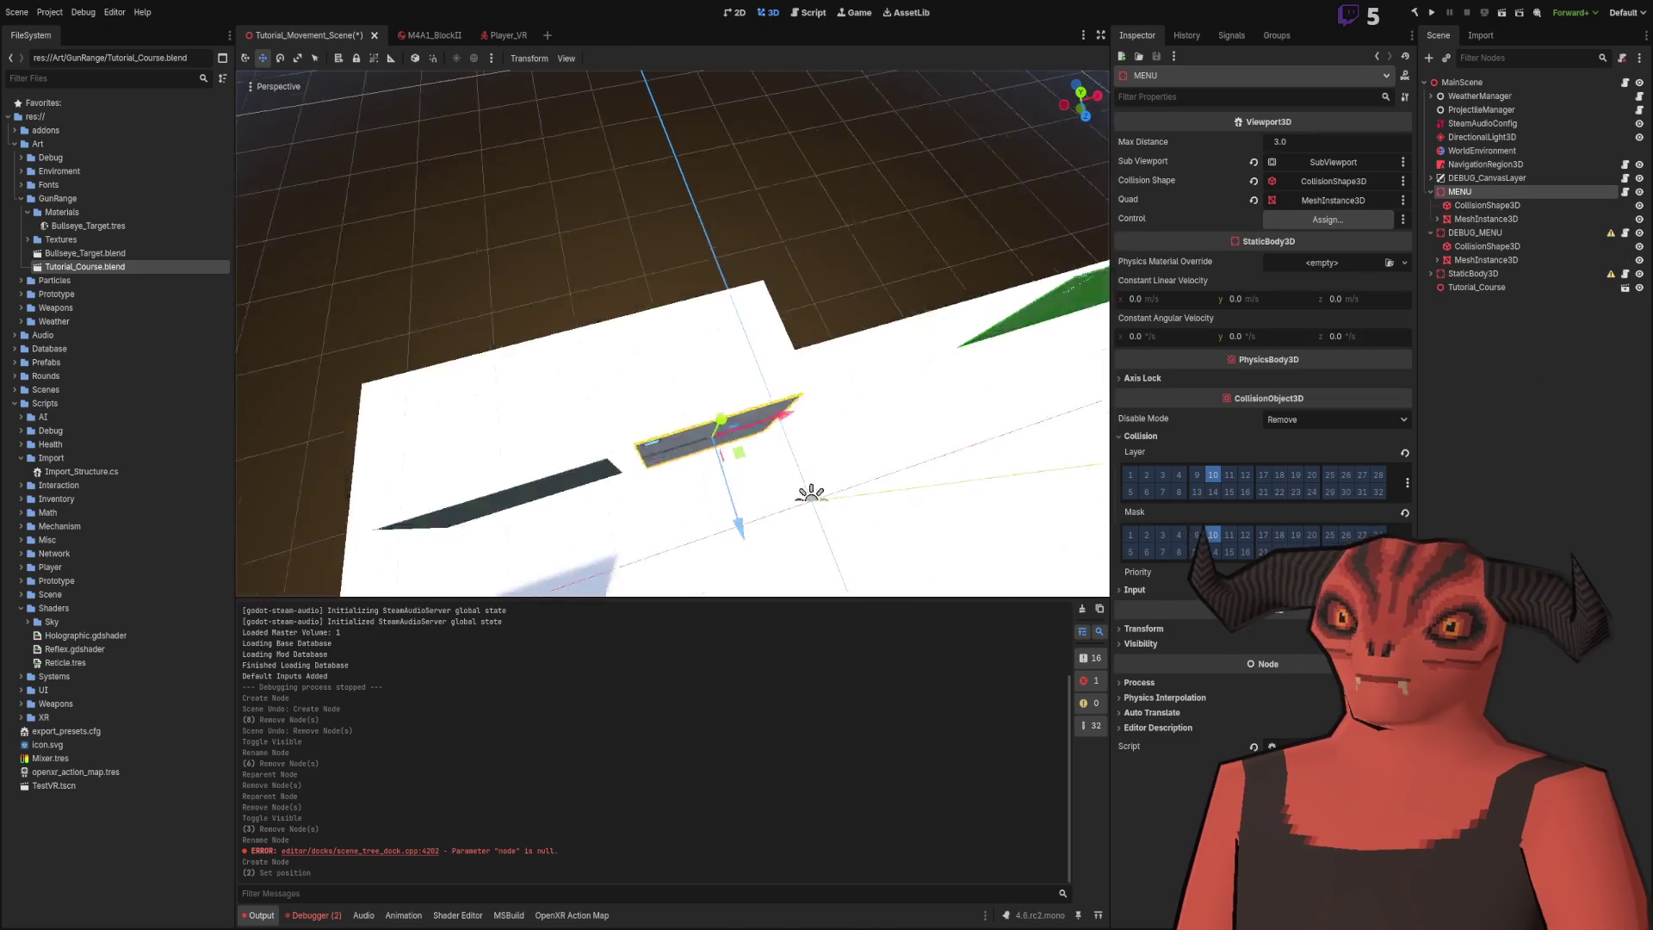
{"action": "left_click_drag", "start_coordinate": [721, 334], "coordinate": [496, 261]}
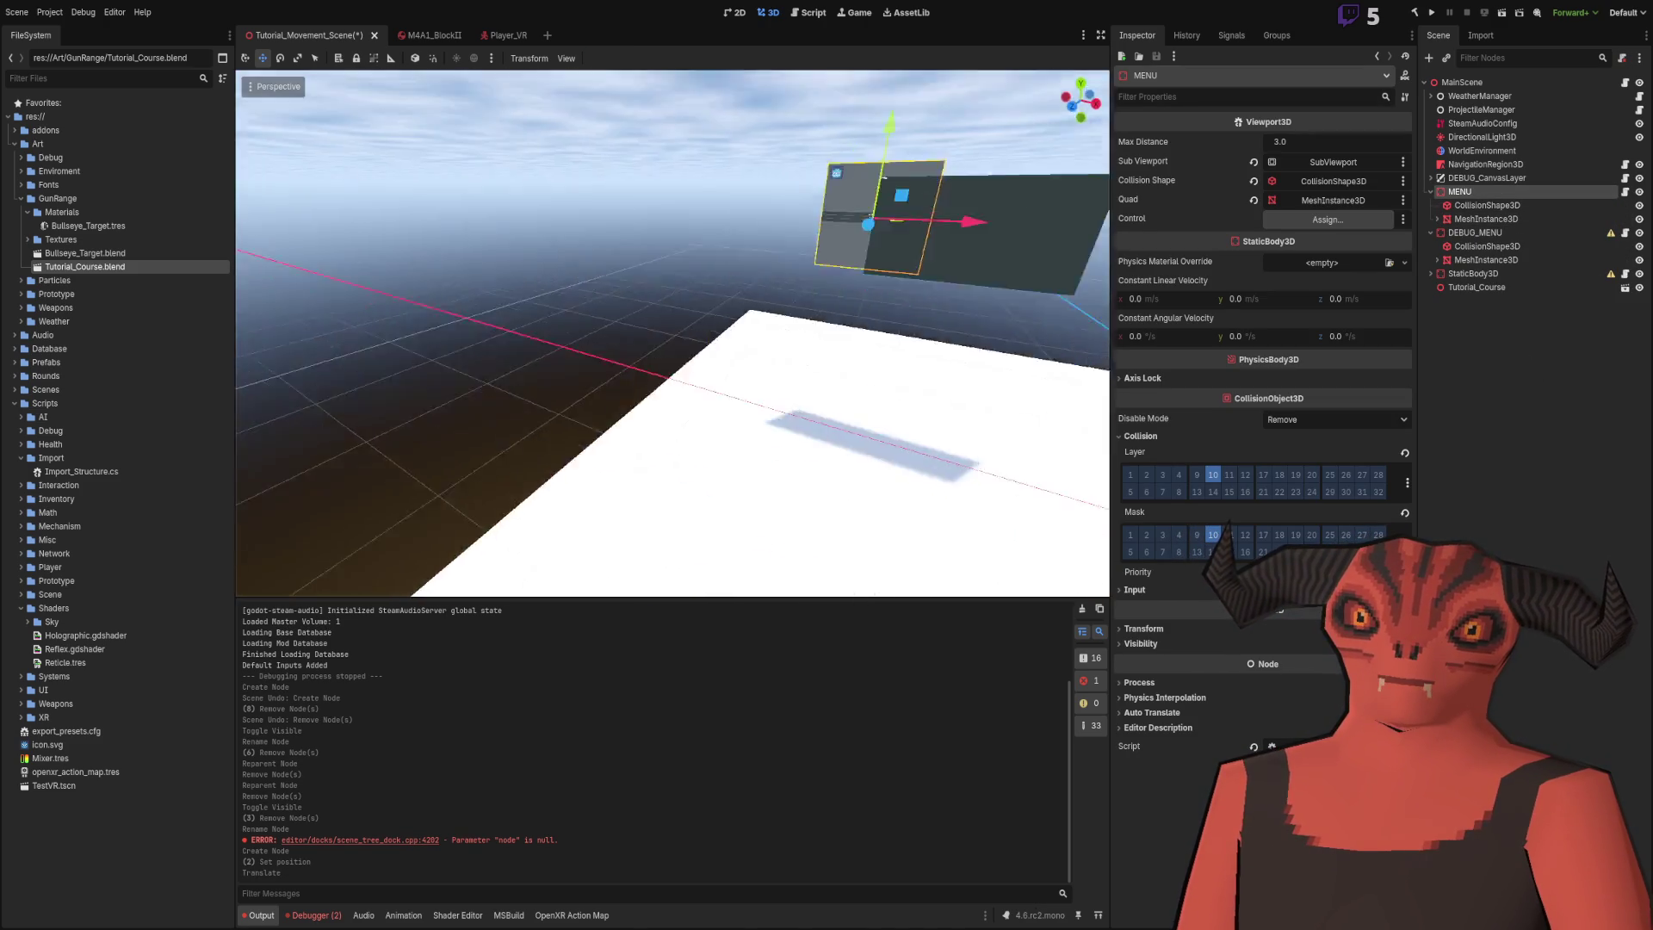
{"action": "right_click", "coordinate": [690, 348]}
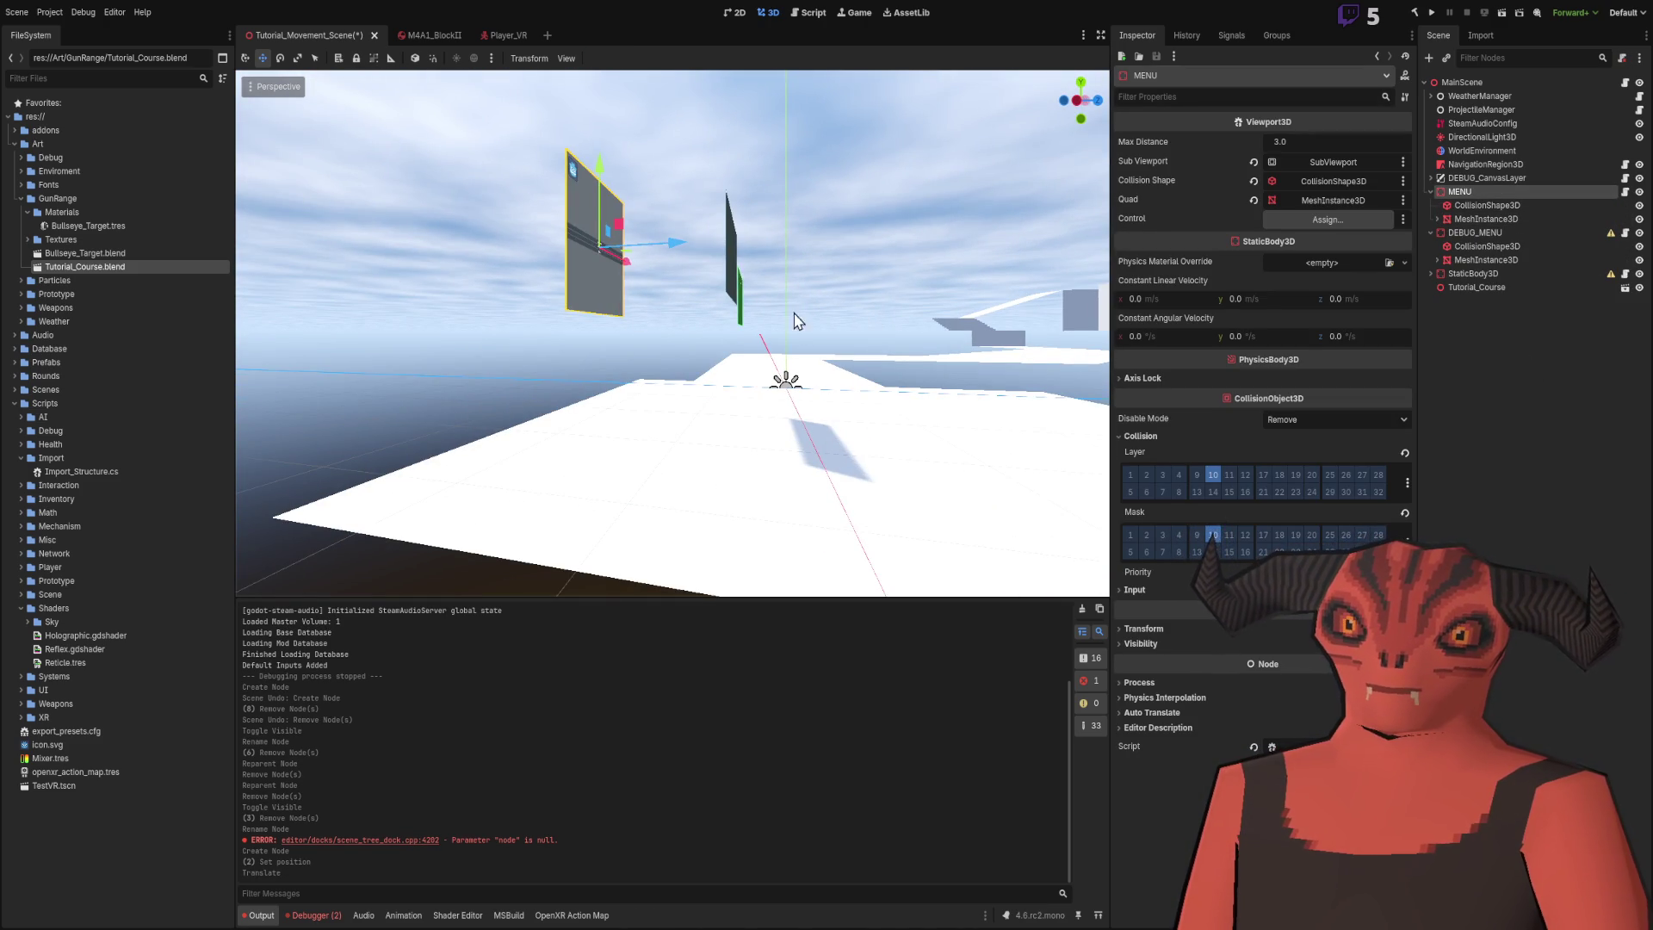
{"action": "left_click", "coordinate": [741, 419]}
{"action": "left_click_drag", "start_coordinate": [898, 282], "coordinate": [310, 201]}
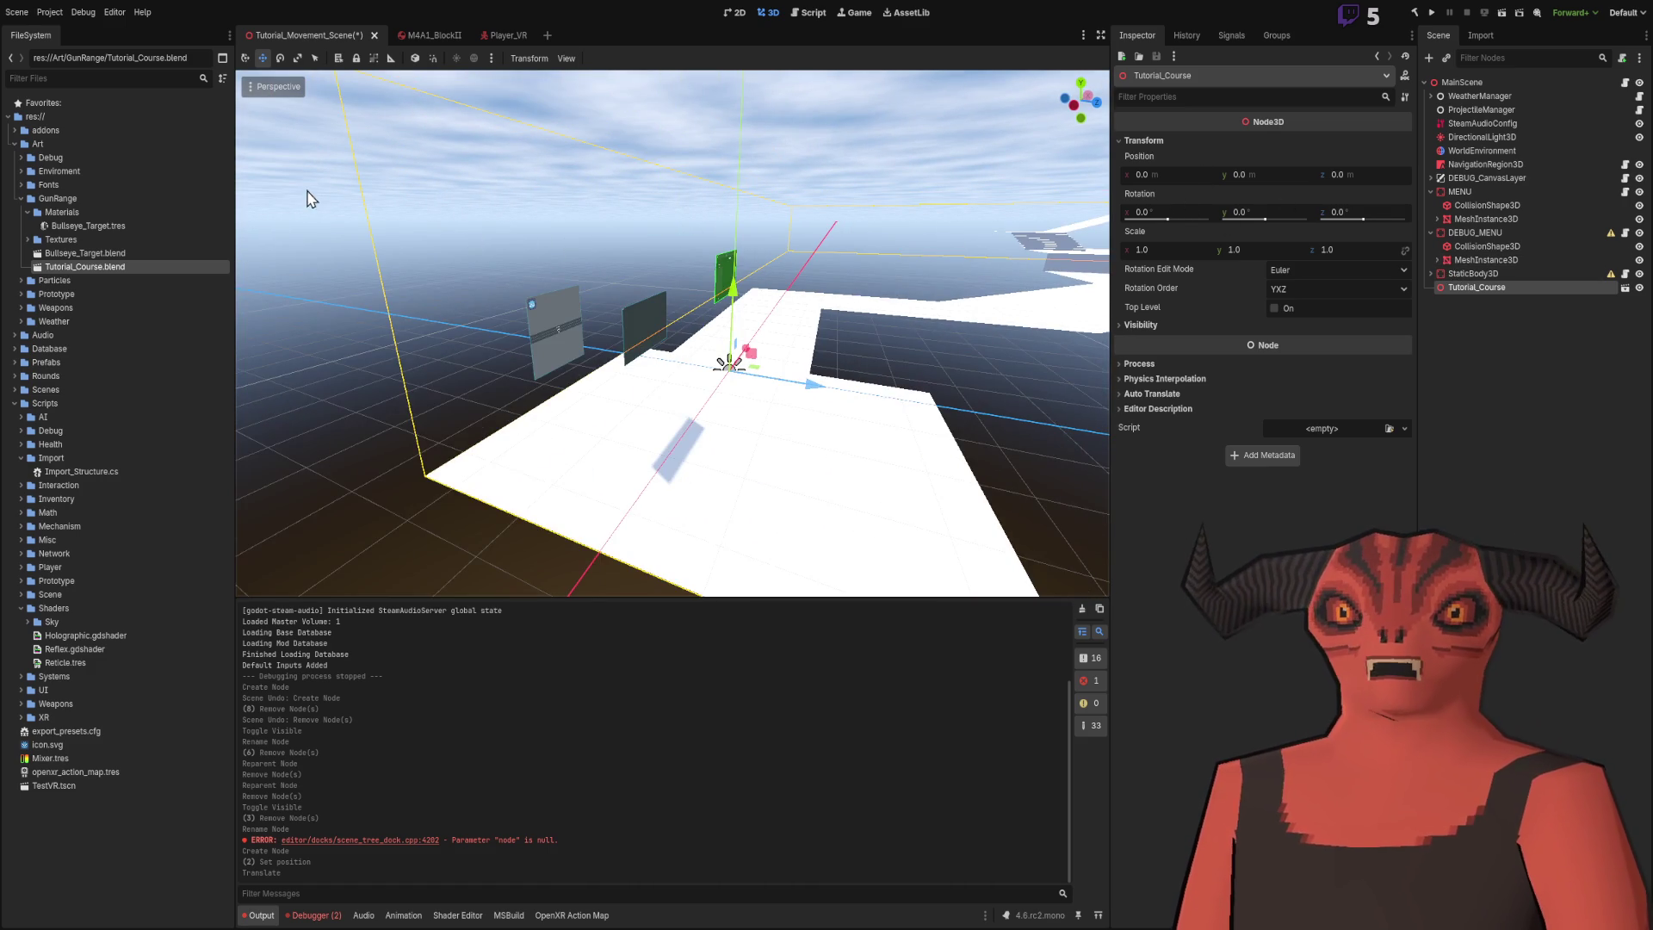
- Clear the Godot scene selection and select the course Plane in Blender
{"action": "left_click", "coordinate": [1494, 306]}
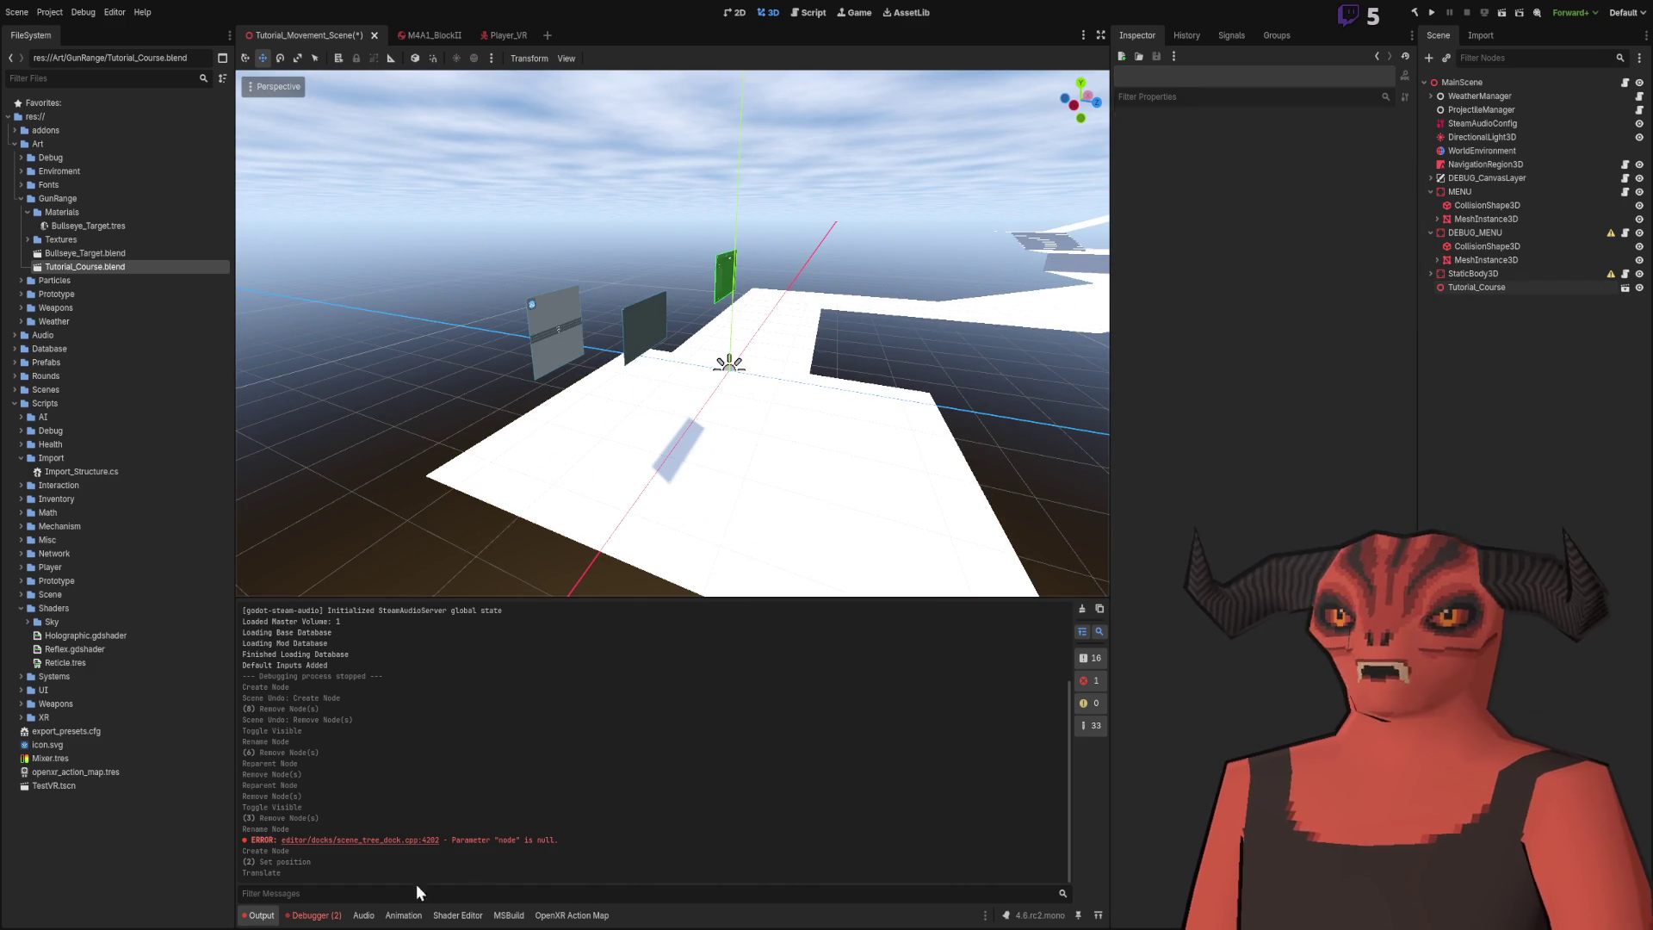
{"action": "key", "text": "alt+Tab"}
{"action": "left_click", "coordinate": [790, 440]}
{"action": "scroll", "coordinate": [790, 440], "scroll_direction": "up", "scroll_amount": 5}
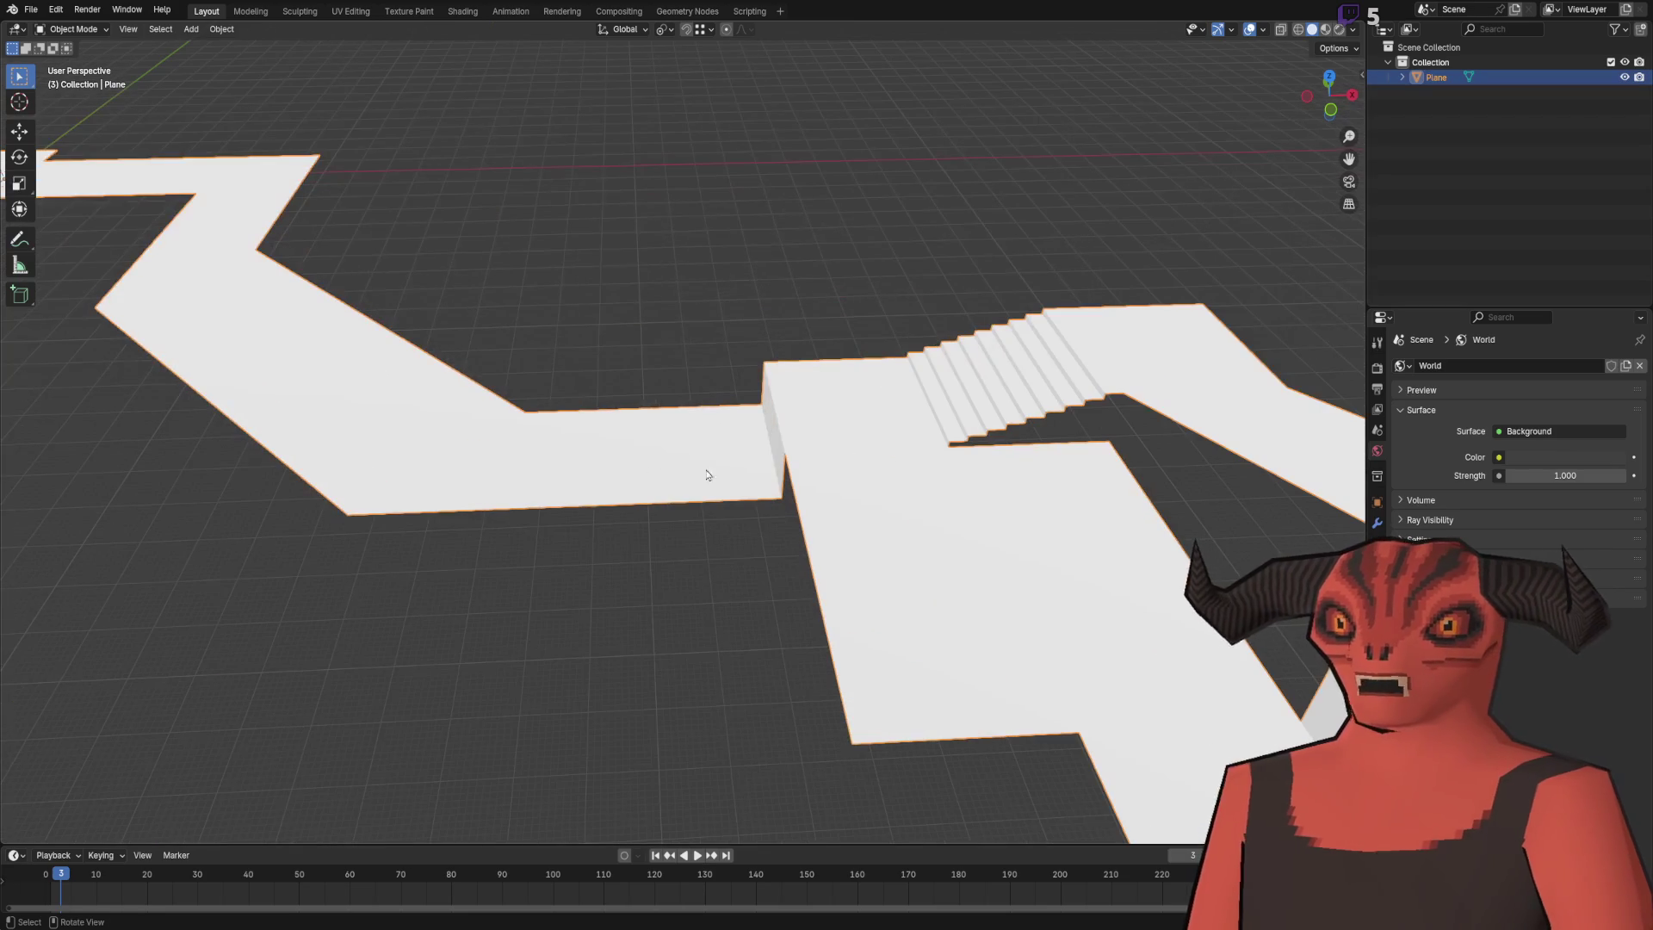
- Create a new material on the course plane in Material Properties, then switch to Godot
{"action": "left_click", "coordinate": [1378, 627]}
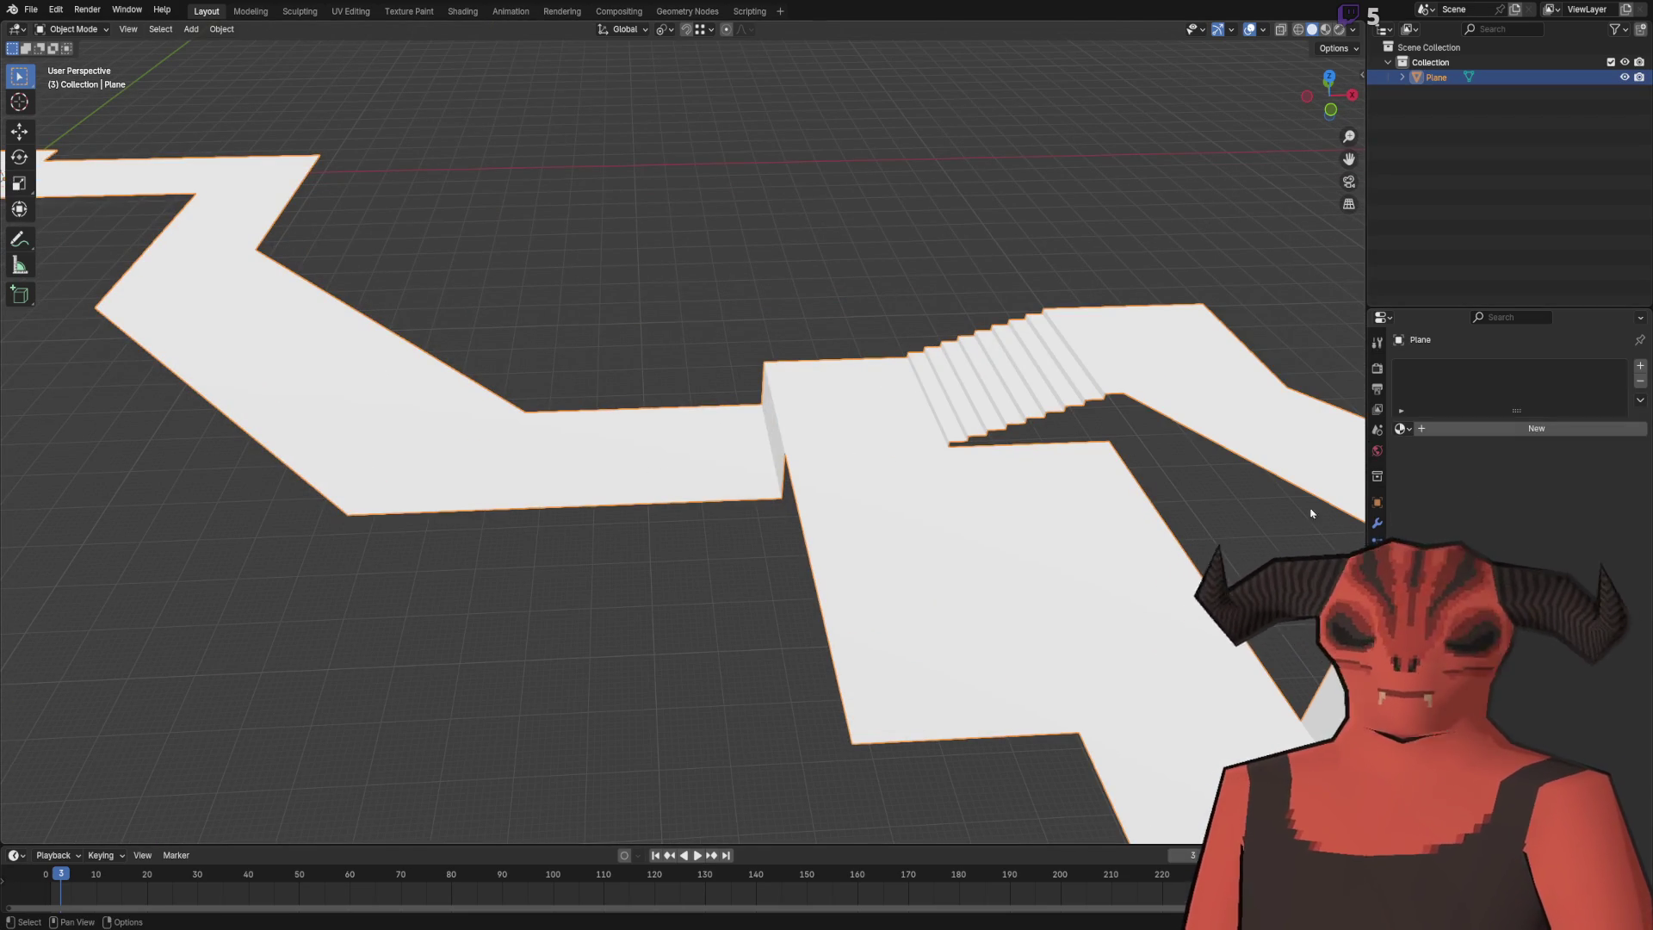
{"action": "left_click", "coordinate": [1537, 428]}
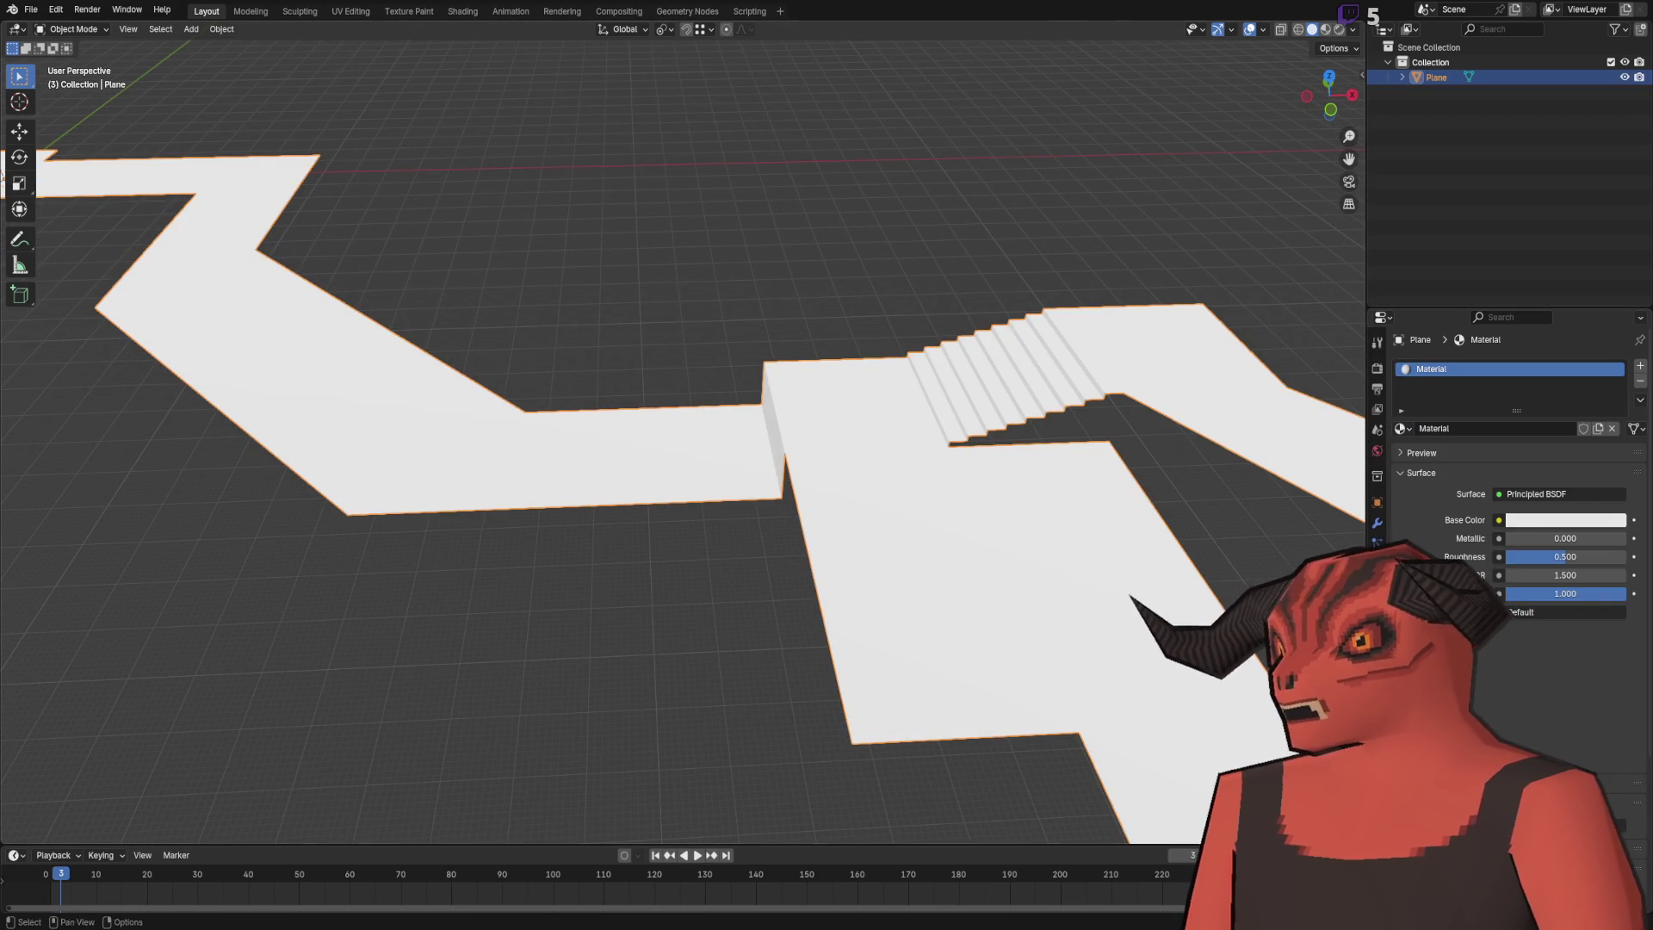
{"action": "key", "text": "alt+Tab"}
{"action": "key", "text": "alt+Tab"}
{"action": "key", "text": "alt+Tab"}
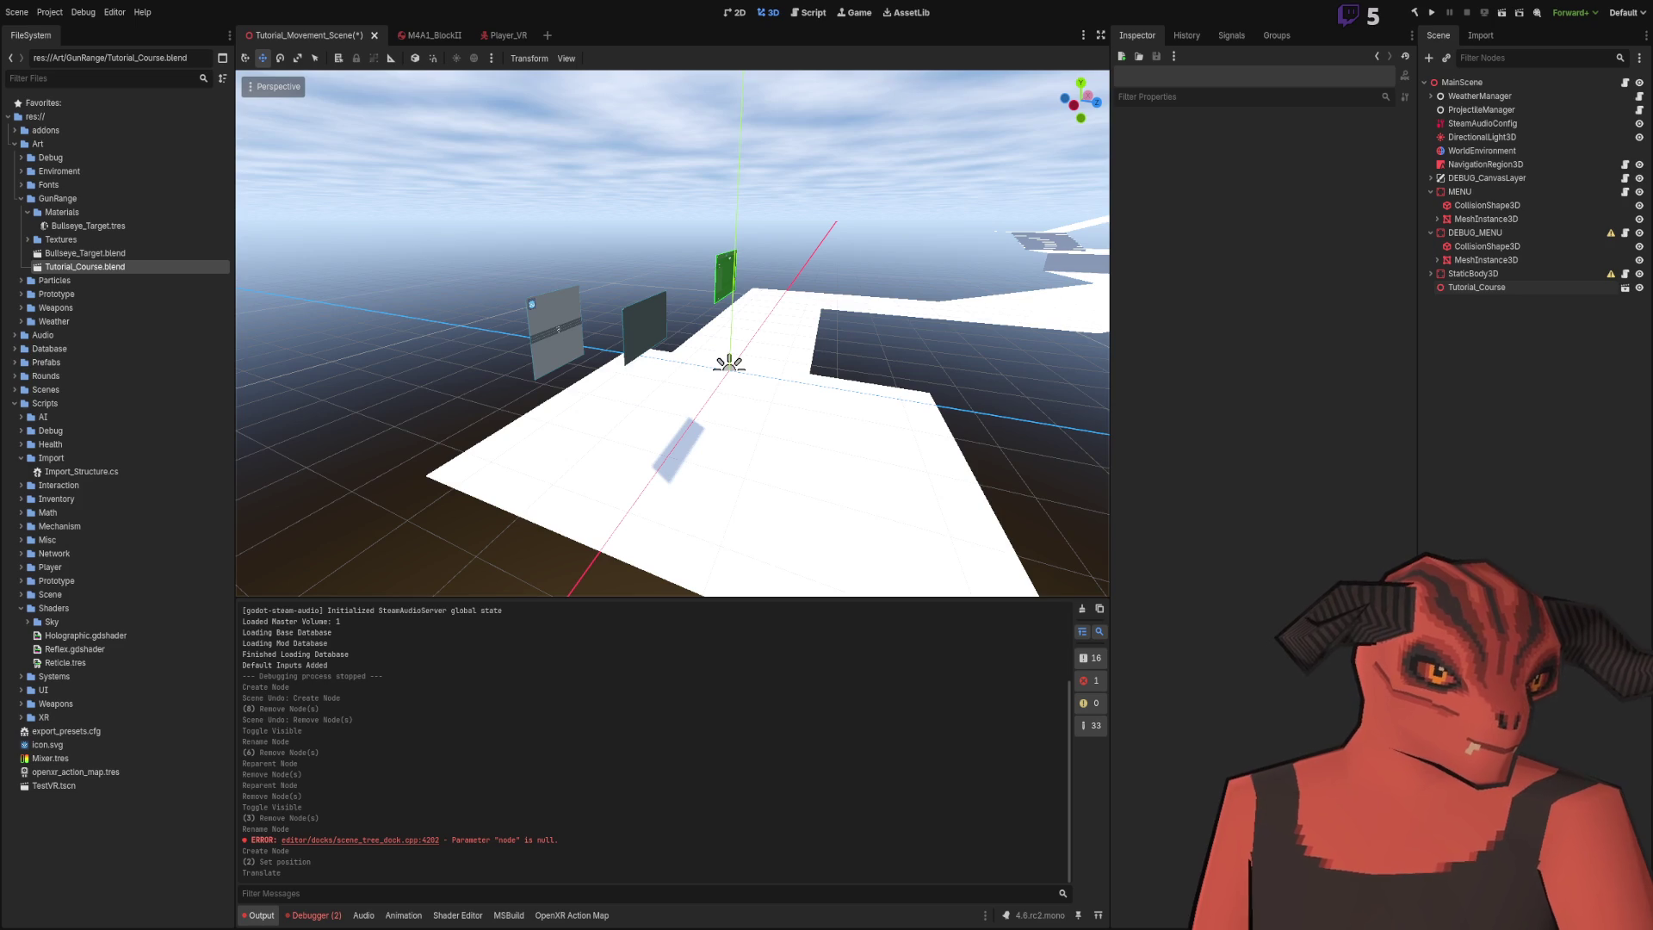
{"action": "key", "text": "alt+Tab"}
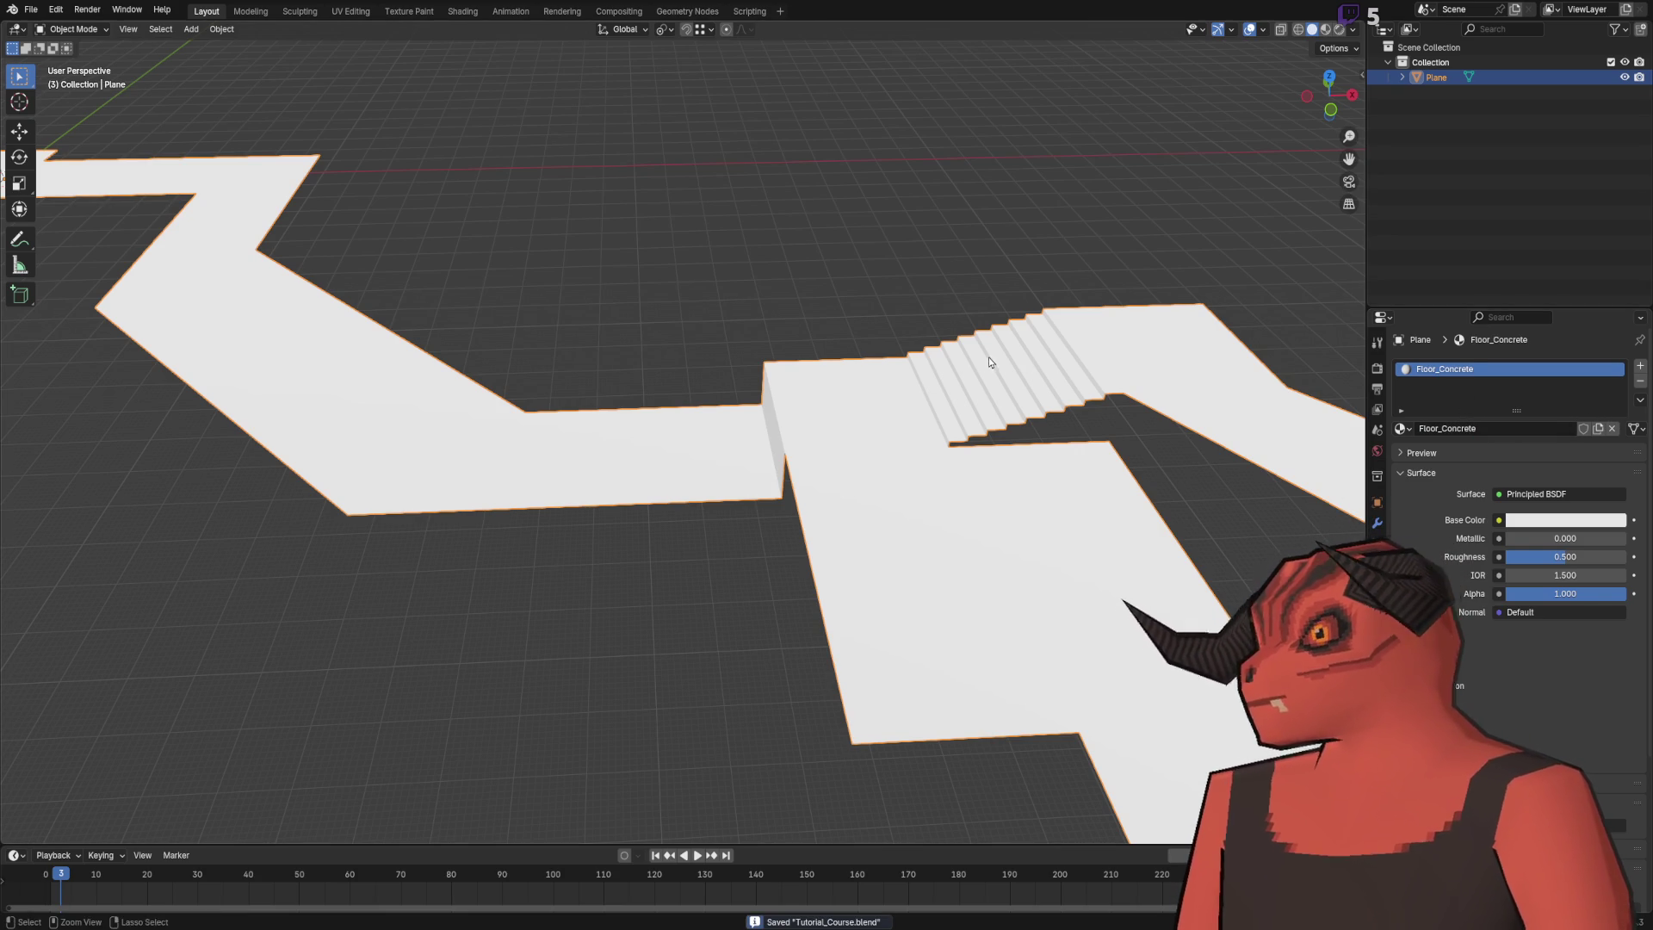
{"action": "key", "text": "alt+Tab"}
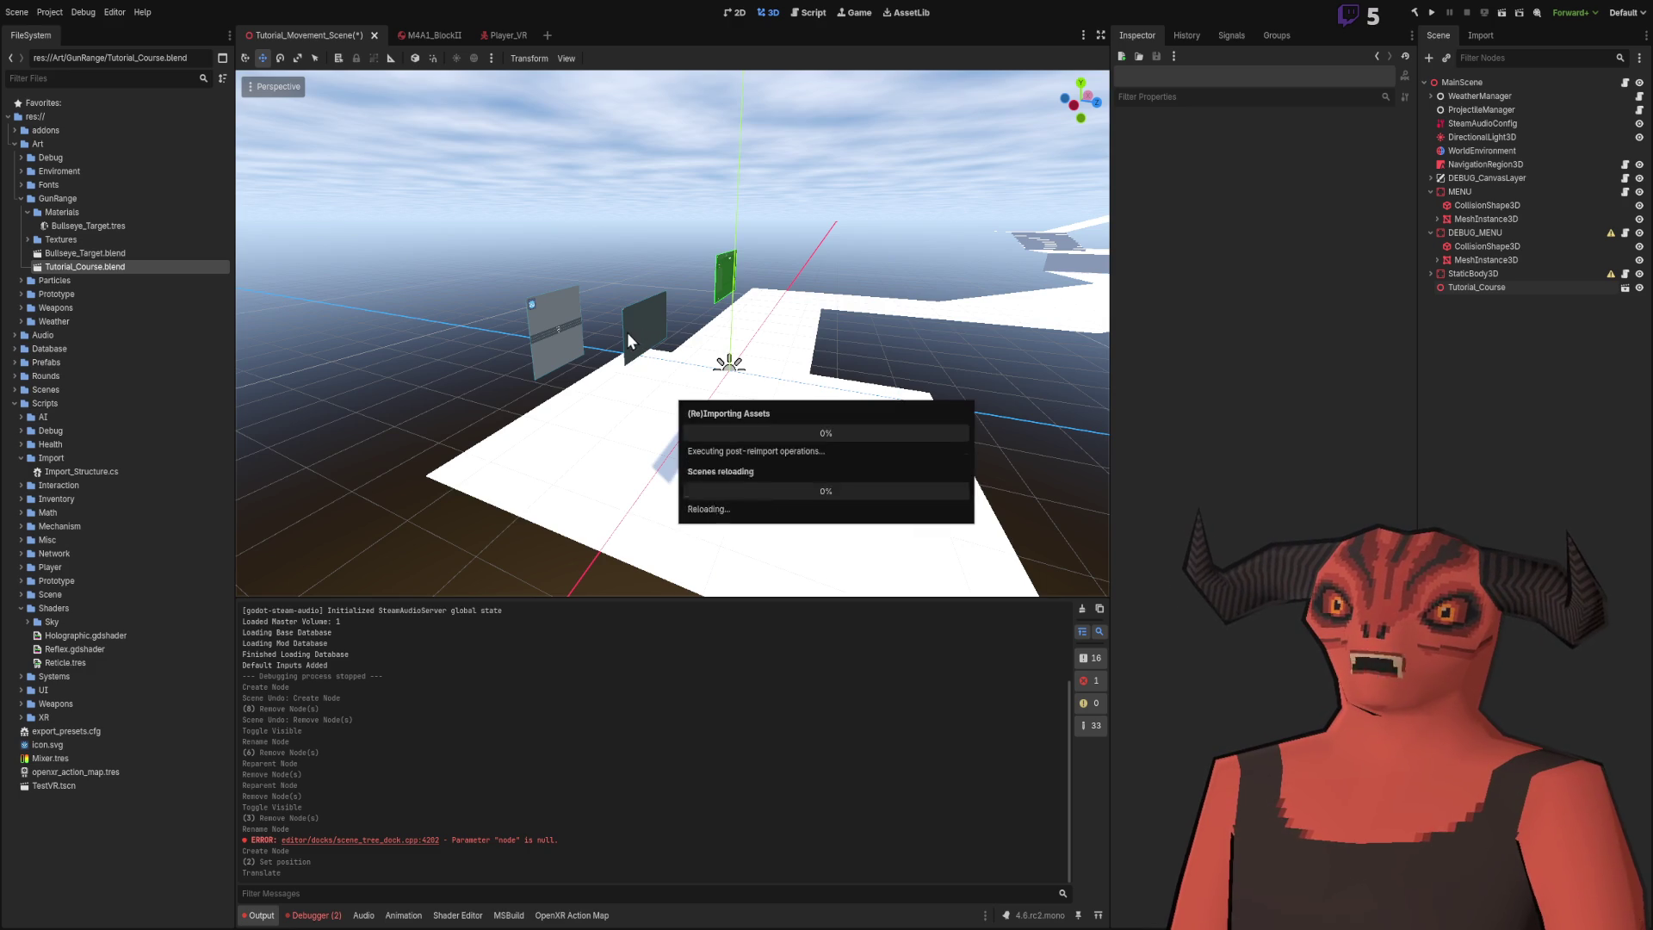
- Reselect Tutorial_Course.blend, fly along the course, then frame Tutorial_Course with F
{"action": "left_click", "coordinate": [110, 254]}
{"action": "left_click", "coordinate": [109, 267]}
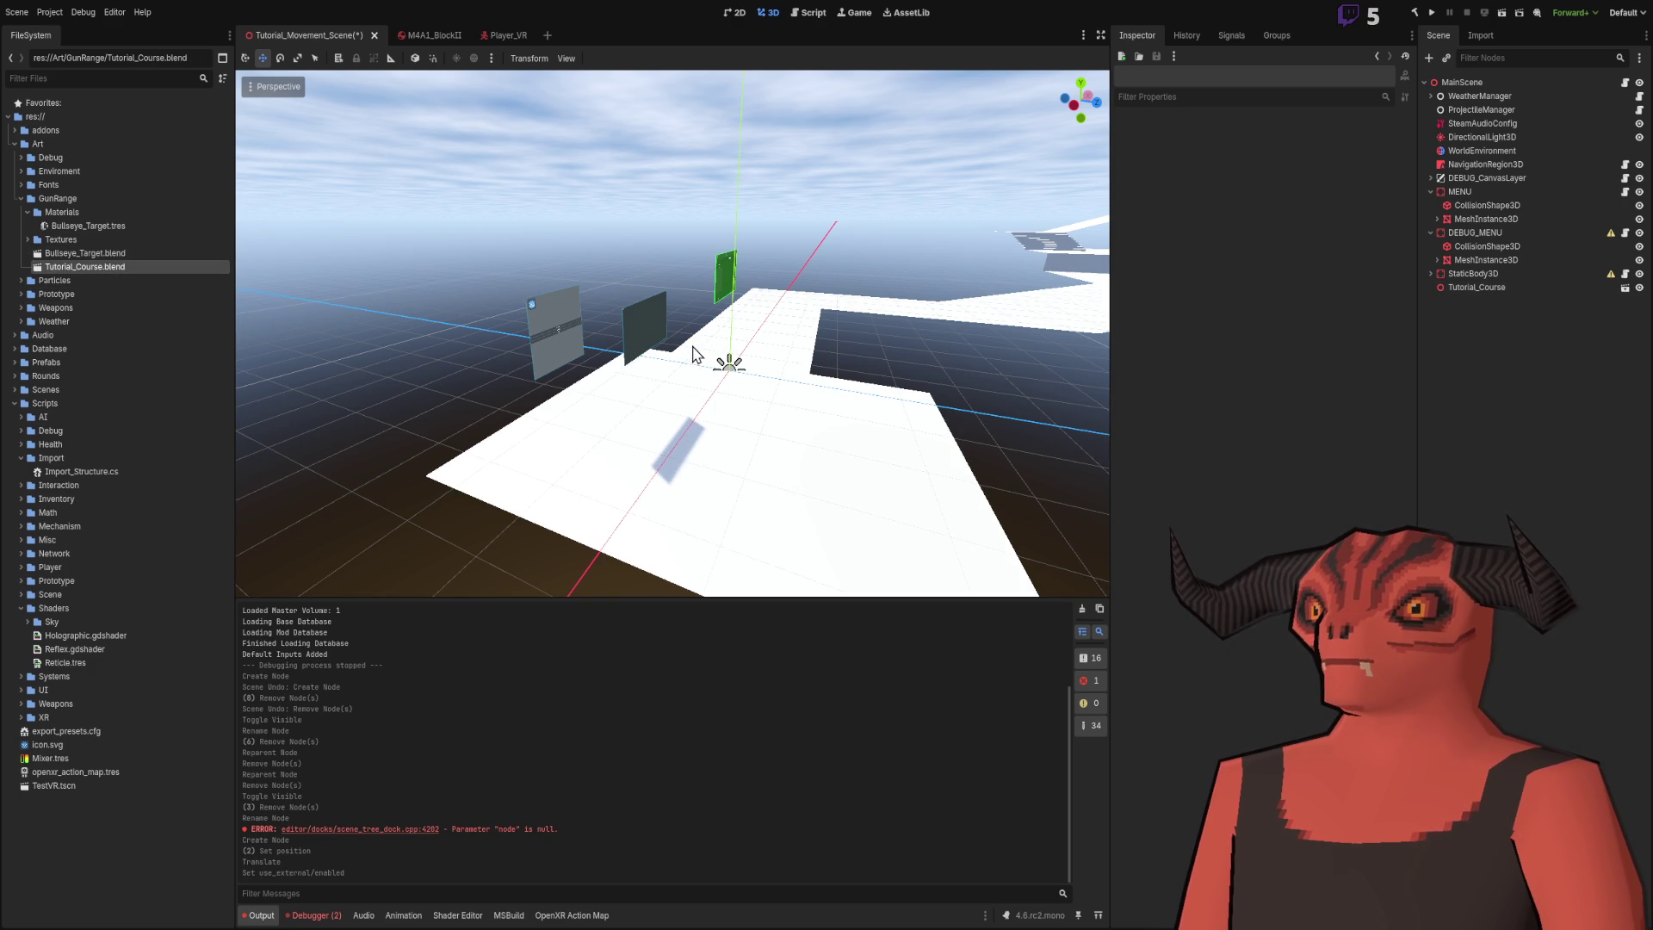
{"action": "right_click", "coordinate": [581, 176]}
{"action": "key", "text": "w"}
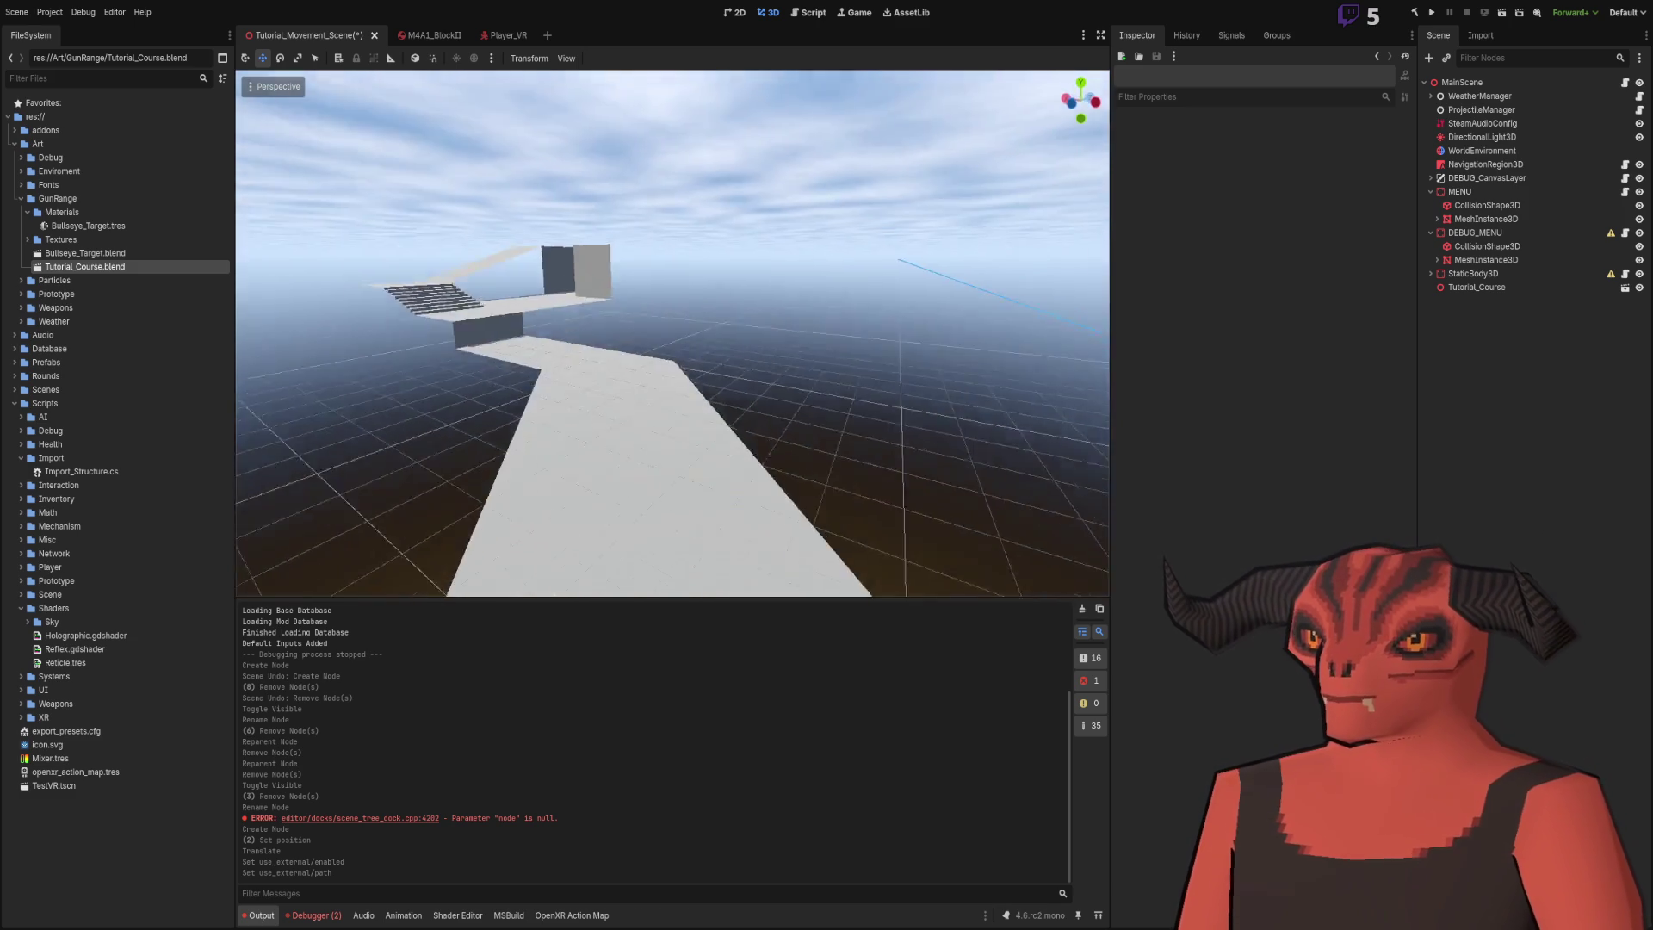
{"action": "key", "text": "s"}
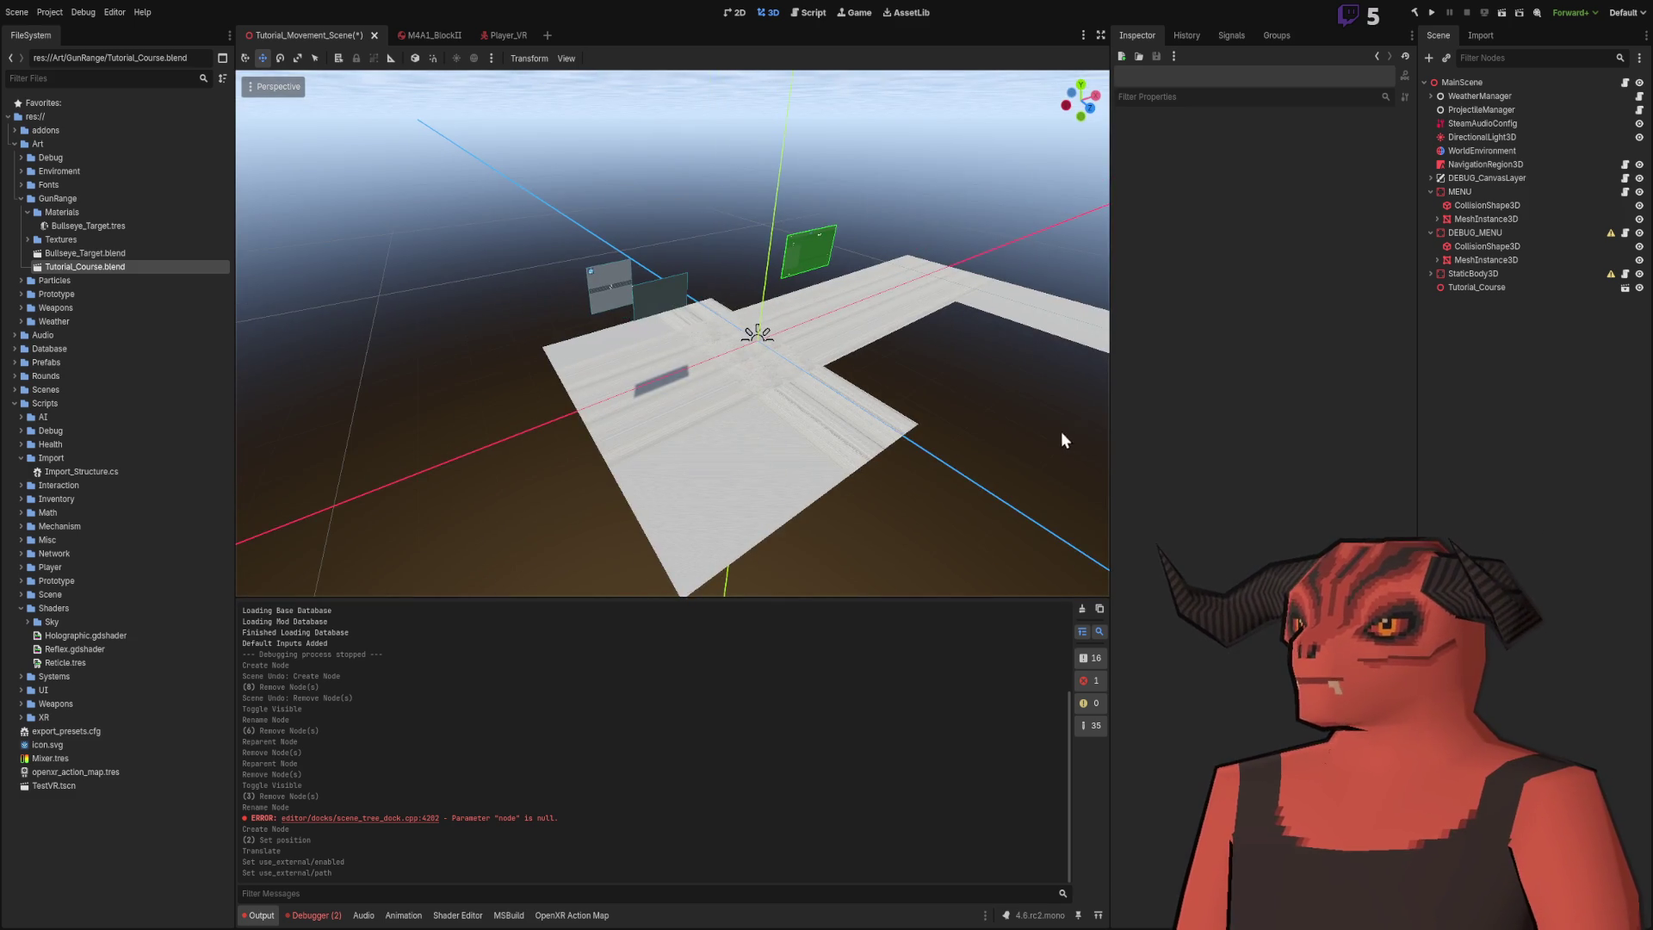
{"action": "left_click", "coordinate": [1067, 440]}
{"action": "key", "text": "f"}
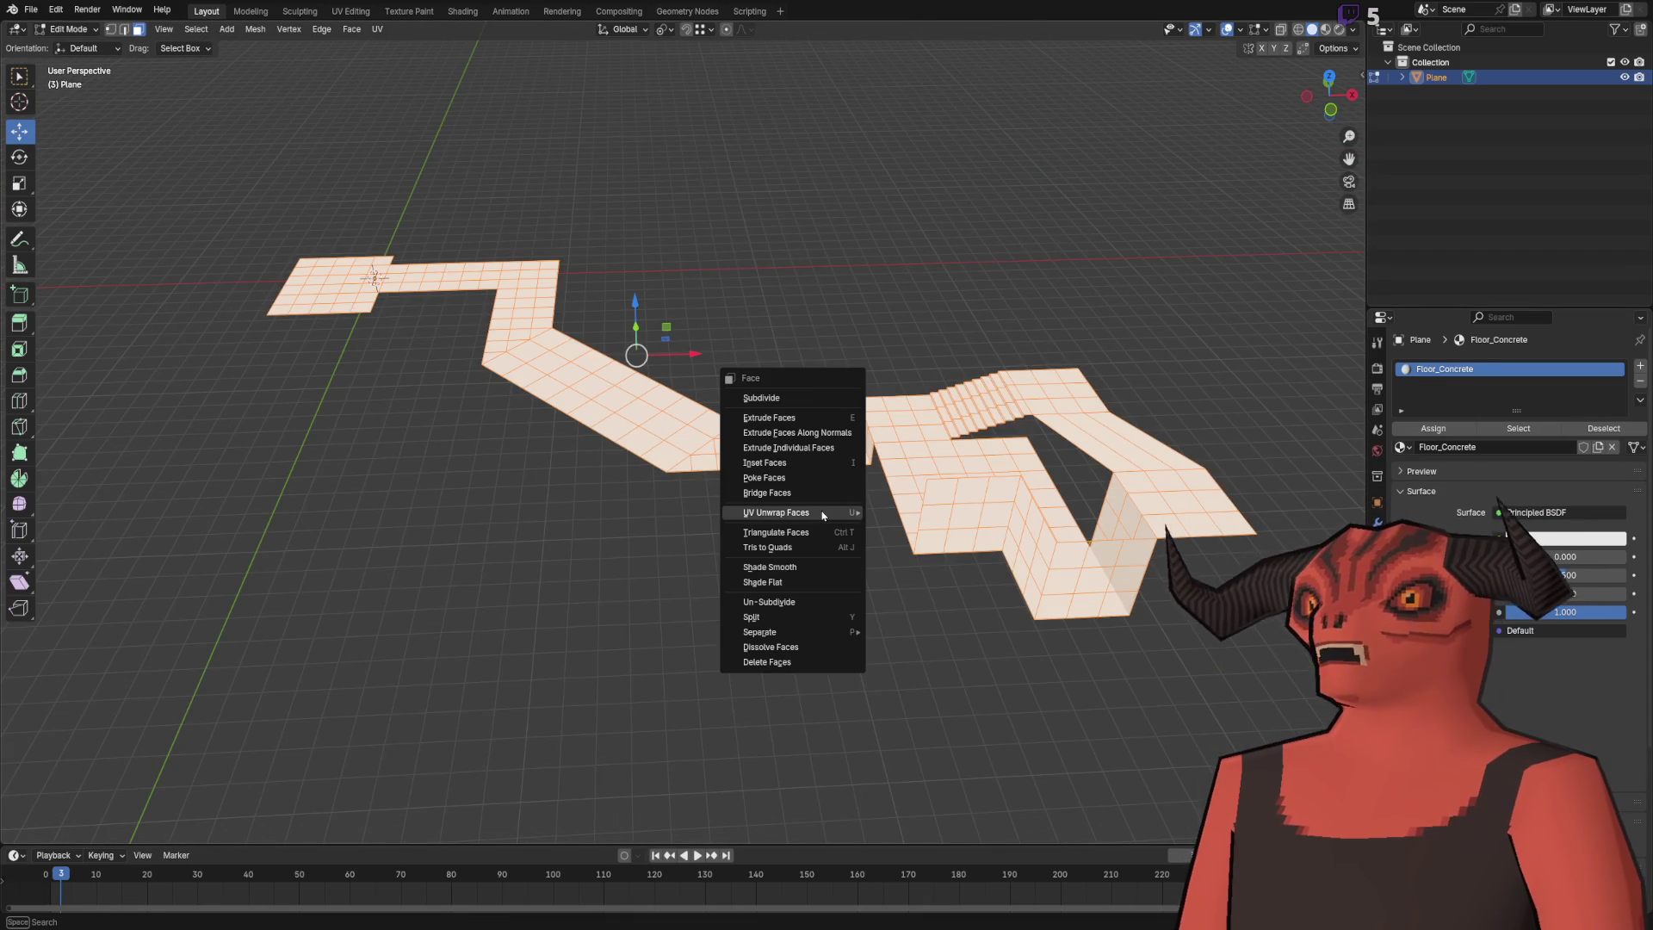
- Apply Cube Projection UV mapping with cube size 3 and save the blend file
{"action": "mouse_move", "coordinate": [809, 512]}
{"action": "scroll", "coordinate": [913, 148], "scroll_direction": "up", "scroll_amount": 3}
{"action": "scroll", "coordinate": [911, 142], "scroll_direction": "up", "scroll_amount": 2}
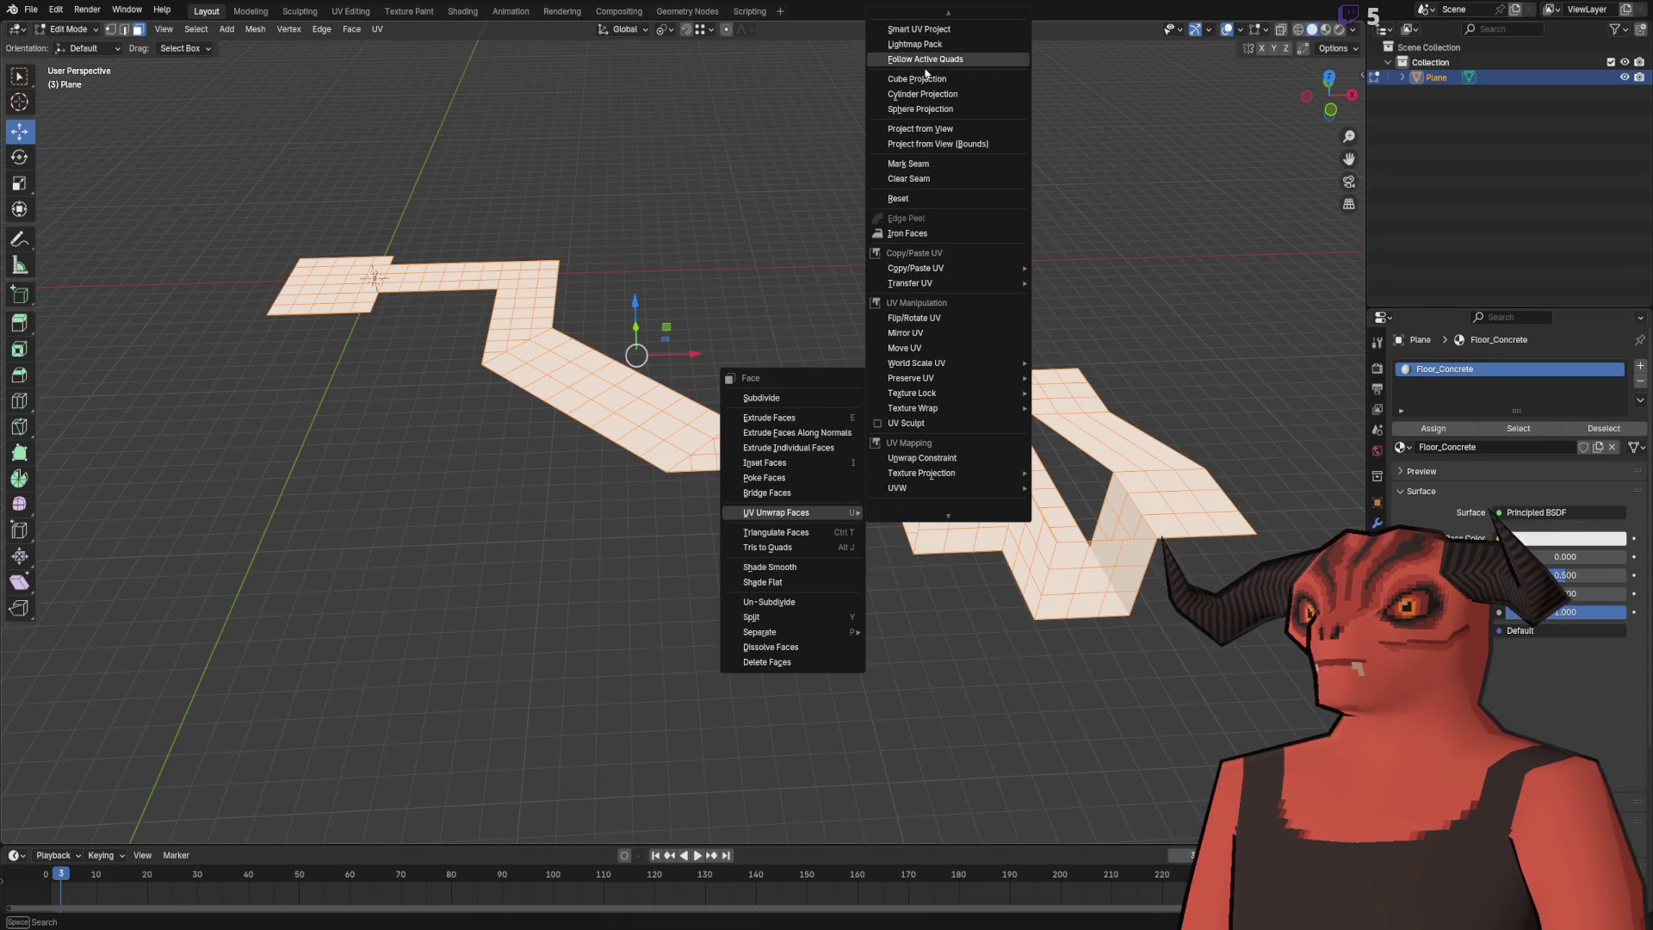
{"action": "left_click", "coordinate": [909, 104]}
{"action": "left_click", "coordinate": [183, 780]}
{"action": "type", "text": "3"}
{"action": "key", "text": "Return"}
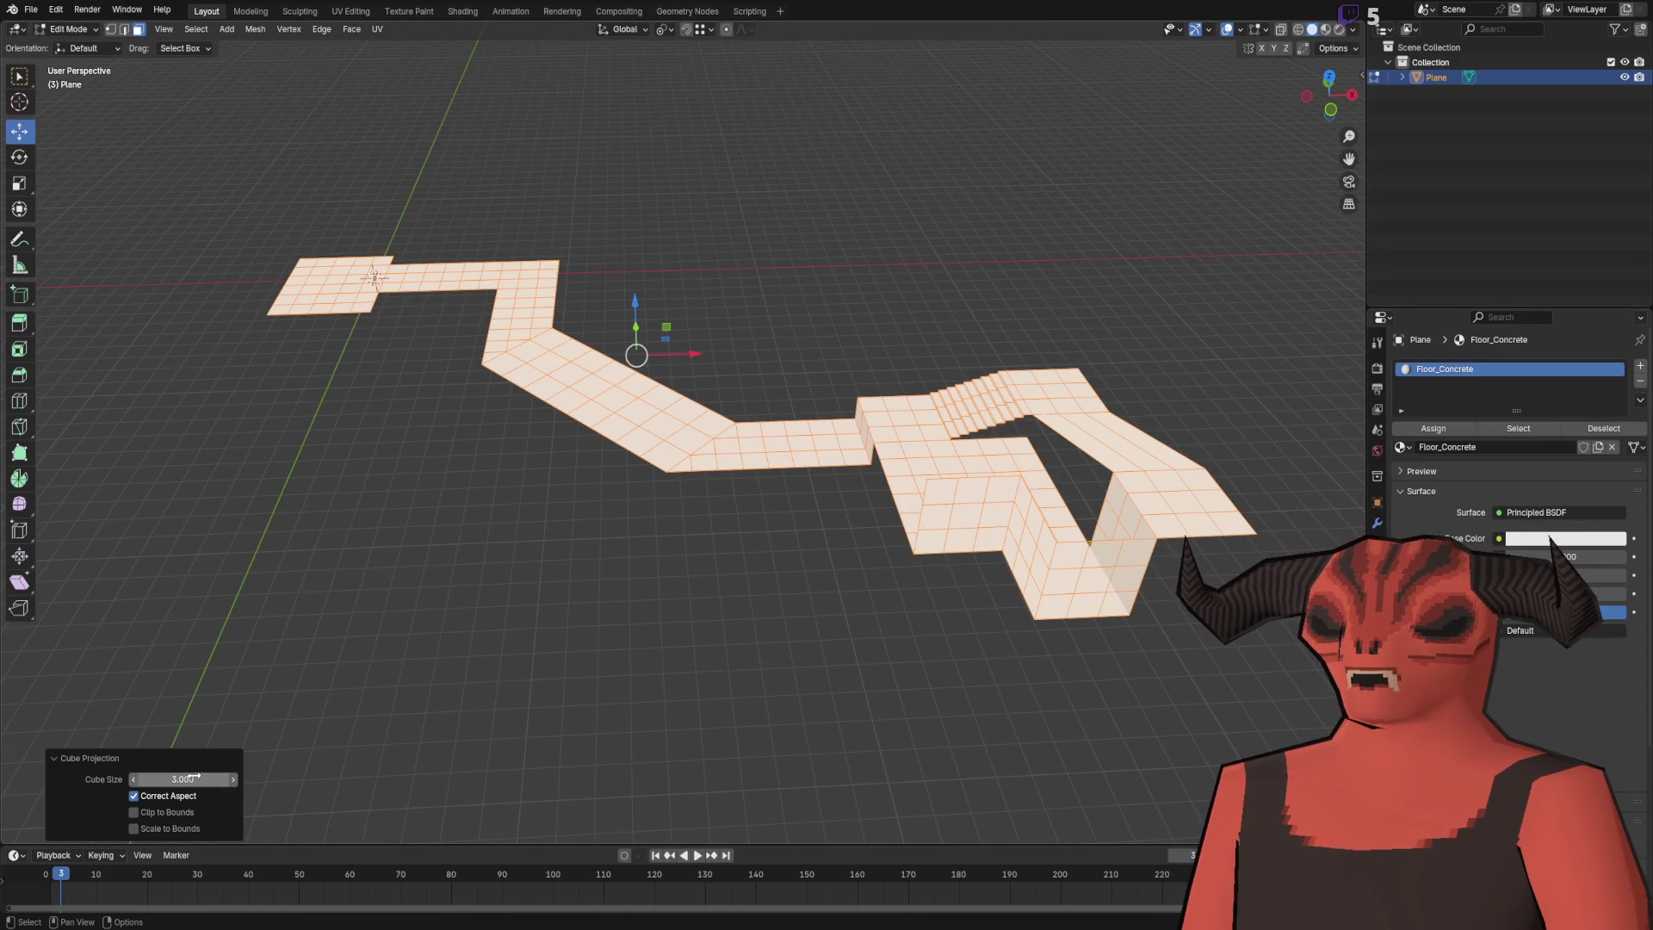
{"action": "key", "text": "ctrl+s"}
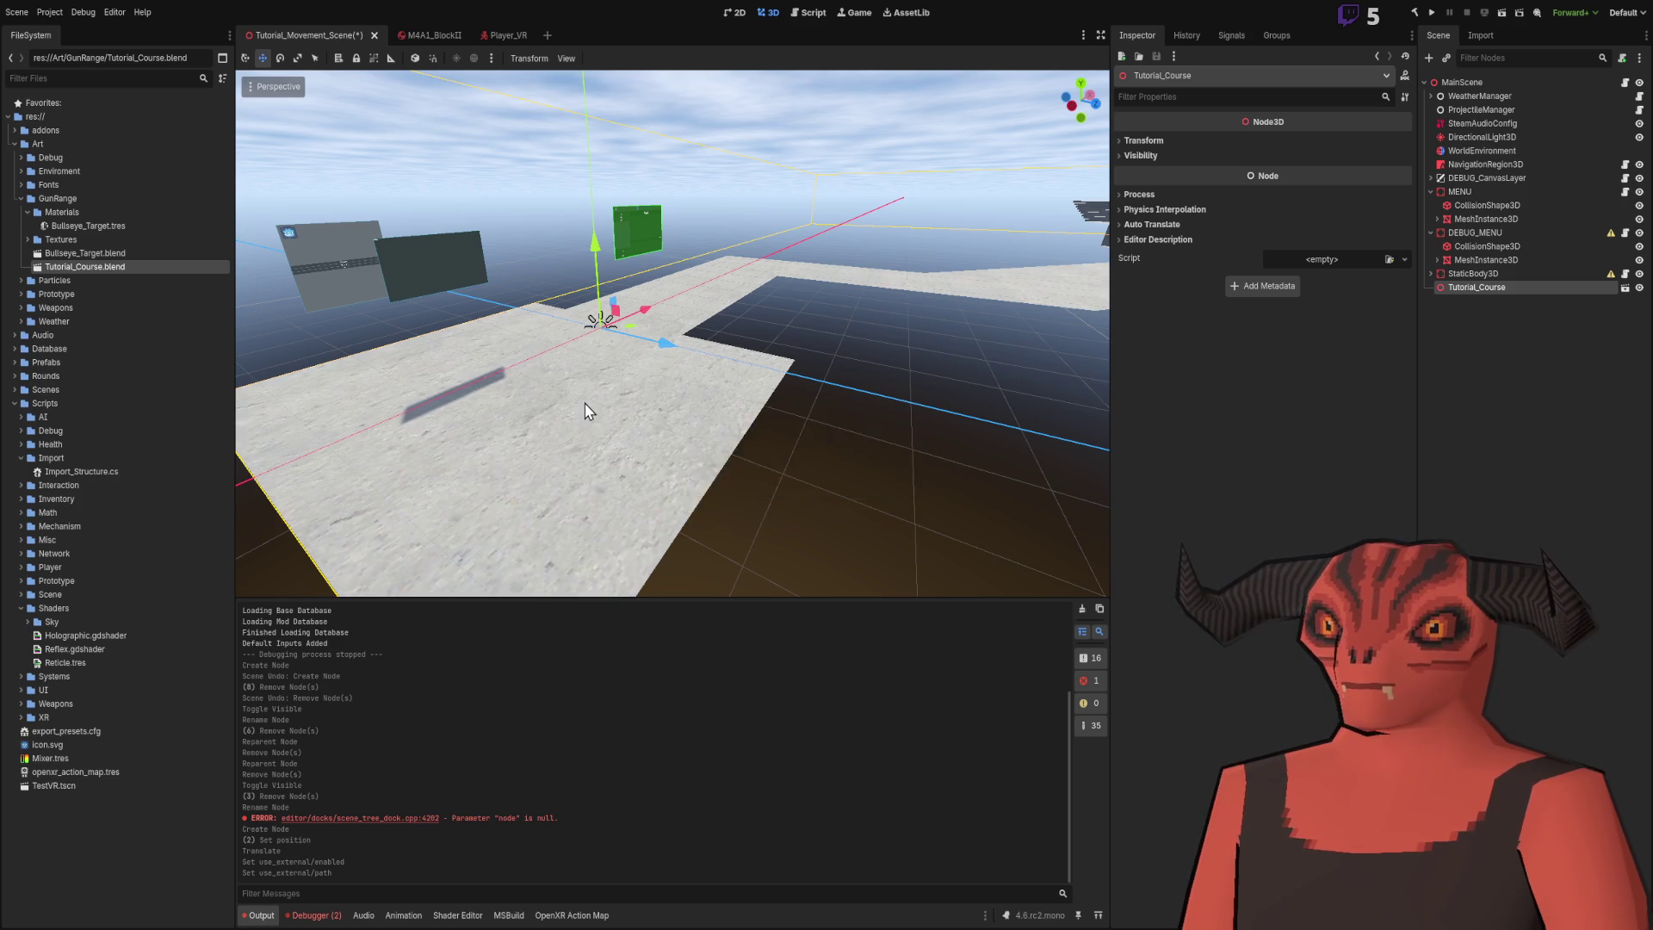
- Zoom around the unwrapped course and return to Object Mode
{"action": "scroll", "coordinate": [583, 405], "scroll_direction": "up", "scroll_amount": 5}
{"action": "scroll", "coordinate": [672, 333], "scroll_direction": "down", "scroll_amount": 8}
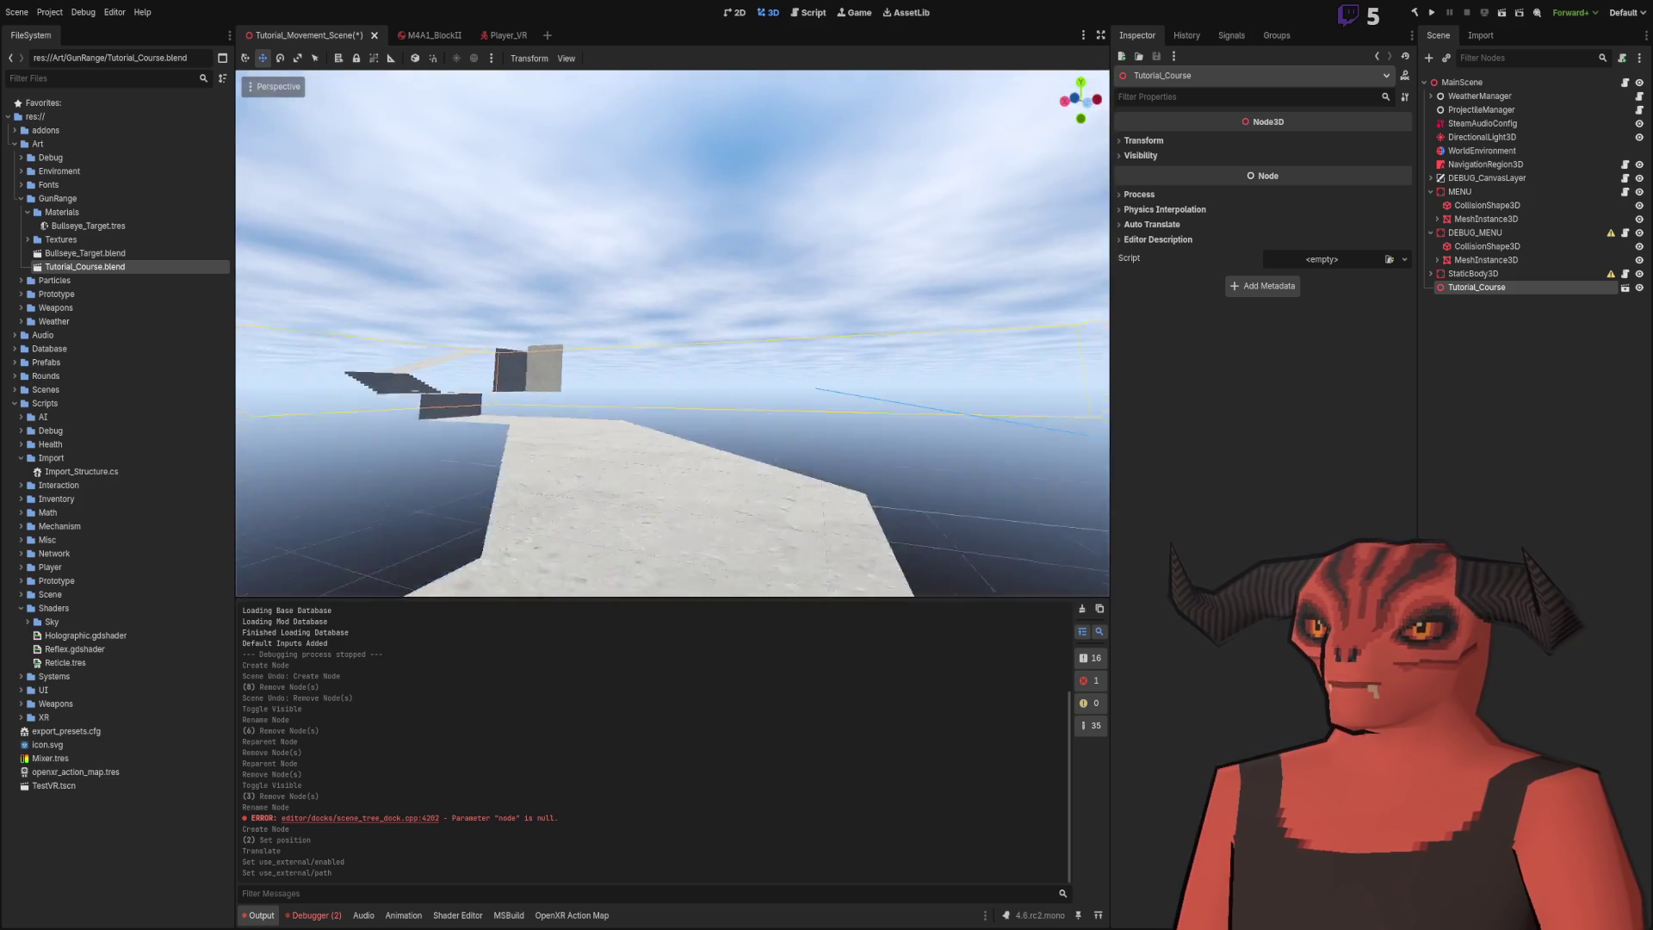
{"action": "scroll", "coordinate": [672, 333], "scroll_direction": "down", "scroll_amount": 3}
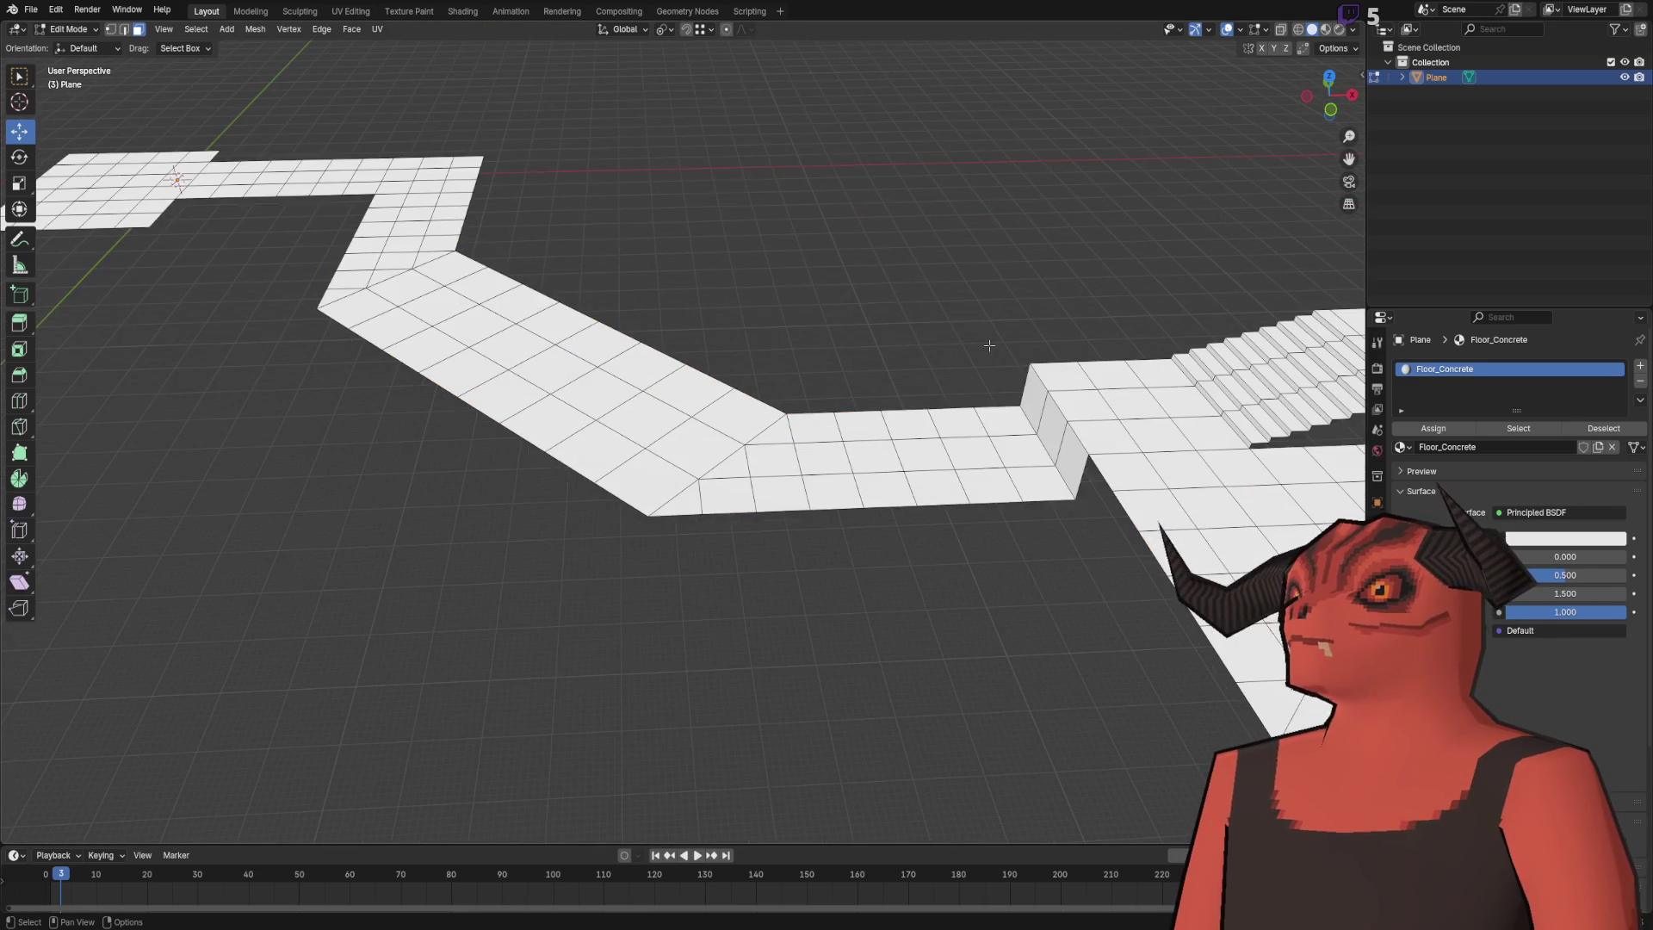
{"action": "key", "text": "Tab"}
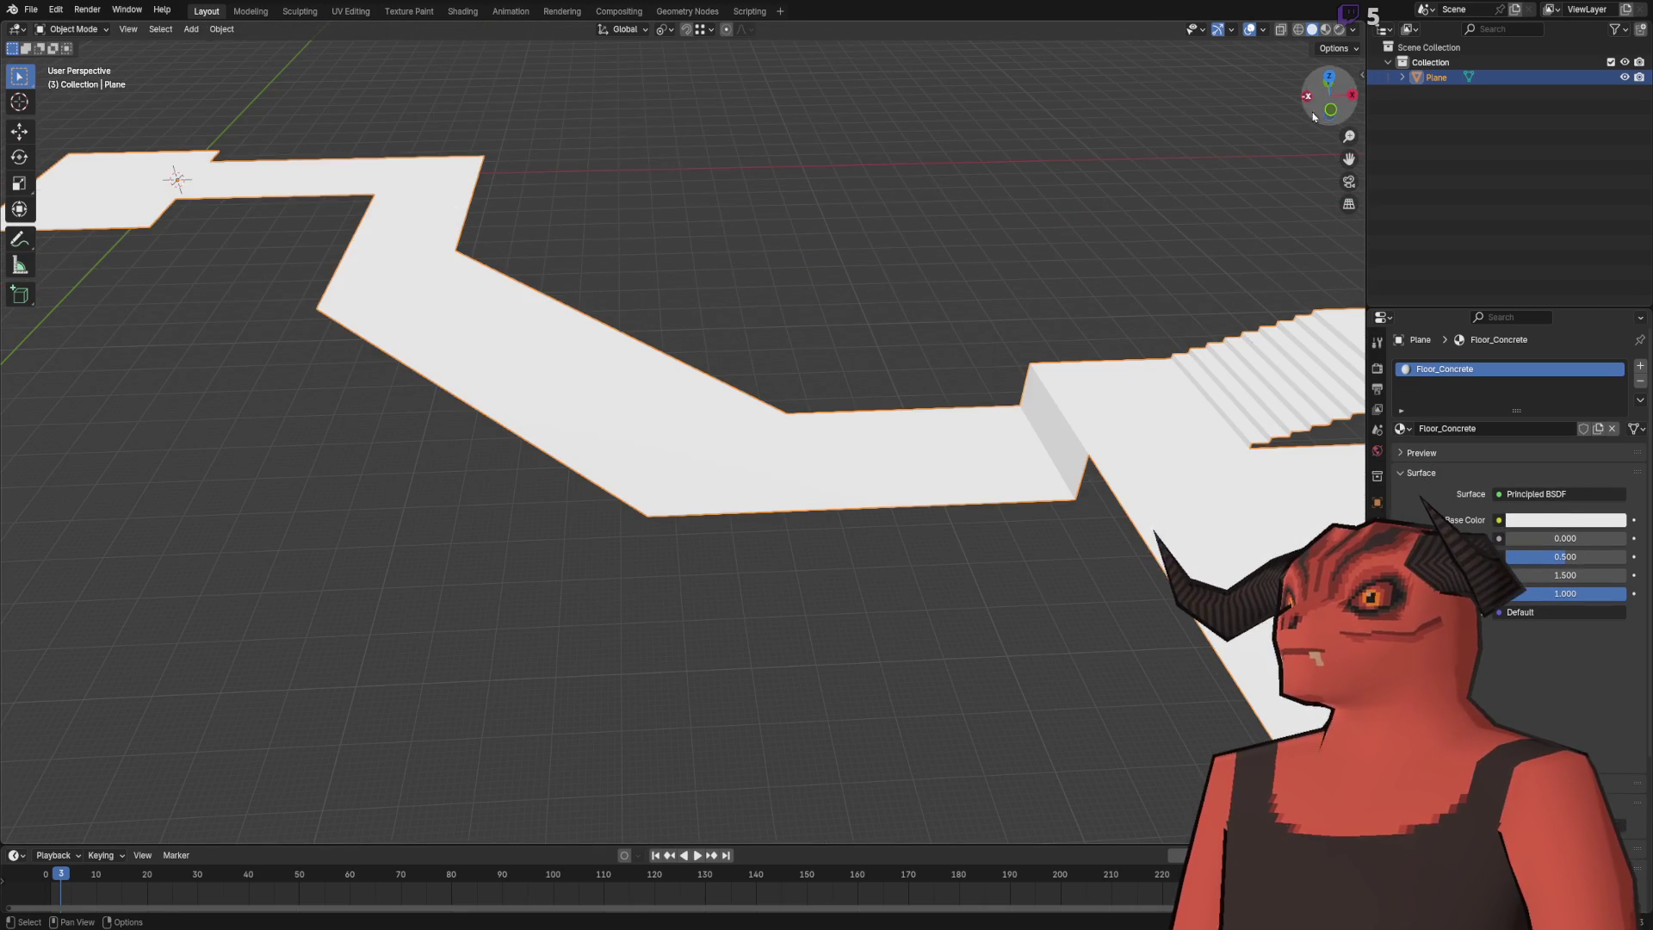
- Rename the course object in the Outliner to Course-col
{"action": "double_click", "coordinate": [1531, 80]}
{"action": "type", "text": "Cours"}
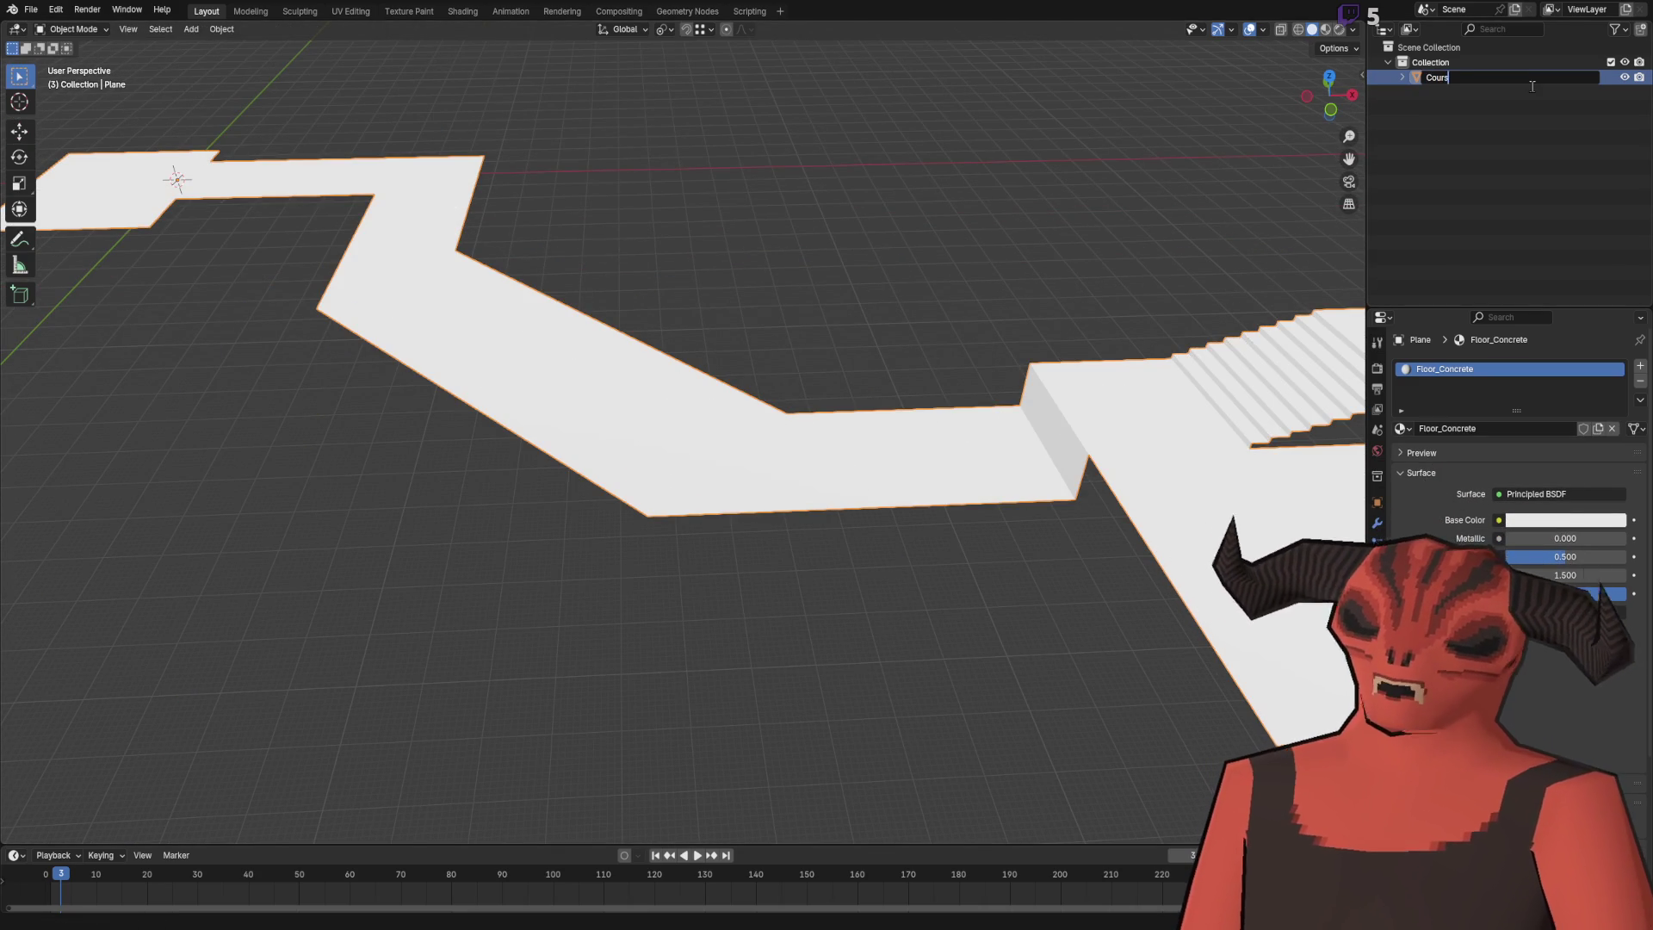
{"action": "type", "text": "e"}
{"action": "key", "text": "Return"}
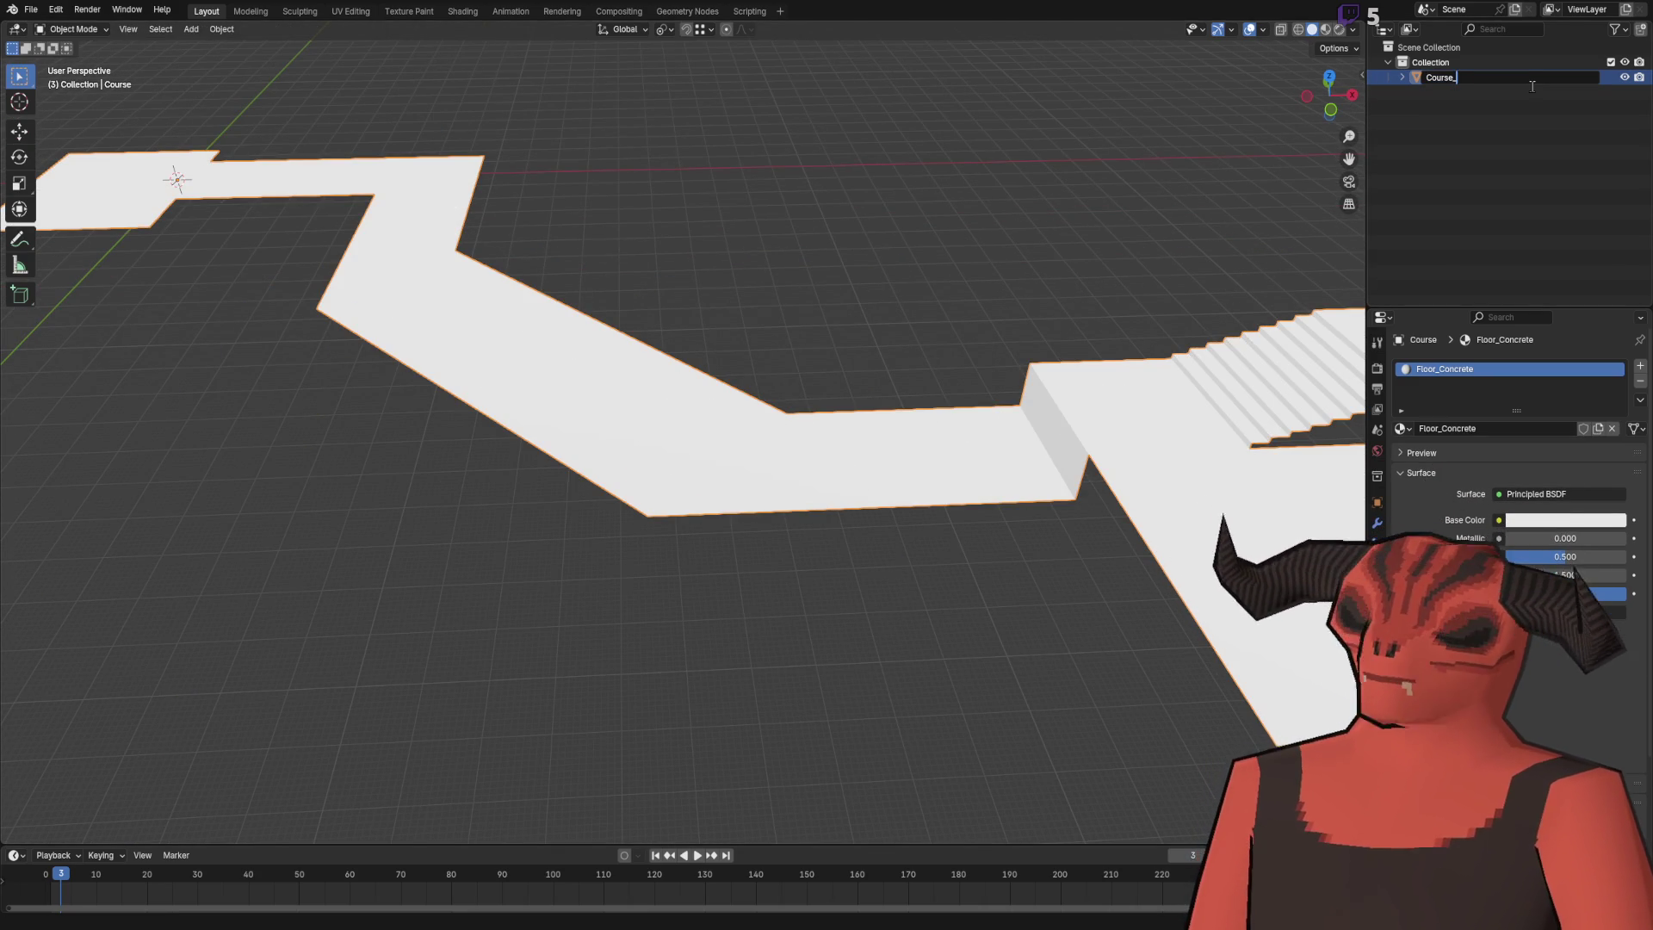
{"action": "type", "text": "l"}
{"action": "key", "text": "Return"}
{"action": "double_click", "coordinate": [1454, 77]}
{"action": "key", "text": "Delete"}
{"action": "key", "text": "Delete"}
{"action": "key", "text": "Delete"}
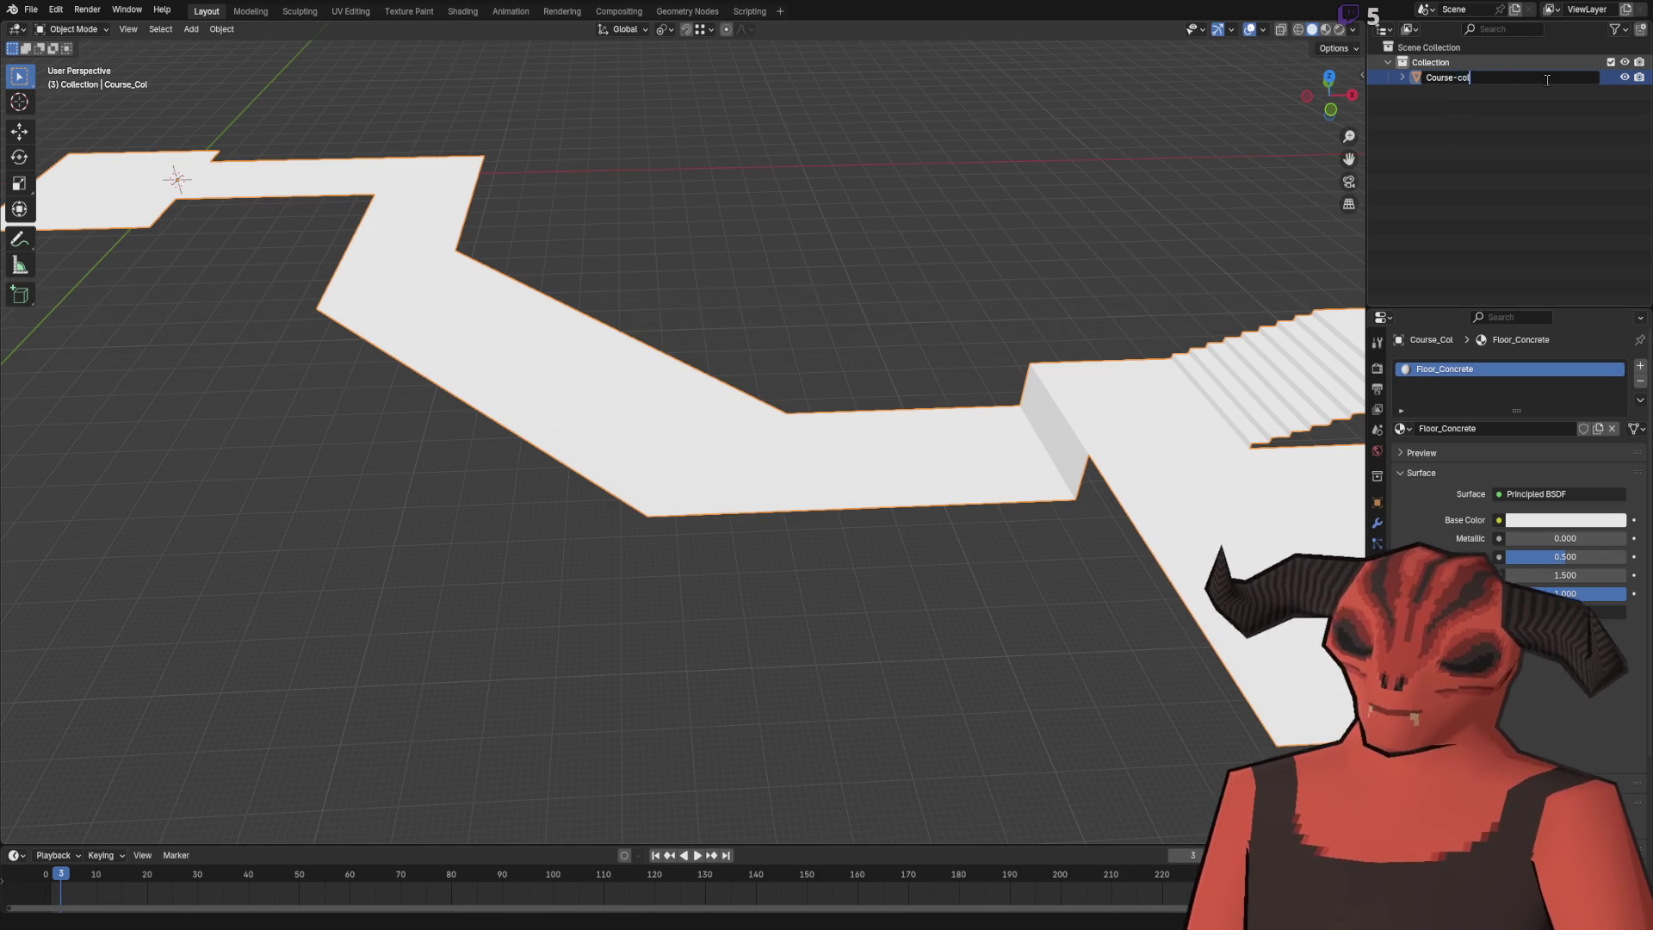
{"action": "key", "text": "Return"}
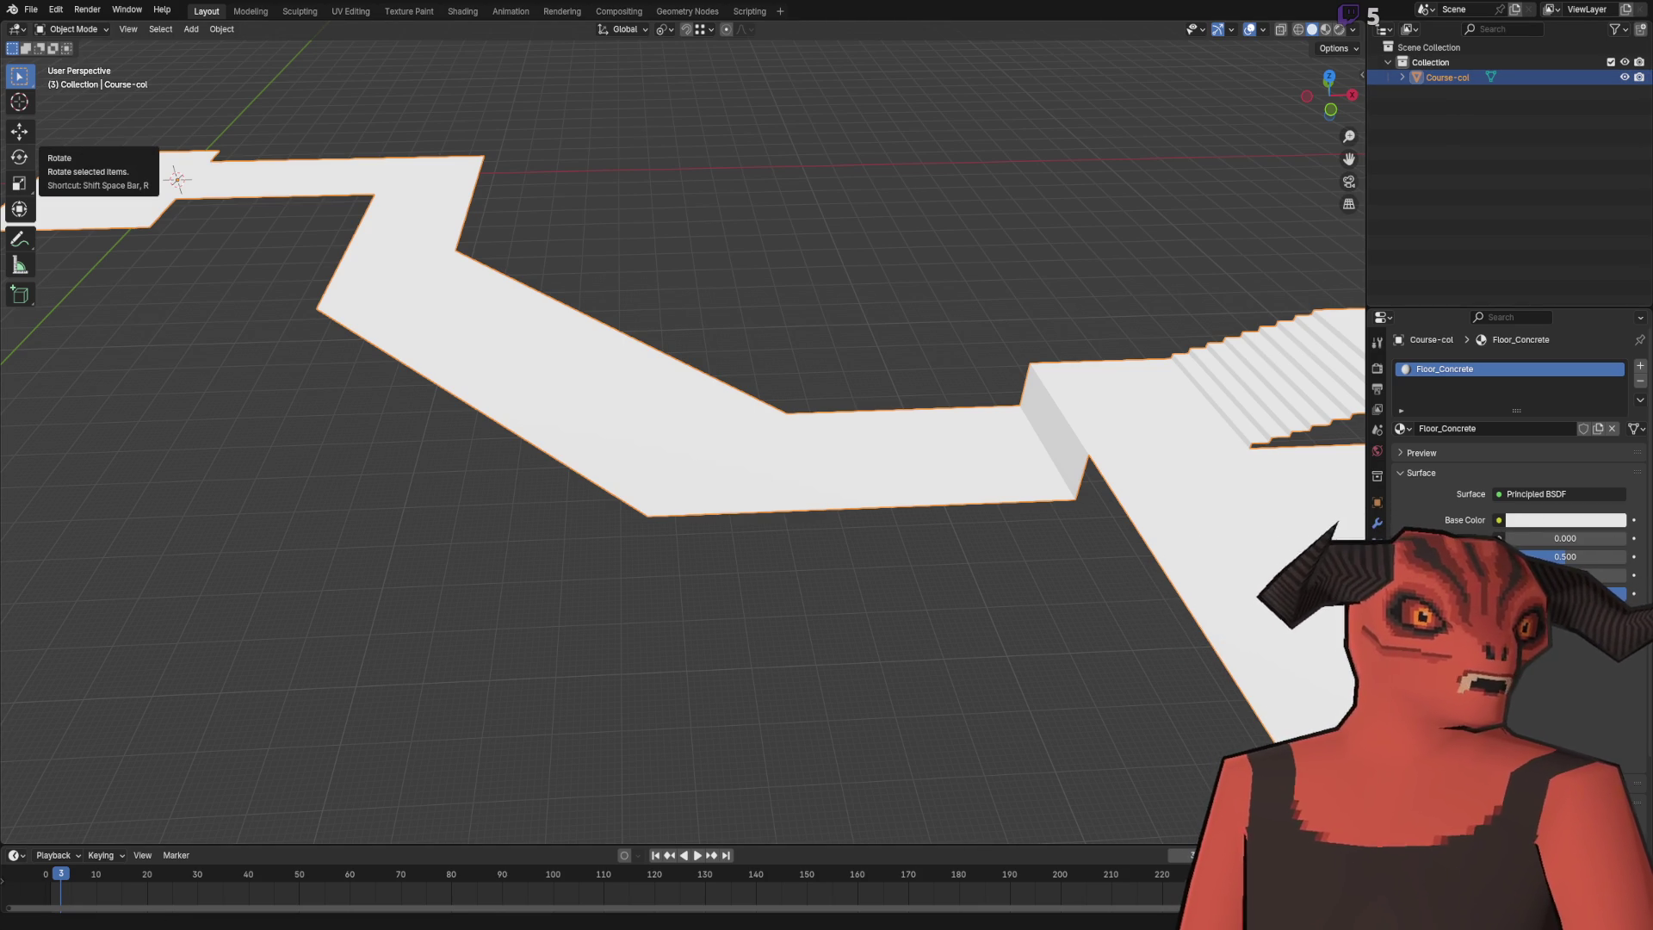
- Look over the course's stairs and upper loop, save the blend file, and return to Godot
{"action": "key", "text": "alt+Tab"}
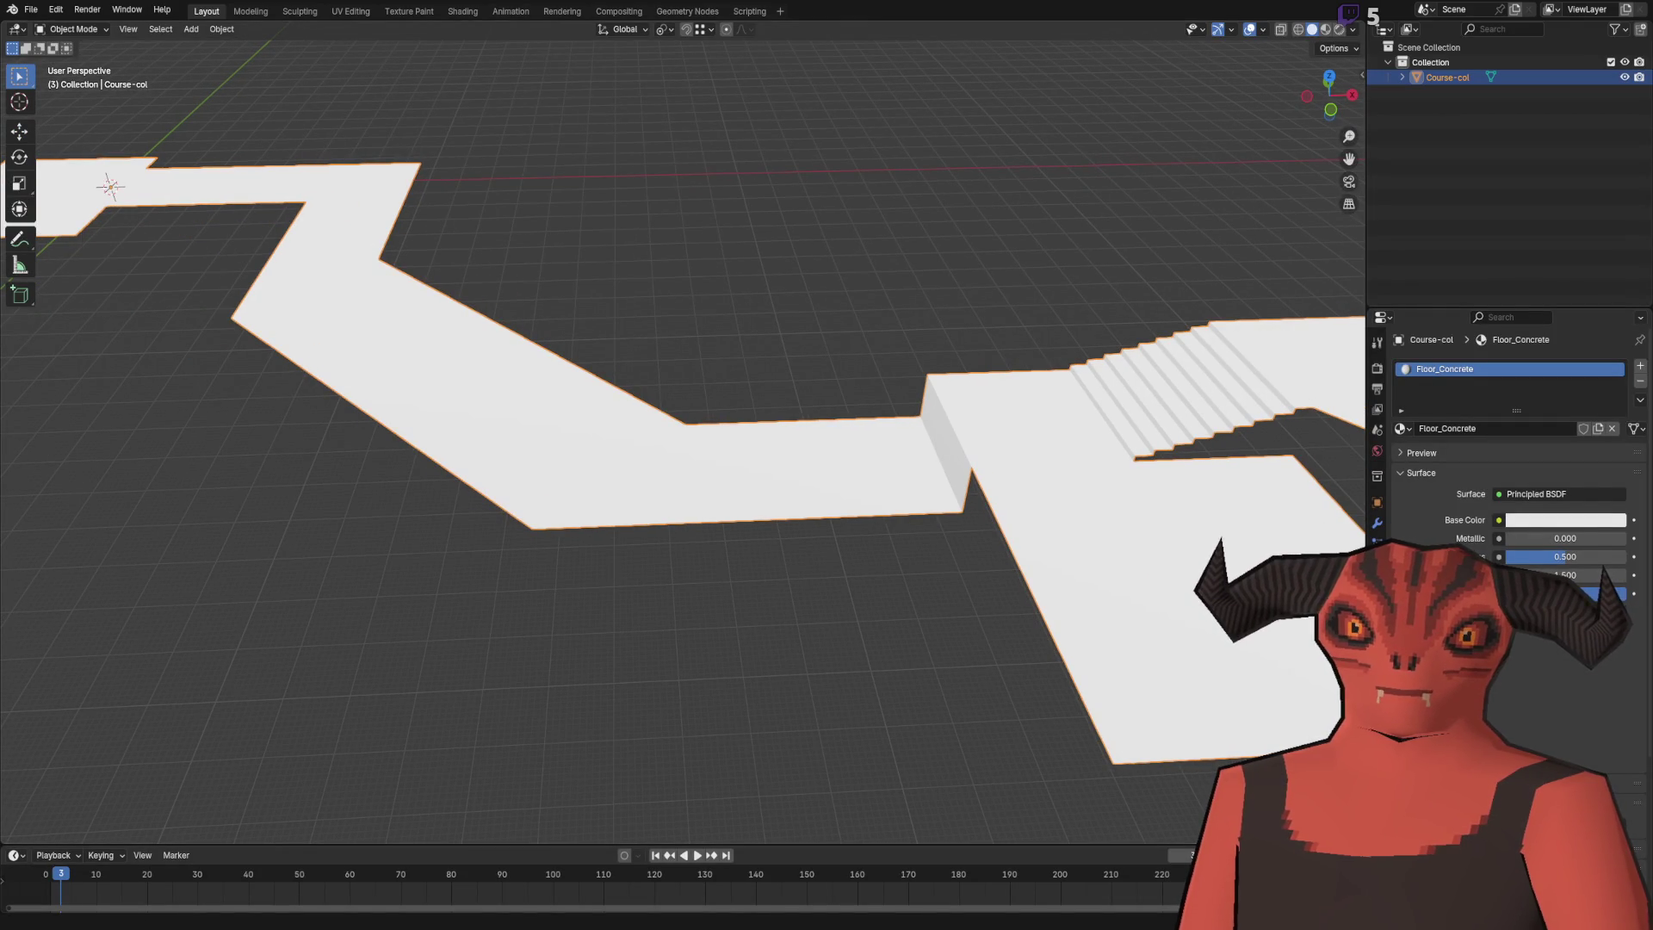
{"action": "left_click_drag", "start_coordinate": [619, 314], "coordinate": [635, 380]}
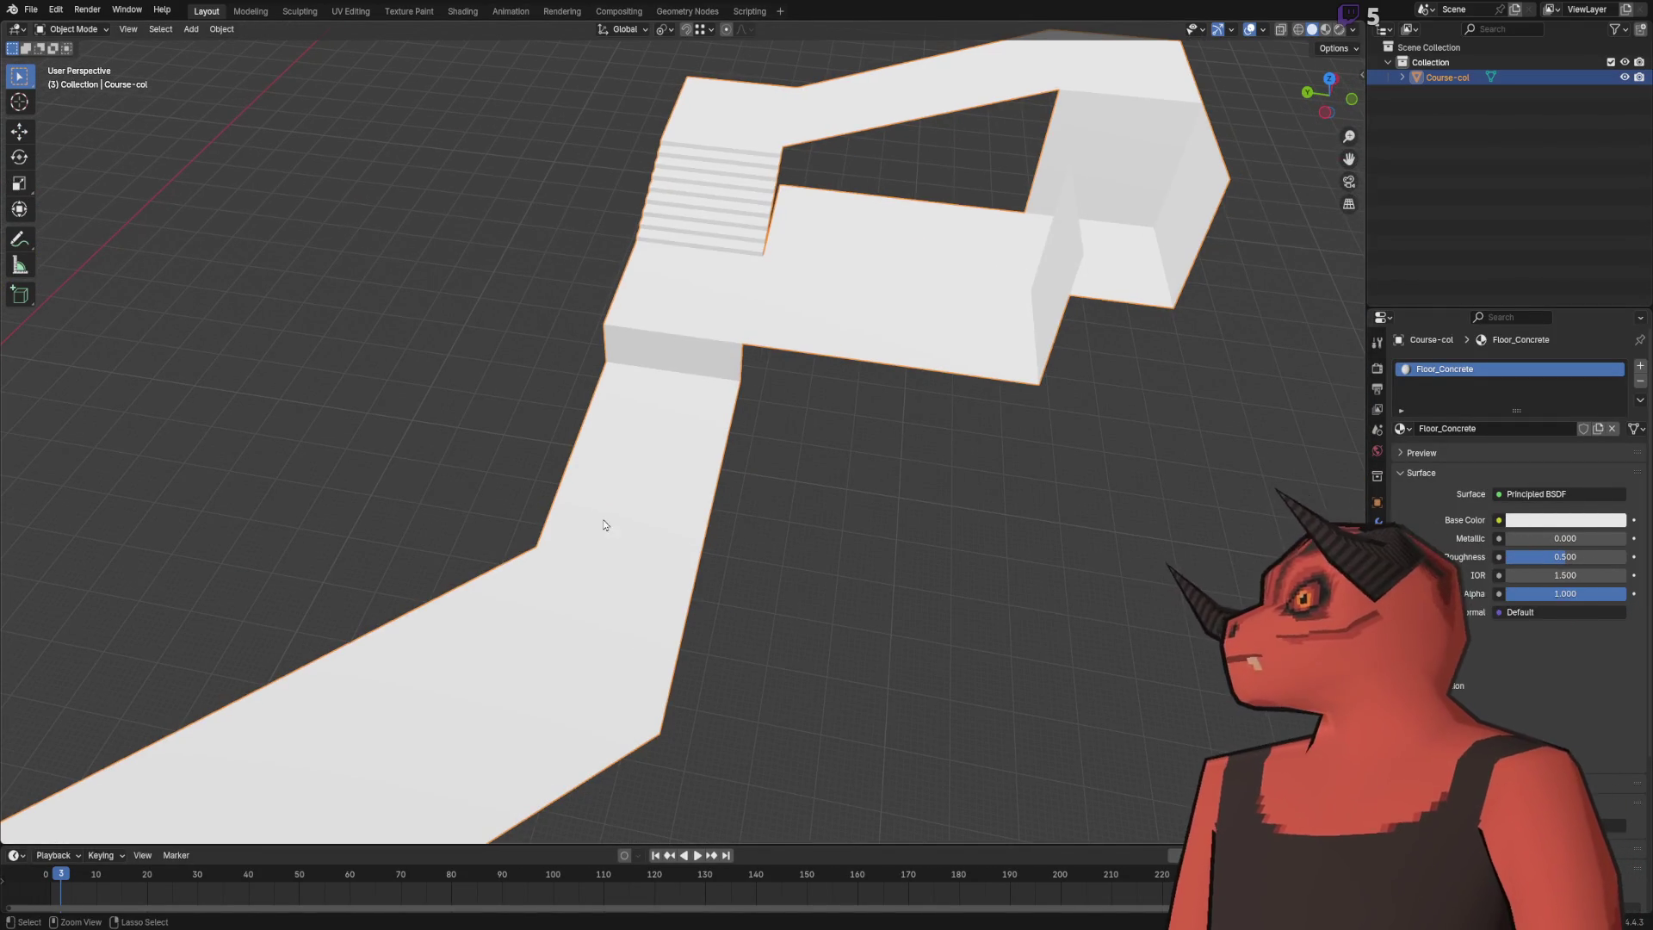
{"action": "key", "text": "ctrl+s"}
{"action": "key", "text": "alt+Tab"}
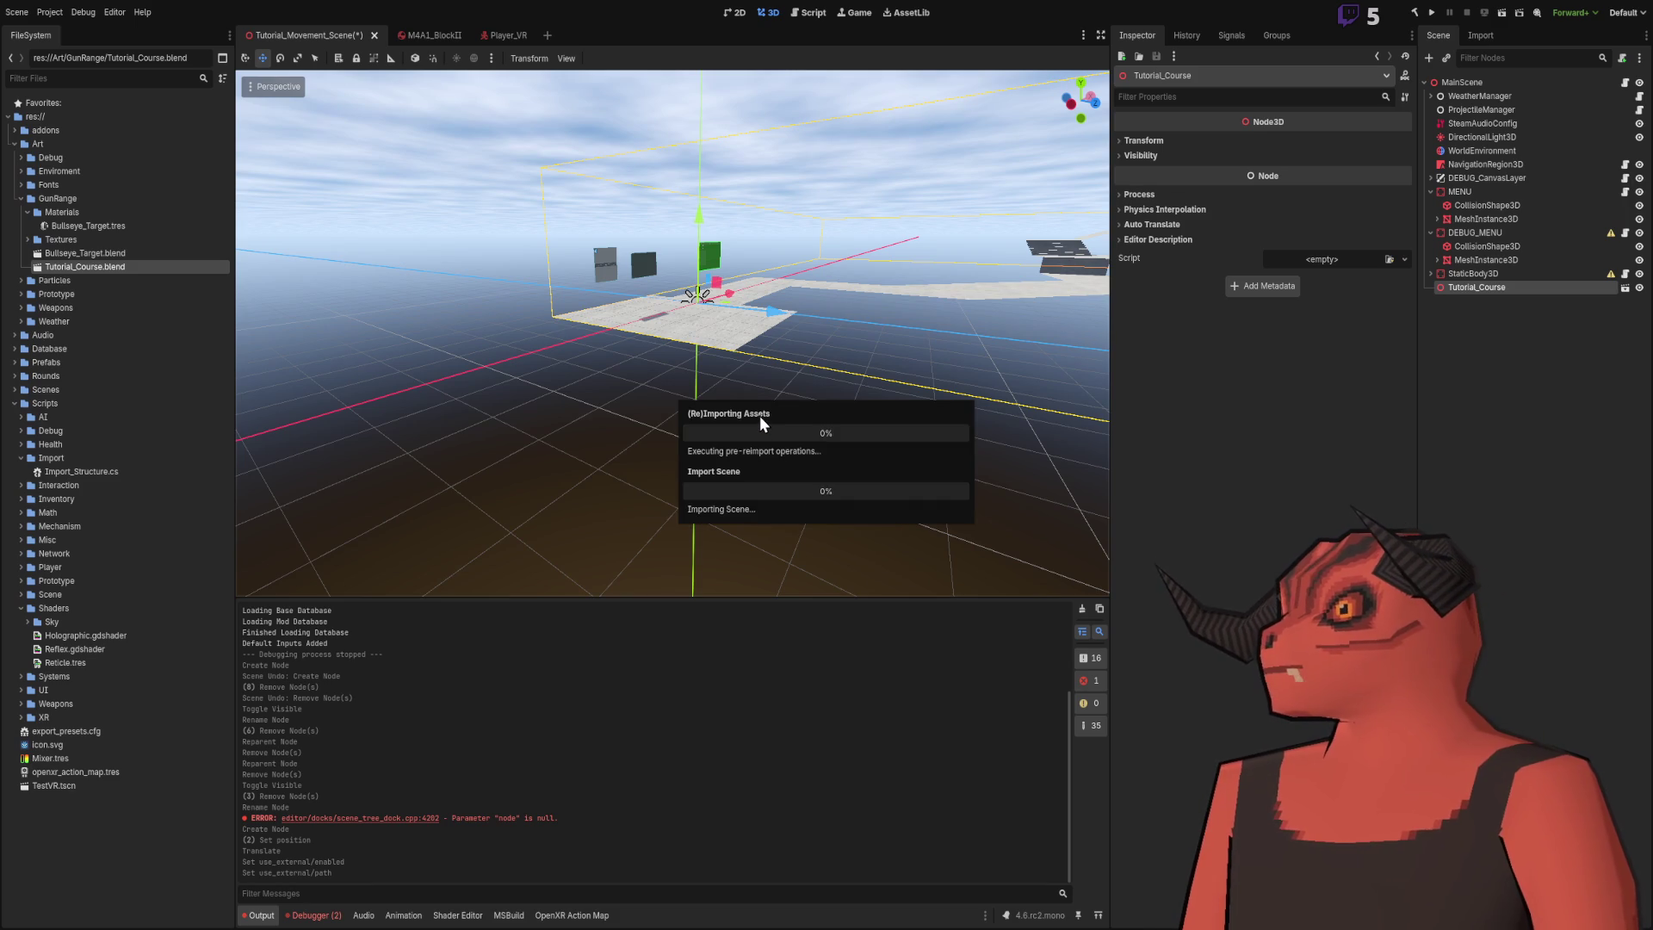
- Frame Tutorial_Course in the viewport and run the project with F5
{"action": "double_click", "coordinate": [1477, 287]}
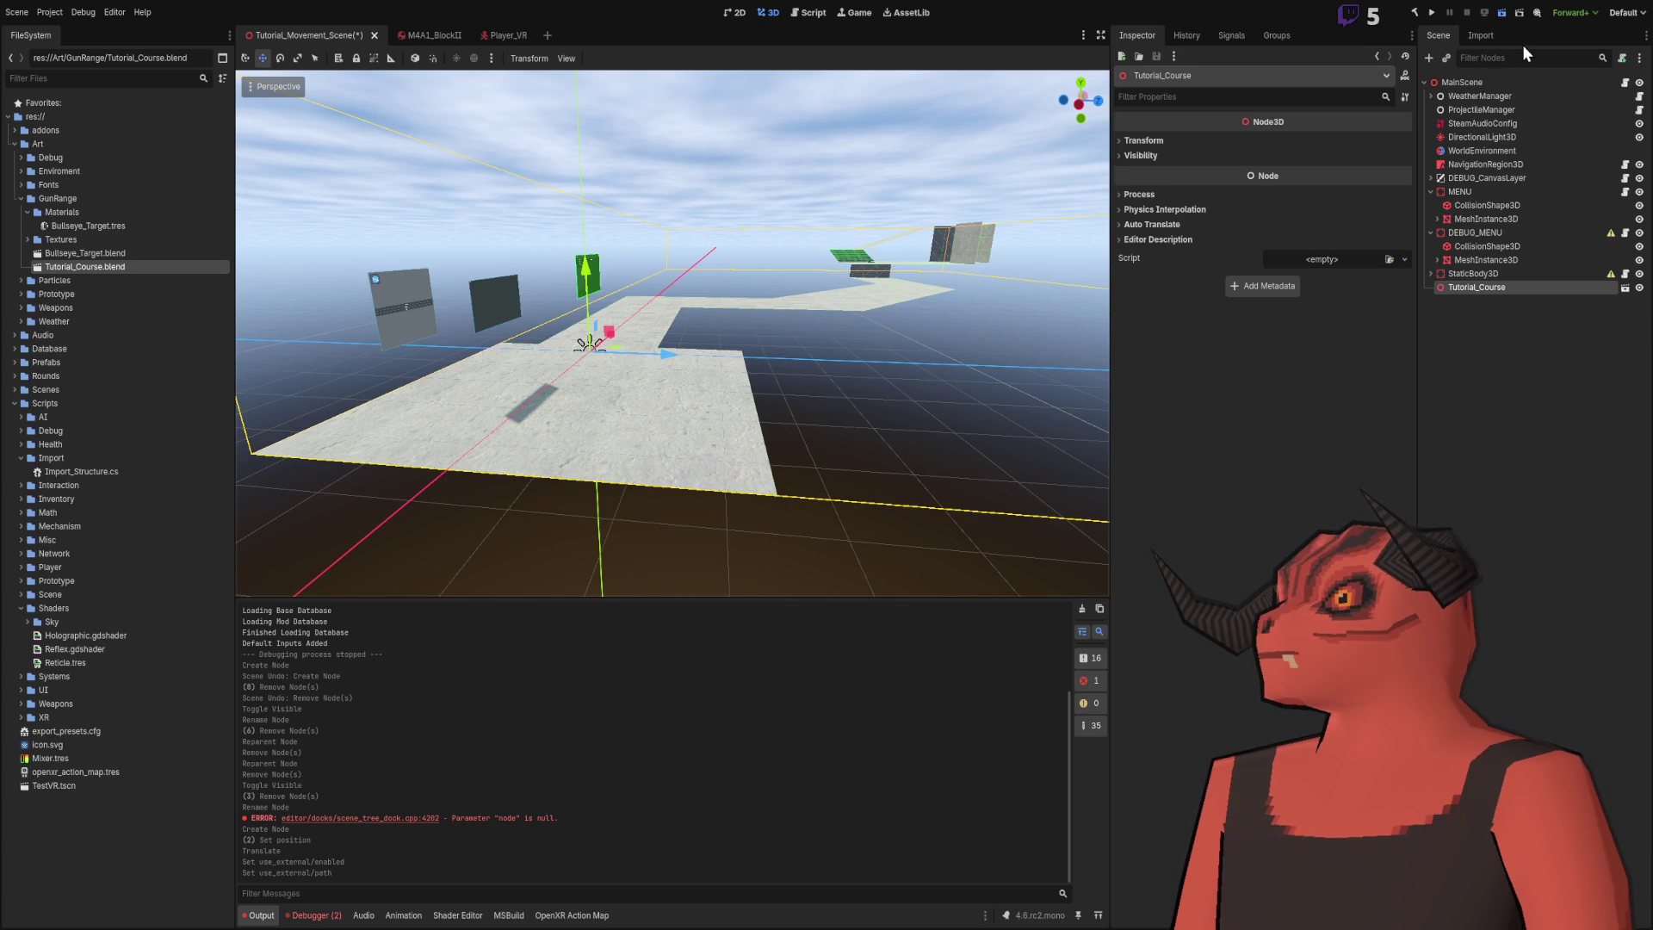
{"action": "key", "text": "F5"}
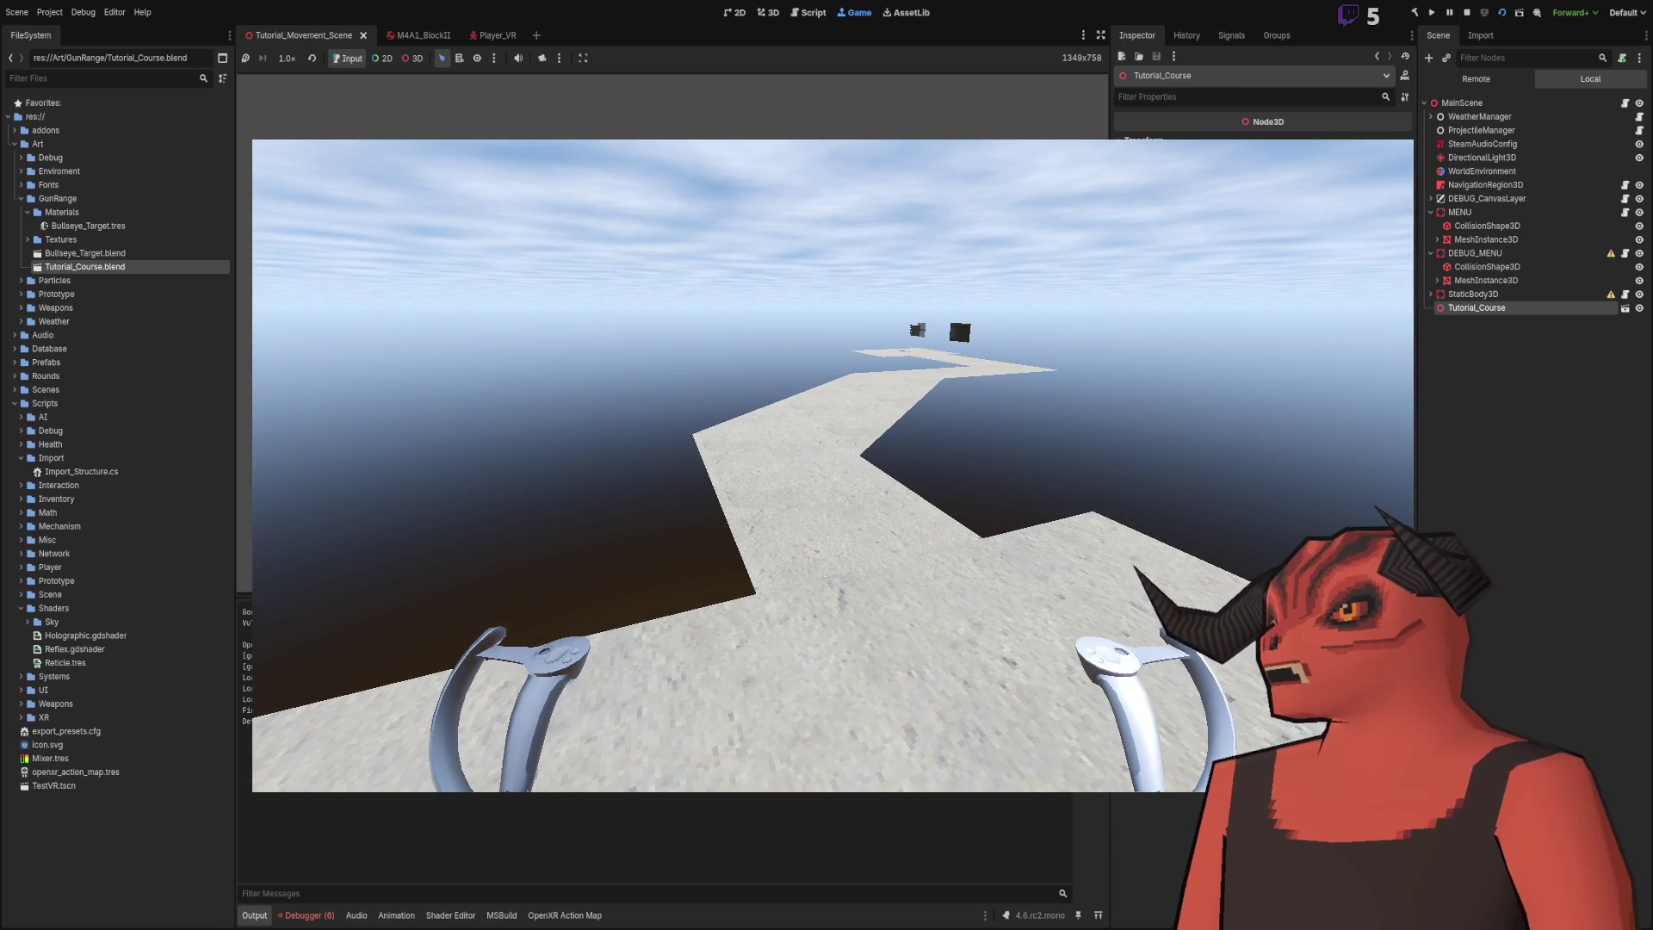
- Stop and restart the game twice, first with the toolbar buttons, then with F8 and F5
{"action": "left_click", "coordinate": [1466, 12]}
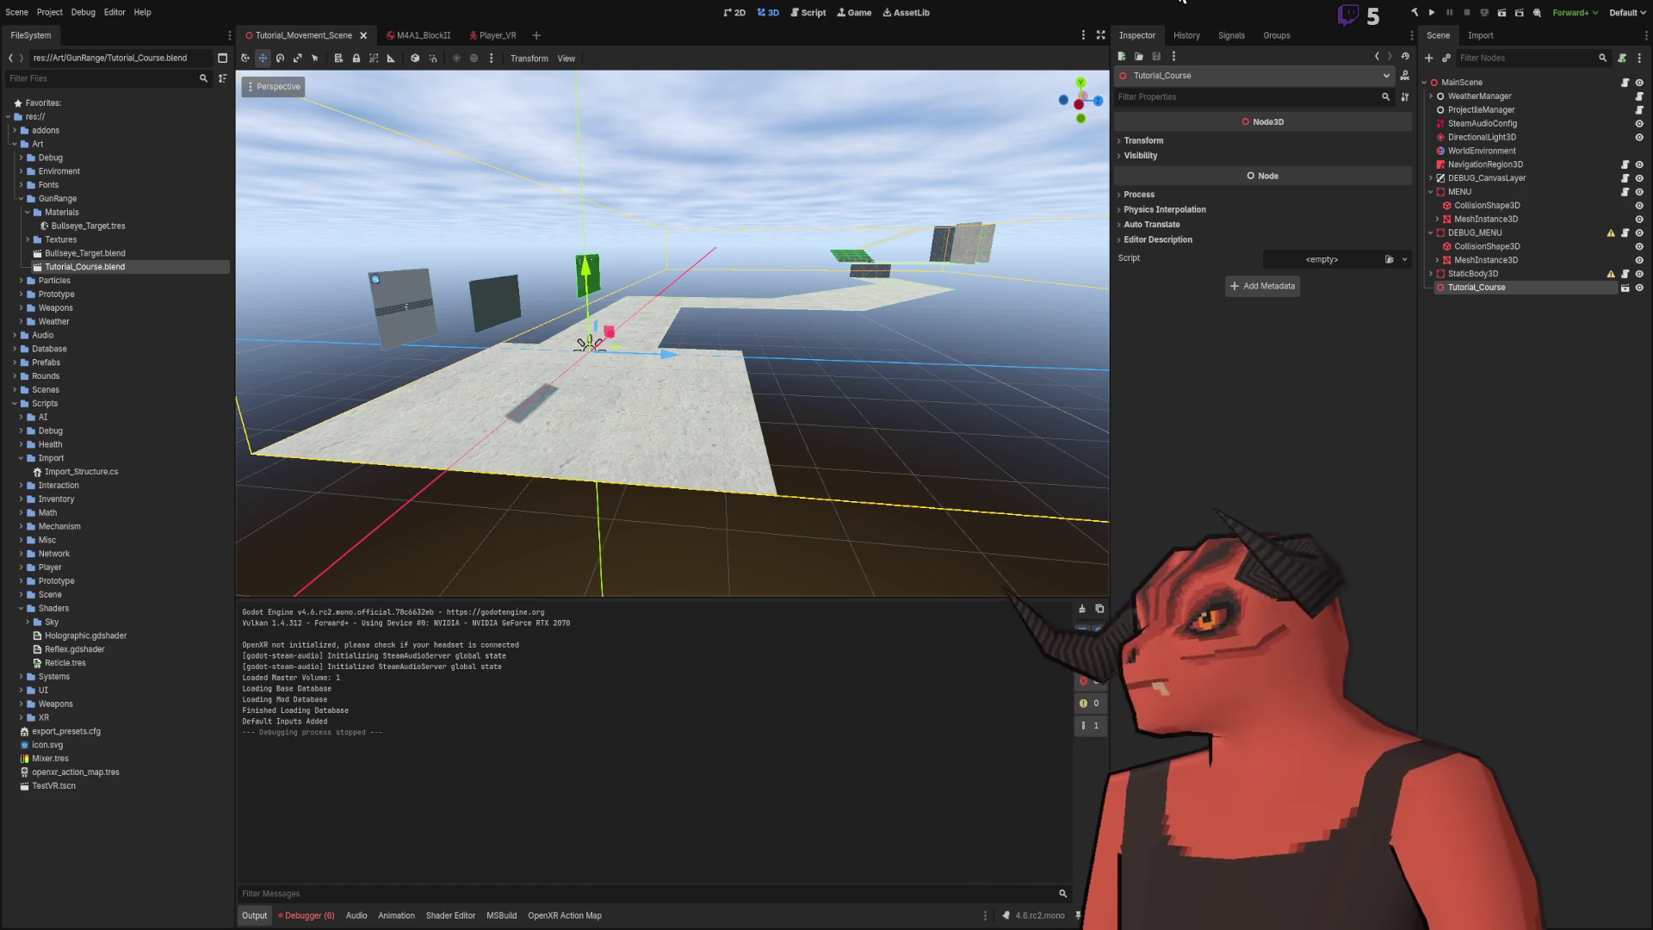
{"action": "left_click", "coordinate": [1433, 13]}
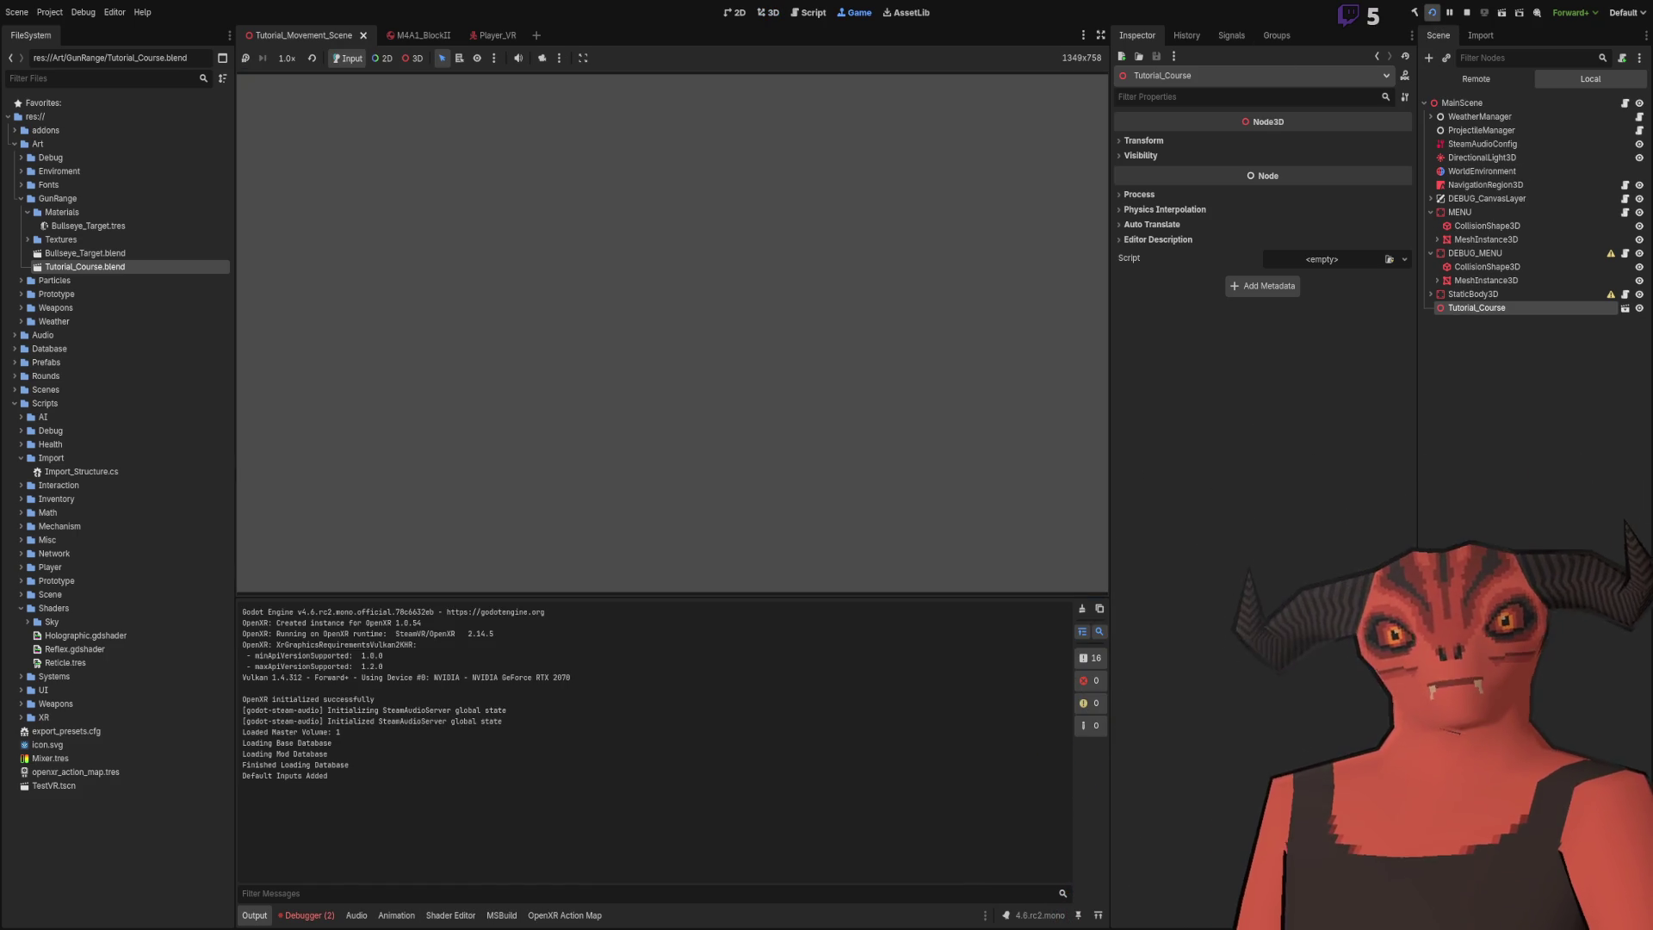
{"action": "key", "text": "F8"}
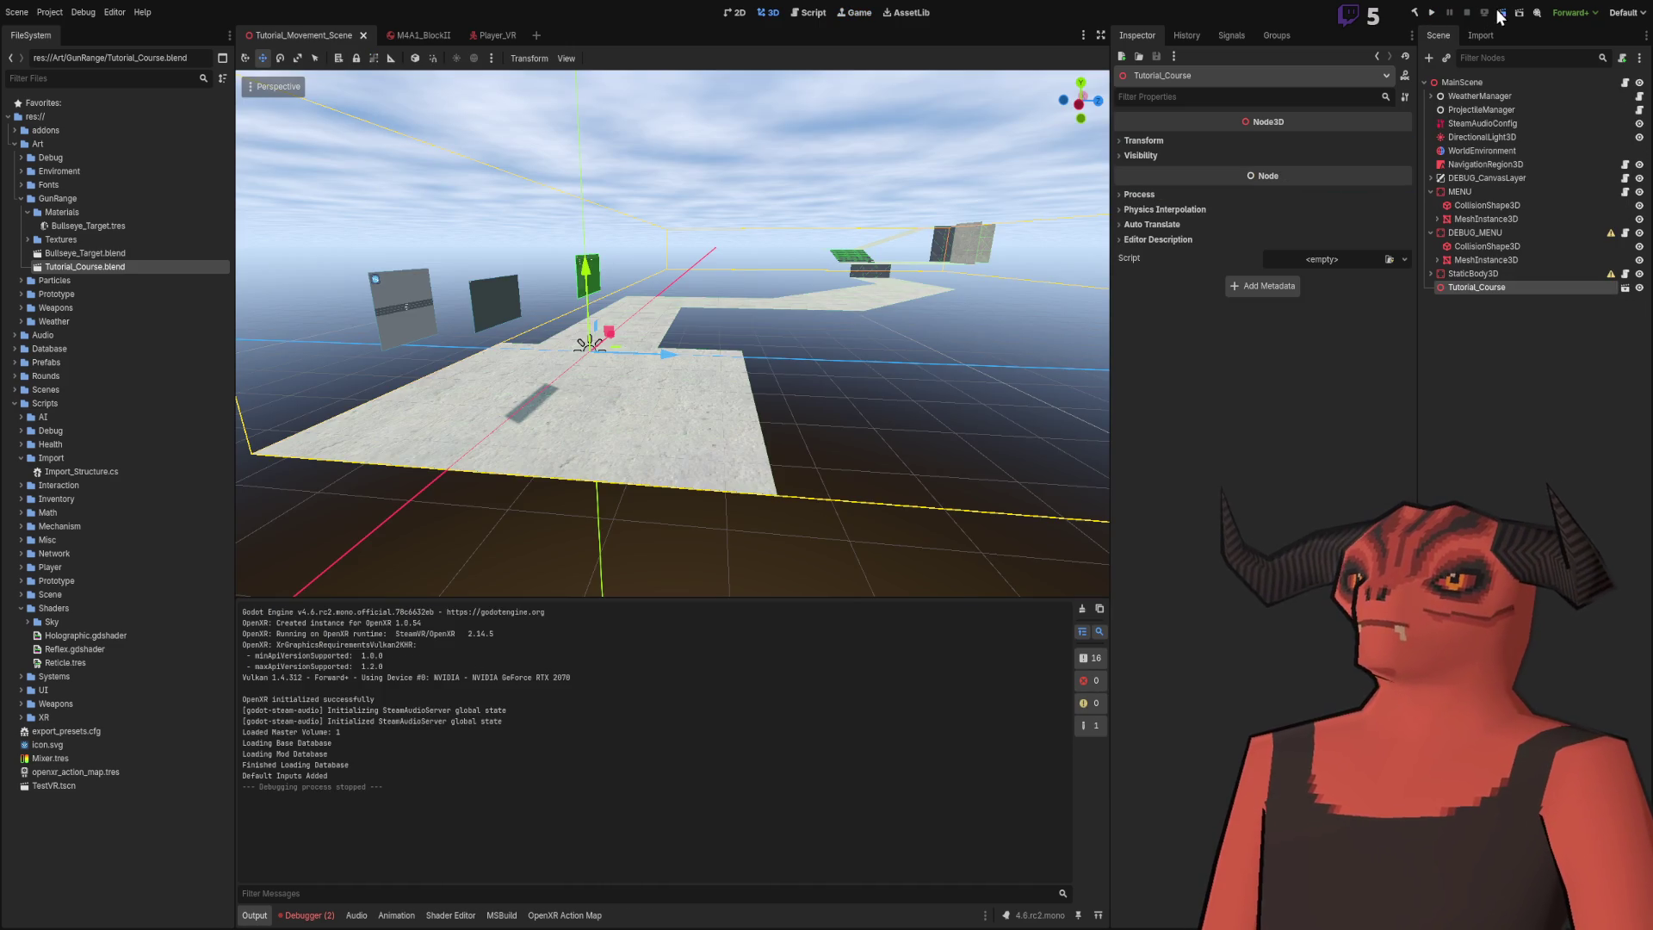
{"action": "key", "text": "F5"}
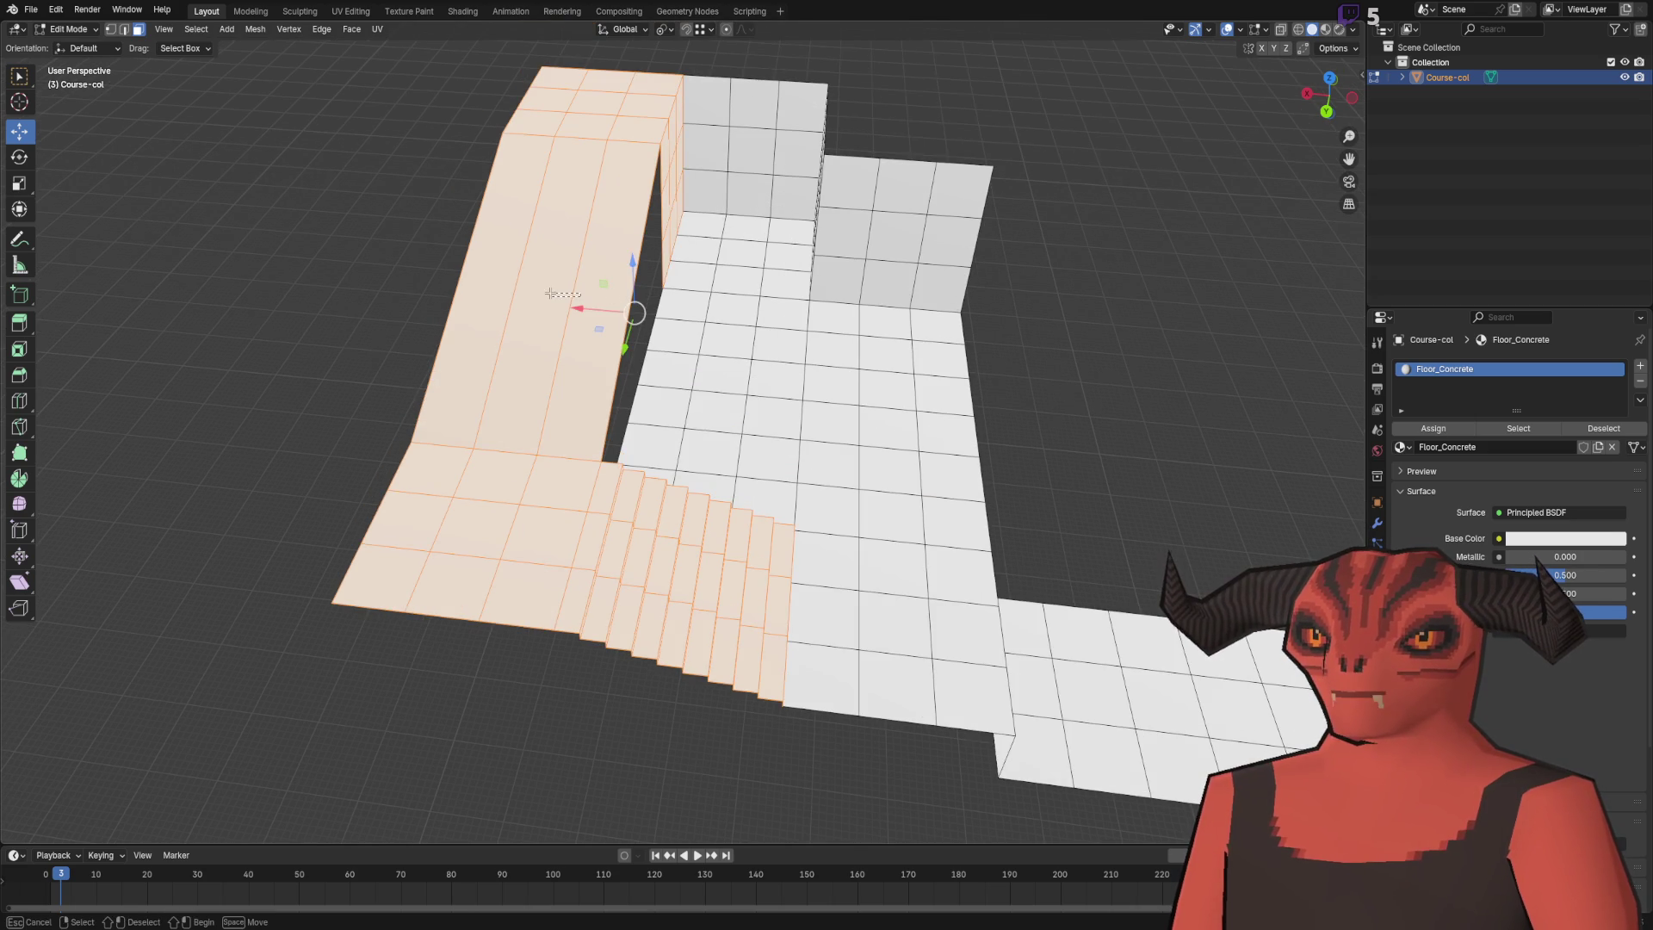
- Slide the stair section over so it sits against the floor's edge
{"action": "left_click_drag", "start_coordinate": [570, 308], "coordinate": [354, 288]}
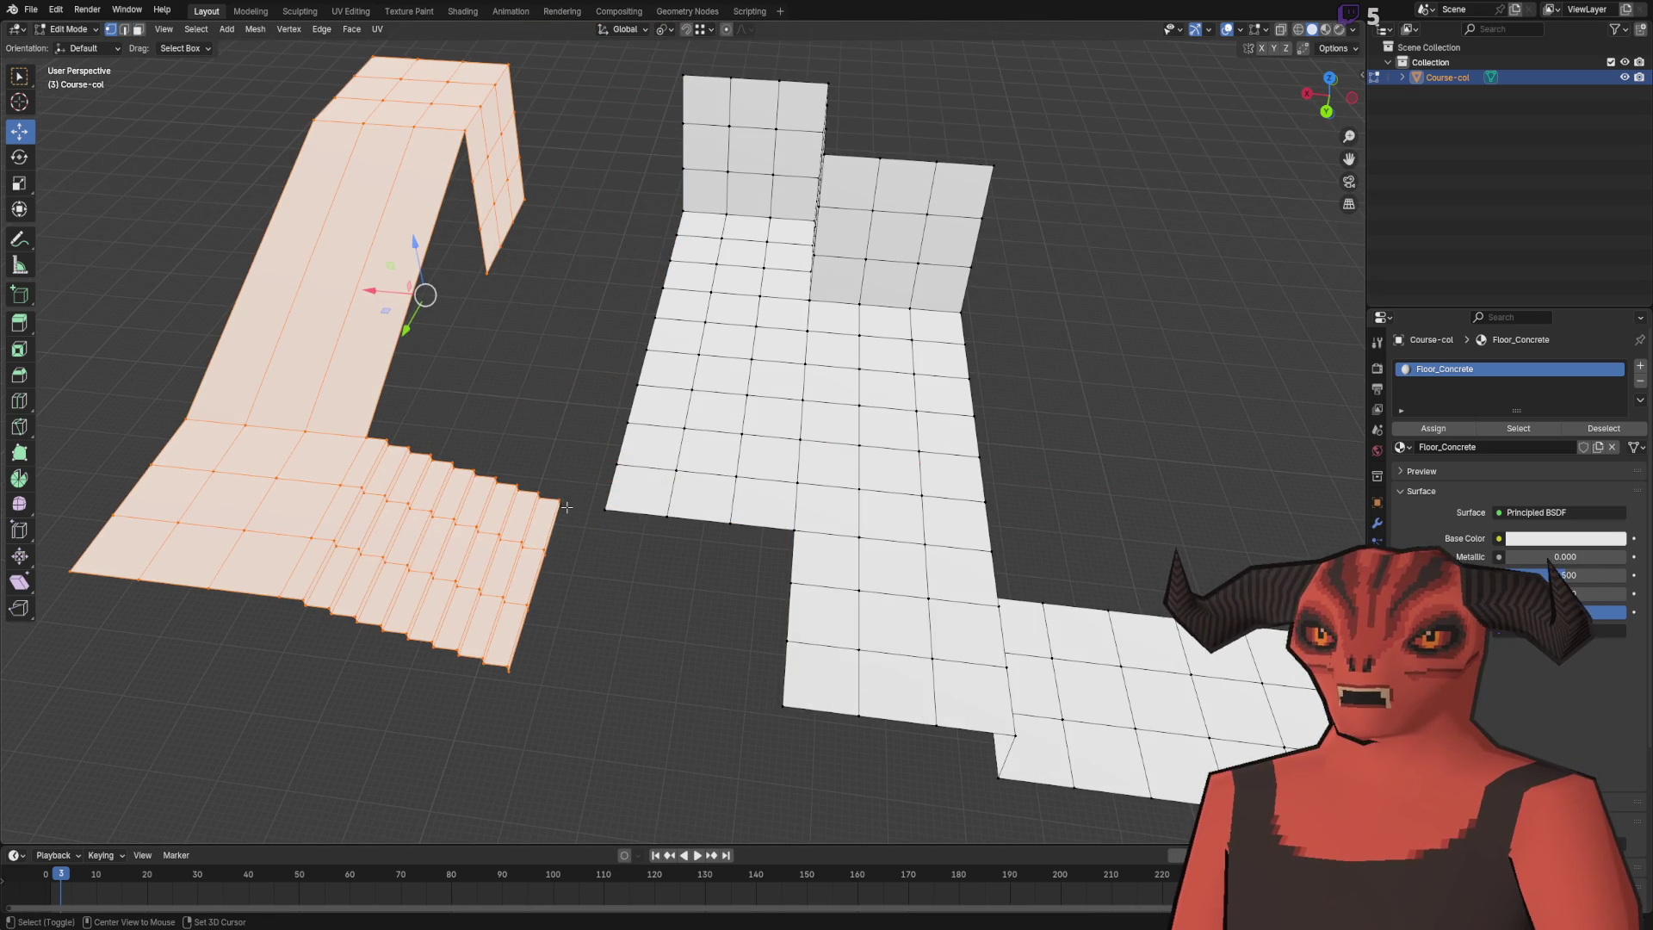
{"action": "left_click_drag", "start_coordinate": [541, 506], "coordinate": [589, 508]}
{"action": "left_click", "coordinate": [637, 506]}
{"action": "key", "text": "3"}
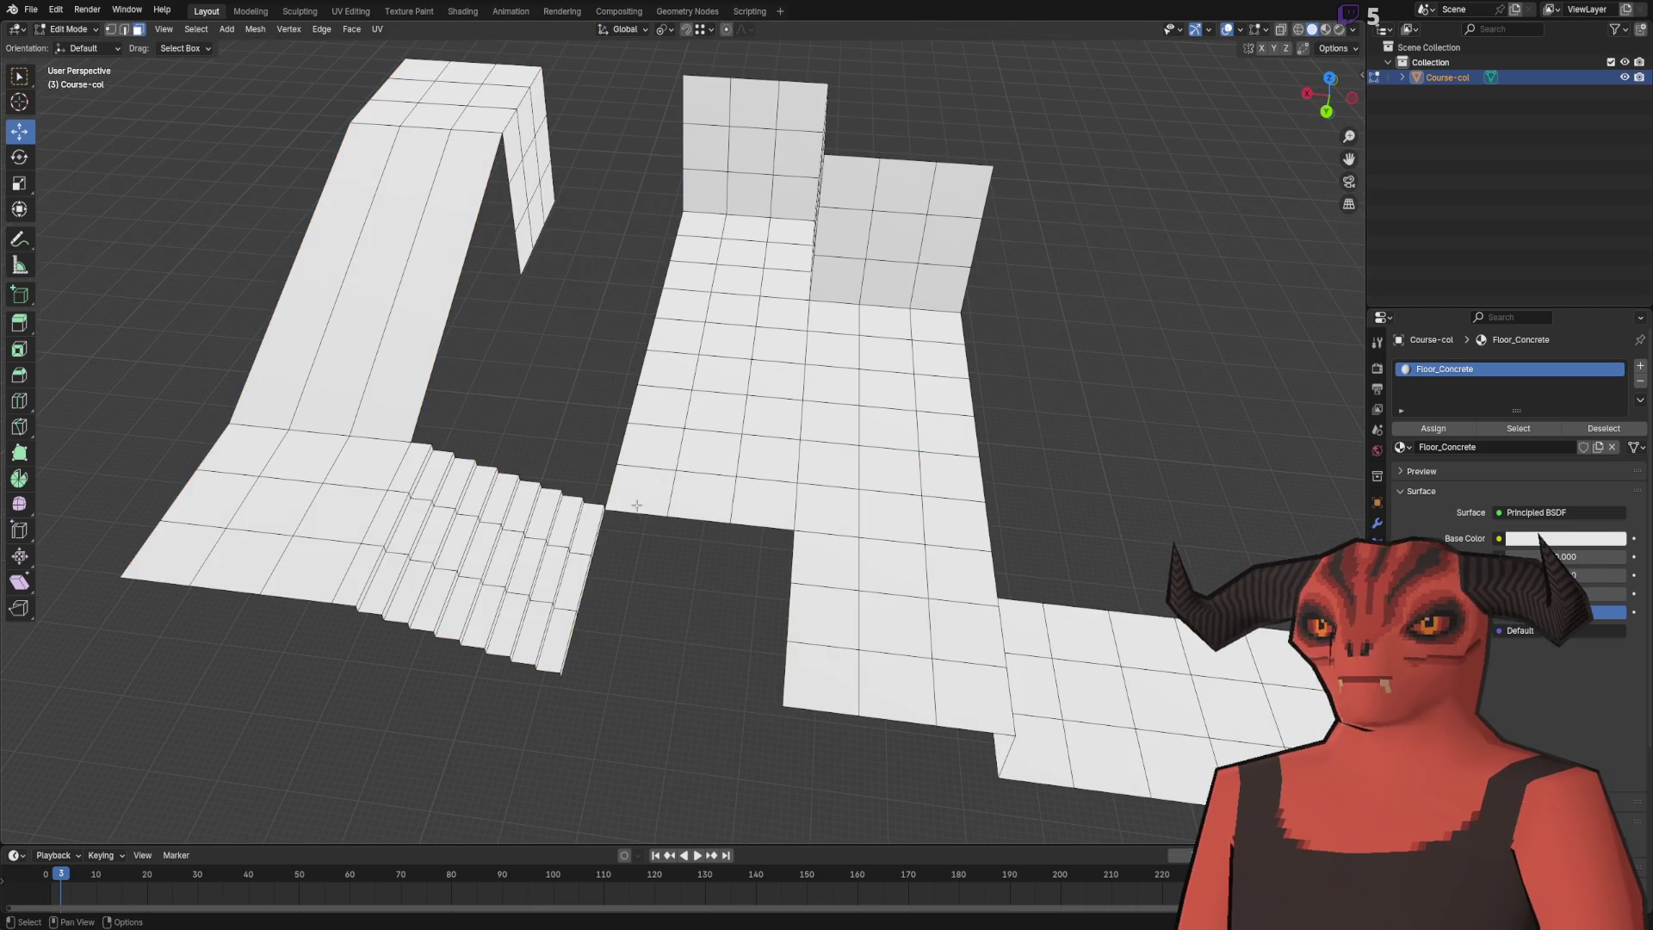
- Extrude a floor strip exactly 1 m along Y beside the stairs and merge by distance
{"action": "key", "text": "e"}
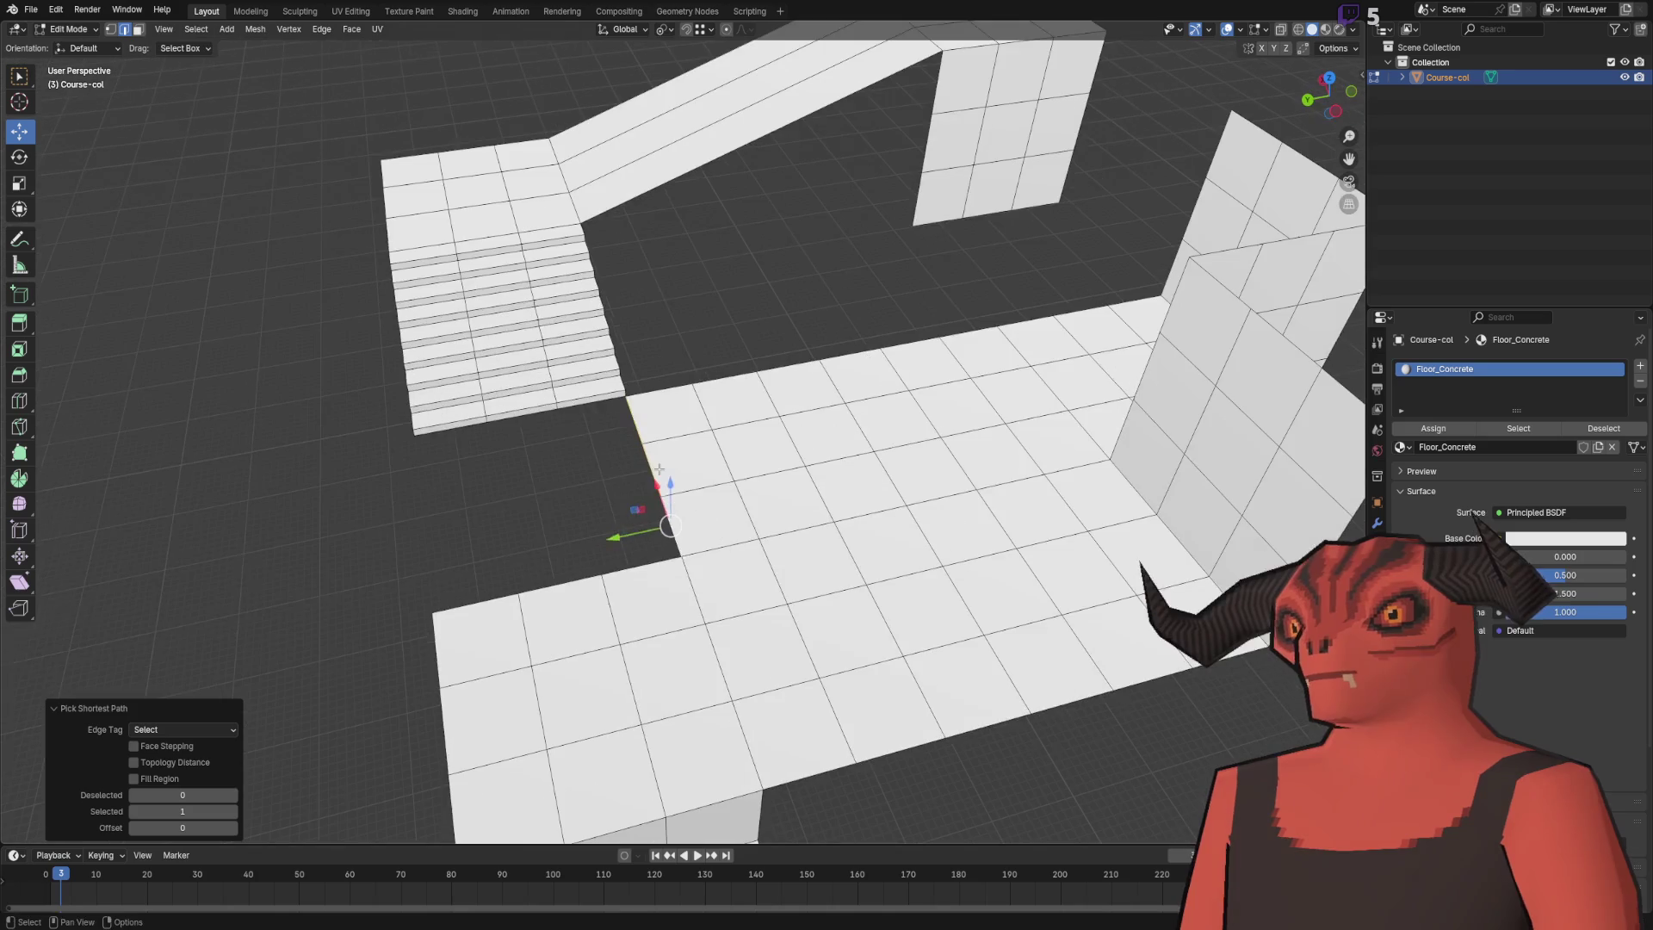
{"action": "key", "text": "g"}
{"action": "left_click", "coordinate": [538, 573]}
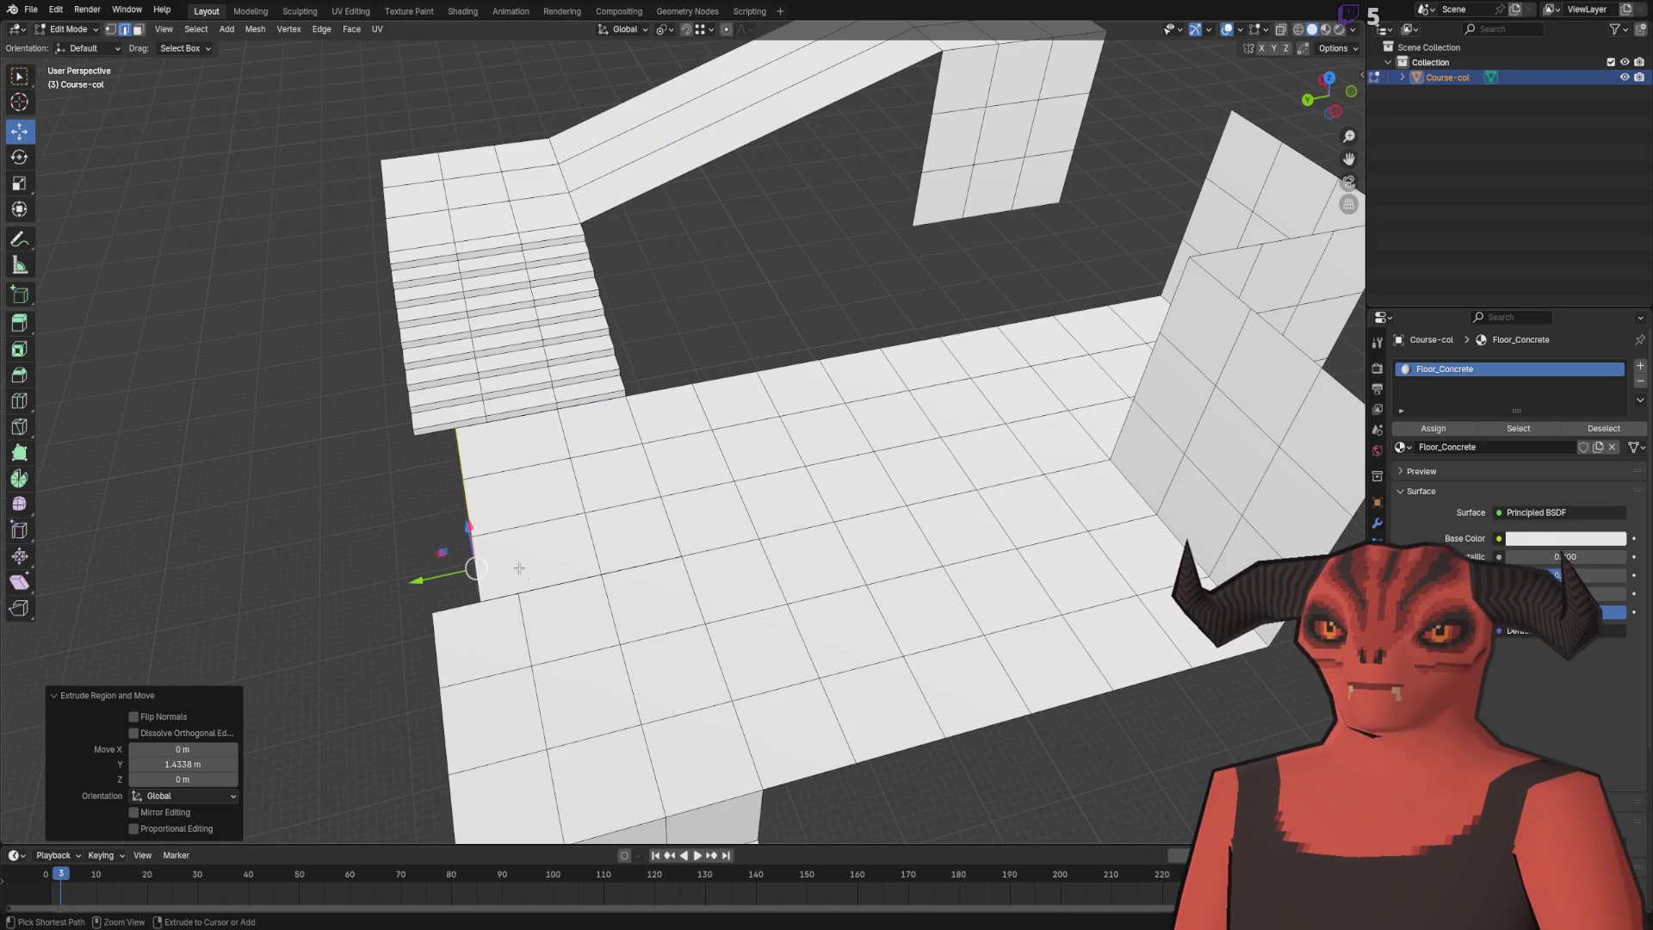
{"action": "key", "text": "ctrl+z"}
{"action": "type", "text": "ey1"}
{"action": "key", "text": "Return"}
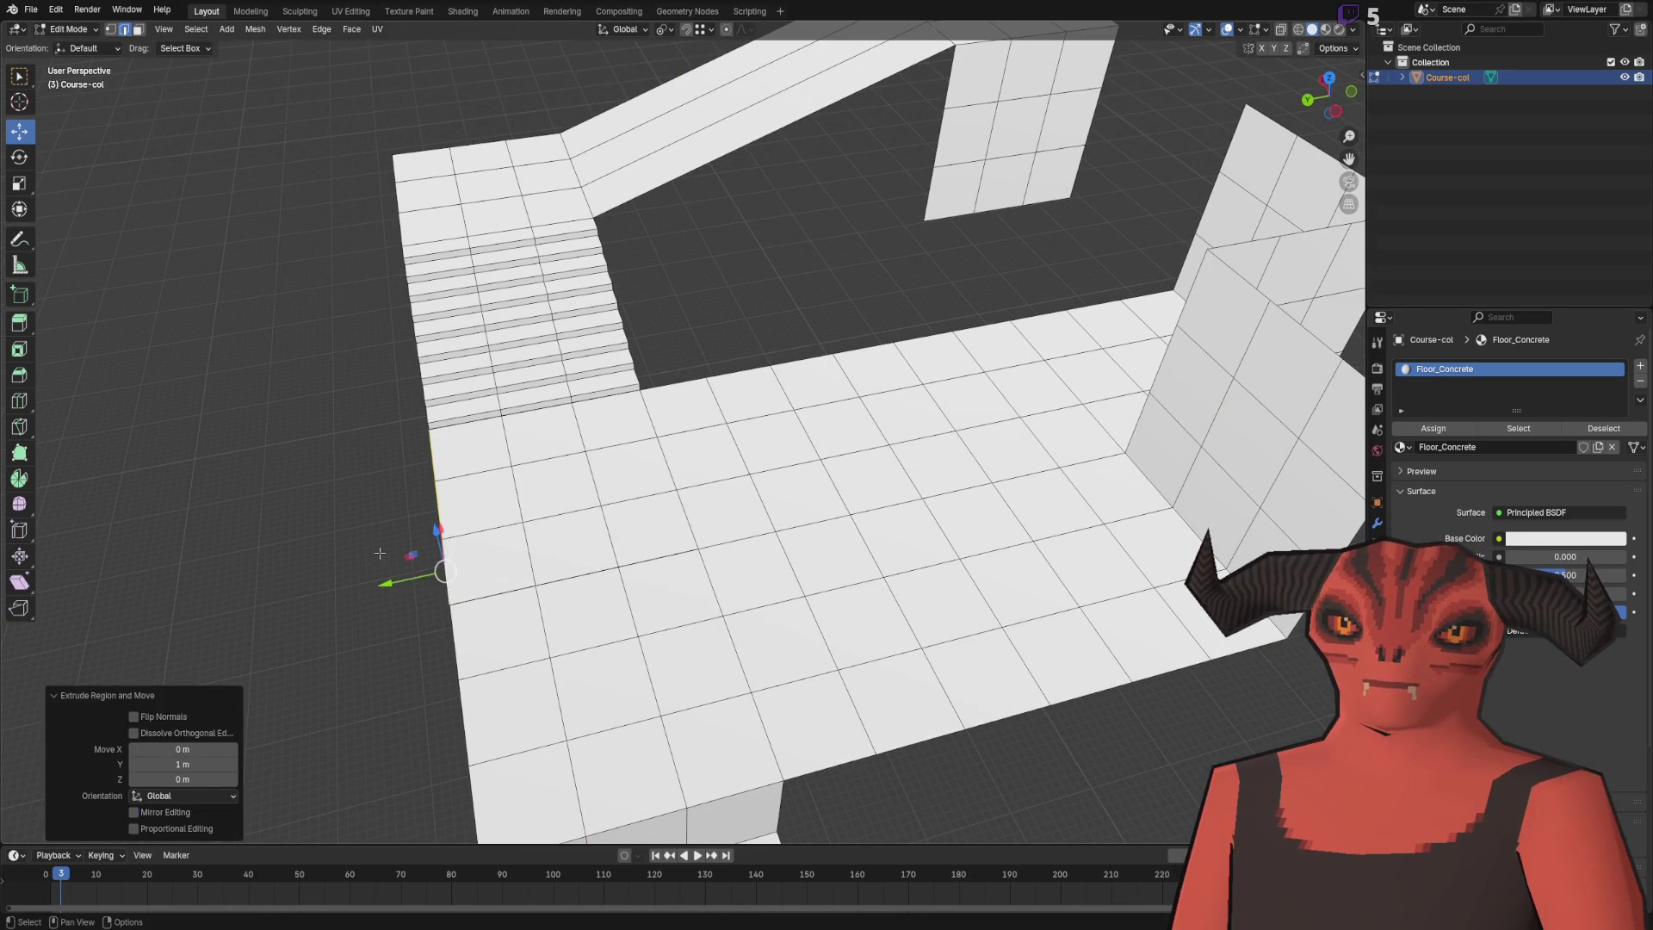
{"action": "key", "text": "a"}
{"action": "key", "text": "m"}
{"action": "left_click", "coordinate": [389, 551]}
- Select the floor's left edge path and move it 3 m along X
{"action": "key", "text": "Tab"}
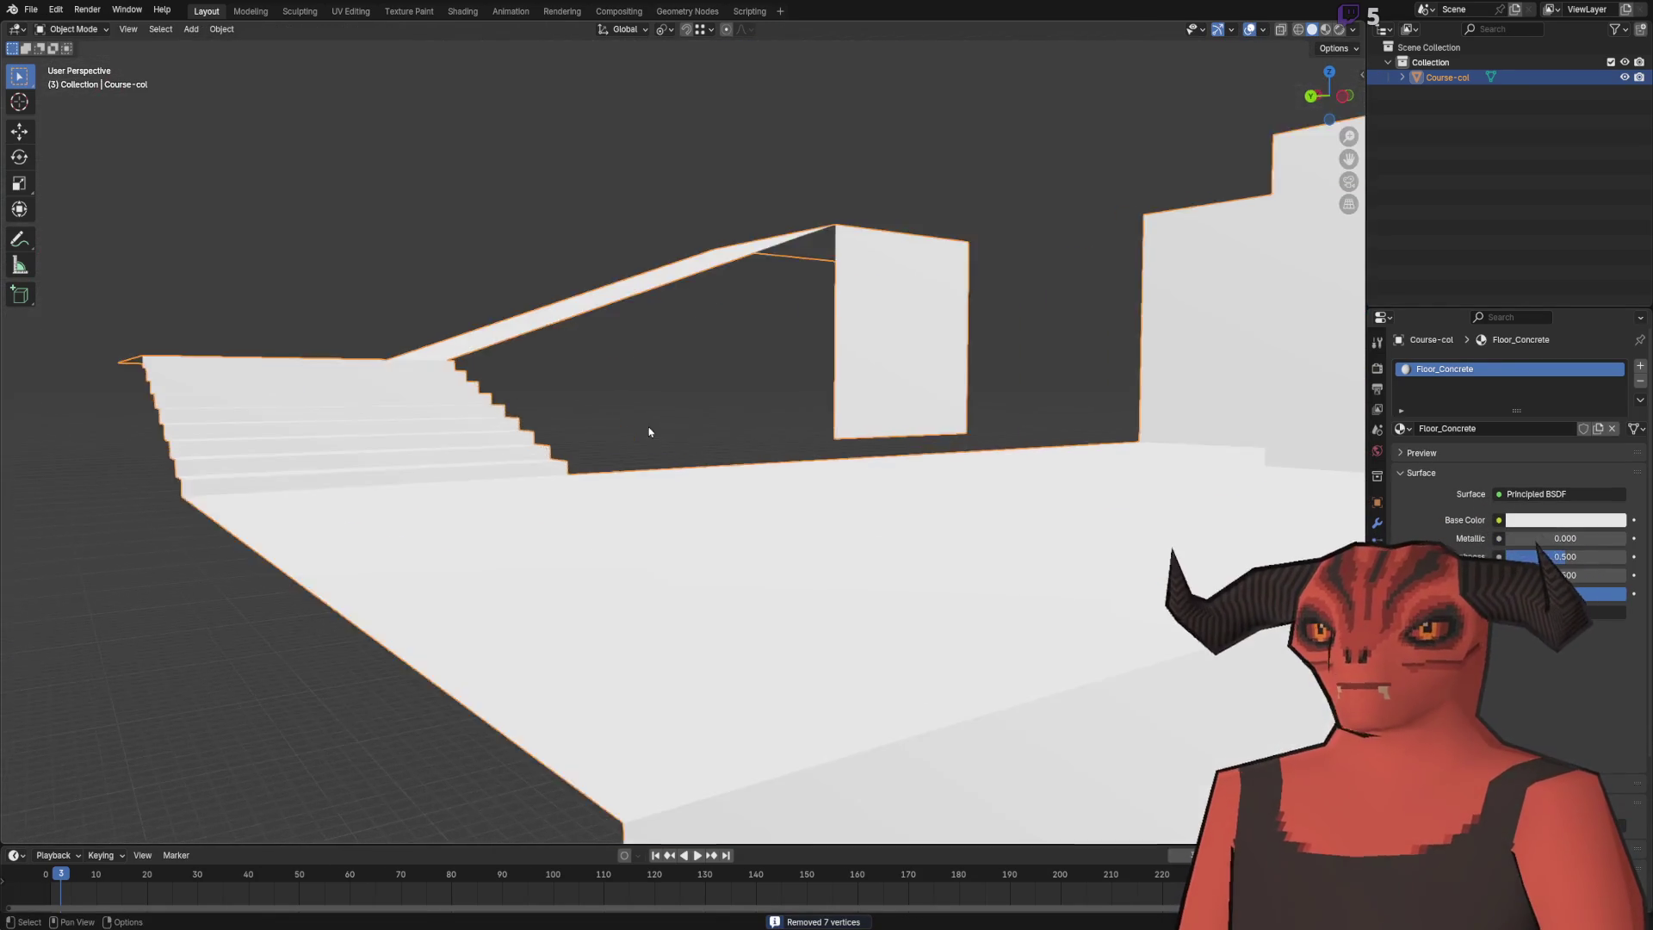
{"action": "scroll", "coordinate": [649, 431], "scroll_direction": "down", "scroll_amount": 10}
{"action": "key", "text": "Tab"}
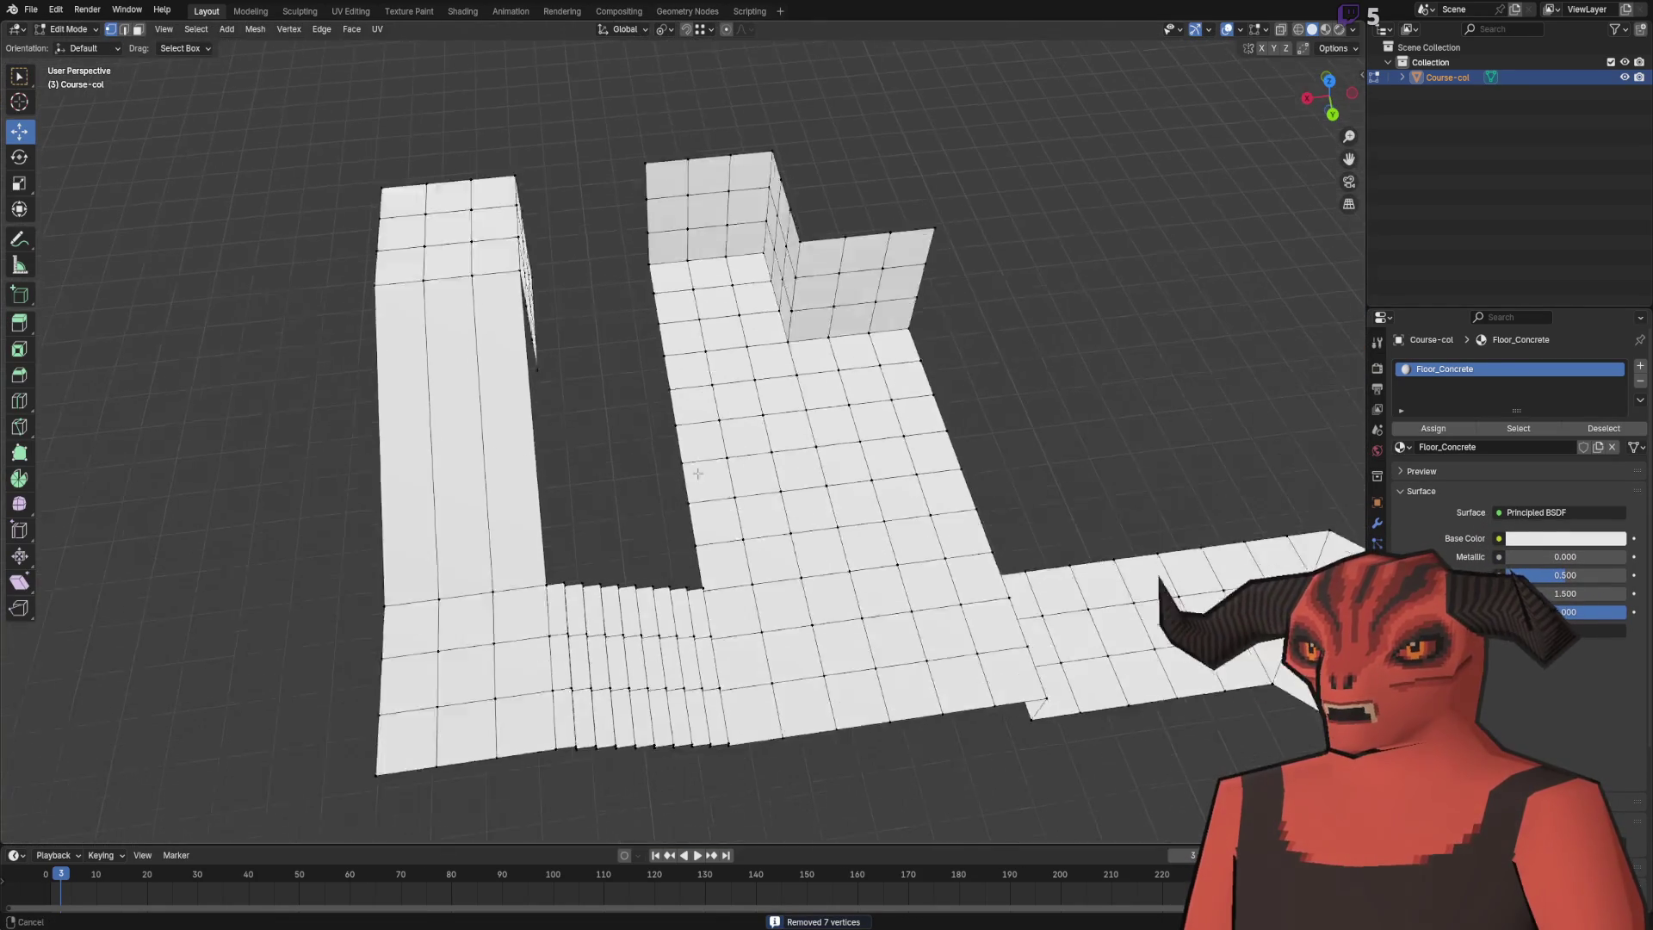
{"action": "scroll", "coordinate": [697, 473], "scroll_direction": "up", "scroll_amount": 3}
{"action": "key", "text": "2"}
{"action": "scroll", "coordinate": [695, 301], "scroll_direction": "down", "scroll_amount": 5}
{"action": "left_click", "coordinate": [732, 641], "text": "ctrl"}
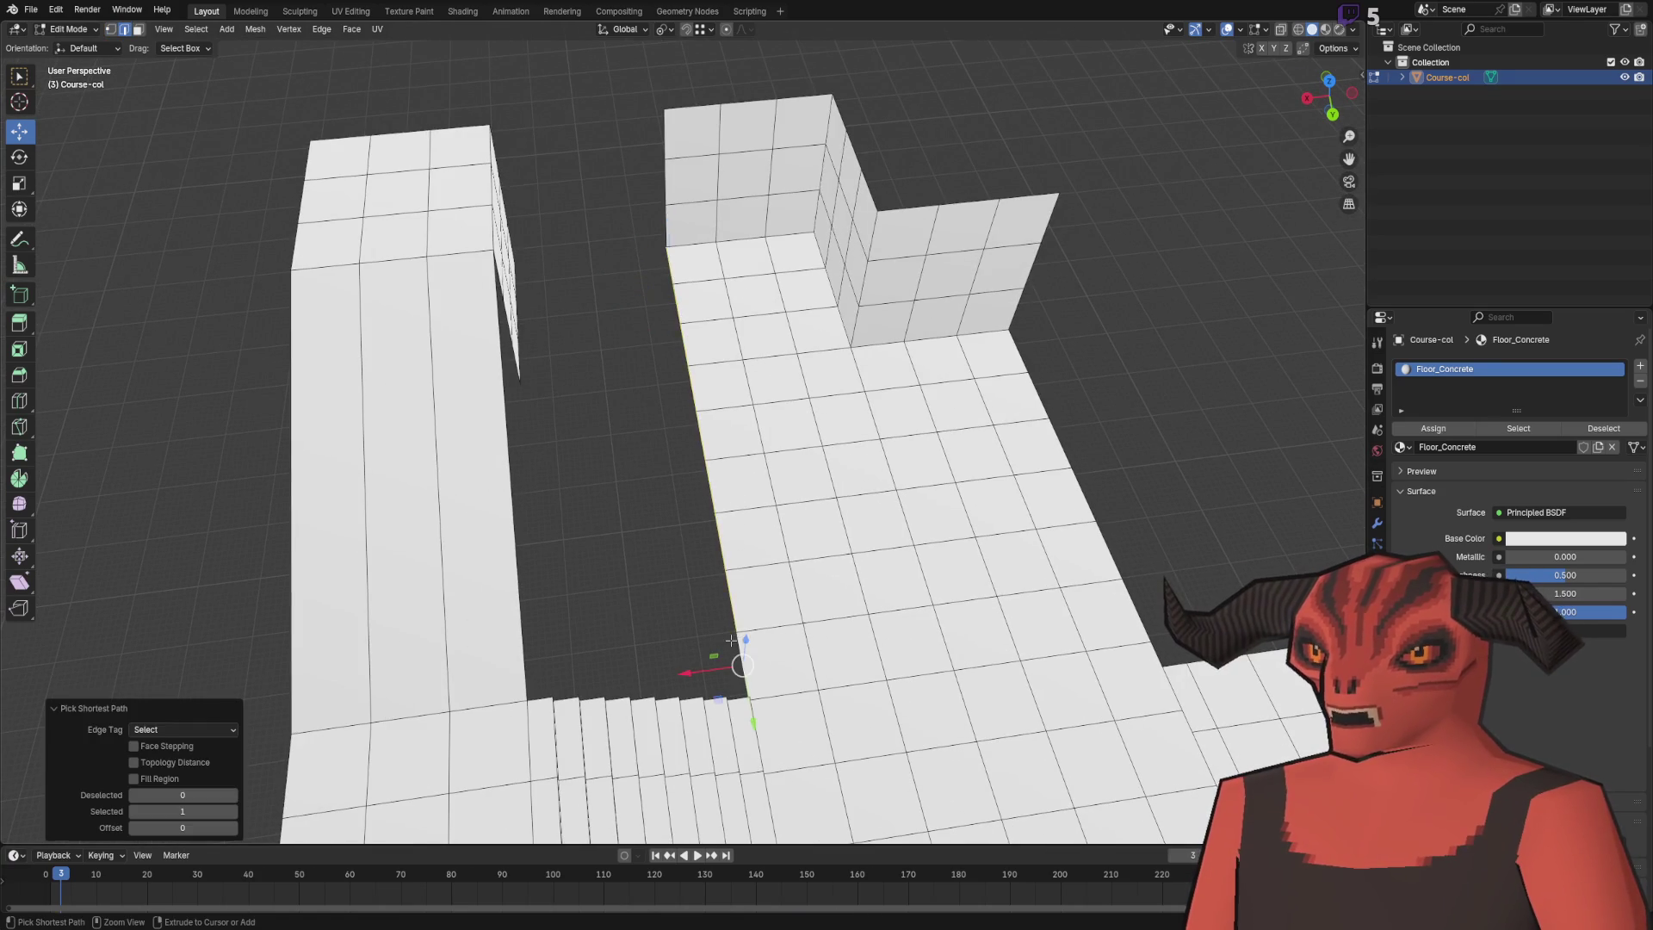
{"action": "type", "text": "gx3"}
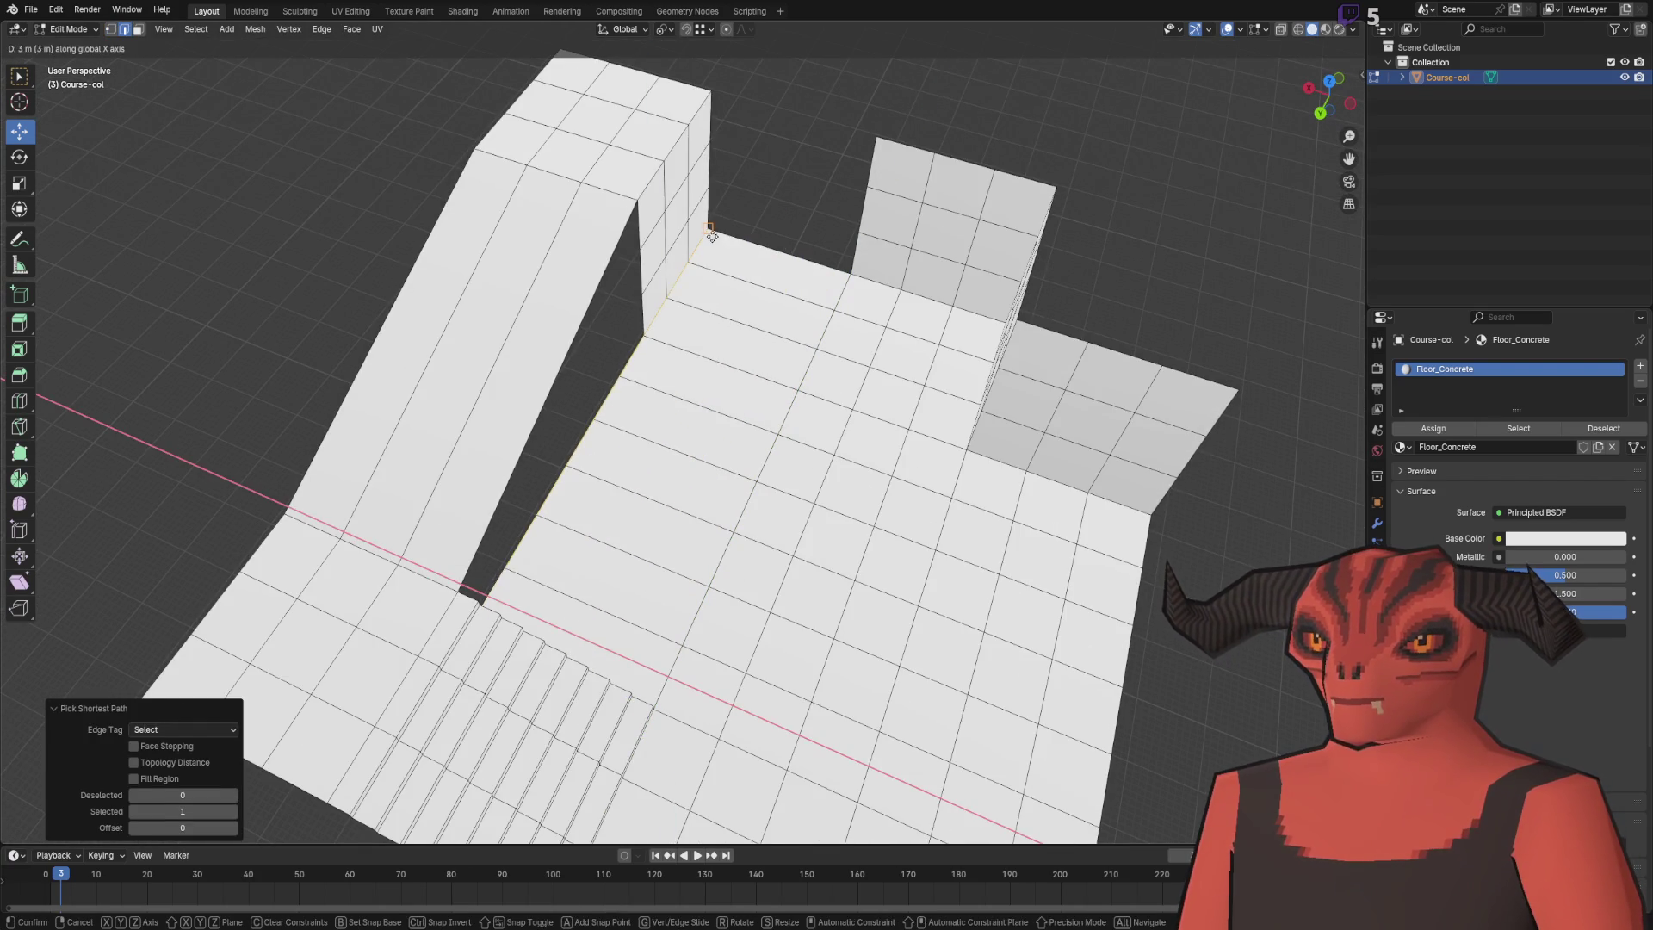
{"action": "key", "text": "Return"}
- Add a loop cut across the new floor strip
{"action": "scroll", "coordinate": [596, 216], "scroll_direction": "down", "scroll_amount": 10}
{"action": "right_click", "coordinate": [596, 215]}
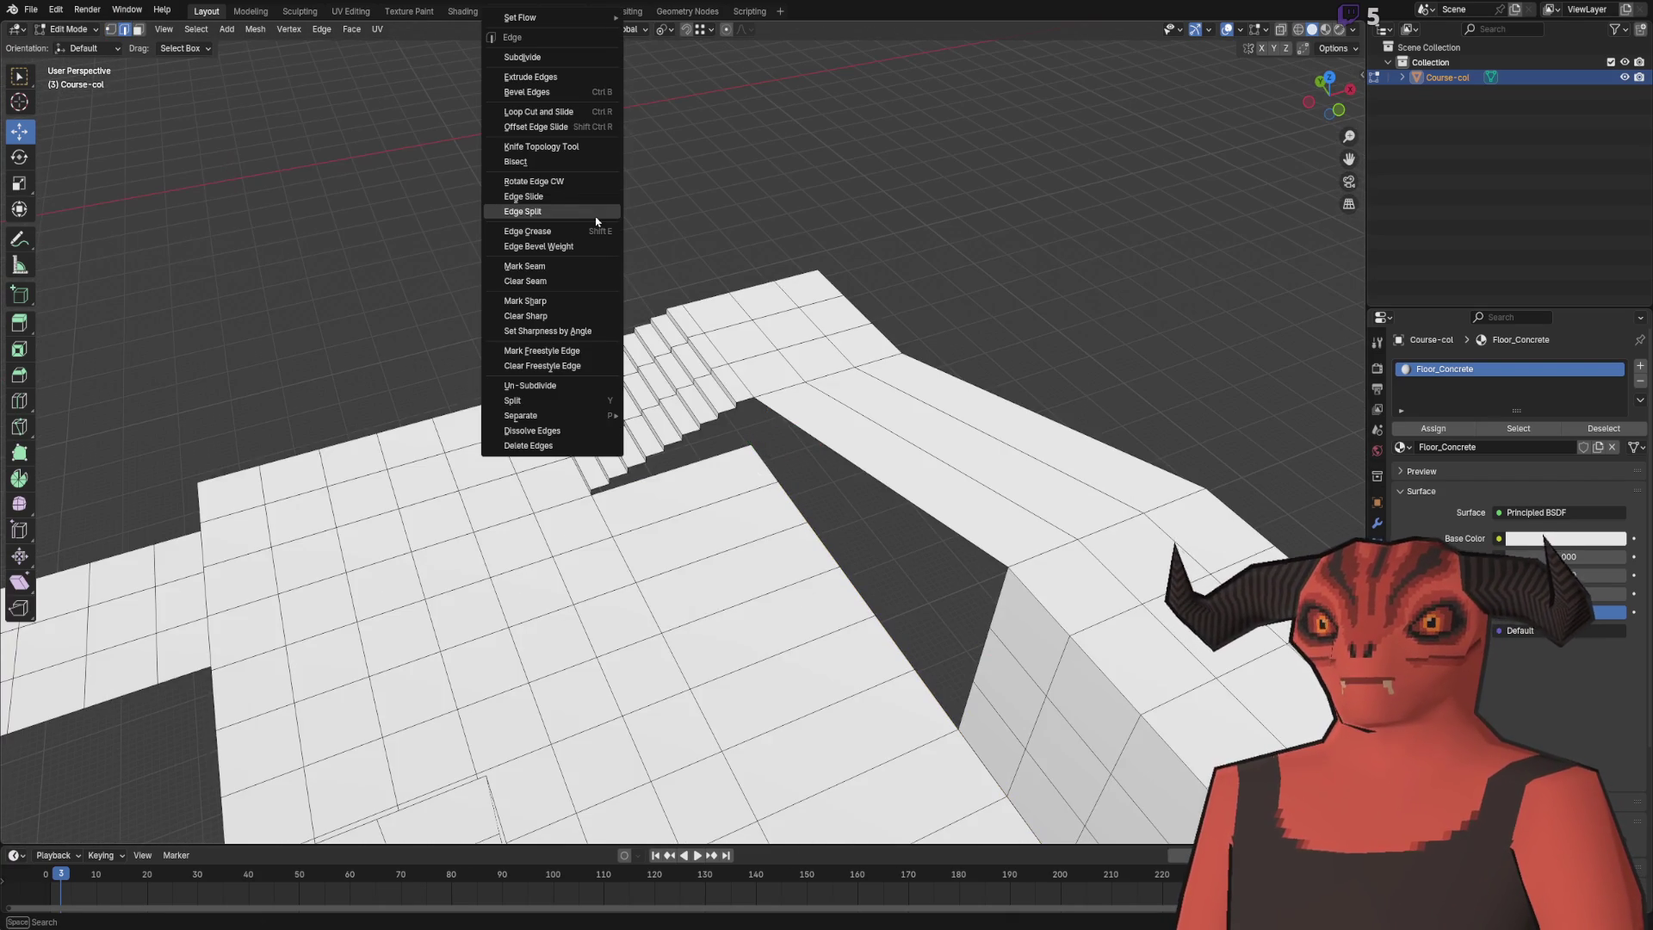
{"action": "left_click", "coordinate": [554, 114]}
{"action": "left_click", "coordinate": [713, 499]}
{"action": "left_click_drag", "start_coordinate": [729, 311], "coordinate": [1071, 510]}
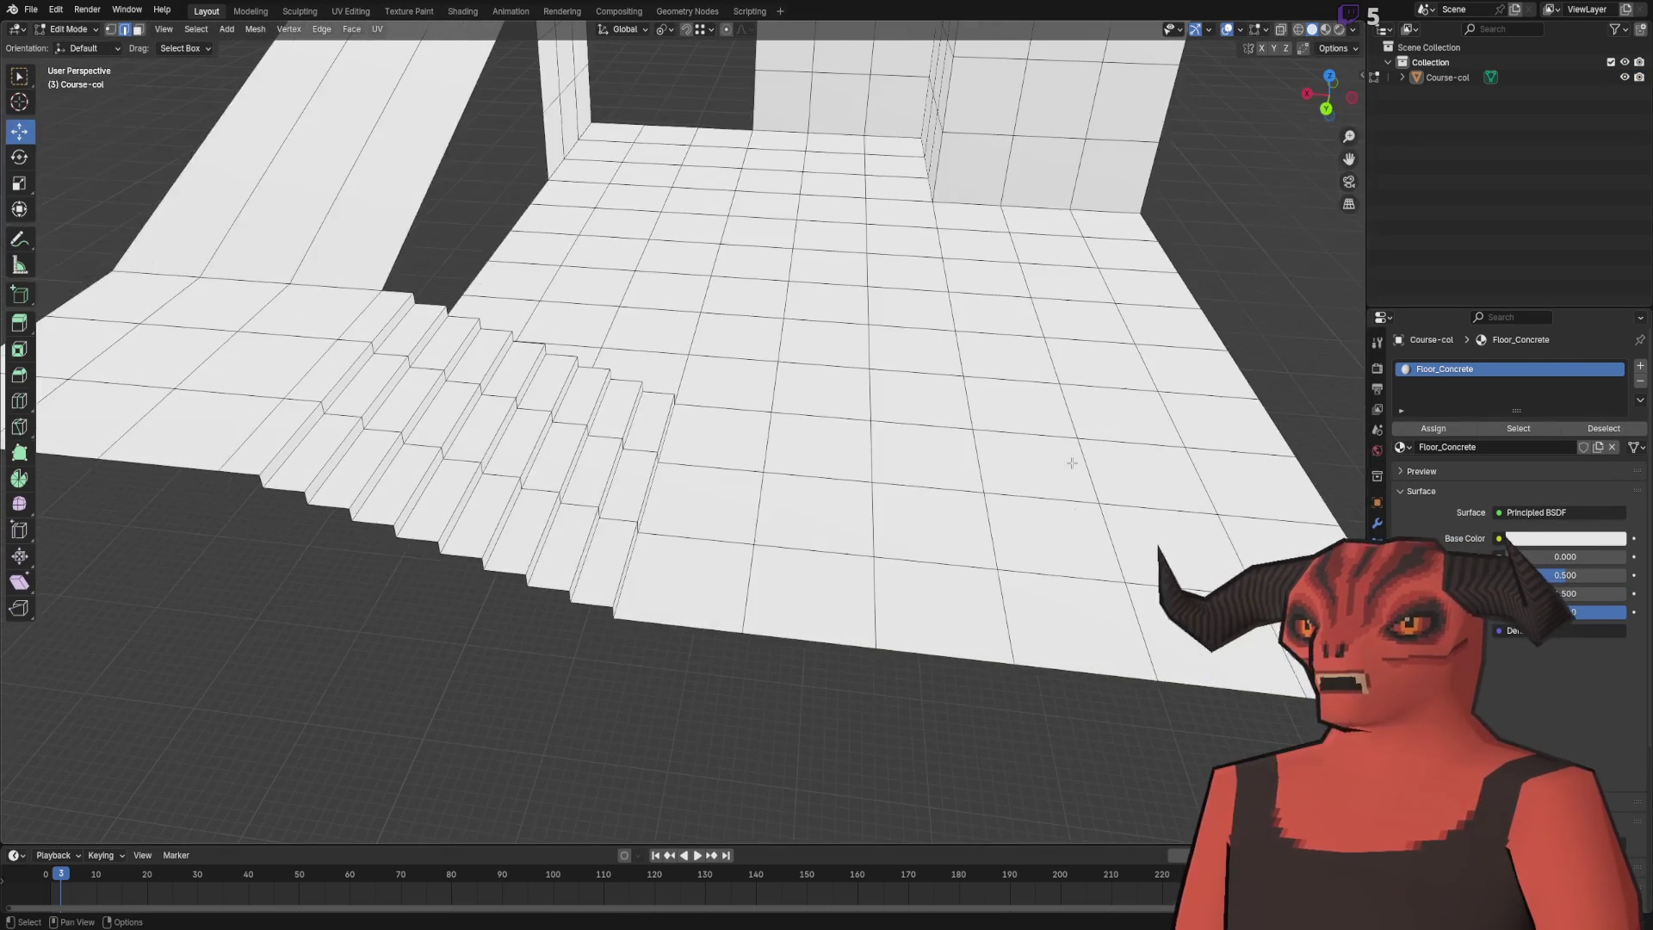
{"action": "scroll", "coordinate": [838, 269], "scroll_direction": "down", "scroll_amount": 5}
{"action": "mouse_move", "coordinate": [839, 269]}
{"action": "left_mouse_down"}
{"action": "mouse_move", "coordinate": [606, 513]}
{"action": "mouse_move", "coordinate": [753, 519]}
{"action": "left_mouse_up"}
{"action": "scroll", "coordinate": [757, 361], "scroll_direction": "up", "scroll_amount": 6}
{"action": "scroll", "coordinate": [605, 513], "scroll_direction": "up", "scroll_amount": 3}
- Delete the selected wall and floor faces and extrude 3 m along −X
{"action": "left_click_drag", "start_coordinate": [462, 238], "coordinate": [464, 172]}
{"action": "key", "text": "x"}
{"action": "left_click", "coordinate": [529, 222]}
{"action": "type", "text": "ex-3"}
{"action": "key", "text": "Return"}
- Loop-cut the floor strip and select its inner border edge
{"action": "key", "text": "ctrl+e"}
{"action": "left_click", "coordinate": [798, 172]}
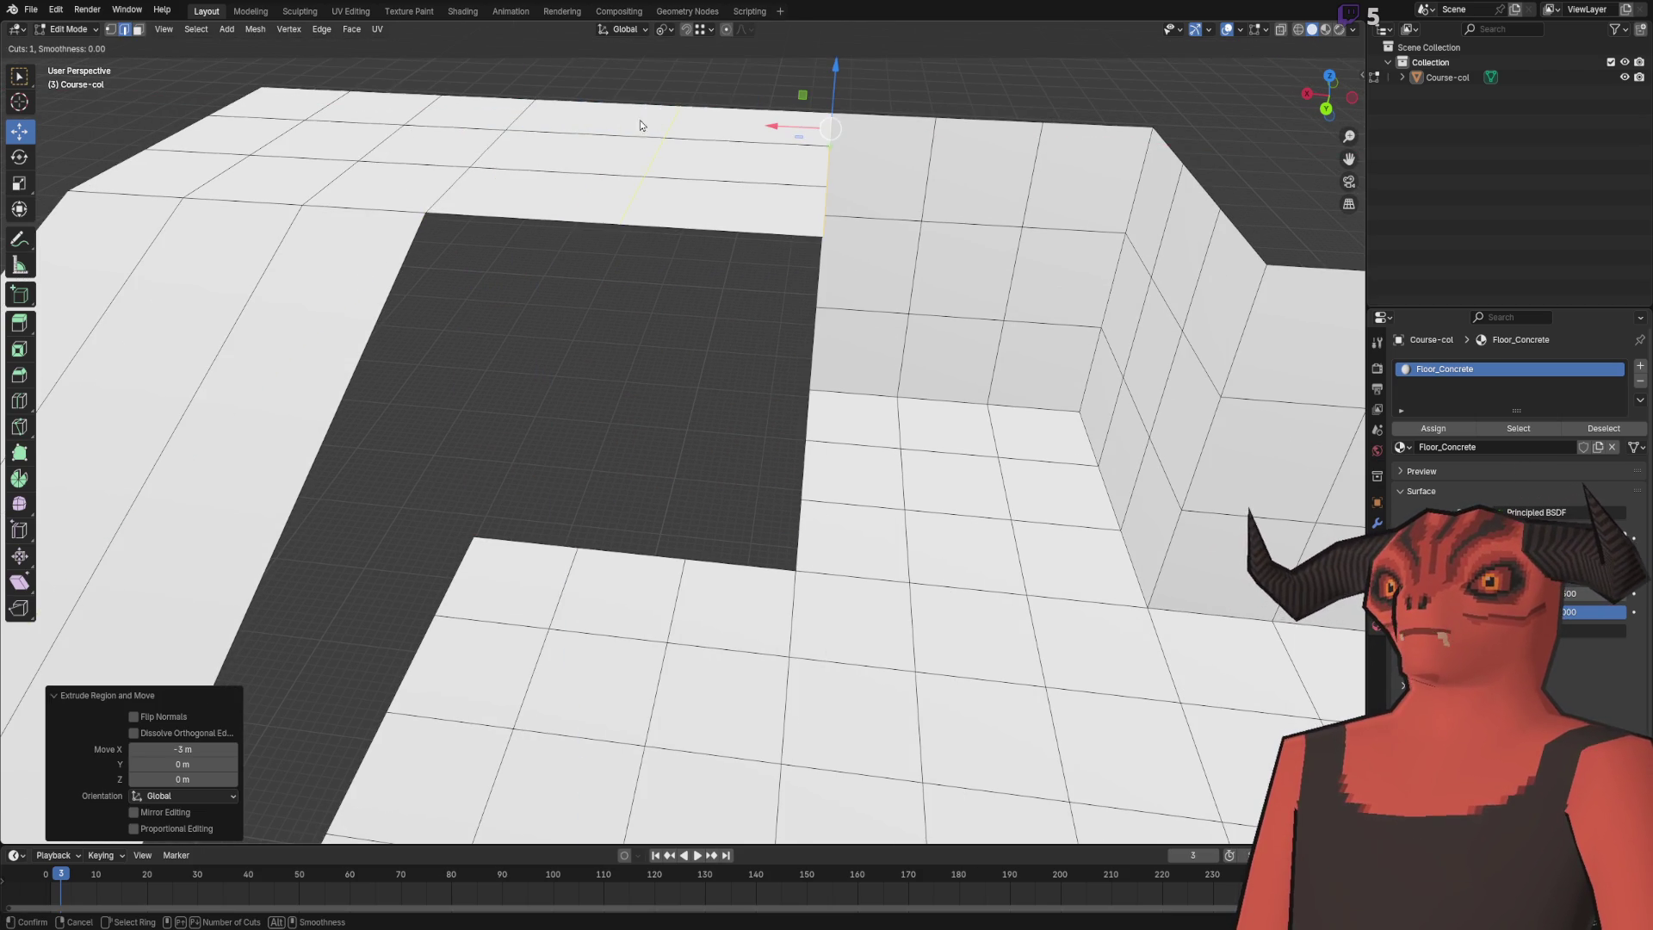
{"action": "left_click", "coordinate": [652, 126]}
{"action": "left_click", "coordinate": [491, 222]}
{"action": "left_click", "coordinate": [758, 229], "text": "ctrl"}
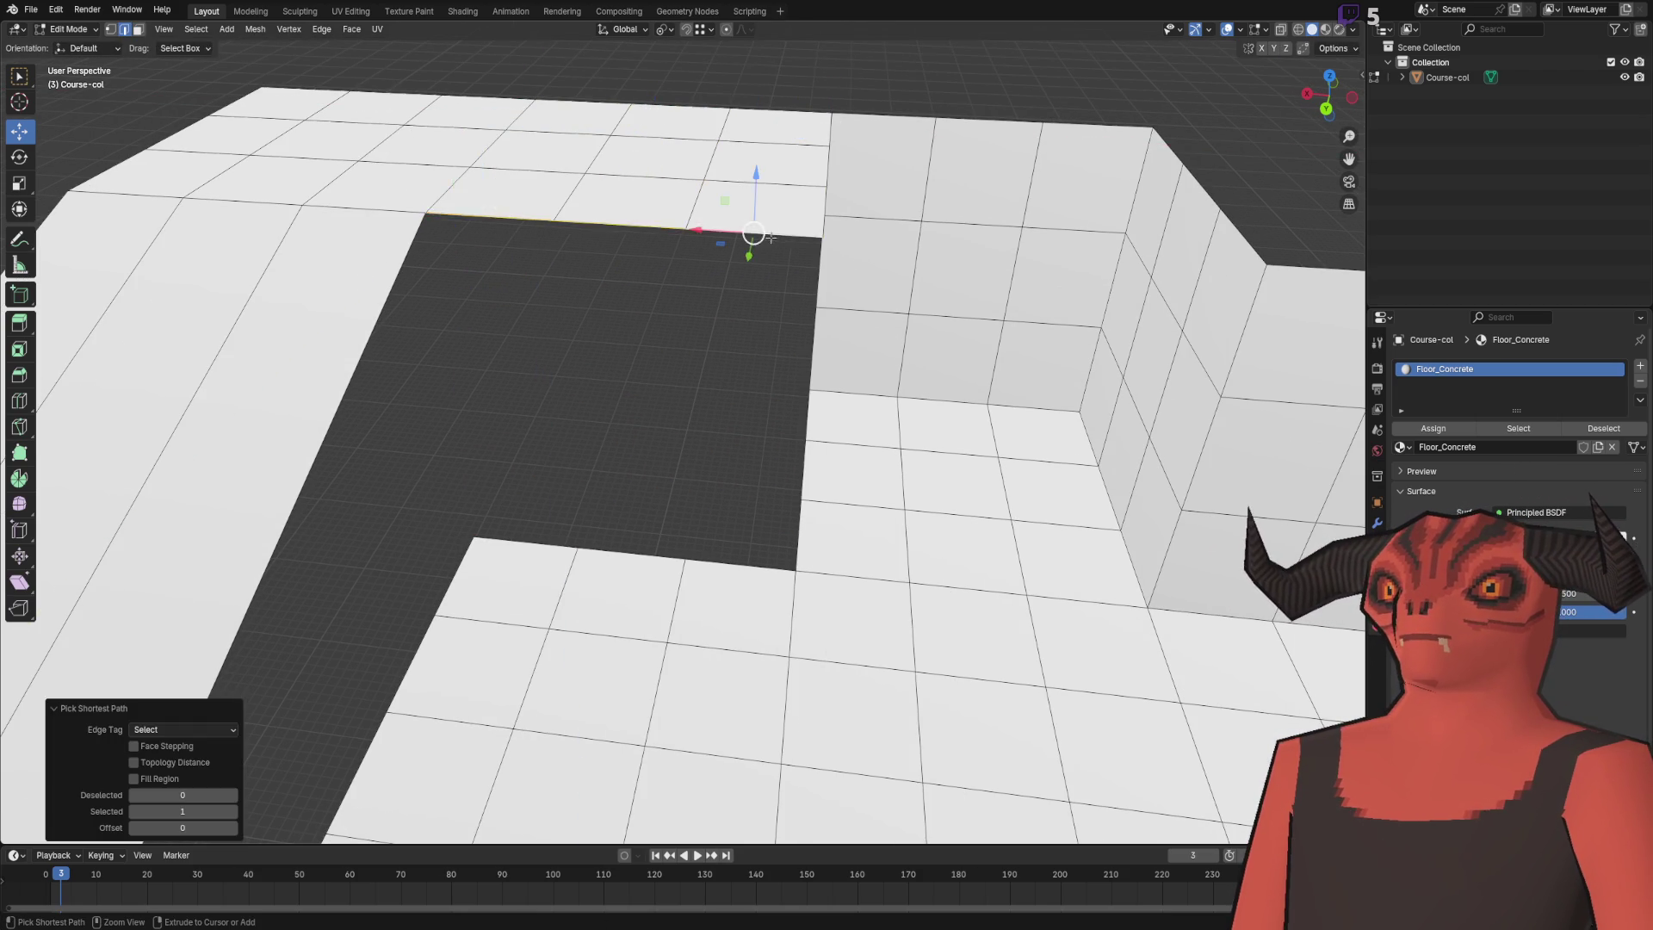
{"action": "key", "text": "KP_Decimal"}
{"action": "key", "text": "e"}
{"action": "key", "text": "shift+z"}
{"action": "key", "text": "Return"}
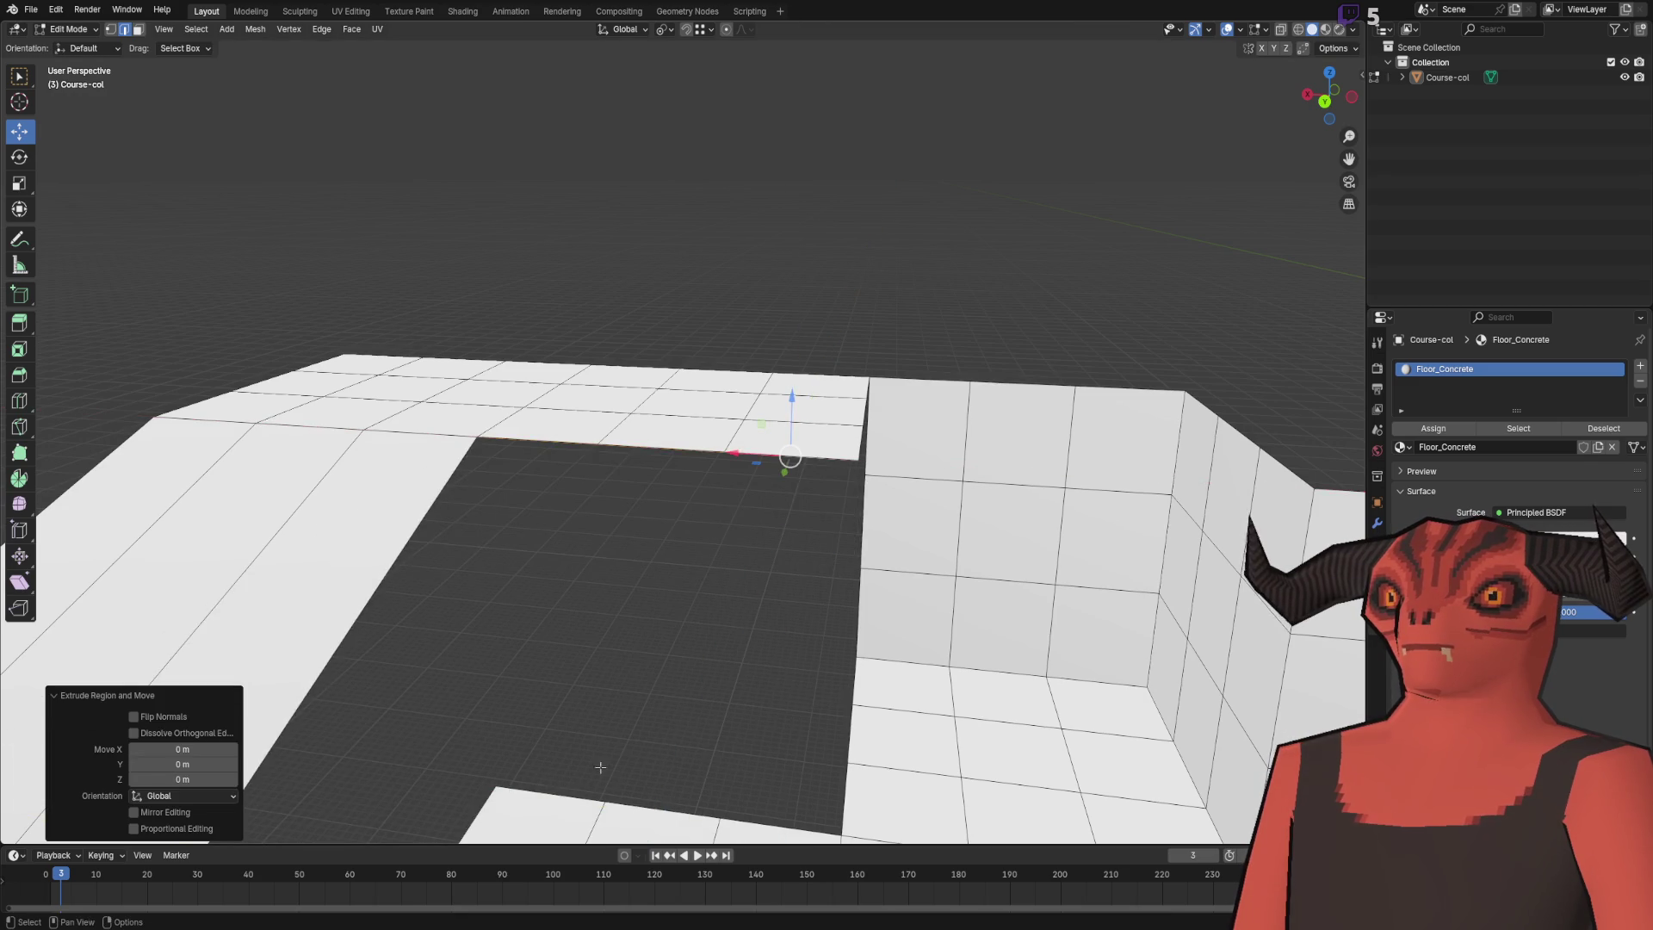
{"action": "key", "text": "ctrl+z"}
{"action": "mouse_move", "coordinate": [692, 457]}
{"action": "left_mouse_down"}
{"action": "mouse_move", "coordinate": [620, 405]}
{"action": "mouse_move", "coordinate": [731, 370]}
{"action": "mouse_move", "coordinate": [841, 369]}
{"action": "mouse_move", "coordinate": [452, 211]}
{"action": "mouse_move", "coordinate": [657, 247]}
{"action": "left_mouse_up"}
- Extrude the top edge down along Z into a wall reaching the floor, then merge by distance
{"action": "key", "text": "e"}
{"action": "key", "text": "z"}
{"action": "left_click", "coordinate": [759, 419]}
{"action": "key", "text": "a"}
{"action": "key", "text": "m"}
{"action": "left_click", "coordinate": [778, 410]}
- Add two vertical loop cuts to the wall
{"action": "key", "text": "2"}
{"action": "right_click", "coordinate": [859, 343]}
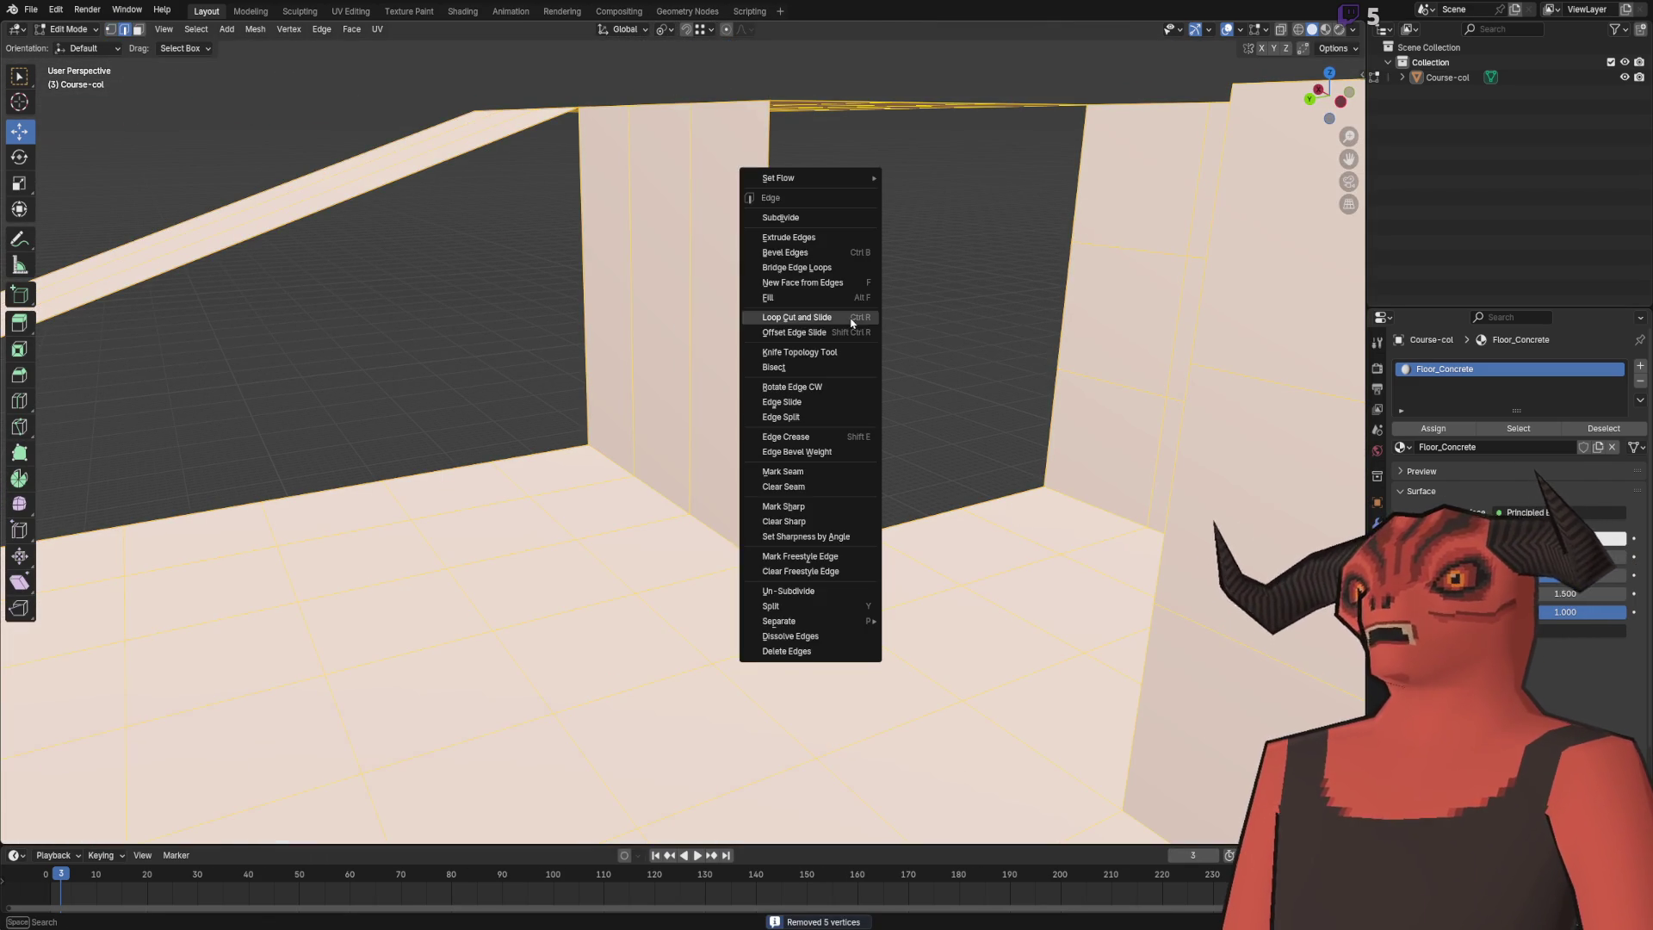
{"action": "left_click", "coordinate": [856, 318]}
{"action": "left_click", "coordinate": [693, 314]}
{"action": "left_click", "coordinate": [937, 290]}
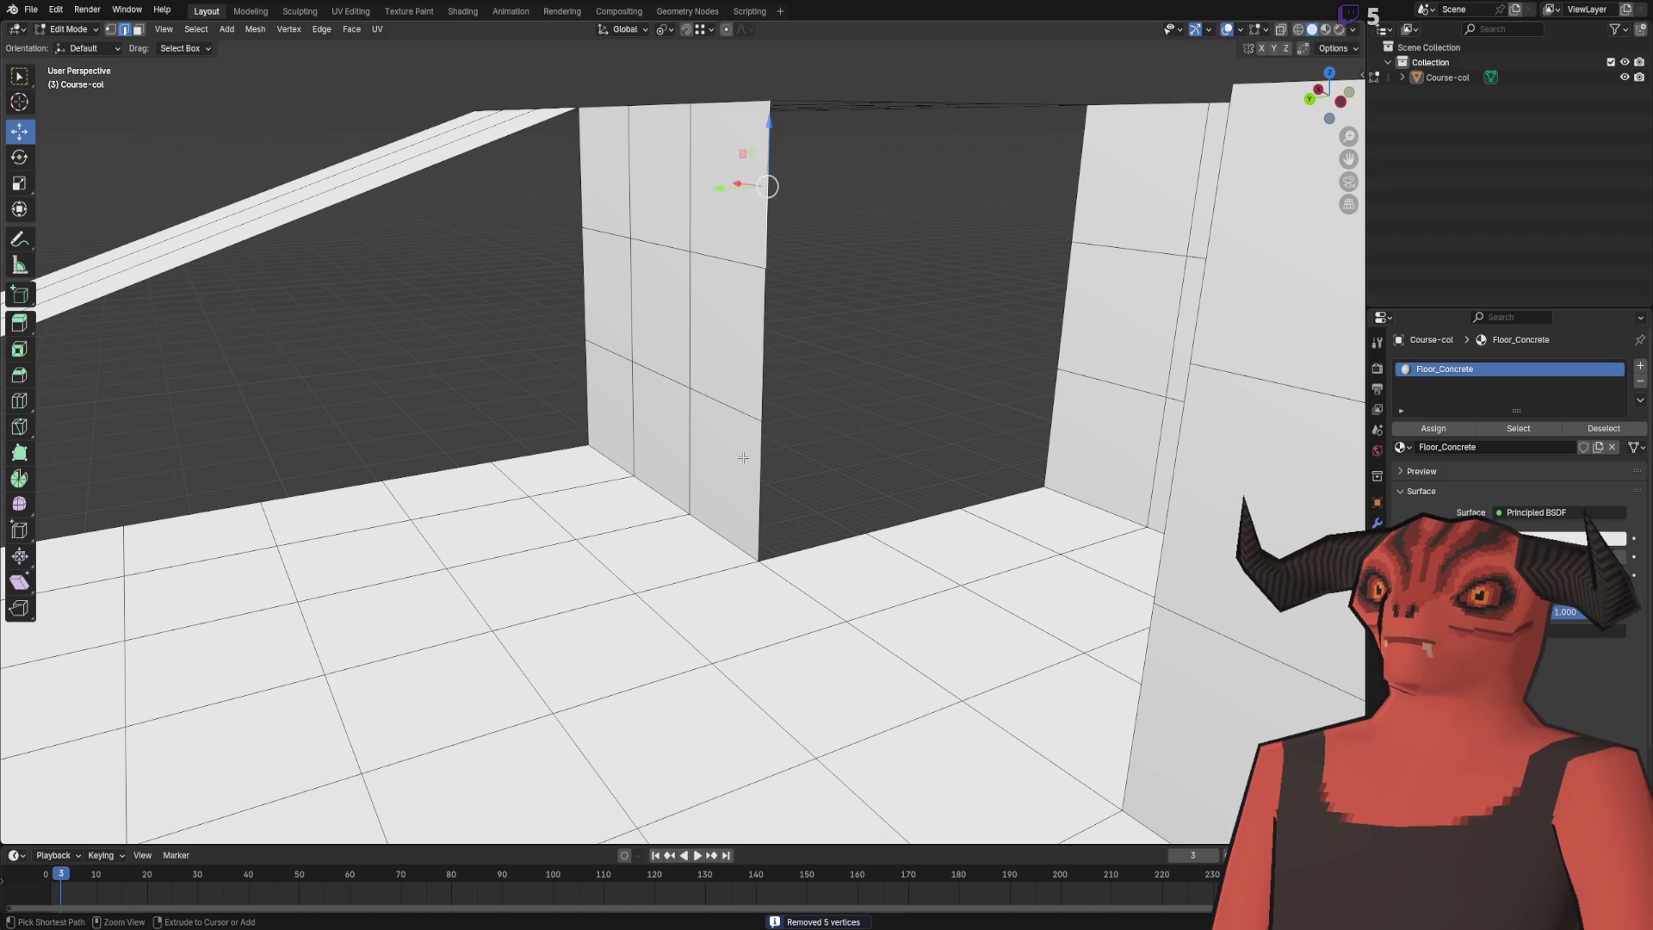
- Extrude the wall's right edge 3 m along −Y, add two centred cuts, and merge by distance
{"action": "left_click", "coordinate": [764, 403], "text": "ctrl"}
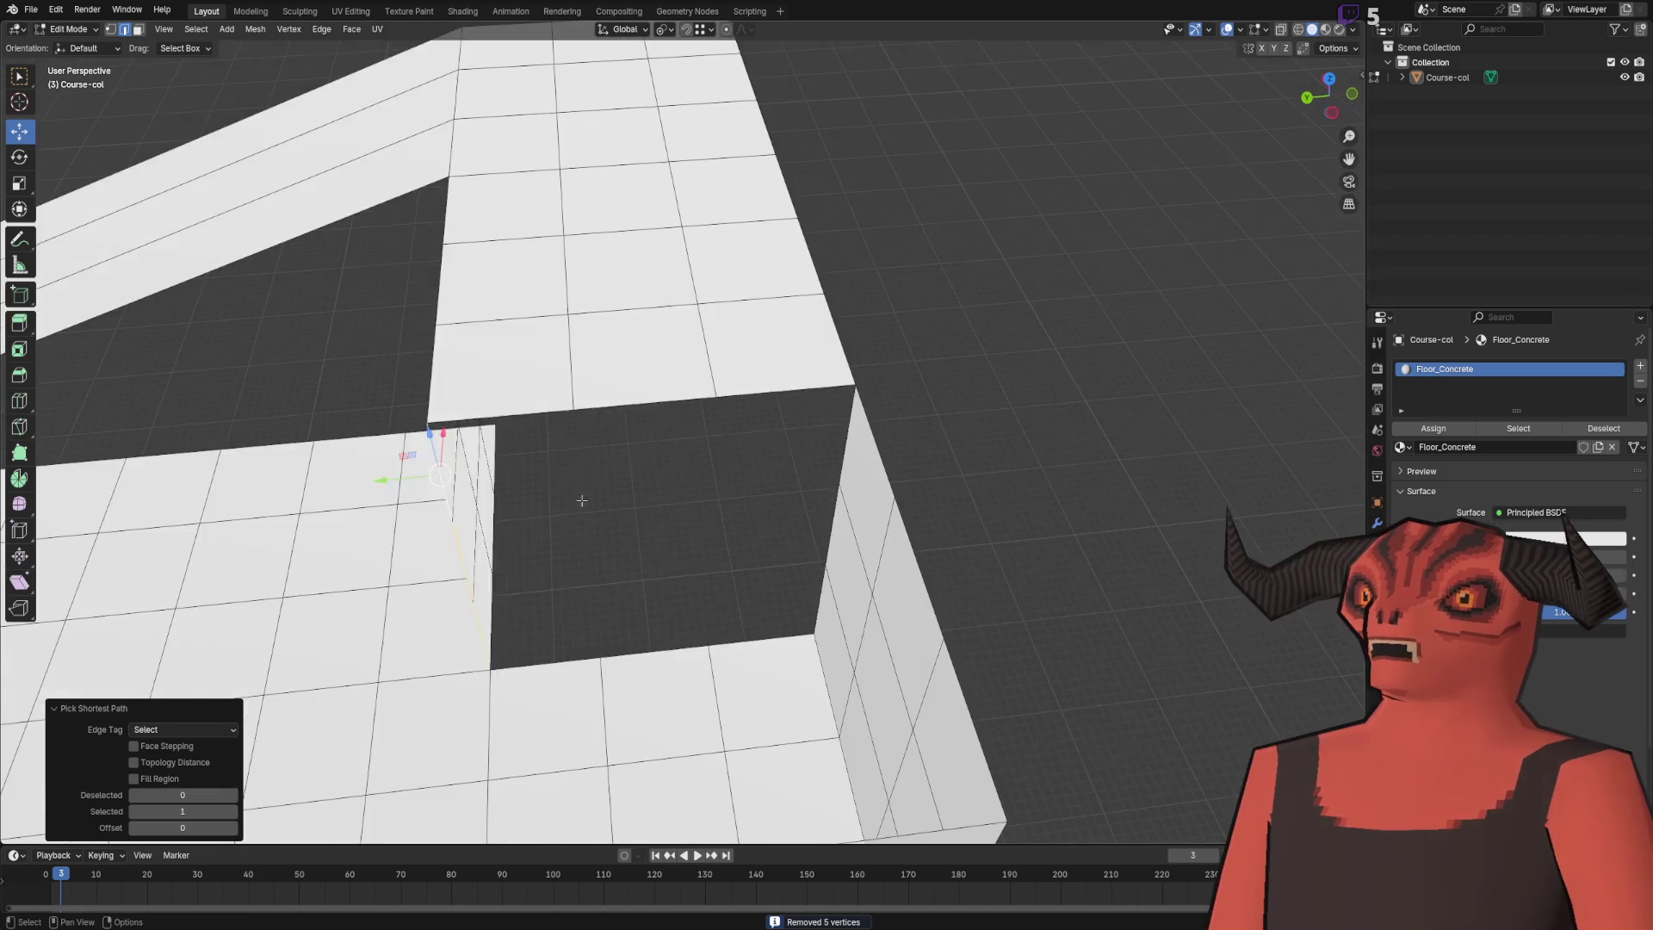
{"action": "key", "text": "e"}
{"action": "key", "text": "y"}
{"action": "left_click", "coordinate": [850, 384]}
{"action": "right_click", "coordinate": [964, 296]}
{"action": "left_click", "coordinate": [964, 296]}
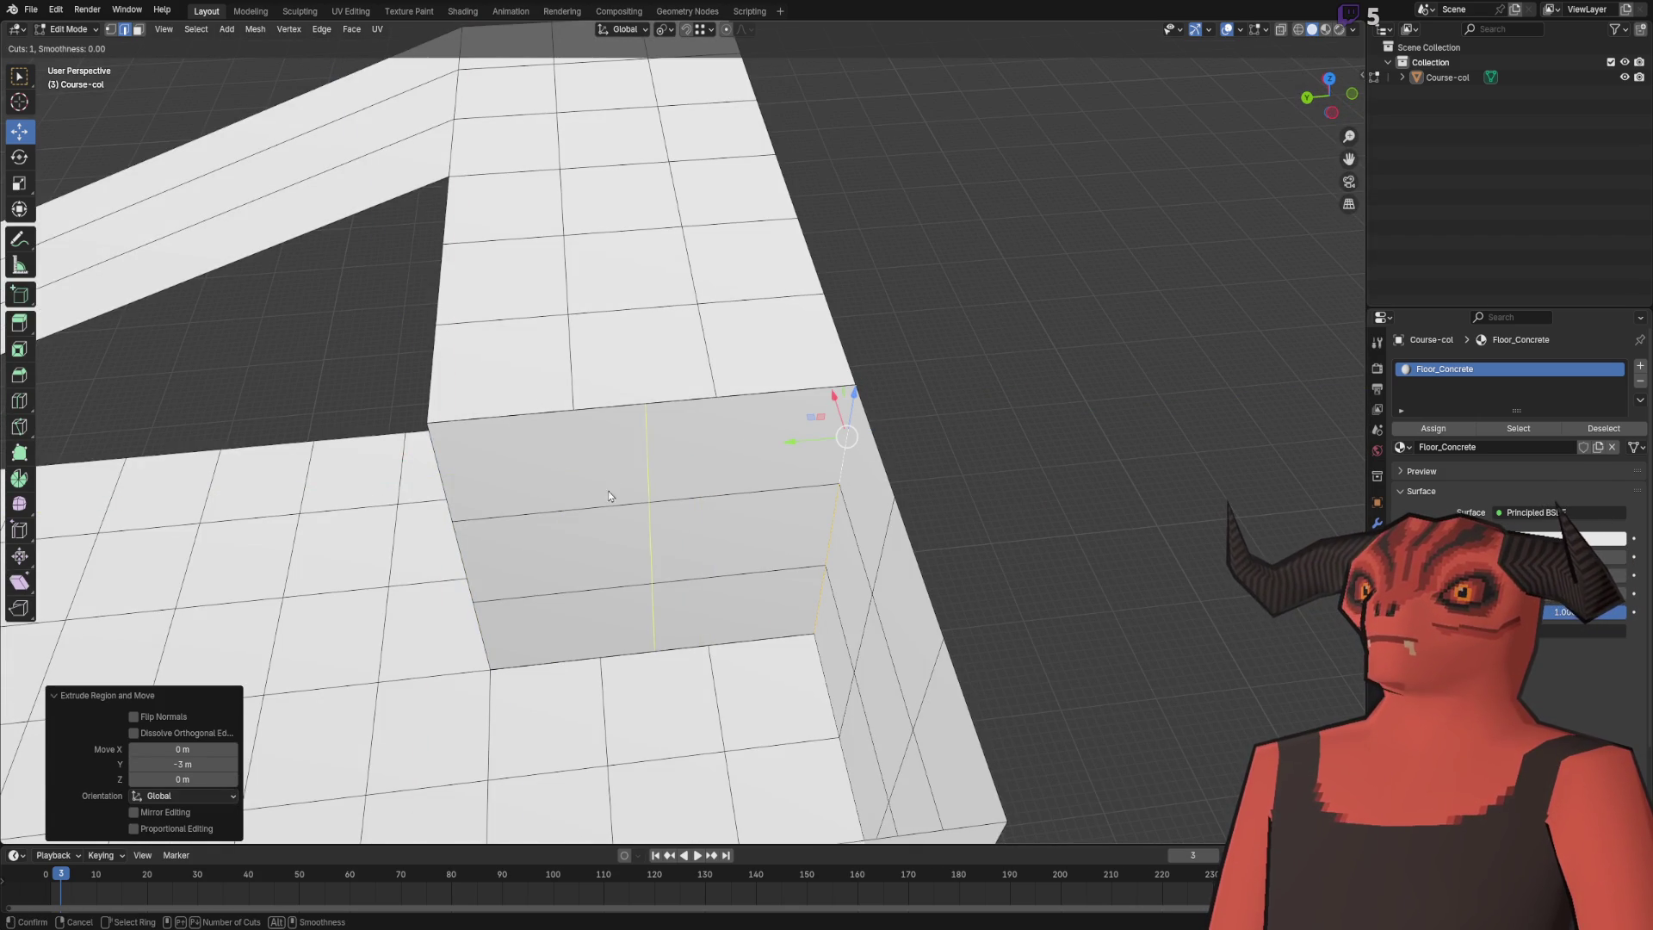
{"action": "left_click", "coordinate": [607, 498]}
{"action": "right_click", "coordinate": [607, 497]}
{"action": "key", "text": "a"}
{"action": "key", "text": "m"}
{"action": "left_click", "coordinate": [1204, 332]}
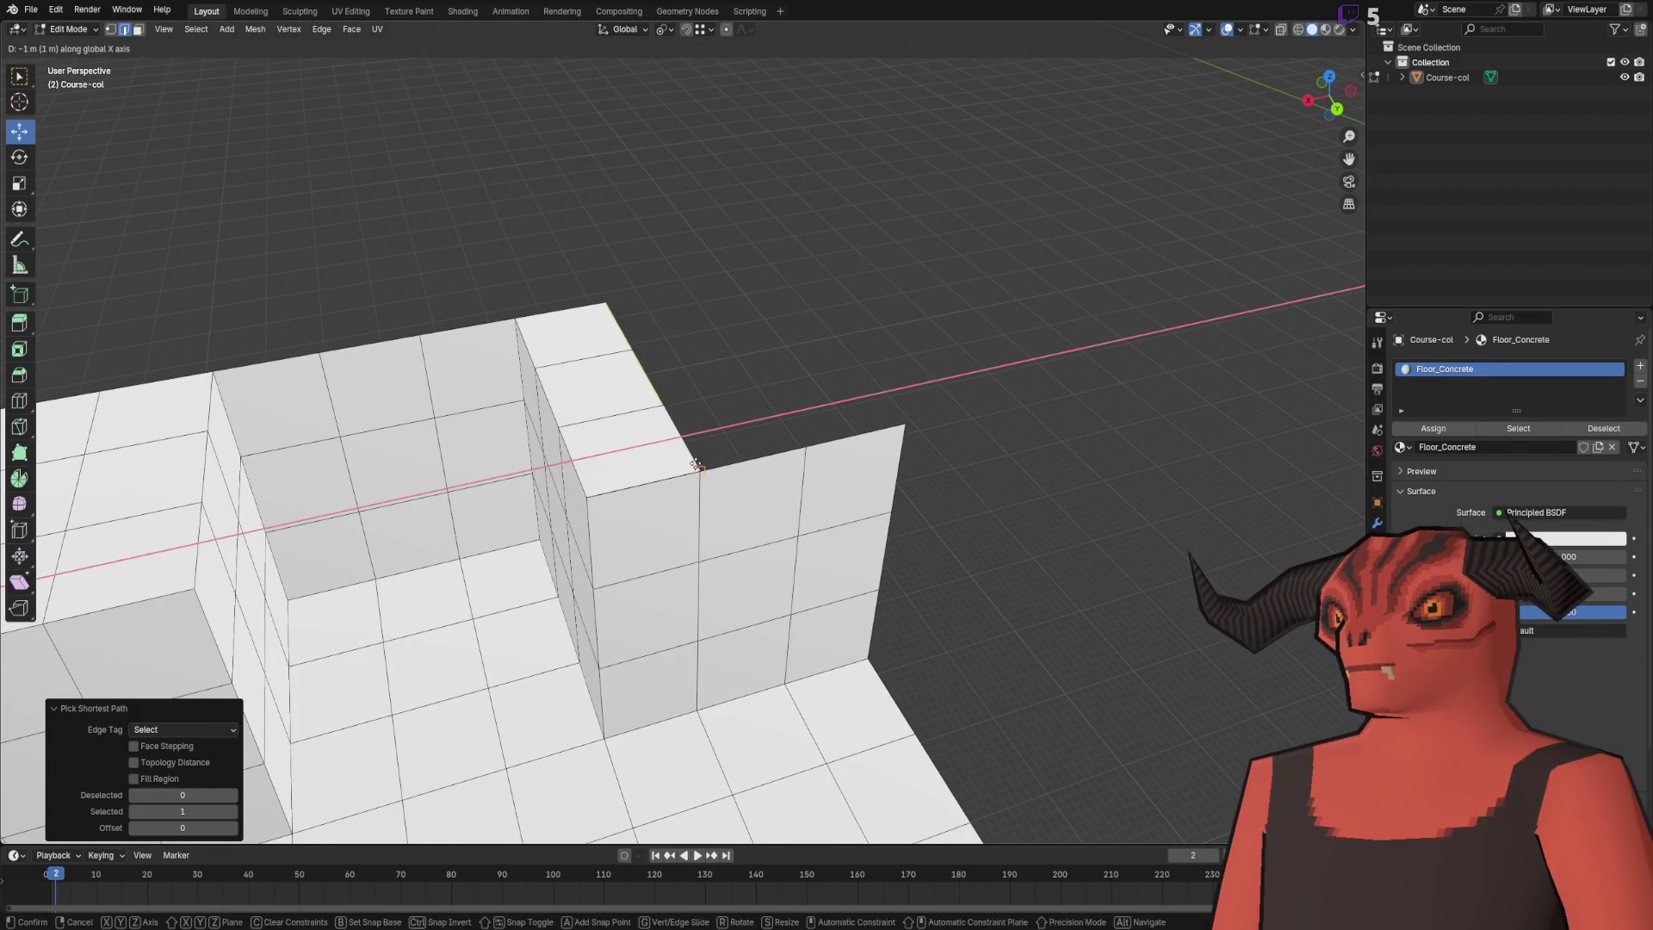
- Extrude the top edge 1 m along X into a new section and merge by distance
{"action": "key", "text": "y"}
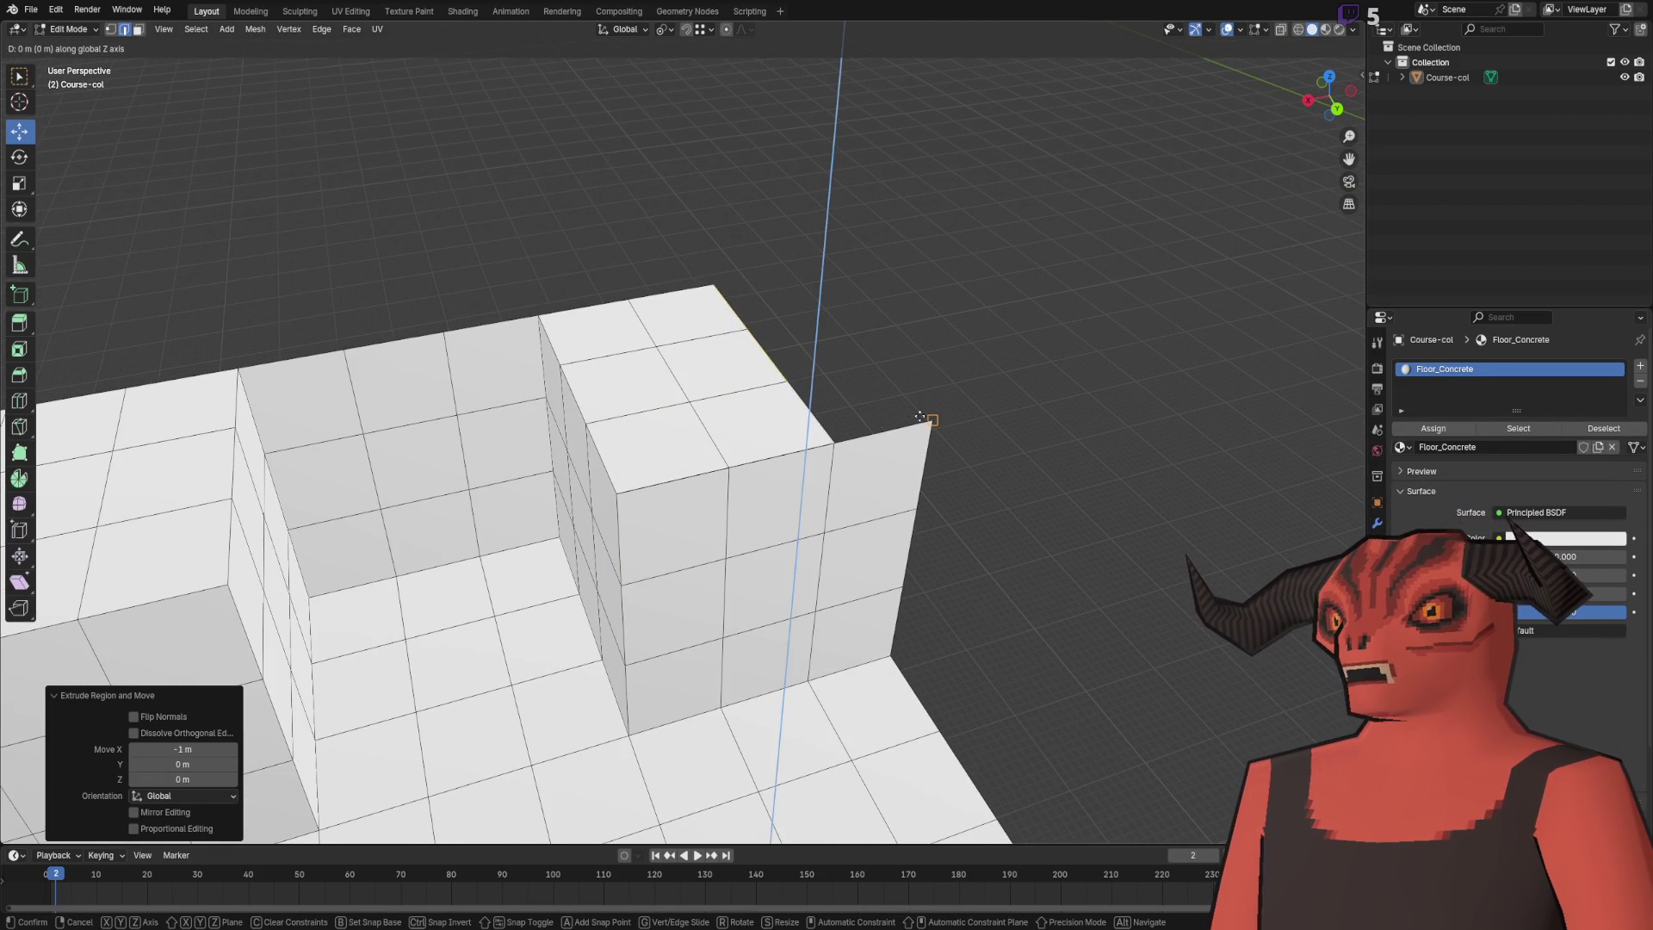
{"action": "key", "text": "x"}
{"action": "left_click", "coordinate": [908, 384]}
{"action": "key", "text": "a"}
{"action": "key", "text": "m"}
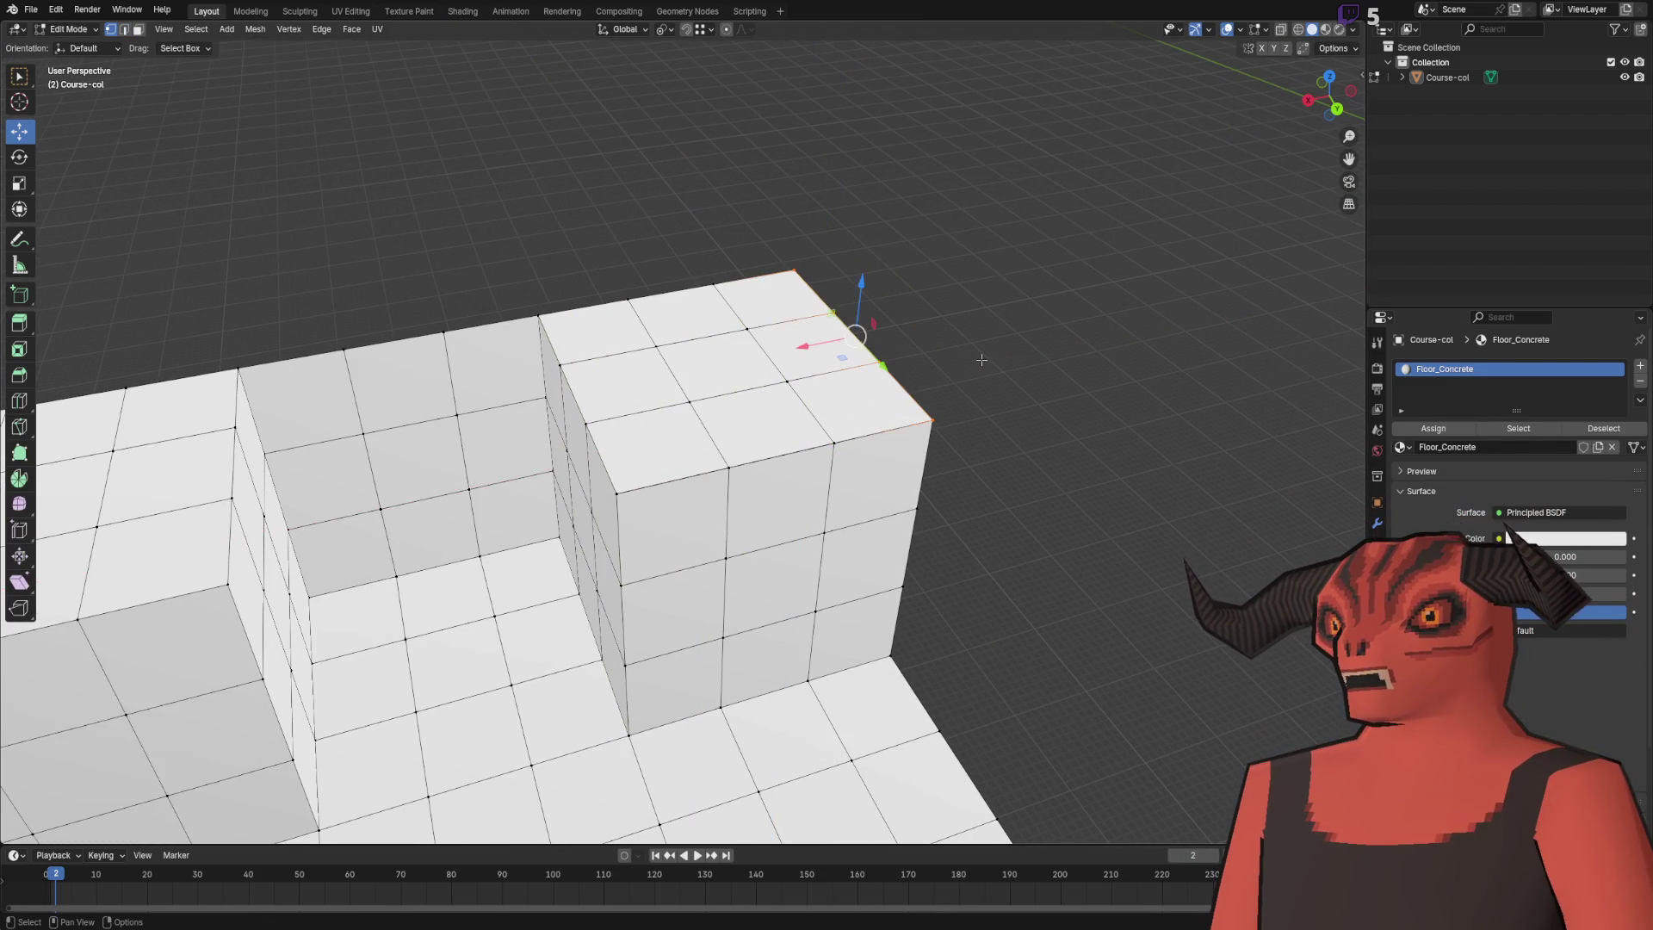
{"action": "left_click", "coordinate": [983, 365]}
{"action": "scroll", "coordinate": [983, 362], "scroll_direction": "up", "scroll_amount": 3}
{"action": "key", "text": "alt+a"}
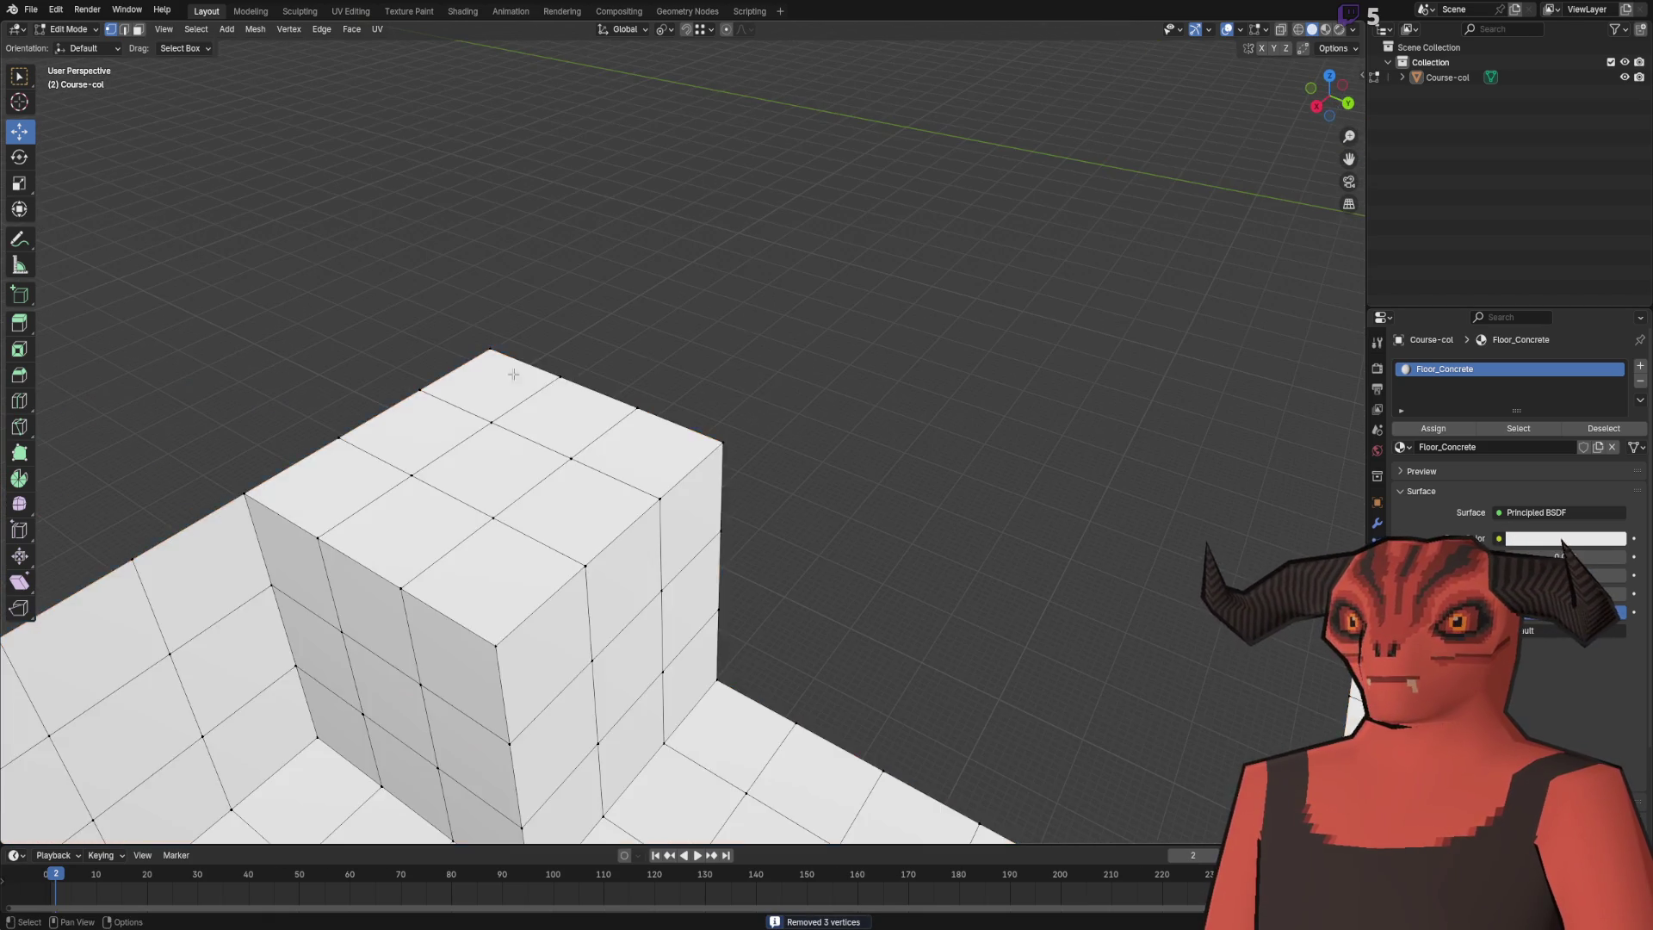
- Select the corridor's end edge in edge select mode
{"action": "mouse_move", "coordinate": [709, 330]}
{"action": "left_mouse_down"}
{"action": "mouse_move", "coordinate": [728, 320]}
{"action": "mouse_move", "coordinate": [725, 344]}
{"action": "left_mouse_up"}
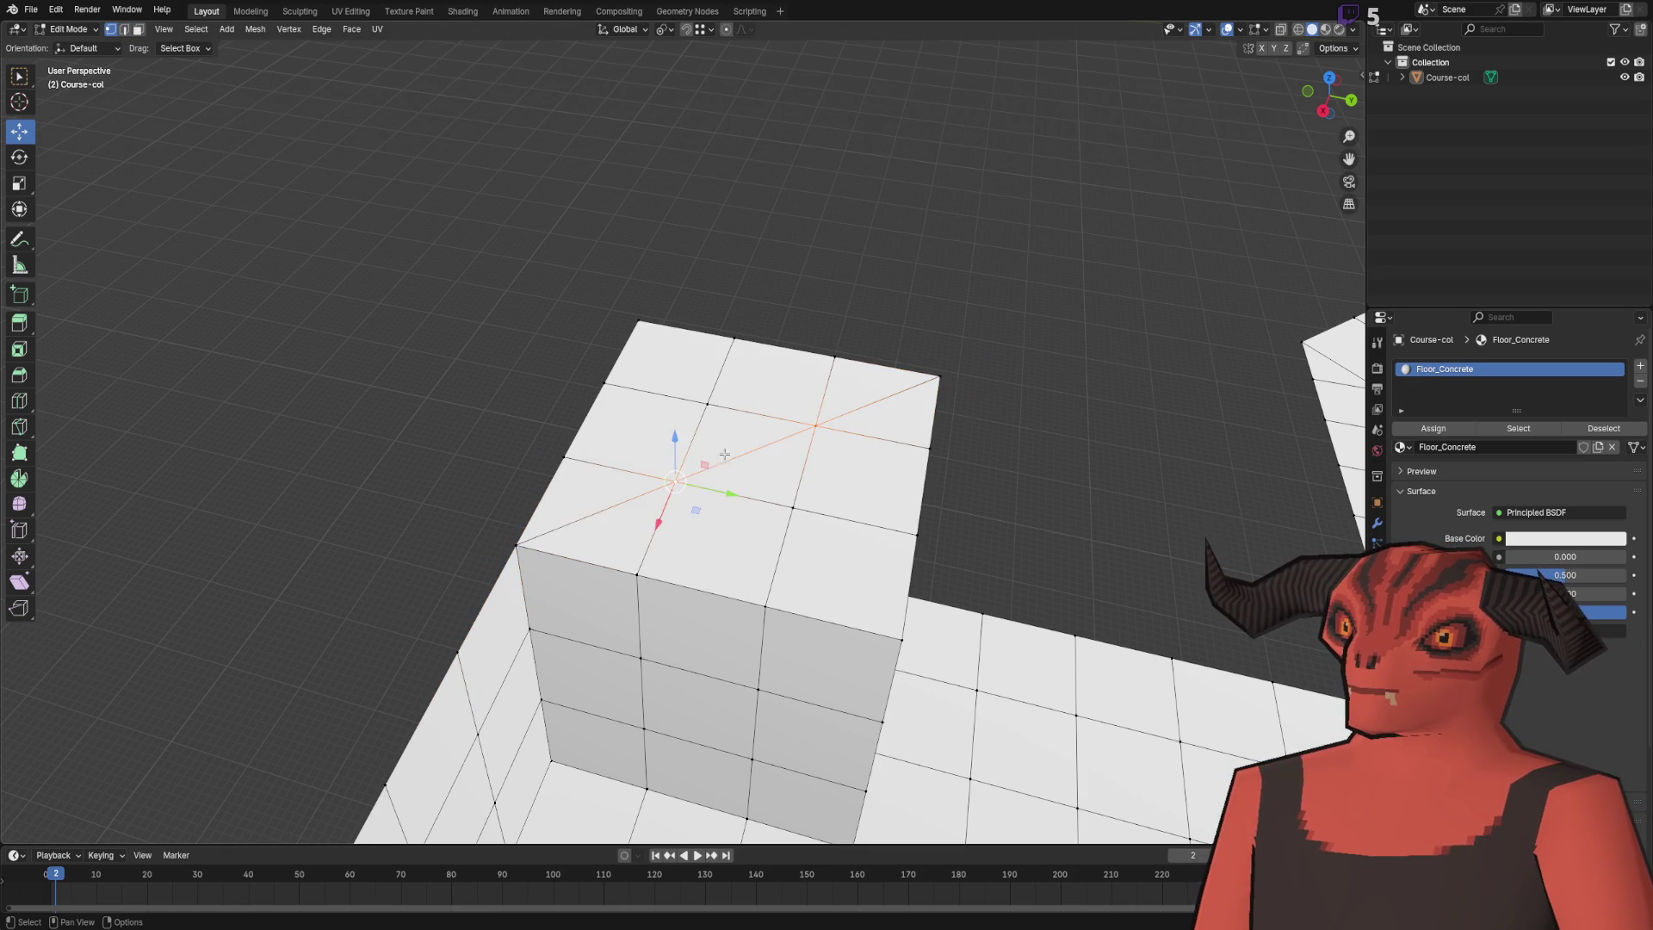
{"action": "scroll", "coordinate": [705, 475], "scroll_direction": "down", "scroll_amount": 3}
{"action": "key", "text": "3"}
{"action": "mouse_move", "coordinate": [507, 356]}
{"action": "left_mouse_down"}
{"action": "mouse_move", "coordinate": [707, 542]}
{"action": "mouse_move", "coordinate": [709, 517]}
{"action": "left_mouse_up"}
{"action": "right_click", "coordinate": [611, 457]}
{"action": "key", "text": "Escape"}
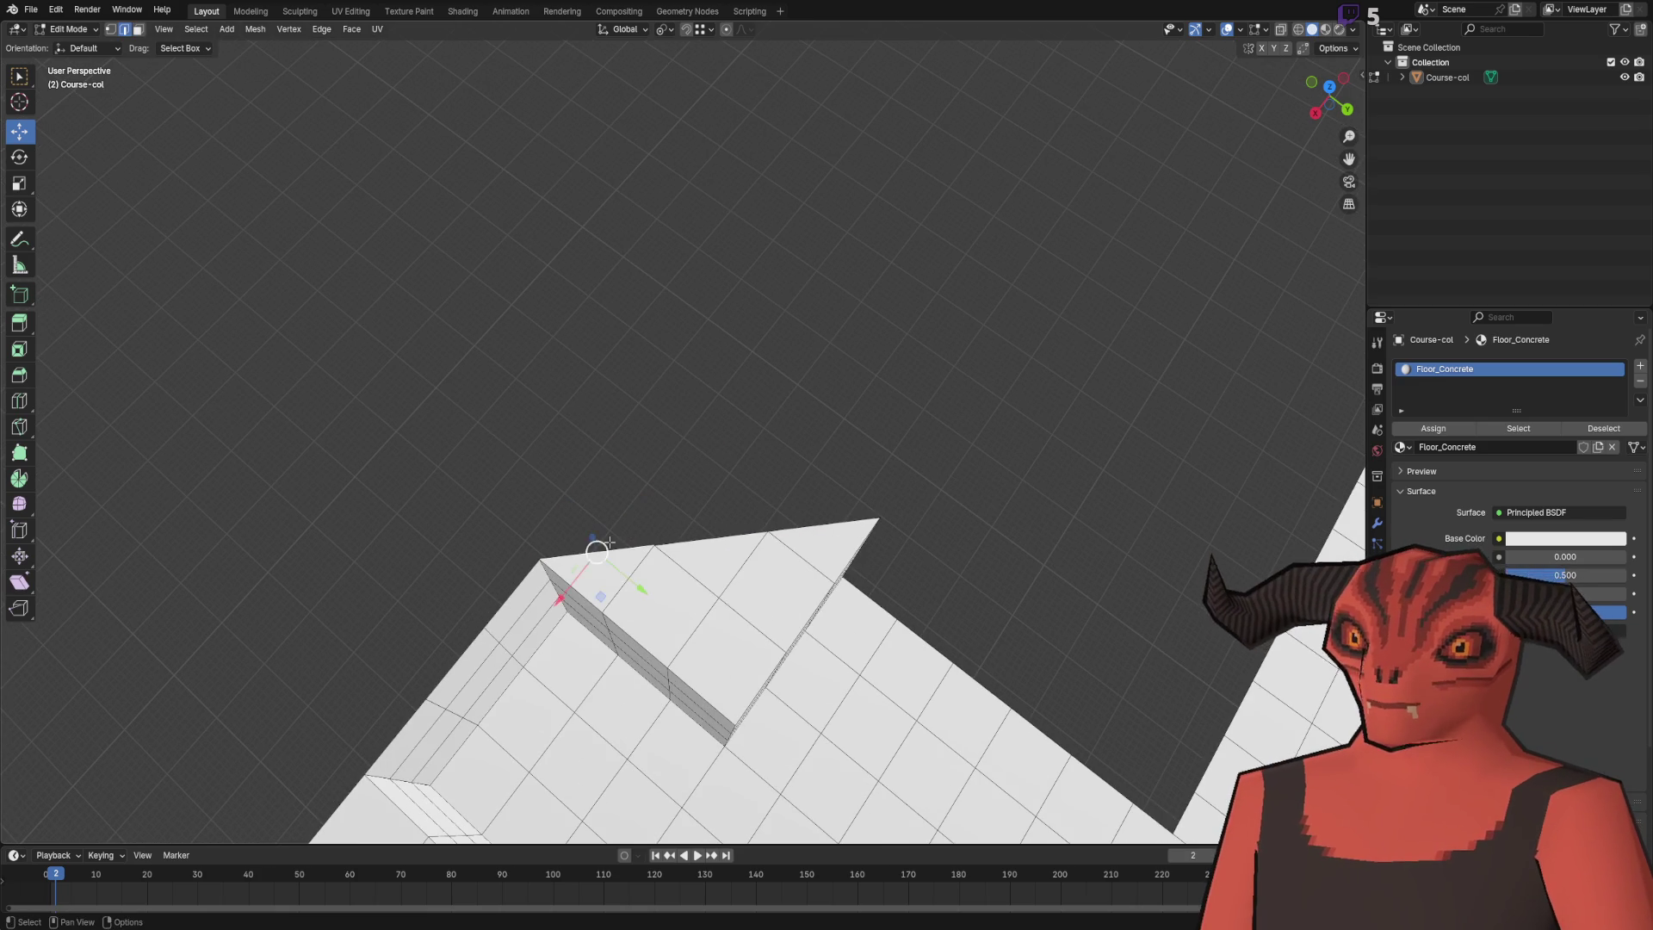
{"action": "key", "text": "2"}
{"action": "left_click", "coordinate": [801, 523], "text": "ctrl"}
{"action": "scroll", "coordinate": [801, 523], "scroll_direction": "down", "scroll_amount": 5}
- Extrude the end edge into a strip offset −5 m on X and −5 m on Y
{"action": "key", "text": "e"}
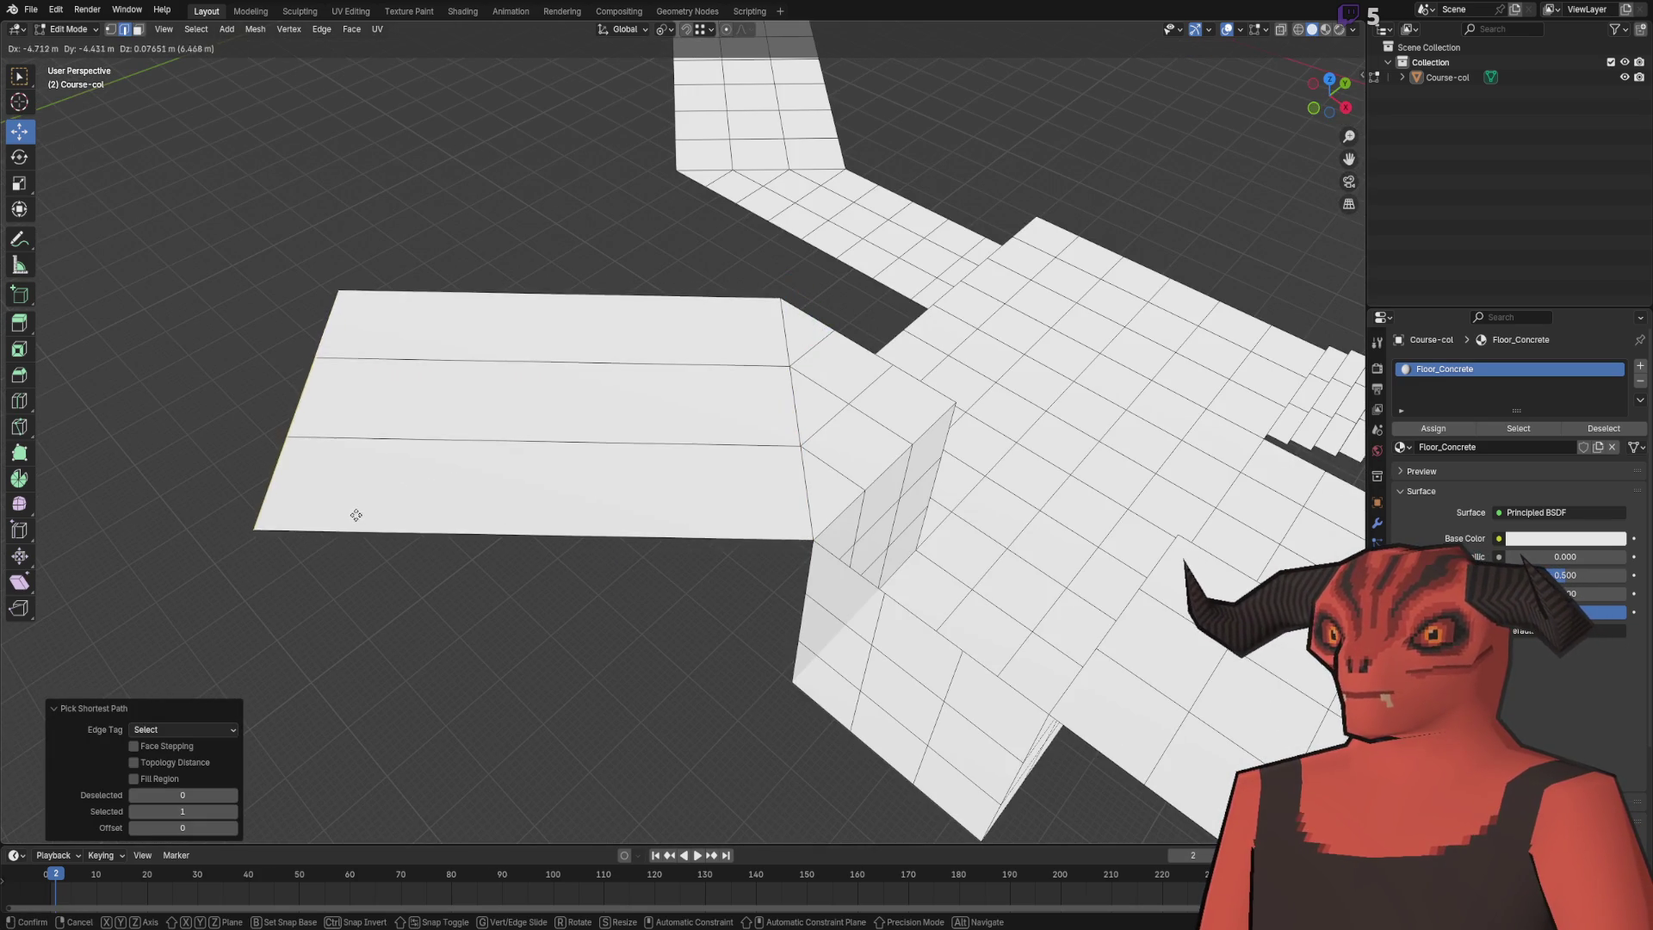
{"action": "left_click", "coordinate": [186, 527]}
{"action": "left_click_drag", "start_coordinate": [807, 522], "coordinate": [390, 573]}
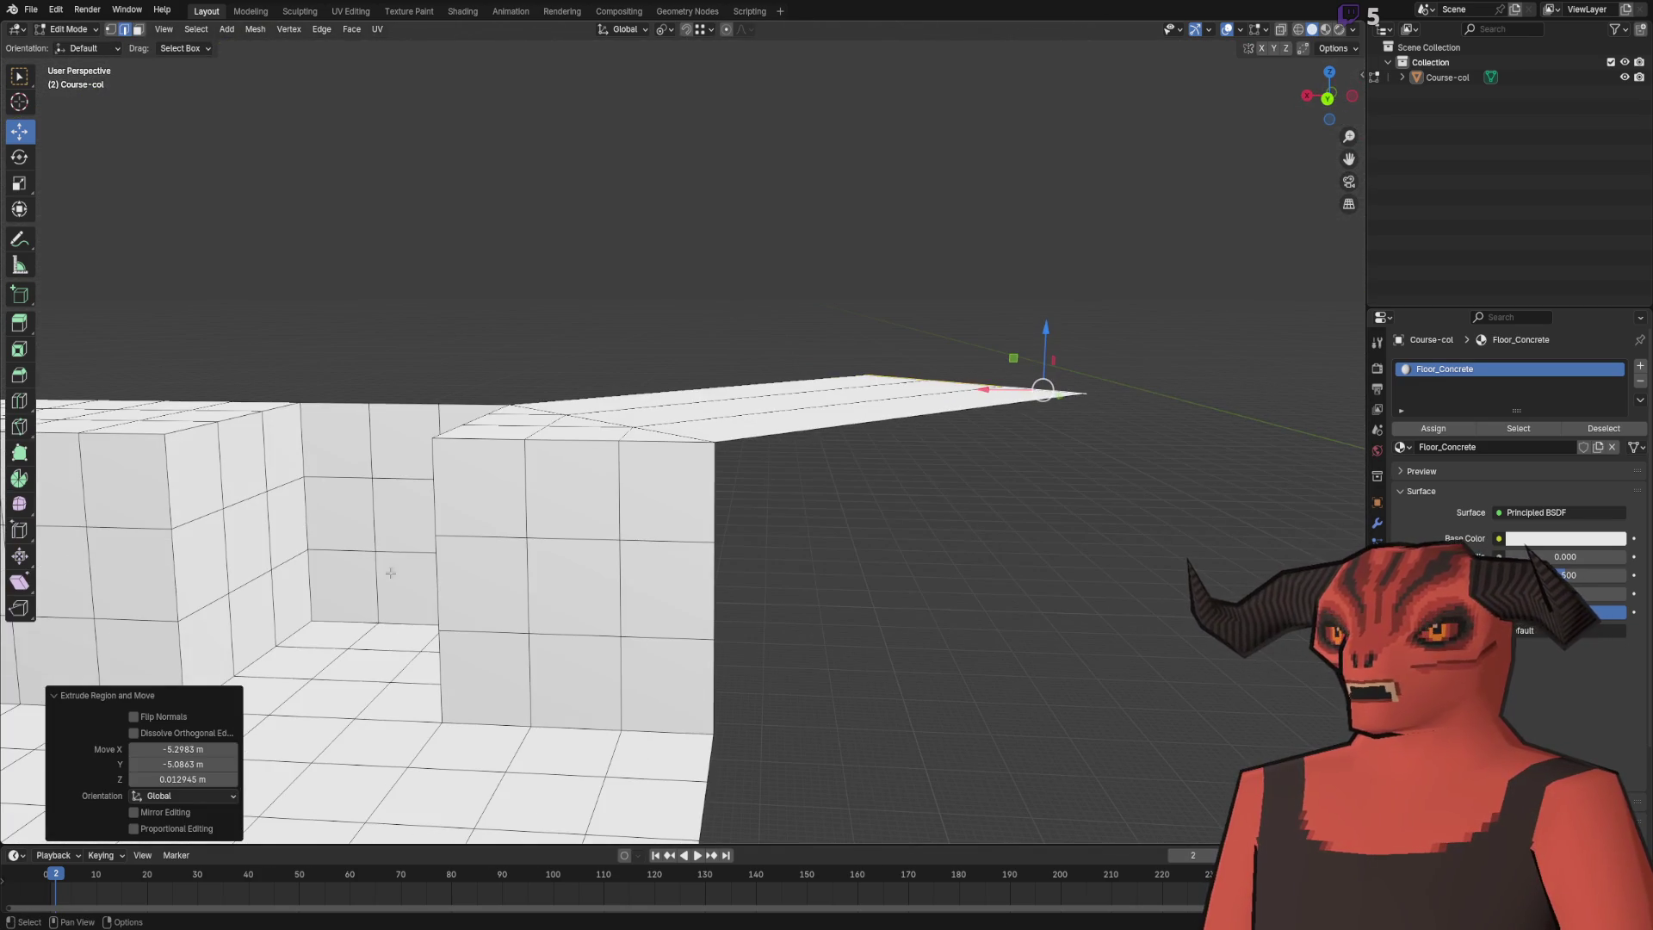
{"action": "type", "text": "-5"}
{"action": "left_click", "coordinate": [174, 762]}
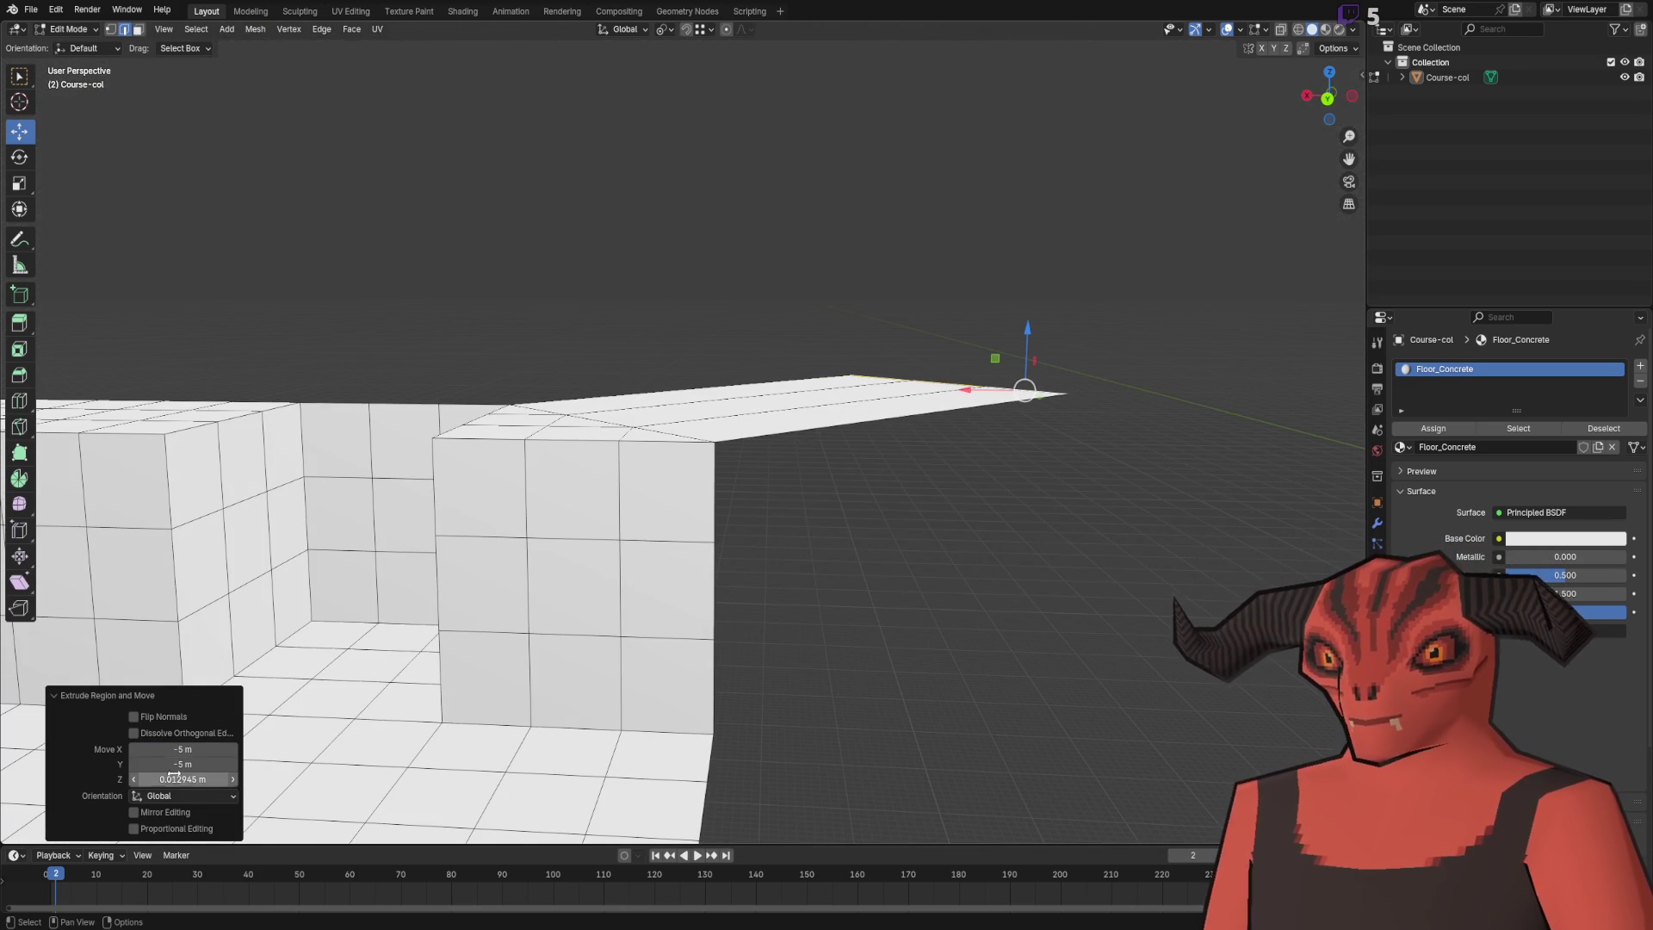
{"action": "key", "text": "minus"}
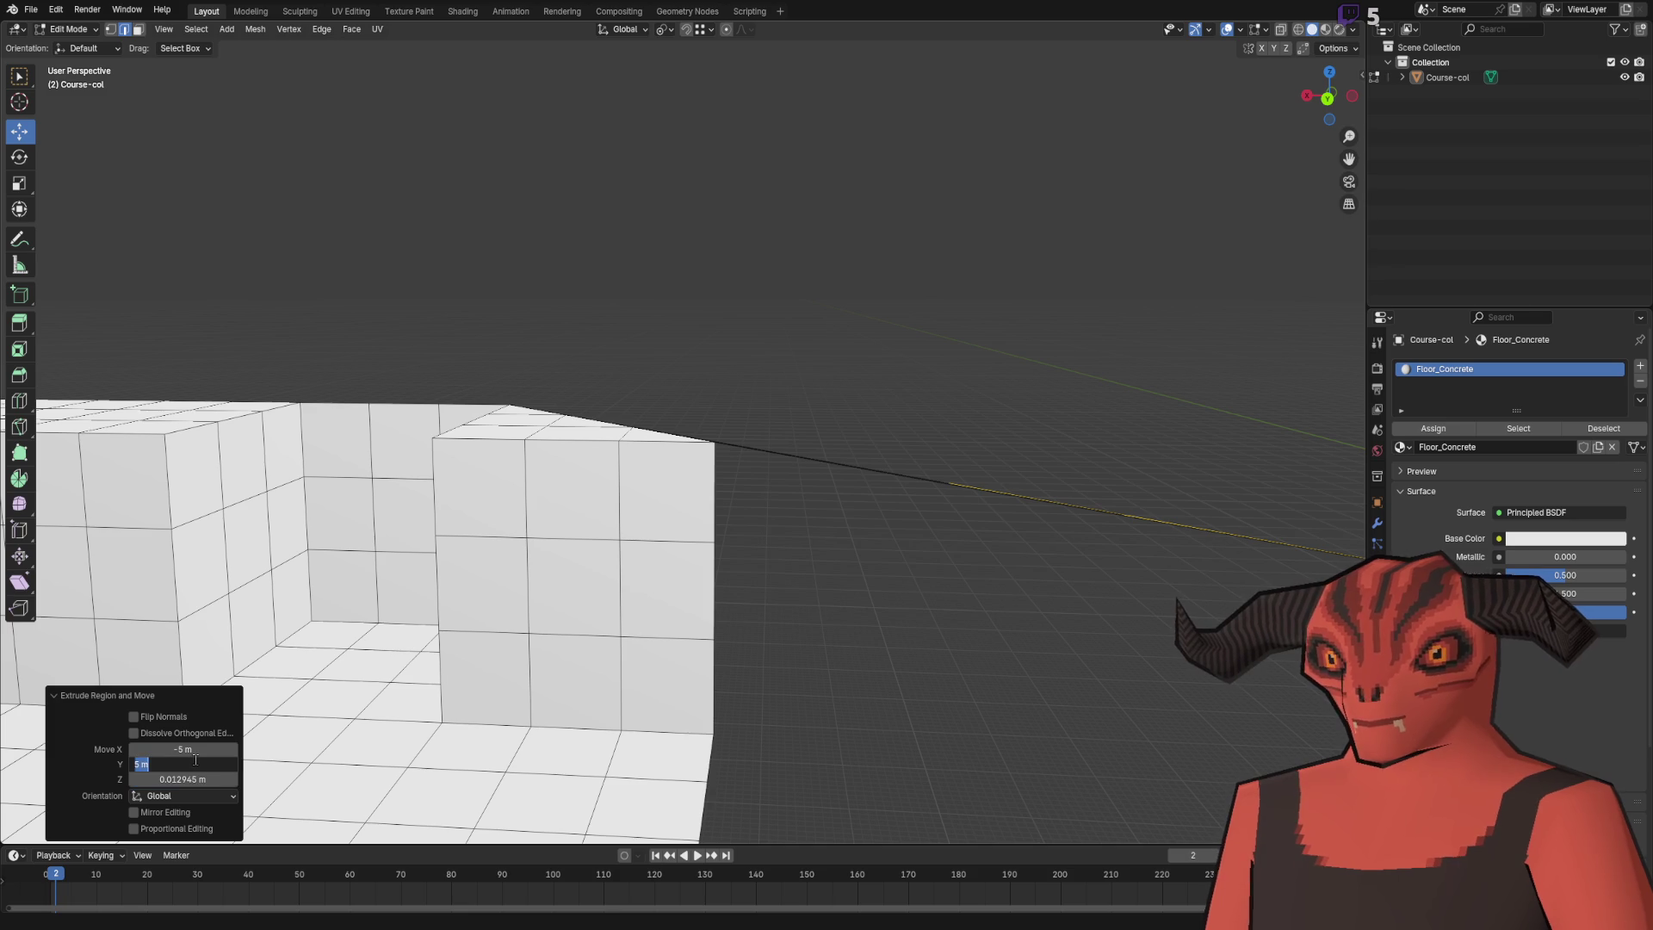
{"action": "type", "text": "-5"}
{"action": "key", "text": "Return"}
{"action": "mouse_move", "coordinate": [738, 270]}
{"action": "left_mouse_down"}
{"action": "mouse_move", "coordinate": [675, 317]}
{"action": "mouse_move", "coordinate": [521, 380]}
{"action": "mouse_move", "coordinate": [545, 453]}
{"action": "left_mouse_up"}
{"action": "right_click", "coordinate": [885, 319]}
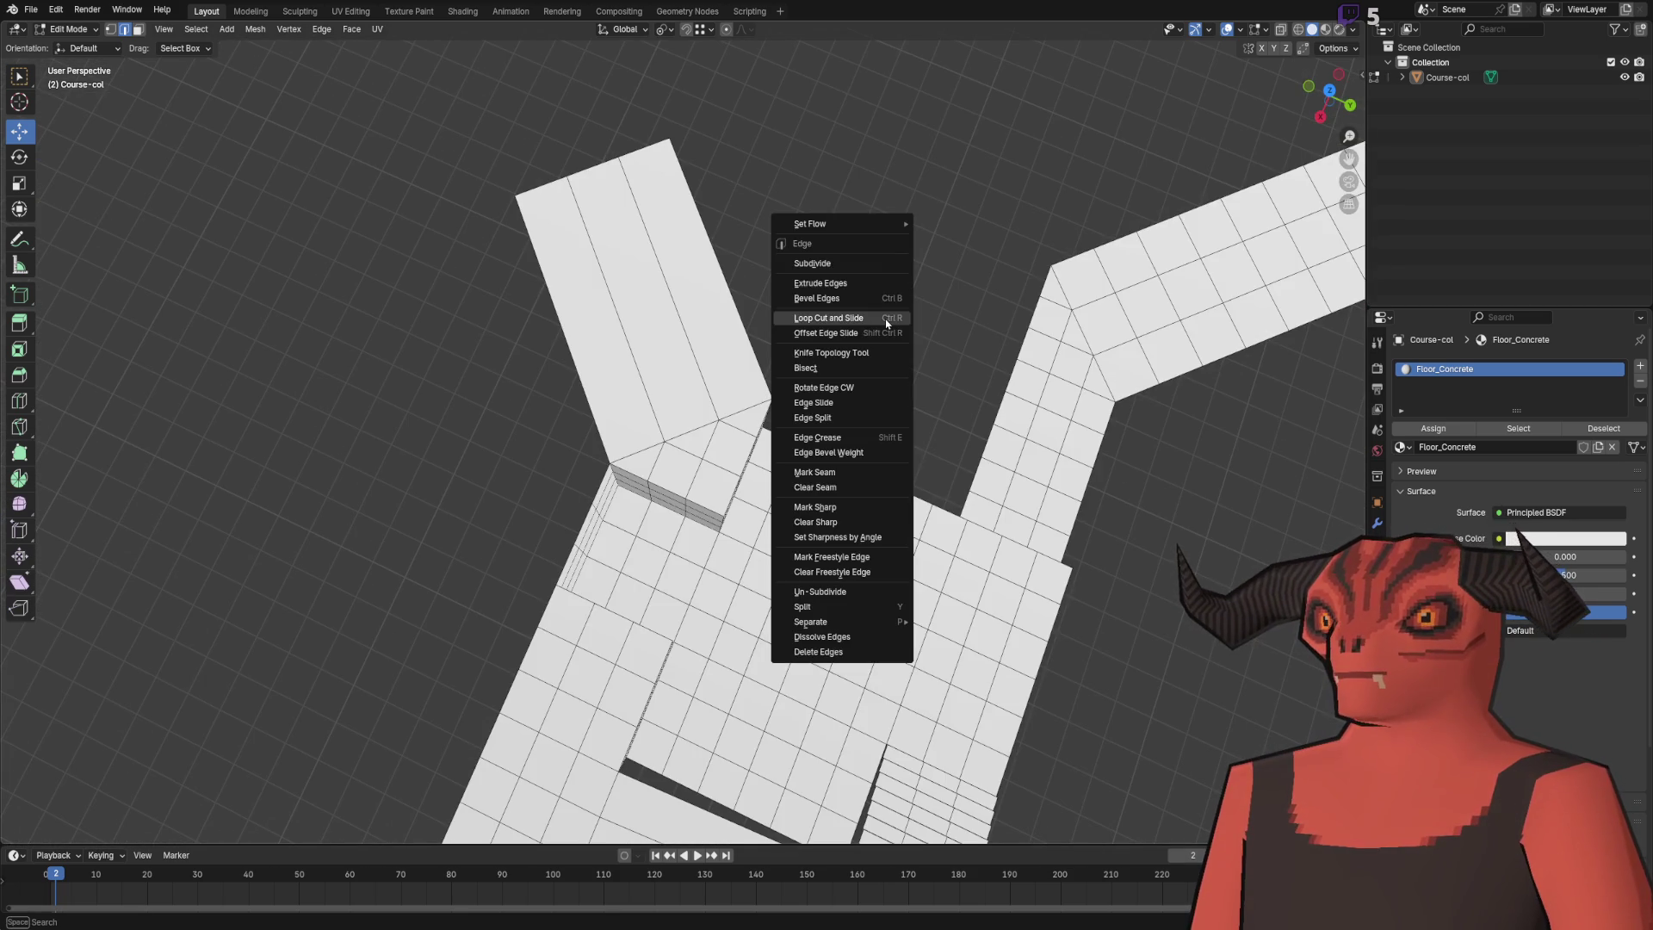
- Add five evenly centred loop cuts across the diagonal strip, then view the whole path in Object Mode
{"action": "left_click", "coordinate": [885, 318]}
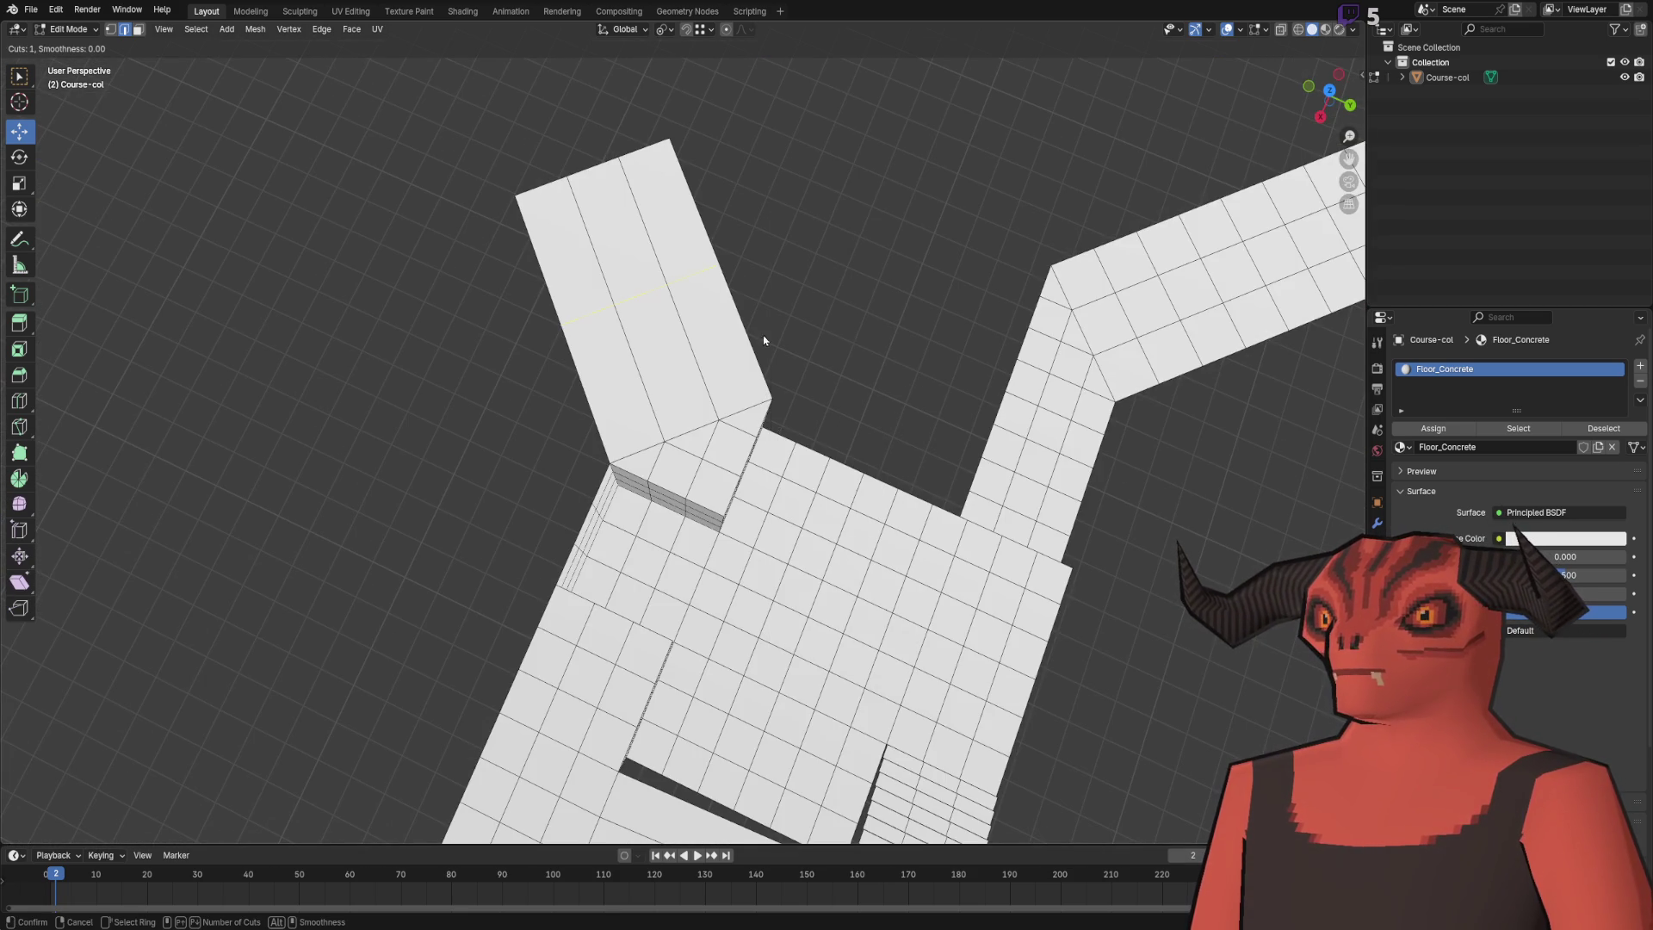
{"action": "left_click", "coordinate": [723, 298]}
{"action": "right_click", "coordinate": [723, 298]}
{"action": "mouse_move", "coordinate": [786, 288]}
{"action": "left_mouse_down"}
{"action": "mouse_move", "coordinate": [768, 387]}
{"action": "mouse_move", "coordinate": [697, 295]}
{"action": "mouse_move", "coordinate": [836, 339]}
{"action": "mouse_move", "coordinate": [996, 314]}
{"action": "mouse_move", "coordinate": [586, 435]}
{"action": "left_mouse_up"}
{"action": "key", "text": "Tab"}
{"action": "key", "text": "Tab"}
{"action": "scroll", "coordinate": [586, 435], "scroll_direction": "down", "scroll_amount": 5}
{"action": "mouse_move", "coordinate": [623, 370]}
{"action": "left_mouse_down"}
{"action": "mouse_move", "coordinate": [717, 469]}
{"action": "mouse_move", "coordinate": [583, 509]}
{"action": "mouse_move", "coordinate": [745, 428]}
{"action": "mouse_move", "coordinate": [790, 380]}
{"action": "mouse_move", "coordinate": [517, 645]}
{"action": "left_mouse_up"}
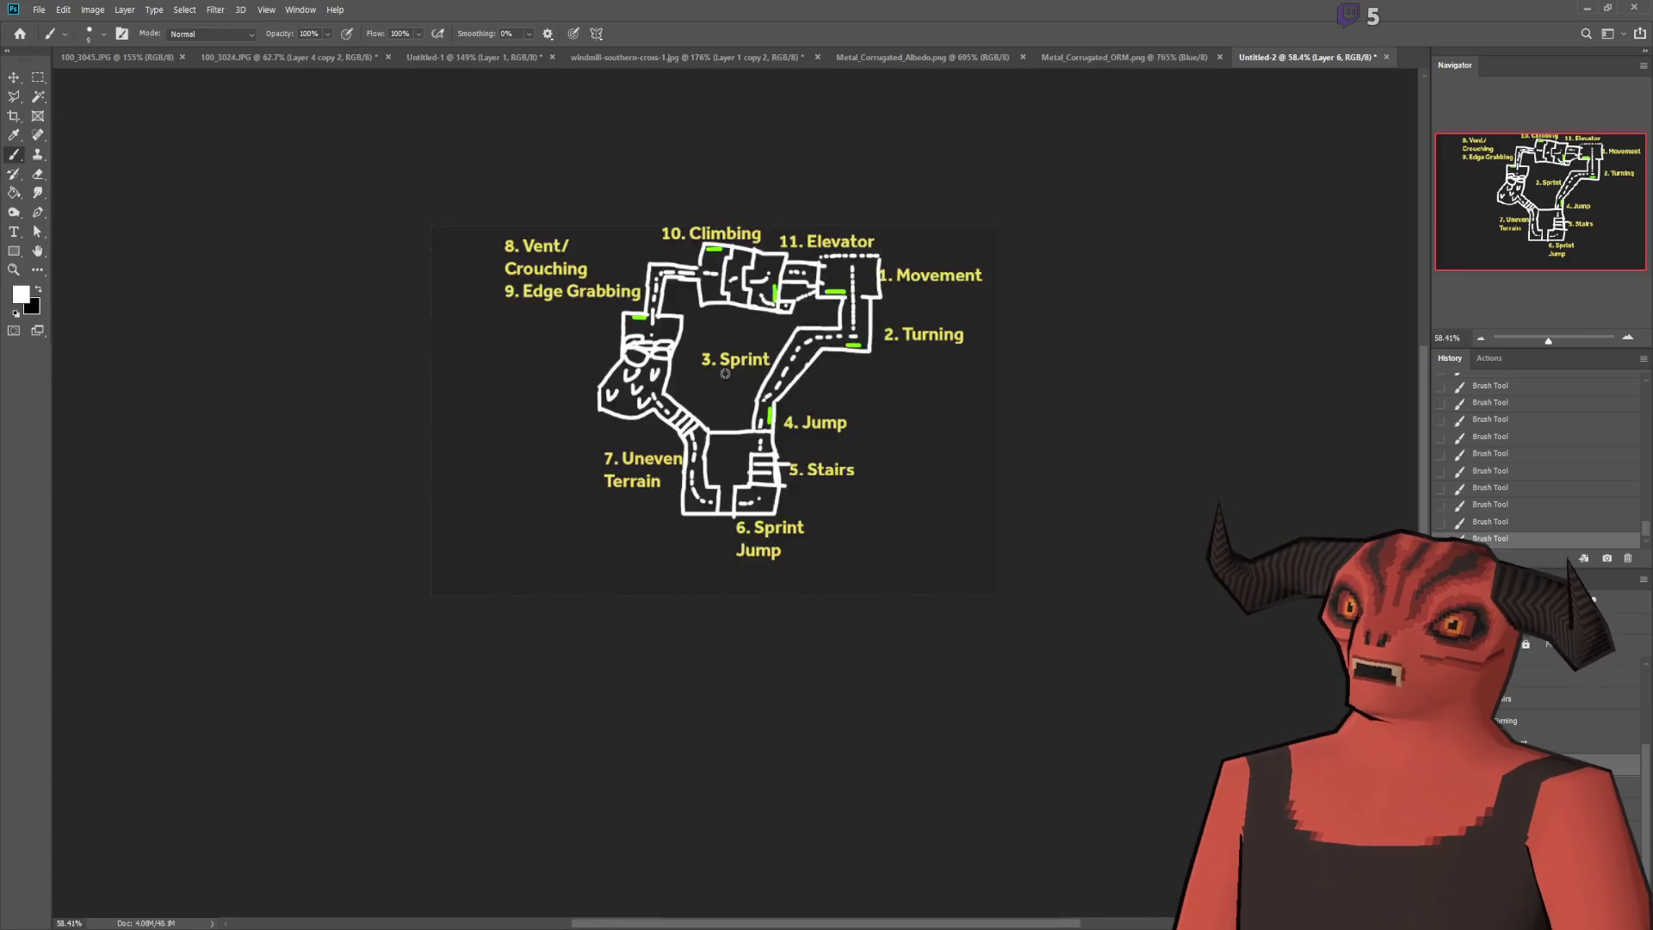
{"action": "scroll", "coordinate": [757, 477], "scroll_direction": "up", "scroll_amount": 5}
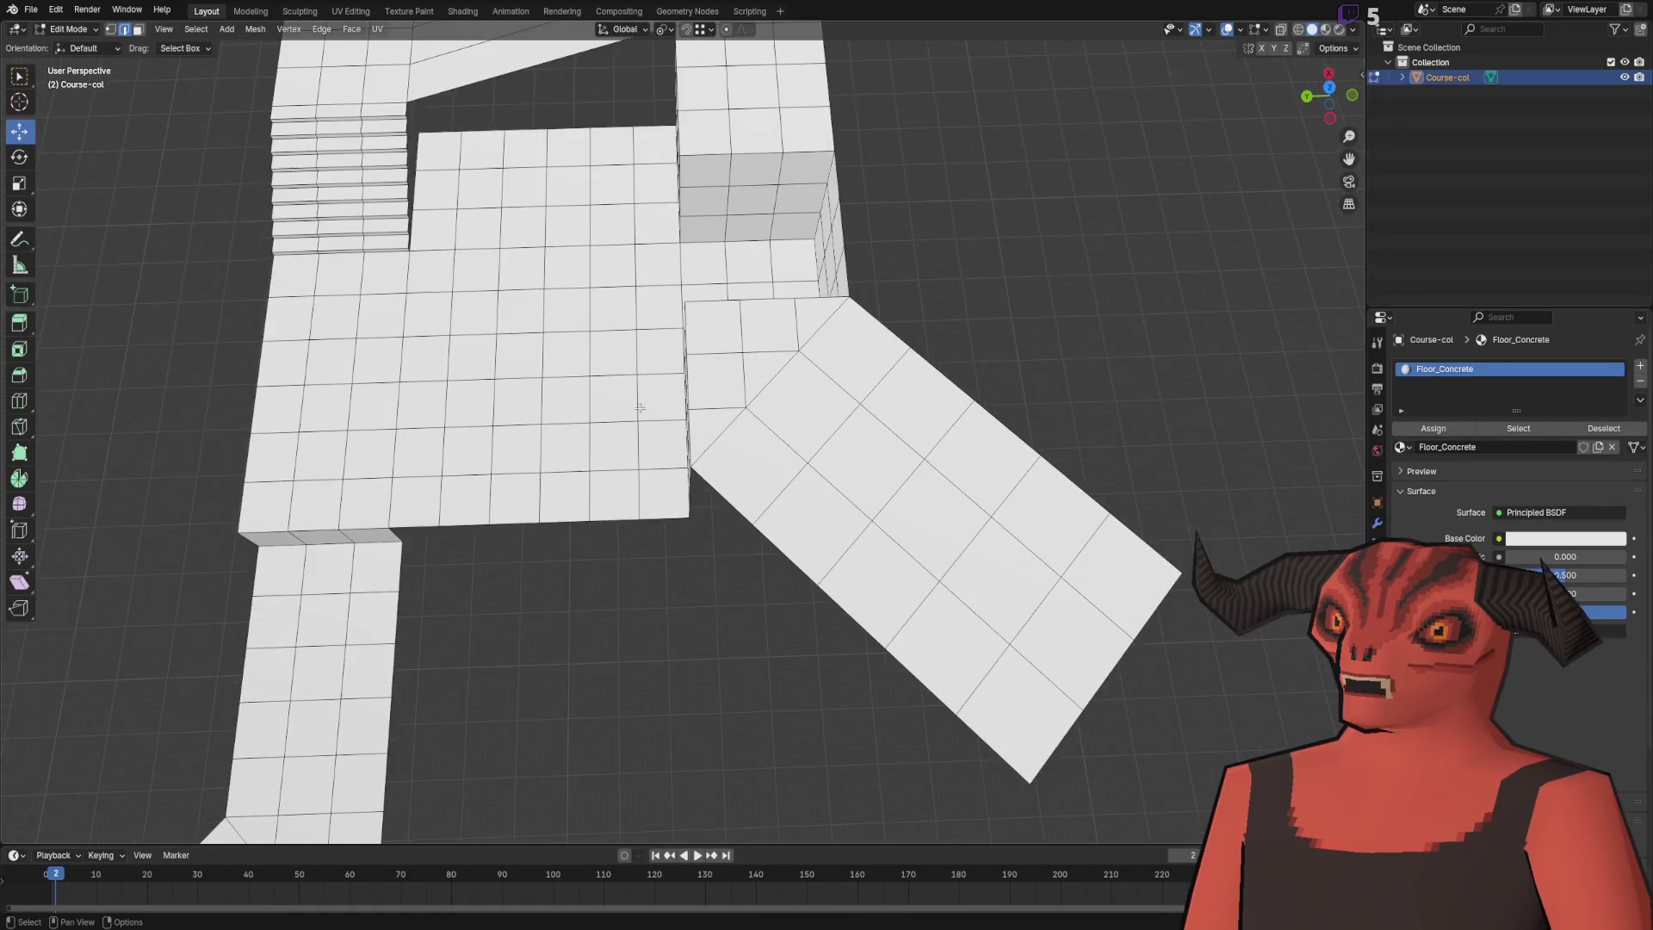
- Add three centred edge loops running along the length of the sloped walkway
{"action": "mouse_move", "coordinate": [613, 293]}
{"action": "left_mouse_down"}
{"action": "mouse_move", "coordinate": [638, 440]}
{"action": "mouse_move", "coordinate": [718, 250]}
{"action": "mouse_move", "coordinate": [812, 343]}
{"action": "mouse_move", "coordinate": [634, 307]}
{"action": "mouse_move", "coordinate": [733, 226]}
{"action": "left_mouse_up"}
{"action": "scroll", "coordinate": [733, 226], "scroll_direction": "down", "scroll_amount": 5}
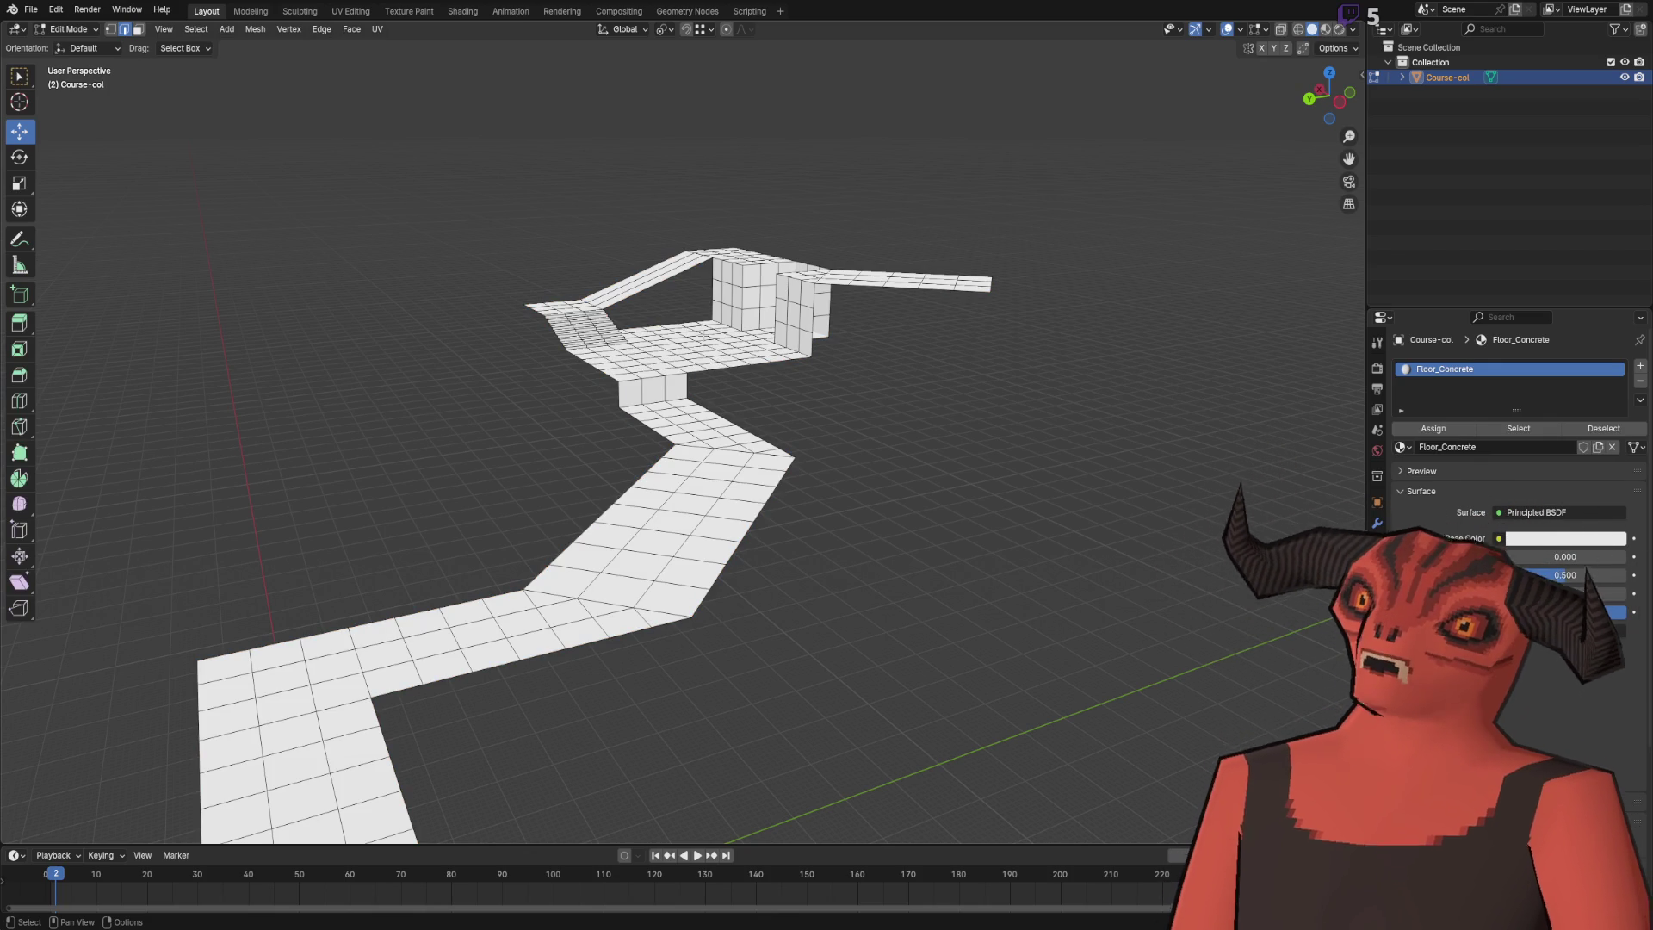
{"action": "mouse_move", "coordinate": [668, 540]}
{"action": "left_mouse_down"}
{"action": "mouse_move", "coordinate": [603, 548]}
{"action": "mouse_move", "coordinate": [668, 540]}
{"action": "mouse_move", "coordinate": [679, 679]}
{"action": "mouse_move", "coordinate": [628, 645]}
{"action": "mouse_move", "coordinate": [681, 446]}
{"action": "left_mouse_up"}
{"action": "left_click_drag", "start_coordinate": [715, 389], "coordinate": [838, 454]}
{"action": "mouse_move", "coordinate": [852, 394]}
{"action": "left_mouse_down"}
{"action": "mouse_move", "coordinate": [734, 572]}
{"action": "mouse_move", "coordinate": [572, 509]}
{"action": "mouse_move", "coordinate": [576, 521]}
{"action": "left_mouse_up"}
{"action": "mouse_move", "coordinate": [817, 255]}
{"action": "left_mouse_down"}
{"action": "mouse_move", "coordinate": [933, 535]}
{"action": "mouse_move", "coordinate": [605, 491]}
{"action": "mouse_move", "coordinate": [424, 171]}
{"action": "mouse_move", "coordinate": [551, 361]}
{"action": "mouse_move", "coordinate": [634, 442]}
{"action": "mouse_move", "coordinate": [721, 431]}
{"action": "mouse_move", "coordinate": [508, 386]}
{"action": "left_mouse_up"}
{"action": "mouse_move", "coordinate": [769, 458]}
{"action": "left_mouse_down"}
{"action": "mouse_move", "coordinate": [628, 546]}
{"action": "mouse_move", "coordinate": [568, 358]}
{"action": "mouse_move", "coordinate": [764, 406]}
{"action": "mouse_move", "coordinate": [827, 321]}
{"action": "mouse_move", "coordinate": [801, 366]}
{"action": "mouse_move", "coordinate": [519, 434]}
{"action": "mouse_move", "coordinate": [772, 384]}
{"action": "mouse_move", "coordinate": [529, 455]}
{"action": "mouse_move", "coordinate": [680, 358]}
{"action": "mouse_move", "coordinate": [749, 356]}
{"action": "left_mouse_up"}
{"action": "right_click", "coordinate": [758, 356]}
{"action": "left_click", "coordinate": [779, 355]}
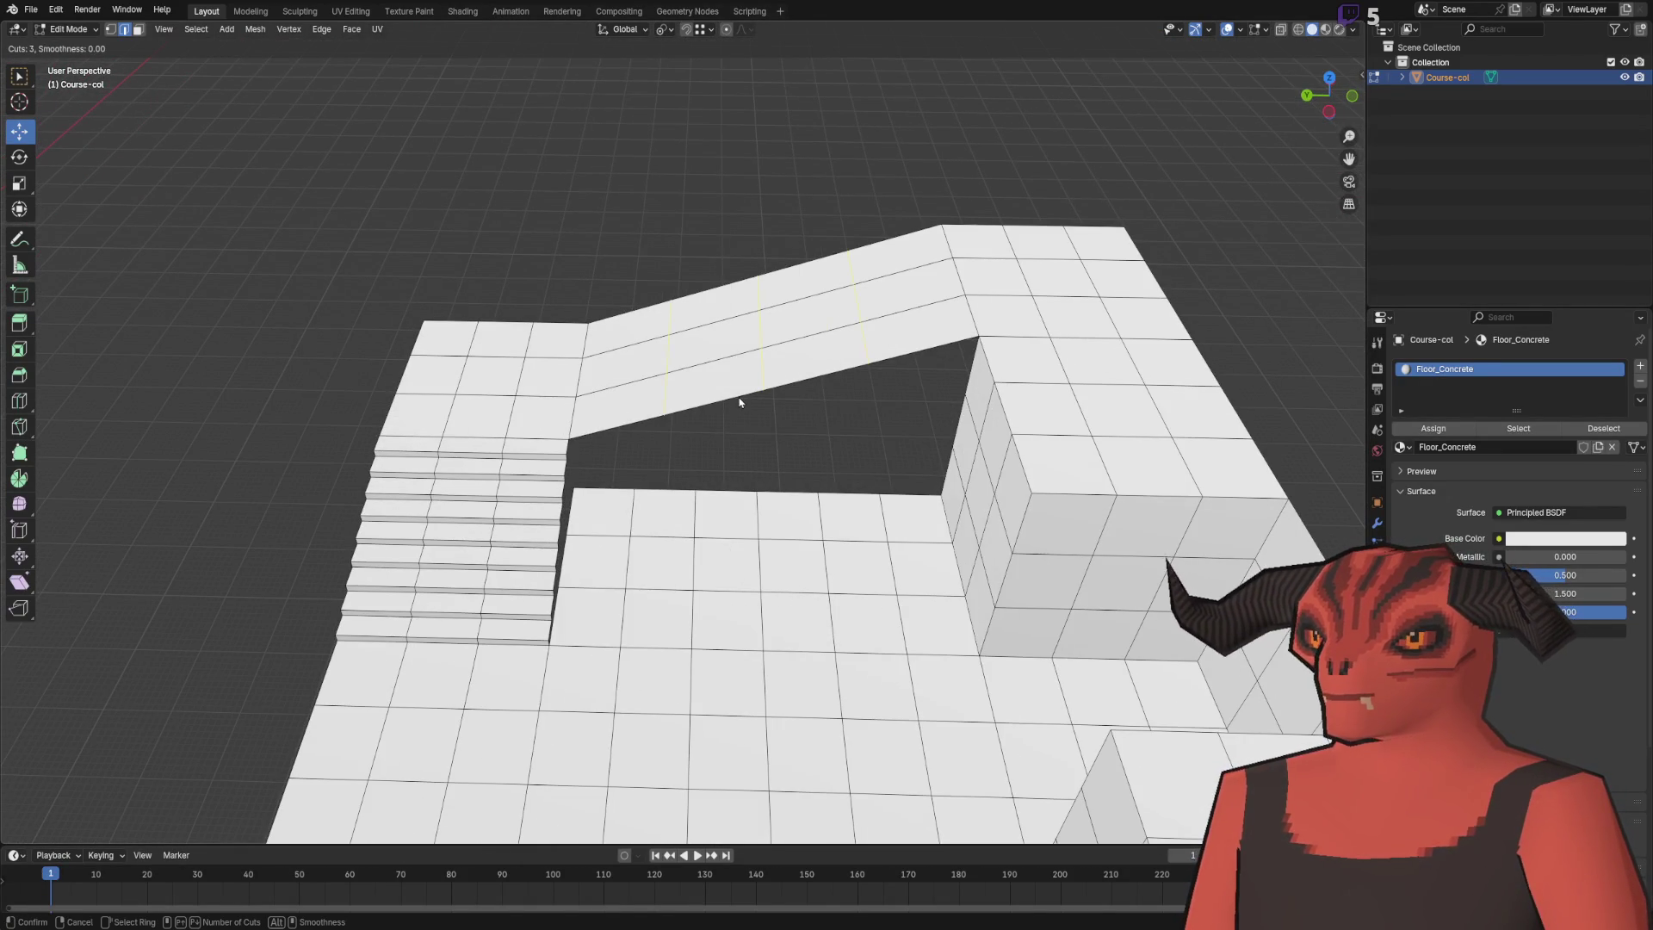
{"action": "left_click", "coordinate": [738, 402]}
{"action": "right_click", "coordinate": [739, 398]}
{"action": "key", "text": "ctrl+z"}
{"action": "left_click_drag", "start_coordinate": [828, 419], "coordinate": [769, 420]}
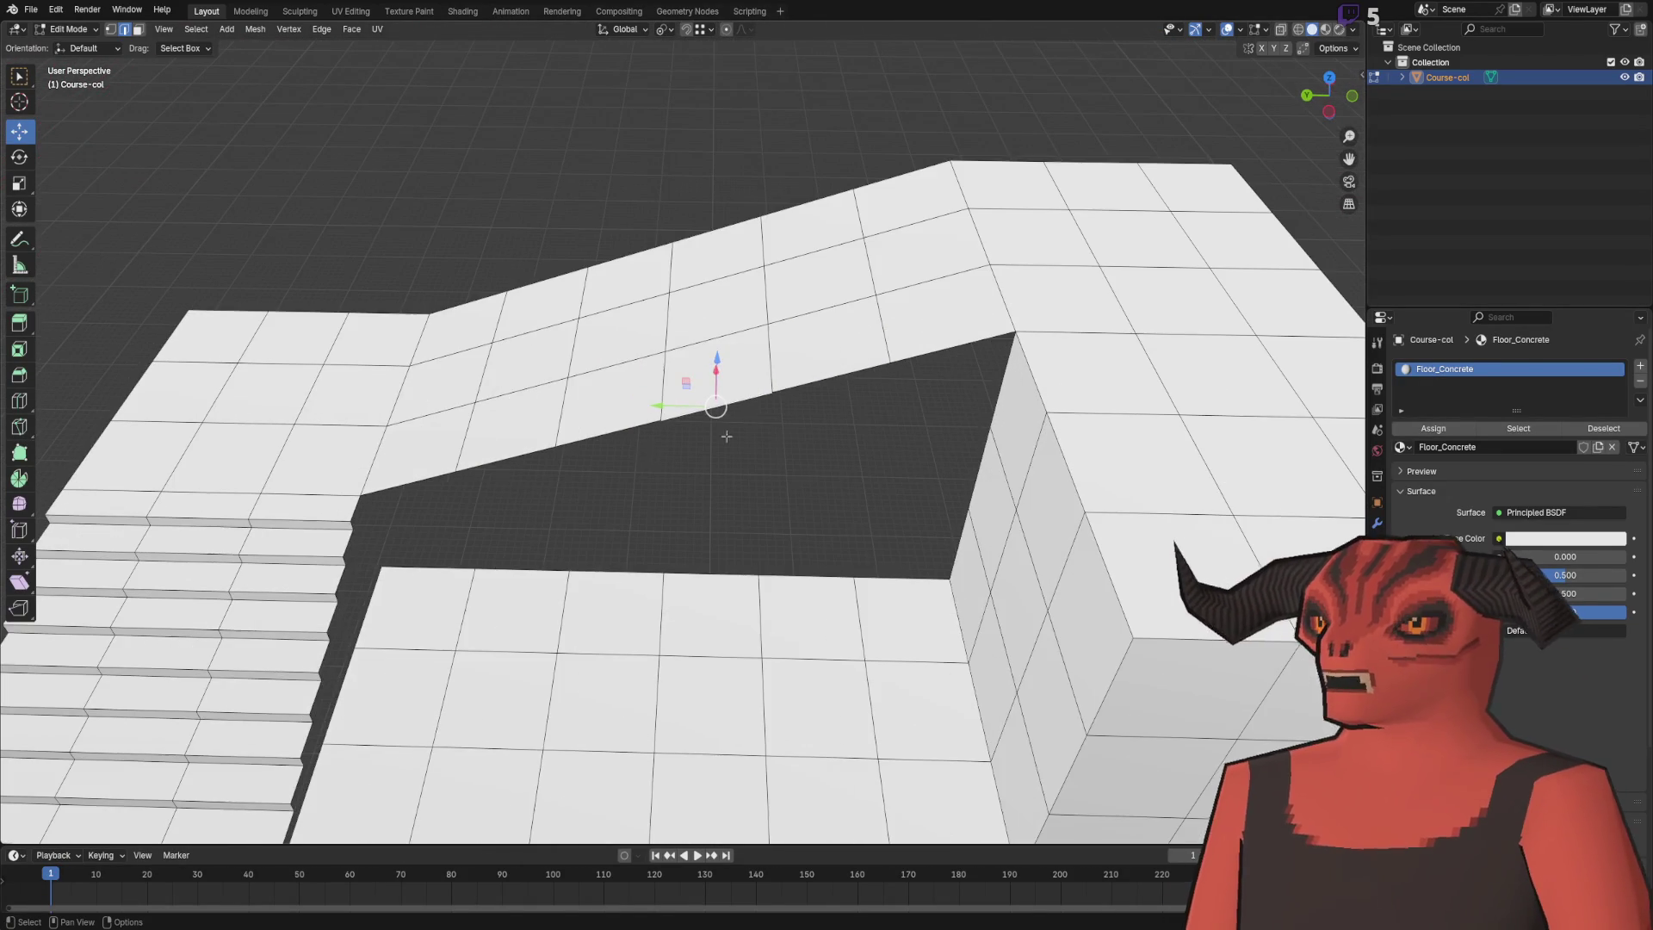
- Select the stair-bottom and floor edges and bridge them with new faces using Bridge Edge Loops
{"action": "left_click", "coordinate": [914, 356], "text": "ctrl"}
{"action": "mouse_move", "coordinate": [914, 356]}
{"action": "left_mouse_down"}
{"action": "mouse_move", "coordinate": [896, 368]}
{"action": "mouse_move", "coordinate": [903, 329]}
{"action": "left_mouse_up"}
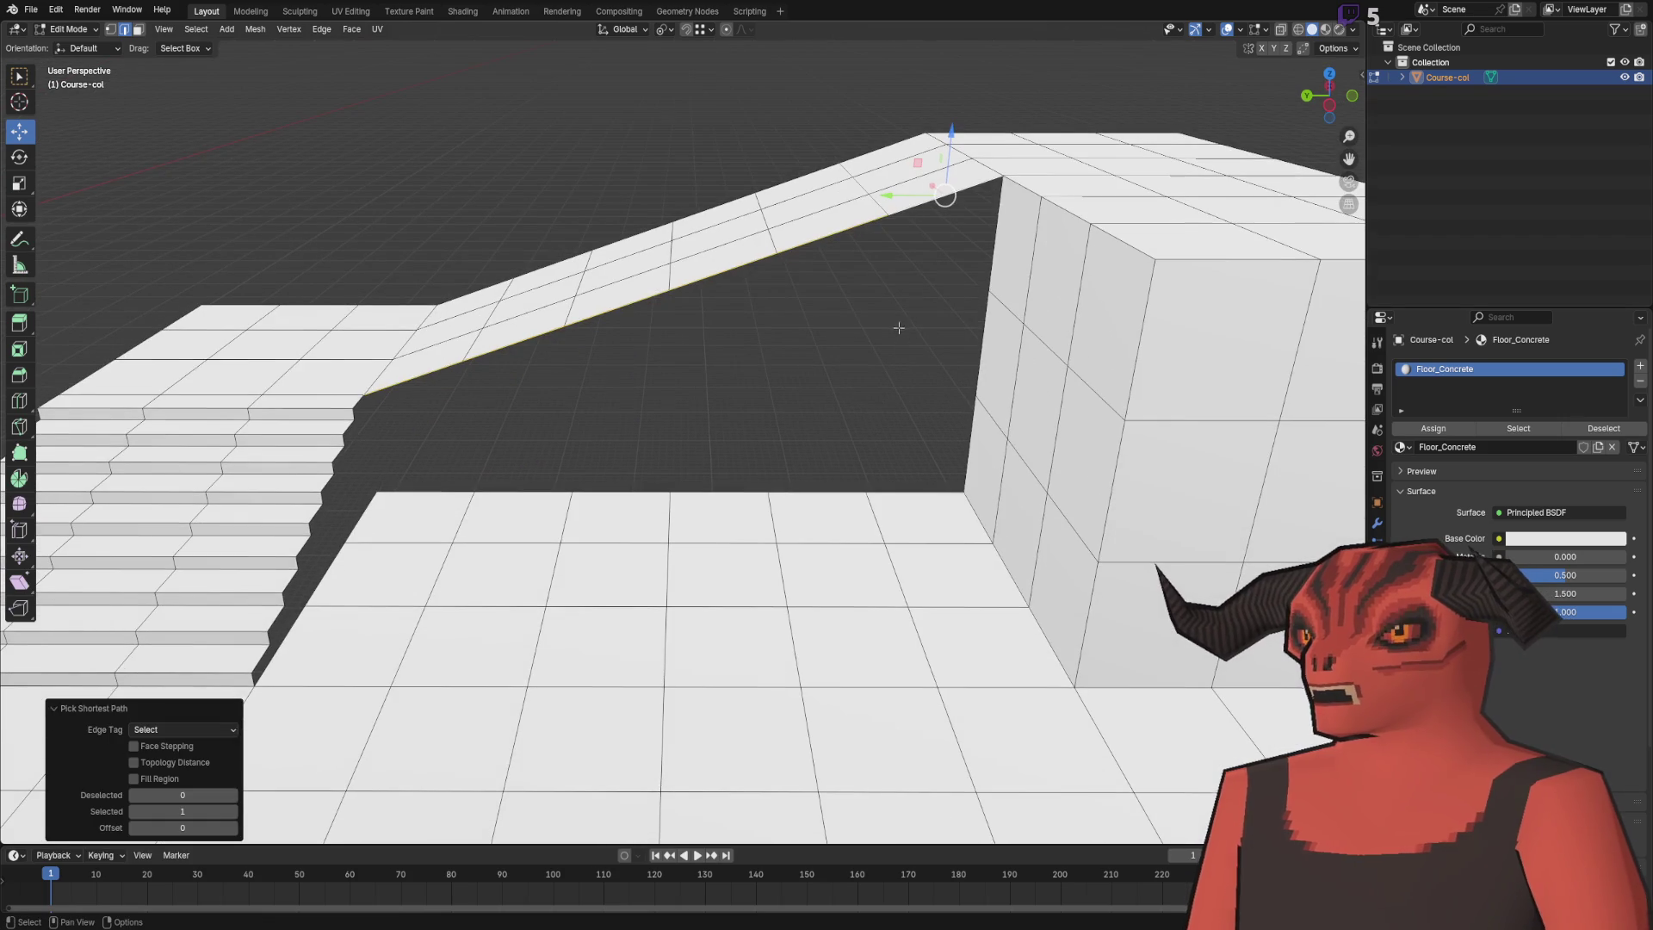
{"action": "left_click", "coordinate": [358, 508]}
{"action": "key", "text": "KP_Decimal"}
{"action": "left_click_drag", "start_coordinate": [687, 548], "coordinate": [244, 448]}
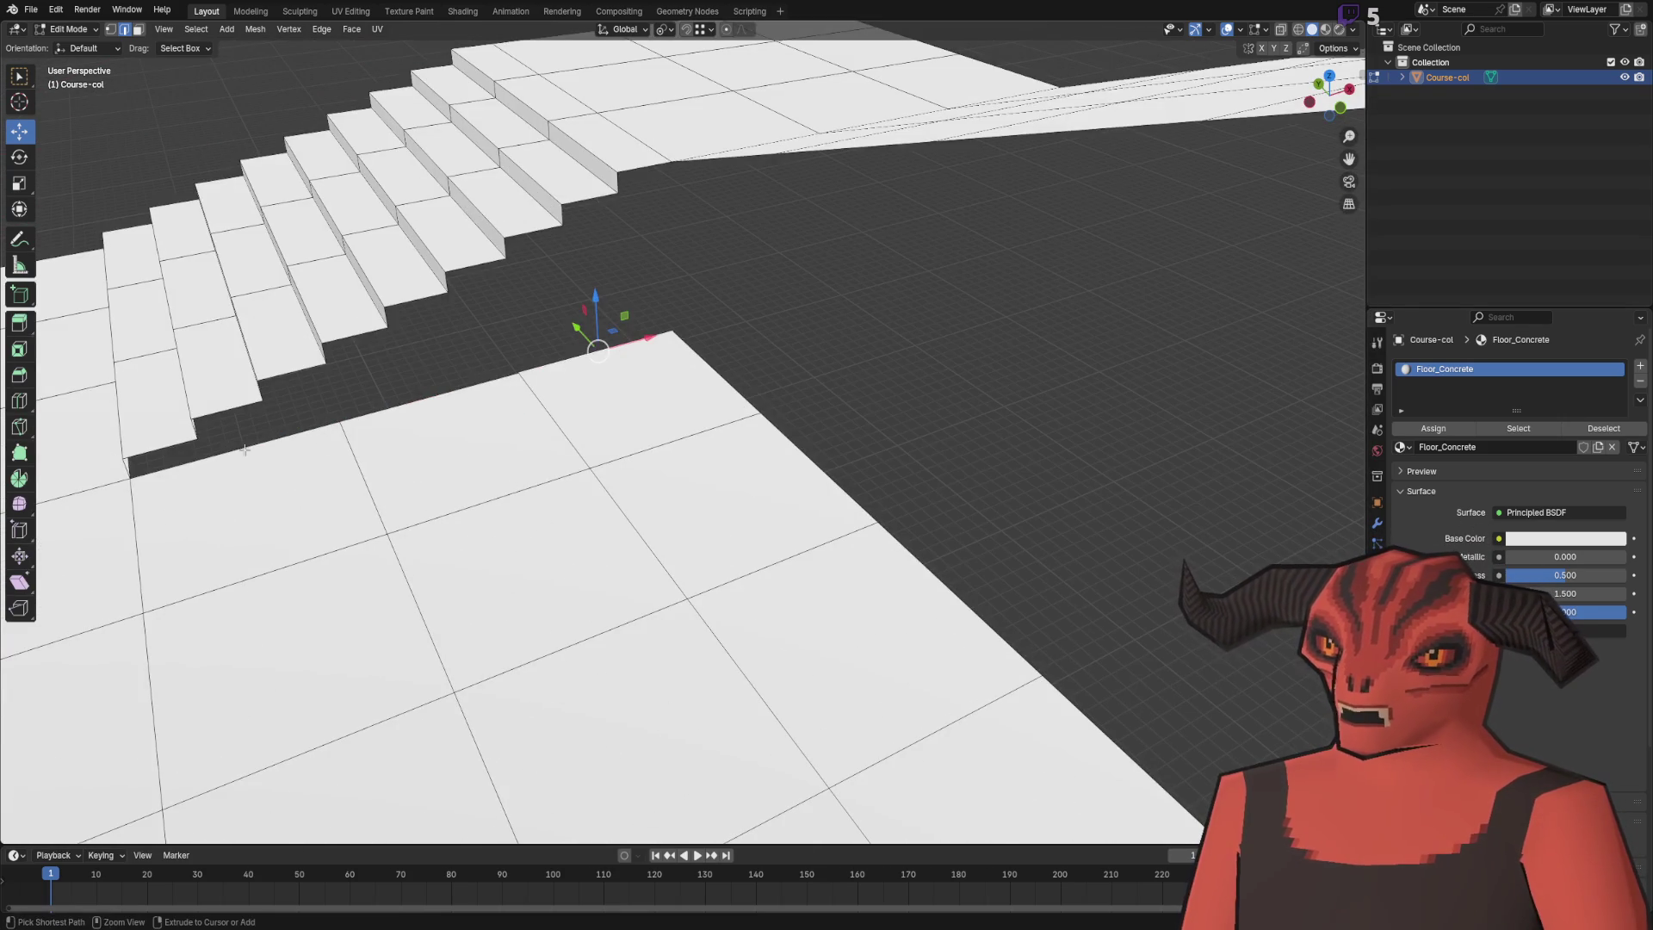
{"action": "left_click", "coordinate": [617, 178], "text": "ctrl"}
{"action": "left_click_drag", "start_coordinate": [617, 179], "coordinate": [581, 330]}
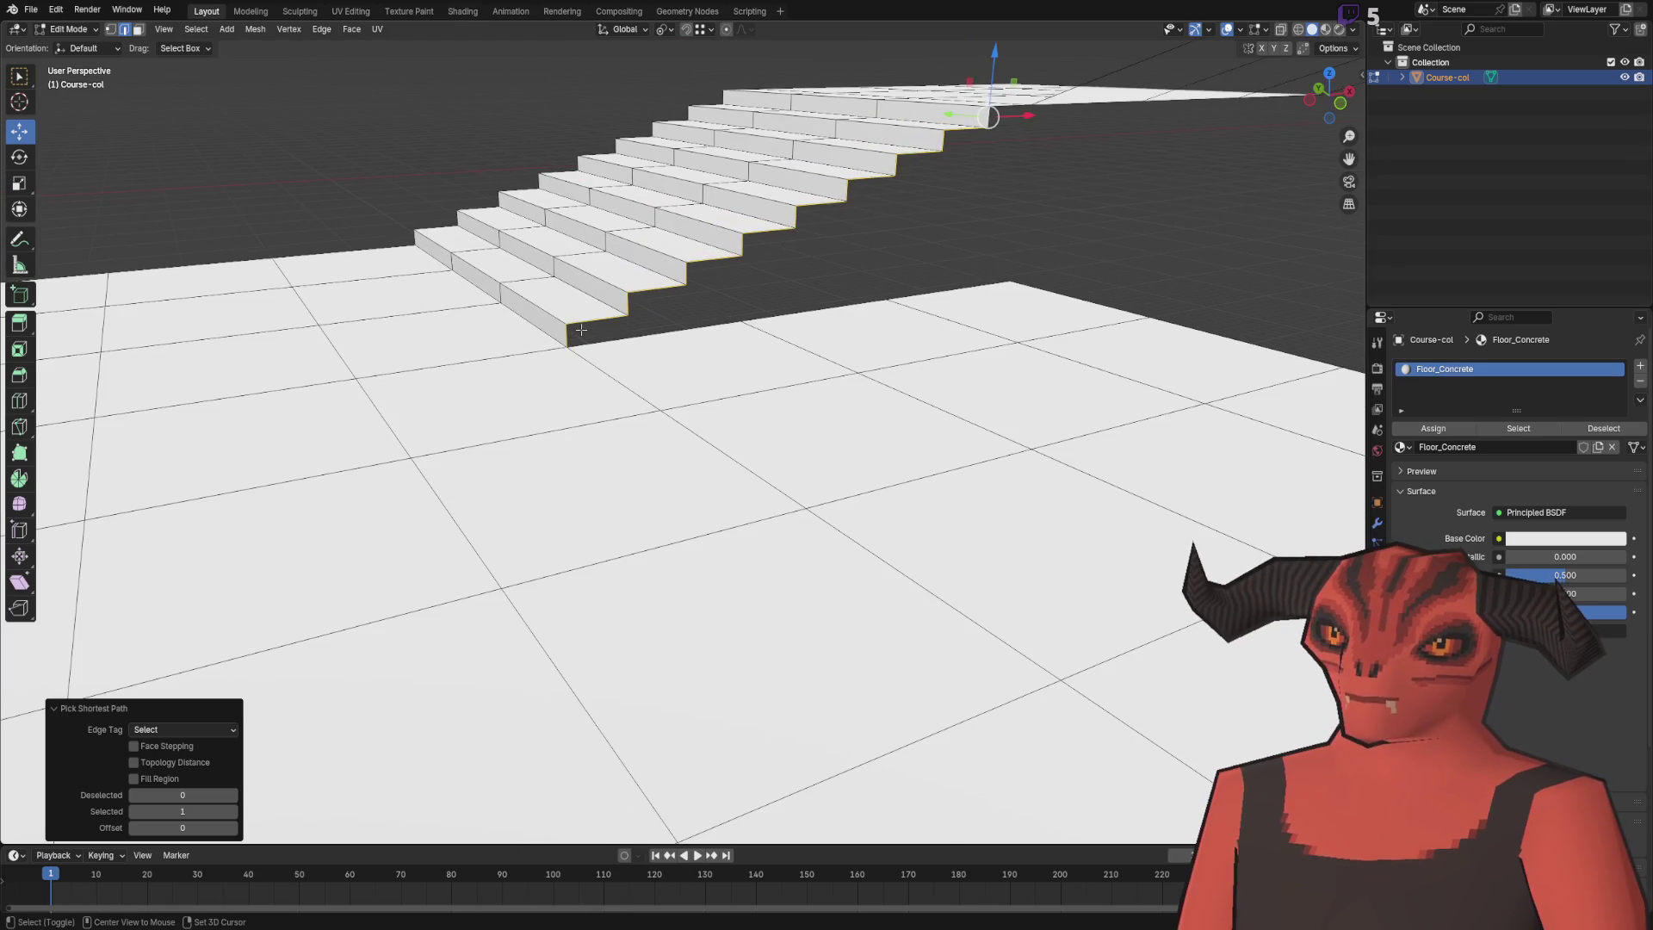
{"action": "left_click", "coordinate": [570, 336], "text": "shift"}
{"action": "key", "text": "KP_Decimal"}
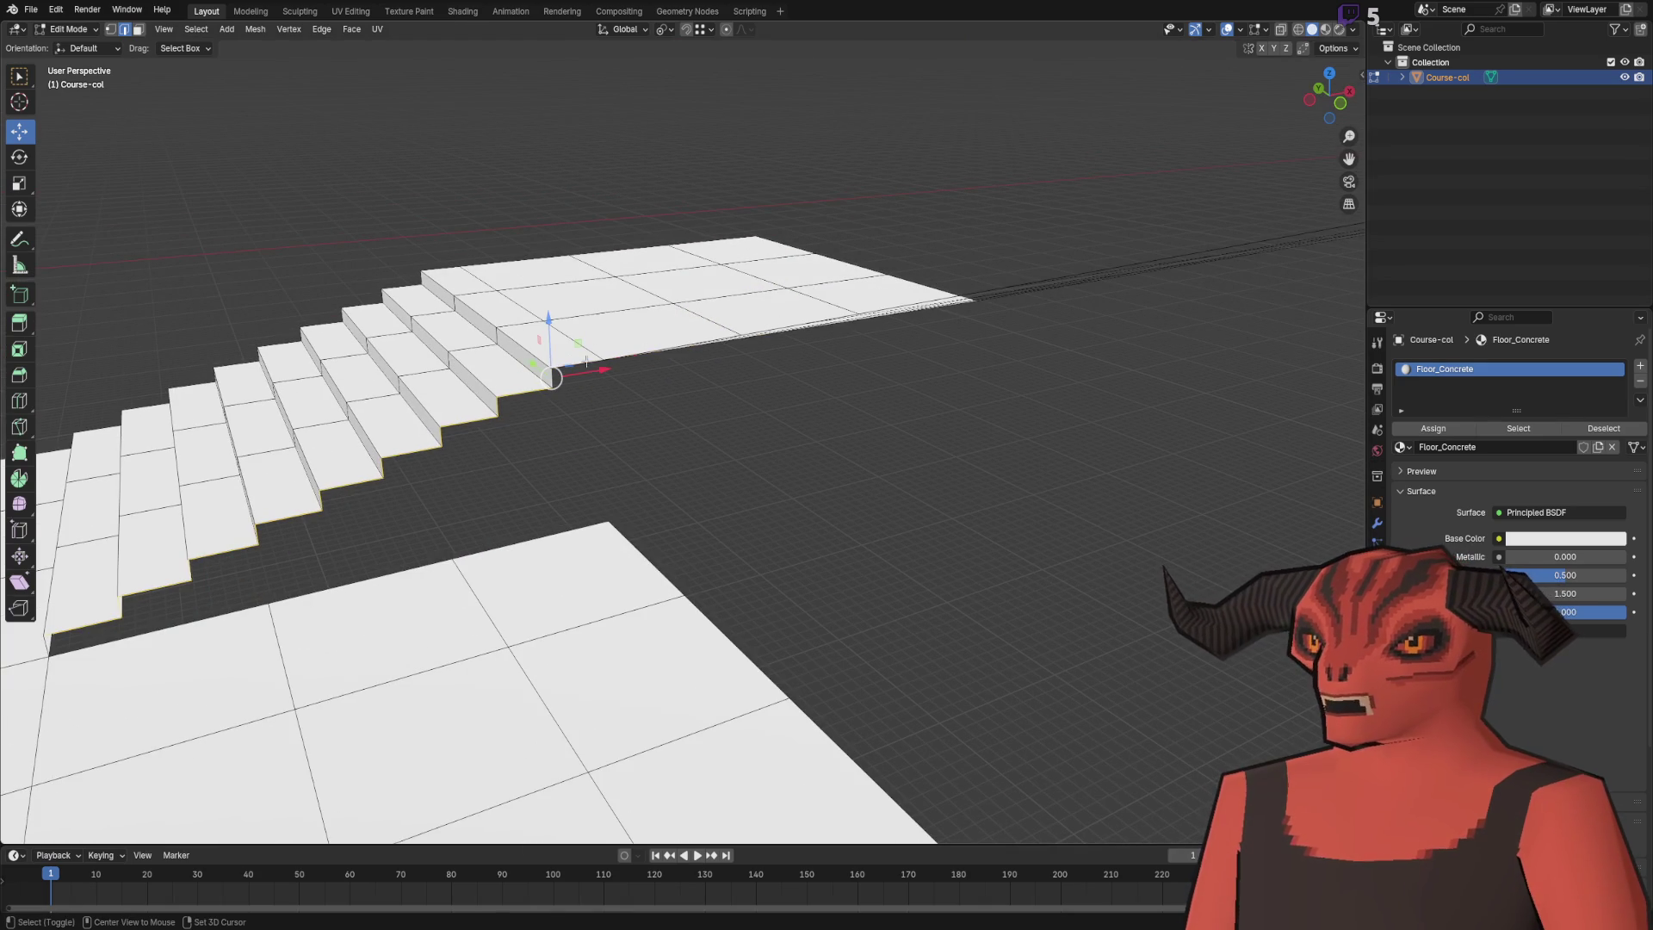
{"action": "key", "text": "ctrl+e"}
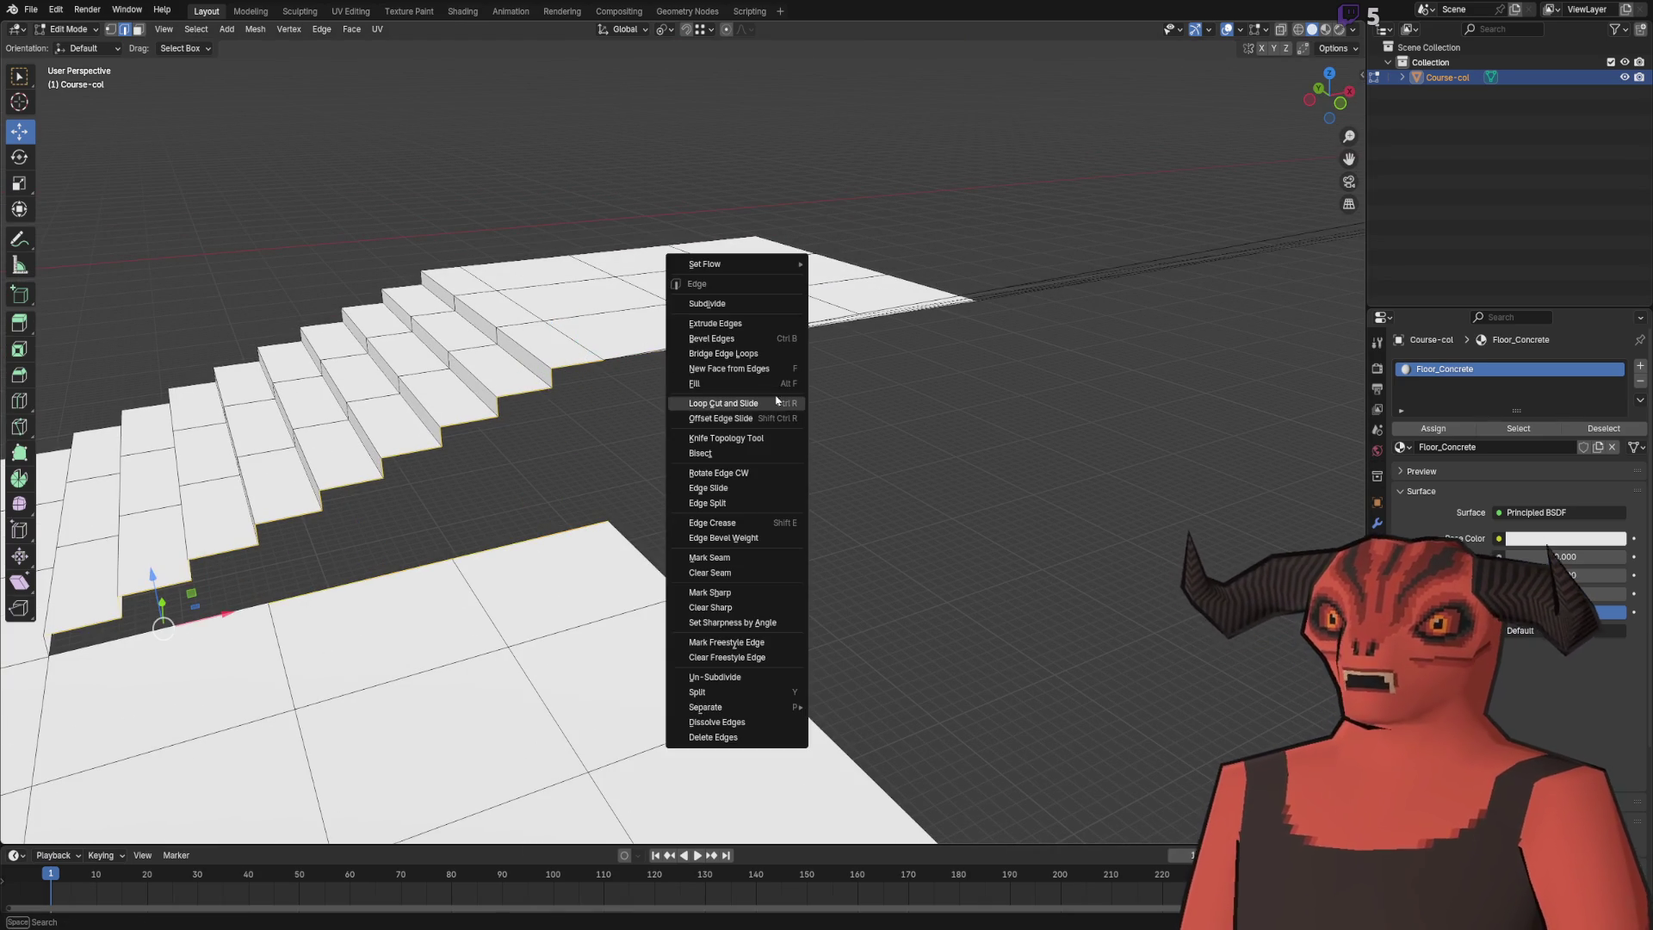
{"action": "left_click", "coordinate": [783, 408]}
{"action": "mouse_move", "coordinate": [782, 407]}
{"action": "left_mouse_down"}
{"action": "mouse_move", "coordinate": [867, 395]}
{"action": "mouse_move", "coordinate": [725, 396]}
{"action": "mouse_move", "coordinate": [558, 426]}
{"action": "left_mouse_up"}
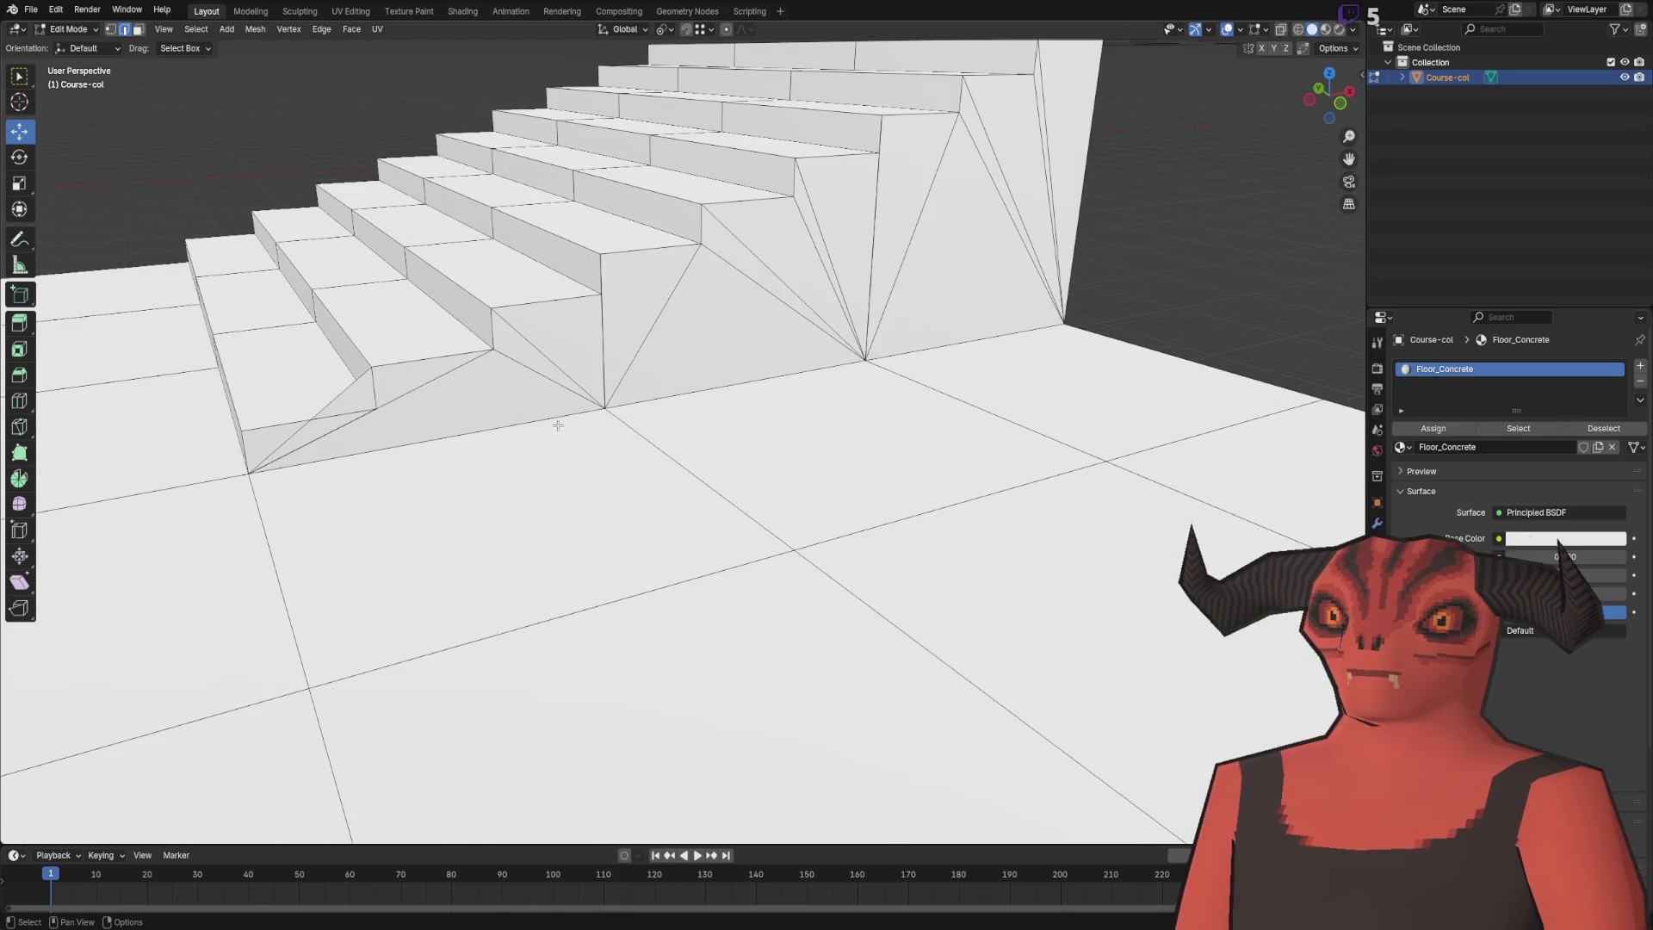
- Delete the bad faces at the stair bottom and fill the resulting hole with a new face
{"action": "key", "text": "x"}
{"action": "left_click", "coordinate": [376, 426]}
{"action": "key", "text": "1"}
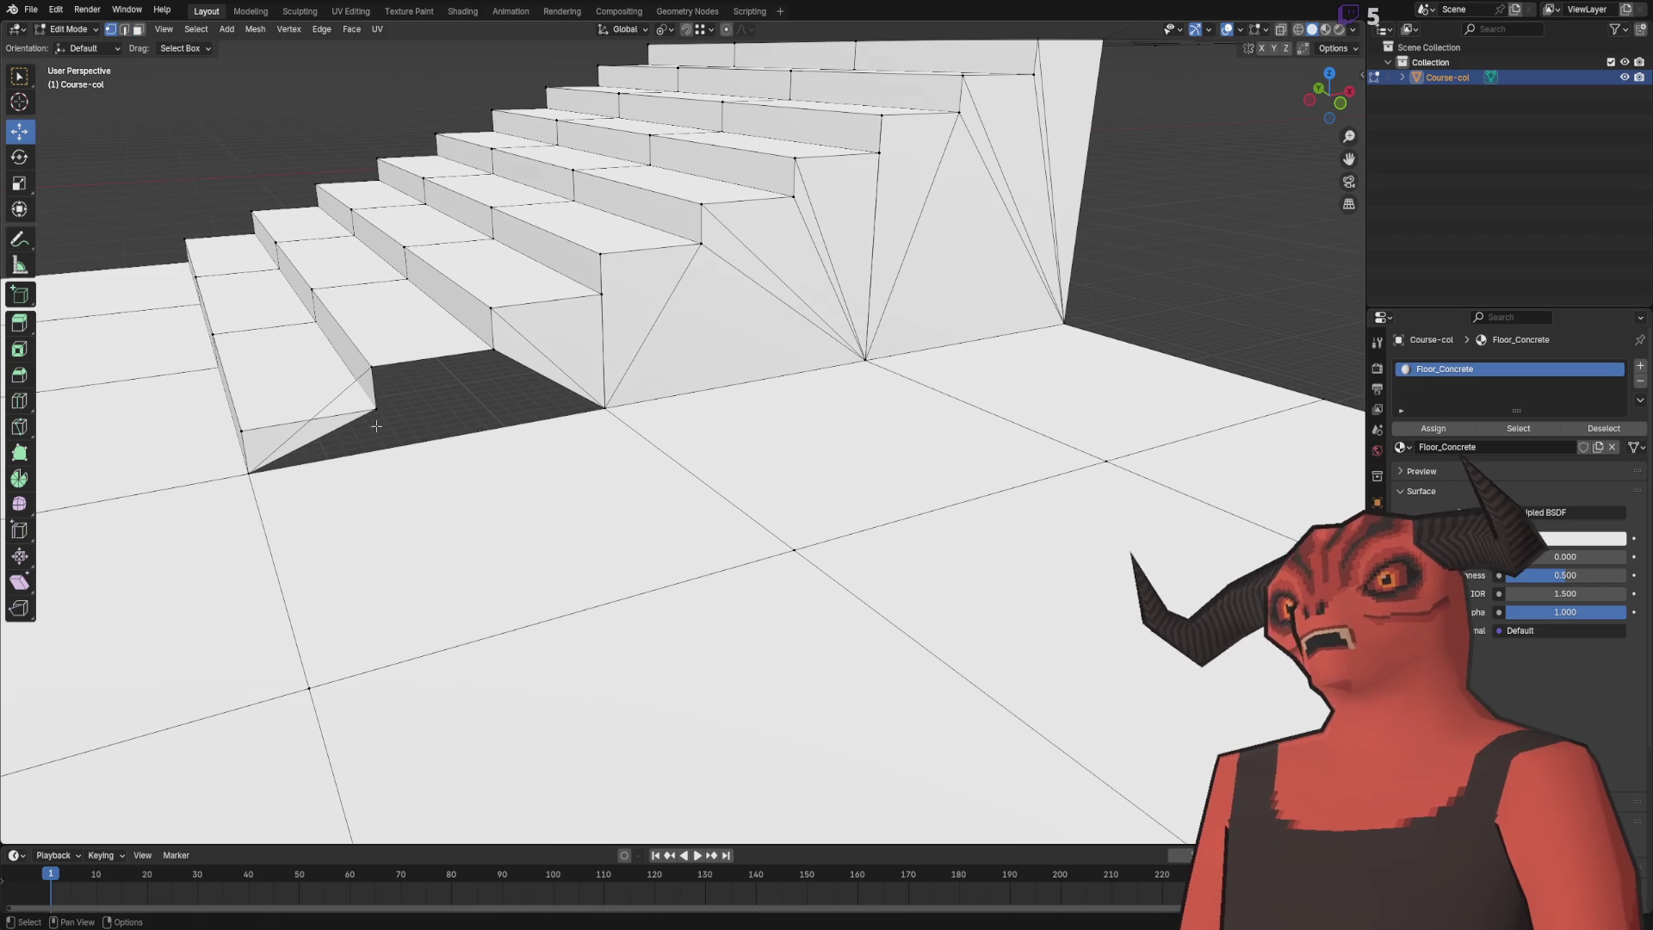
{"action": "key", "text": "x"}
{"action": "left_click", "coordinate": [379, 394]}
{"action": "key", "text": "2"}
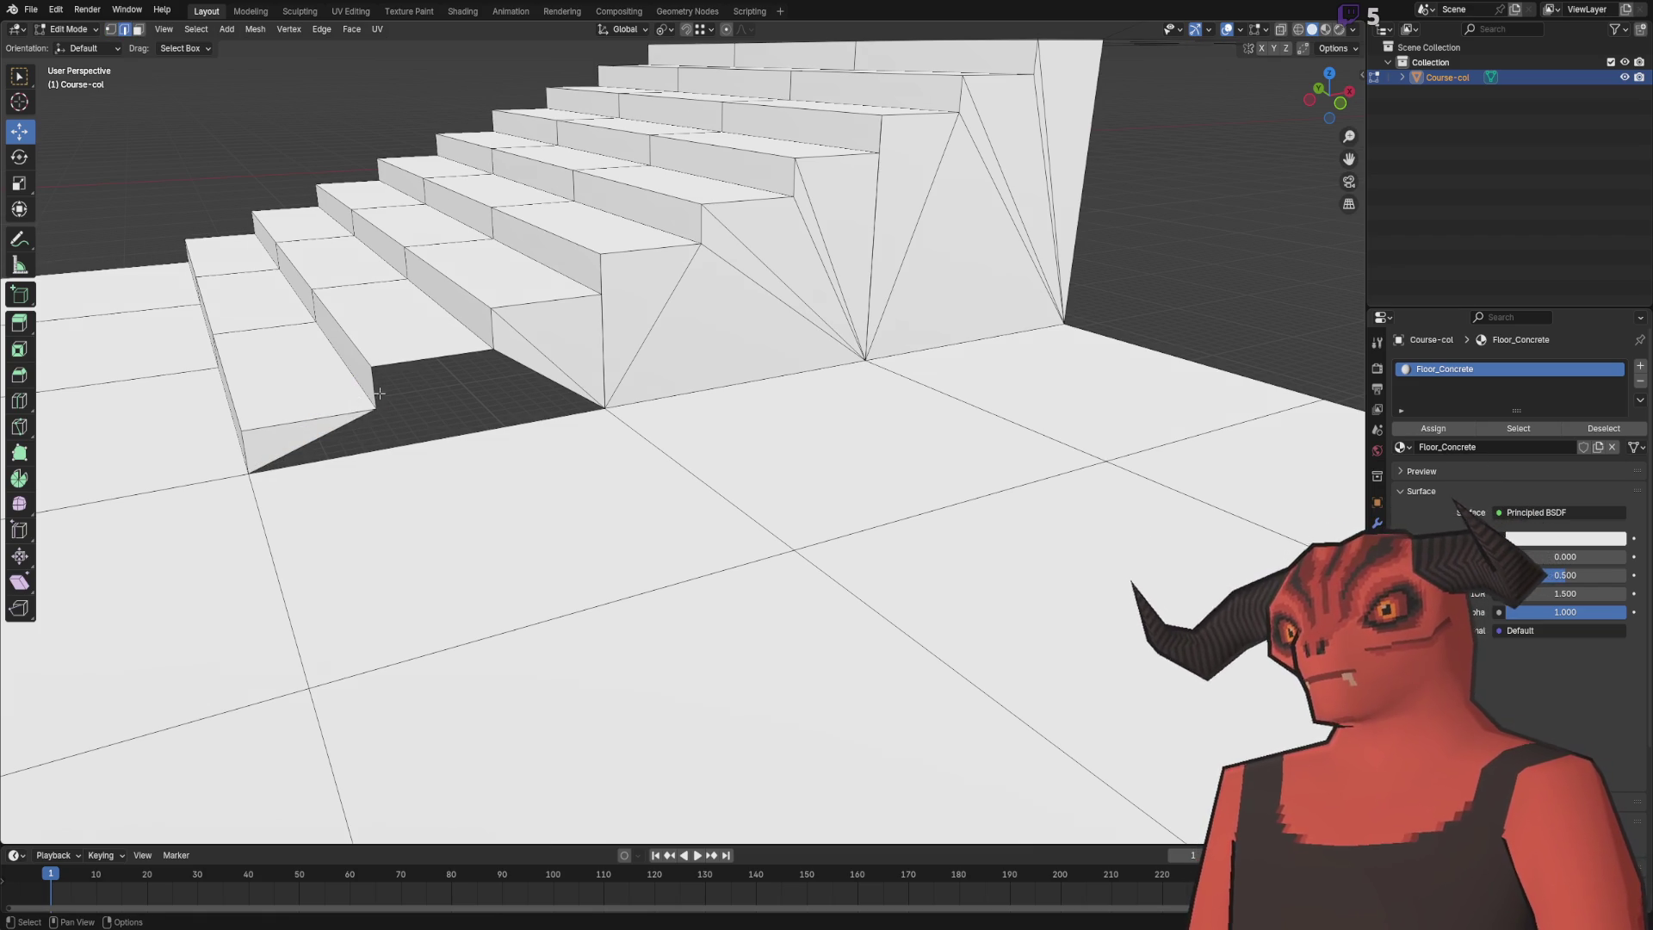
{"action": "left_click", "coordinate": [371, 413], "text": "alt"}
{"action": "key", "text": "f"}
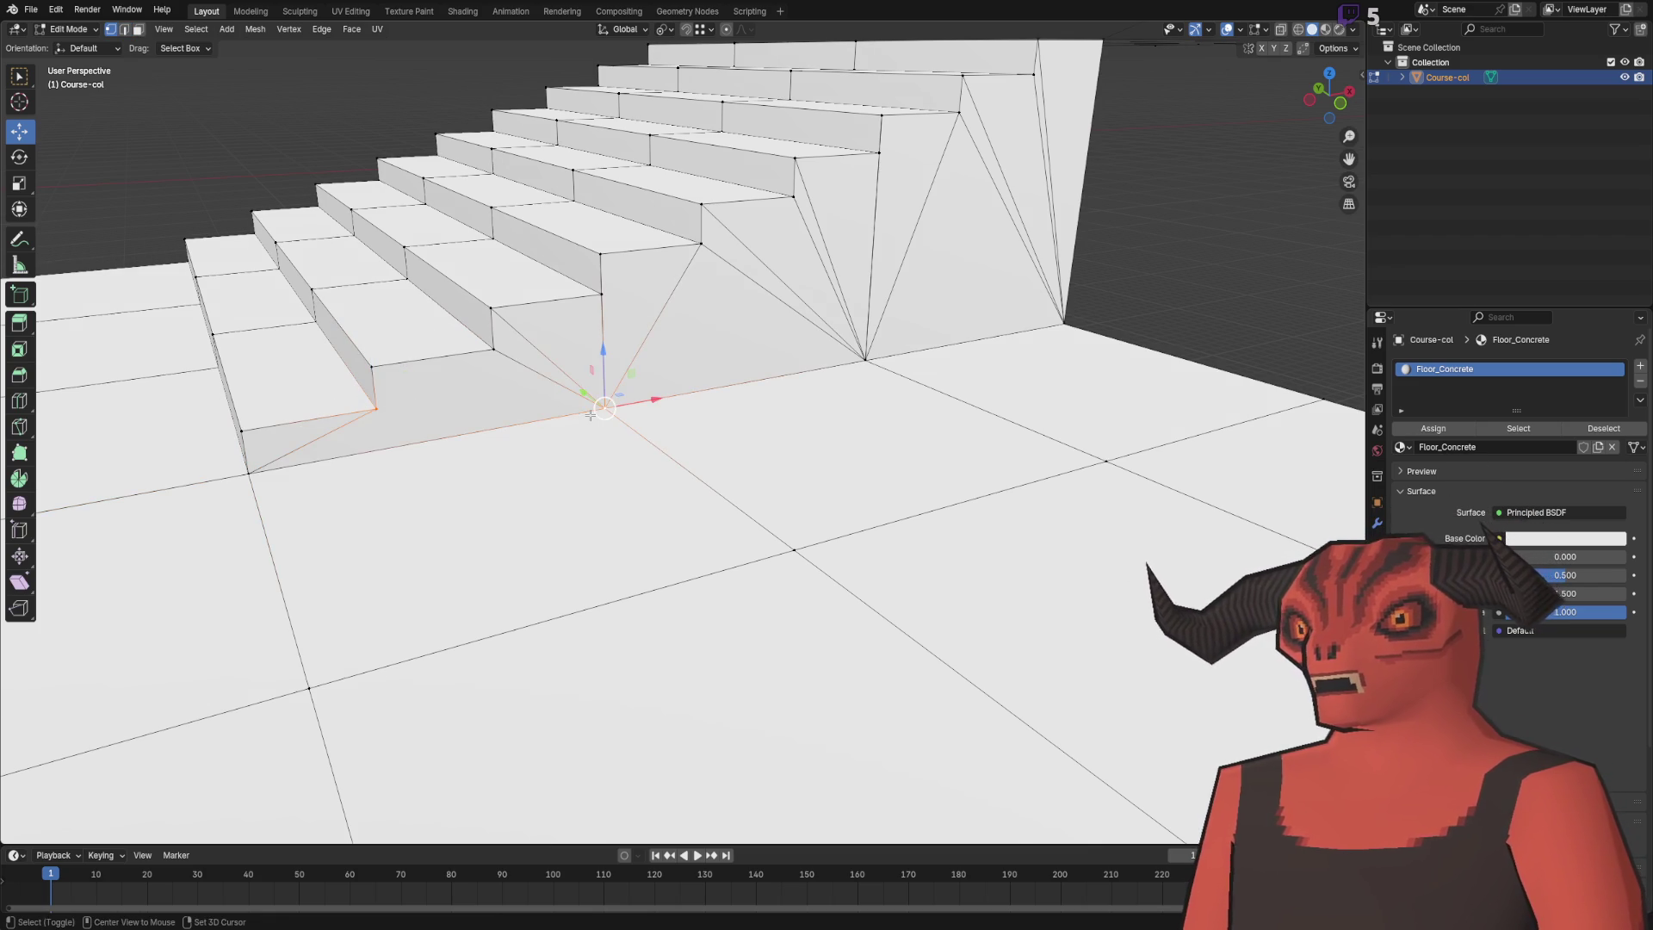
- Delete a stray triangle on the stair side and merge the whole mesh's vertices by distance
{"action": "left_click_drag", "start_coordinate": [690, 389], "coordinate": [656, 376]}
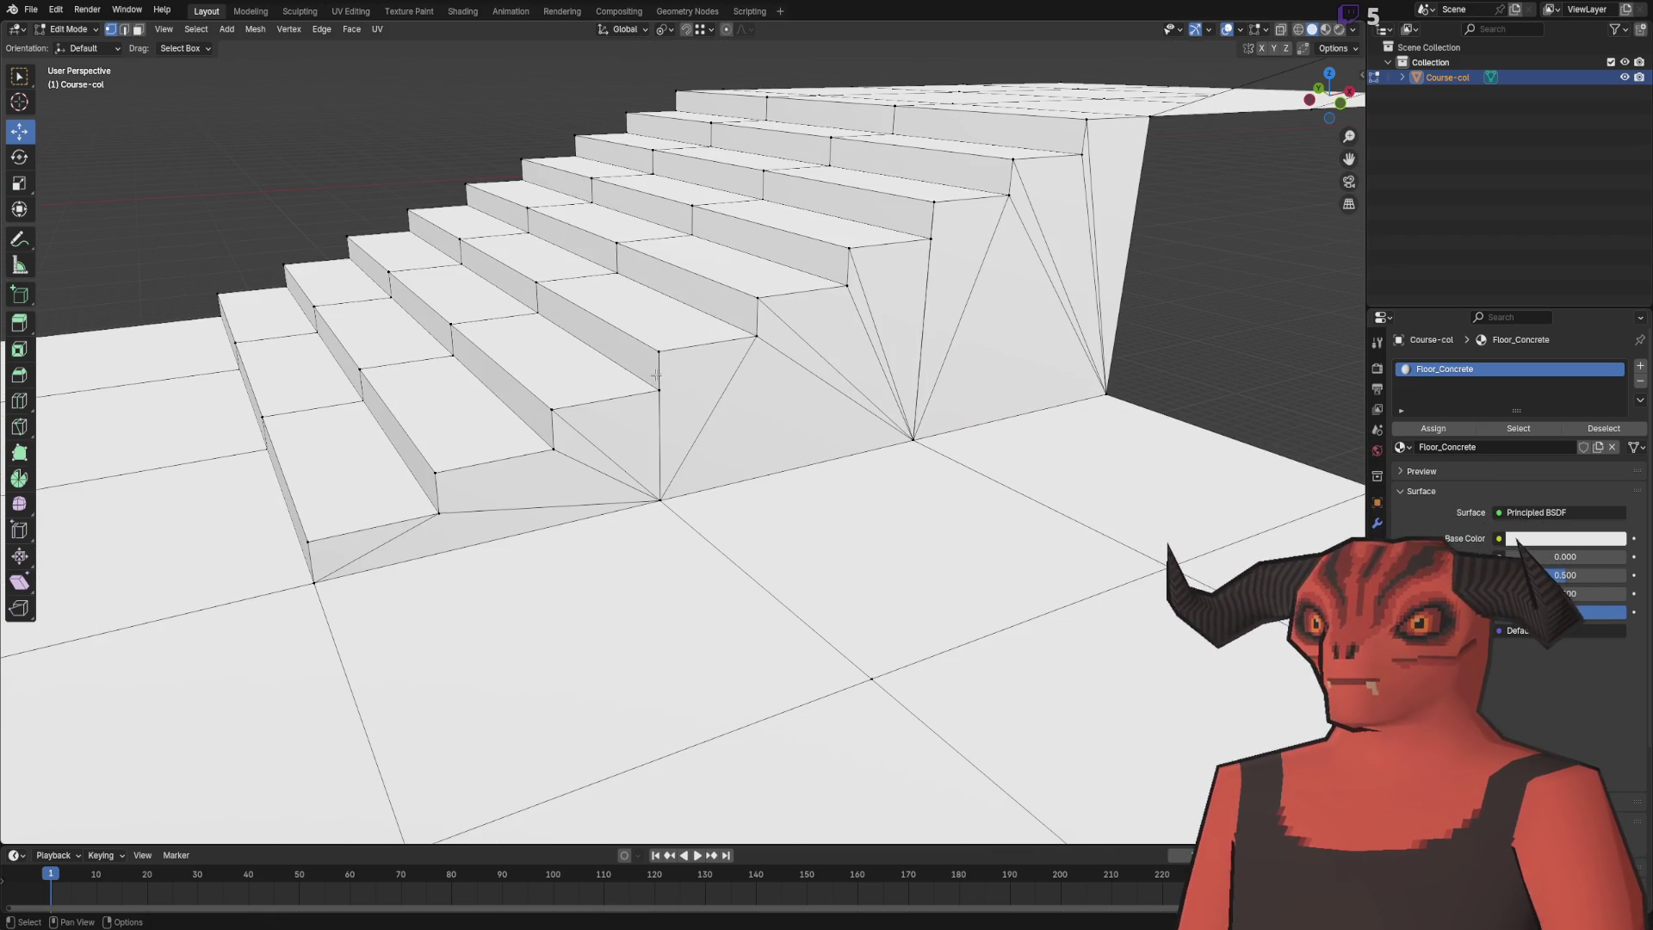
{"action": "key", "text": "x"}
{"action": "left_click", "coordinate": [702, 386]}
{"action": "scroll", "coordinate": [695, 394], "scroll_direction": "up", "scroll_amount": 2}
{"action": "key", "text": "1"}
{"action": "key", "text": "a"}
{"action": "key", "text": "m"}
{"action": "left_click", "coordinate": [691, 403]}
- Fill the remaining triangular hole beside the stair riser with a face
{"action": "key", "text": "3"}
{"action": "key", "text": "alt+a"}
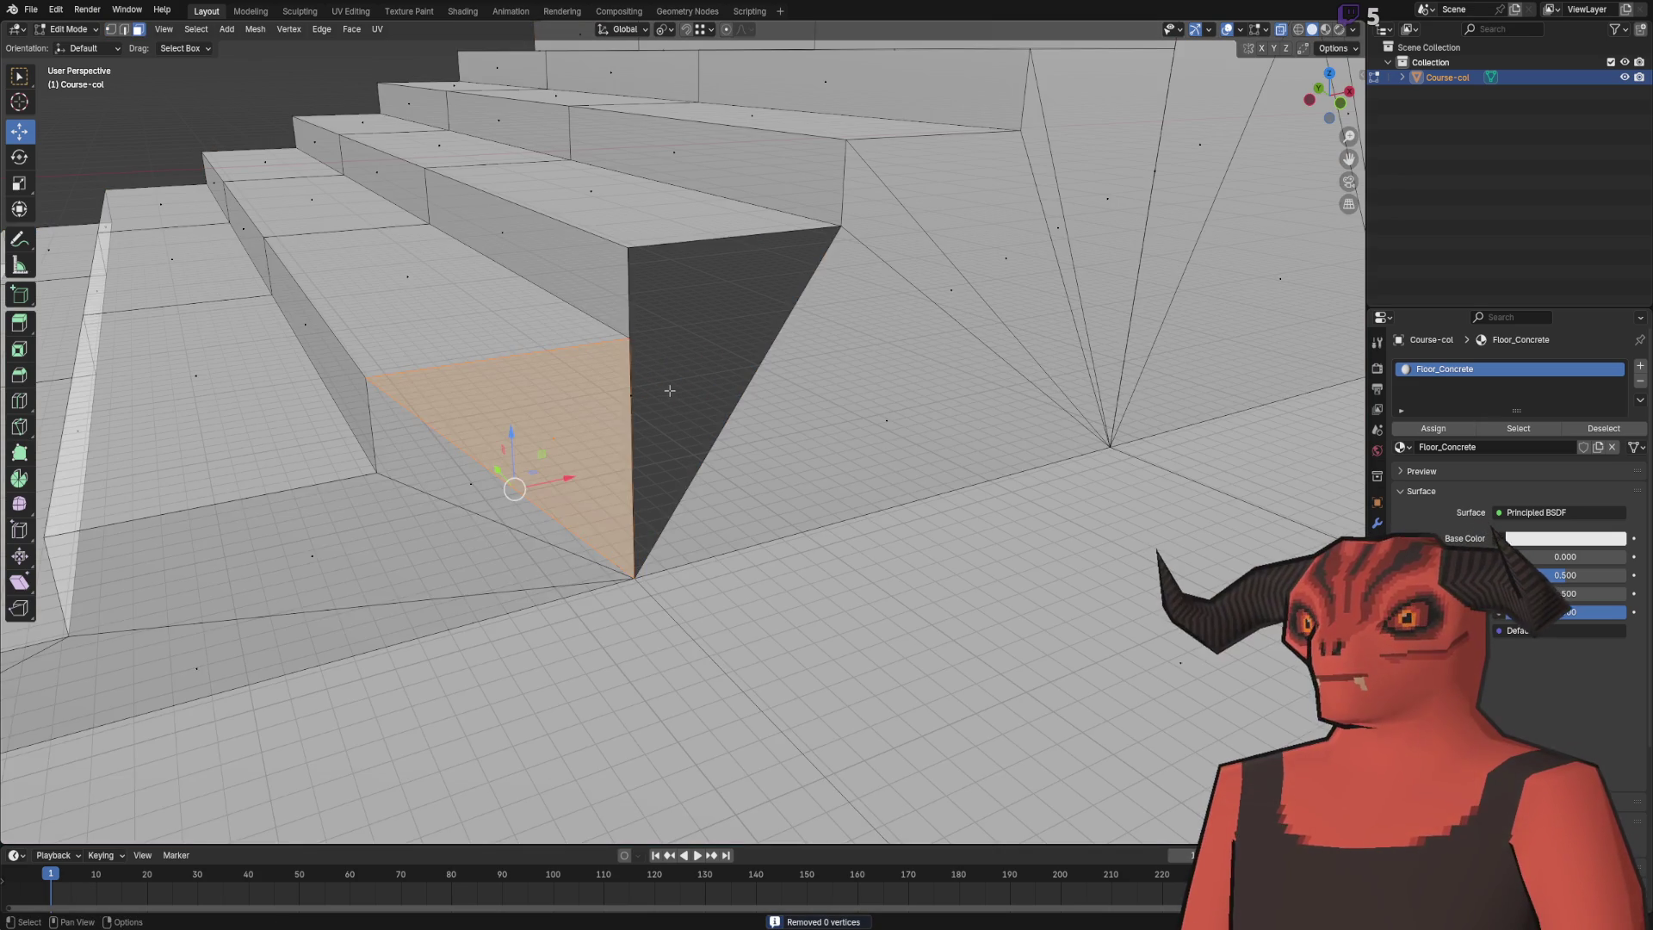
{"action": "left_click", "coordinate": [641, 413]}
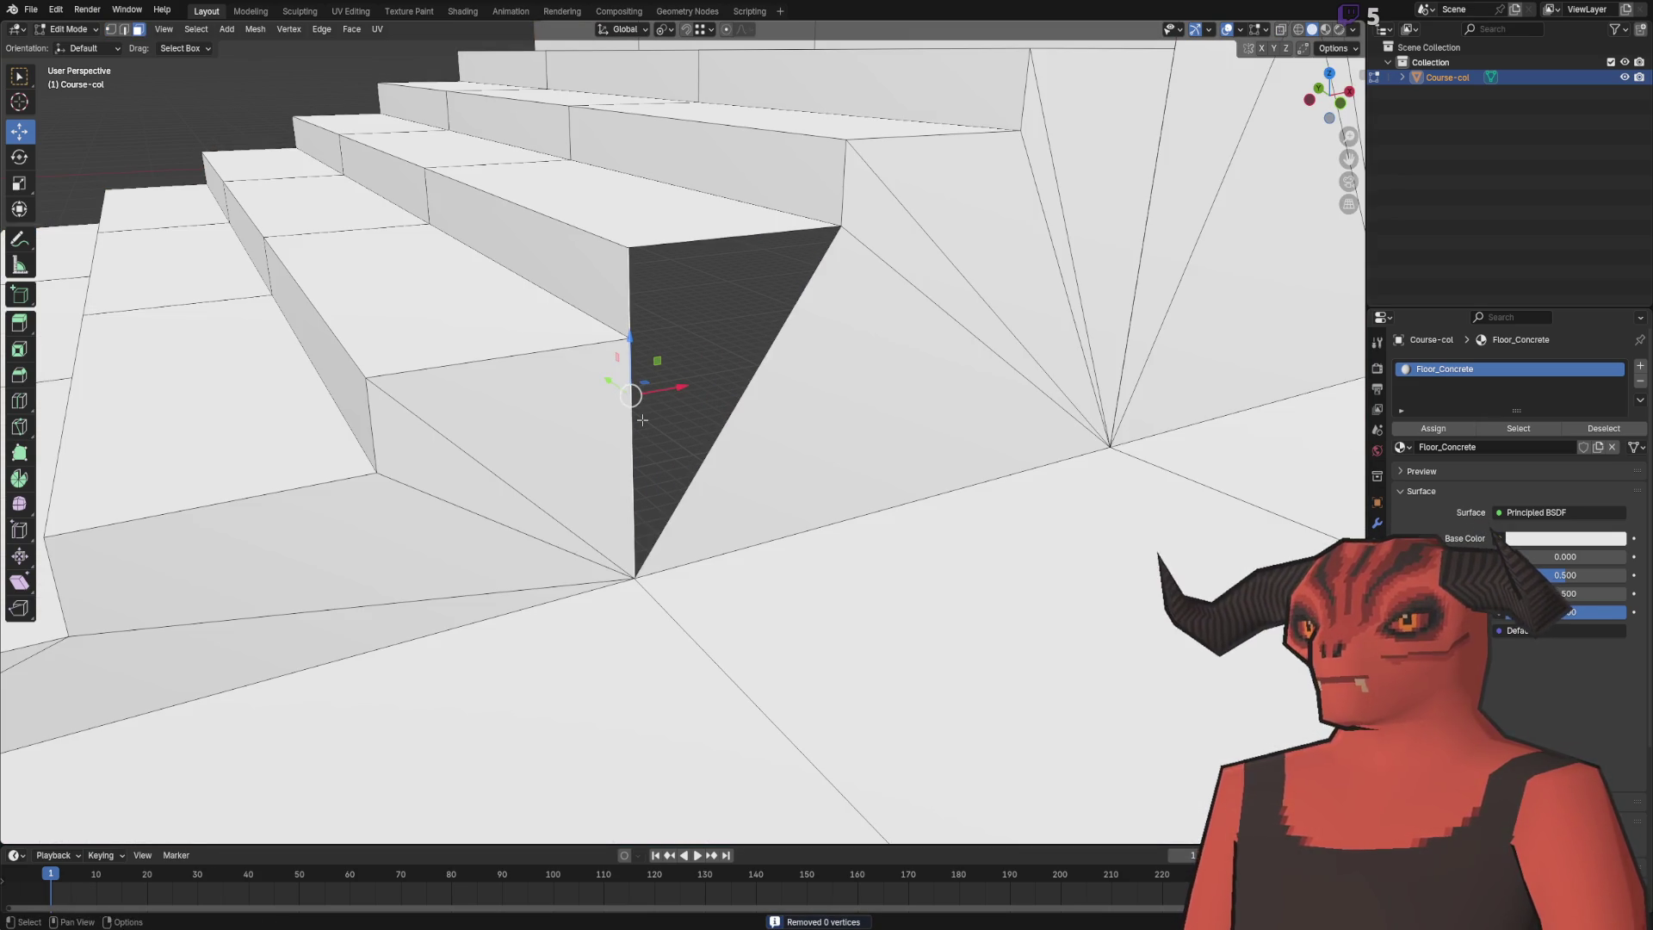
{"action": "left_click", "coordinate": [643, 420]}
{"action": "key", "text": "alt+f"}
{"action": "key", "text": "1"}
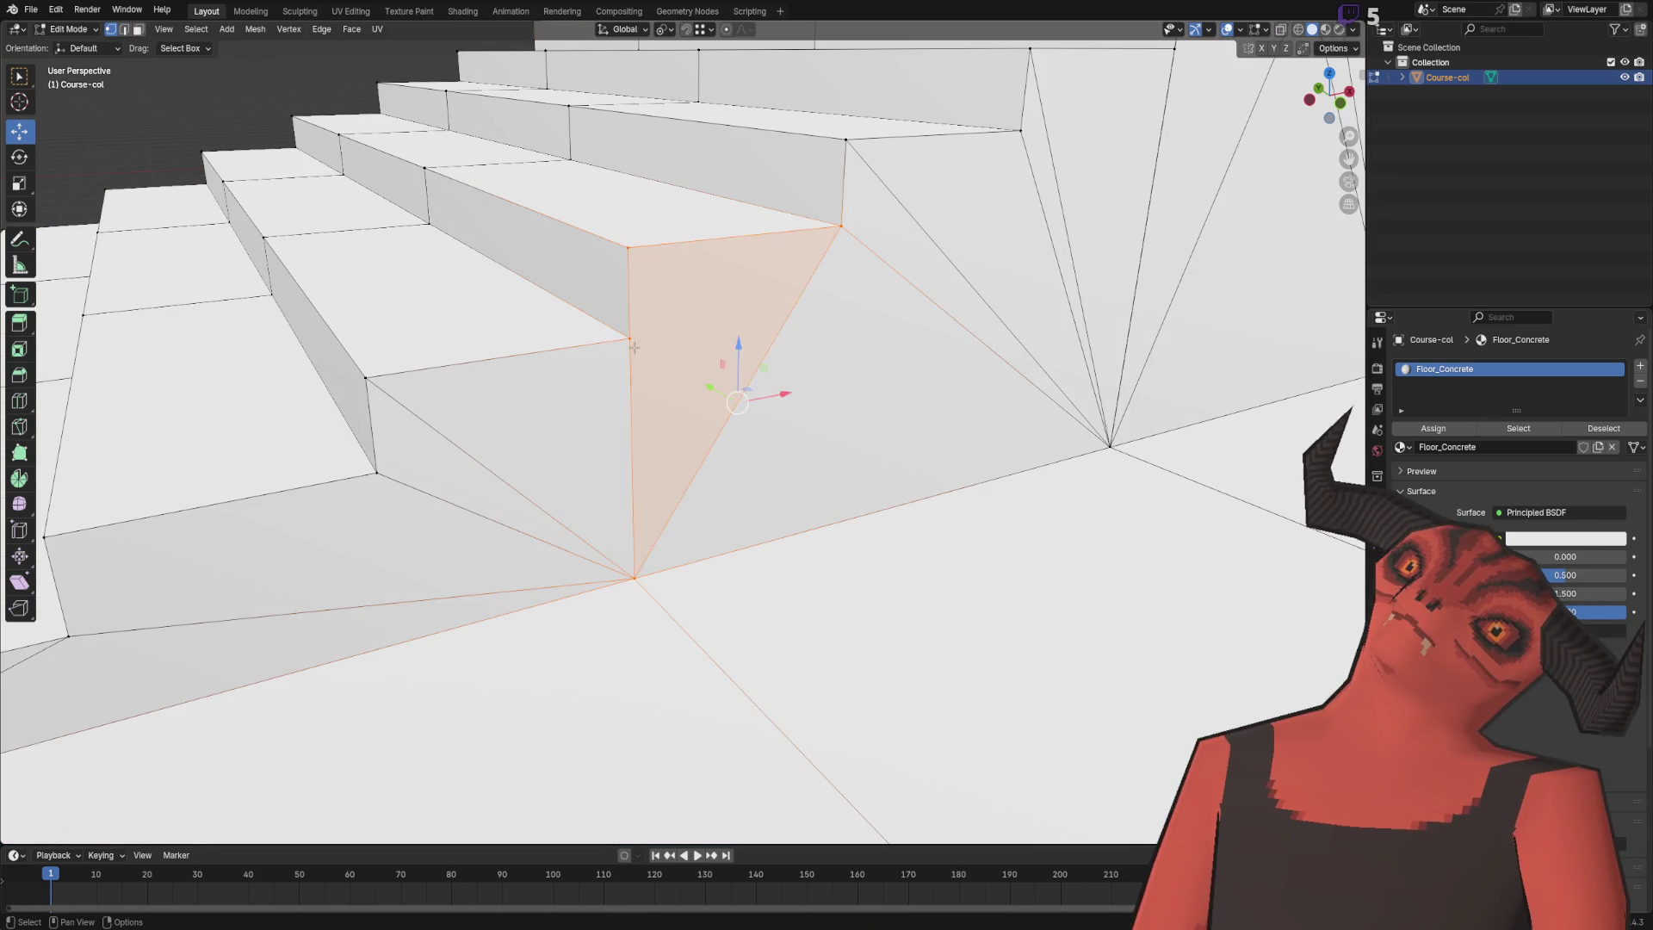
- Dissolve the diagonal edges on the stair side, undoing one unwanted edge removal
{"action": "left_click", "coordinate": [798, 366]}
{"action": "key", "text": "ctrl+e"}
{"action": "left_click", "coordinate": [925, 748]}
{"action": "key", "text": "ctrl+z"}
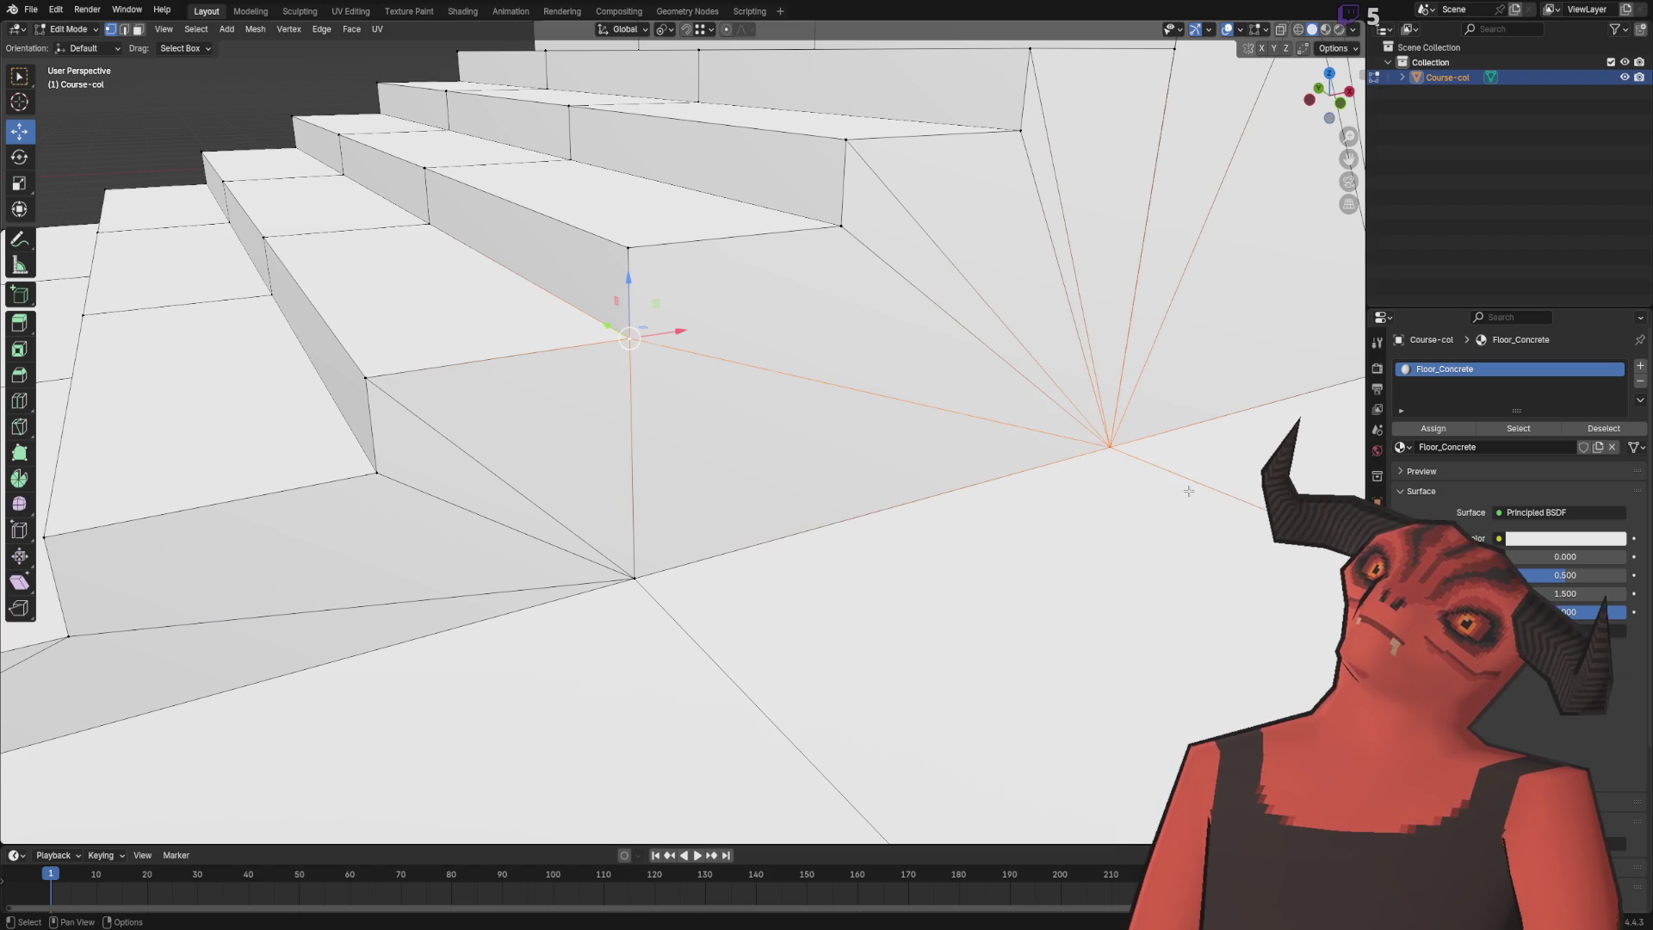
{"action": "left_click", "coordinate": [620, 267]}
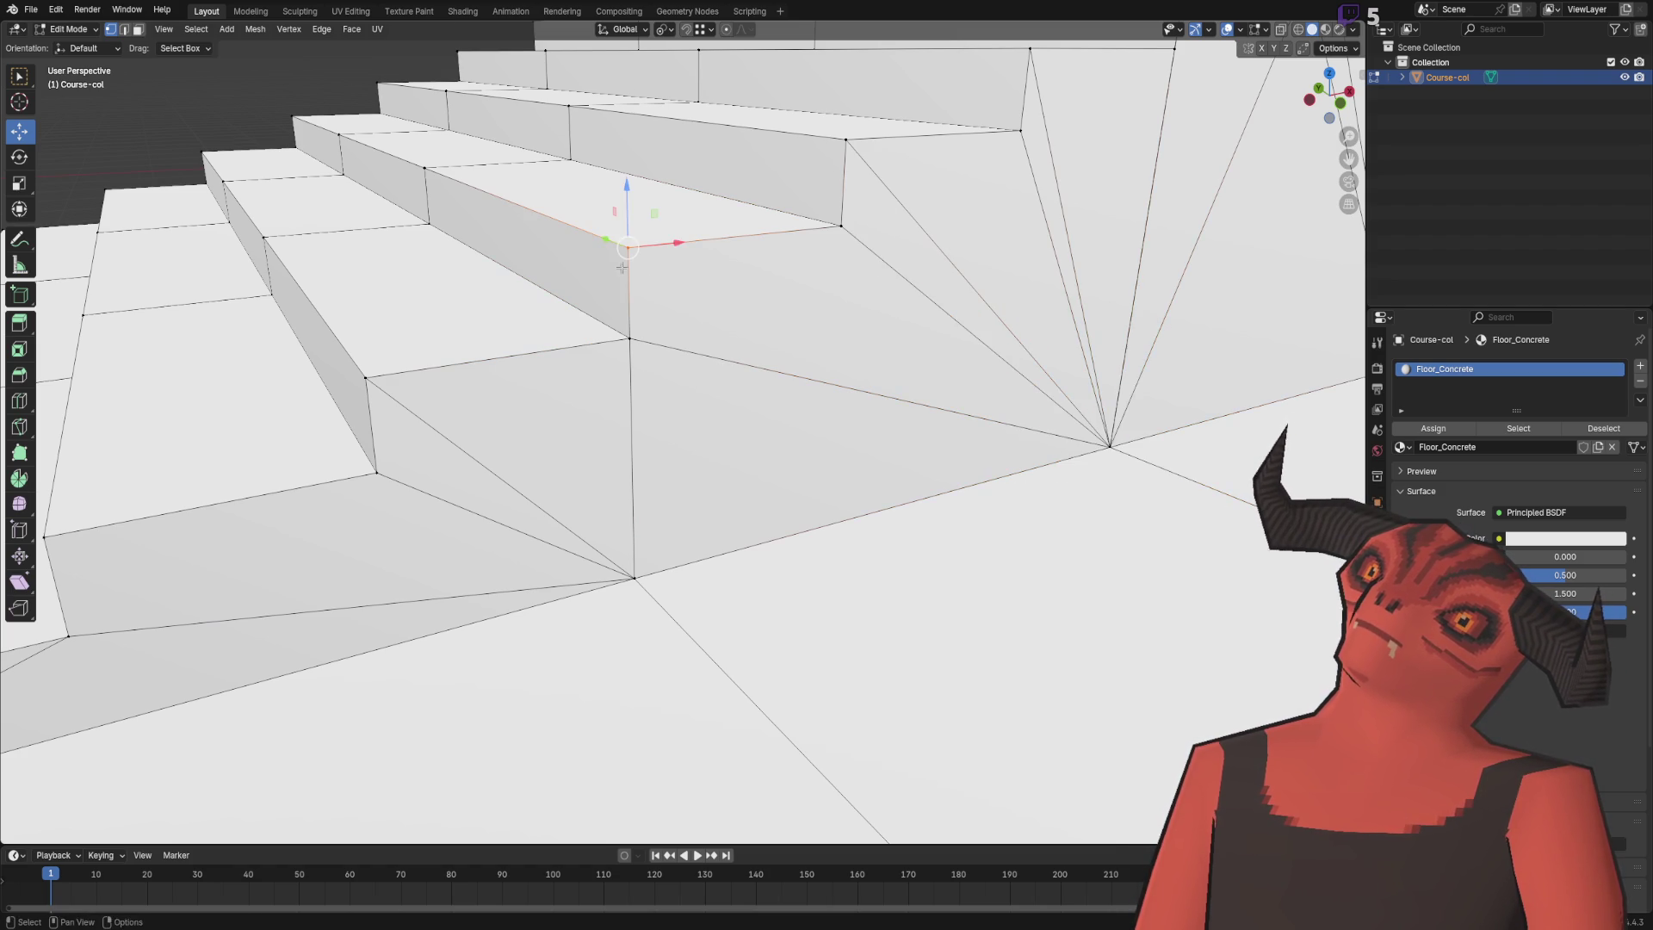
{"action": "mouse_move", "coordinate": [1164, 370]}
{"action": "left_mouse_down"}
{"action": "mouse_move", "coordinate": [879, 413]}
{"action": "mouse_move", "coordinate": [775, 396]}
{"action": "mouse_move", "coordinate": [778, 415]}
{"action": "mouse_move", "coordinate": [703, 423]}
{"action": "left_mouse_up"}
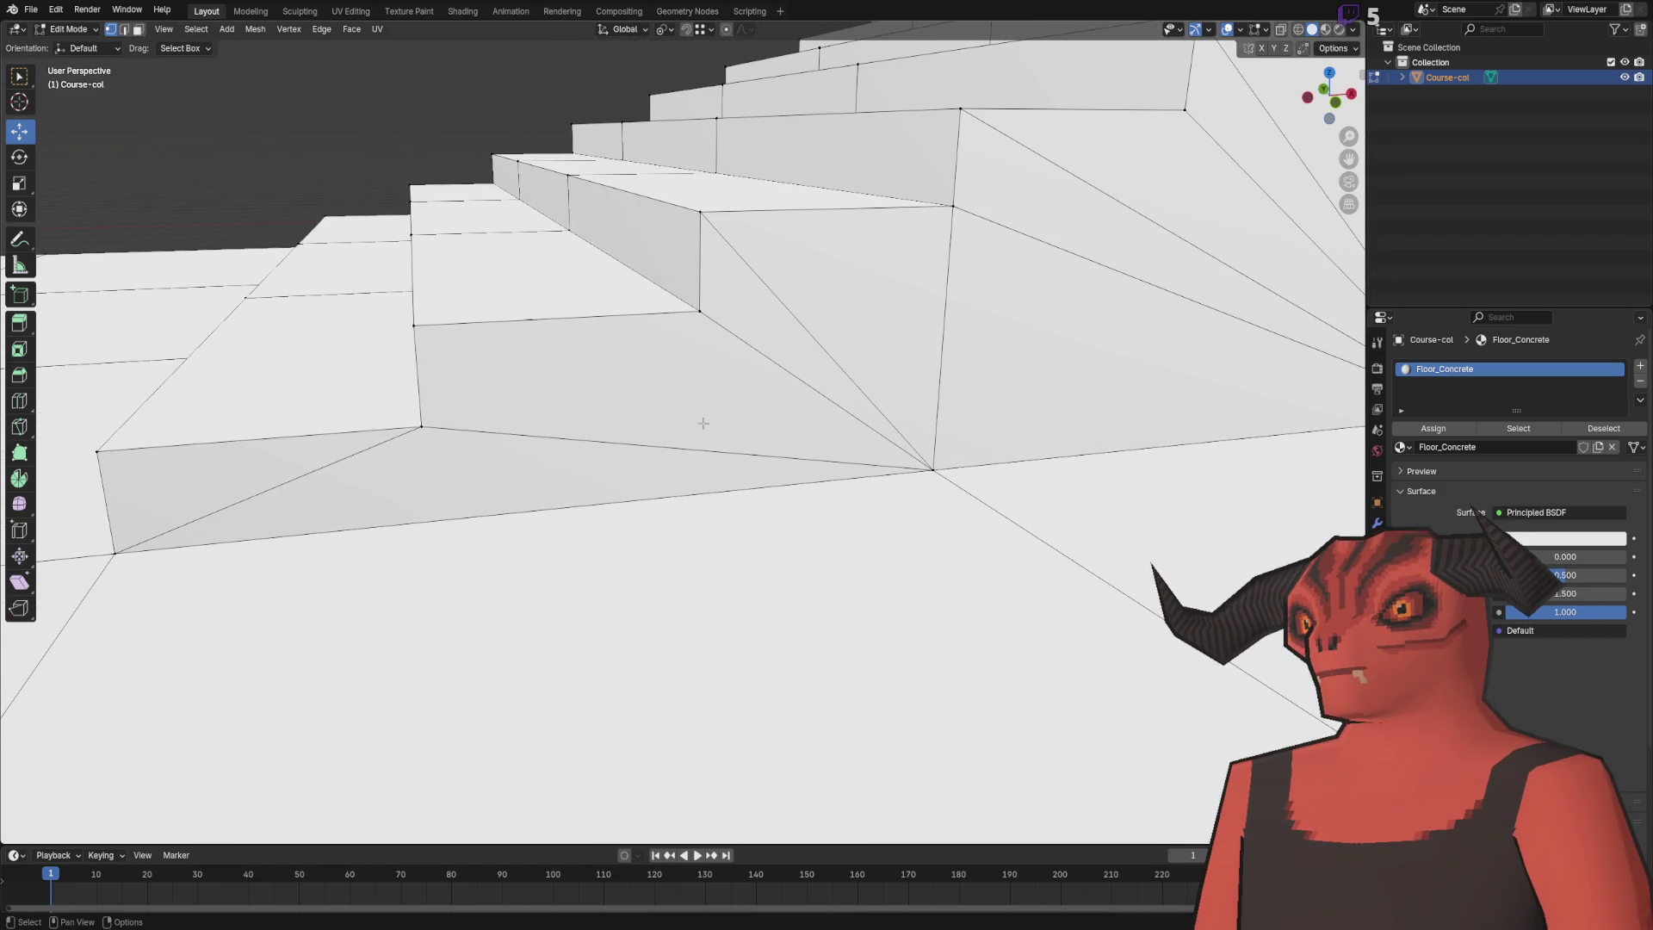
{"action": "left_click", "coordinate": [788, 302]}
{"action": "key", "text": "ctrl+e"}
{"action": "left_click", "coordinate": [776, 445]}
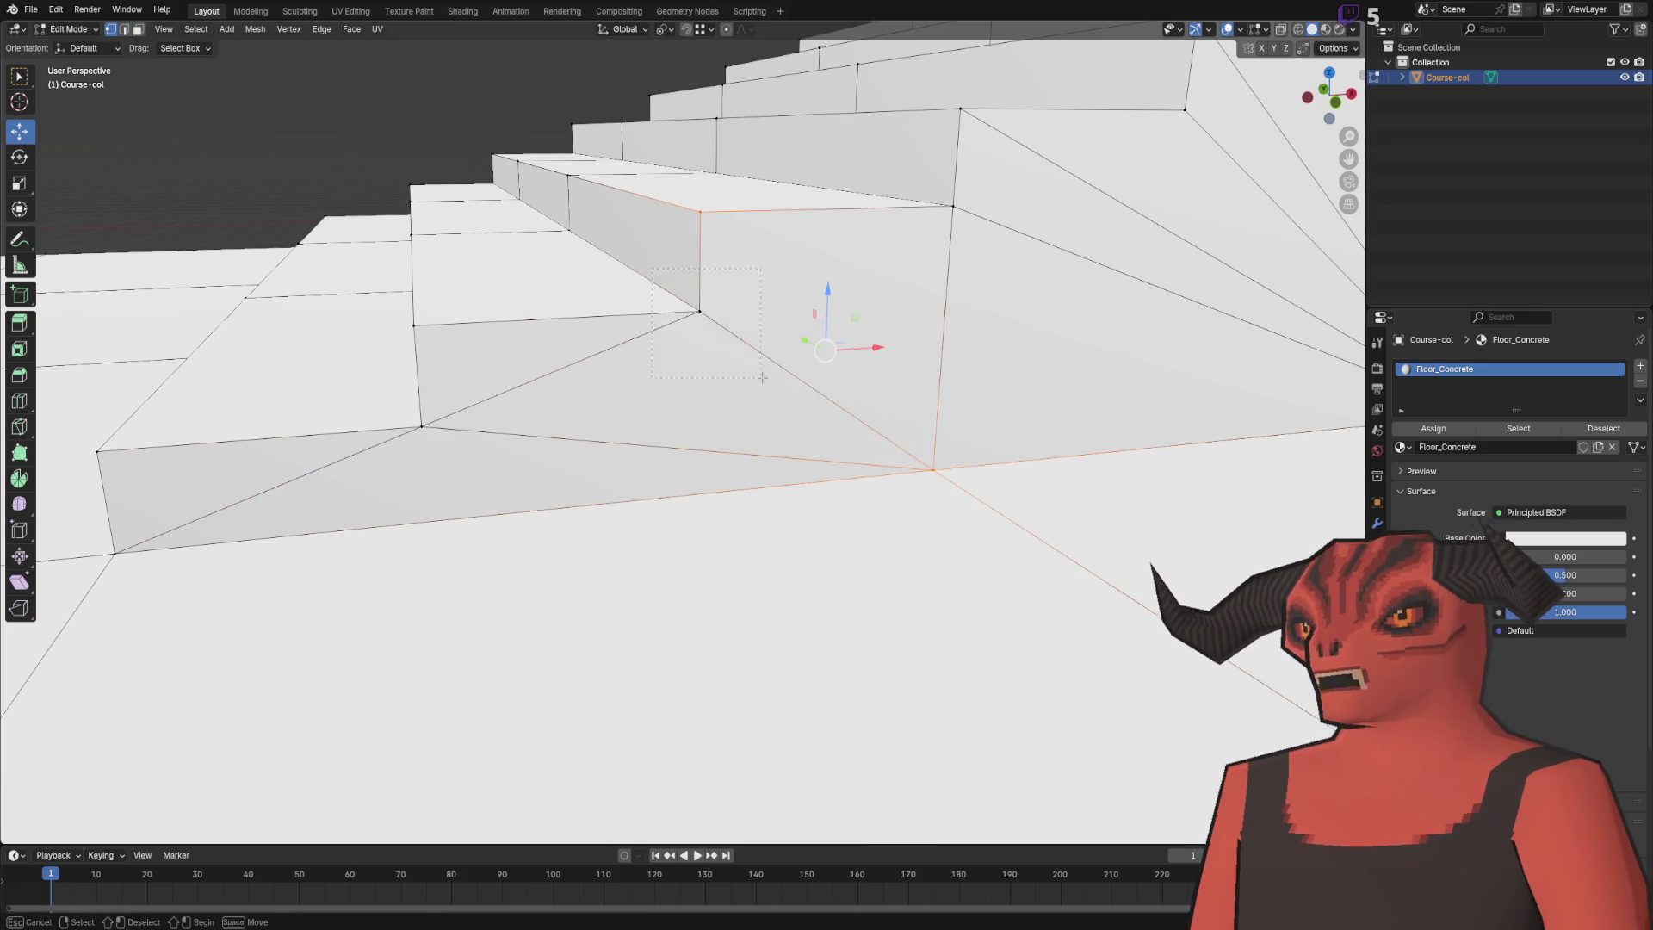
{"action": "left_click_drag", "start_coordinate": [776, 445], "coordinate": [755, 283]}
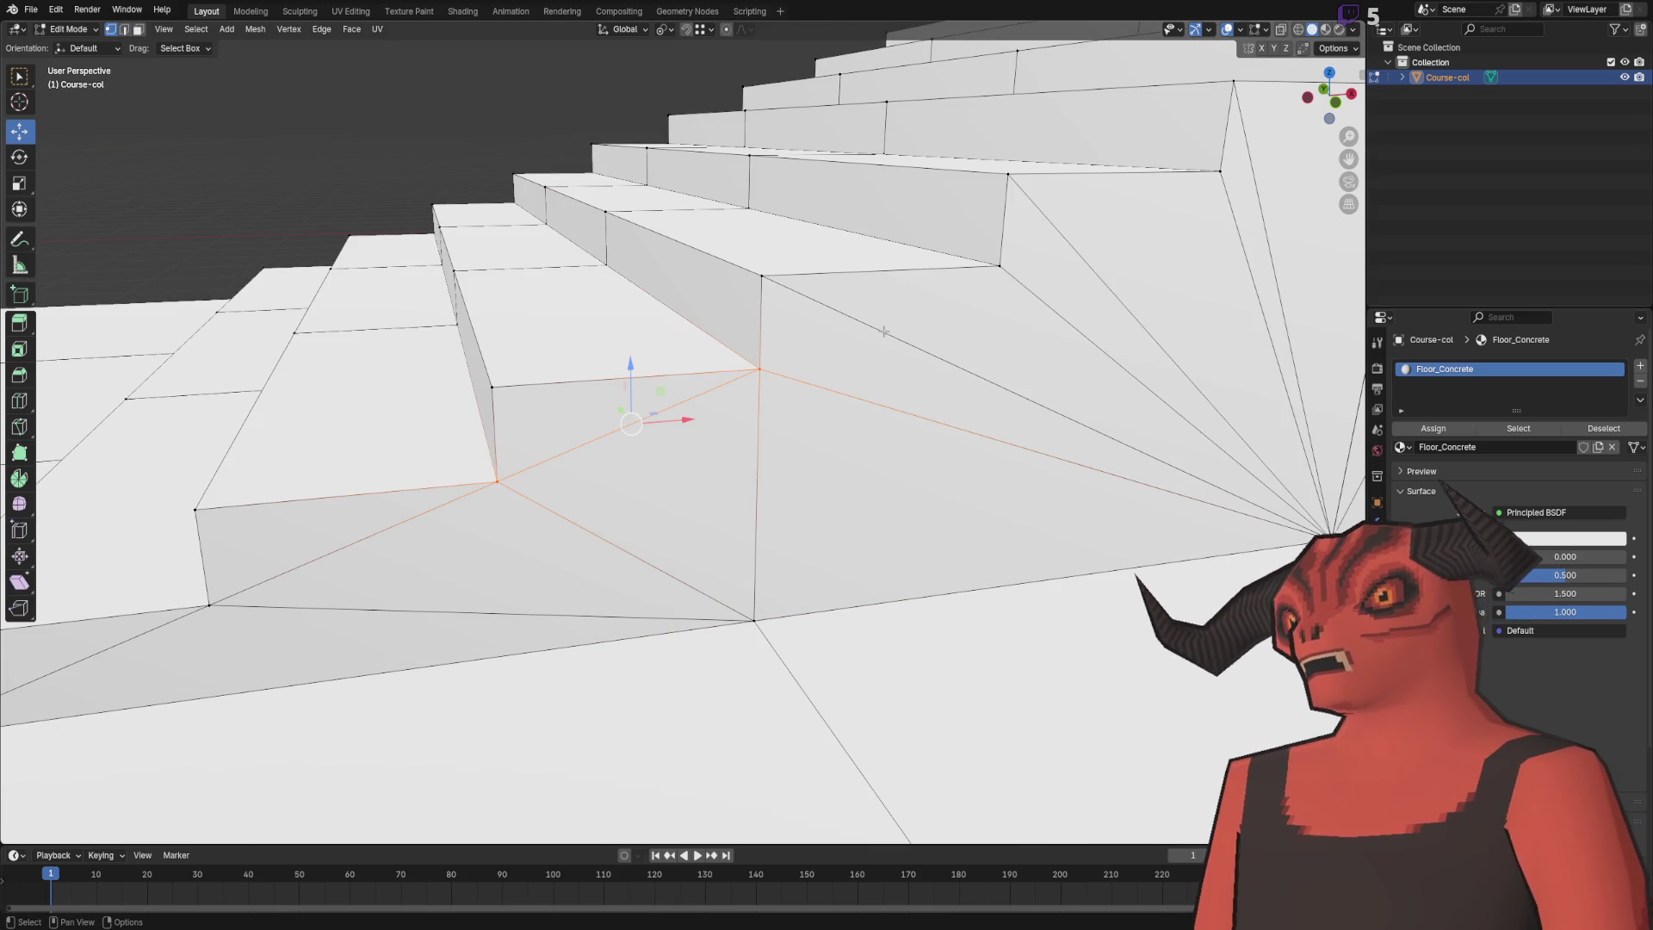
- Rework the stair-side triangulation with three Edge menu operations around the base
{"action": "key", "text": "ctrl+e"}
{"action": "left_click", "coordinate": [861, 445]}
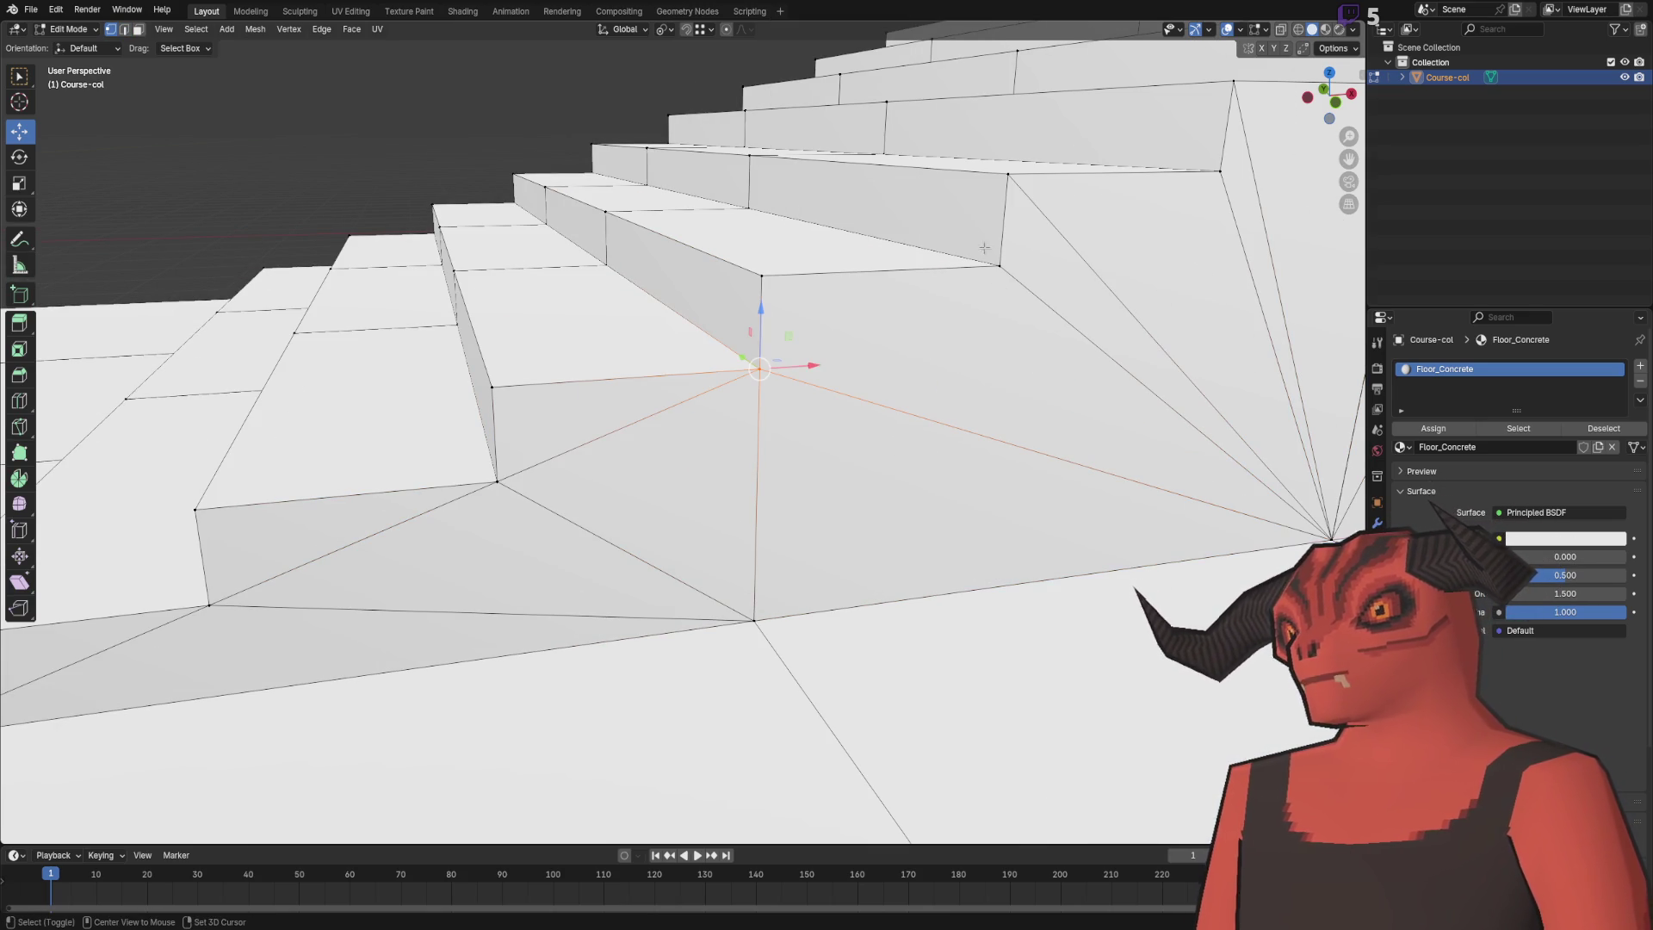
{"action": "left_click_drag", "start_coordinate": [1041, 281], "coordinate": [634, 505]}
{"action": "key", "text": "ctrl+e"}
{"action": "left_click", "coordinate": [664, 517]}
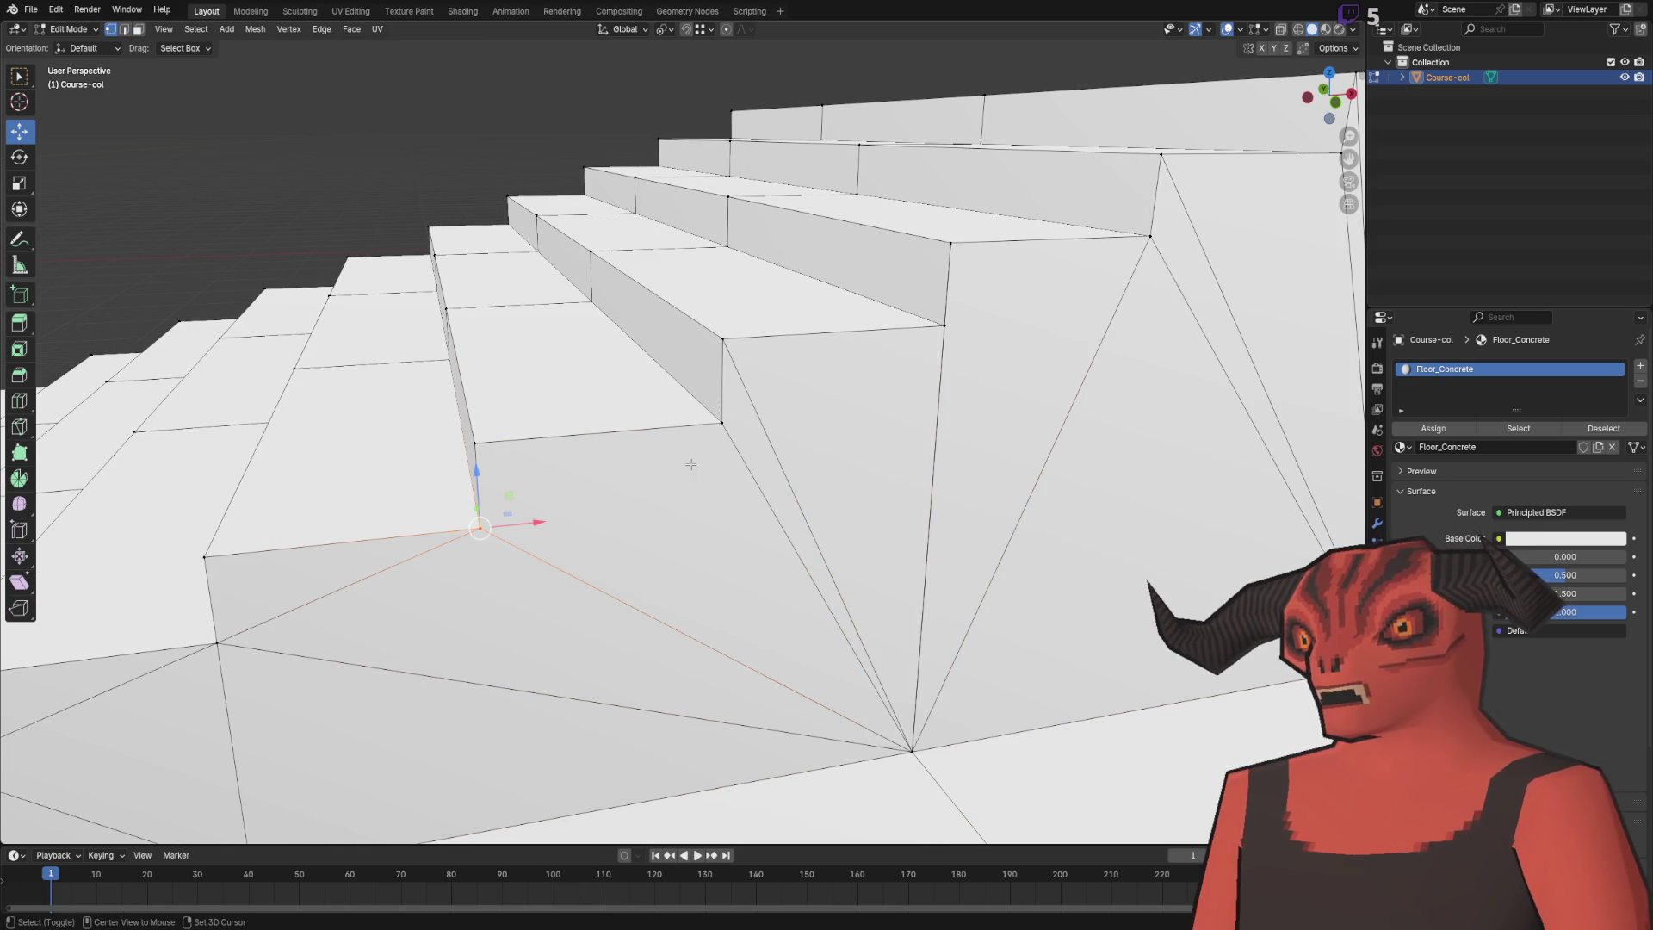
{"action": "key", "text": "ctrl+e"}
{"action": "left_click", "coordinate": [814, 441]}
{"action": "key", "text": "3"}
{"action": "mouse_move", "coordinate": [994, 347]}
{"action": "left_mouse_down"}
{"action": "mouse_move", "coordinate": [609, 370]}
{"action": "mouse_move", "coordinate": [706, 362]}
{"action": "mouse_move", "coordinate": [901, 302]}
{"action": "mouse_move", "coordinate": [843, 370]}
{"action": "left_mouse_up"}
{"action": "scroll", "coordinate": [843, 371], "scroll_direction": "up", "scroll_amount": 5}
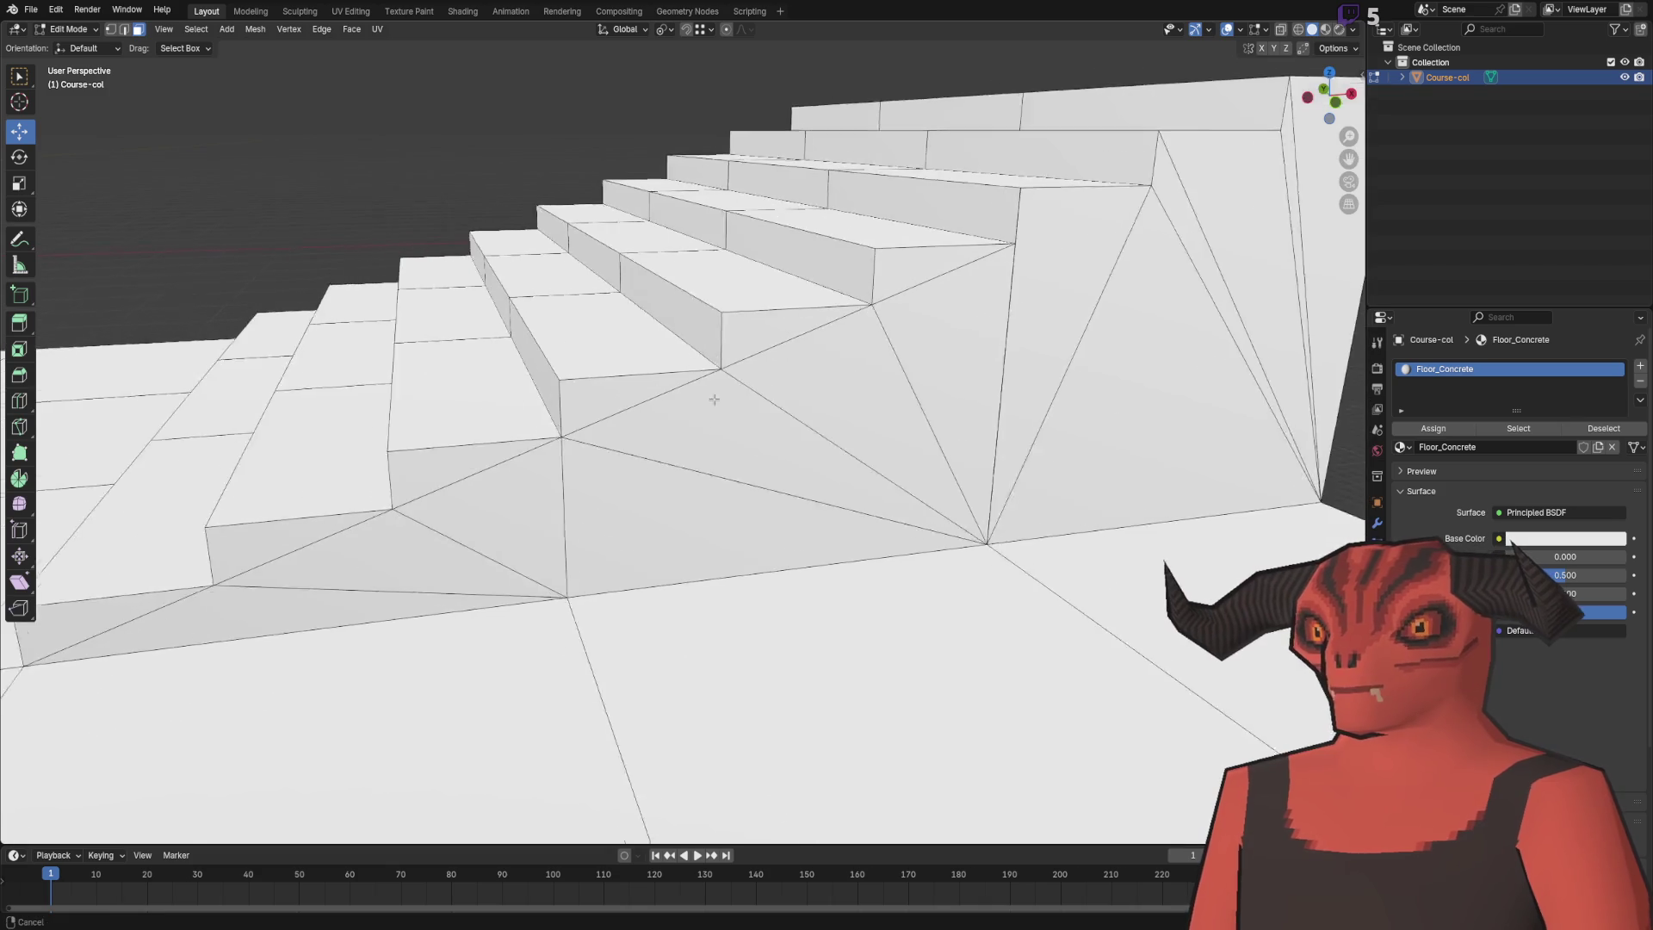
- Delete the bad stair-side face and refill the gap with a new face
{"action": "key", "text": "x"}
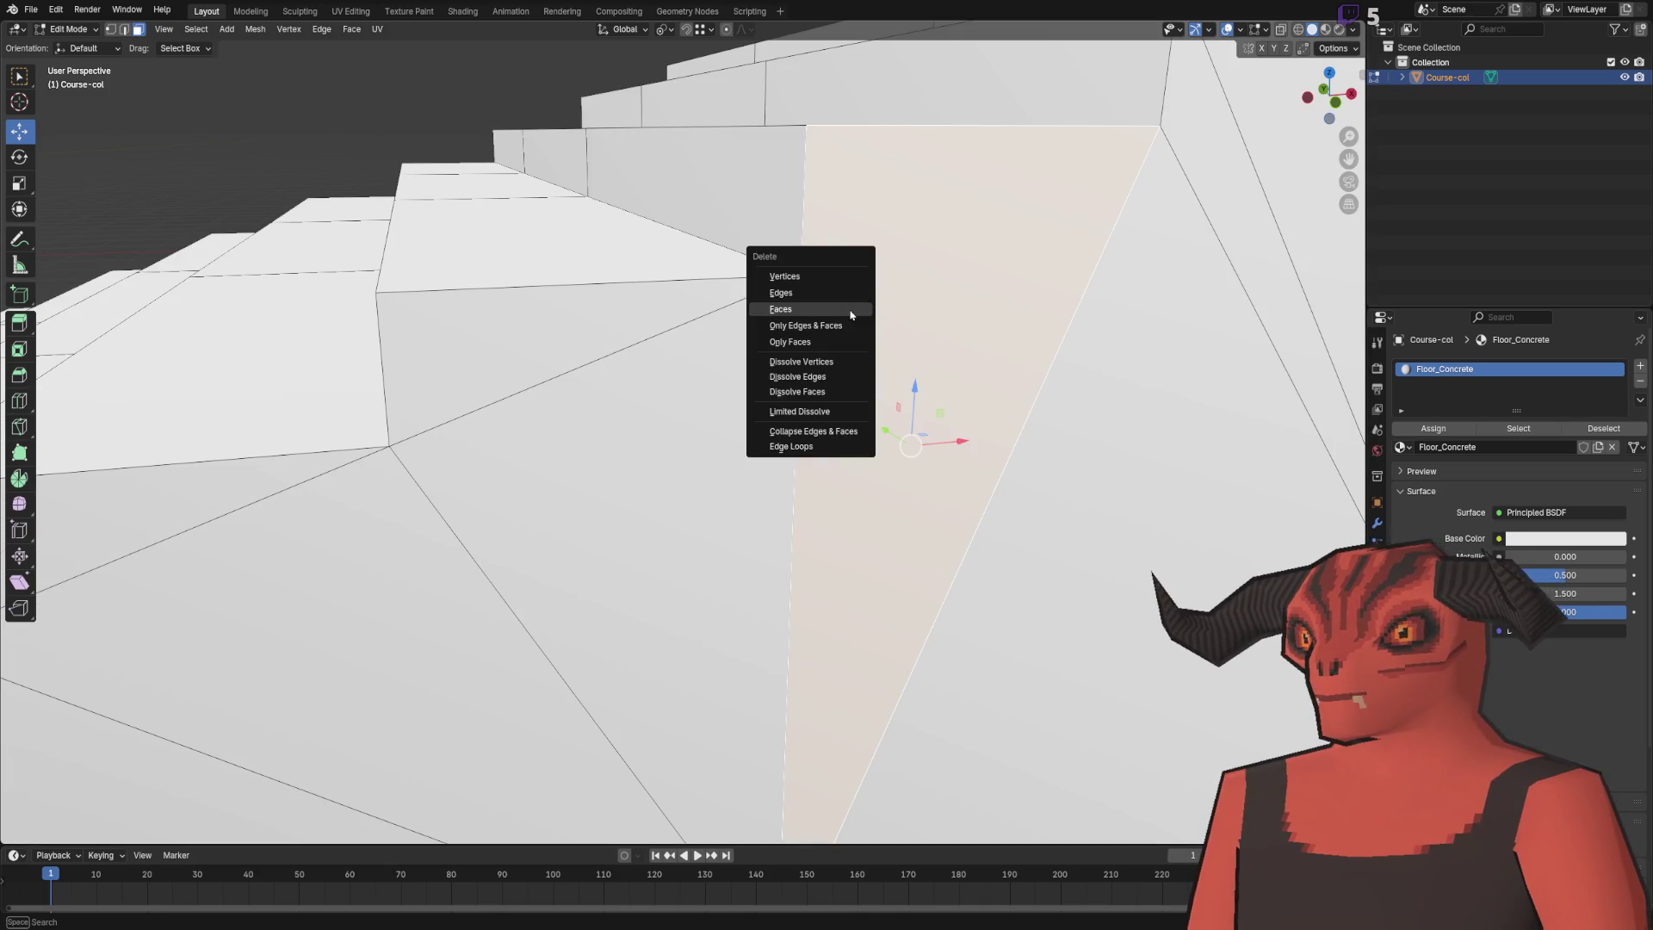
{"action": "left_click", "coordinate": [826, 305]}
{"action": "key", "text": "alt+z"}
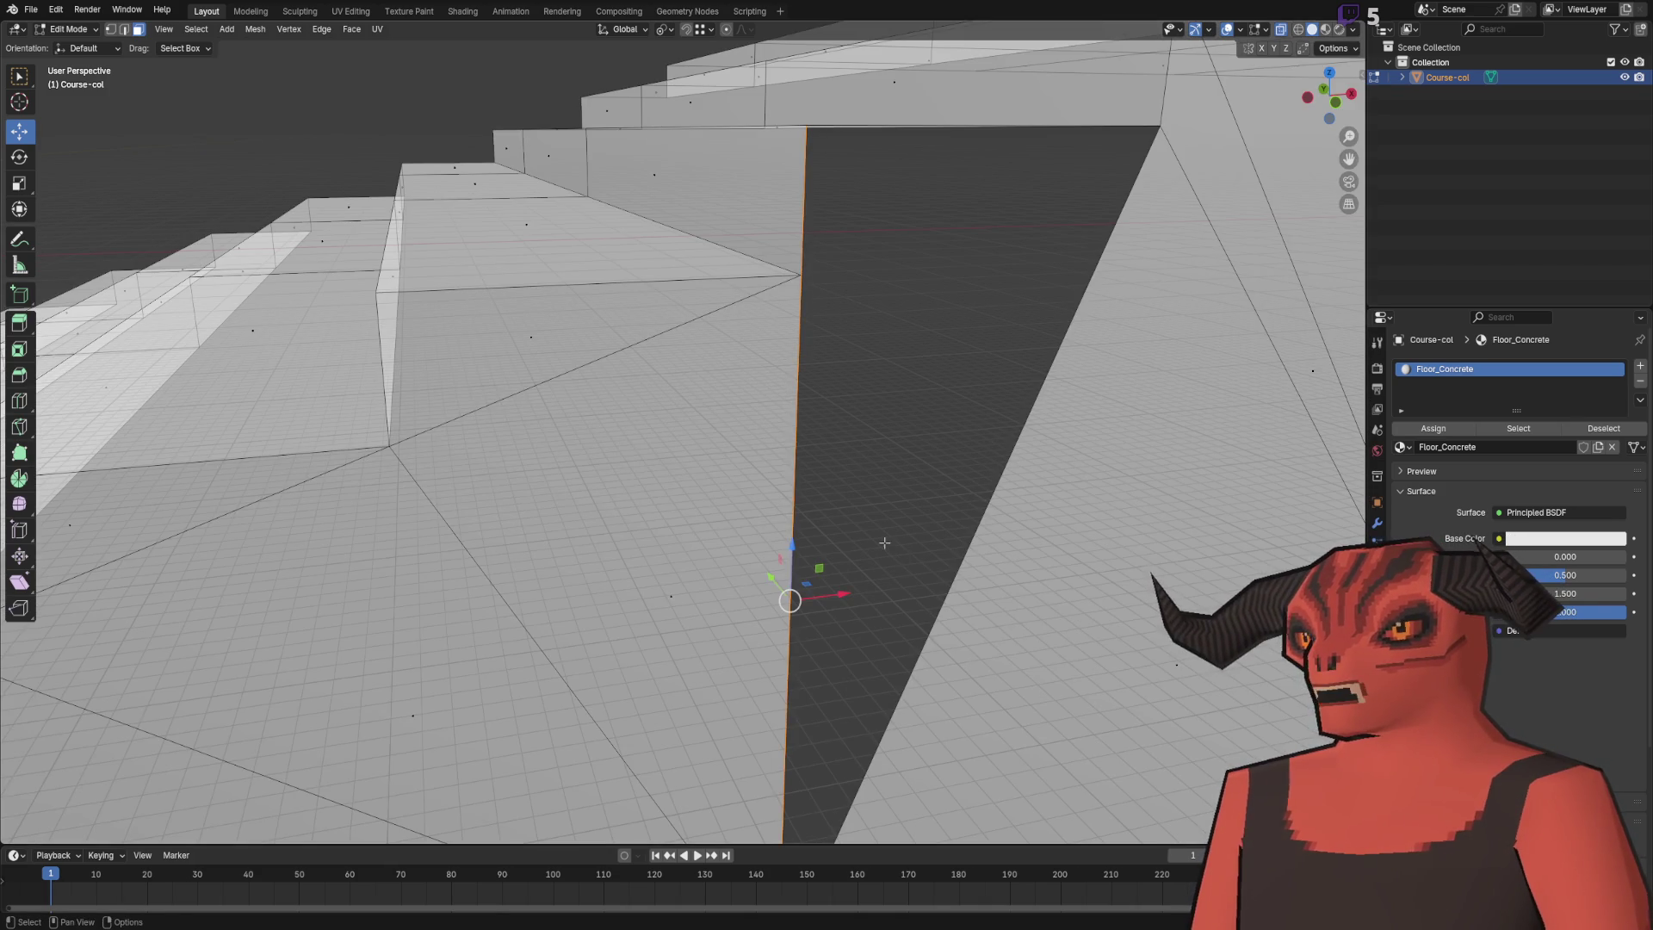
{"action": "key", "text": "alt+z"}
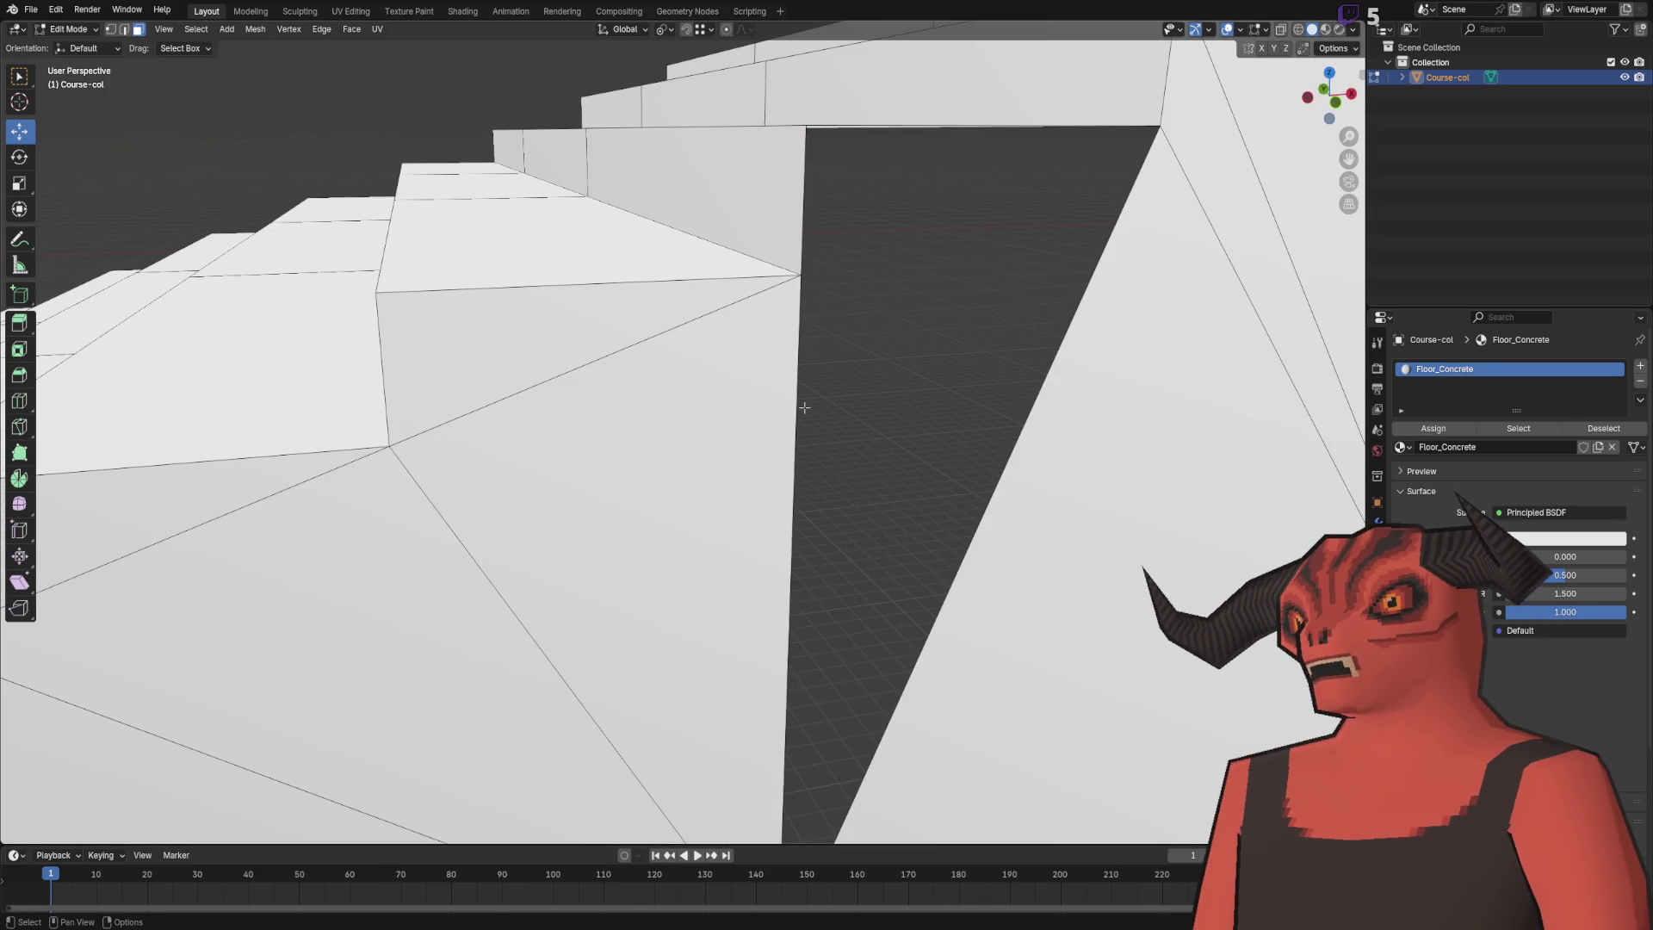
{"action": "key", "text": "f"}
- Dissolve the stray edge at the stair-side corner vertex
{"action": "key", "text": "1"}
{"action": "left_click", "coordinate": [799, 275]}
{"action": "scroll", "coordinate": [1158, 345], "scroll_direction": "down", "scroll_amount": 5}
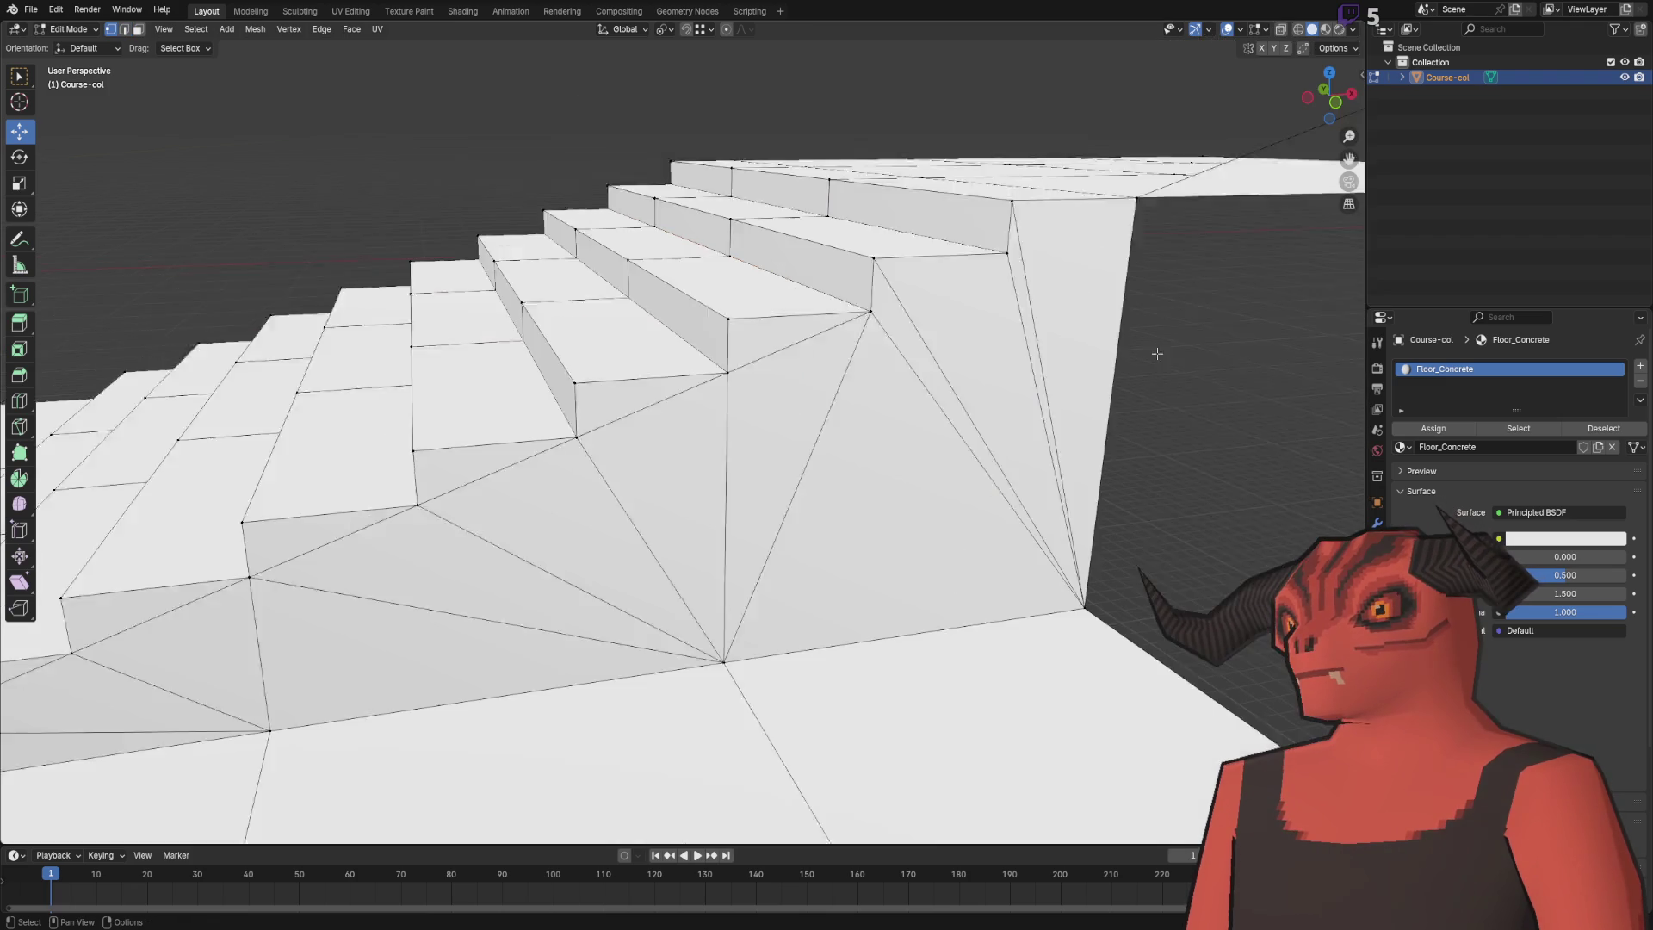
{"action": "scroll", "coordinate": [648, 390], "scroll_direction": "up", "scroll_amount": 3}
{"action": "left_click_drag", "start_coordinate": [648, 390], "coordinate": [729, 368]}
{"action": "right_click", "coordinate": [773, 294]}
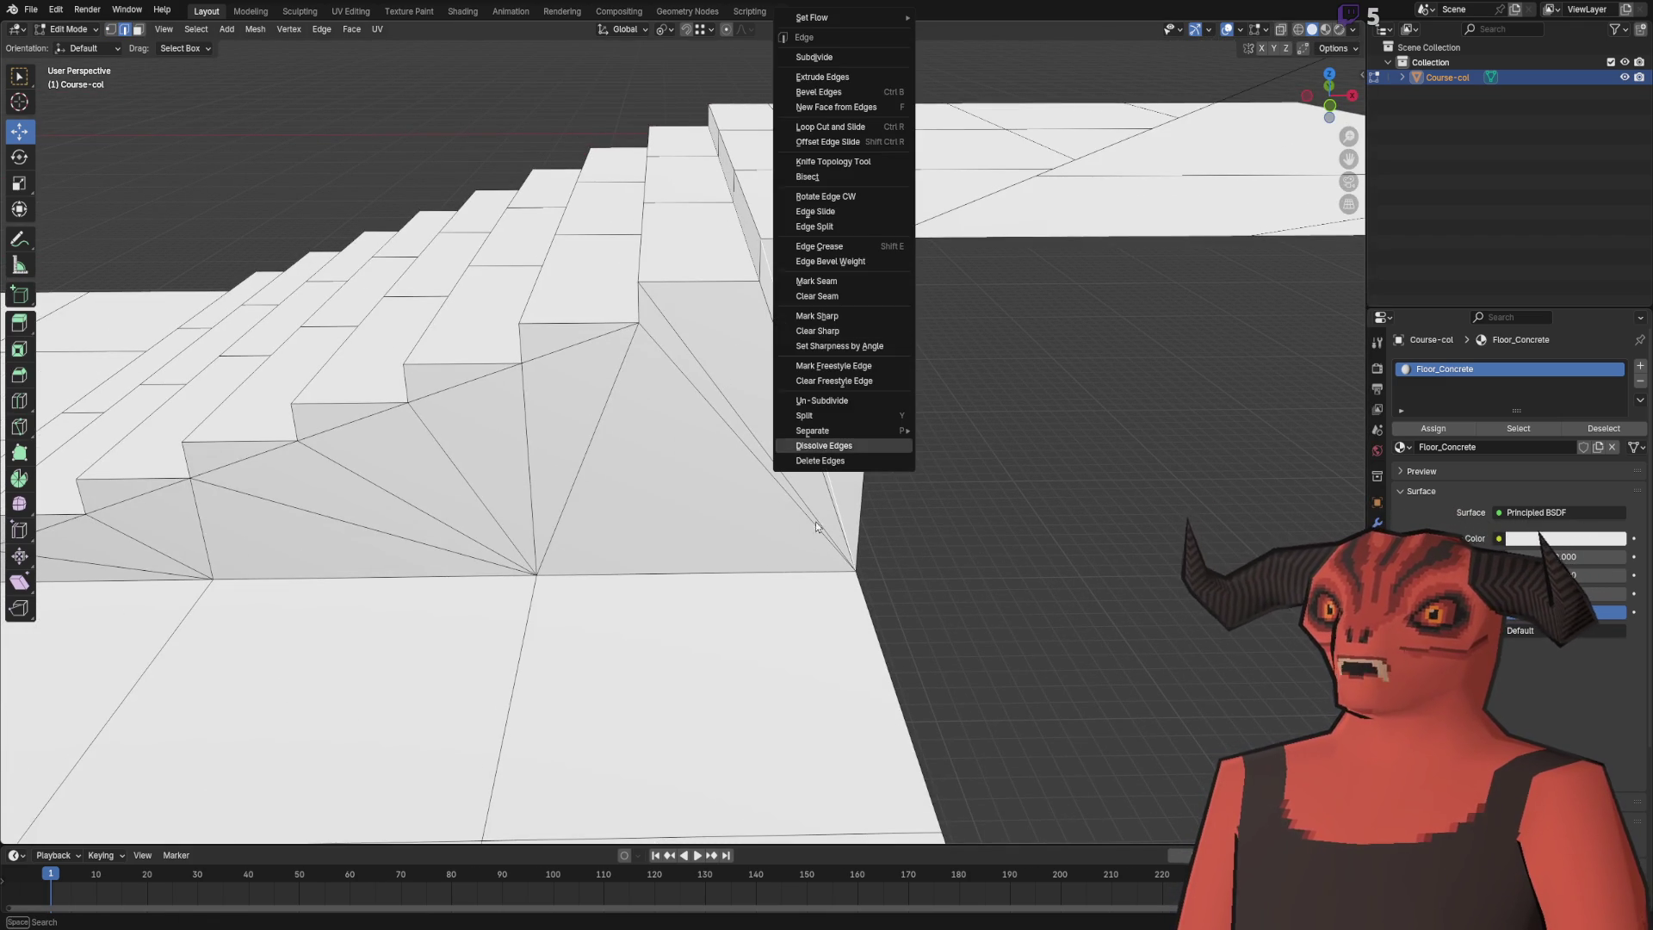
{"action": "left_click", "coordinate": [830, 446]}
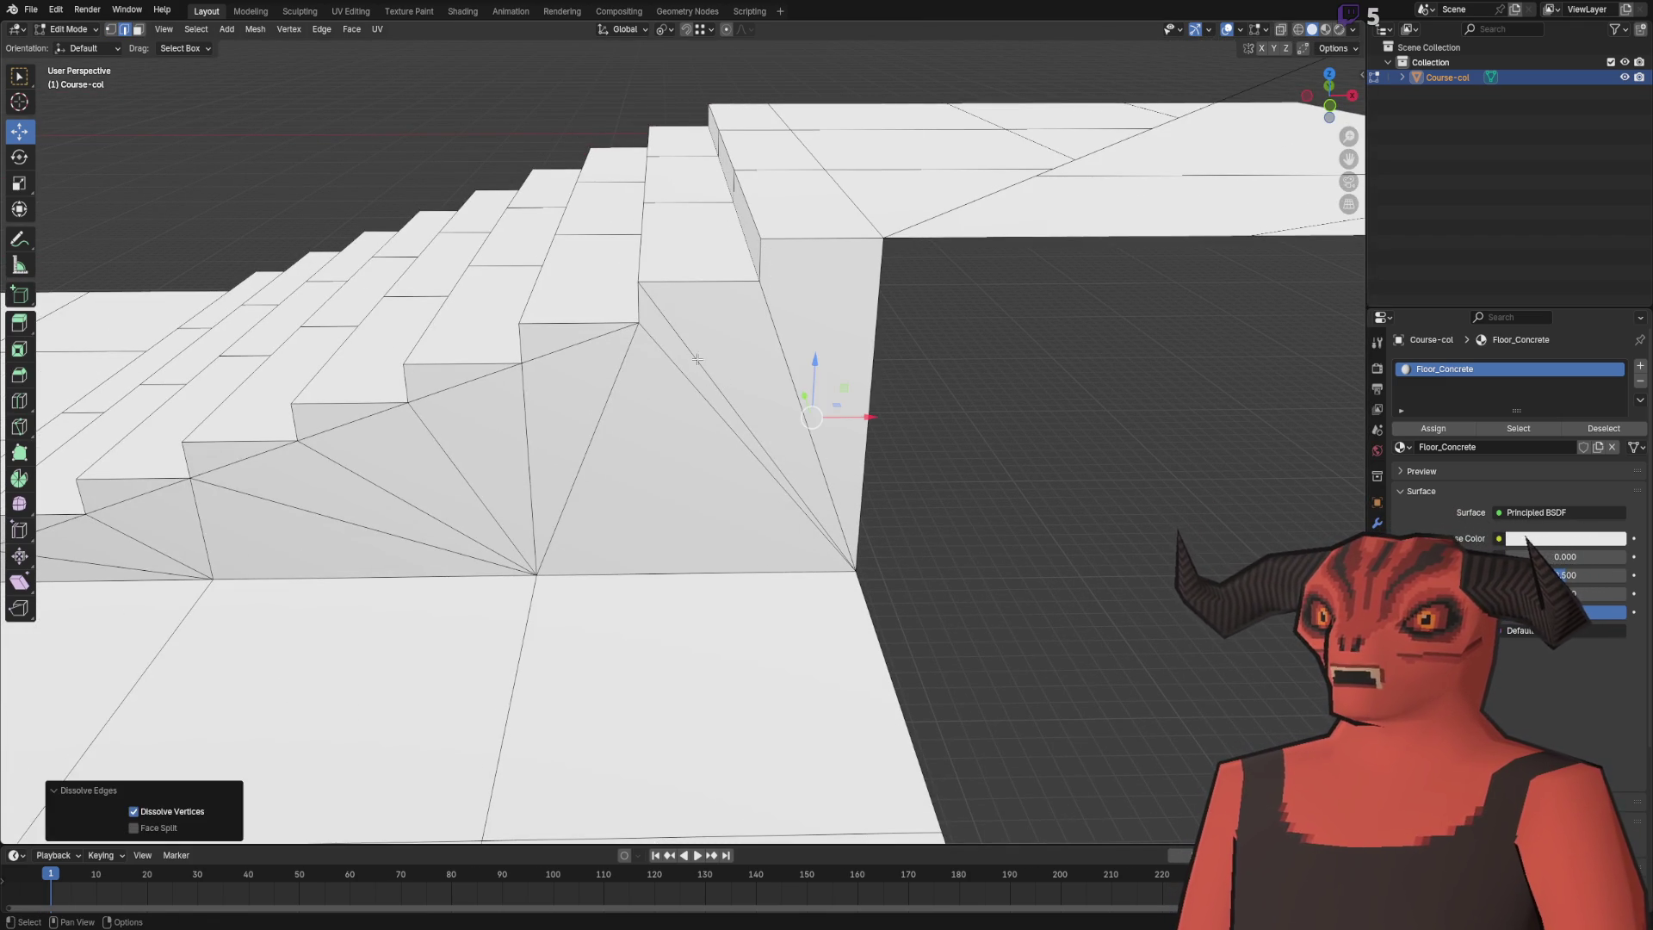
{"action": "right_click", "coordinate": [697, 359]}
{"action": "left_click", "coordinate": [703, 362]}
- Check the walkway's long top edge from the front, then run Merge by Distance and undo it
{"action": "key", "text": "1"}
{"action": "left_click", "coordinate": [656, 336]}
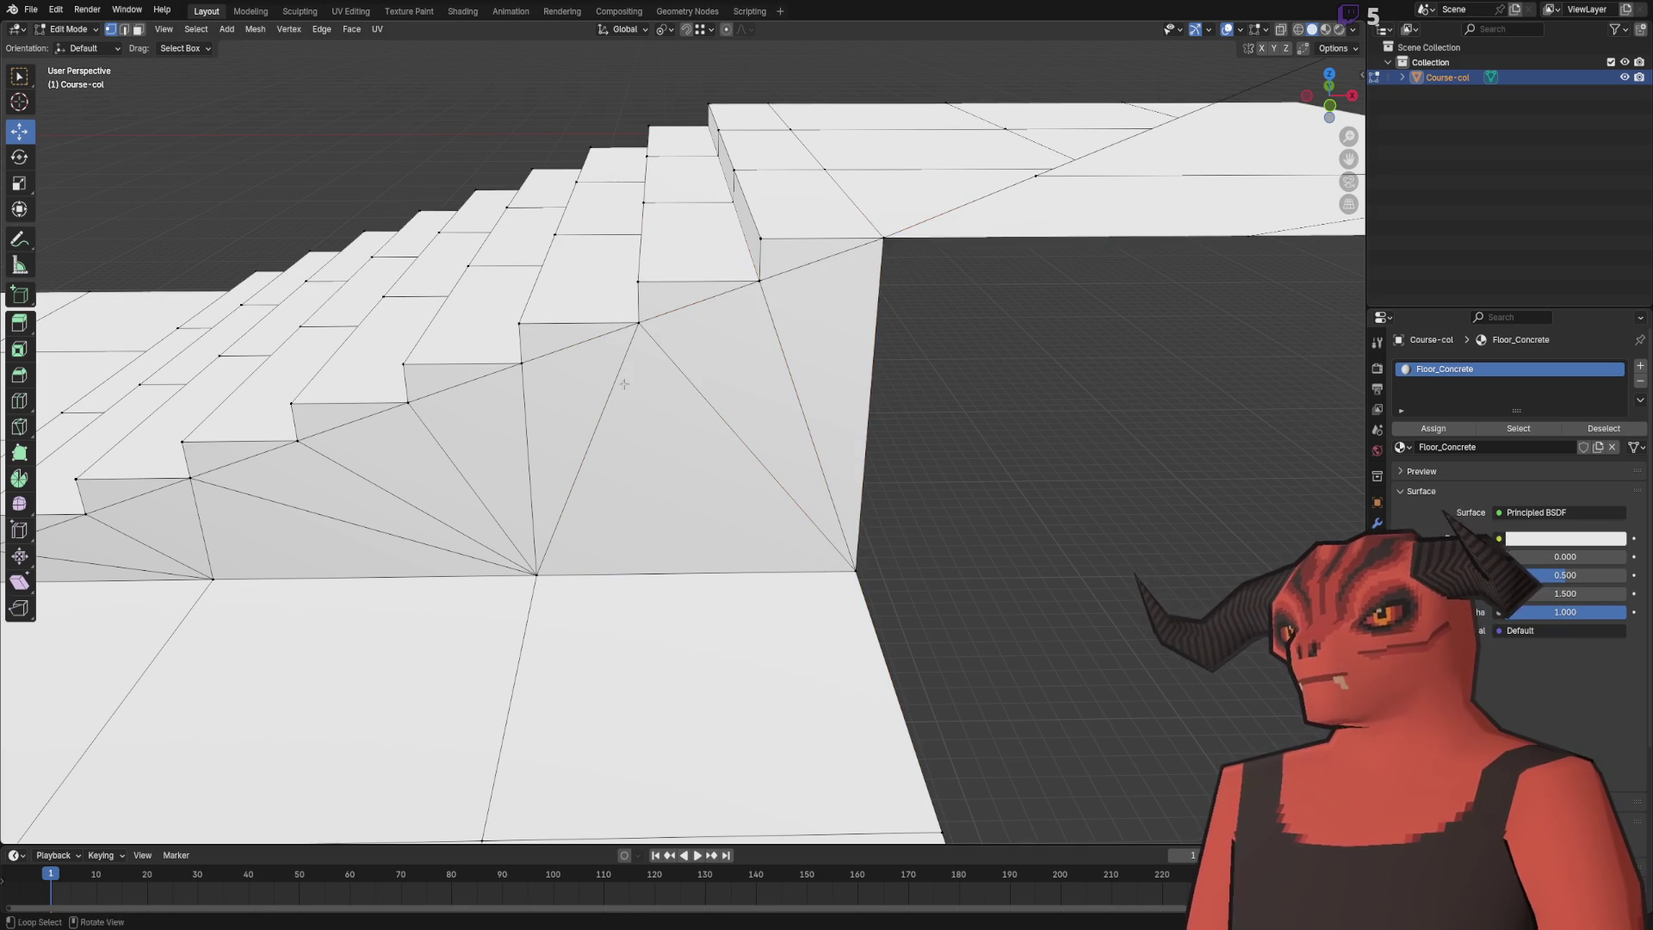
{"action": "scroll", "coordinate": [627, 383], "scroll_direction": "down", "scroll_amount": 3}
{"action": "mouse_move", "coordinate": [921, 284]}
{"action": "left_mouse_down"}
{"action": "mouse_move", "coordinate": [827, 343]}
{"action": "mouse_move", "coordinate": [672, 370]}
{"action": "mouse_move", "coordinate": [610, 482]}
{"action": "mouse_move", "coordinate": [630, 428]}
{"action": "left_mouse_up"}
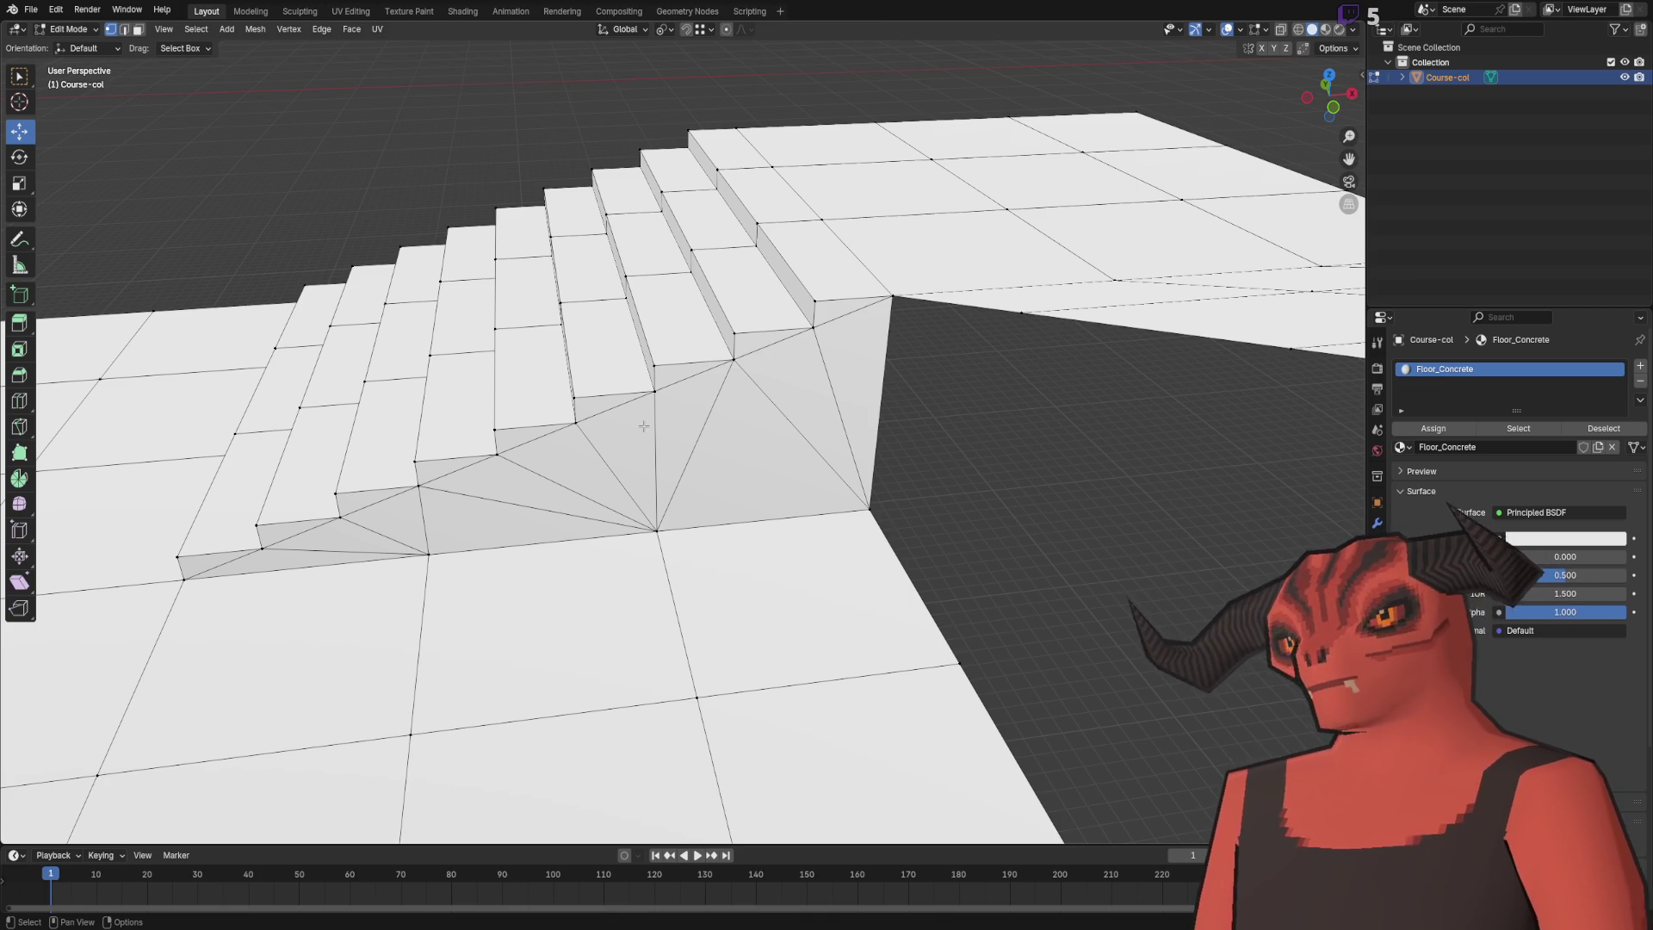
{"action": "mouse_move", "coordinate": [618, 221]}
{"action": "left_mouse_down"}
{"action": "mouse_move", "coordinate": [756, 358]}
{"action": "mouse_move", "coordinate": [841, 325]}
{"action": "mouse_move", "coordinate": [597, 355]}
{"action": "mouse_move", "coordinate": [737, 428]}
{"action": "mouse_move", "coordinate": [731, 453]}
{"action": "mouse_move", "coordinate": [672, 287]}
{"action": "mouse_move", "coordinate": [1099, 266]}
{"action": "mouse_move", "coordinate": [1007, 295]}
{"action": "left_mouse_up"}
{"action": "left_click", "coordinate": [990, 297], "text": "ctrl"}
{"action": "mouse_move", "coordinate": [915, 369]}
{"action": "left_mouse_down"}
{"action": "mouse_move", "coordinate": [855, 330]}
{"action": "mouse_move", "coordinate": [645, 504]}
{"action": "left_mouse_up"}
{"action": "left_click_drag", "start_coordinate": [485, 607], "coordinate": [701, 495]}
{"action": "key", "text": "a"}
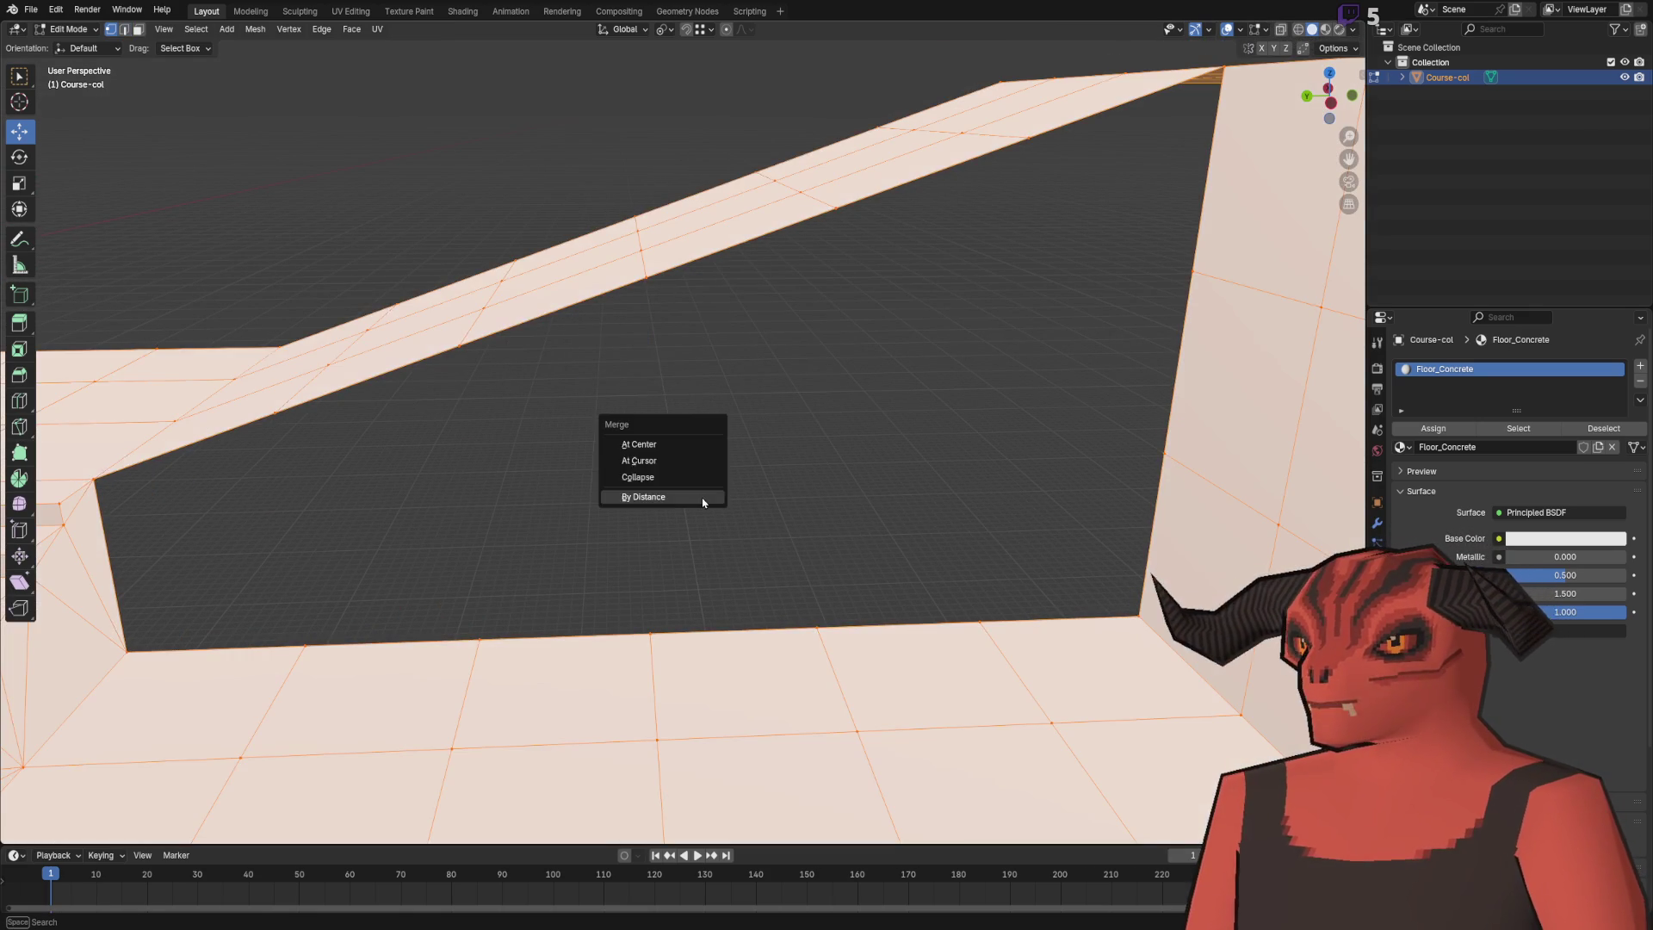
{"action": "key", "text": "m"}
{"action": "left_click", "coordinate": [701, 492]}
{"action": "key", "text": "ctrl+z"}
{"action": "key", "text": "ctrl+z"}
{"action": "key", "text": "ctrl+z"}
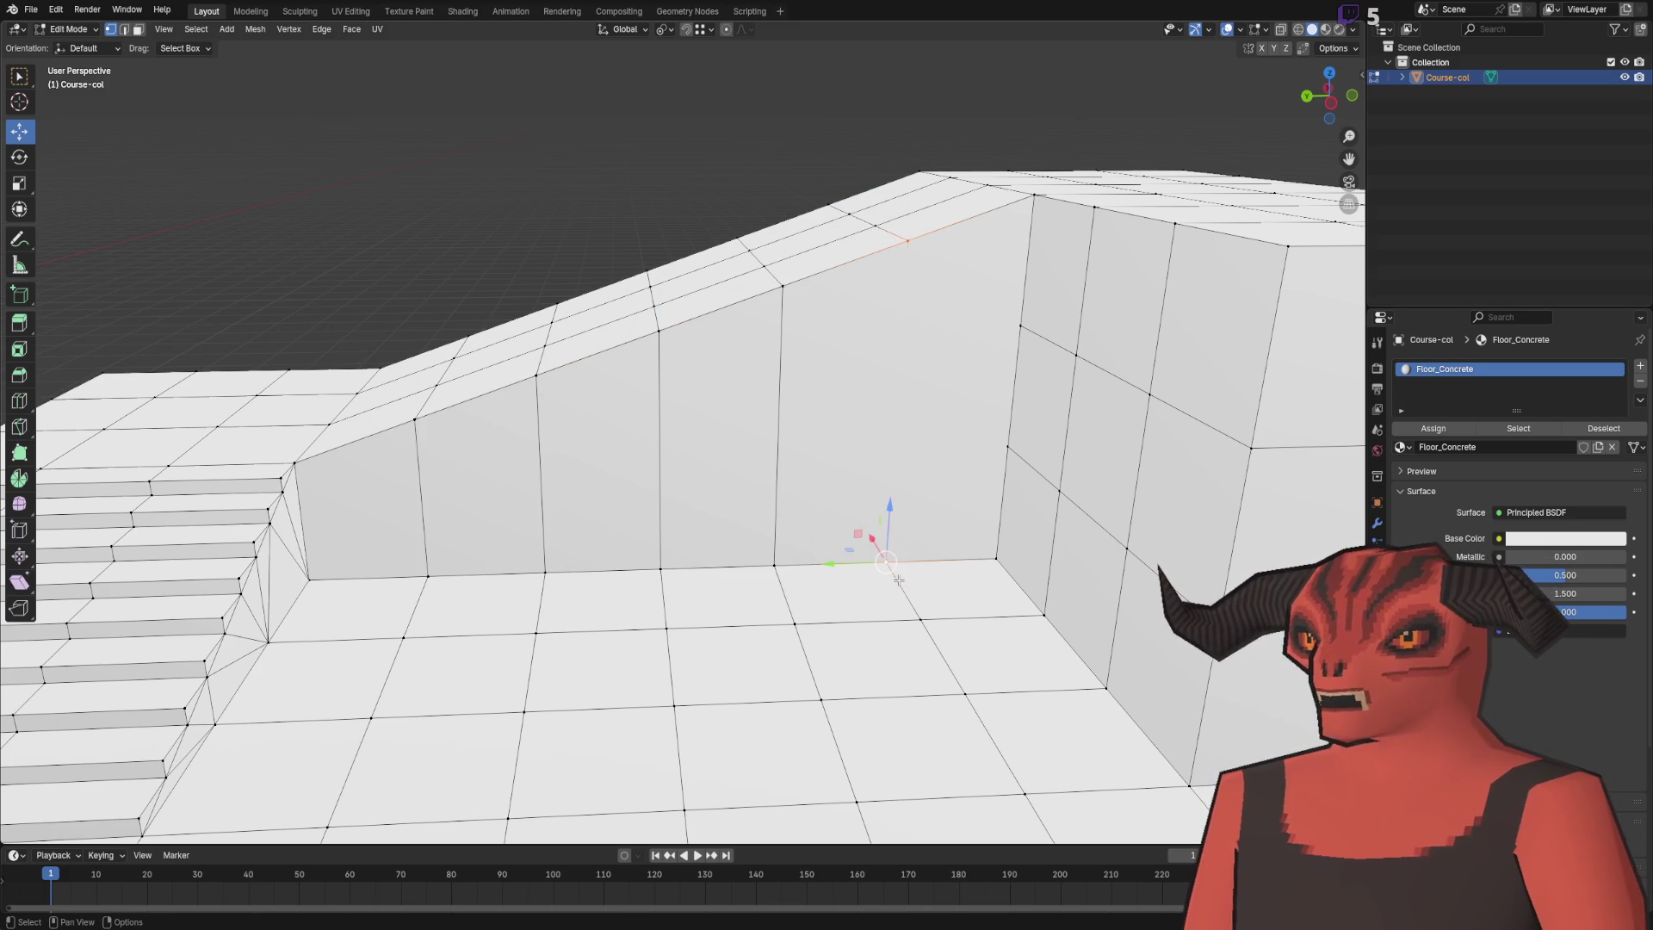
- Extrude a floor edge 6 m along Y into a new wall
{"action": "key", "text": "2"}
{"action": "left_click_drag", "start_coordinate": [960, 404], "coordinate": [920, 383]}
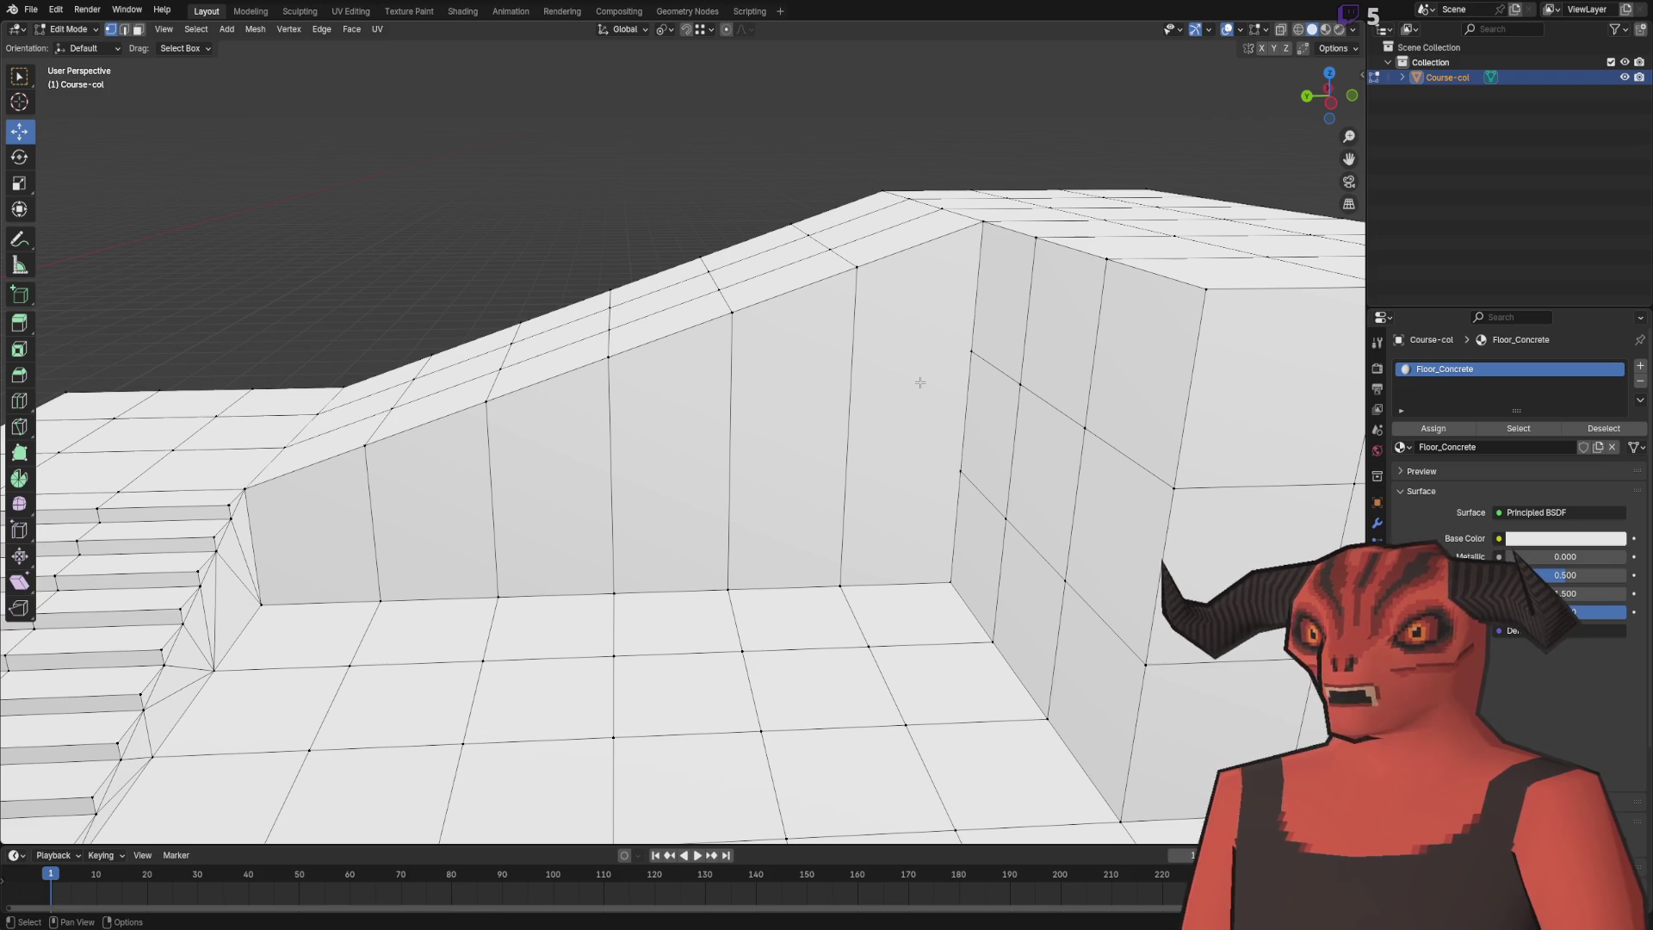
{"action": "scroll", "coordinate": [920, 382], "scroll_direction": "up", "scroll_amount": 2}
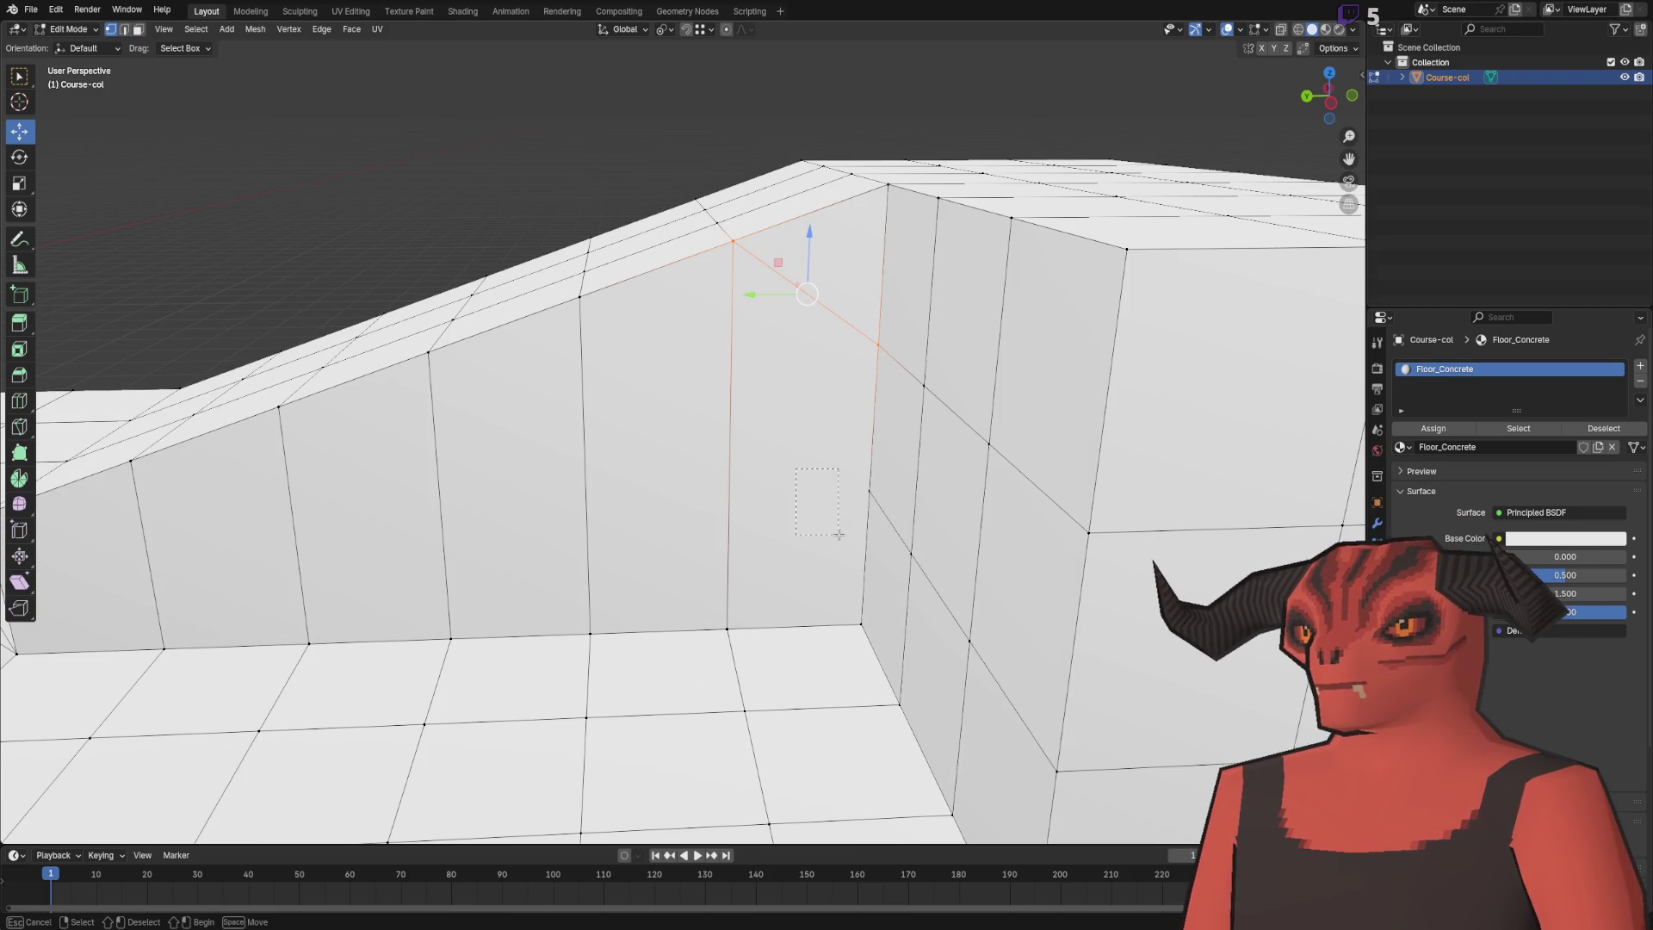
{"action": "scroll", "coordinate": [689, 442], "scroll_direction": "down", "scroll_amount": 3}
{"action": "mouse_move", "coordinate": [689, 443]}
{"action": "left_mouse_down"}
{"action": "mouse_move", "coordinate": [363, 372]}
{"action": "mouse_move", "coordinate": [438, 542]}
{"action": "mouse_move", "coordinate": [552, 377]}
{"action": "mouse_move", "coordinate": [670, 516]}
{"action": "left_mouse_up"}
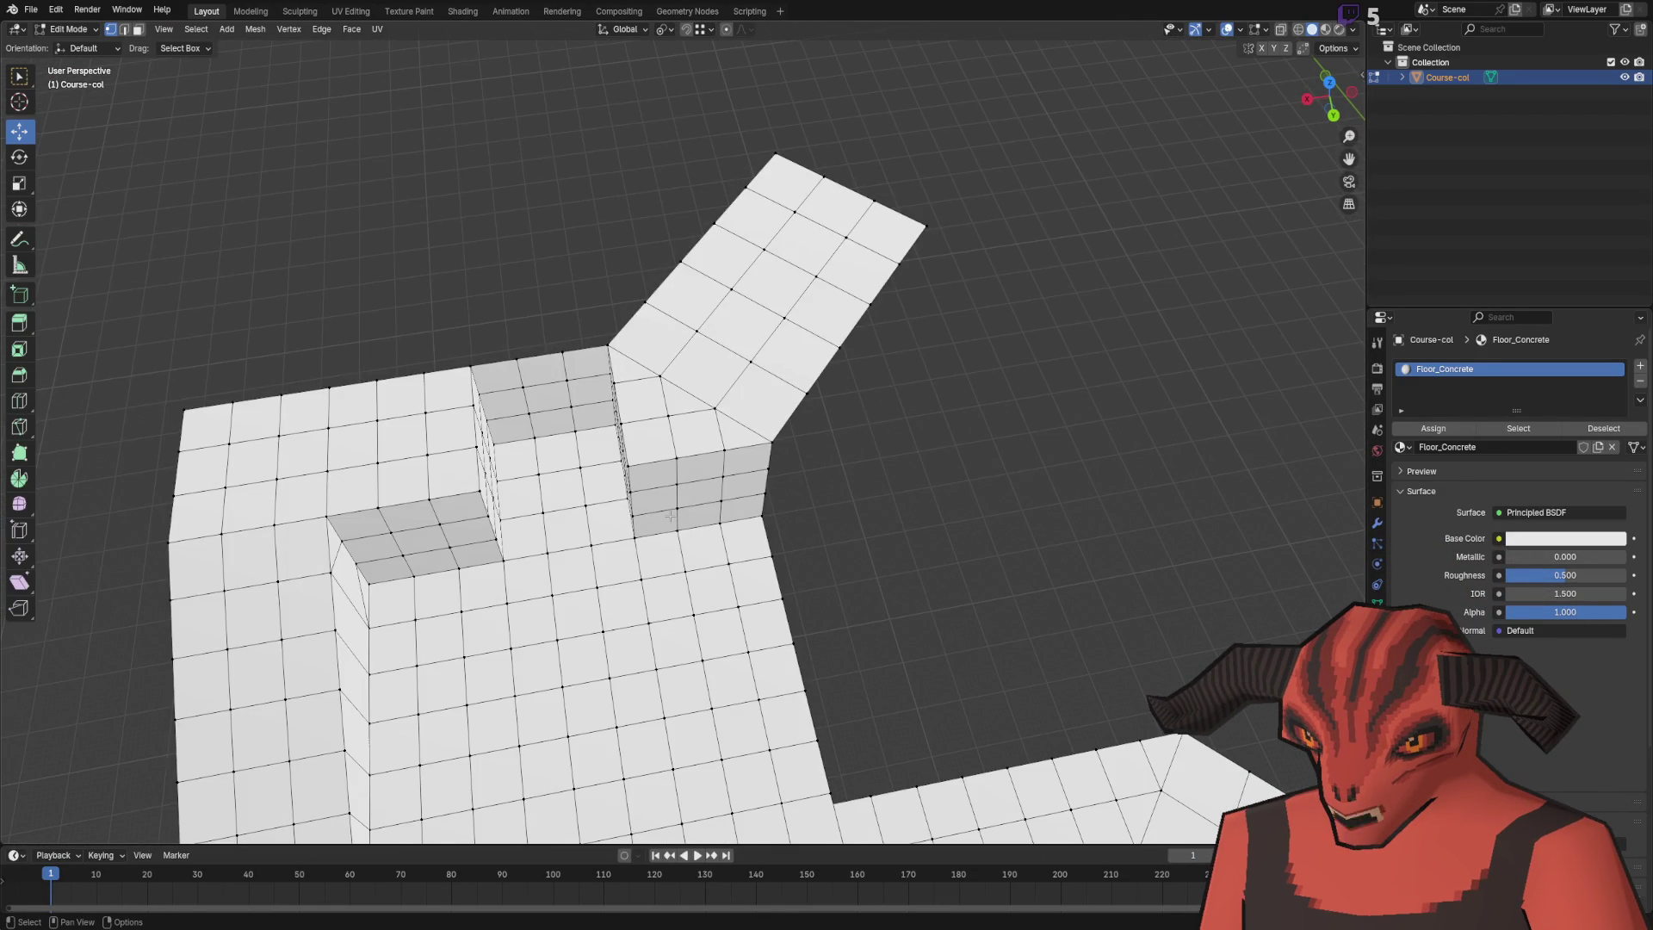
{"action": "left_click_drag", "start_coordinate": [959, 111], "coordinate": [590, 350]}
{"action": "key", "text": "2"}
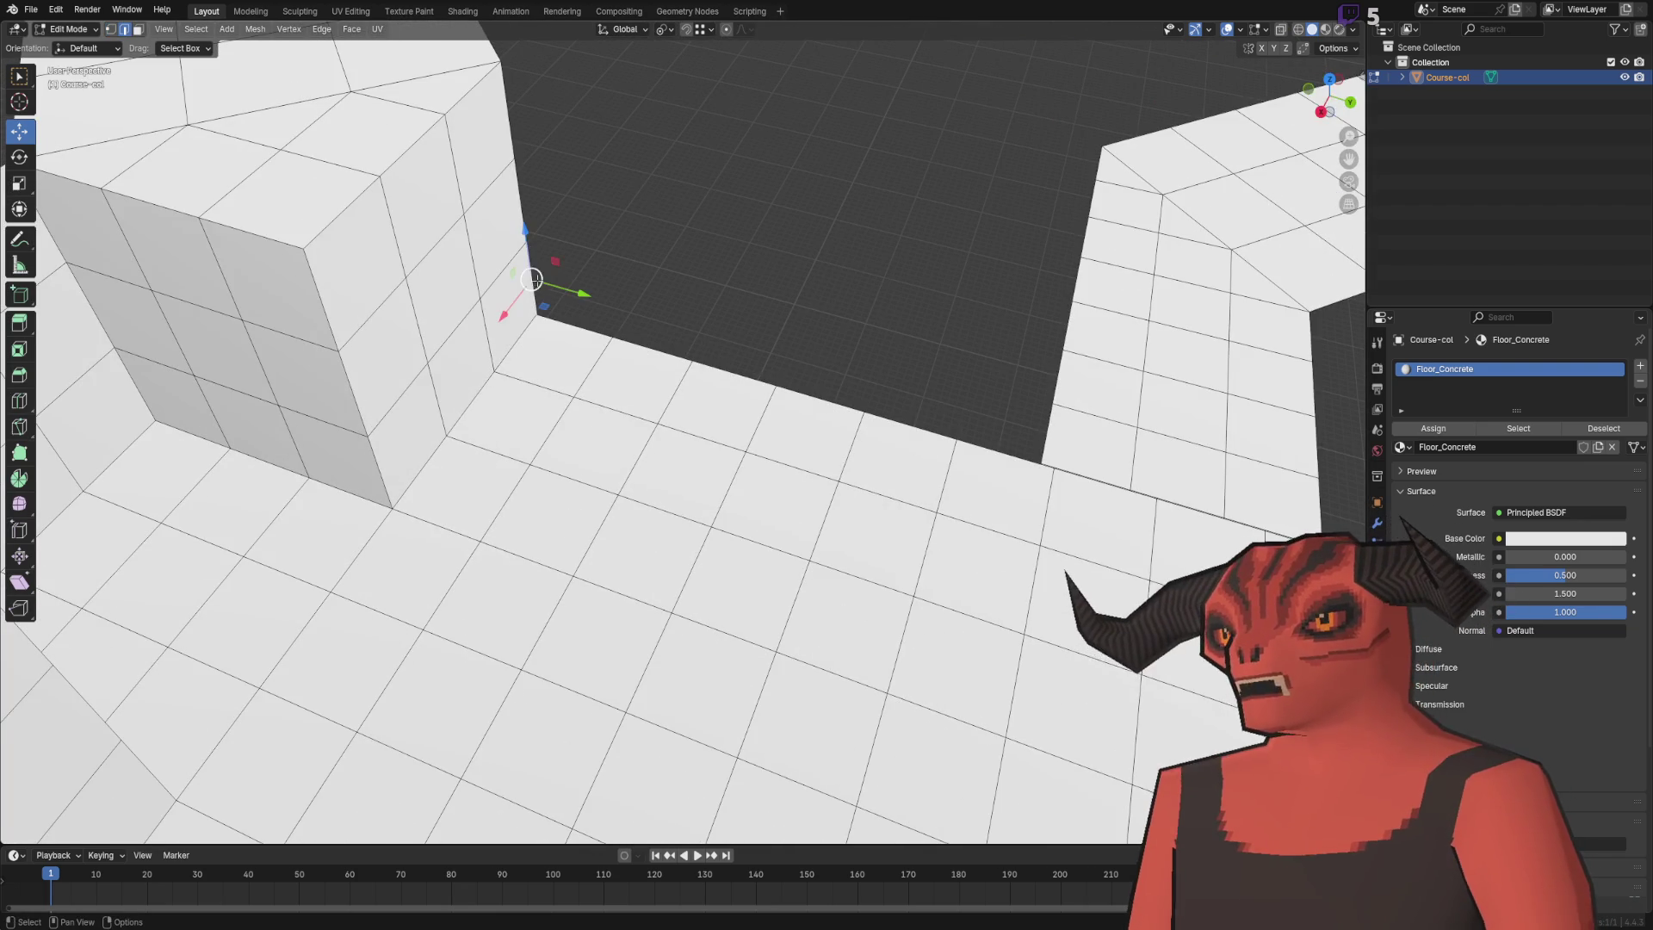
{"action": "key", "text": "e"}
{"action": "key", "text": "y"}
{"action": "key", "text": "6"}
{"action": "key", "text": "Return"}
- Add centred loop cuts across the 6 m wall and merge vertices by distance
{"action": "left_click_drag", "start_coordinate": [535, 286], "coordinate": [710, 421]}
{"action": "key", "text": "ctrl+e"}
{"action": "left_click", "coordinate": [782, 168]}
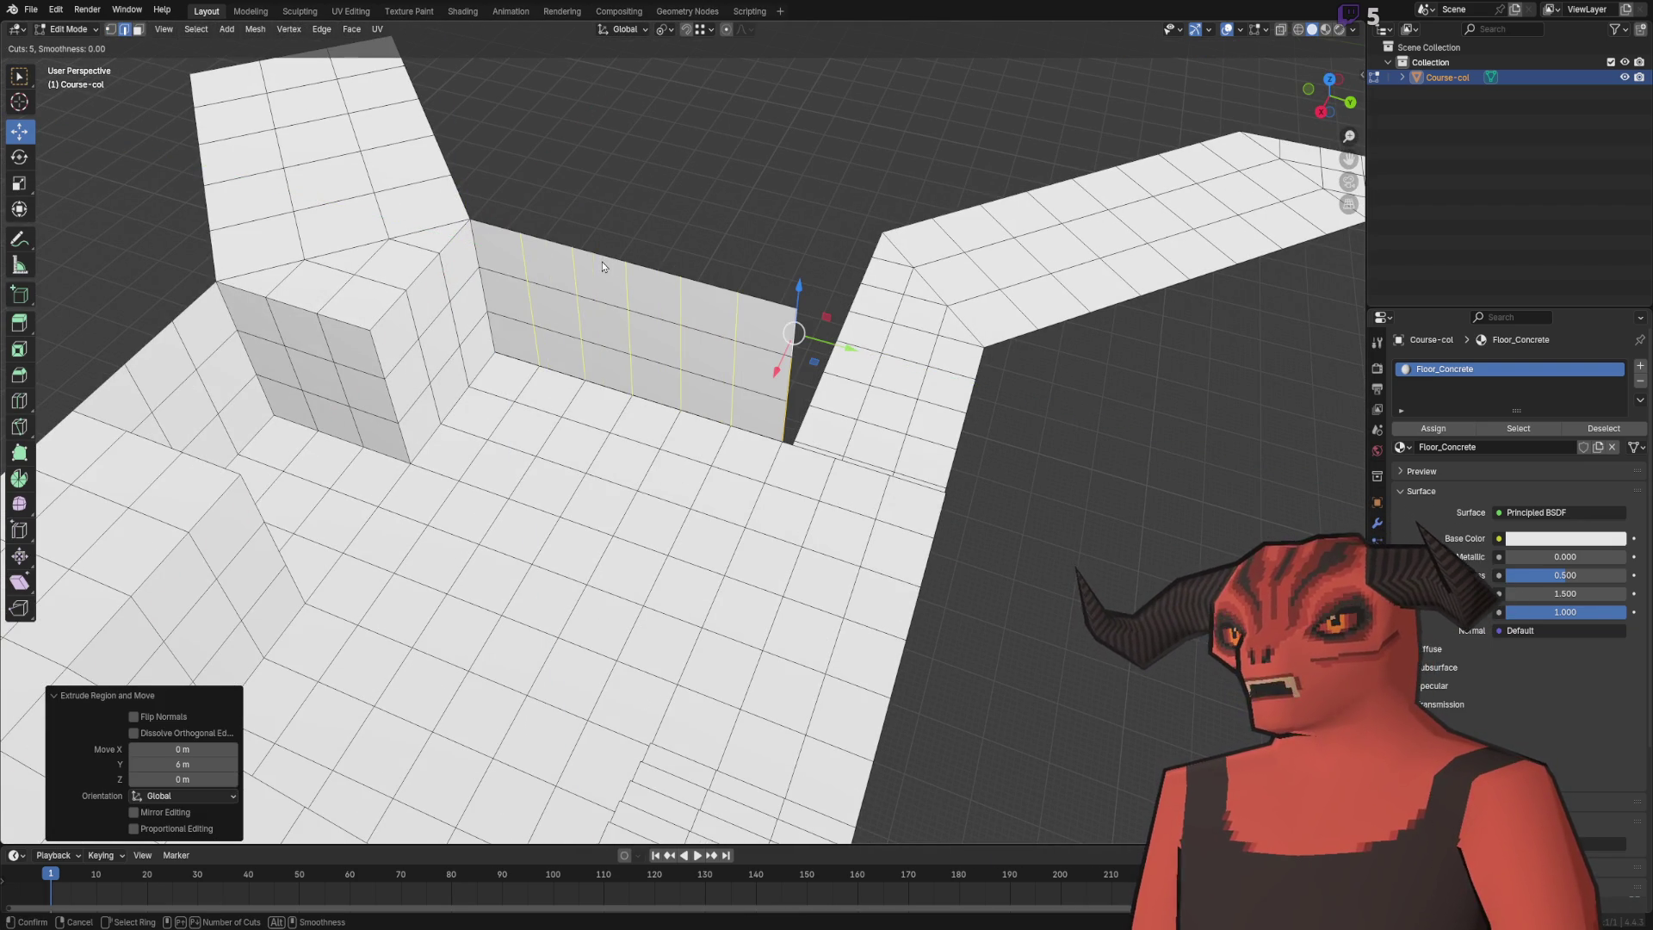
{"action": "left_click", "coordinate": [602, 262]}
{"action": "right_click", "coordinate": [602, 262]}
{"action": "key", "text": "1"}
{"action": "key", "text": "a"}
{"action": "key", "text": "m"}
{"action": "left_click", "coordinate": [764, 170]}
{"action": "key", "text": "alt+a"}
- Move the selected wall edge -8 m along X to lengthen the wall
{"action": "scroll", "coordinate": [775, 303], "scroll_direction": "up", "scroll_amount": 5}
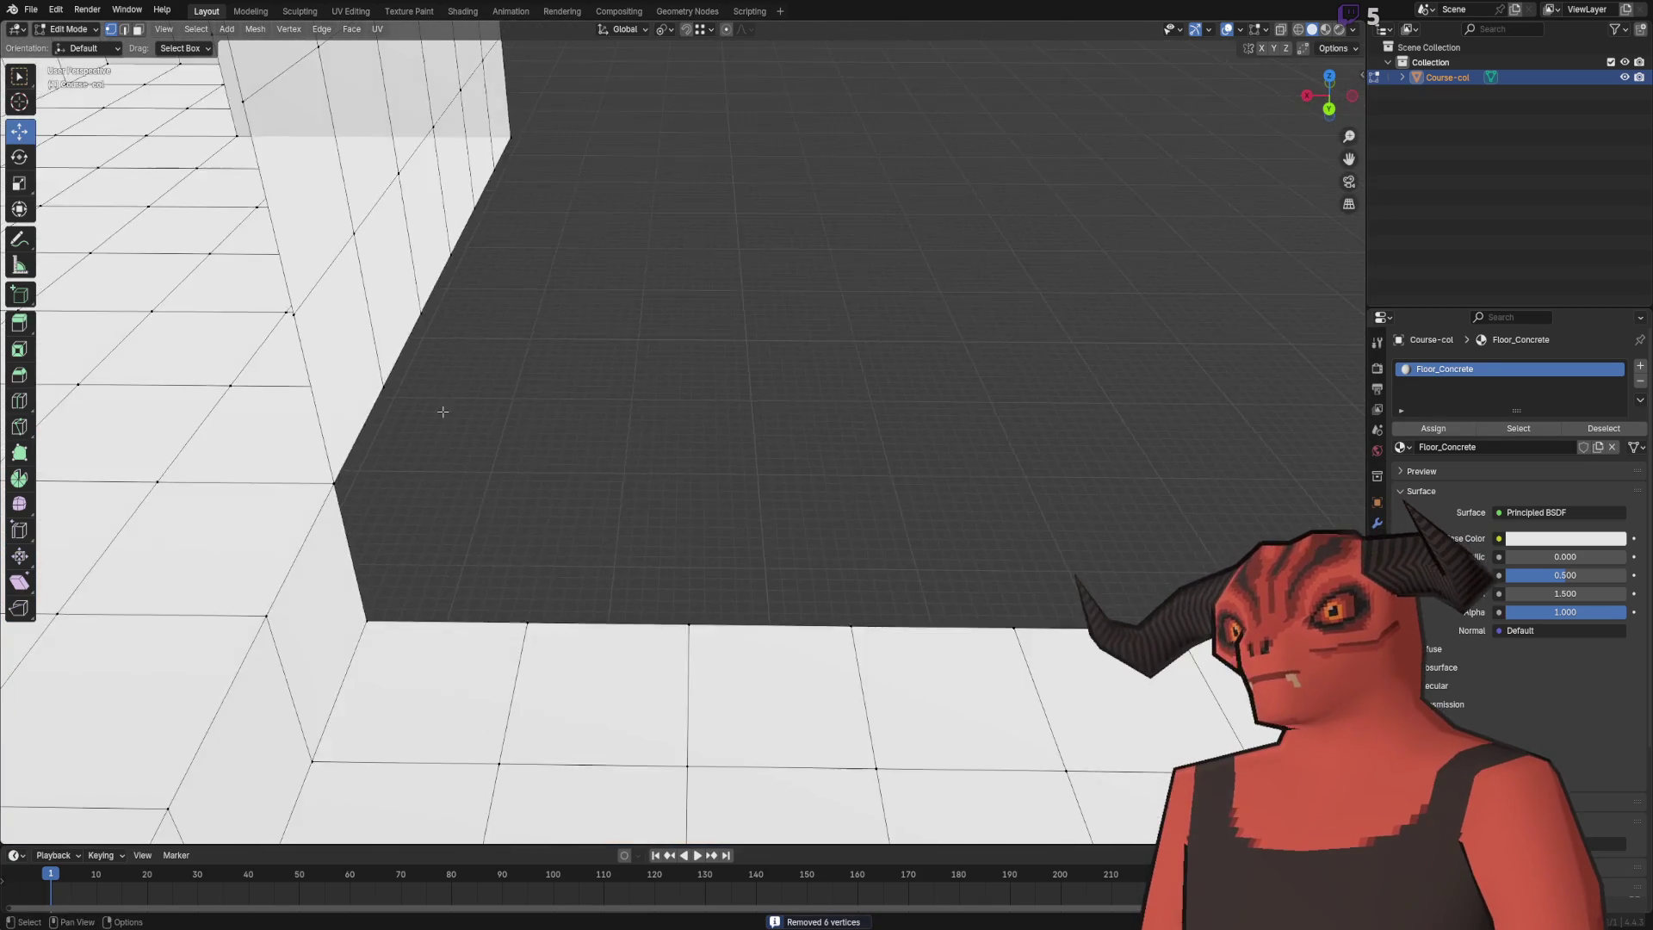
{"action": "key", "text": "2"}
{"action": "scroll", "coordinate": [652, 315], "scroll_direction": "down", "scroll_amount": 4}
{"action": "left_click", "coordinate": [768, 155], "text": "ctrl"}
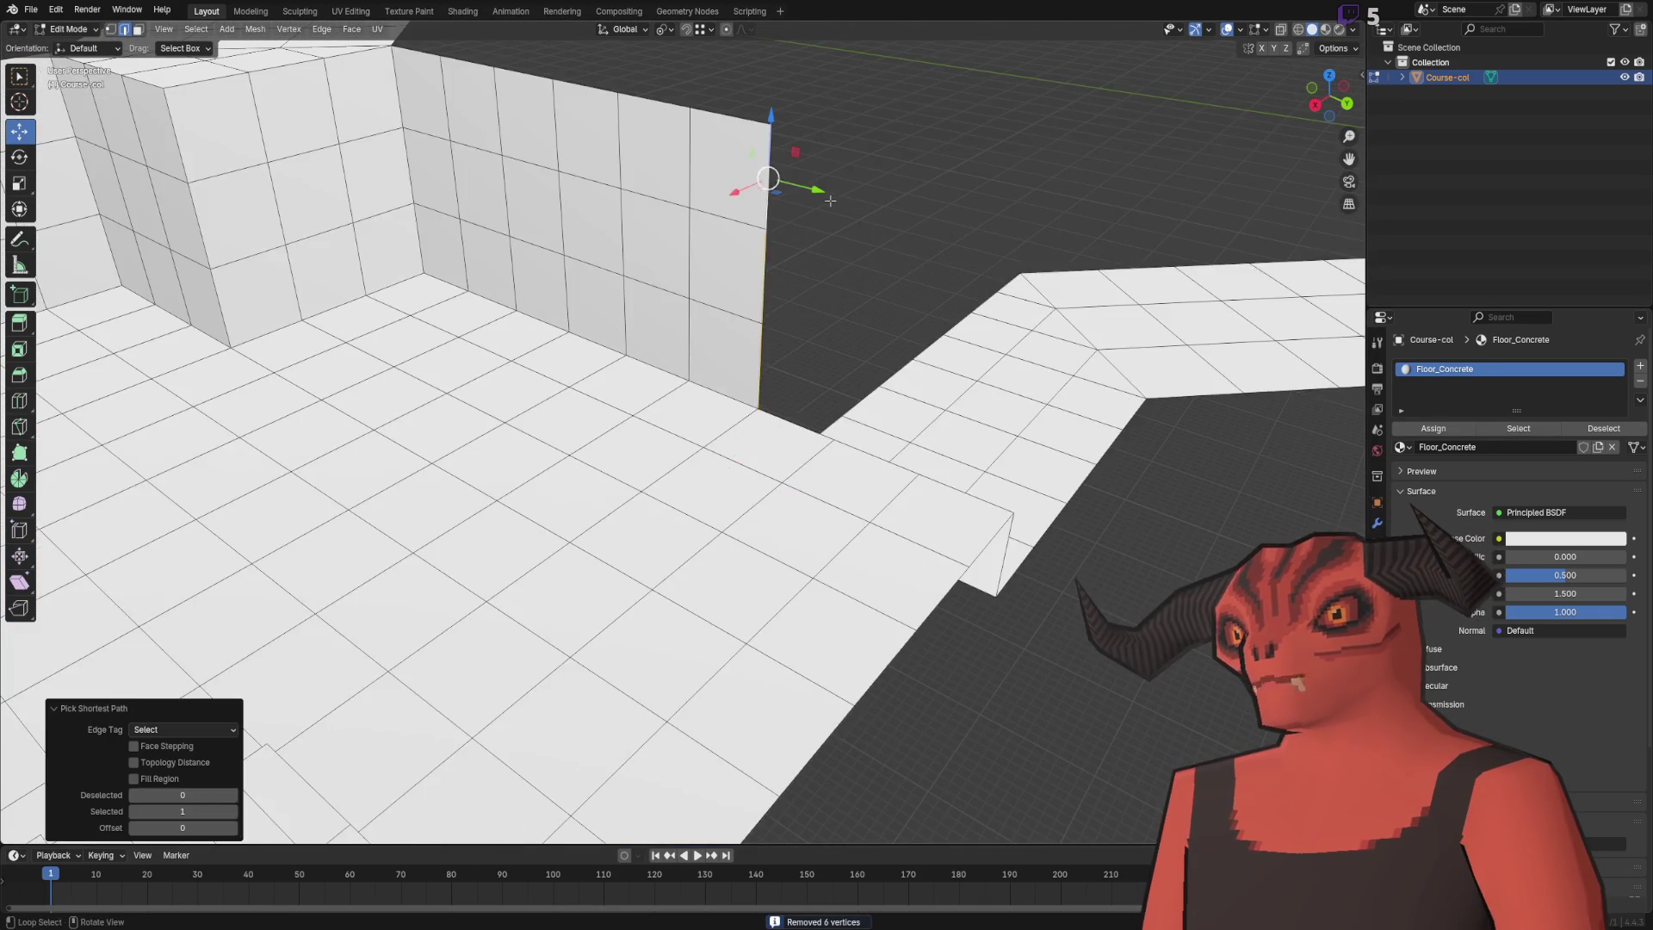
{"action": "scroll", "coordinate": [768, 155], "scroll_direction": "up", "scroll_amount": 3}
{"action": "type", "text": "gx"}
{"action": "type", "text": "-8"}
{"action": "key", "text": "Return"}
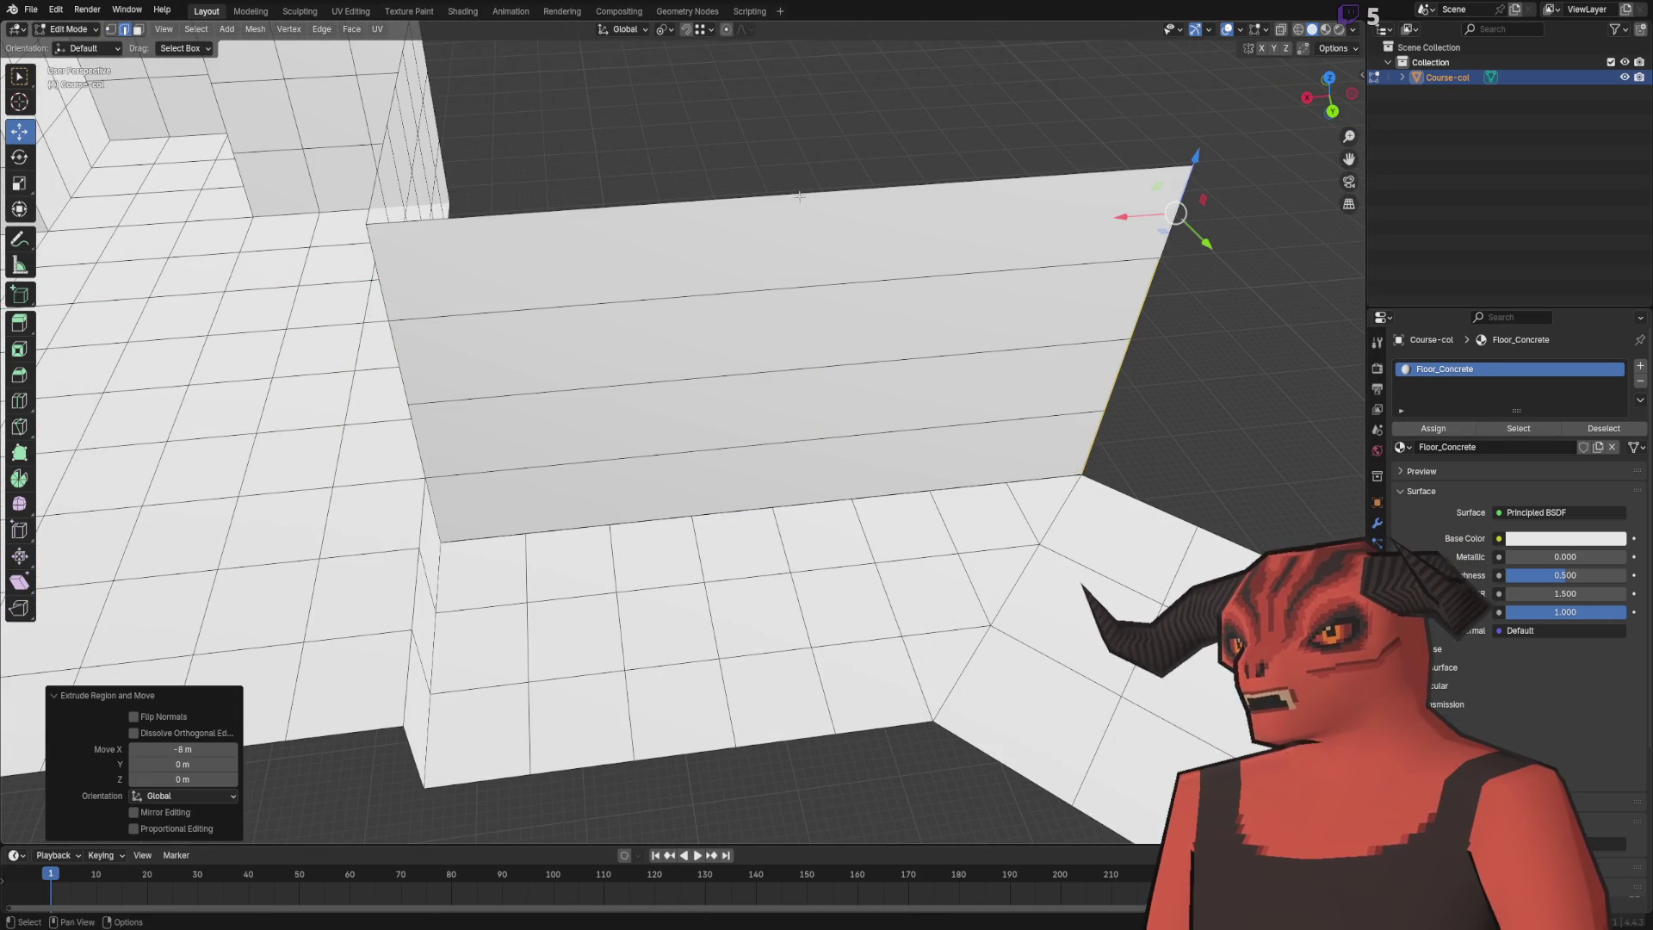
- Loop-cut the lengthened wall and merge duplicate vertices by distance
{"action": "key", "text": "ctrl+e"}
{"action": "left_click", "coordinate": [778, 161]}
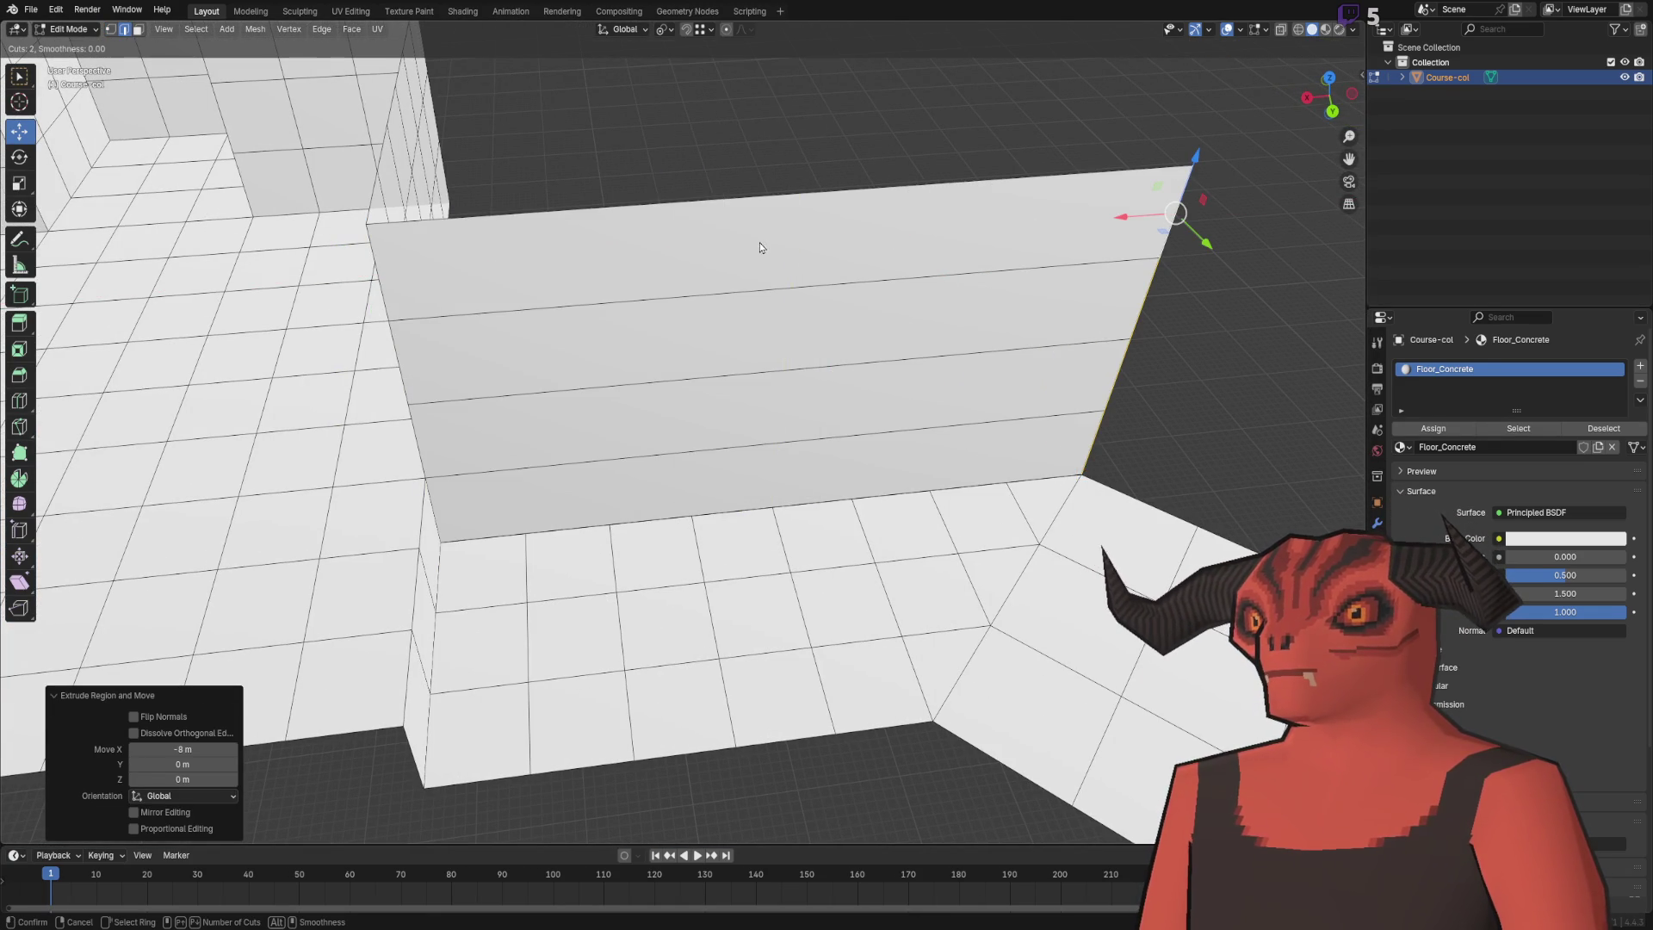
{"action": "left_click", "coordinate": [765, 295]}
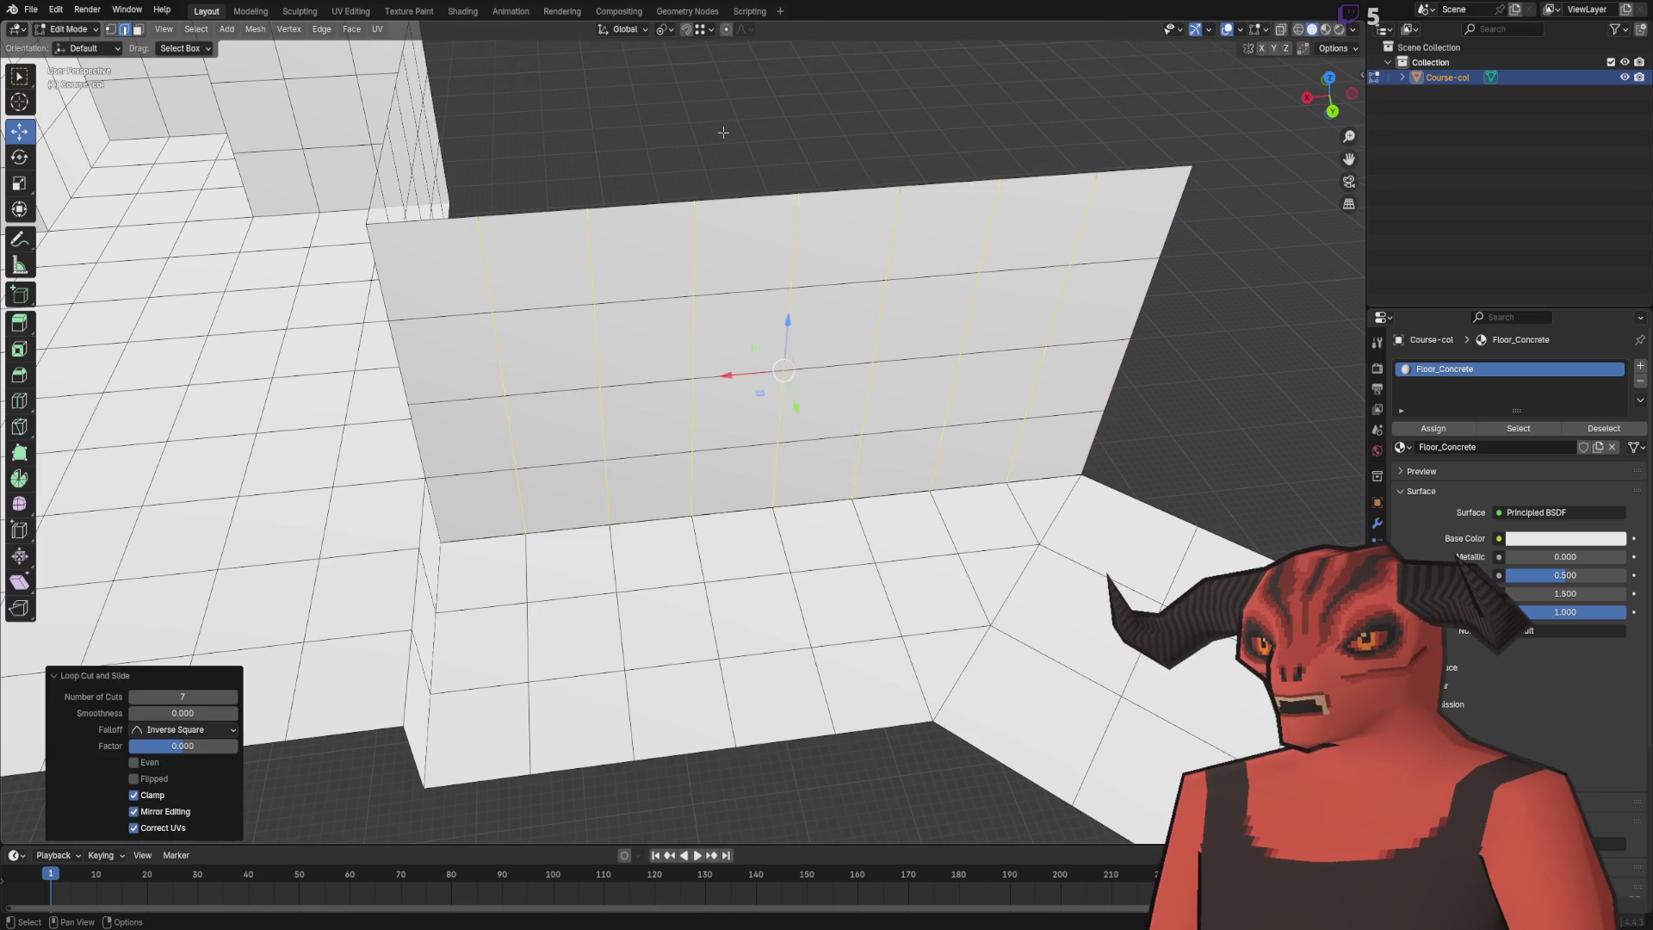
{"action": "key", "text": "a"}
{"action": "key", "text": "m"}
{"action": "left_click", "coordinate": [726, 132]}
{"action": "key", "text": "alt+a"}
- Extrude the corridor edge path 1 m up and shift it 0.5 m along X
{"action": "scroll", "coordinate": [669, 194], "scroll_direction": "down", "scroll_amount": 3}
{"action": "mouse_move", "coordinate": [669, 194]}
{"action": "left_mouse_down"}
{"action": "mouse_move", "coordinate": [436, 330]}
{"action": "mouse_move", "coordinate": [752, 437]}
{"action": "left_mouse_up"}
{"action": "mouse_move", "coordinate": [666, 572]}
{"action": "left_mouse_down"}
{"action": "mouse_move", "coordinate": [834, 490]}
{"action": "mouse_move", "coordinate": [702, 460]}
{"action": "mouse_move", "coordinate": [764, 447]}
{"action": "mouse_move", "coordinate": [713, 370]}
{"action": "left_mouse_up"}
{"action": "left_click", "coordinate": [834, 491], "text": "ctrl"}
{"action": "type", "text": "ez1"}
{"action": "key", "text": "Return"}
{"action": "type", "text": "gx0.5"}
{"action": "key", "text": "Return"}
- Raise the wall with two more 1 m Z extrusions, then merge by distance
{"action": "mouse_move", "coordinate": [918, 290]}
{"action": "left_mouse_down"}
{"action": "mouse_move", "coordinate": [831, 333]}
{"action": "mouse_move", "coordinate": [944, 285]}
{"action": "left_mouse_up"}
{"action": "type", "text": "ez"}
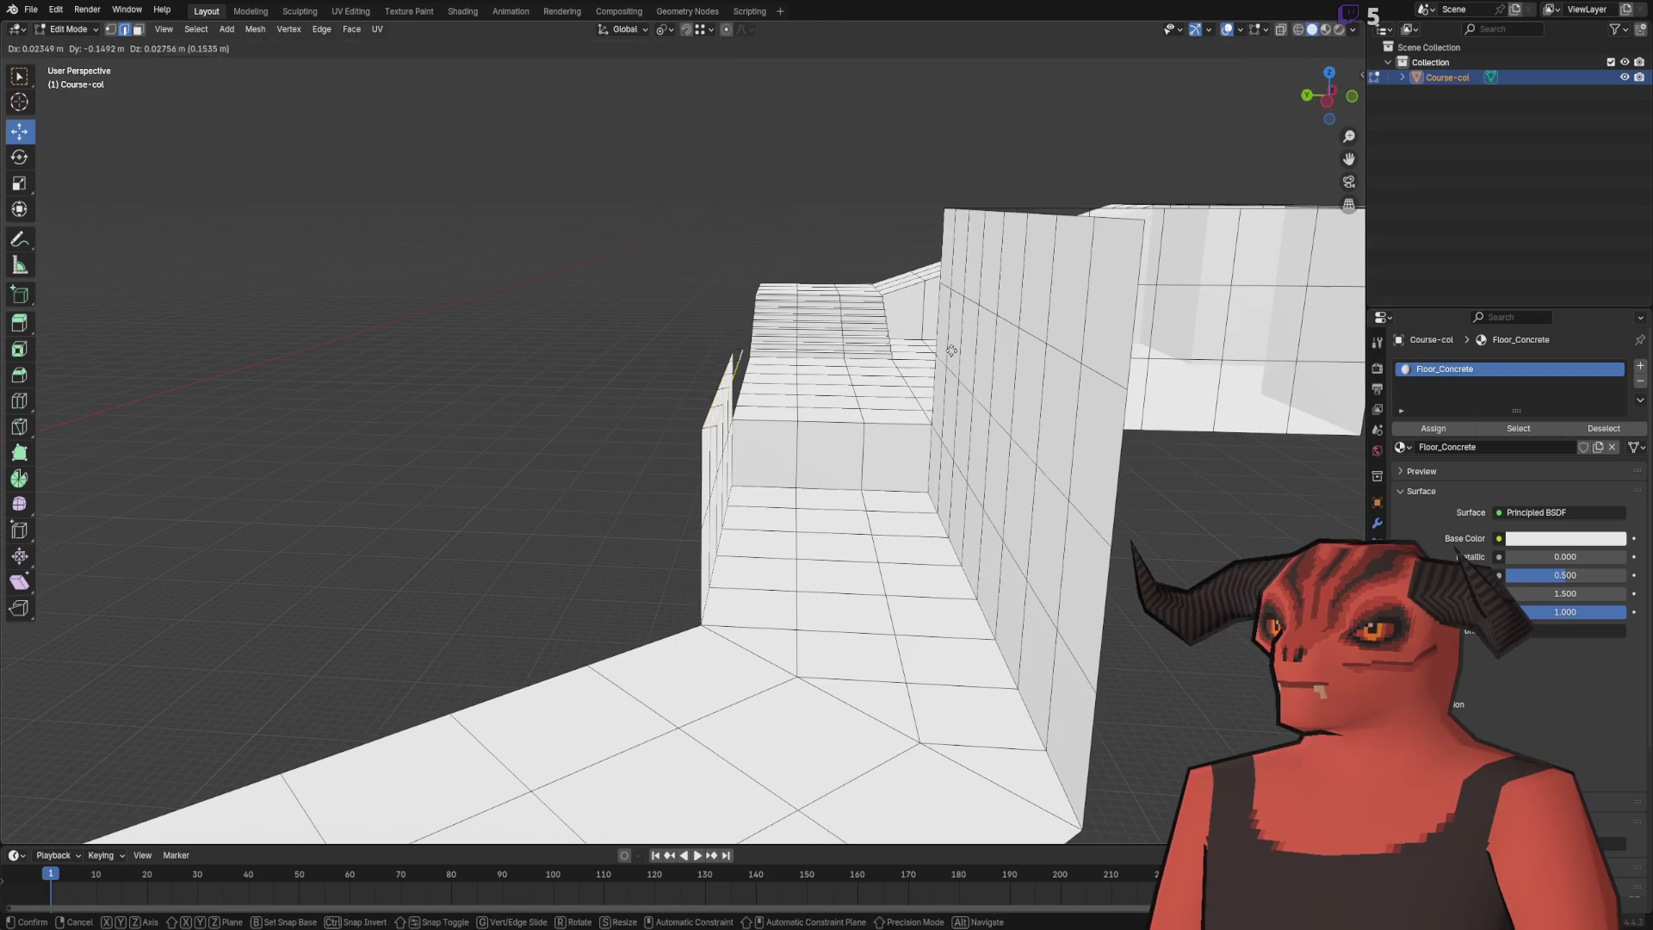
{"action": "type", "text": "1"}
{"action": "key", "text": "Return"}
{"action": "type", "text": "ez1"}
{"action": "key", "text": "Return"}
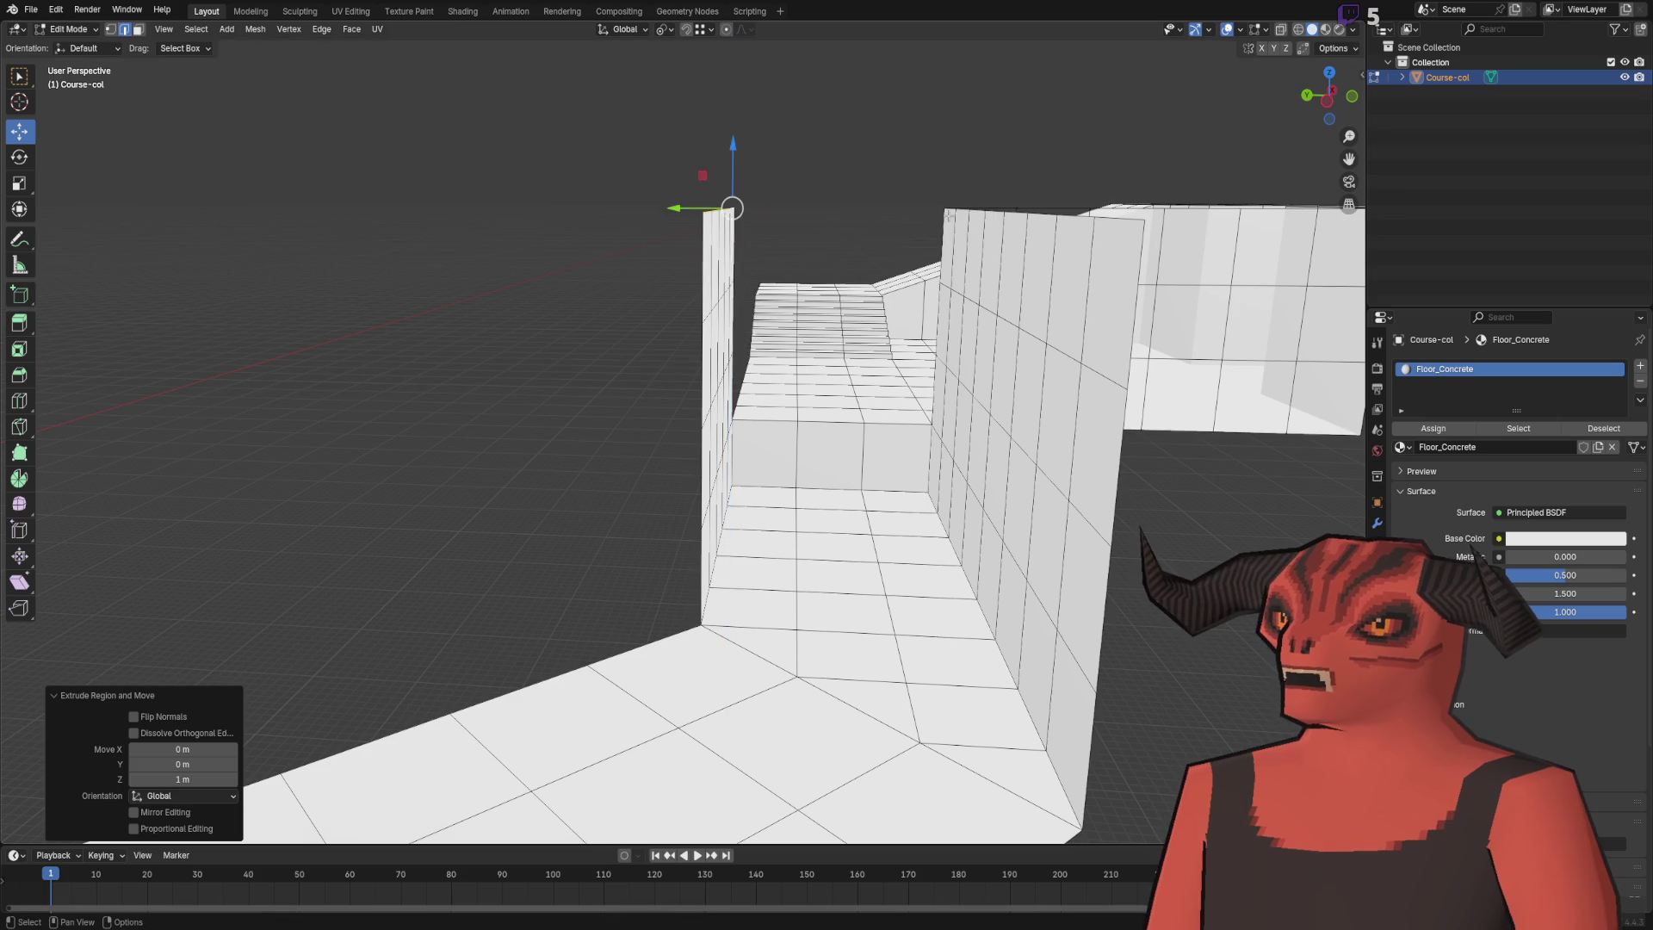
{"action": "key", "text": "a"}
{"action": "key", "text": "m"}
{"action": "left_click", "coordinate": [948, 215]}
{"action": "key", "text": "alt+a"}
- Extrude a wall edge 5 m along X toward the stairs
{"action": "mouse_move", "coordinate": [948, 215]}
{"action": "left_mouse_down"}
{"action": "mouse_move", "coordinate": [608, 228]}
{"action": "mouse_move", "coordinate": [554, 311]}
{"action": "left_mouse_up"}
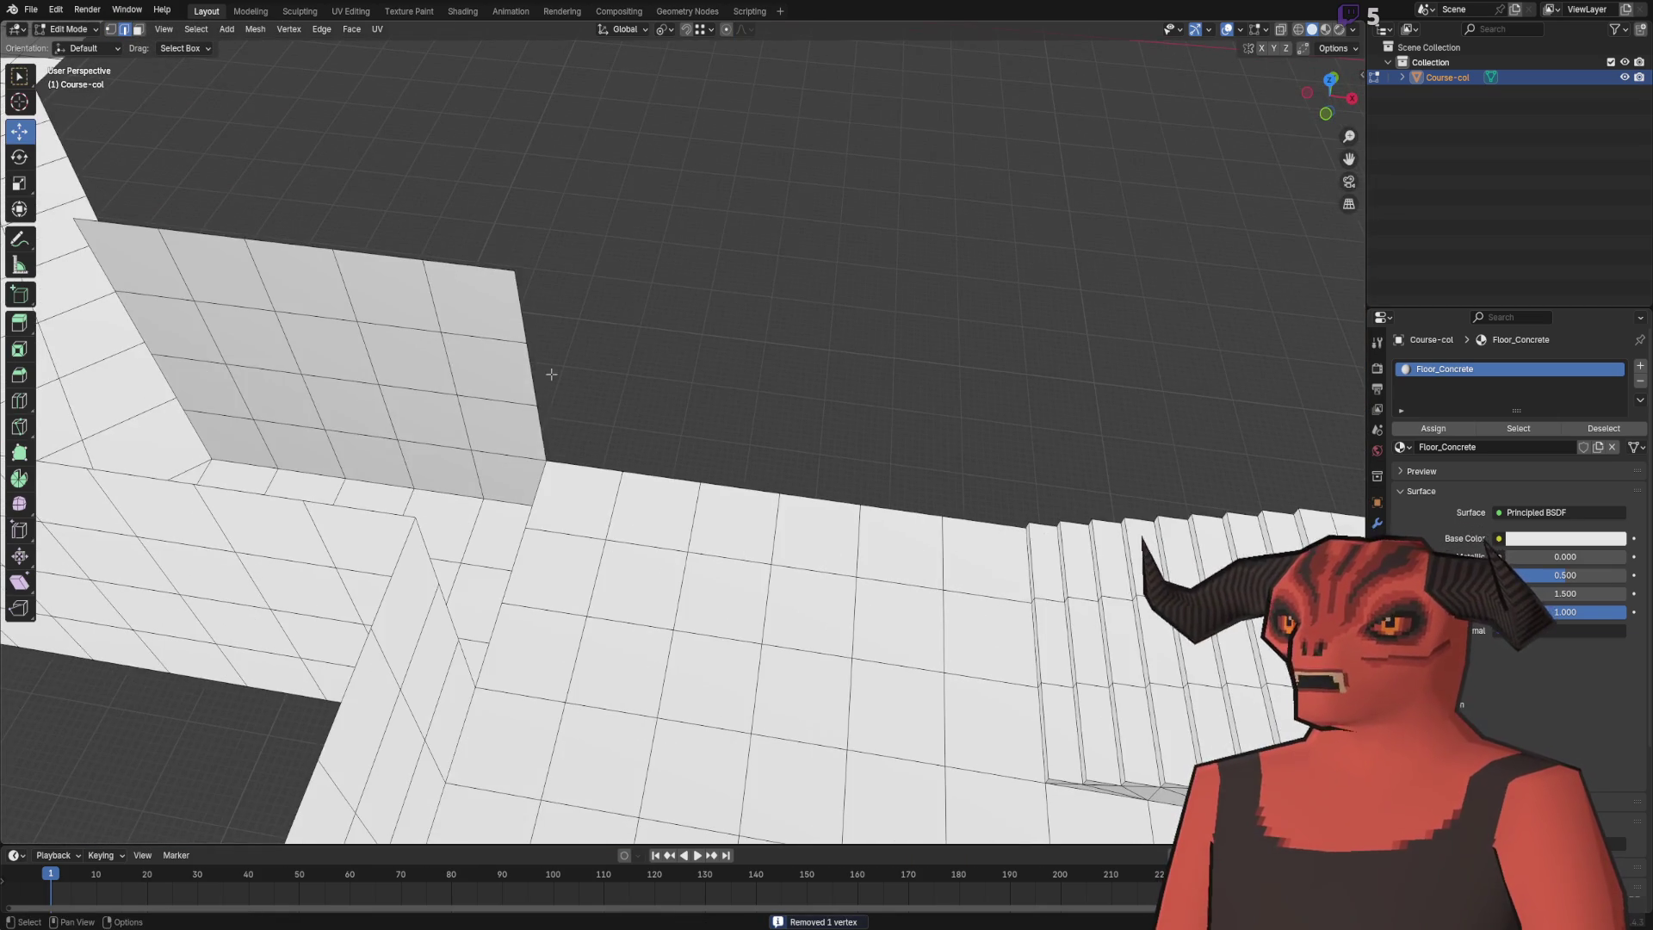
{"action": "left_click", "coordinate": [522, 351]}
{"action": "left_click_drag", "start_coordinate": [803, 342], "coordinate": [556, 325]}
{"action": "type", "text": "ex"}
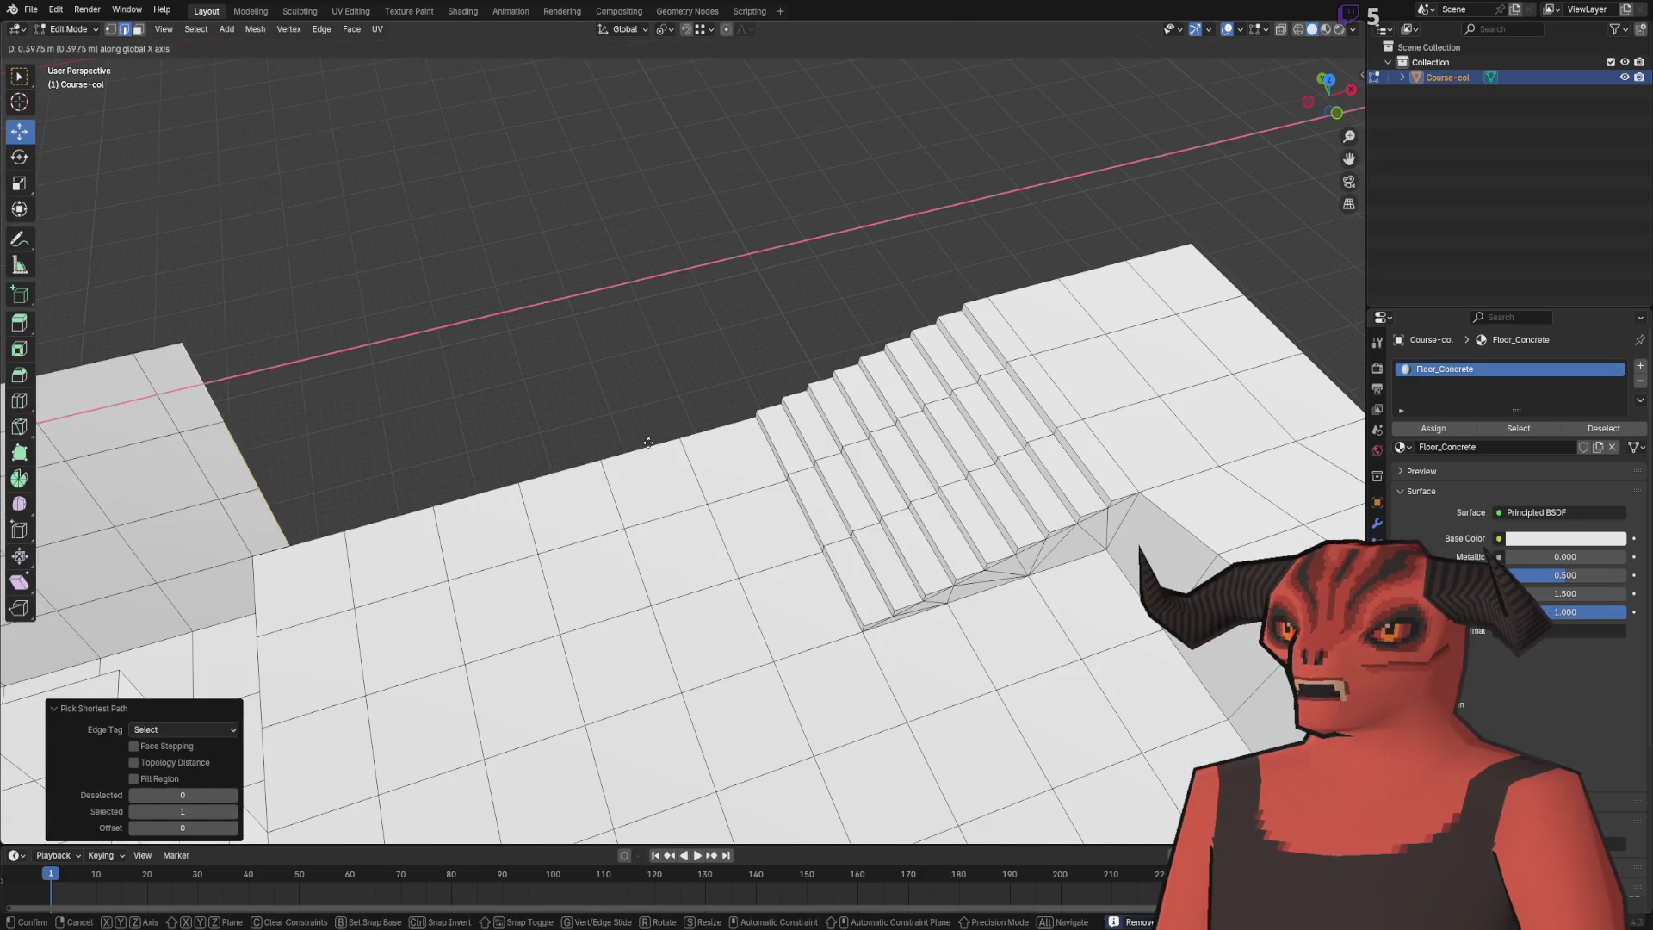
{"action": "type", "text": "5"}
{"action": "key", "text": "Return"}
- Add centred loop cuts to the 5 m wall and merge vertices by distance
{"action": "key", "text": "ctrl+e"}
{"action": "left_click", "coordinate": [634, 166]}
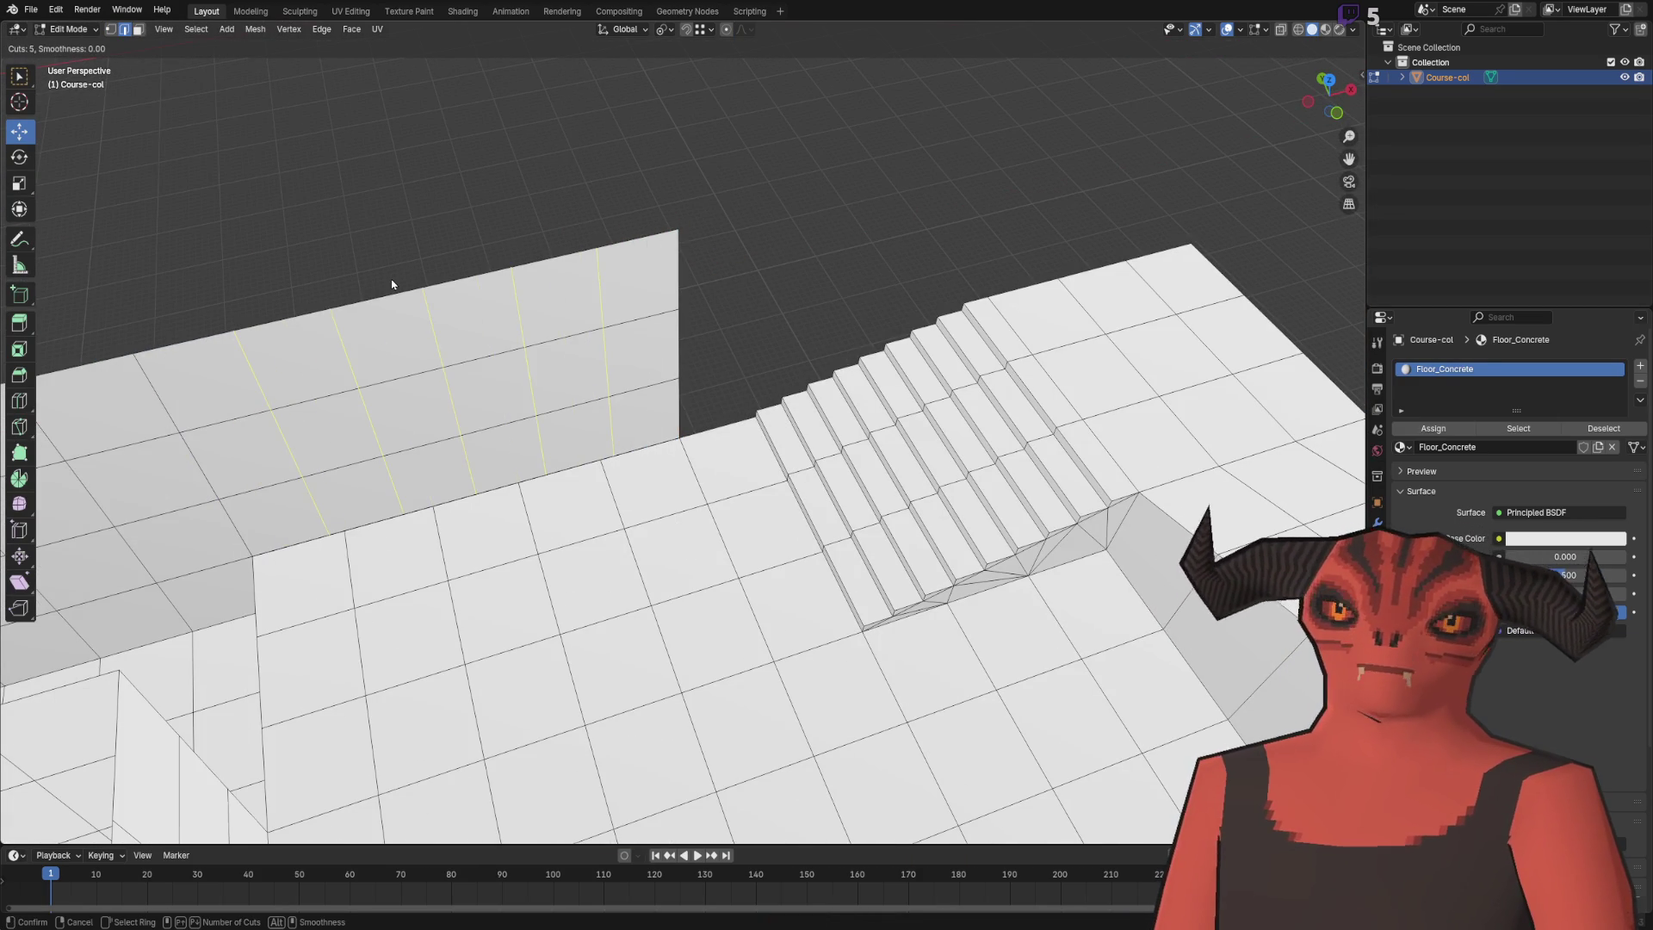
{"action": "left_click", "coordinate": [392, 284]}
{"action": "right_click", "coordinate": [392, 284]}
{"action": "left_click", "coordinate": [415, 251]}
{"action": "key", "text": "a"}
{"action": "key", "text": "shift+s"}
{"action": "key", "text": "Escape"}
{"action": "key", "text": "m"}
{"action": "left_click", "coordinate": [422, 236]}
{"action": "key", "text": "alt+a"}
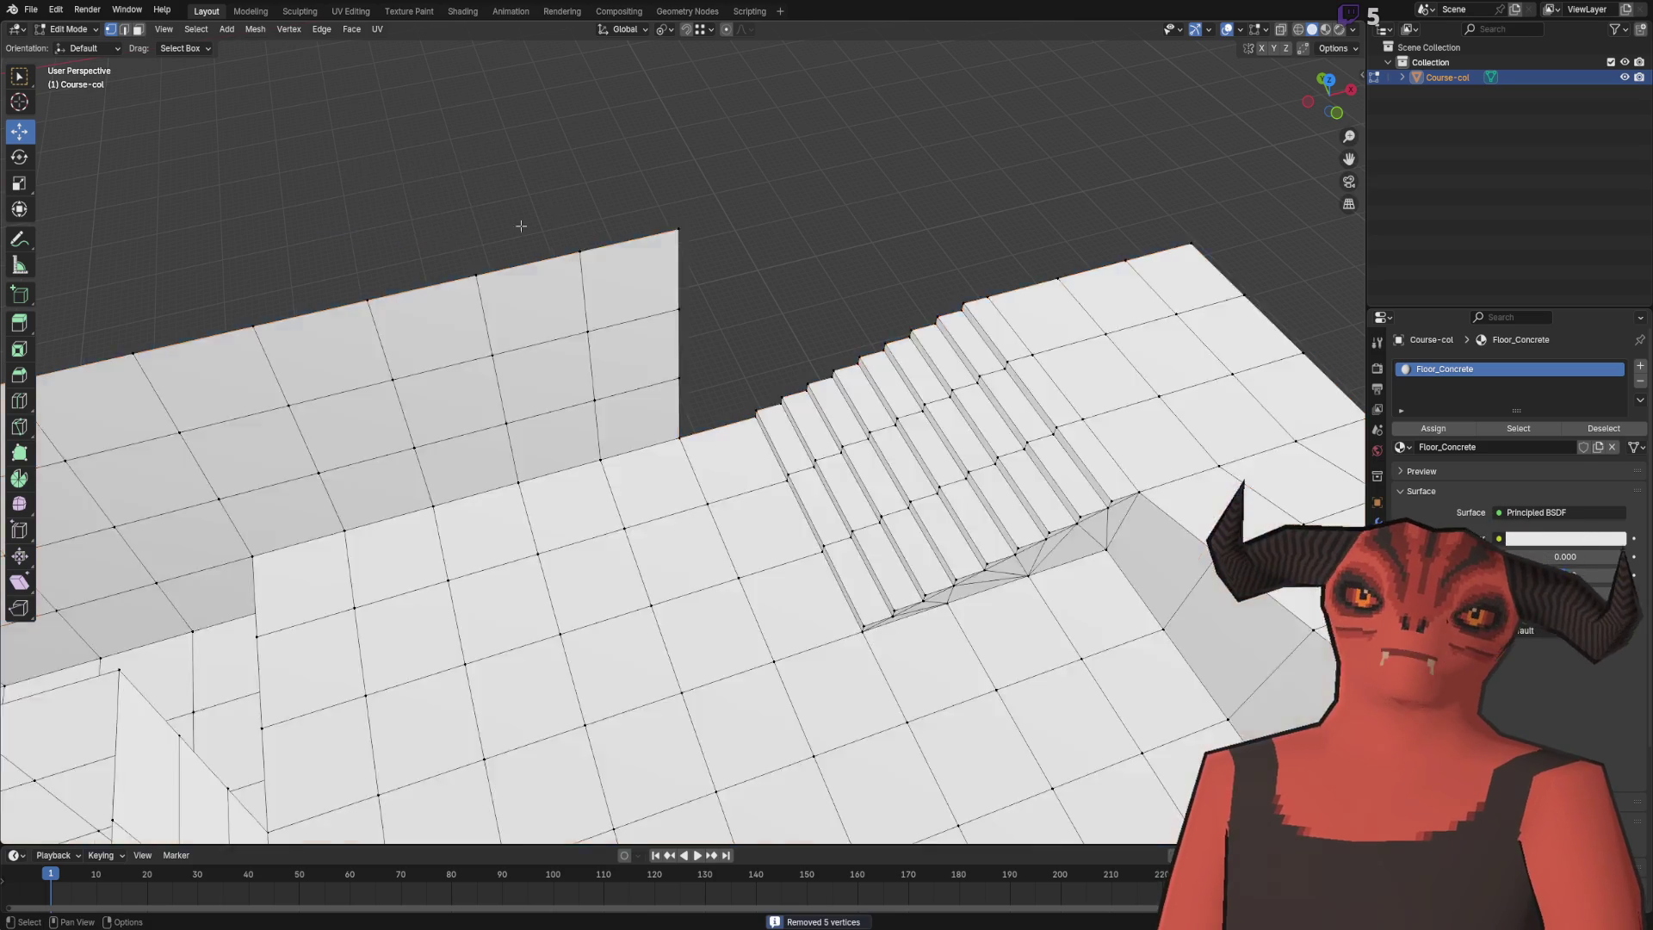
- Select the floor strip's border edges in edge mode
{"action": "scroll", "coordinate": [531, 221], "scroll_direction": "down", "scroll_amount": 5}
{"action": "scroll", "coordinate": [750, 314], "scroll_direction": "up", "scroll_amount": 5}
{"action": "key", "text": "2"}
{"action": "scroll", "coordinate": [684, 436], "scroll_direction": "up", "scroll_amount": 2}
{"action": "left_click_drag", "start_coordinate": [536, 298], "coordinate": [418, 280]}
{"action": "left_click", "coordinate": [955, 285], "text": "ctrl"}
{"action": "mouse_move", "coordinate": [955, 285]}
{"action": "left_mouse_down"}
{"action": "mouse_move", "coordinate": [793, 295]}
{"action": "mouse_move", "coordinate": [757, 173]}
{"action": "left_mouse_up"}
{"action": "left_click", "coordinate": [731, 177]}
{"action": "left_click", "coordinate": [708, 609], "text": "ctrl"}
- Extrude the floor border edges 1 m up along Z into a wall
{"action": "left_click_drag", "start_coordinate": [670, 498], "coordinate": [861, 345]}
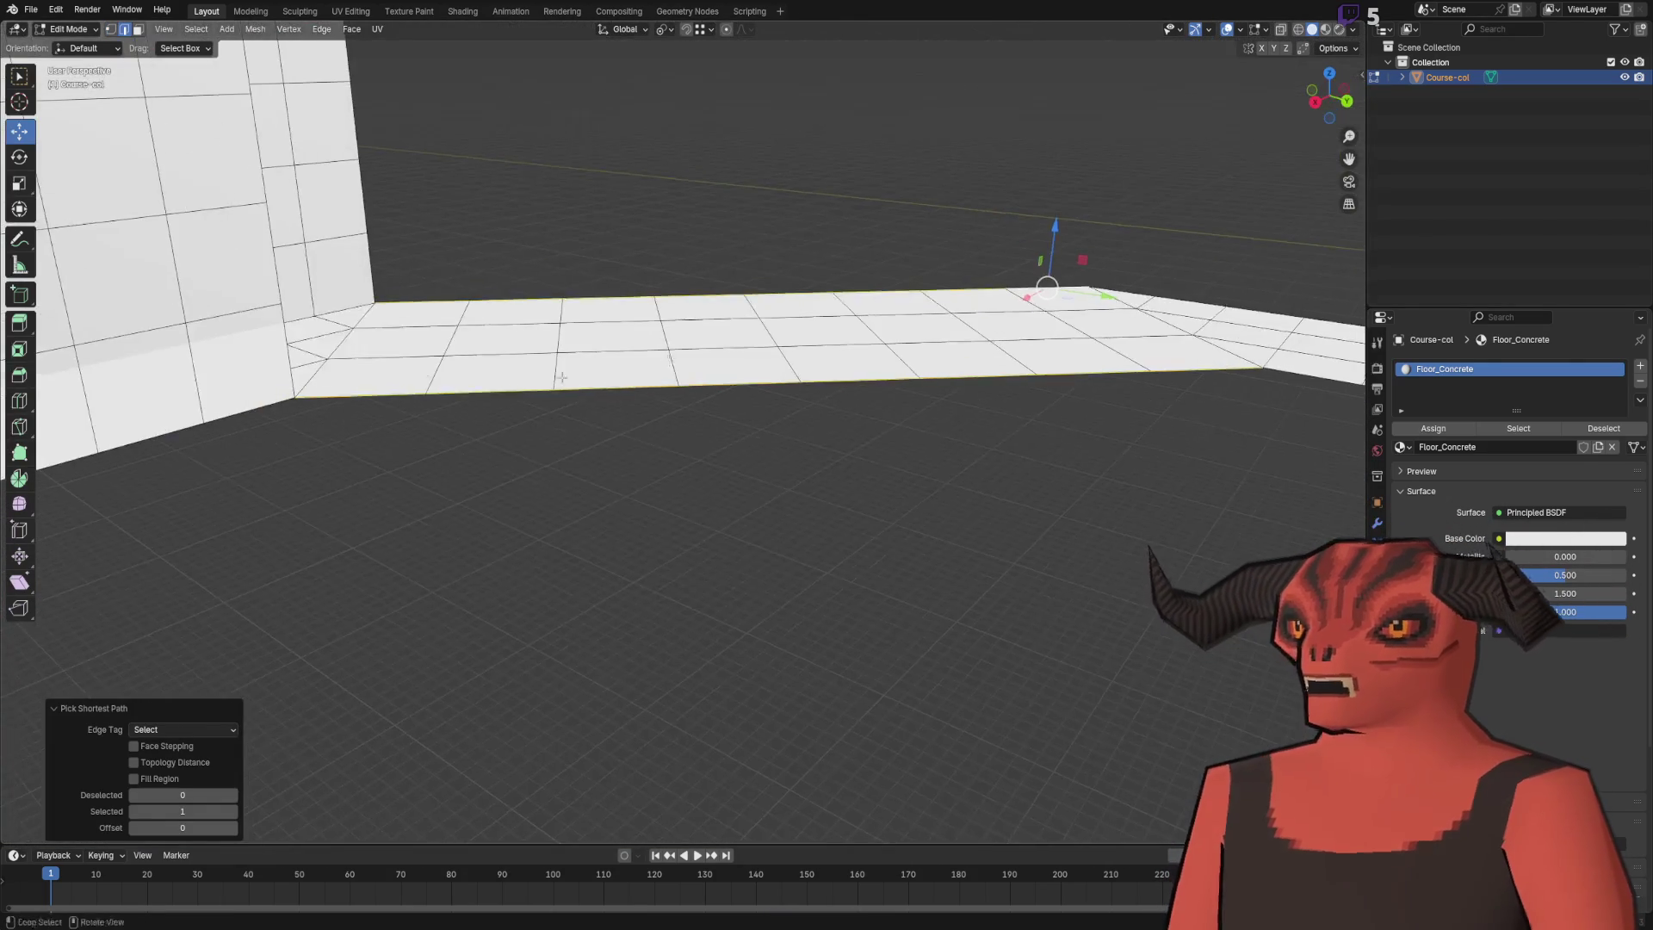
{"action": "type", "text": "ez1"}
{"action": "key", "text": "Return"}
{"action": "key", "text": "e"}
{"action": "key", "text": "z"}
{"action": "scroll", "coordinate": [382, 146], "scroll_direction": "up", "scroll_amount": 2}
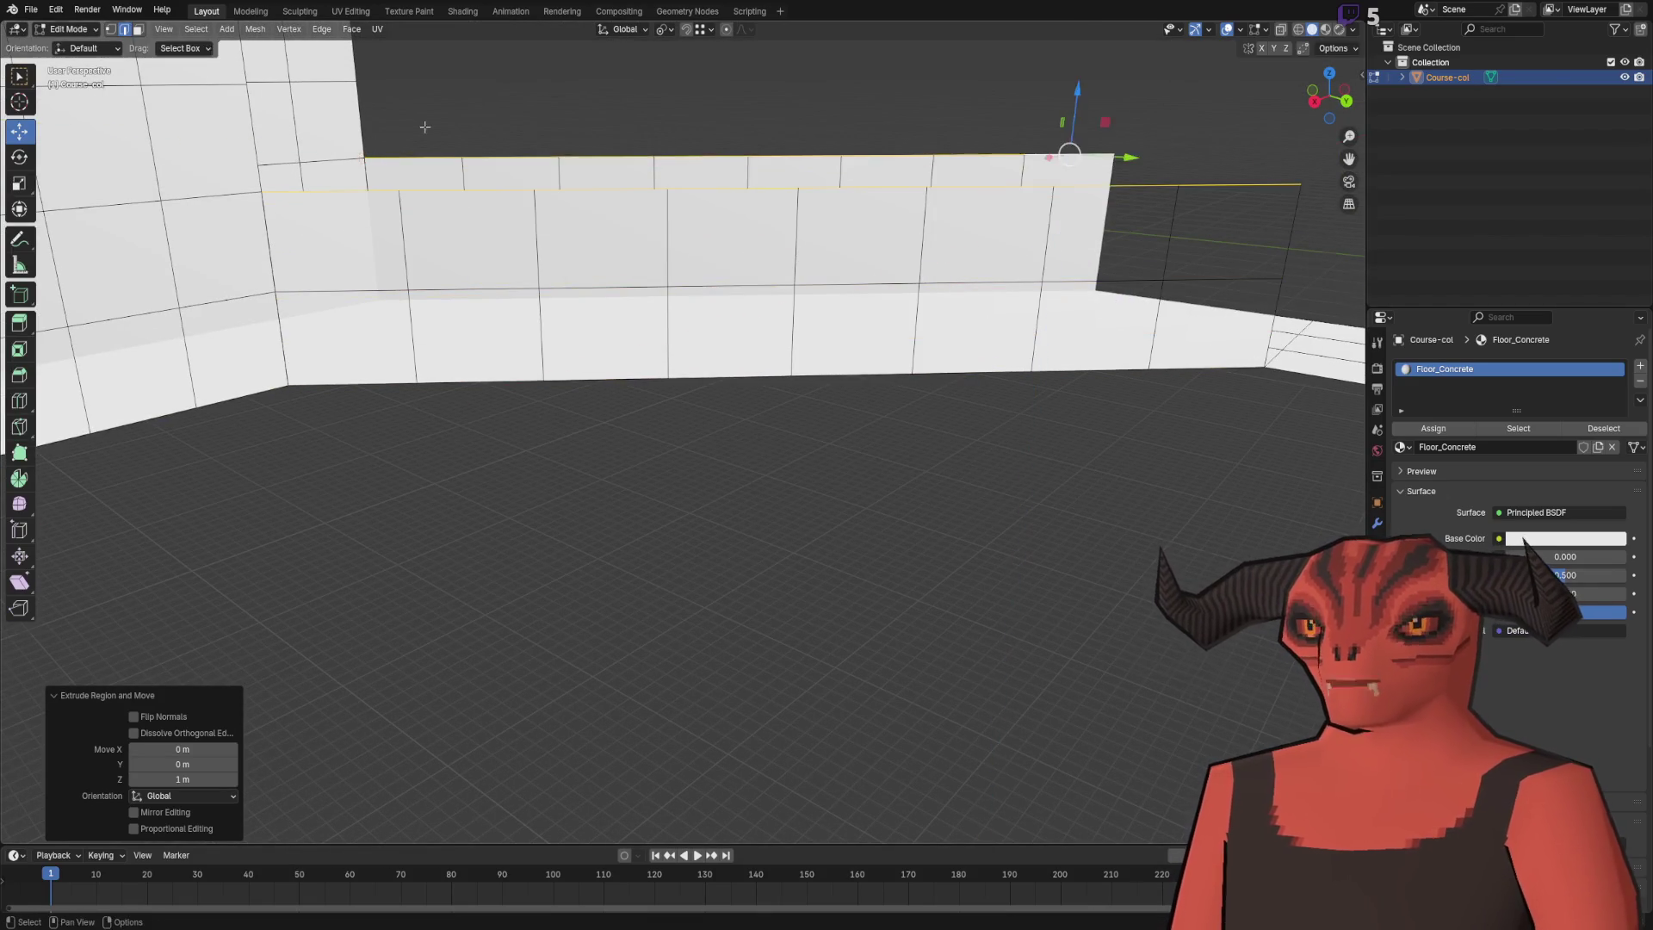
{"action": "key", "text": "Escape"}
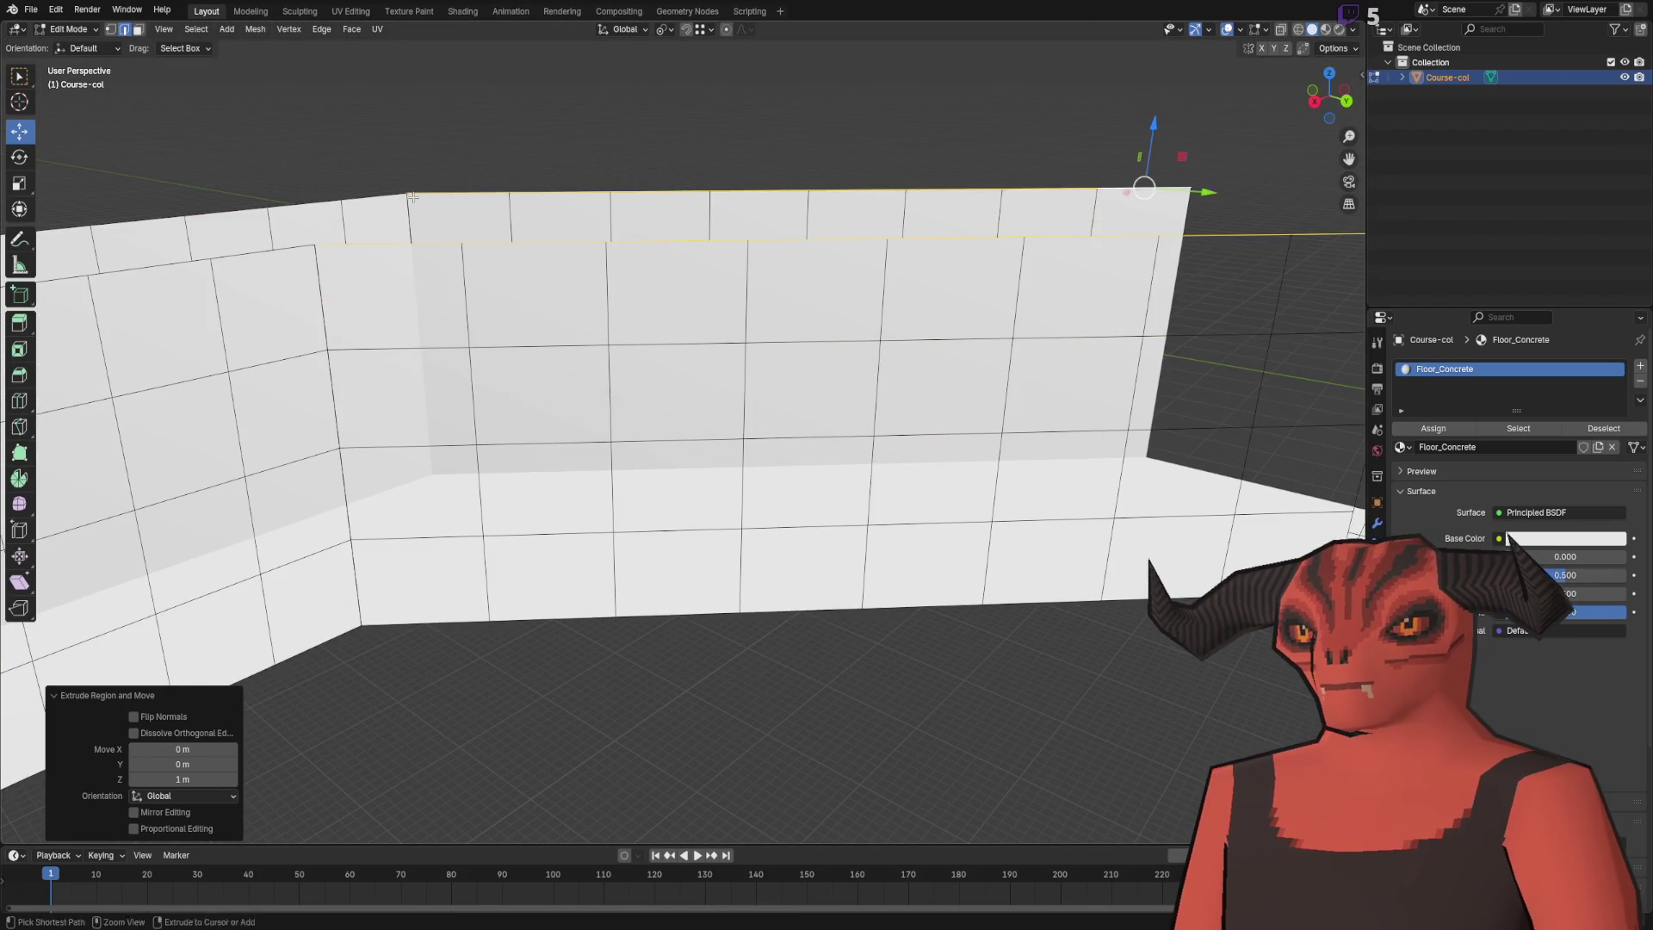
- Merge the whole mesh's duplicate vertices by distance
{"action": "scroll", "coordinate": [603, 180], "scroll_direction": "down", "scroll_amount": 3}
{"action": "key", "text": "a"}
{"action": "key", "text": "m"}
{"action": "left_click", "coordinate": [541, 192]}
{"action": "key", "text": "alt+a"}
{"action": "mouse_move", "coordinate": [601, 199]}
{"action": "left_mouse_down"}
{"action": "mouse_move", "coordinate": [534, 327]}
{"action": "mouse_move", "coordinate": [471, 394]}
{"action": "left_mouse_up"}
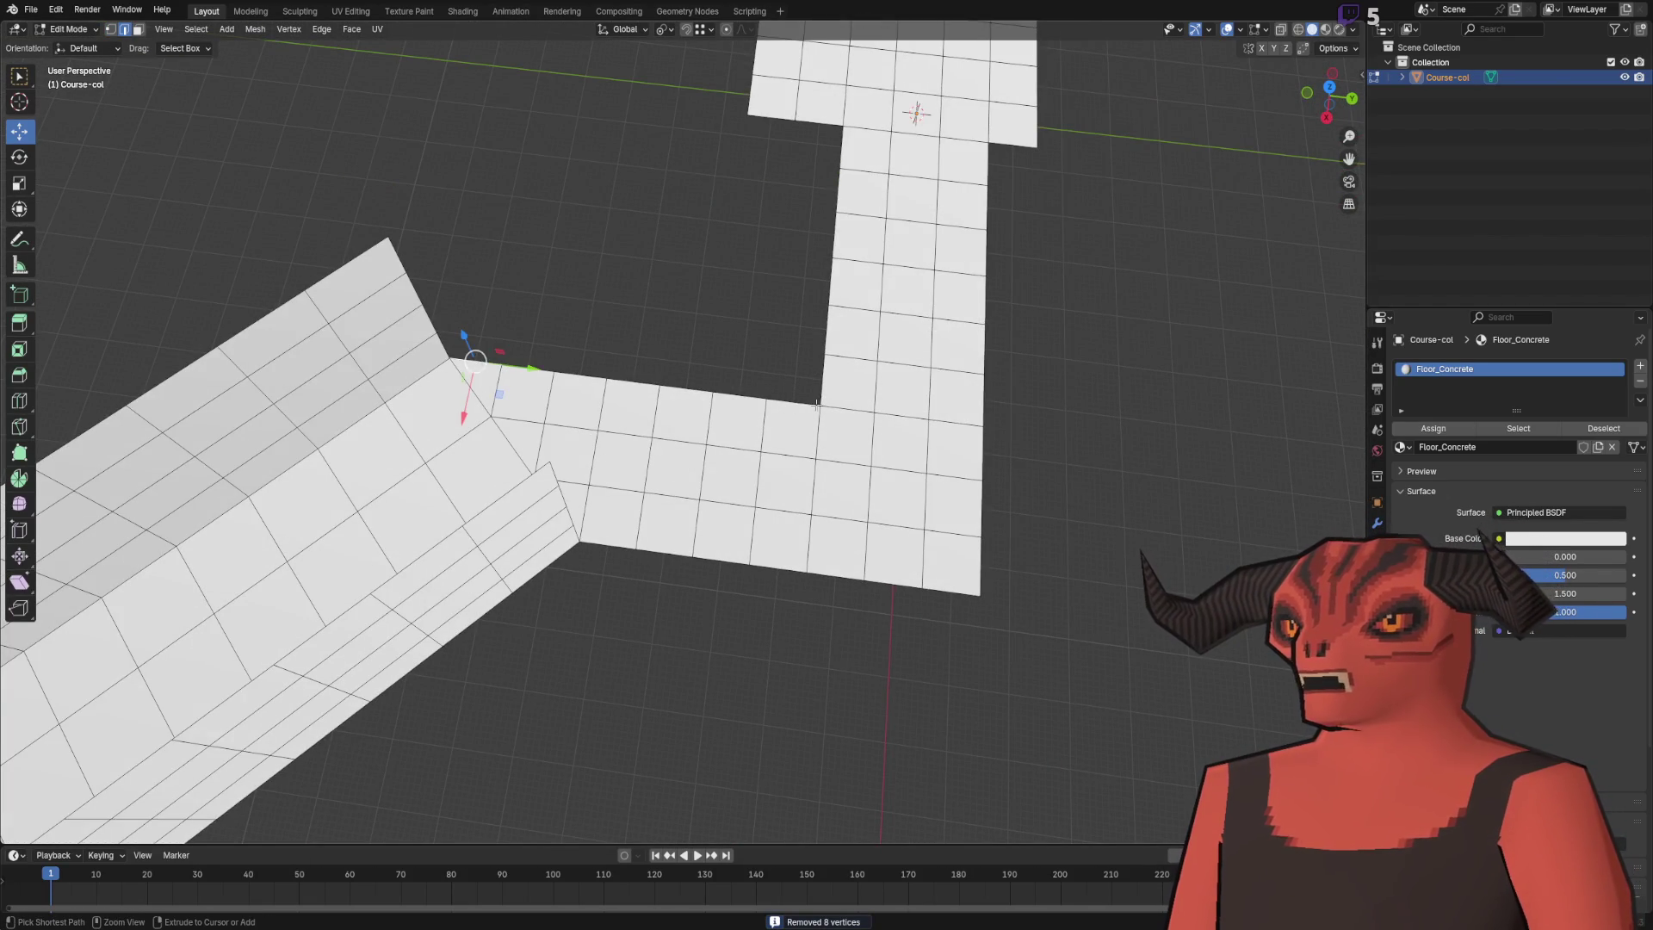
- Extrude the selected floor edges straight up into a tall wall
{"action": "left_click", "coordinate": [816, 404], "text": "ctrl"}
{"action": "left_click_drag", "start_coordinate": [793, 388], "coordinate": [628, 296]}
{"action": "key", "text": "e"}
{"action": "key", "text": "z"}
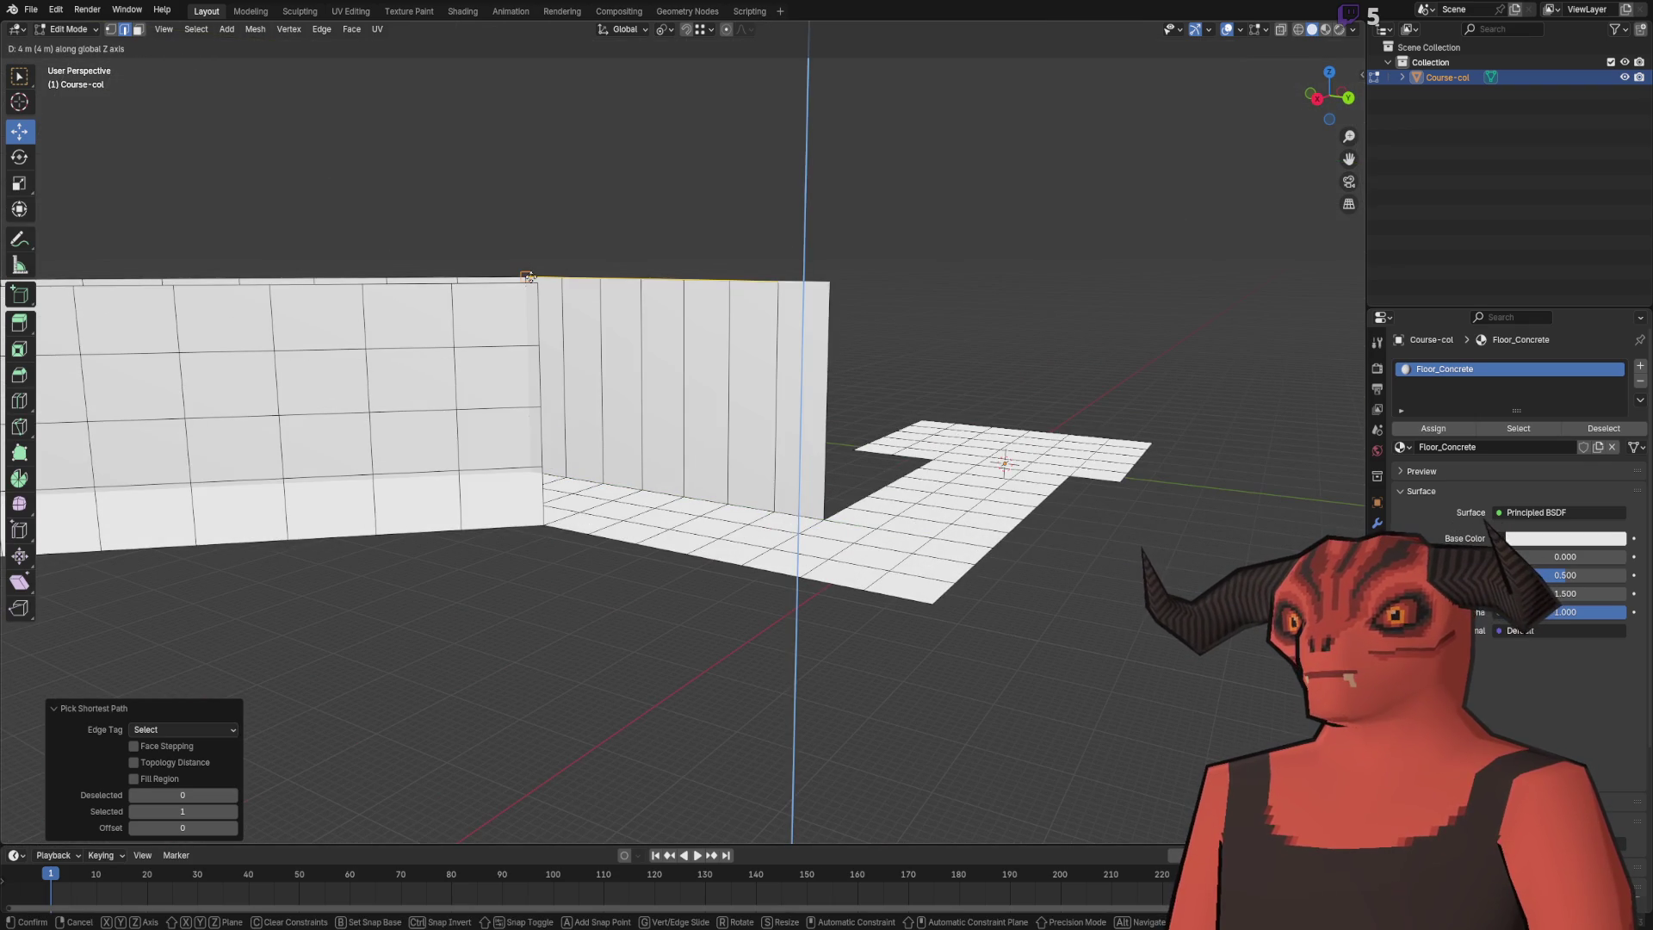
{"action": "left_click", "coordinate": [529, 277]}
- Loop-cut the tall wall and merge vertices by distance
{"action": "key", "text": "ctrl+e"}
{"action": "left_click", "coordinate": [740, 204]}
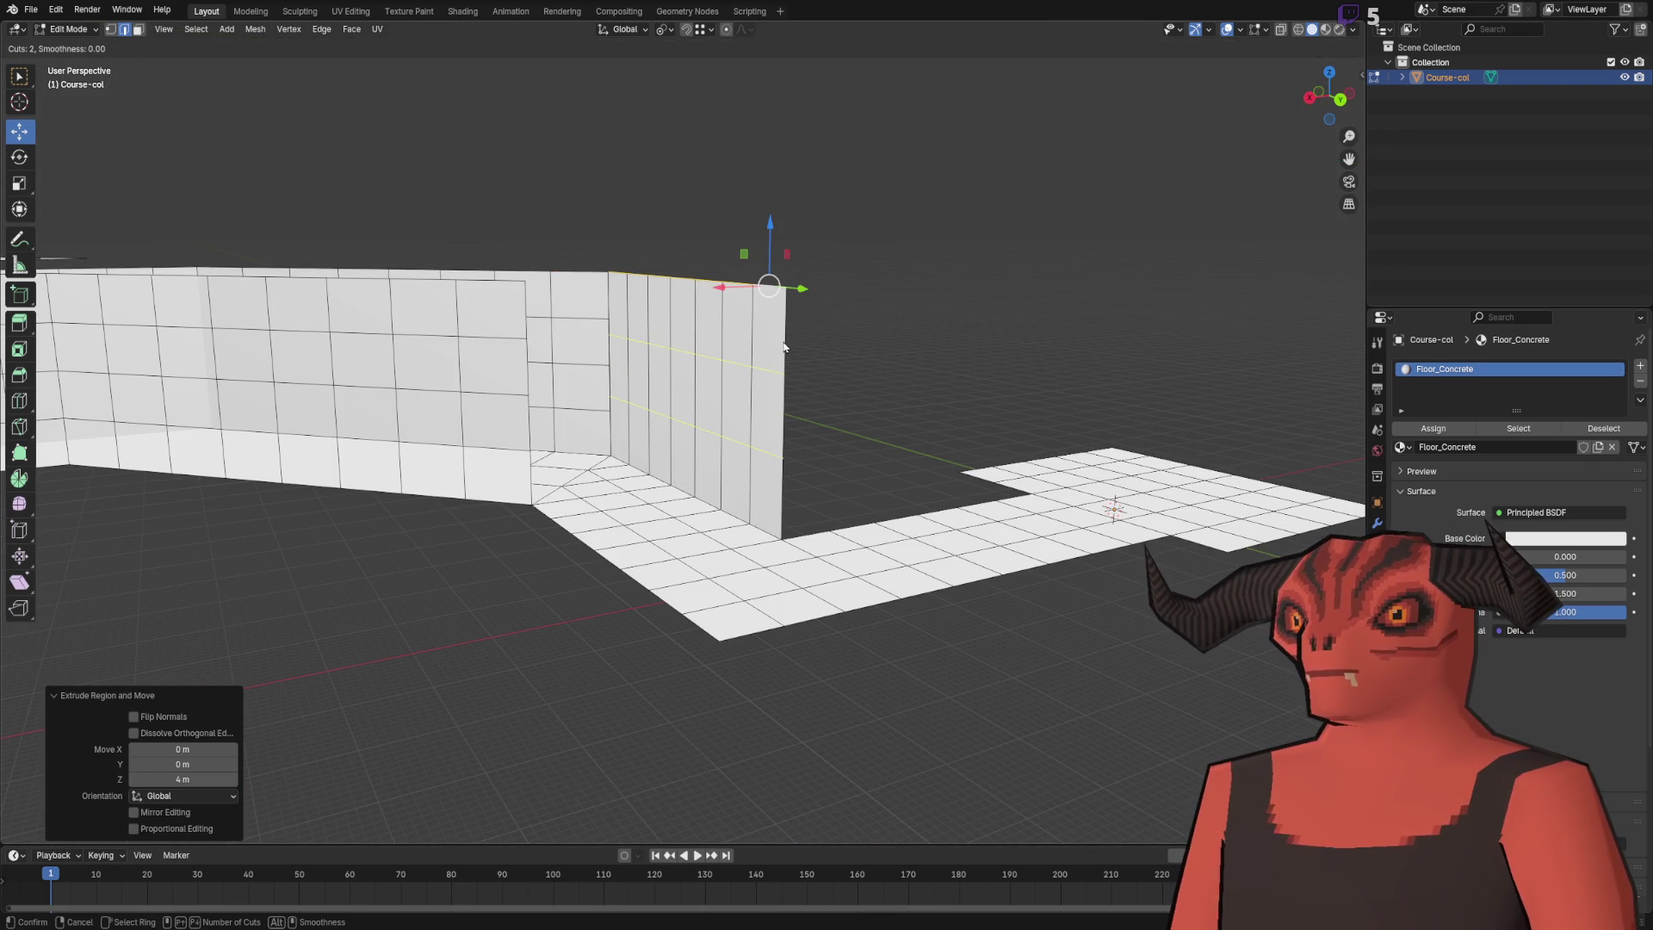
{"action": "left_click", "coordinate": [784, 346]}
{"action": "key", "text": "a"}
{"action": "key", "text": "m"}
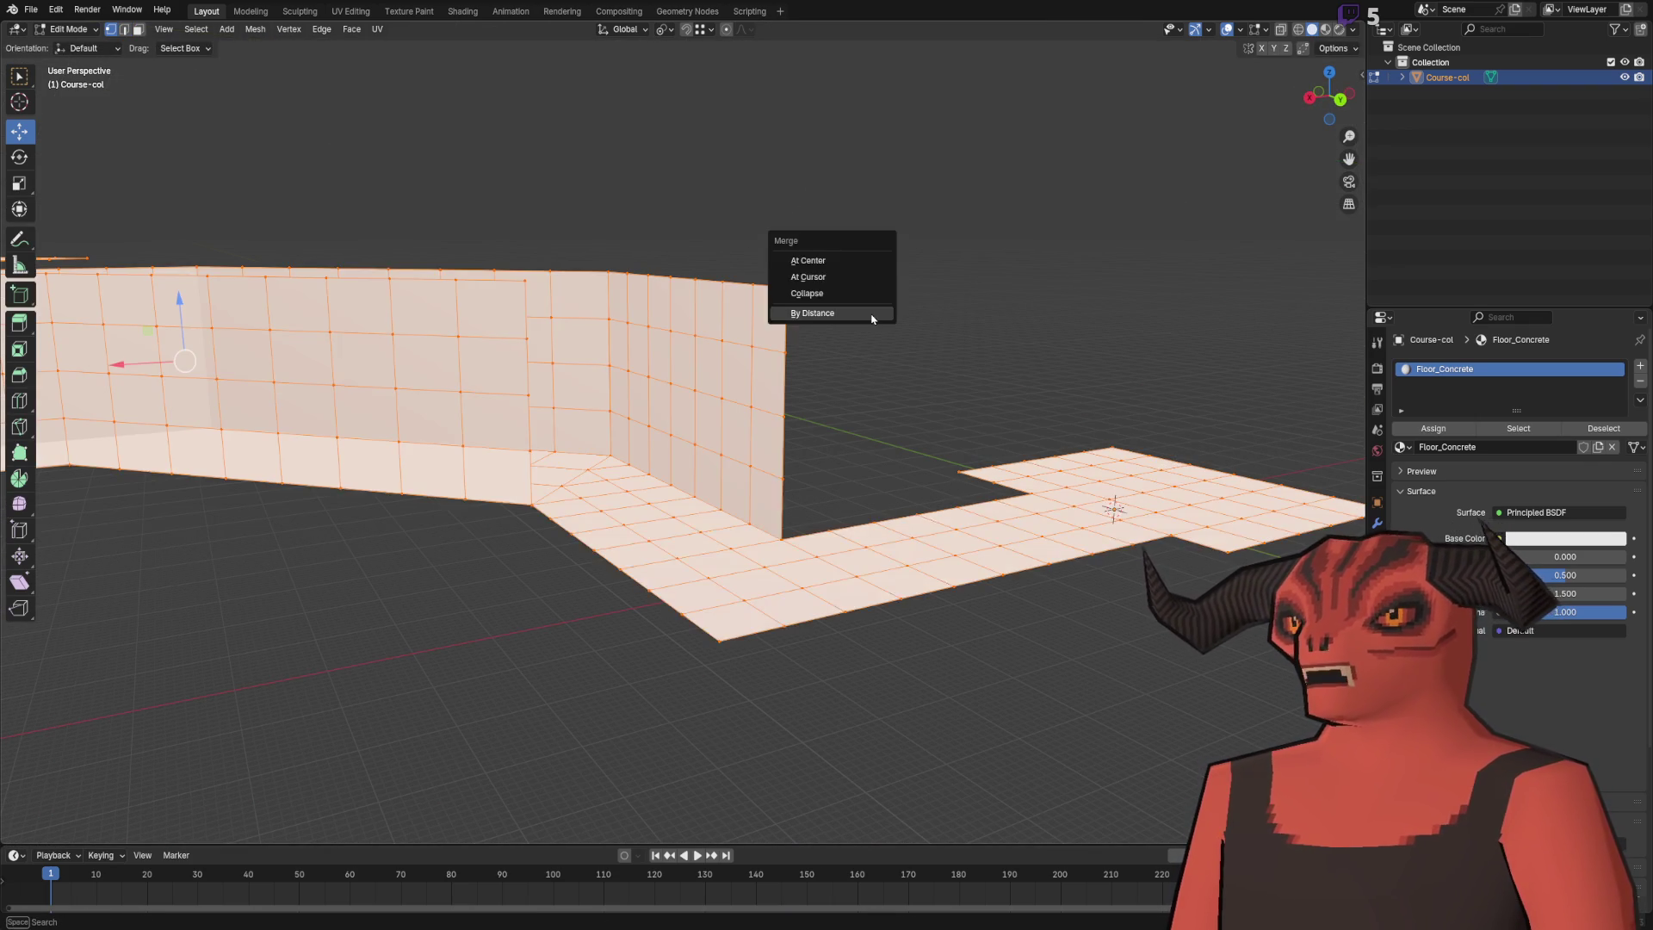
{"action": "left_click", "coordinate": [870, 314]}
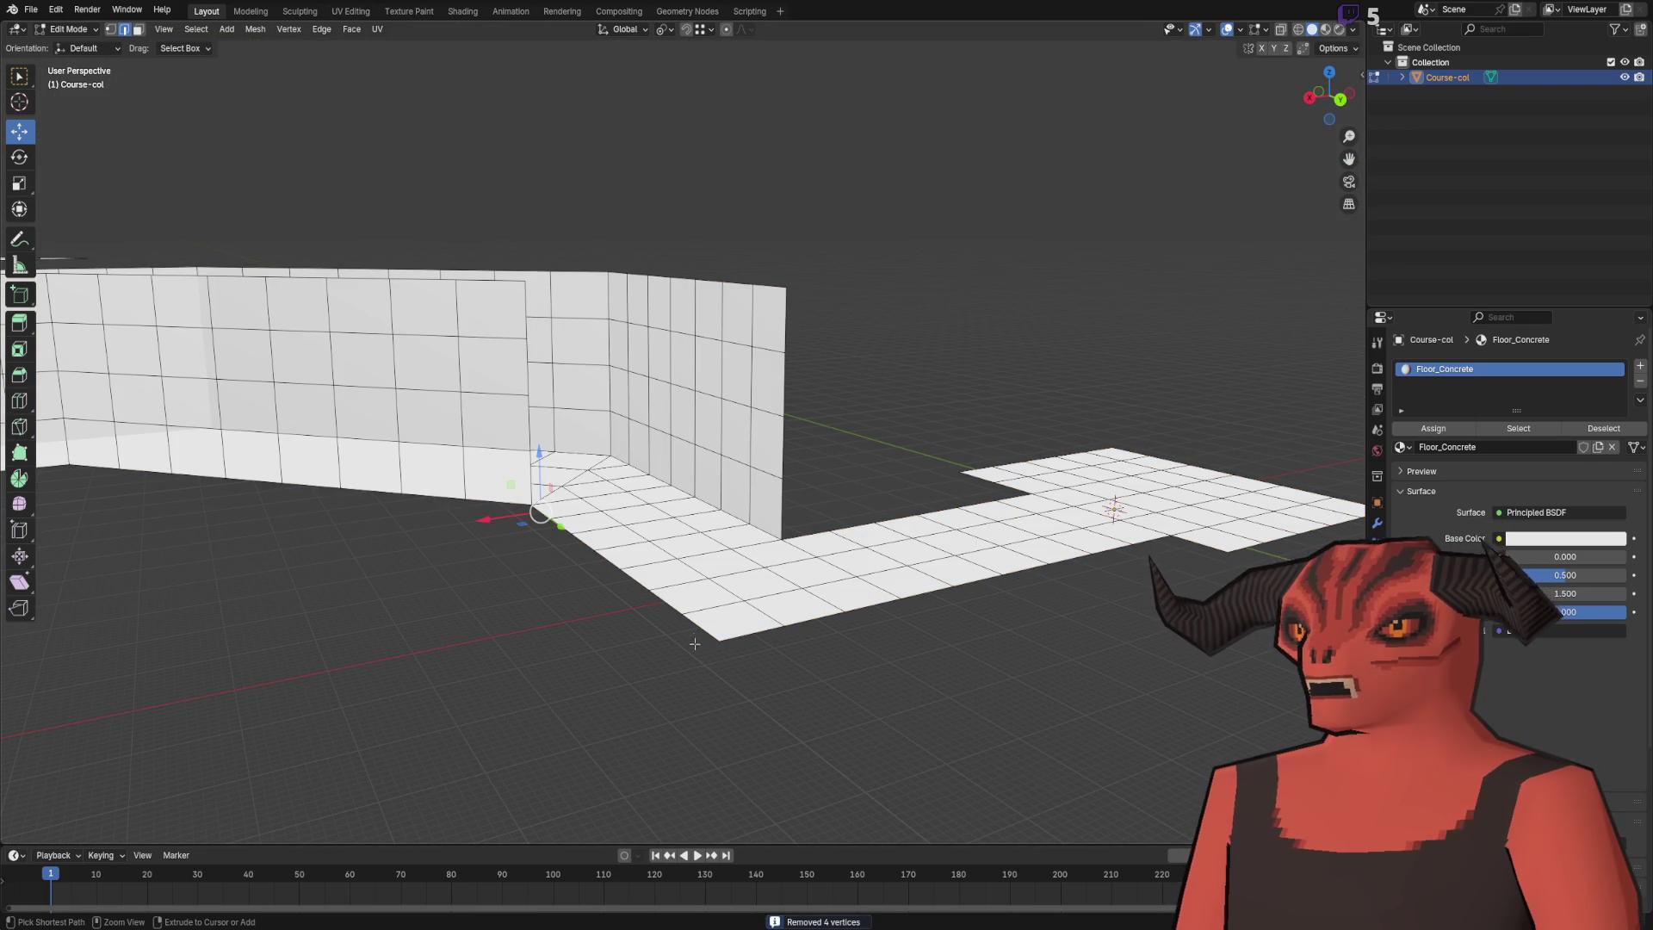
- Extrude edges 1 m up, raise the top edge much higher along Z, and merge by distance
{"action": "key", "text": "e"}
{"action": "key", "text": "z"}
{"action": "key", "text": "1"}
{"action": "key", "text": "Return"}
{"action": "left_click_drag", "start_coordinate": [700, 648], "coordinate": [603, 430]}
{"action": "key", "text": "g"}
{"action": "key", "text": "z"}
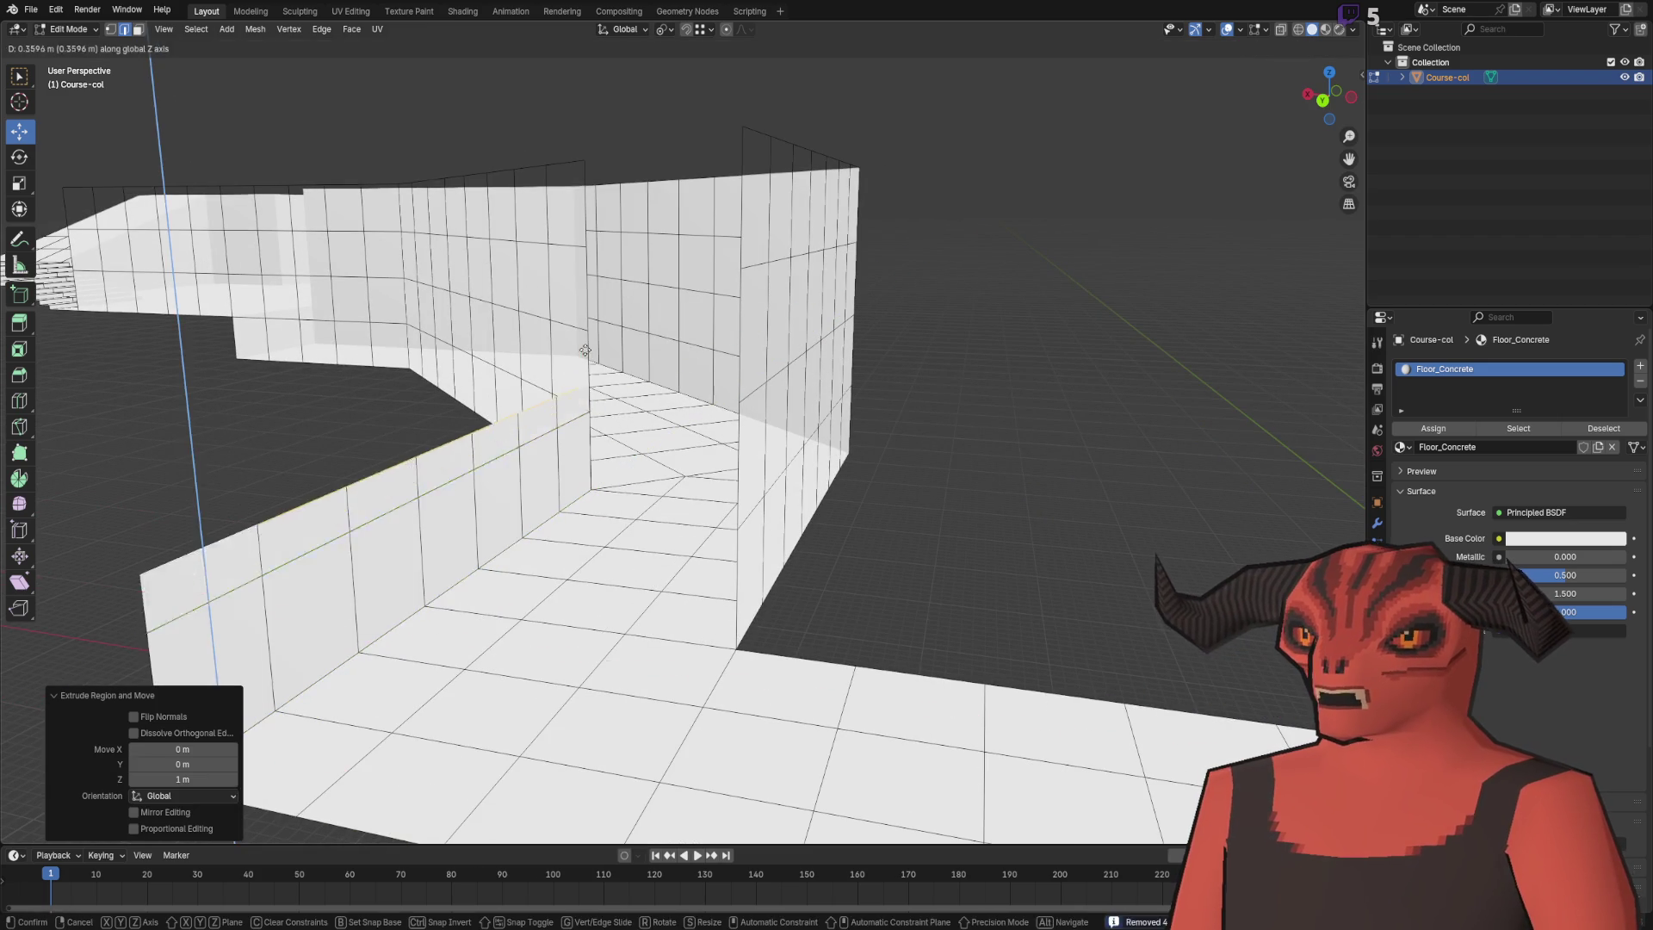
{"action": "left_click", "coordinate": [638, 162]}
{"action": "key", "text": "a"}
{"action": "key", "text": "m"}
{"action": "left_click", "coordinate": [637, 162]}
{"action": "key", "text": "alt+a"}
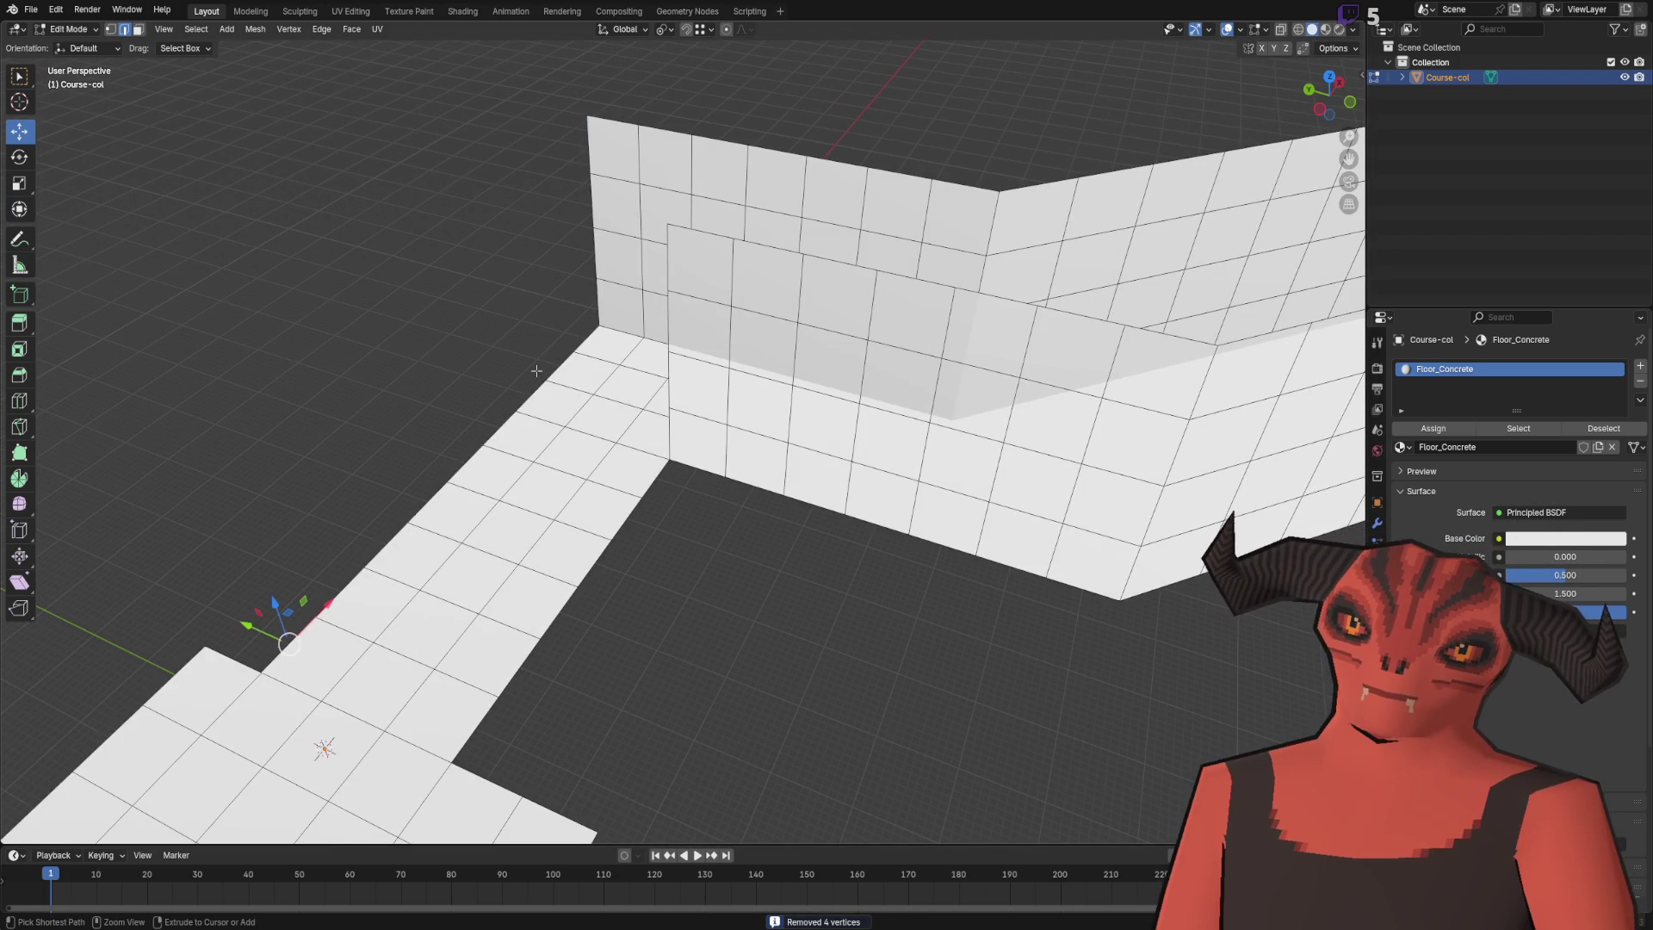
- Extrude the floor edge loop 1 m up into a wall and merge duplicates
{"action": "left_click", "coordinate": [582, 338], "text": "alt"}
{"action": "key", "text": "e"}
{"action": "key", "text": "z"}
{"action": "key", "text": "1"}
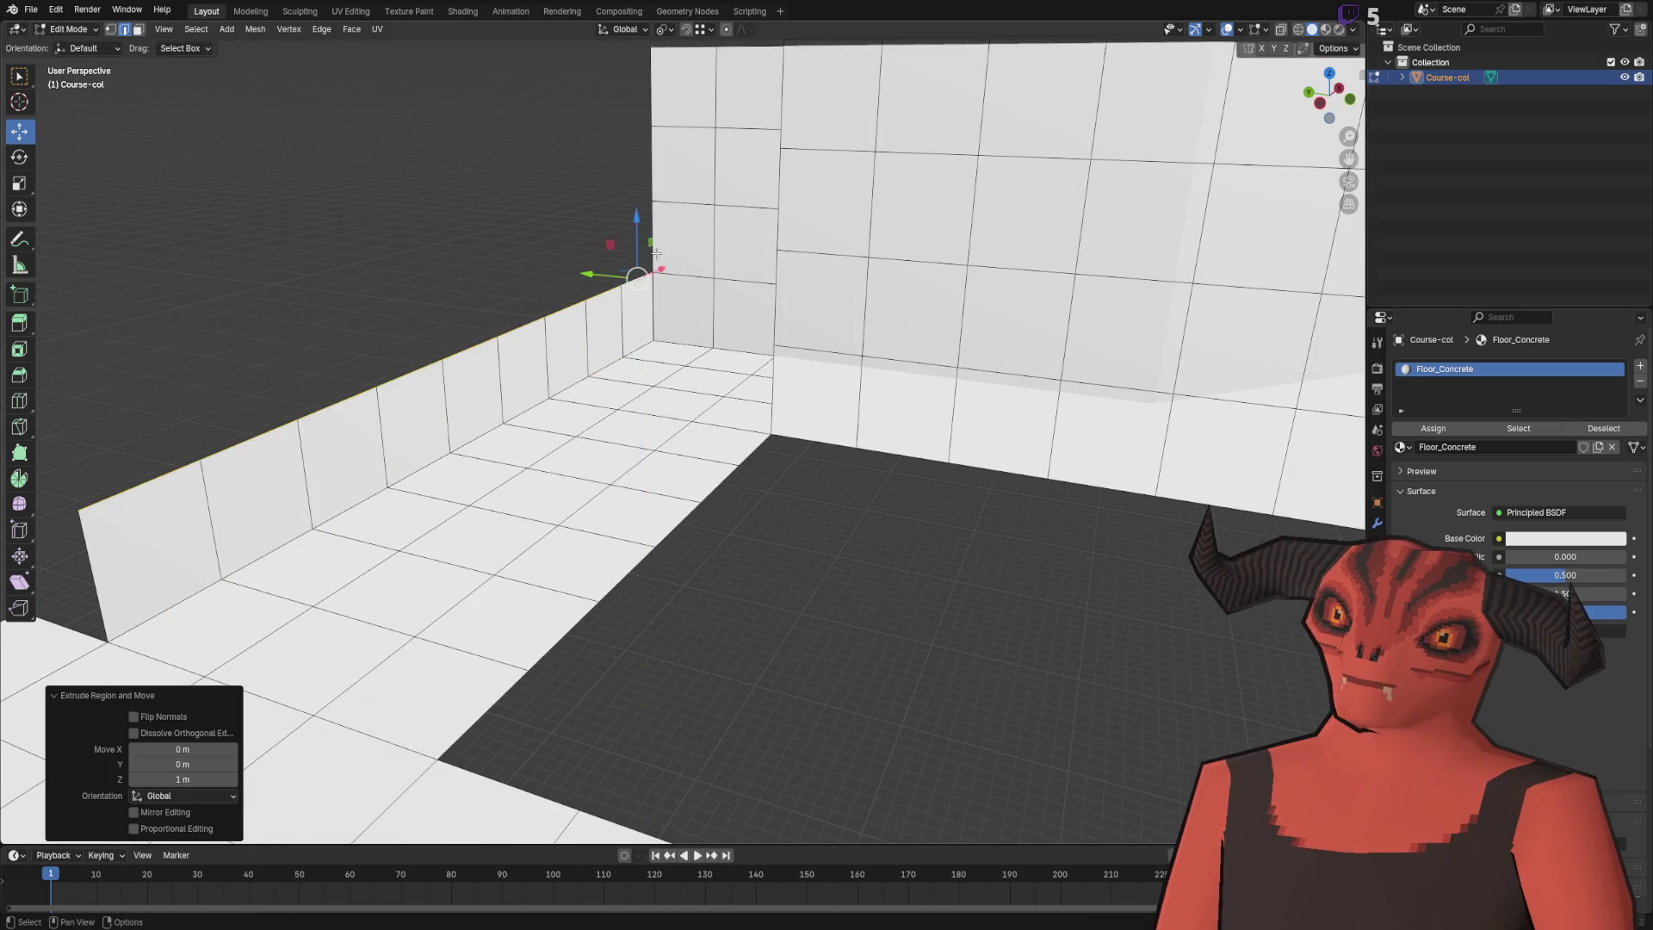
{"action": "left_click", "coordinate": [644, 194]}
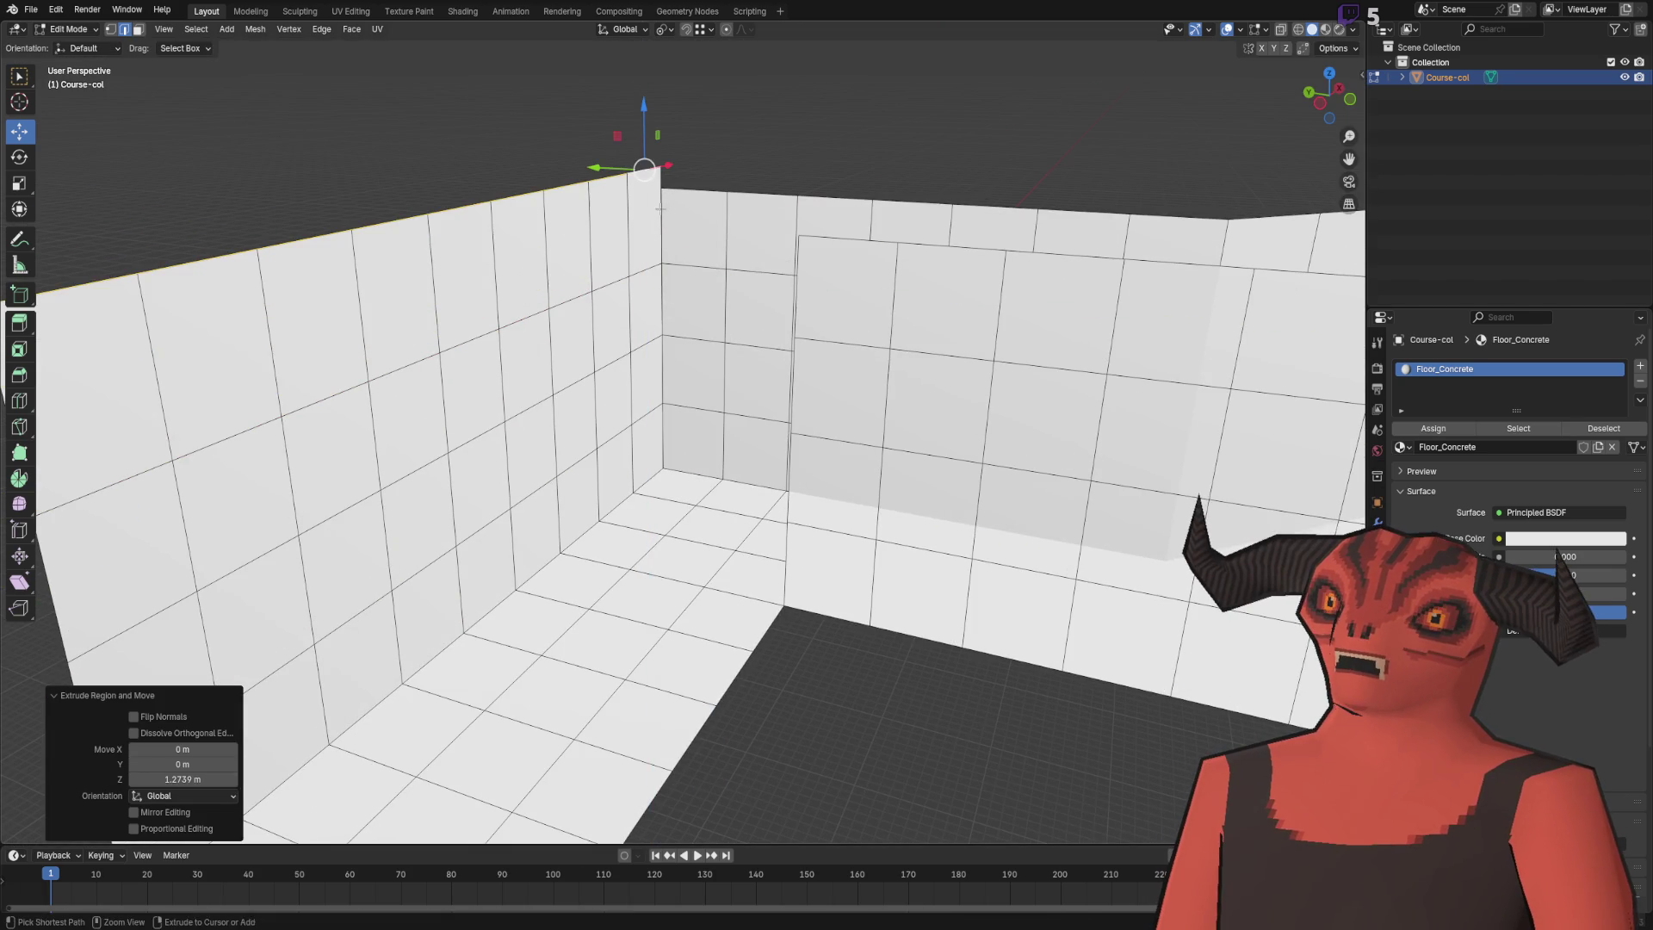
{"action": "key", "text": "e"}
{"action": "key", "text": "z"}
{"action": "key", "text": "Escape"}
{"action": "key", "text": "a"}
{"action": "key", "text": "m"}
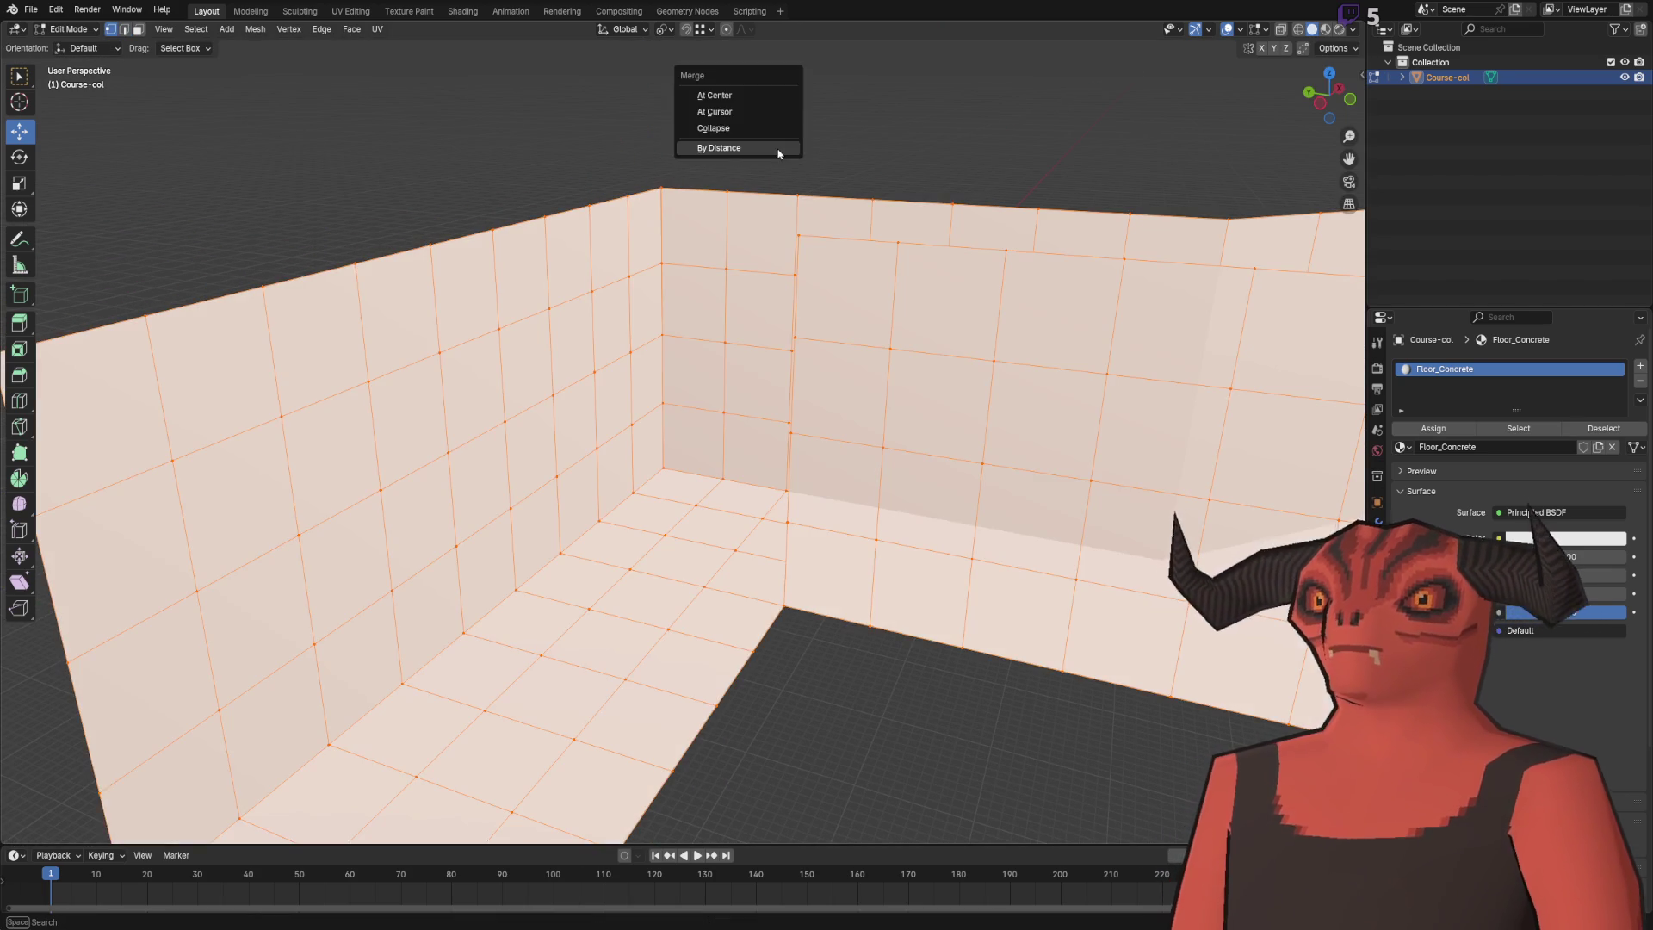
{"action": "left_click", "coordinate": [778, 155]}
{"action": "scroll", "coordinate": [584, 146], "scroll_direction": "down", "scroll_amount": 5}
{"action": "key", "text": "alt+a"}
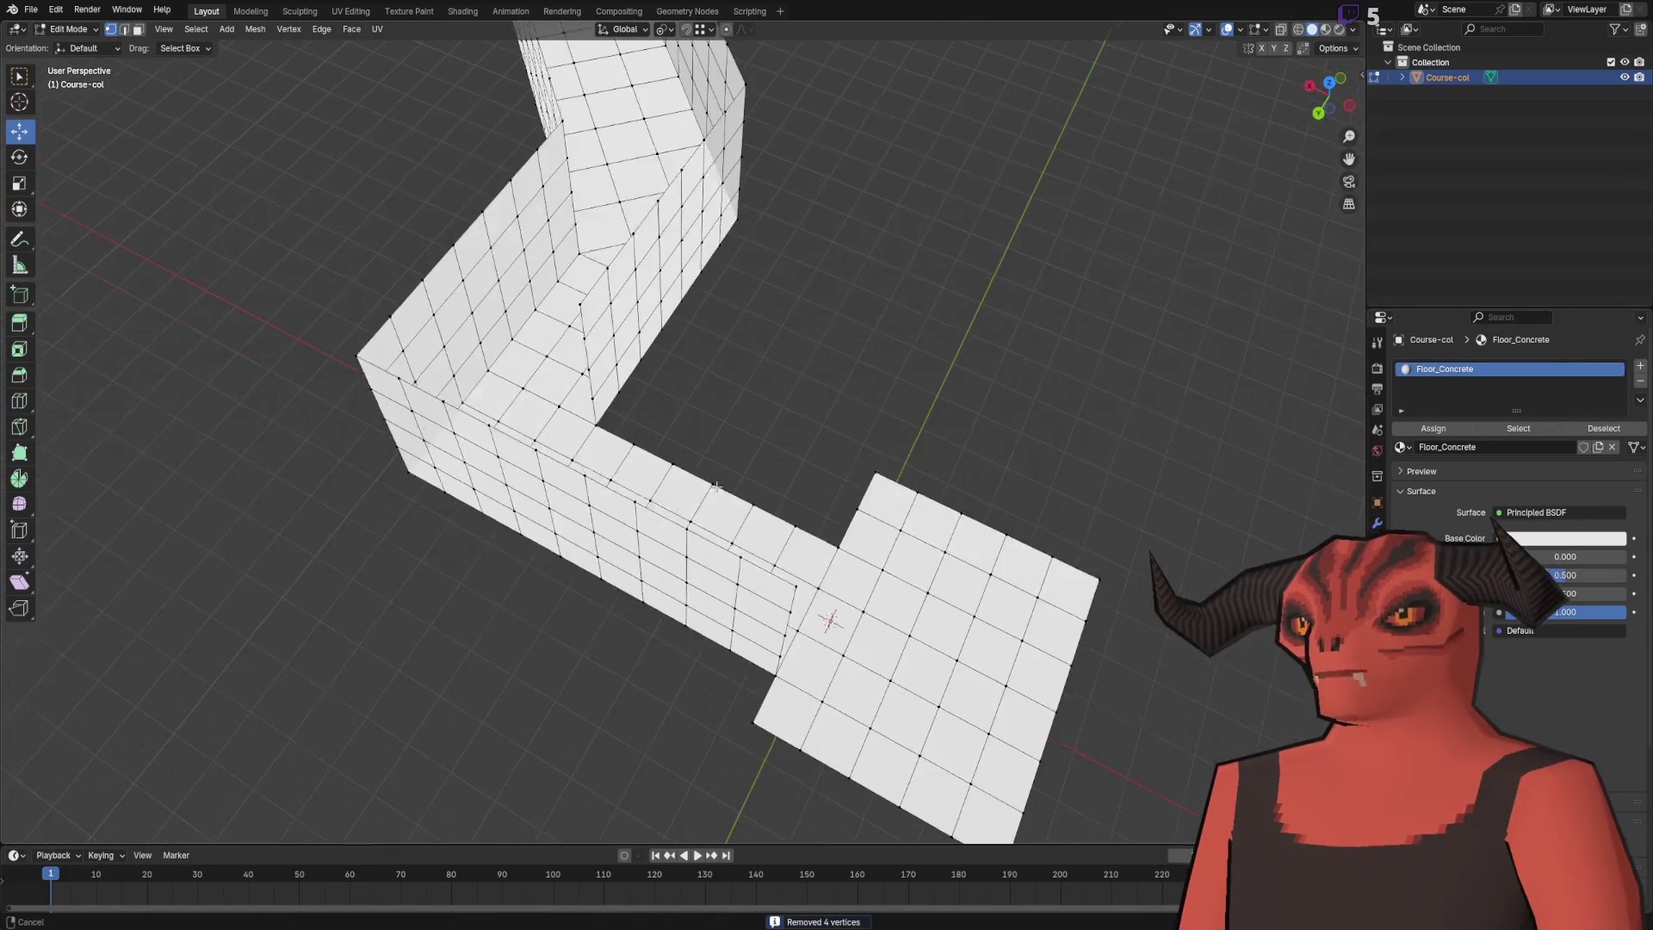
- Raise a floor edge 1 m and higher along Z, merge, and return to Object Mode
{"action": "left_click", "coordinate": [786, 558], "text": "ctrl"}
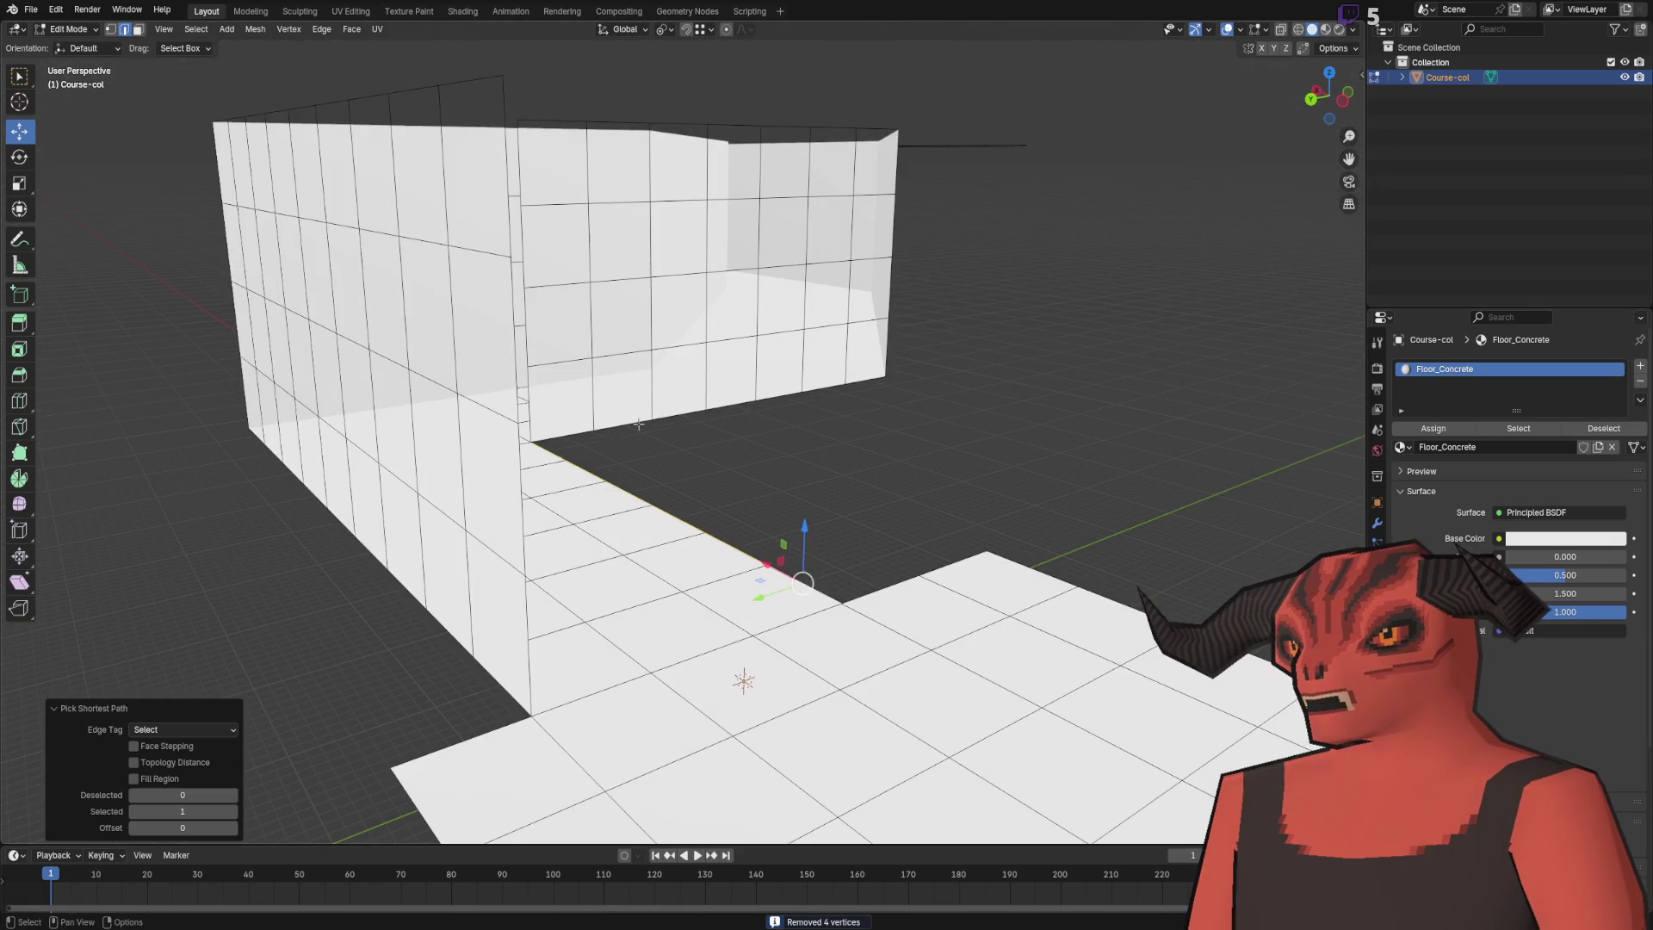
{"action": "type", "text": "gz"}
{"action": "type", "text": "1"}
{"action": "key", "text": "Return"}
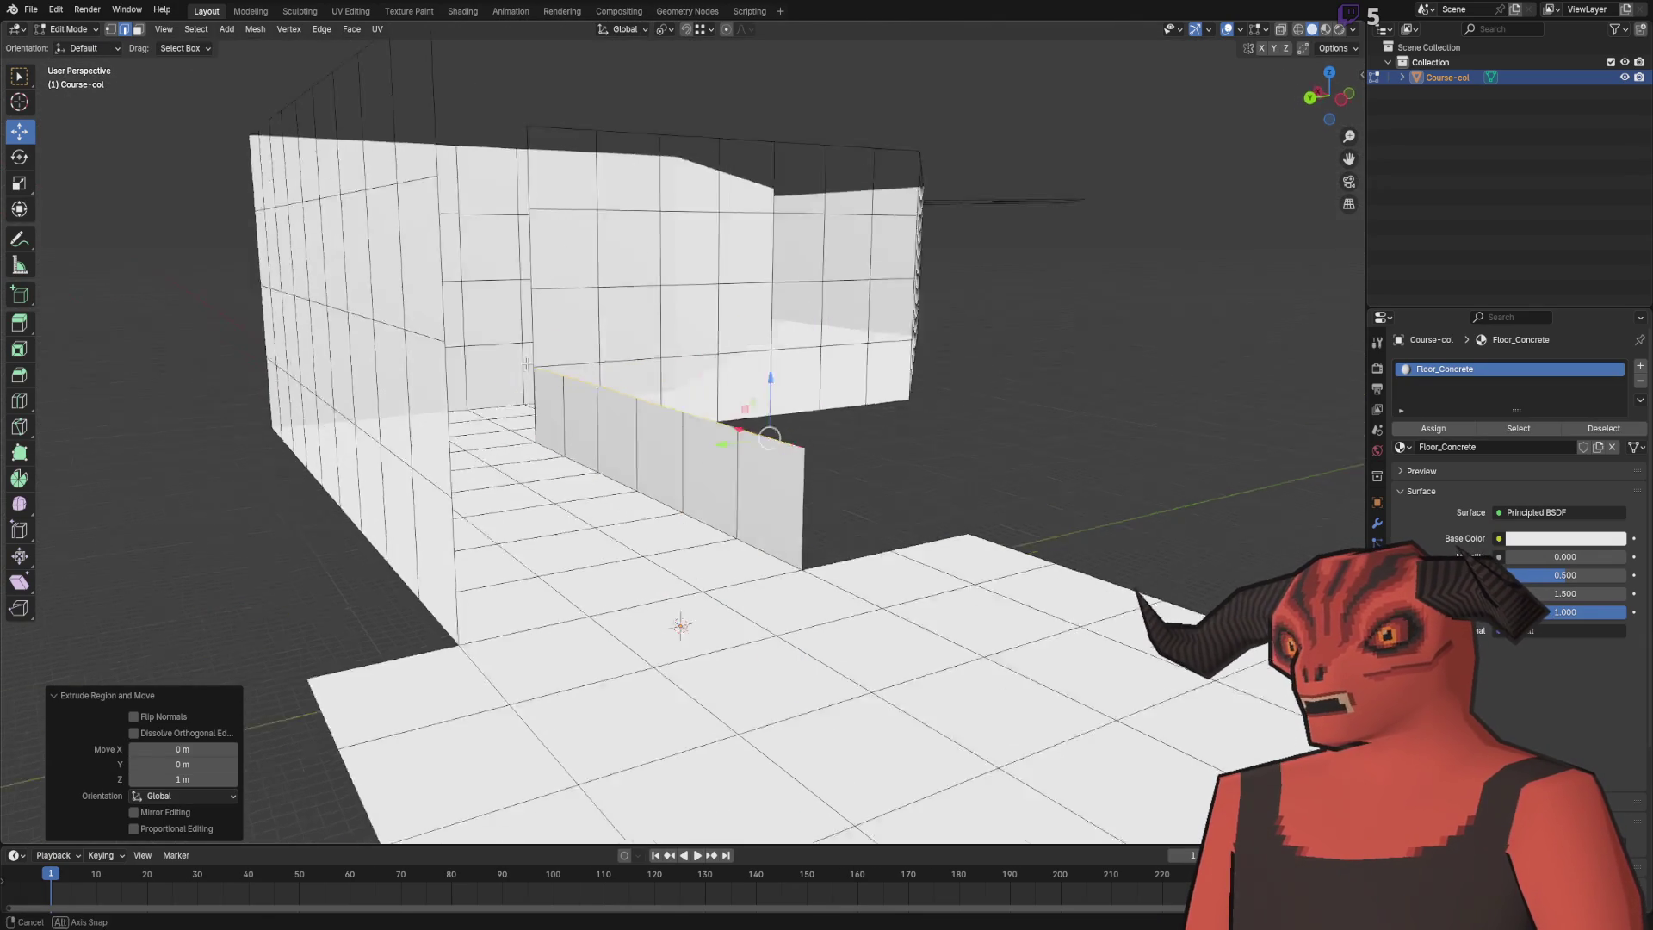
{"action": "key", "text": "g"}
{"action": "key", "text": "z"}
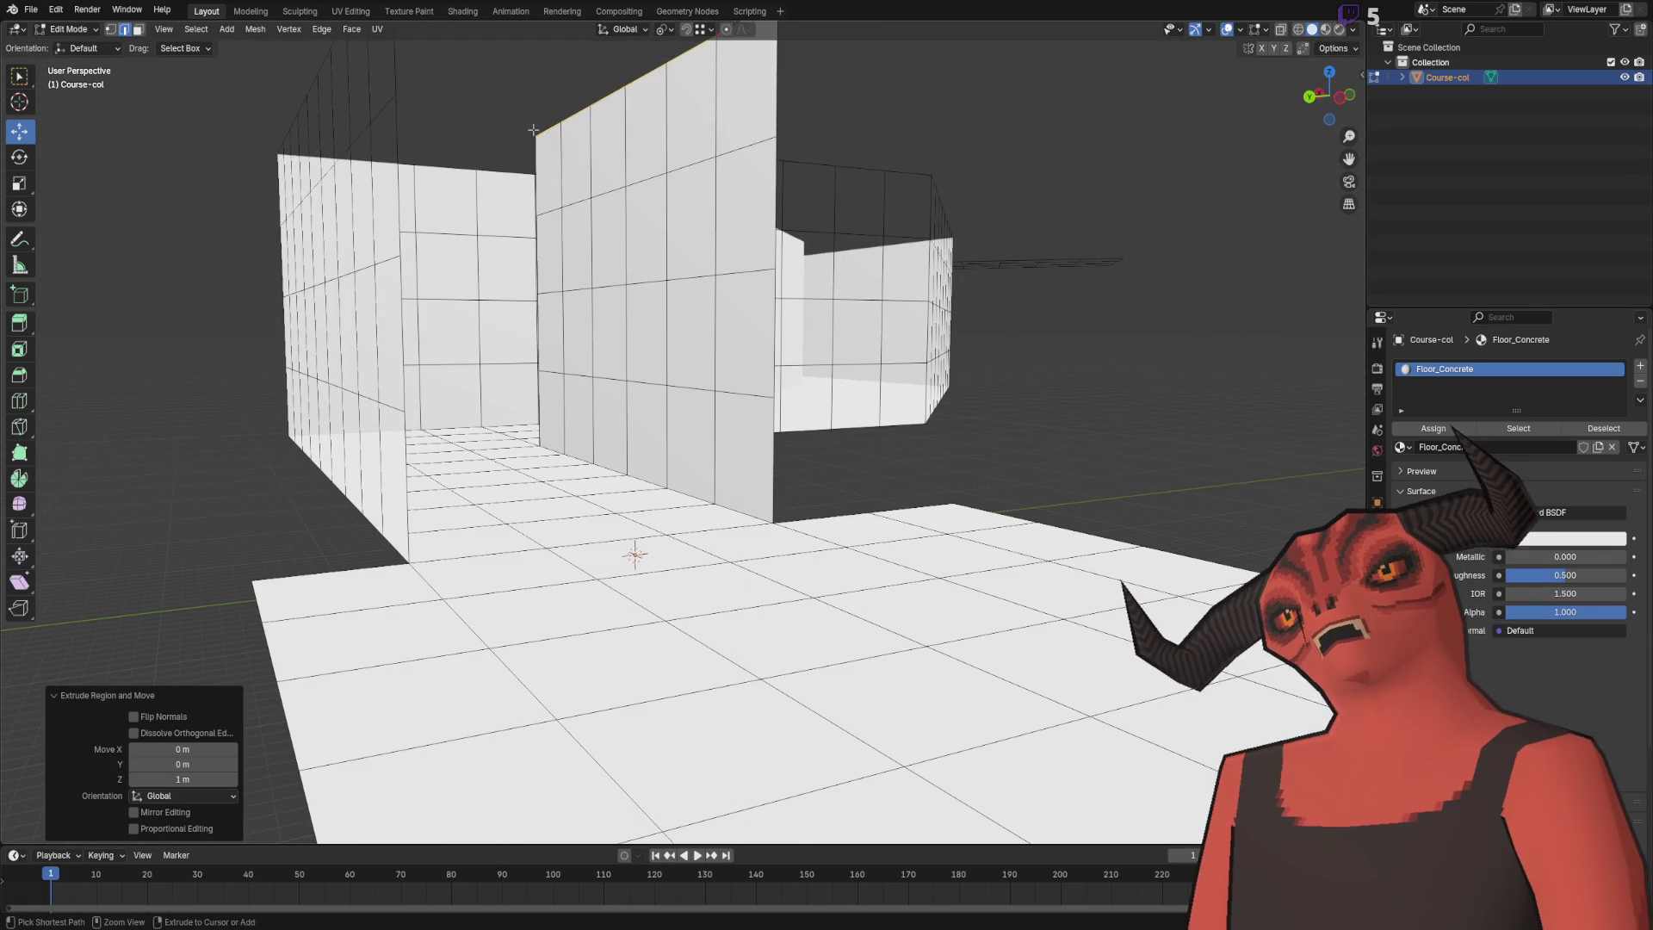
{"action": "left_click", "coordinate": [550, 226]}
{"action": "key", "text": "a"}
{"action": "key", "text": "m"}
{"action": "key", "text": "b"}
{"action": "key", "text": "Tab"}
{"action": "scroll", "coordinate": [636, 331], "scroll_direction": "down", "scroll_amount": 5}
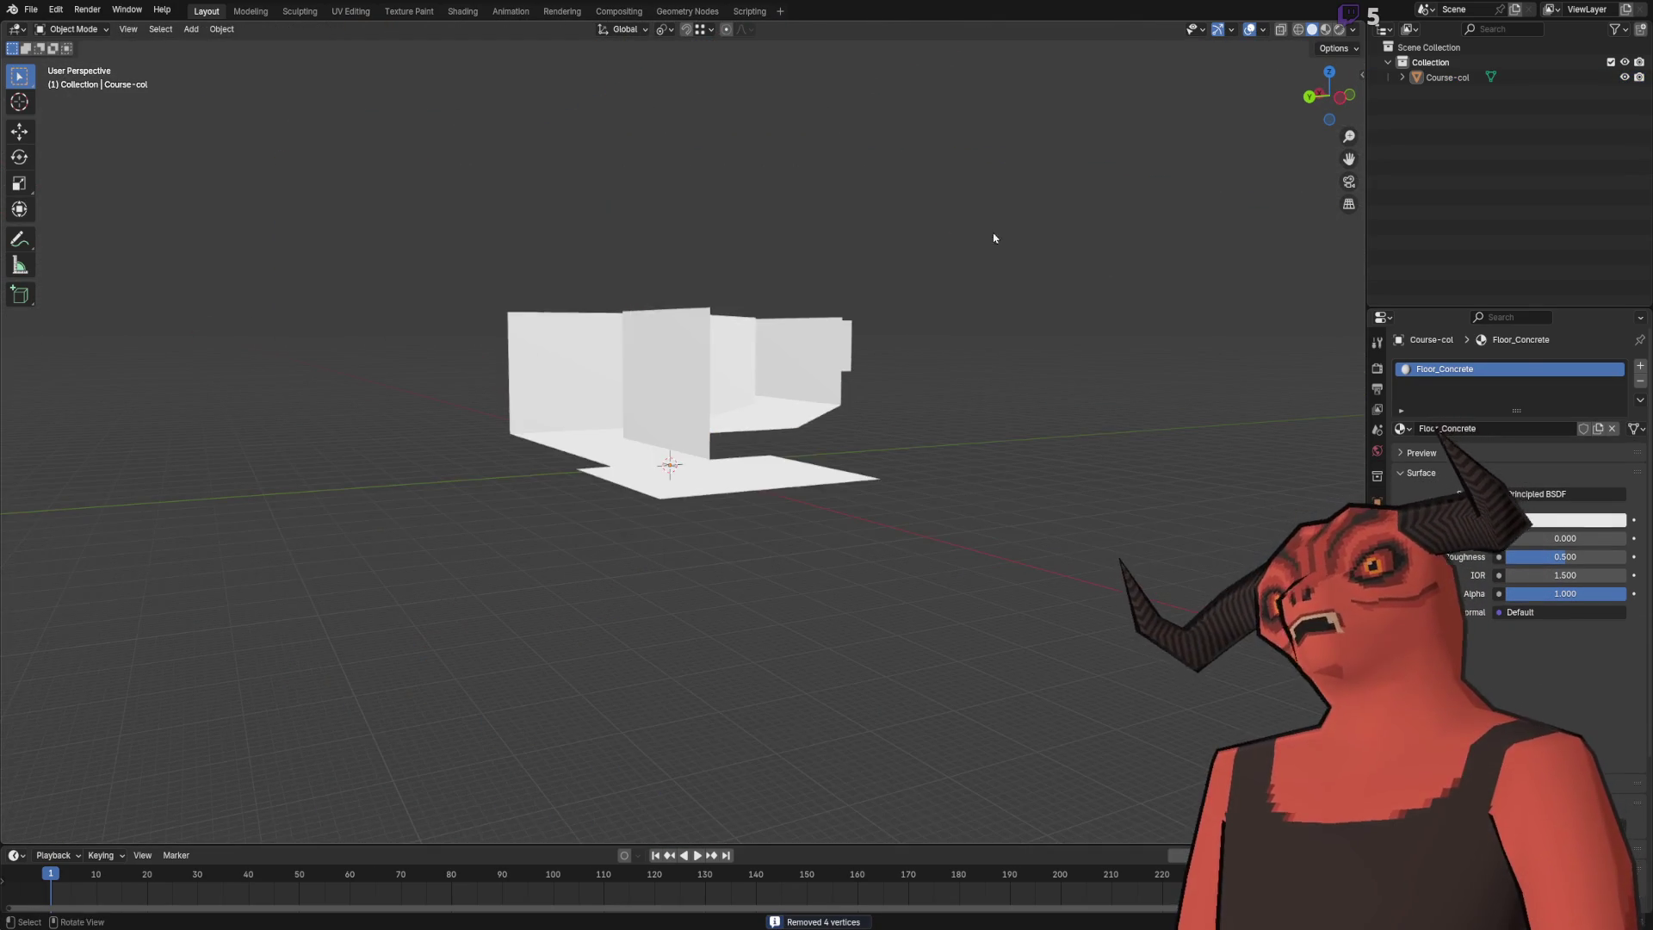
- Enter Edit Mode on Course-col and orbit down to a low view of the corridor alcoves
{"action": "scroll", "coordinate": [622, 425], "scroll_direction": "up", "scroll_amount": 6}
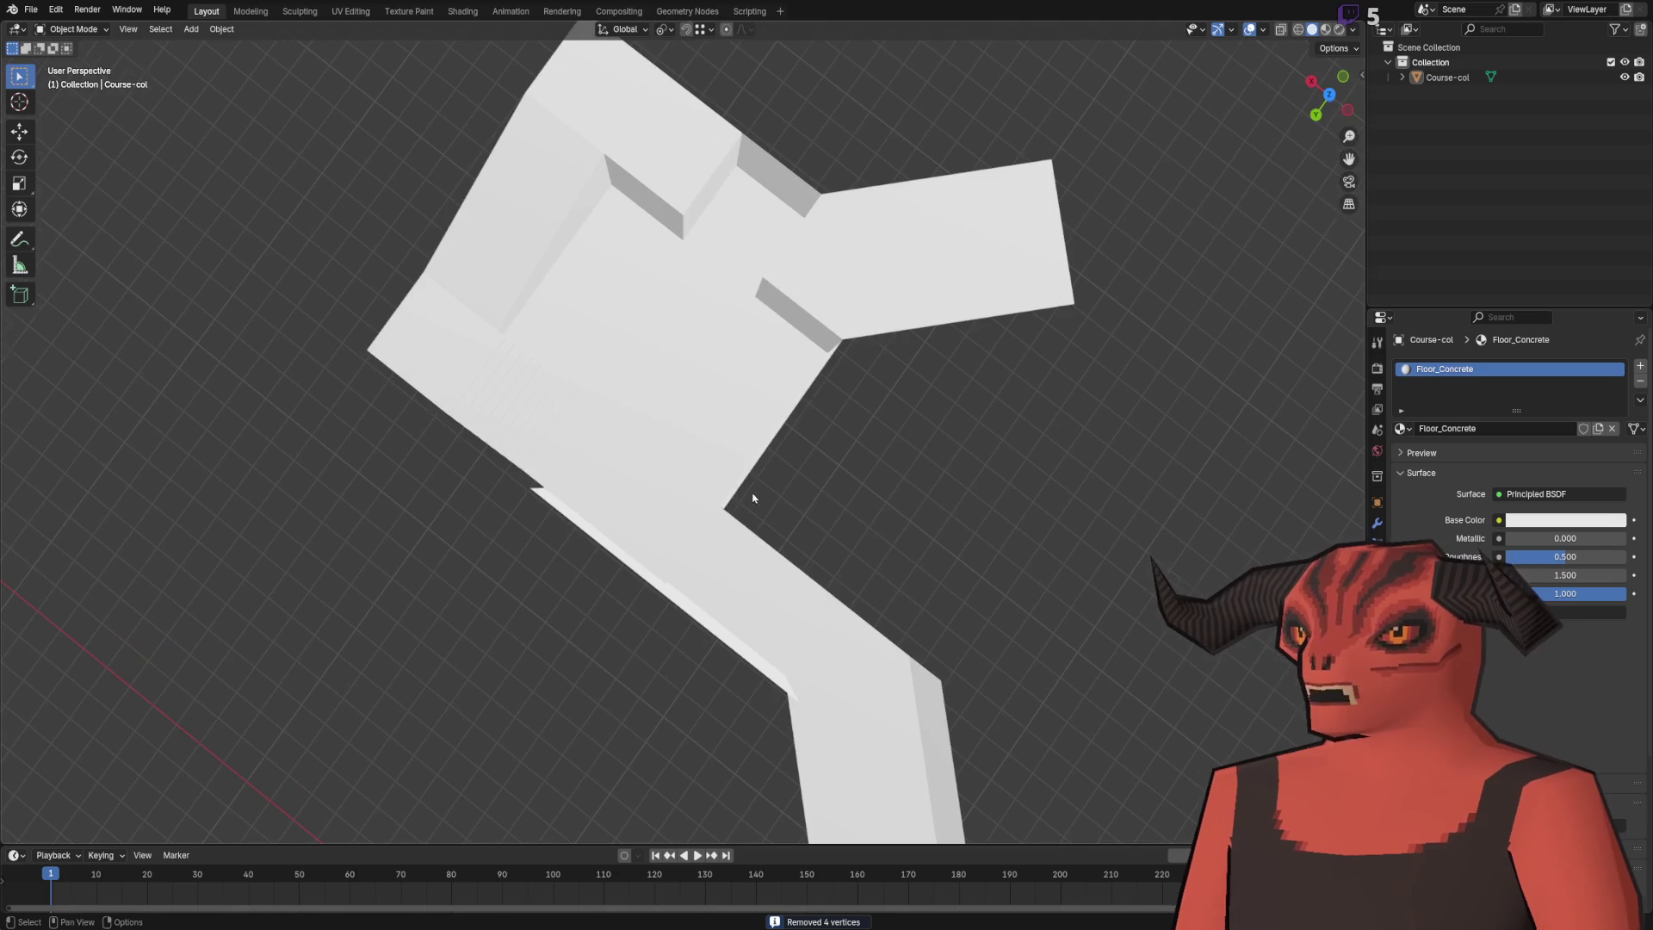
{"action": "scroll", "coordinate": [692, 569], "scroll_direction": "down", "scroll_amount": 3}
{"action": "key", "text": "Tab"}
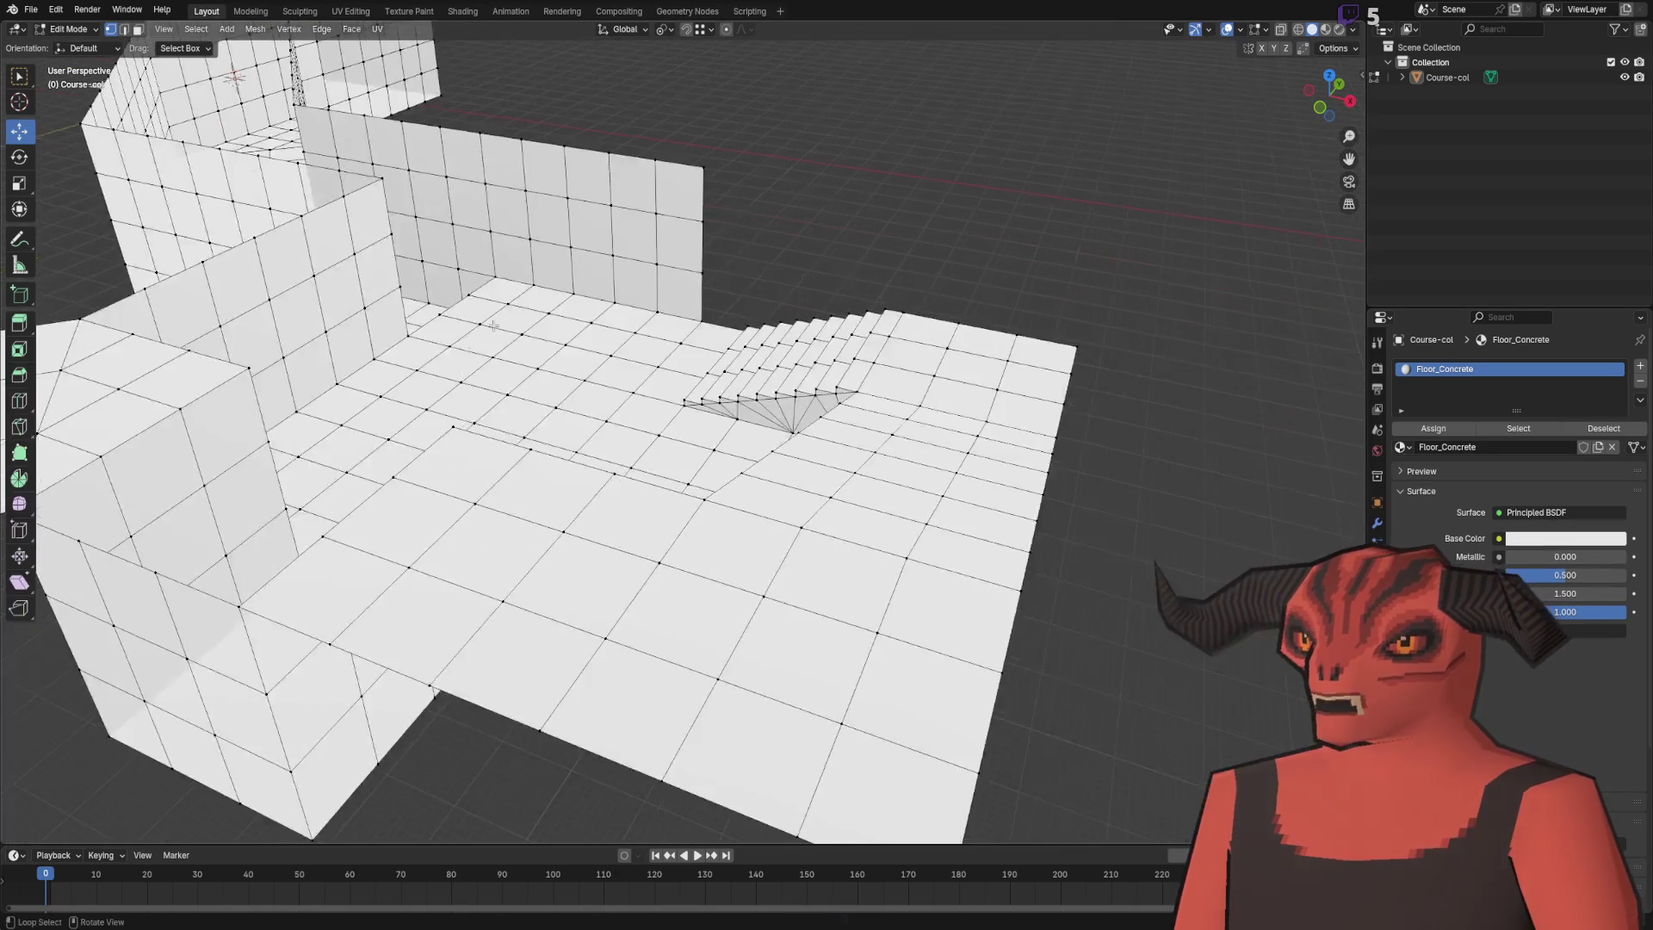
{"action": "scroll", "coordinate": [442, 321], "scroll_direction": "up", "scroll_amount": 3}
{"action": "mouse_move", "coordinate": [770, 314]}
{"action": "left_mouse_down"}
{"action": "mouse_move", "coordinate": [581, 527]}
{"action": "mouse_move", "coordinate": [530, 303]}
{"action": "left_mouse_up"}
{"action": "left_click", "coordinate": [735, 622]}
{"action": "left_click_drag", "start_coordinate": [736, 622], "coordinate": [699, 360]}
{"action": "scroll", "coordinate": [313, 325], "scroll_direction": "up", "scroll_amount": 2}
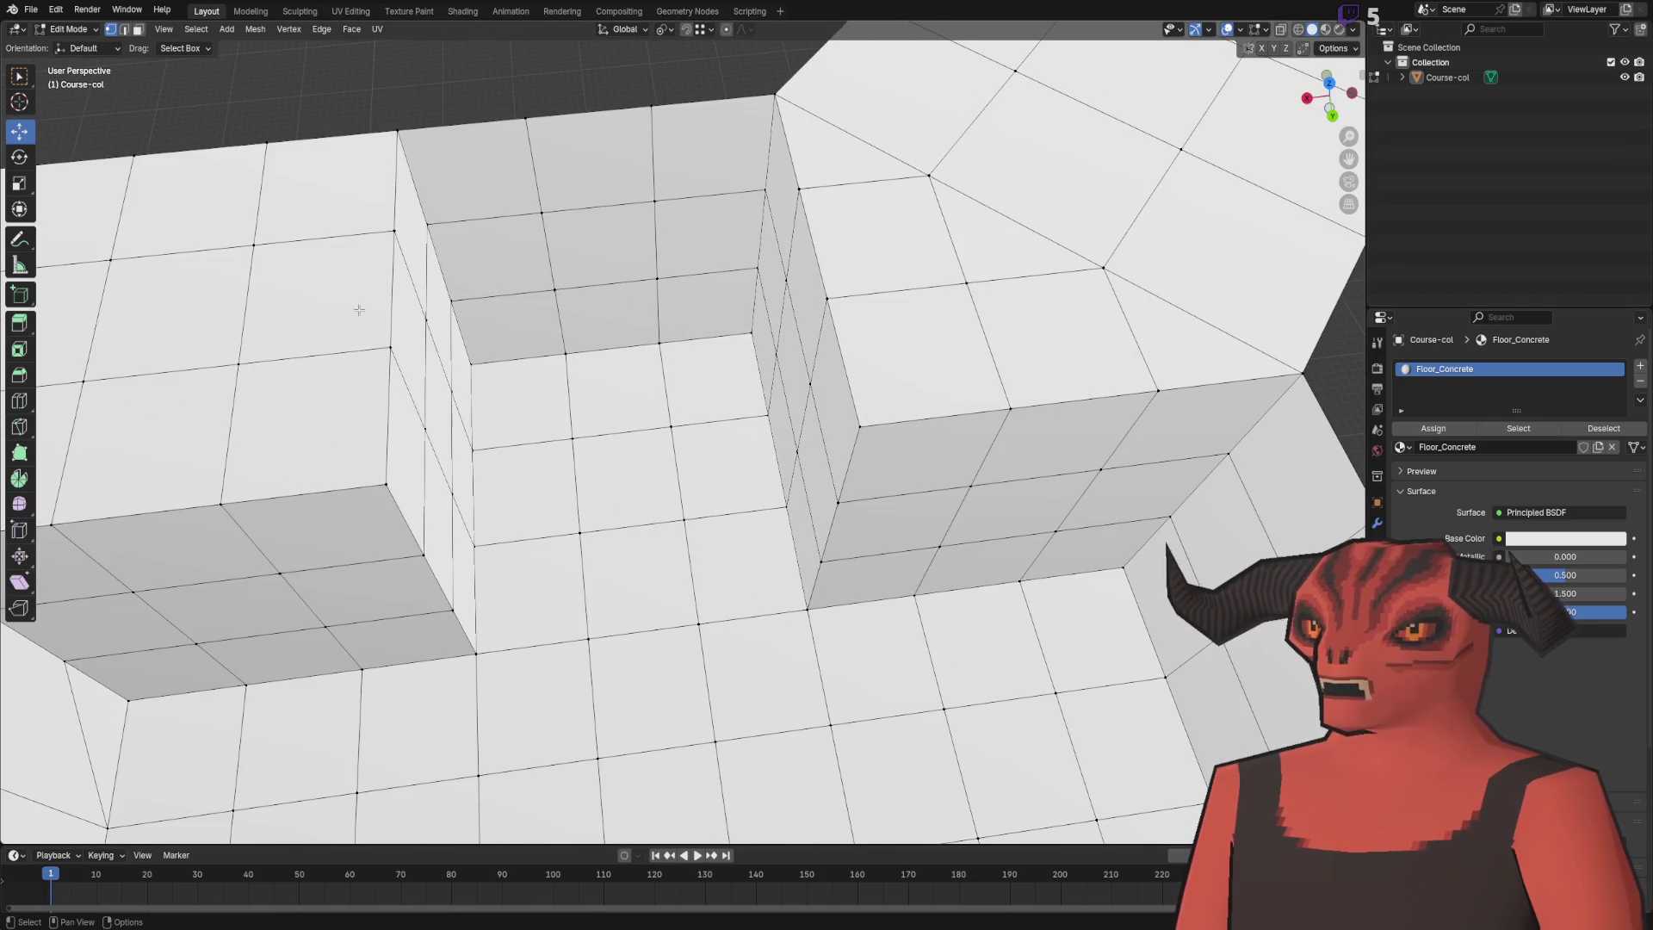
{"action": "scroll", "coordinate": [701, 227], "scroll_direction": "down", "scroll_amount": 3}
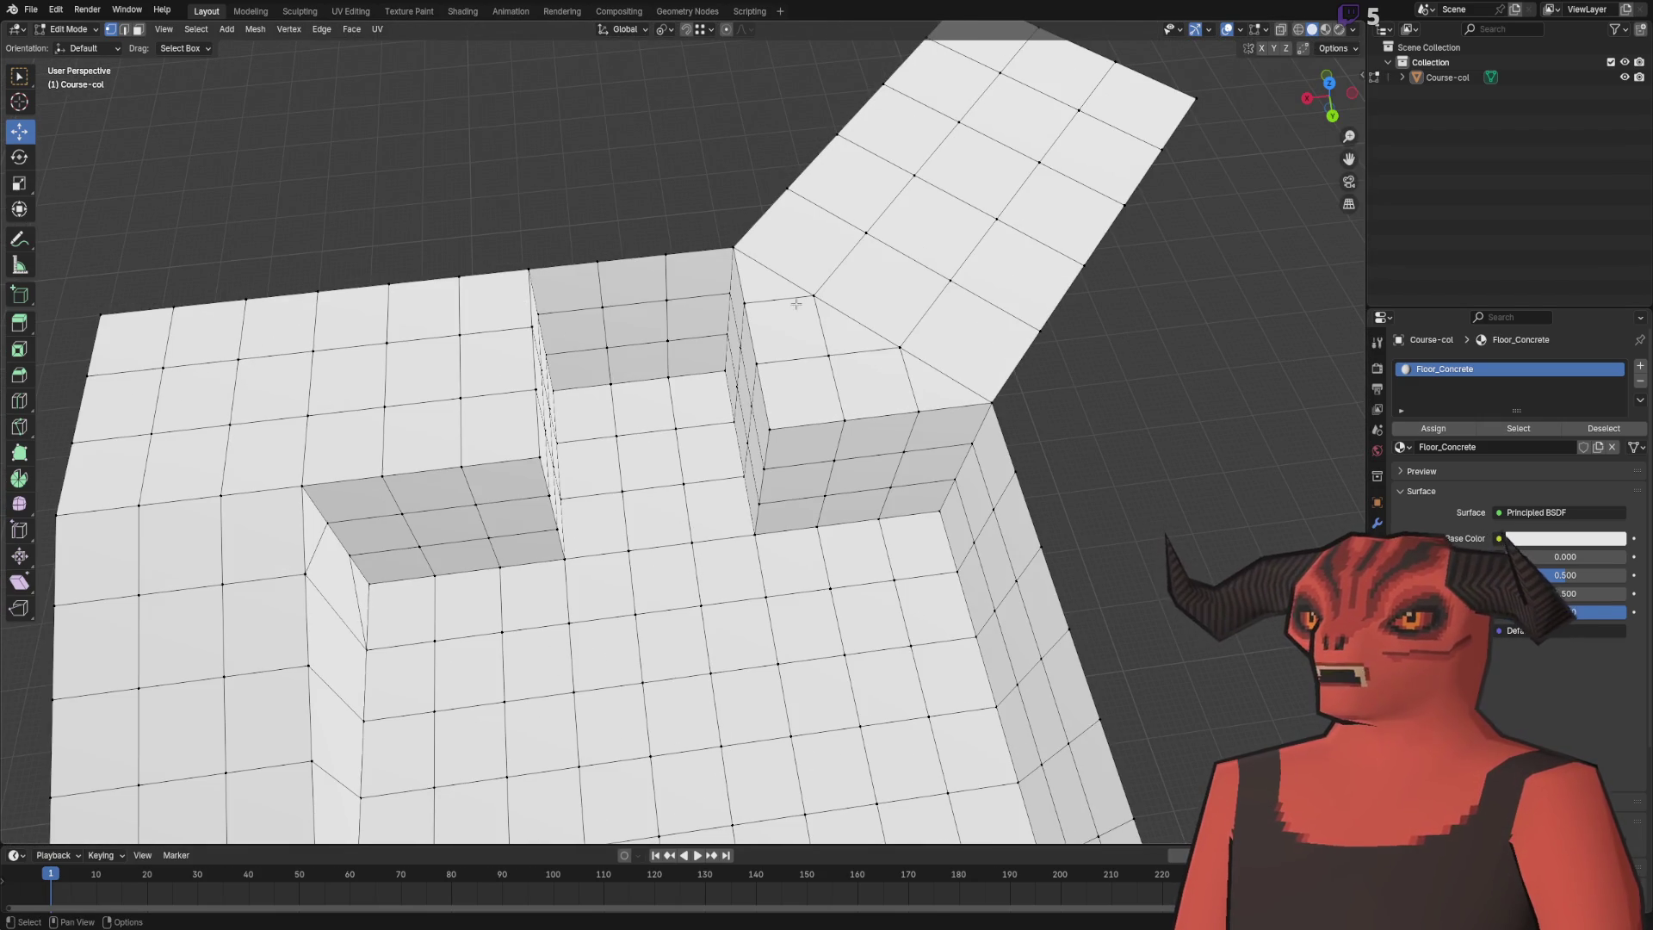
{"action": "mouse_move", "coordinate": [737, 317]}
{"action": "left_mouse_down"}
{"action": "mouse_move", "coordinate": [642, 407]}
{"action": "mouse_move", "coordinate": [373, 258]}
{"action": "left_mouse_up"}
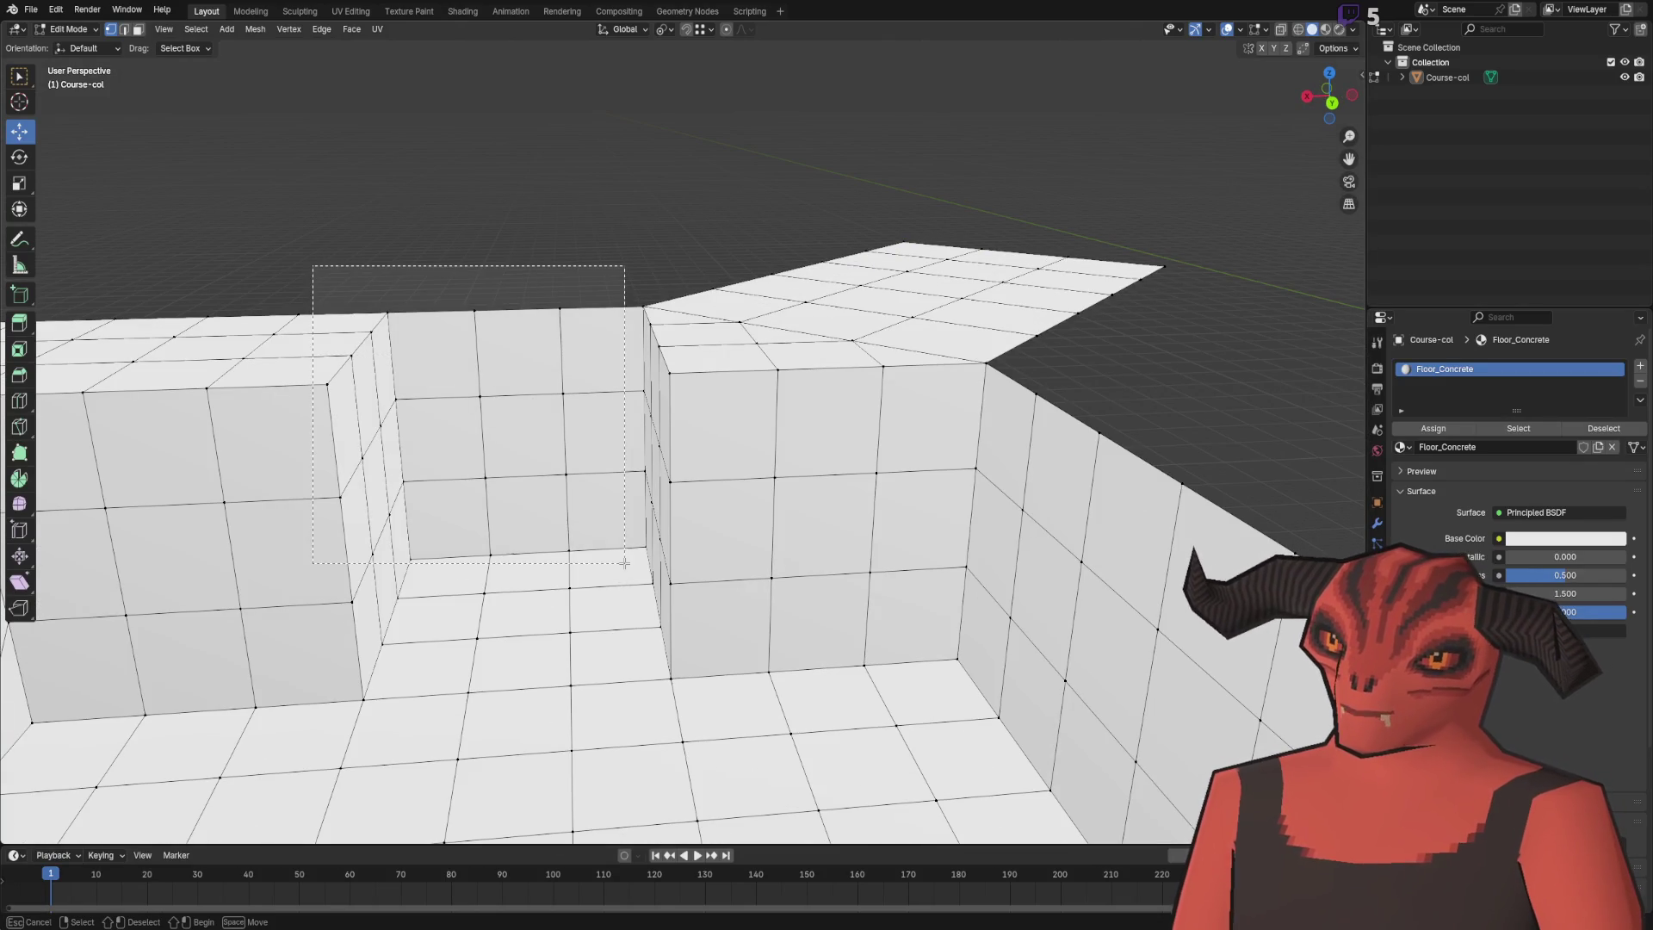
- In face select mode, select the vertical column of alcove wall faces
{"action": "left_click_drag", "start_coordinate": [762, 599], "coordinate": [762, 600]}
{"action": "left_click", "coordinate": [538, 178]}
{"action": "mouse_move", "coordinate": [538, 178]}
{"action": "left_mouse_down"}
{"action": "mouse_move", "coordinate": [634, 292]}
{"action": "mouse_move", "coordinate": [398, 370]}
{"action": "mouse_move", "coordinate": [634, 210]}
{"action": "mouse_move", "coordinate": [756, 303]}
{"action": "left_mouse_up"}
{"action": "key", "text": "3"}
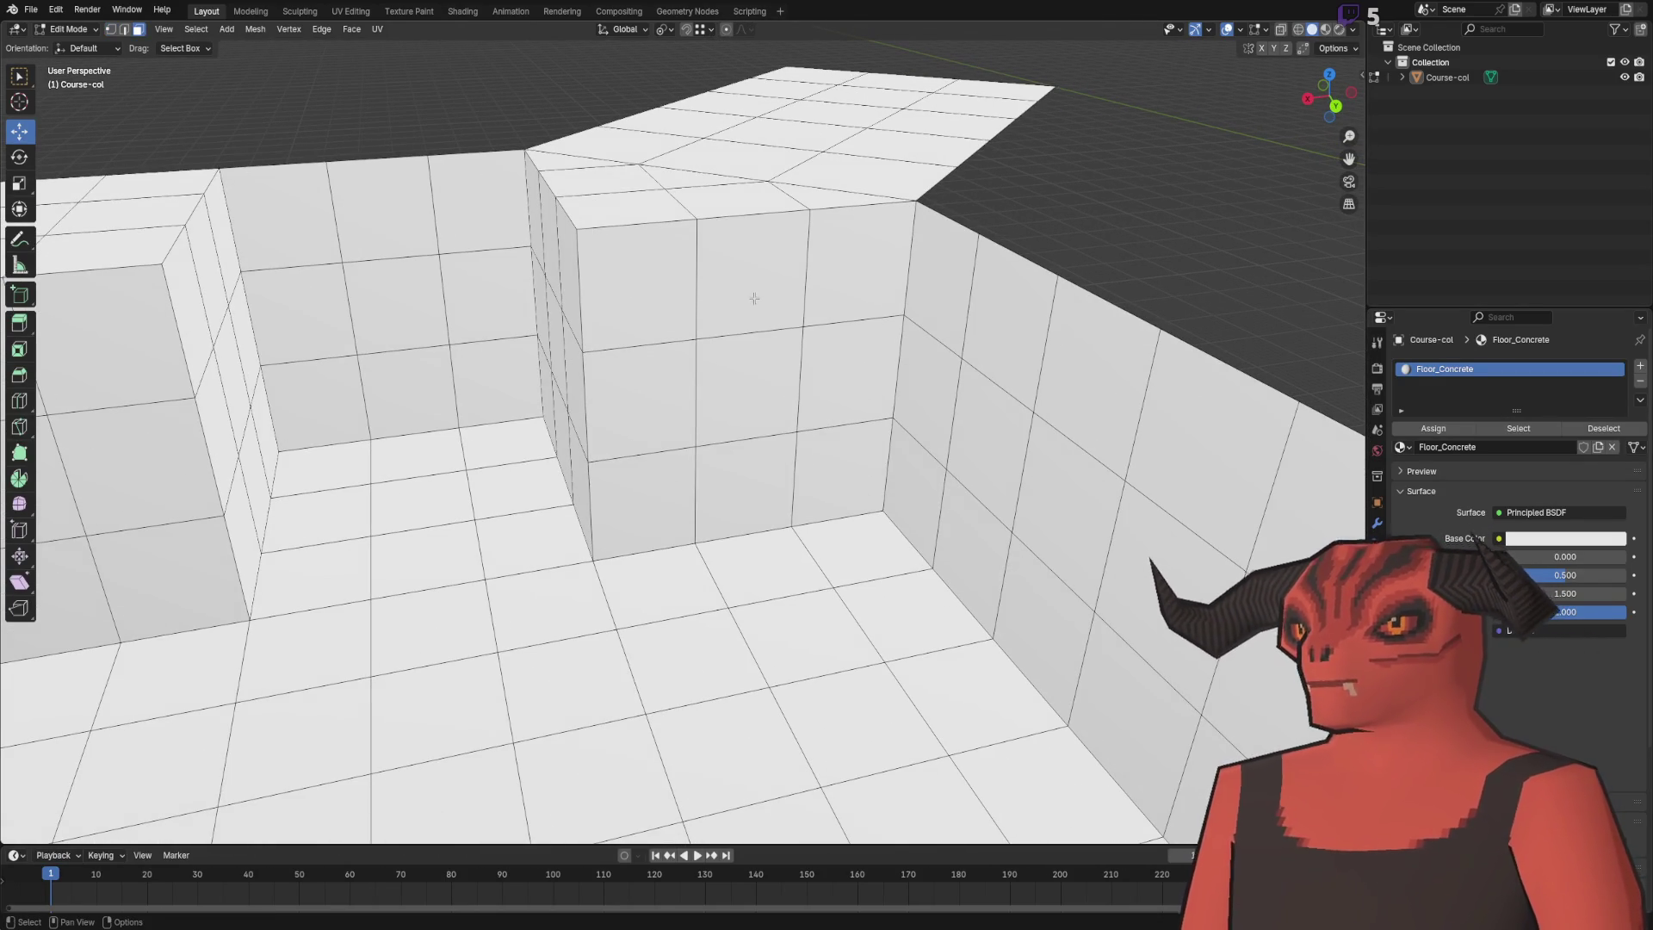
{"action": "left_click", "coordinate": [755, 493], "text": "ctrl"}
{"action": "mouse_move", "coordinate": [755, 493]}
{"action": "left_mouse_down"}
{"action": "mouse_move", "coordinate": [767, 525]}
{"action": "mouse_move", "coordinate": [767, 143]}
{"action": "mouse_move", "coordinate": [760, 397]}
{"action": "mouse_move", "coordinate": [694, 358]}
{"action": "left_mouse_up"}
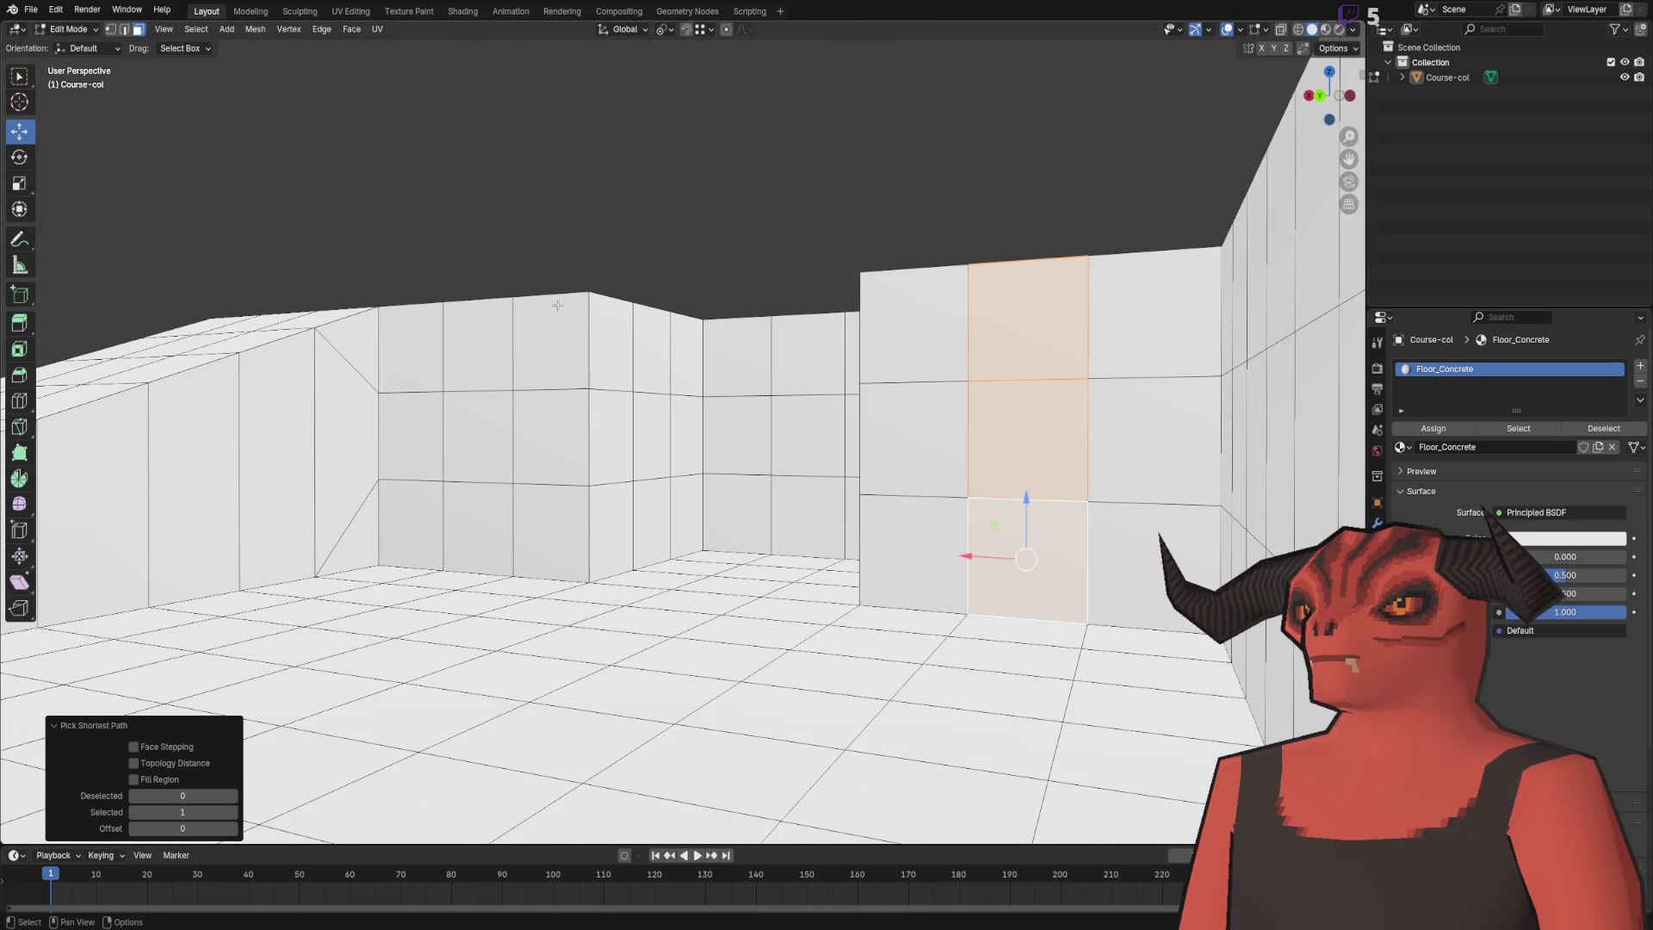
{"action": "mouse_move", "coordinate": [971, 249]}
{"action": "left_mouse_down"}
{"action": "mouse_move", "coordinate": [572, 251]}
{"action": "mouse_move", "coordinate": [494, 296]}
{"action": "mouse_move", "coordinate": [568, 236]}
{"action": "mouse_move", "coordinate": [470, 273]}
{"action": "mouse_move", "coordinate": [558, 526]}
{"action": "left_mouse_up"}
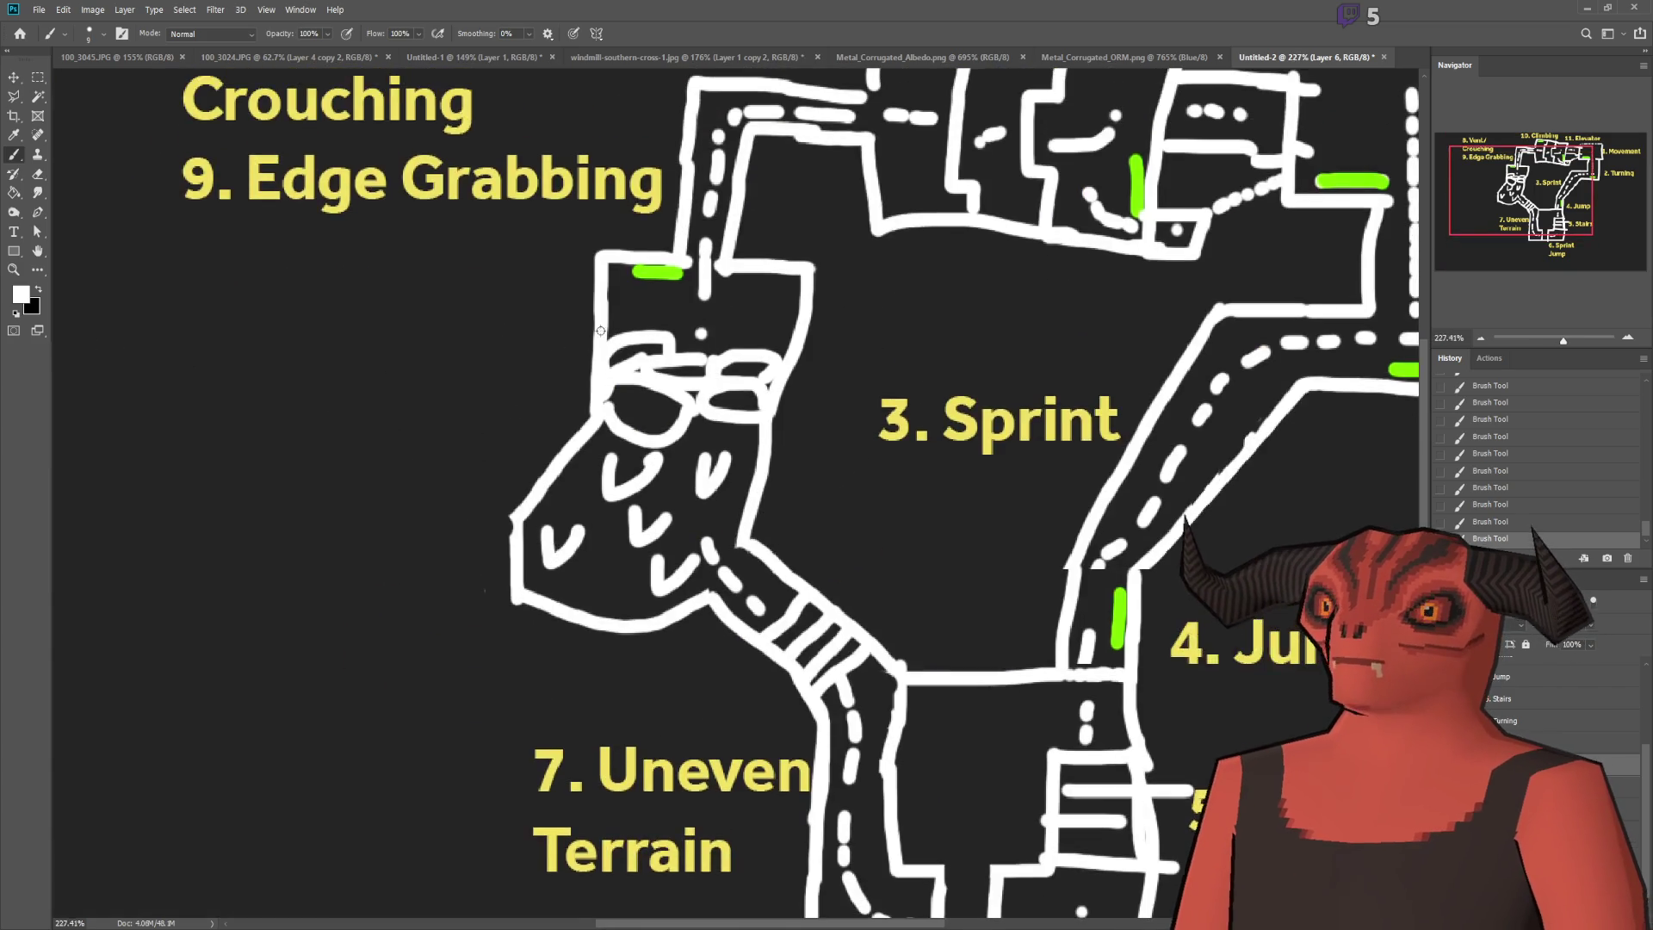
{"action": "scroll", "coordinate": [599, 330], "scroll_direction": "down", "scroll_amount": 2}
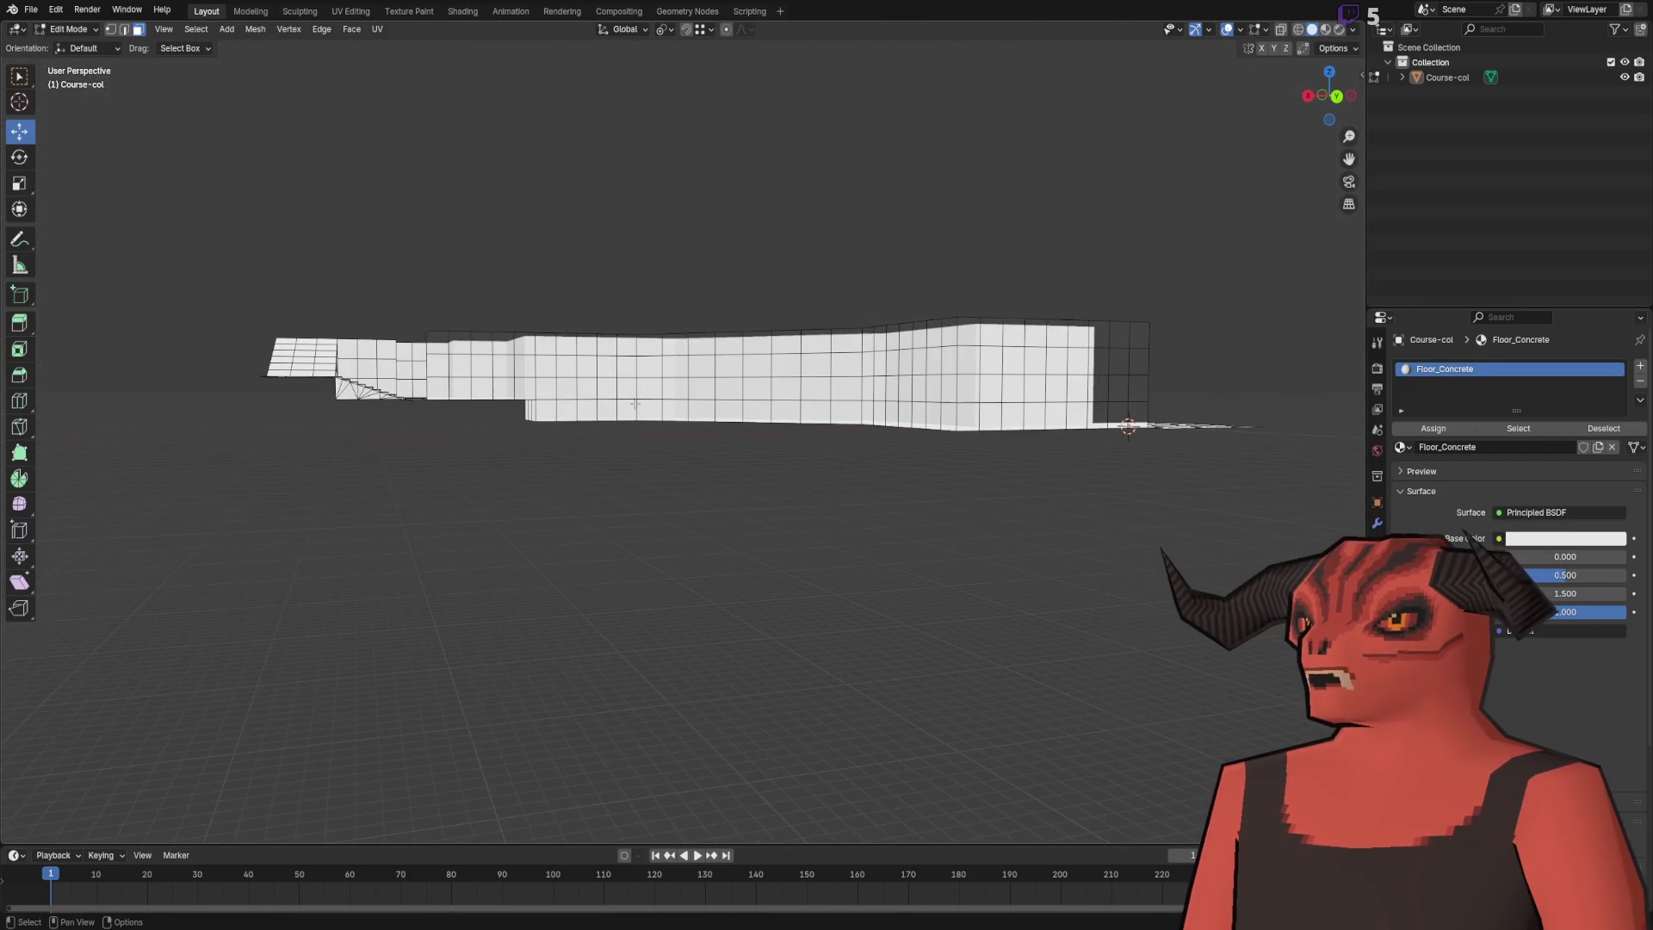
- Select the faces along the wall top and extrude a floor strip out beside the course
{"action": "scroll", "coordinate": [838, 425], "scroll_direction": "up", "scroll_amount": 5}
{"action": "left_click_drag", "start_coordinate": [283, 491], "coordinate": [852, 186]}
{"action": "mouse_move", "coordinate": [425, 365]}
{"action": "left_mouse_down"}
{"action": "mouse_move", "coordinate": [757, 288]}
{"action": "mouse_move", "coordinate": [459, 388]}
{"action": "mouse_move", "coordinate": [561, 340]}
{"action": "left_mouse_up"}
{"action": "scroll", "coordinate": [595, 439], "scroll_direction": "up", "scroll_amount": 4}
{"action": "left_click_drag", "start_coordinate": [594, 439], "coordinate": [505, 641]}
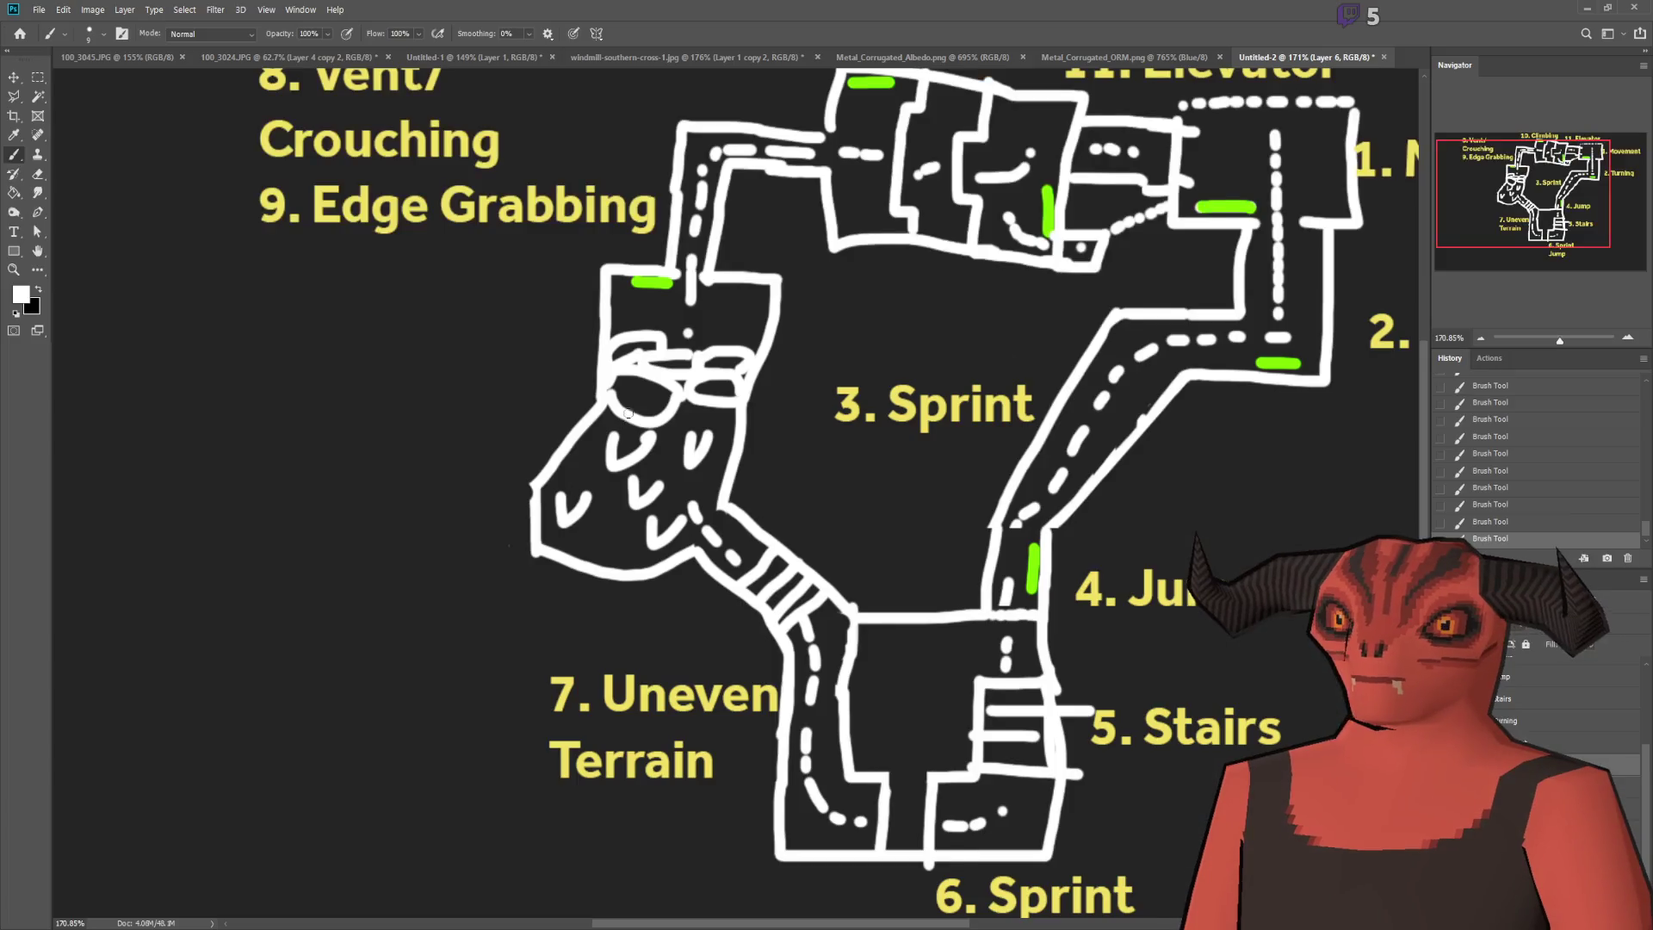
{"action": "scroll", "coordinate": [732, 540], "scroll_direction": "up", "scroll_amount": 4}
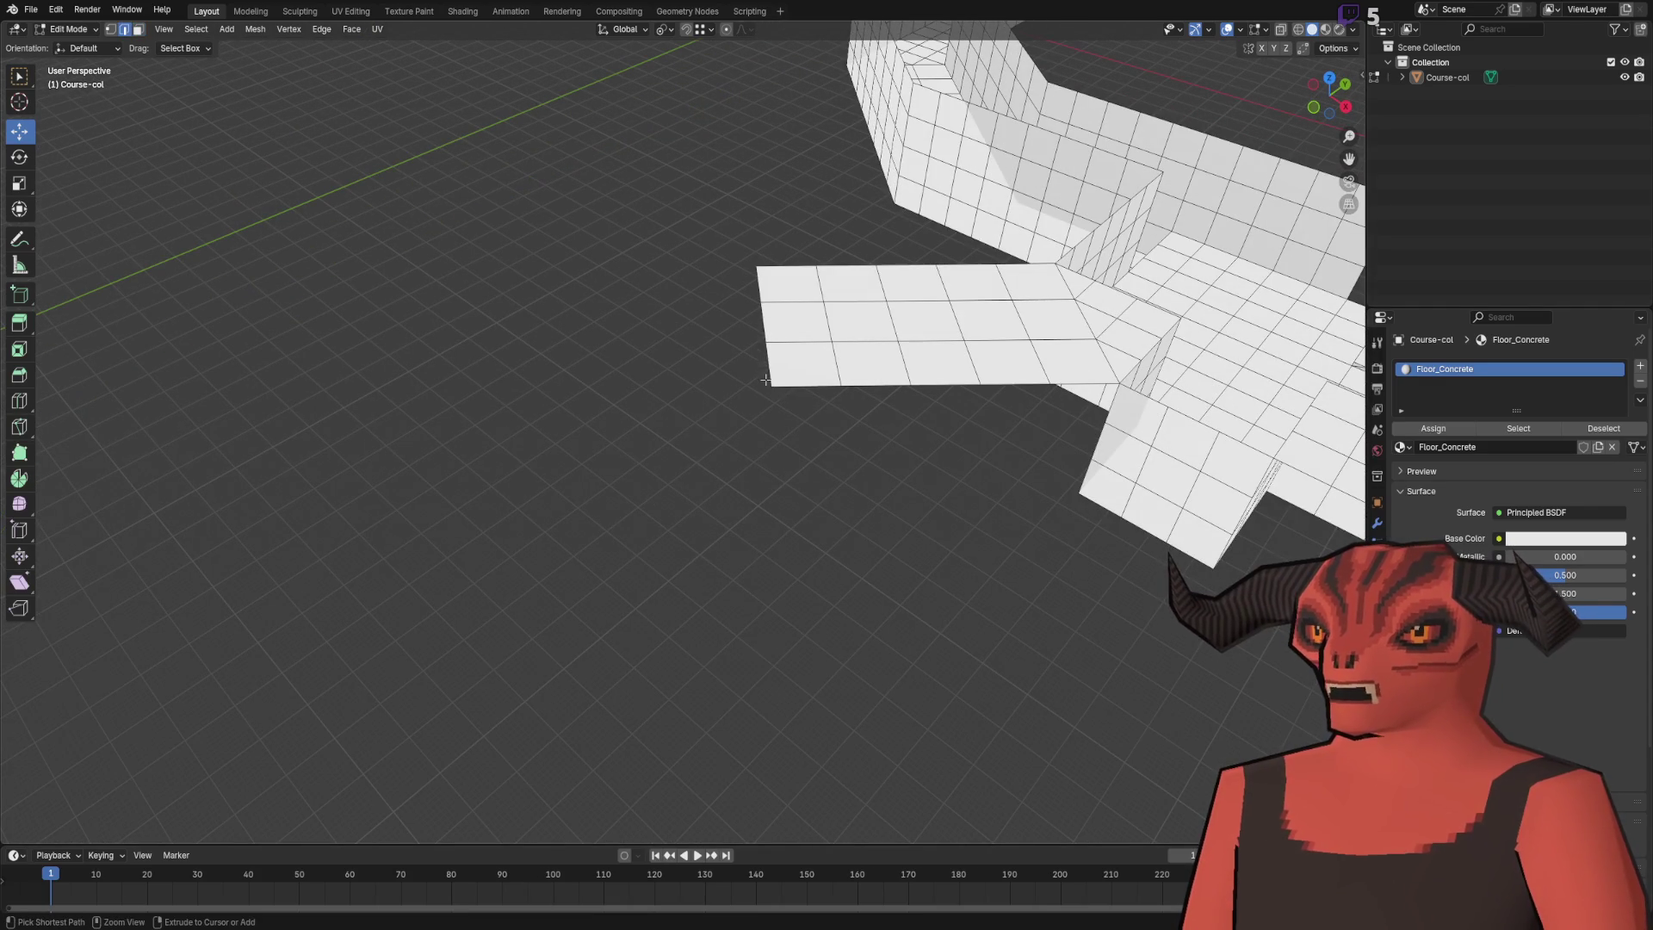
{"action": "right_click", "coordinate": [669, 591], "text": "ctrl"}
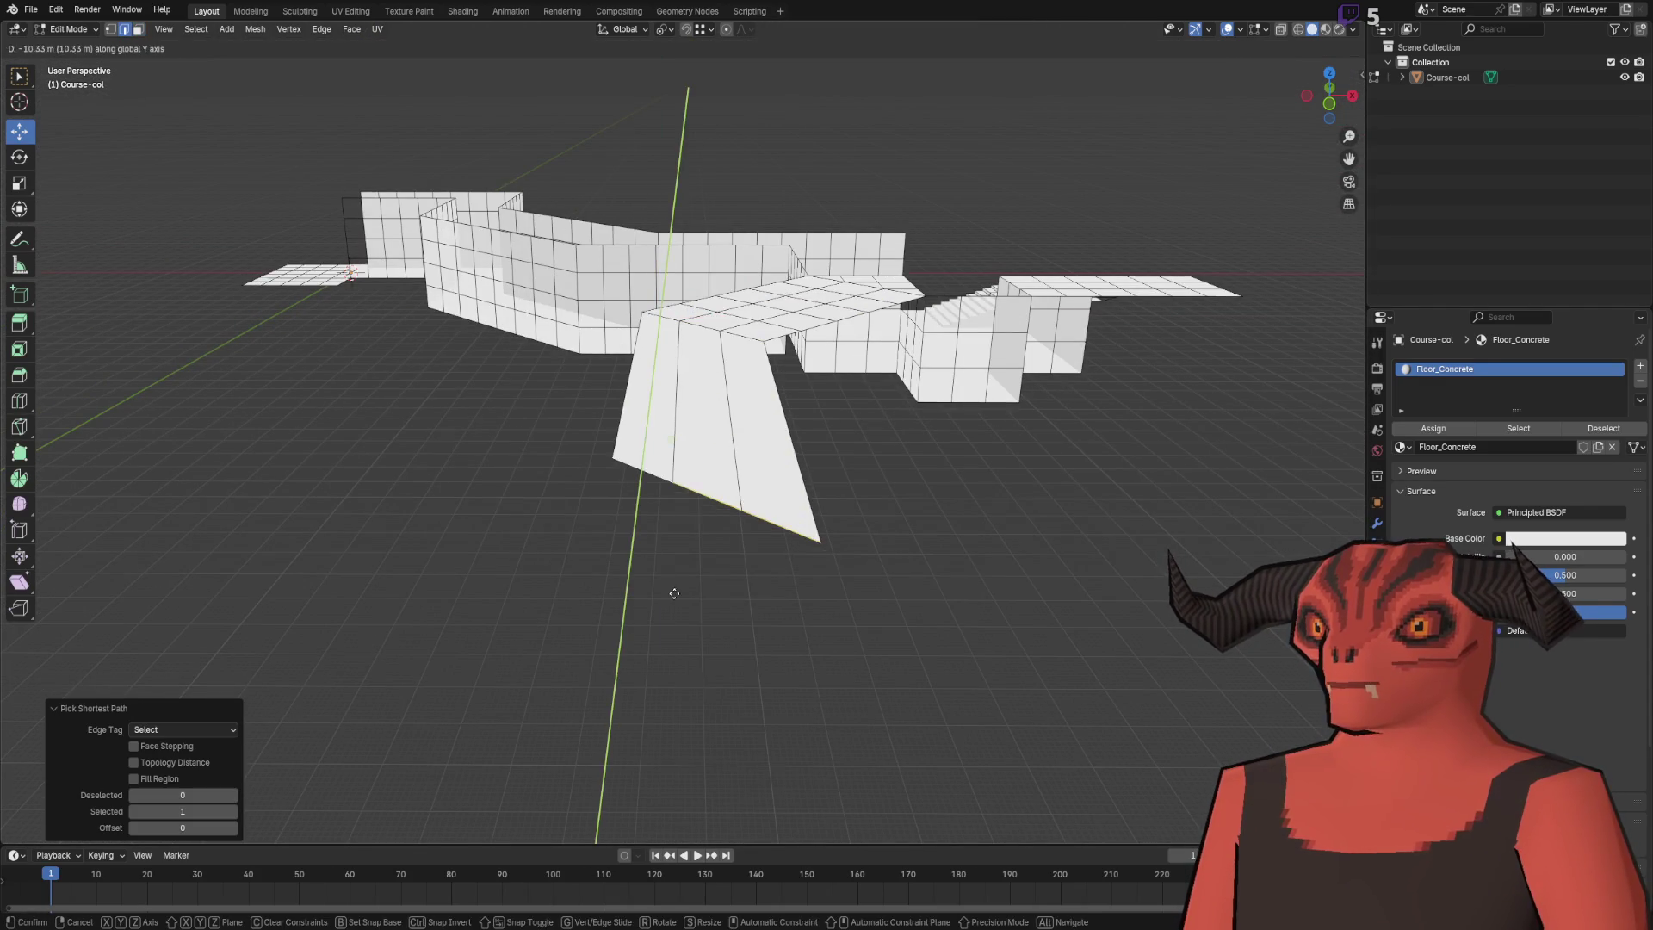
{"action": "right_click", "coordinate": [616, 522], "text": "ctrl"}
{"action": "key", "text": "ctrl+z"}
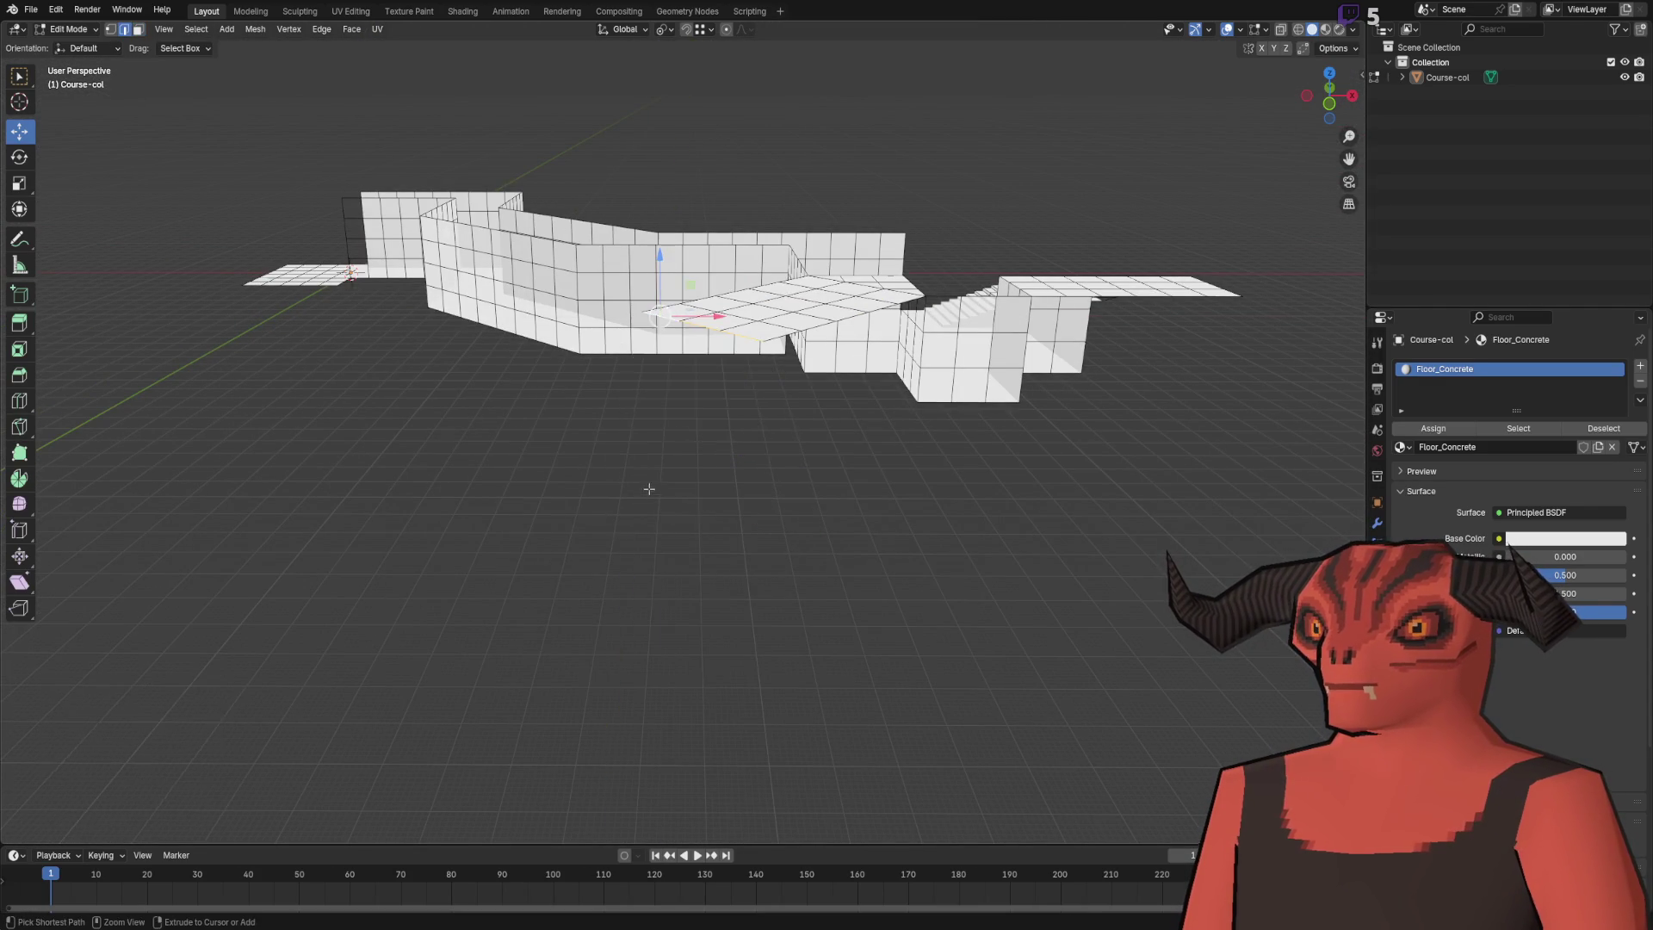
- Dissolve the crosswise edges of the floor strip to simplify its grid
{"action": "scroll", "coordinate": [581, 438], "scroll_direction": "up", "scroll_amount": 5}
{"action": "mouse_move", "coordinate": [582, 438]}
{"action": "left_mouse_down"}
{"action": "mouse_move", "coordinate": [602, 508]}
{"action": "mouse_move", "coordinate": [609, 431]}
{"action": "mouse_move", "coordinate": [775, 483]}
{"action": "mouse_move", "coordinate": [851, 449]}
{"action": "mouse_move", "coordinate": [693, 488]}
{"action": "left_mouse_up"}
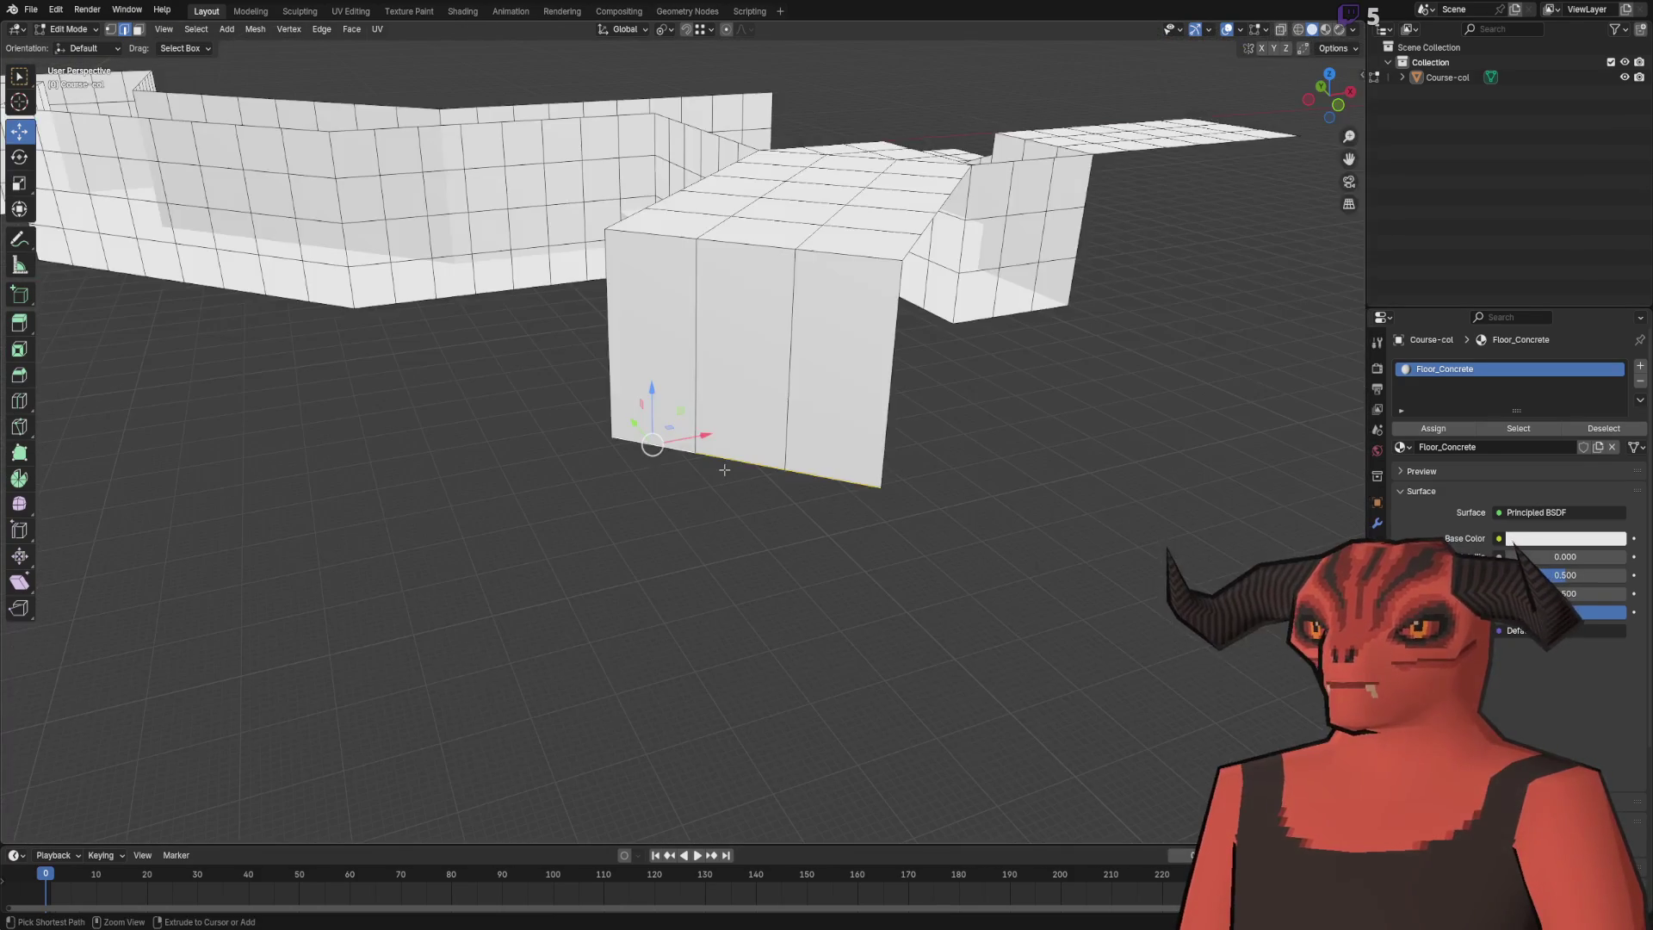
{"action": "scroll", "coordinate": [777, 409], "scroll_direction": "up", "scroll_amount": 5}
{"action": "mouse_move", "coordinate": [778, 410]}
{"action": "left_mouse_down"}
{"action": "mouse_move", "coordinate": [489, 372]}
{"action": "mouse_move", "coordinate": [661, 365]}
{"action": "mouse_move", "coordinate": [696, 382]}
{"action": "mouse_move", "coordinate": [602, 354]}
{"action": "mouse_move", "coordinate": [589, 439]}
{"action": "mouse_move", "coordinate": [719, 436]}
{"action": "left_mouse_up"}
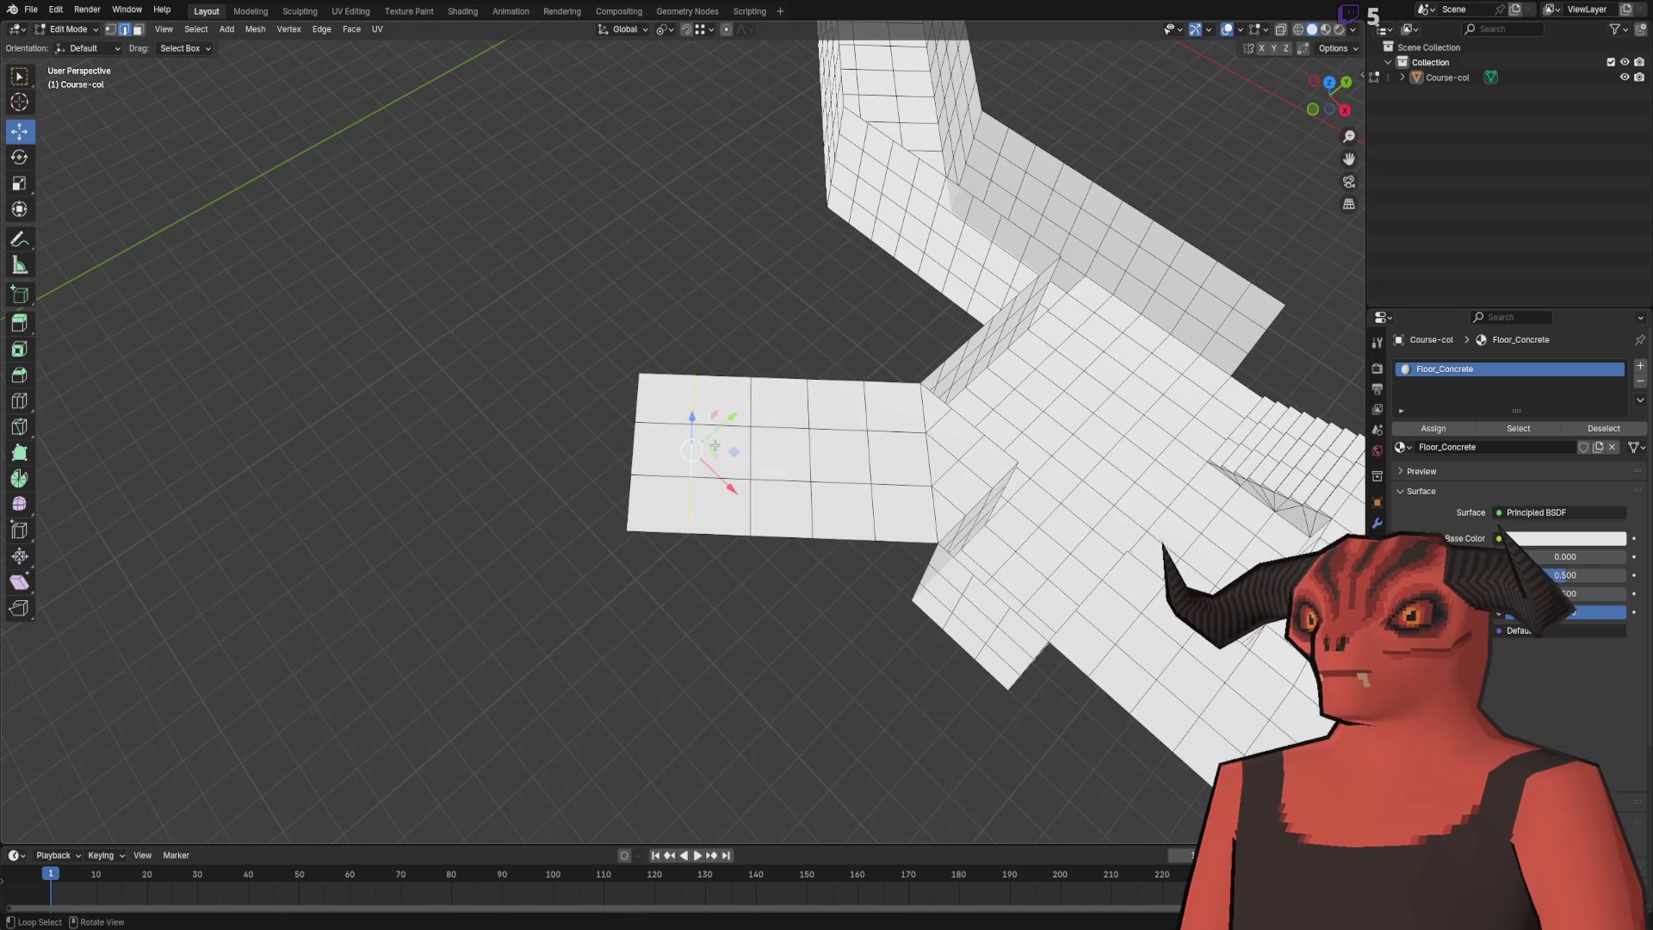
{"action": "right_click", "coordinate": [844, 451]}
{"action": "left_click", "coordinate": [848, 450]}
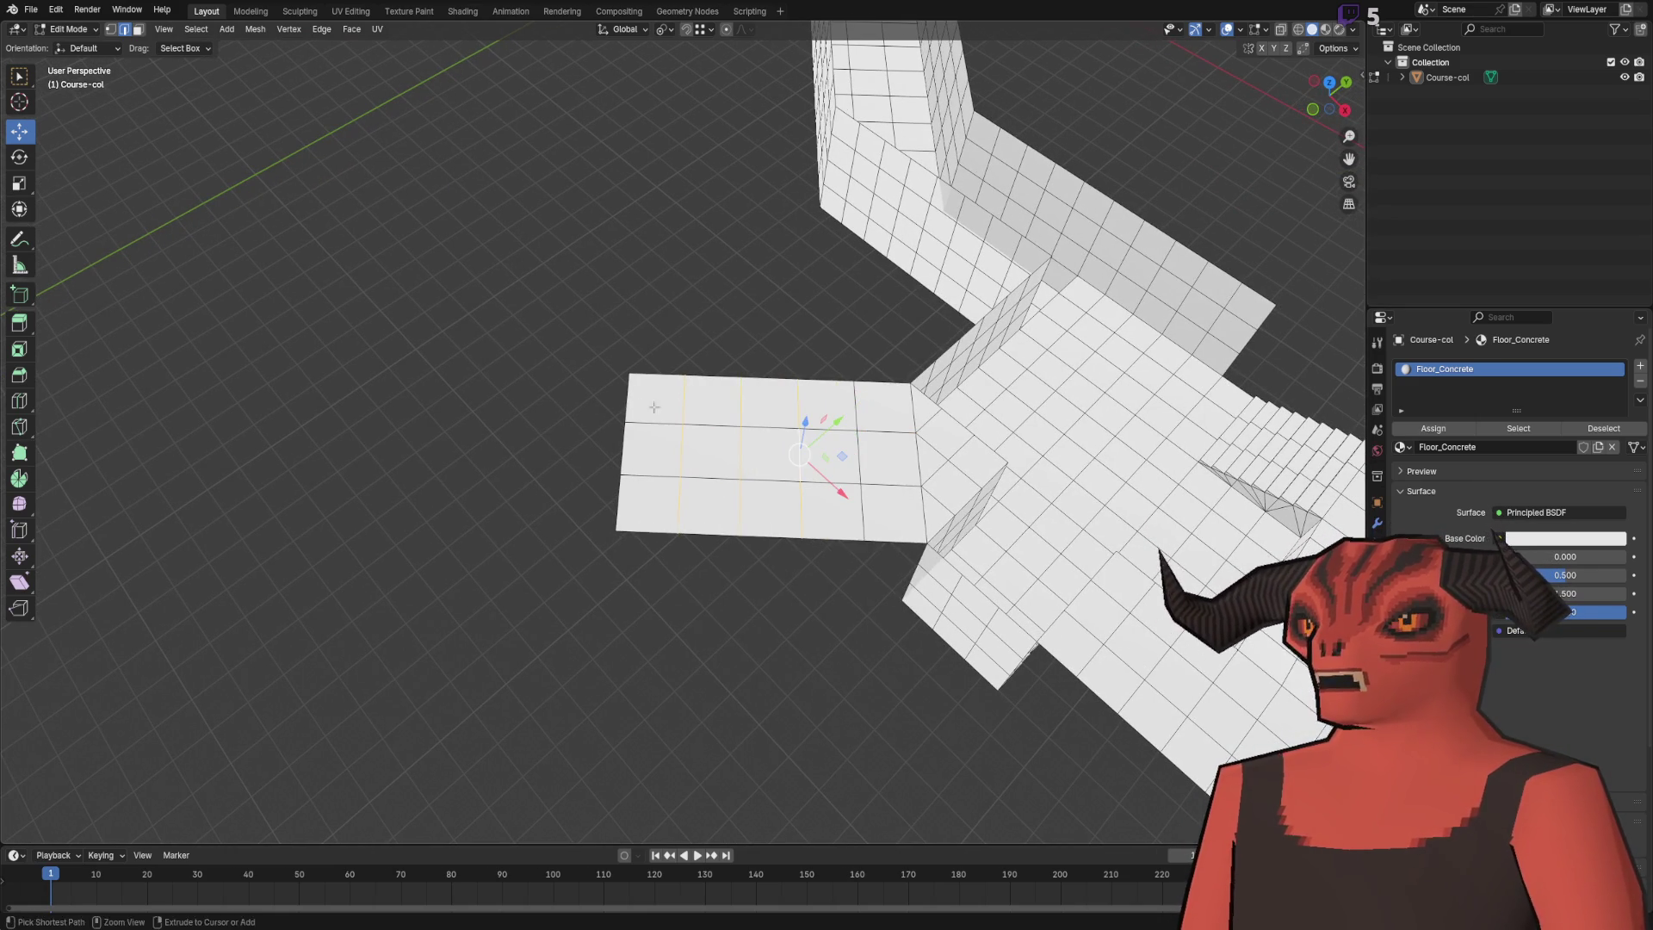
{"action": "right_click", "coordinate": [845, 450]}
{"action": "left_click", "coordinate": [801, 769]}
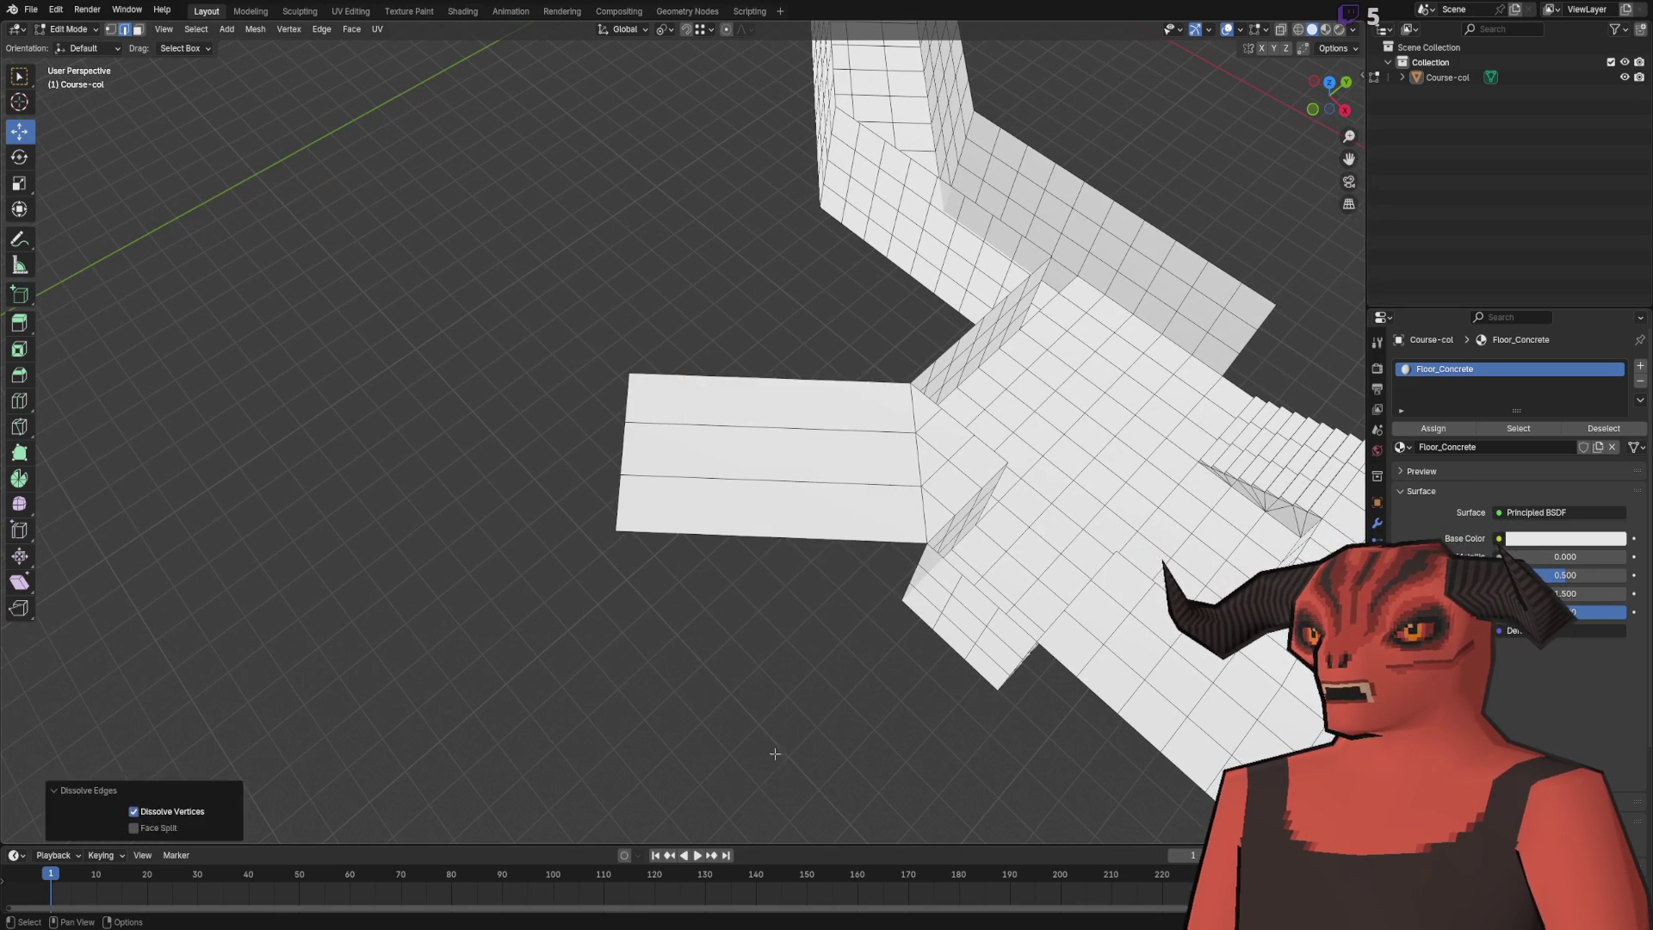
{"action": "scroll", "coordinate": [701, 598], "scroll_direction": "up", "scroll_amount": 3}
{"action": "mouse_move", "coordinate": [701, 598]}
{"action": "left_mouse_down"}
{"action": "mouse_move", "coordinate": [639, 459]}
{"action": "mouse_move", "coordinate": [650, 472]}
{"action": "left_mouse_up"}
- Lower the strip's end edge 1 m along Z with gz-1
{"action": "key", "text": "1"}
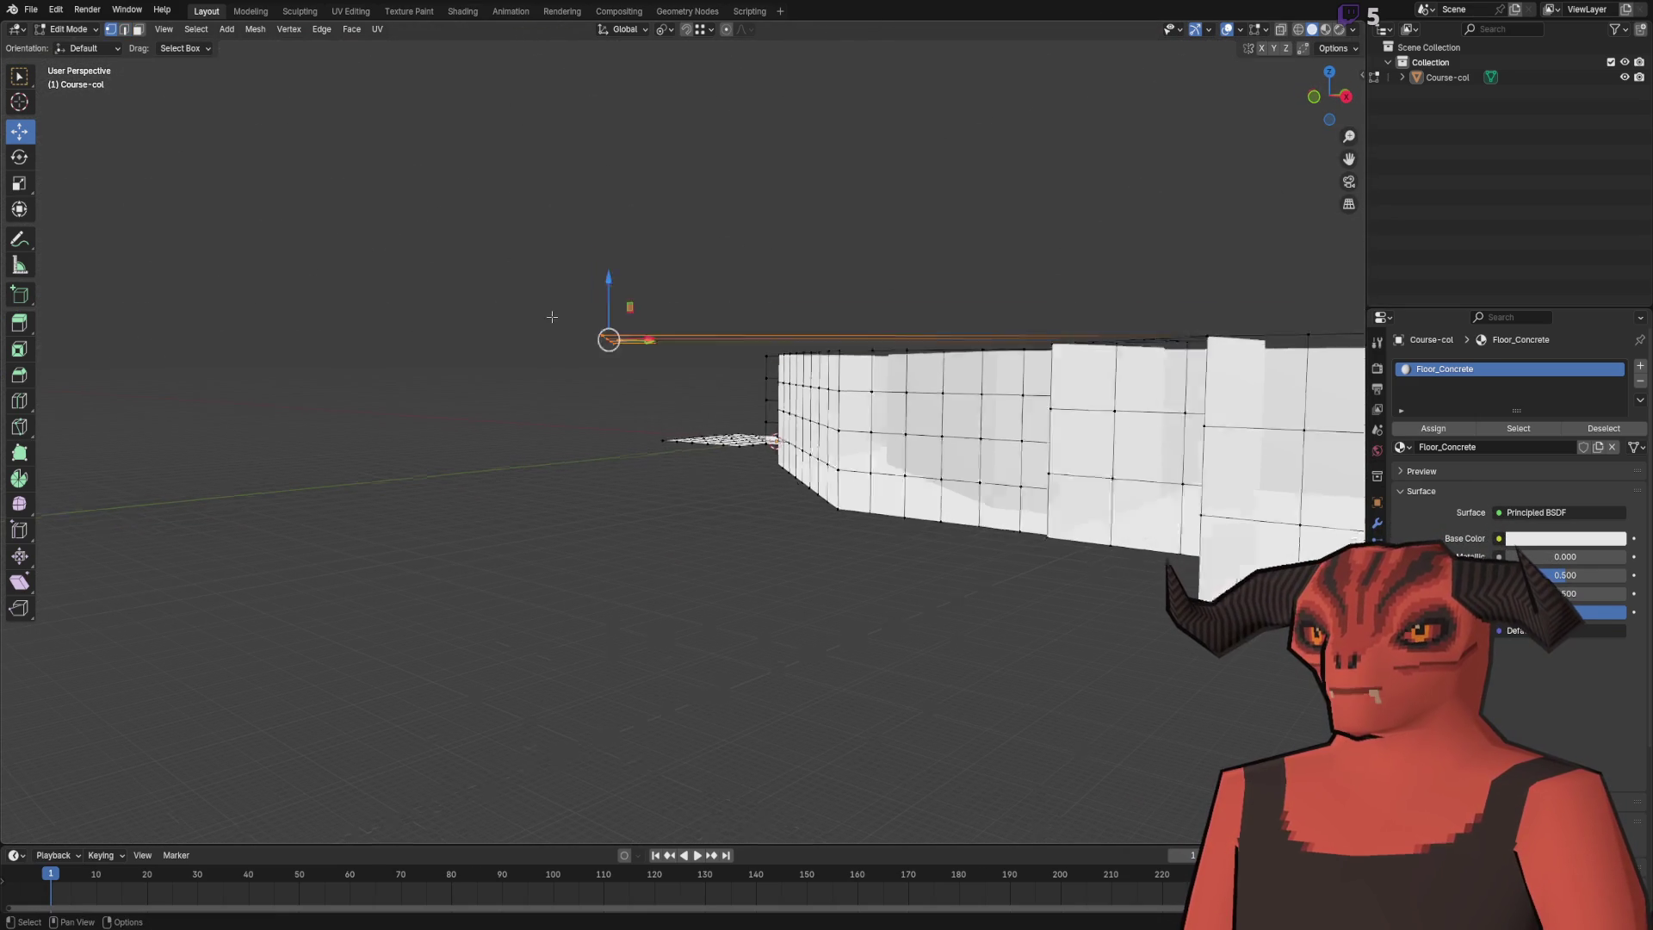
{"action": "type", "text": "gz-1"}
{"action": "key", "text": "Return"}
{"action": "mouse_move", "coordinate": [568, 370]}
{"action": "left_mouse_down"}
{"action": "mouse_move", "coordinate": [830, 465]}
{"action": "mouse_move", "coordinate": [454, 513]}
{"action": "mouse_move", "coordinate": [633, 323]}
{"action": "left_mouse_up"}
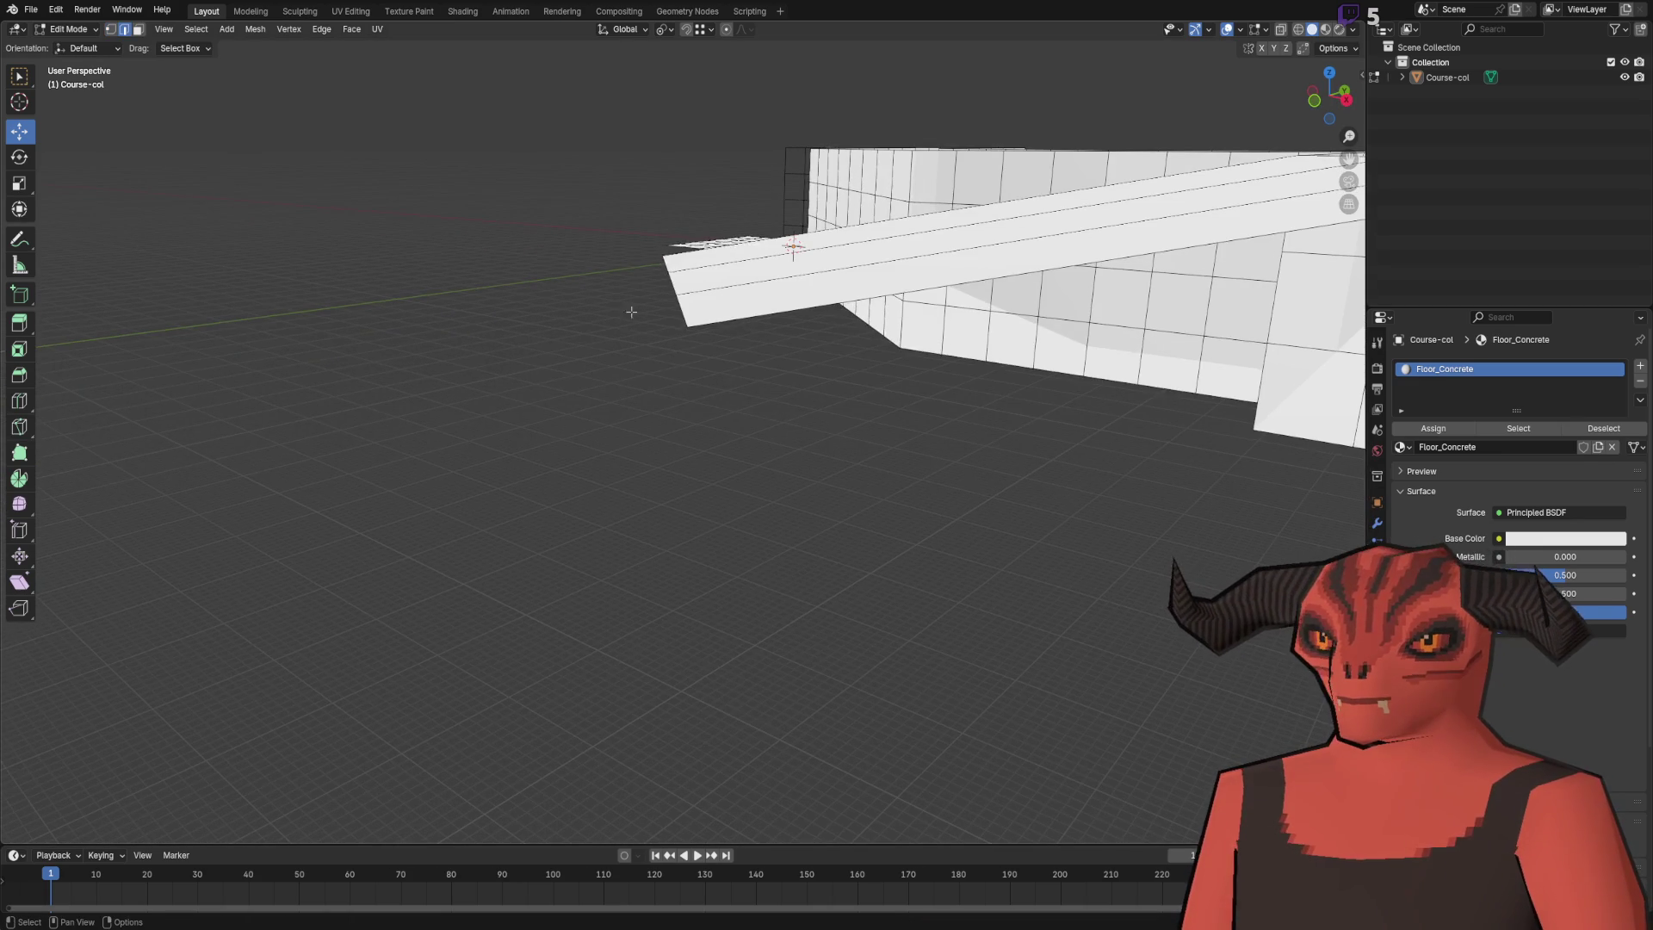
{"action": "left_click", "coordinate": [668, 264], "text": "ctrl"}
- Duplicate the corner triangle face and move the copy about −8.15 m along X
{"action": "scroll", "coordinate": [659, 382], "scroll_direction": "up", "scroll_amount": 8}
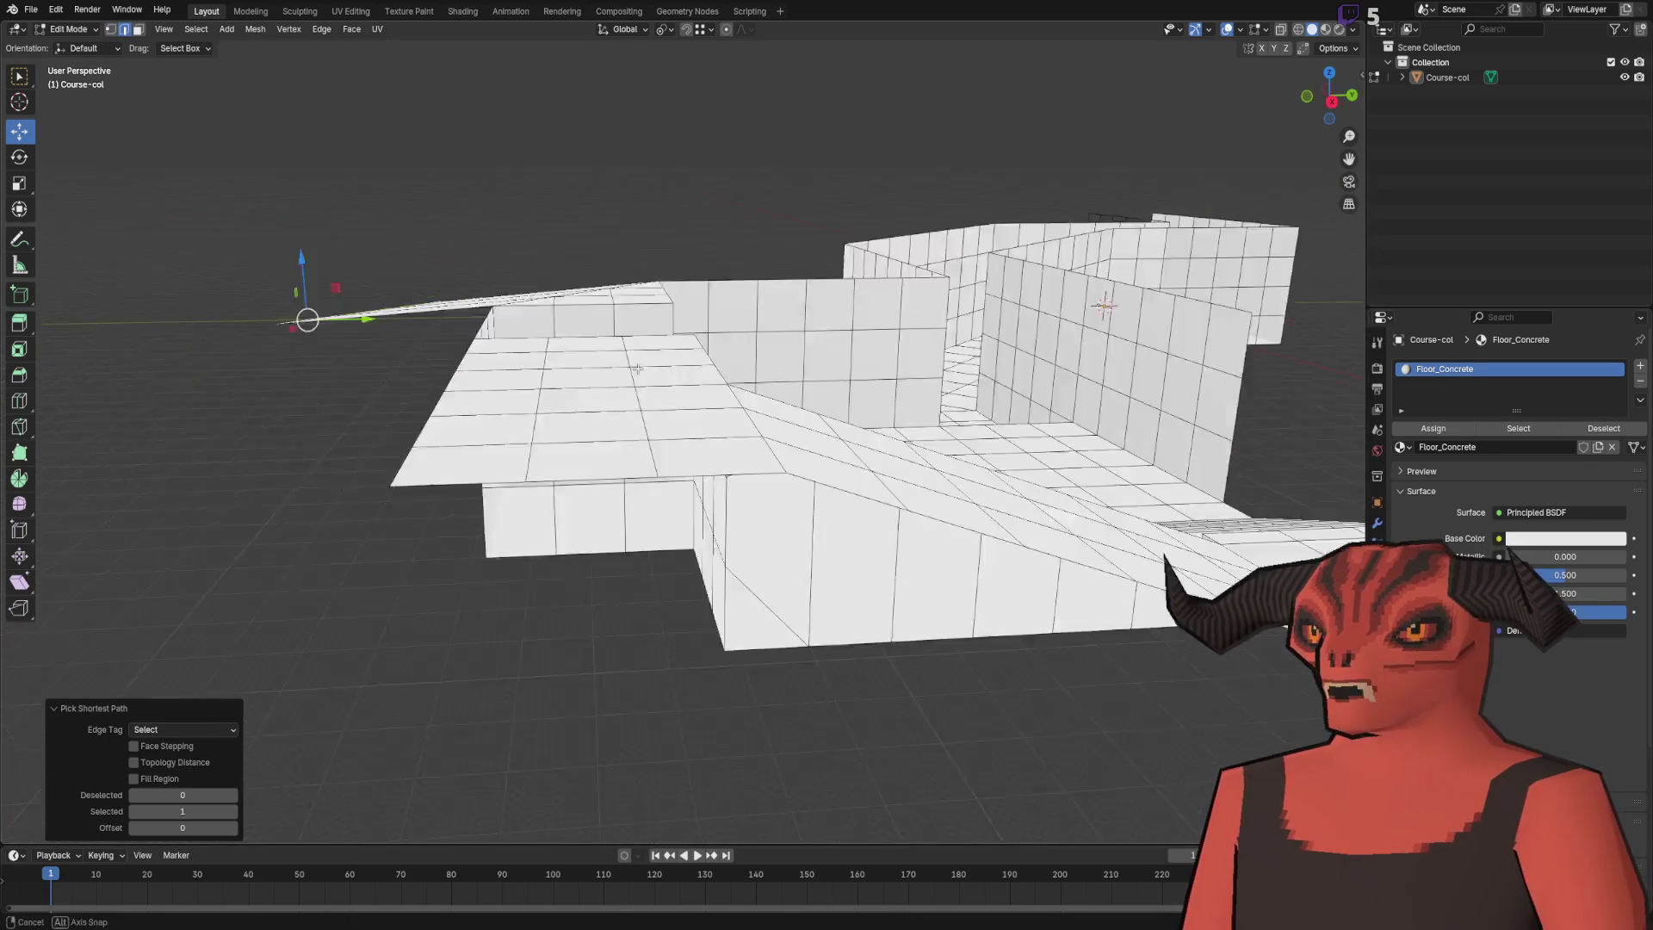
{"action": "scroll", "coordinate": [659, 381], "scroll_direction": "up", "scroll_amount": 5}
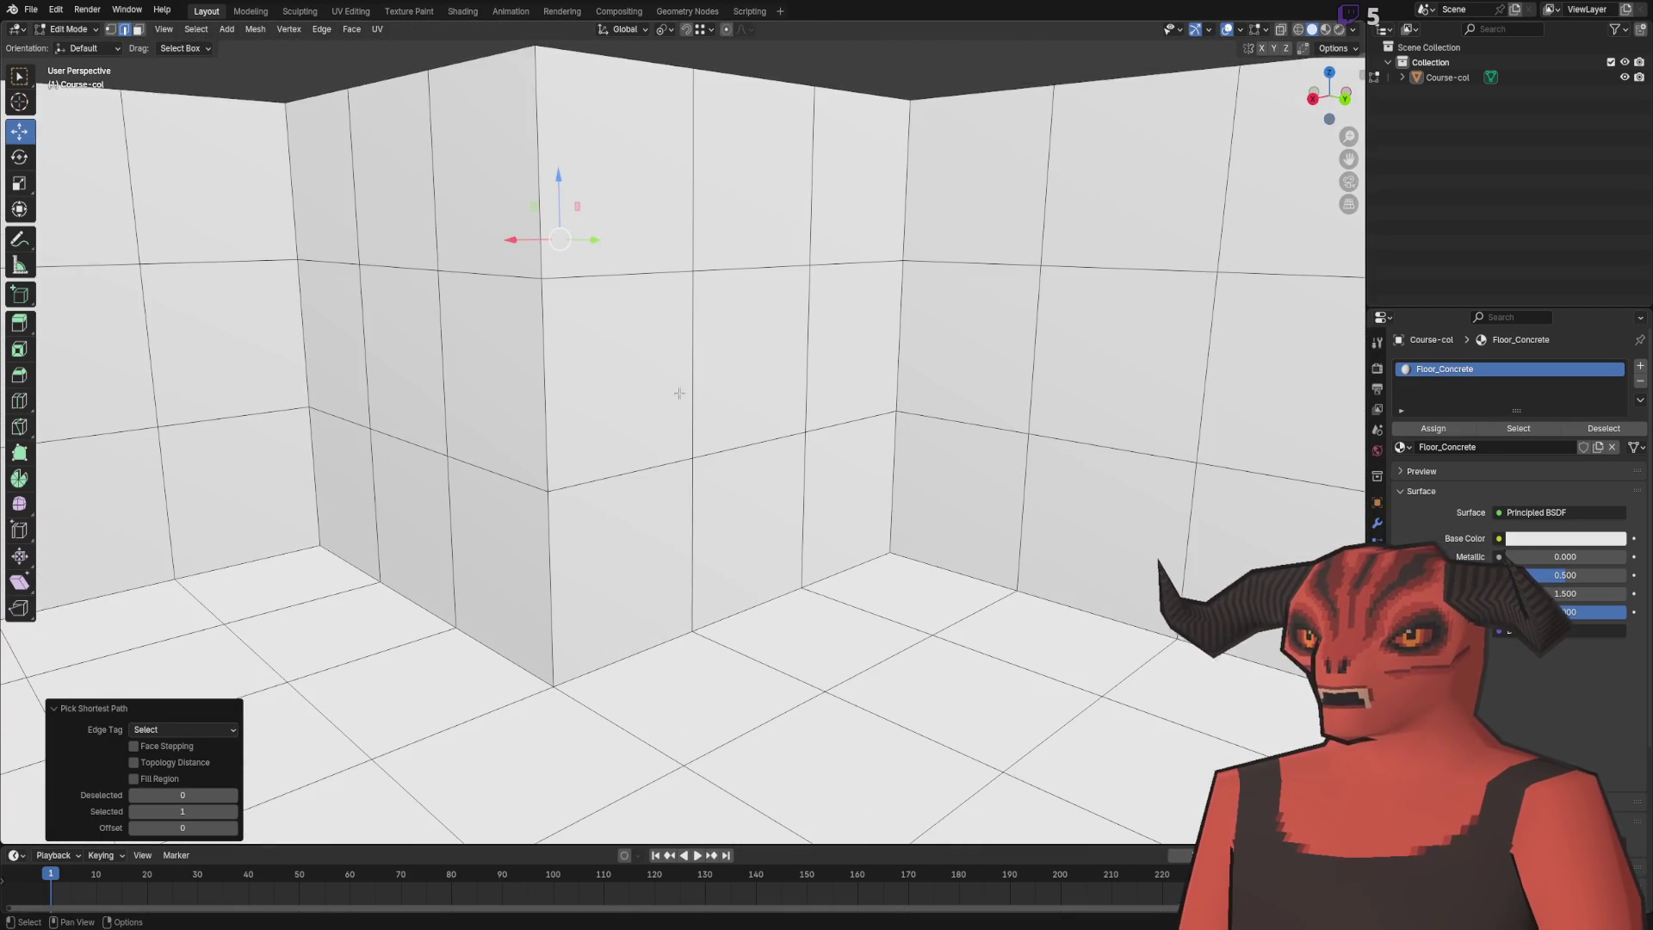
{"action": "left_click_drag", "start_coordinate": [680, 392], "coordinate": [701, 368]}
{"action": "scroll", "coordinate": [819, 353], "scroll_direction": "down", "scroll_amount": 6}
{"action": "left_click_drag", "start_coordinate": [820, 353], "coordinate": [491, 410]}
{"action": "scroll", "coordinate": [642, 480], "scroll_direction": "up", "scroll_amount": 5}
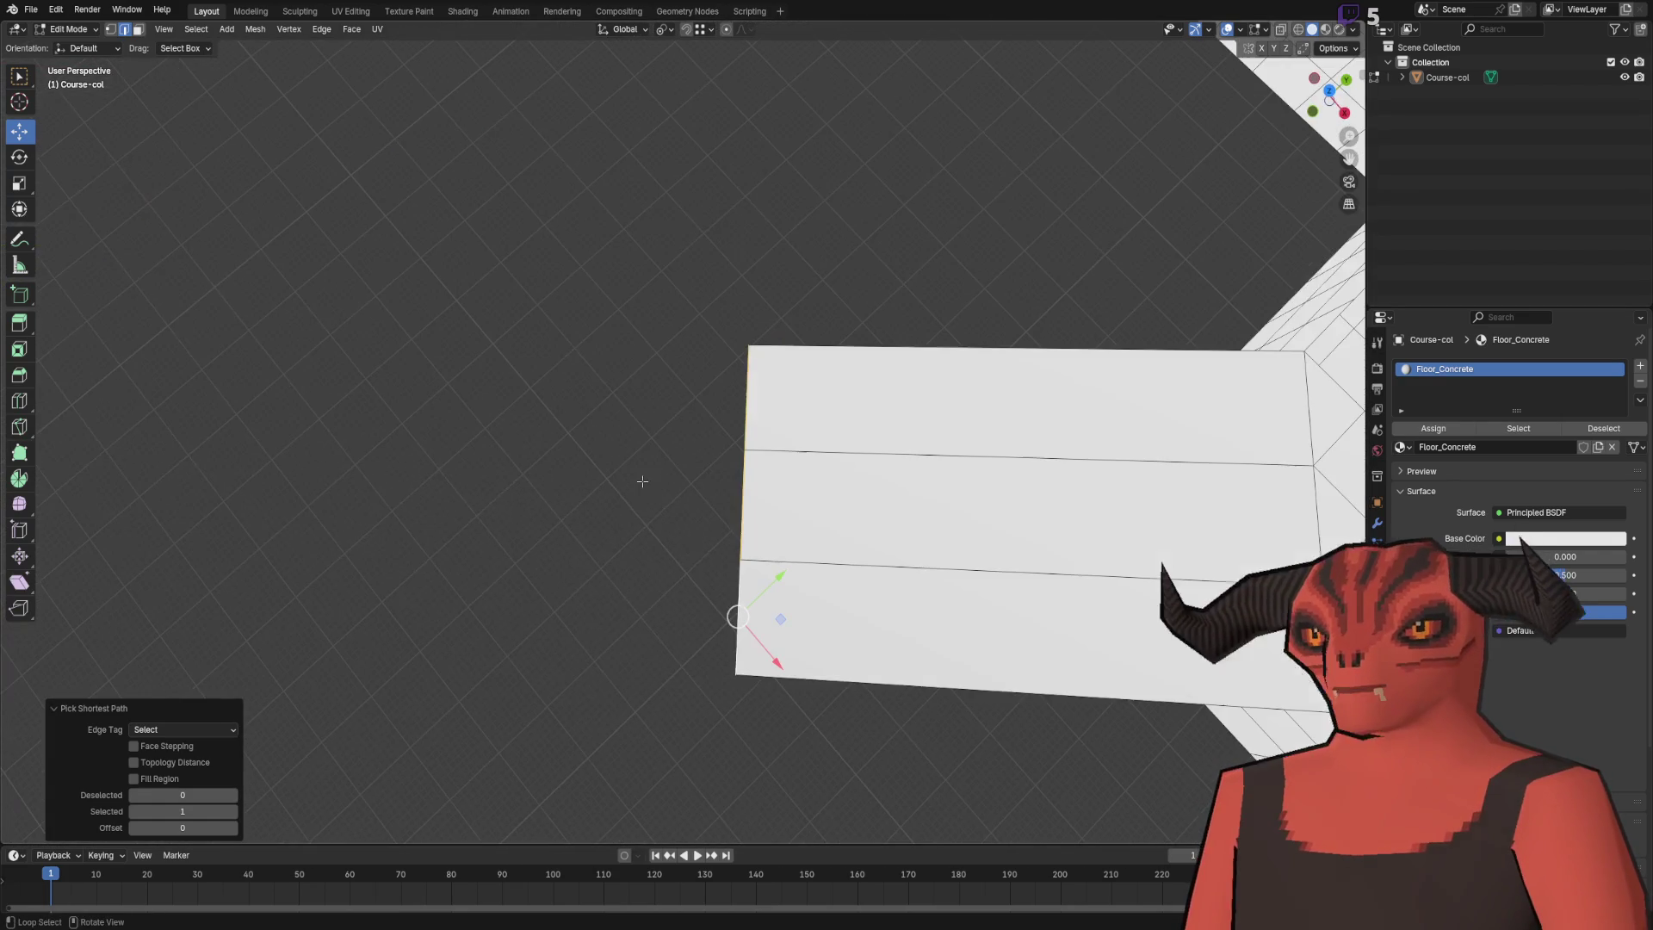
{"action": "scroll", "coordinate": [642, 483], "scroll_direction": "down", "scroll_amount": 5}
{"action": "scroll", "coordinate": [625, 550], "scroll_direction": "up", "scroll_amount": 3}
{"action": "key", "text": "3"}
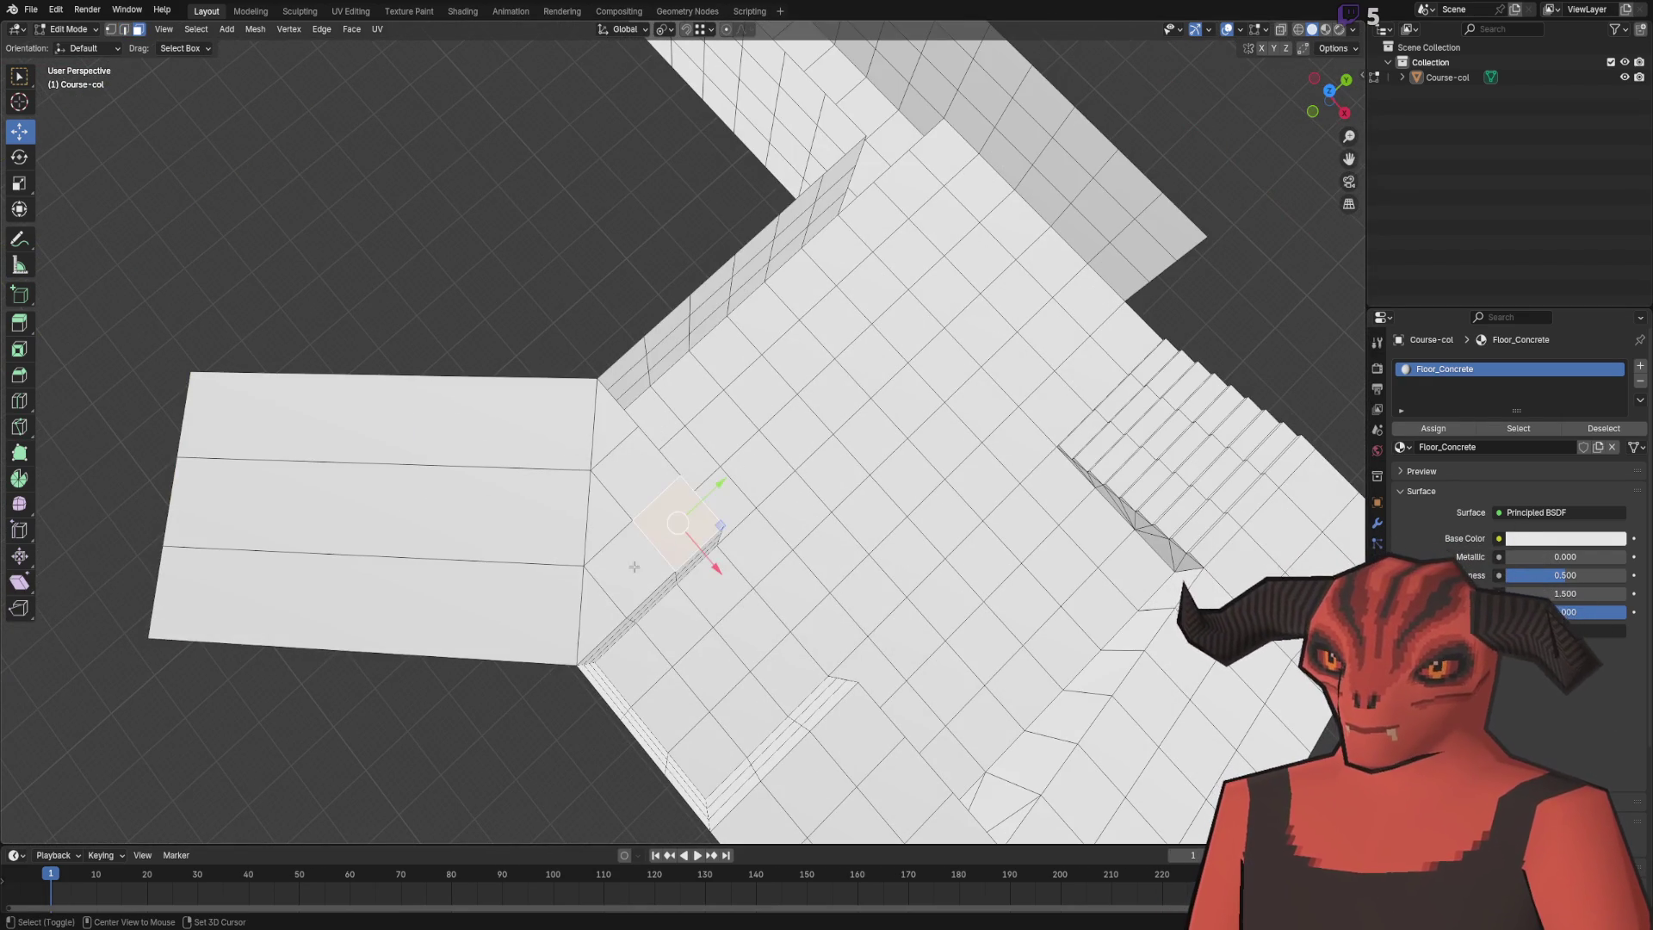
{"action": "scroll", "coordinate": [520, 513], "scroll_direction": "down", "scroll_amount": 3}
{"action": "key", "text": "shift+d"}
{"action": "key", "text": "x"}
{"action": "left_click", "coordinate": [166, 297]}
{"action": "scroll", "coordinate": [166, 297], "scroll_direction": "up", "scroll_amount": 2}
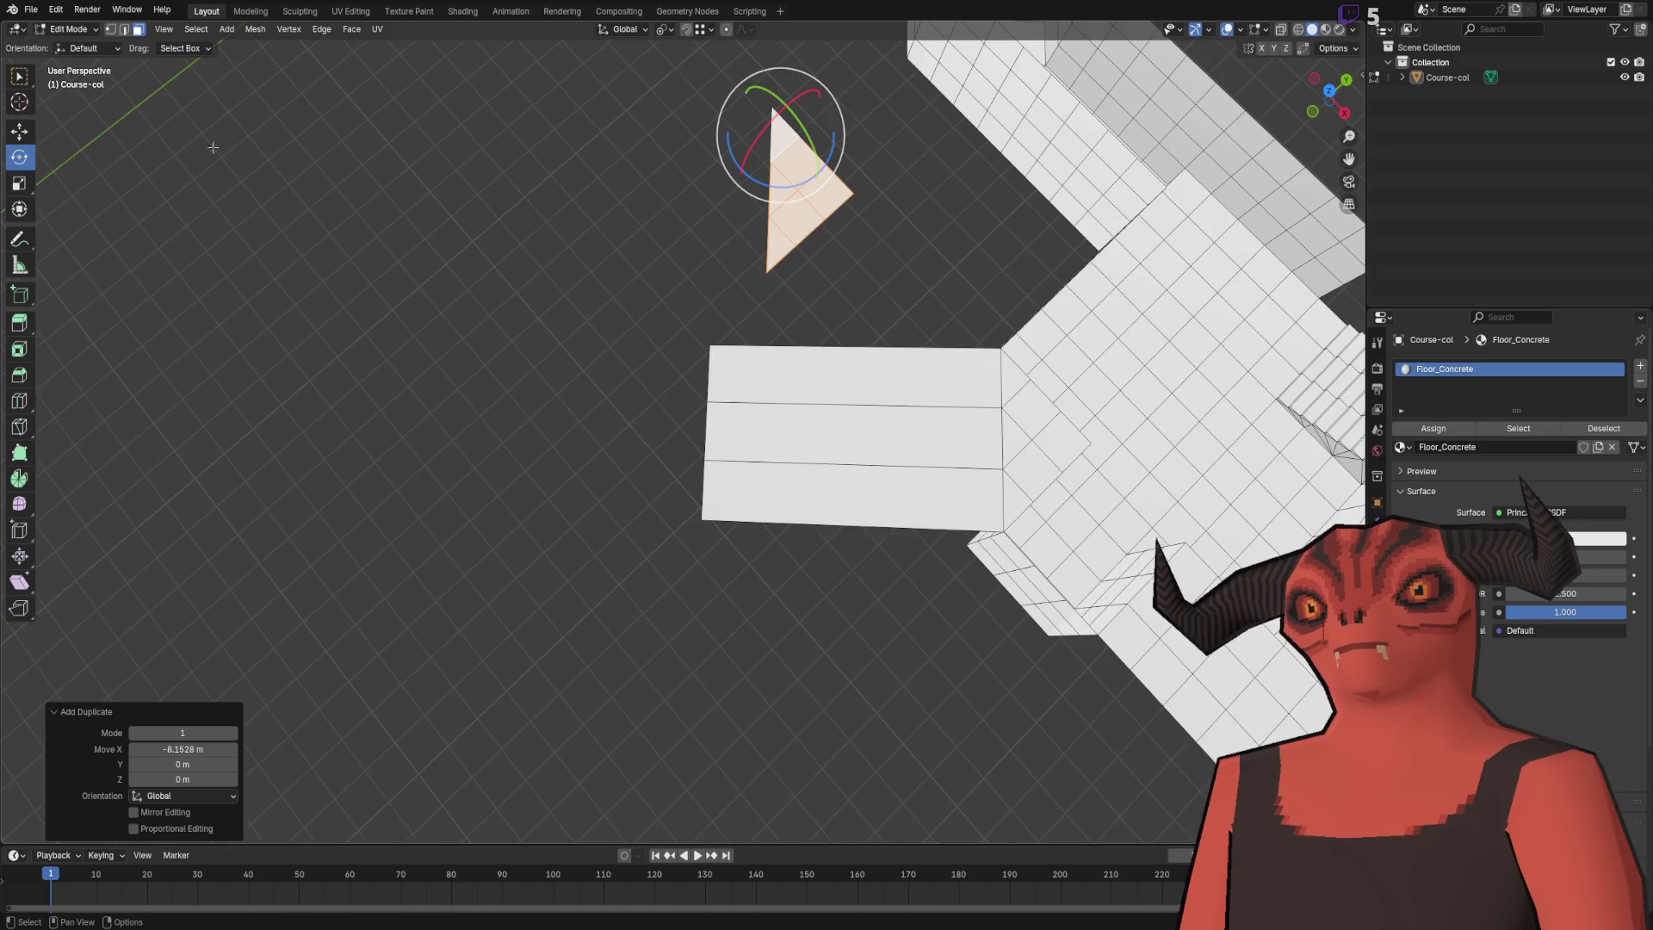
- Rotate the copied triangle 180° around Z and move it onto the floor strip's end
{"action": "key", "text": "ctrl+KP_8"}
{"action": "mouse_move", "coordinate": [758, 227]}
{"action": "left_mouse_down"}
{"action": "mouse_move", "coordinate": [728, 166]}
{"action": "mouse_move", "coordinate": [783, 145]}
{"action": "left_mouse_up"}
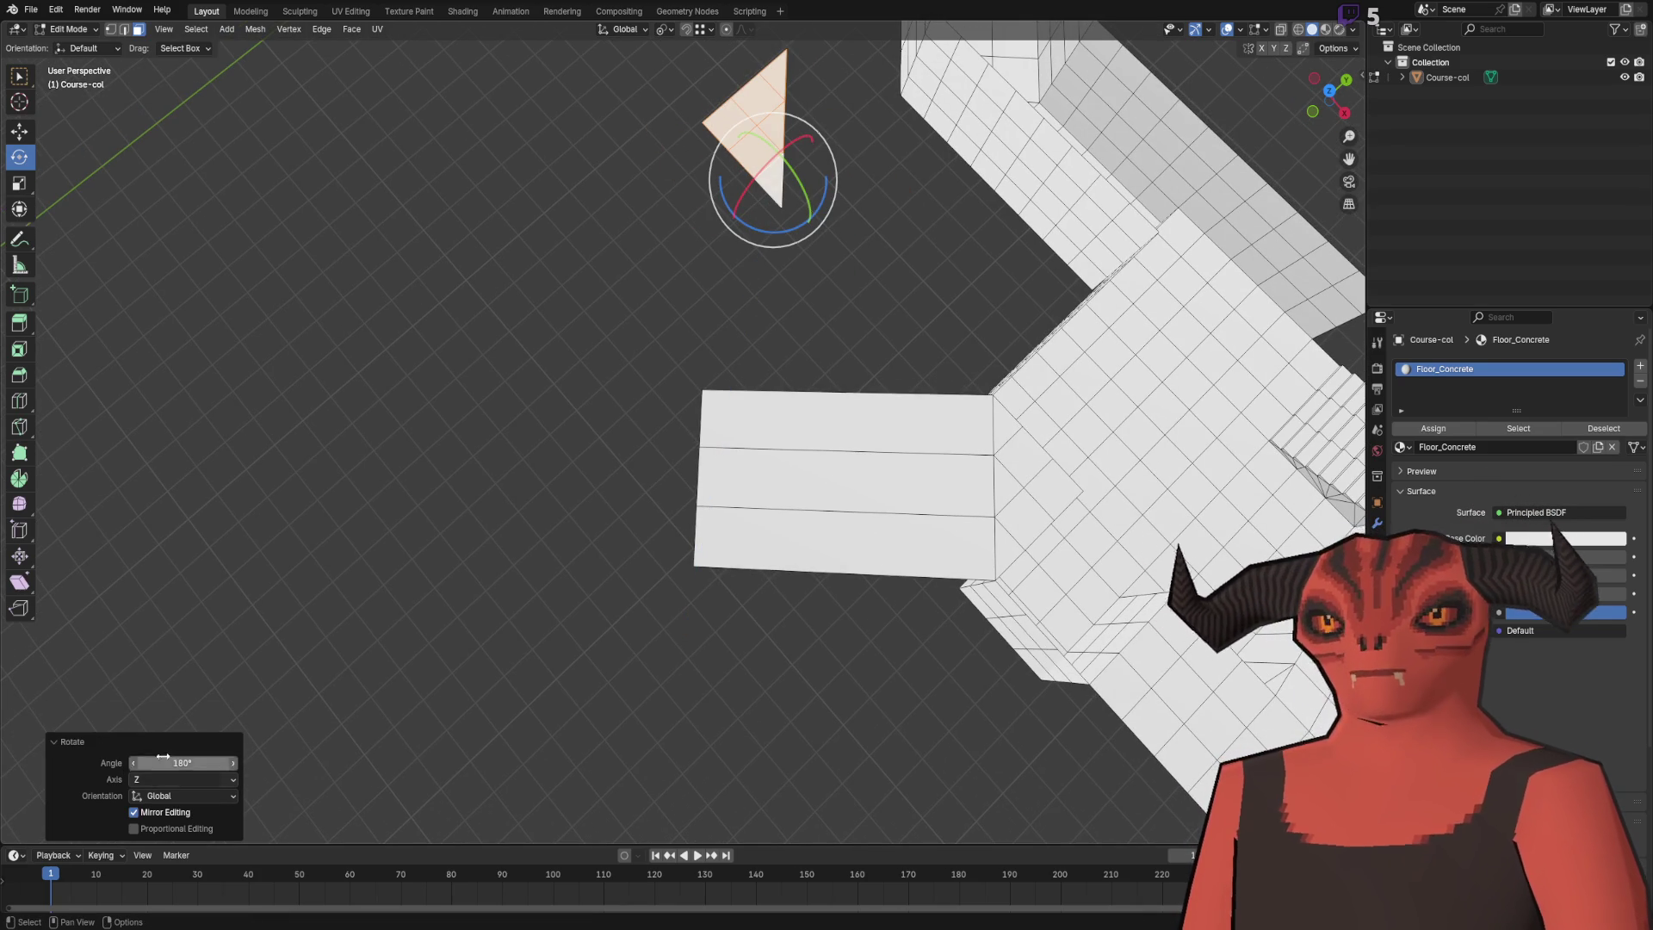
{"action": "left_click", "coordinate": [19, 132]}
{"action": "mouse_move", "coordinate": [801, 214]}
{"action": "left_mouse_down"}
{"action": "mouse_move", "coordinate": [676, 506]}
{"action": "mouse_move", "coordinate": [694, 560]}
{"action": "left_mouse_up"}
{"action": "scroll", "coordinate": [694, 560], "scroll_direction": "up", "scroll_amount": 3}
{"action": "scroll", "coordinate": [688, 387], "scroll_direction": "up", "scroll_amount": 5}
- Merge the overlapping vertices by distance
{"action": "key", "text": "alt+m"}
{"action": "left_click", "coordinate": [680, 281]}
{"action": "left_click", "coordinate": [715, 284]}
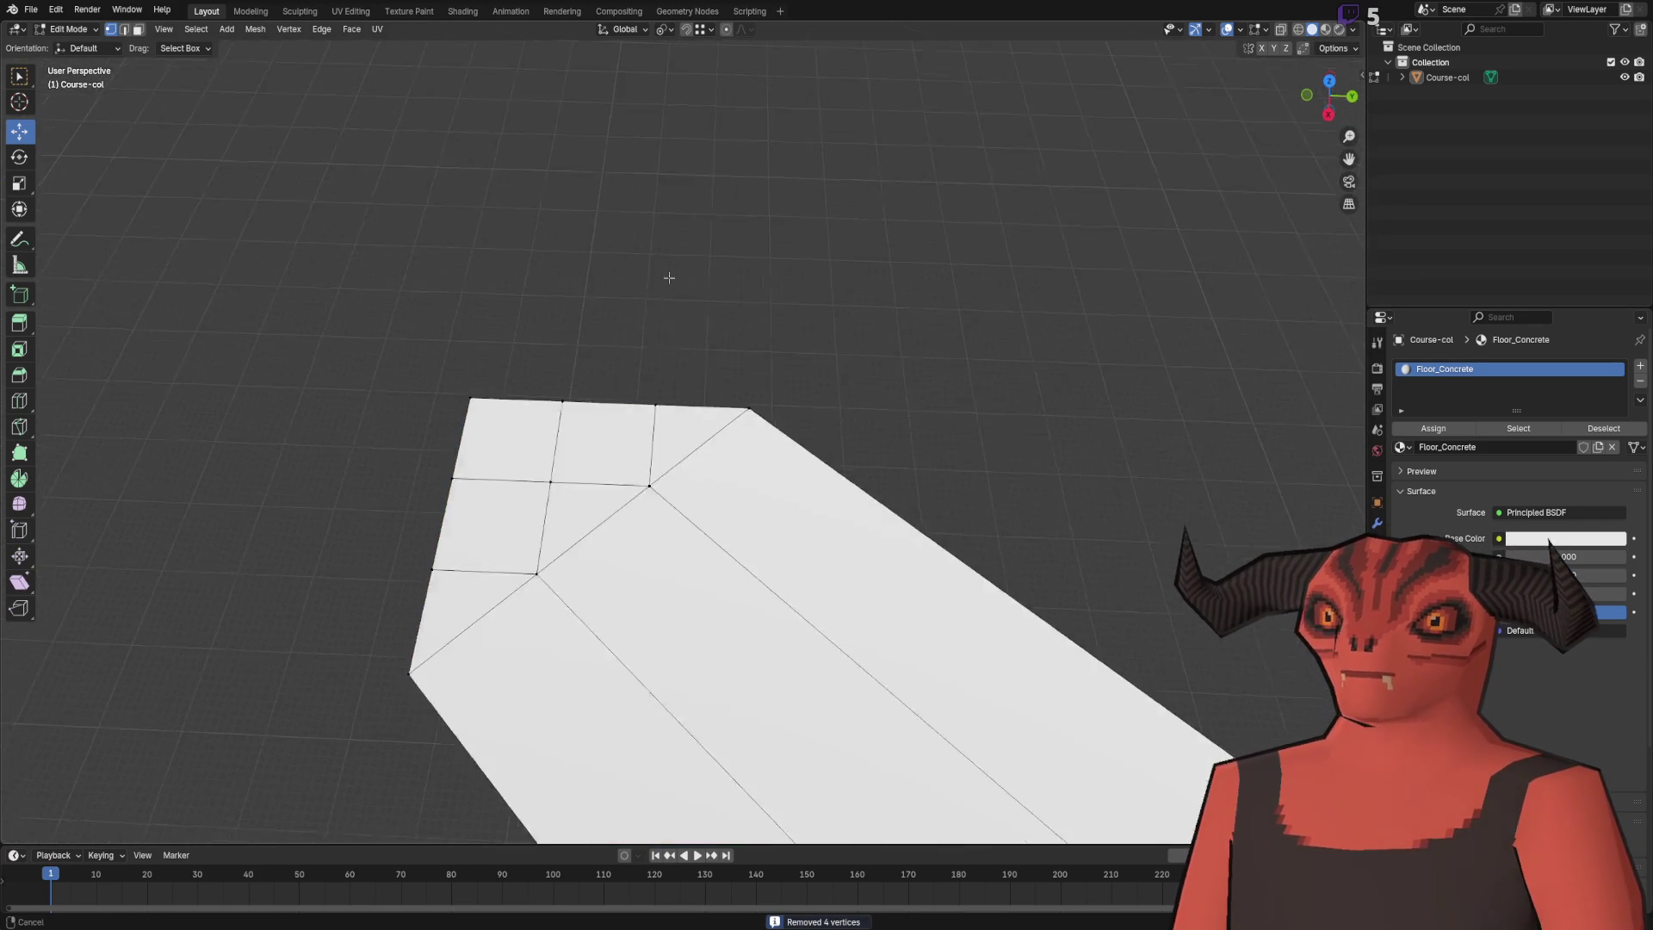
{"action": "scroll", "coordinate": [657, 293], "scroll_direction": "down", "scroll_amount": 4}
- Extrude the strip tip's edges 2 m straight down along Z
{"action": "left_click", "coordinate": [594, 338], "text": "ctrl"}
{"action": "left_click", "coordinate": [617, 375], "text": "shift"}
{"action": "left_click", "coordinate": [756, 432], "text": "ctrl"}
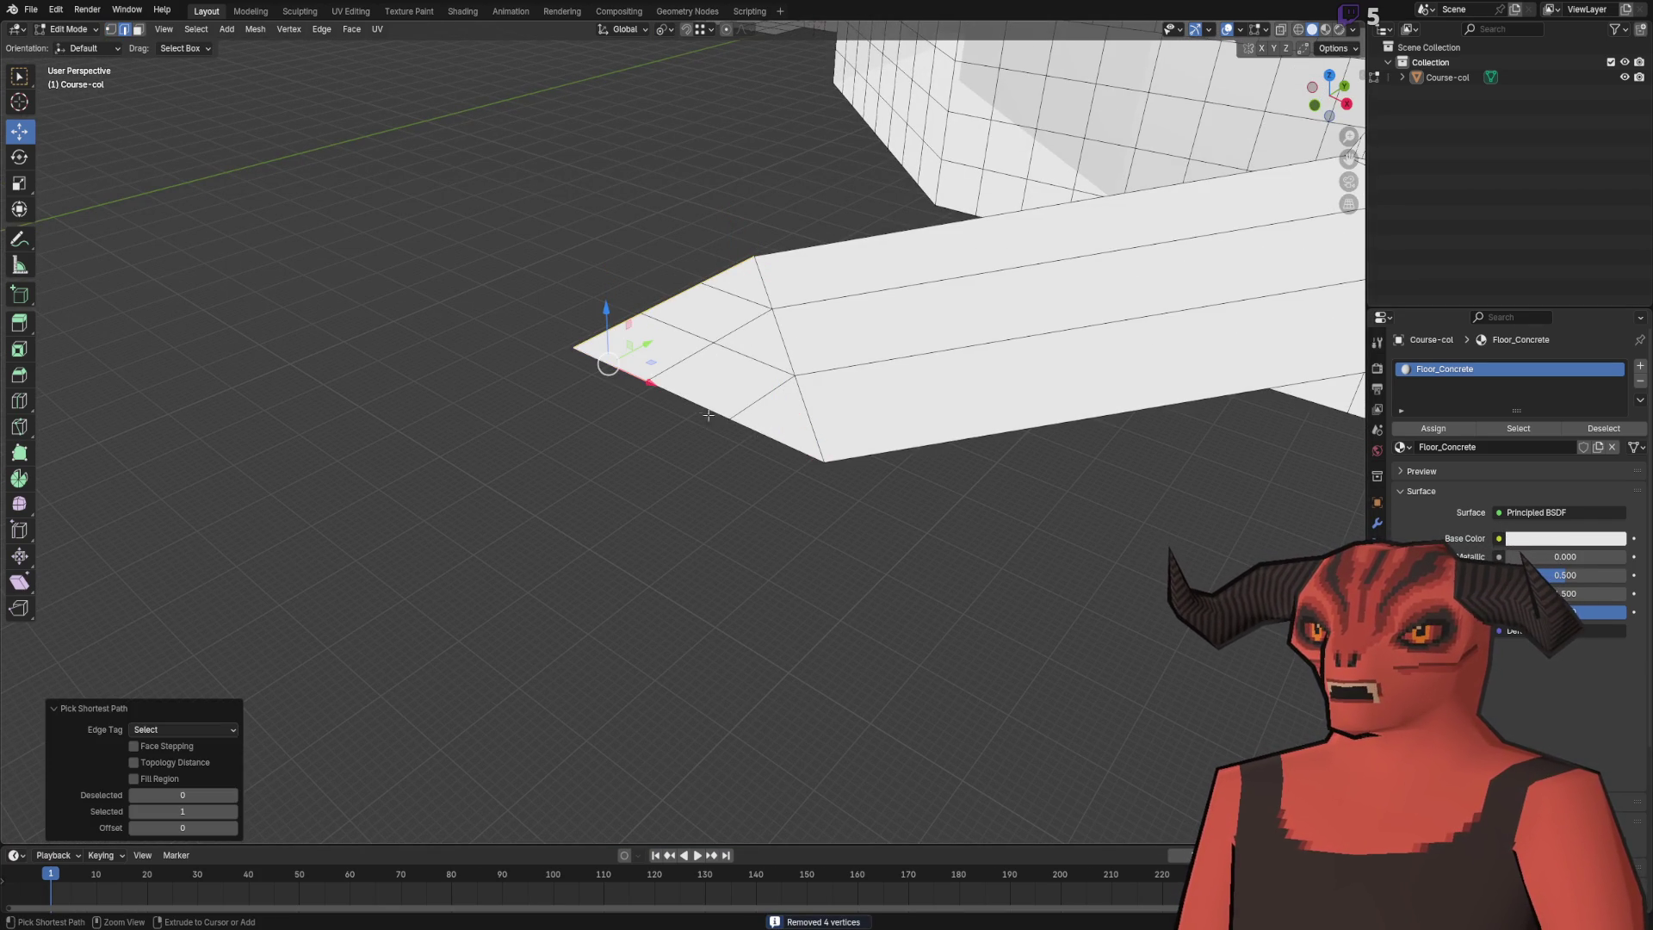
{"action": "key", "text": "e"}
{"action": "key", "text": "z"}
{"action": "left_click", "coordinate": [686, 484]}
{"action": "type", "text": "2"}
{"action": "key", "text": "Return"}
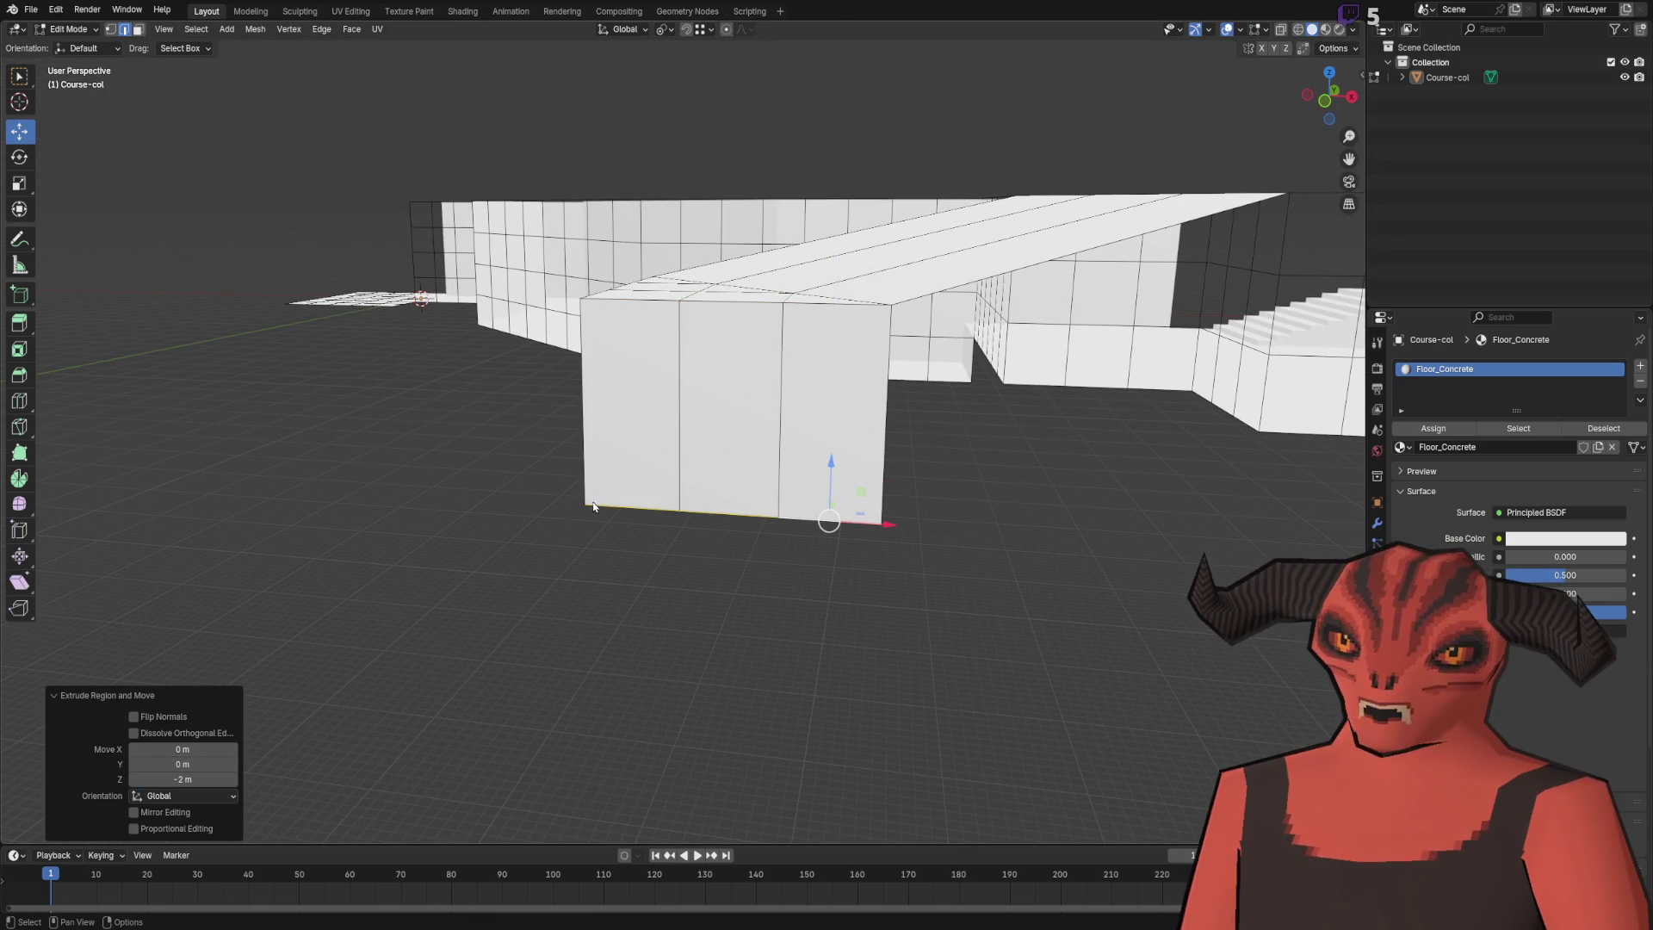
- Add a loop cut across the extruded tip
{"action": "left_click", "coordinate": [678, 530]}
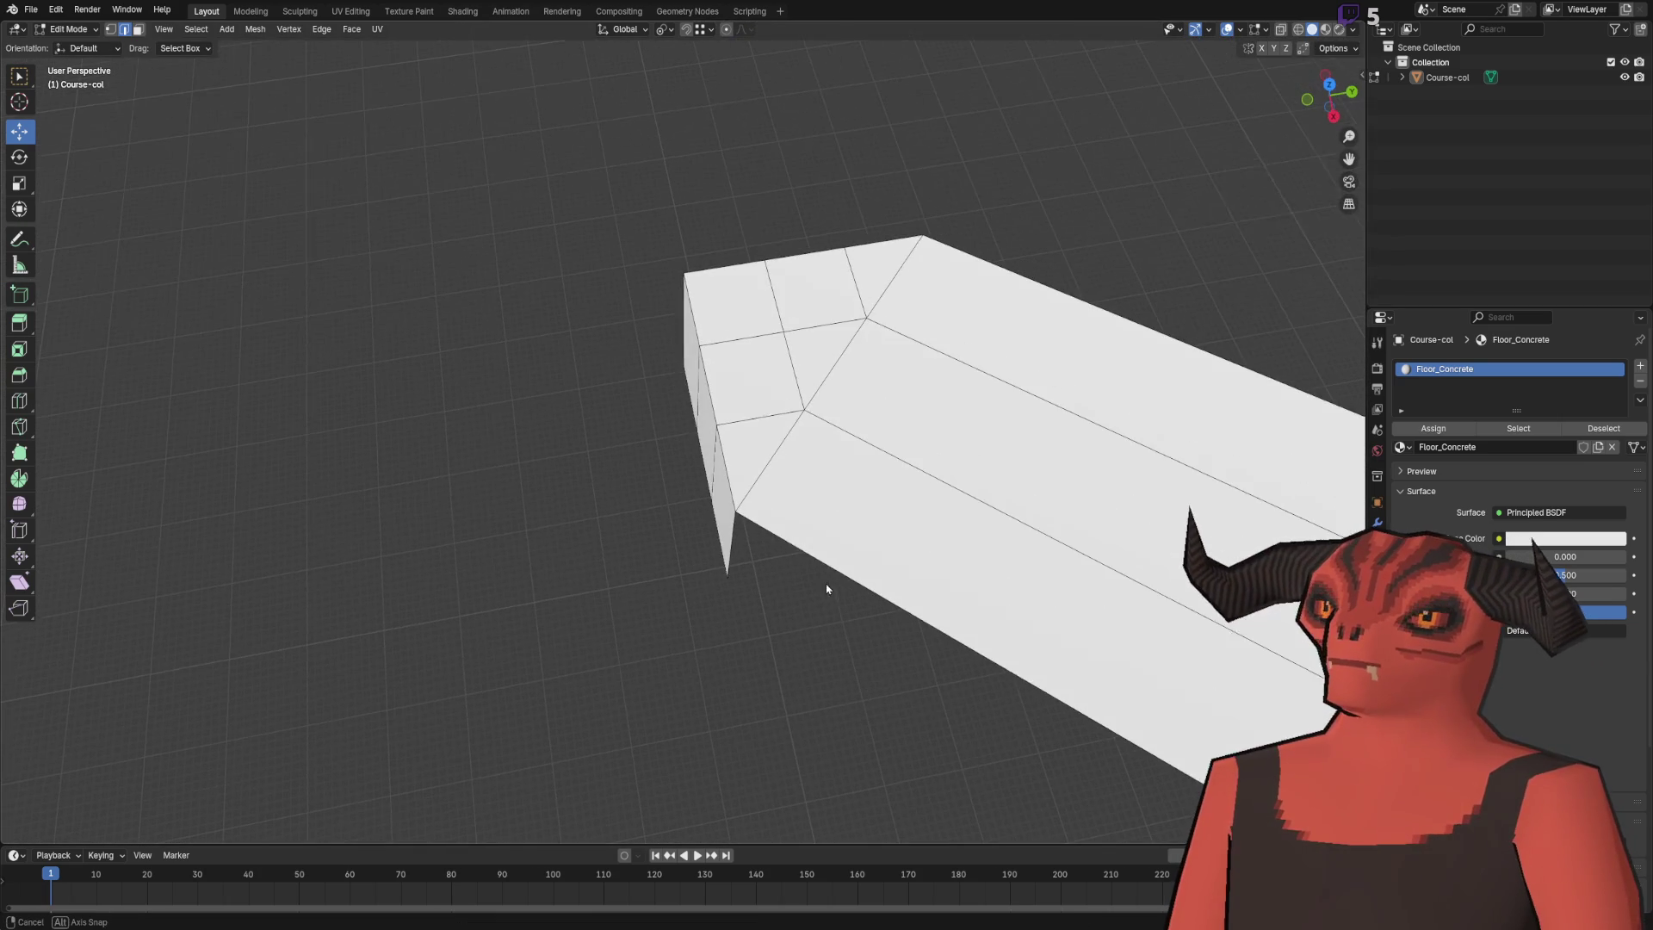
{"action": "left_click", "coordinate": [731, 560]}
{"action": "scroll", "coordinate": [730, 559], "scroll_direction": "down", "scroll_amount": 3}
{"action": "key", "text": "ctrl+e"}
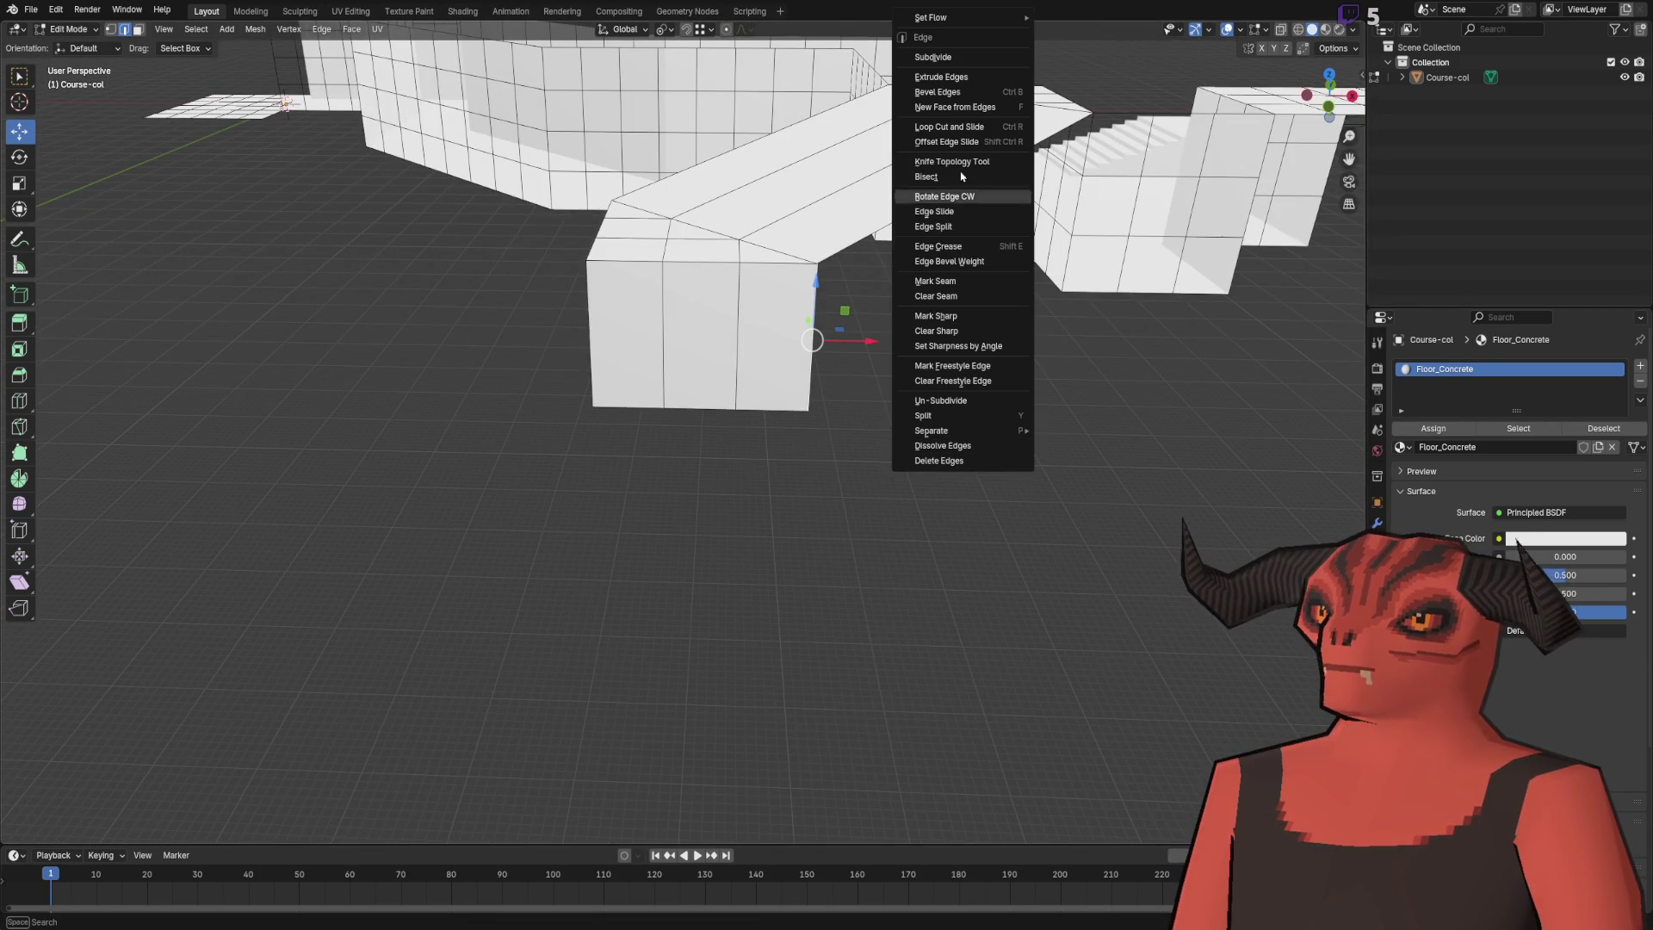
{"action": "left_click", "coordinate": [964, 127]}
{"action": "left_click", "coordinate": [728, 368]}
{"action": "left_click", "coordinate": [742, 490]}
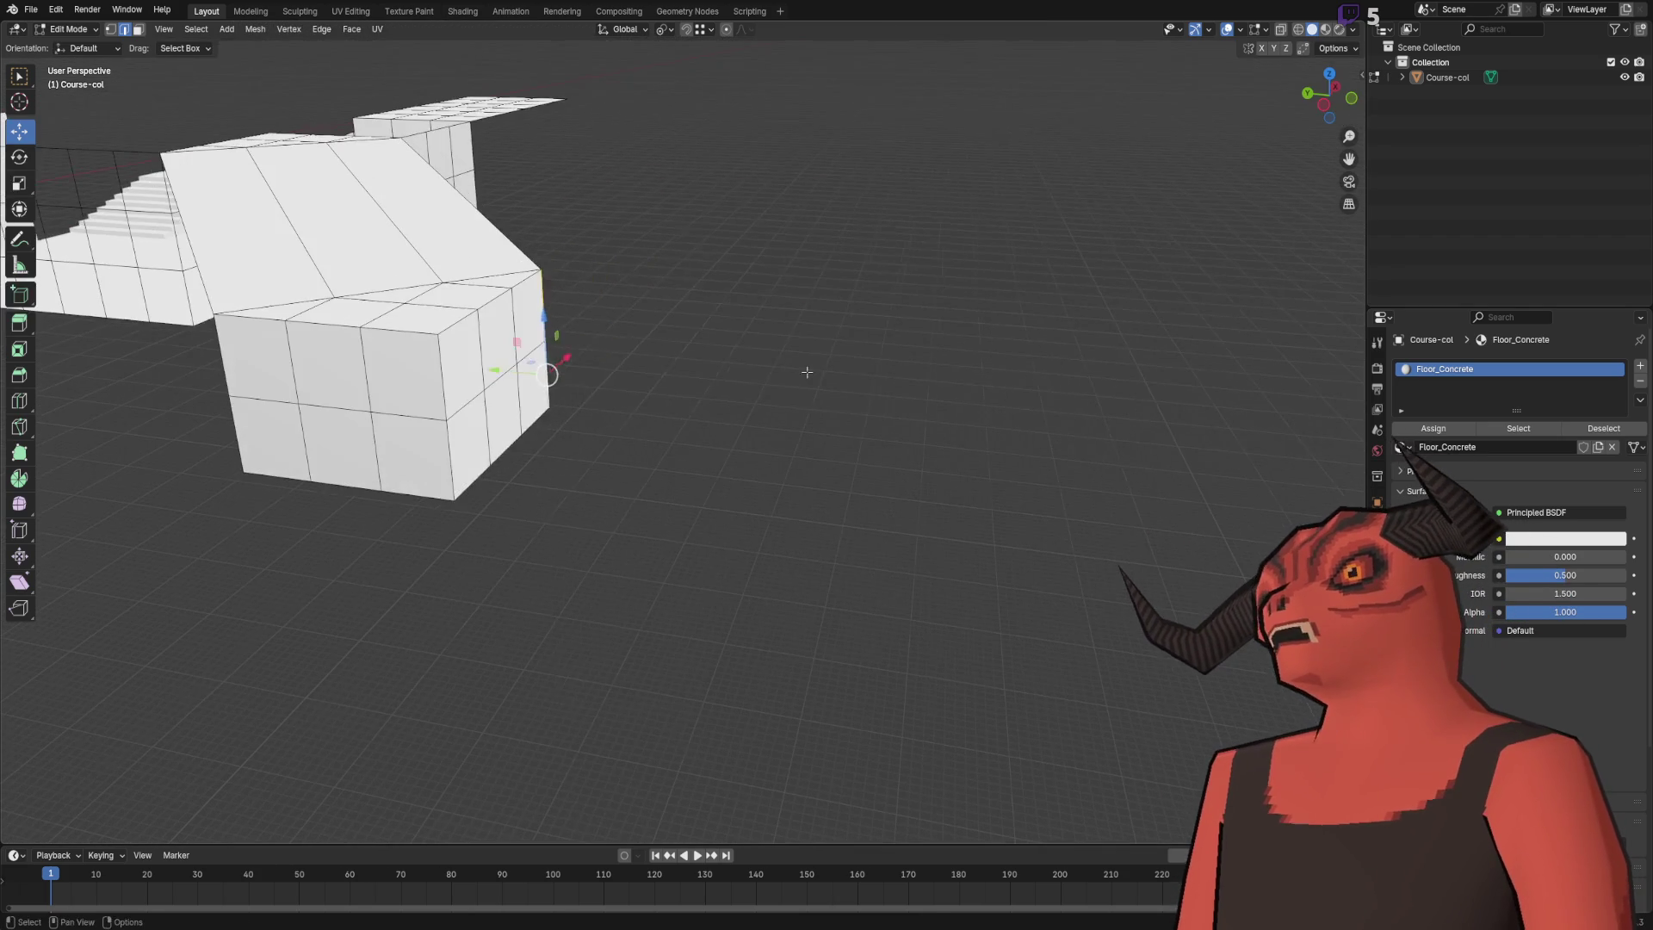
- Extrude the tip edge 10 m along Y into a long new section
{"action": "key", "text": "e"}
{"action": "key", "text": "y"}
{"action": "left_click", "coordinate": [1350, 403]}
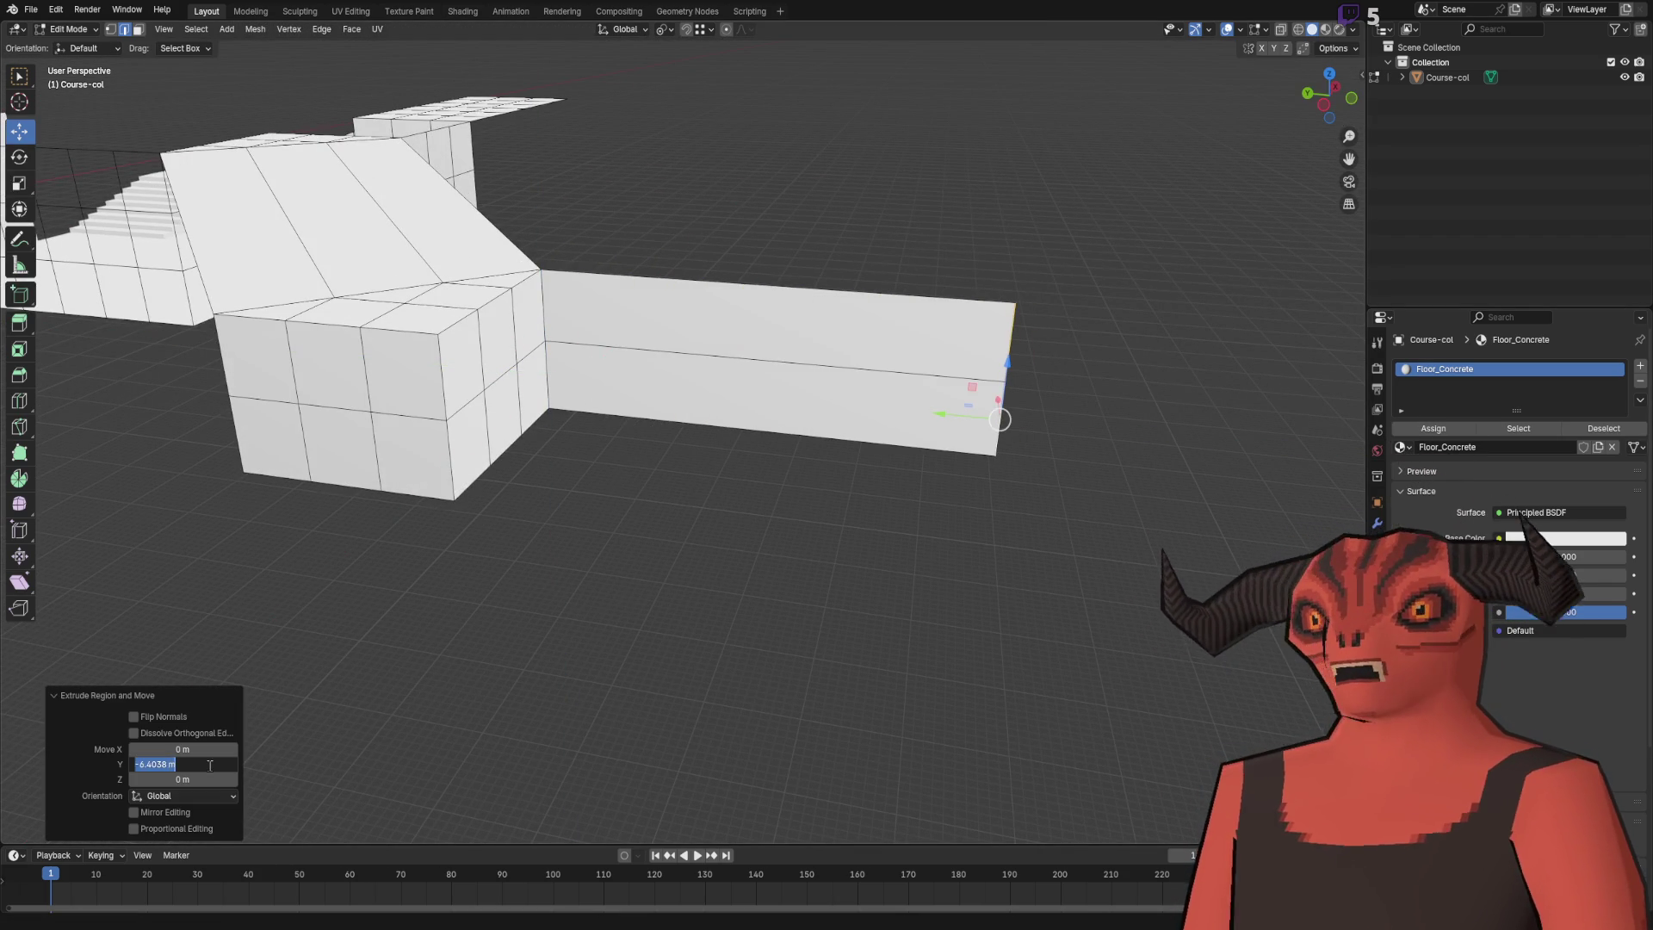
{"action": "key", "text": "Return"}
{"action": "scroll", "coordinate": [703, 438], "scroll_direction": "down", "scroll_amount": 3}
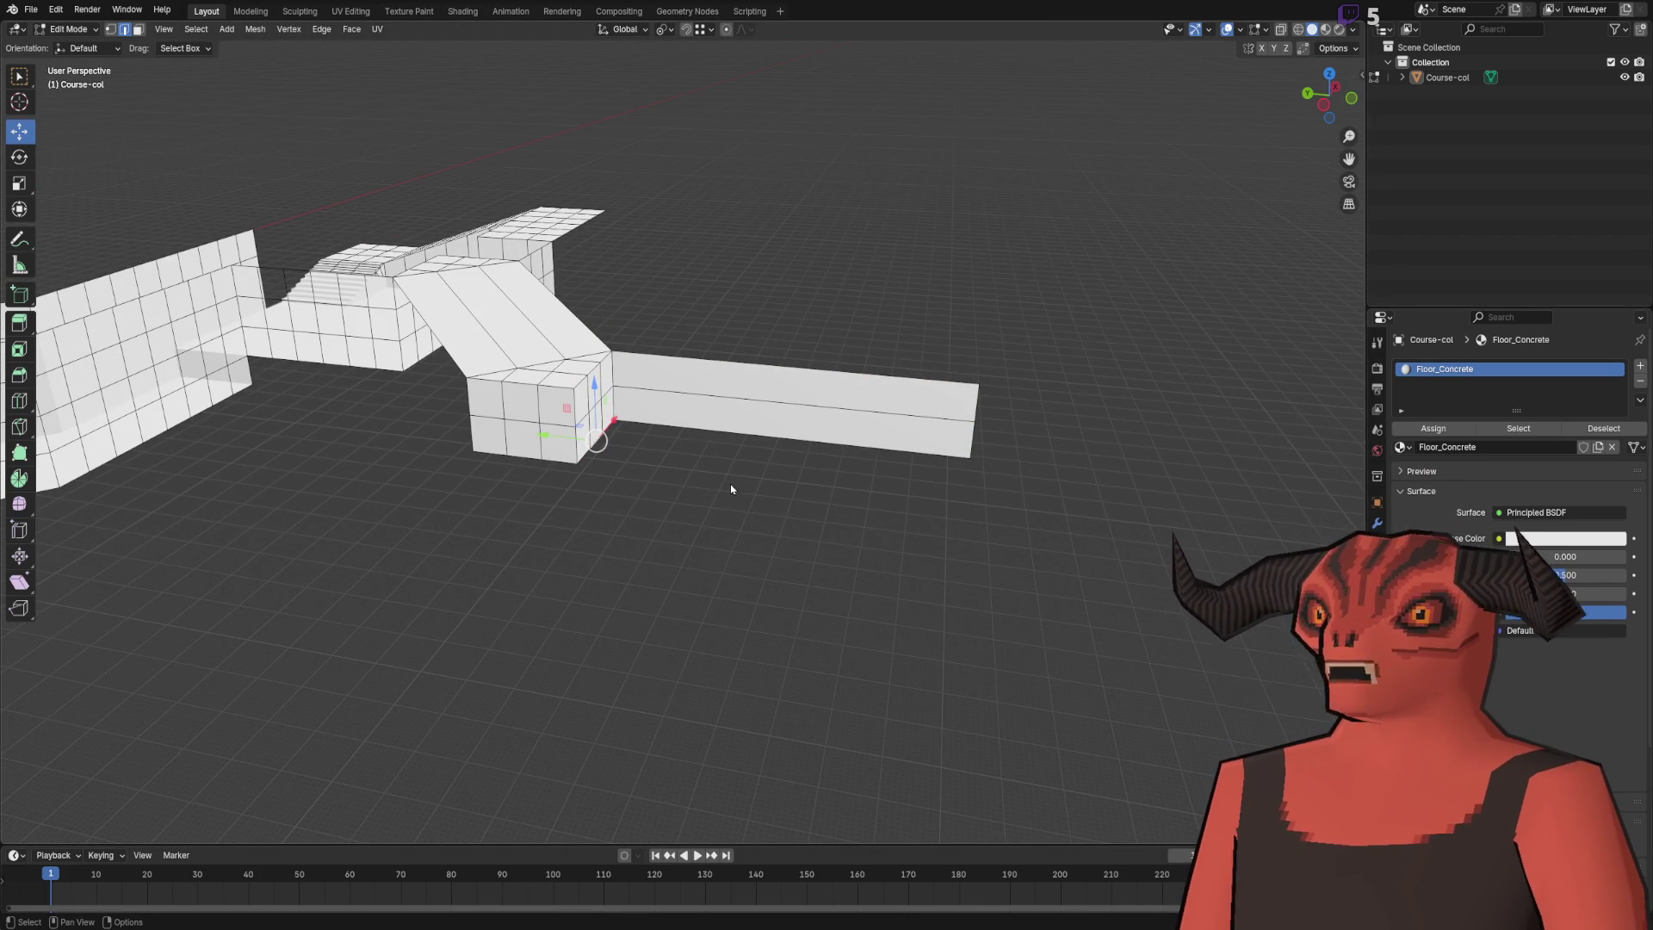
{"action": "scroll", "coordinate": [469, 431], "scroll_direction": "down", "scroll_amount": 3}
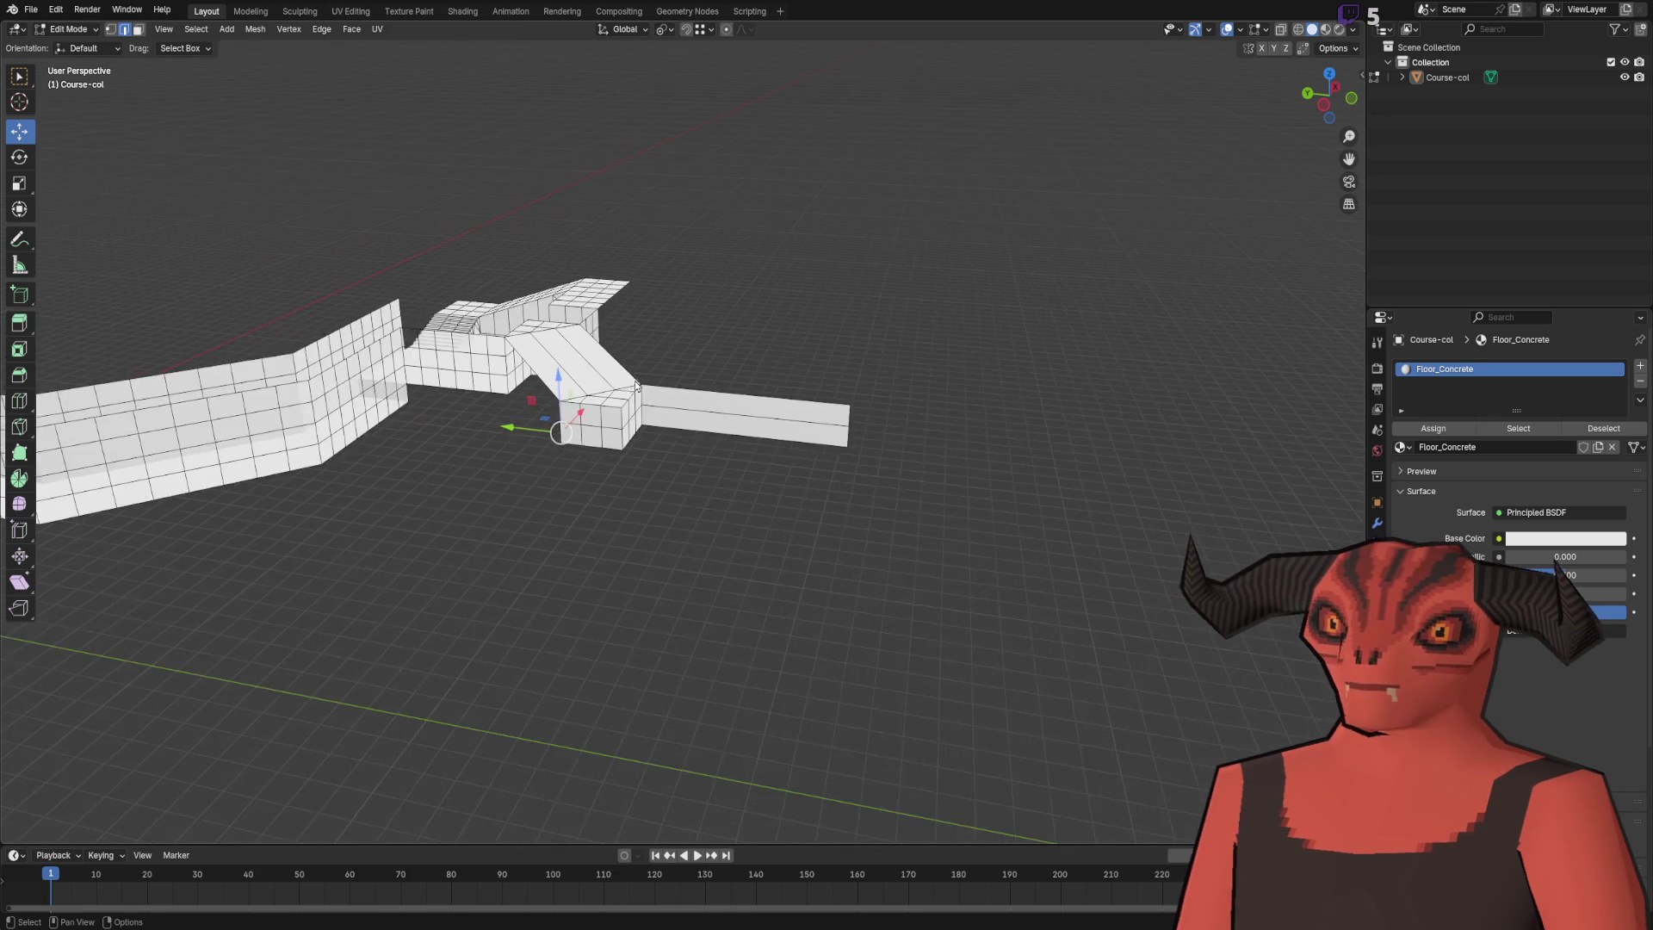
- Extrude the cube's edge −5 m along X into a side piece
{"action": "key", "text": "e"}
{"action": "key", "text": "x"}
{"action": "left_click", "coordinate": [190, 742]}
{"action": "type", "text": "-5"}
{"action": "key", "text": "Return"}
{"action": "scroll", "coordinate": [608, 456], "scroll_direction": "up", "scroll_amount": 5}
{"action": "mouse_move", "coordinate": [608, 456]}
{"action": "left_mouse_down"}
{"action": "mouse_move", "coordinate": [436, 543]}
{"action": "mouse_move", "coordinate": [757, 398]}
{"action": "mouse_move", "coordinate": [634, 473]}
{"action": "mouse_move", "coordinate": [810, 408]}
{"action": "mouse_move", "coordinate": [814, 475]}
{"action": "left_mouse_up"}
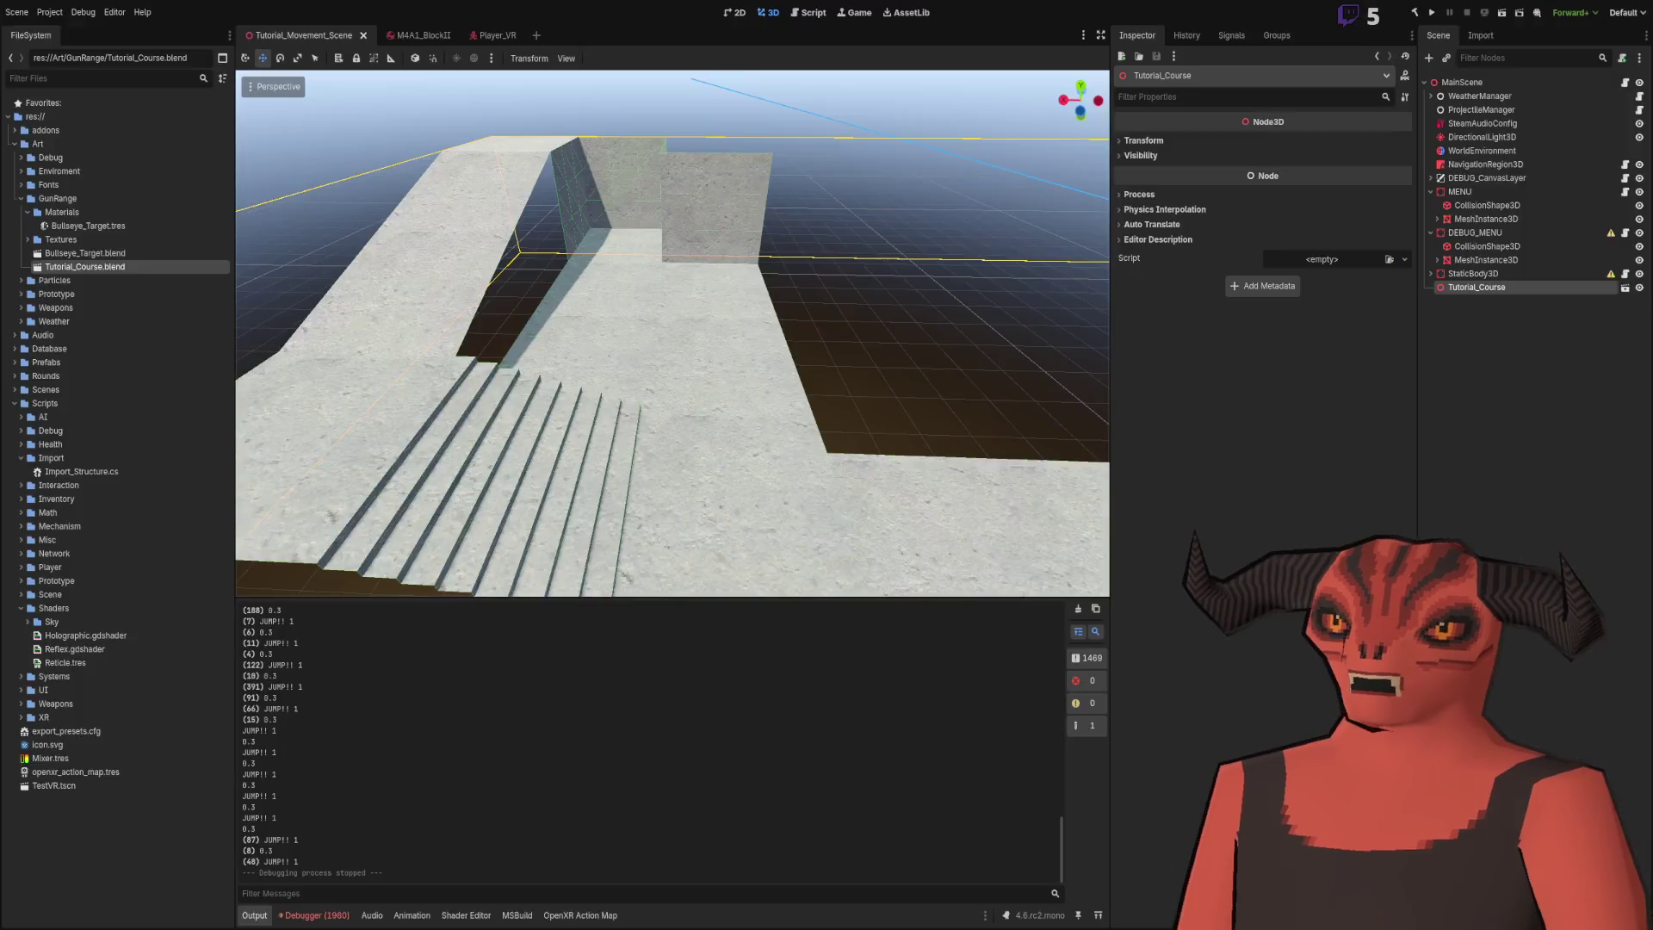
{"action": "scroll", "coordinate": [573, 488], "scroll_direction": "up", "scroll_amount": 3}
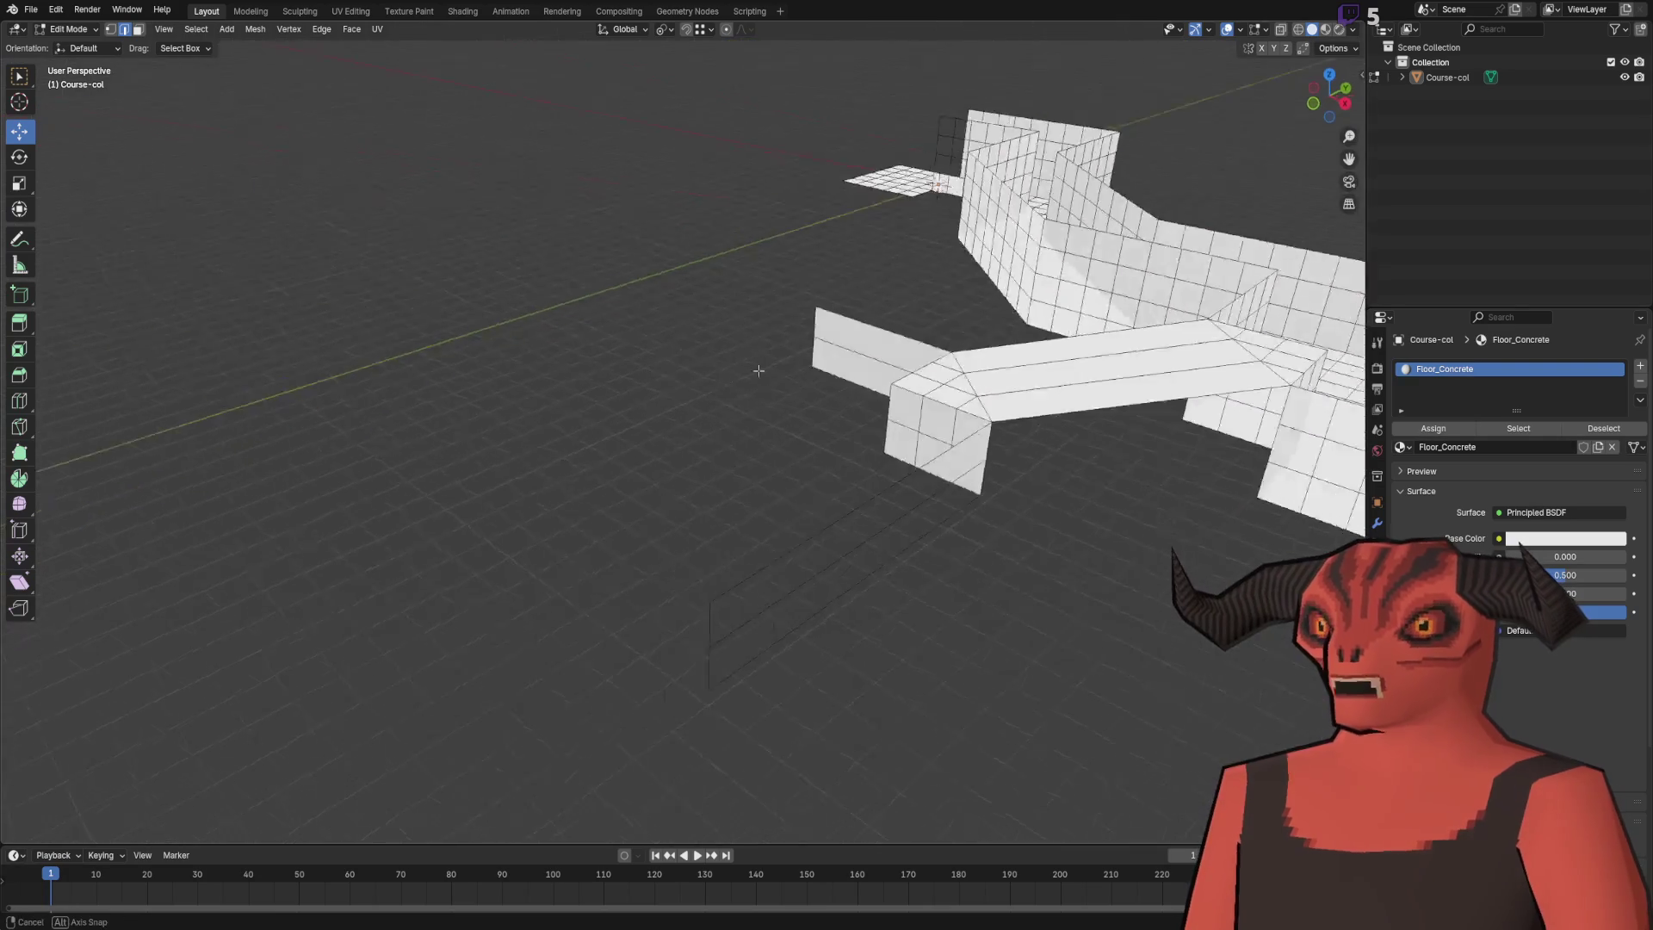
- Add nine loop cuts along the long section and shift its start vertex 1 m along Y
{"action": "mouse_move", "coordinate": [549, 88]}
{"action": "left_mouse_down"}
{"action": "mouse_move", "coordinate": [605, 339]}
{"action": "mouse_move", "coordinate": [616, 258]}
{"action": "mouse_move", "coordinate": [572, 192]}
{"action": "mouse_move", "coordinate": [571, 297]}
{"action": "mouse_move", "coordinate": [727, 391]}
{"action": "mouse_move", "coordinate": [797, 302]}
{"action": "mouse_move", "coordinate": [712, 286]}
{"action": "left_mouse_up"}
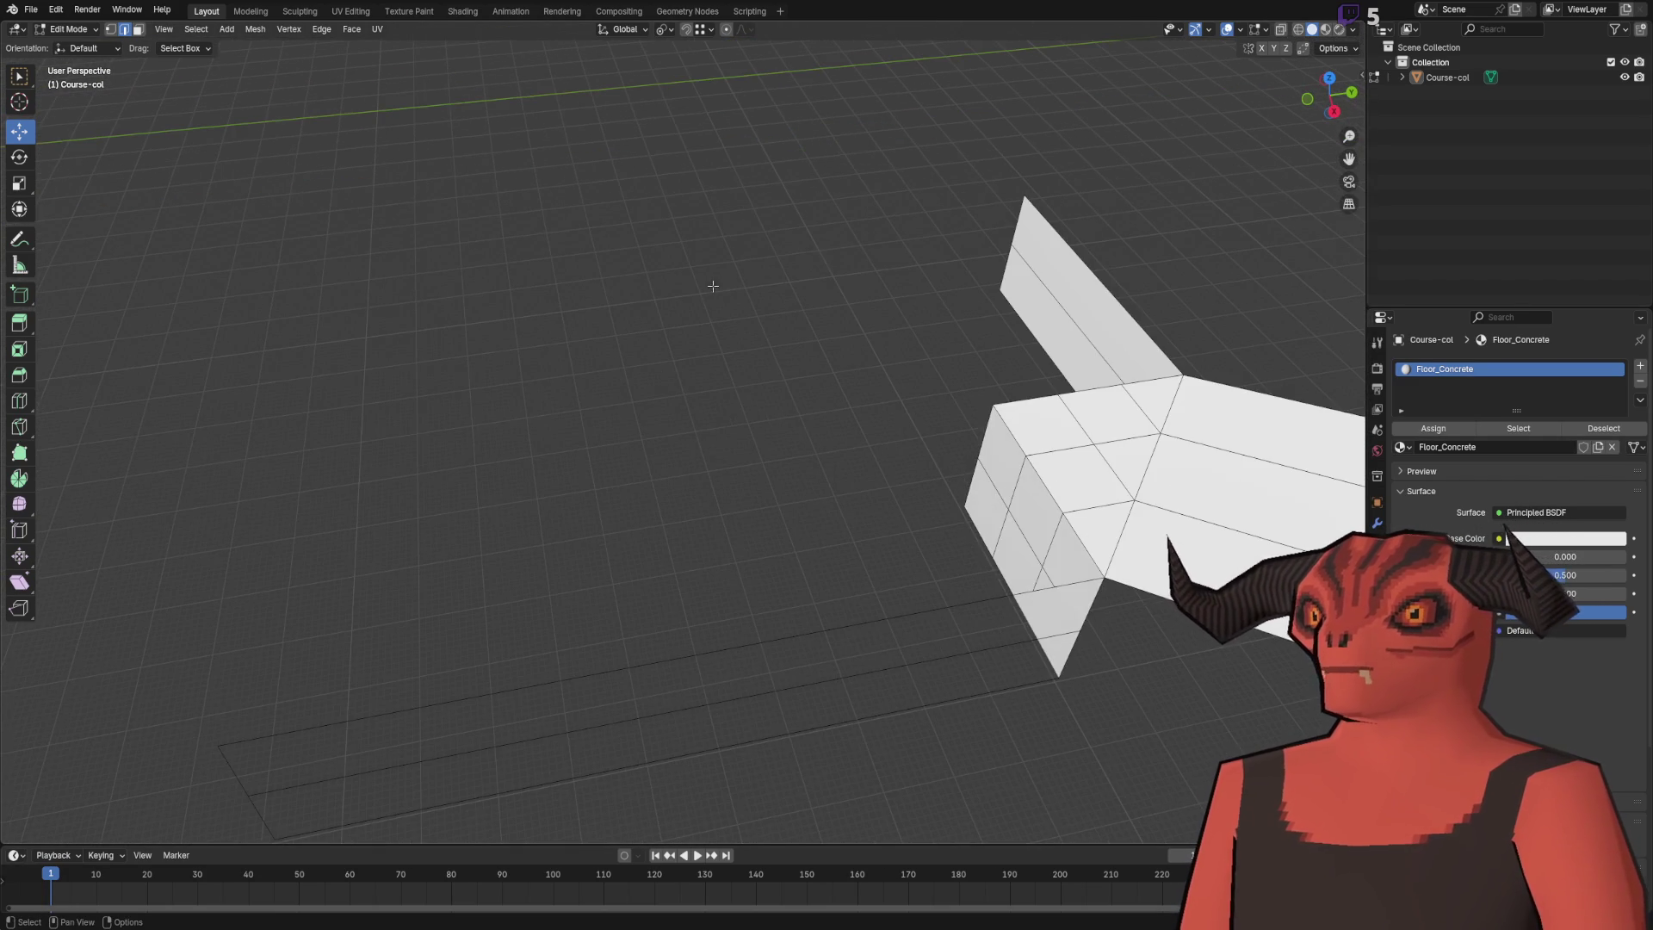
{"action": "left_click_drag", "start_coordinate": [822, 156], "coordinate": [954, 563]}
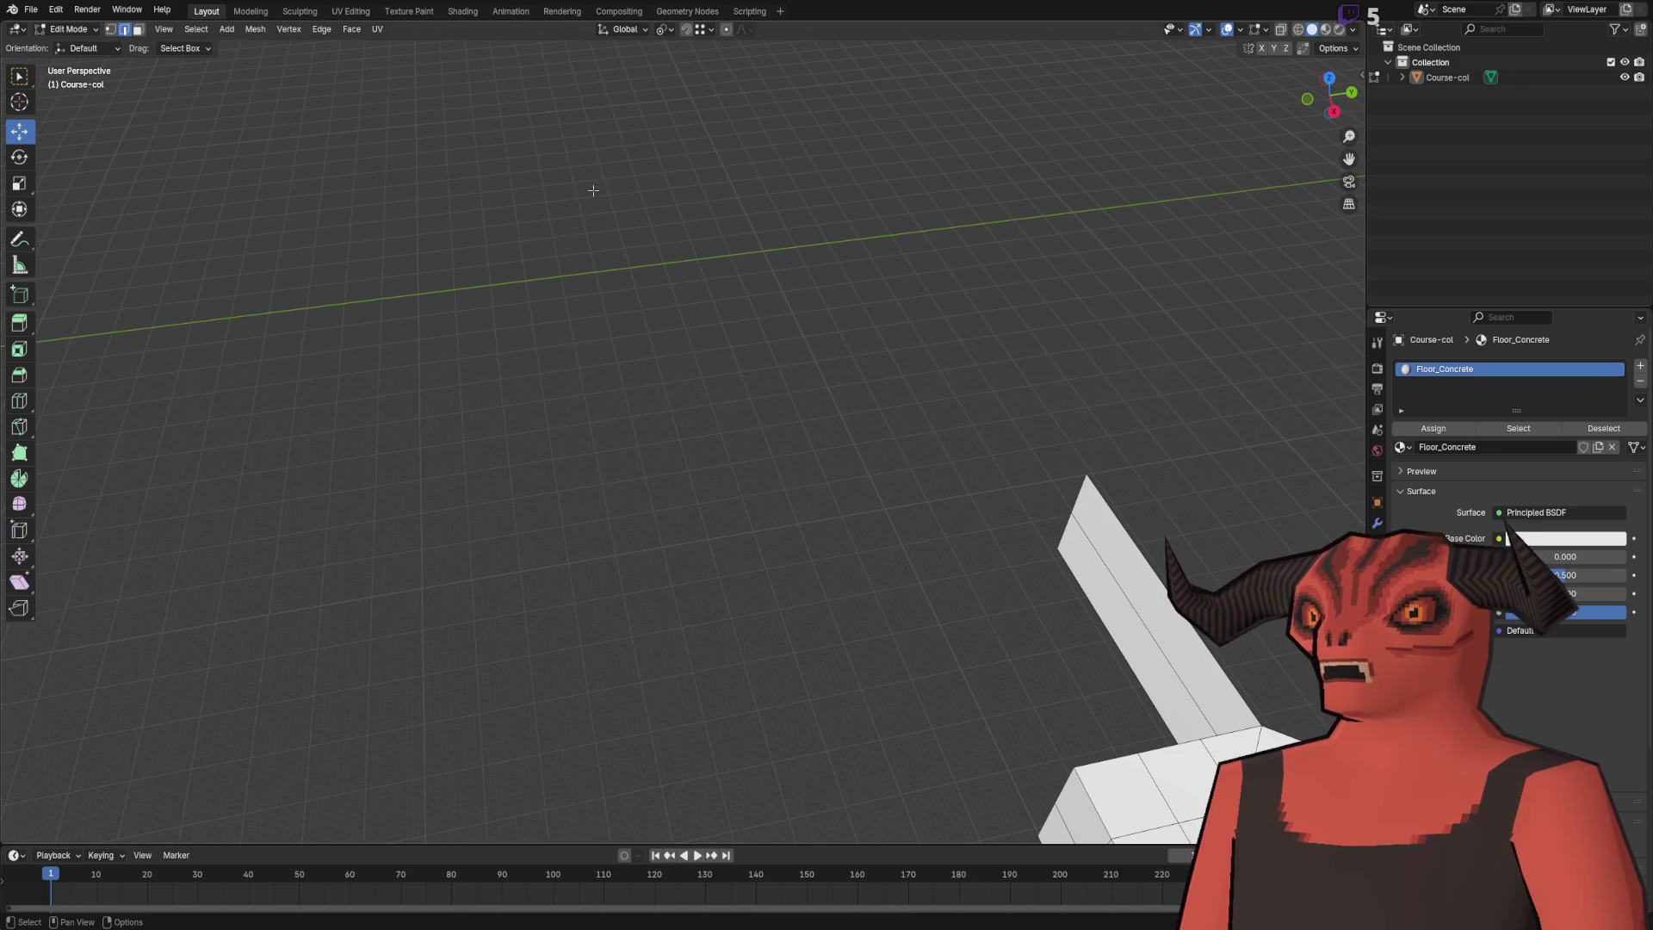
{"action": "mouse_move", "coordinate": [873, 480]}
{"action": "left_mouse_down"}
{"action": "mouse_move", "coordinate": [701, 258]}
{"action": "mouse_move", "coordinate": [662, 321]}
{"action": "mouse_move", "coordinate": [766, 320]}
{"action": "left_mouse_up"}
{"action": "right_click", "coordinate": [766, 320]}
{"action": "left_click", "coordinate": [770, 323]}
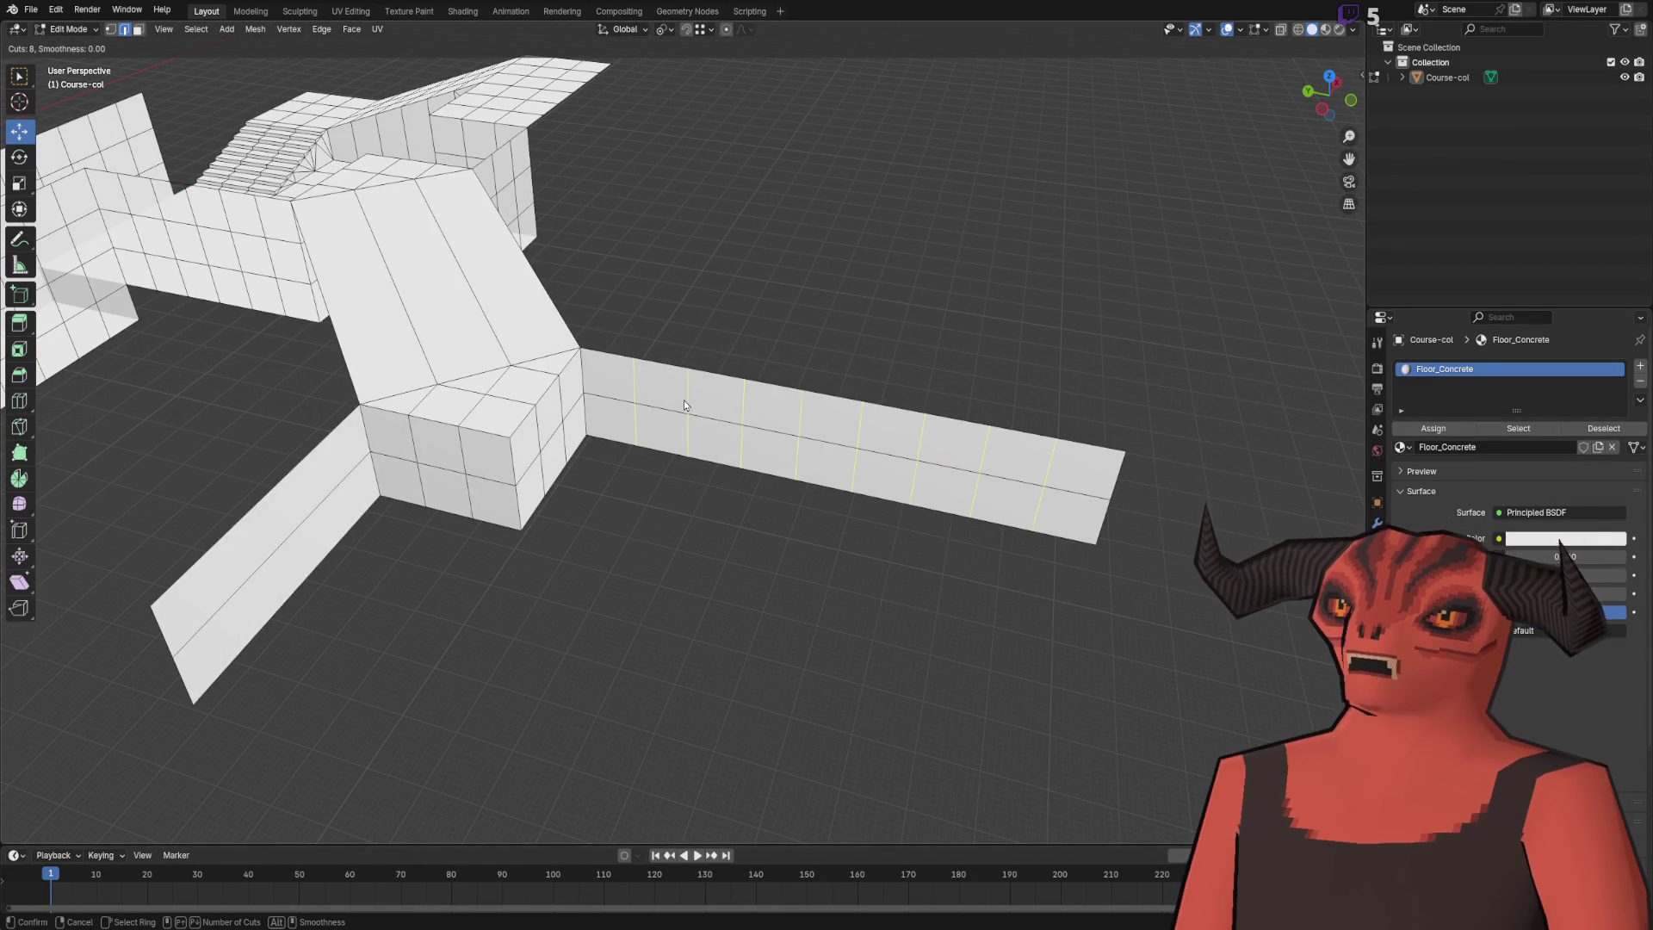
{"action": "left_click", "coordinate": [683, 398]}
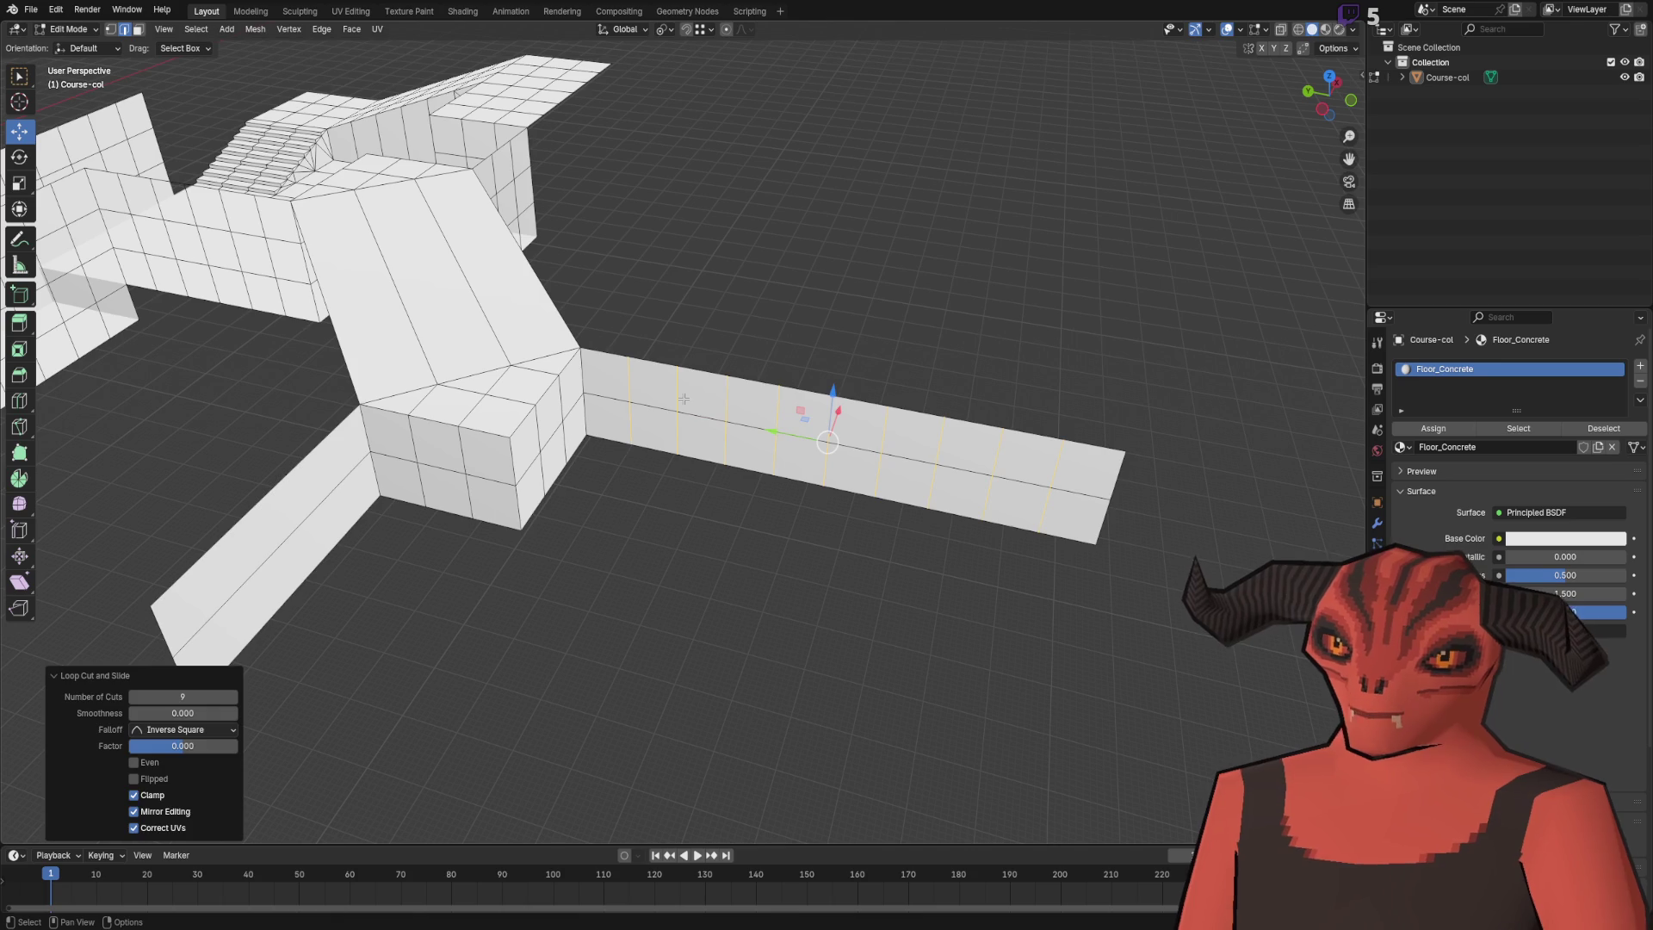
{"action": "left_click", "coordinate": [628, 355]}
{"action": "left_click_drag", "start_coordinate": [596, 356], "coordinate": [645, 364]}
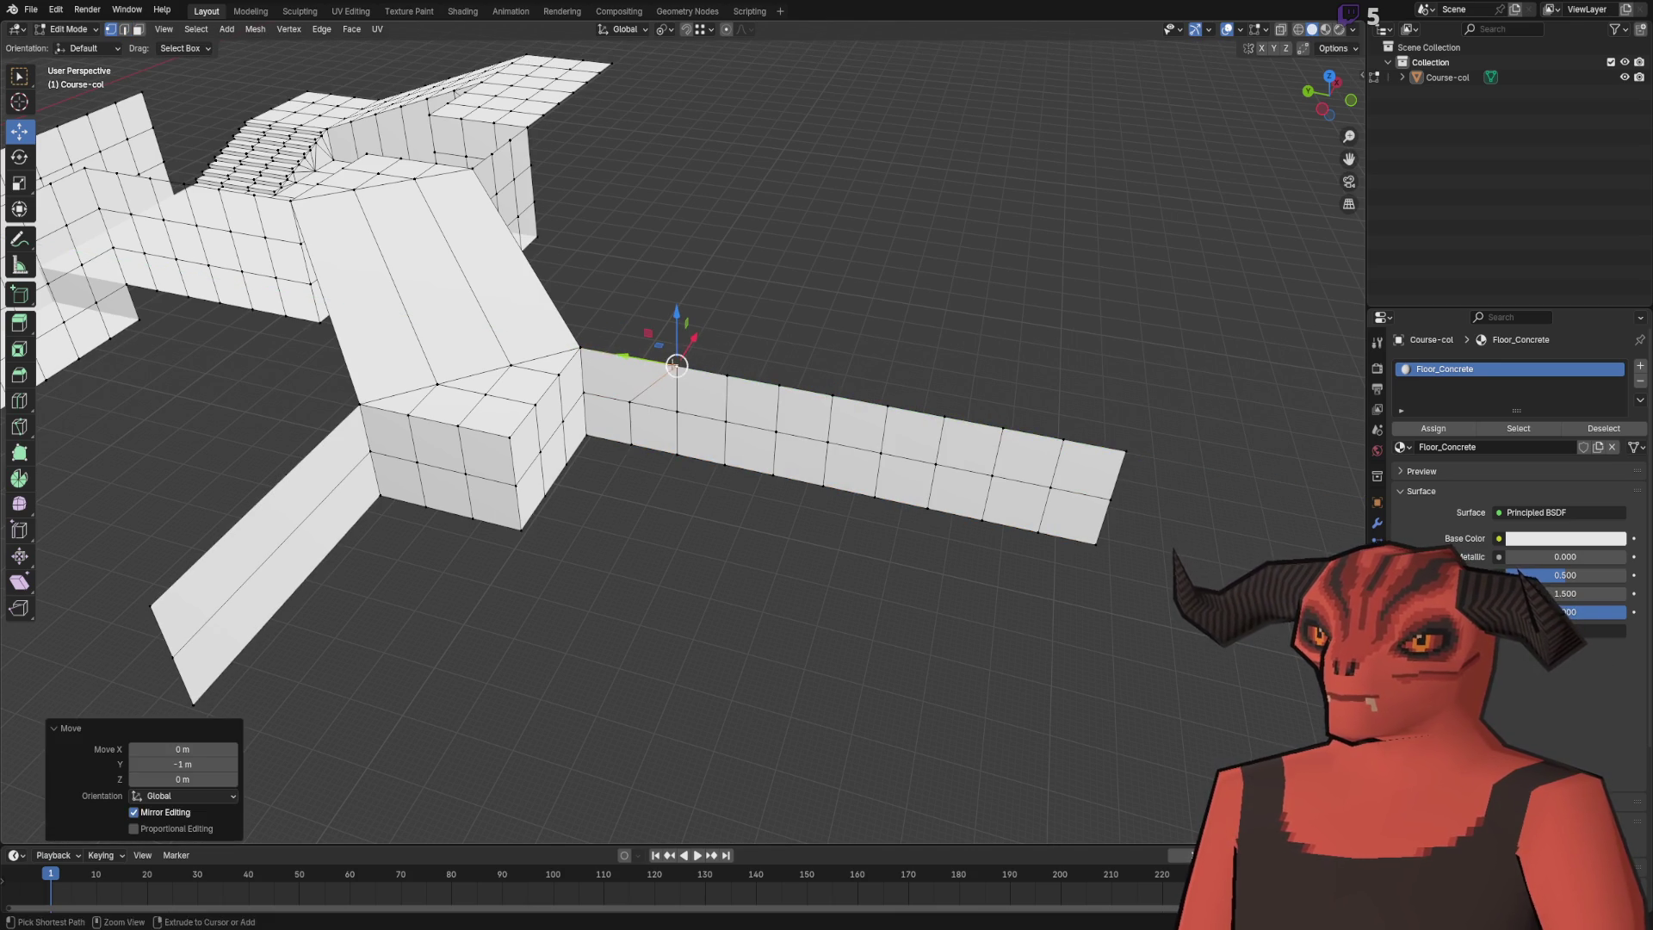
{"action": "left_click", "coordinate": [271, 707]}
- Add four loop cuts along the side piece
{"action": "left_click_drag", "start_coordinate": [634, 635], "coordinate": [741, 421]}
{"action": "right_click", "coordinate": [527, 400]}
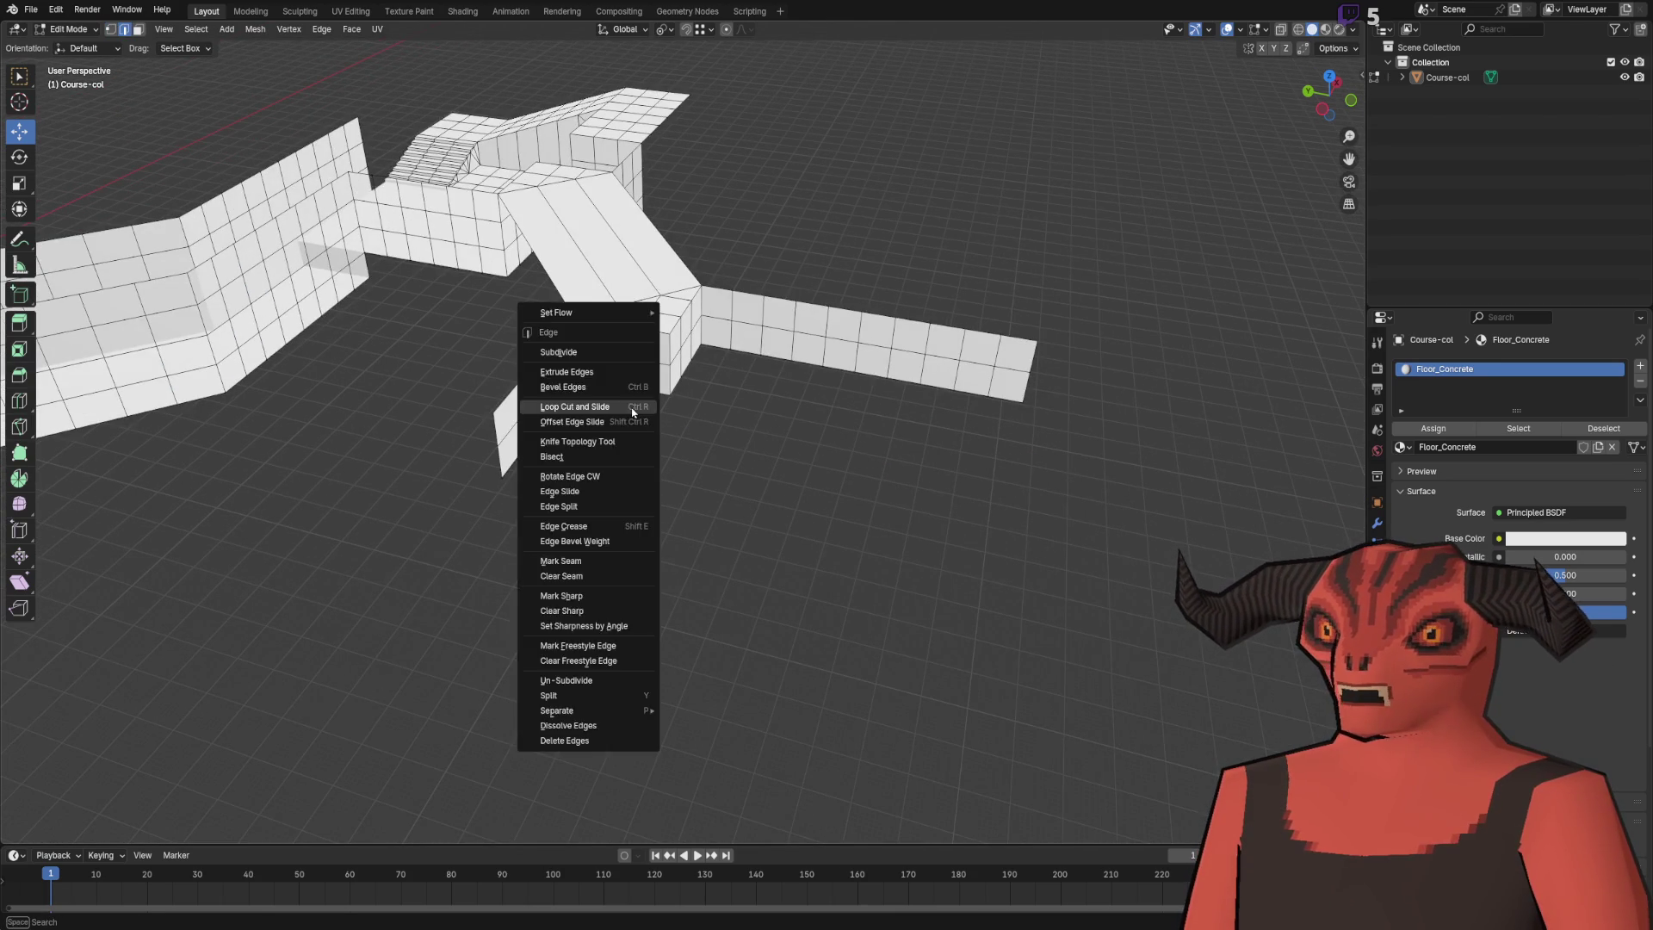
{"action": "left_click", "coordinate": [530, 403]}
{"action": "left_click", "coordinate": [510, 403]}
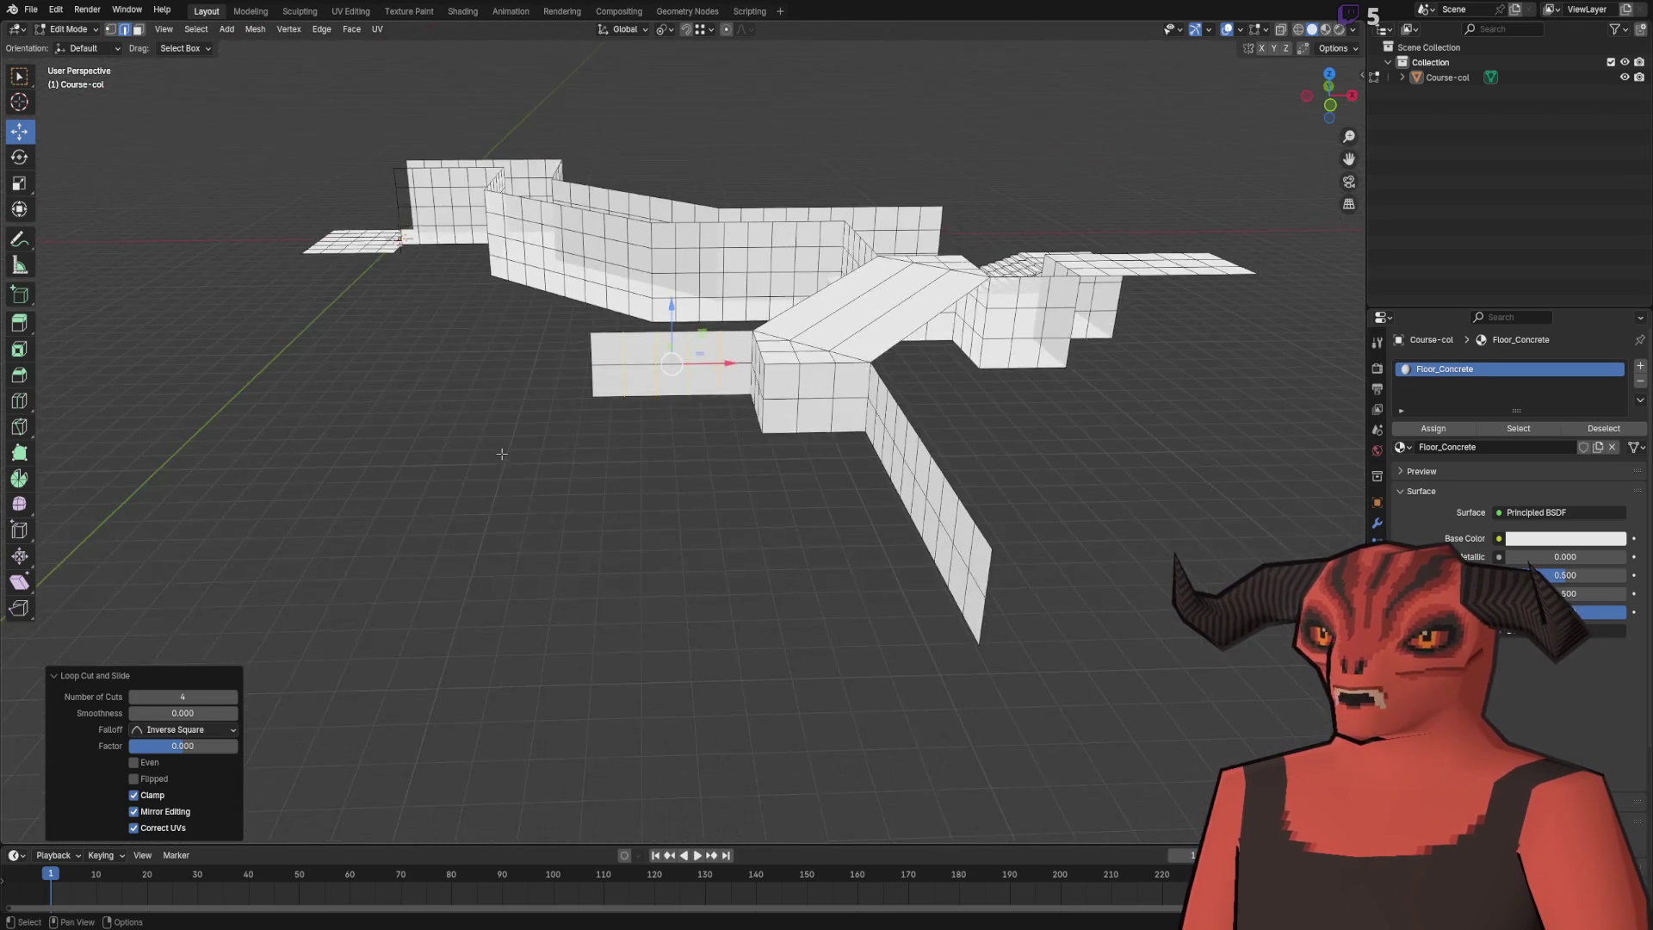
{"action": "scroll", "coordinate": [515, 226], "scroll_direction": "up", "scroll_amount": 5}
- Undo the stray vertex move and extrude the floor edge 1 m along Y
{"action": "key", "text": "g"}
{"action": "key", "text": "x"}
{"action": "left_click", "coordinate": [590, 213]}
{"action": "key", "text": "ctrl+z"}
{"action": "scroll", "coordinate": [577, 578], "scroll_direction": "up", "scroll_amount": 2}
{"action": "mouse_move", "coordinate": [580, 579]}
{"action": "left_mouse_down"}
{"action": "mouse_move", "coordinate": [602, 447]}
{"action": "mouse_move", "coordinate": [406, 431]}
{"action": "mouse_move", "coordinate": [412, 234]}
{"action": "left_mouse_up"}
{"action": "key", "text": "2"}
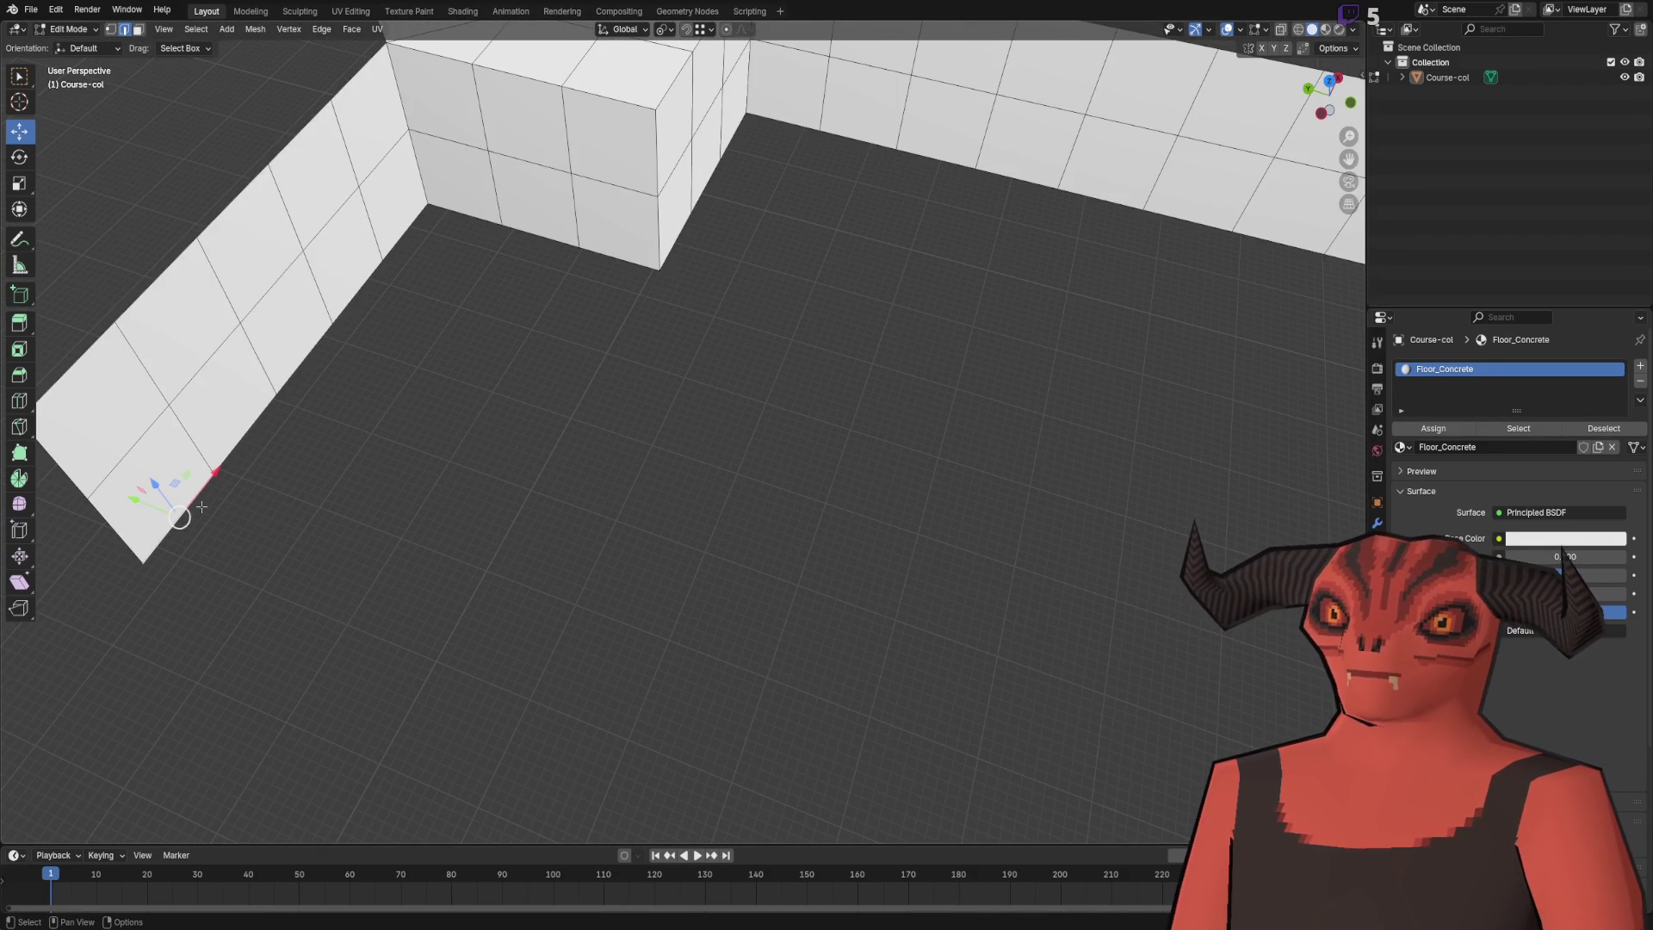
{"action": "type", "text": "ey-1"}
{"action": "key", "text": "Return"}
{"action": "key", "text": "e"}
{"action": "key", "text": "y"}
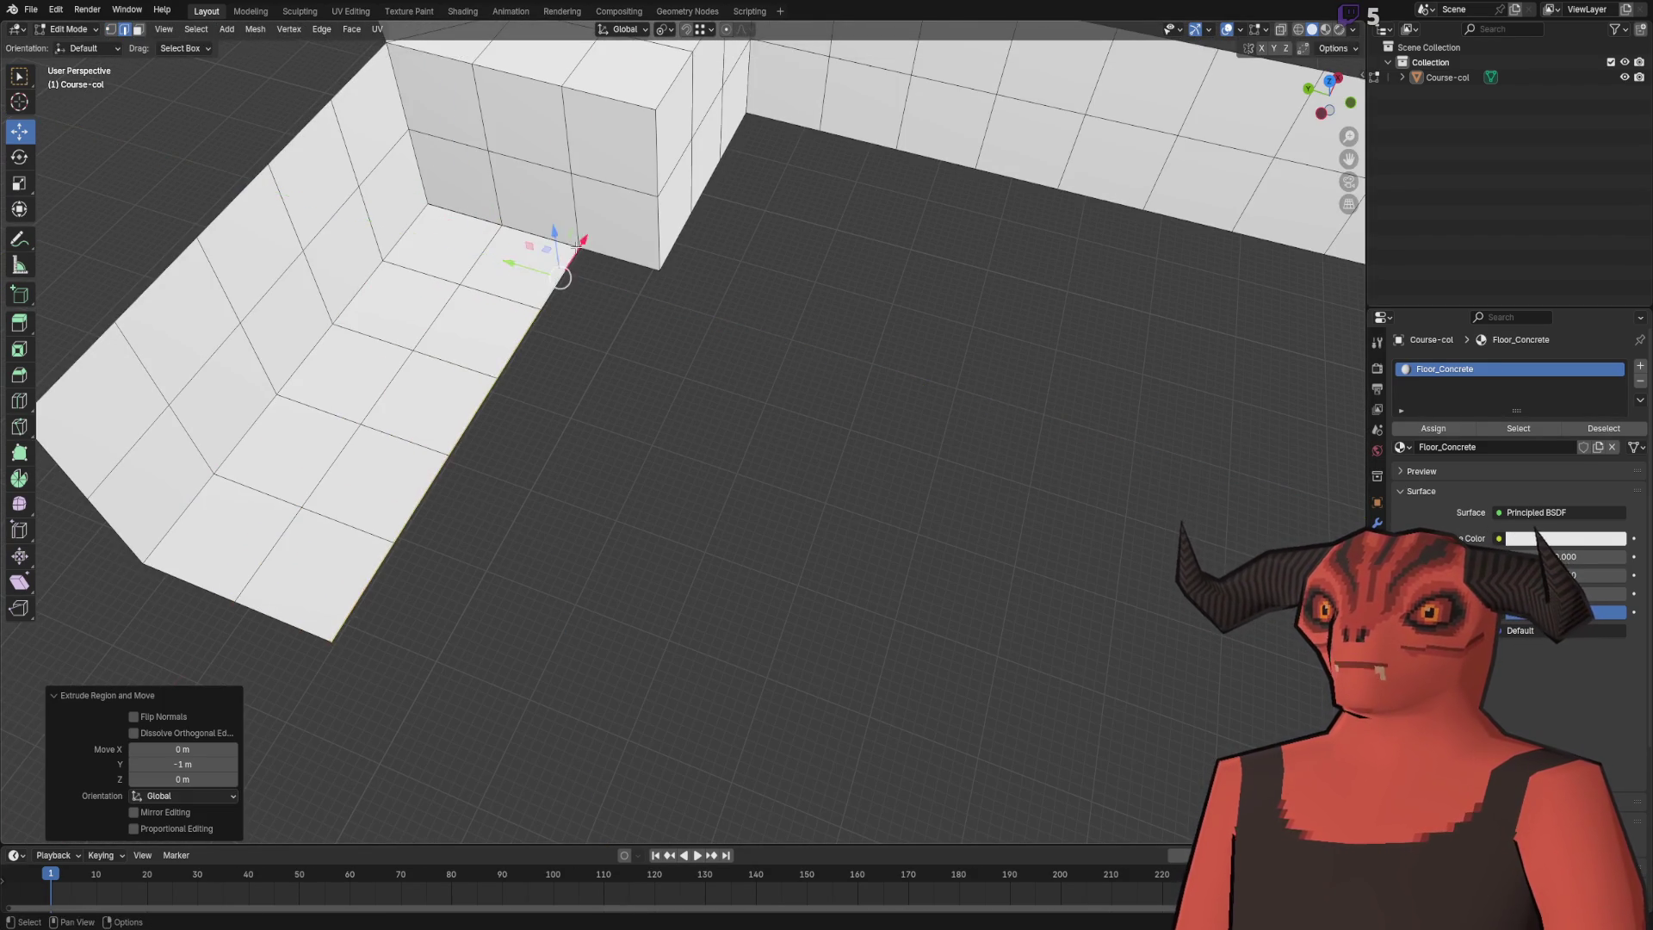
{"action": "key", "text": "Escape"}
{"action": "scroll", "coordinate": [647, 282], "scroll_direction": "up", "scroll_amount": 1}
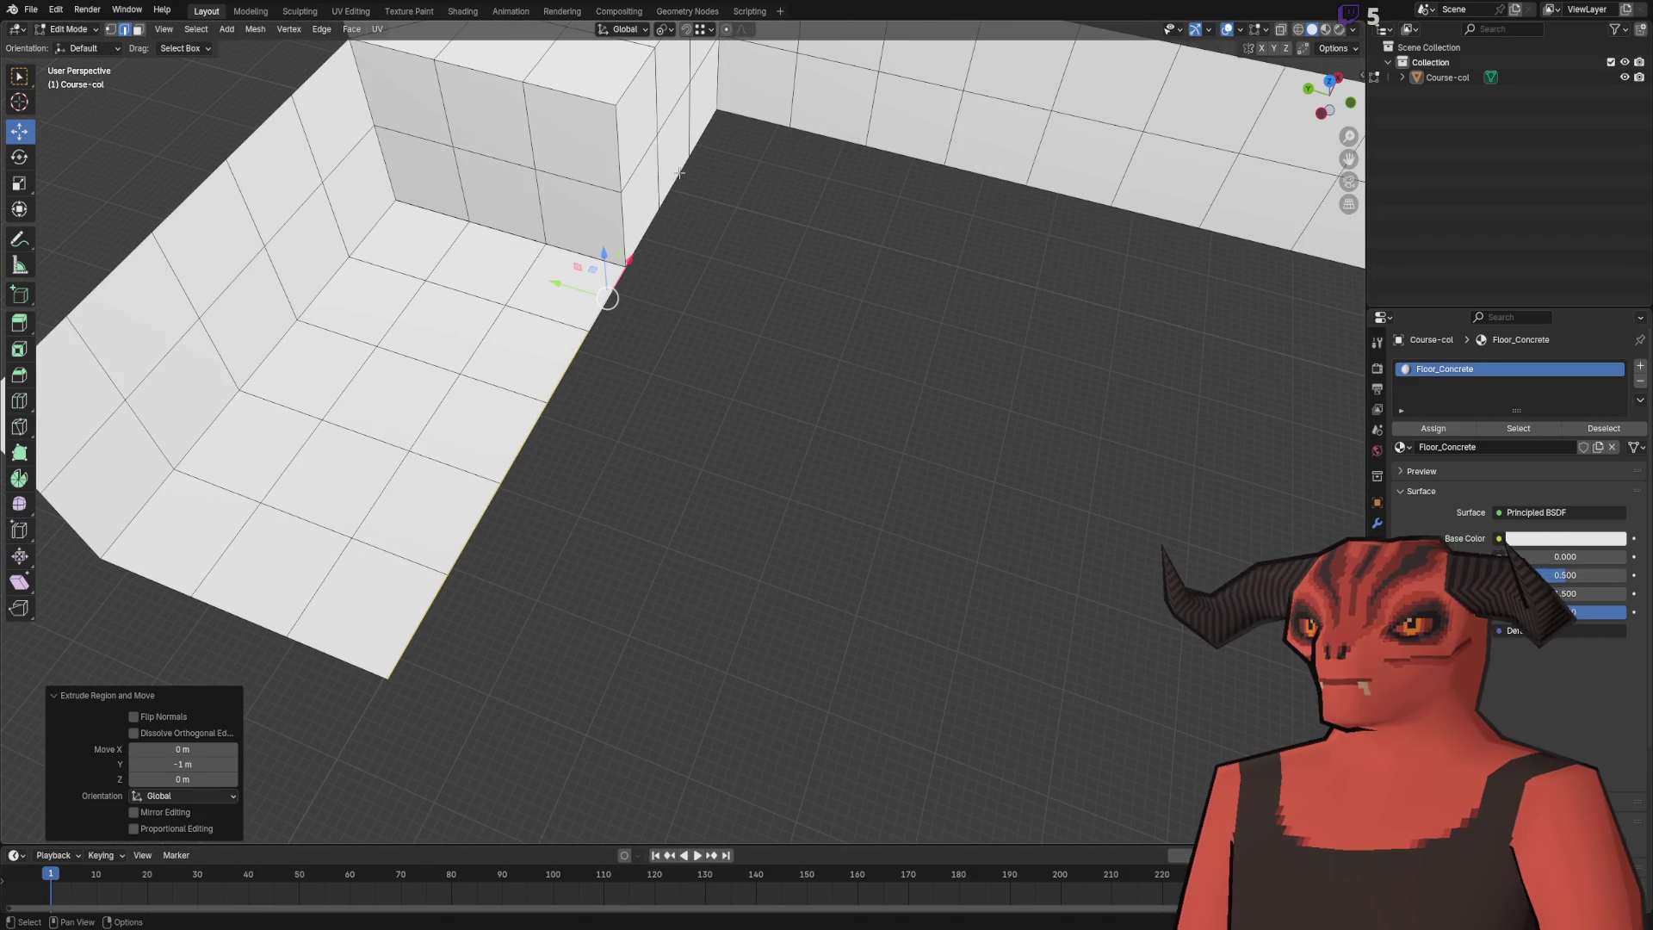
- Try merging the whole mesh by distance, then undo back to the extruded floor edge
{"action": "key", "text": "a"}
{"action": "key", "text": "m"}
{"action": "left_click", "coordinate": [738, 181]}
{"action": "key", "text": "alt+a"}
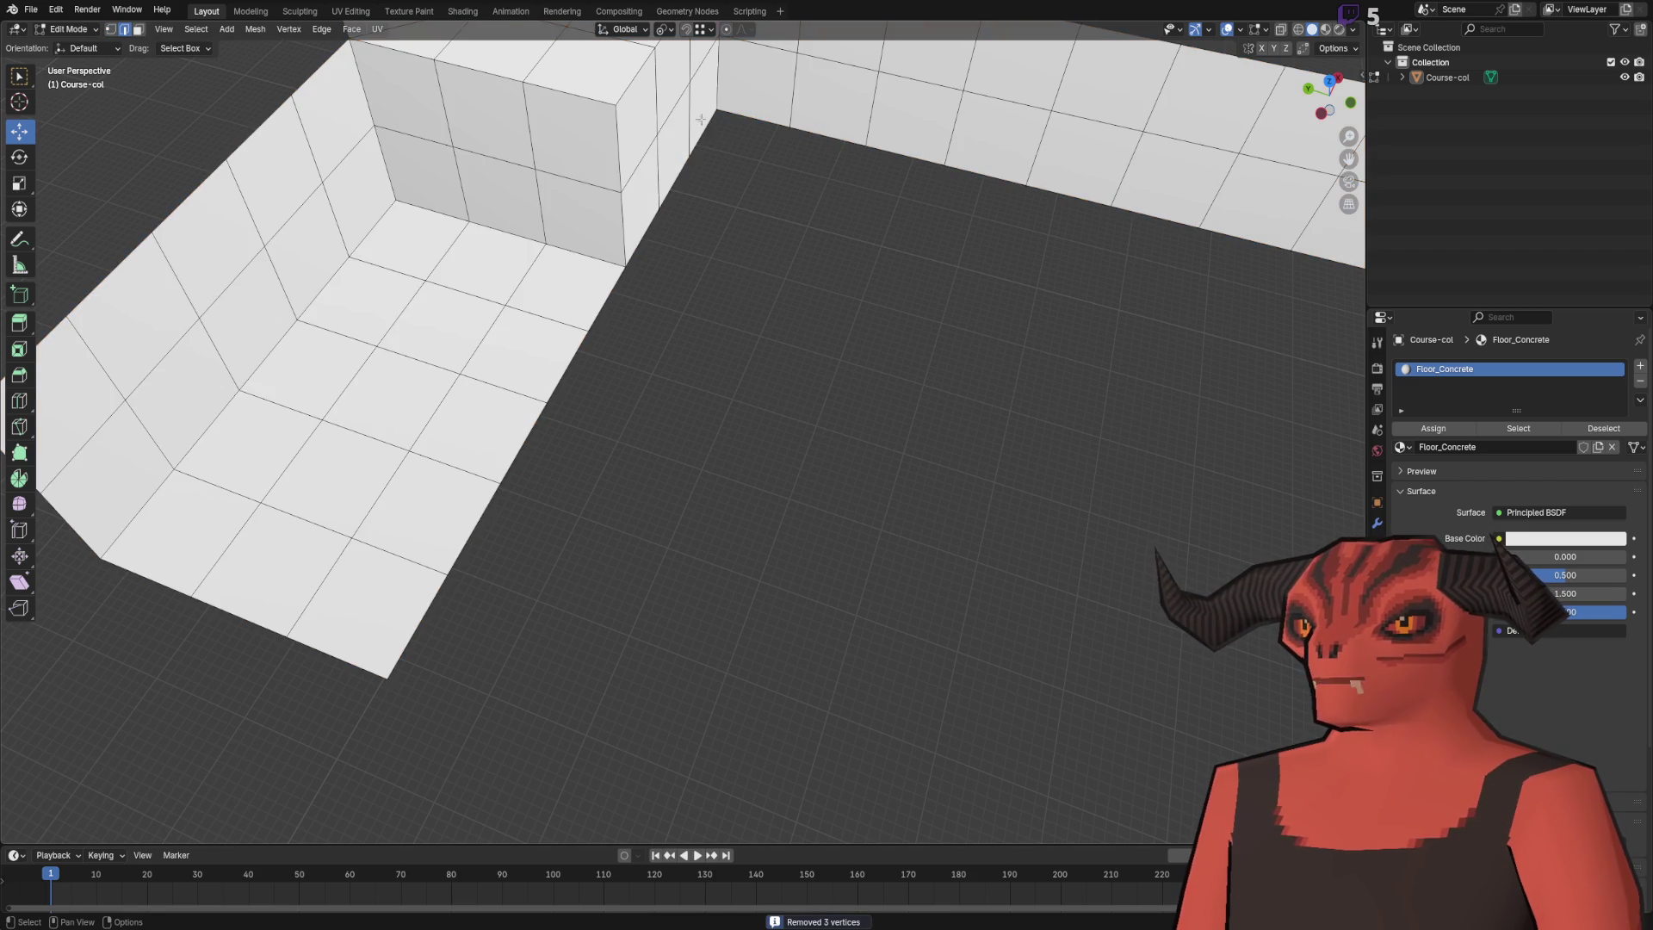
{"action": "key", "text": "ctrl+z"}
{"action": "scroll", "coordinate": [654, 454], "scroll_direction": "up", "scroll_amount": 1}
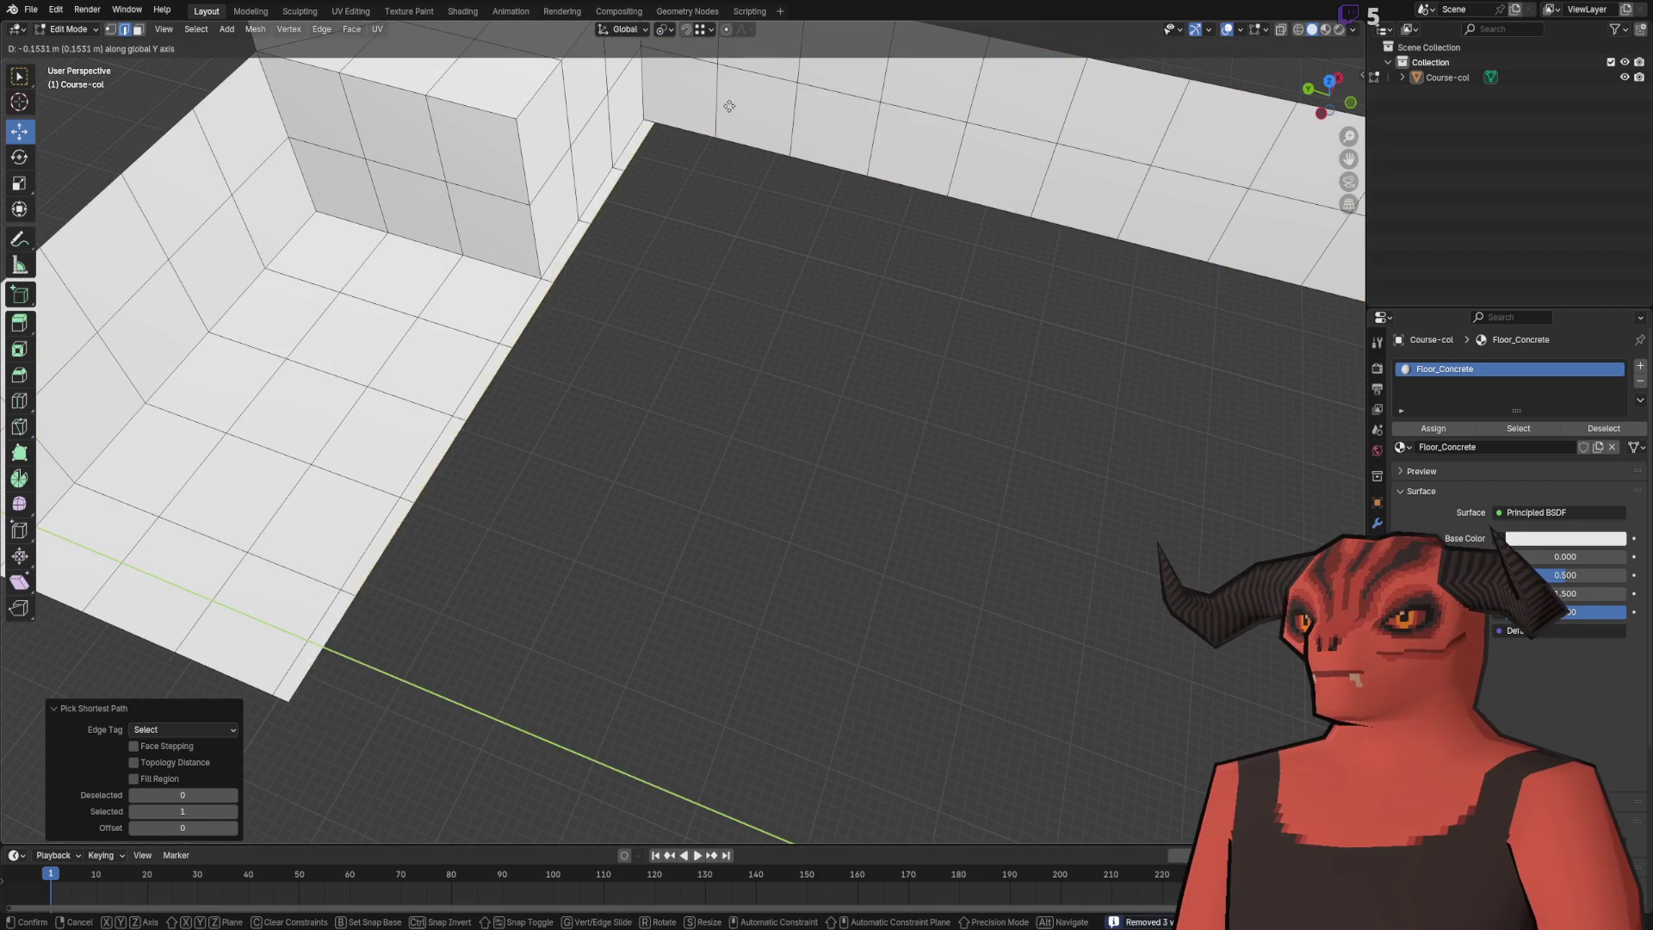
- Extend the floor edge further along Y to roughly 4.6 m
{"action": "key", "text": "e"}
{"action": "key", "text": "y"}
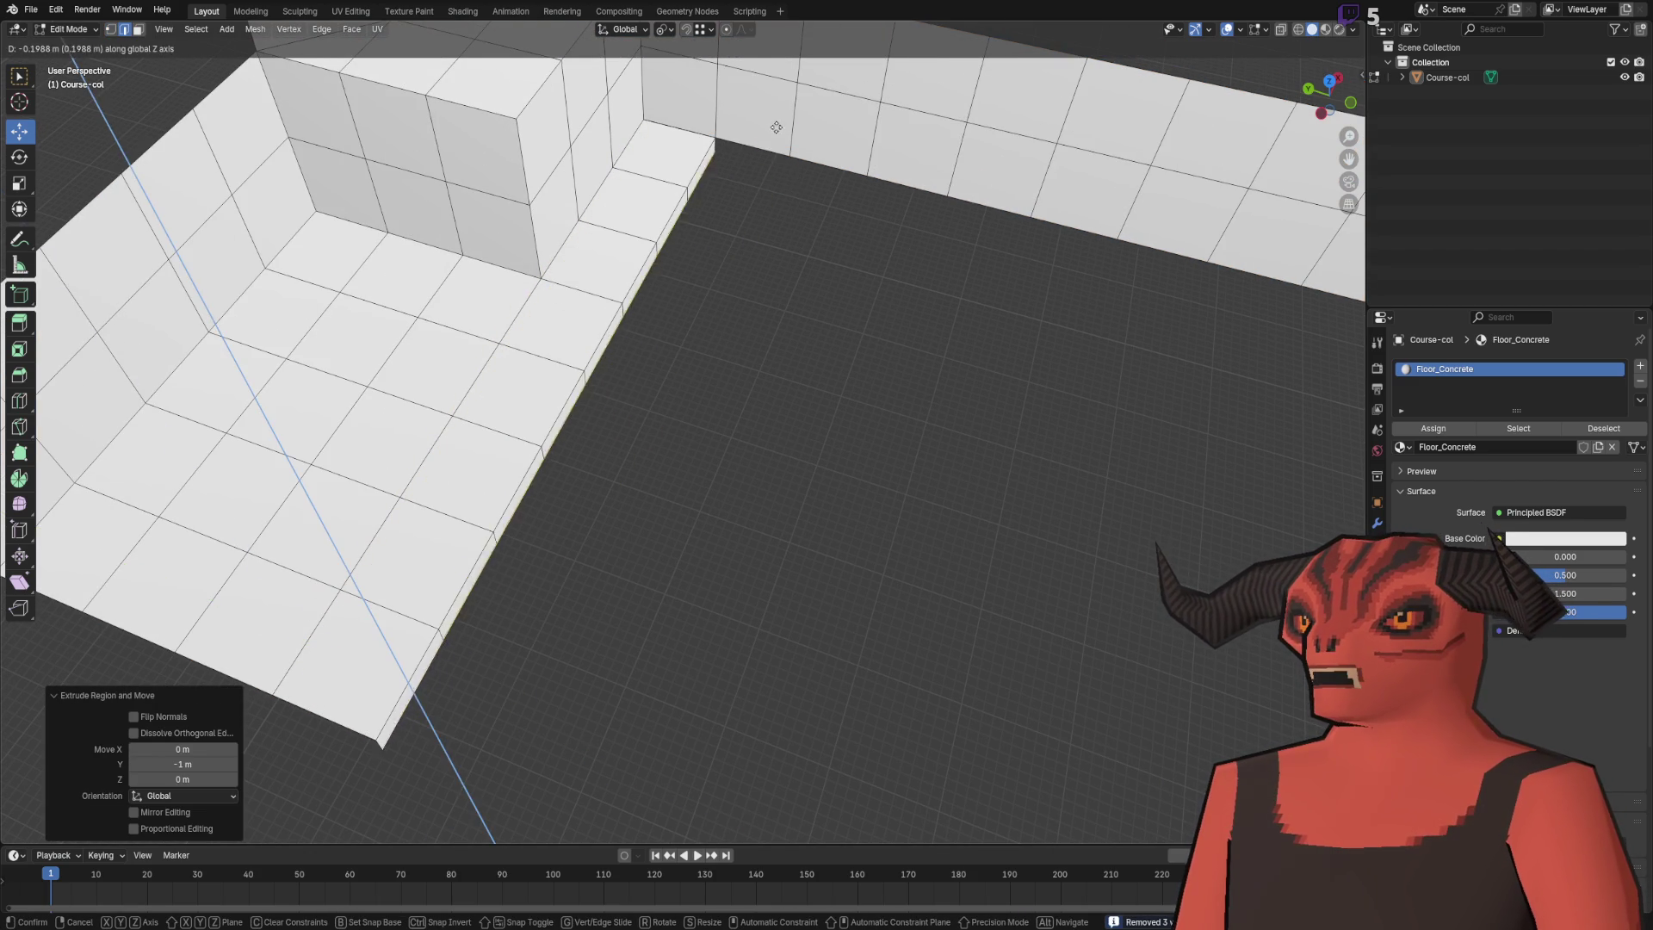
{"action": "left_click", "coordinate": [1243, 310]}
{"action": "scroll", "coordinate": [826, 339], "scroll_direction": "down", "scroll_amount": 3}
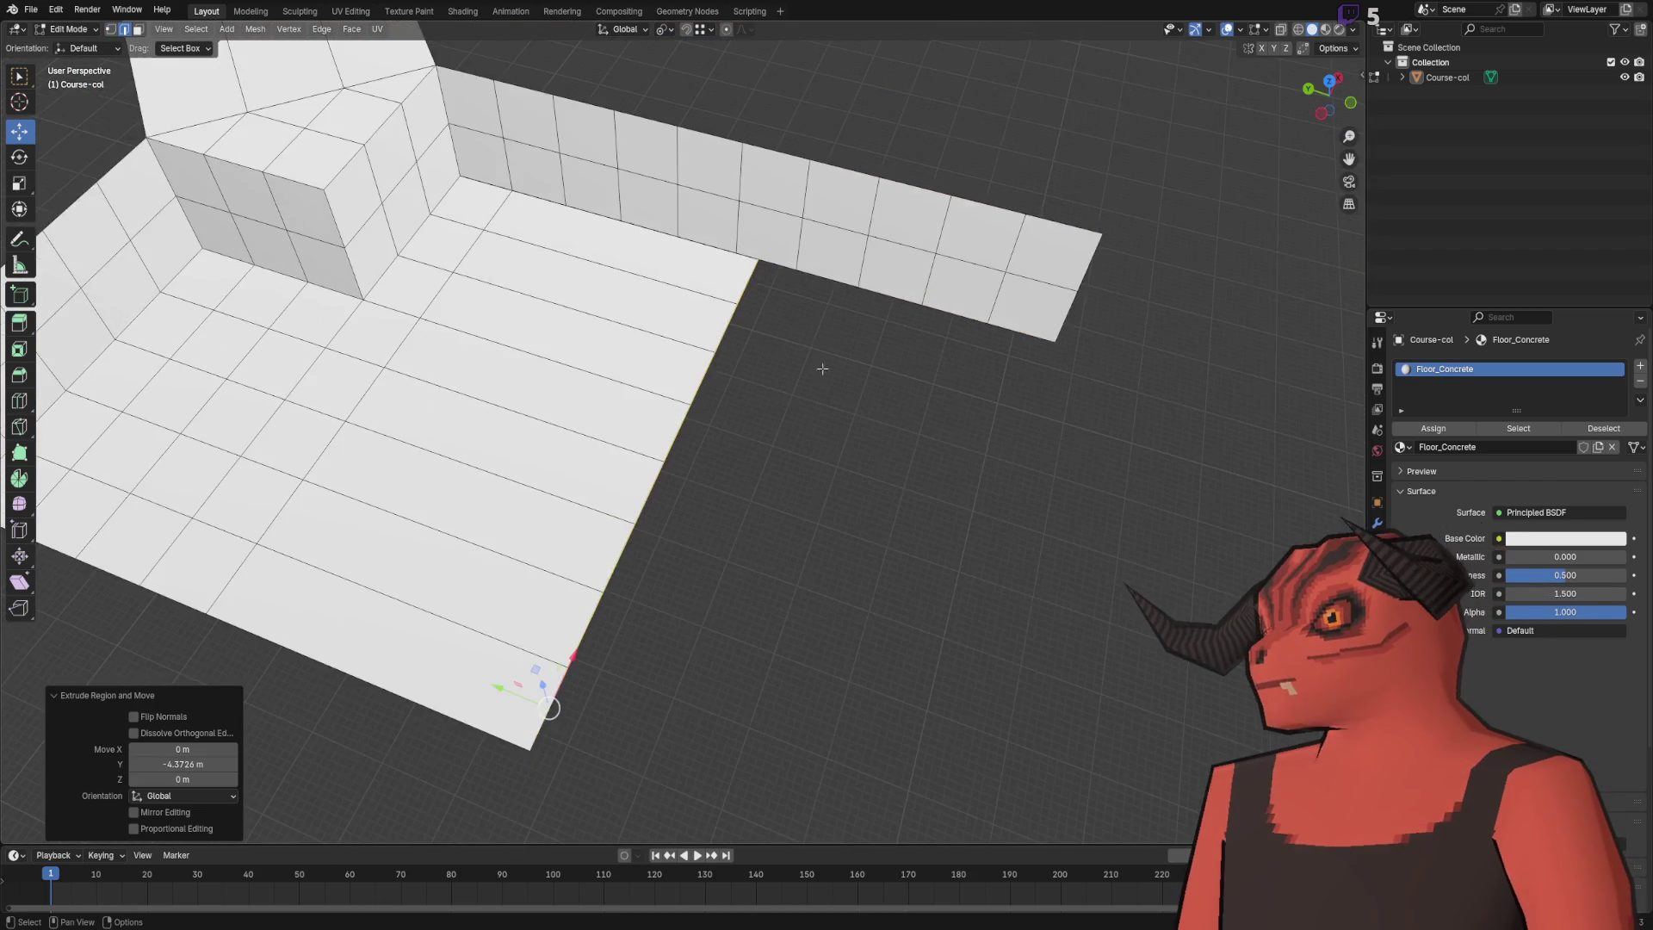
{"action": "key", "text": "e"}
{"action": "key", "text": "y"}
{"action": "left_click", "coordinate": [1058, 362]}
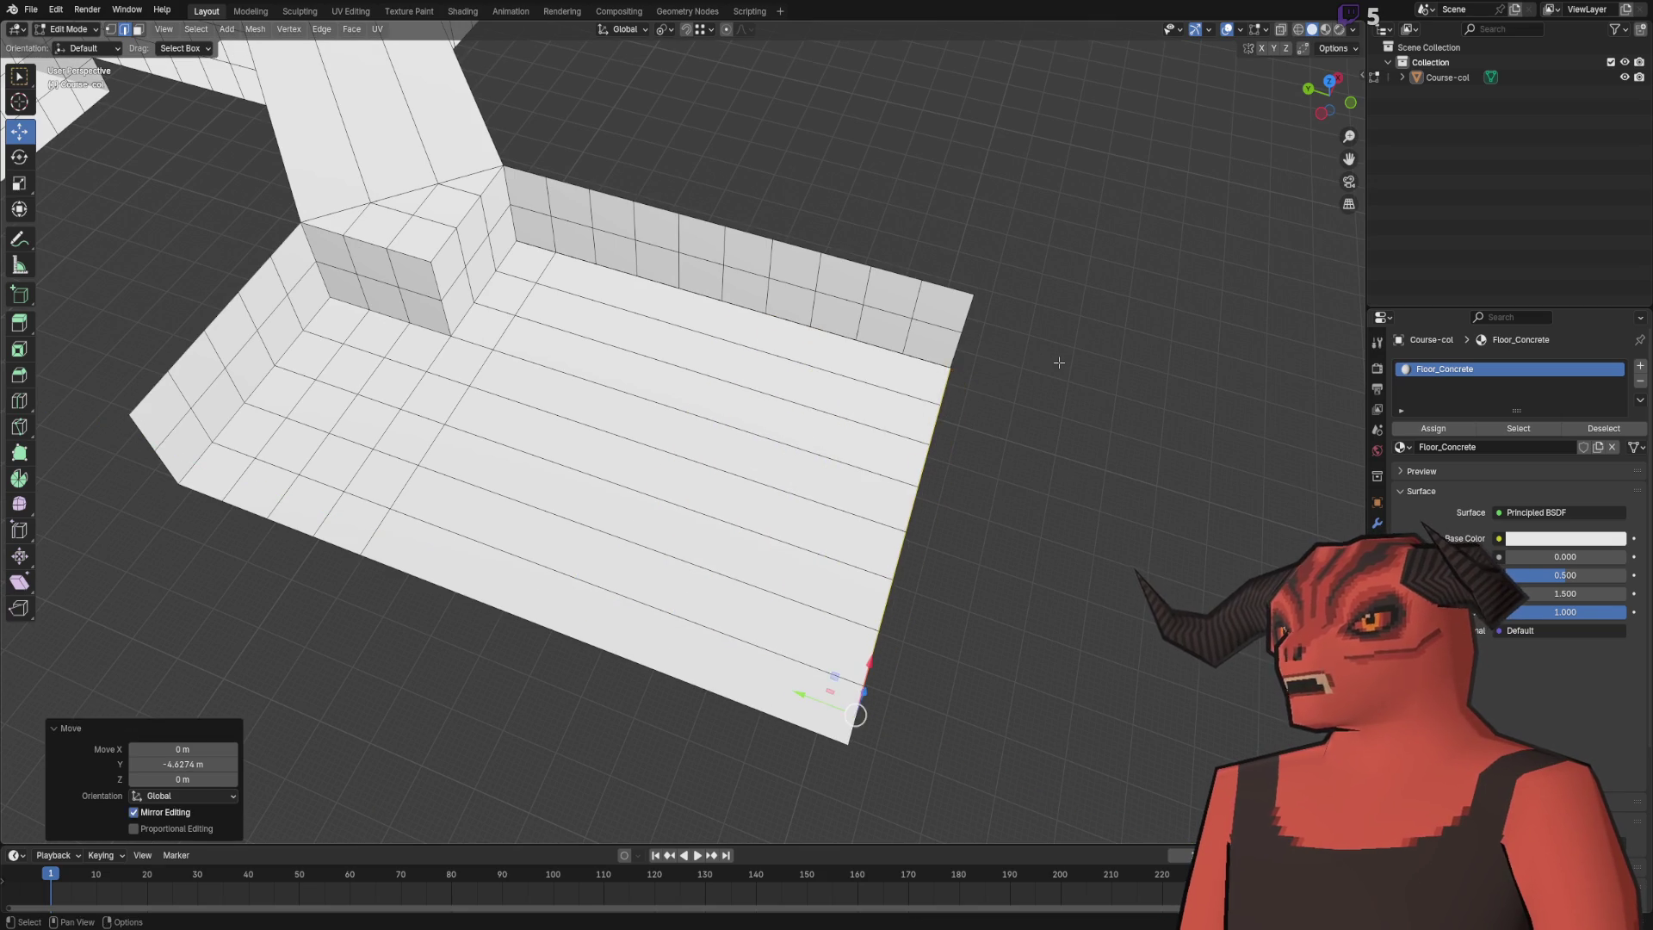
- Divide the new floor into a grid with seven evenly spaced loop cuts
{"action": "key", "text": "ctrl+e"}
{"action": "left_click", "coordinate": [1059, 363]}
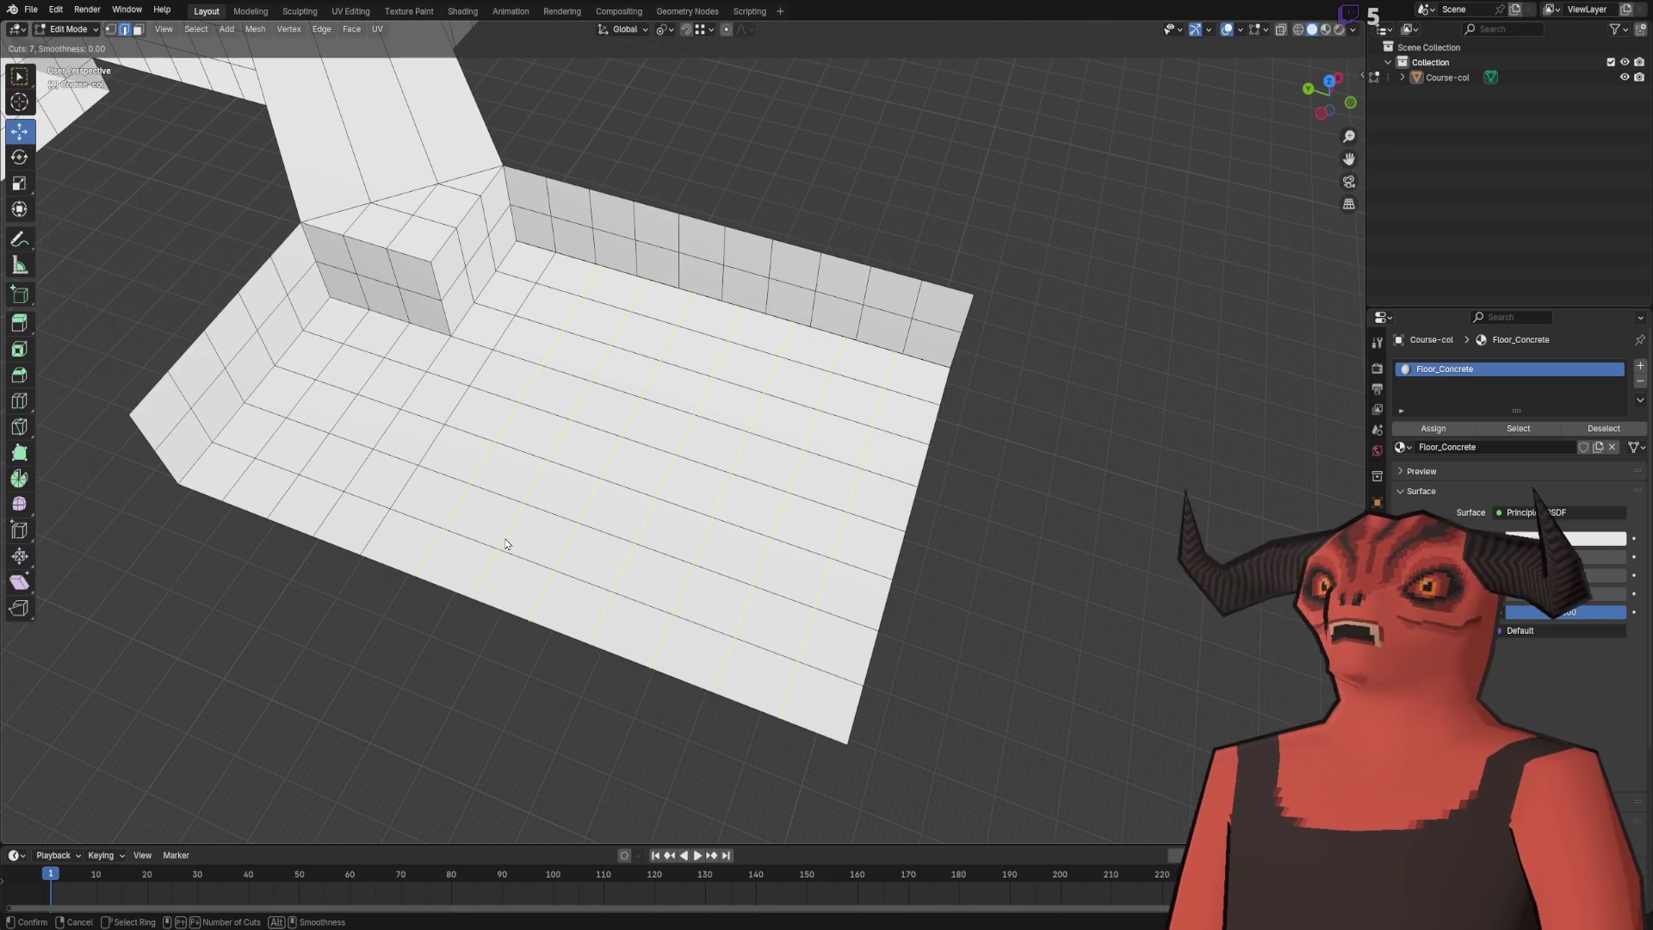
{"action": "left_click", "coordinate": [505, 539]}
{"action": "right_click", "coordinate": [664, 405]}
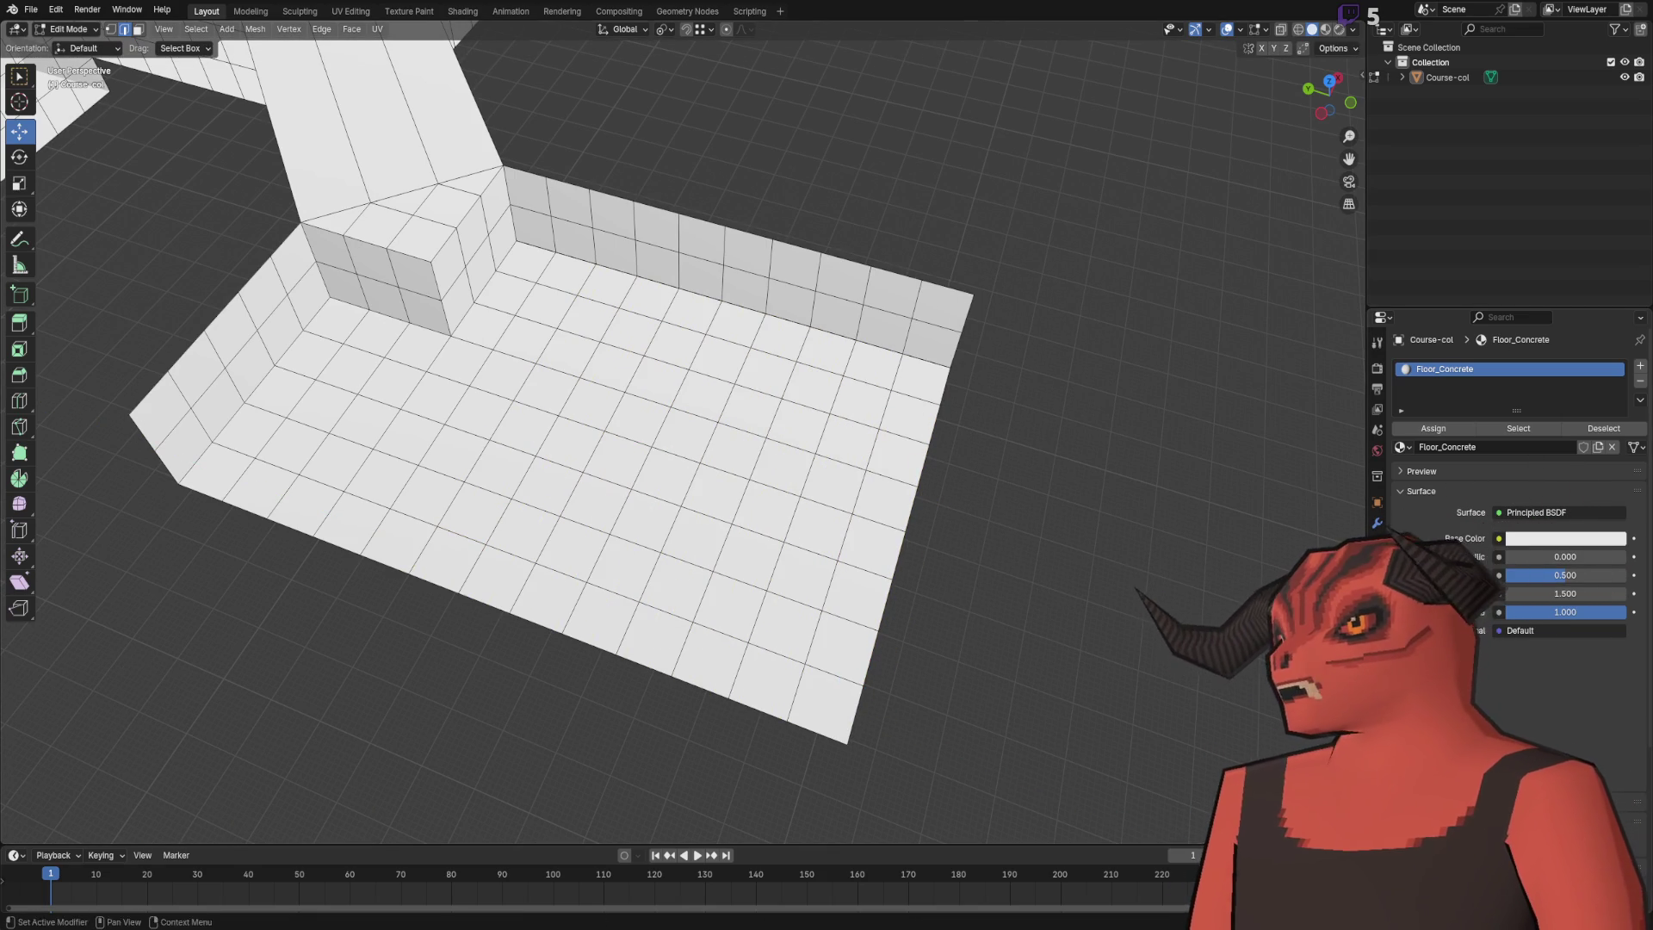
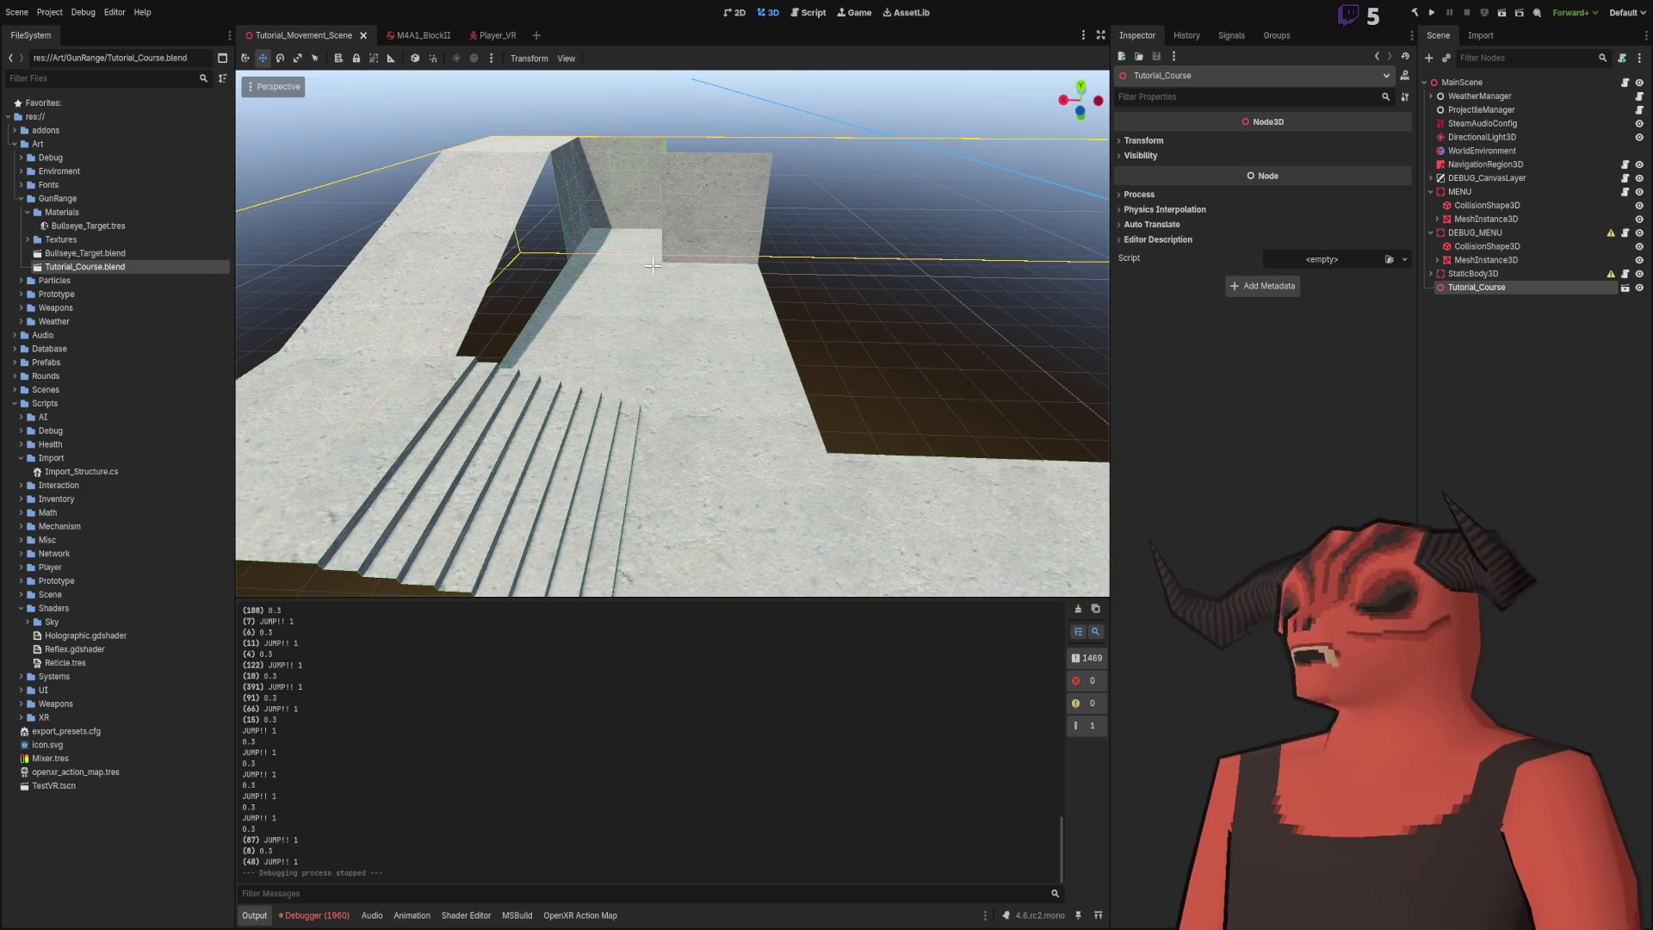
- Return to Blender and frame the Course-col floor mesh in the viewport
{"action": "key", "text": "alt+Tab"}
{"action": "scroll", "coordinate": [804, 362], "scroll_direction": "up", "scroll_amount": 3}
{"action": "left_click_drag", "start_coordinate": [804, 363], "coordinate": [784, 291]}
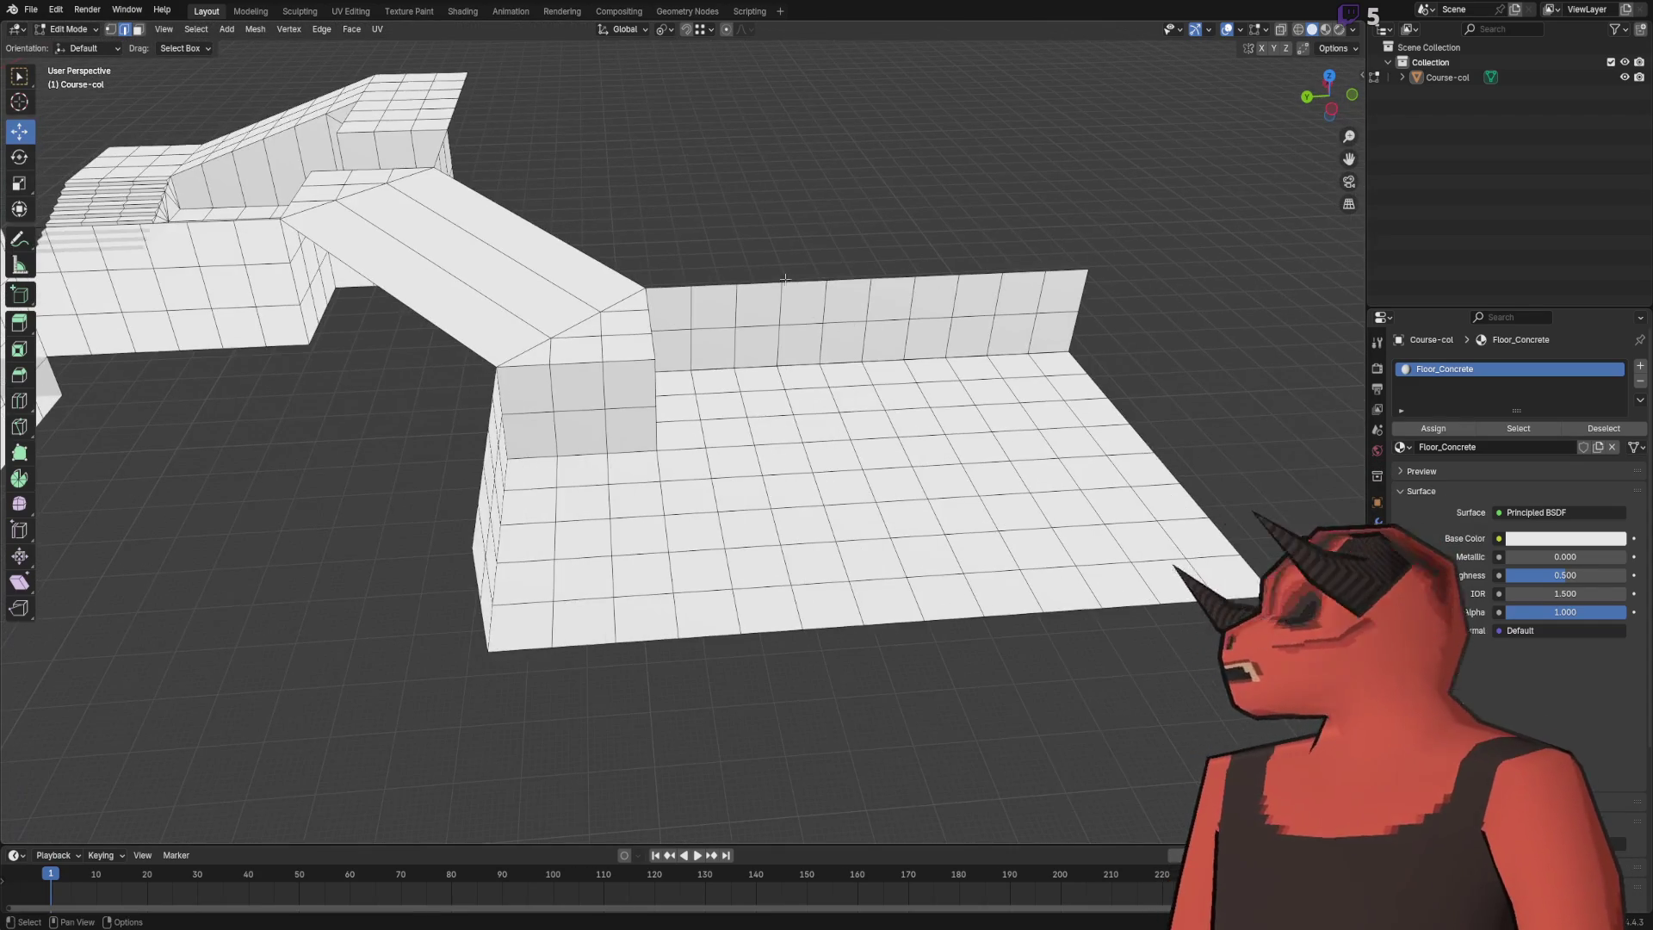
- Extrude the five near-wall top edges straight up by 1 m
{"action": "left_click", "coordinate": [1046, 258], "text": "ctrl"}
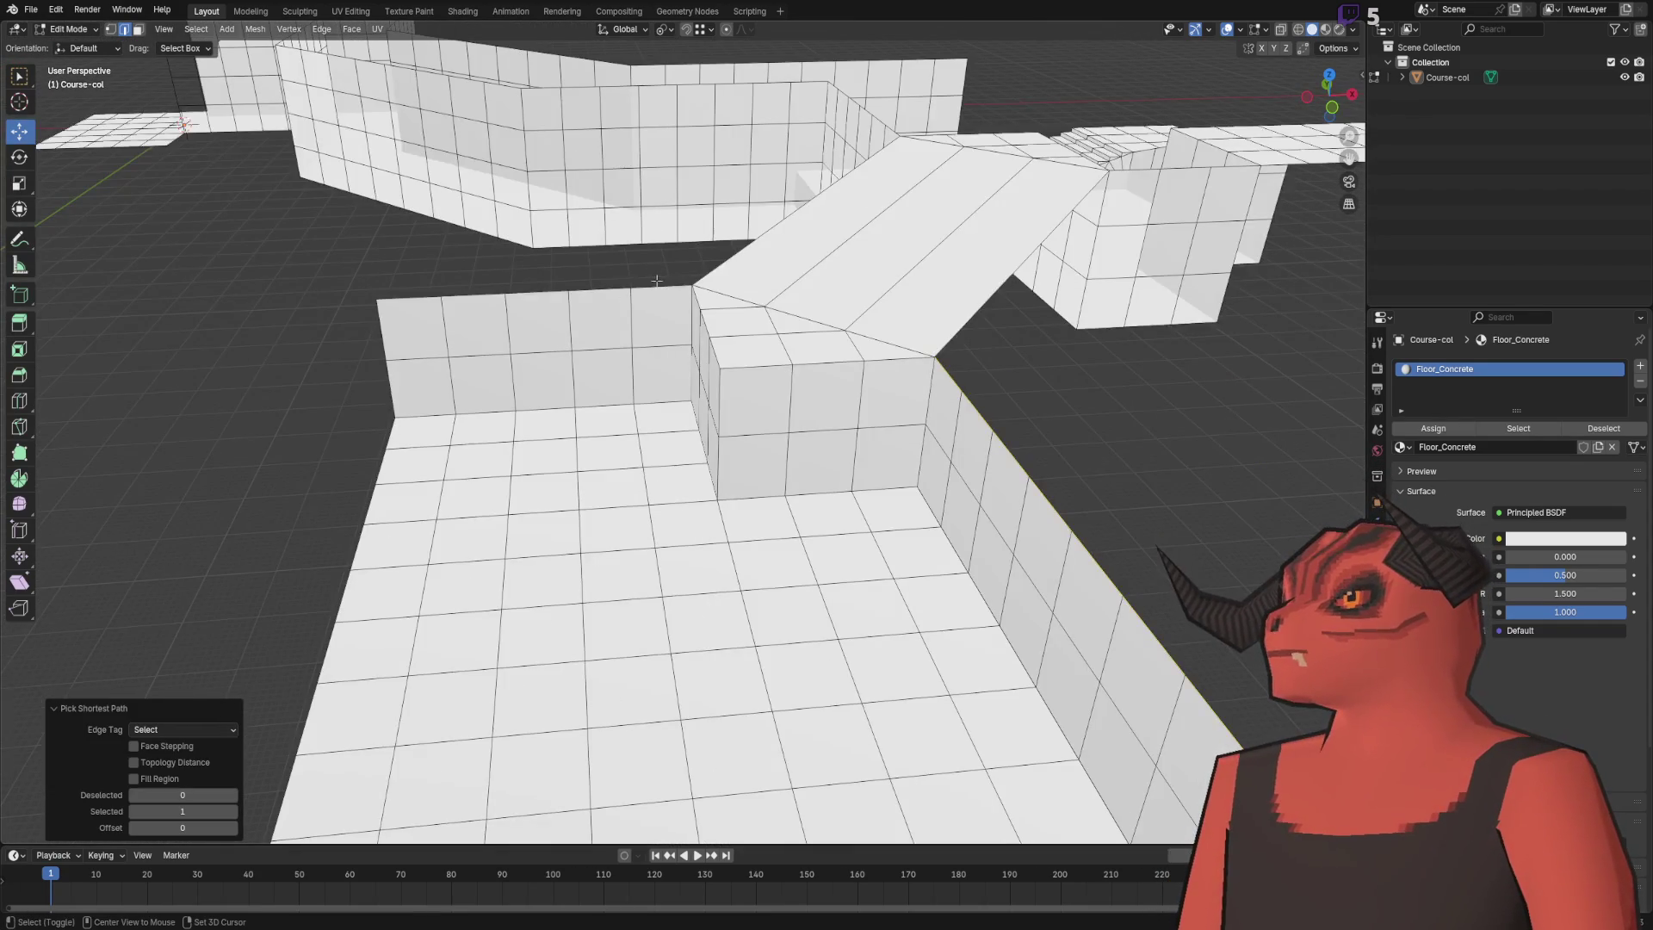
{"action": "left_click", "coordinate": [662, 287], "text": "shift"}
{"action": "left_click", "coordinate": [600, 288], "text": "shift"}
{"action": "left_click", "coordinate": [537, 290], "text": "shift"}
{"action": "left_click", "coordinate": [473, 291], "text": "shift"}
{"action": "scroll", "coordinate": [411, 296], "scroll_direction": "down", "scroll_amount": 3}
{"action": "key", "text": "e"}
{"action": "key", "text": "z"}
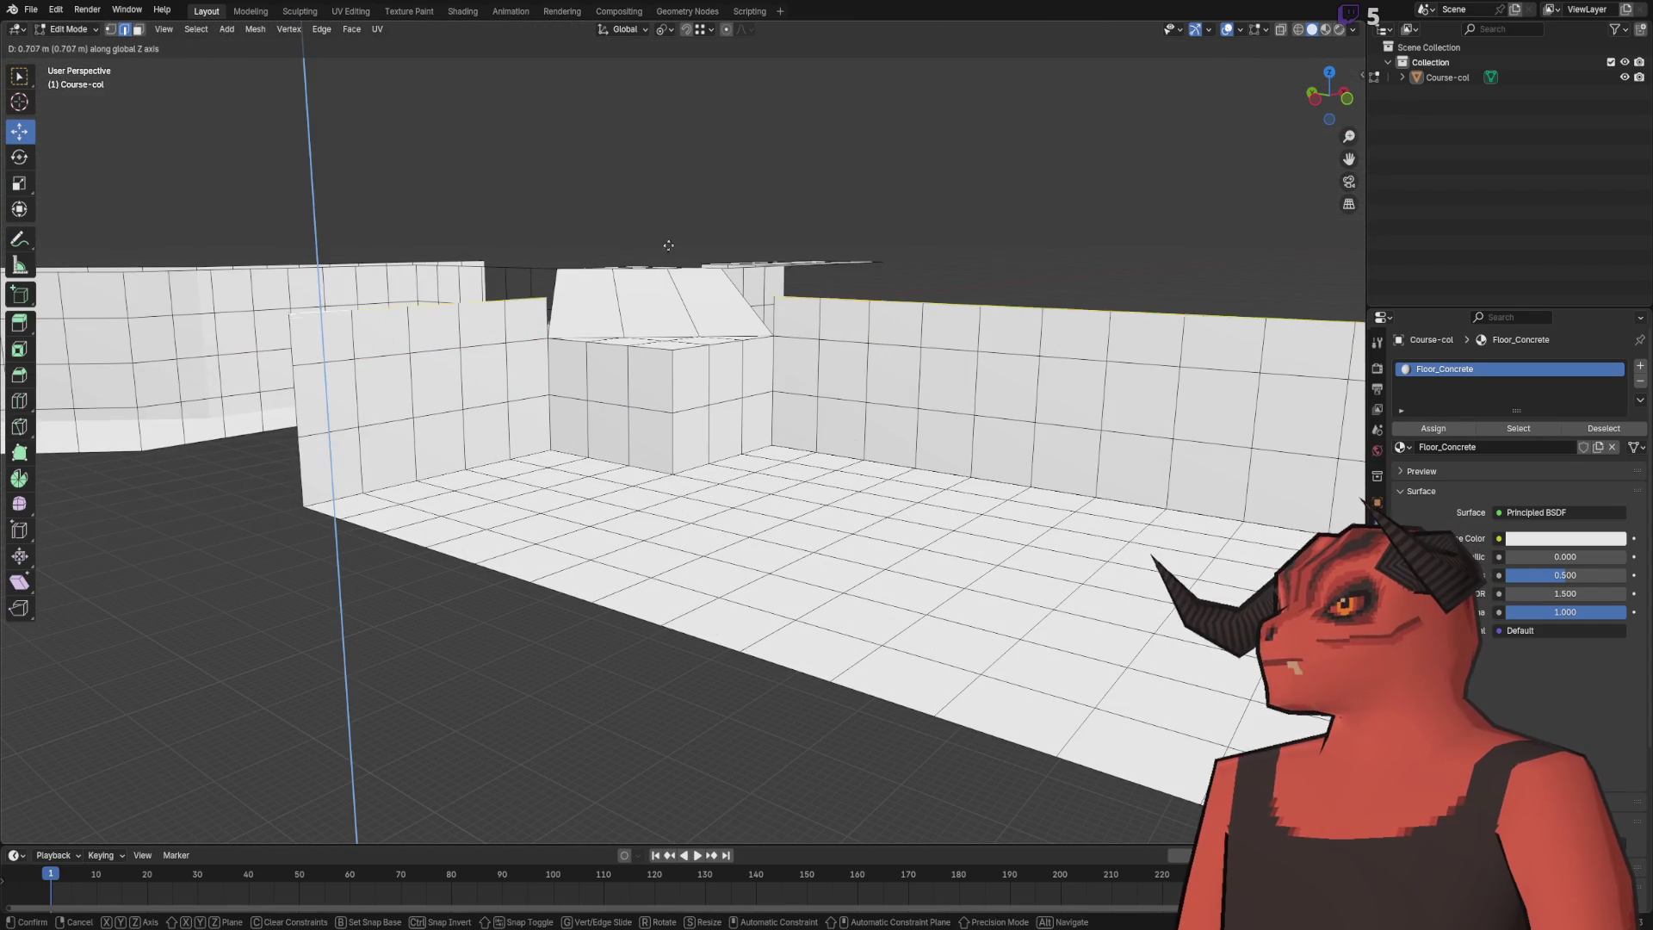
{"action": "left_click", "coordinate": [582, 296]}
{"action": "left_click_drag", "start_coordinate": [183, 780], "coordinate": [207, 779]}
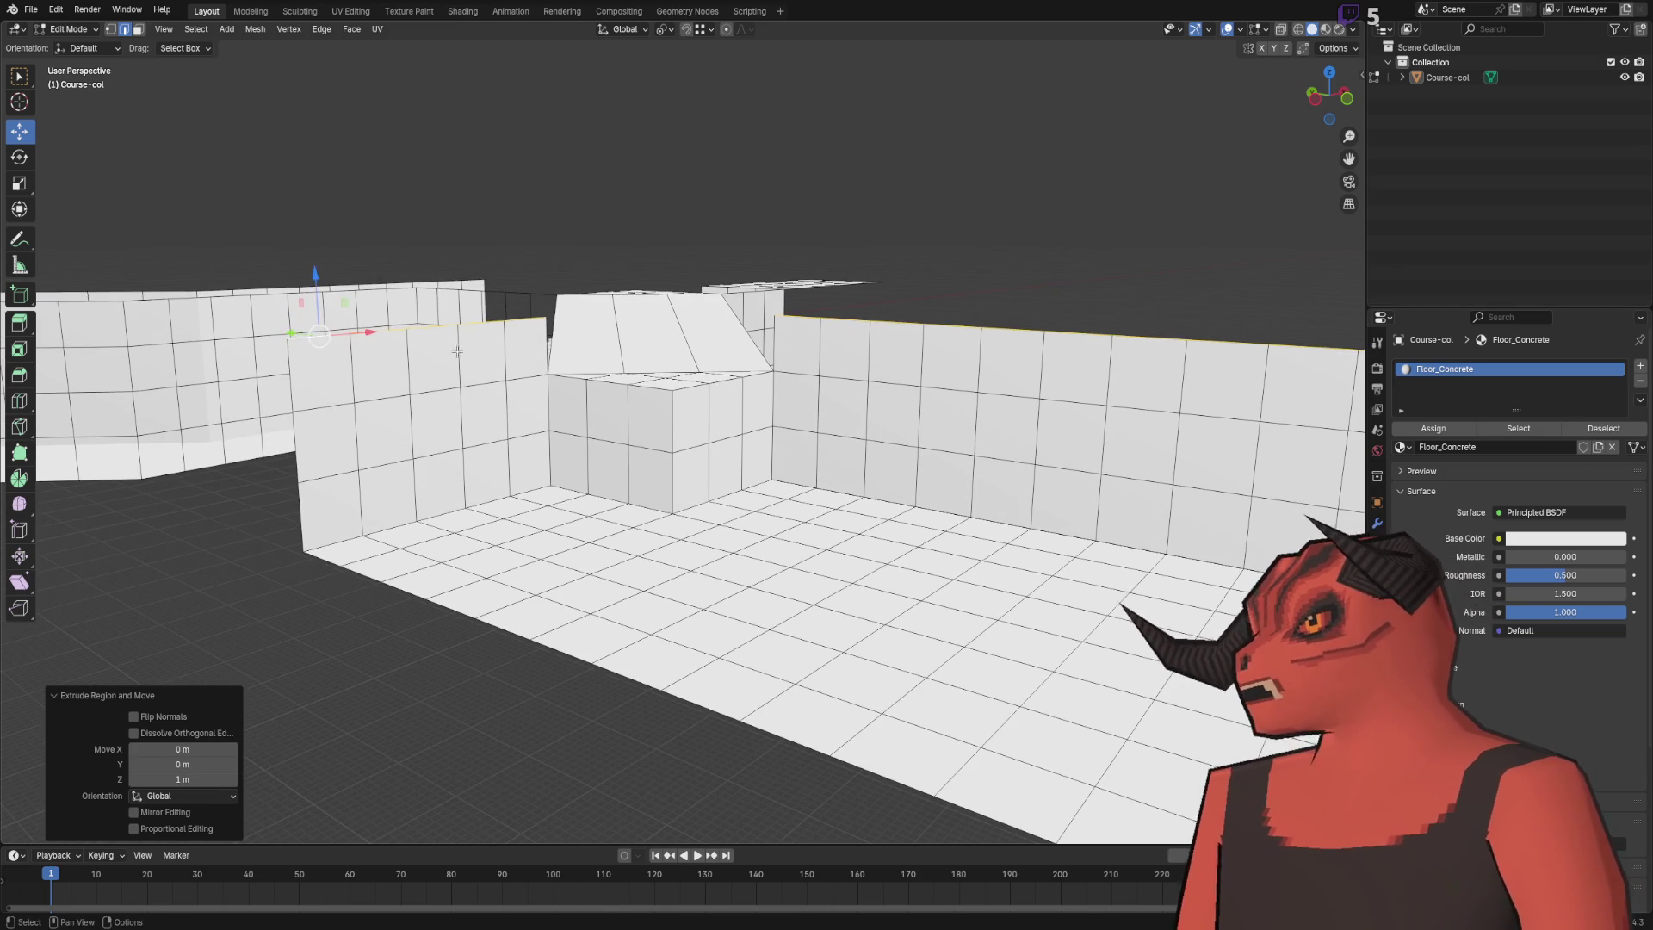
{"action": "left_click", "coordinate": [183, 779]}
{"action": "type", "text": "1"}
{"action": "key", "text": "Return"}
- Raise the new wall tops further along Z
{"action": "key", "text": "g"}
{"action": "key", "text": "z"}
{"action": "left_click", "coordinate": [482, 370]}
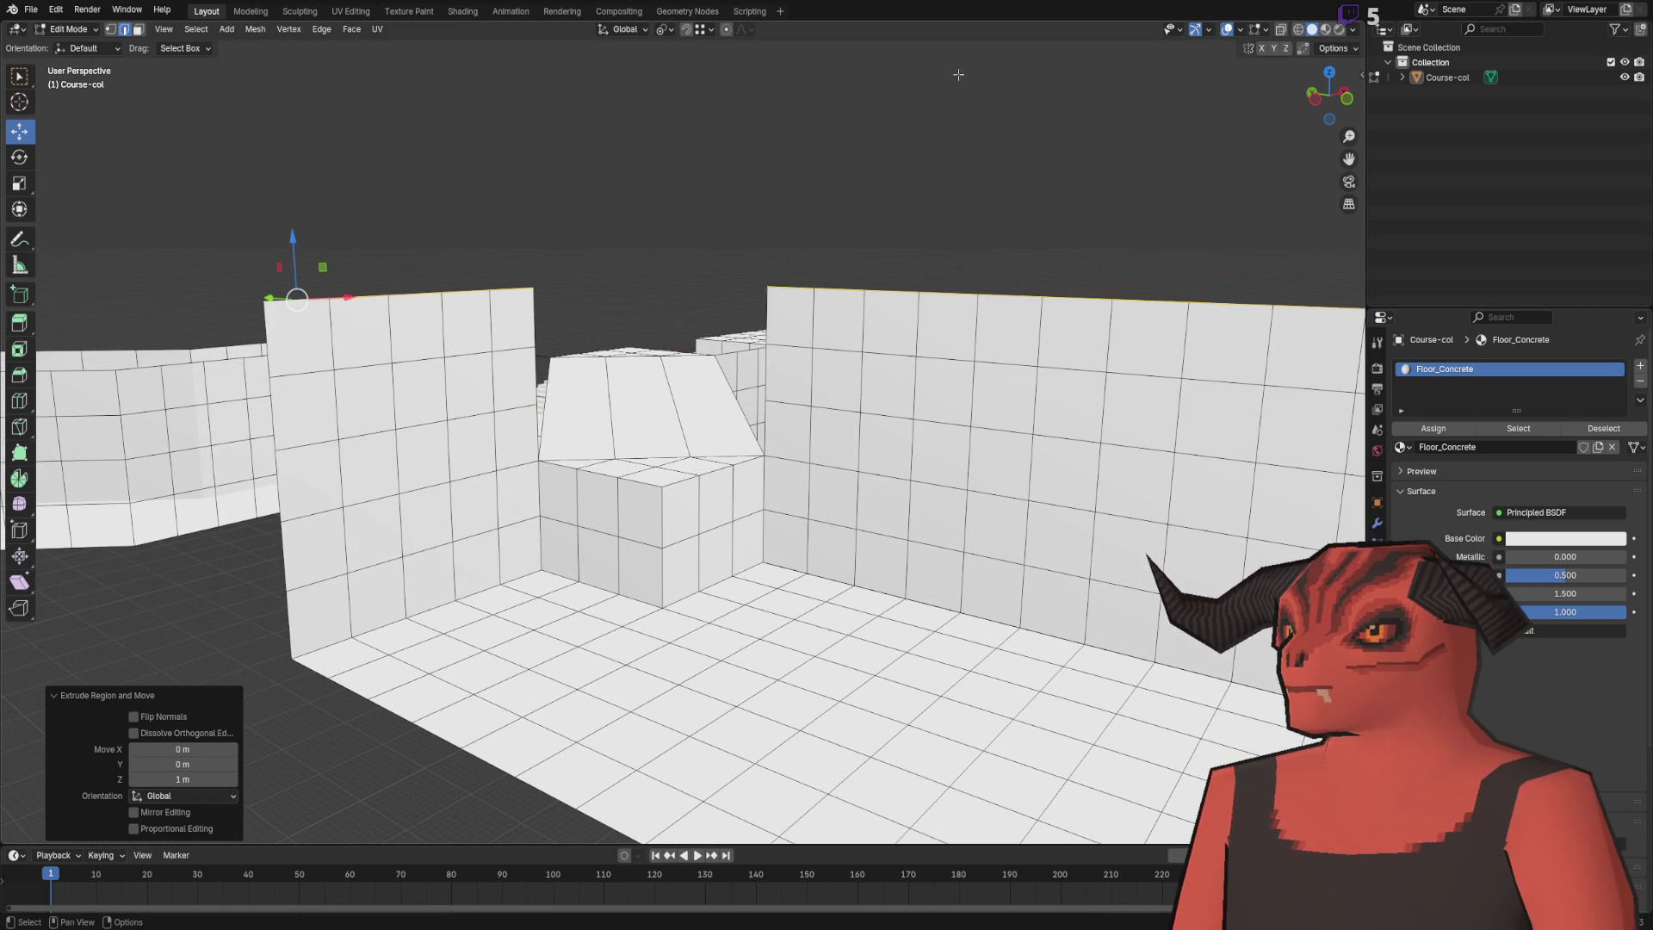
{"action": "mouse_move", "coordinate": [873, 212]}
{"action": "left_mouse_down"}
{"action": "mouse_move", "coordinate": [669, 243]}
{"action": "mouse_move", "coordinate": [591, 295]}
{"action": "mouse_move", "coordinate": [694, 268]}
{"action": "mouse_move", "coordinate": [642, 318]}
{"action": "mouse_move", "coordinate": [720, 273]}
{"action": "mouse_move", "coordinate": [596, 247]}
{"action": "mouse_move", "coordinate": [700, 277]}
{"action": "mouse_move", "coordinate": [572, 266]}
{"action": "mouse_move", "coordinate": [723, 299]}
{"action": "mouse_move", "coordinate": [771, 373]}
{"action": "mouse_move", "coordinate": [551, 379]}
{"action": "left_mouse_up"}
- Extrude the corridor's top and bottom edges up 1 m, then undo that corridor wall
{"action": "left_click", "coordinate": [543, 379]}
{"action": "left_click", "coordinate": [641, 621], "text": "shift"}
{"action": "left_click_drag", "start_coordinate": [642, 626], "coordinate": [623, 457]}
{"action": "key", "text": "e"}
{"action": "key", "text": "z"}
{"action": "left_click", "coordinate": [534, 435]}
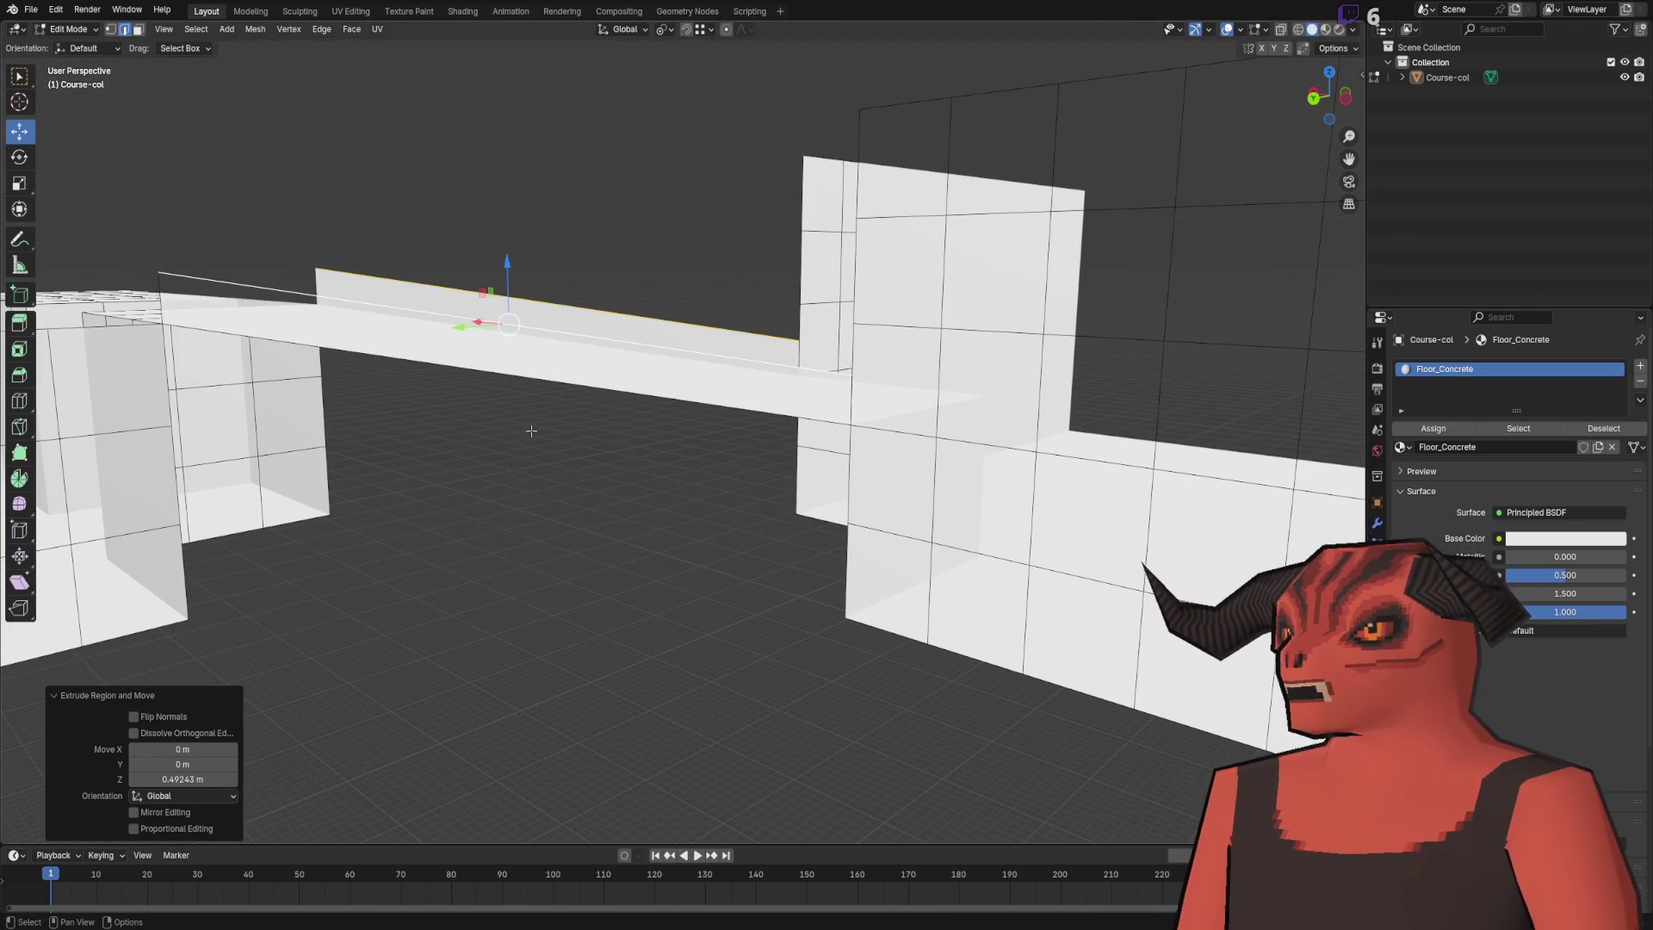
{"action": "left_click", "coordinate": [161, 779]}
{"action": "type", "text": "1"}
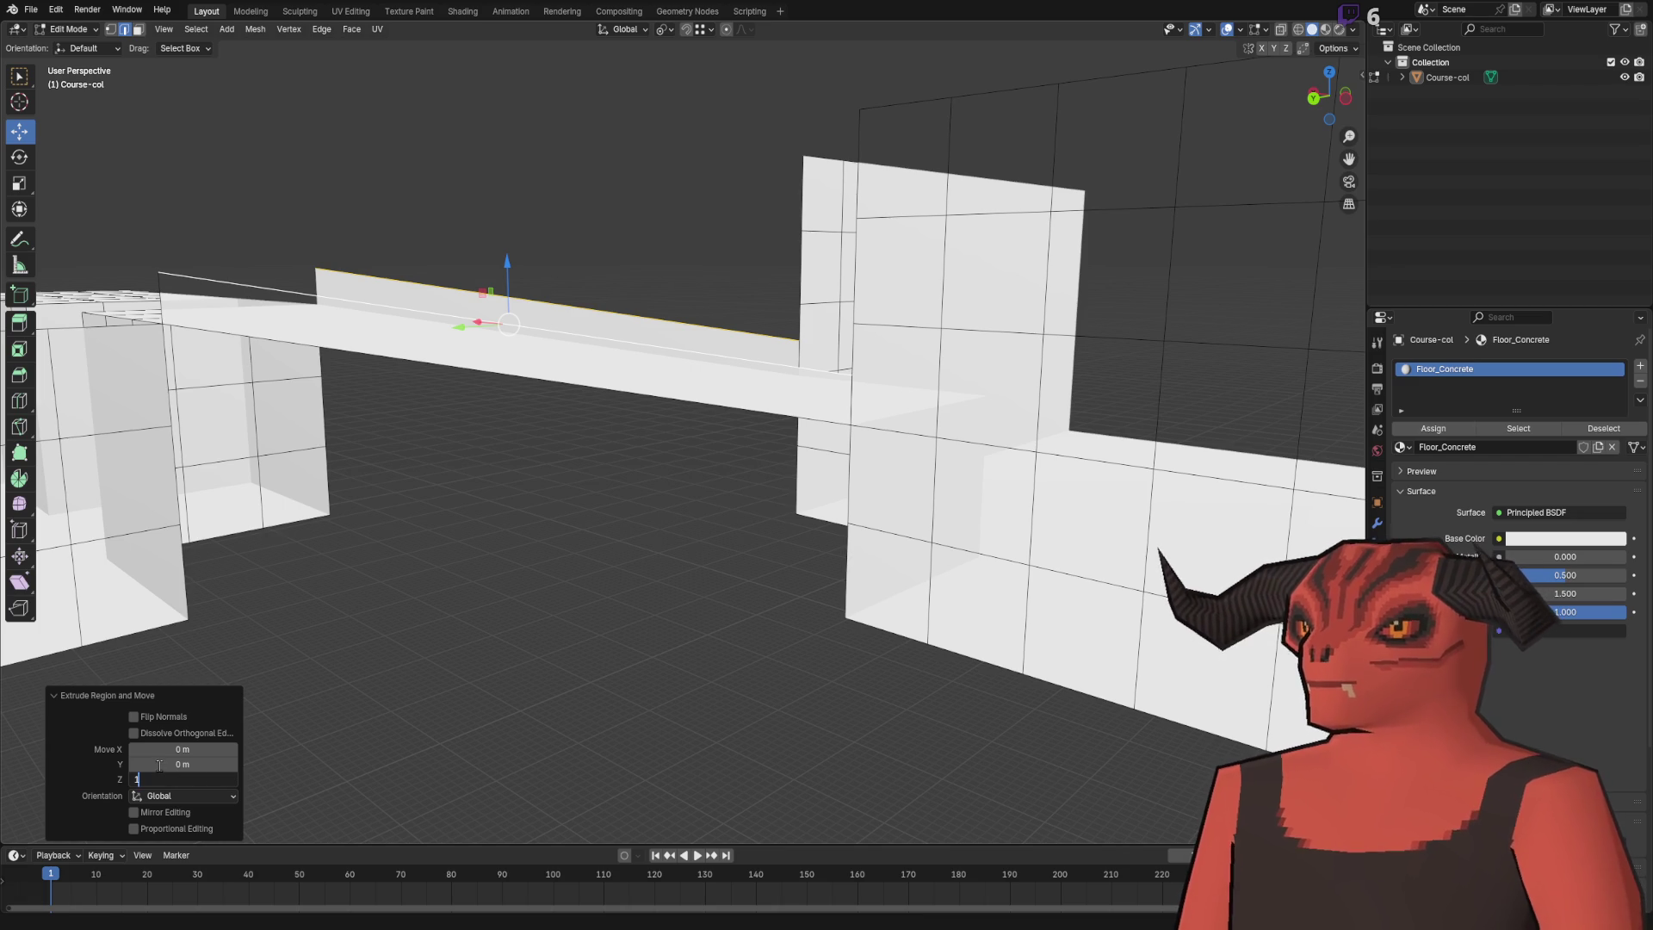
{"action": "key", "text": "Return"}
{"action": "mouse_move", "coordinate": [517, 430]}
{"action": "left_mouse_down"}
{"action": "mouse_move", "coordinate": [551, 405]}
{"action": "mouse_move", "coordinate": [425, 147]}
{"action": "mouse_move", "coordinate": [613, 213]}
{"action": "mouse_move", "coordinate": [636, 166]}
{"action": "left_mouse_up"}
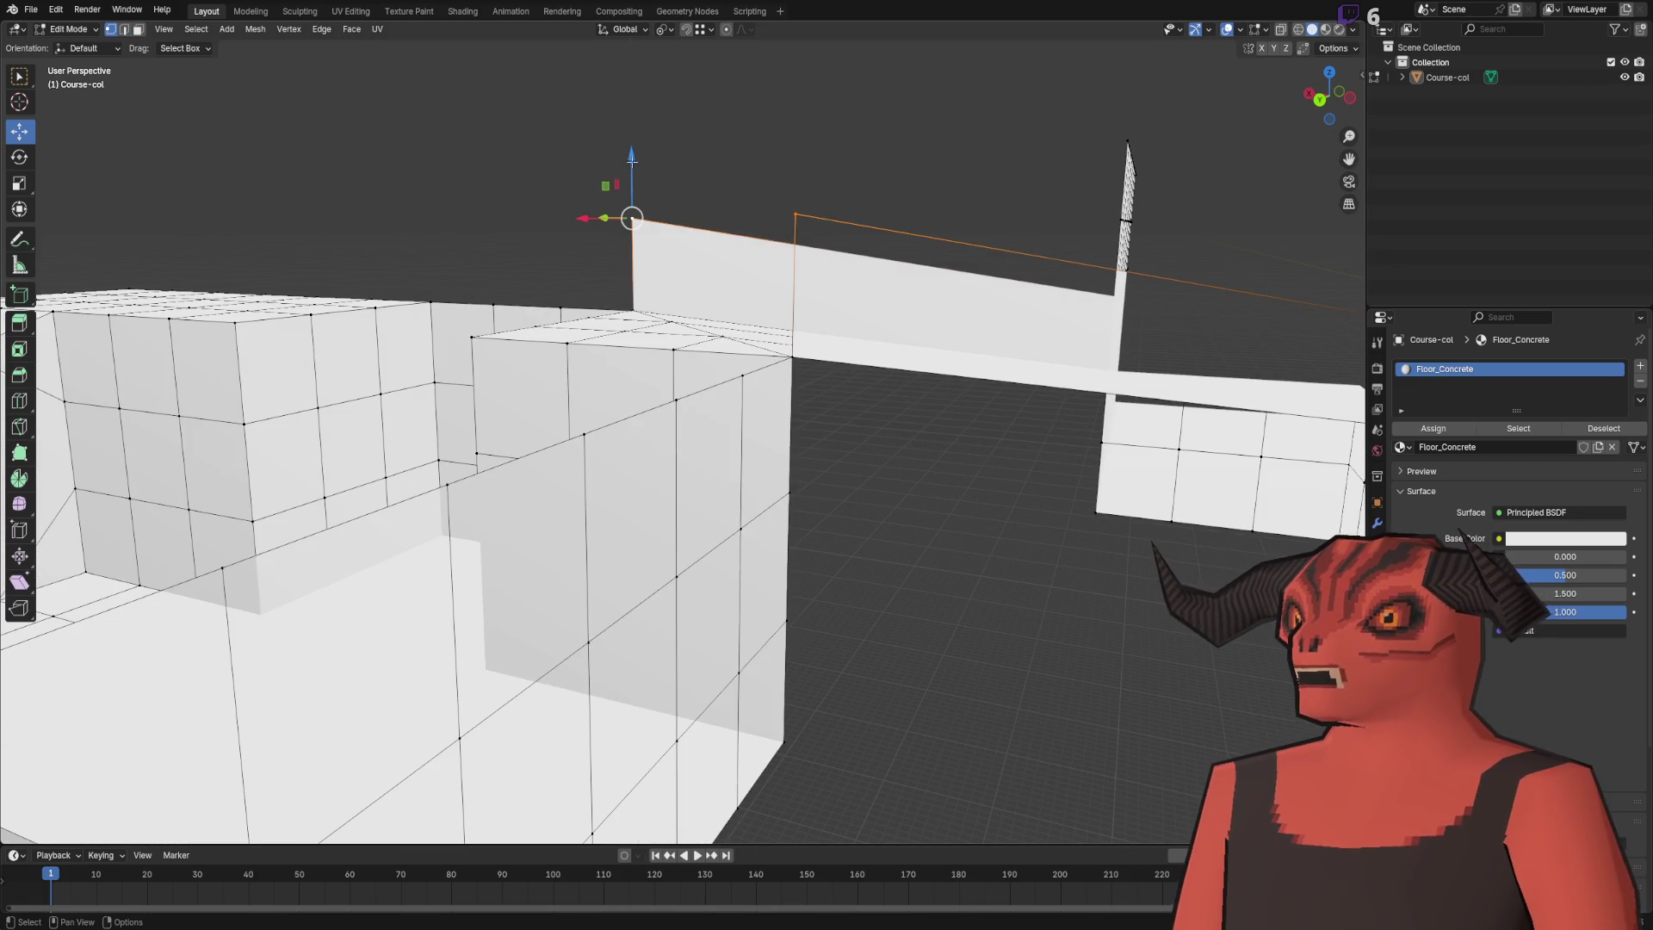
{"action": "key", "text": "ctrl+z"}
{"action": "key", "text": "ctrl+z"}
- Merge the whole mesh by distance, removing 14 duplicate vertices
{"action": "key", "text": "a"}
{"action": "key", "text": "m"}
{"action": "left_click", "coordinate": [761, 196]}
{"action": "key", "text": "alt+a"}
{"action": "key", "text": "2"}
{"action": "mouse_move", "coordinate": [761, 216]}
{"action": "left_mouse_down"}
{"action": "mouse_move", "coordinate": [757, 350]}
{"action": "mouse_move", "coordinate": [864, 488]}
{"action": "mouse_move", "coordinate": [756, 163]}
{"action": "mouse_move", "coordinate": [768, 395]}
{"action": "mouse_move", "coordinate": [768, 361]}
{"action": "left_mouse_up"}
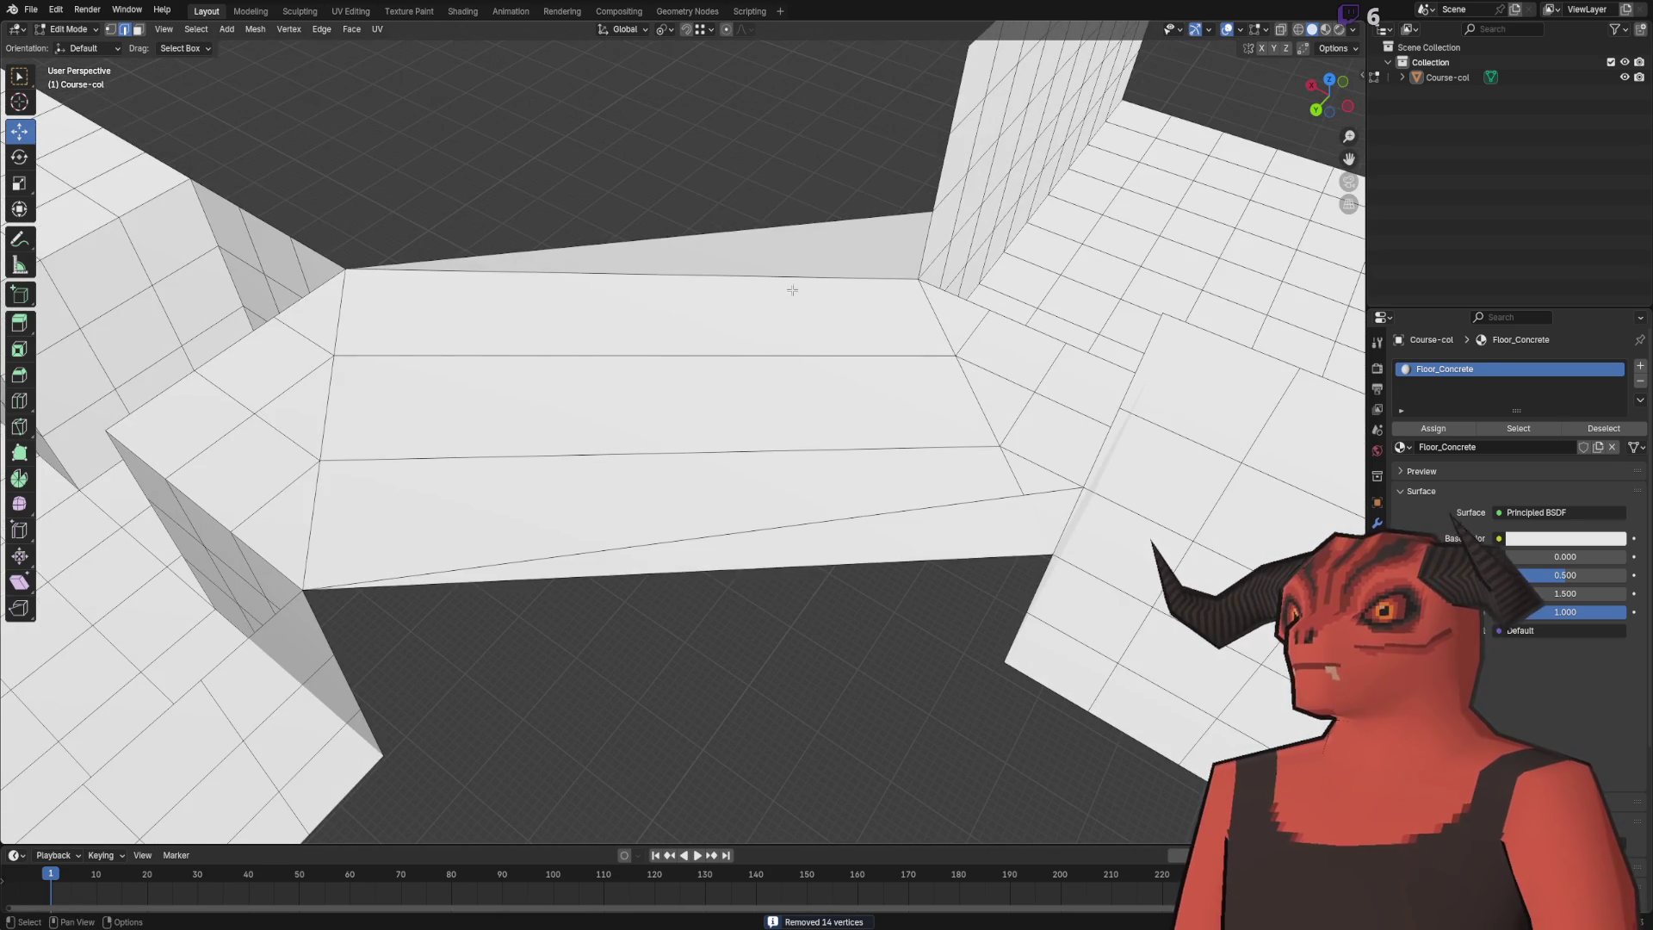
- Knife-cut a new edge across the floor from the front edge to the back edge
{"action": "right_click", "coordinate": [792, 291]}
{"action": "left_click", "coordinate": [749, 323]}
{"action": "left_click", "coordinate": [649, 239]}
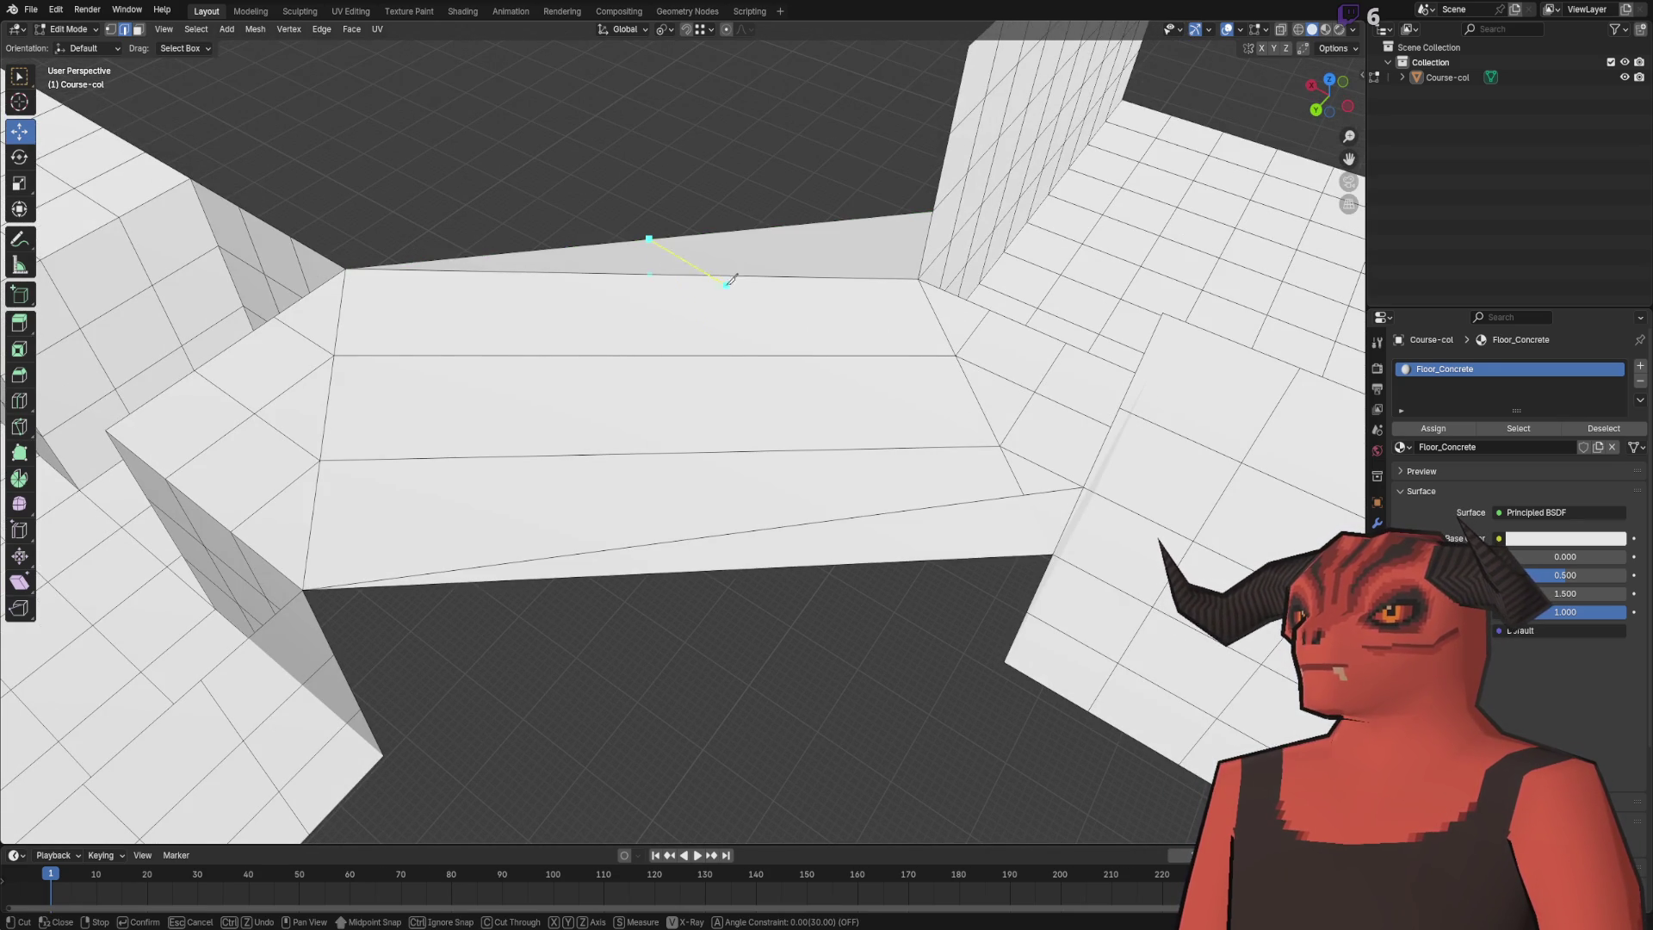
{"action": "left_click", "coordinate": [675, 447]}
{"action": "left_click_drag", "start_coordinate": [675, 447], "coordinate": [940, 402]}
{"action": "left_click", "coordinate": [676, 180]}
{"action": "key", "text": "Return"}
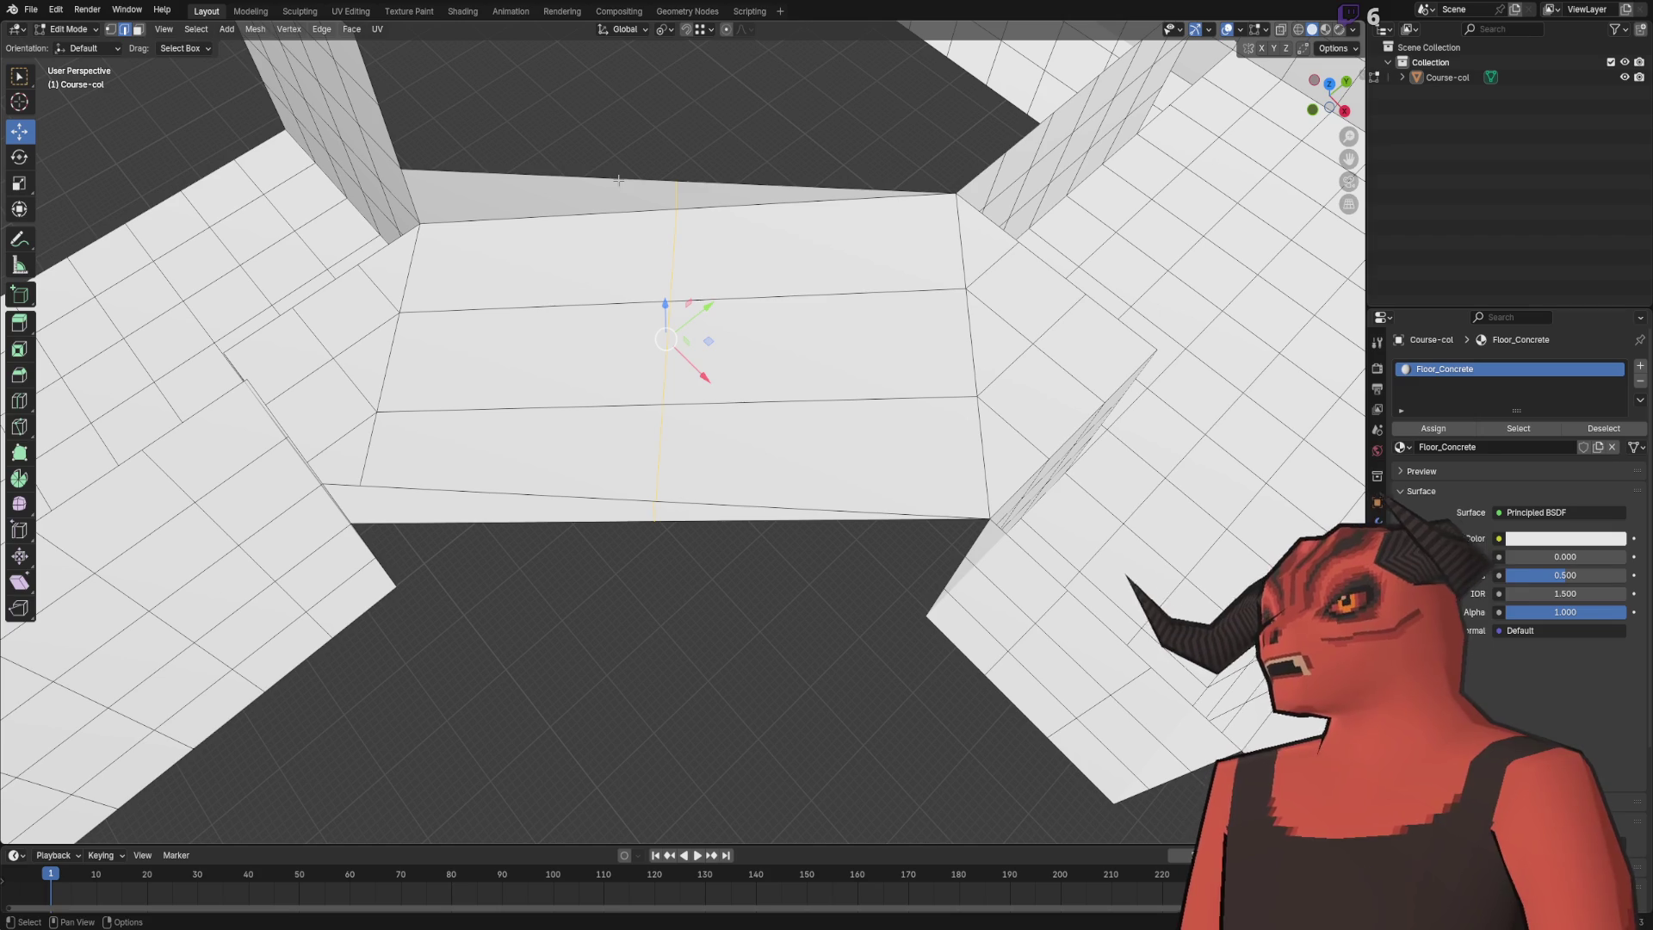
{"action": "right_click", "coordinate": [784, 134]}
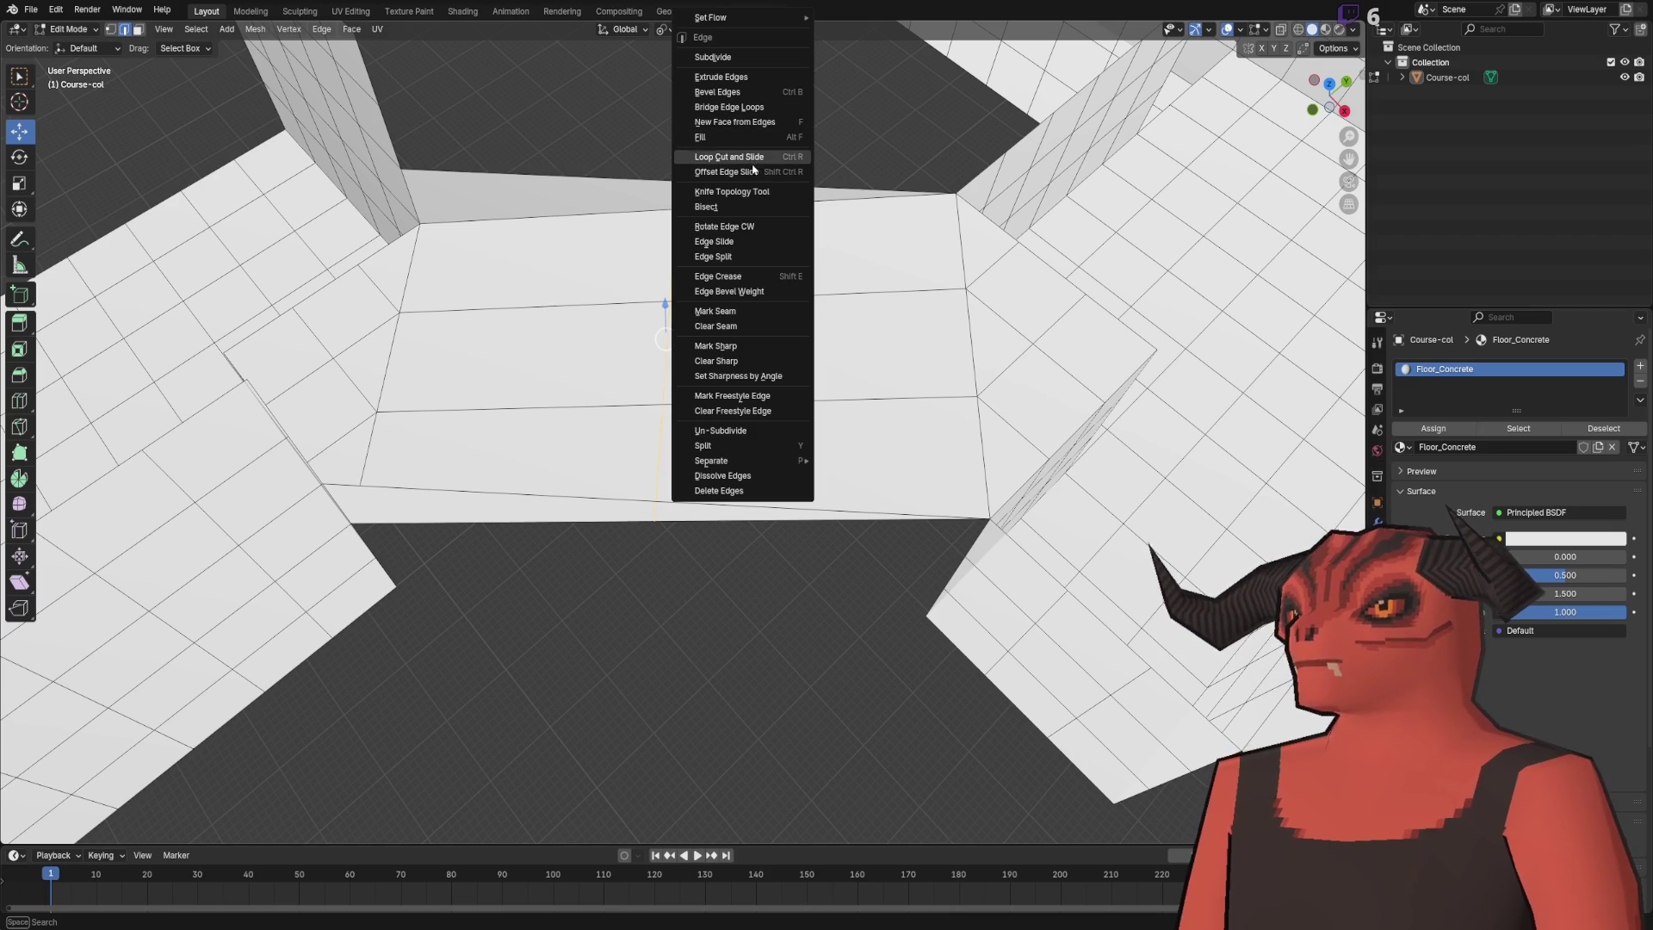
{"action": "key", "text": "Escape"}
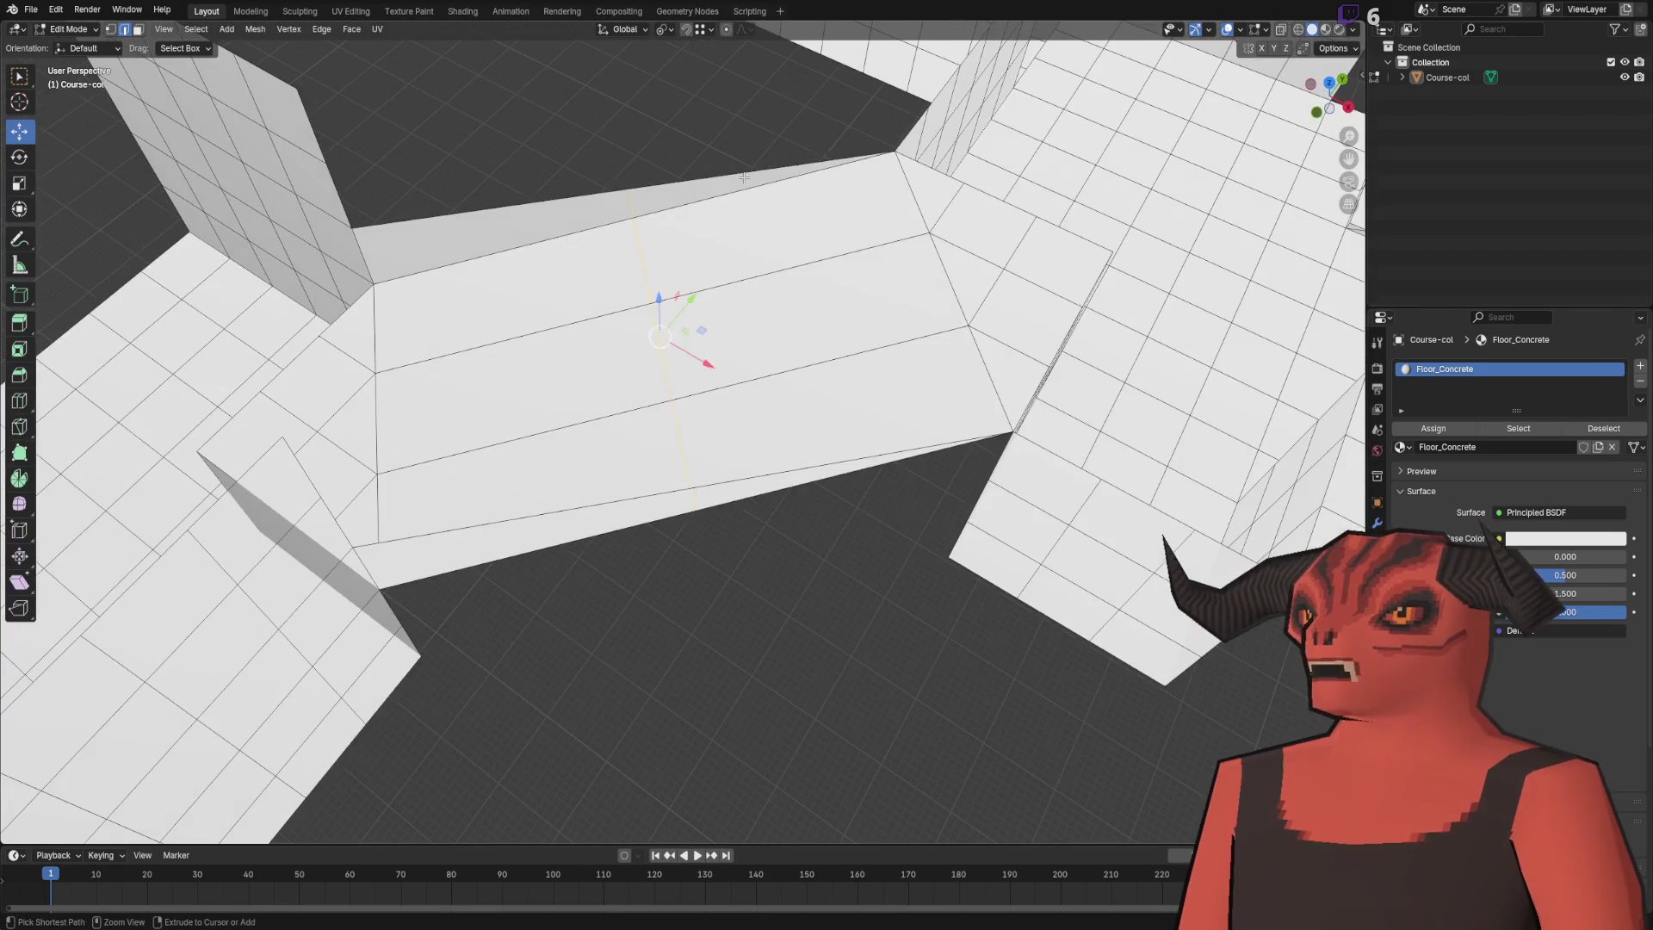
- Add two sets of four loop cuts across the corridor floor
{"action": "right_click", "coordinate": [654, 158]}
{"action": "left_click", "coordinate": [640, 140]}
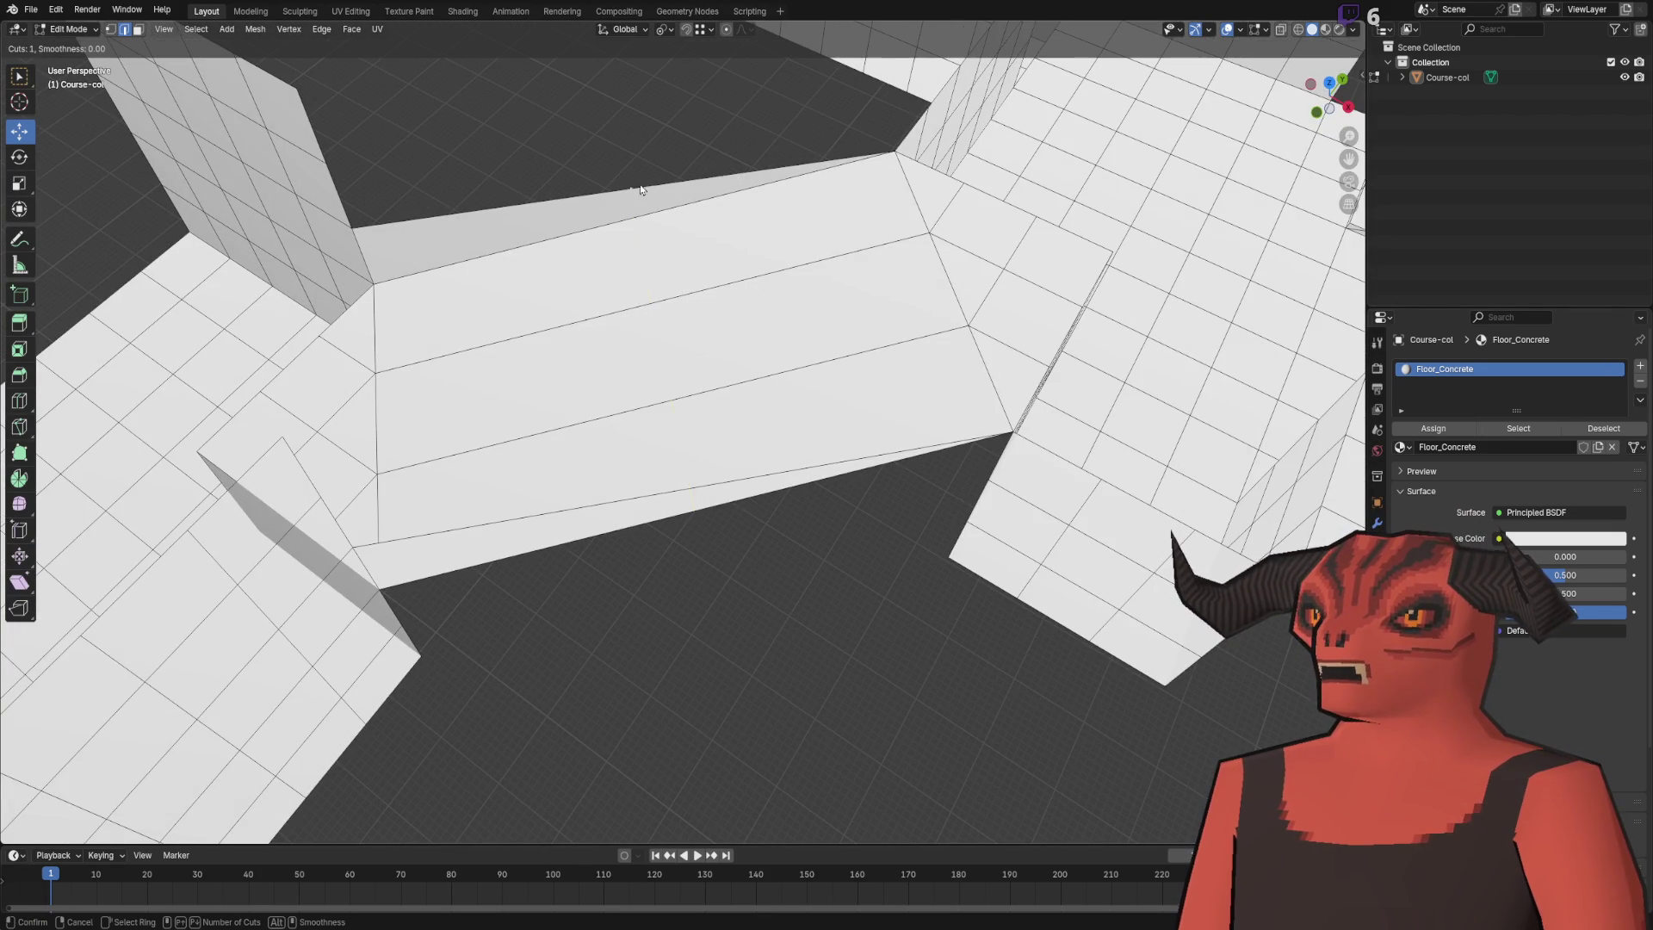
{"action": "scroll", "coordinate": [639, 301], "scroll_direction": "up", "scroll_amount": 3}
{"action": "scroll", "coordinate": [639, 301], "scroll_direction": "down", "scroll_amount": 1}
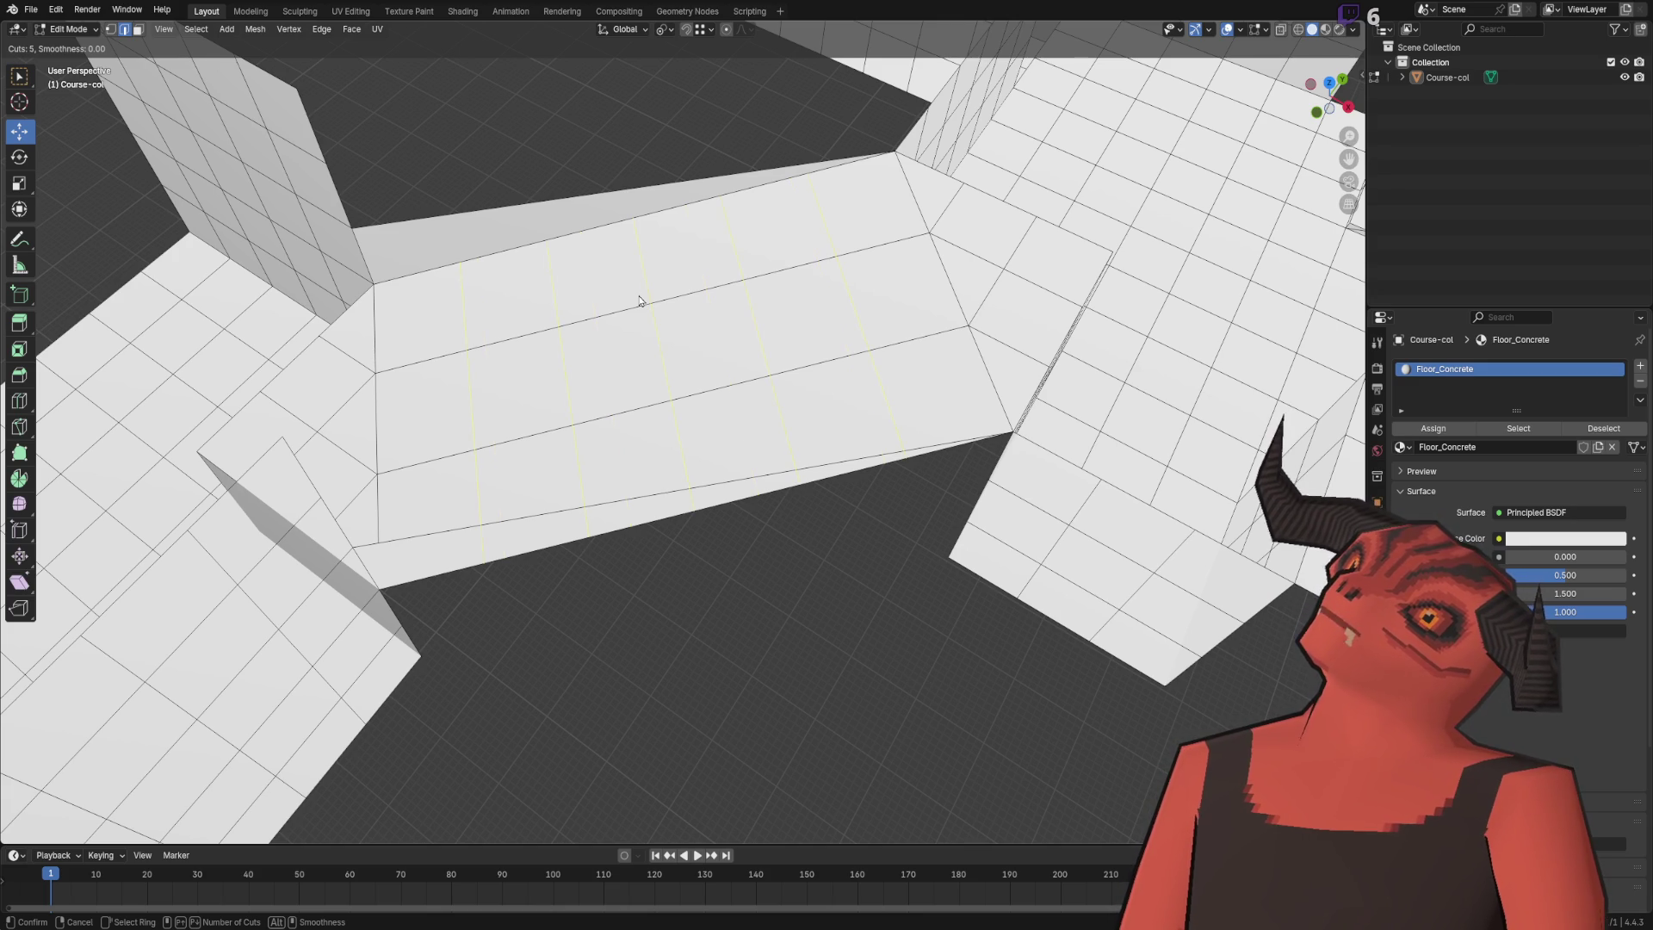
{"action": "left_click", "coordinate": [639, 300]}
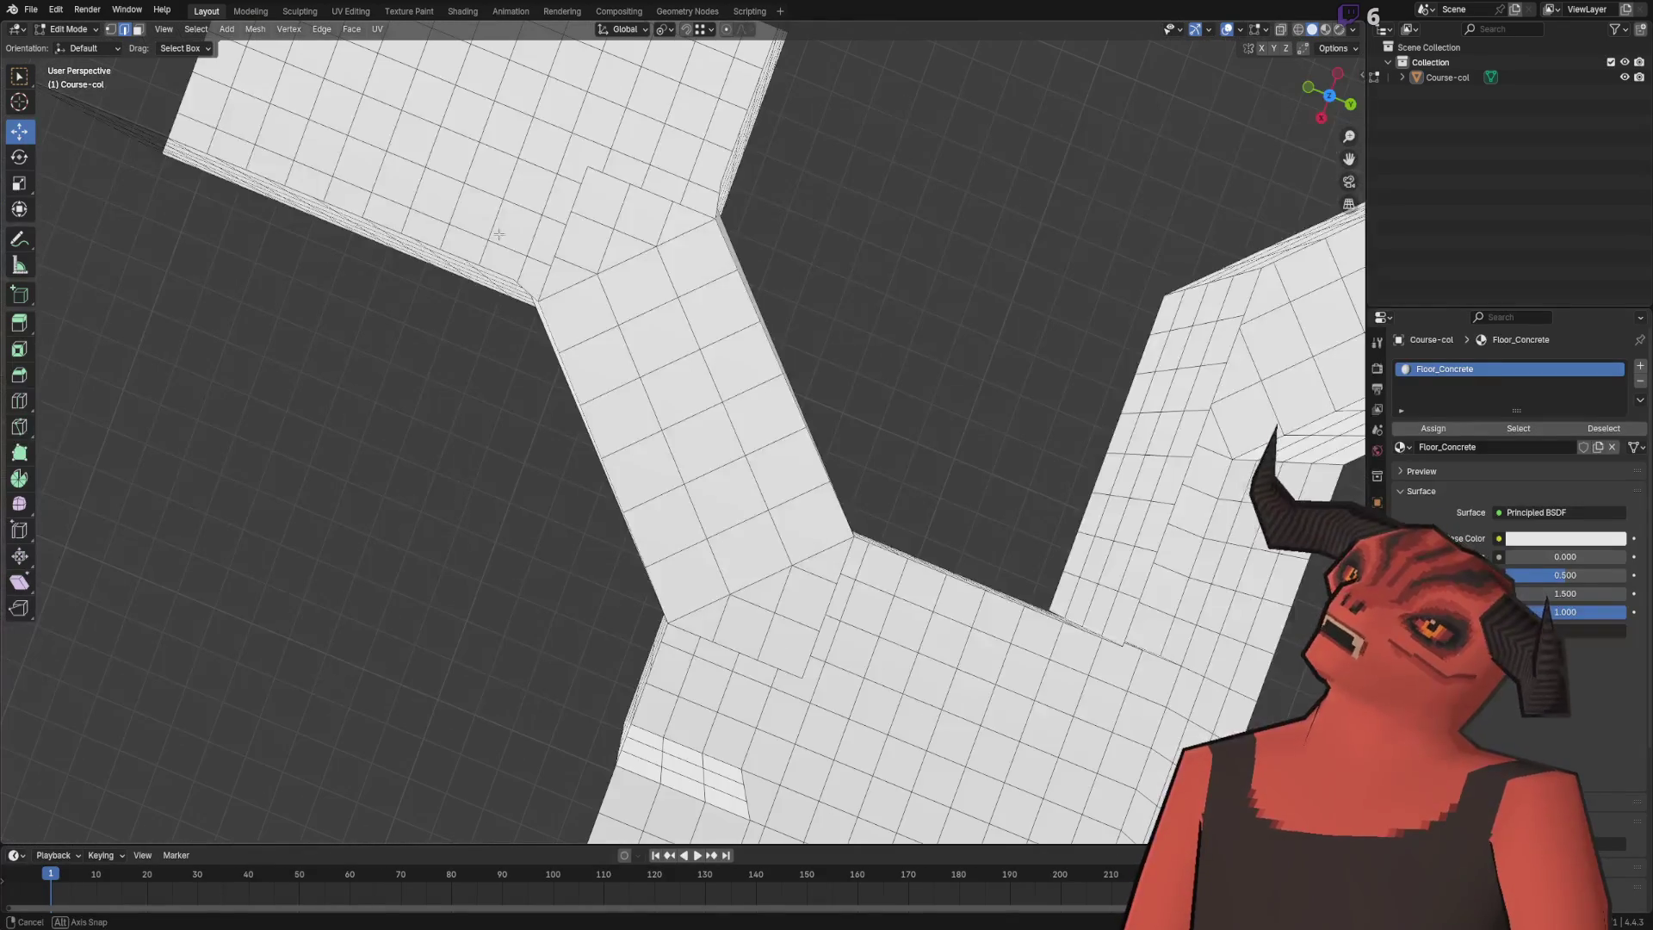
{"action": "right_click", "coordinate": [687, 276]}
{"action": "left_click", "coordinate": [687, 275]}
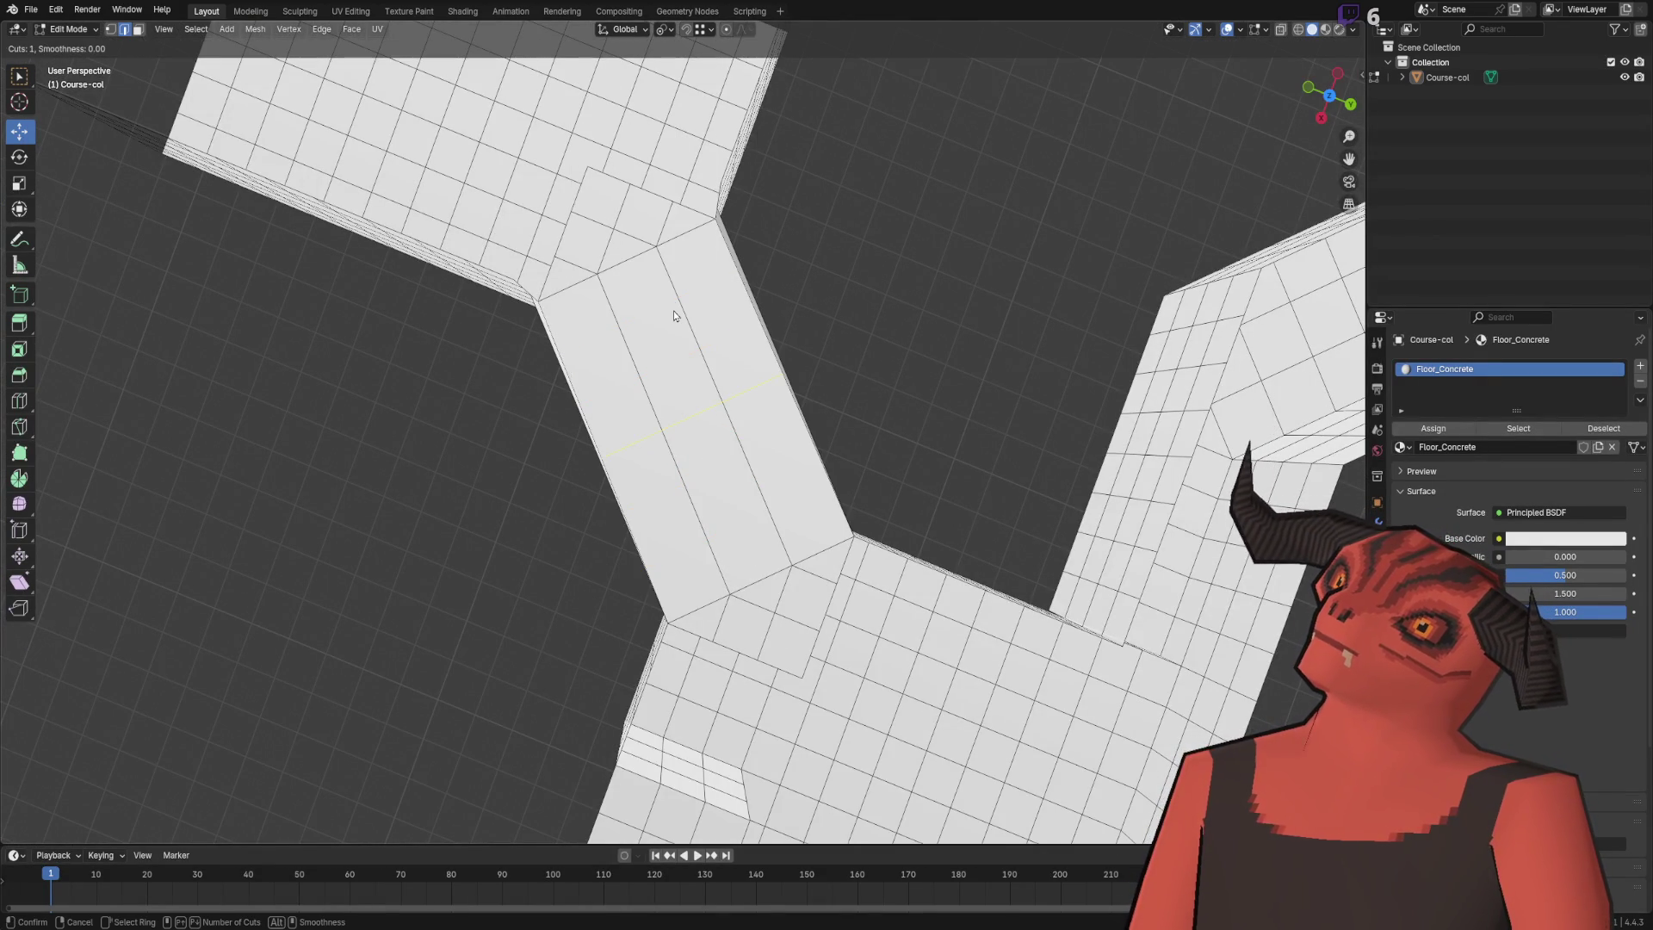
{"action": "scroll", "coordinate": [674, 315], "scroll_direction": "down", "scroll_amount": 1}
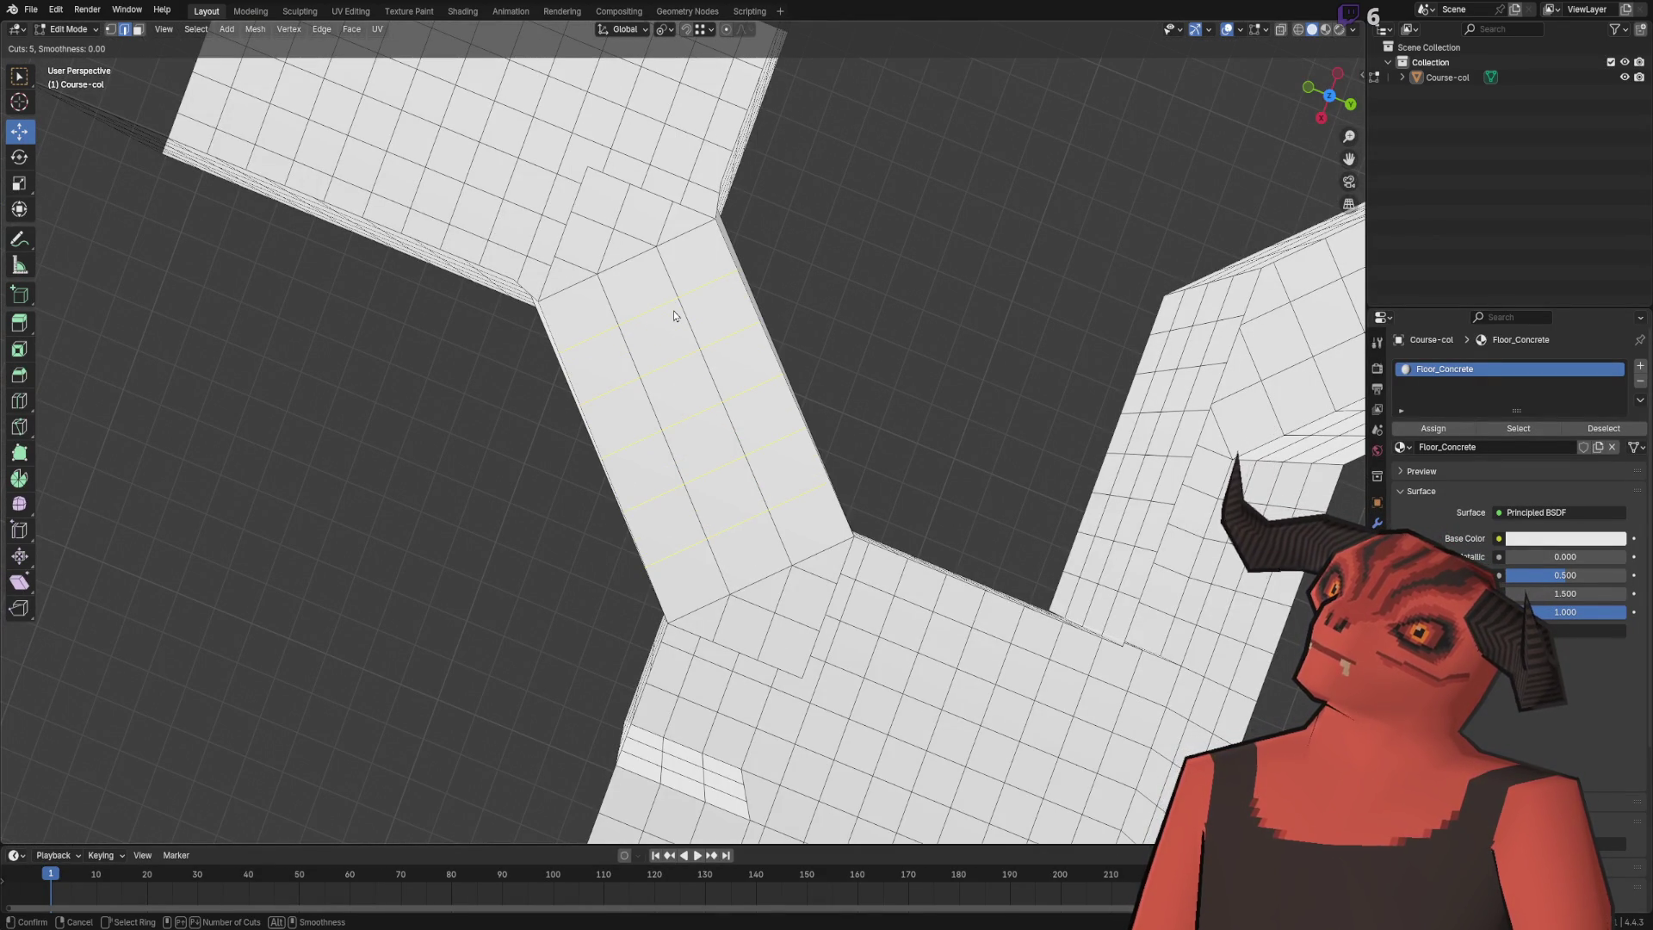
{"action": "left_click", "coordinate": [674, 315]}
- Delete the two sloped faces of the corridor strip so it lies flat
{"action": "mouse_move", "coordinate": [819, 284]}
{"action": "left_mouse_down"}
{"action": "mouse_move", "coordinate": [856, 295]}
{"action": "mouse_move", "coordinate": [911, 269]}
{"action": "mouse_move", "coordinate": [623, 198]}
{"action": "mouse_move", "coordinate": [852, 147]}
{"action": "mouse_move", "coordinate": [861, 266]}
{"action": "mouse_move", "coordinate": [841, 314]}
{"action": "mouse_move", "coordinate": [722, 271]}
{"action": "left_mouse_up"}
{"action": "left_click", "coordinate": [722, 270]}
{"action": "left_click", "coordinate": [764, 431], "text": "shift"}
{"action": "key", "text": "x"}
{"action": "left_click", "coordinate": [842, 382]}
{"action": "key", "text": "2"}
{"action": "left_click", "coordinate": [777, 303], "text": "alt"}
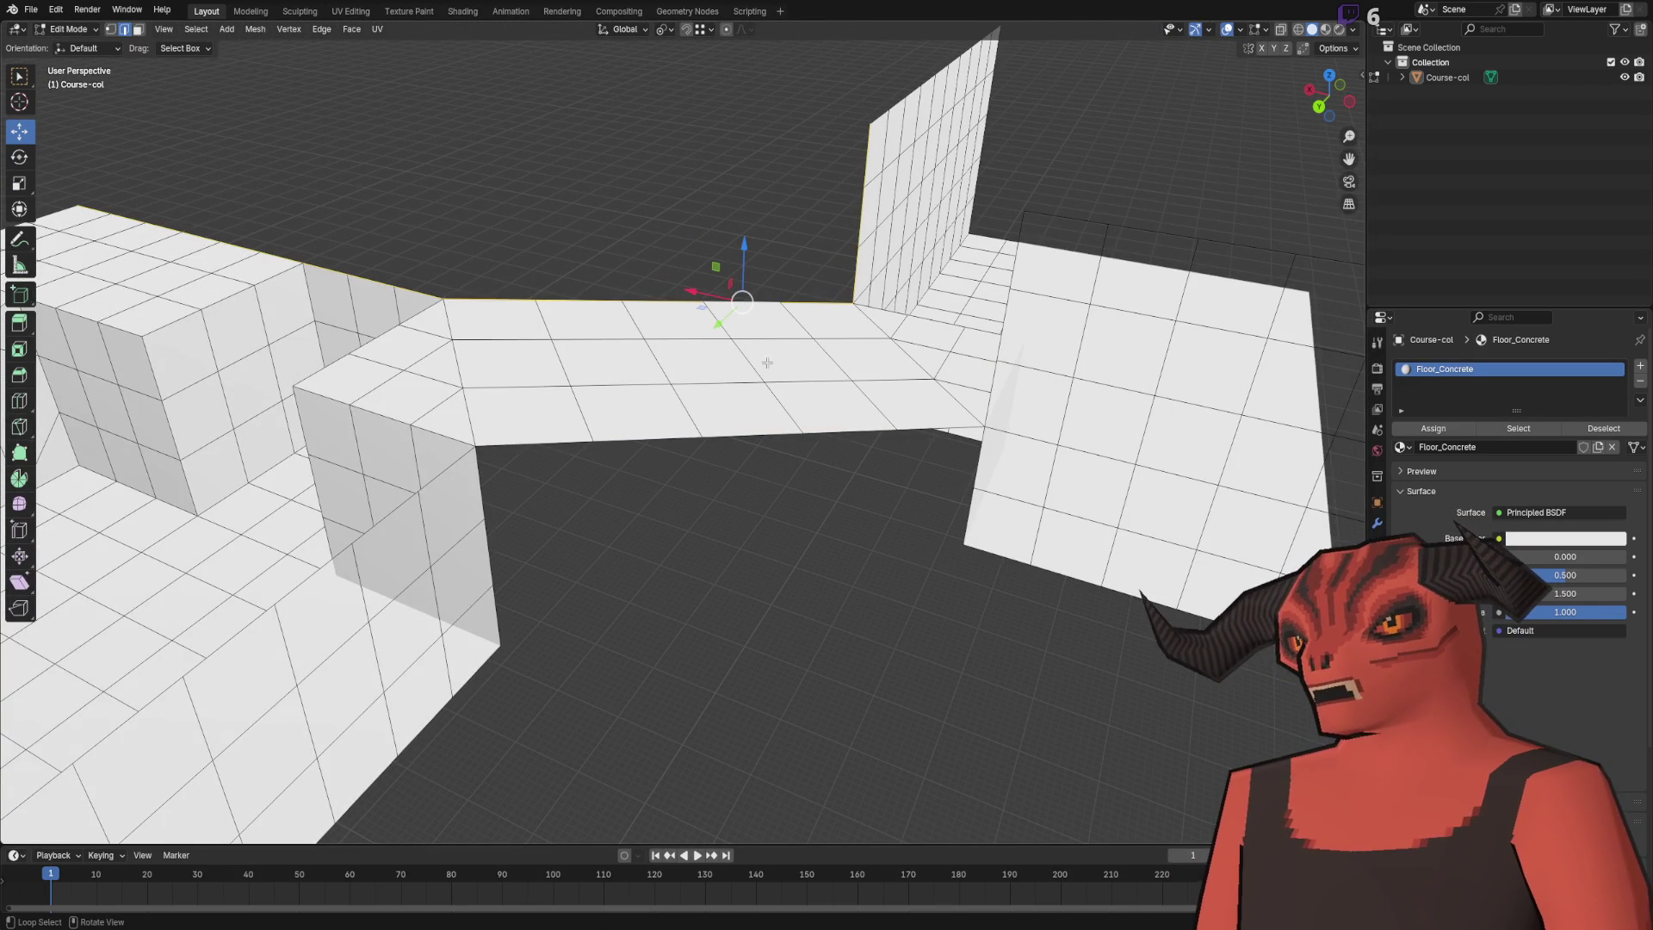
- Extrude the corridor strip's side edges straight up by 1 m
{"action": "left_click", "coordinate": [777, 303]}
{"action": "left_click", "coordinate": [465, 302], "text": "ctrl"}
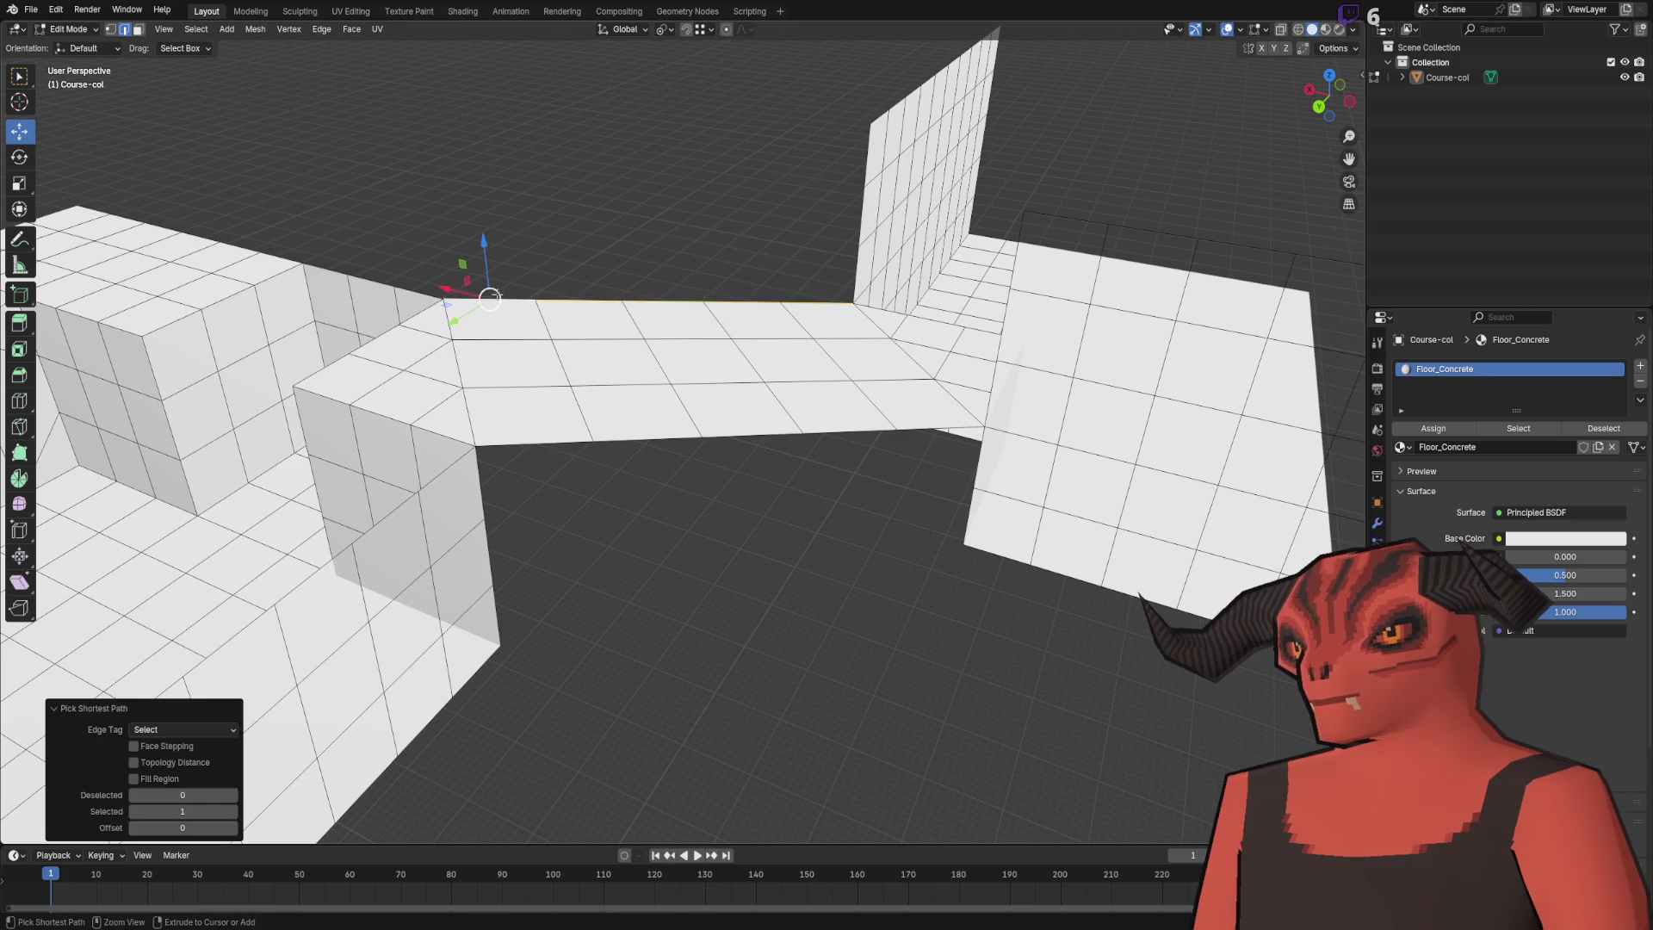
{"action": "left_click", "coordinate": [922, 423], "text": "shift"}
{"action": "key", "text": "e"}
{"action": "key", "text": "z"}
{"action": "left_click", "coordinate": [676, 399]}
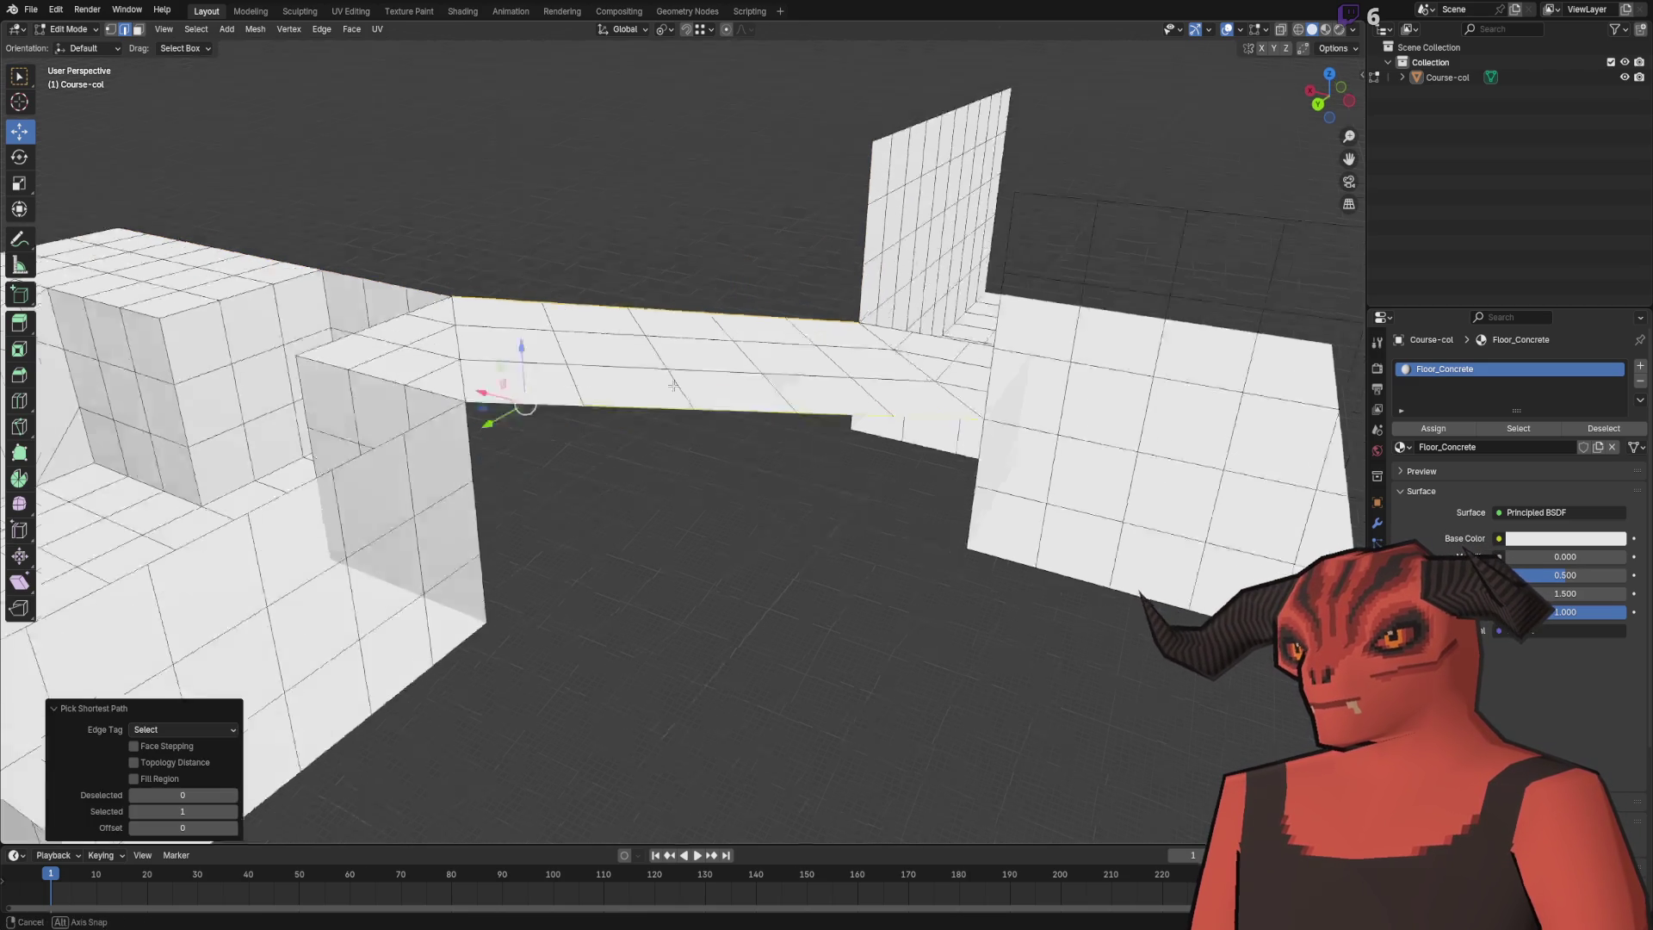
{"action": "double_click", "coordinate": [183, 779]}
{"action": "type", "text": "1"}
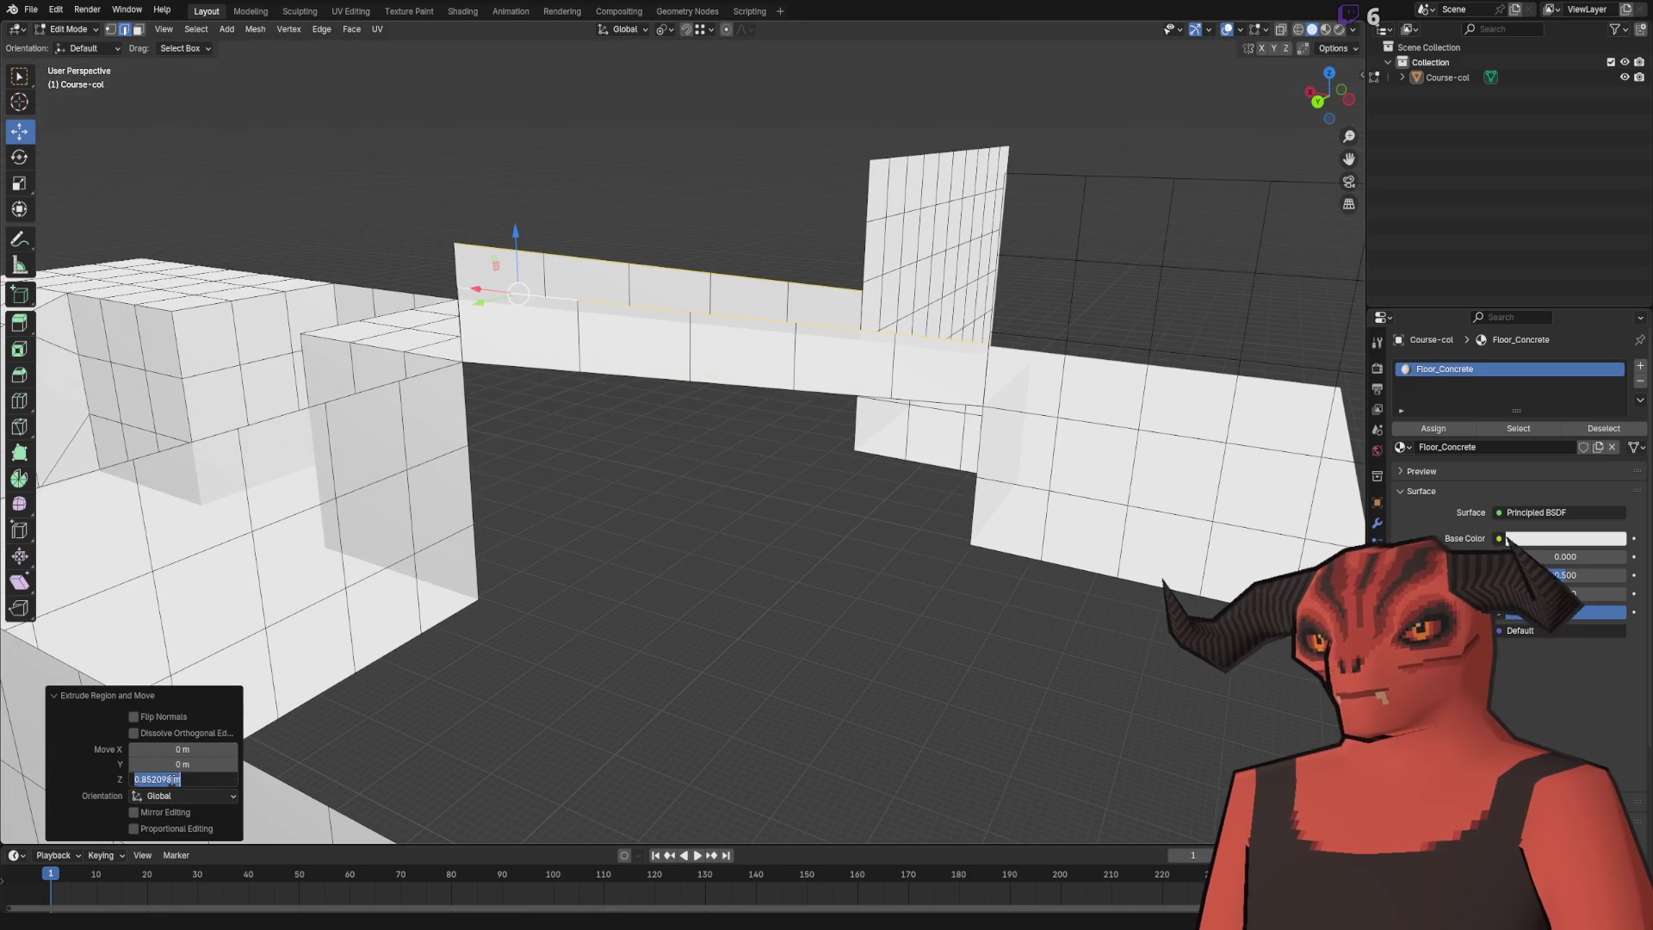
{"action": "key", "text": "Return"}
- Taper the wall's end by merging its top corner vertices down onto the floor
{"action": "left_click", "coordinate": [495, 239]}
{"action": "key", "text": "1"}
{"action": "left_click_drag", "start_coordinate": [528, 208], "coordinate": [752, 329]}
{"action": "left_click", "coordinate": [752, 329], "text": "shift"}
{"action": "key", "text": "m"}
{"action": "left_click", "coordinate": [752, 323]}
{"action": "left_click", "coordinate": [667, 331]}
{"action": "key", "text": "m"}
{"action": "left_click", "coordinate": [671, 445]}
{"action": "mouse_move", "coordinate": [667, 276]}
{"action": "left_mouse_down"}
{"action": "mouse_move", "coordinate": [664, 173]}
{"action": "mouse_move", "coordinate": [386, 164]}
{"action": "mouse_move", "coordinate": [757, 142]}
{"action": "mouse_move", "coordinate": [845, 188]}
{"action": "mouse_move", "coordinate": [749, 192]}
{"action": "left_mouse_up"}
- Raise the long wall's top edge and its corner vertex vertically
{"action": "key", "text": "2"}
{"action": "left_click", "coordinate": [624, 256]}
{"action": "left_click", "coordinate": [952, 297], "text": "alt"}
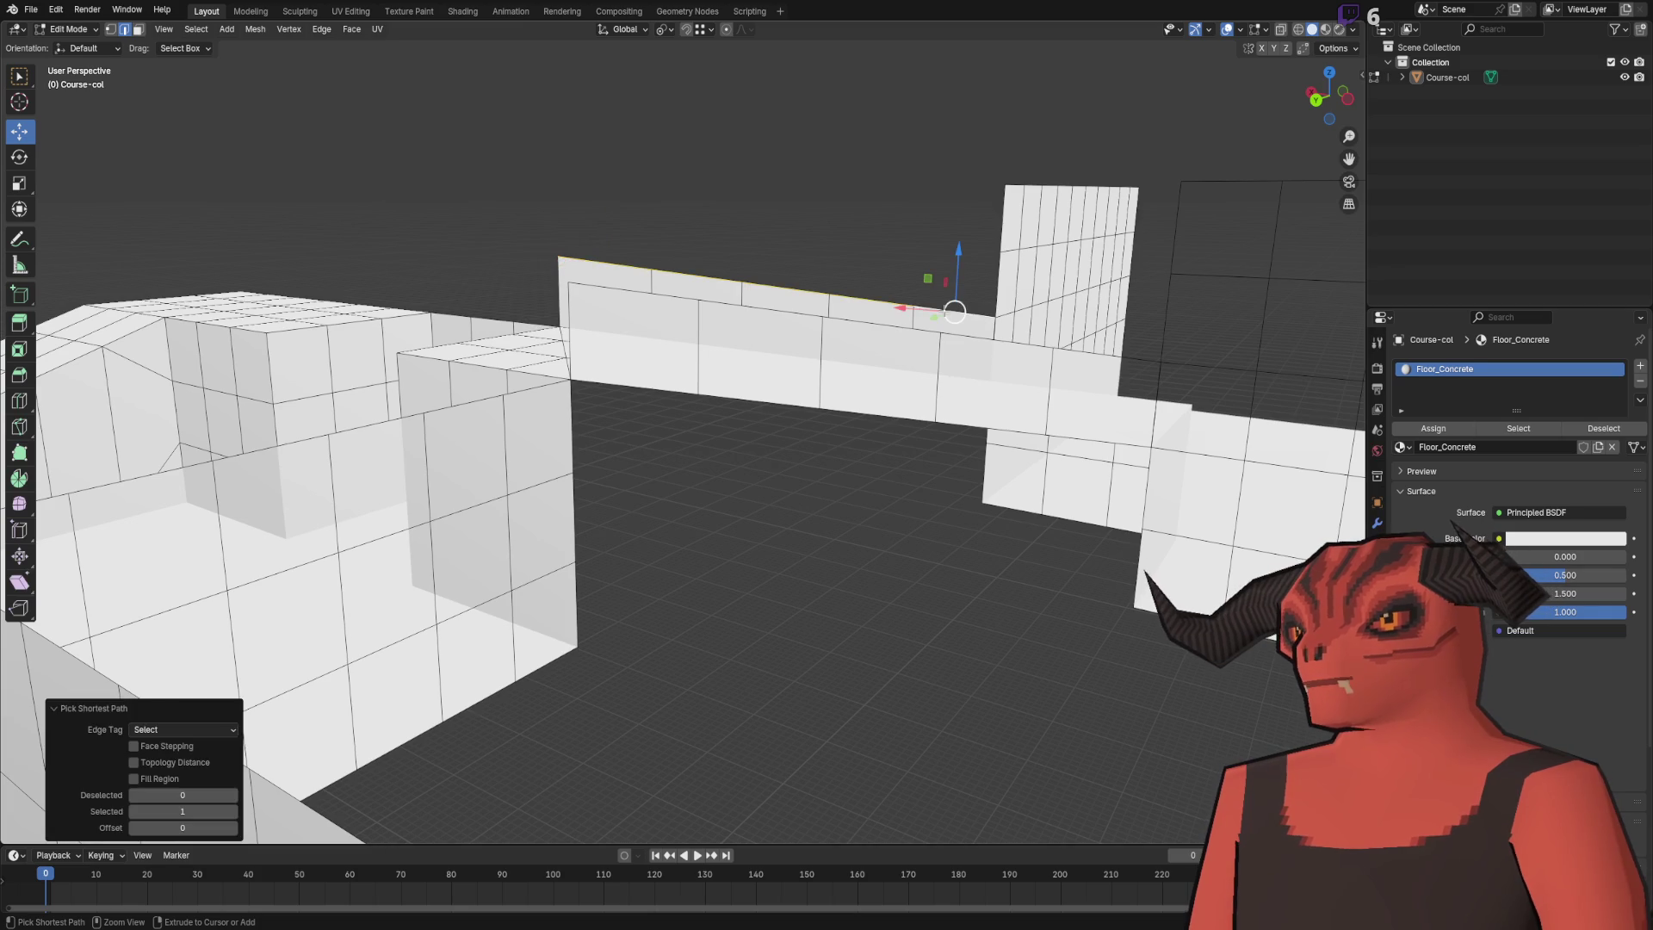
{"action": "left_click", "coordinate": [1065, 349], "text": "shift"}
{"action": "left_click", "coordinate": [1076, 353], "text": "ctrl"}
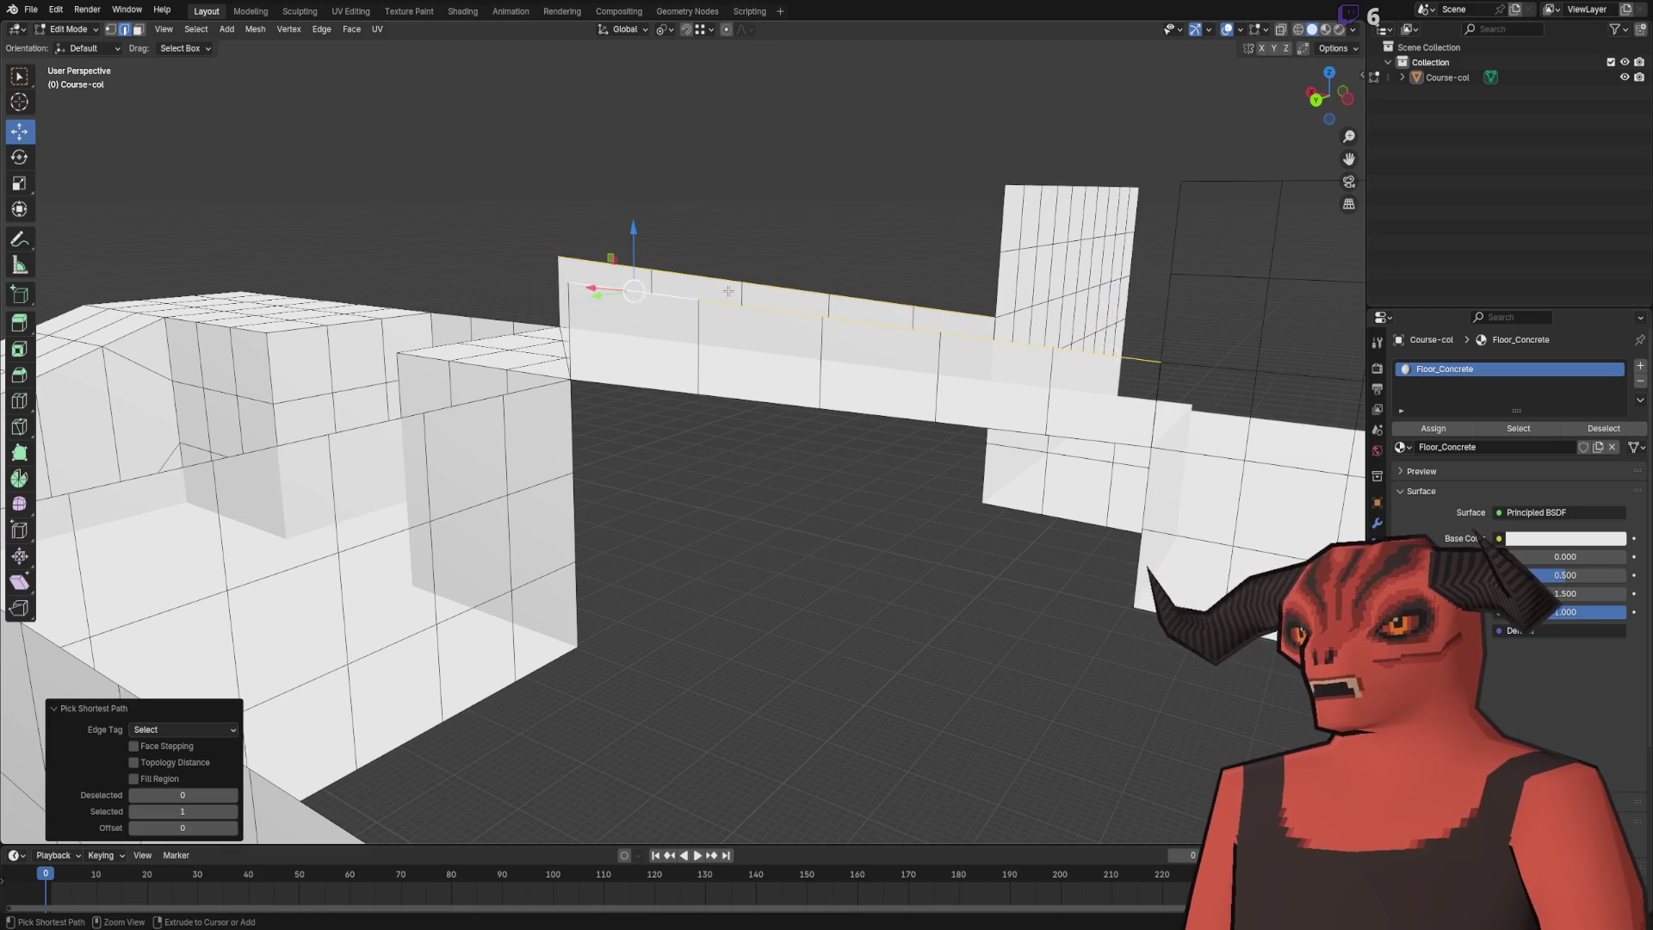
{"action": "key", "text": "g"}
{"action": "key", "text": "z"}
{"action": "left_click", "coordinate": [751, 121]}
{"action": "left_click_drag", "start_coordinate": [752, 121], "coordinate": [787, 333]}
{"action": "left_click", "coordinate": [777, 311], "text": "shift"}
{"action": "key", "text": "g"}
{"action": "key", "text": "z"}
{"action": "left_click", "coordinate": [780, 259]}
- Merge the whole mesh's duplicate vertices by distance instead of at the last vertex
{"action": "key", "text": "a"}
{"action": "key", "text": "m"}
{"action": "left_click", "coordinate": [798, 211]}
{"action": "key", "text": "ctrl+z"}
{"action": "key", "text": "m"}
{"action": "left_click", "coordinate": [728, 230]}
- Add a loop cut across the corridor wall
{"action": "left_click", "coordinate": [652, 165]}
{"action": "key", "text": "2"}
{"action": "right_click", "coordinate": [651, 165]}
{"action": "left_click", "coordinate": [680, 163]}
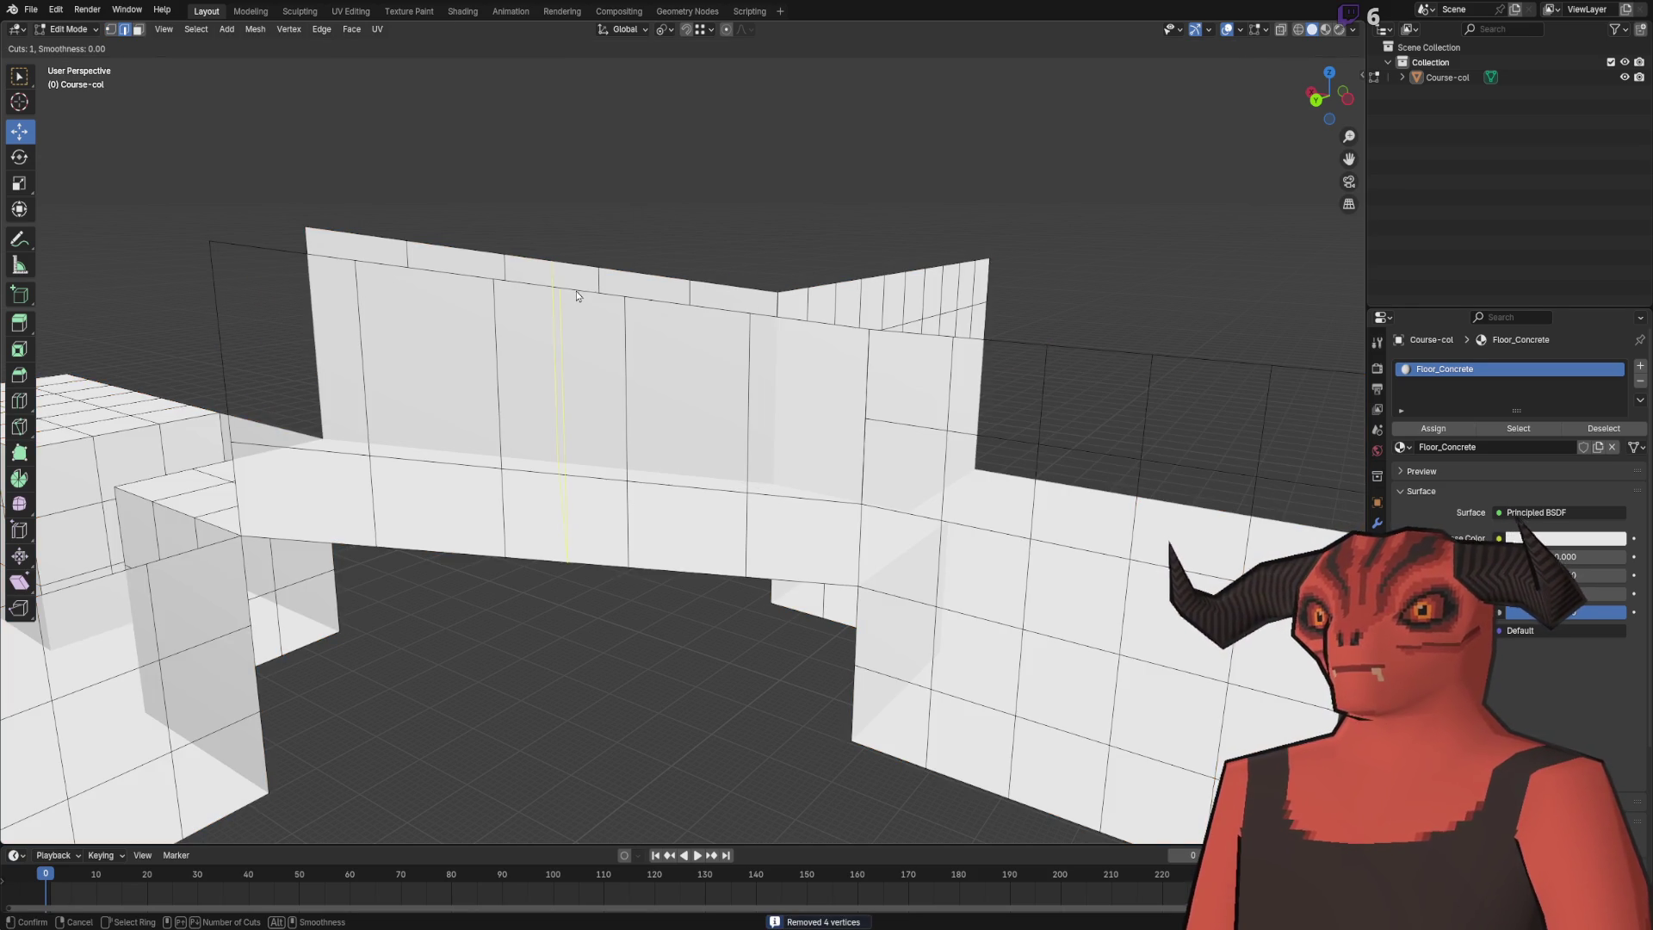
{"action": "key", "text": "Escape"}
{"action": "right_click", "coordinate": [671, 211]}
{"action": "left_click", "coordinate": [672, 211]}
{"action": "left_click", "coordinate": [677, 287]}
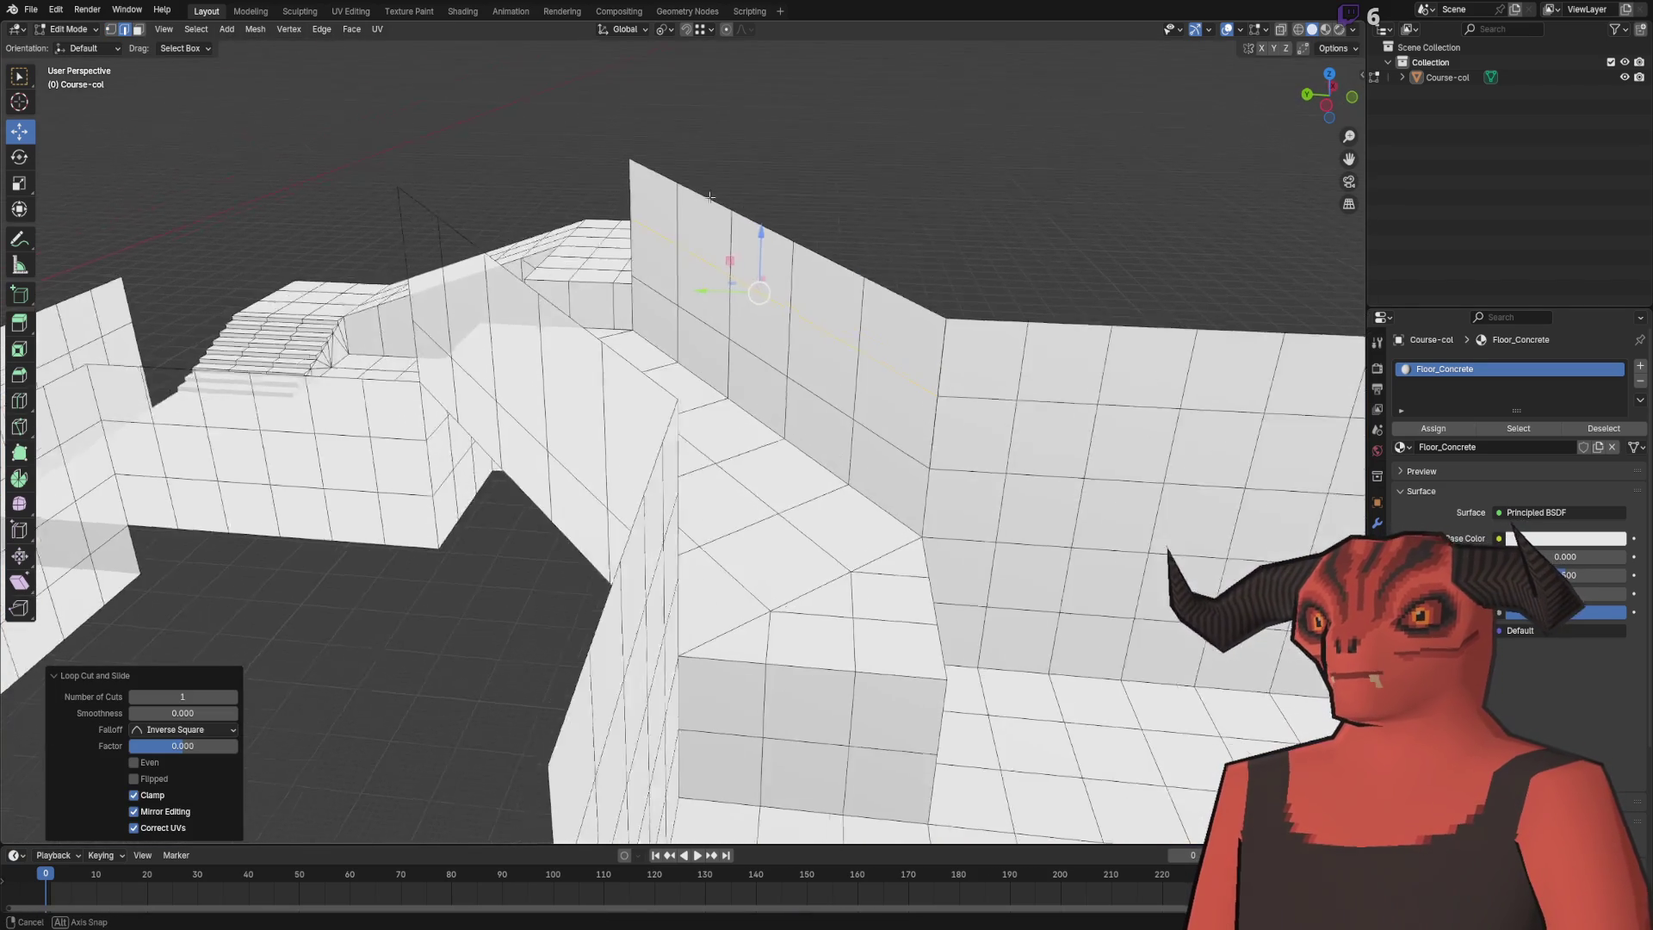
- Select the whole mesh for a final merge and return to Object Mode
{"action": "right_click", "coordinate": [987, 169]}
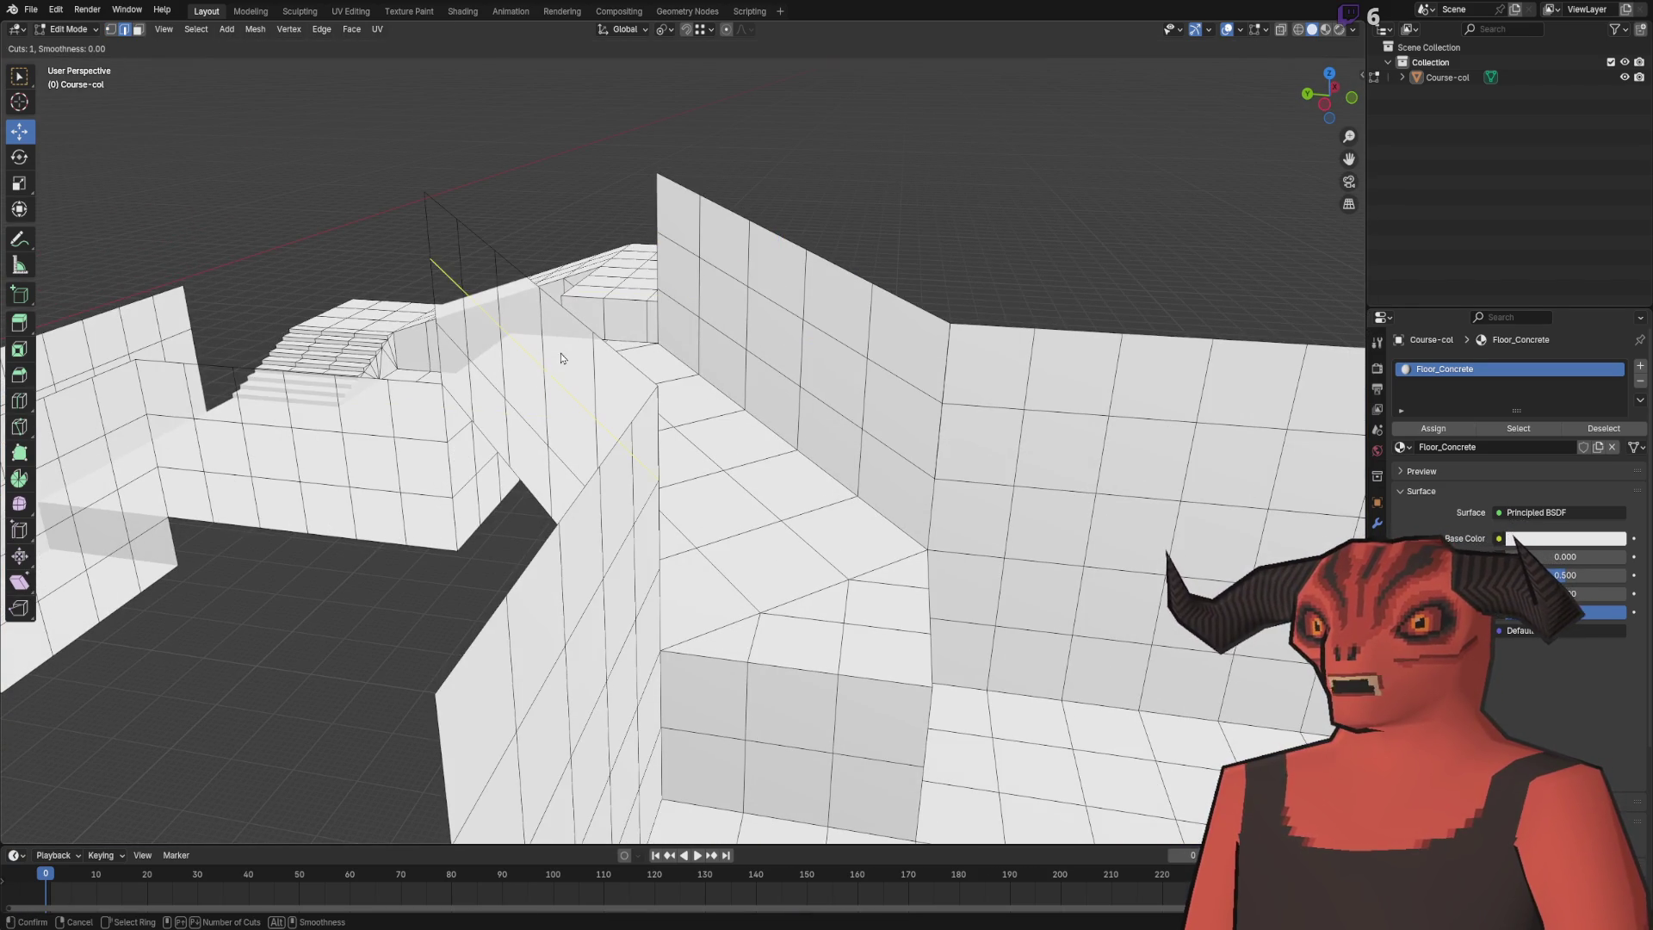
{"action": "left_click", "coordinate": [431, 258]}
{"action": "key", "text": "a"}
{"action": "key", "text": "m"}
{"action": "key", "text": "Tab"}
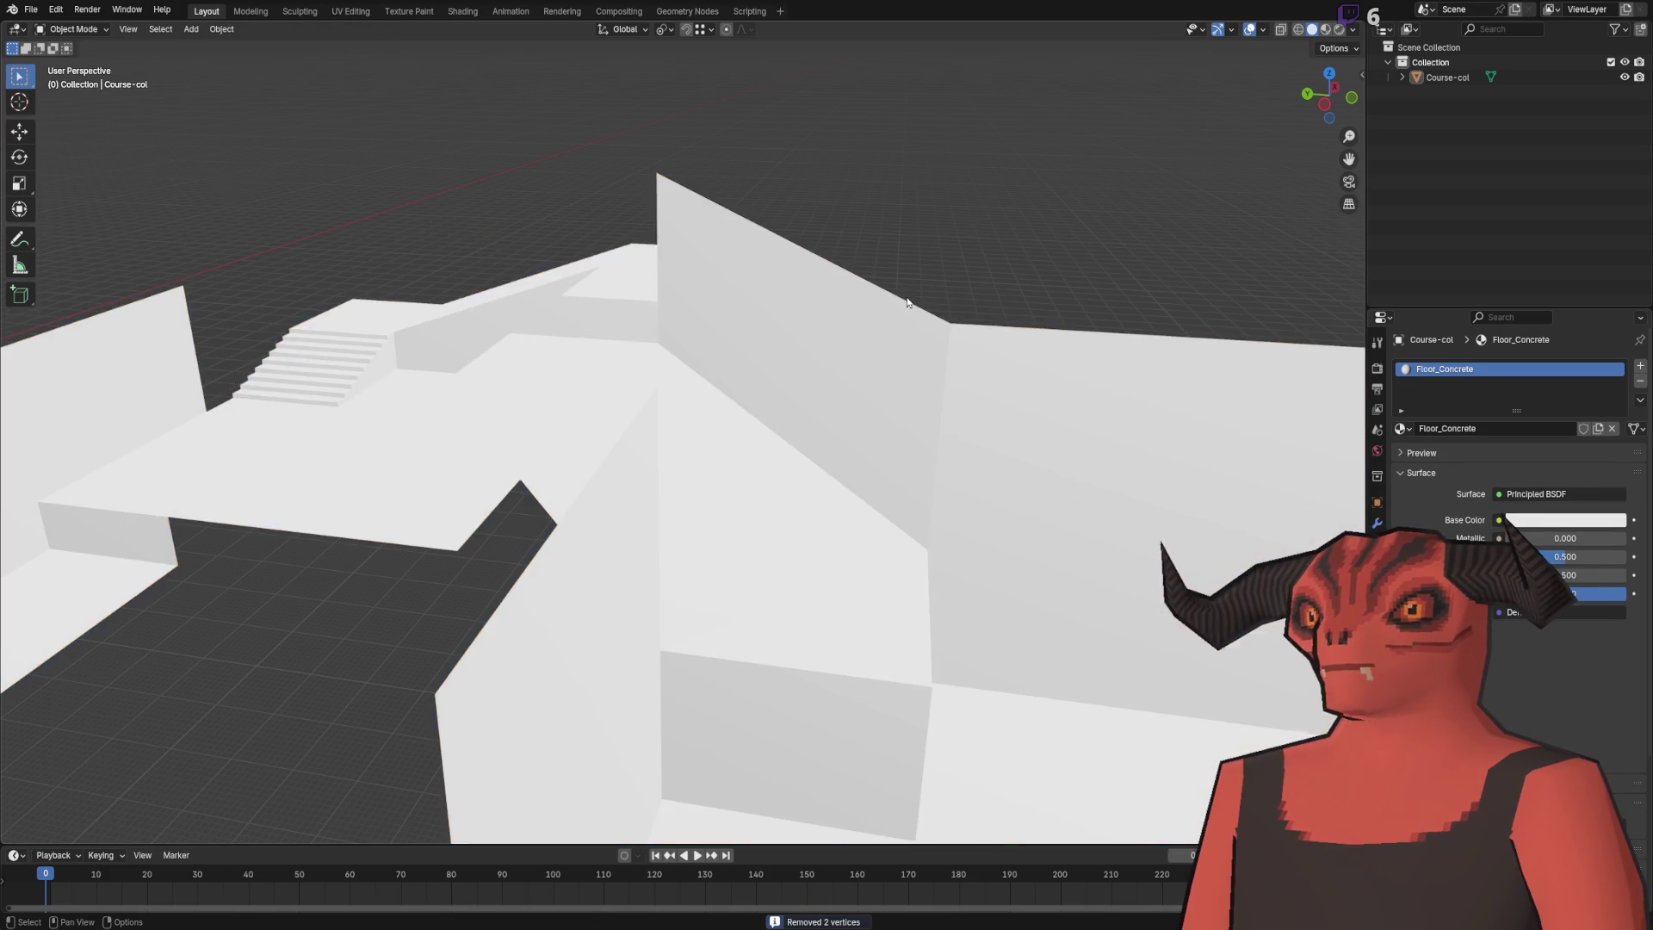
- Extrude the selected floor edge 1 m along X to start the wall
{"action": "scroll", "coordinate": [819, 266], "scroll_direction": "down", "scroll_amount": 5}
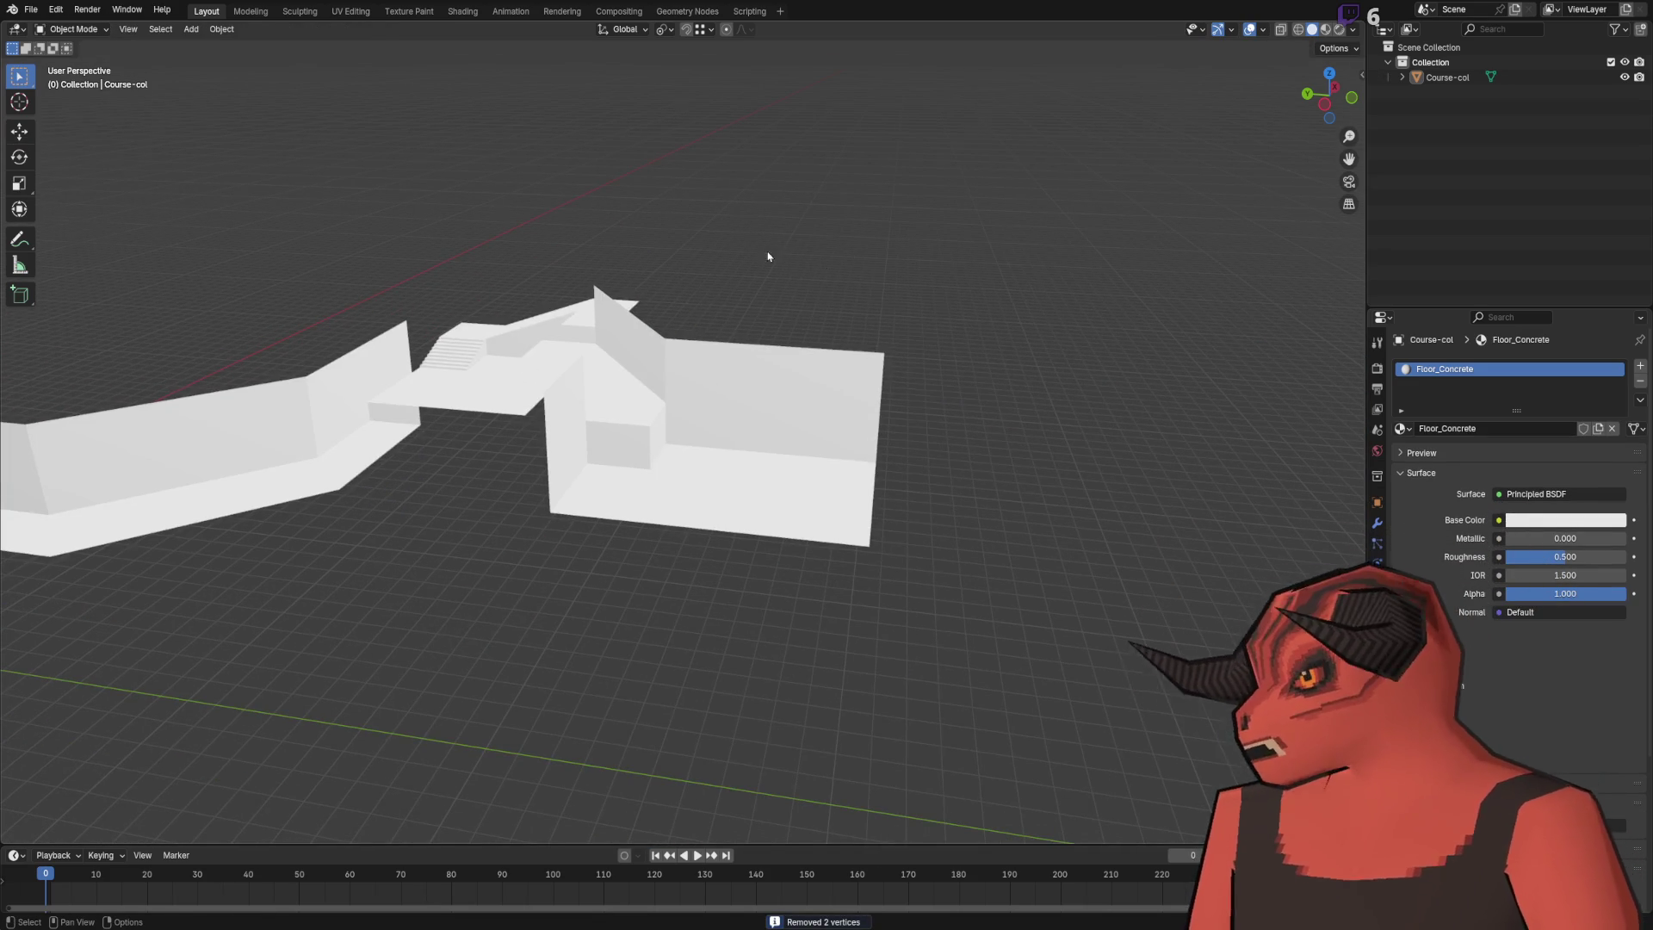
{"action": "scroll", "coordinate": [768, 256], "scroll_direction": "up", "scroll_amount": 6}
{"action": "scroll", "coordinate": [727, 258], "scroll_direction": "down", "scroll_amount": 5}
{"action": "scroll", "coordinate": [483, 394], "scroll_direction": "up", "scroll_amount": 5}
{"action": "key", "text": "Tab"}
{"action": "mouse_move", "coordinate": [738, 378]}
{"action": "left_mouse_down"}
{"action": "mouse_move", "coordinate": [450, 362]}
{"action": "mouse_move", "coordinate": [609, 295]}
{"action": "mouse_move", "coordinate": [637, 387]}
{"action": "mouse_move", "coordinate": [743, 365]}
{"action": "left_mouse_up"}
{"action": "key", "text": "2"}
{"action": "left_click", "coordinate": [637, 388], "text": "ctrl"}
{"action": "type", "text": "ex1"}
{"action": "key", "text": "Return"}
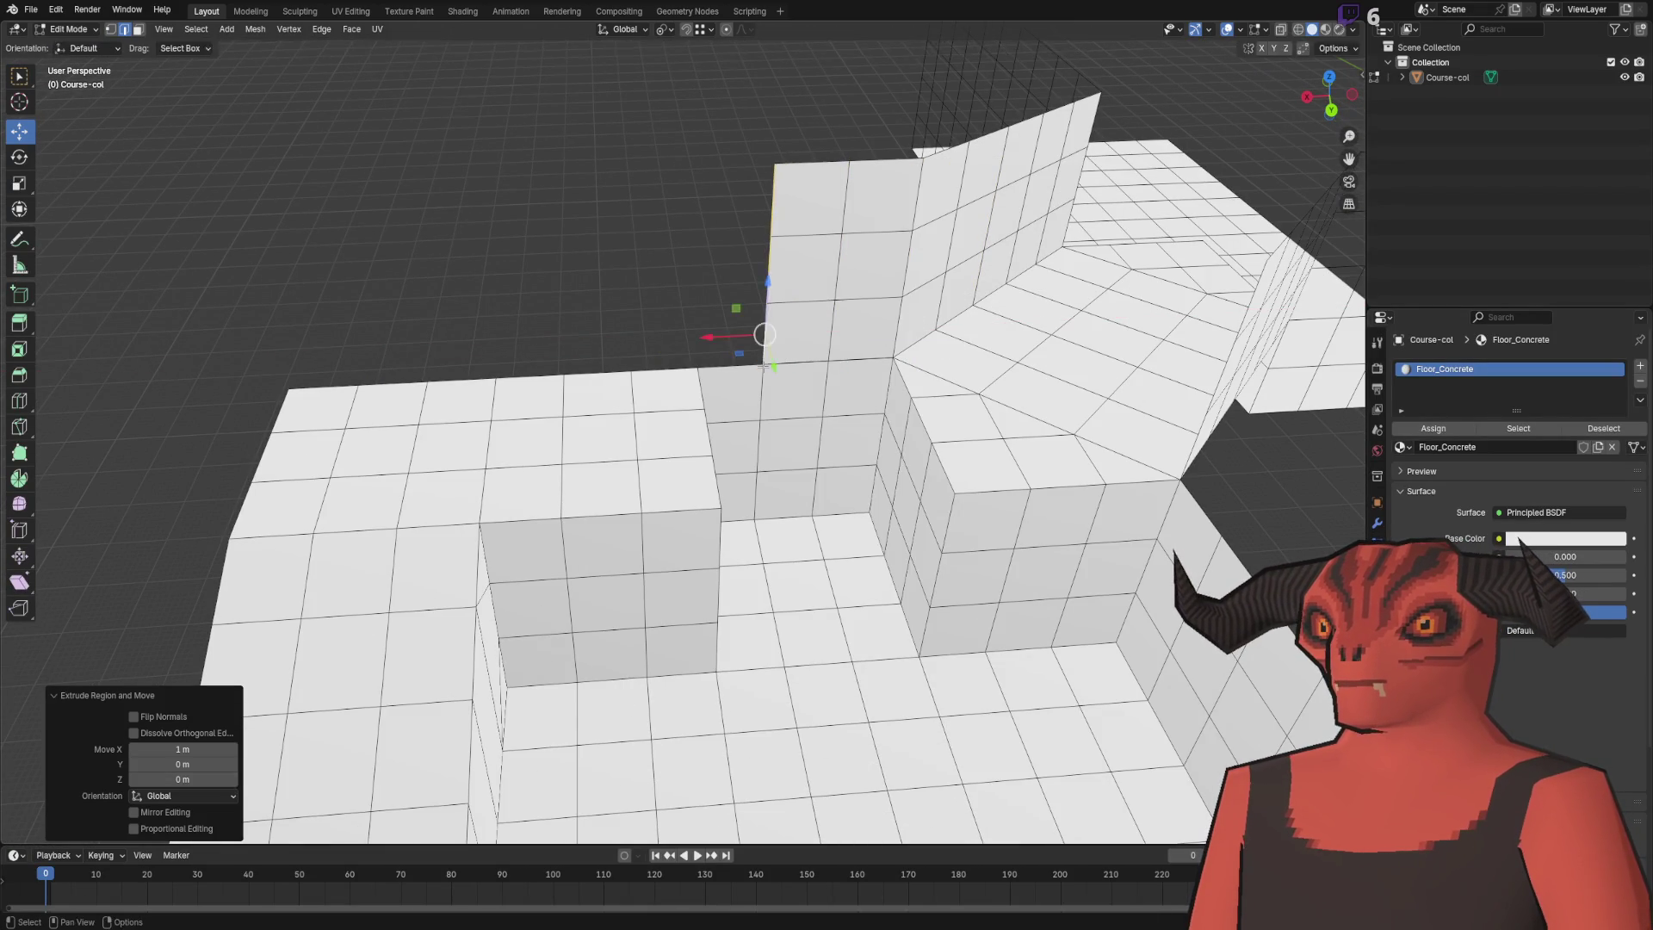
- Continue the wall further along X and merge duplicate vertices by distance
{"action": "key", "text": "e"}
{"action": "key", "text": "x"}
{"action": "left_click", "coordinate": [232, 357]}
{"action": "key", "text": "a"}
{"action": "key", "text": "m"}
{"action": "left_click", "coordinate": [578, 227]}
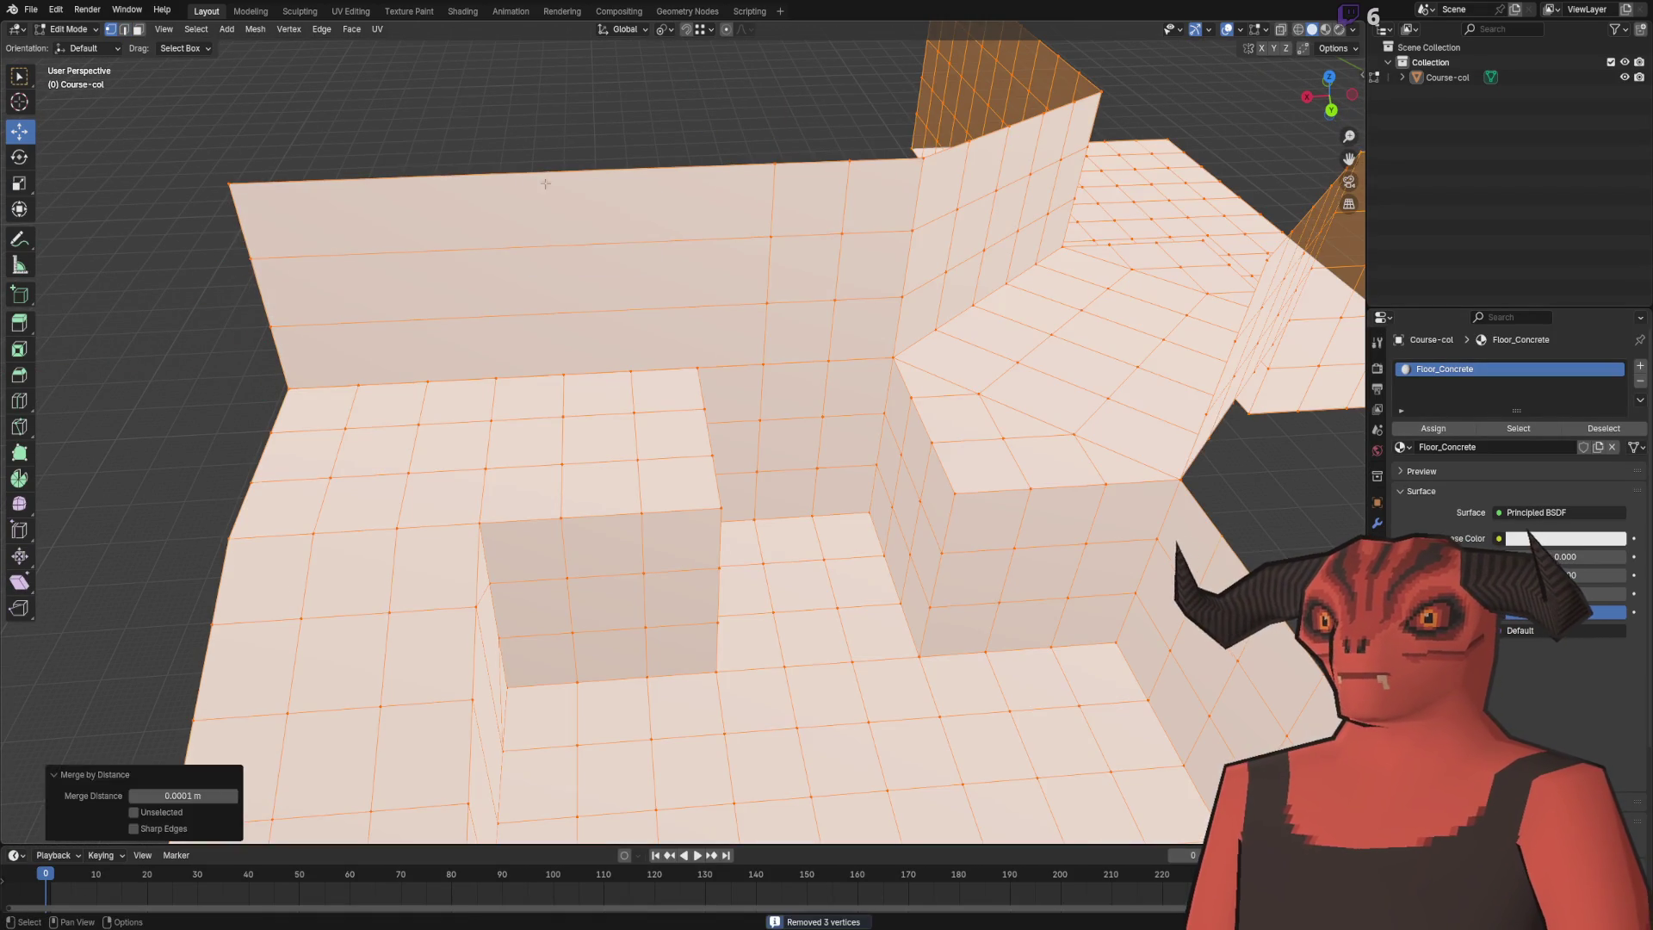
{"action": "key", "text": "alt+a"}
- Add six vertical loop cuts across the new wall and merge duplicates by distance again
{"action": "right_click", "coordinate": [525, 141]}
{"action": "left_click", "coordinate": [526, 140]}
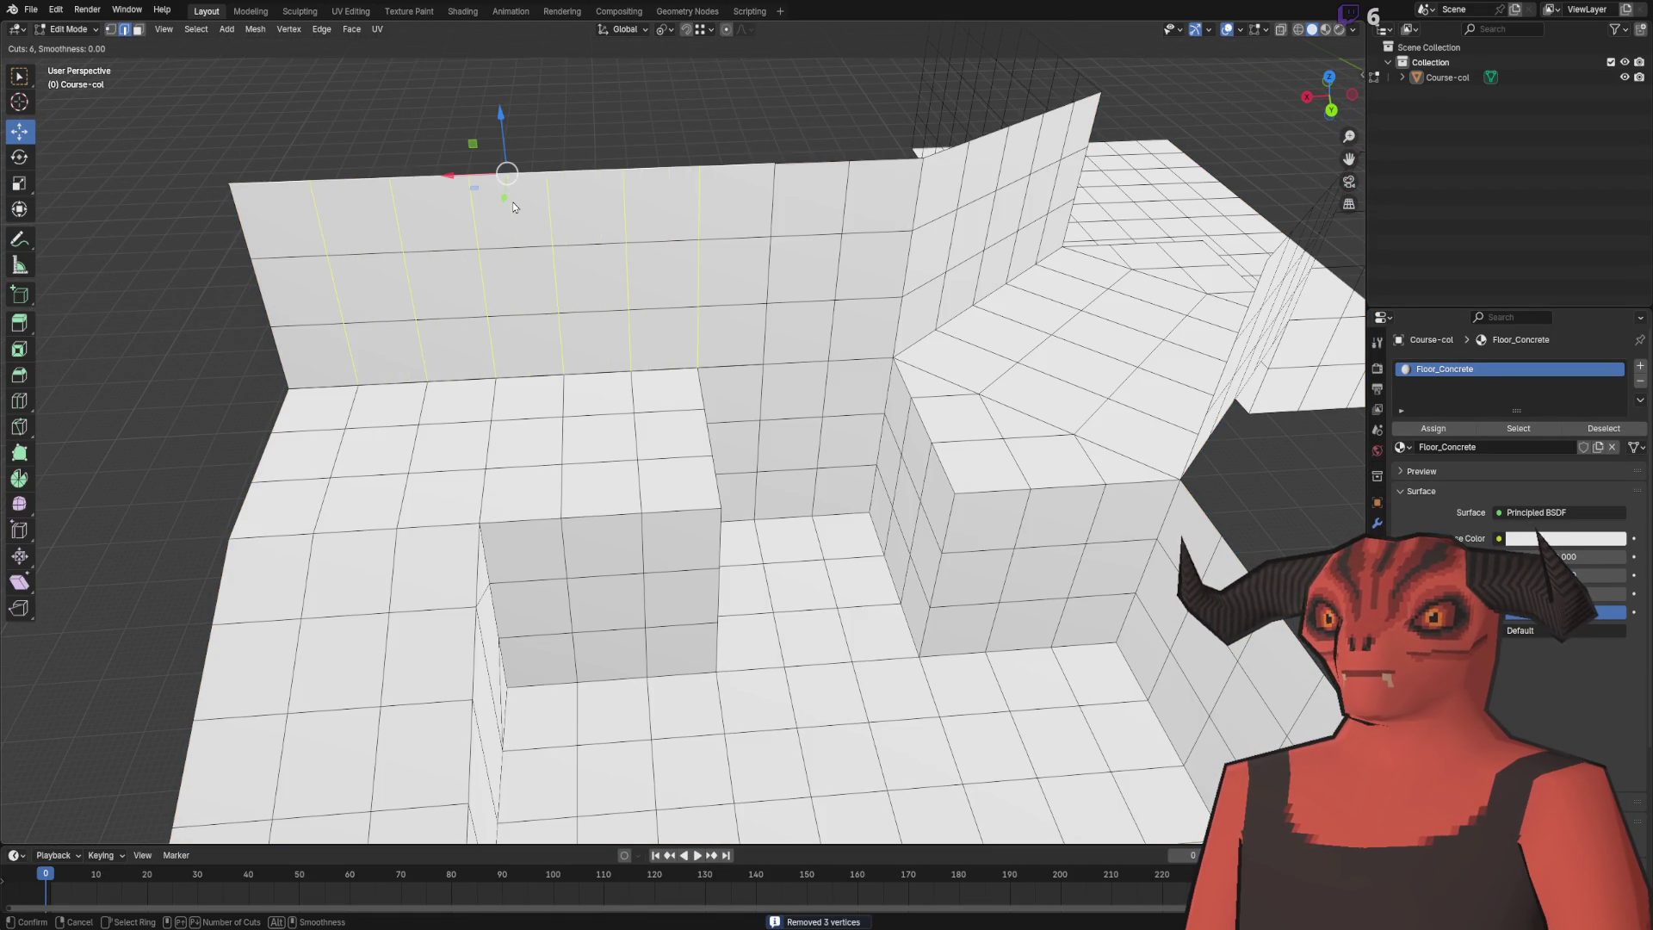
{"action": "left_click", "coordinate": [513, 207]}
{"action": "key", "text": "a"}
{"action": "key", "text": "m"}
{"action": "left_click", "coordinate": [600, 210]}
{"action": "key", "text": "alt+a"}
- Orbit to inspect the mesh from the opposite side
{"action": "scroll", "coordinate": [600, 210], "scroll_direction": "down", "scroll_amount": 3}
{"action": "mouse_move", "coordinate": [620, 100]}
{"action": "left_mouse_down"}
{"action": "mouse_move", "coordinate": [705, 270]}
{"action": "mouse_move", "coordinate": [773, 244]}
{"action": "mouse_move", "coordinate": [625, 354]}
{"action": "mouse_move", "coordinate": [594, 529]}
{"action": "mouse_move", "coordinate": [488, 481]}
{"action": "left_mouse_up"}
{"action": "key", "text": "a"}
{"action": "left_click", "coordinate": [594, 530]}
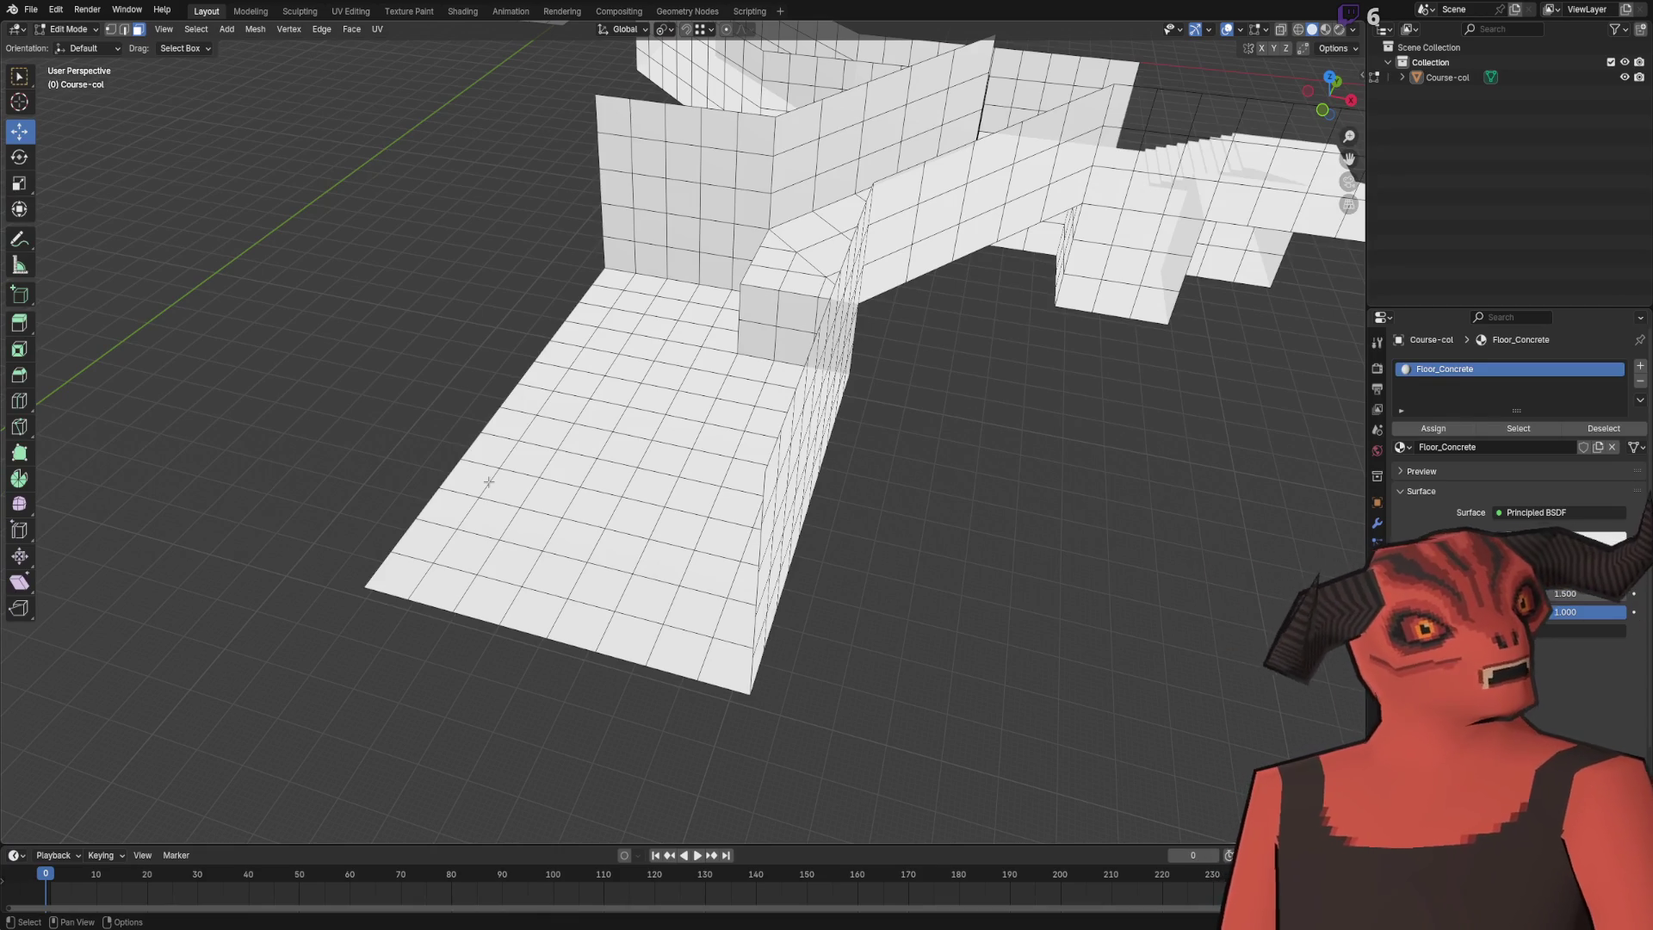
{"action": "scroll", "coordinate": [650, 418], "scroll_direction": "up", "scroll_amount": 3}
- Extend the start-area floor edge 20 m along X
{"action": "key", "text": "2"}
{"action": "mouse_move", "coordinate": [886, 380]}
{"action": "left_mouse_down"}
{"action": "mouse_move", "coordinate": [786, 380]}
{"action": "mouse_move", "coordinate": [818, 388]}
{"action": "mouse_move", "coordinate": [664, 107]}
{"action": "left_mouse_up"}
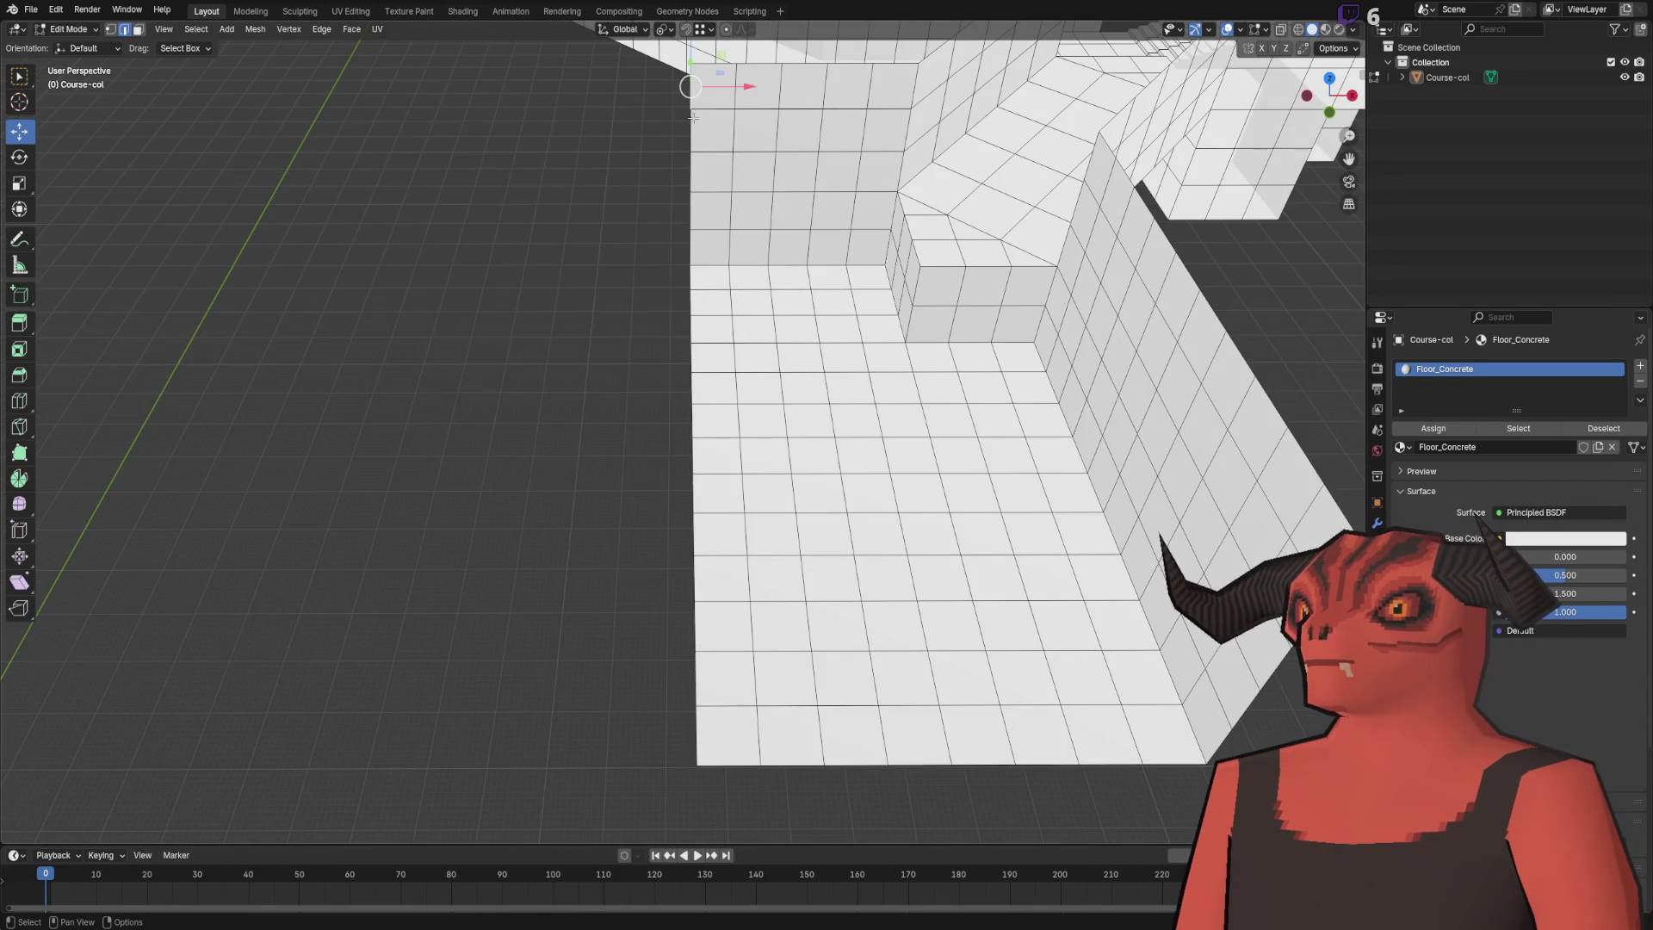
{"action": "left_click", "coordinate": [701, 703], "text": "ctrl"}
{"action": "scroll", "coordinate": [701, 703], "scroll_direction": "down", "scroll_amount": 5}
{"action": "key", "text": "g"}
{"action": "key", "text": "x"}
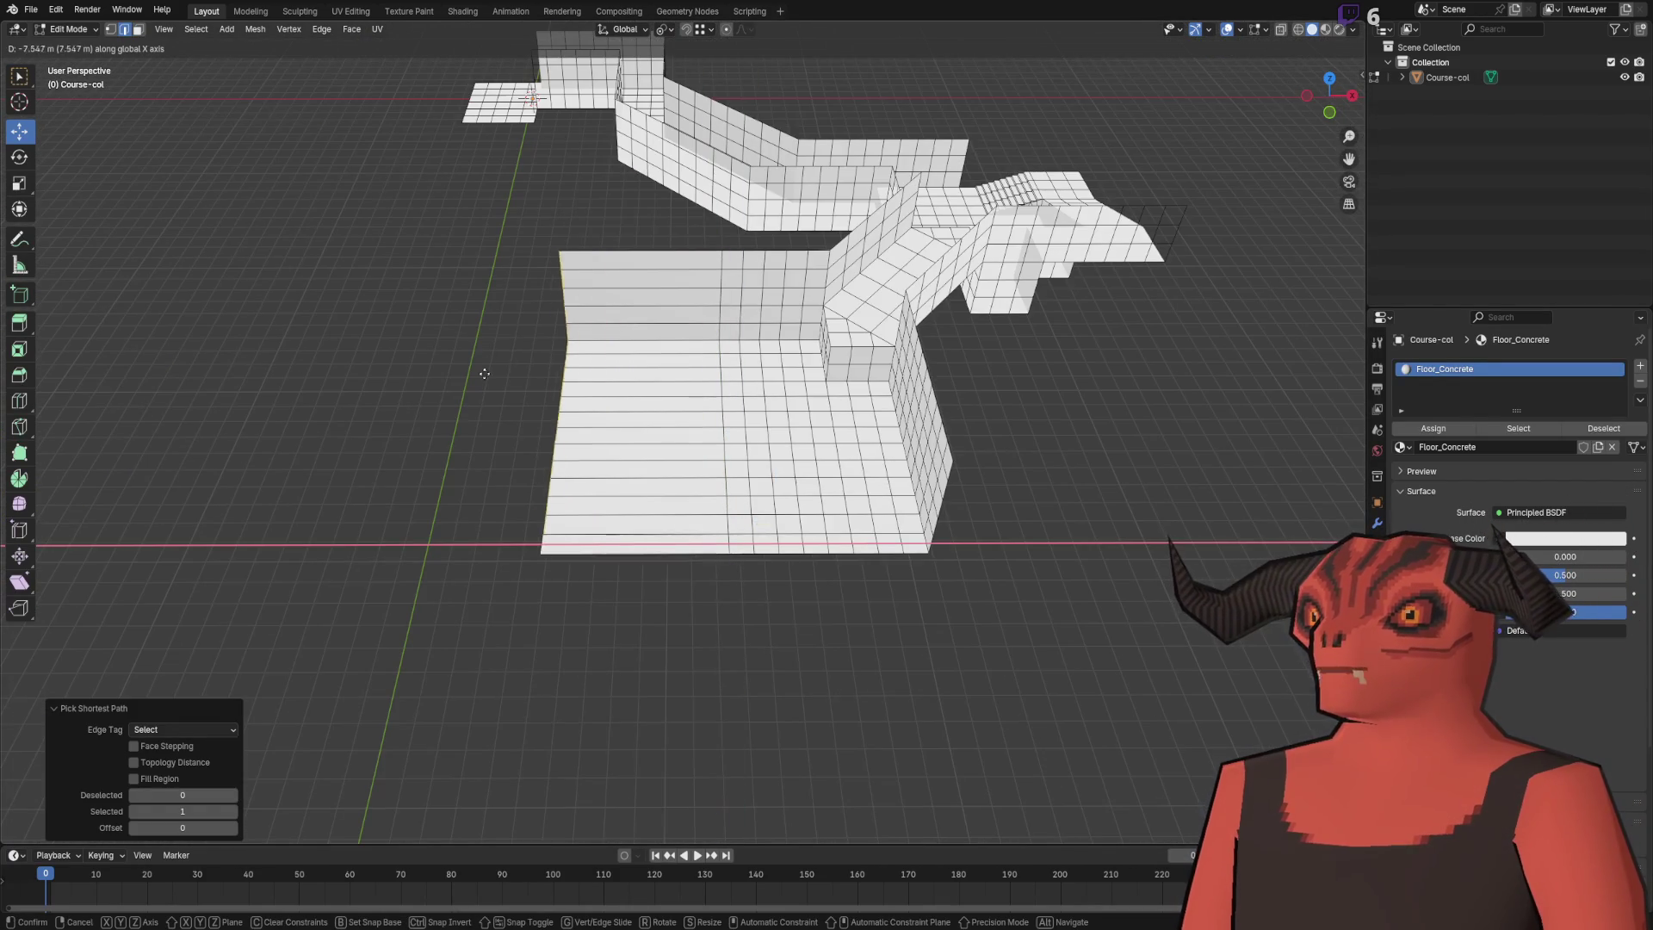
{"action": "left_click", "coordinate": [303, 377]}
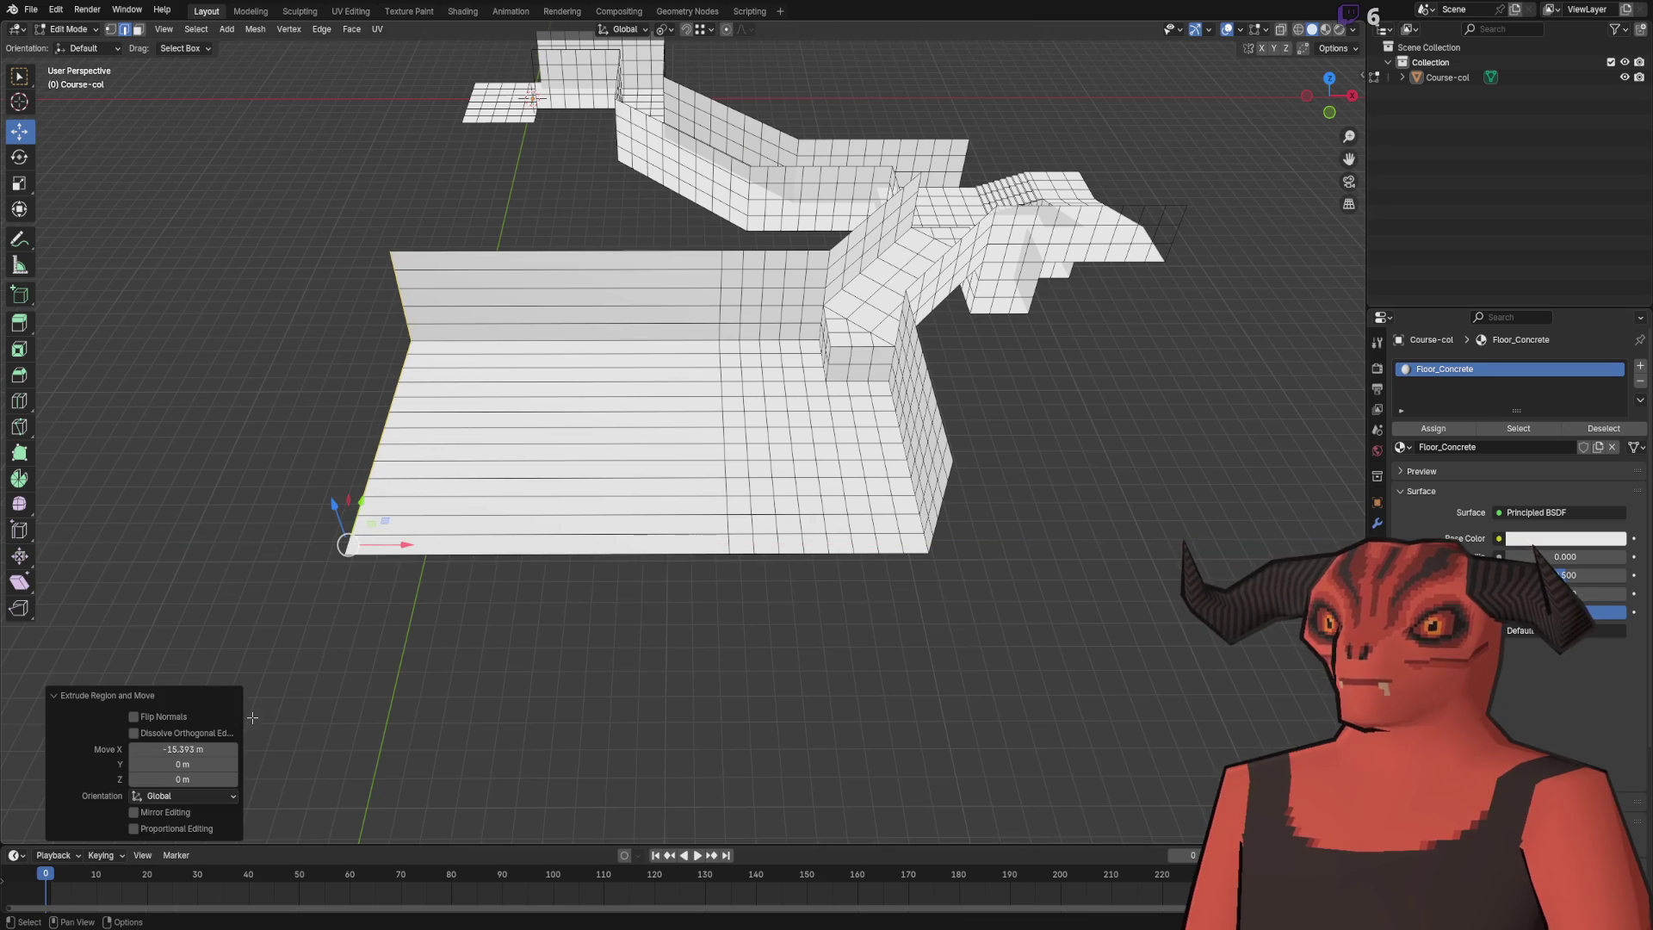
{"action": "left_click", "coordinate": [209, 749]}
{"action": "type", "text": "20"}
{"action": "key", "text": "Return"}
- Cut the new floor strip with 19 loop cuts and shift the selected vertices 1 m along X
{"action": "scroll", "coordinate": [676, 479], "scroll_direction": "up", "scroll_amount": 6}
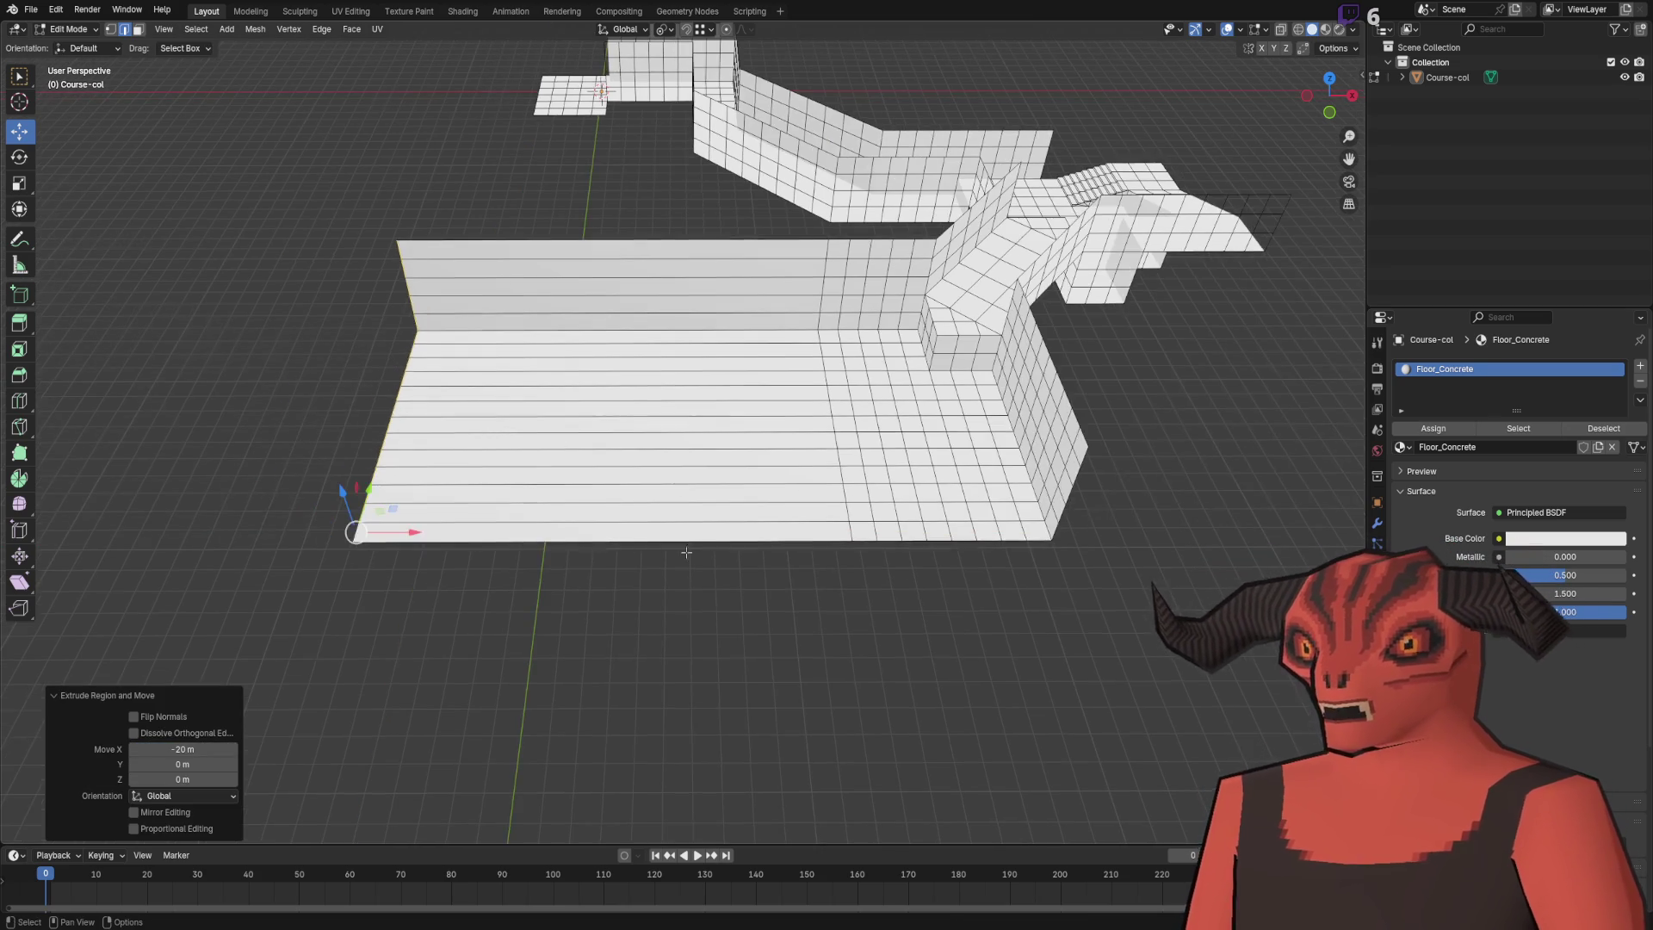
{"action": "key", "text": "ctrl+e"}
{"action": "left_click", "coordinate": [731, 524]}
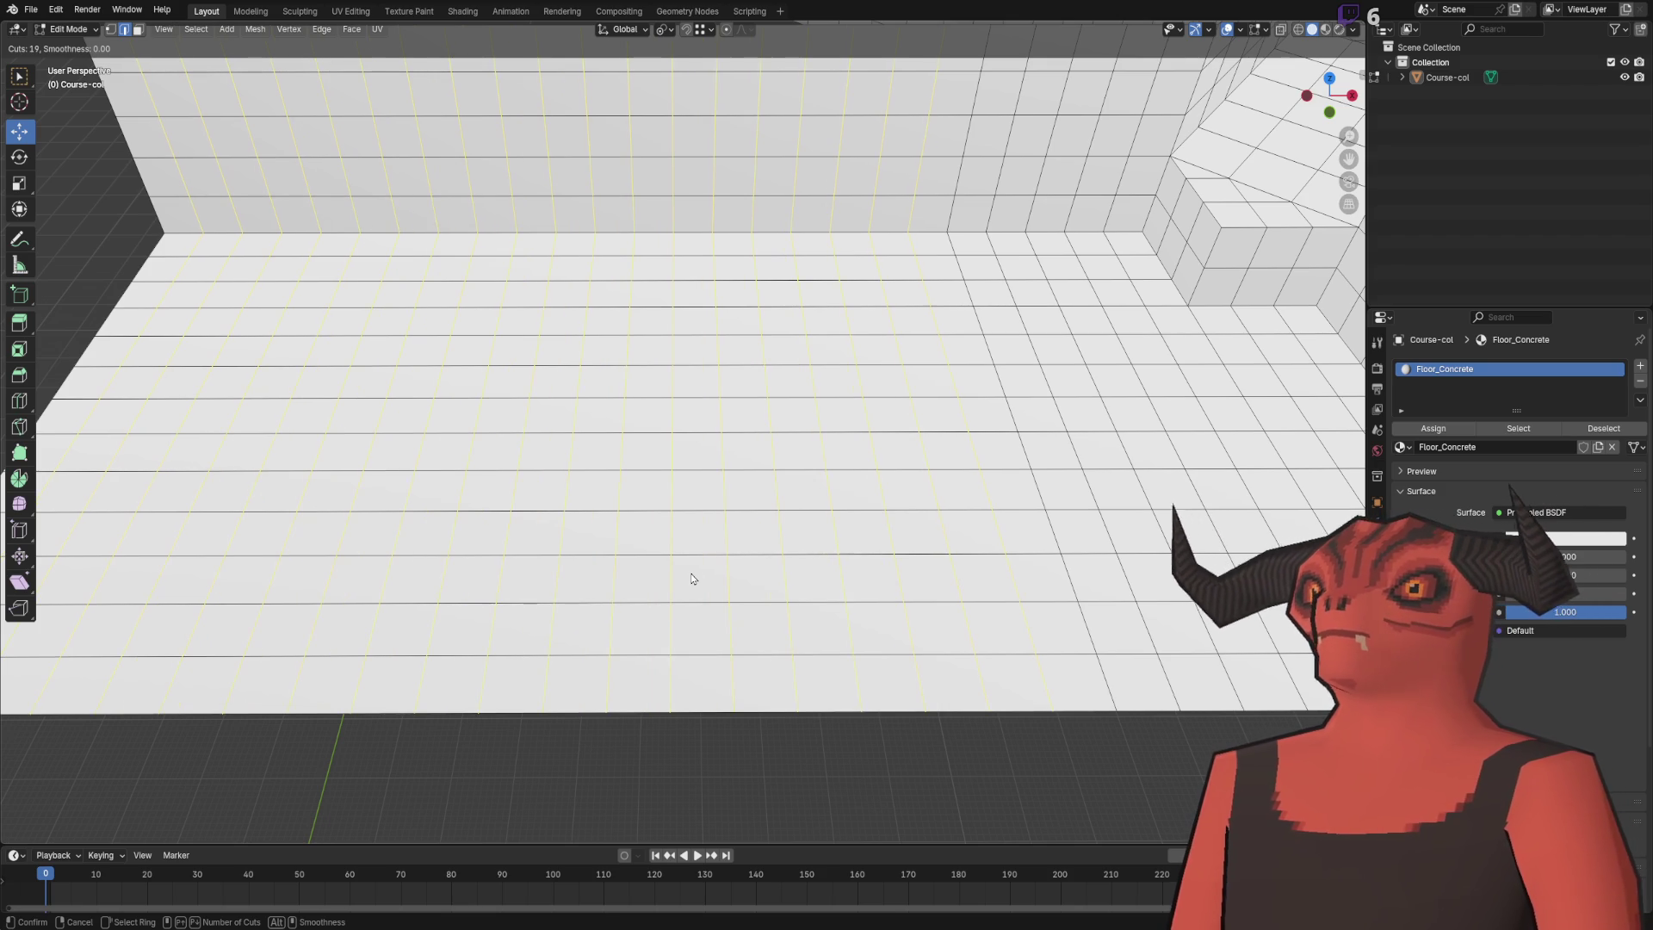
{"action": "left_click", "coordinate": [691, 579]}
{"action": "scroll", "coordinate": [691, 578], "scroll_direction": "down", "scroll_amount": 5}
{"action": "key", "text": "Tab"}
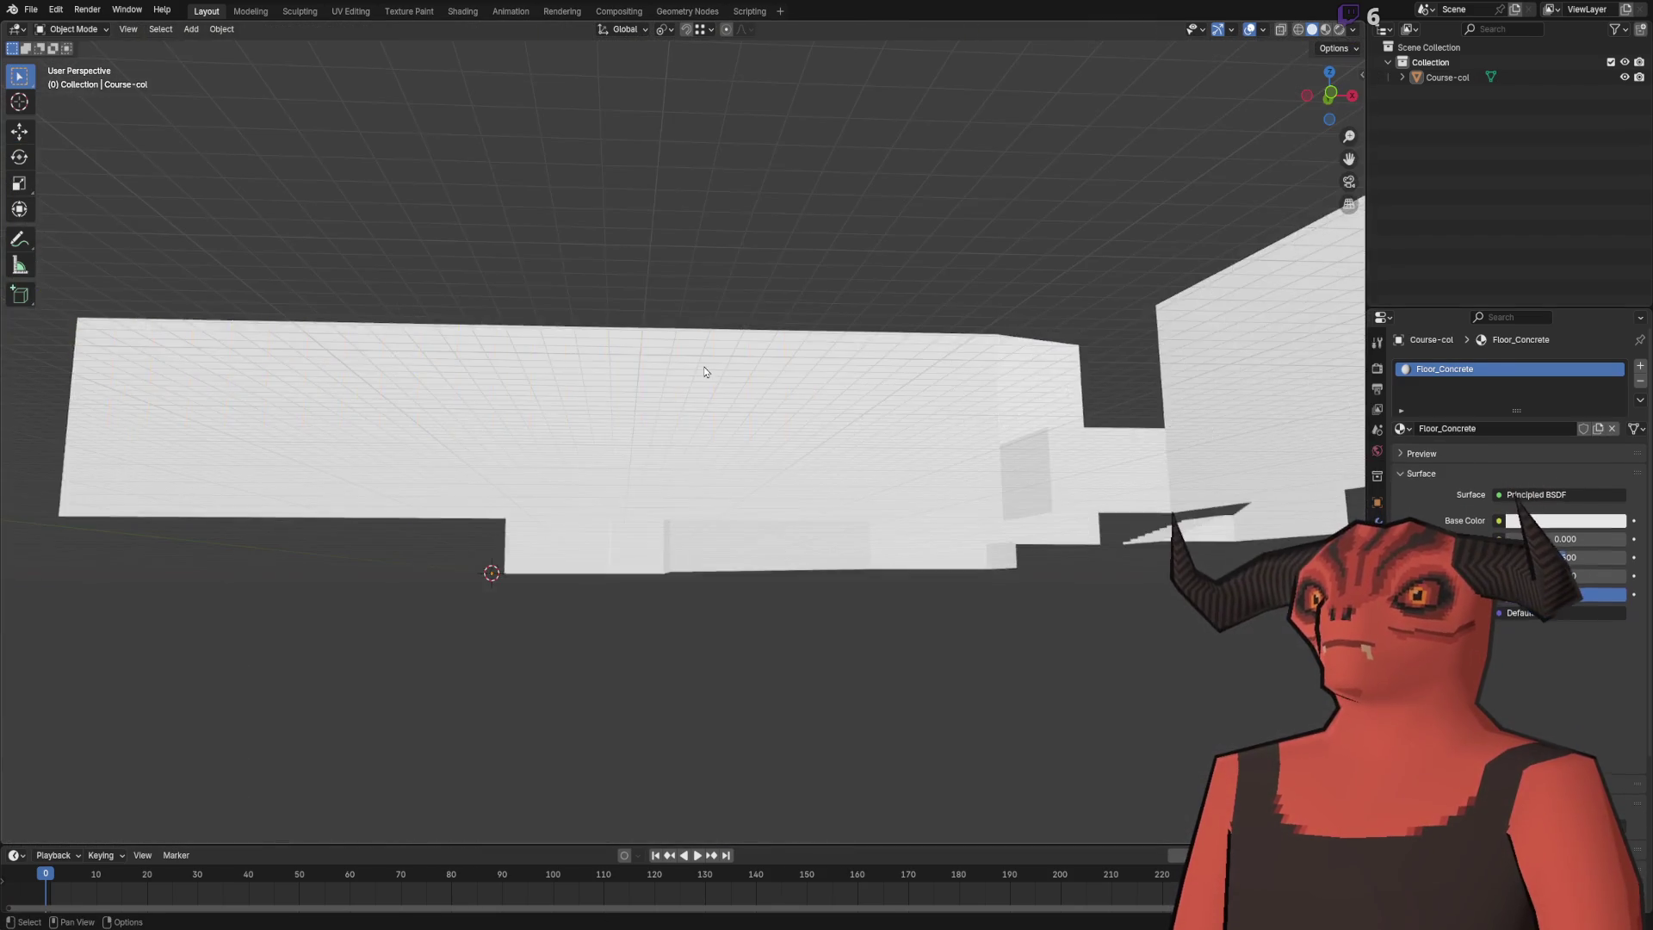
{"action": "scroll", "coordinate": [704, 372], "scroll_direction": "up", "scroll_amount": 5}
{"action": "key", "text": "Tab"}
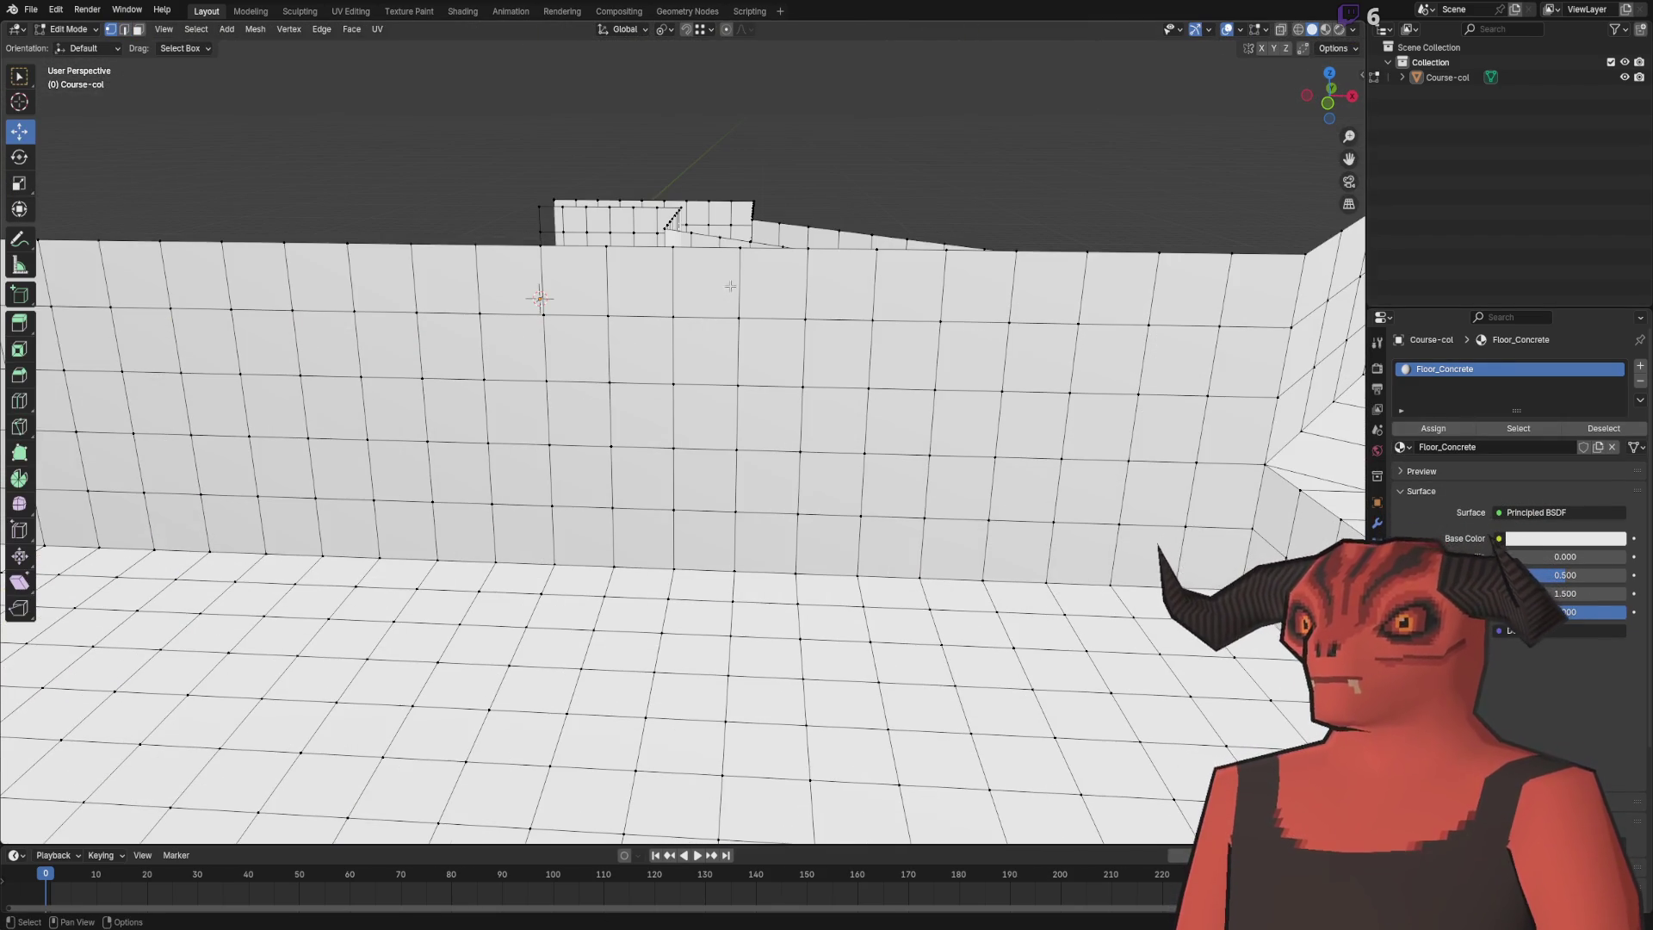
{"action": "left_click_drag", "start_coordinate": [739, 252], "coordinate": [672, 247]}
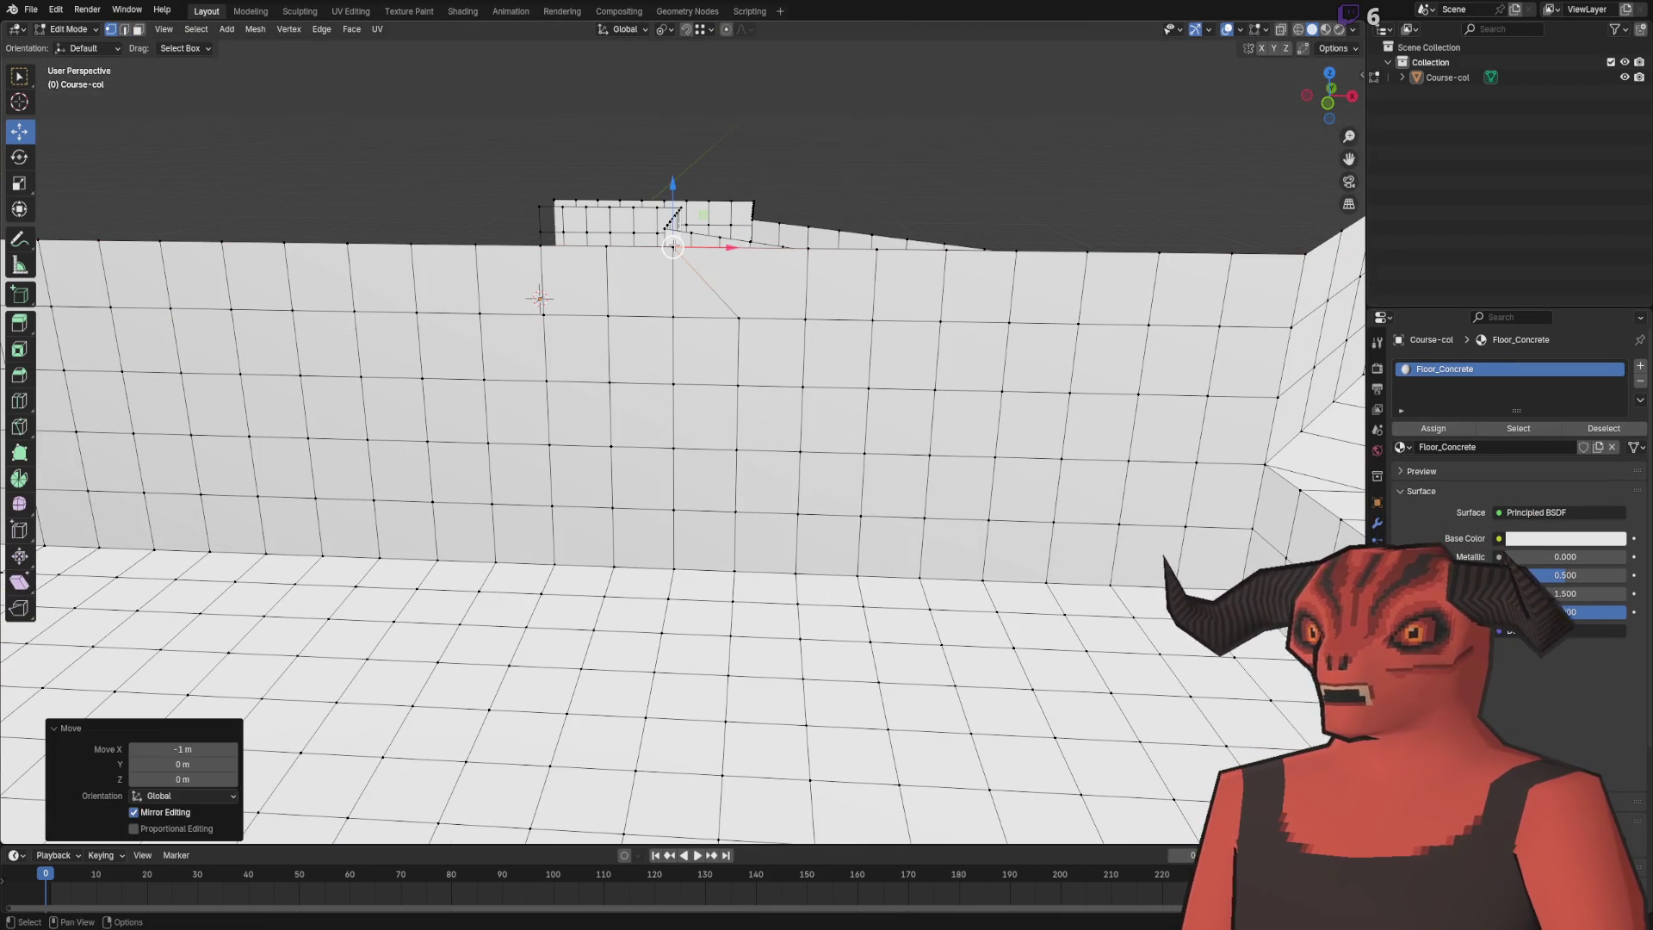
- Widen the floor by extruding its side edge along Y, entering 44 as the distance
{"action": "scroll", "coordinate": [591, 251], "scroll_direction": "down", "scroll_amount": 5}
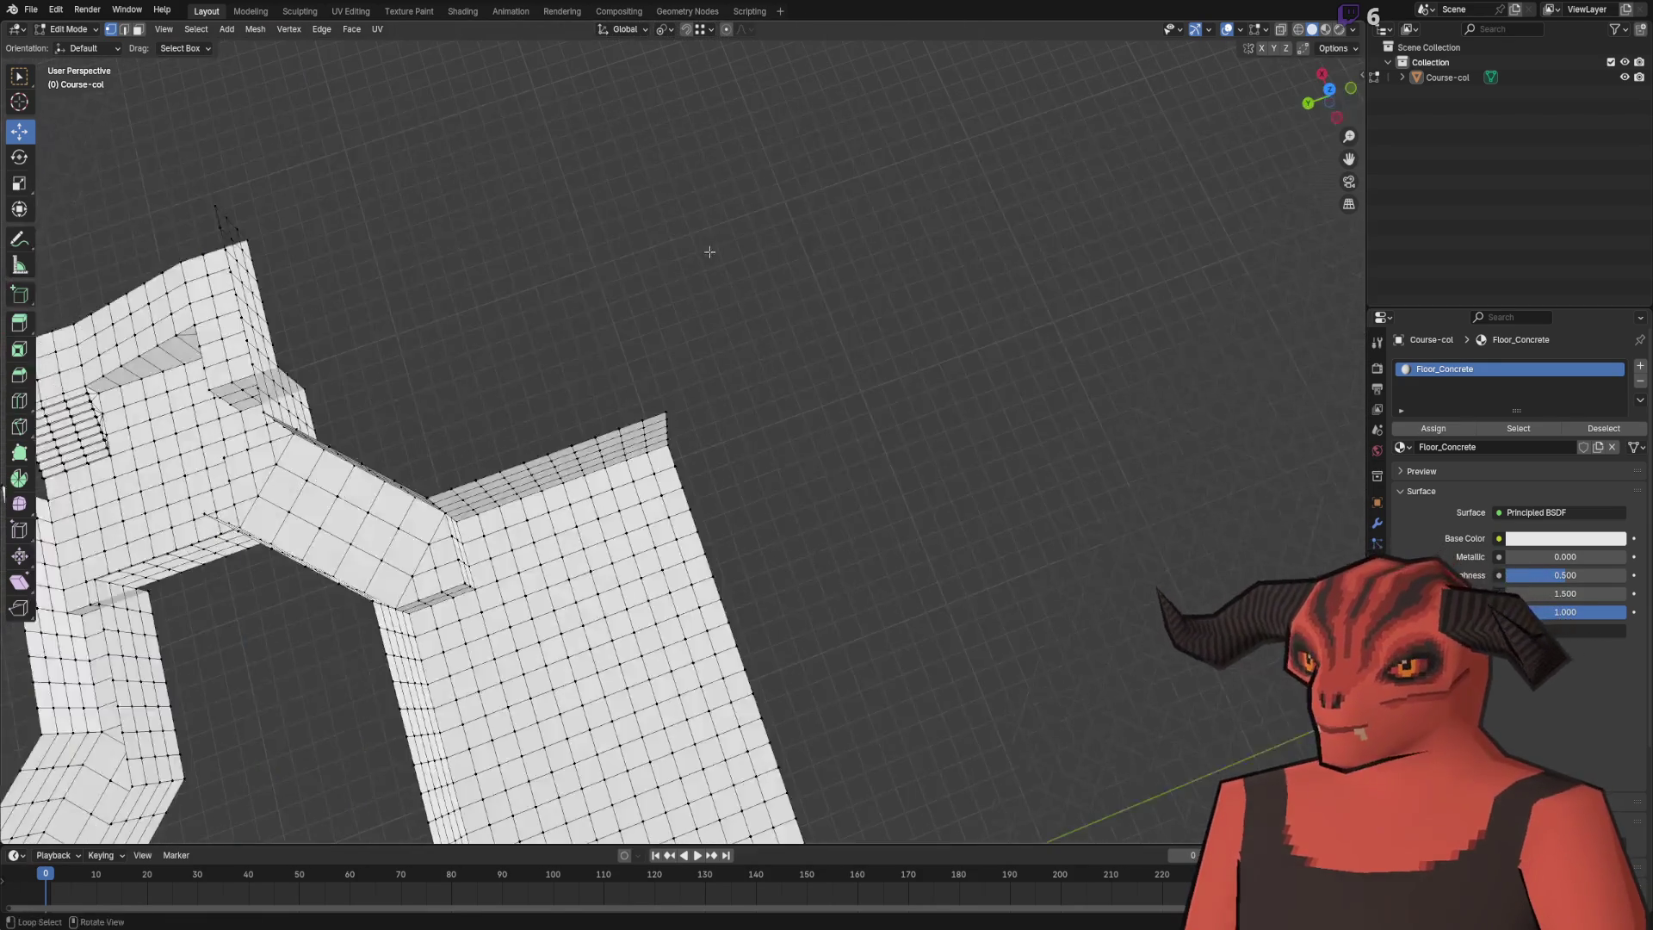
{"action": "scroll", "coordinate": [709, 252], "scroll_direction": "up", "scroll_amount": 4}
{"action": "key", "text": "2"}
{"action": "left_click", "coordinate": [617, 245], "text": "alt"}
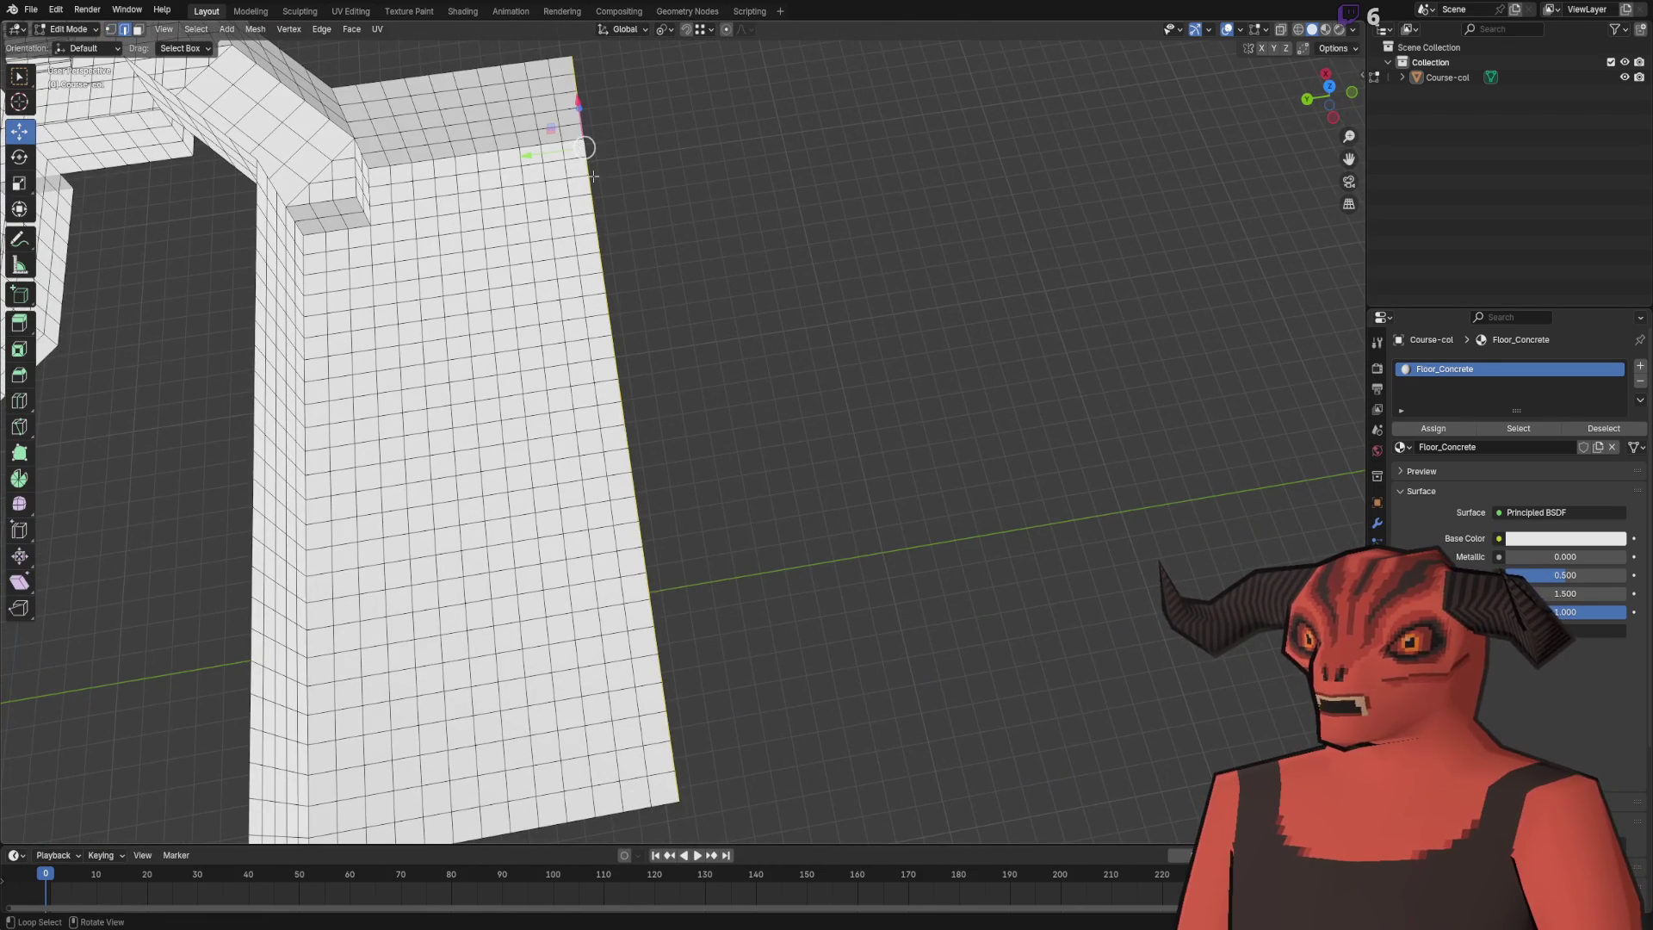
{"action": "key", "text": "g"}
{"action": "left_click", "coordinate": [708, 245]}
{"action": "left_click", "coordinate": [209, 764]}
{"action": "type", "text": "44"}
{"action": "key", "text": "Return"}
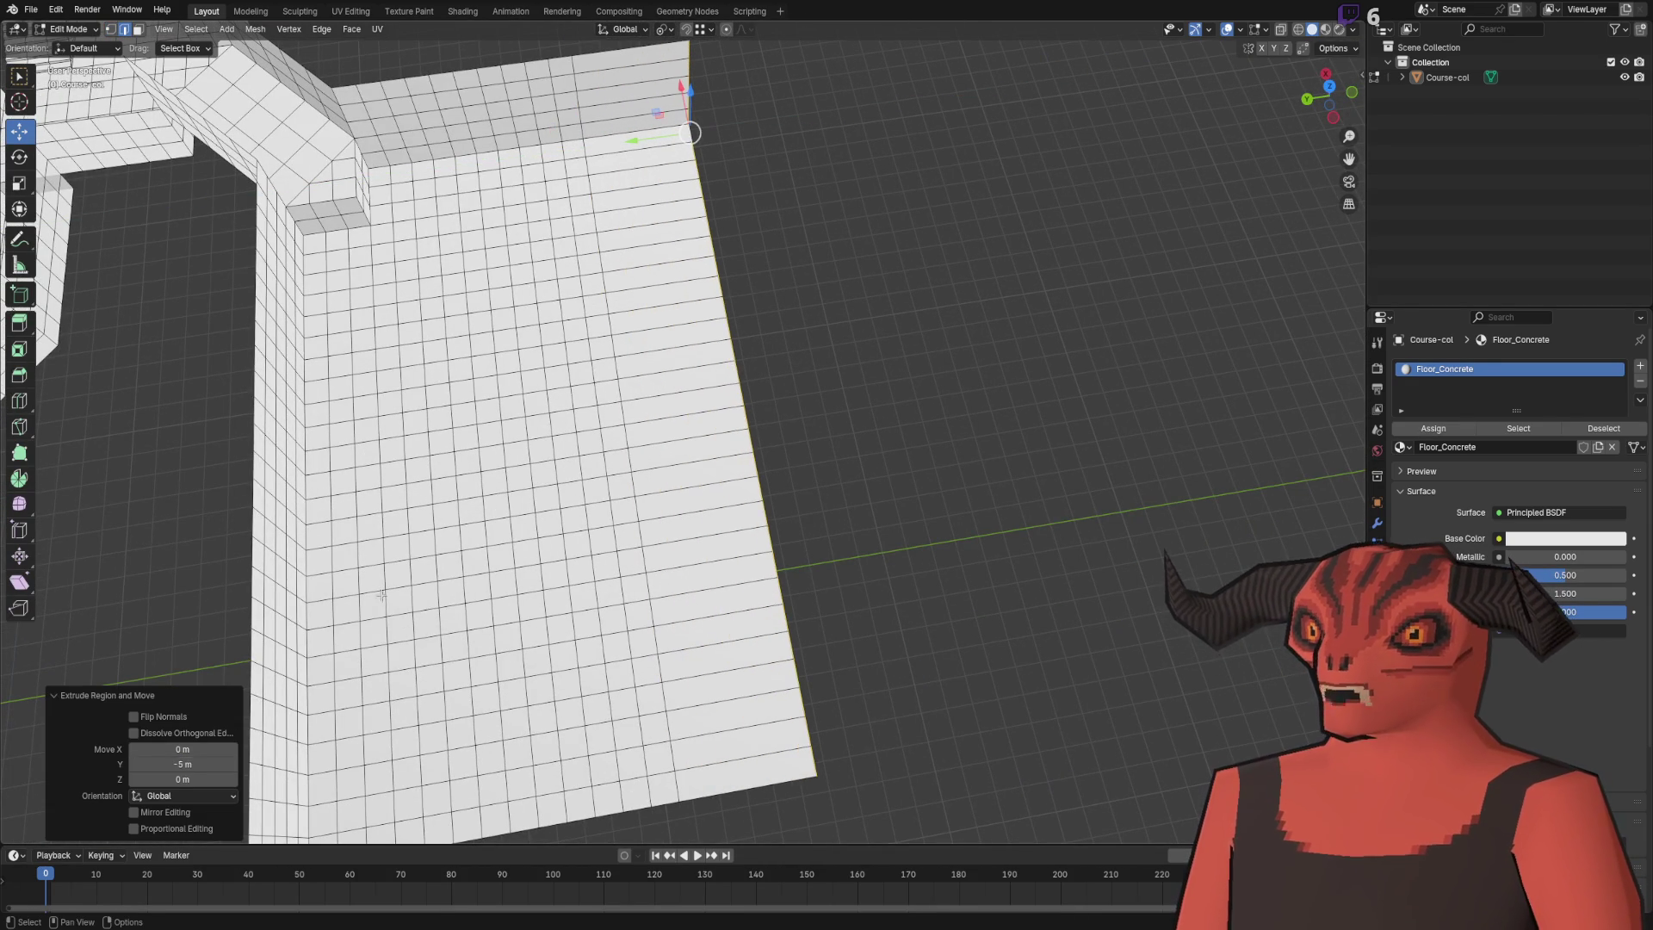
- Add four loop cuts across the widened strip and merge duplicate vertices by distance
{"action": "left_click", "coordinate": [783, 192]}
{"action": "right_click", "coordinate": [783, 192]}
{"action": "left_click", "coordinate": [758, 184]}
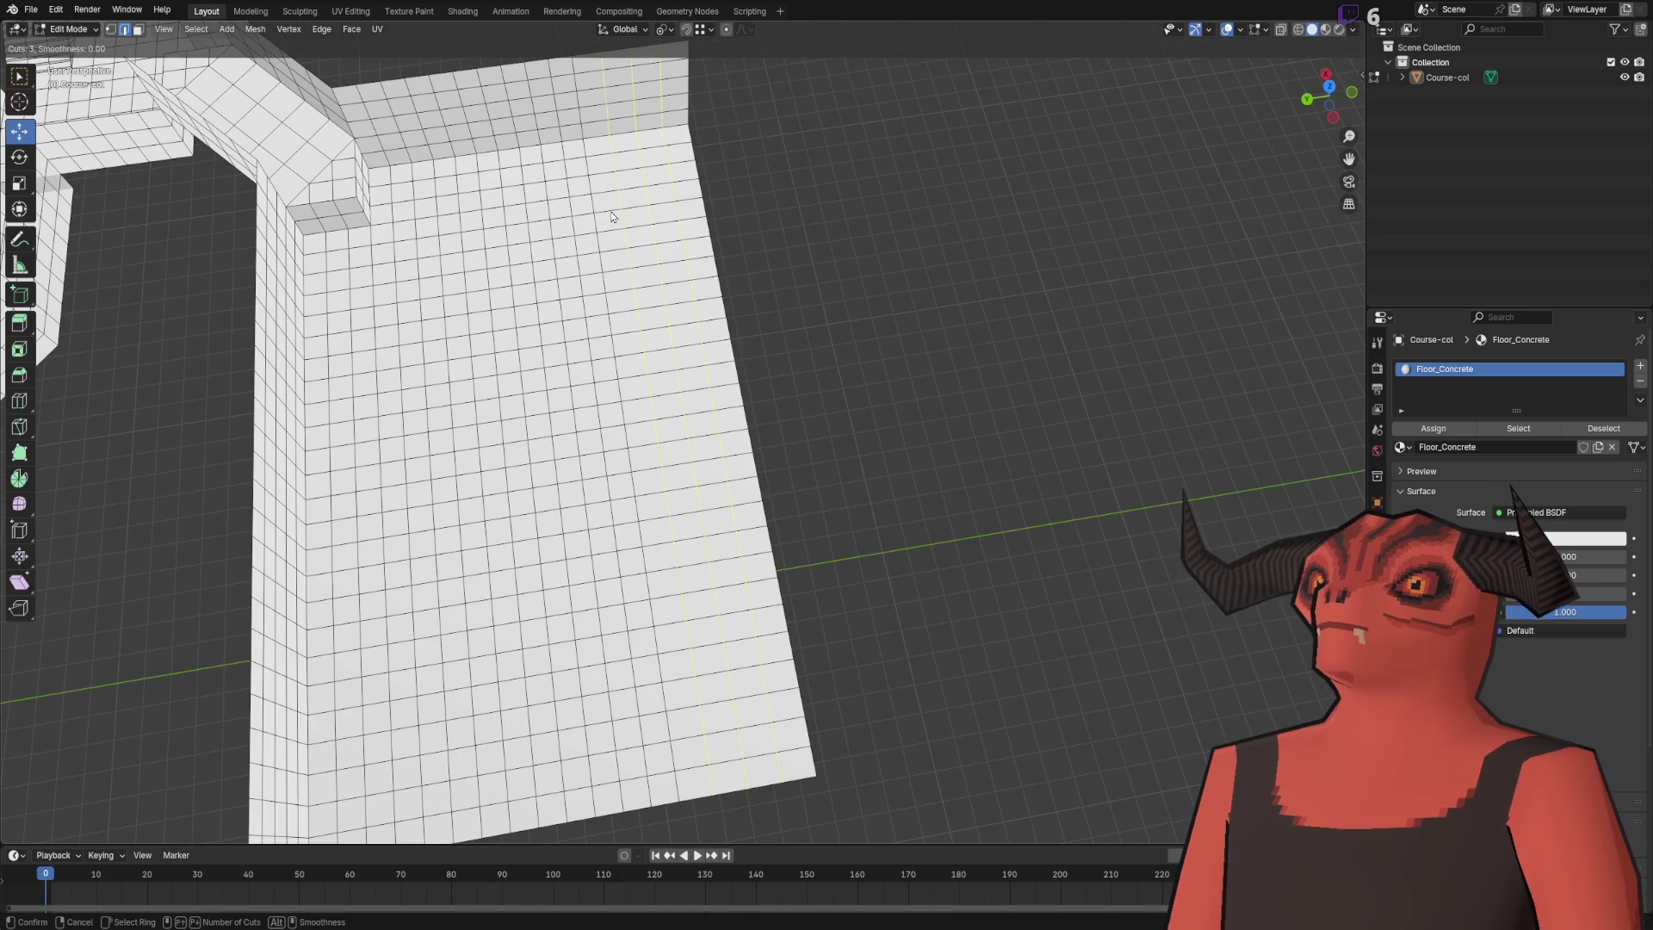
{"action": "left_click", "coordinate": [611, 216]}
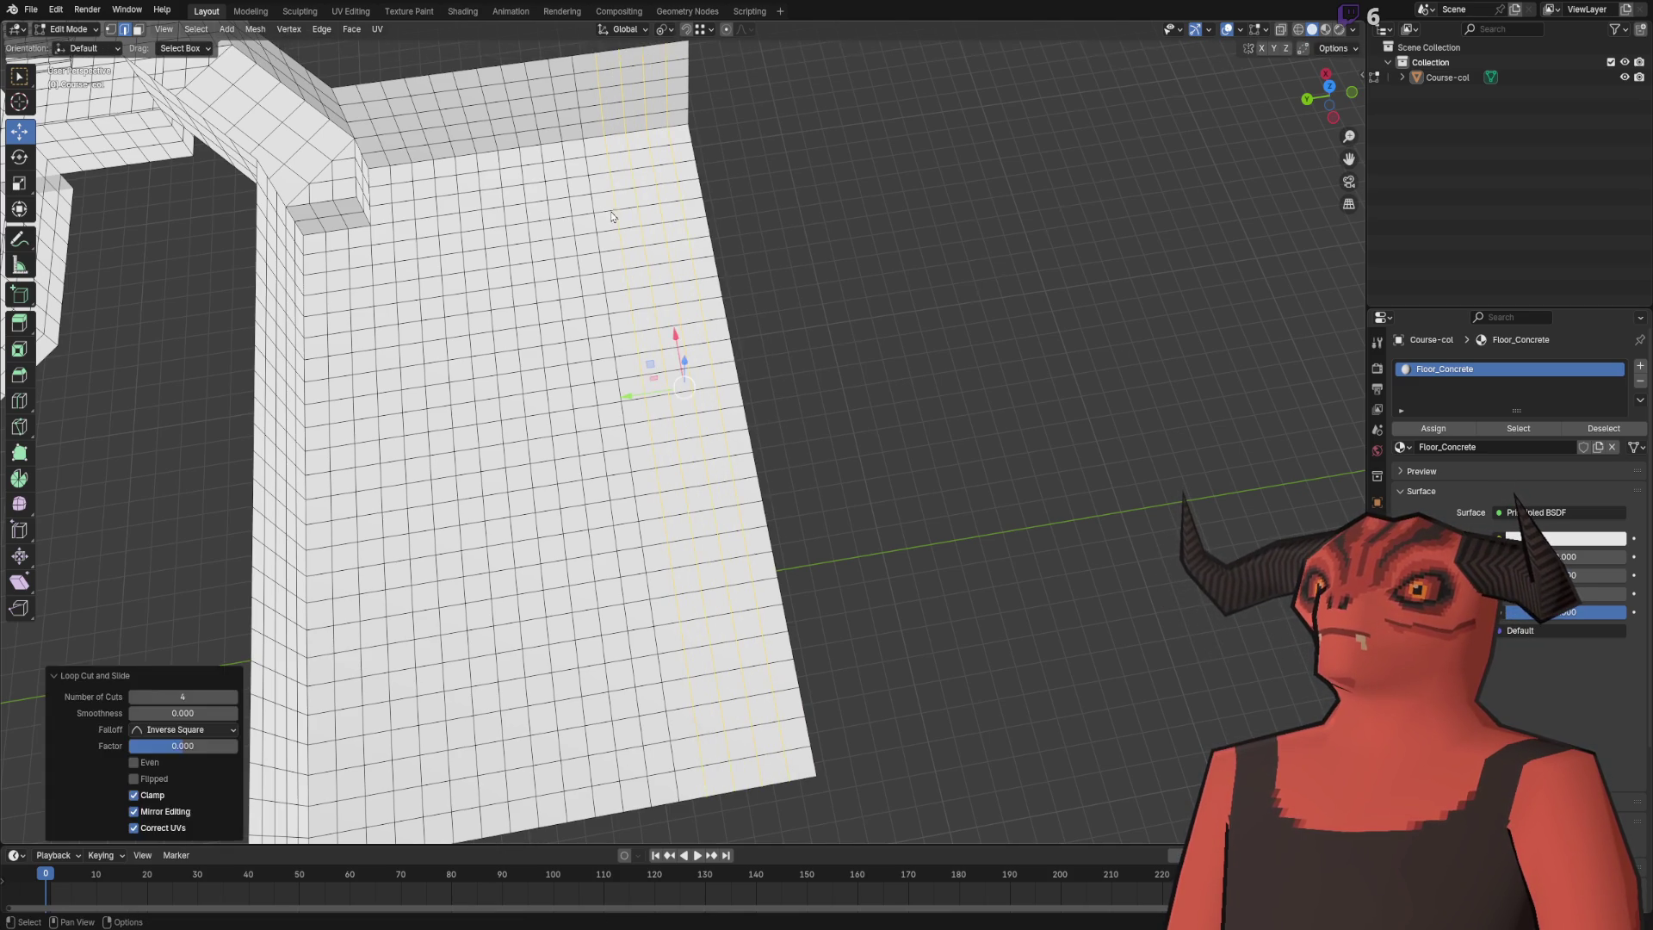
{"action": "key", "text": "1"}
{"action": "key", "text": "a"}
{"action": "key", "text": "m"}
{"action": "left_click", "coordinate": [990, 166]}
{"action": "key", "text": "alt+a"}
- Try moving the wall's top edge, undo it, and switch to Godot to review the course
{"action": "key", "text": "2"}
{"action": "scroll", "coordinate": [783, 185], "scroll_direction": "up", "scroll_amount": 5}
{"action": "scroll", "coordinate": [563, 233], "scroll_direction": "down", "scroll_amount": 5}
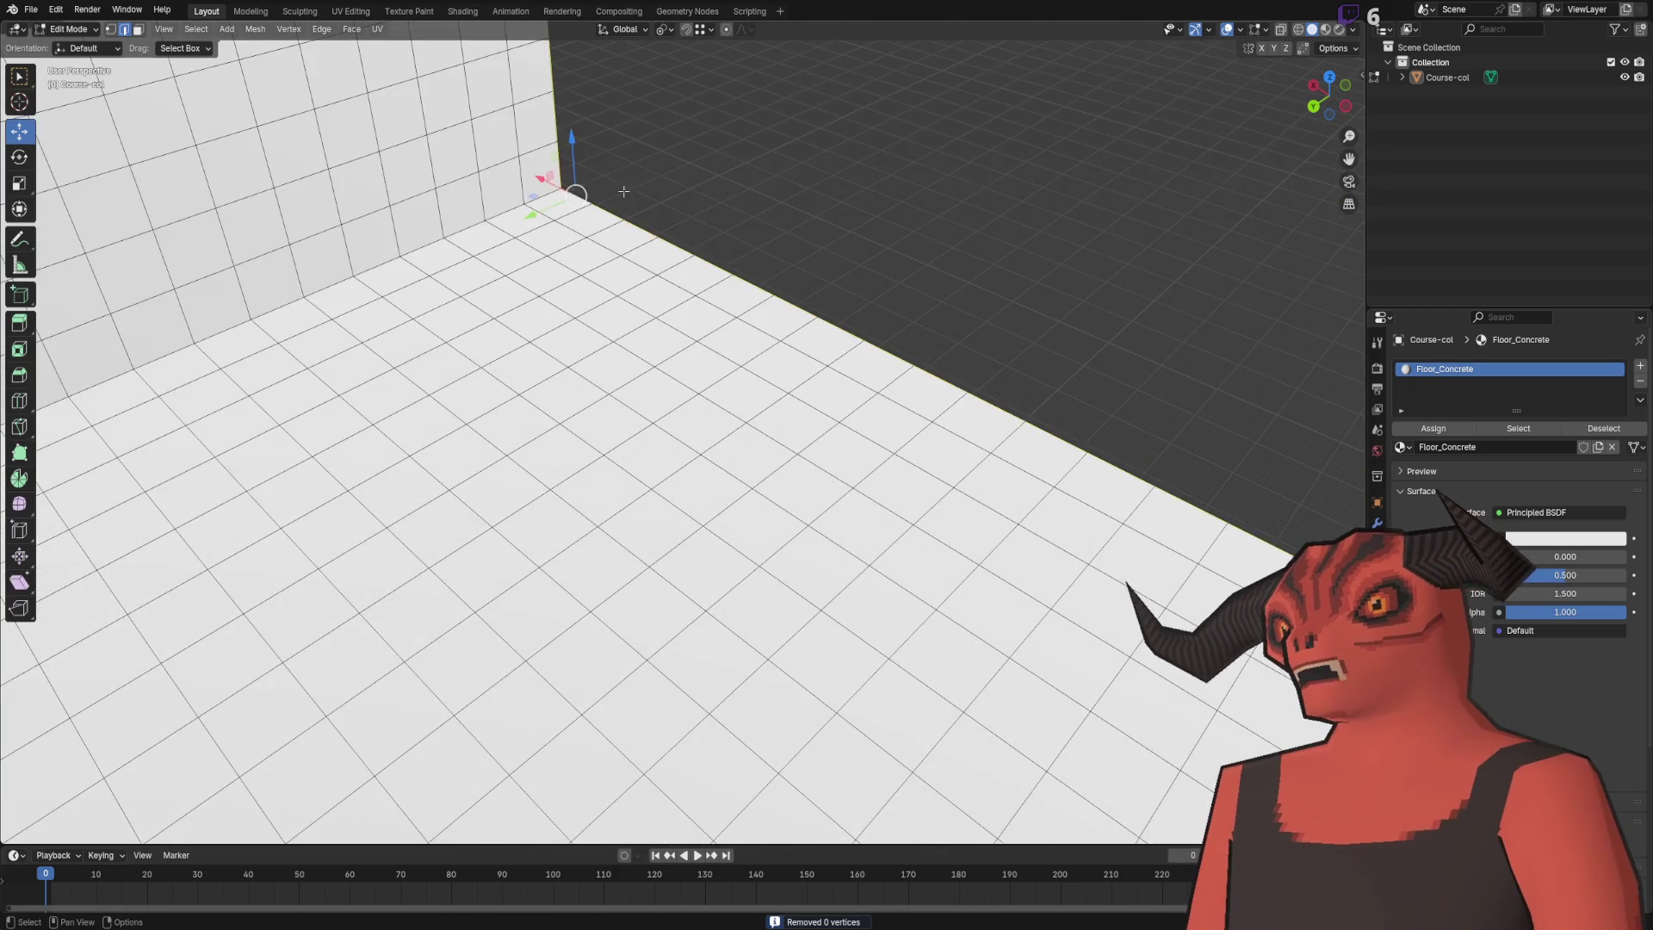
{"action": "mouse_move", "coordinate": [584, 167]}
{"action": "left_mouse_down"}
{"action": "mouse_move", "coordinate": [624, 275]}
{"action": "mouse_move", "coordinate": [675, 302]}
{"action": "left_mouse_up"}
{"action": "scroll", "coordinate": [675, 301], "scroll_direction": "up", "scroll_amount": 5}
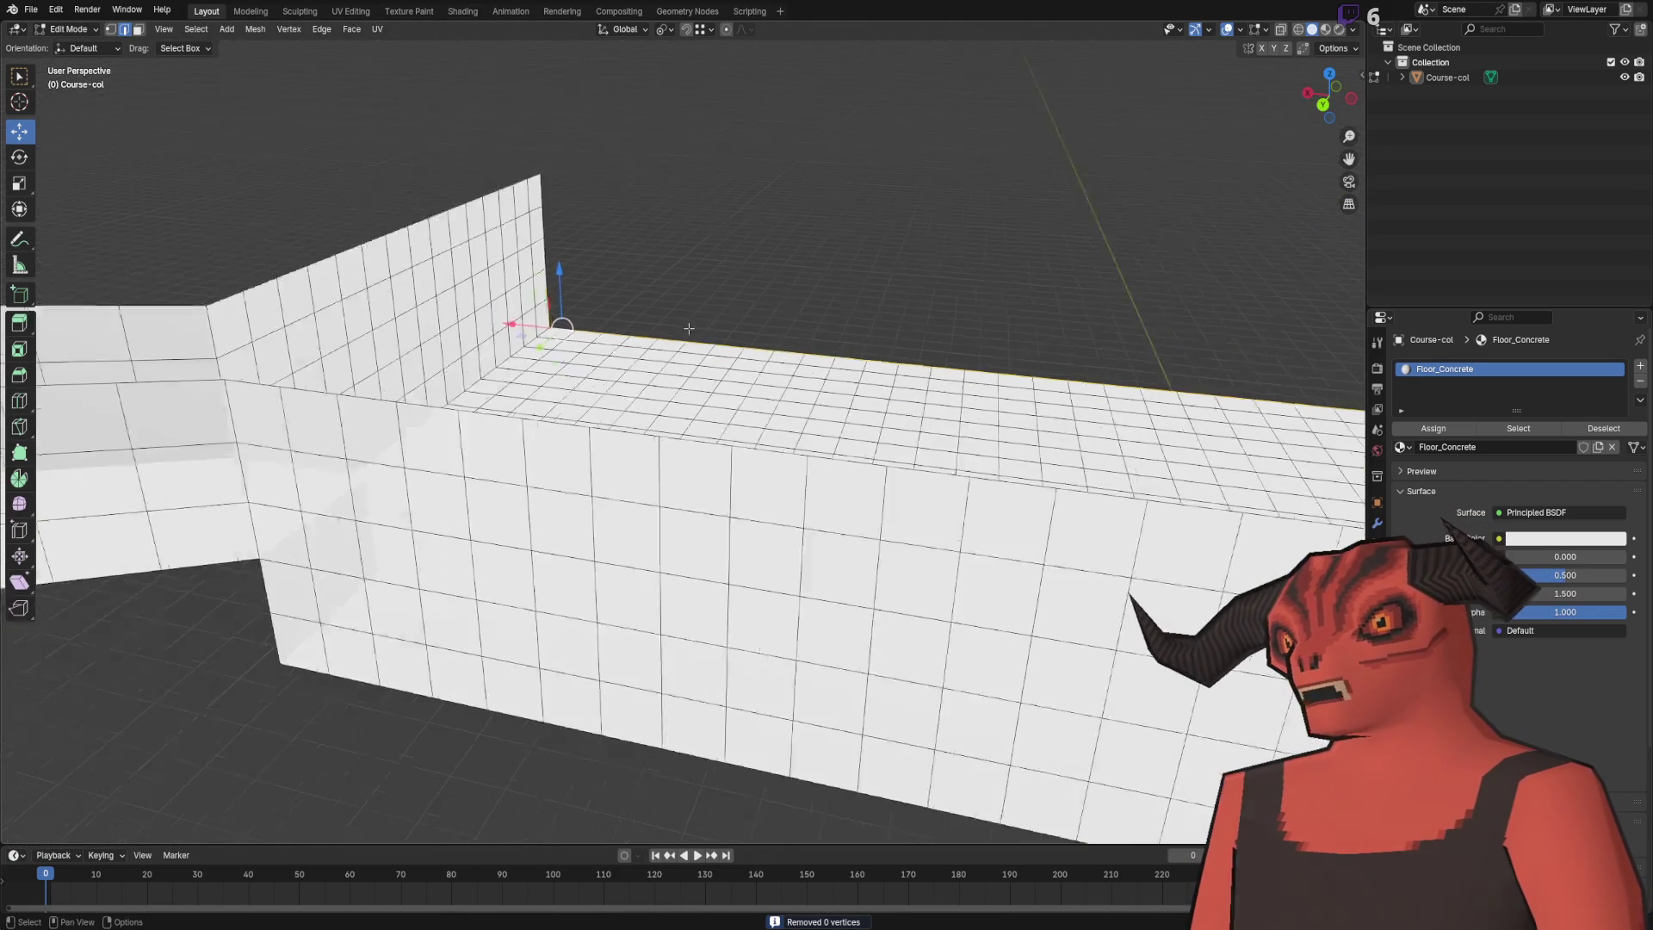
{"action": "key", "text": "g"}
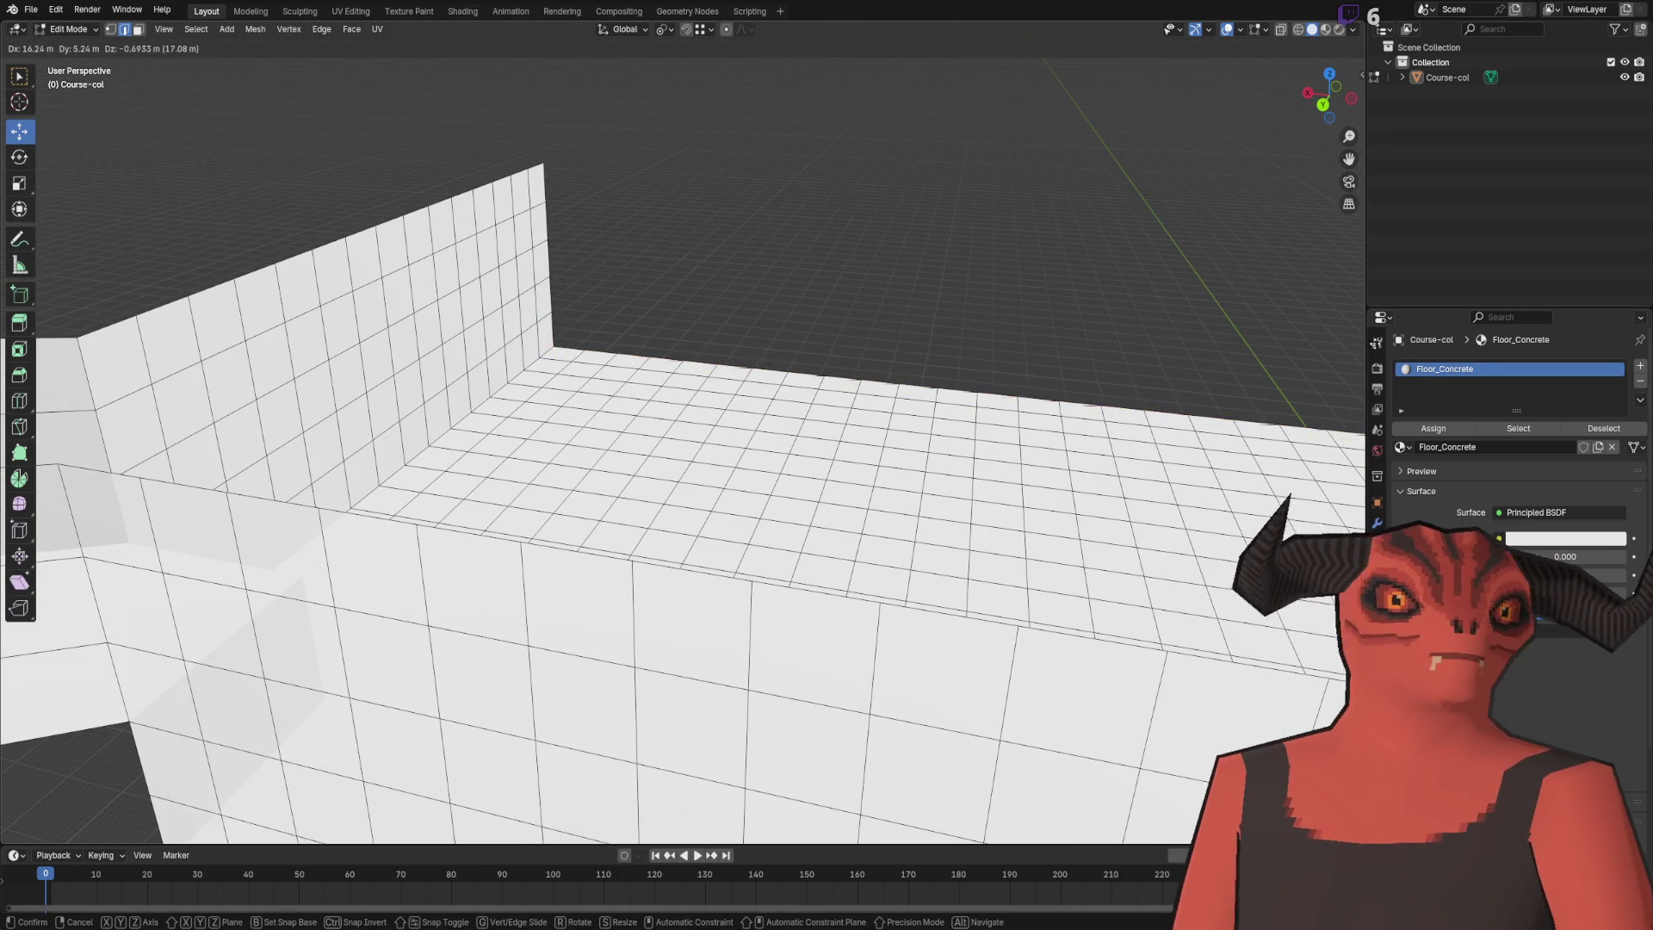
{"action": "left_click", "coordinate": [1096, 380]}
{"action": "key", "text": "ctrl+z"}
{"action": "key", "text": "alt+Tab"}
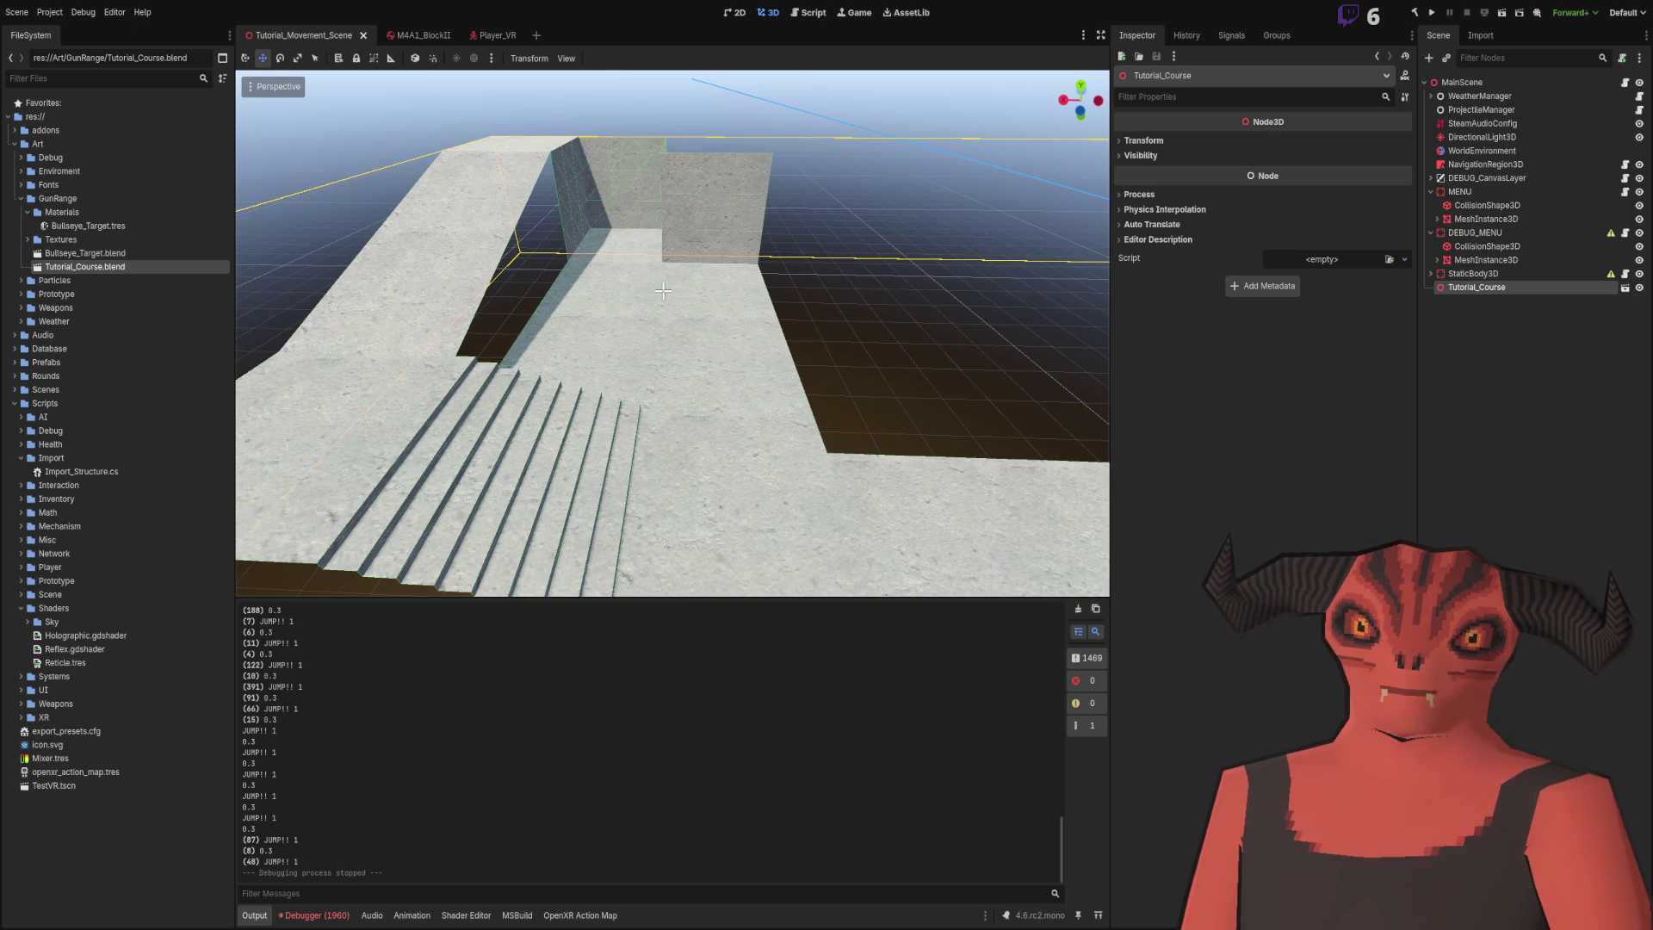
{"action": "key", "text": "alt+Tab"}
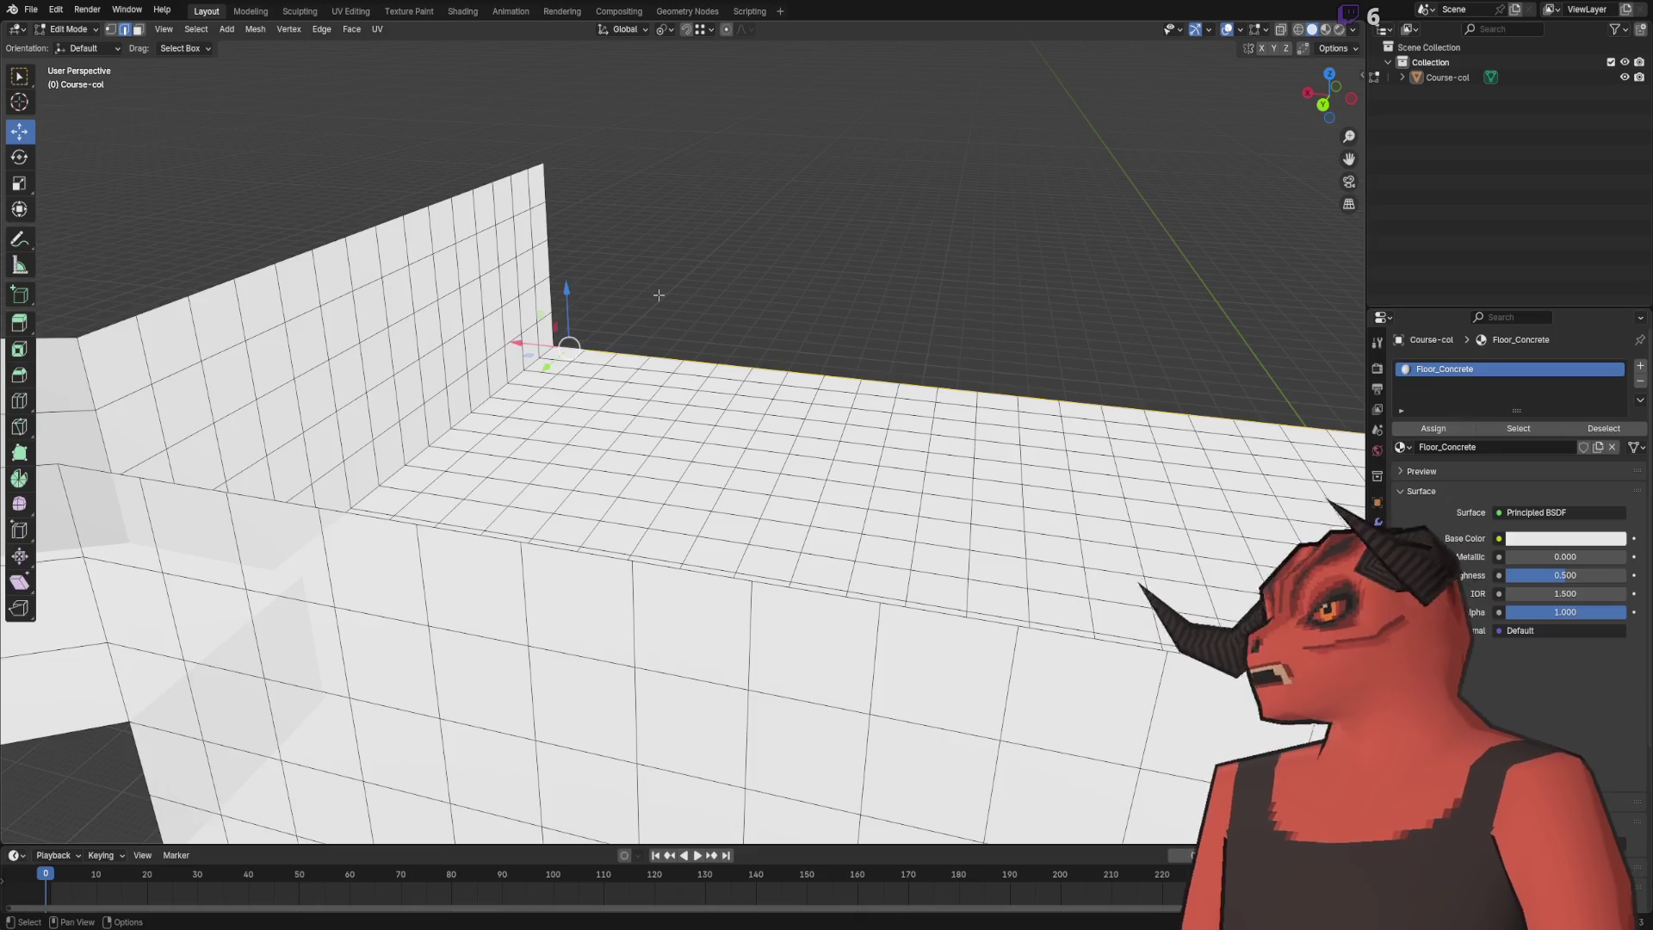
- Raise the wall from the floor's open edge in two 1 m steps along Z
{"action": "scroll", "coordinate": [847, 323], "scroll_direction": "down", "scroll_amount": 5}
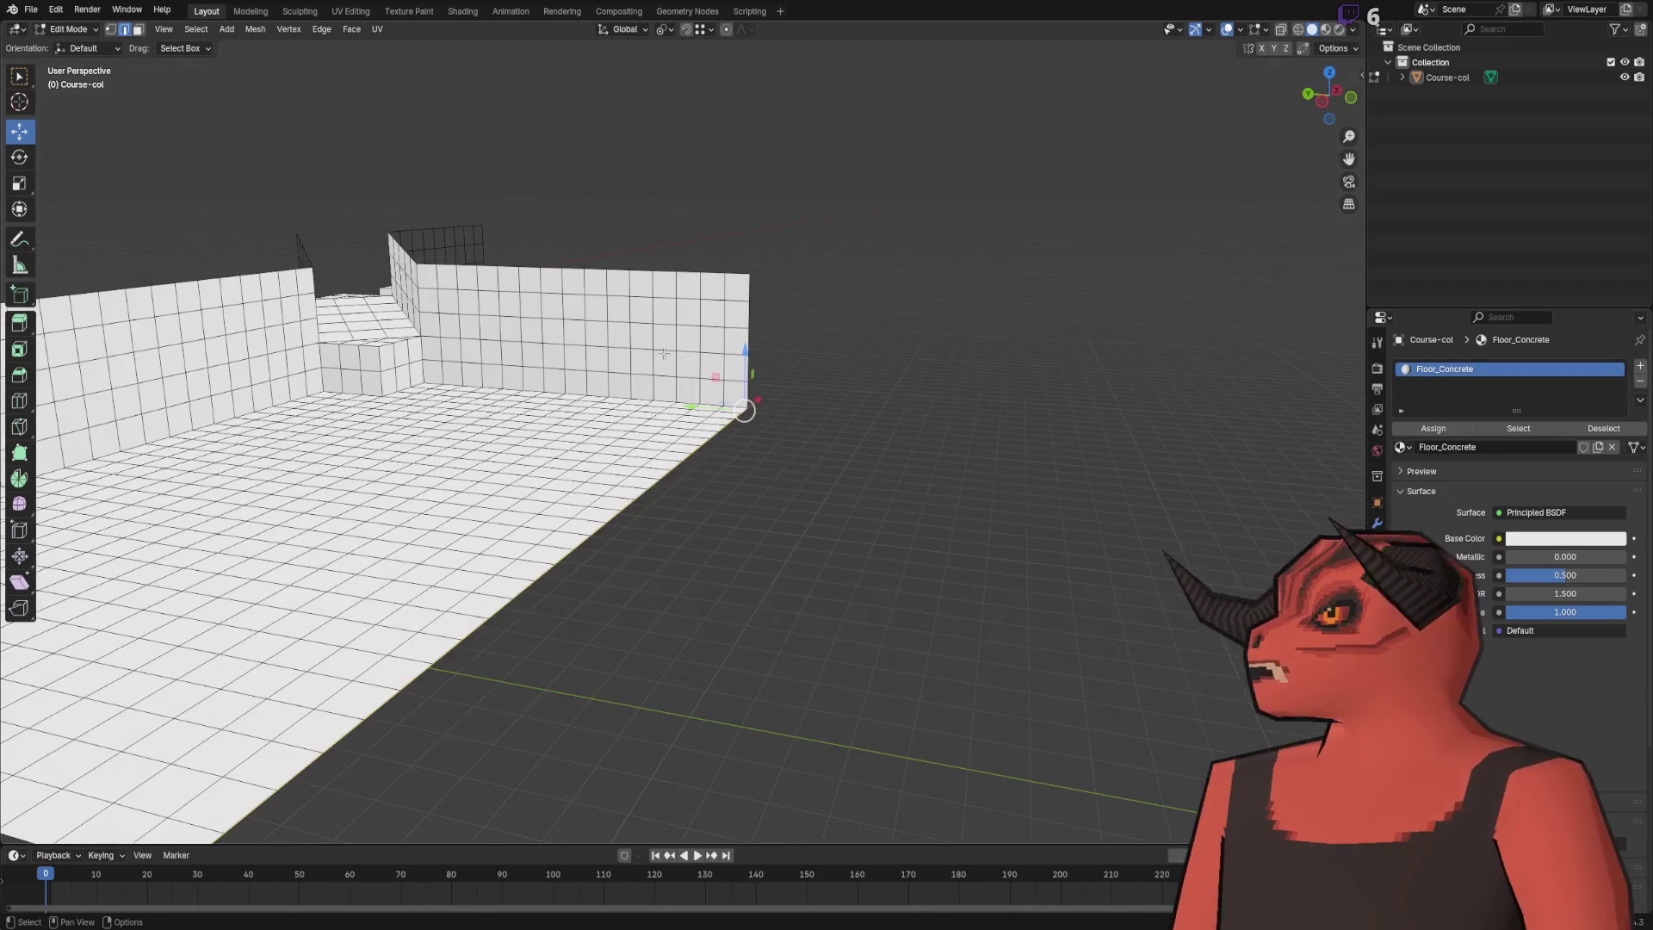
{"action": "scroll", "coordinate": [873, 326], "scroll_direction": "up", "scroll_amount": 6}
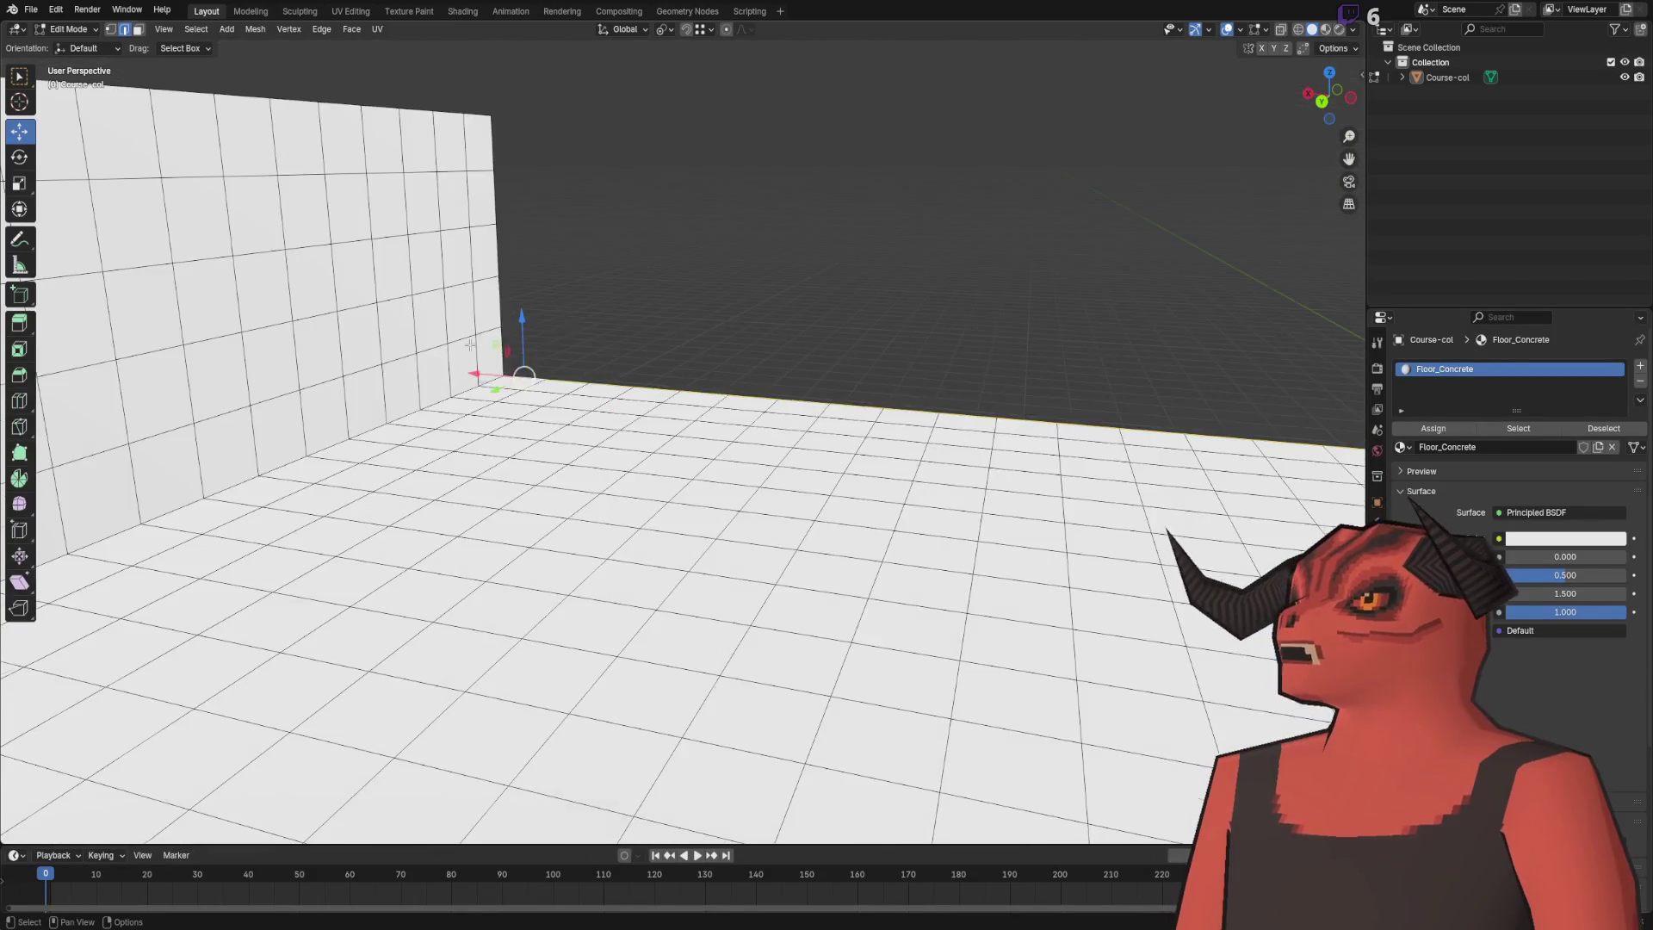
{"action": "type", "text": "gz1"}
{"action": "key", "text": "Return"}
{"action": "scroll", "coordinate": [384, 258], "scroll_direction": "down", "scroll_amount": 2}
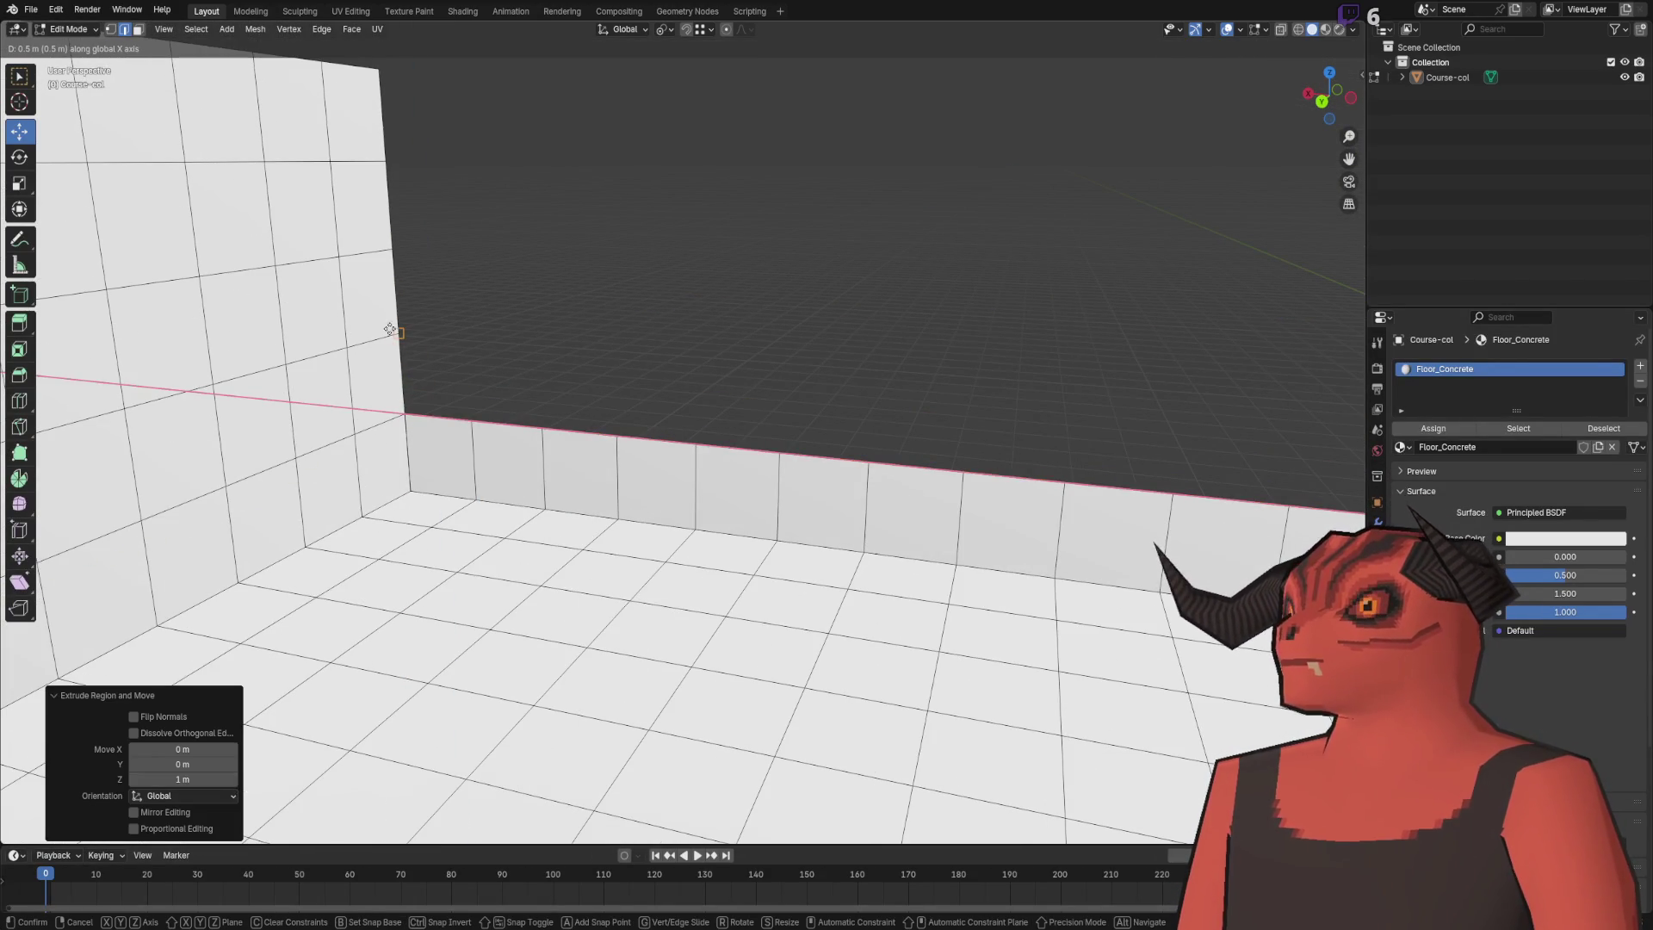
{"action": "key", "text": "e"}
{"action": "key", "text": "z"}
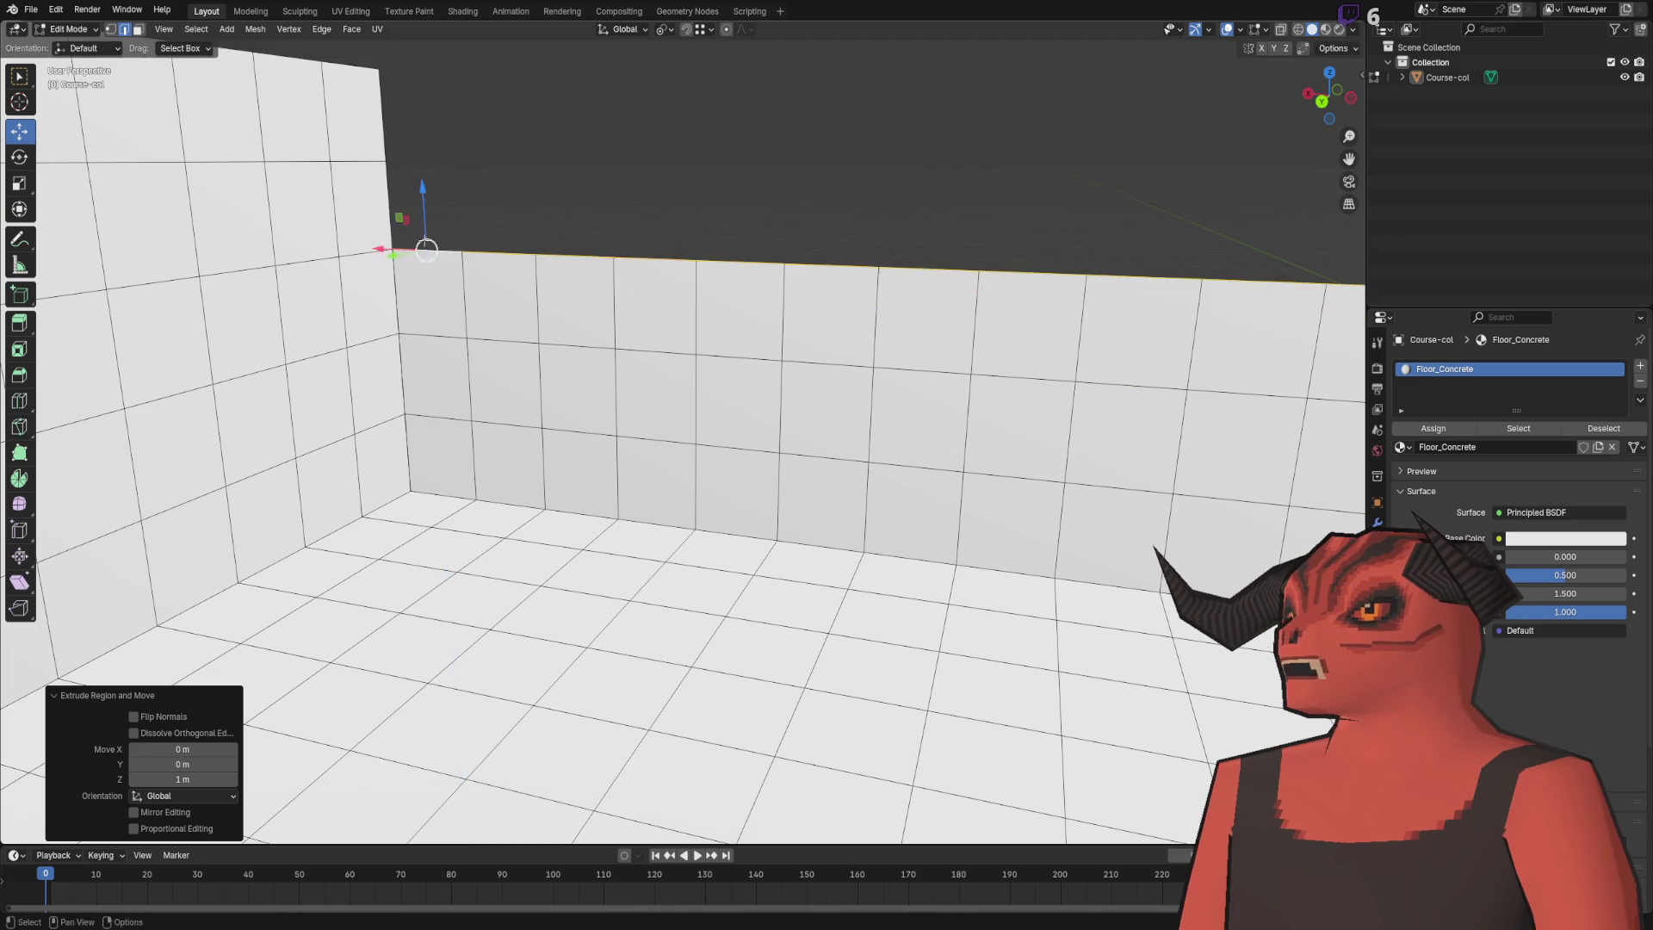
{"action": "key", "text": "Return"}
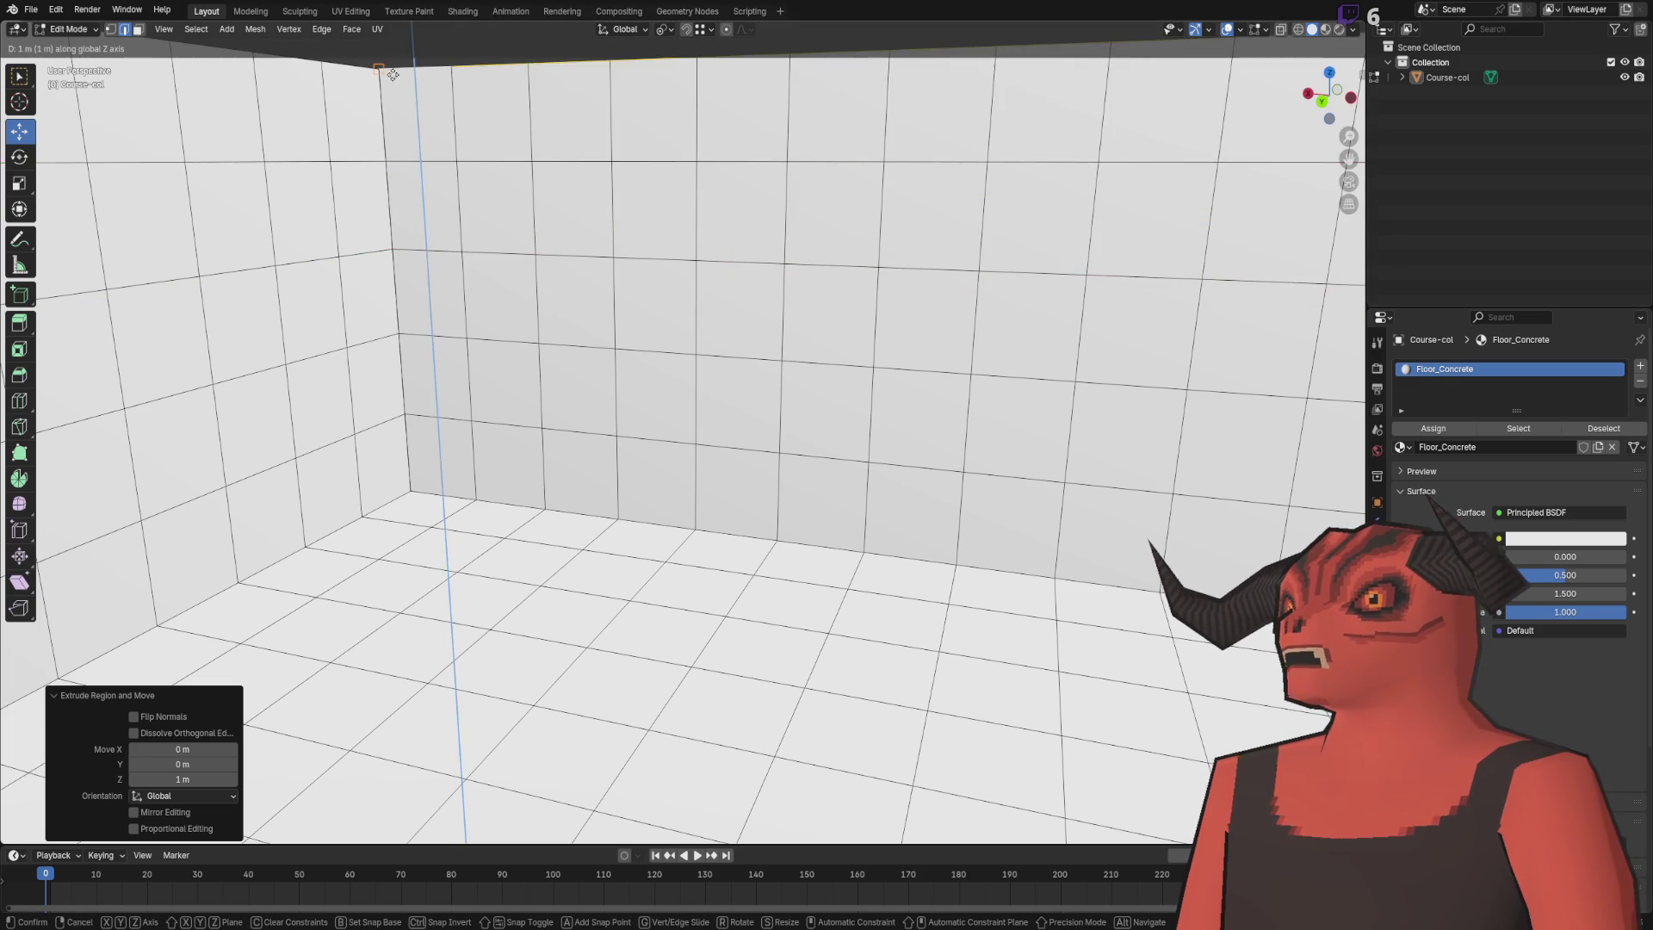
- Merge duplicate vertices by distance and orbit to face the back wall corner
{"action": "key", "text": "a"}
{"action": "key", "text": "m"}
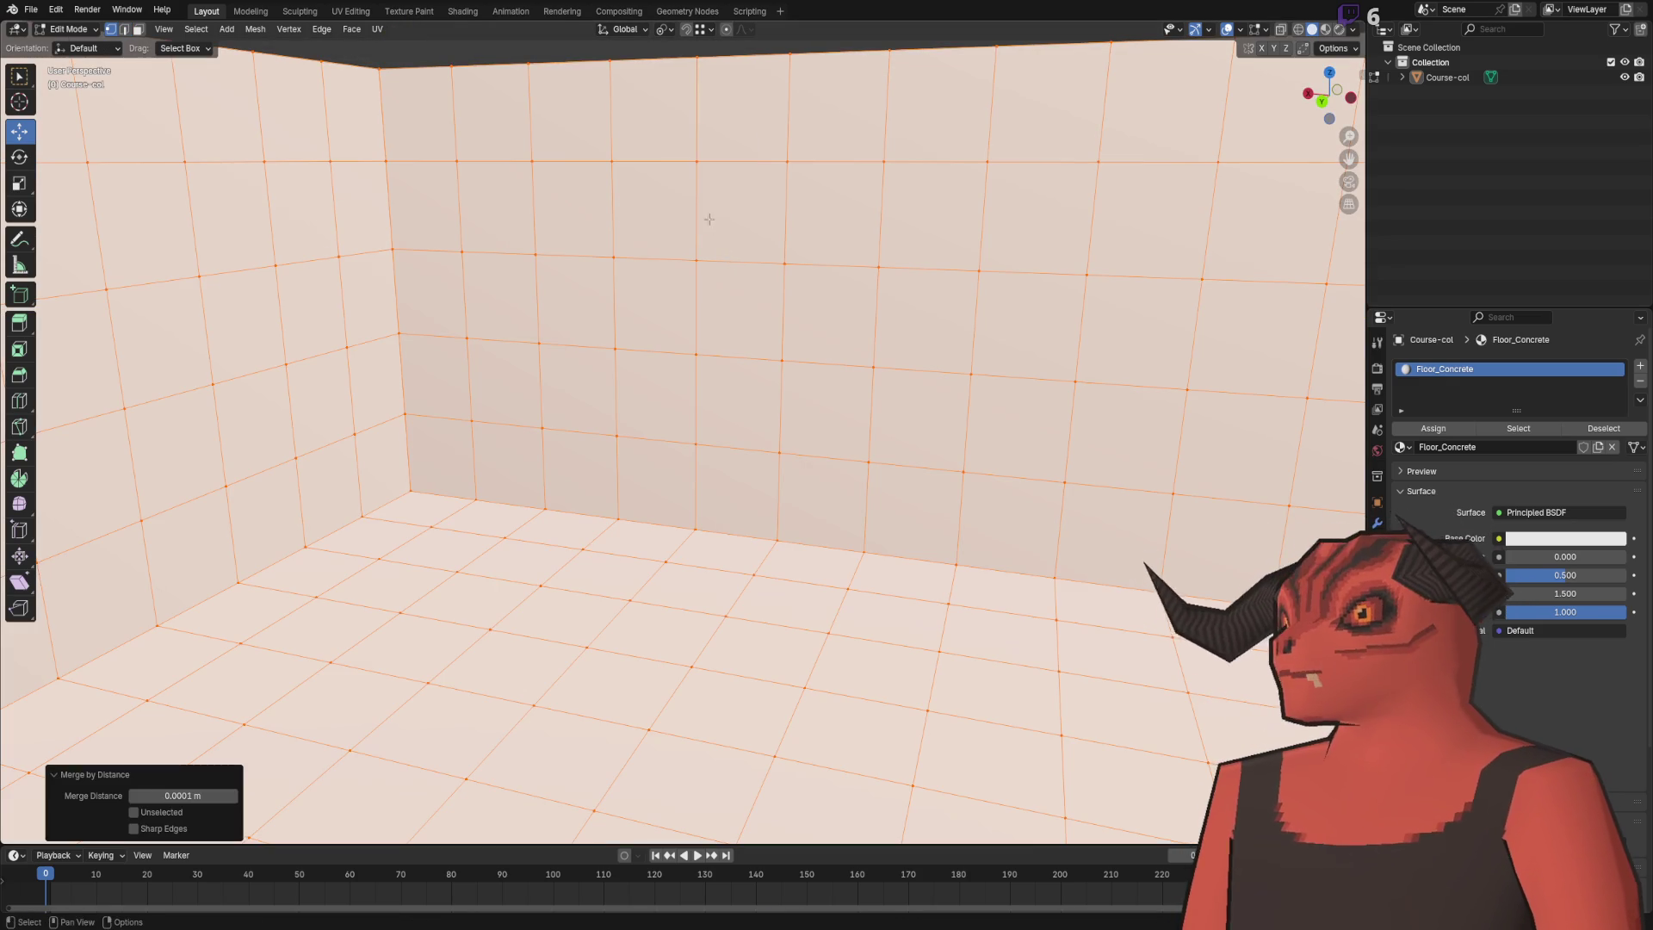
{"action": "left_click", "coordinate": [667, 213]}
{"action": "key", "text": "alt+a"}
{"action": "scroll", "coordinate": [647, 257], "scroll_direction": "down", "scroll_amount": 6}
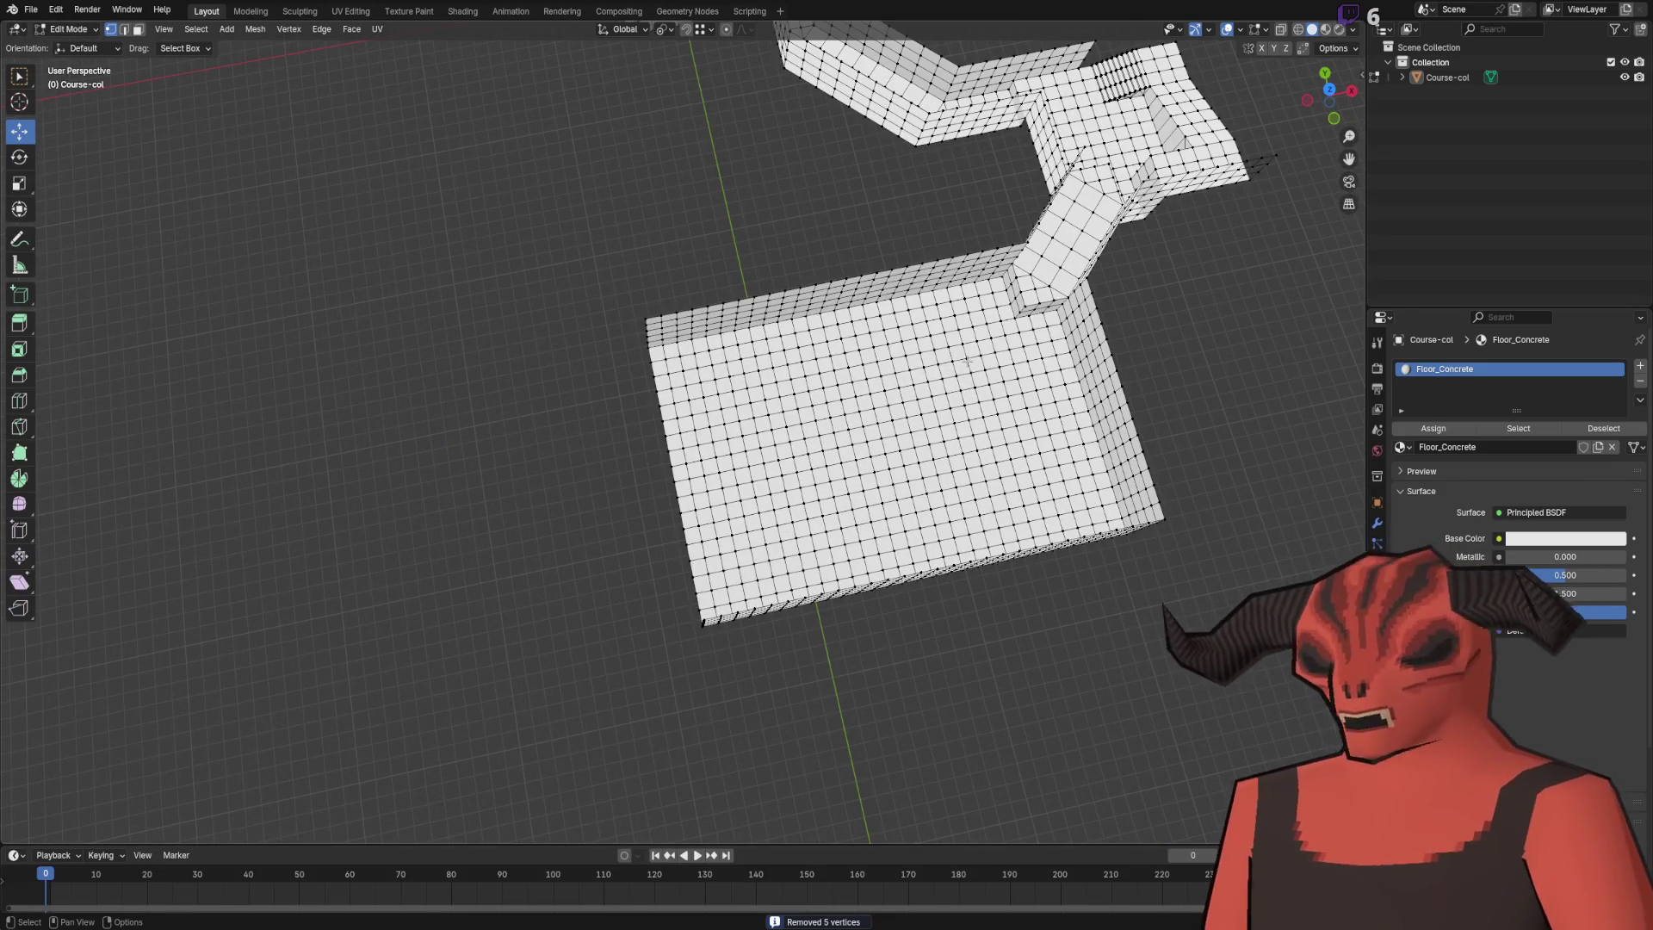
{"action": "left_click_drag", "start_coordinate": [966, 365], "coordinate": [689, 332]}
{"action": "scroll", "coordinate": [603, 323], "scroll_direction": "up", "scroll_amount": 8}
{"action": "scroll", "coordinate": [561, 316], "scroll_direction": "down", "scroll_amount": 8}
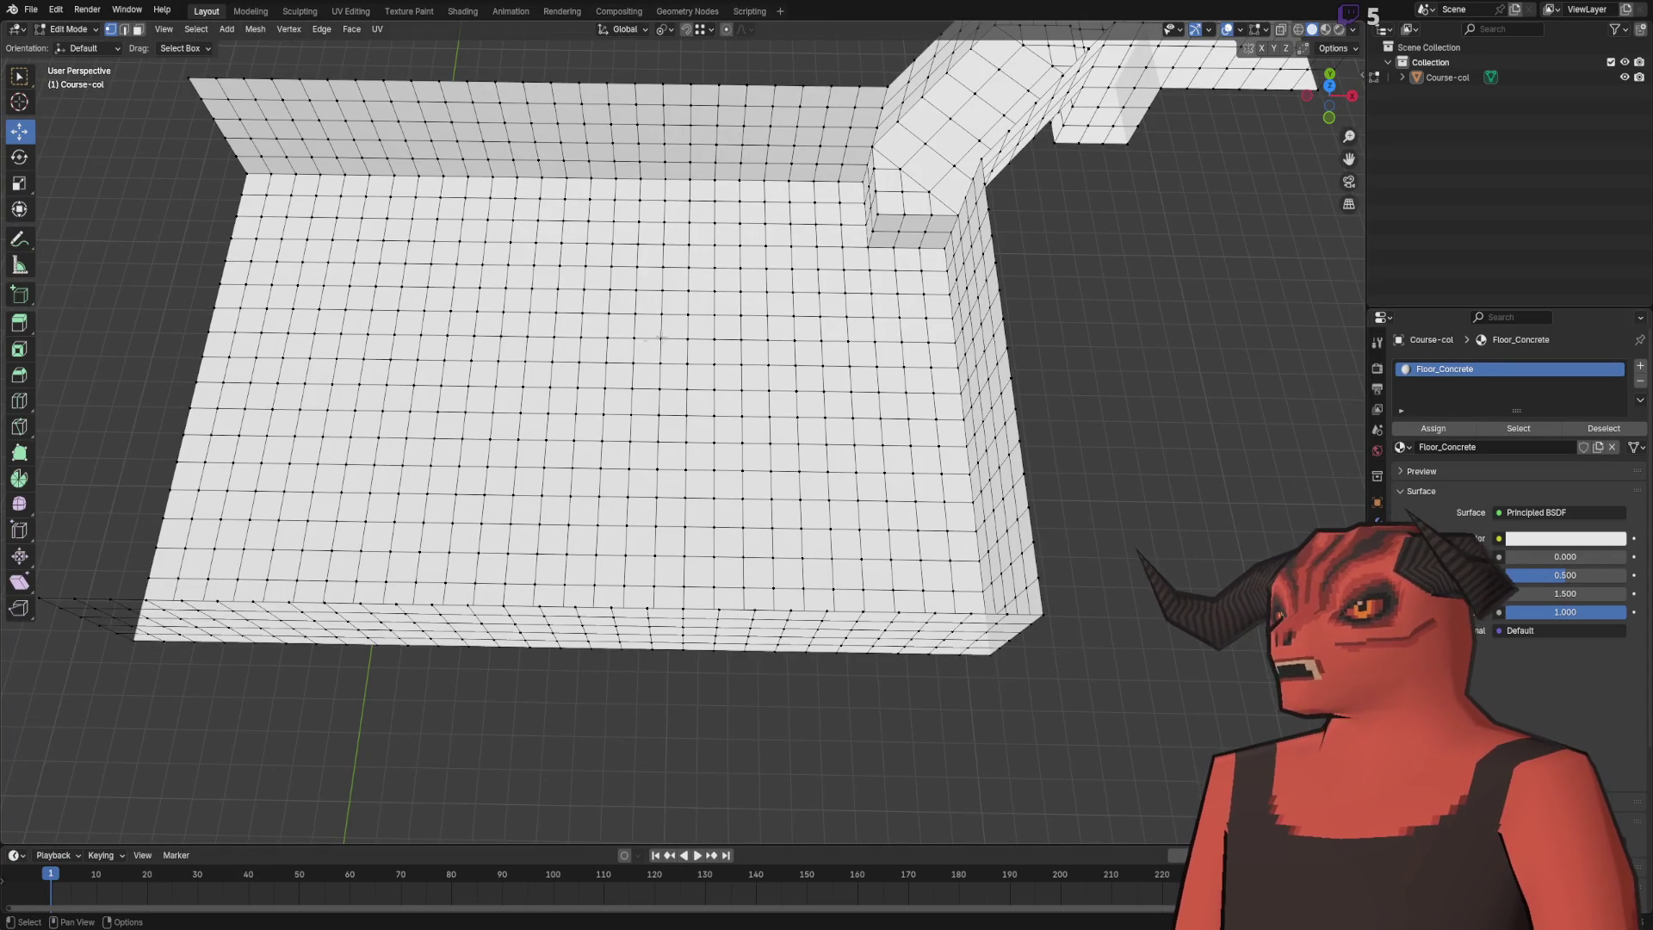
{"action": "mouse_move", "coordinate": [872, 267]}
{"action": "left_mouse_down"}
{"action": "mouse_move", "coordinate": [317, 232]}
{"action": "mouse_move", "coordinate": [543, 646]}
{"action": "mouse_move", "coordinate": [861, 711]}
{"action": "mouse_move", "coordinate": [988, 711]}
{"action": "left_mouse_up"}
{"action": "middle_click", "coordinate": [969, 509], "text": "alt"}
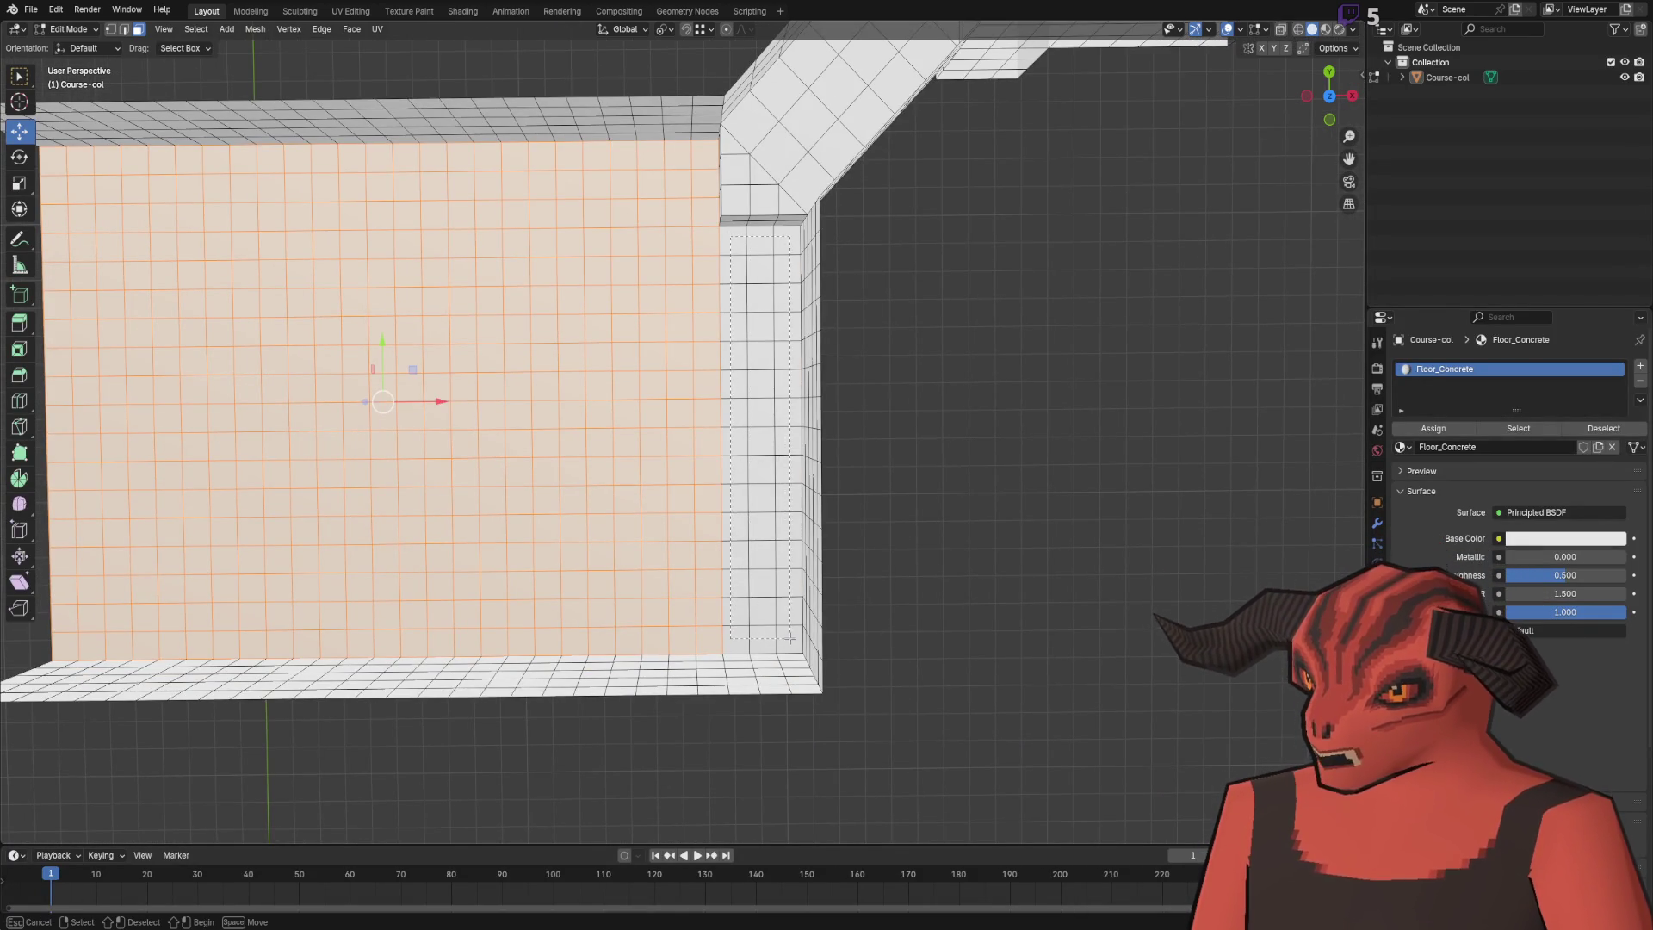
- Randomize the floor vertices, trying amounts of 4.12 m and then 2.65 m
{"action": "key", "text": "ctrl+KP_Add"}
{"action": "key", "text": "ctrl+KP_Subtract"}
{"action": "mouse_move", "coordinate": [795, 629]}
{"action": "left_mouse_down"}
{"action": "mouse_move", "coordinate": [738, 491]}
{"action": "mouse_move", "coordinate": [922, 462]}
{"action": "mouse_move", "coordinate": [968, 436]}
{"action": "mouse_move", "coordinate": [652, 282]}
{"action": "left_mouse_up"}
{"action": "key", "text": "1"}
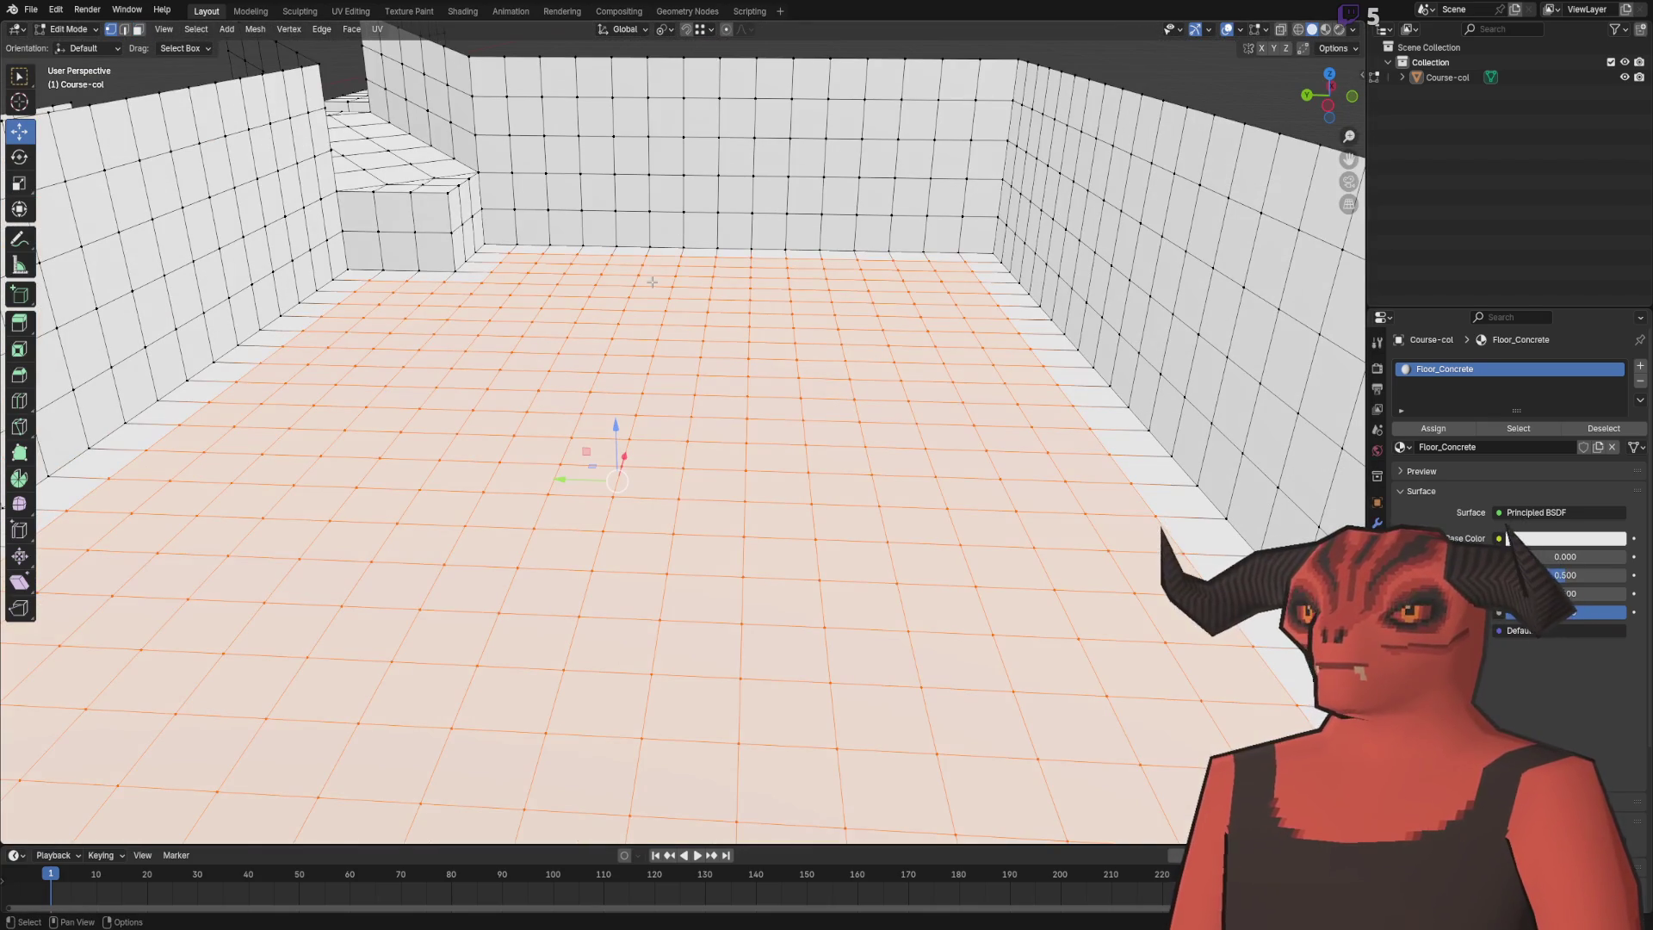
{"action": "left_click", "coordinate": [227, 28]}
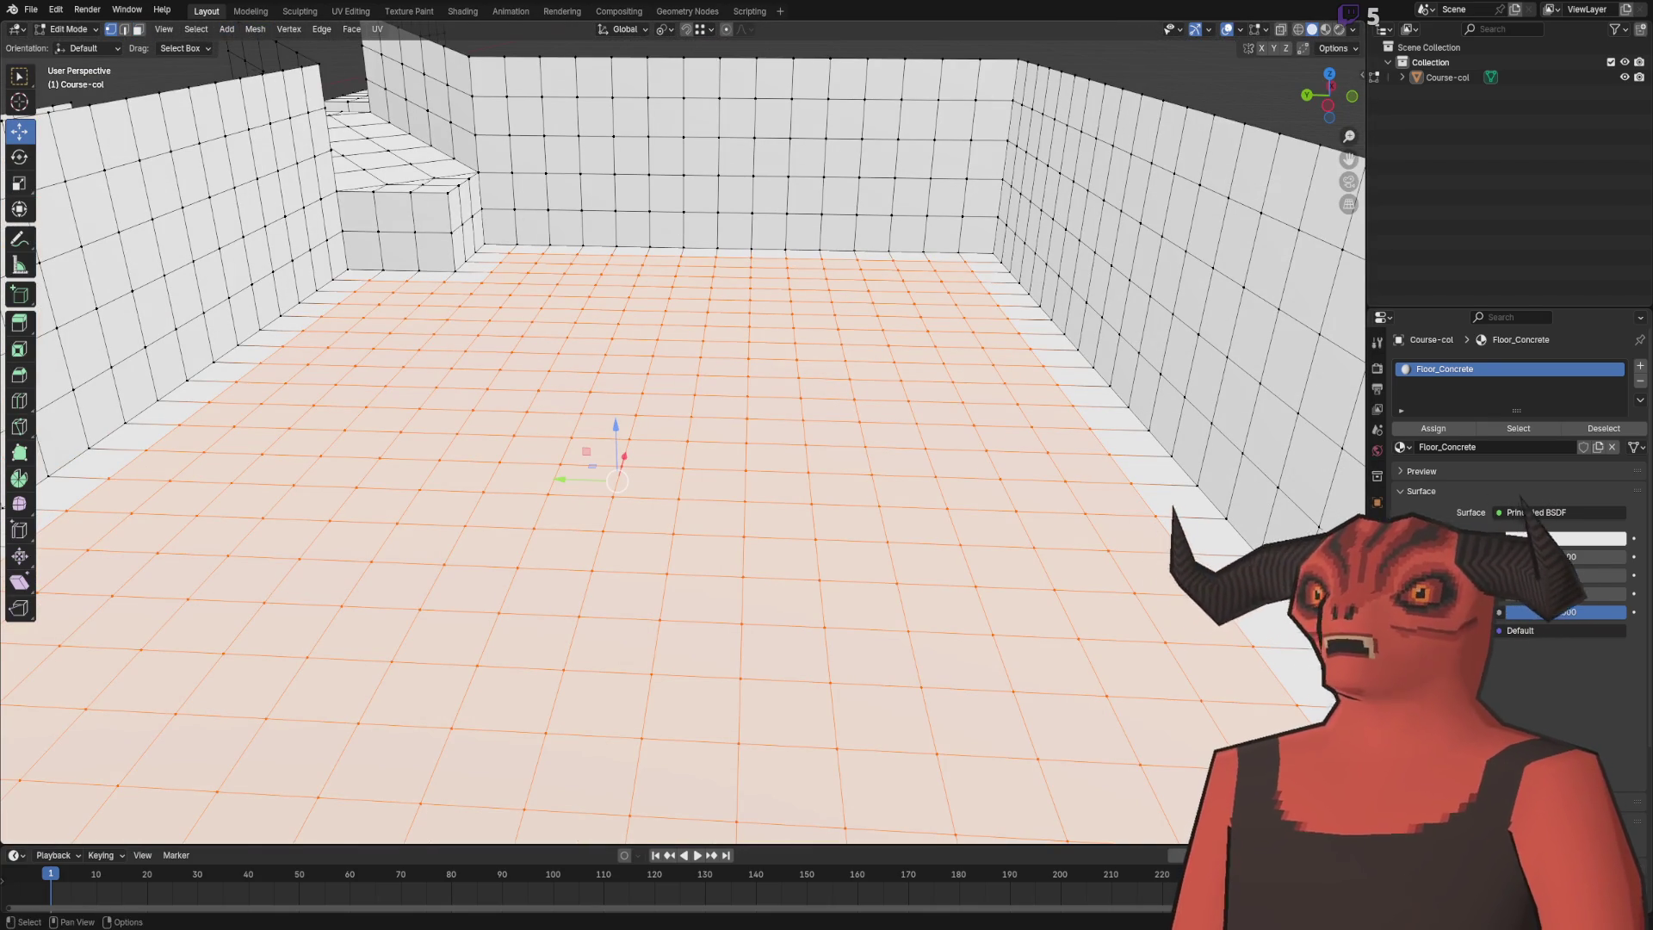
{"action": "right_click", "coordinate": [558, 423]}
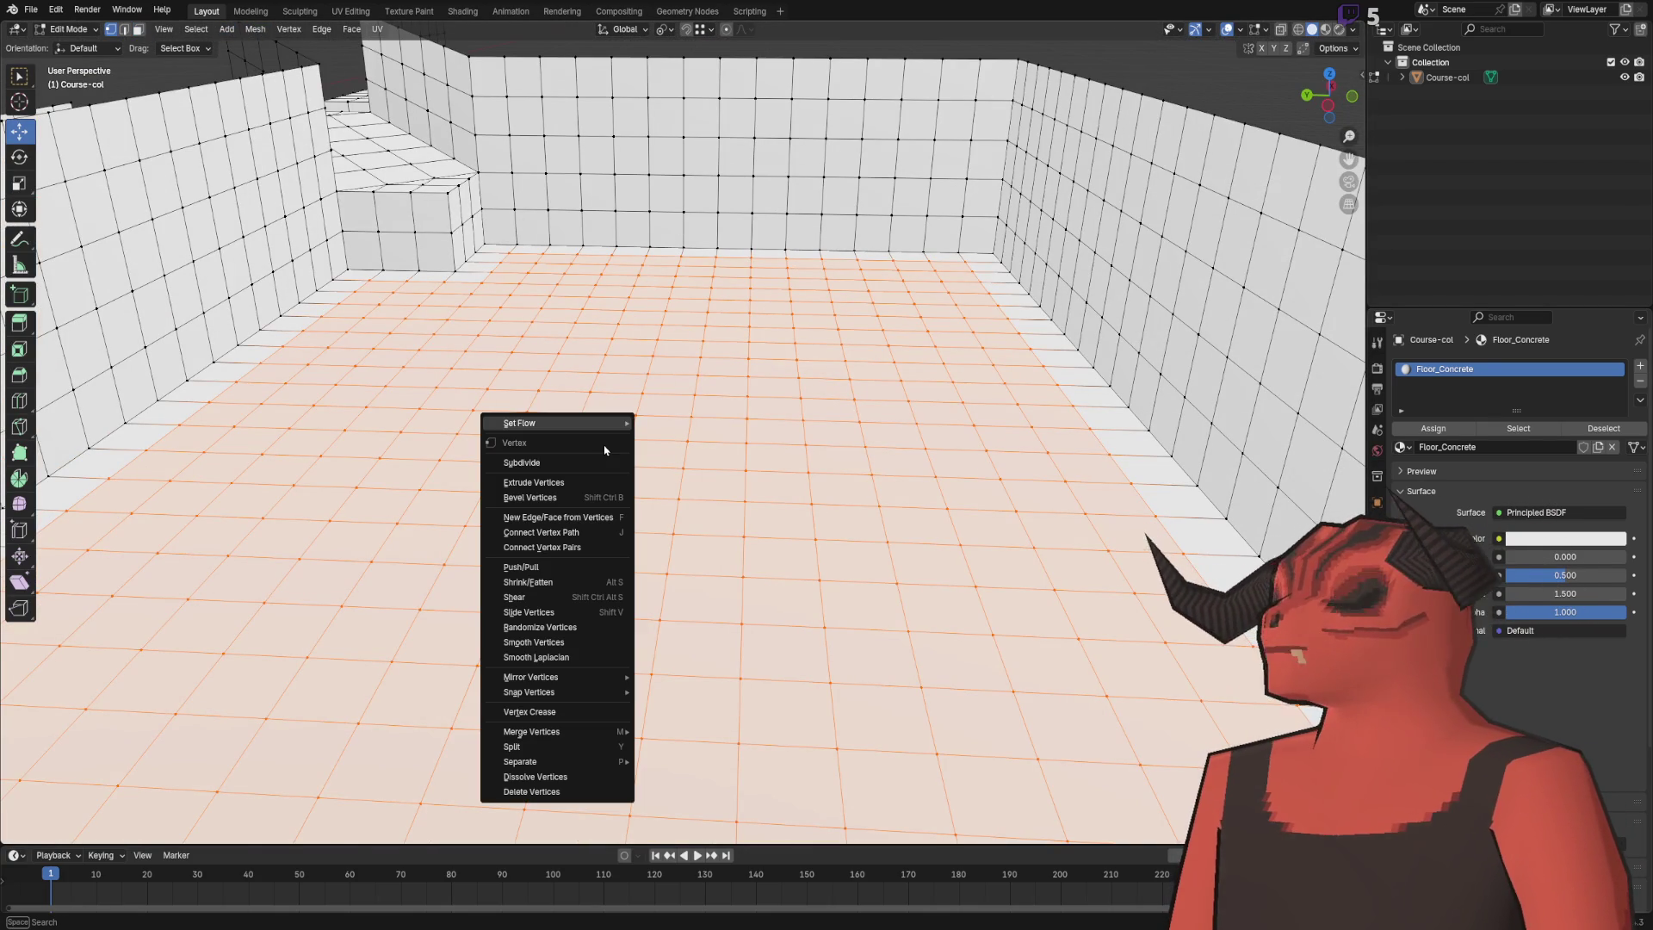
{"action": "left_click", "coordinate": [578, 631]}
{"action": "left_click", "coordinate": [183, 779]}
{"action": "type", "text": "4.12"}
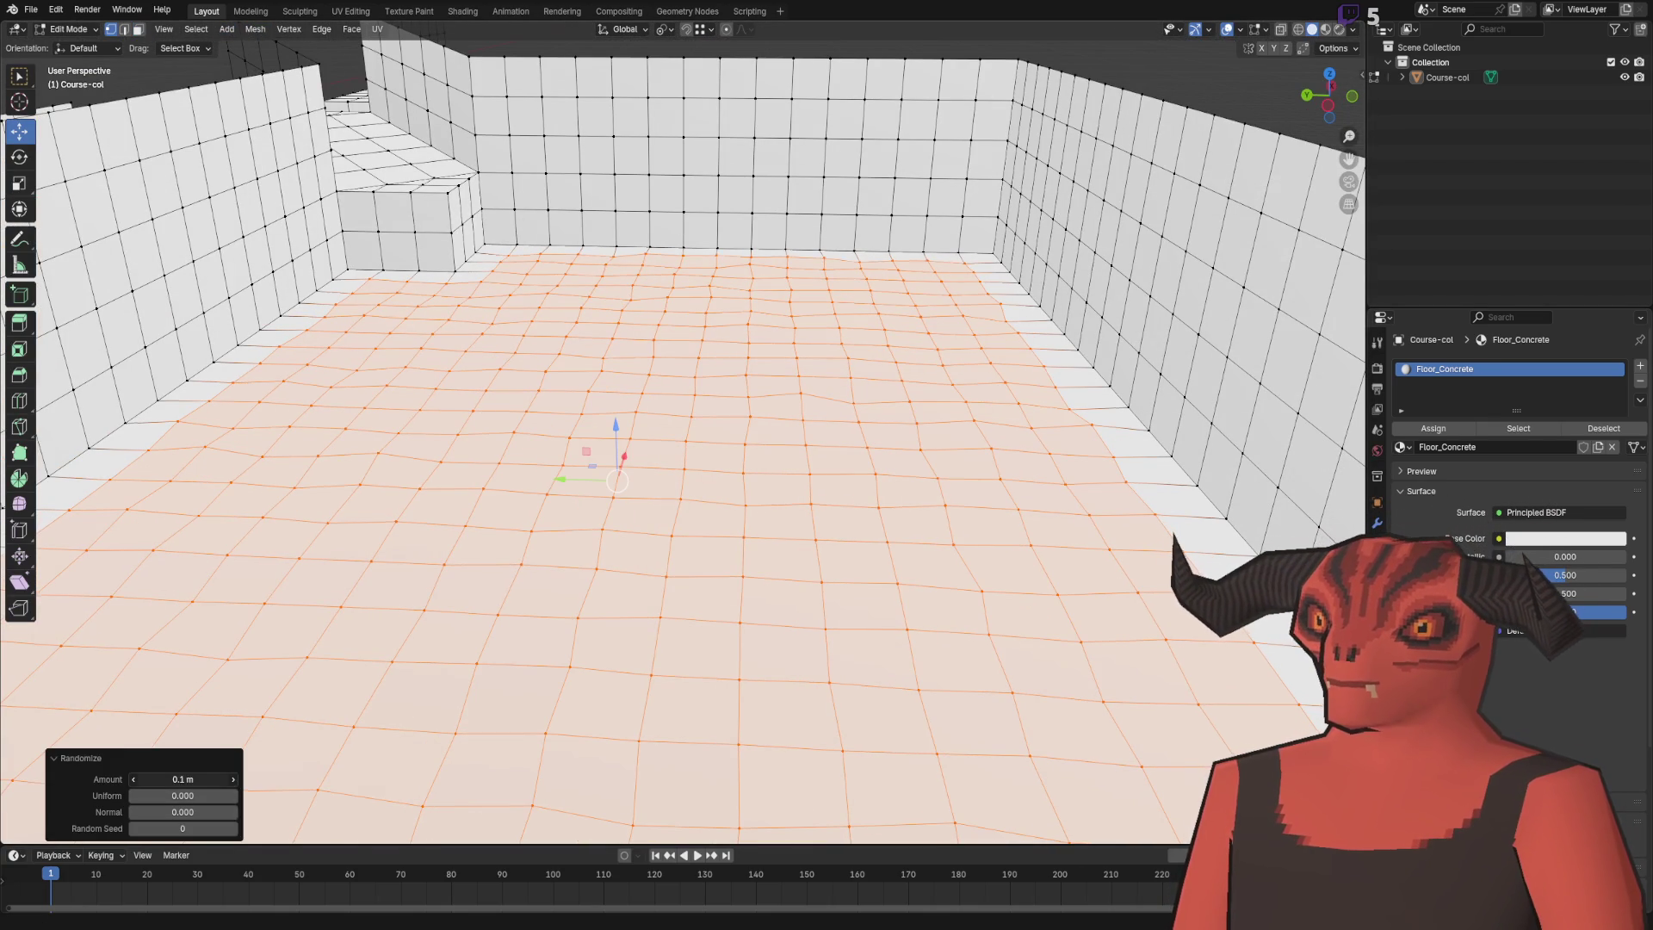
{"action": "key", "text": "Return"}
{"action": "left_click_drag", "start_coordinate": [183, 779], "coordinate": [155, 779]}
- Set the randomization's Uniform and Normal values to 1
{"action": "left_click_drag", "start_coordinate": [740, 259], "coordinate": [762, 211]}
{"action": "left_click", "coordinate": [183, 796]}
{"action": "type", "text": "1"}
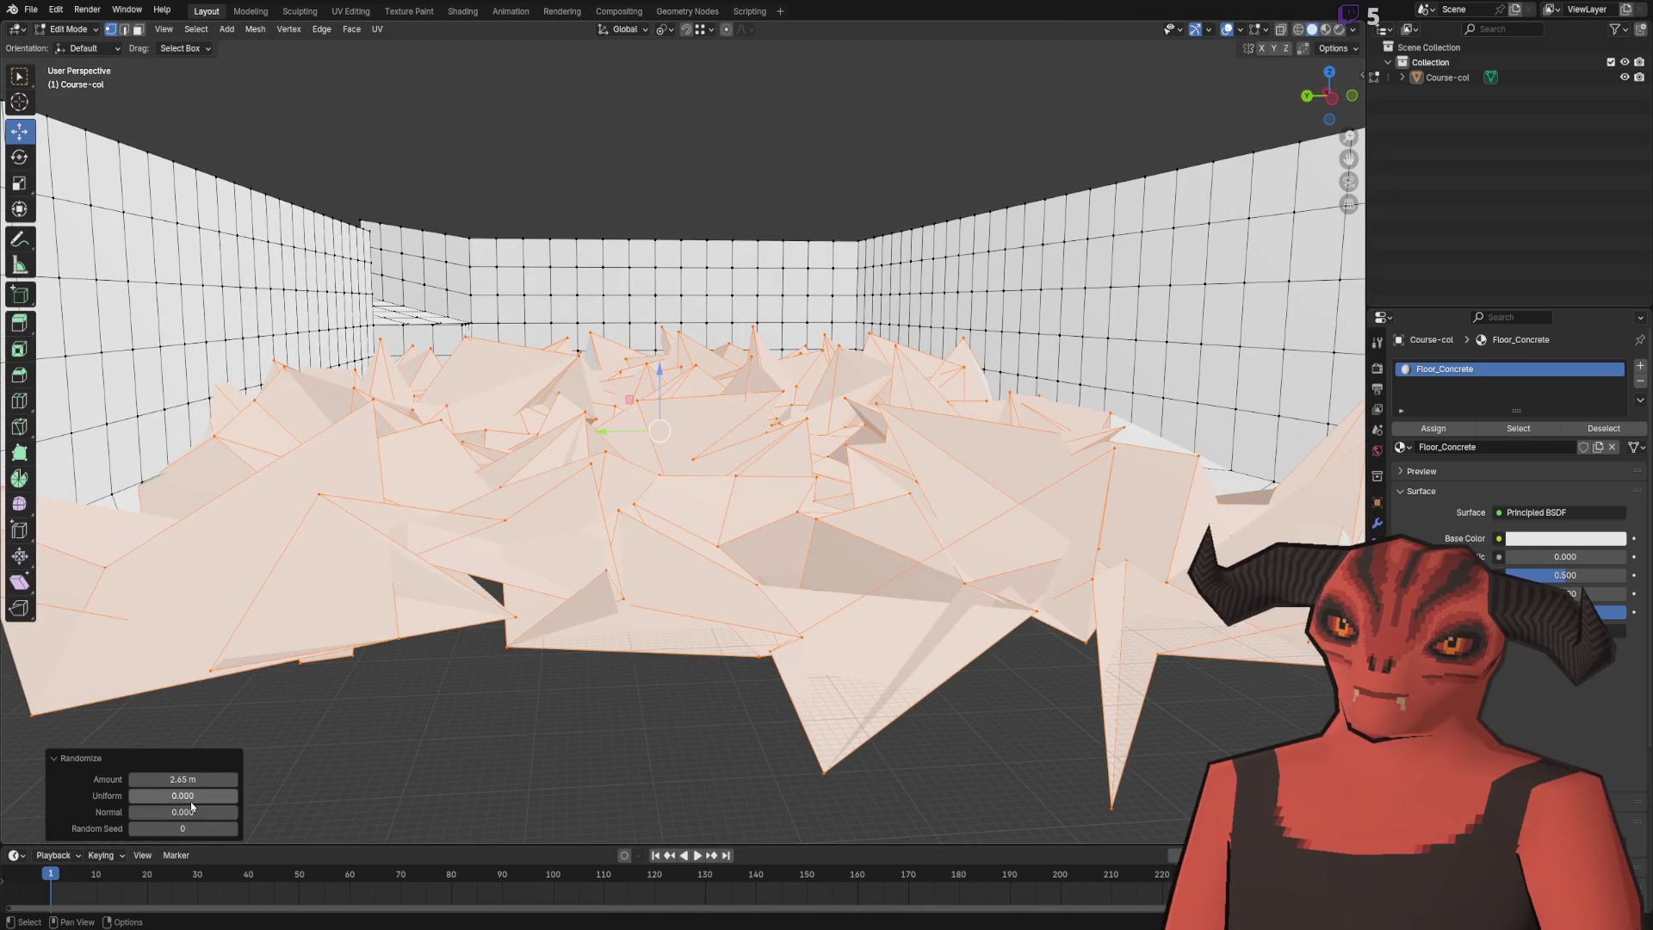
{"action": "key", "text": "Return"}
{"action": "left_click", "coordinate": [183, 812]}
{"action": "type", "text": "1"}
{"action": "key", "text": "Return"}
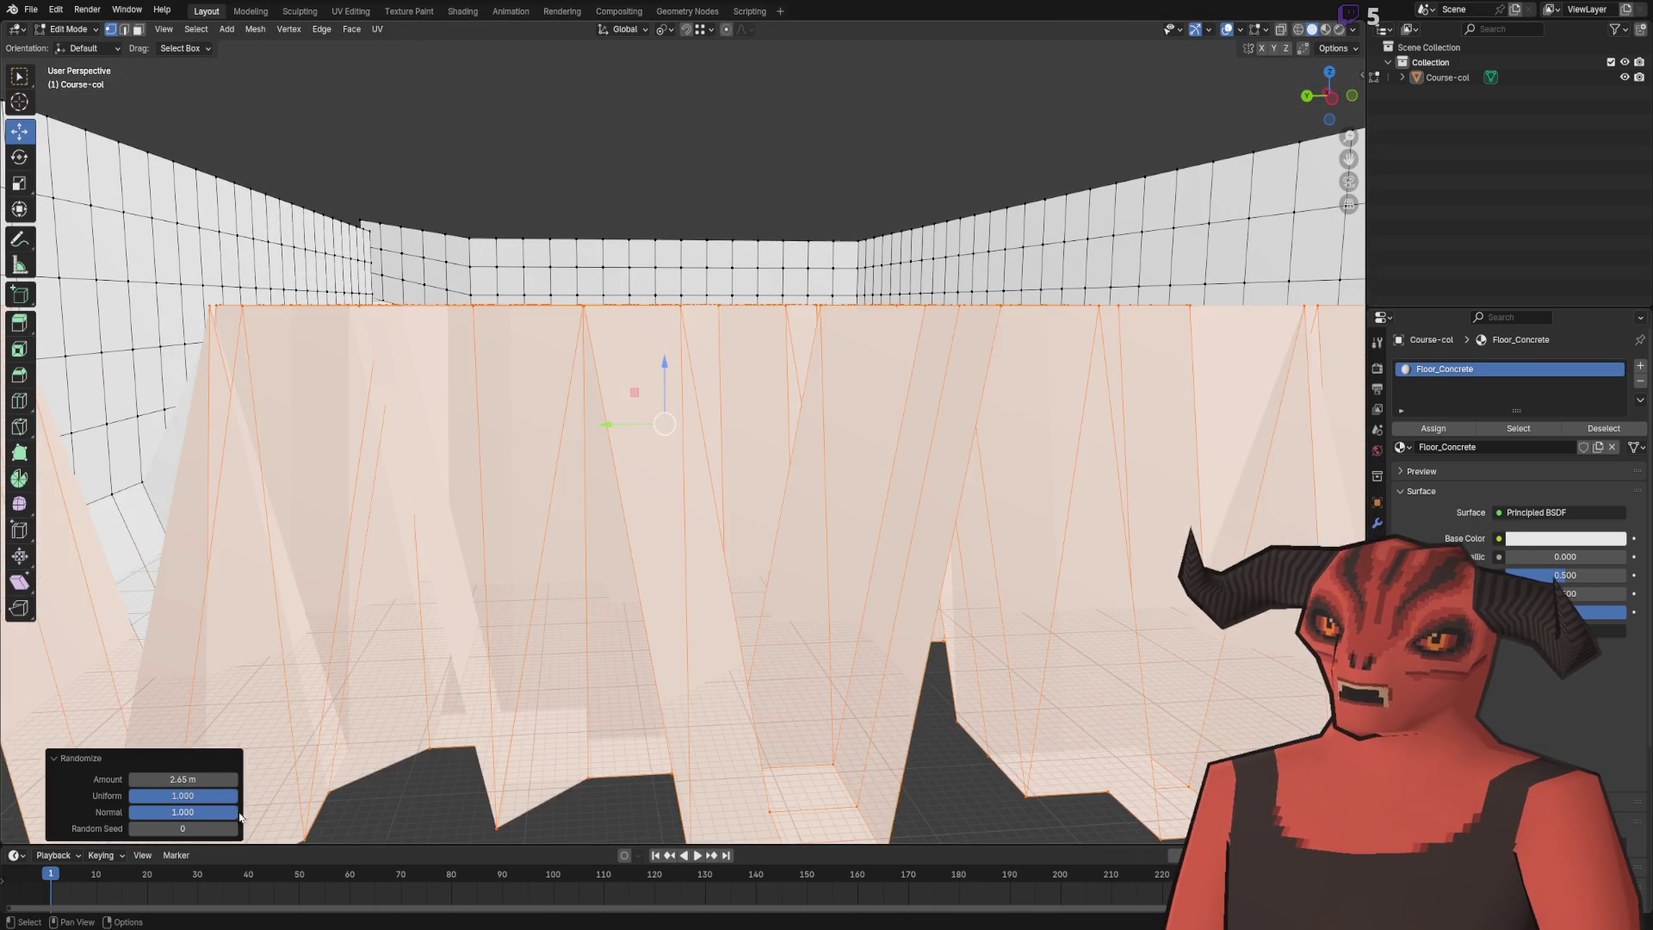
- Undo the spiky randomization and re-run Randomize Vertices with its defaults
{"action": "scroll", "coordinate": [414, 387], "scroll_direction": "down", "scroll_amount": 1}
{"action": "left_click_drag", "start_coordinate": [415, 388], "coordinate": [263, 646]}
{"action": "key", "text": "Right"}
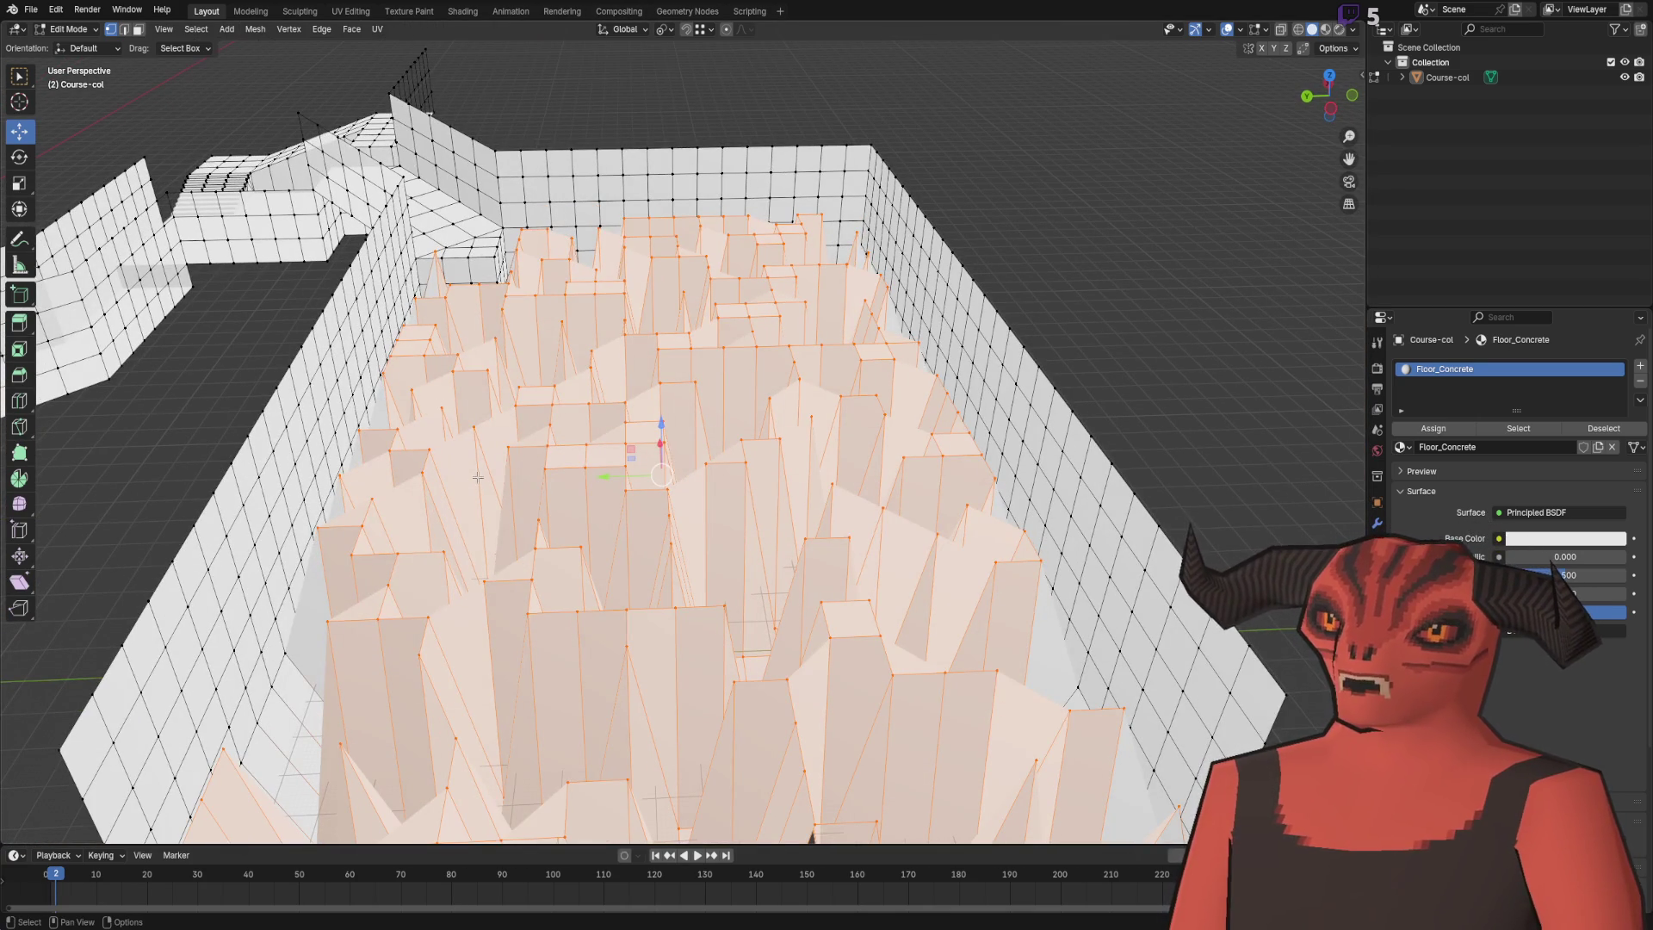
{"action": "right_click", "coordinate": [477, 477]}
{"action": "key", "text": "Escape"}
{"action": "key", "text": "ctrl+z"}
{"action": "right_click", "coordinate": [609, 336]}
{"action": "left_click", "coordinate": [608, 336]}
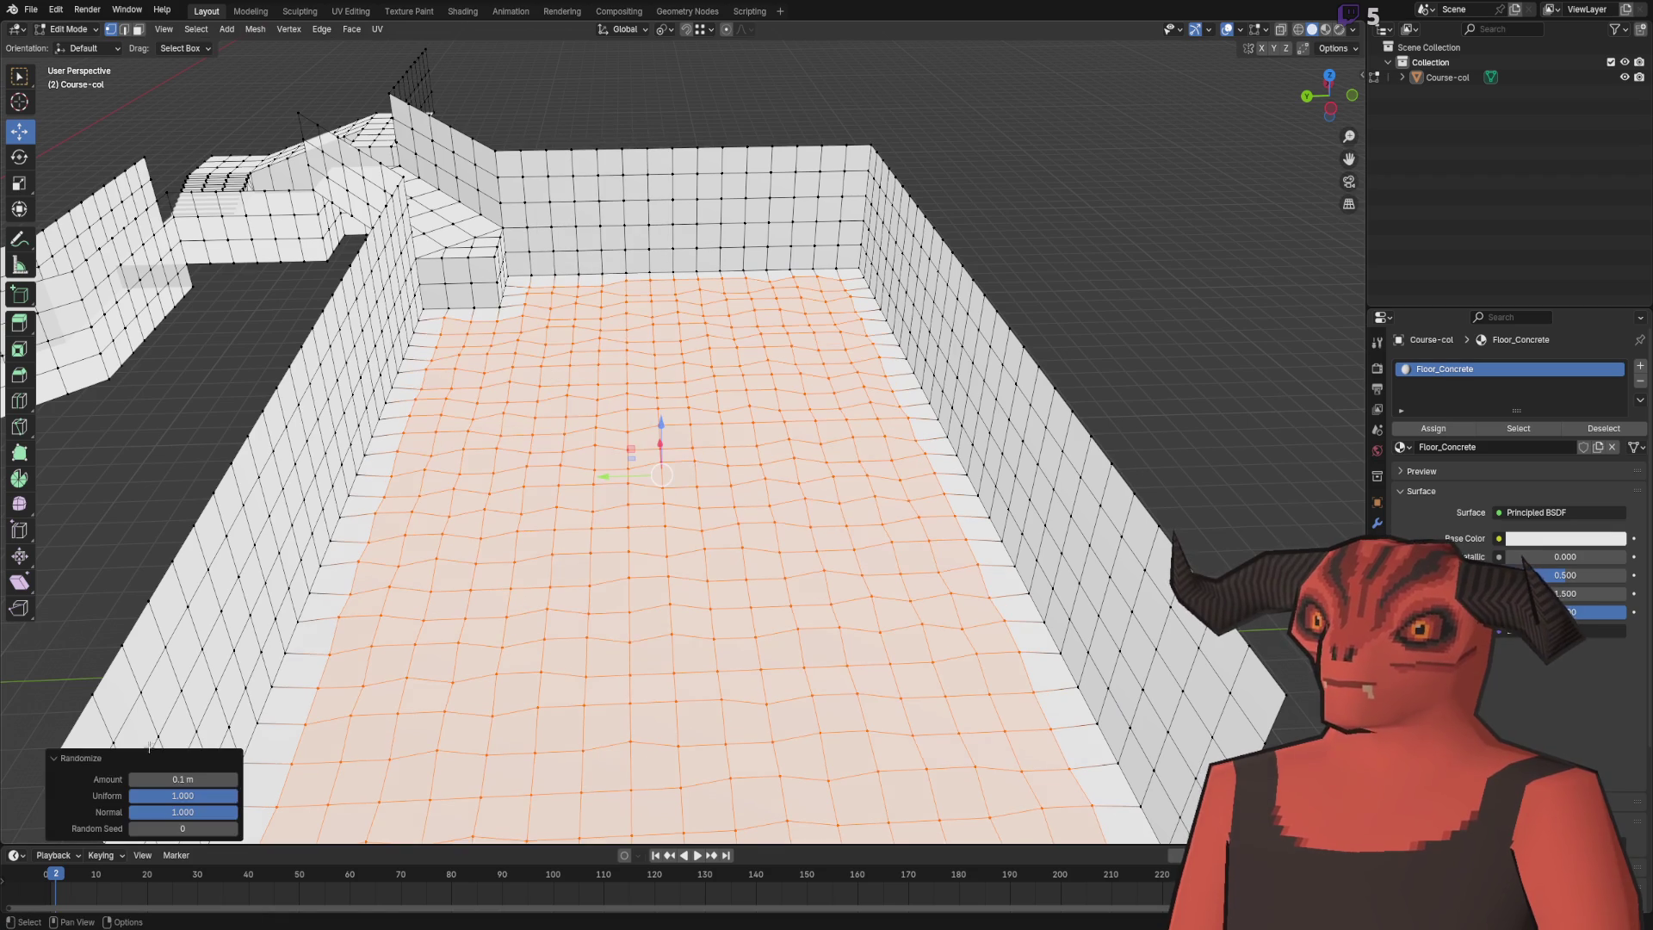
- Set Uniform to 0 and the randomization amount to 1 m
{"action": "left_click", "coordinate": [182, 795]}
{"action": "type", "text": "0"}
{"action": "key", "text": "Return"}
{"action": "left_click_drag", "start_coordinate": [241, 775], "coordinate": [342, 688]}
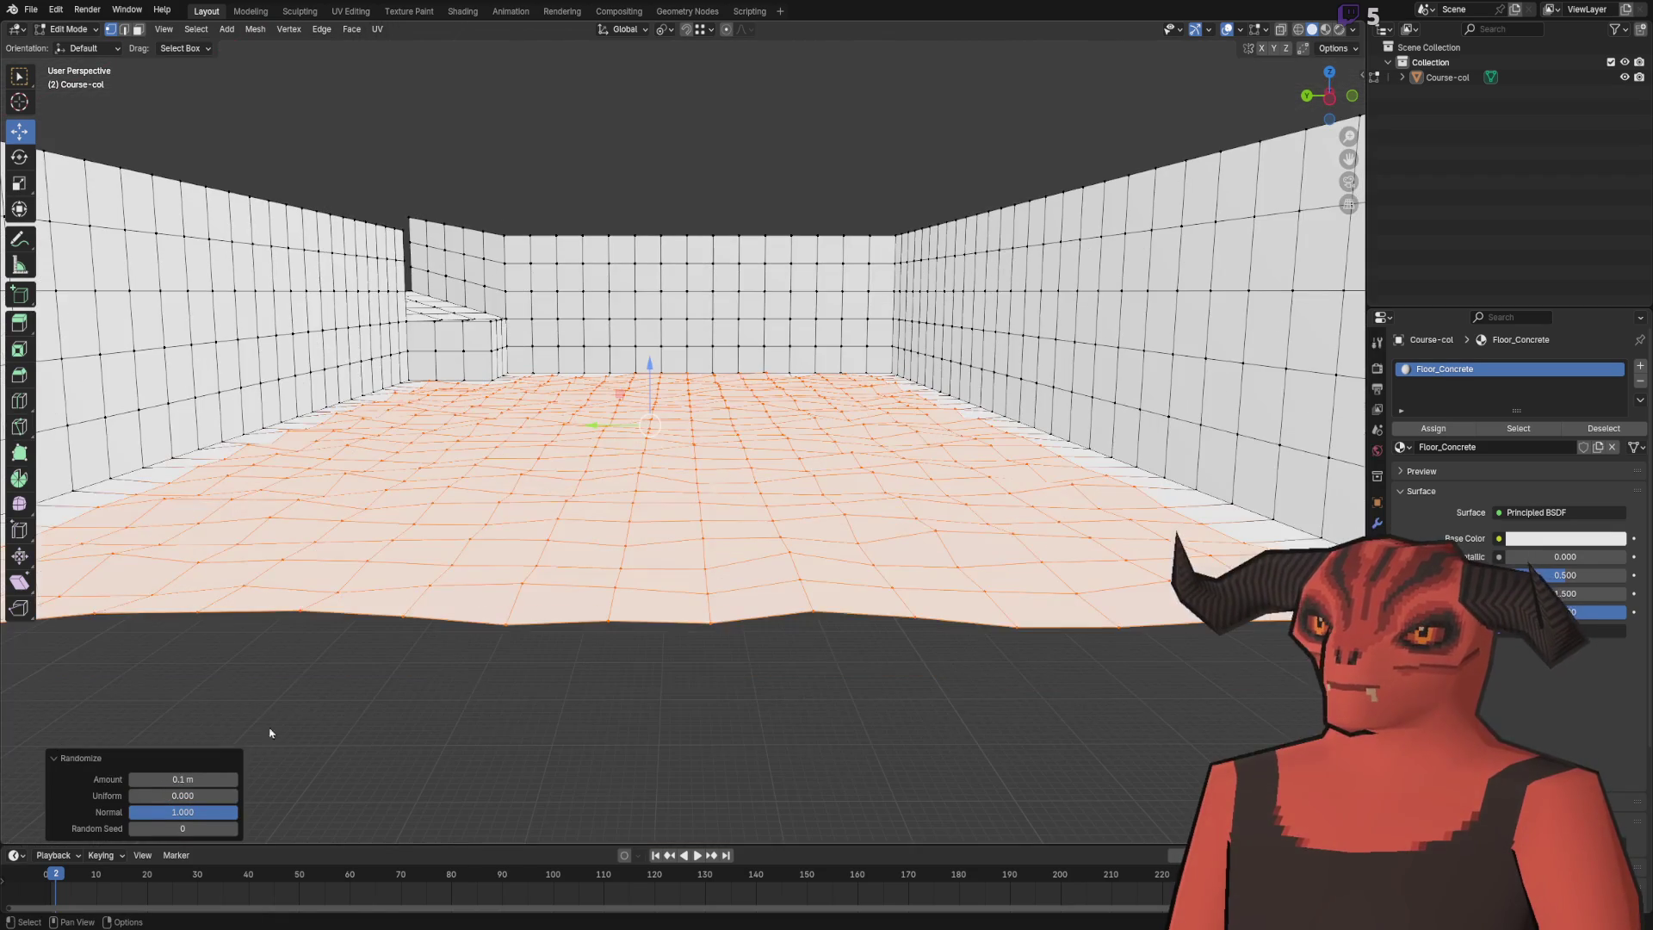
{"action": "left_click", "coordinate": [199, 780]}
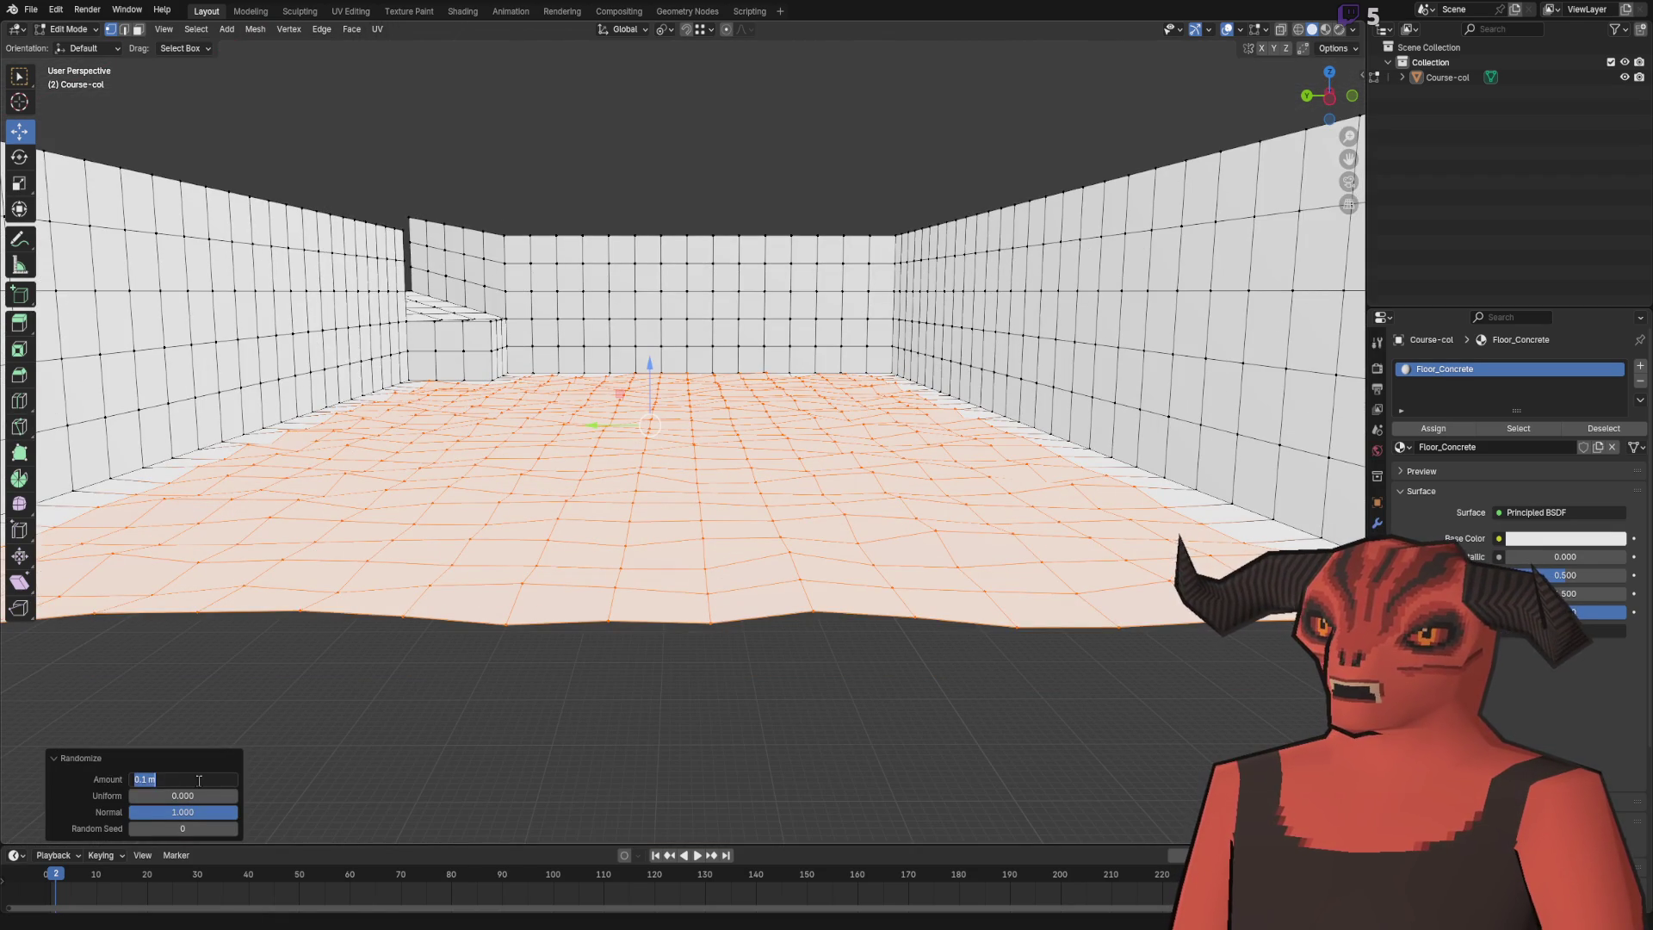
{"action": "type", "text": "1"}
{"action": "key", "text": "Return"}
- Lower the randomization amount to 0.25 m and pick the Scale tool
{"action": "mouse_move", "coordinate": [199, 780]}
{"action": "left_mouse_down"}
{"action": "mouse_move", "coordinate": [431, 602]}
{"action": "mouse_move", "coordinate": [669, 468]}
{"action": "mouse_move", "coordinate": [335, 577]}
{"action": "mouse_move", "coordinate": [259, 655]}
{"action": "mouse_move", "coordinate": [481, 435]}
{"action": "mouse_move", "coordinate": [525, 294]}
{"action": "mouse_move", "coordinate": [620, 405]}
{"action": "left_mouse_up"}
{"action": "left_click", "coordinate": [177, 779]}
{"action": "type", "text": "0.25"}
{"action": "key", "text": "Return"}
{"action": "mouse_move", "coordinate": [916, 389]}
{"action": "left_mouse_down"}
{"action": "mouse_move", "coordinate": [659, 308]}
{"action": "mouse_move", "coordinate": [707, 379]}
{"action": "mouse_move", "coordinate": [898, 287]}
{"action": "mouse_move", "coordinate": [865, 317]}
{"action": "left_mouse_up"}
{"action": "key", "text": "3"}
{"action": "key", "text": "1"}
{"action": "left_click", "coordinate": [19, 183]}
- Flatten the floor bumps with Resize Z 0.667, then deselect the floor
{"action": "left_click", "coordinate": [208, 779]}
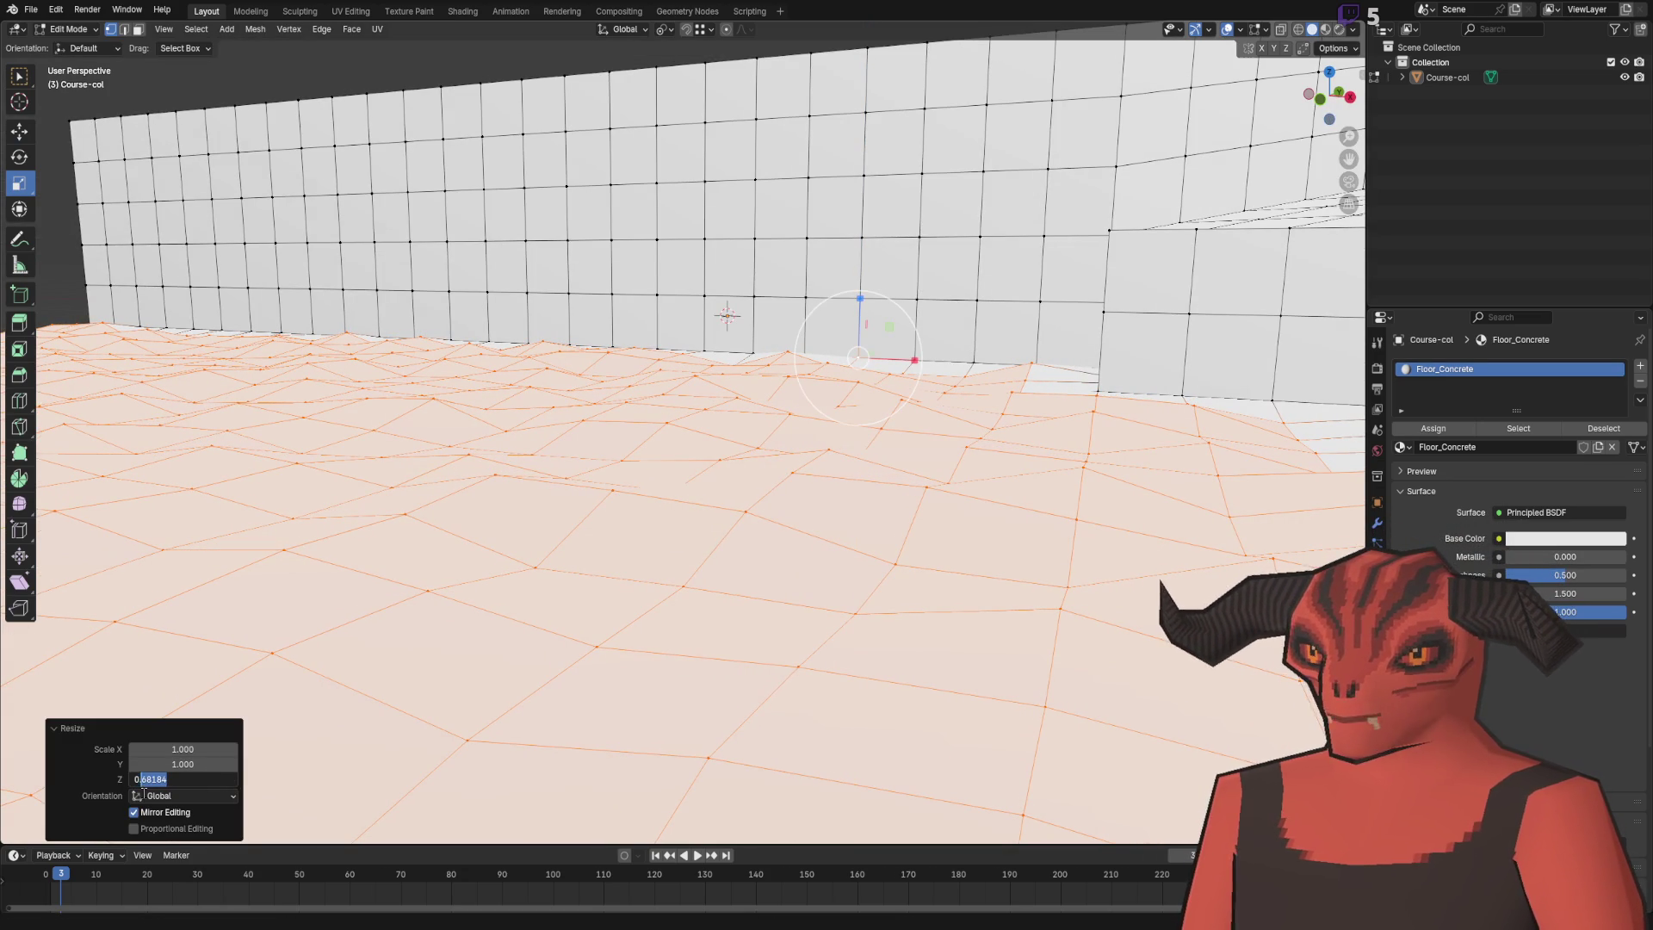
{"action": "type", "text": "0.667"}
{"action": "key", "text": "Return"}
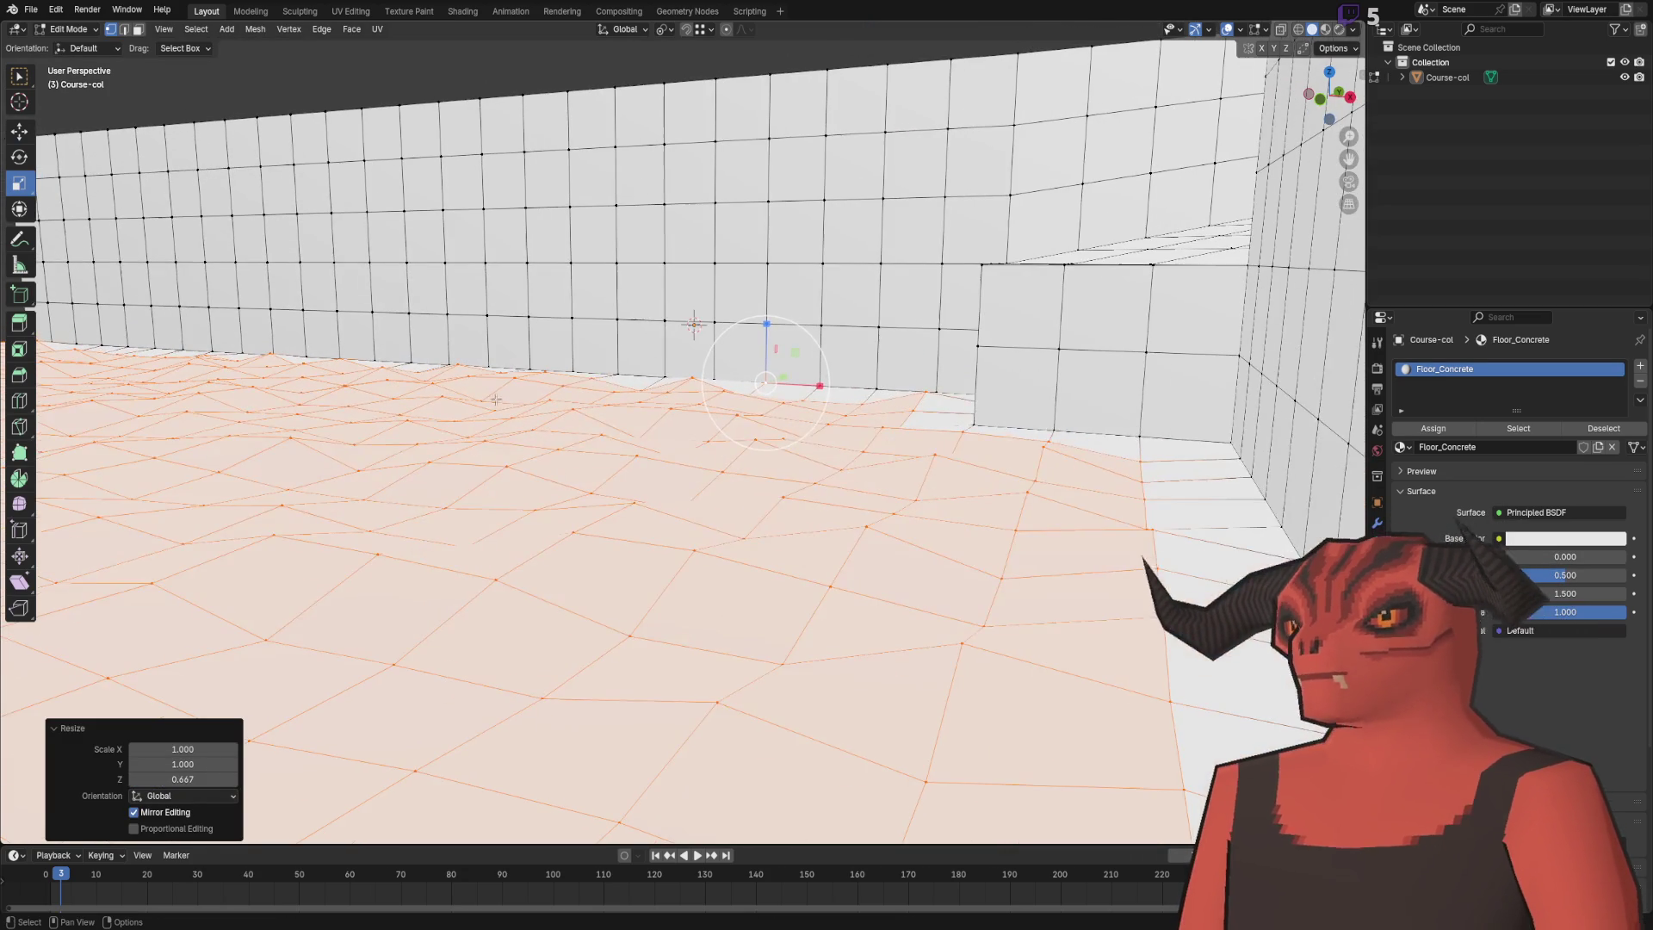
{"action": "scroll", "coordinate": [591, 375], "scroll_direction": "down", "scroll_amount": 10}
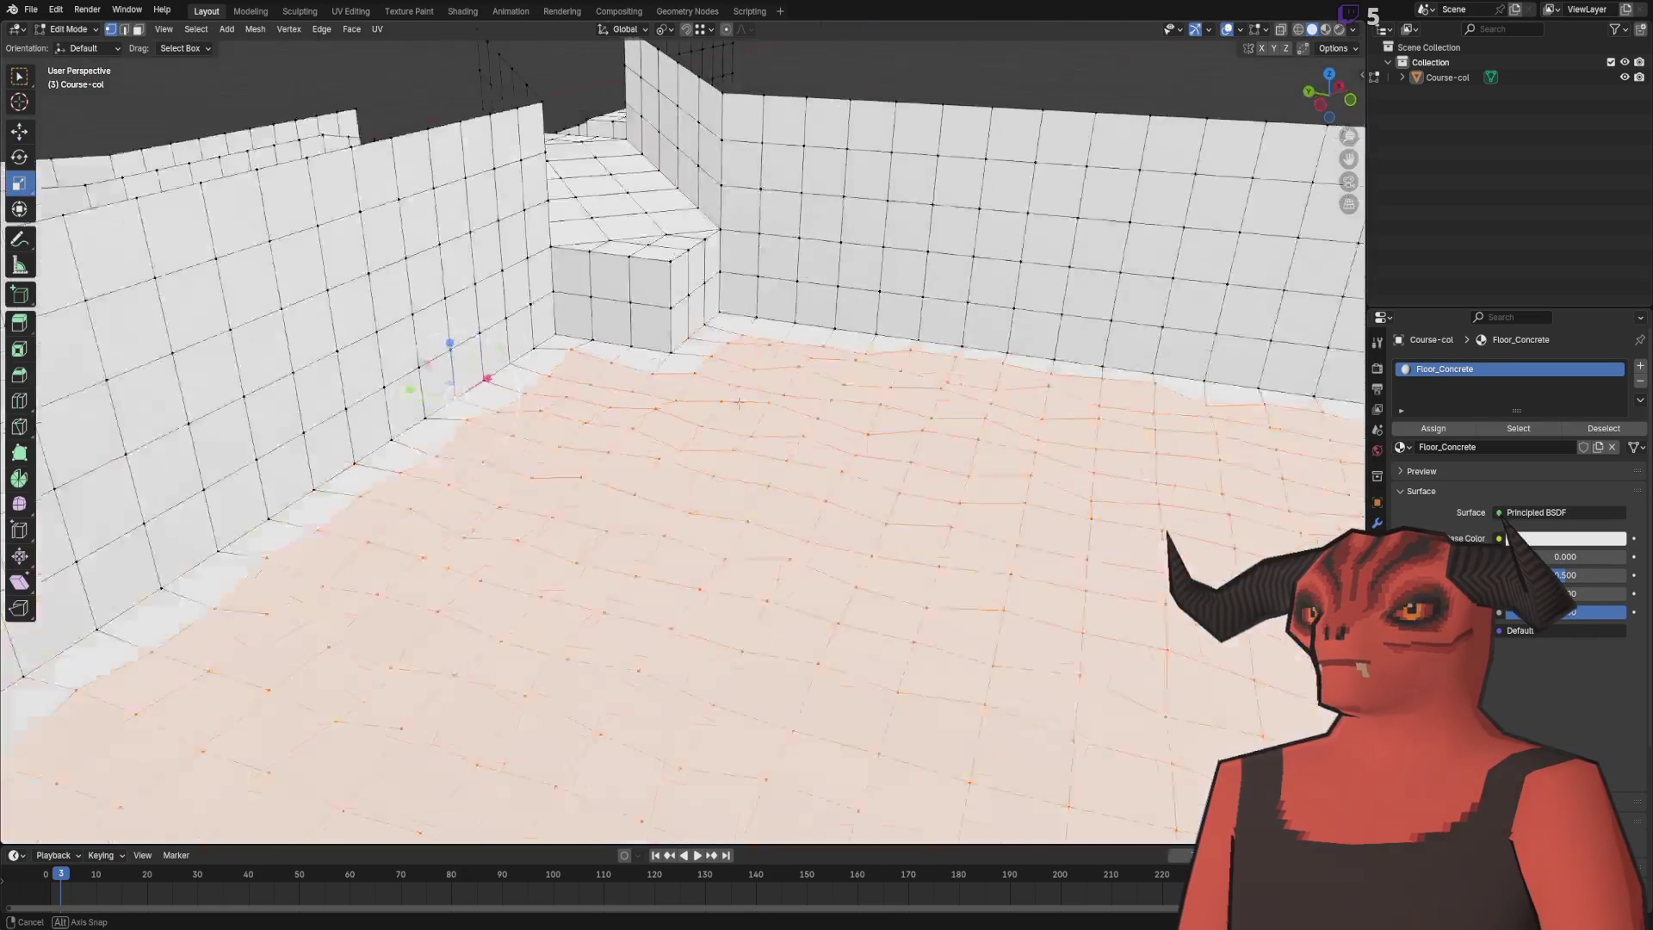
{"action": "key", "text": "alt+a"}
- Orbit to a high view looking down on the flattened, subtly uneven floor
{"action": "scroll", "coordinate": [777, 421], "scroll_direction": "up", "scroll_amount": 5}
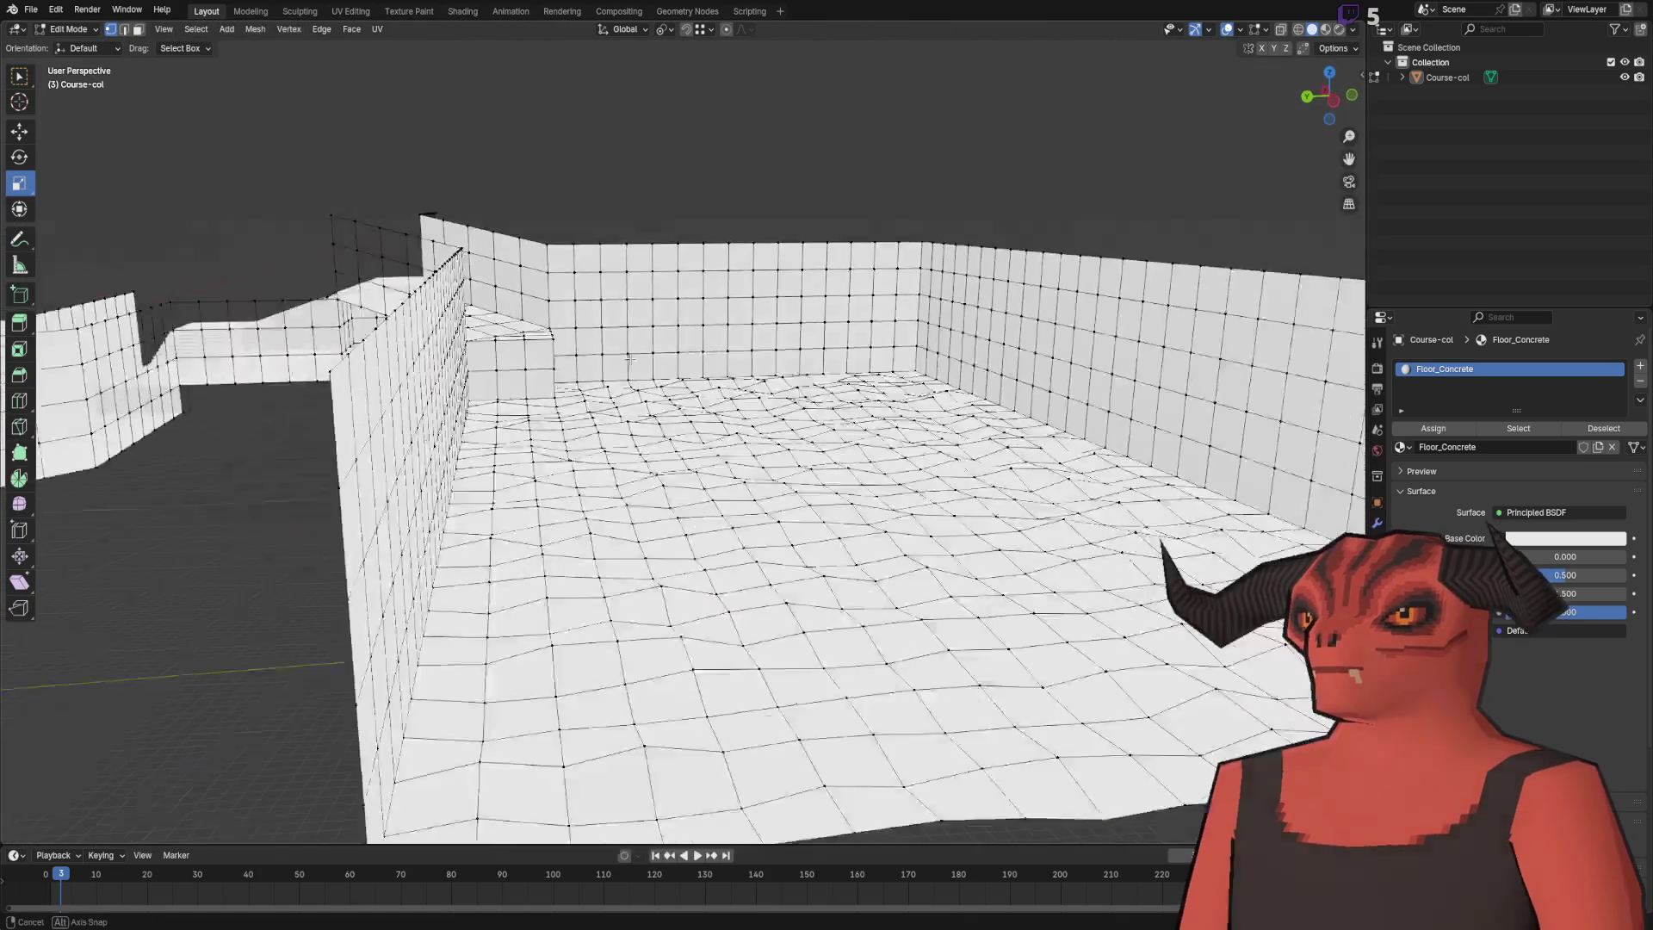
{"action": "left_click_drag", "start_coordinate": [630, 359], "coordinate": [924, 396]}
{"action": "scroll", "coordinate": [648, 328], "scroll_direction": "down", "scroll_amount": 10}
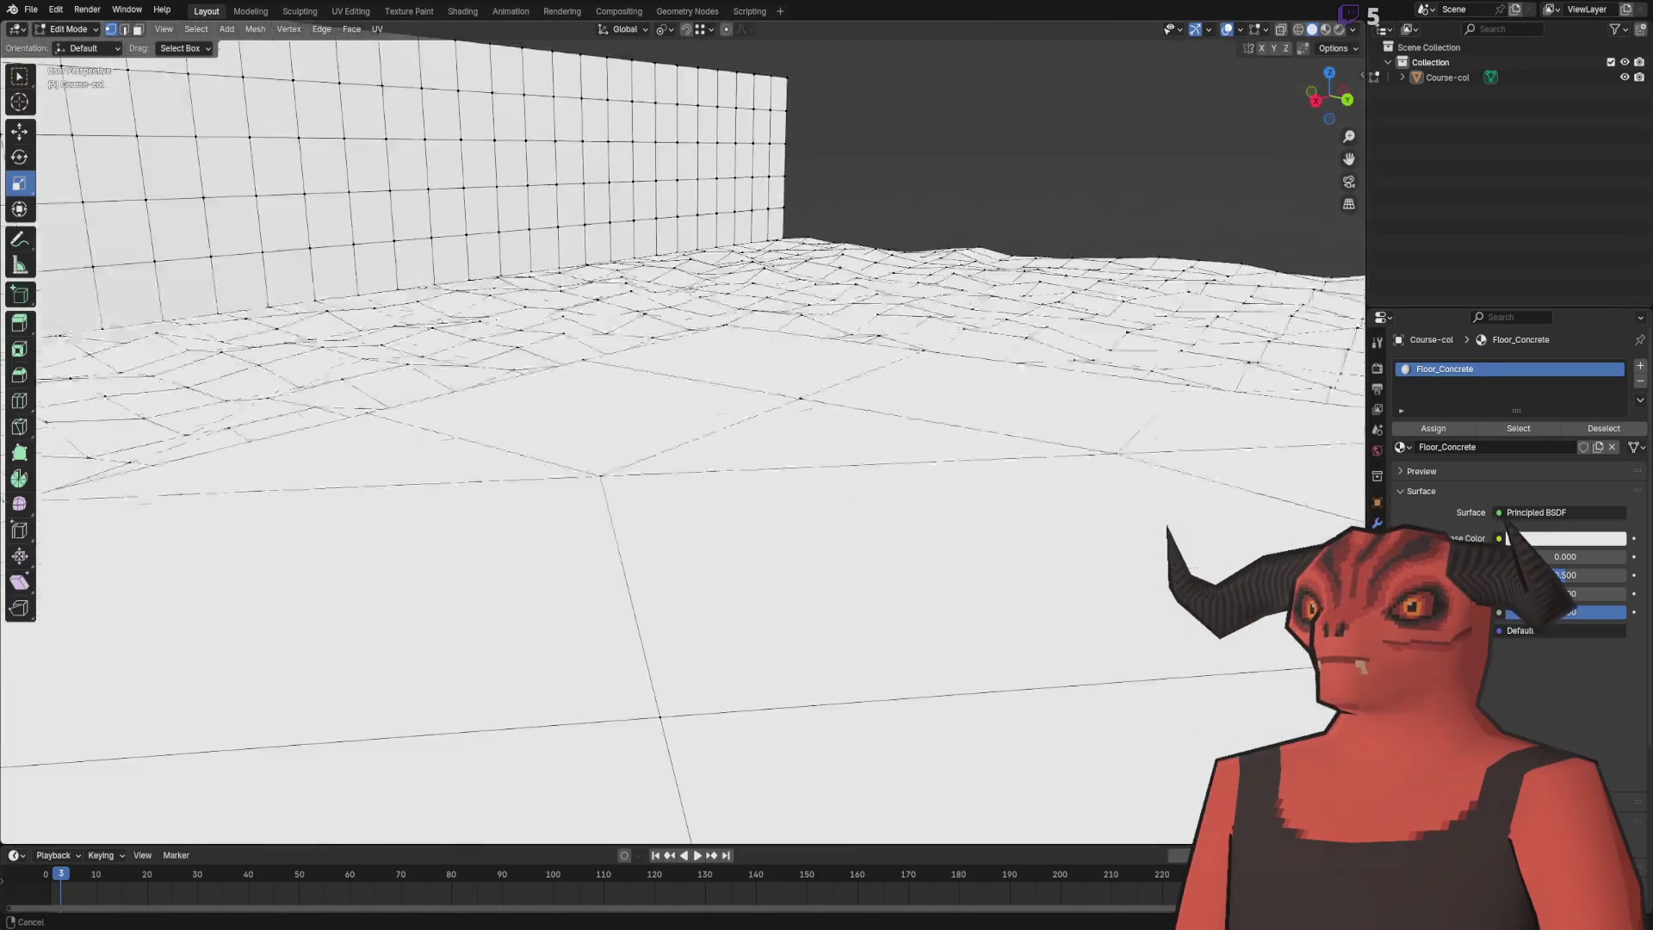
{"action": "left_click_drag", "start_coordinate": [649, 352], "coordinate": [640, 418]}
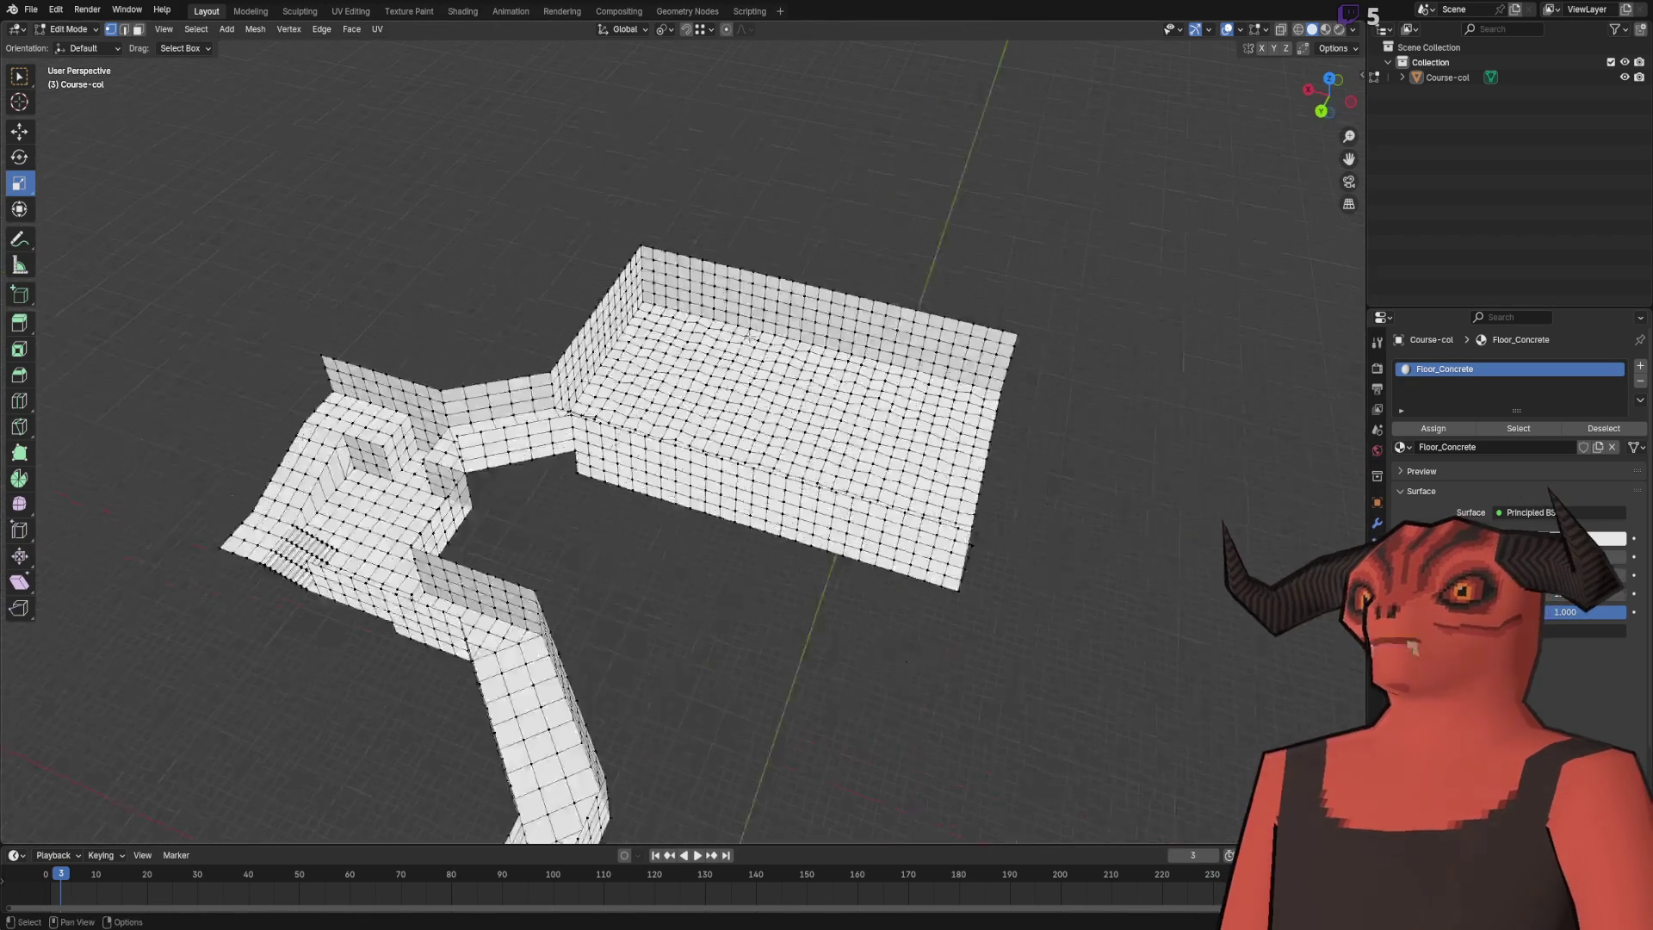
{"action": "scroll", "coordinate": [613, 306], "scroll_direction": "down", "scroll_amount": 5}
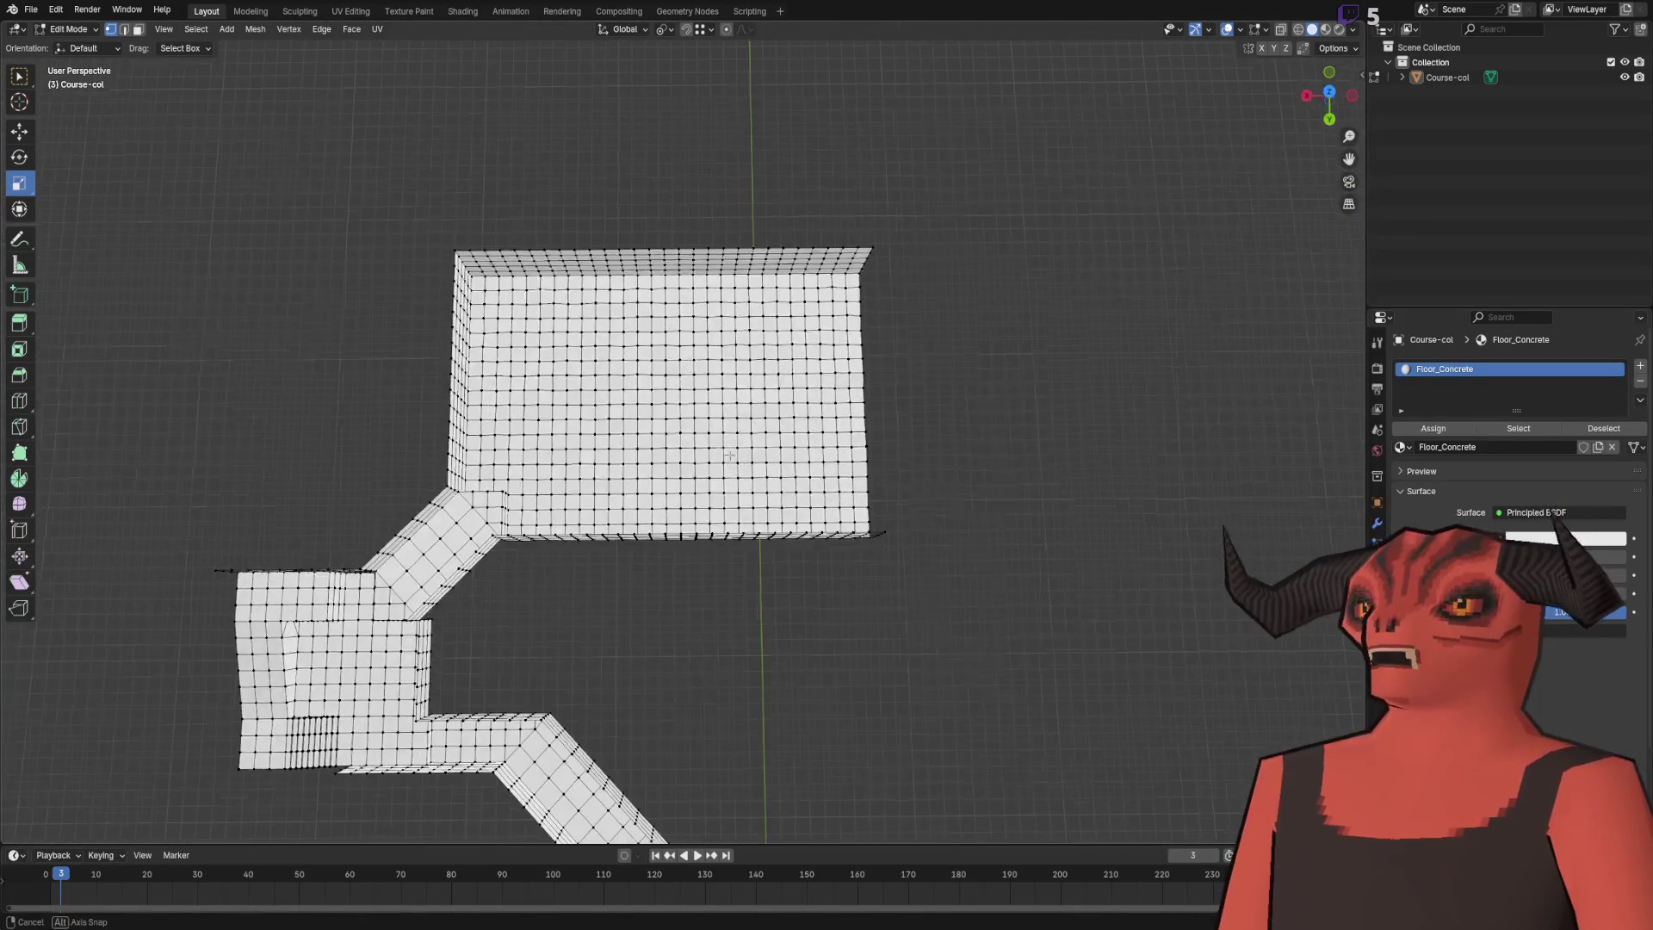
{"action": "scroll", "coordinate": [612, 306], "scroll_direction": "up", "scroll_amount": 5}
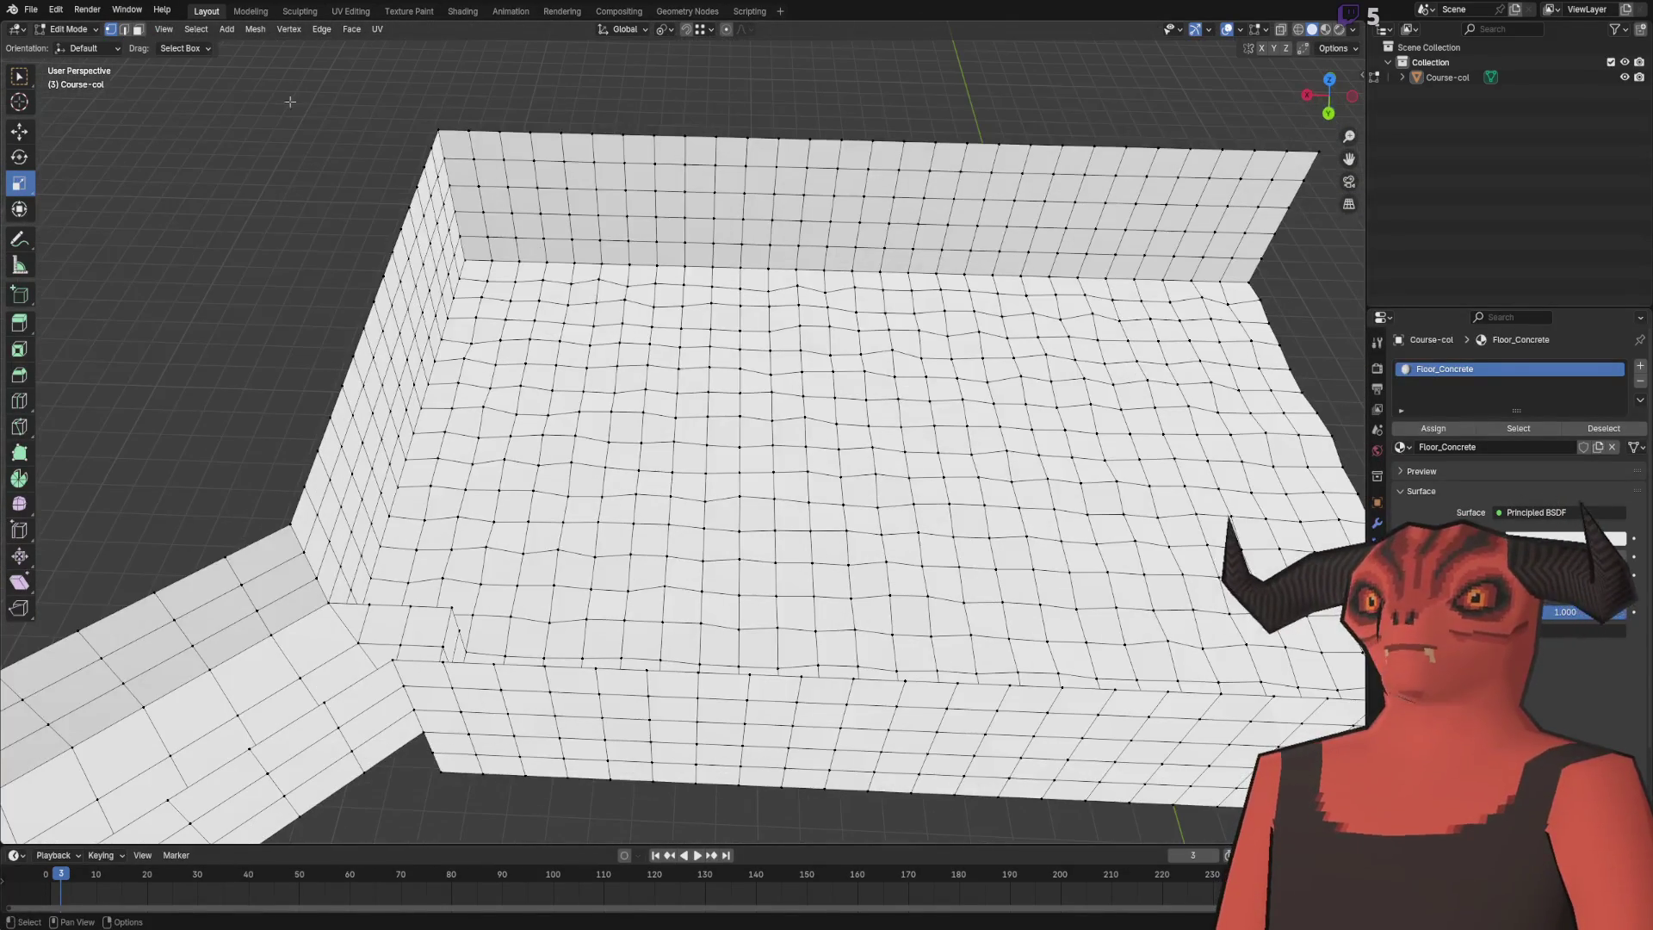
{"action": "left_click", "coordinate": [77, 29]}
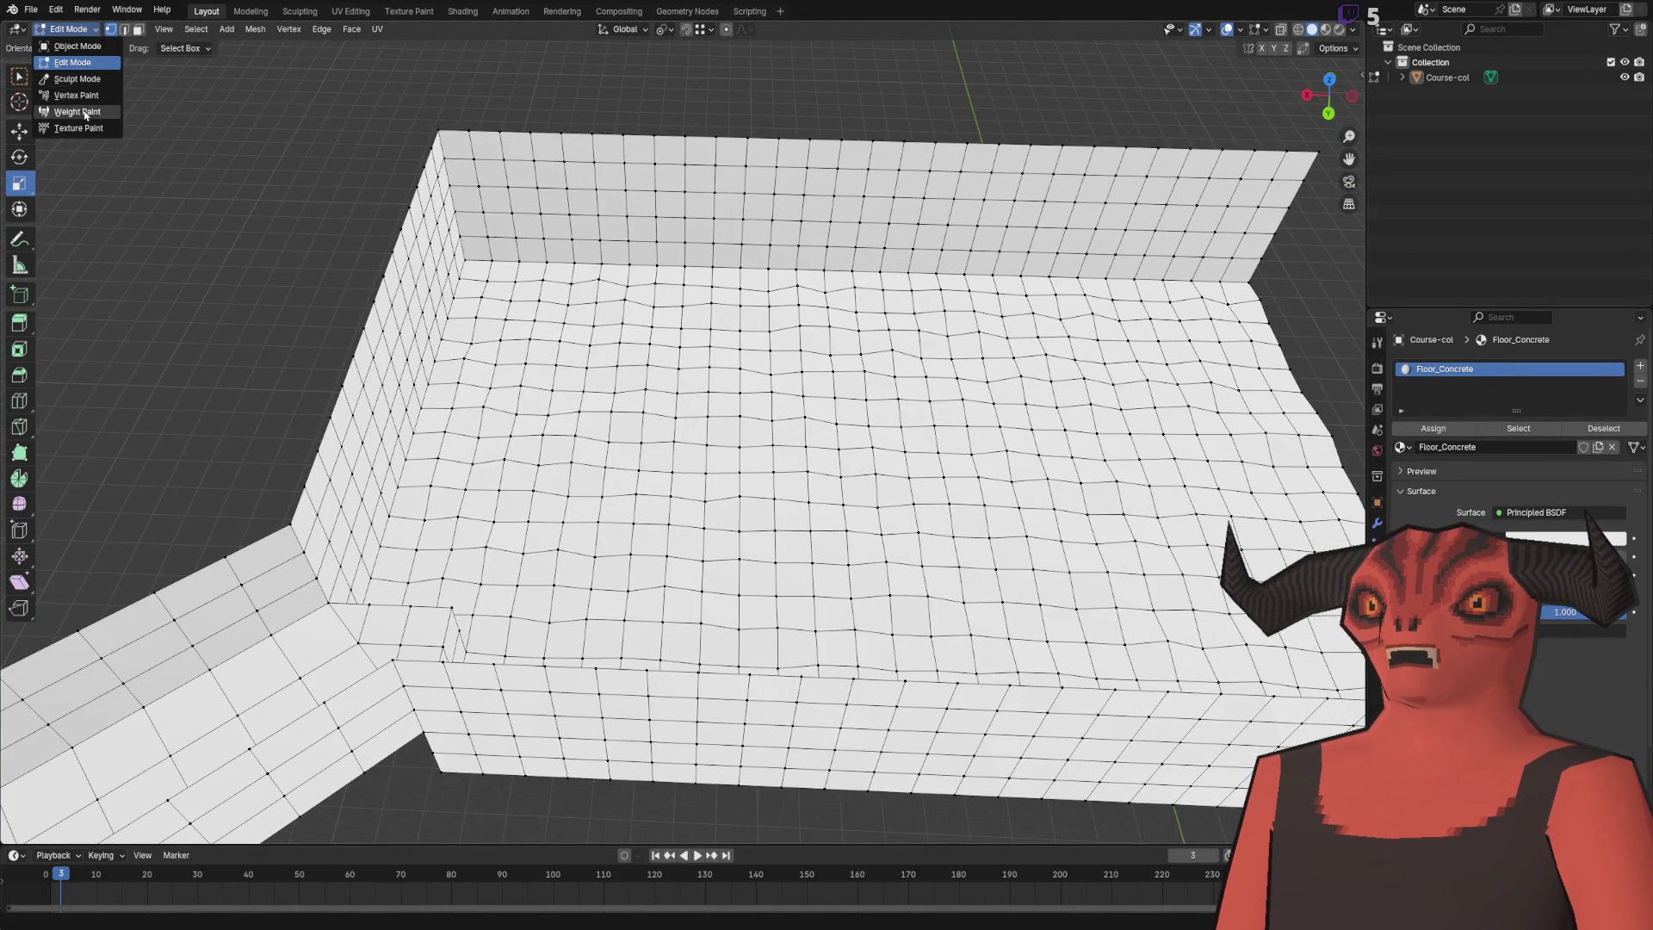
- Enter Sculpt Mode and set viewport shading color to Texture with a brighter studio light
{"action": "left_click", "coordinate": [83, 85]}
{"action": "mouse_move", "coordinate": [819, 497]}
{"action": "left_mouse_down"}
{"action": "mouse_move", "coordinate": [683, 450]}
{"action": "mouse_move", "coordinate": [719, 395]}
{"action": "left_mouse_up"}
{"action": "left_click", "coordinate": [1353, 30]}
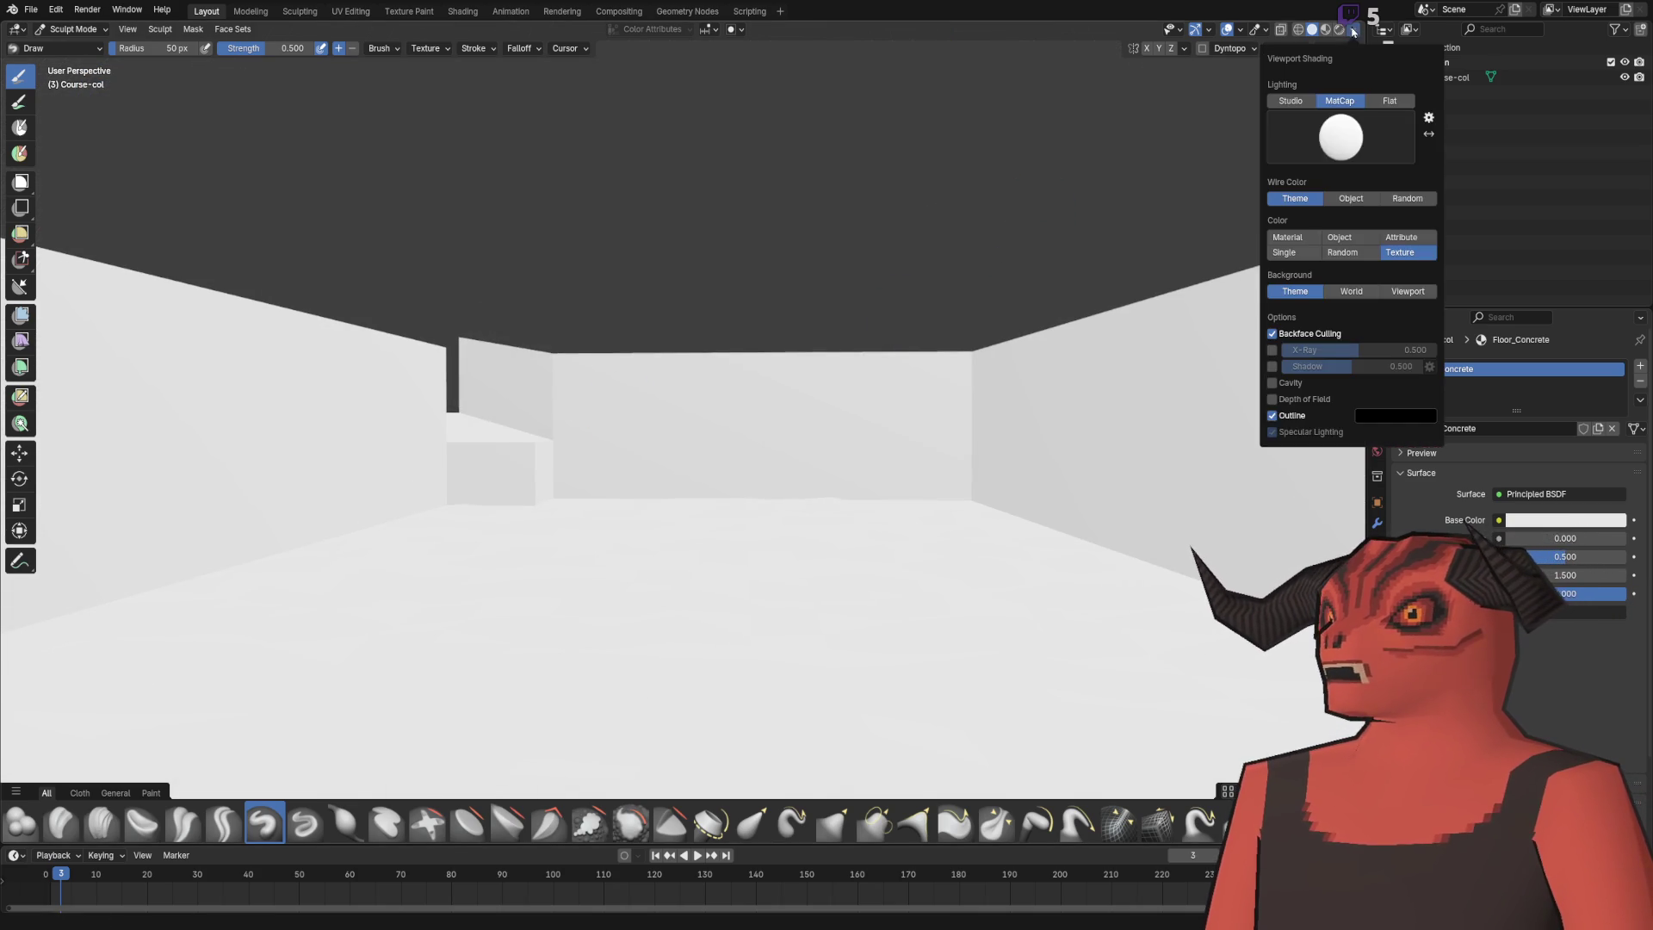
{"action": "left_click", "coordinate": [1400, 269]}
{"action": "left_click", "coordinate": [1336, 134]}
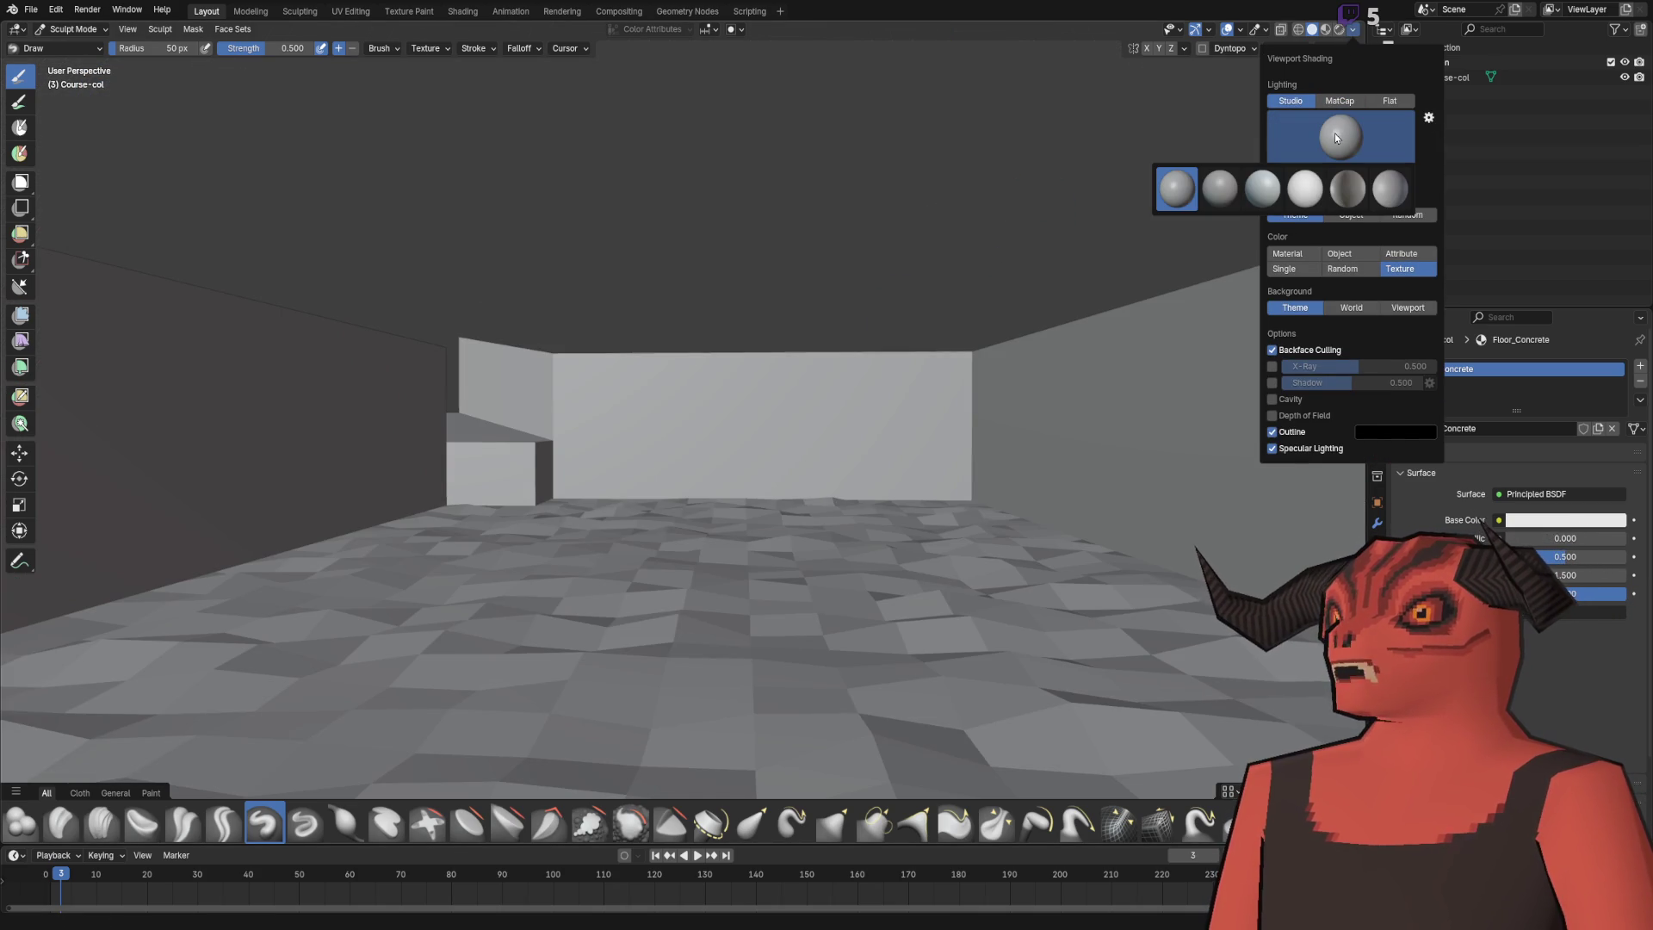
{"action": "left_click", "coordinate": [1318, 188]}
- Enlarge the sculpt brush to 168 px with the floor and walls in view
{"action": "mouse_move", "coordinate": [775, 388]}
{"action": "left_mouse_down"}
{"action": "mouse_move", "coordinate": [608, 392]}
{"action": "mouse_move", "coordinate": [669, 457]}
{"action": "mouse_move", "coordinate": [591, 406]}
{"action": "left_mouse_up"}
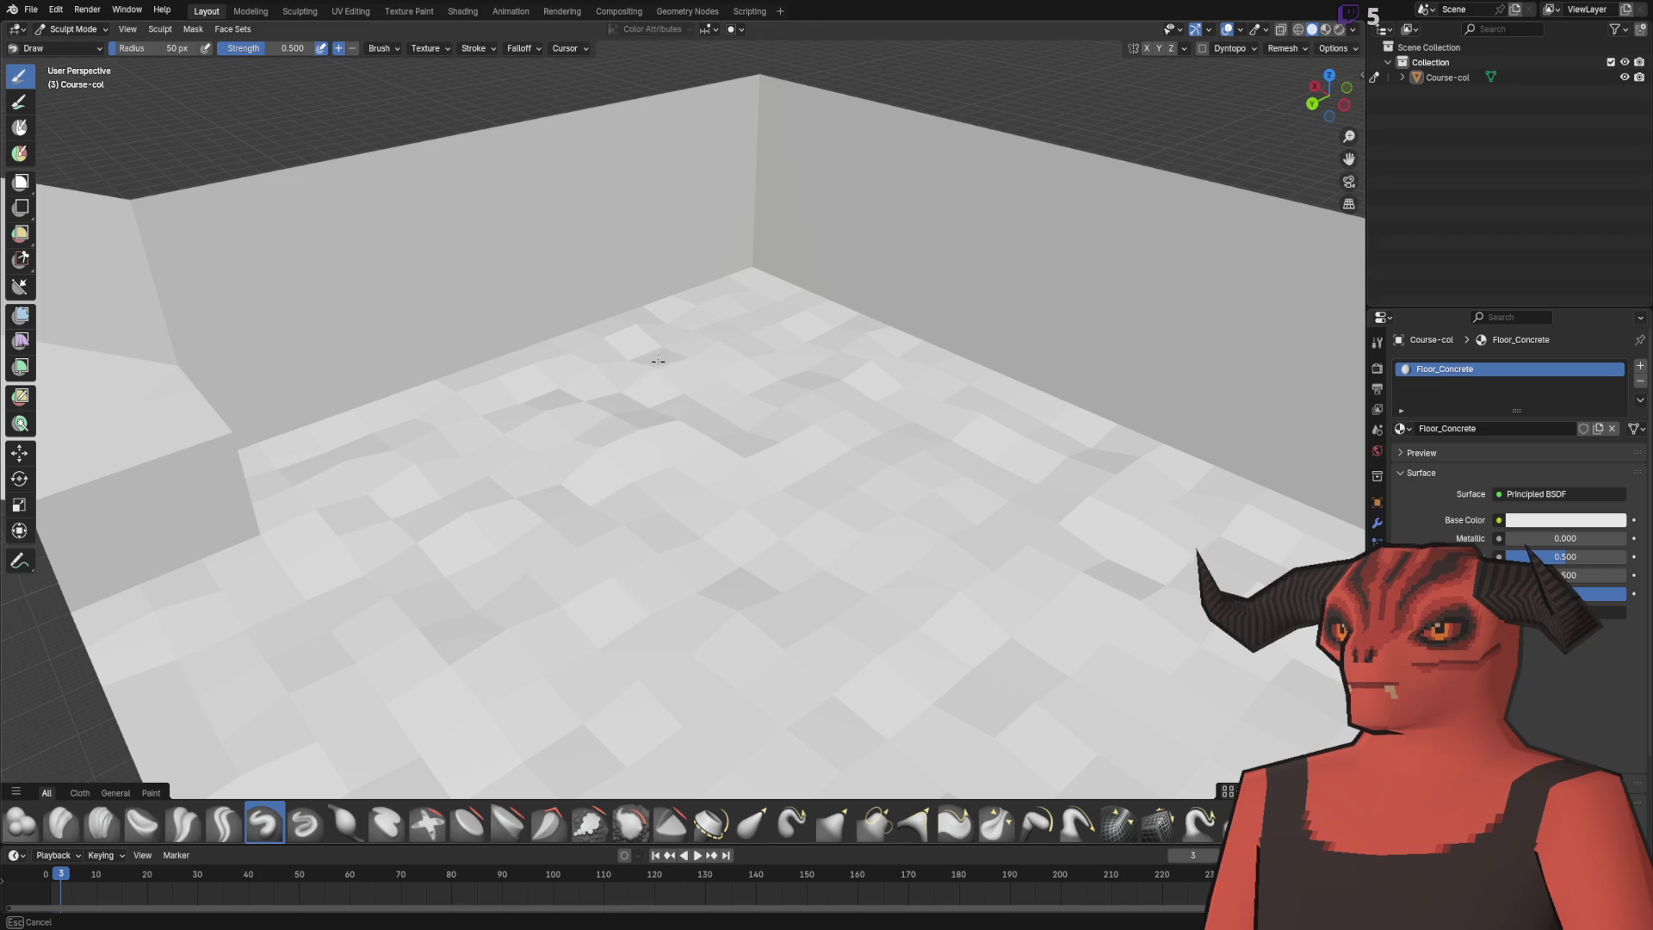
{"action": "mouse_move", "coordinate": [541, 615]}
{"action": "left_mouse_down"}
{"action": "mouse_move", "coordinate": [605, 344]}
{"action": "mouse_move", "coordinate": [614, 473]}
{"action": "left_mouse_up"}
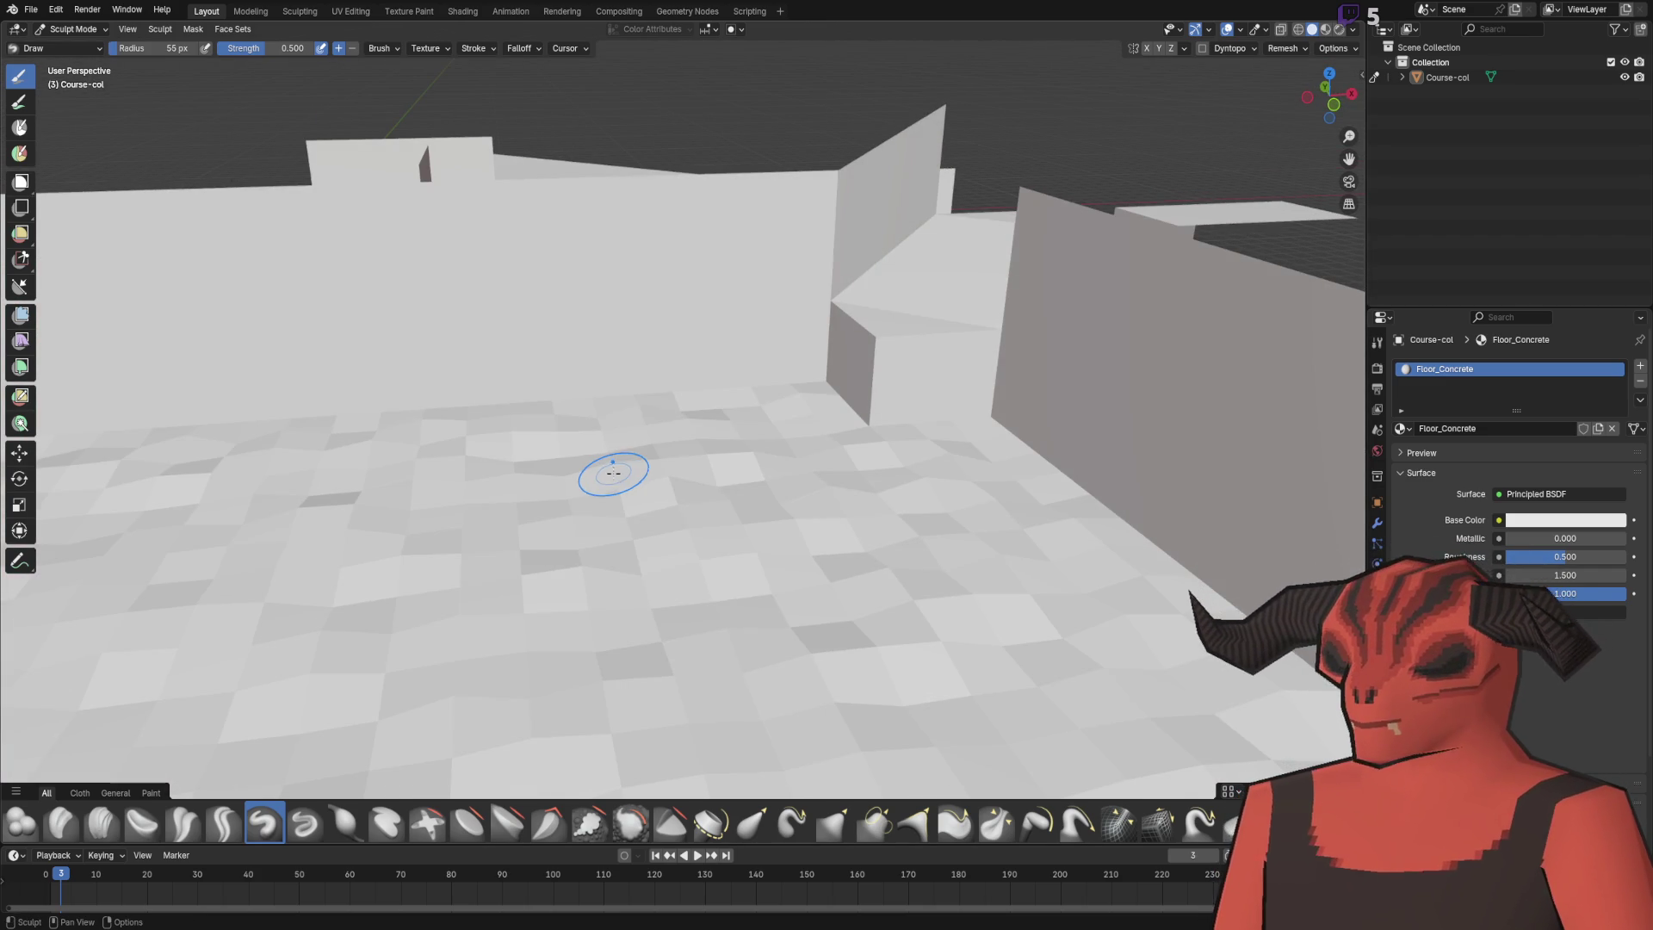
{"action": "scroll", "coordinate": [613, 473], "scroll_direction": "down", "scroll_amount": 6}
{"action": "key", "text": "KP_7"}
{"action": "scroll", "coordinate": [508, 524], "scroll_direction": "up", "scroll_amount": 6}
- Sculpt dents and creases into the floor's left and front edges
{"action": "mouse_move", "coordinate": [508, 525]}
{"action": "left_mouse_down"}
{"action": "mouse_move", "coordinate": [533, 551]}
{"action": "mouse_move", "coordinate": [516, 619]}
{"action": "mouse_move", "coordinate": [752, 348]}
{"action": "mouse_move", "coordinate": [756, 572]}
{"action": "mouse_move", "coordinate": [730, 620]}
{"action": "left_mouse_up"}
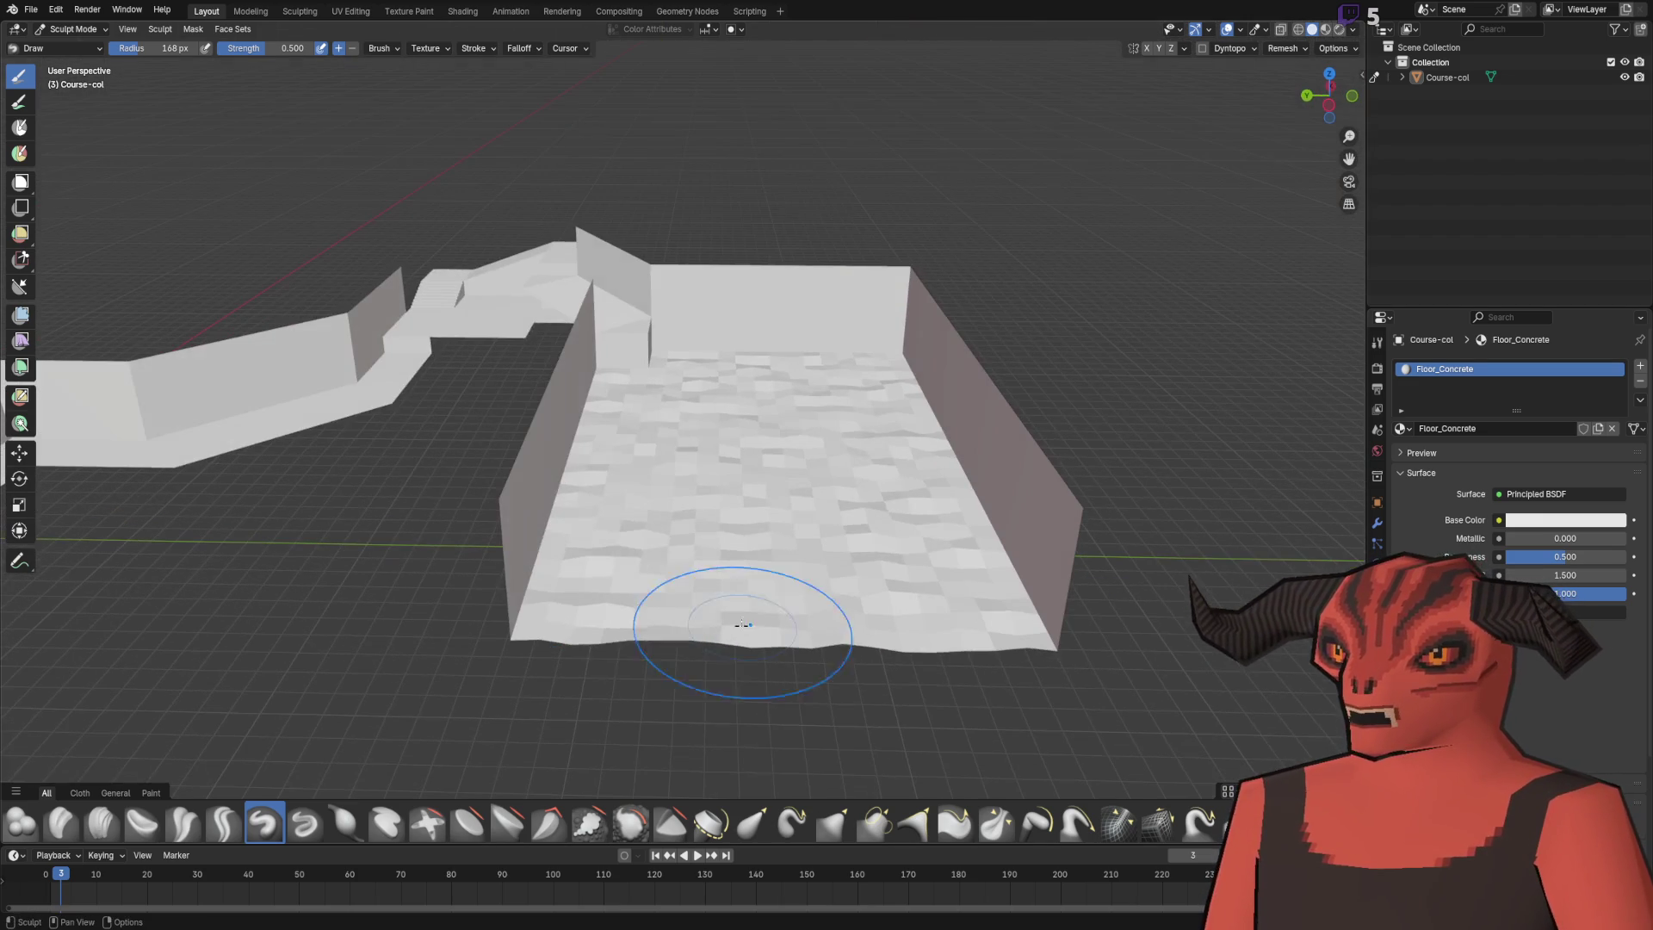
{"action": "left_click_drag", "start_coordinate": [655, 464], "coordinate": [675, 623]}
{"action": "mouse_move", "coordinate": [806, 578]}
{"action": "left_mouse_down"}
{"action": "mouse_move", "coordinate": [861, 581]}
{"action": "mouse_move", "coordinate": [688, 551]}
{"action": "left_mouse_up"}
{"action": "scroll", "coordinate": [679, 551], "scroll_direction": "up", "scroll_amount": 4}
{"action": "left_click_drag", "start_coordinate": [748, 640], "coordinate": [780, 637]}
{"action": "left_click_drag", "start_coordinate": [629, 615], "coordinate": [718, 754]}
- Save Tutorial_Course.blend and look across the reimported course terrain
{"action": "mouse_move", "coordinate": [661, 522]}
{"action": "left_mouse_down"}
{"action": "mouse_move", "coordinate": [675, 344]}
{"action": "mouse_move", "coordinate": [682, 380]}
{"action": "mouse_move", "coordinate": [609, 270]}
{"action": "left_mouse_up"}
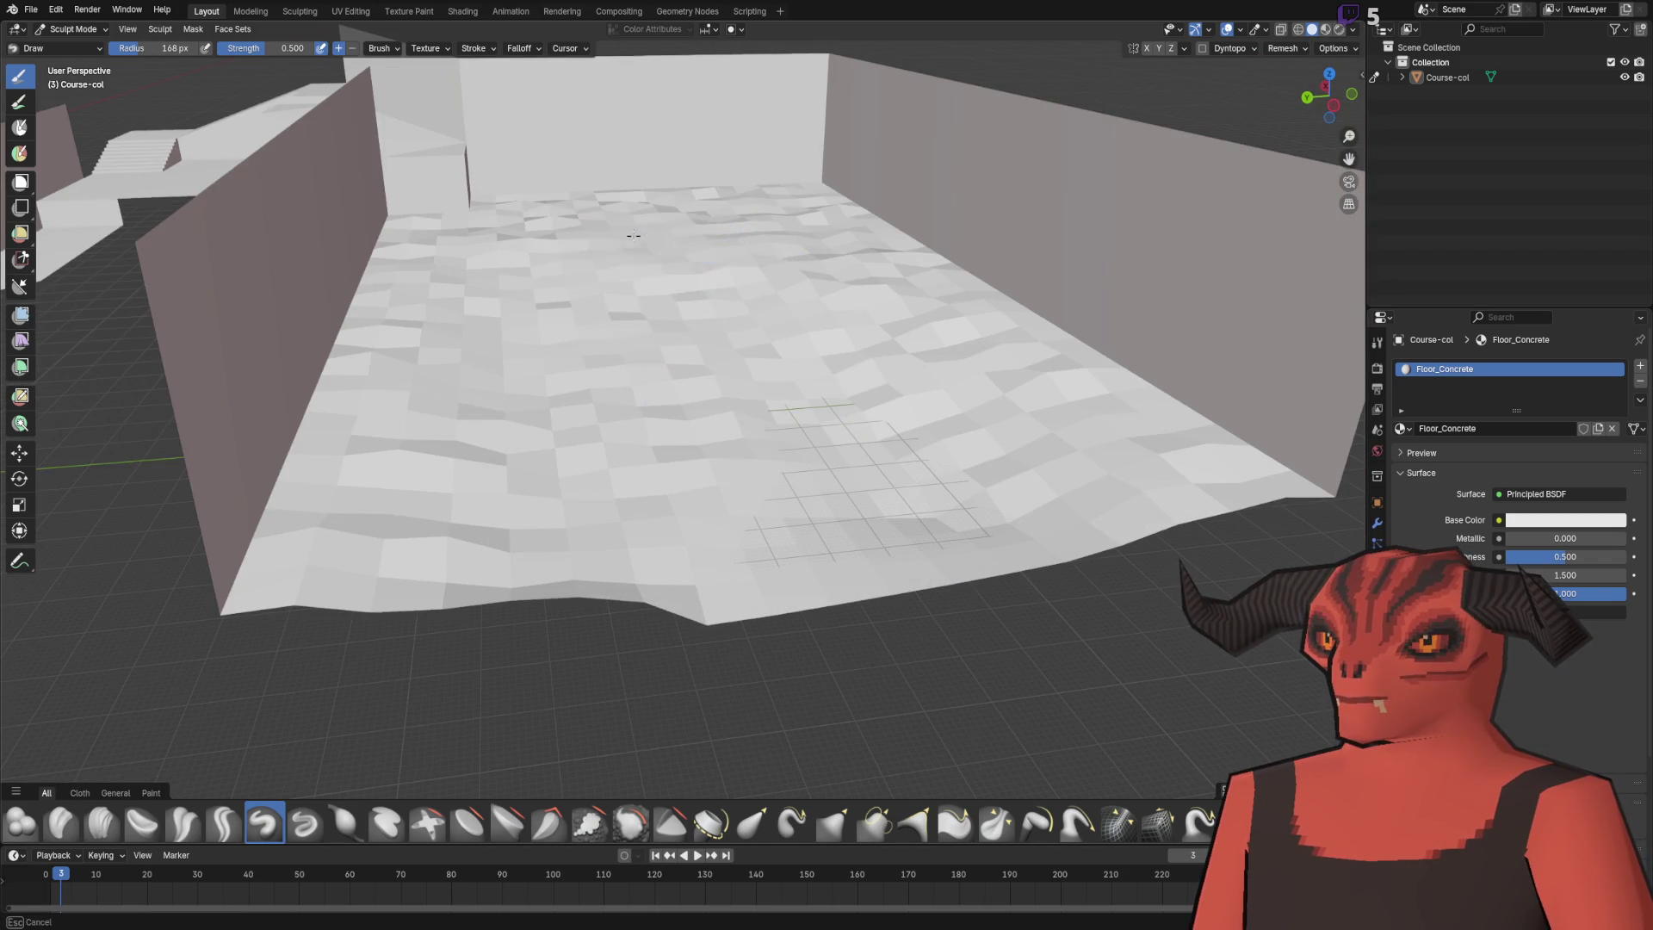
{"action": "mouse_move", "coordinate": [701, 576]}
{"action": "left_mouse_down"}
{"action": "mouse_move", "coordinate": [668, 350]}
{"action": "mouse_move", "coordinate": [670, 544]}
{"action": "mouse_move", "coordinate": [700, 591]}
{"action": "mouse_move", "coordinate": [726, 432]}
{"action": "left_mouse_up"}
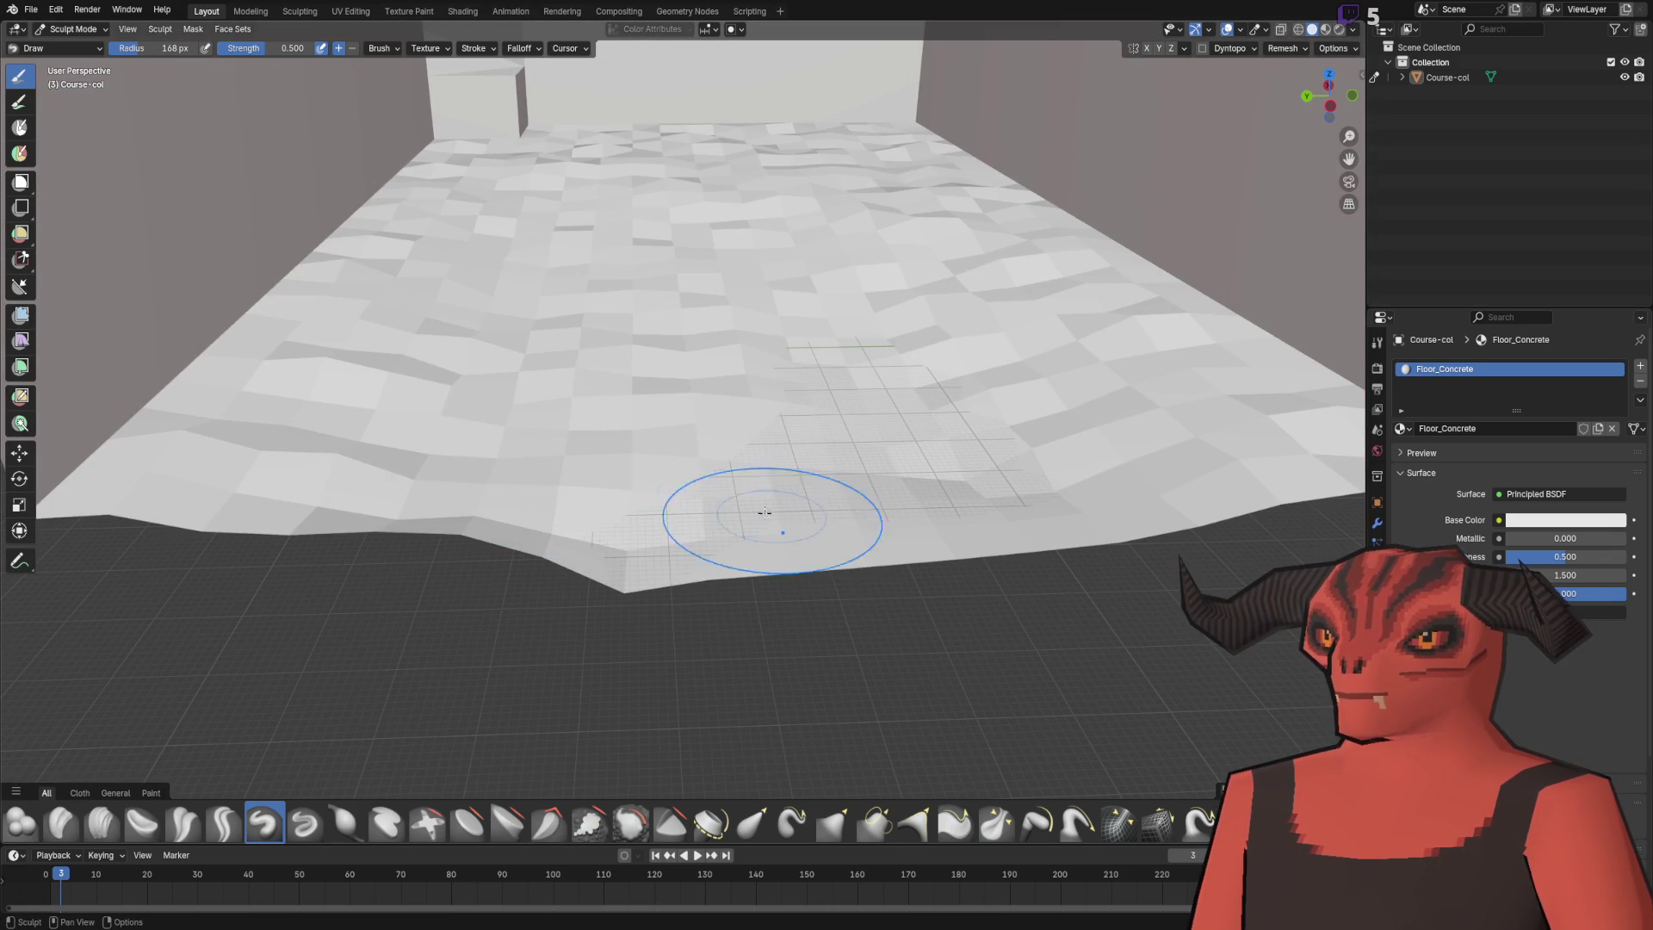
{"action": "key", "text": "ctrl+s"}
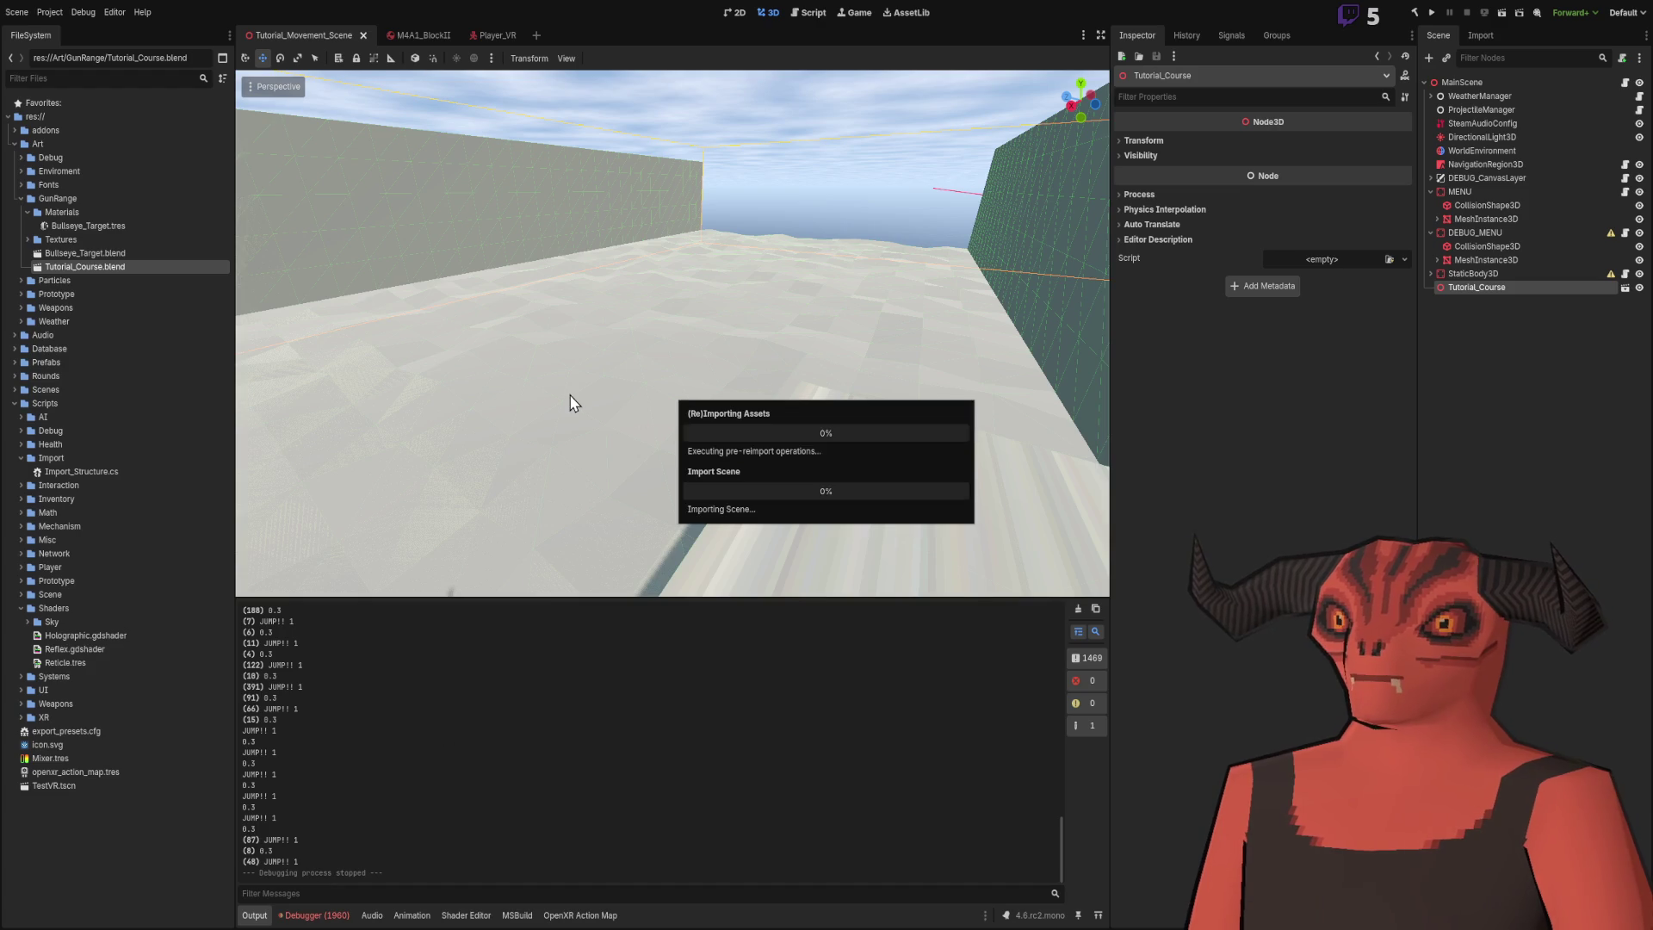
{"action": "left_click_drag", "start_coordinate": [574, 403], "coordinate": [258, 715]}
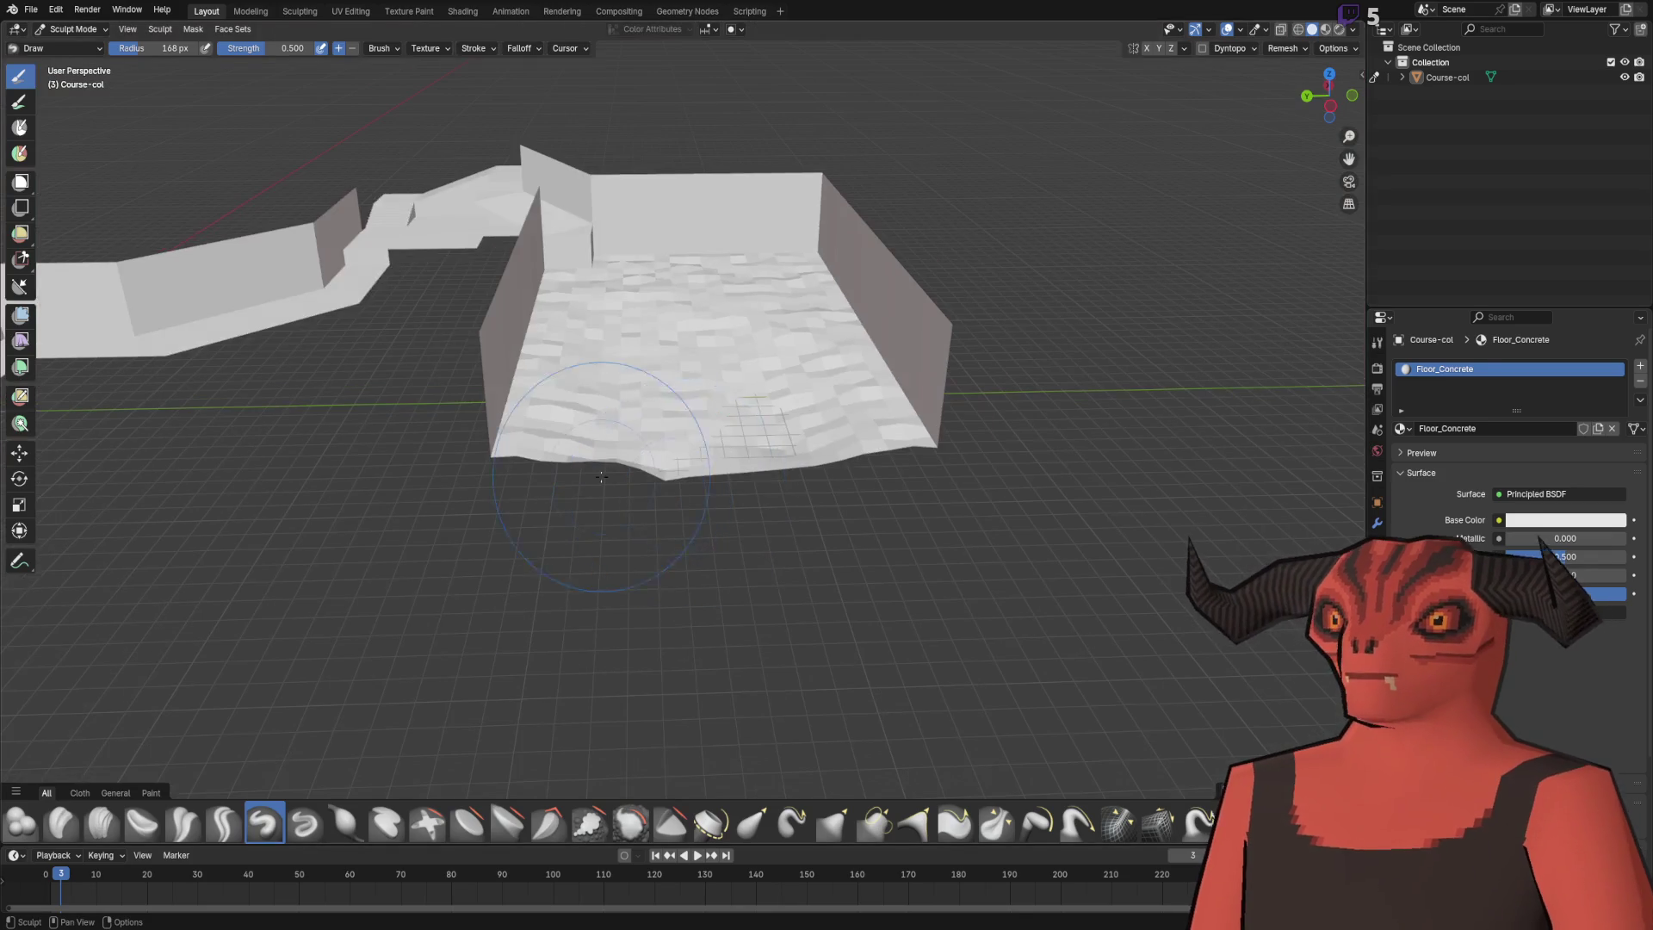
- Select the far wall's edge path and shift it to -18 m along Y
{"action": "scroll", "coordinate": [258, 126], "scroll_direction": "up", "scroll_amount": 5}
{"action": "left_click_drag", "start_coordinate": [580, 328], "coordinate": [728, 303]}
{"action": "left_click", "coordinate": [860, 235], "text": "ctrl"}
{"action": "mouse_move", "coordinate": [870, 244]}
{"action": "left_mouse_down"}
{"action": "mouse_move", "coordinate": [720, 266]}
{"action": "mouse_move", "coordinate": [498, 266]}
{"action": "left_mouse_up"}
{"action": "key", "text": "g"}
{"action": "key", "text": "y"}
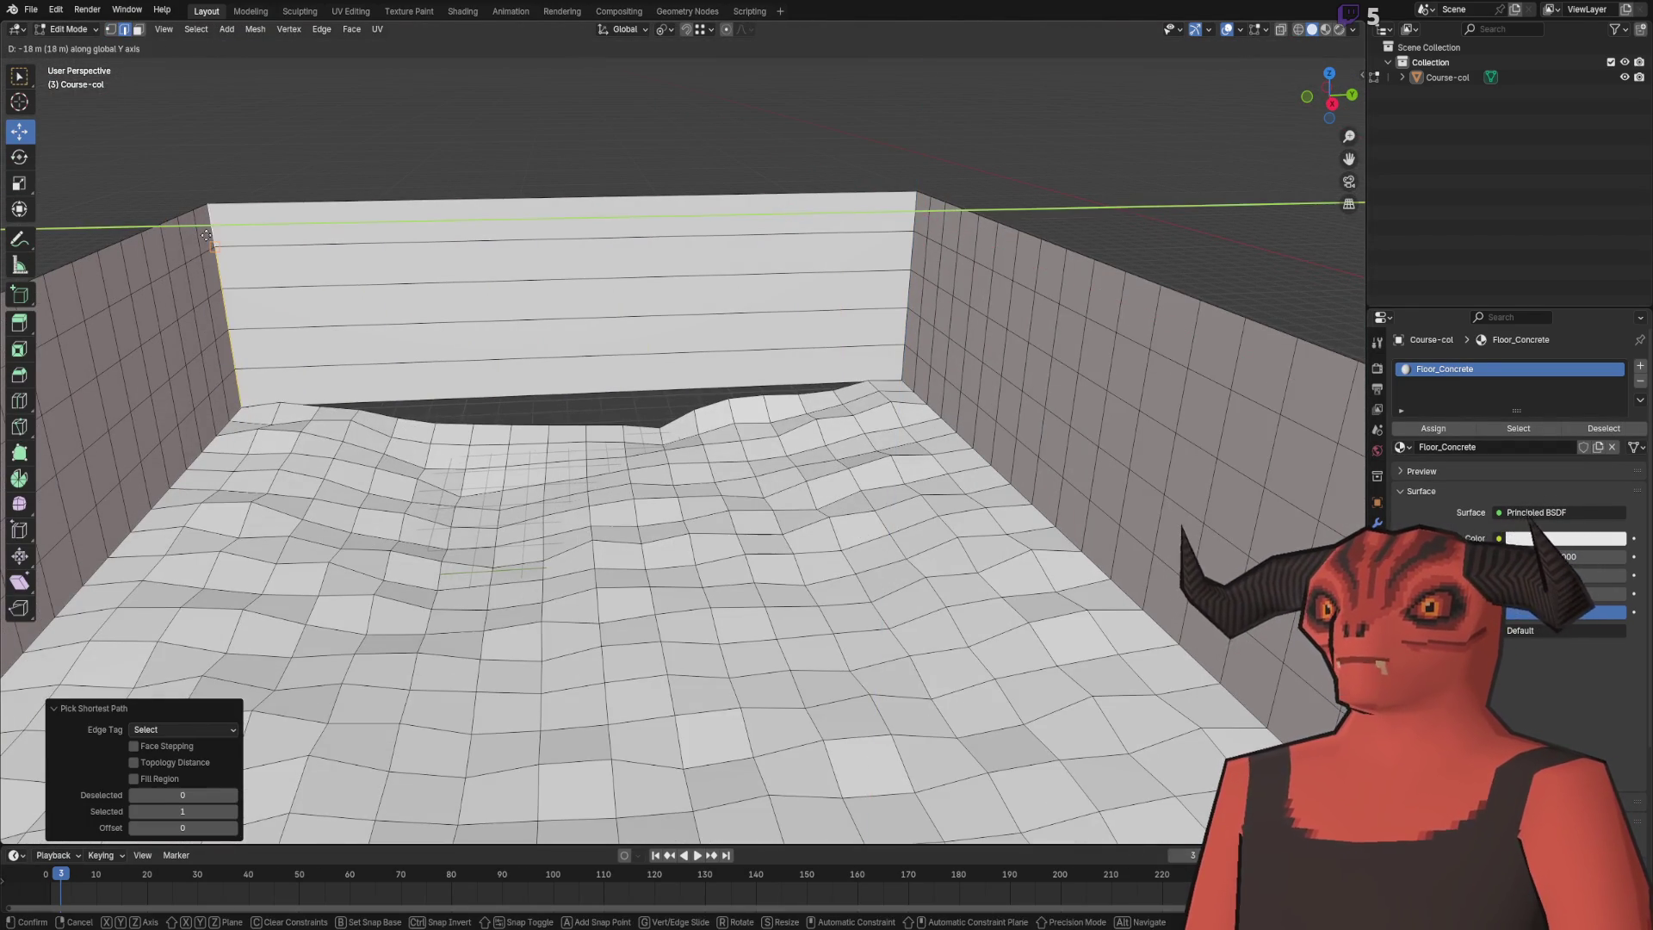
{"action": "left_click", "coordinate": [206, 230]}
- Add 16 vertical loop cuts across the back wall
{"action": "scroll", "coordinate": [444, 231], "scroll_direction": "up", "scroll_amount": 8}
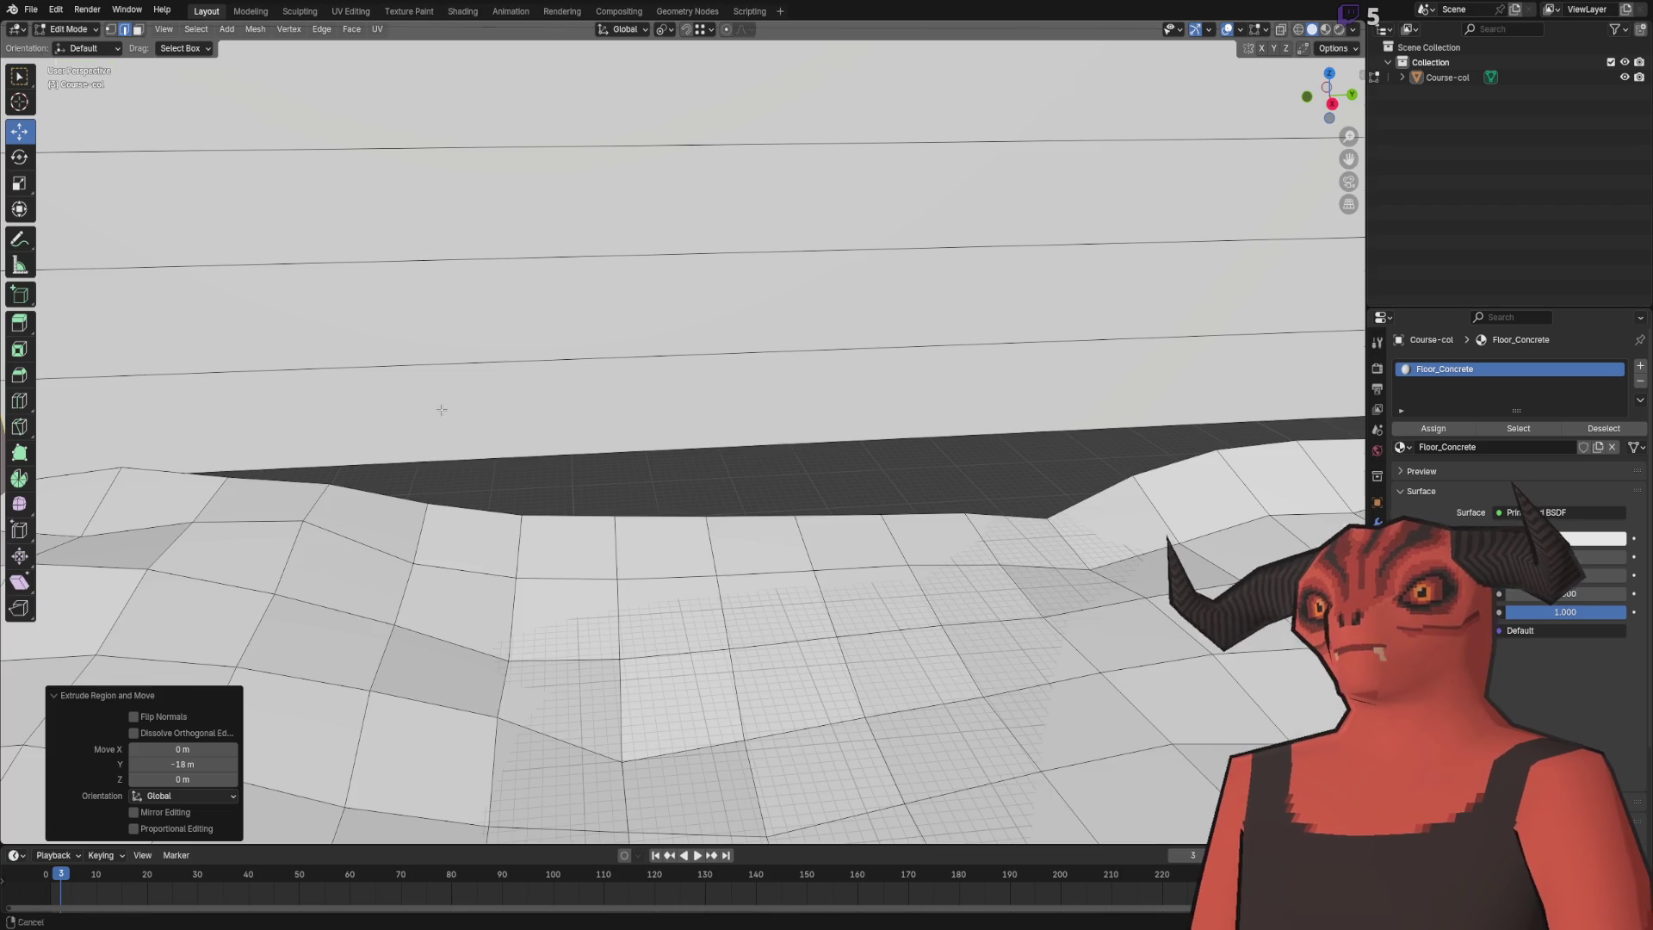
{"action": "scroll", "coordinate": [441, 410], "scroll_direction": "down", "scroll_amount": 8}
{"action": "right_click", "coordinate": [676, 291]}
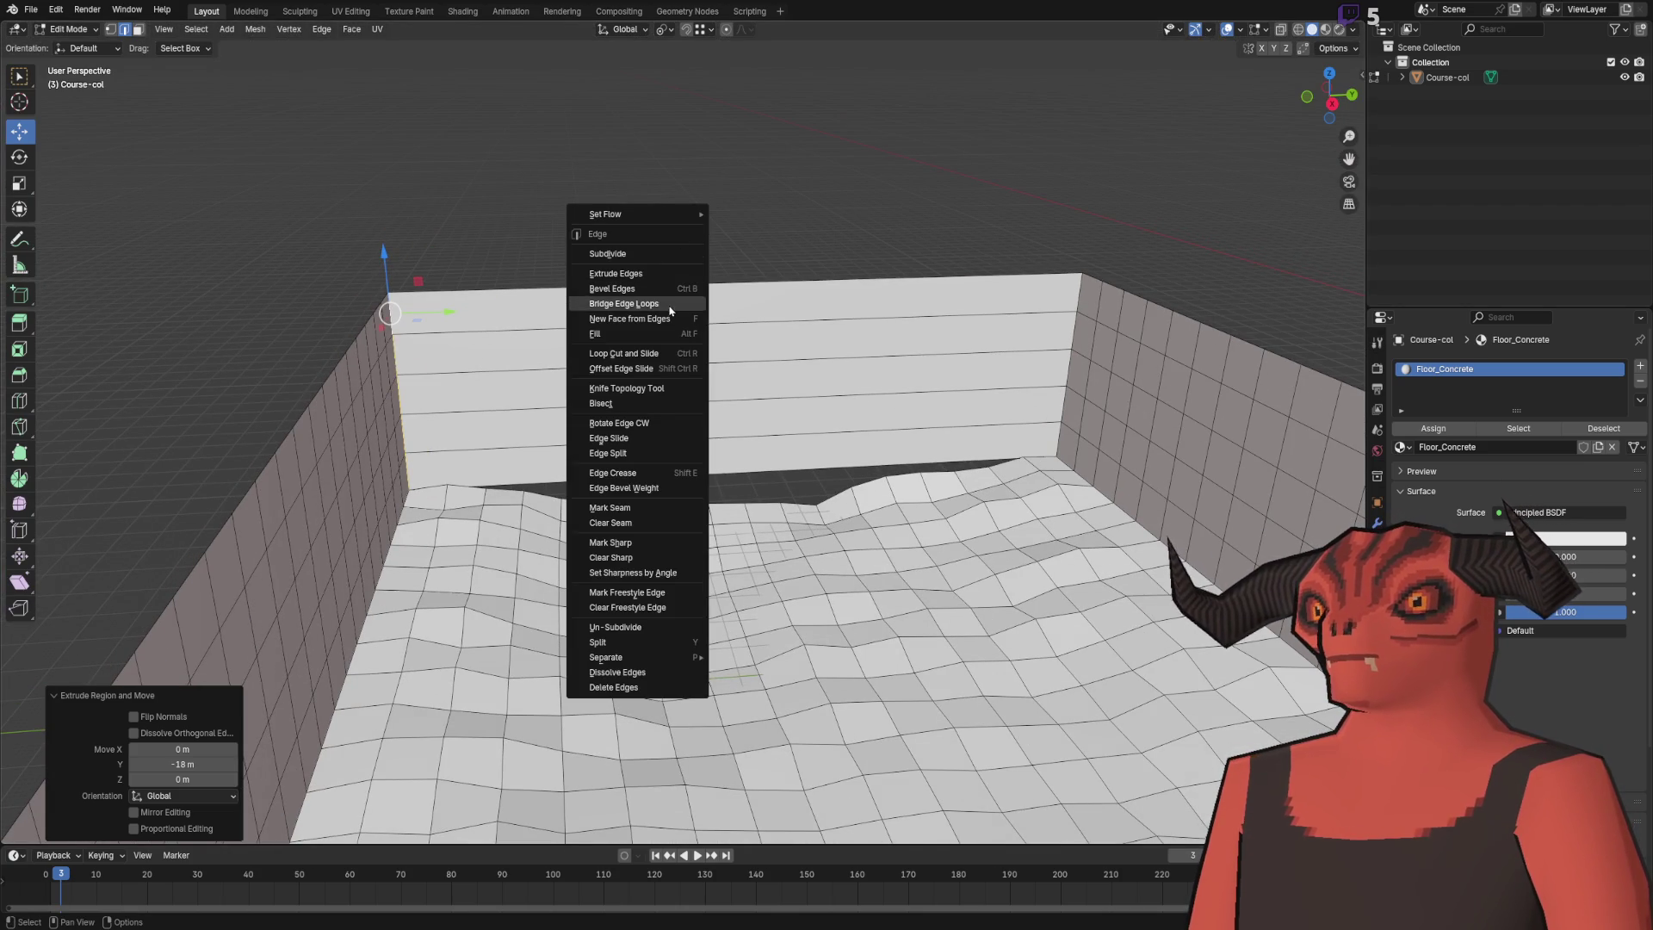
{"action": "left_click", "coordinate": [661, 355]}
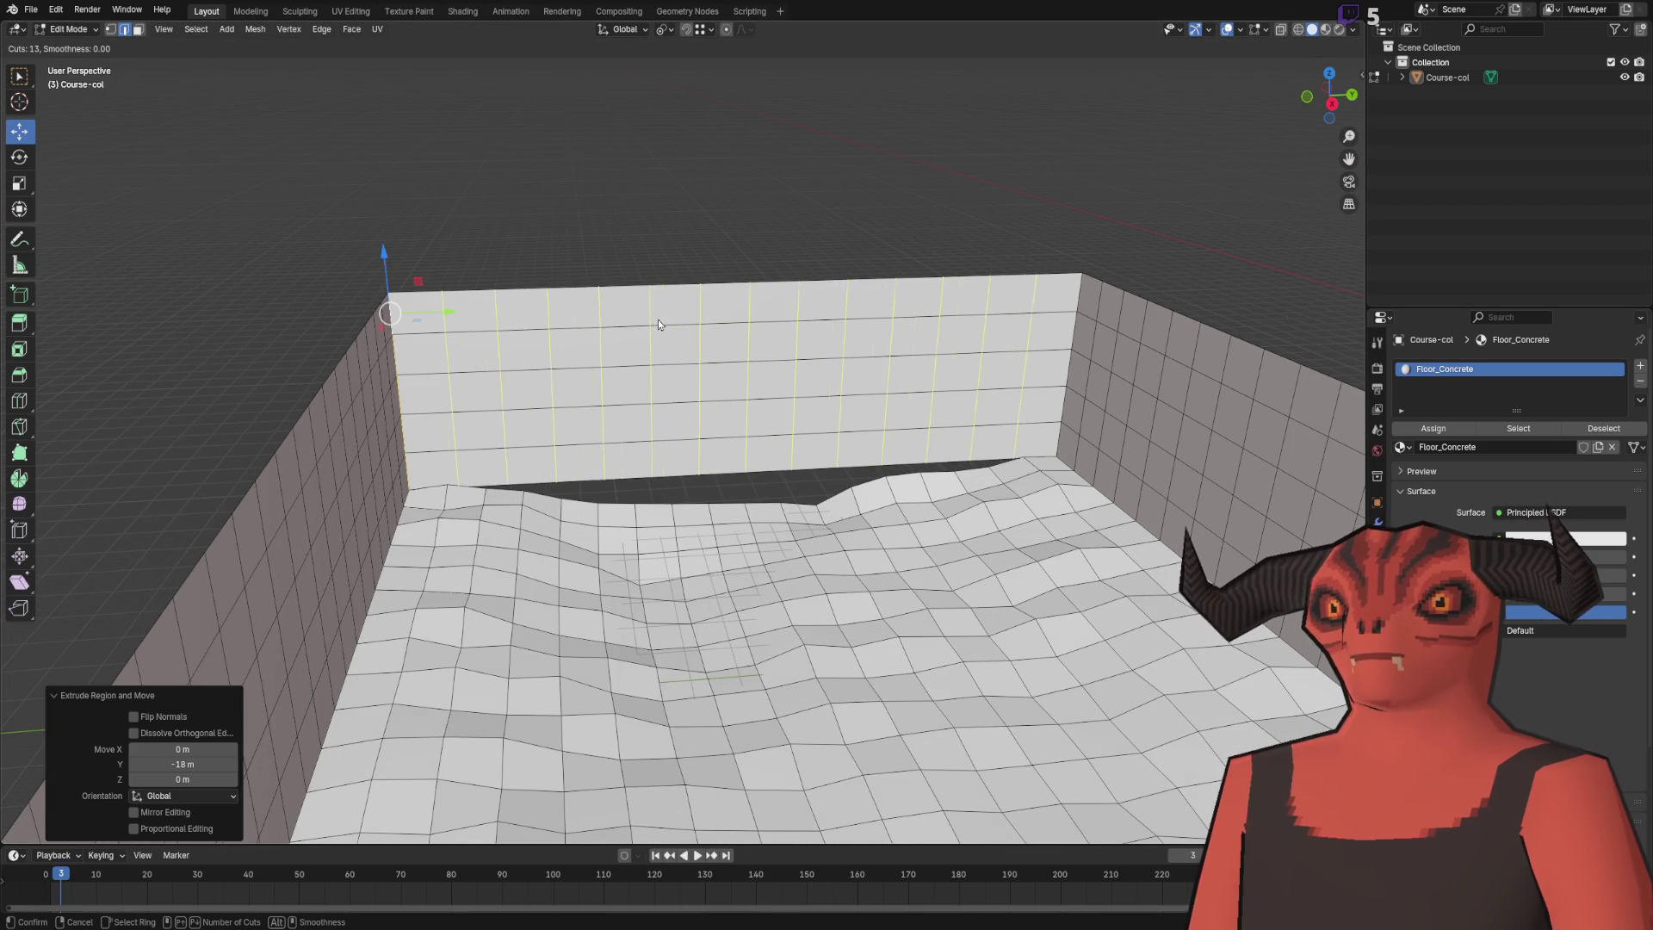
{"action": "left_click", "coordinate": [658, 324]}
{"action": "scroll", "coordinate": [595, 266], "scroll_direction": "up", "scroll_amount": 4}
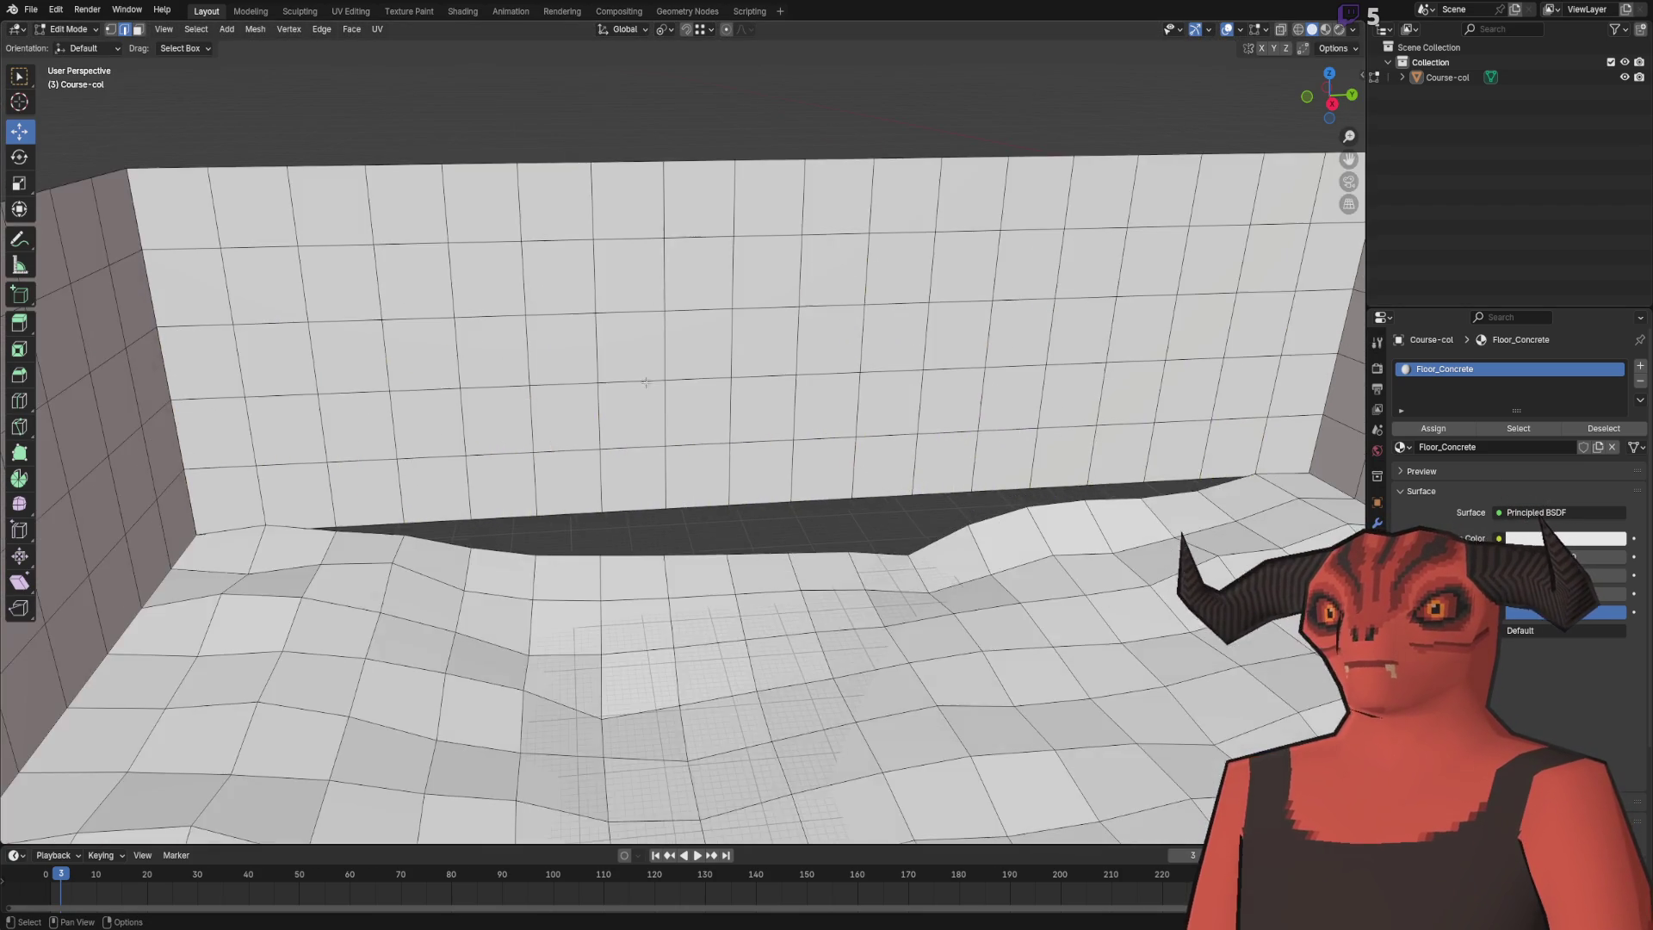
- Select all vertices and merge them by distance, then deselect
{"action": "key", "text": "1"}
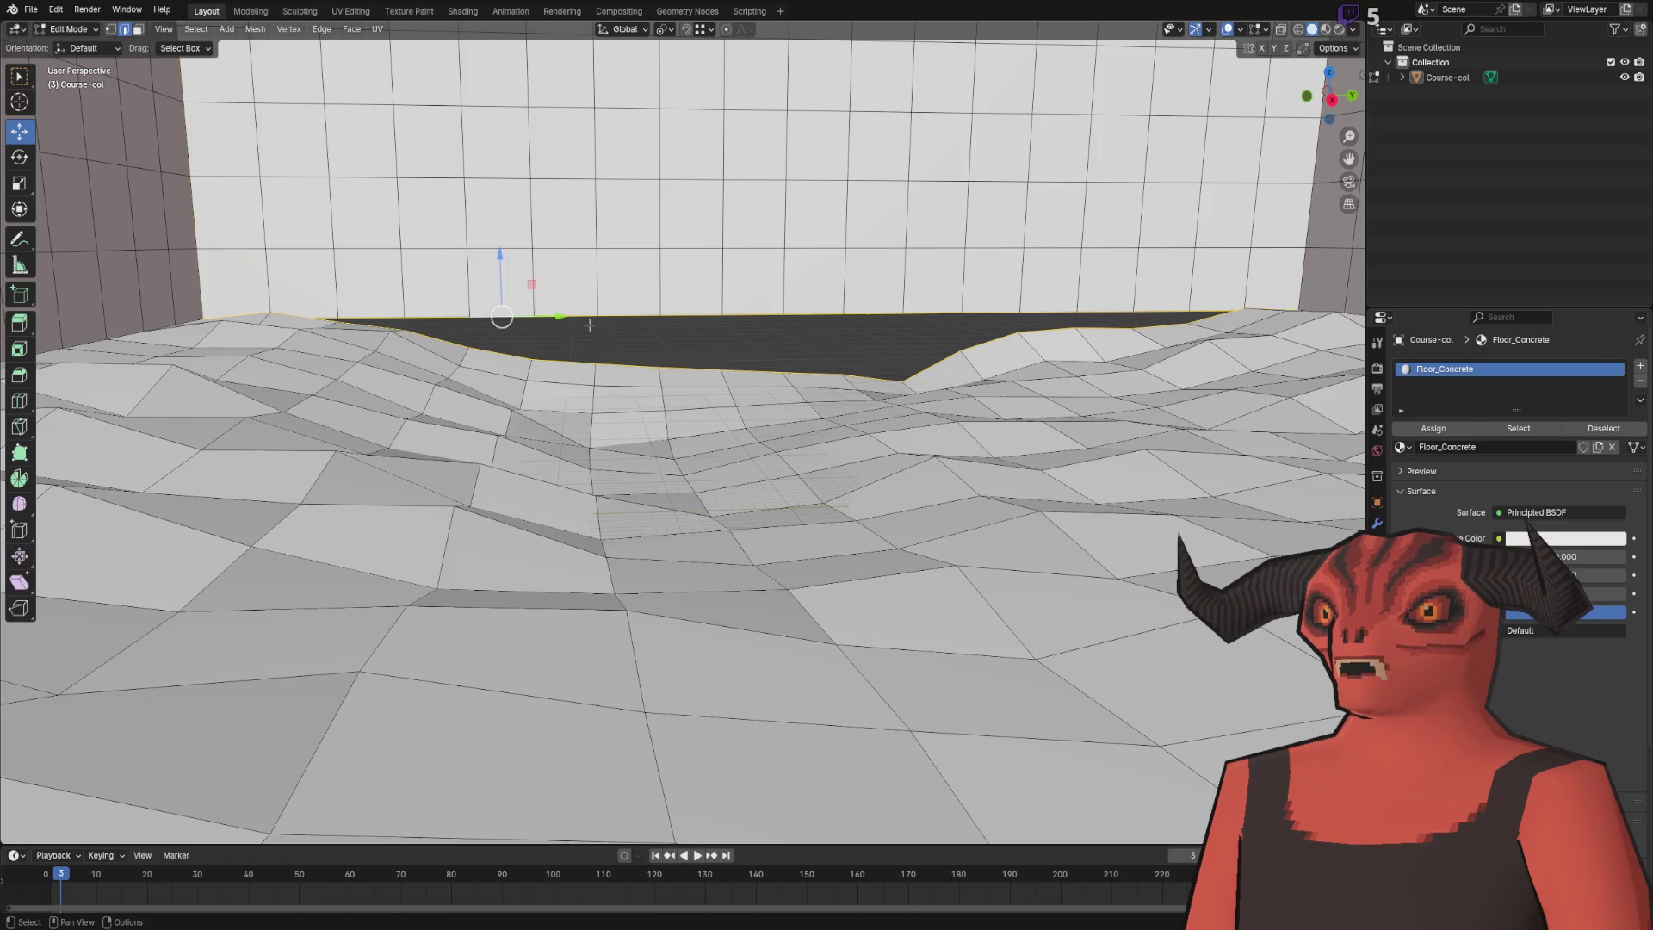
{"action": "key", "text": "a"}
{"action": "key", "text": "comma"}
{"action": "key", "text": "Escape"}
{"action": "key", "text": "m"}
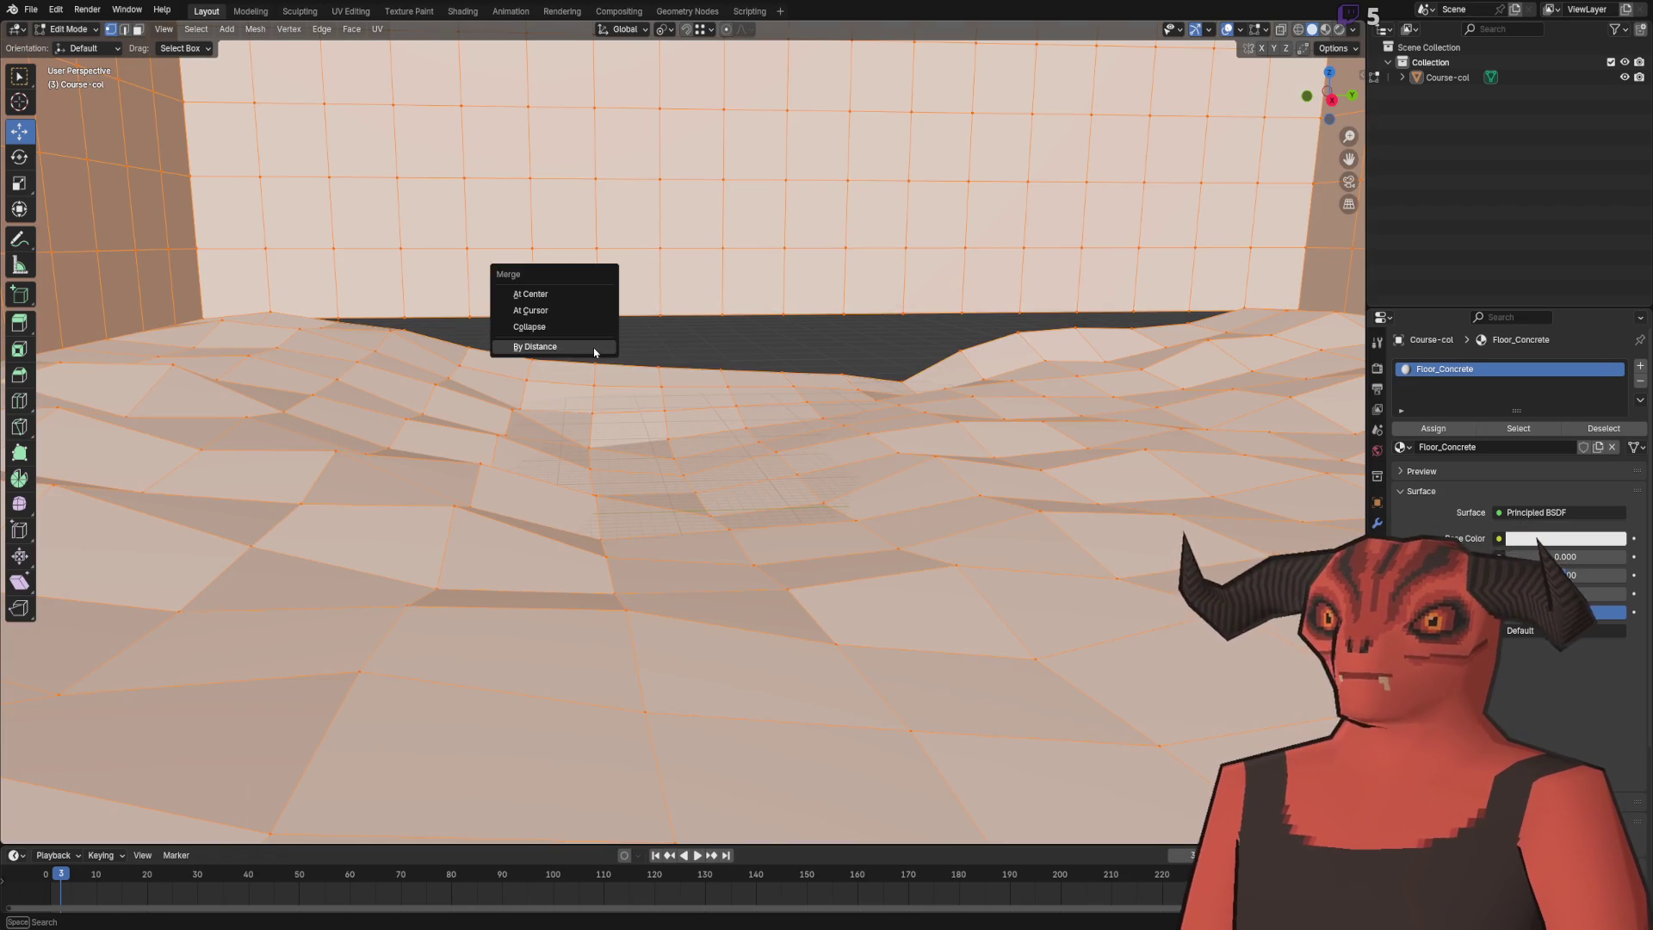
{"action": "left_click", "coordinate": [592, 347]}
{"action": "key", "text": "alt+a"}
- Adjust several floor-edge vertices vertically along Z
{"action": "scroll", "coordinate": [593, 347], "scroll_direction": "down", "scroll_amount": 3}
{"action": "scroll", "coordinate": [671, 426], "scroll_direction": "up", "scroll_amount": 6}
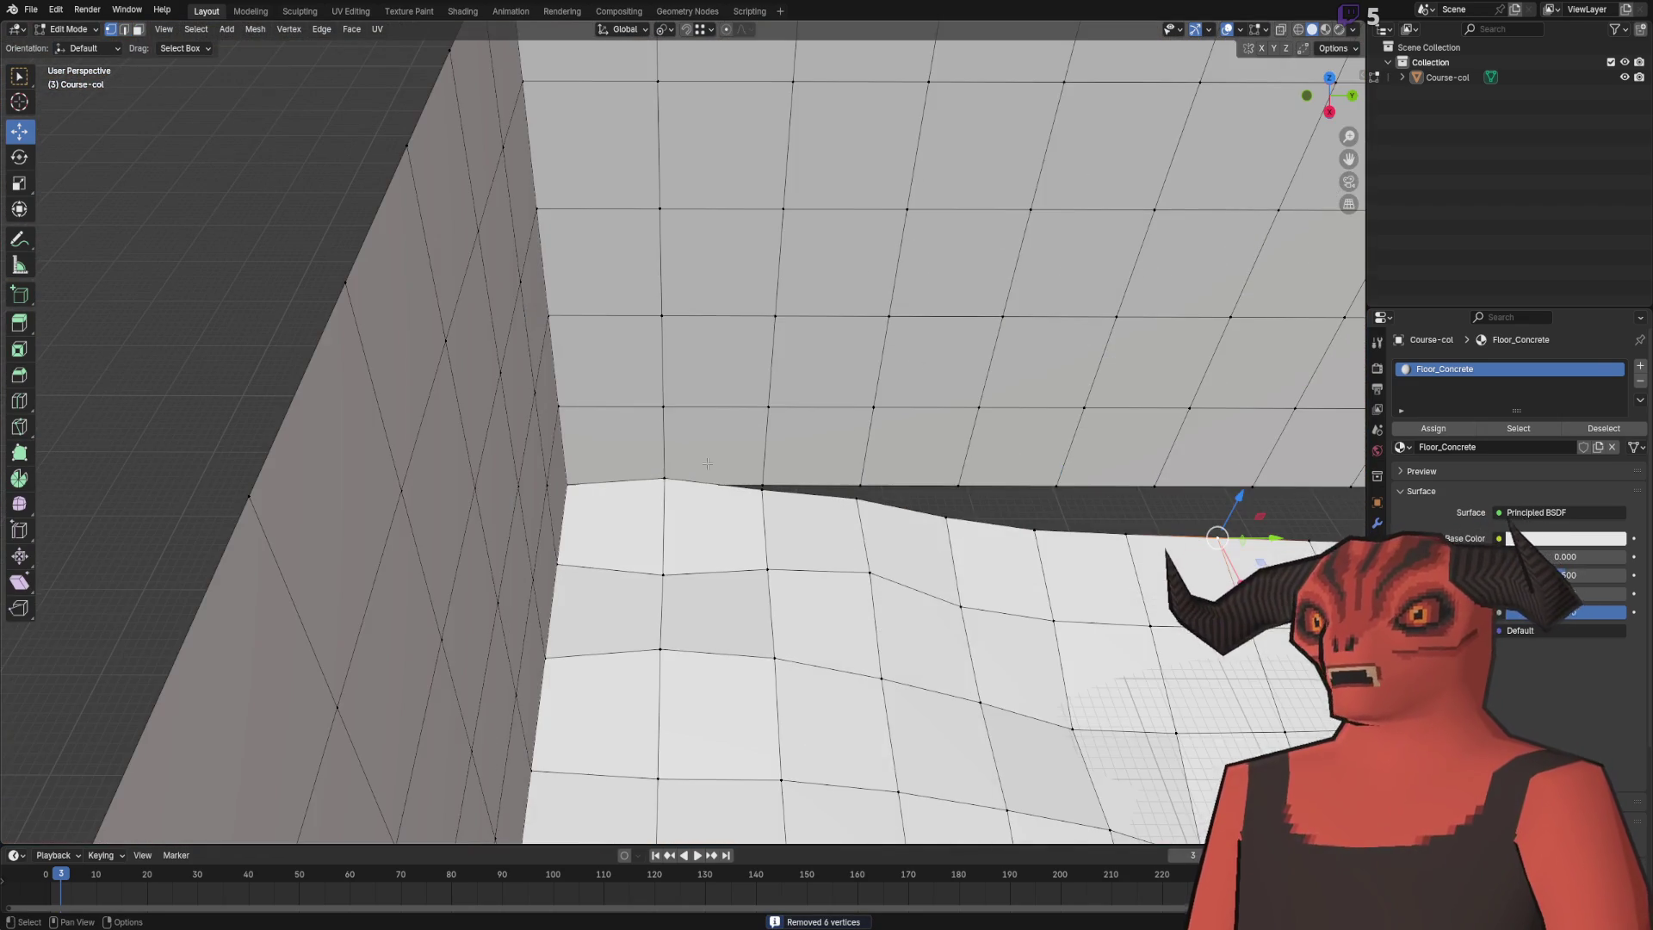
{"action": "scroll", "coordinate": [698, 479], "scroll_direction": "up", "scroll_amount": 4}
{"action": "key", "text": "g"}
{"action": "key", "text": "z"}
{"action": "key", "text": "Return"}
{"action": "left_click", "coordinate": [784, 469]}
{"action": "key", "text": "g"}
{"action": "key", "text": "z"}
{"action": "key", "text": "Return"}
{"action": "key", "text": "g"}
{"action": "key", "text": "z"}
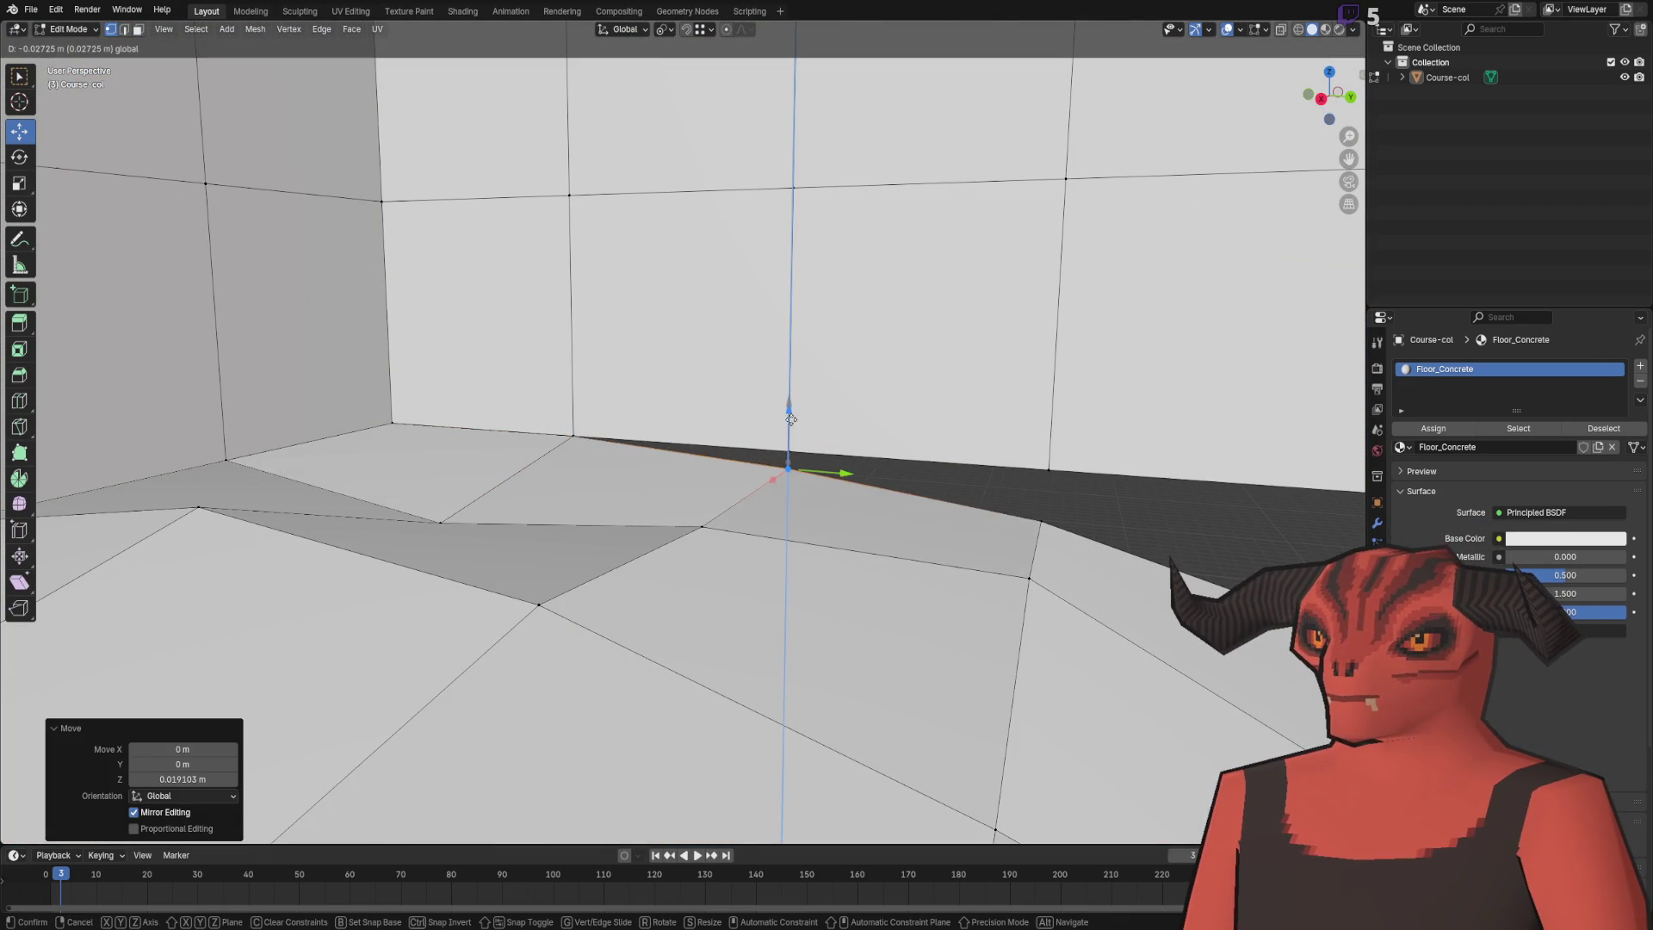
{"action": "key", "text": "Return"}
- Lift another floor-edge vertex and raise the floor-wall vertex to the wall base
{"action": "scroll", "coordinate": [787, 422], "scroll_direction": "down", "scroll_amount": 3}
{"action": "scroll", "coordinate": [746, 399], "scroll_direction": "up", "scroll_amount": 4}
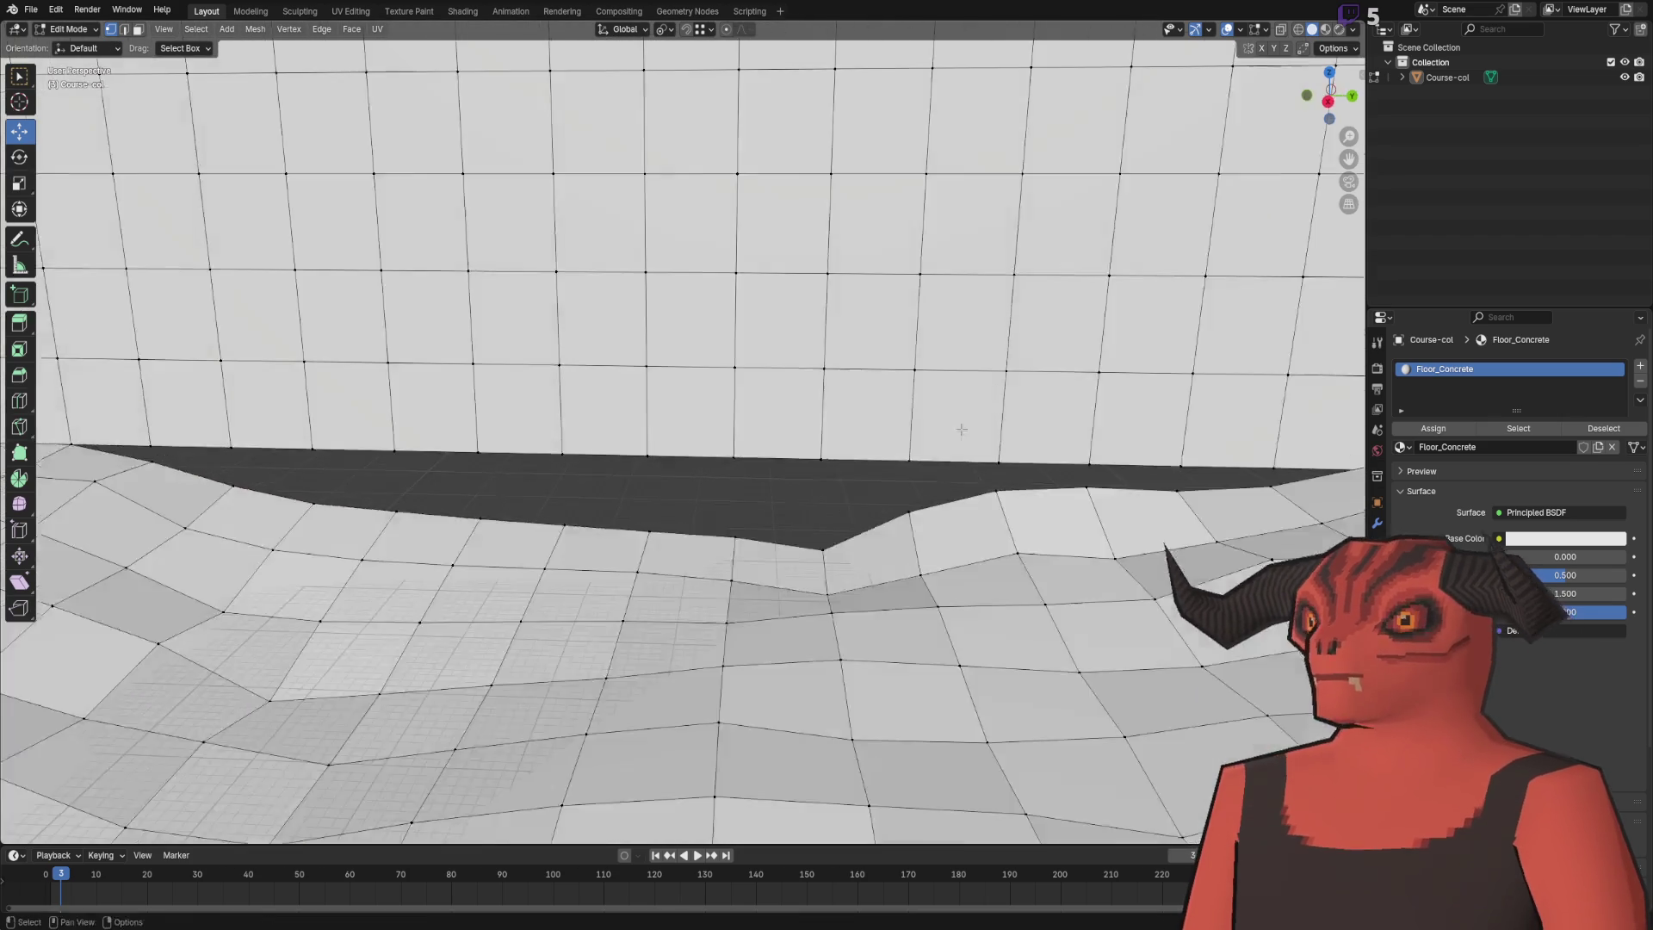
{"action": "scroll", "coordinate": [746, 399], "scroll_direction": "up", "scroll_amount": 6}
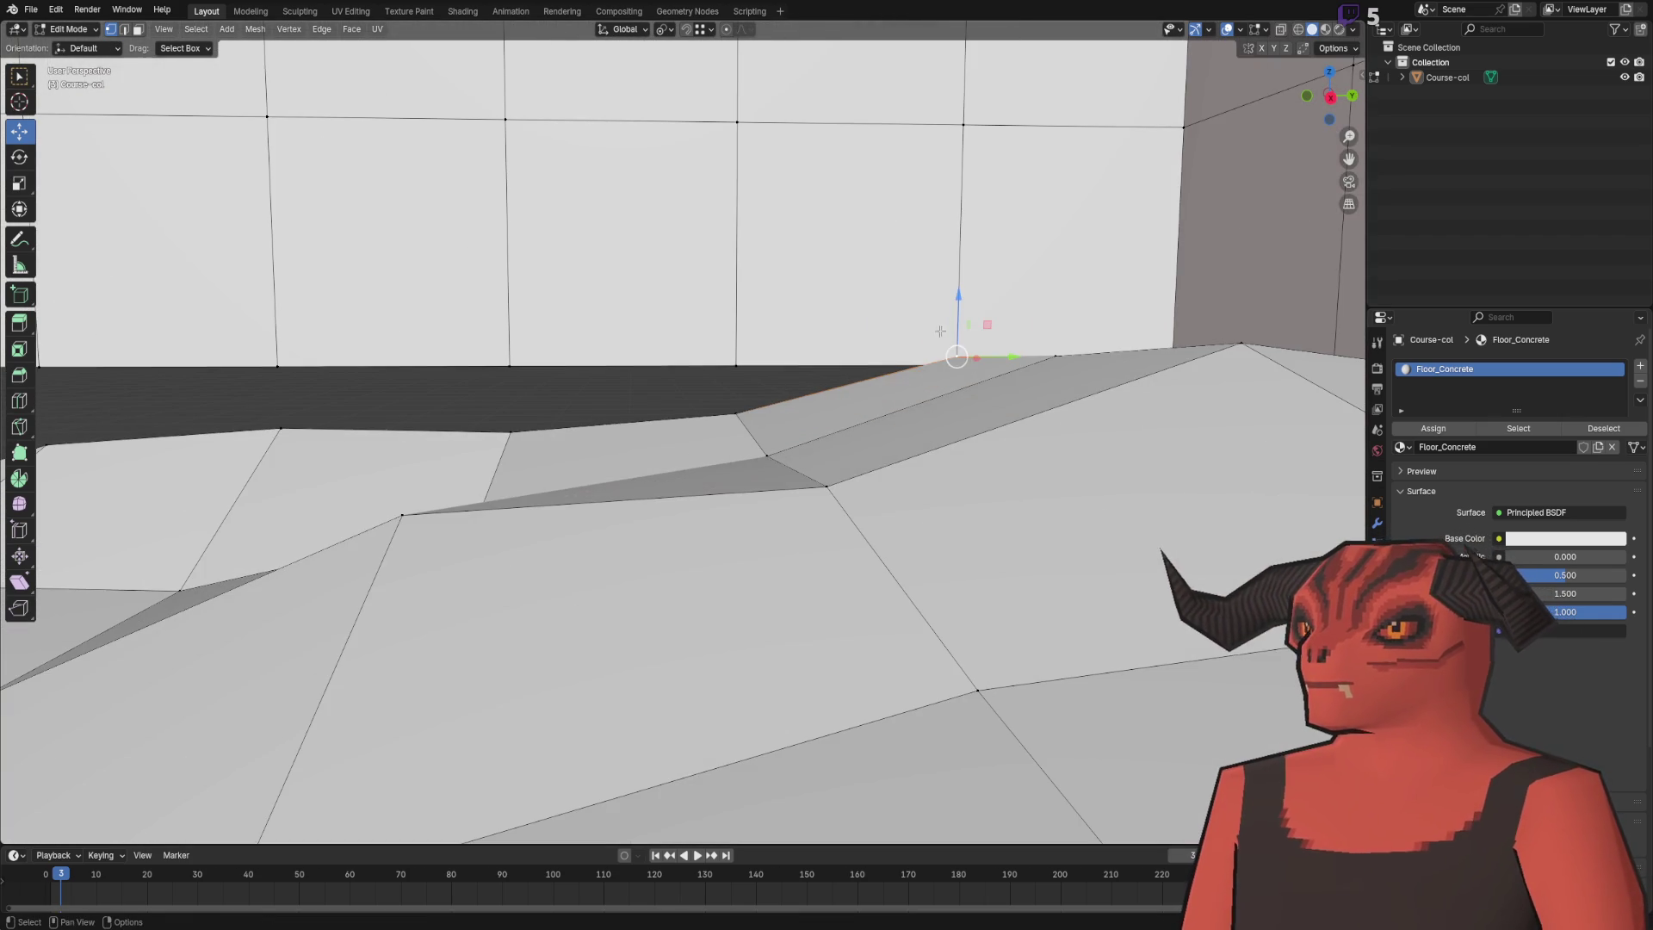
{"action": "key", "text": "g"}
{"action": "key", "text": "z"}
{"action": "left_click", "coordinate": [947, 361]}
{"action": "left_click", "coordinate": [715, 390]}
{"action": "left_click_drag", "start_coordinate": [726, 372], "coordinate": [726, 331]}
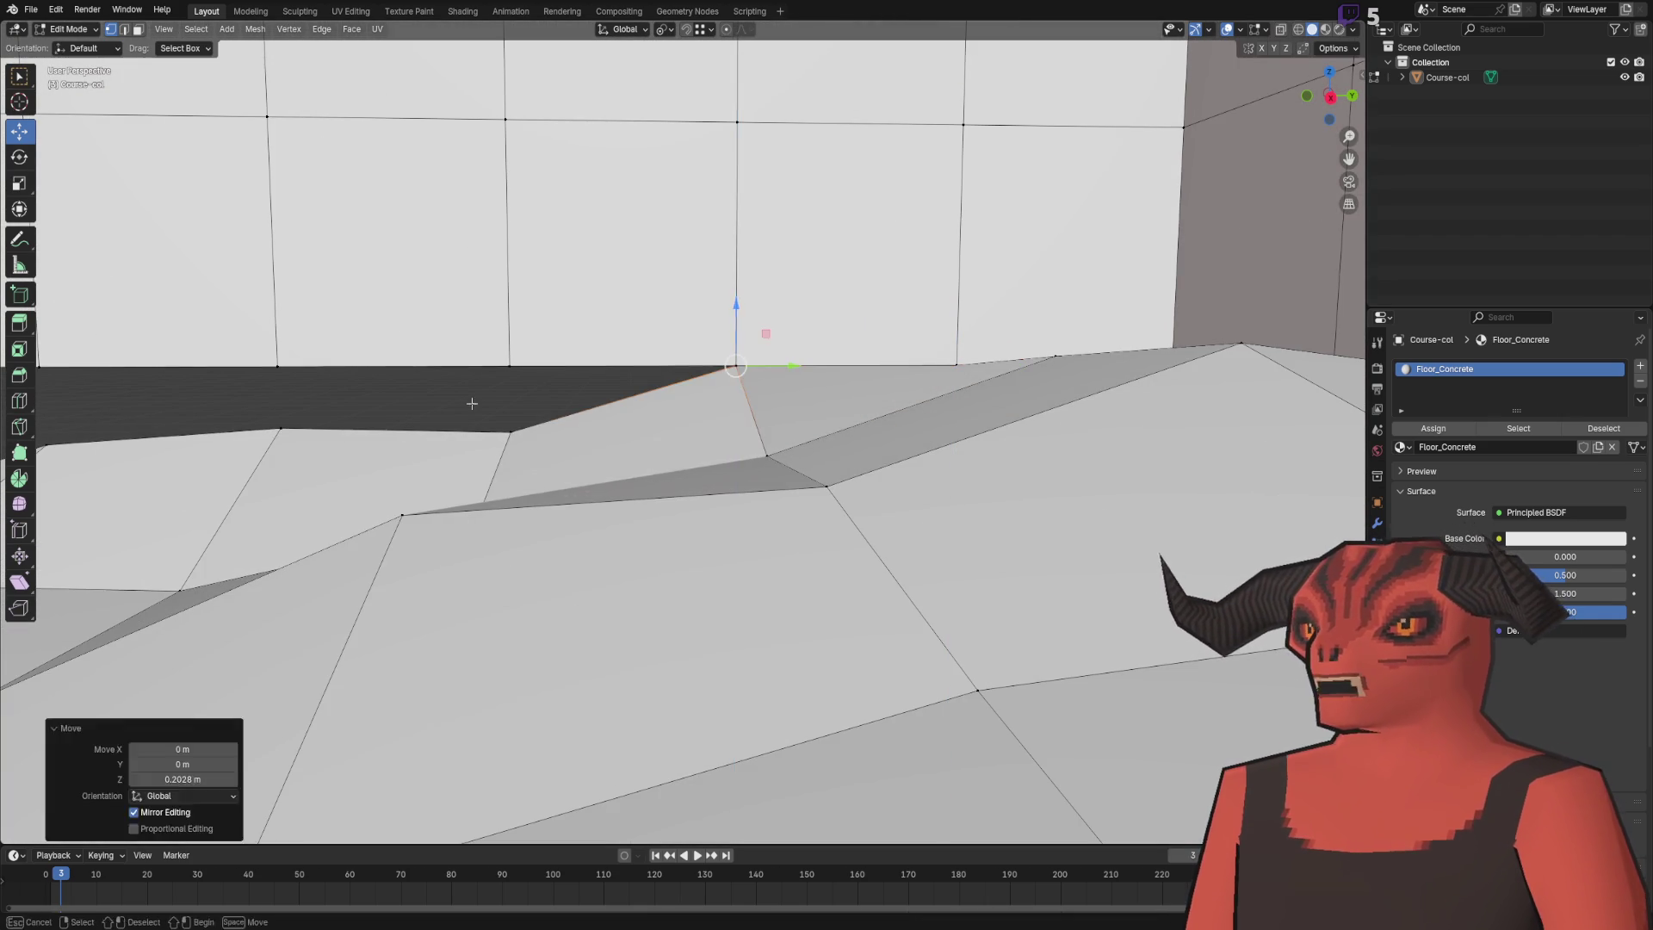
{"action": "scroll", "coordinate": [516, 405], "scroll_direction": "down", "scroll_amount": 4}
- Weld the coinciding vertices with another merge by distance
{"action": "key", "text": "a"}
{"action": "key", "text": "m"}
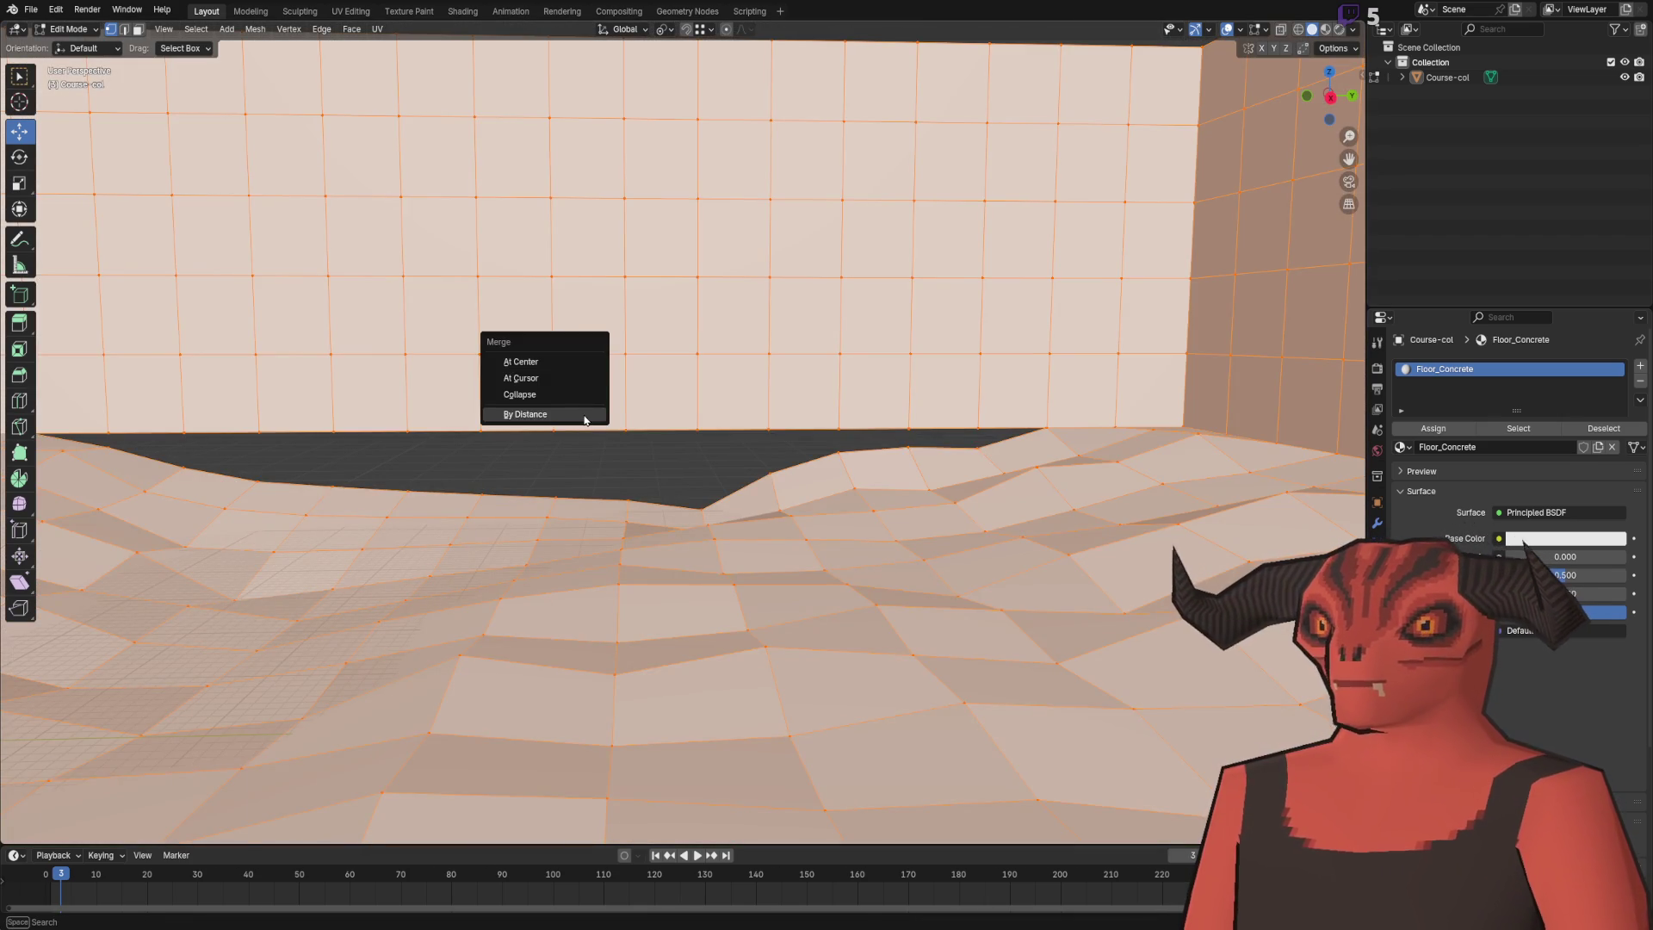
{"action": "left_click", "coordinate": [583, 435]}
{"action": "scroll", "coordinate": [368, 462], "scroll_direction": "up", "scroll_amount": 3}
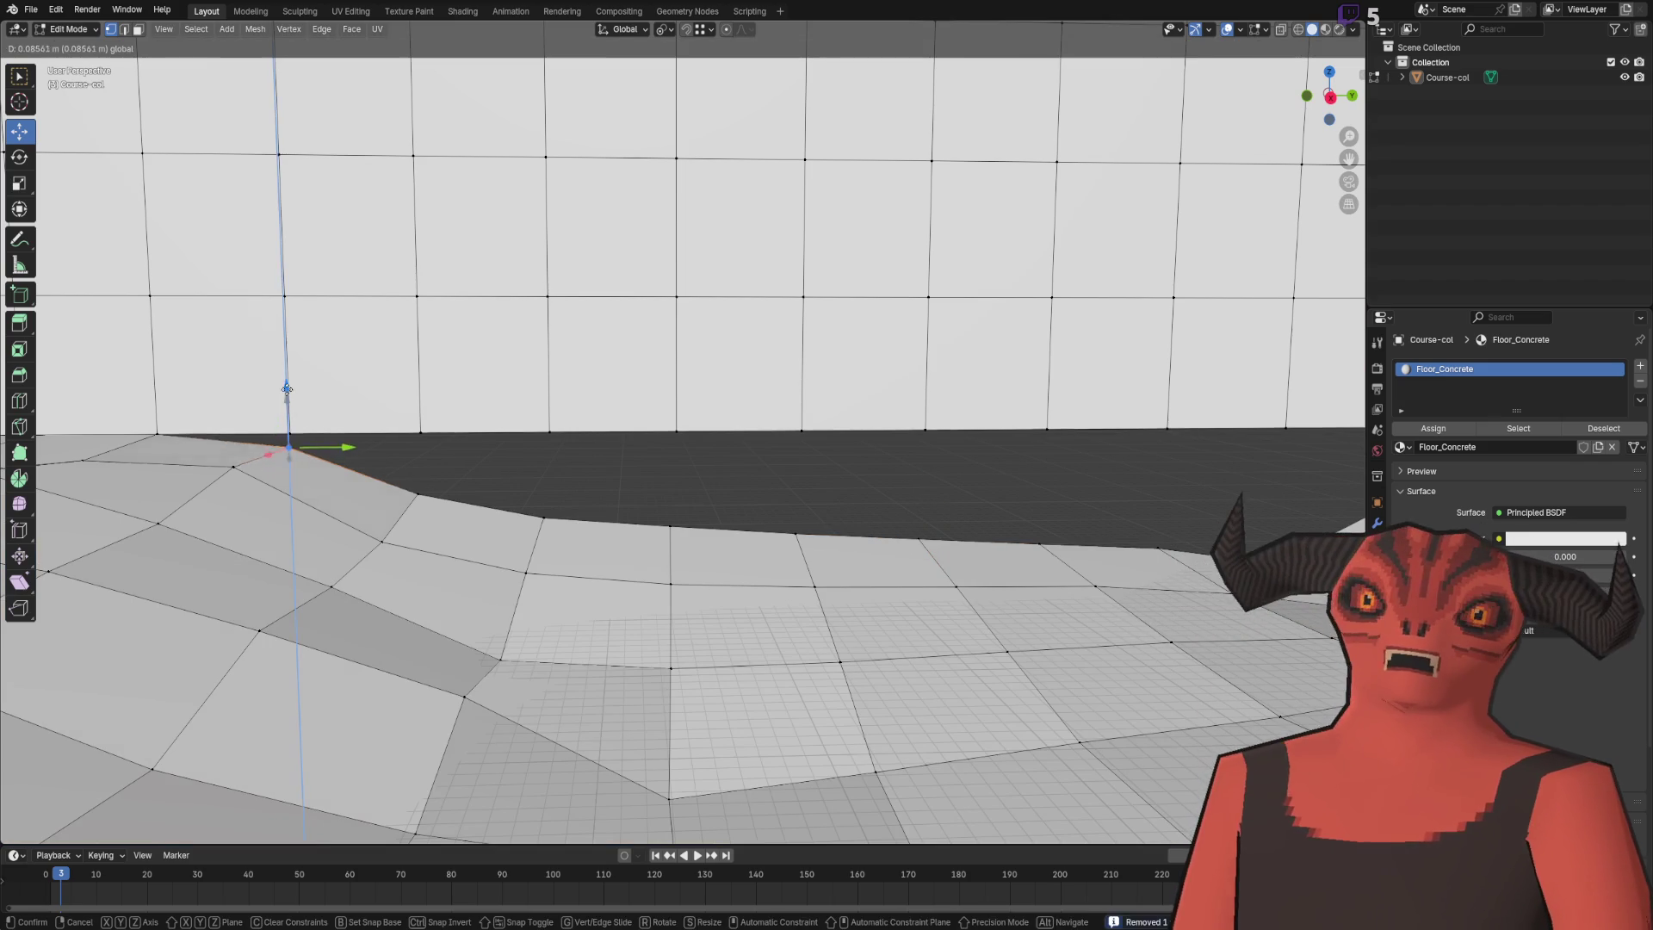
{"action": "scroll", "coordinate": [282, 416], "scroll_direction": "down", "scroll_amount": 5}
{"action": "scroll", "coordinate": [481, 388], "scroll_direction": "up", "scroll_amount": 4}
{"action": "scroll", "coordinate": [480, 388], "scroll_direction": "down", "scroll_amount": 4}
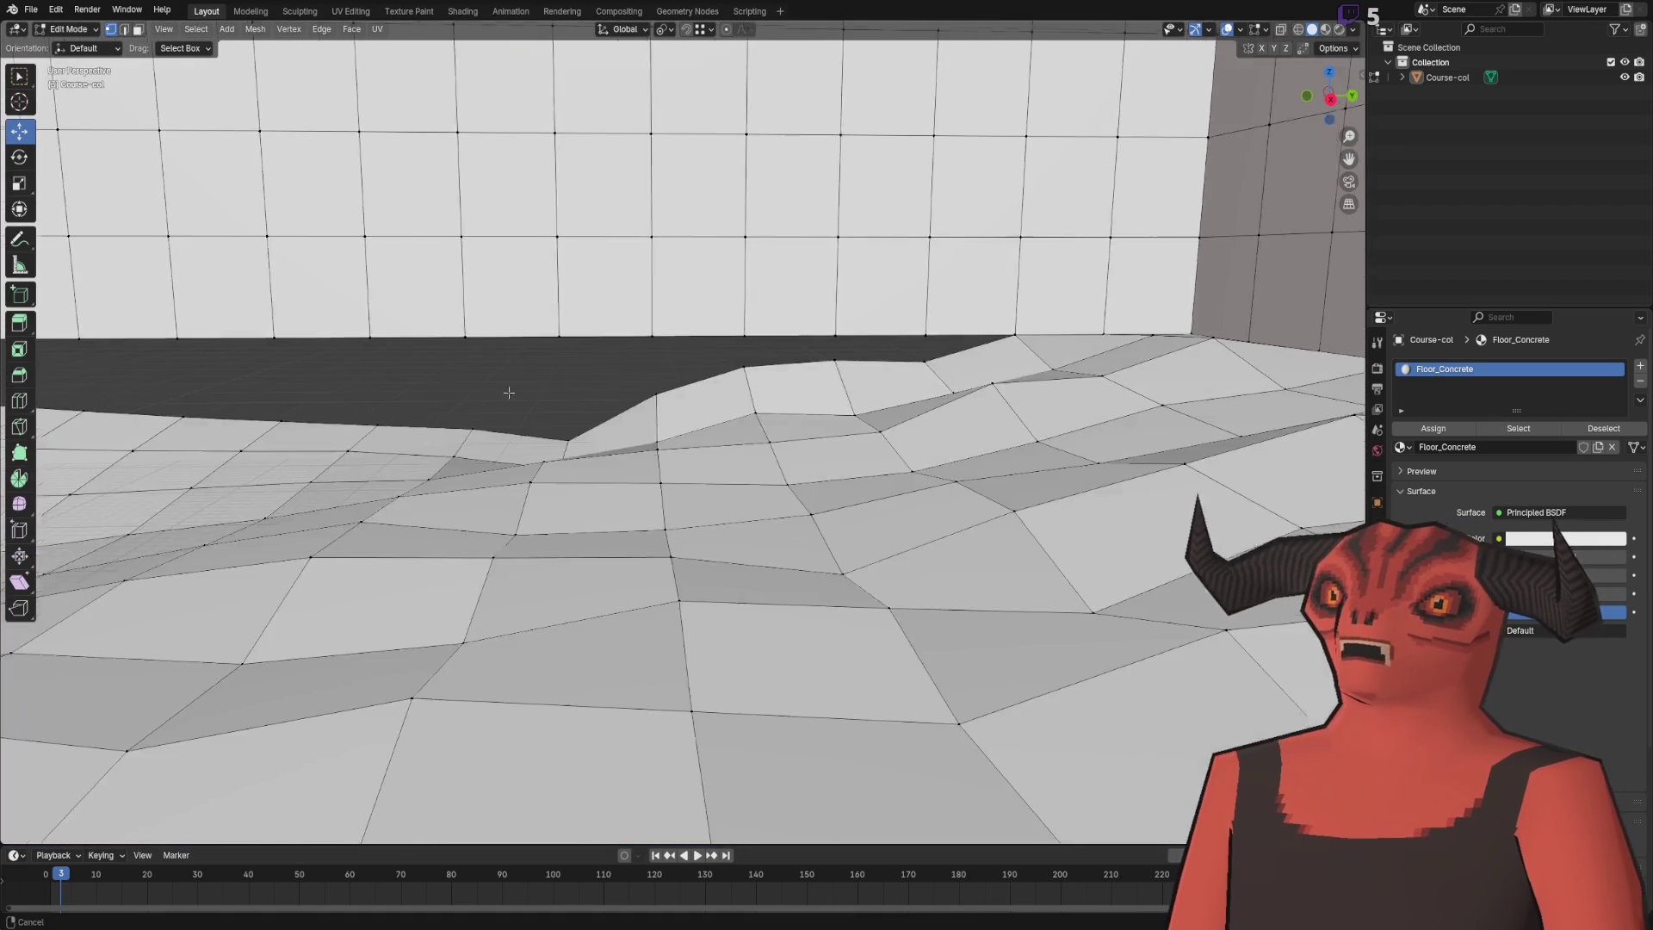
{"action": "scroll", "coordinate": [713, 395], "scroll_direction": "up", "scroll_amount": 4}
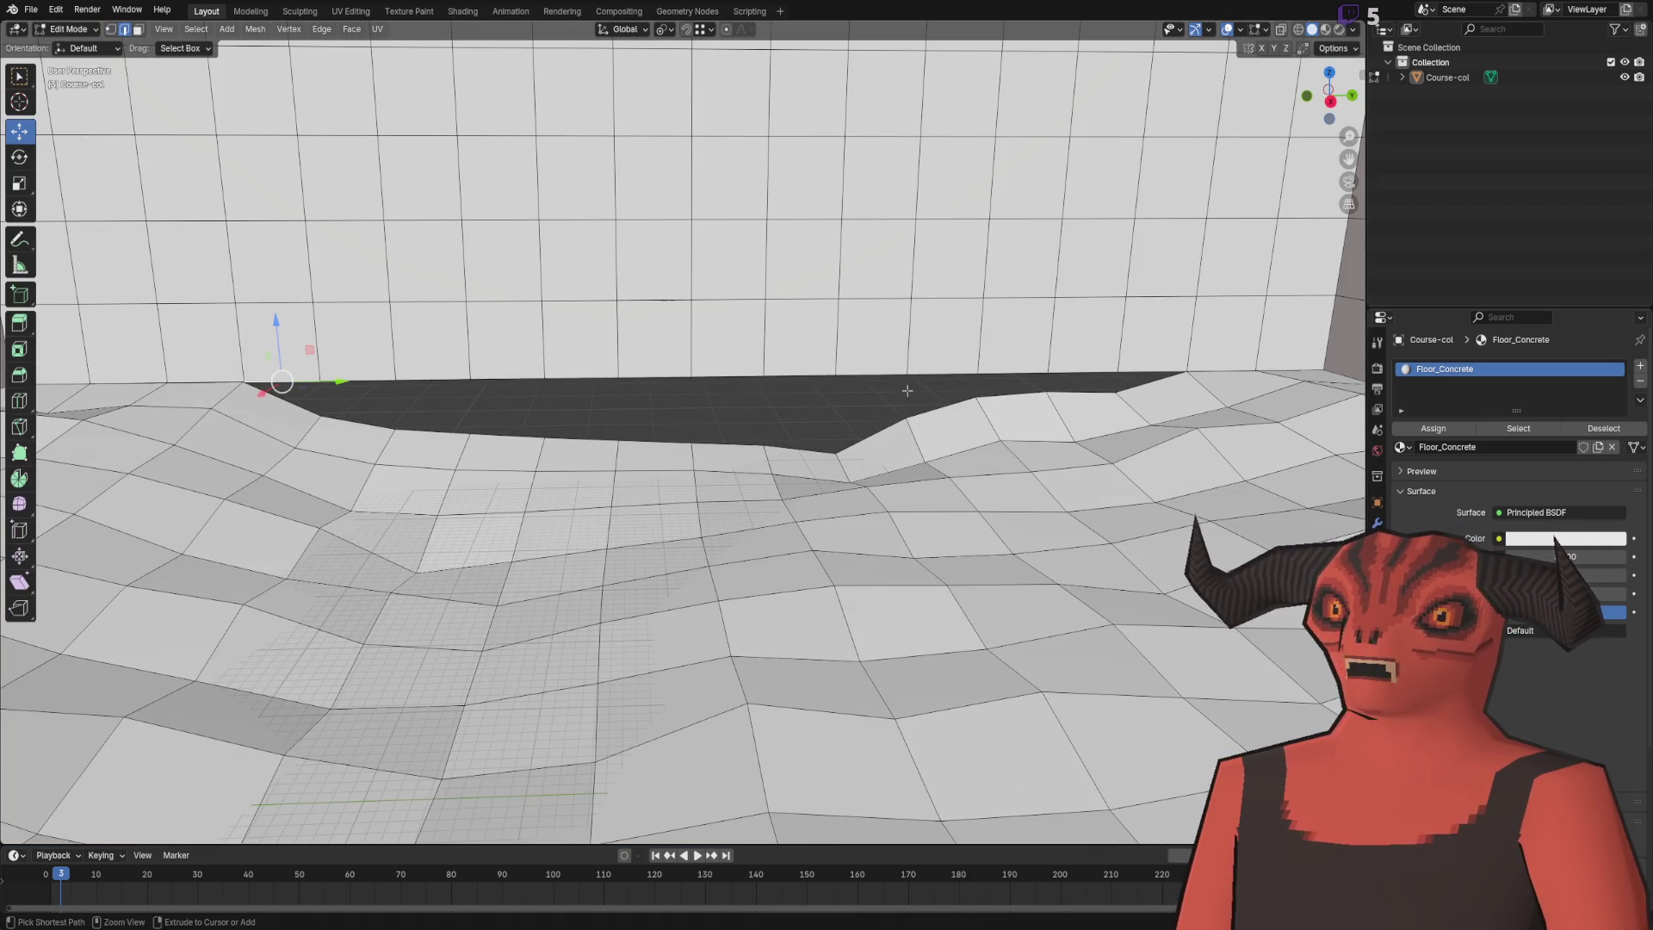
- Extrude the floor's back edge down to seal the gap and lower a seam vertex into place
{"action": "key", "text": "e"}
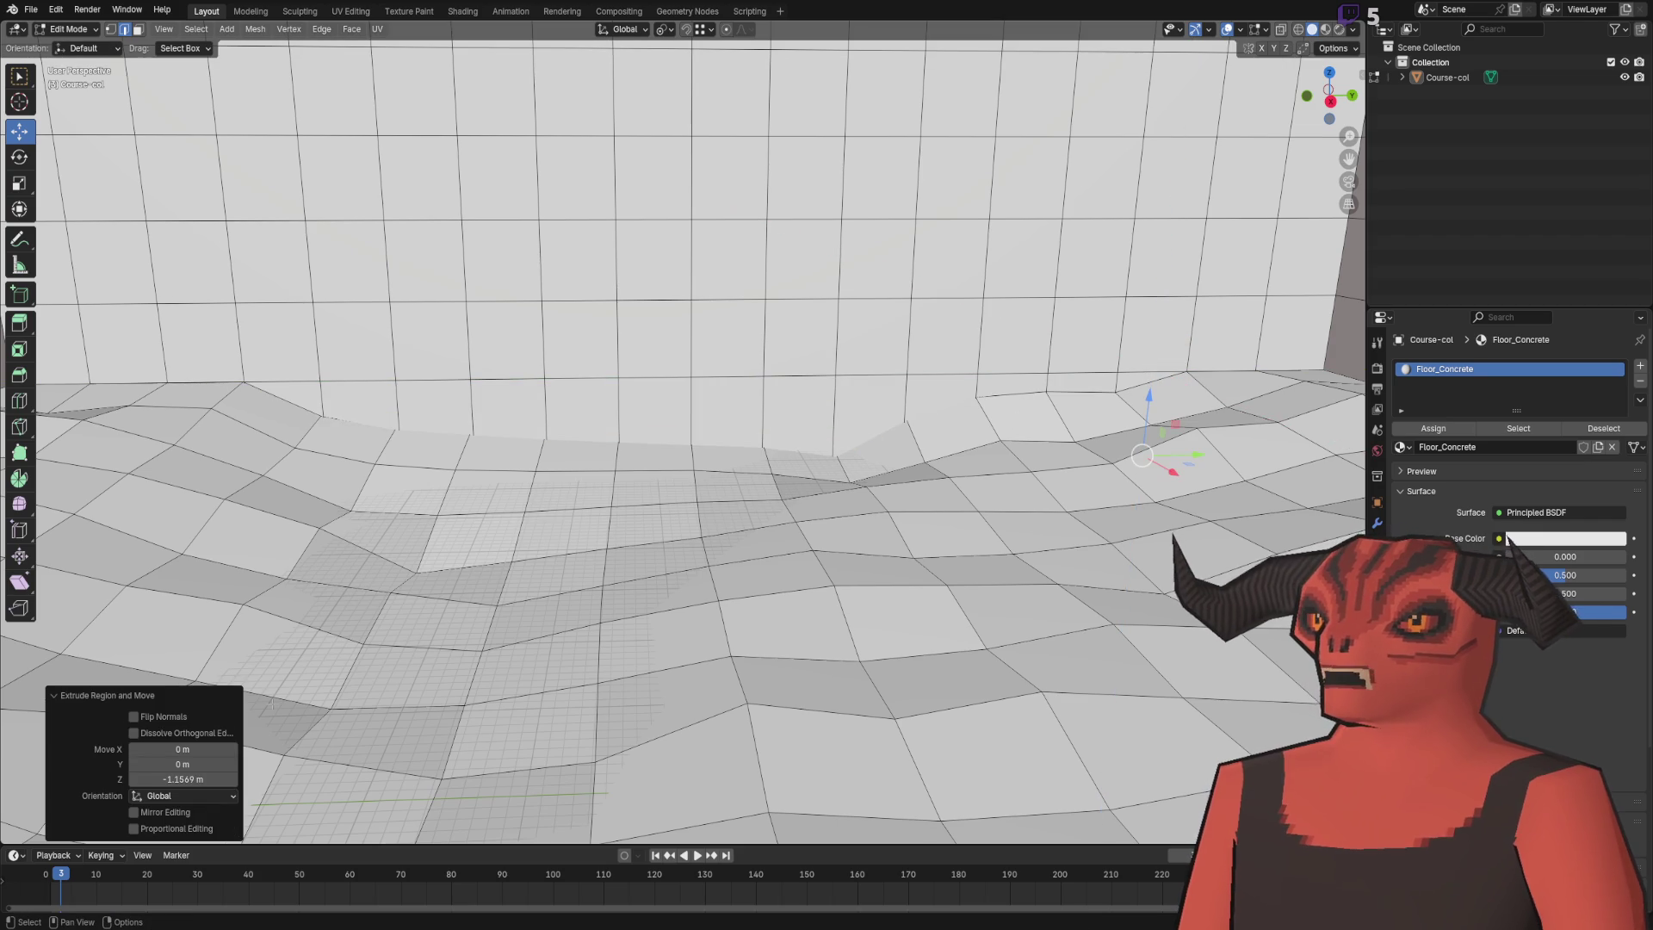
{"action": "left_click", "coordinate": [590, 520]}
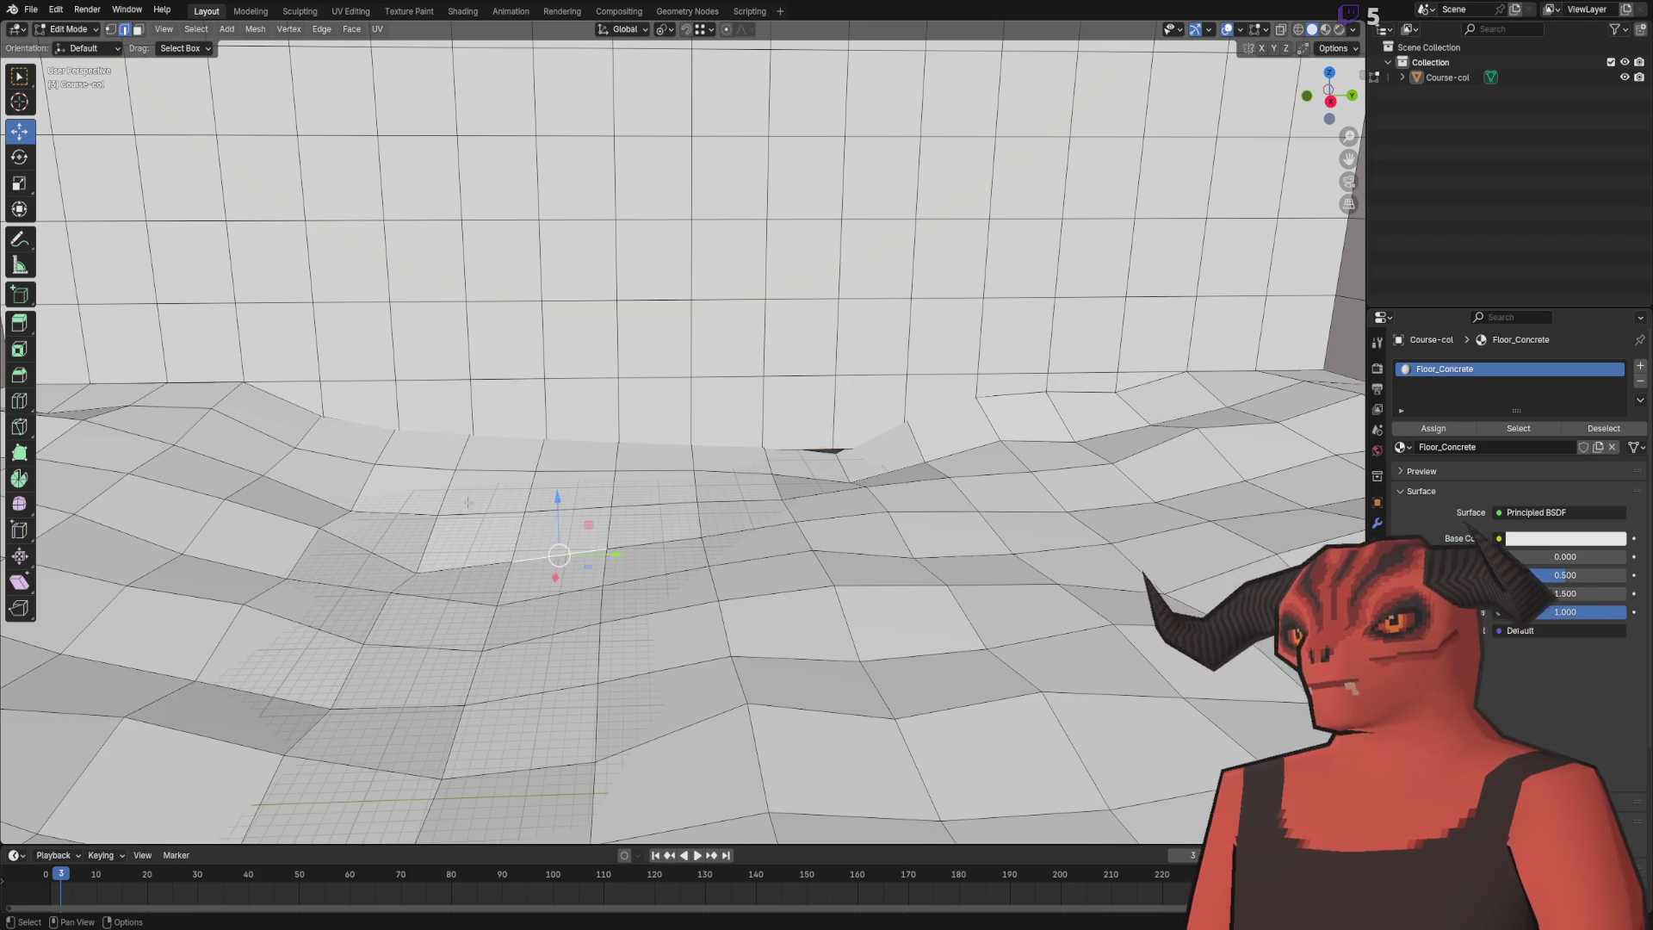
{"action": "scroll", "coordinate": [590, 520], "scroll_direction": "up", "scroll_amount": 3}
{"action": "left_click", "coordinate": [447, 501], "text": "alt"}
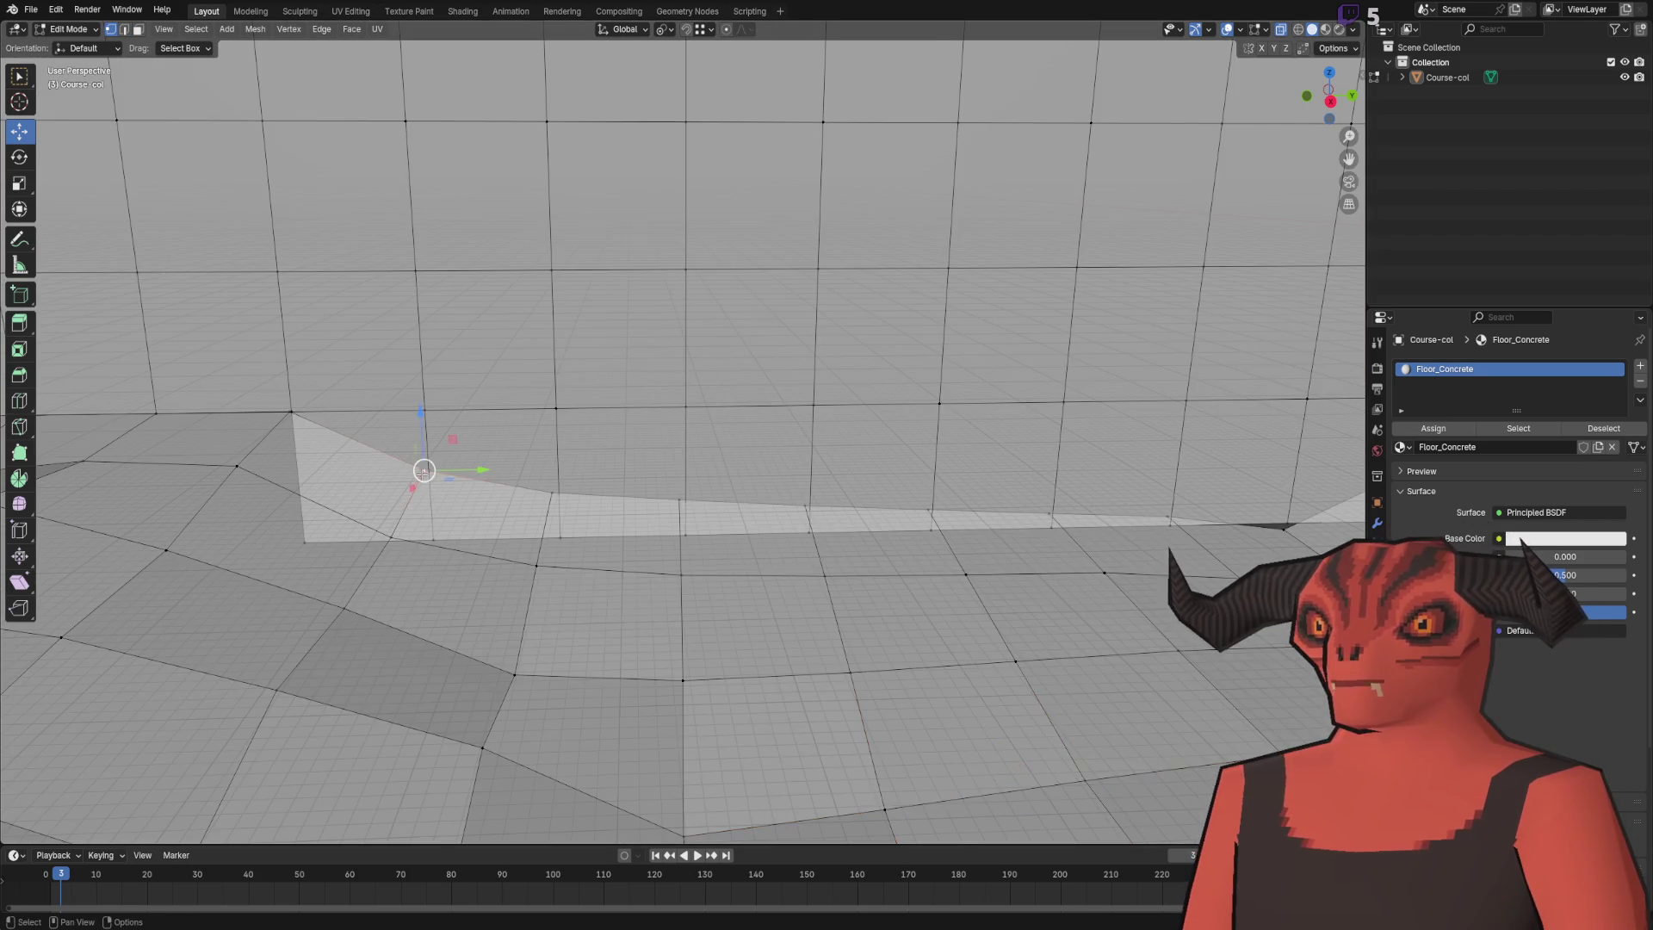
{"action": "left_click", "coordinate": [421, 411]}
{"action": "key", "text": "g"}
{"action": "key", "text": "z"}
{"action": "left_click", "coordinate": [416, 542]}
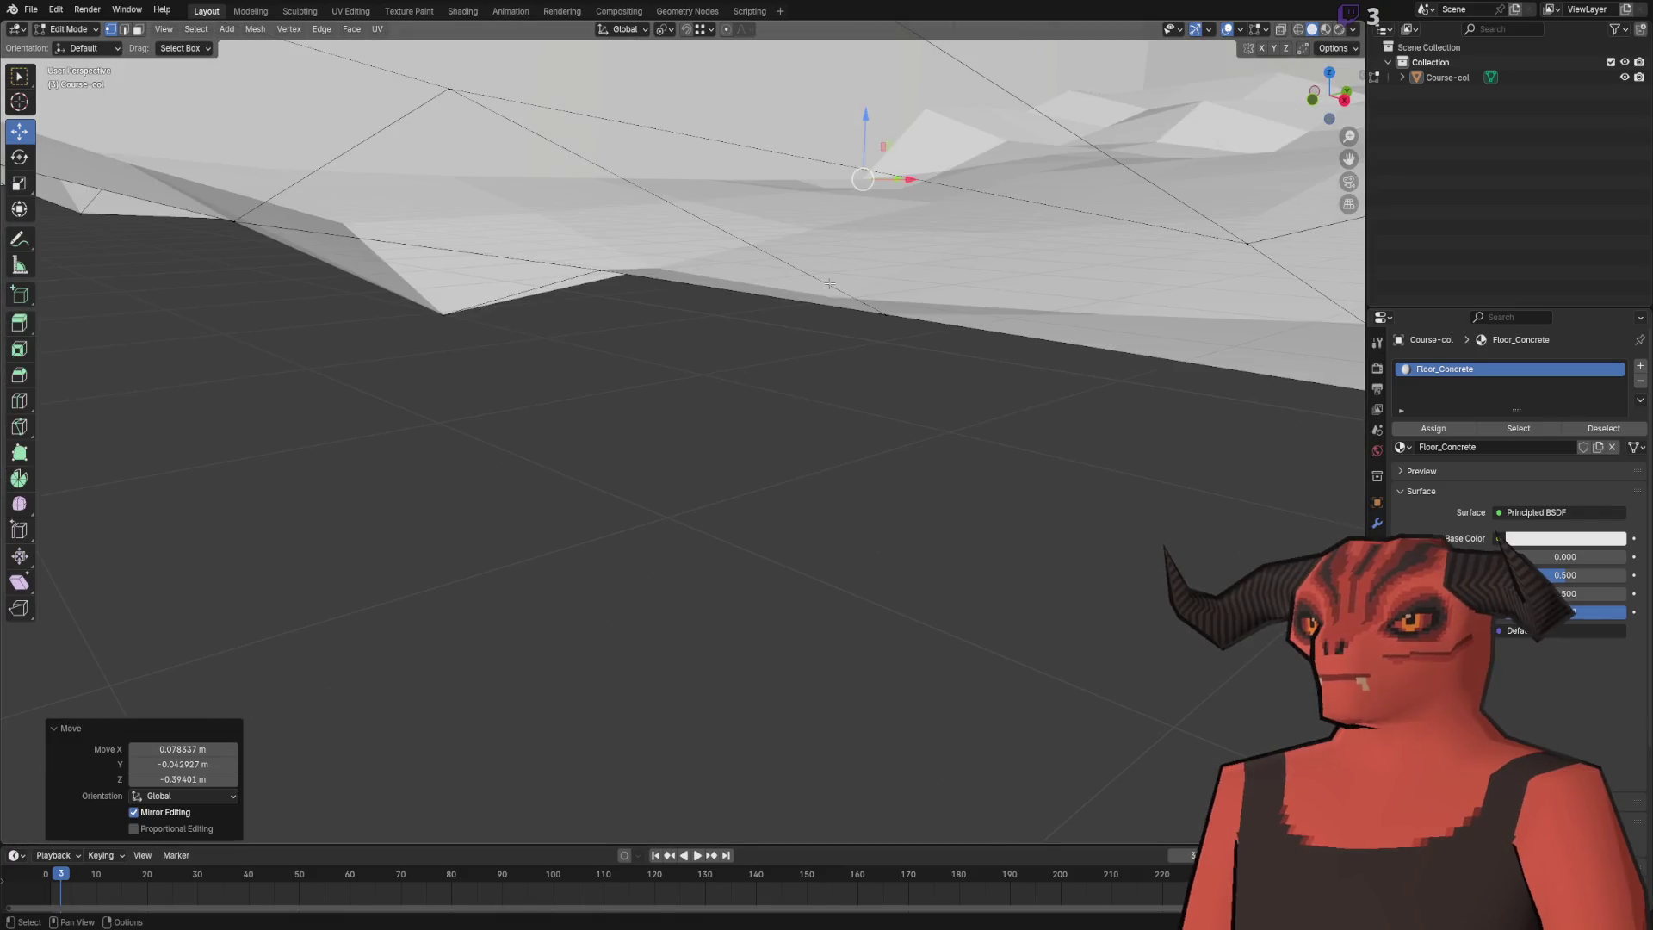
- Select two rows of floor faces along the back wall
{"action": "key", "text": "3"}
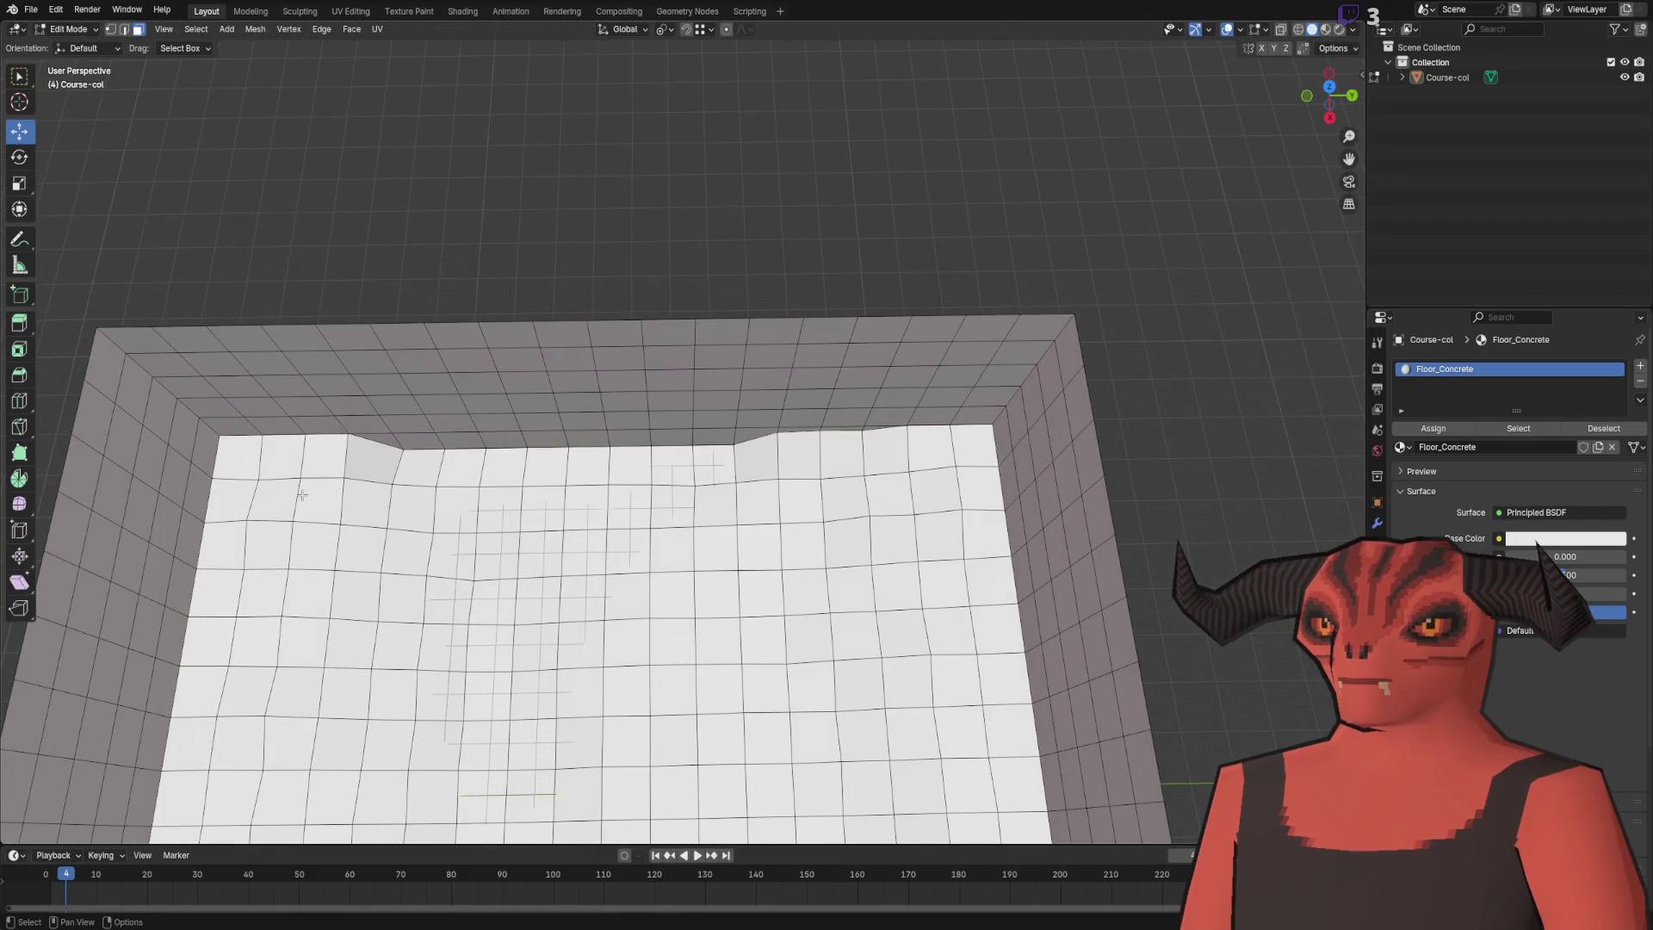
{"action": "left_click", "coordinate": [700, 483], "text": "ctrl"}
{"action": "scroll", "coordinate": [787, 365], "scroll_direction": "up", "scroll_amount": 5}
{"action": "scroll", "coordinate": [788, 365], "scroll_direction": "down", "scroll_amount": 5}
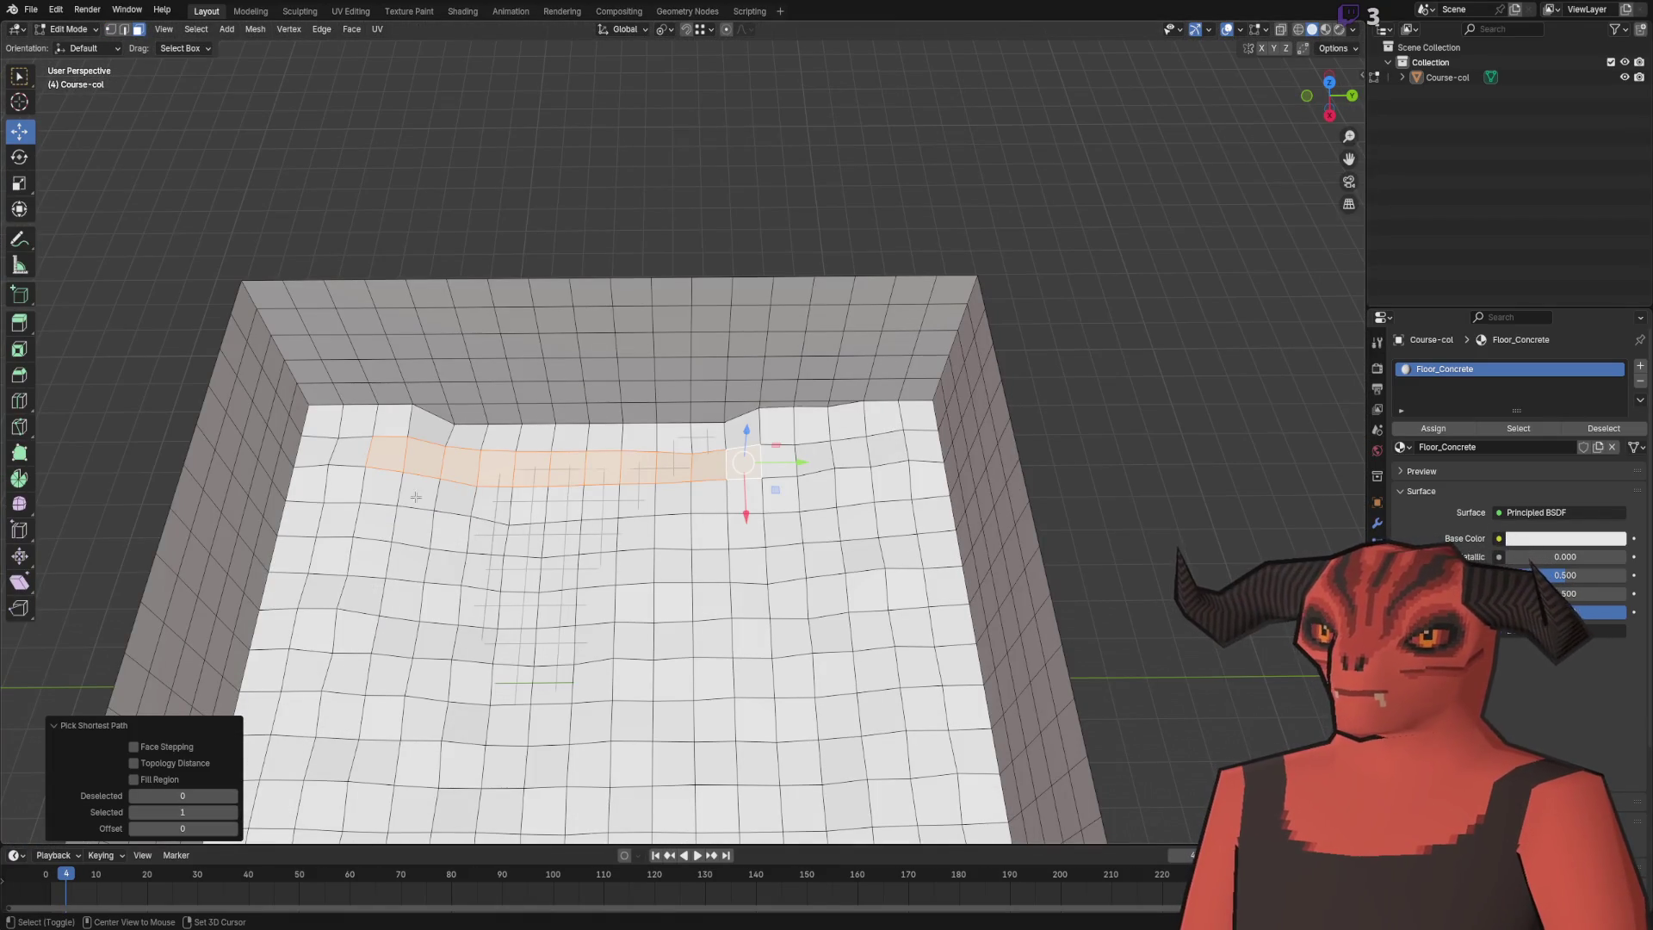
{"action": "left_click_drag", "start_coordinate": [712, 493], "coordinate": [711, 494]}
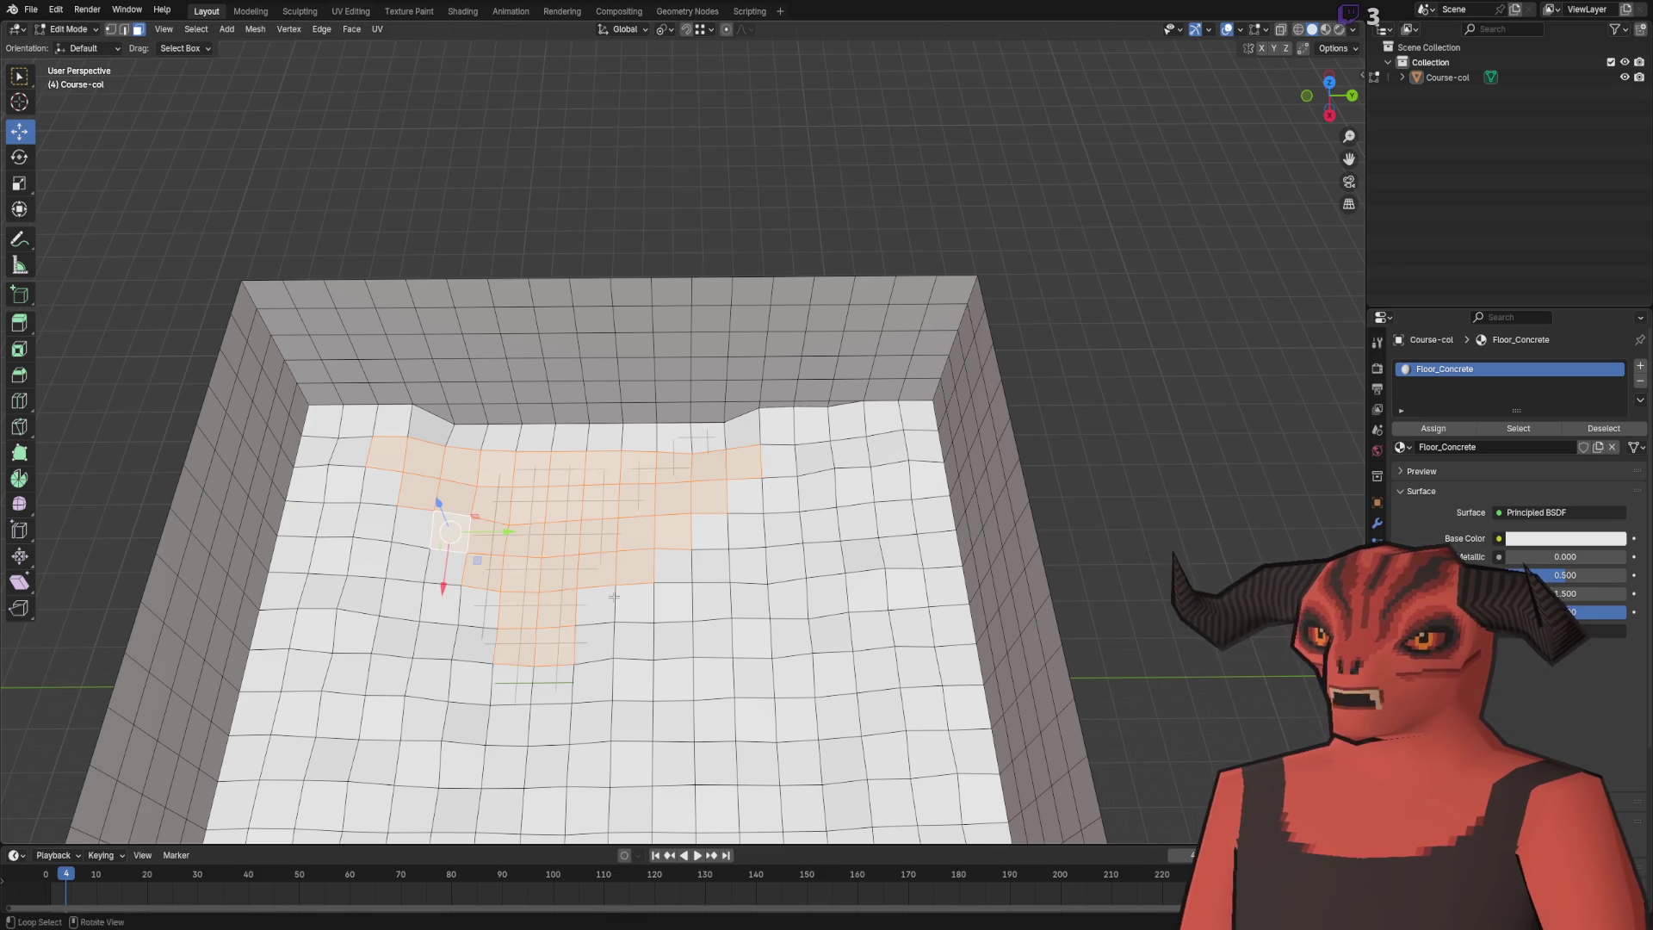
{"action": "scroll", "coordinate": [588, 619], "scroll_direction": "up", "scroll_amount": 3}
- Smooth the selected floor vertices with Smoothing 1.000 and 6 repeats
{"action": "key", "text": "1"}
{"action": "right_click", "coordinate": [756, 584]}
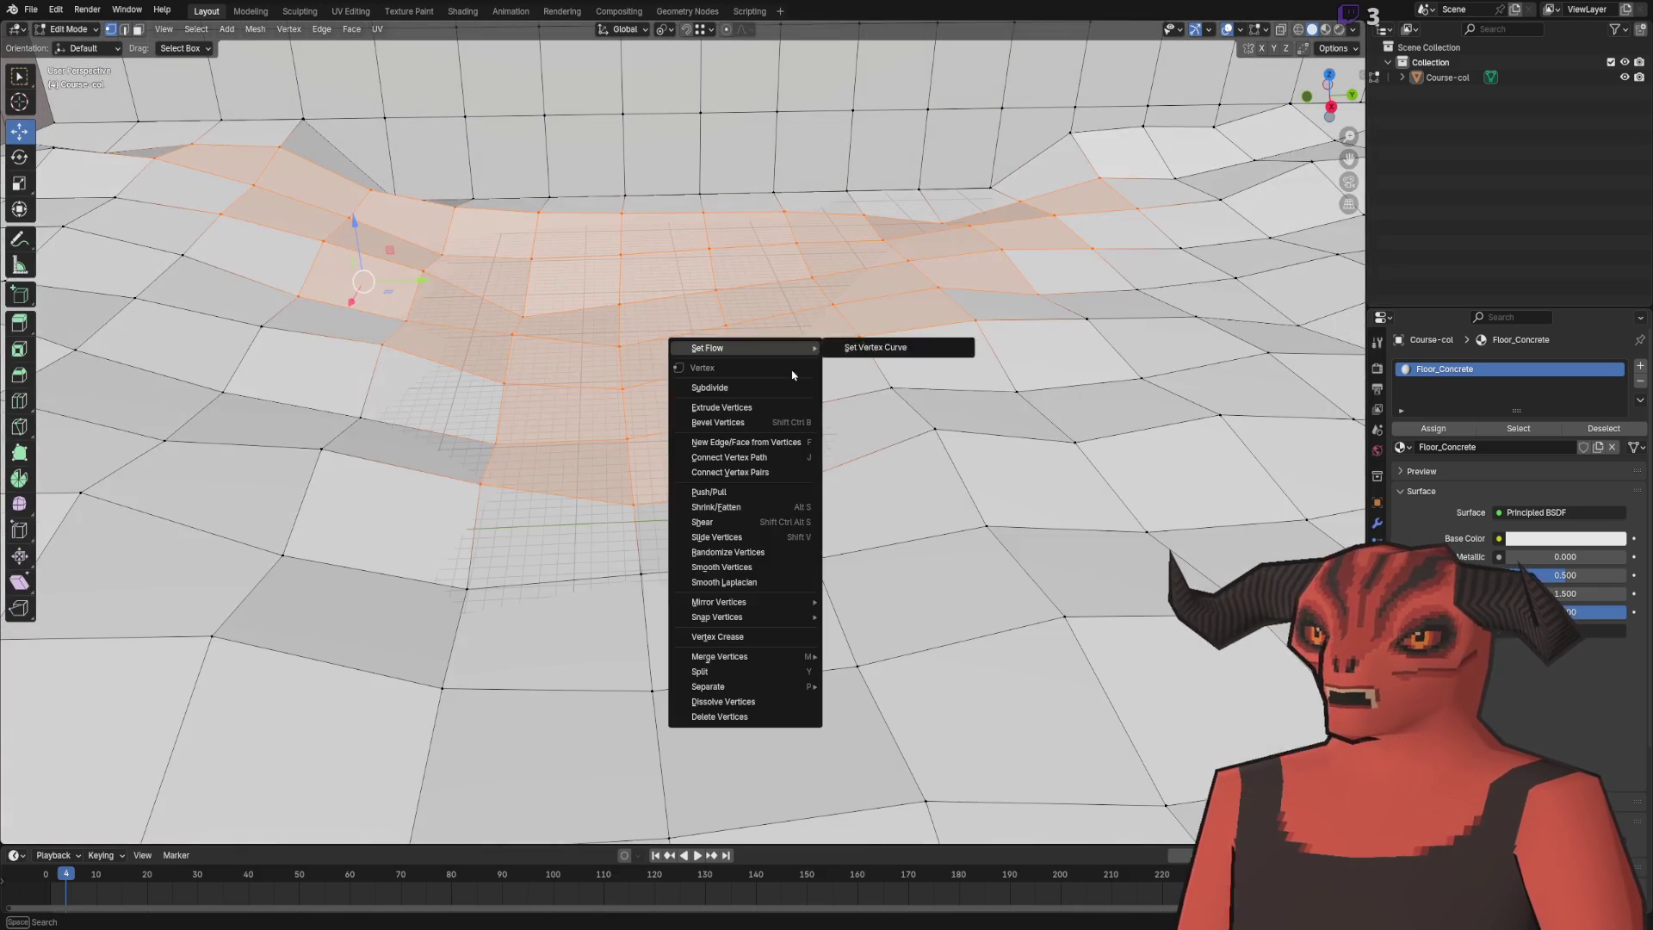
{"action": "left_click", "coordinate": [751, 568]}
{"action": "mouse_move", "coordinate": [147, 763]}
{"action": "left_mouse_down"}
{"action": "mouse_move", "coordinate": [206, 763]}
{"action": "mouse_move", "coordinate": [183, 779]}
{"action": "mouse_move", "coordinate": [214, 779]}
{"action": "left_mouse_up"}
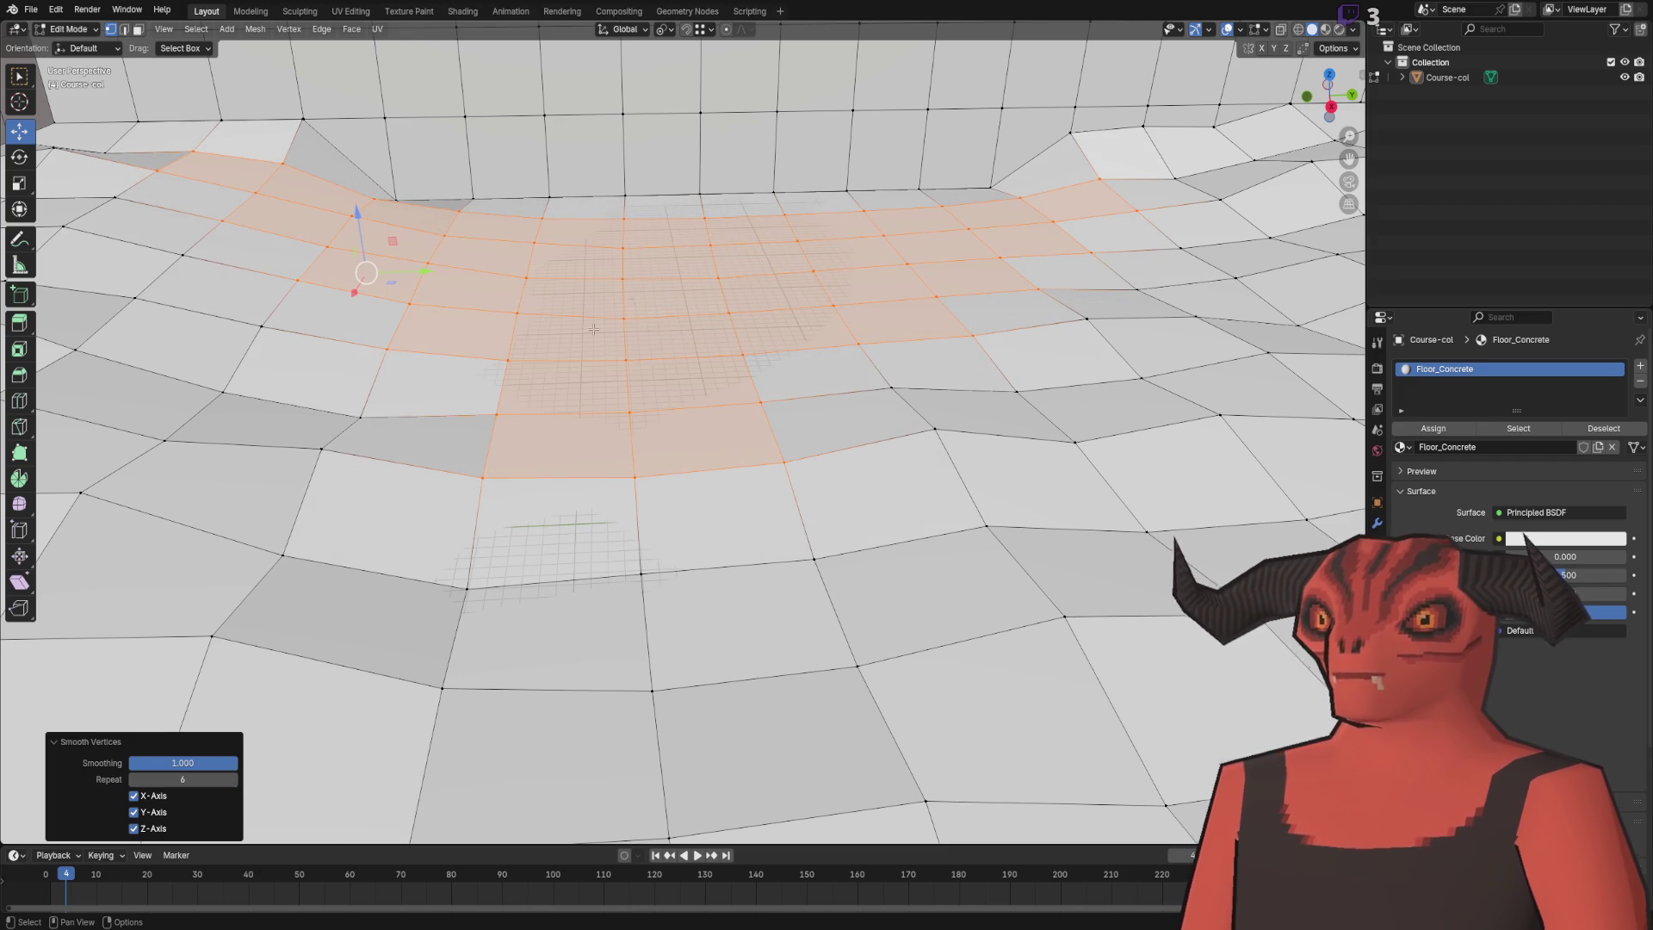
{"action": "scroll", "coordinate": [549, 363], "scroll_direction": "down", "scroll_amount": 5}
- Return to Edit Mode and merge the whole mesh by distance, removing 9 duplicate vertices
{"action": "key", "text": "ctrl+Tab"}
{"action": "scroll", "coordinate": [664, 155], "scroll_direction": "up", "scroll_amount": 8}
{"action": "scroll", "coordinate": [633, 345], "scroll_direction": "up", "scroll_amount": 5}
{"action": "key", "text": "Tab"}
{"action": "key", "text": "ctrl+Tab"}
{"action": "key", "text": "Tab"}
{"action": "key", "text": "a"}
{"action": "key", "text": "m"}
{"action": "left_click", "coordinate": [613, 433]}
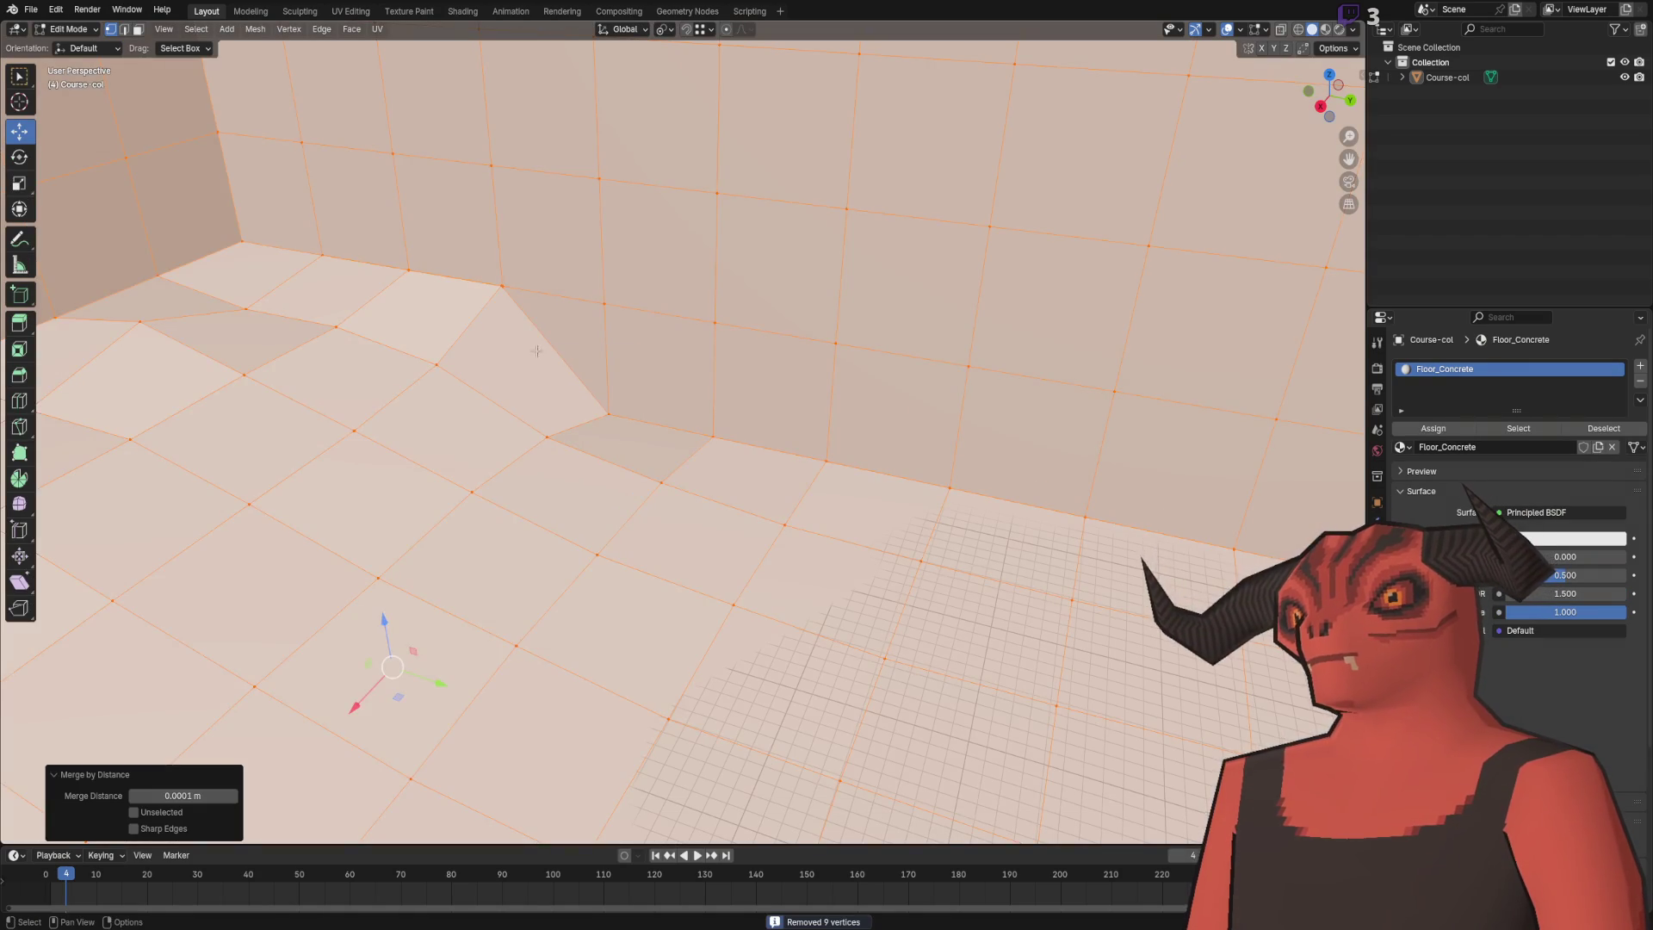
- Select the whole mesh and merge duplicate vertices by distance
{"action": "scroll", "coordinate": [541, 377], "scroll_direction": "up", "scroll_amount": 3}
{"action": "left_click", "coordinate": [542, 377]}
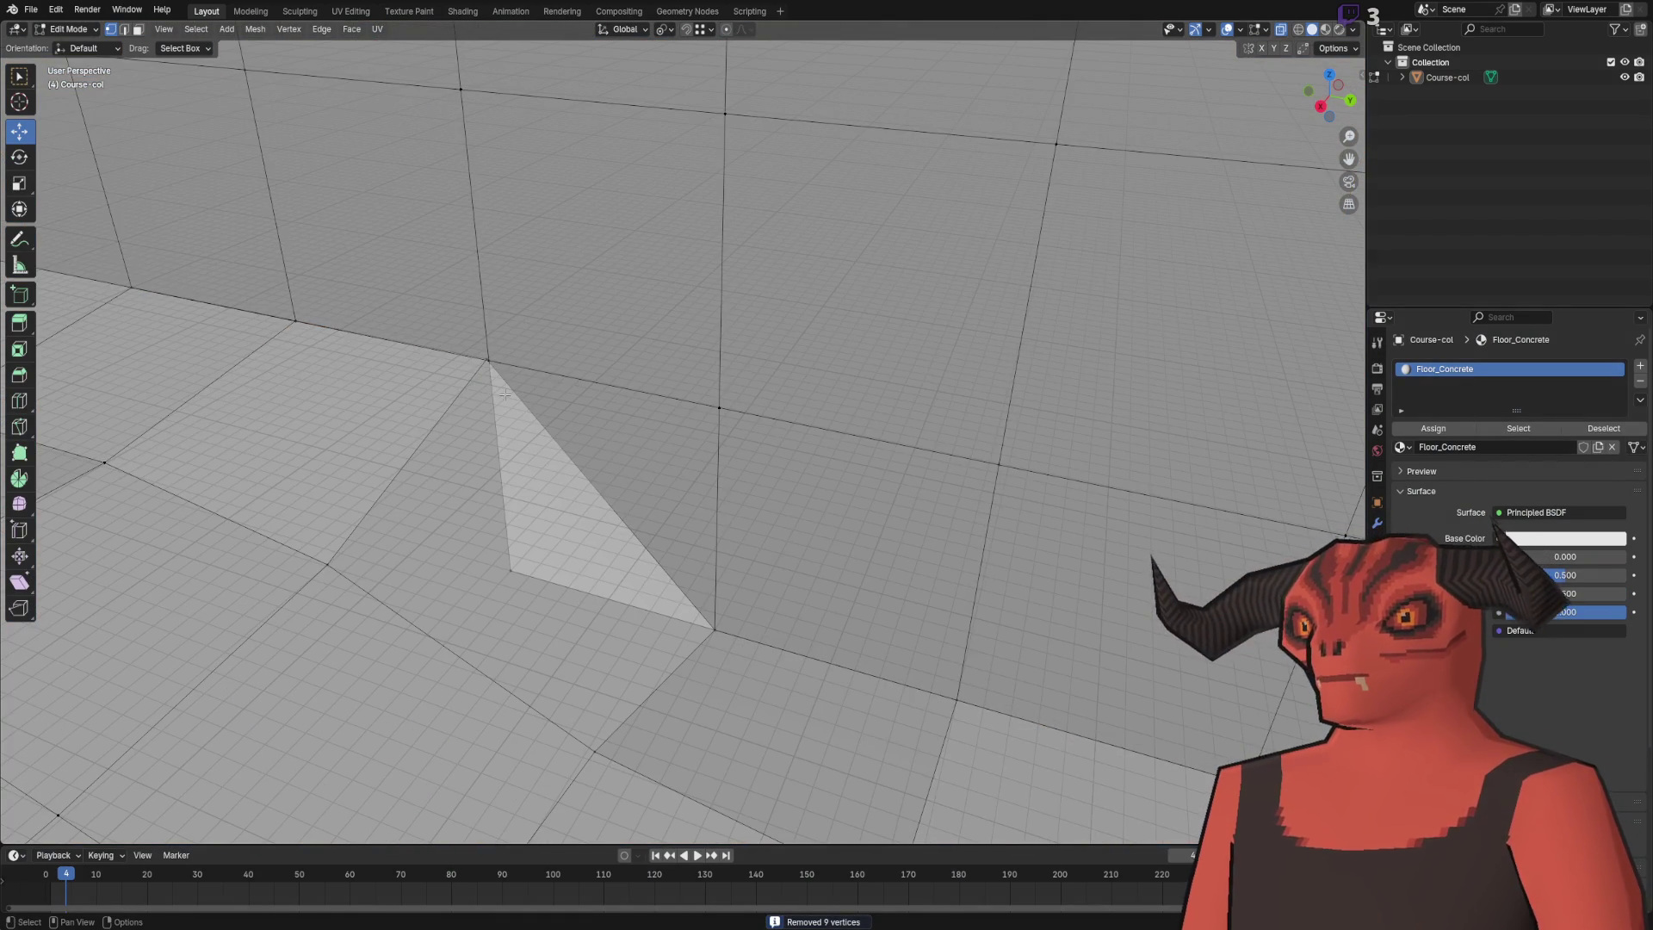
{"action": "key", "text": "a"}
{"action": "key", "text": "m"}
{"action": "left_click", "coordinate": [516, 379]}
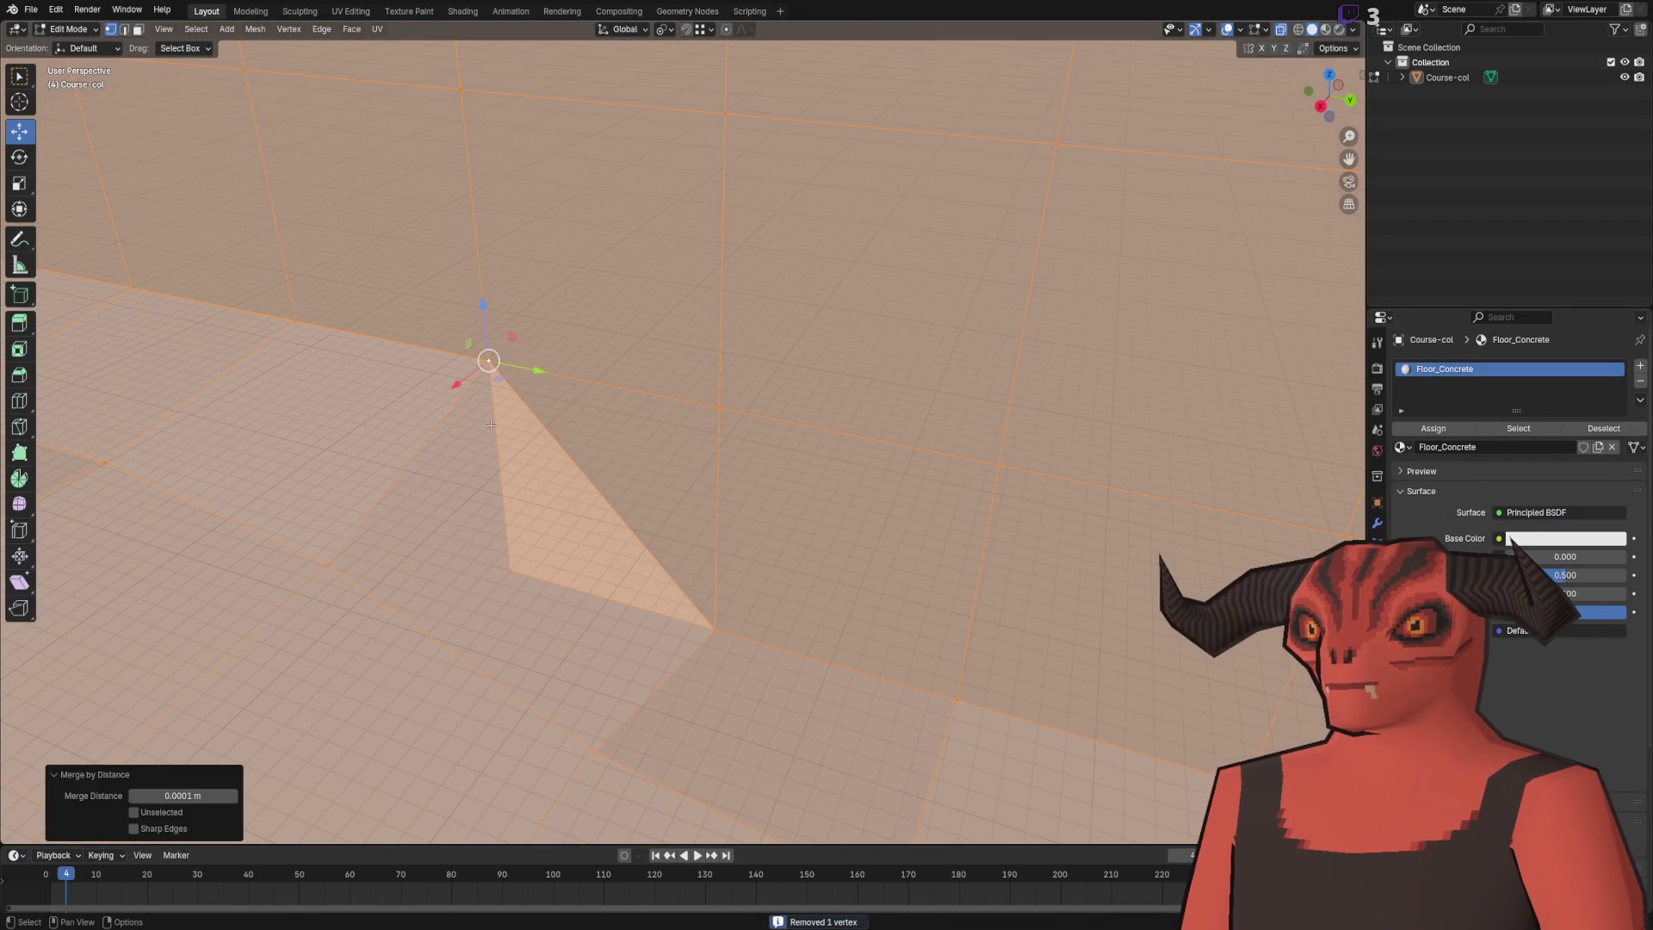
- Move the stray wall-corner edge into place, then merge by distance again
{"action": "left_click", "coordinate": [297, 347]}
{"action": "left_click", "coordinate": [295, 323]}
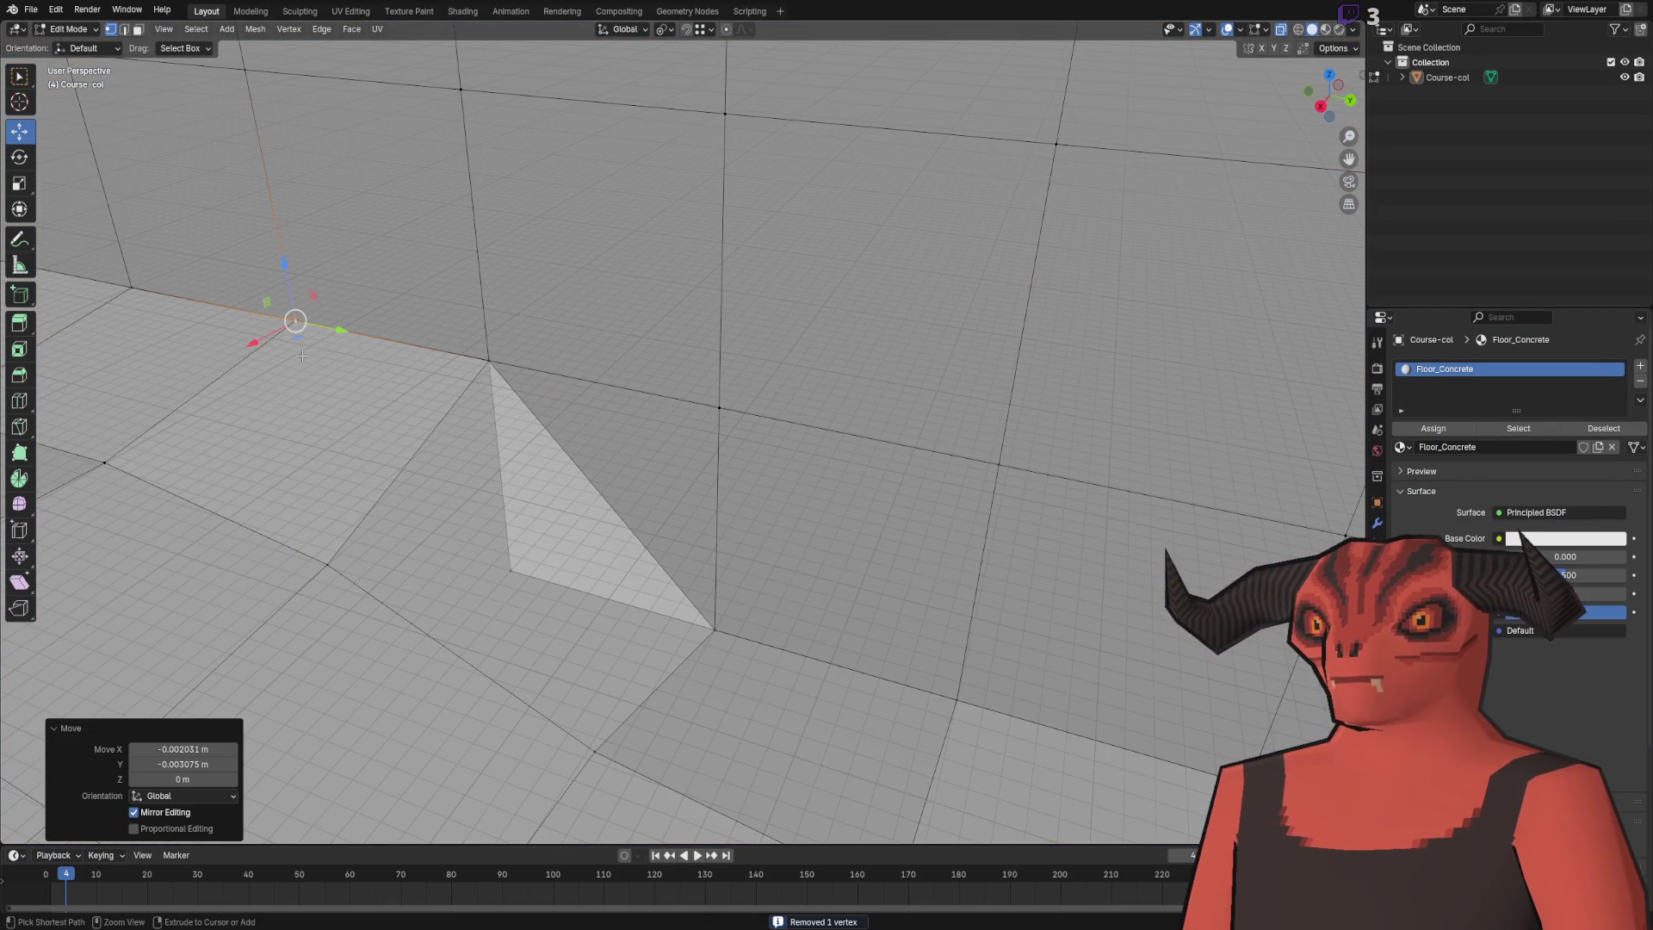
{"action": "key", "text": "g"}
{"action": "left_click", "coordinate": [293, 334]}
{"action": "key", "text": "a"}
{"action": "key", "text": "m"}
{"action": "left_click", "coordinate": [407, 399]}
{"action": "key", "text": "alt+a"}
- Extrude a back-wall face -1.961 m into a recess for the vent
{"action": "scroll", "coordinate": [519, 455], "scroll_direction": "down", "scroll_amount": 2}
{"action": "scroll", "coordinate": [519, 454], "scroll_direction": "down", "scroll_amount": 5}
{"action": "scroll", "coordinate": [551, 405], "scroll_direction": "up", "scroll_amount": 4}
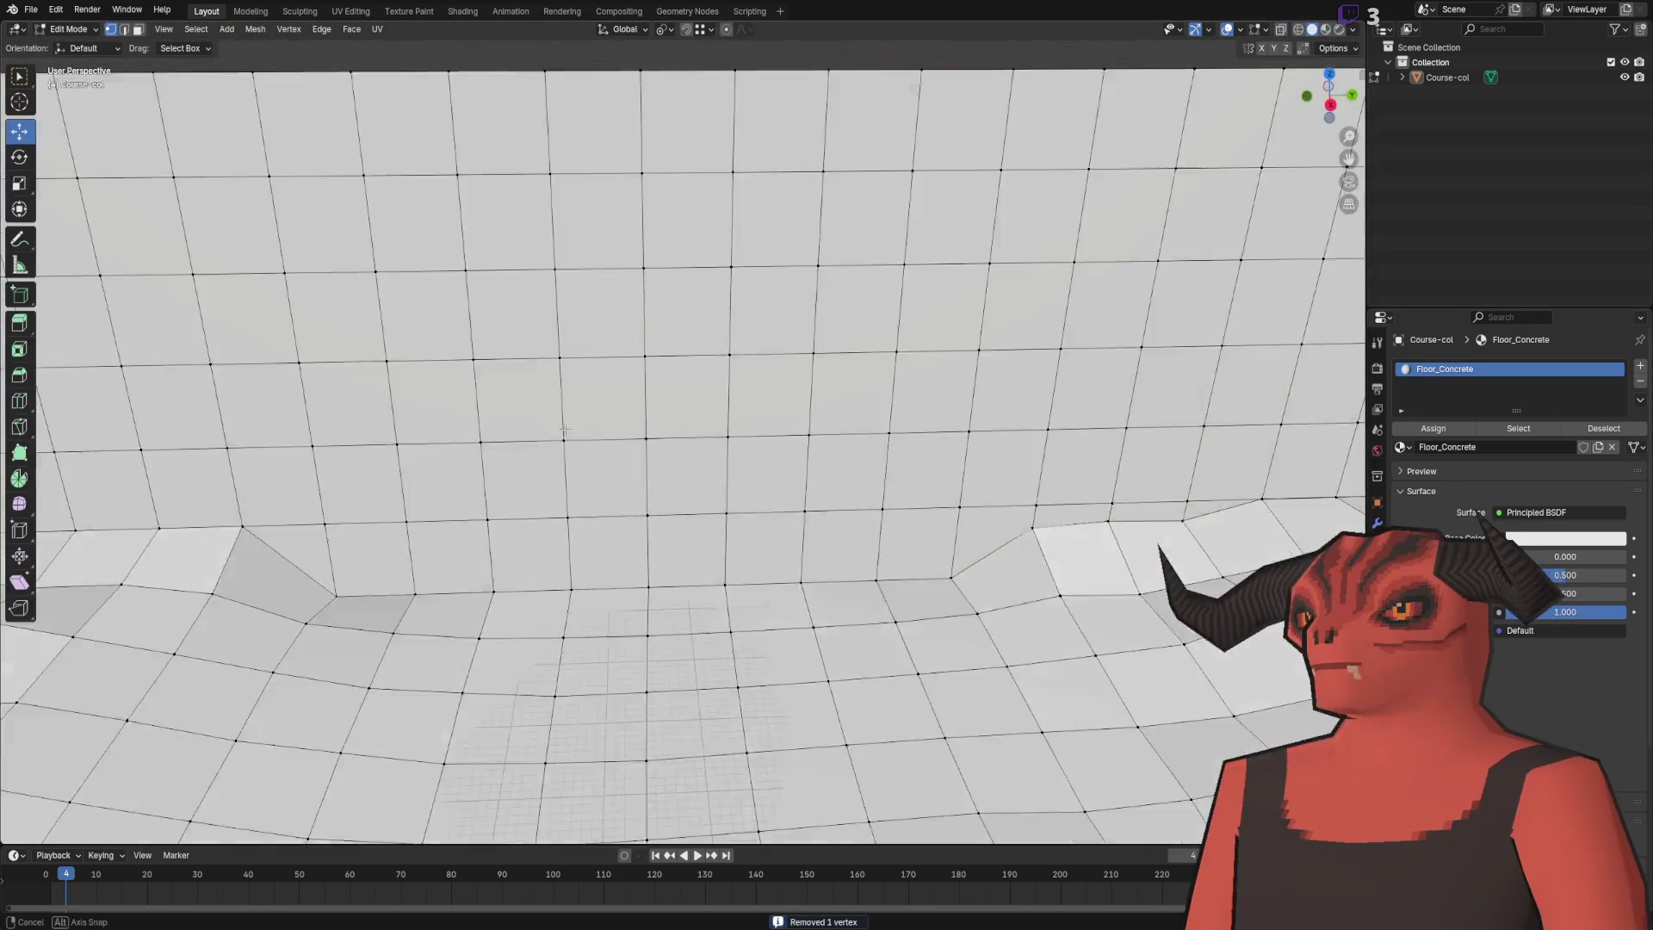
{"action": "scroll", "coordinate": [748, 471], "scroll_direction": "up", "scroll_amount": 3}
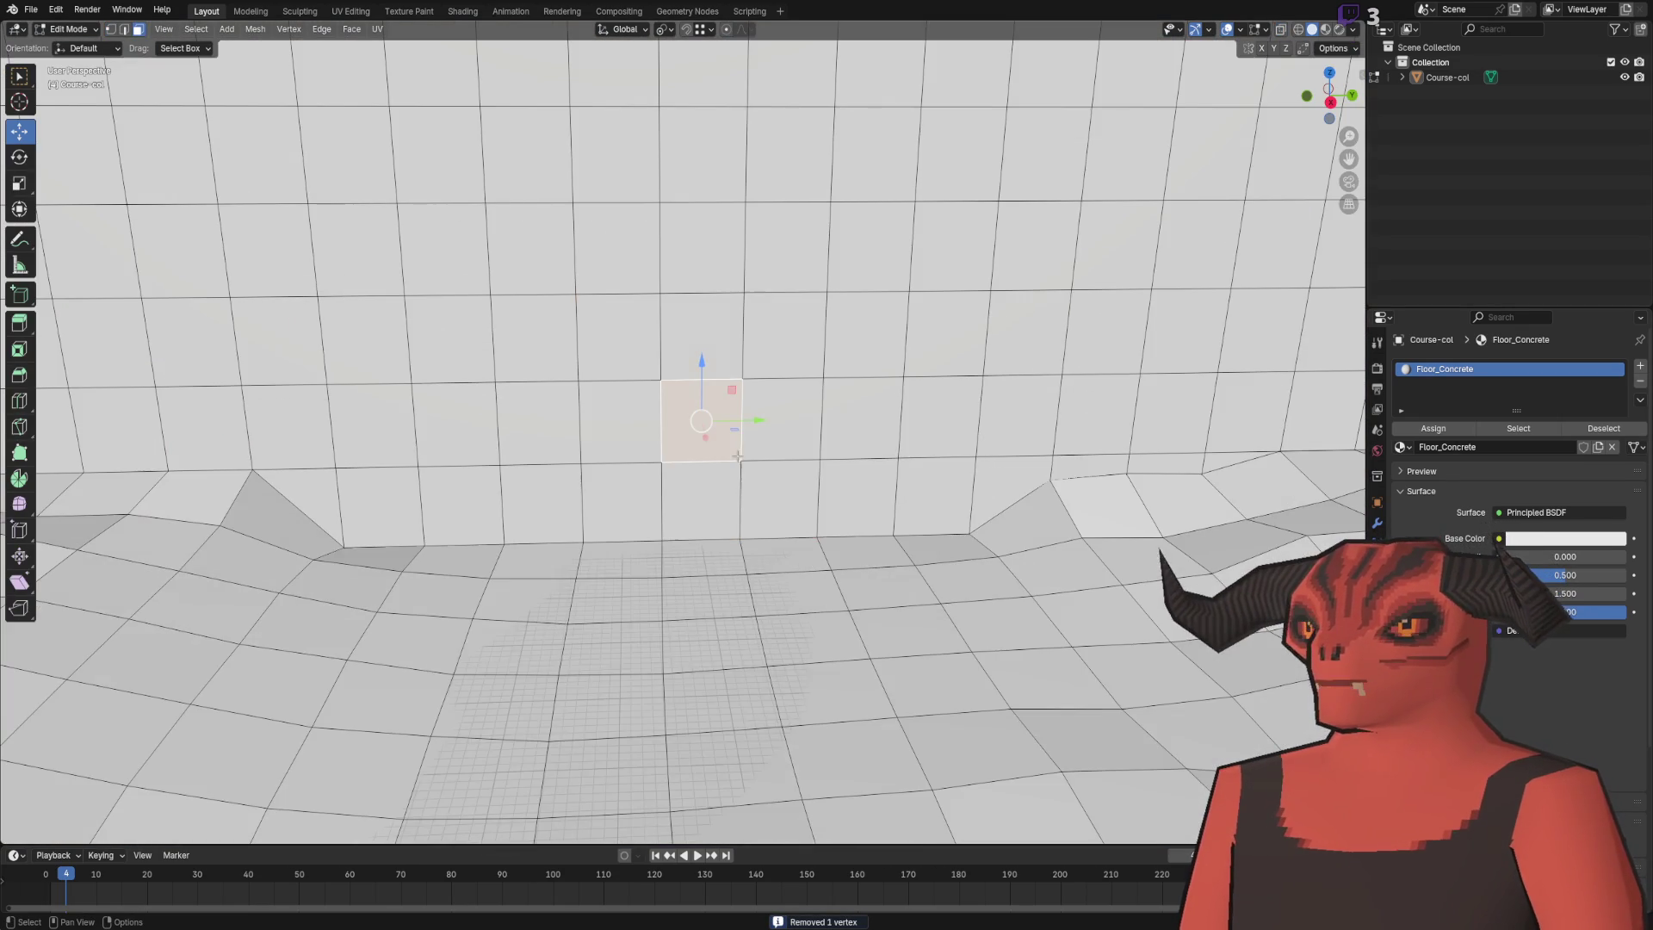
{"action": "left_click_drag", "start_coordinate": [686, 500], "coordinate": [663, 418]}
{"action": "key", "text": "e"}
{"action": "left_click", "coordinate": [663, 419]}
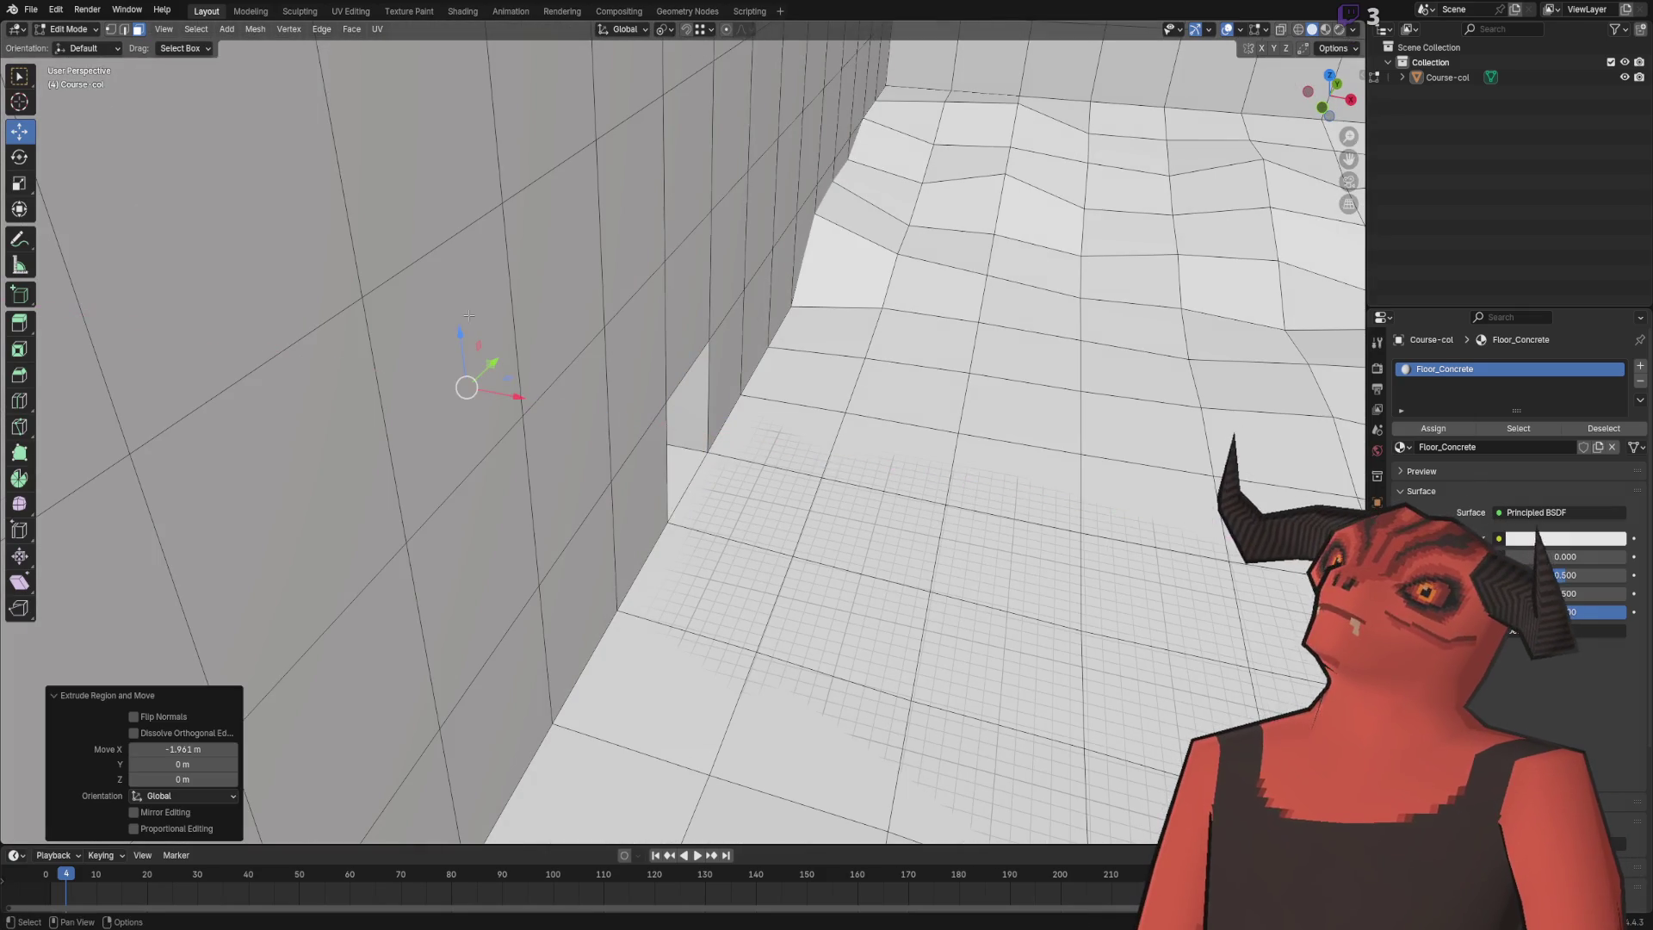
- Save Tutorial_Course.blend and fly over the reimported course in Godot
{"action": "key", "text": "ctrl+s"}
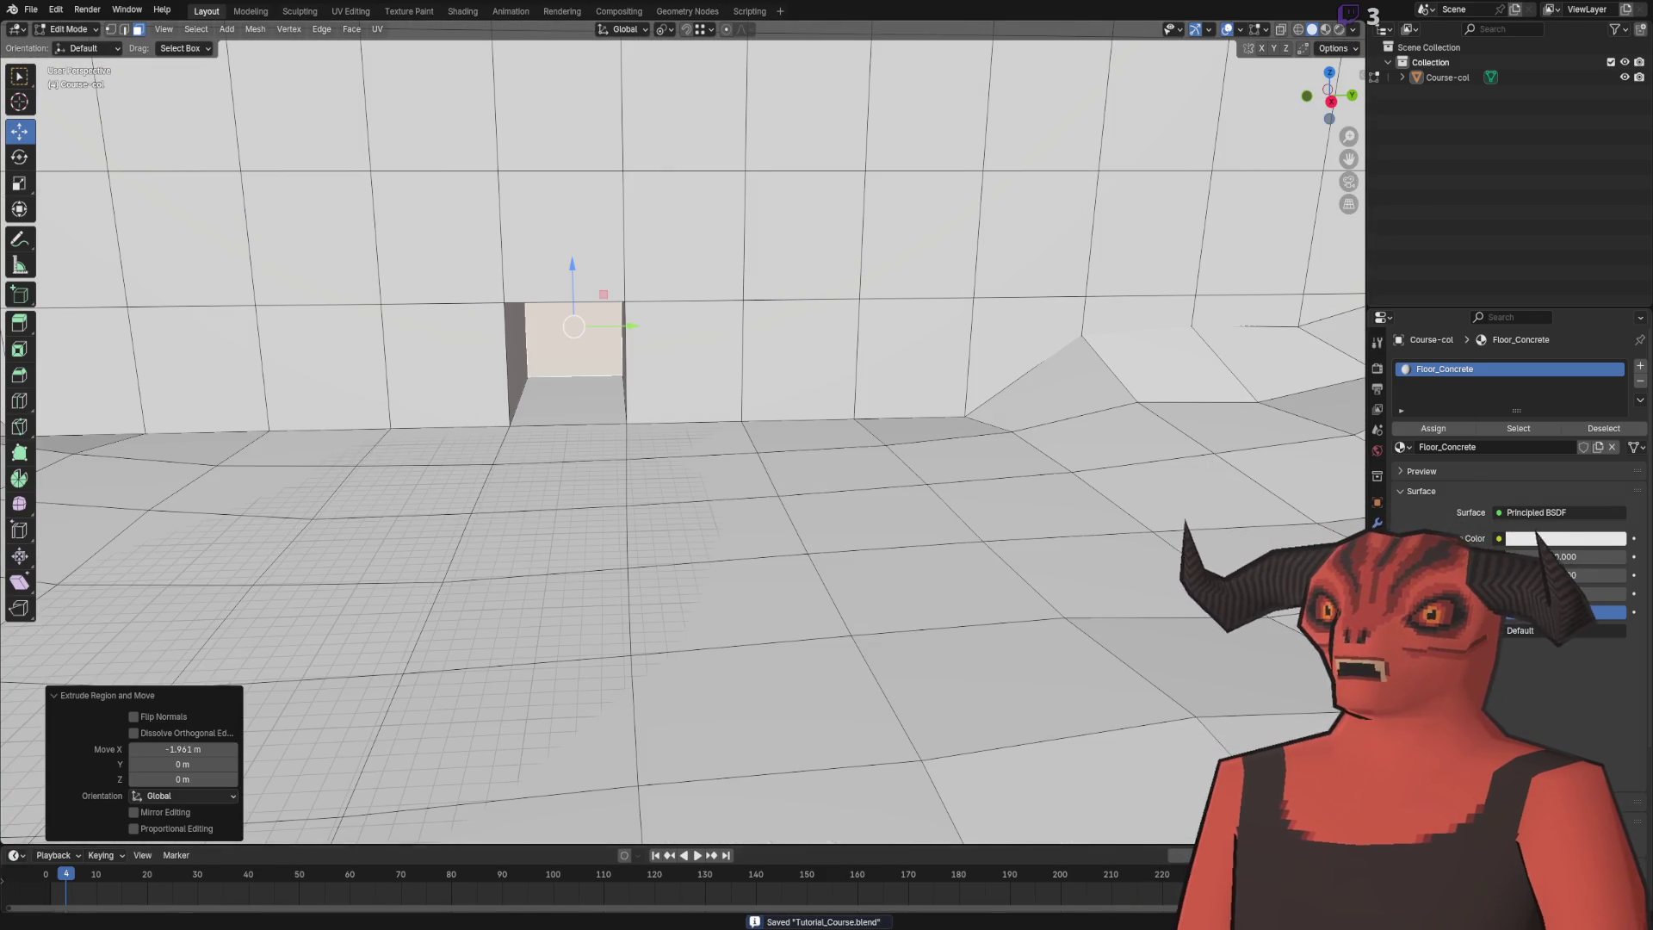
{"action": "key", "text": "alt+Tab"}
{"action": "key", "text": "w"}
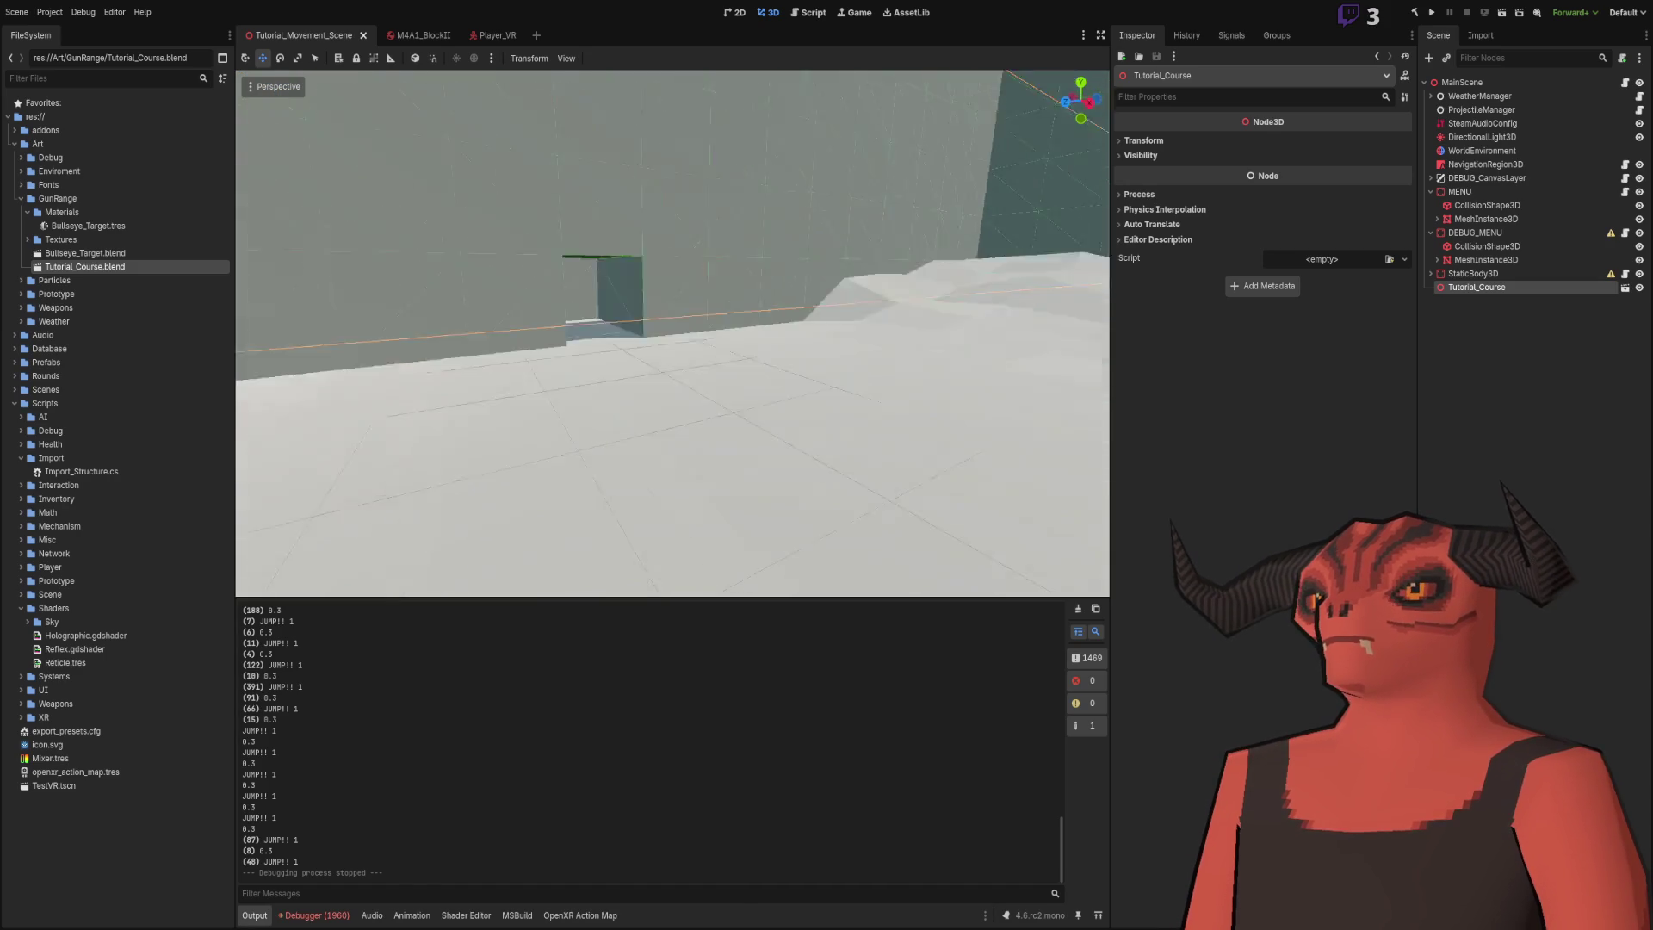
{"action": "key", "text": "s"}
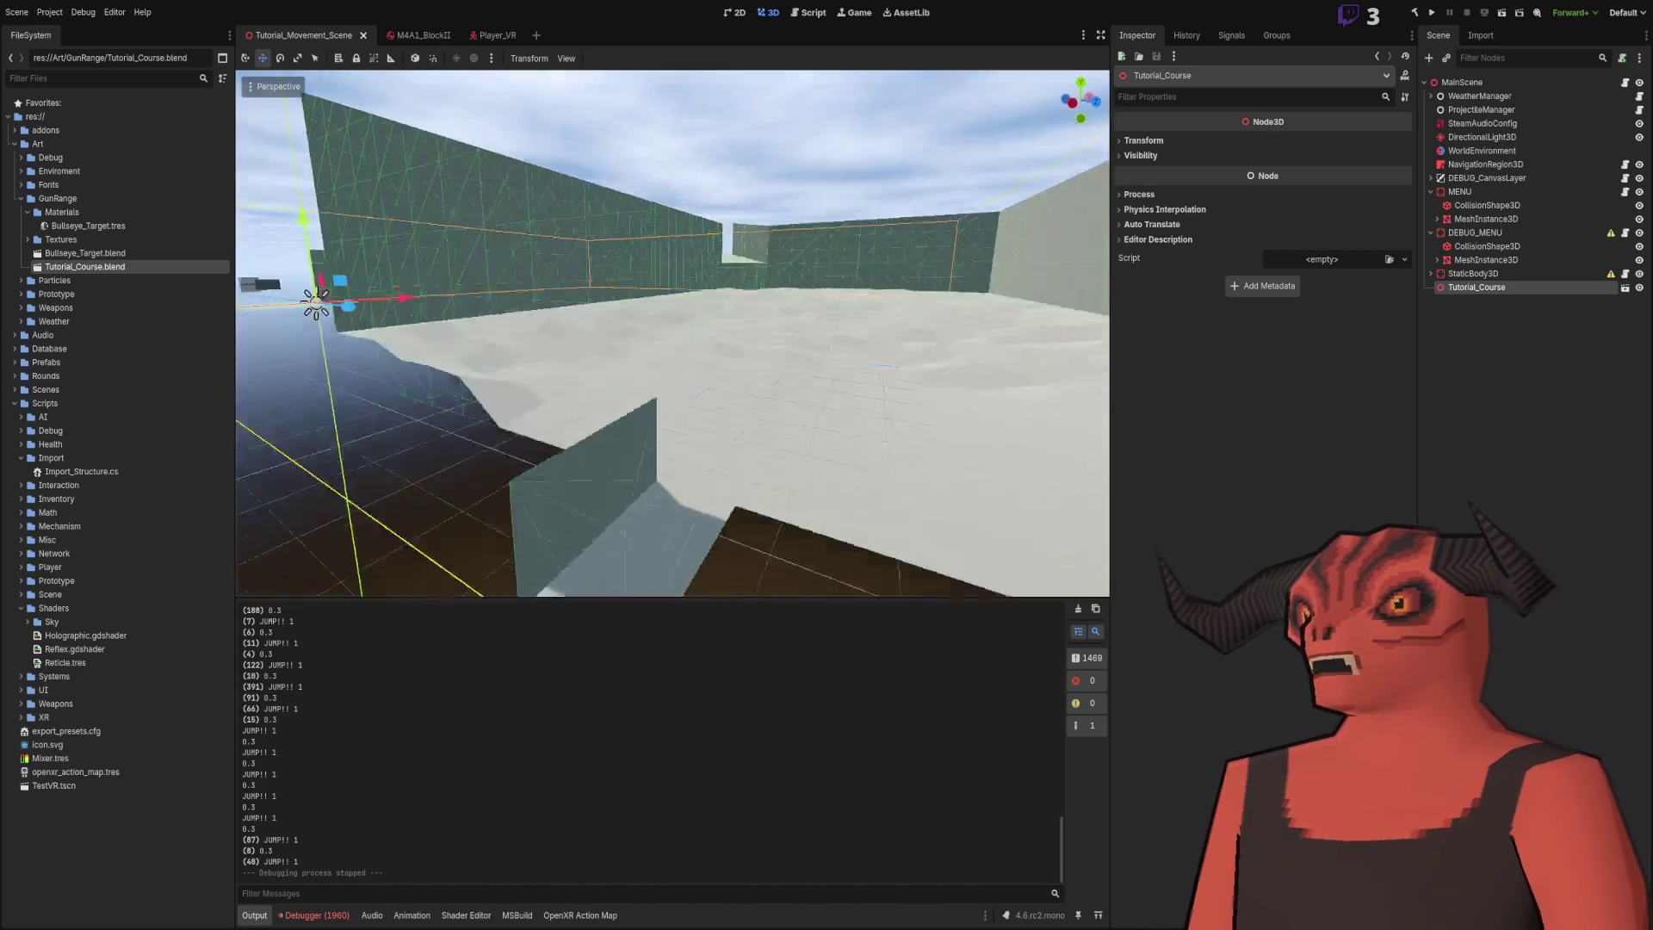
{"action": "key", "text": "w"}
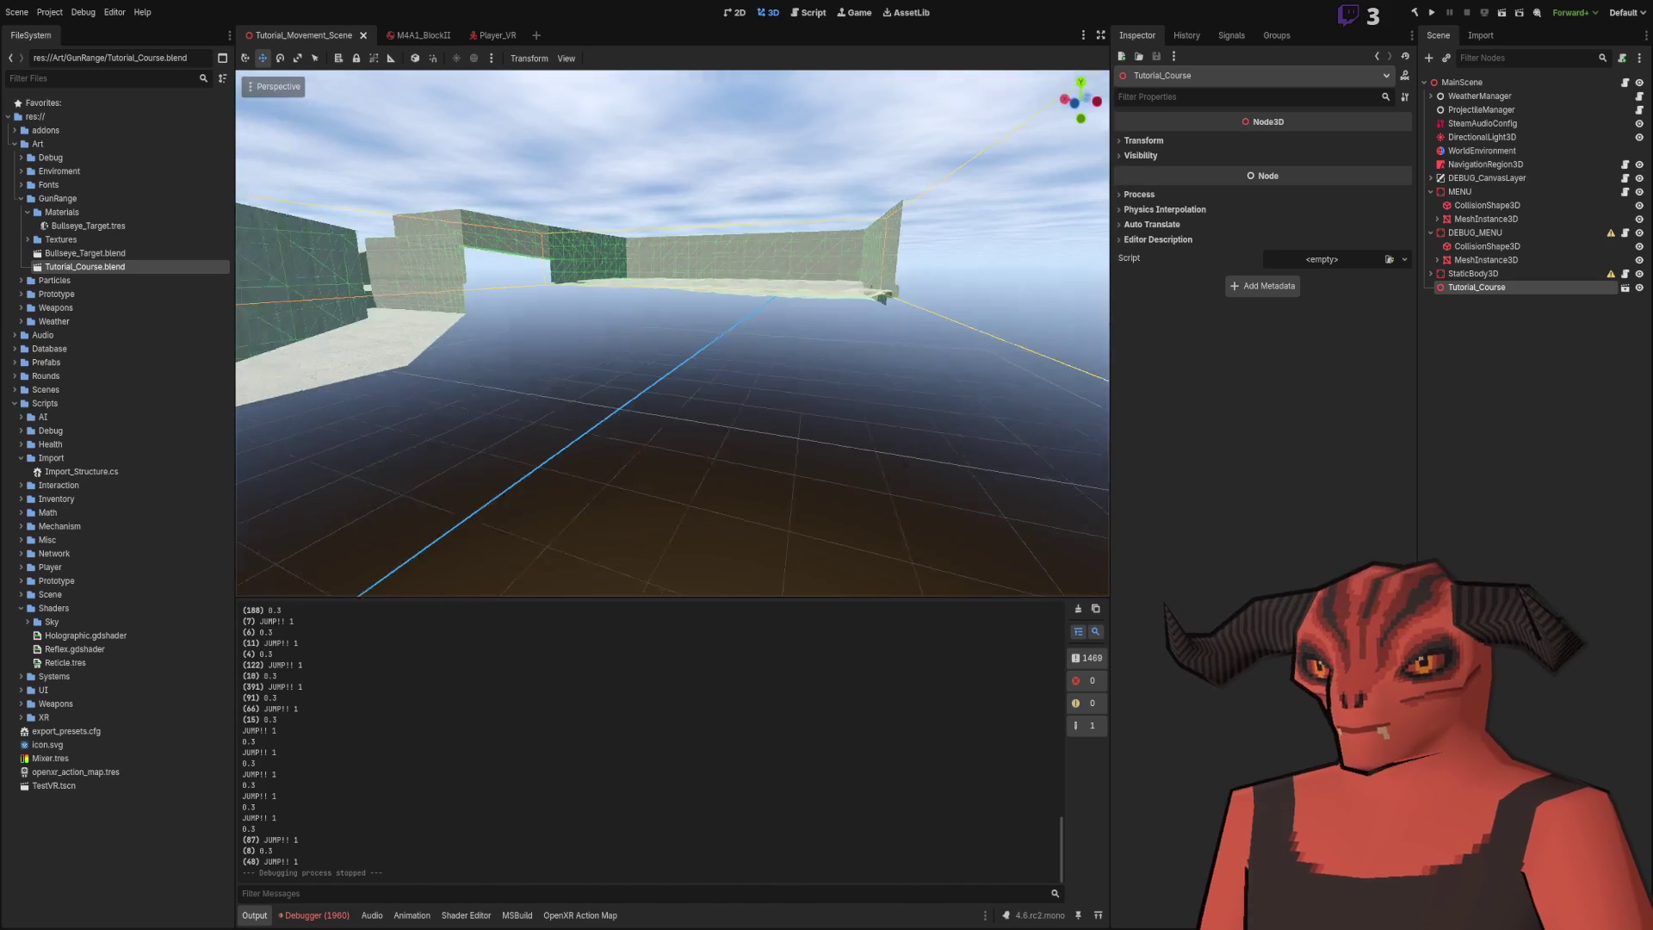
{"action": "key", "text": "s"}
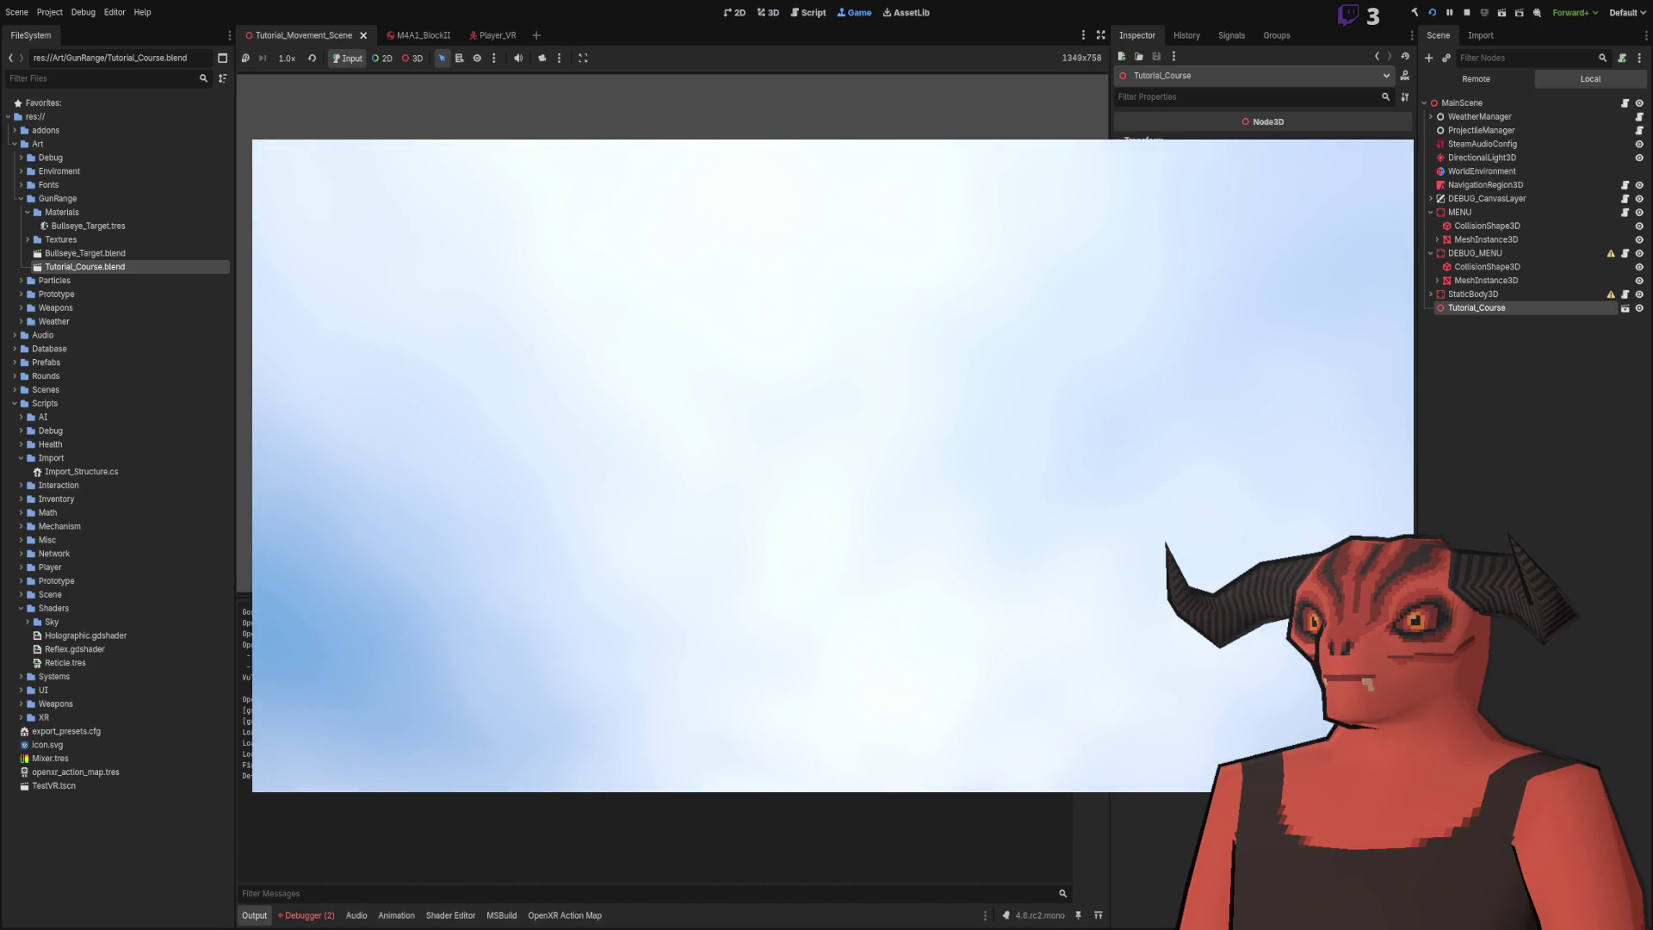
{"action": "left_click", "coordinate": [1467, 13]}
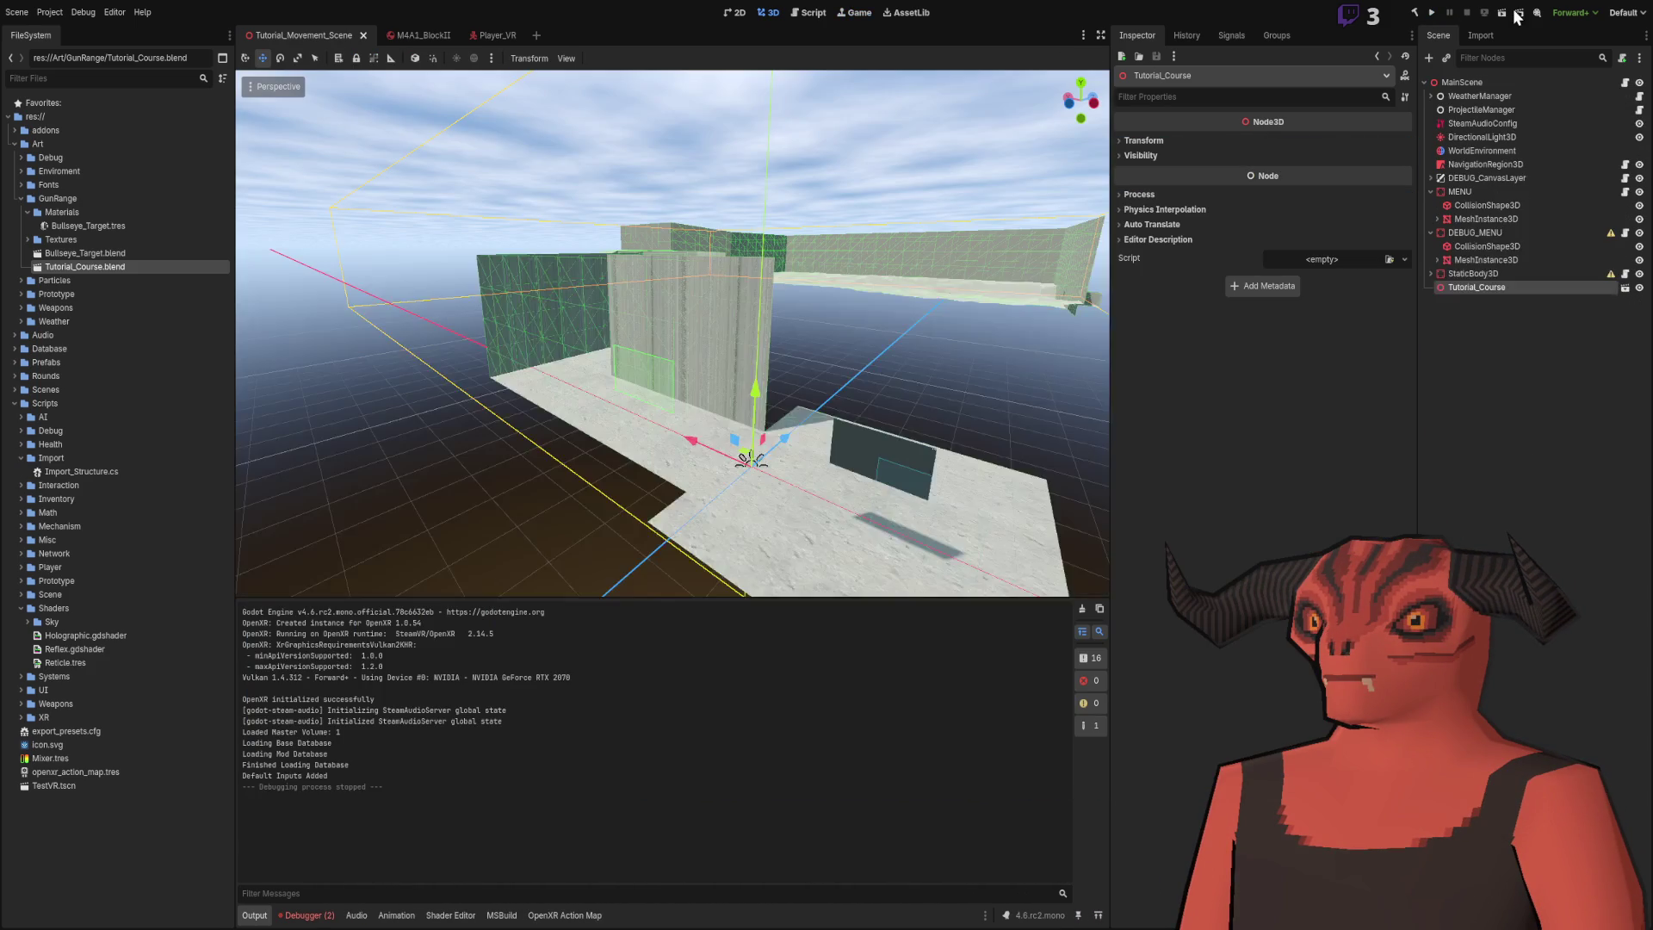
- Run the game, play-test the course, stop it, and return to Blender
{"action": "key", "text": "F5"}
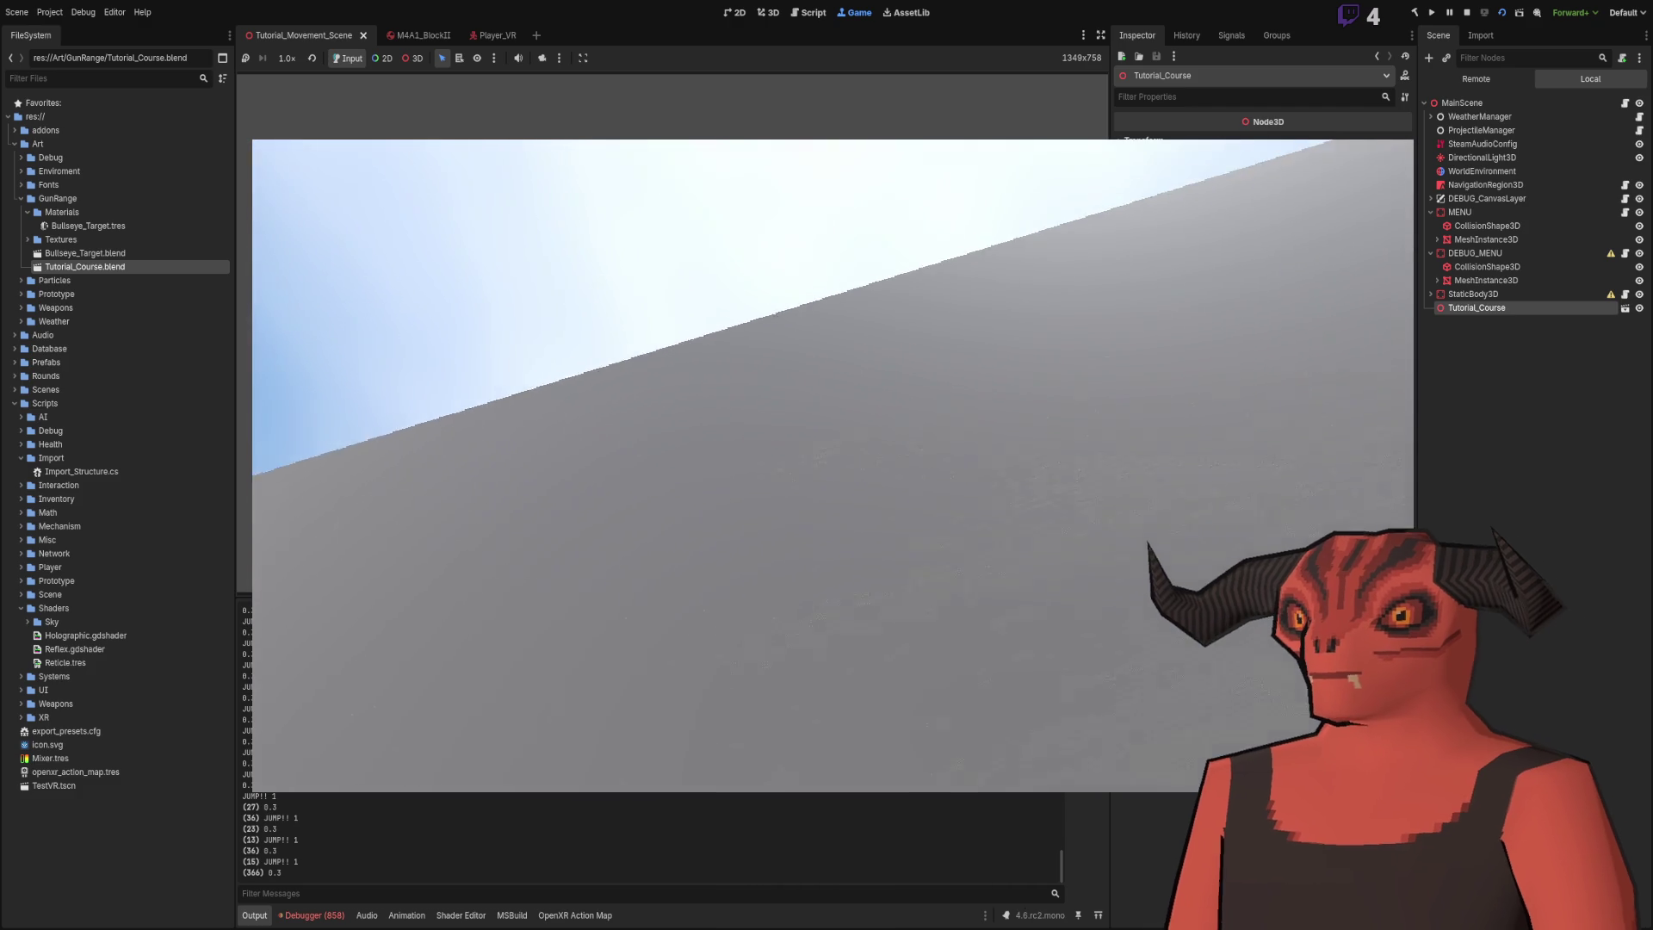
{"action": "key", "text": "F8"}
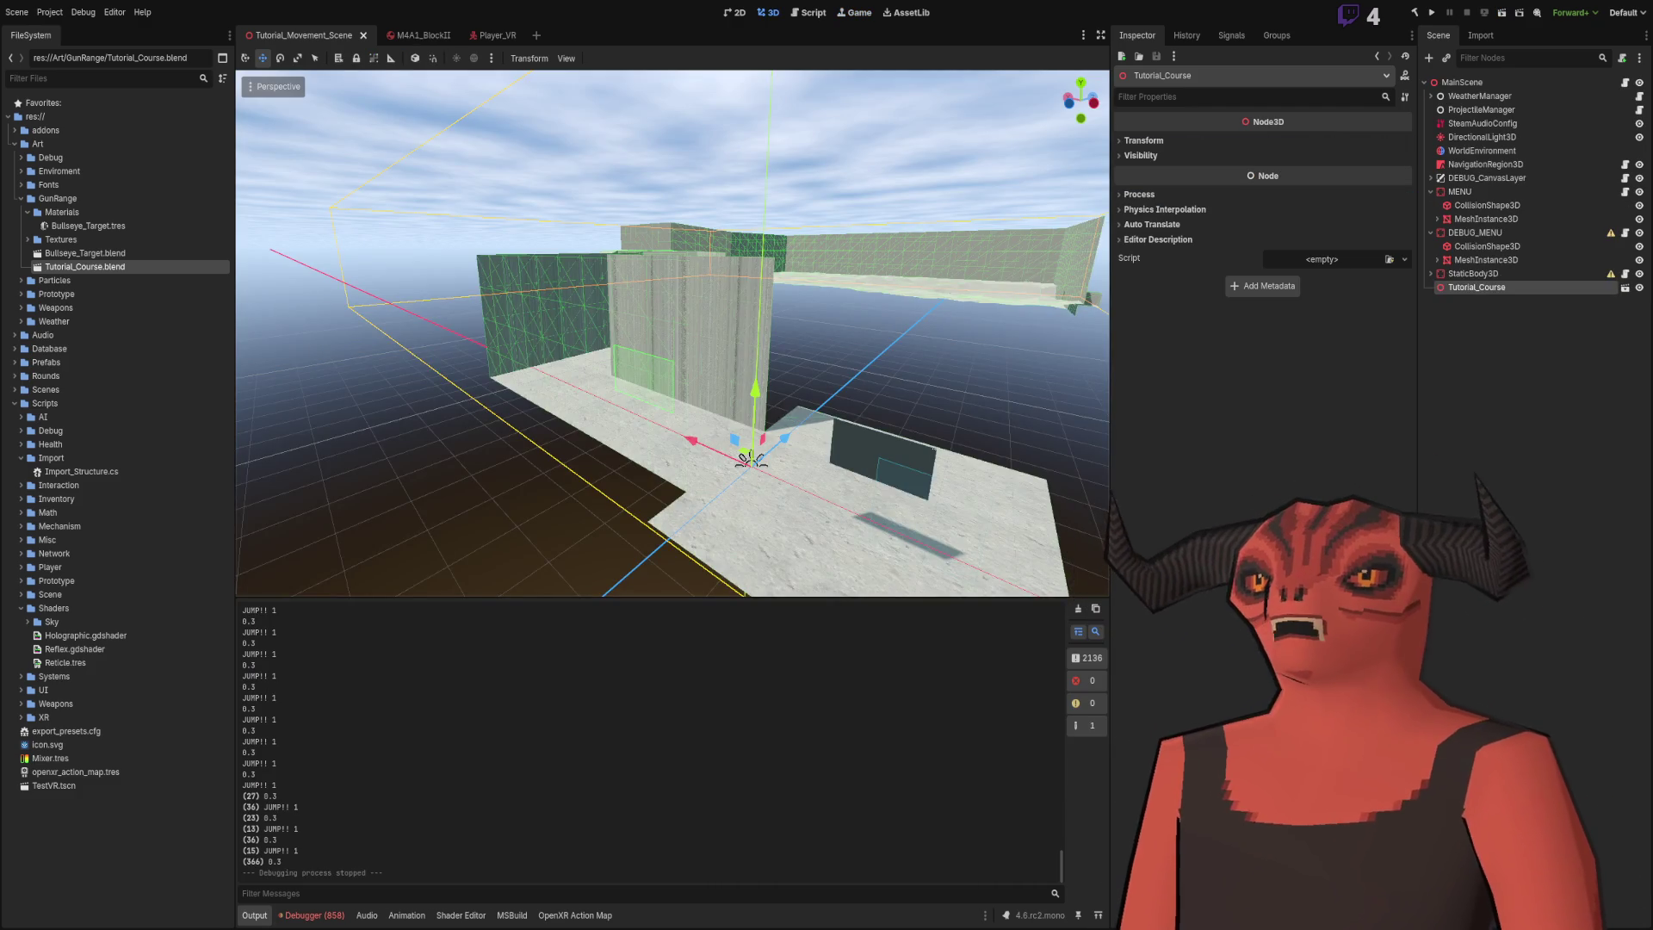
{"action": "key", "text": "alt+Tab"}
- In Edge mode, select the top and right edges of the vent opening's wall face
{"action": "key", "text": "2"}
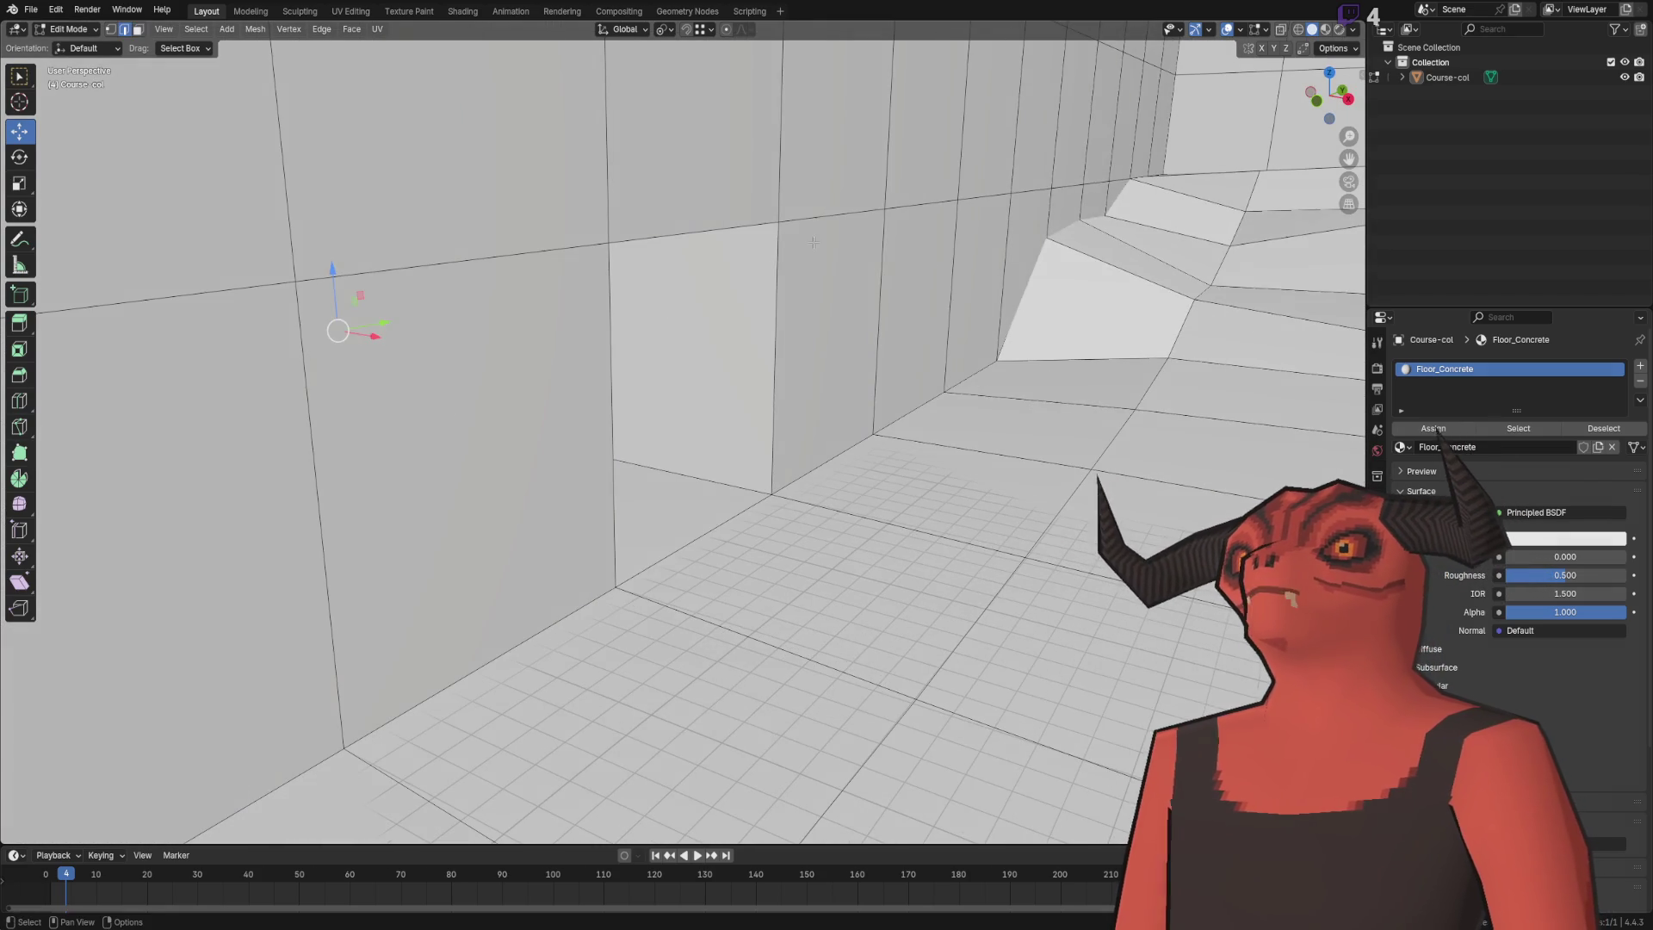
{"action": "scroll", "coordinate": [801, 245], "scroll_direction": "down", "scroll_amount": 2}
{"action": "right_click", "coordinate": [413, 203]}
{"action": "key", "text": "Escape"}
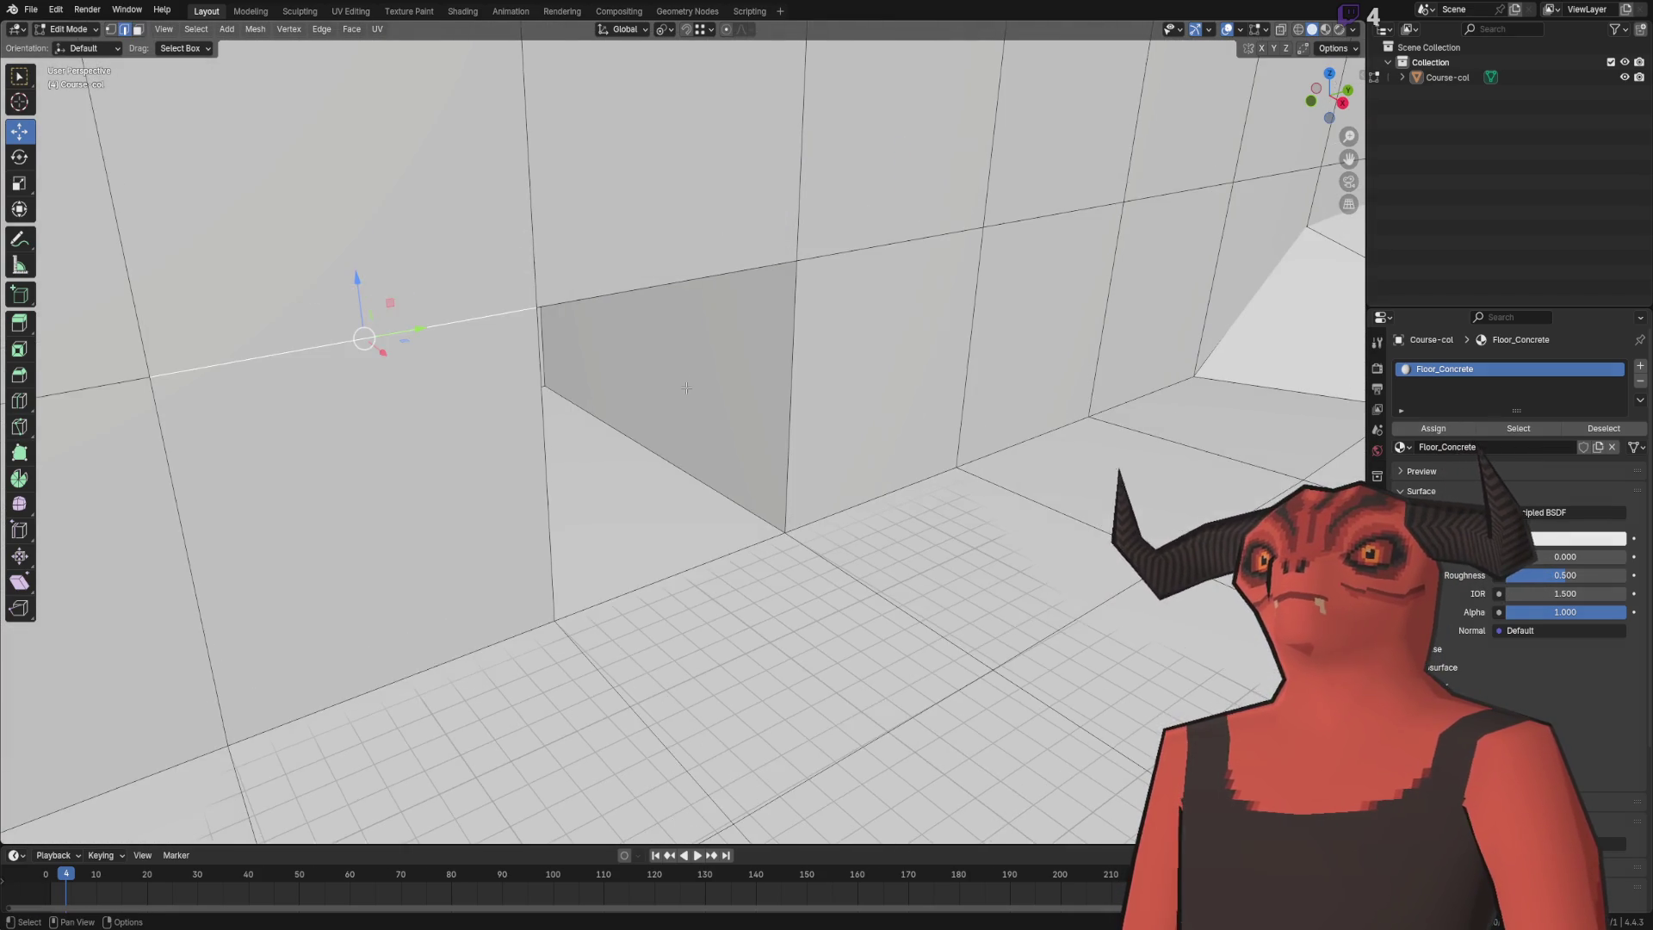
{"action": "scroll", "coordinate": [636, 193], "scroll_direction": "down", "scroll_amount": 5}
{"action": "scroll", "coordinate": [635, 194], "scroll_direction": "up", "scroll_amount": 5}
{"action": "right_click", "coordinate": [607, 308]}
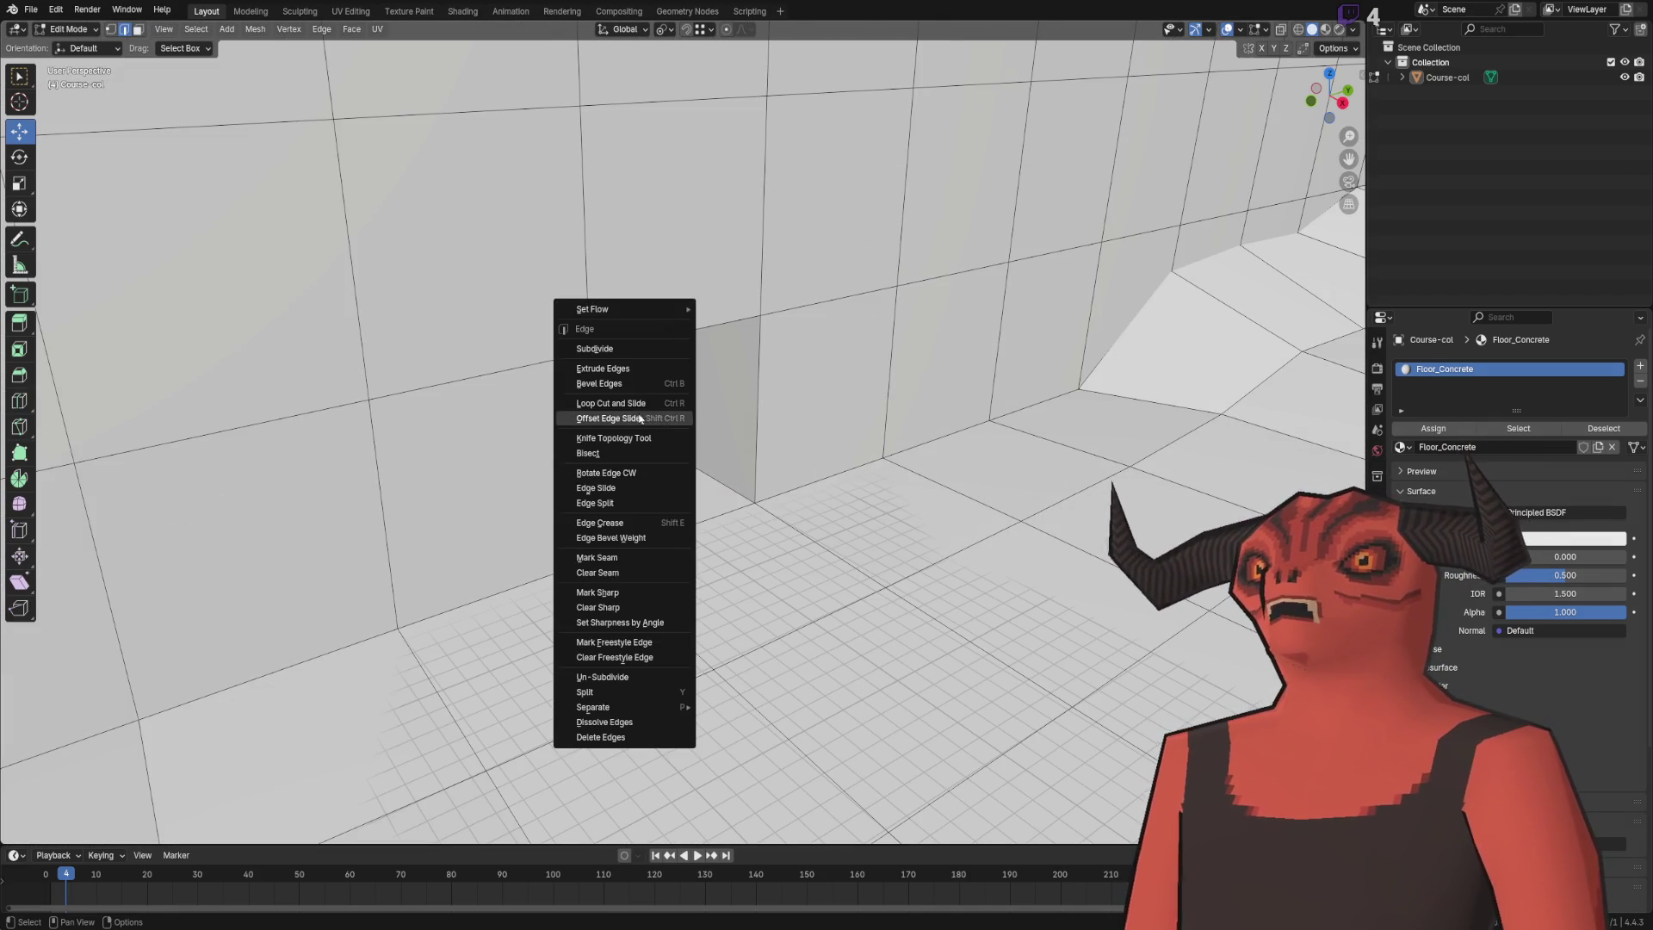
{"action": "key", "text": "Escape"}
{"action": "scroll", "coordinate": [156, 302], "scroll_direction": "down", "scroll_amount": 5}
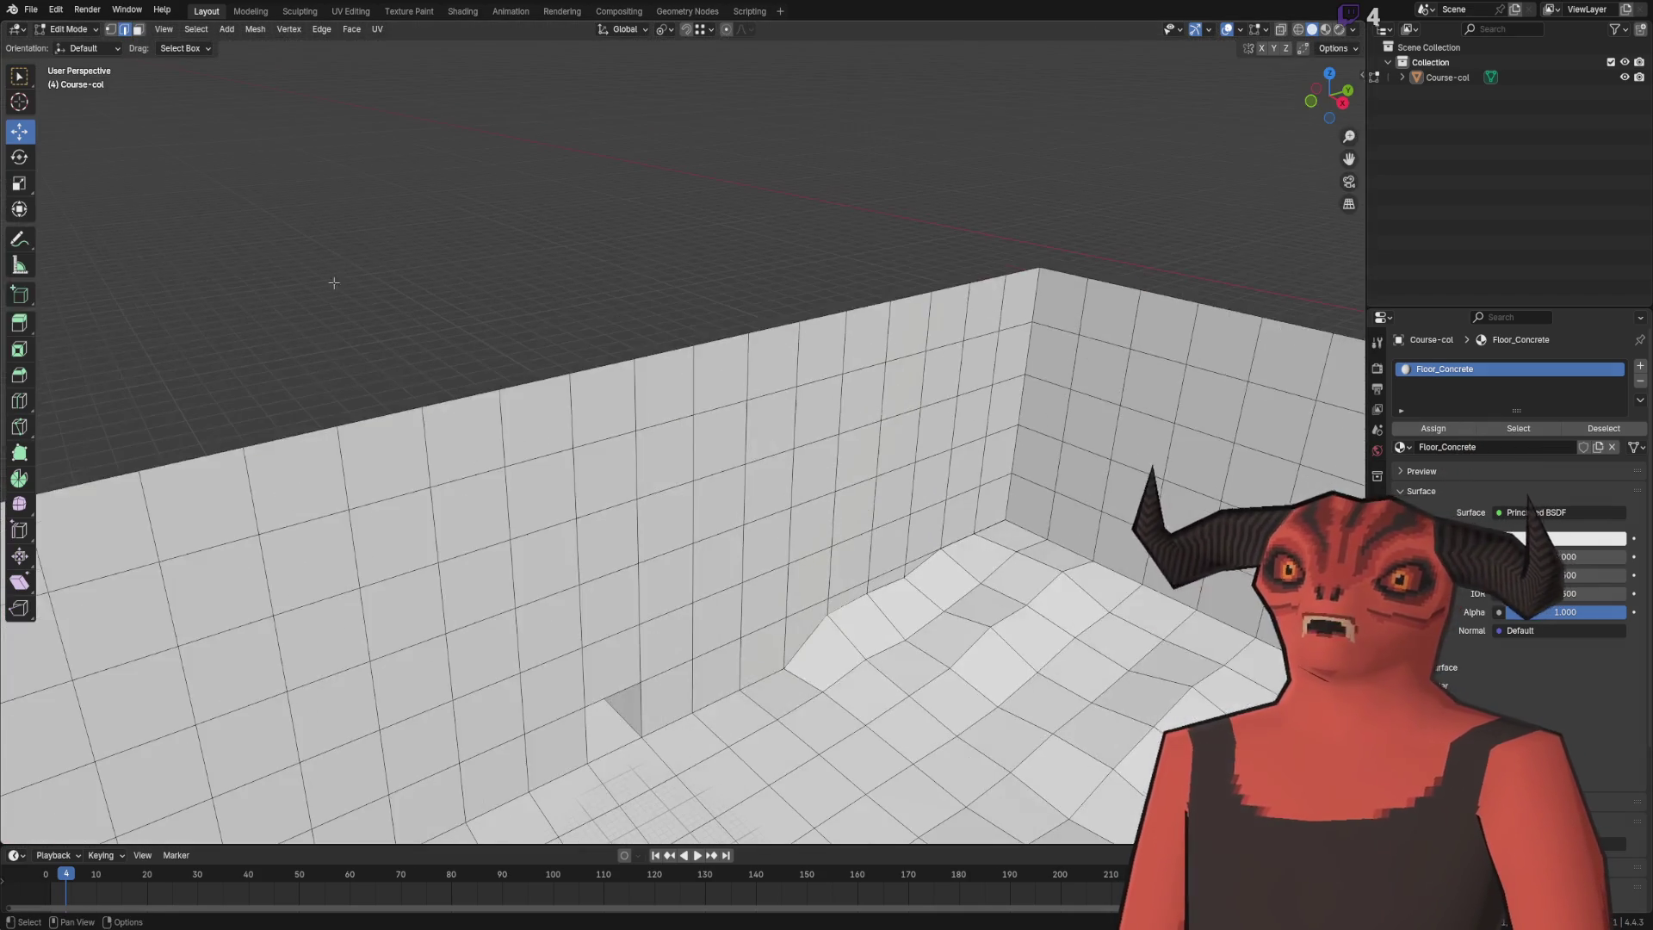
{"action": "scroll", "coordinate": [310, 370], "scroll_direction": "up", "scroll_amount": 5}
{"action": "scroll", "coordinate": [391, 245], "scroll_direction": "up", "scroll_amount": 1}
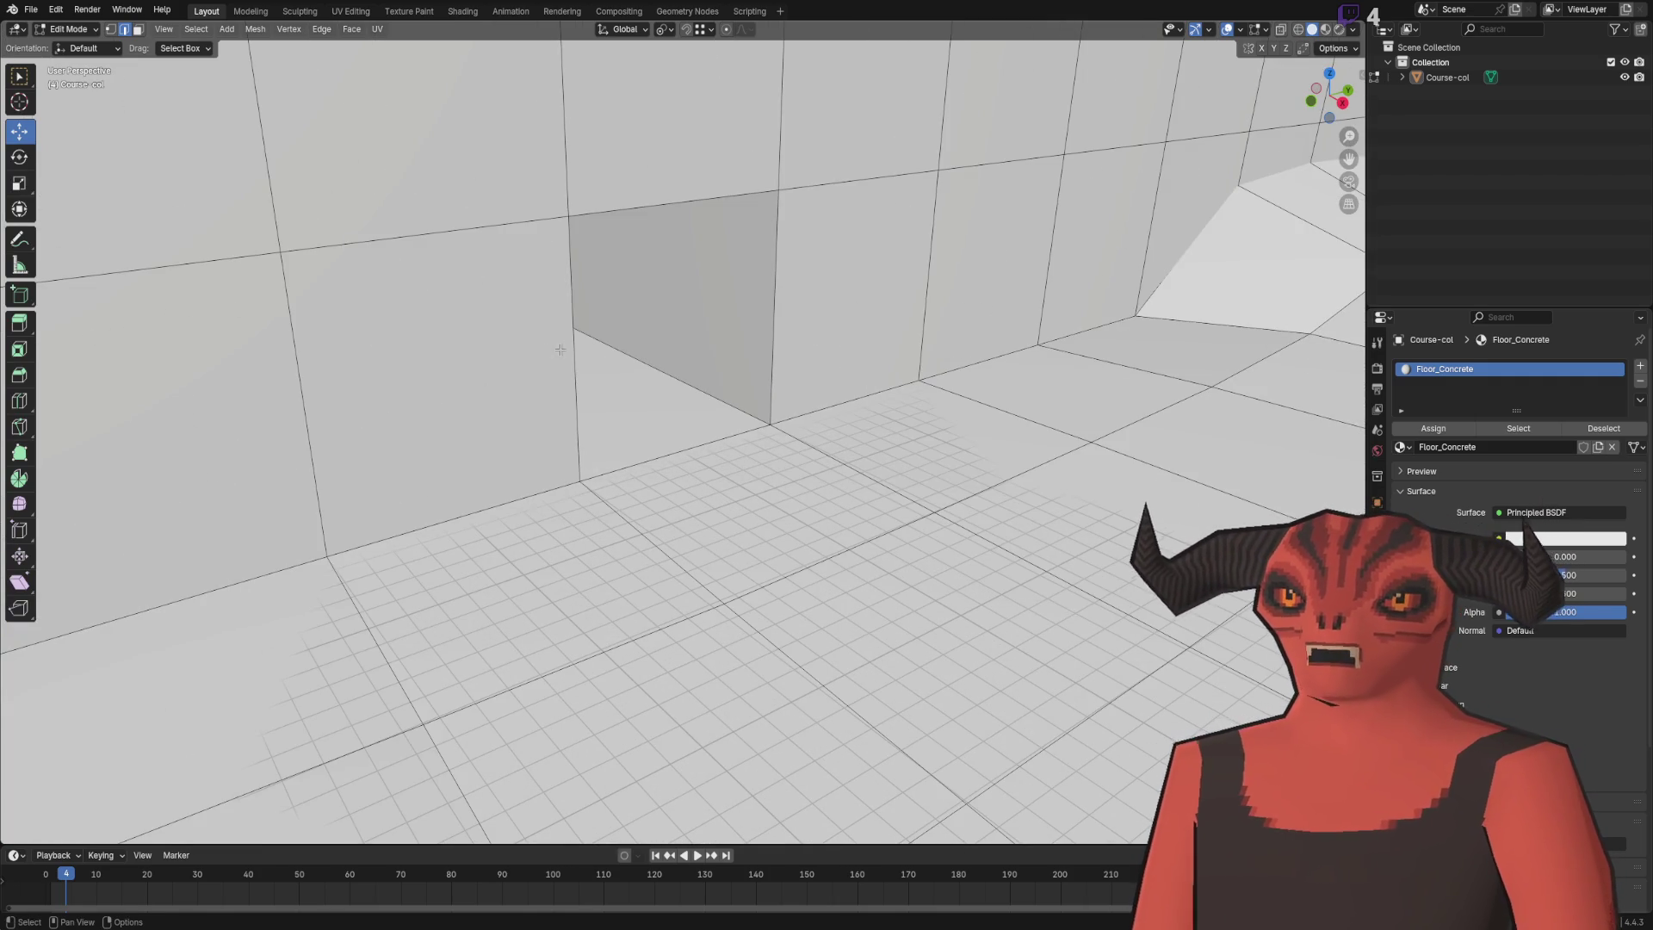
{"action": "left_click", "coordinate": [664, 203]}
{"action": "left_click", "coordinate": [773, 361]}
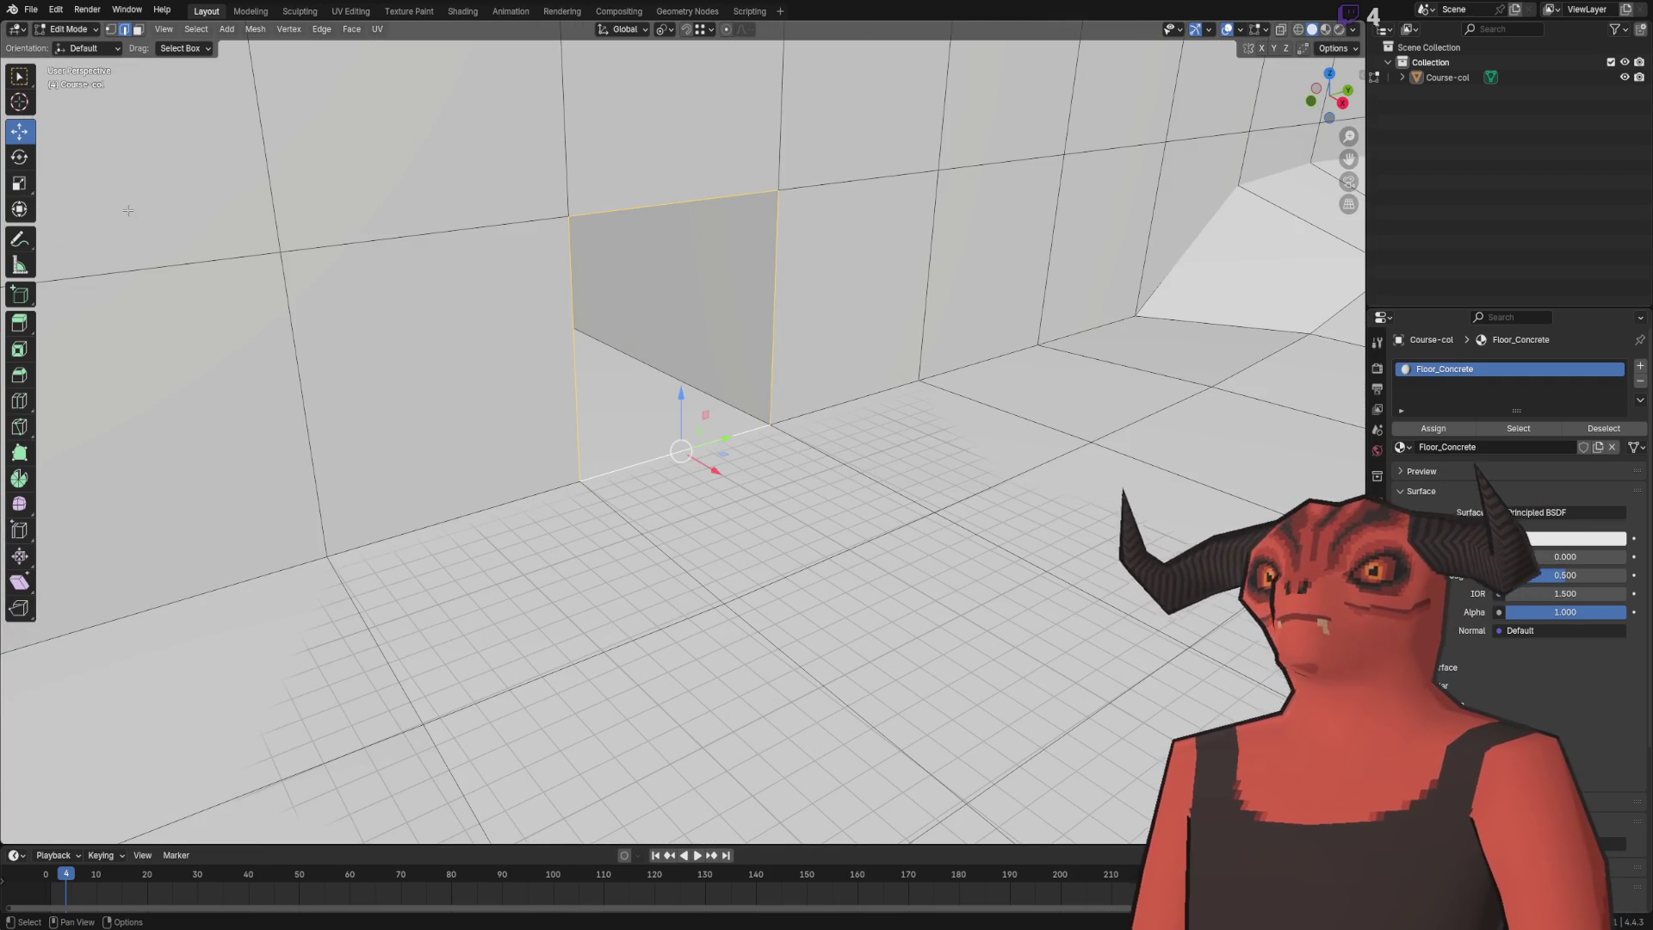
- Bevel the selected edges into a frame with a 0.15 m width
{"action": "left_click", "coordinate": [32, 380]}
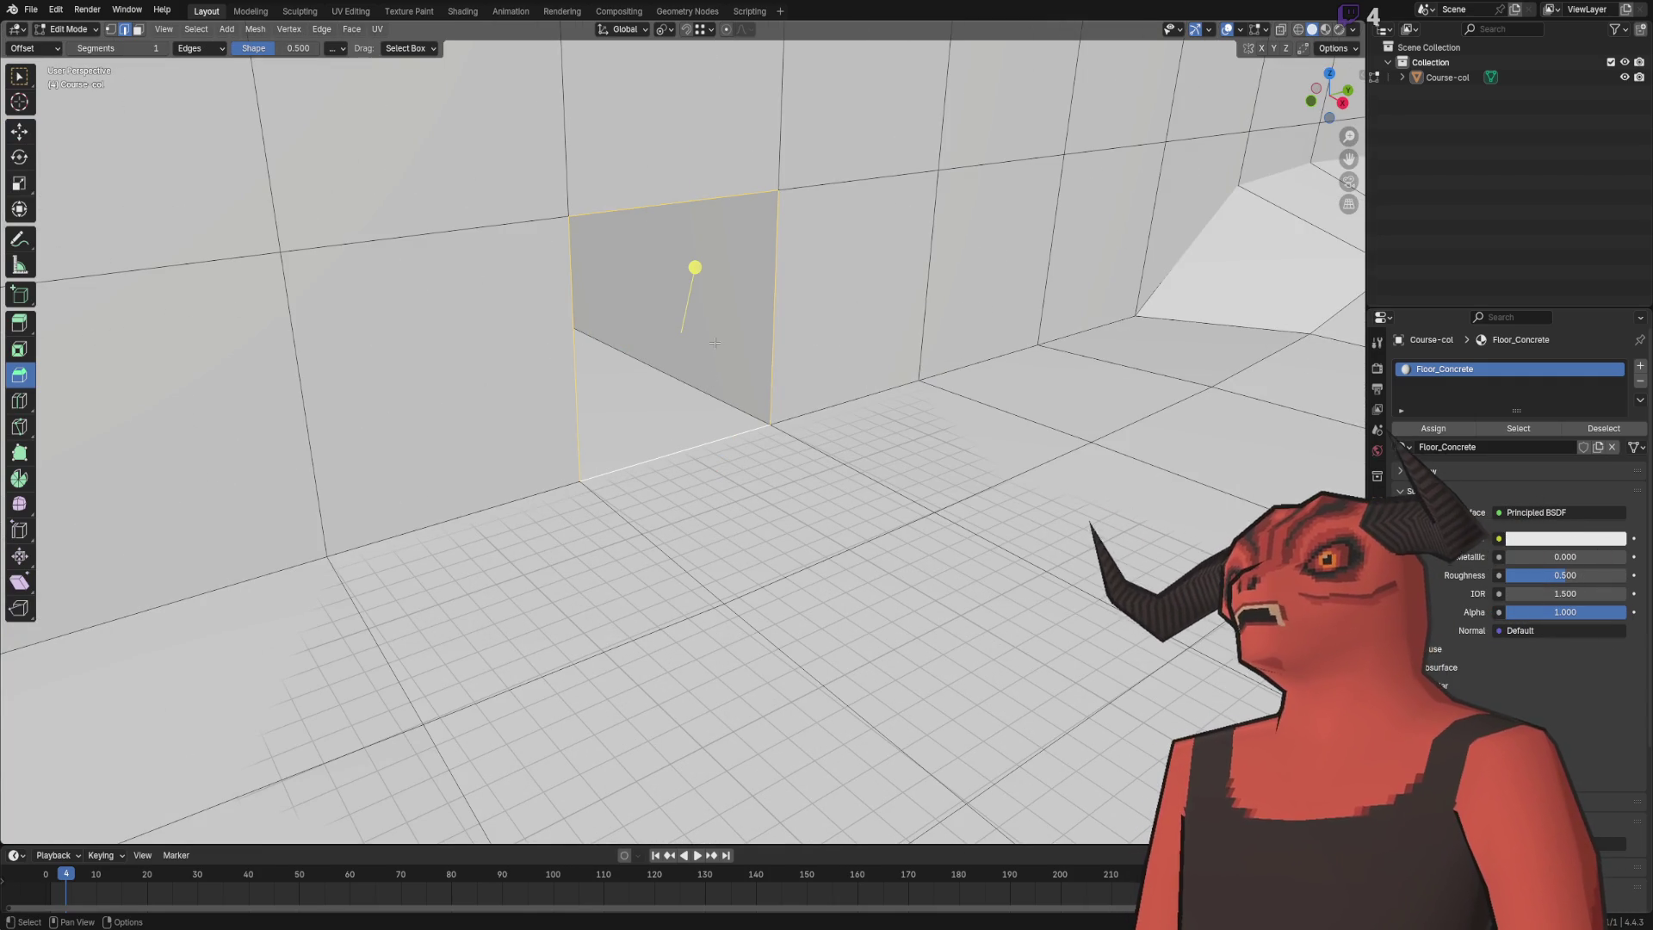
{"action": "left_click_drag", "start_coordinate": [697, 269], "coordinate": [757, 258]}
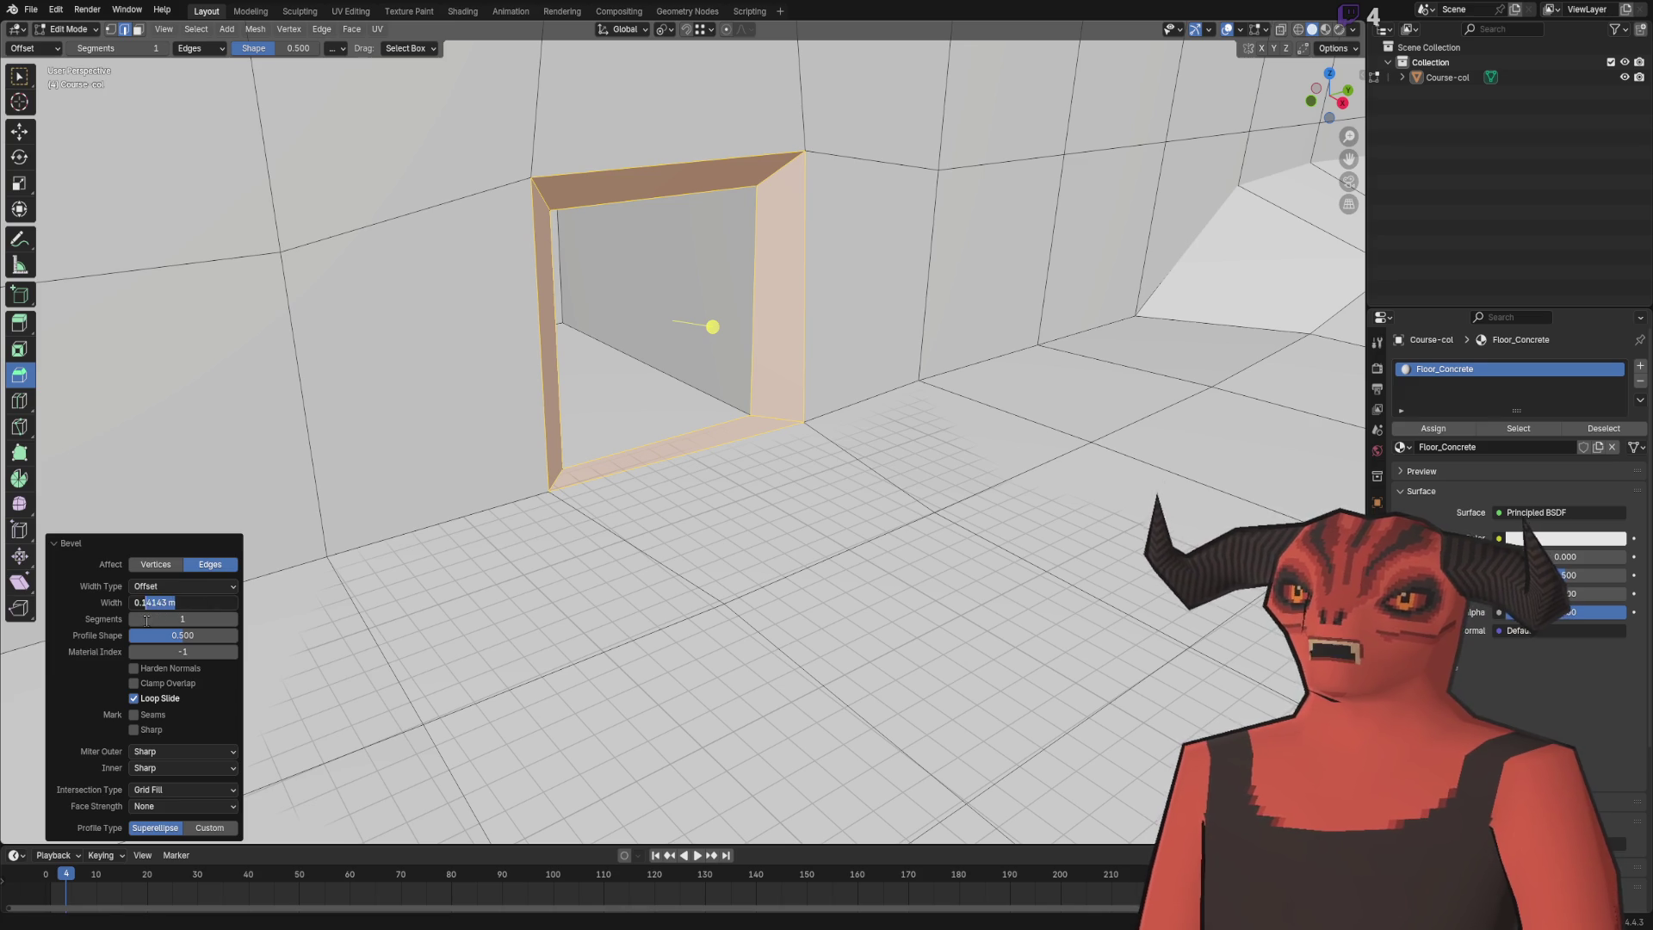
{"action": "type", "text": "5"}
{"action": "key", "text": "Return"}
{"action": "scroll", "coordinate": [697, 444], "scroll_direction": "up", "scroll_amount": 5}
{"action": "scroll", "coordinate": [696, 443], "scroll_direction": "down", "scroll_amount": 5}
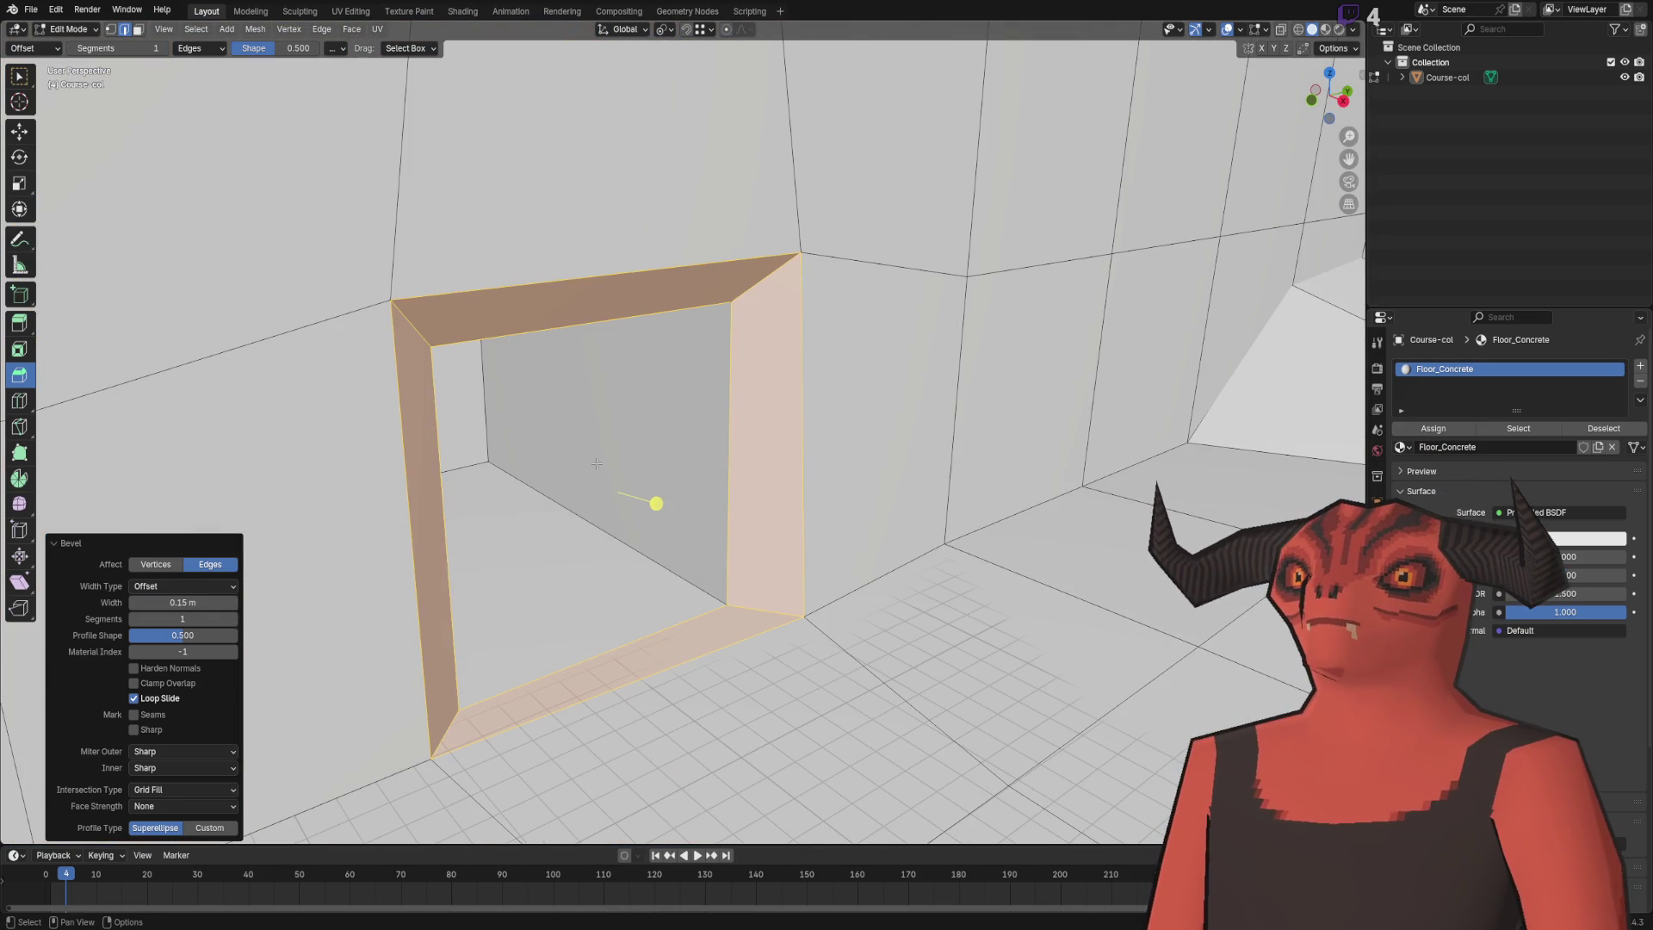
- Return to Edit Mode and orbit to inspect the bevelled frame from several angles
{"action": "key", "text": "ctrl+Tab"}
{"action": "mouse_move", "coordinate": [595, 462]}
{"action": "left_mouse_down"}
{"action": "mouse_move", "coordinate": [436, 451]}
{"action": "mouse_move", "coordinate": [593, 345]}
{"action": "left_mouse_up"}
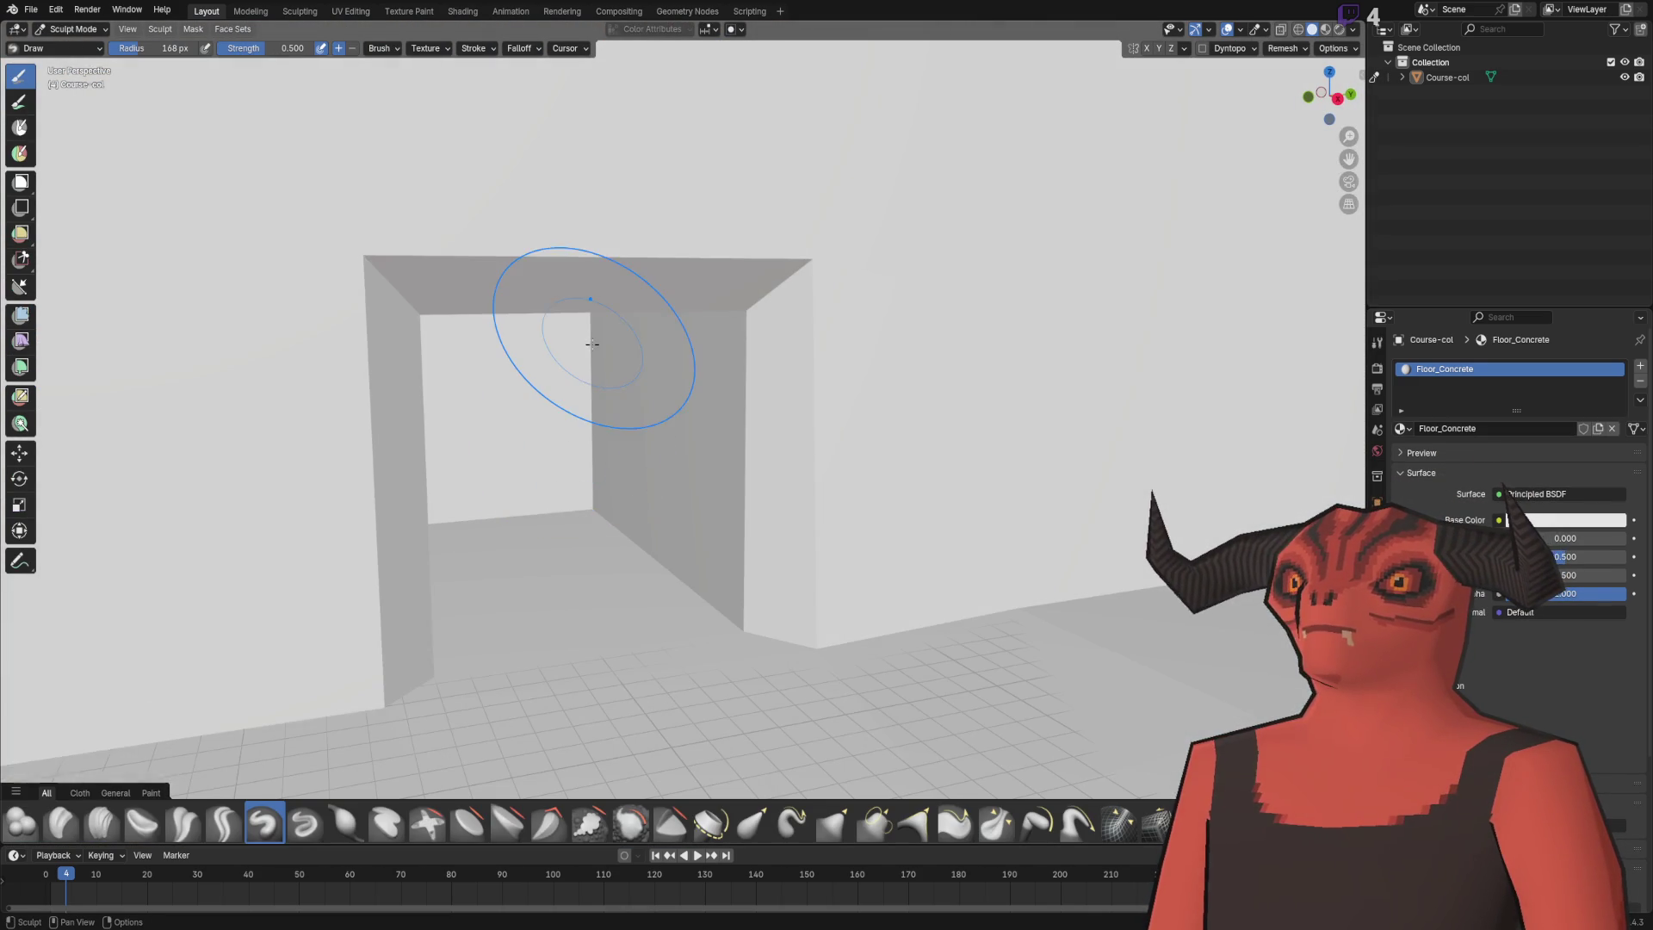
{"action": "left_click", "coordinate": [69, 29]}
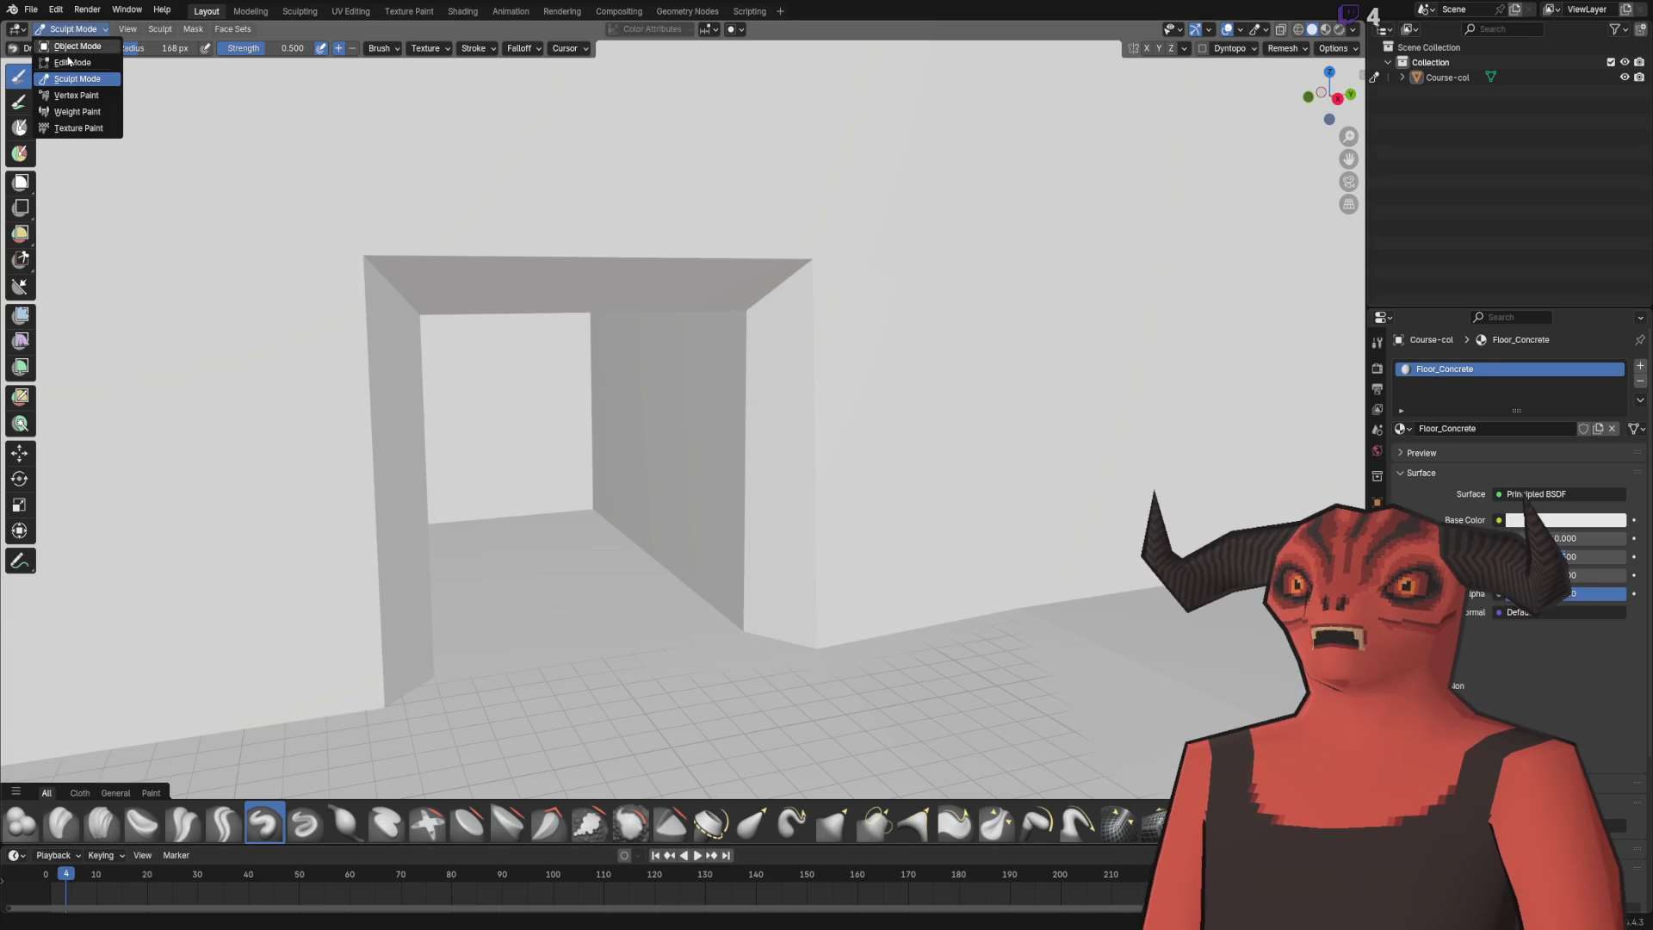
{"action": "left_click", "coordinate": [74, 74]}
{"action": "scroll", "coordinate": [620, 480], "scroll_direction": "up", "scroll_amount": 8}
{"action": "mouse_move", "coordinate": [755, 664]}
{"action": "left_mouse_down"}
{"action": "mouse_move", "coordinate": [846, 642]}
{"action": "mouse_move", "coordinate": [790, 665]}
{"action": "mouse_move", "coordinate": [598, 676]}
{"action": "mouse_move", "coordinate": [513, 613]}
{"action": "mouse_move", "coordinate": [586, 476]}
{"action": "mouse_move", "coordinate": [645, 492]}
{"action": "left_mouse_up"}
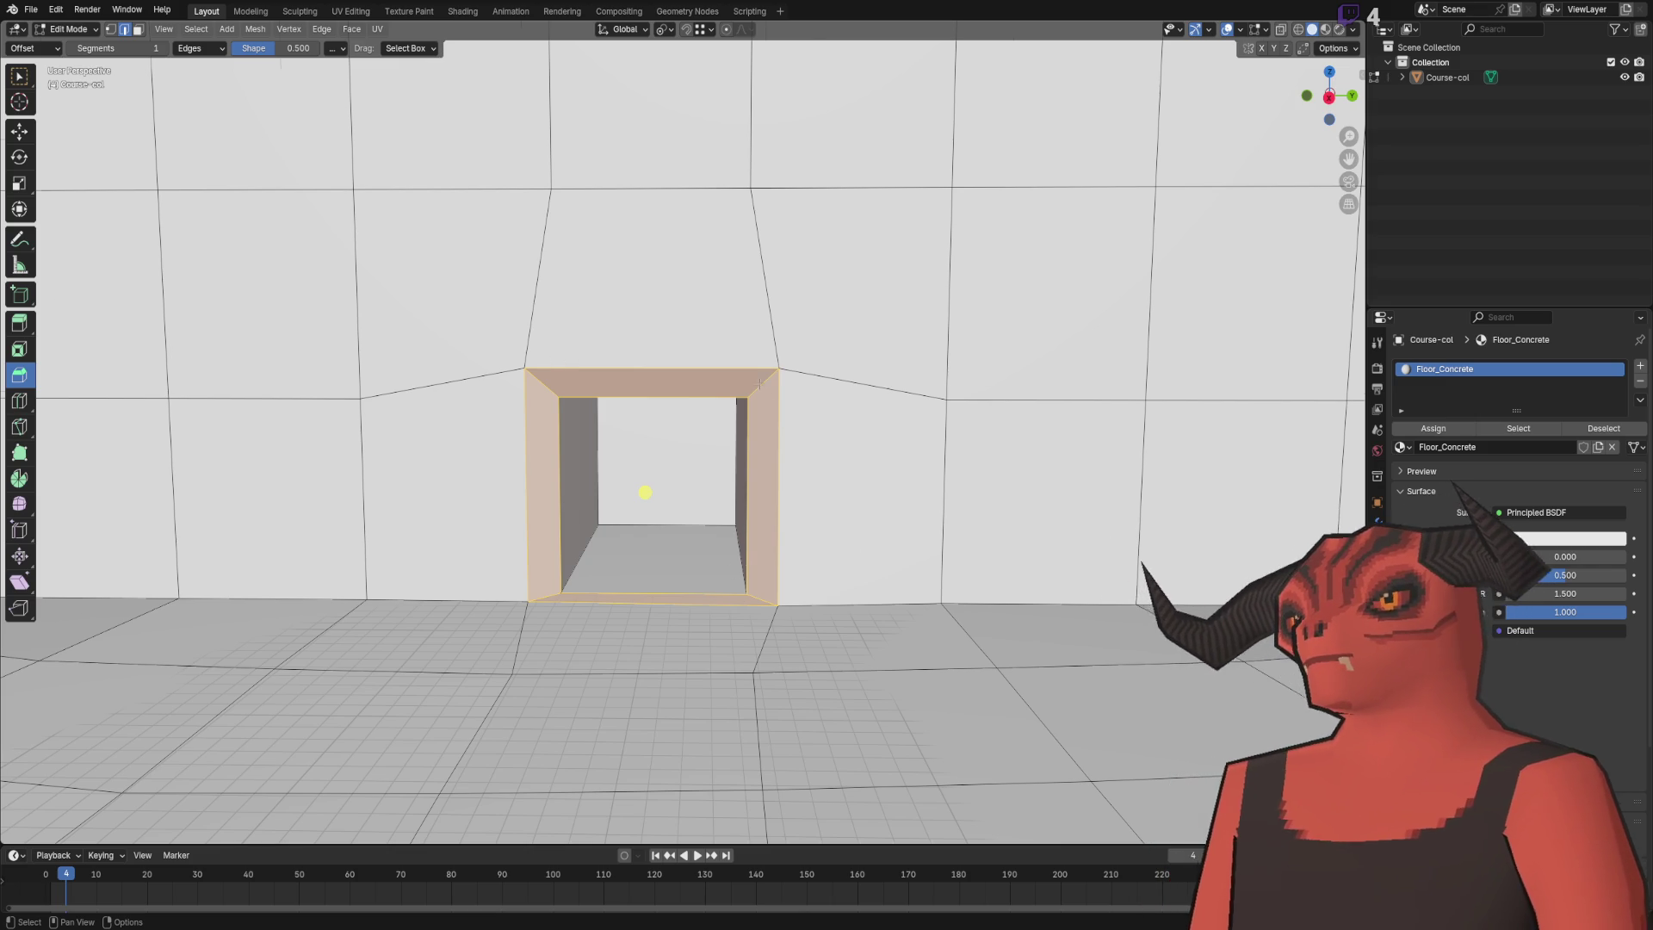
{"action": "scroll", "coordinate": [666, 500], "scroll_direction": "up", "scroll_amount": 3}
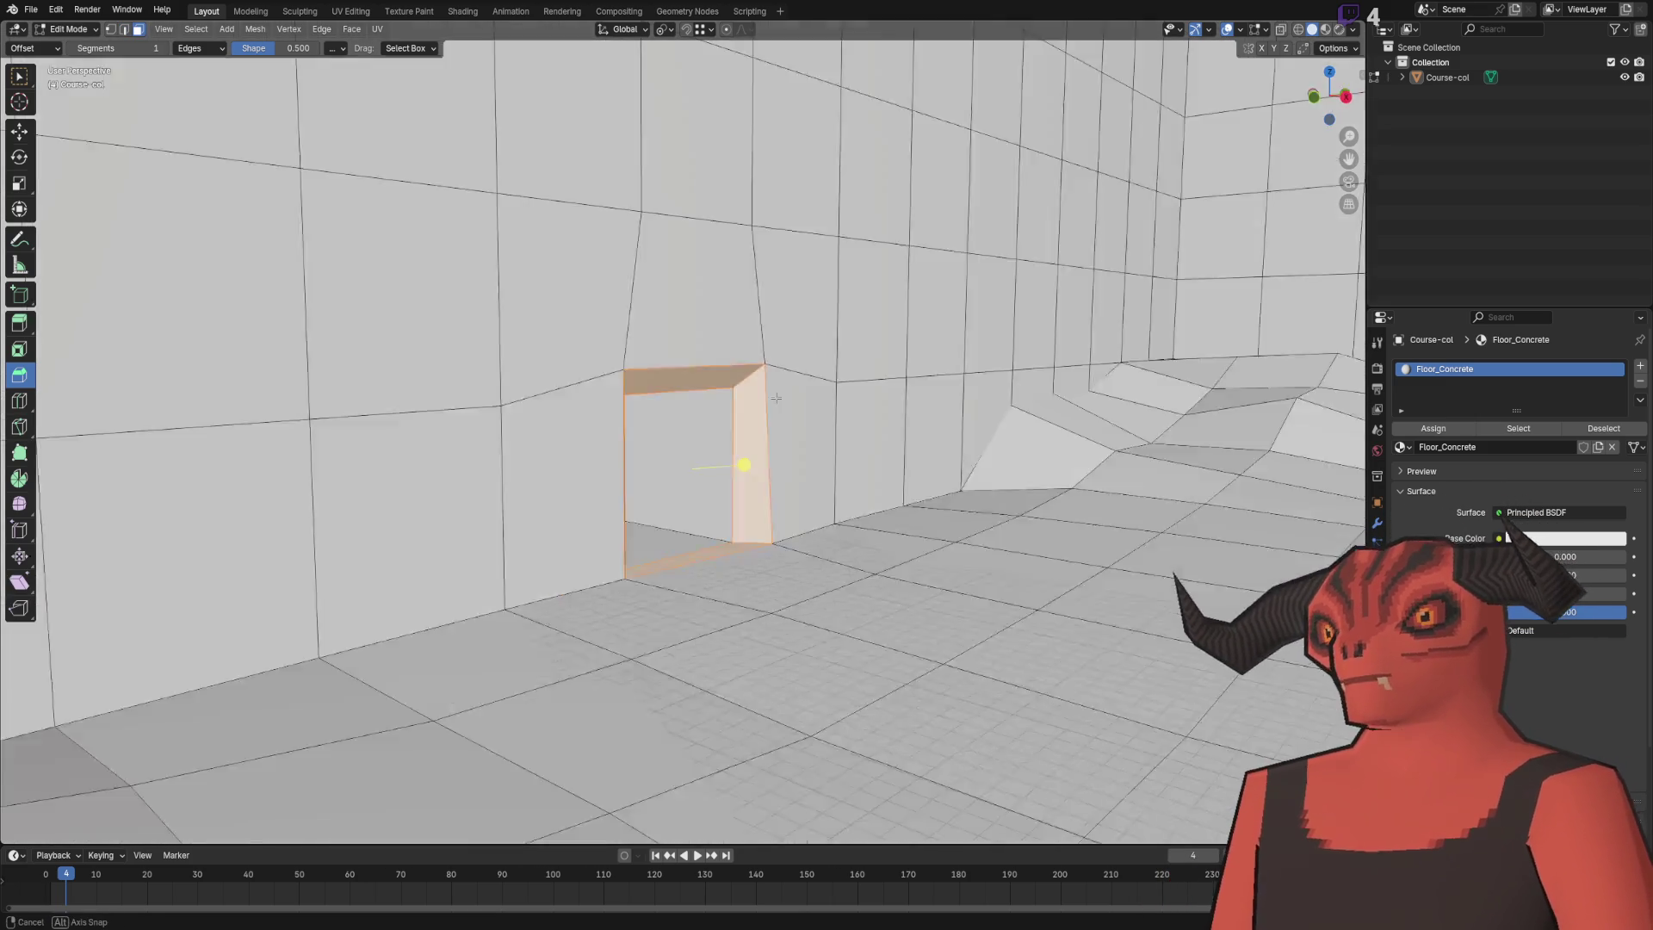
{"action": "scroll", "coordinate": [680, 551], "scroll_direction": "up", "scroll_amount": 3}
{"action": "left_click_drag", "start_coordinate": [686, 574], "coordinate": [643, 589]}
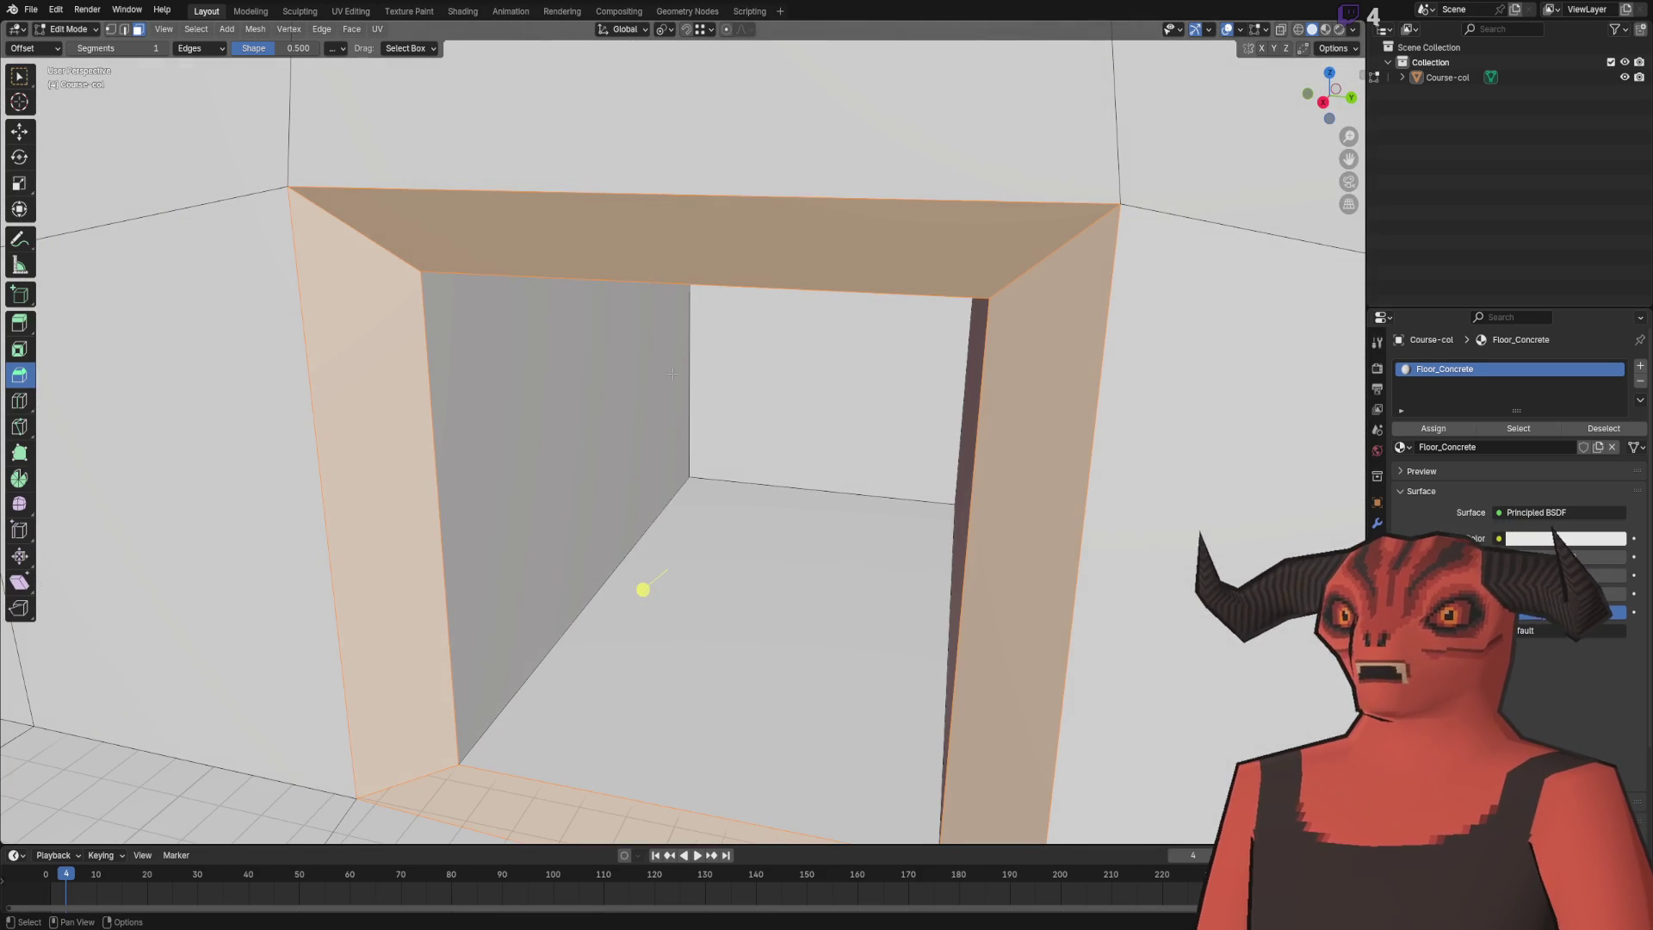
{"action": "scroll", "coordinate": [643, 590], "scroll_direction": "down", "scroll_amount": 5}
{"action": "mouse_move", "coordinate": [654, 483]}
{"action": "left_mouse_down"}
{"action": "mouse_move", "coordinate": [689, 443]}
{"action": "mouse_move", "coordinate": [705, 468]}
{"action": "mouse_move", "coordinate": [631, 476]}
{"action": "mouse_move", "coordinate": [749, 487]}
{"action": "left_mouse_up"}
- Shade the entire Course-col mesh smooth and check it in Object Mode
{"action": "key", "text": "a"}
{"action": "key", "text": "ctrl+f"}
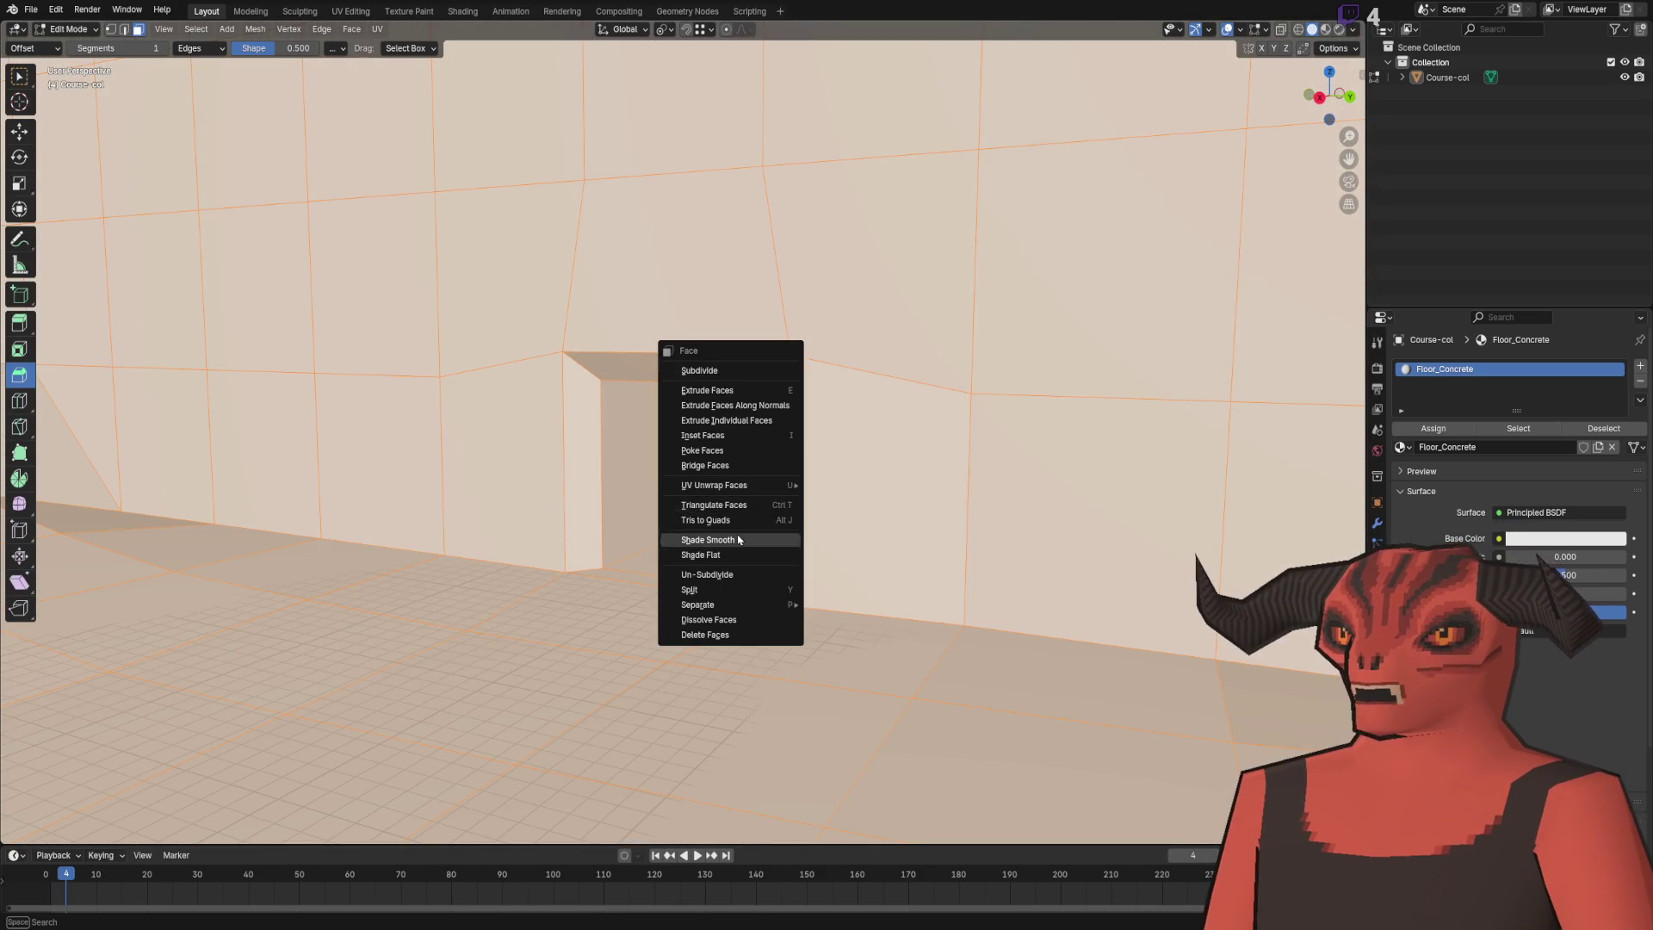
{"action": "left_click", "coordinate": [738, 539]}
{"action": "scroll", "coordinate": [738, 539], "scroll_direction": "down", "scroll_amount": 5}
{"action": "key", "text": "Tab"}
{"action": "mouse_move", "coordinate": [654, 517]}
{"action": "left_mouse_down"}
{"action": "mouse_move", "coordinate": [693, 513]}
{"action": "mouse_move", "coordinate": [747, 345]}
{"action": "left_mouse_up"}
{"action": "key", "text": "Tab"}
{"action": "scroll", "coordinate": [747, 345], "scroll_direction": "down", "scroll_amount": 5}
- Clear the selection, select the coplanar floor faces and dissolve them
{"action": "key", "text": "alt+a"}
{"action": "scroll", "coordinate": [748, 403], "scroll_direction": "up", "scroll_amount": 8}
{"action": "scroll", "coordinate": [748, 403], "scroll_direction": "down", "scroll_amount": 5}
{"action": "left_click_drag", "start_coordinate": [748, 403], "coordinate": [702, 457]}
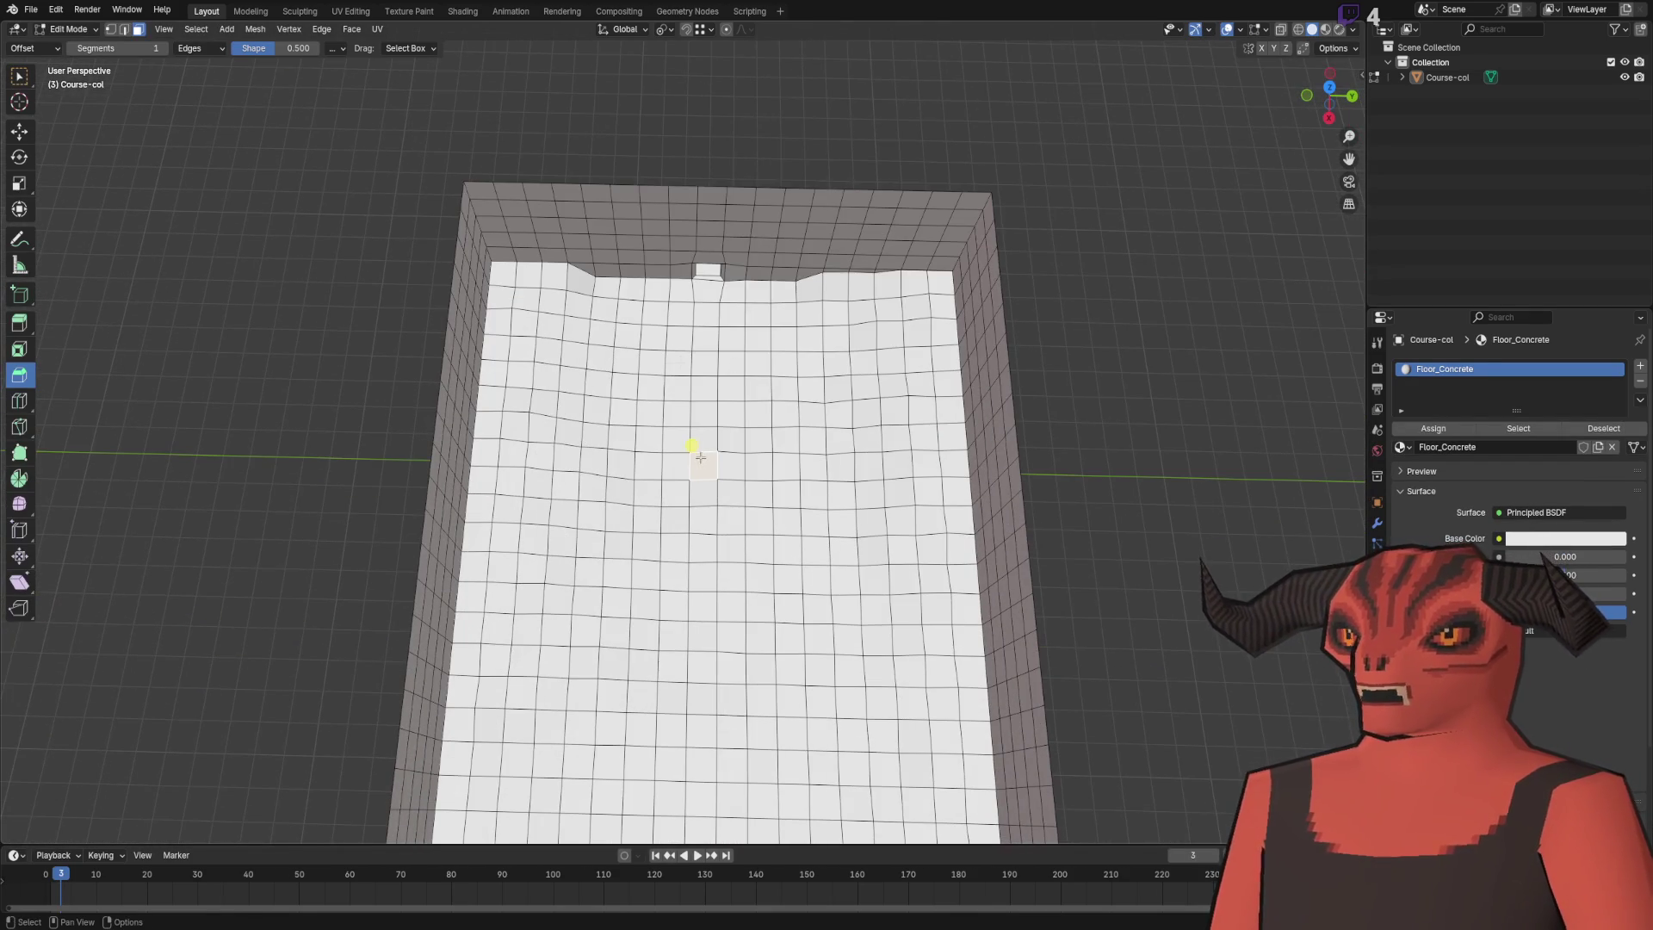
{"action": "left_click", "coordinate": [198, 32]}
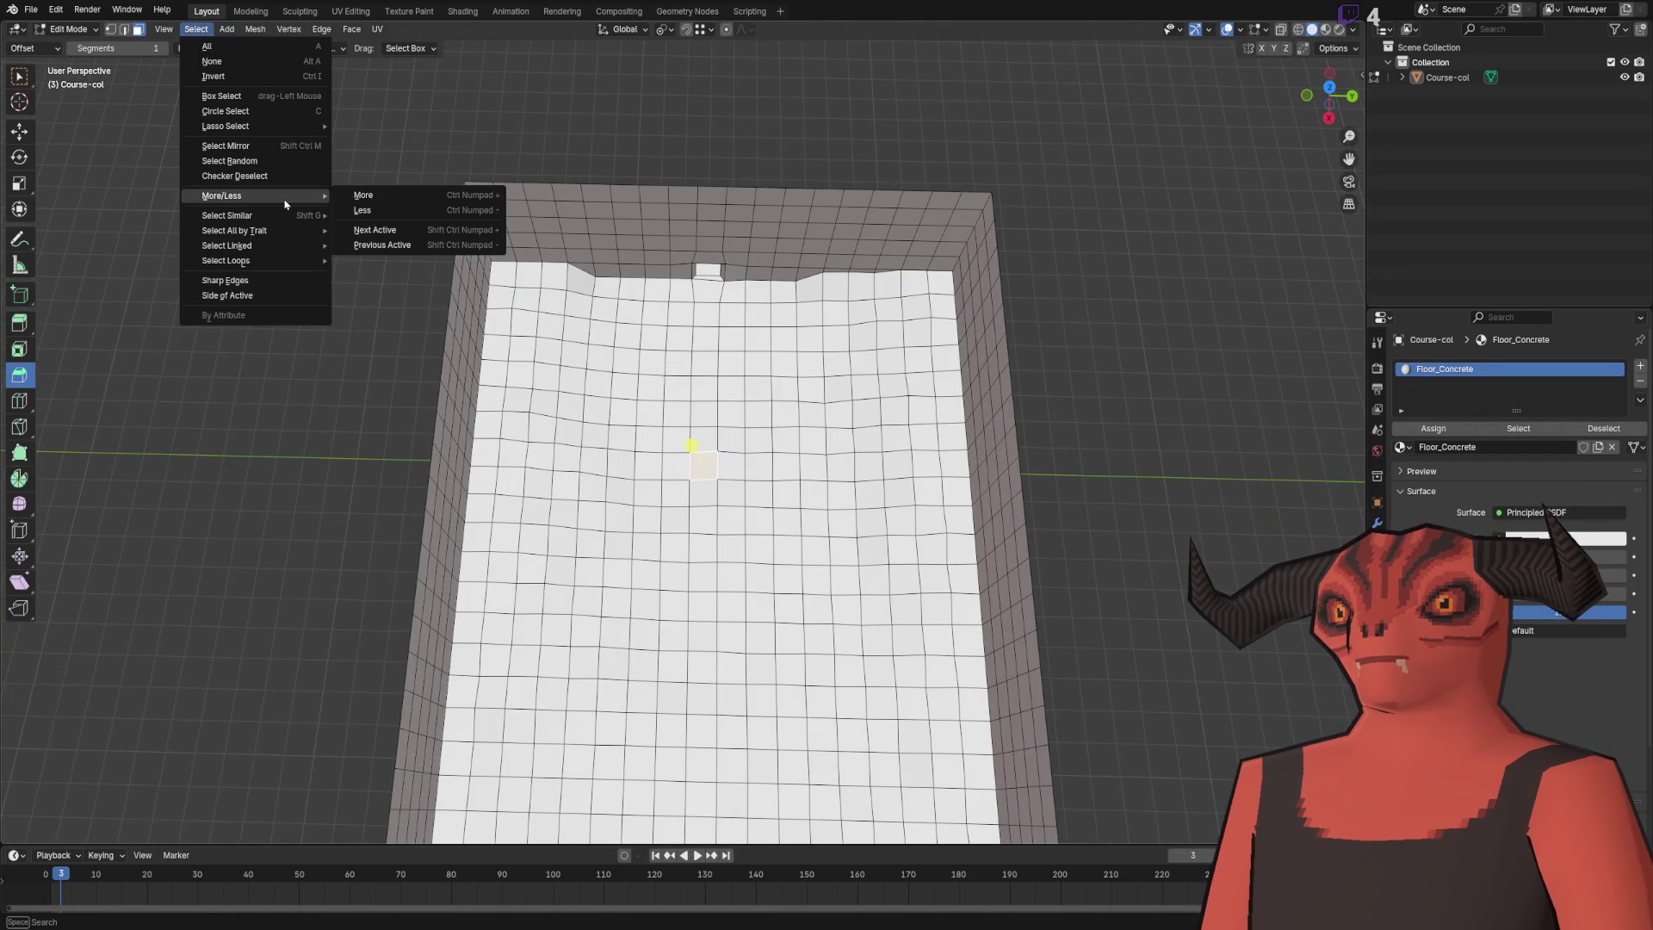
{"action": "mouse_move", "coordinate": [287, 219]}
{"action": "left_click", "coordinate": [390, 296]}
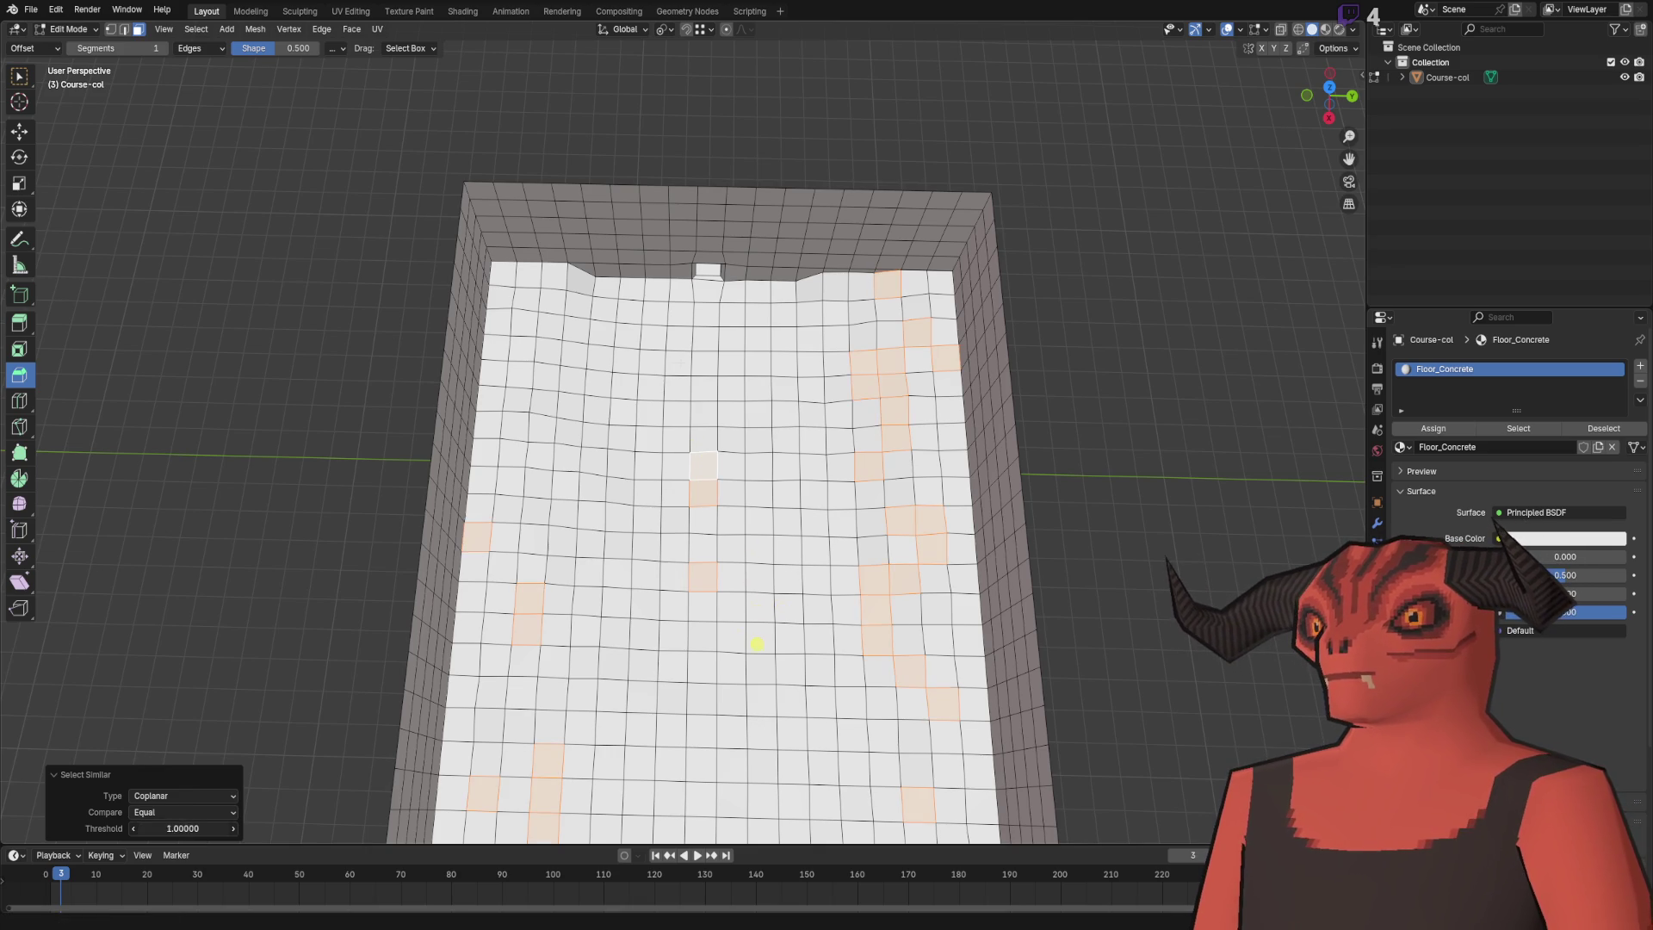
{"action": "scroll", "coordinate": [329, 761], "scroll_direction": "down", "scroll_amount": 5}
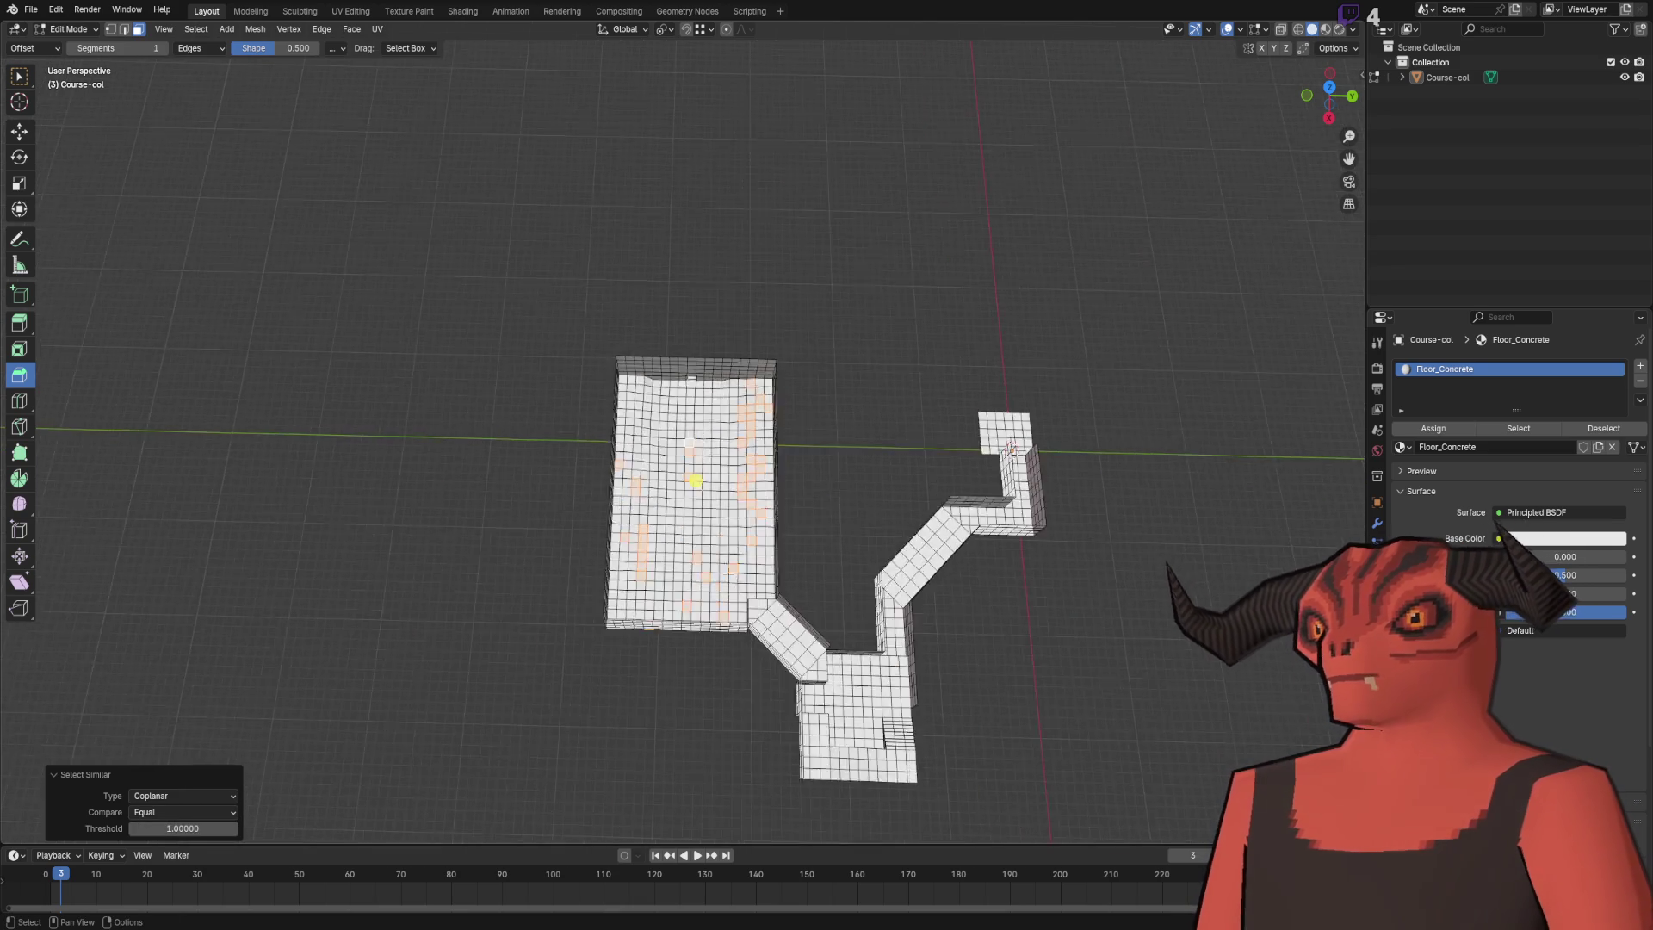
{"action": "scroll", "coordinate": [711, 525], "scroll_direction": "up", "scroll_amount": 10}
{"action": "key", "text": "ctrl+x"}
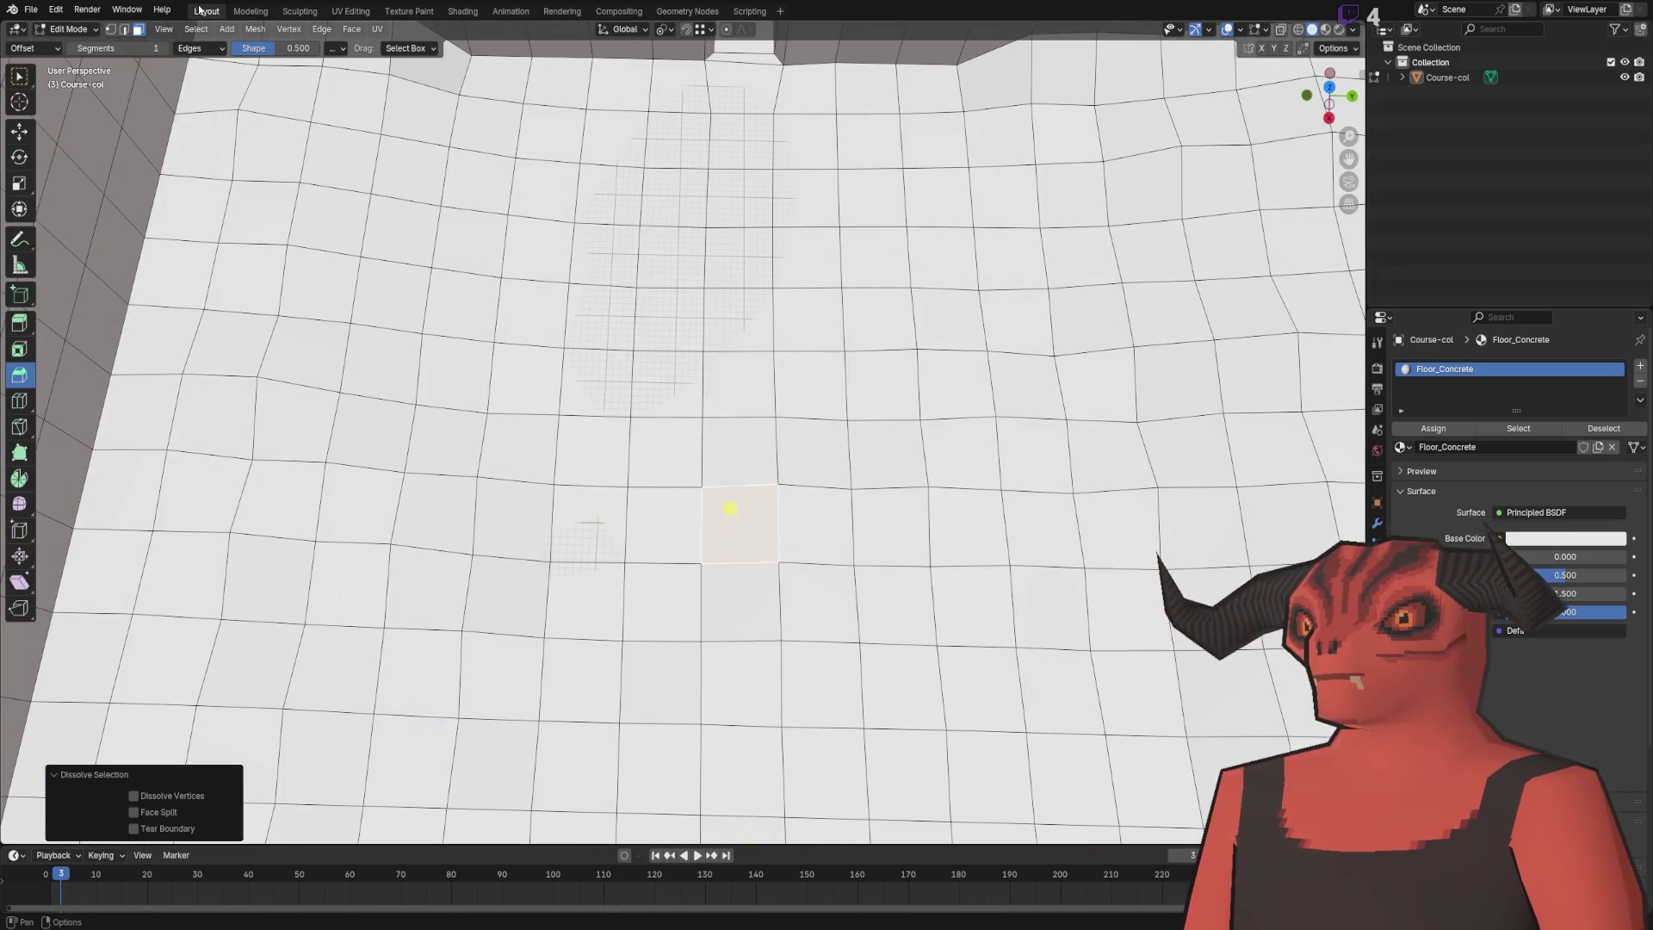
- Select all faces sharing the floor's normal and adjust the similarity threshold
{"action": "left_click", "coordinate": [203, 30]}
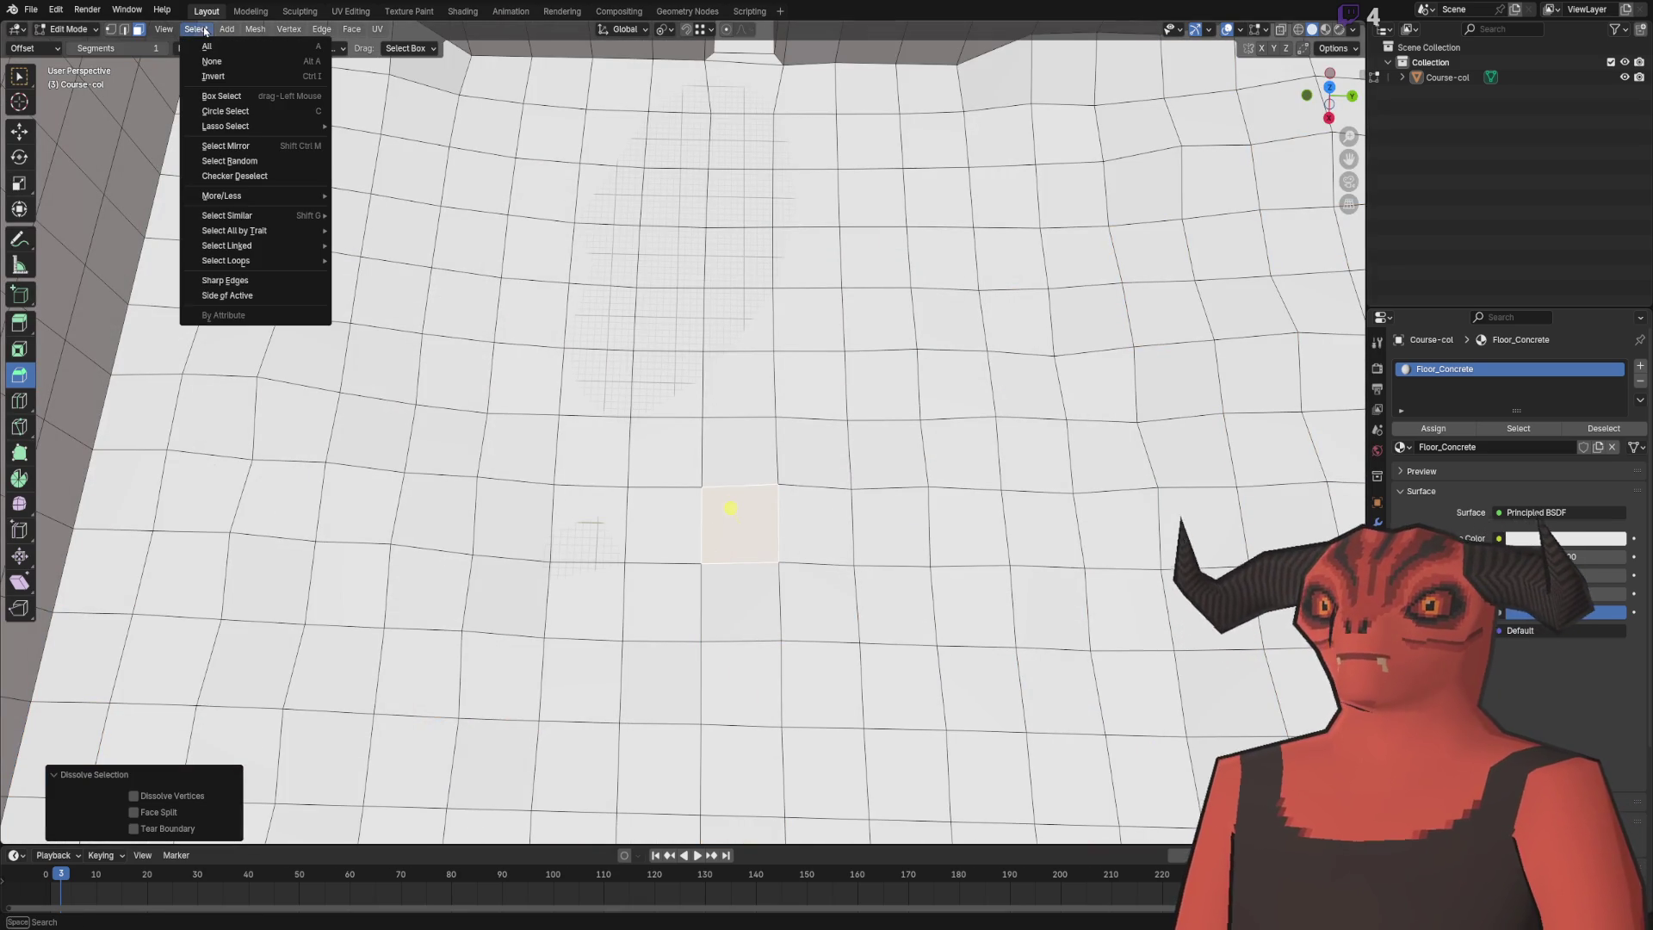
{"action": "mouse_move", "coordinate": [250, 217]}
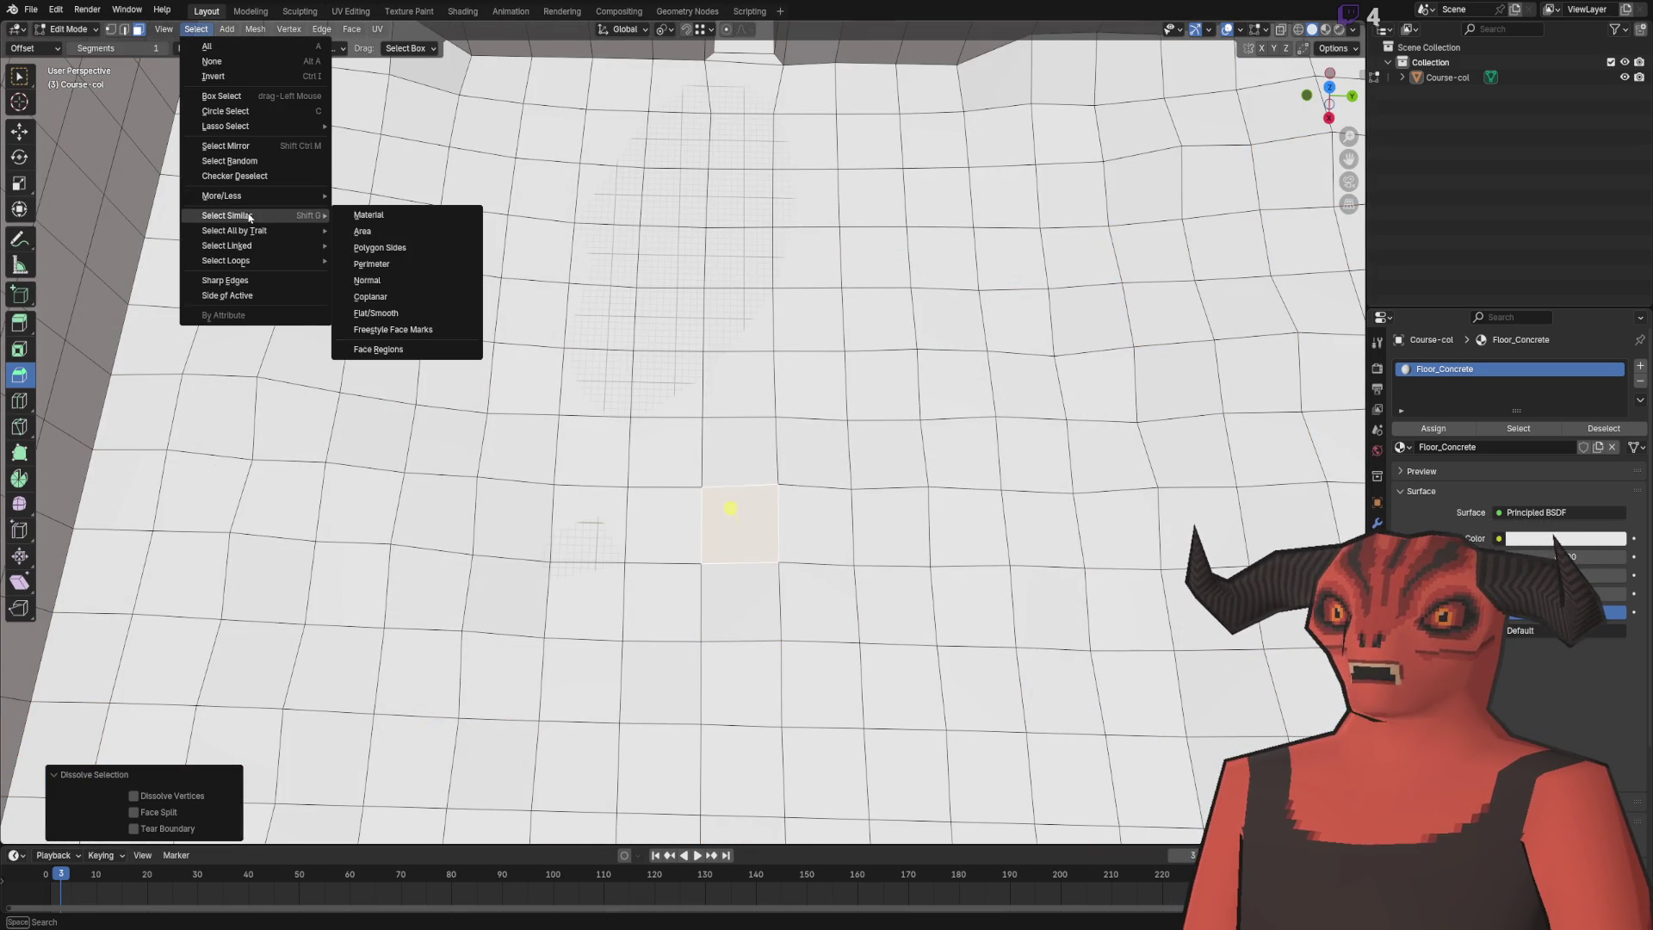
{"action": "left_click", "coordinate": [396, 285]}
{"action": "key", "text": "KP_Decimal"}
{"action": "scroll", "coordinate": [699, 645], "scroll_direction": "up", "scroll_amount": 3}
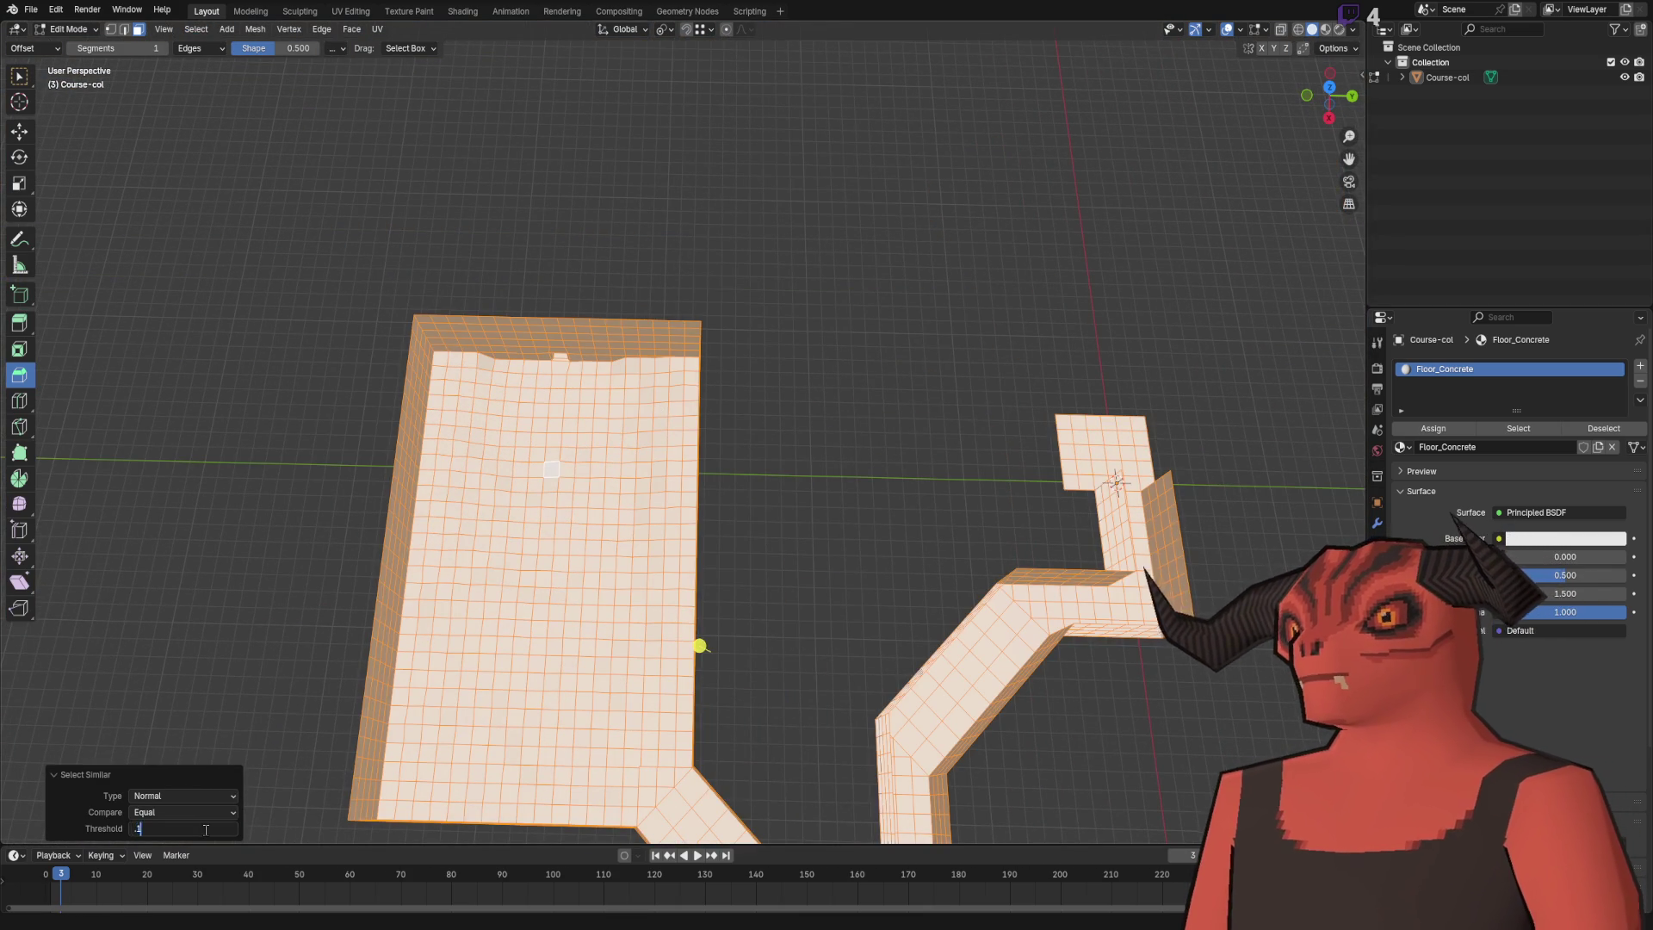
{"action": "key", "text": "Return"}
{"action": "scroll", "coordinate": [742, 609], "scroll_direction": "up", "scroll_amount": 5}
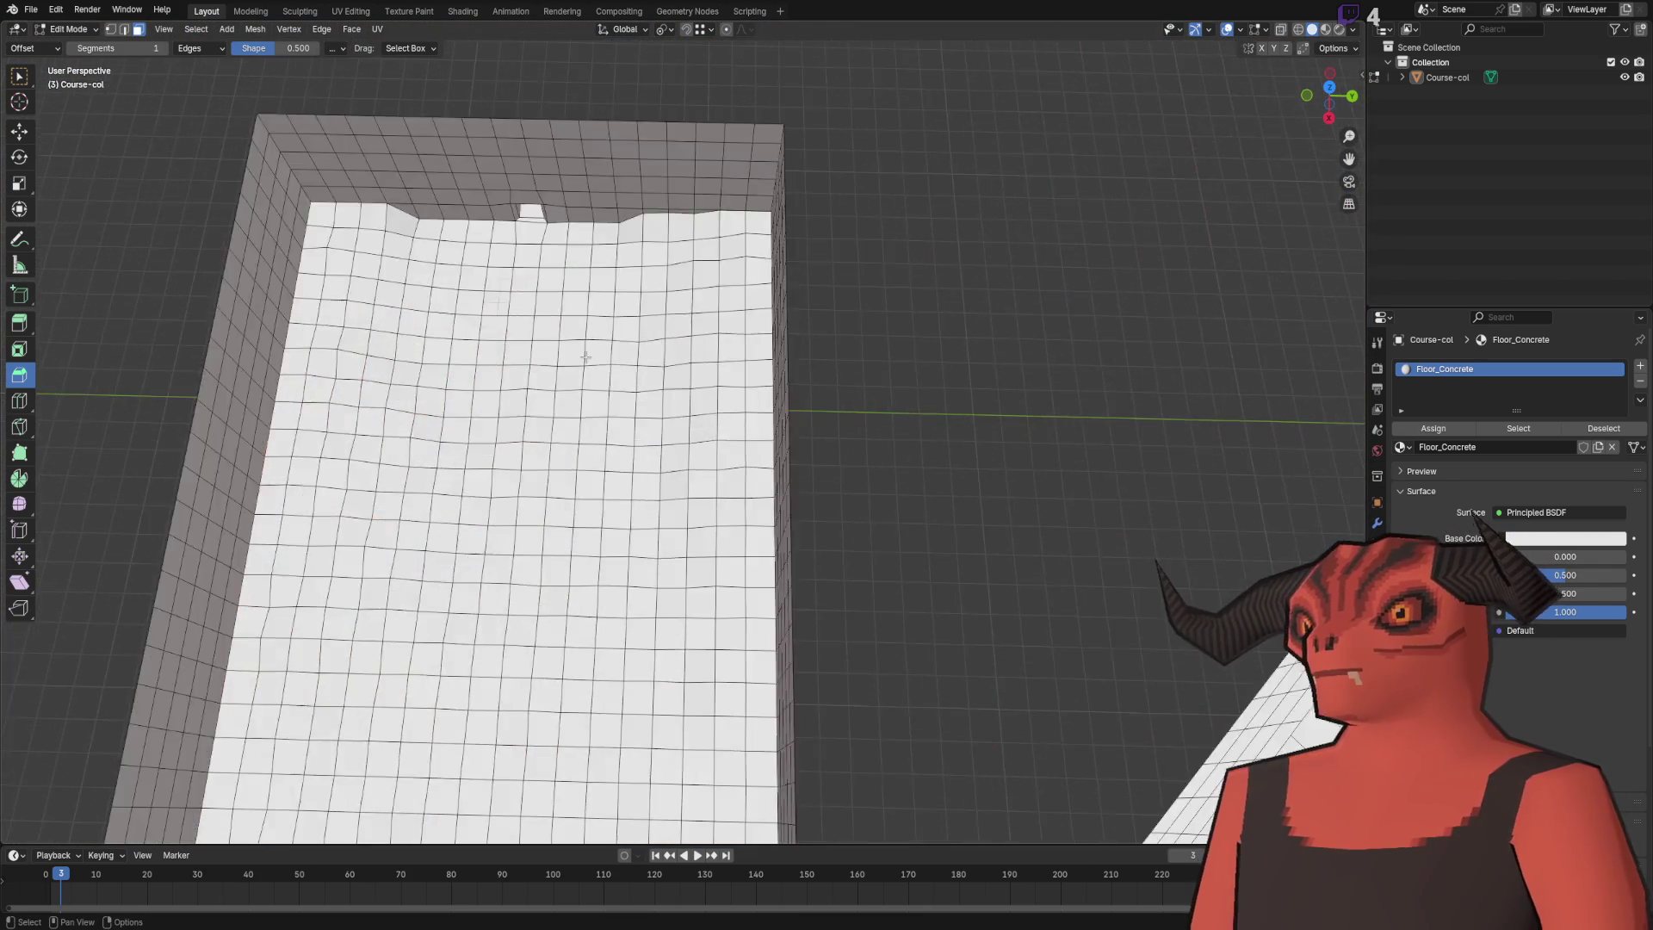
{"action": "scroll", "coordinate": [589, 358], "scroll_direction": "down", "scroll_amount": 5}
- From top view, box-select the main room's floor faces and apply Shade Smooth
{"action": "left_click", "coordinate": [1326, 99]}
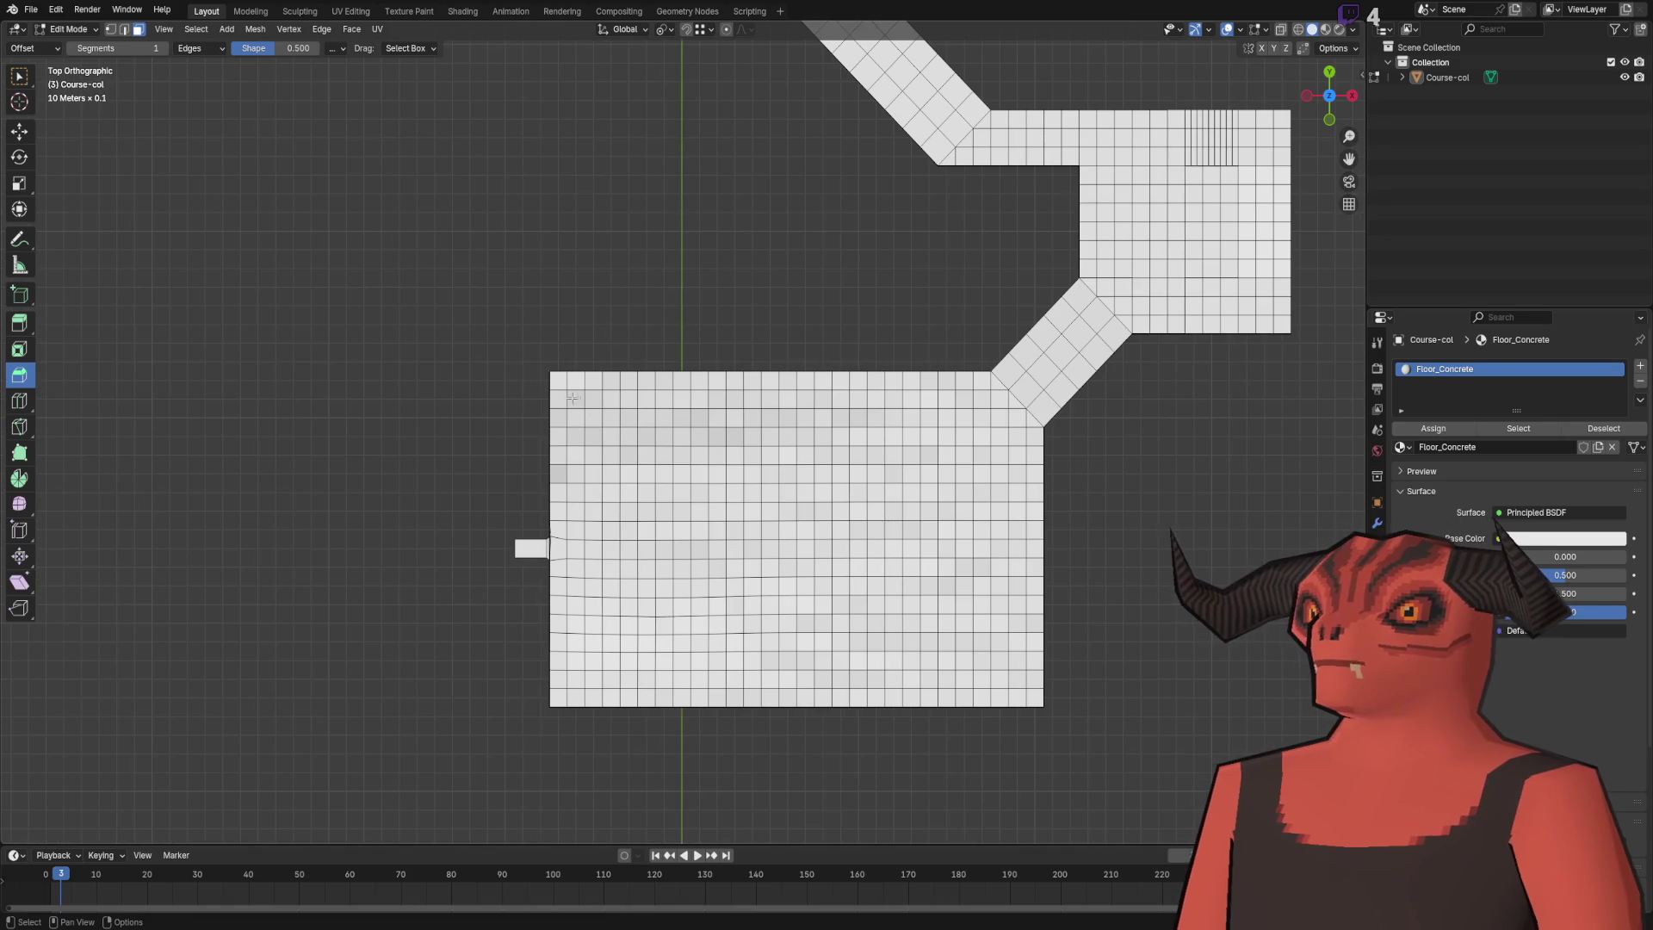
{"action": "left_click_drag", "start_coordinate": [983, 697], "coordinate": [983, 699]}
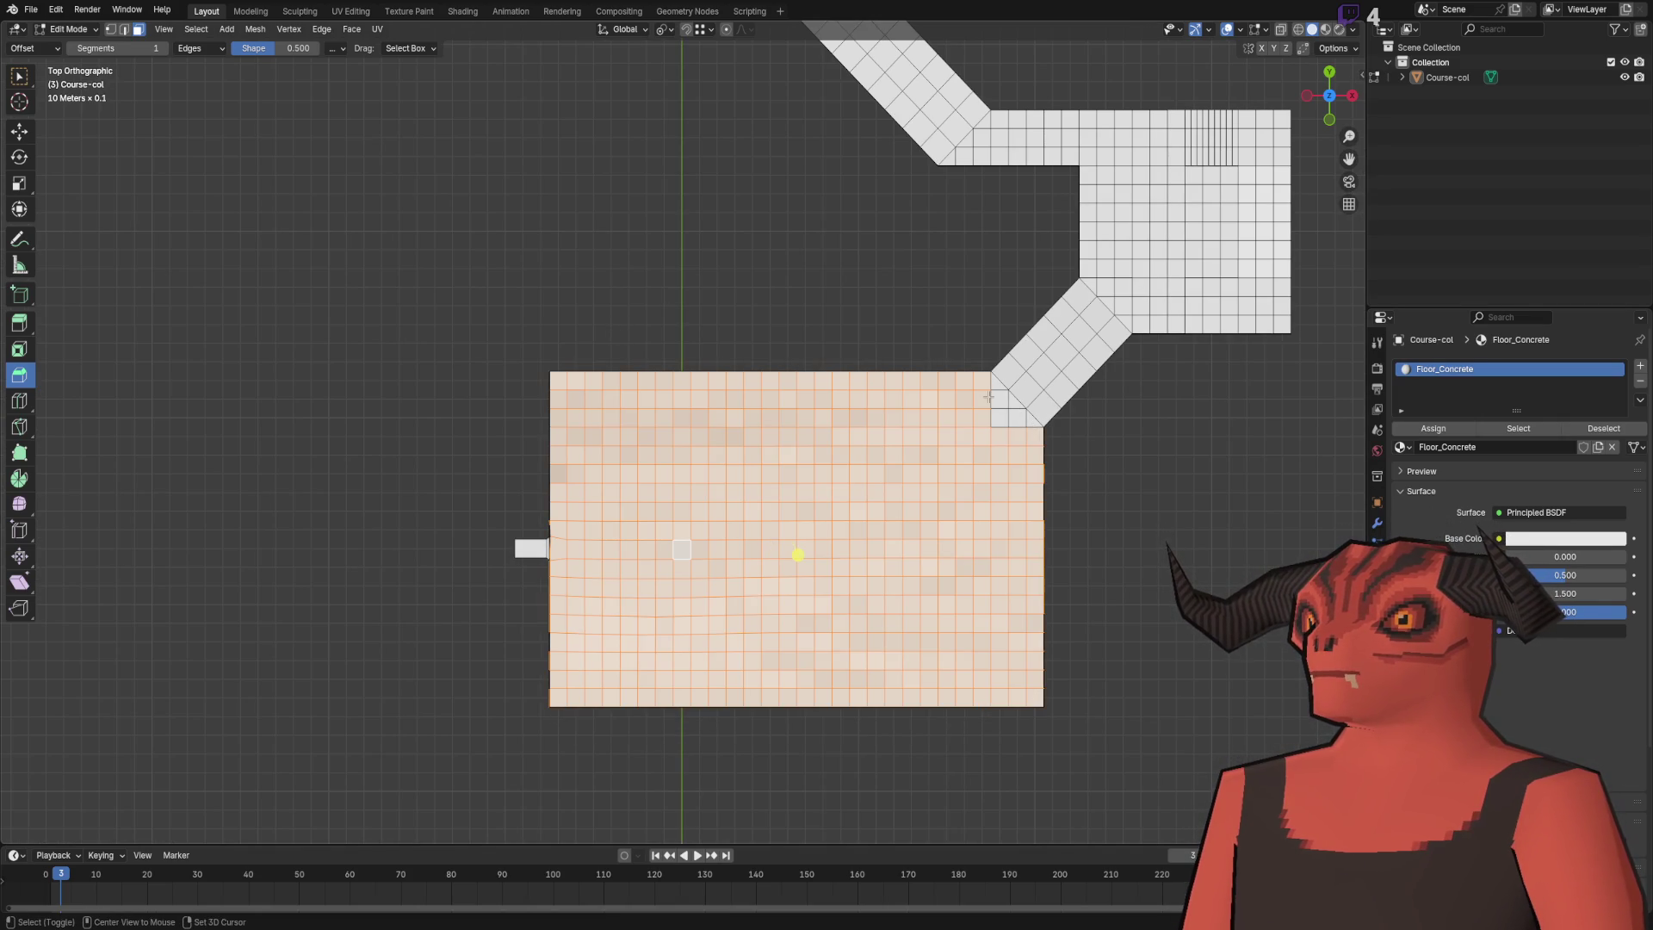
{"action": "left_click_drag", "start_coordinate": [958, 417], "coordinate": [902, 366]}
{"action": "right_click", "coordinate": [901, 366]}
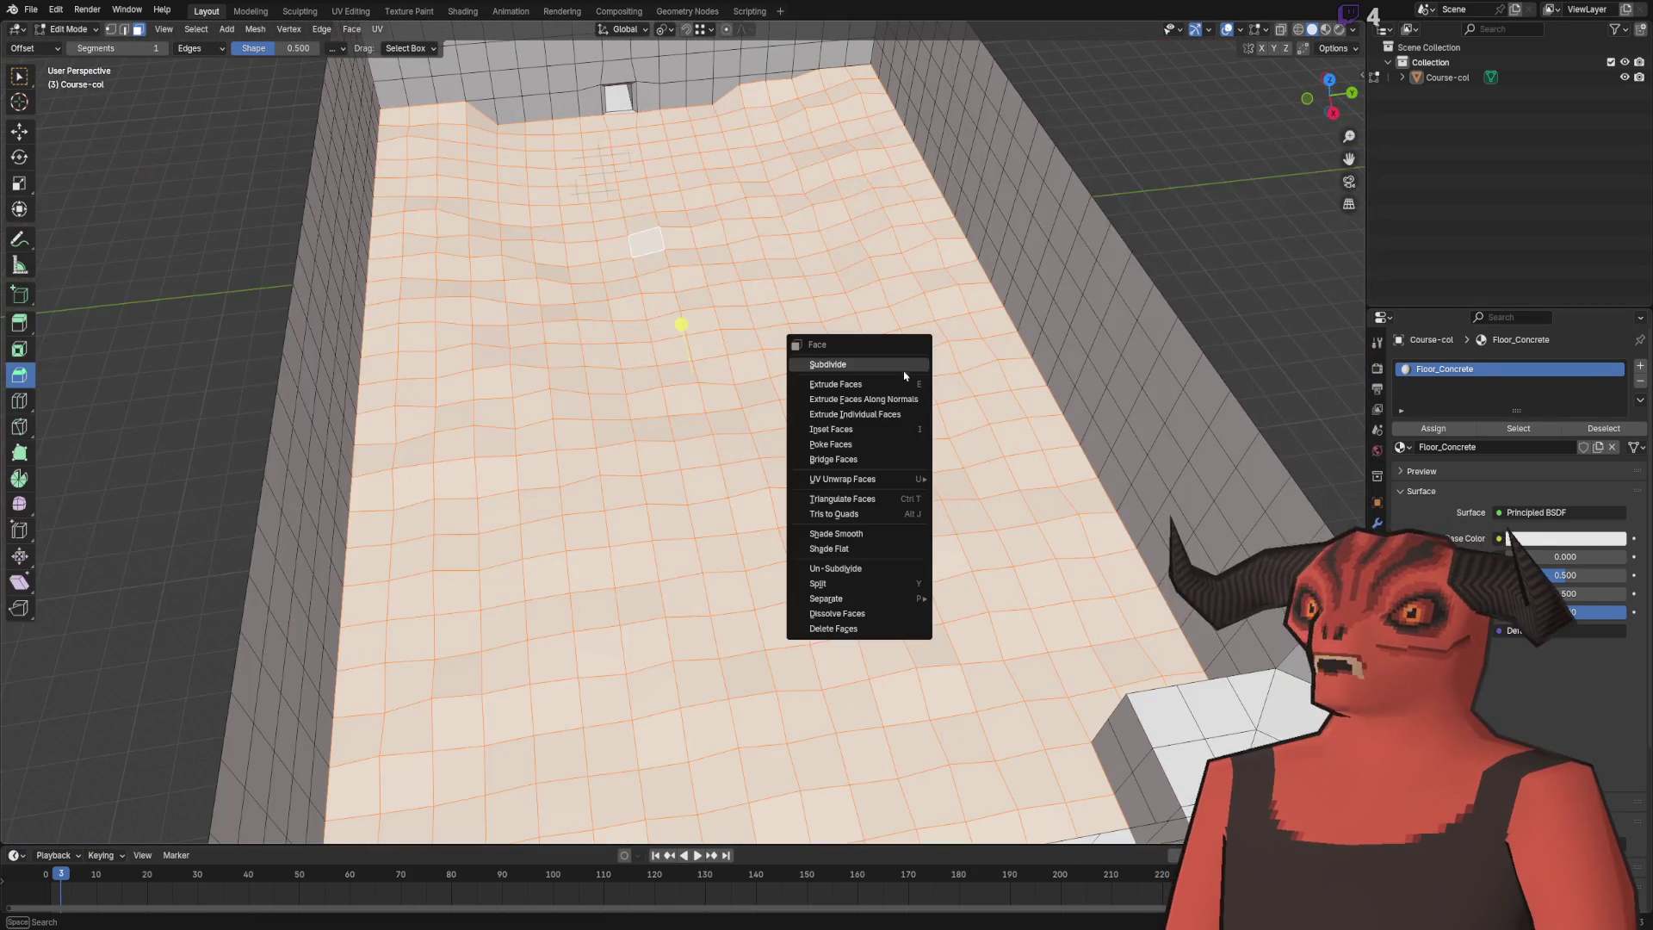
{"action": "left_click", "coordinate": [878, 533]}
{"action": "key", "text": "Tab"}
{"action": "mouse_move", "coordinate": [878, 528]}
{"action": "left_mouse_down"}
{"action": "mouse_move", "coordinate": [967, 178]}
{"action": "mouse_move", "coordinate": [827, 258]}
{"action": "left_mouse_up"}
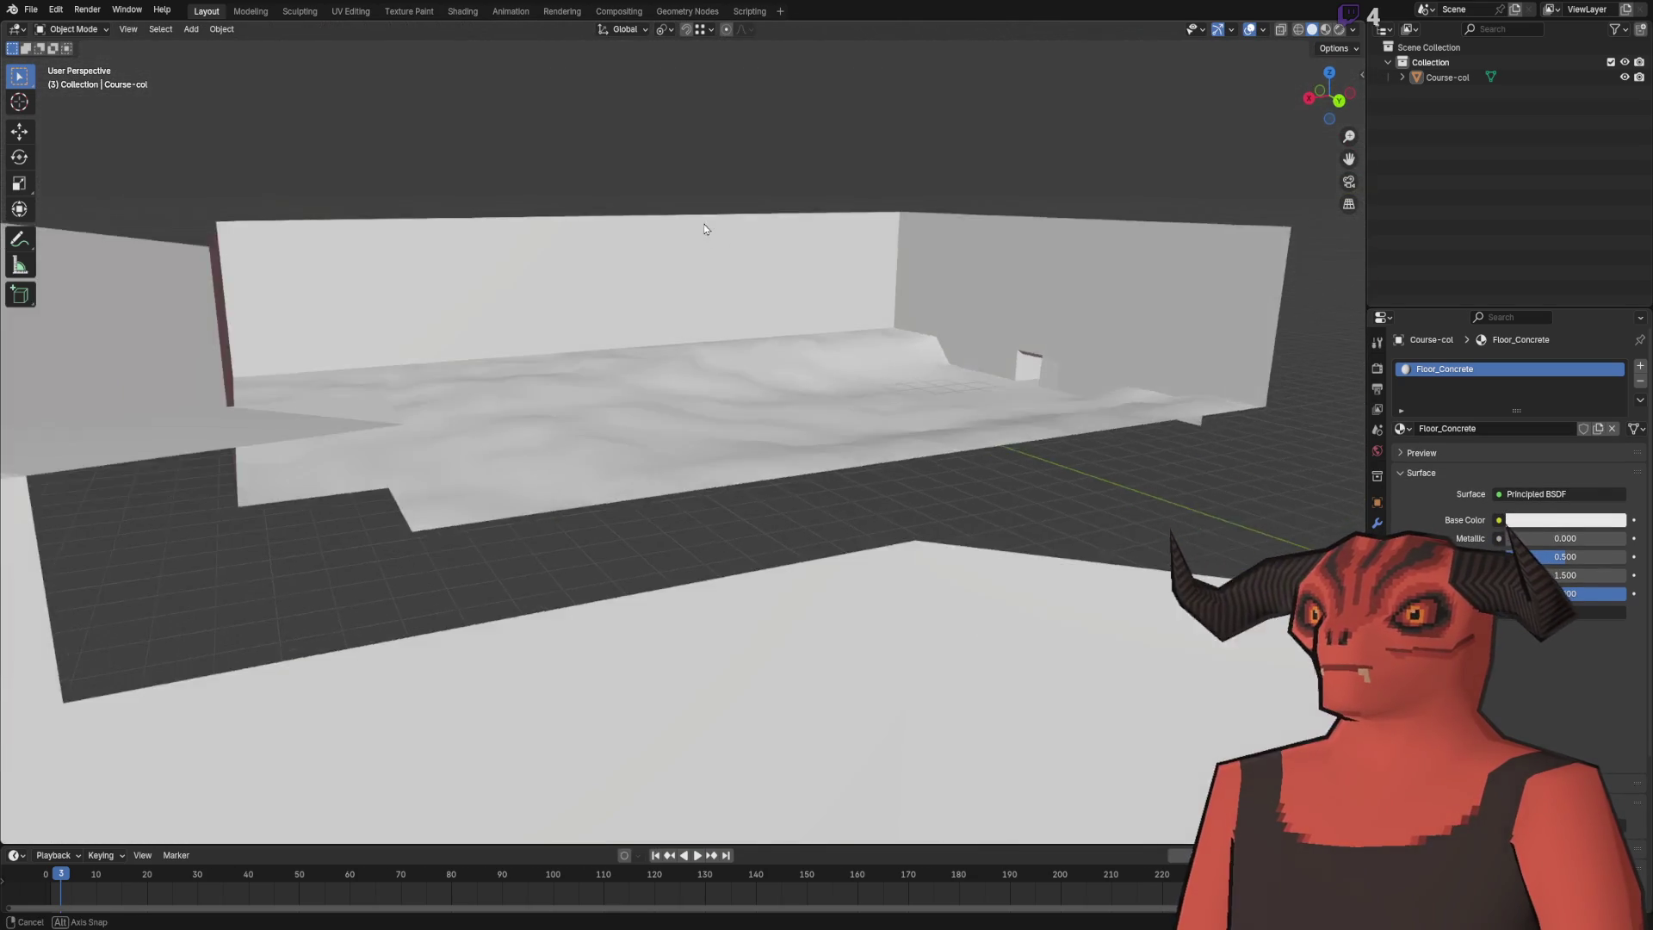
{"action": "left_click_drag", "start_coordinate": [704, 228], "coordinate": [861, 241]}
{"action": "scroll", "coordinate": [1217, 250], "scroll_direction": "up", "scroll_amount": 6}
- Select the doorway frame faces and set them to Shade Flat
{"action": "key", "text": "Tab"}
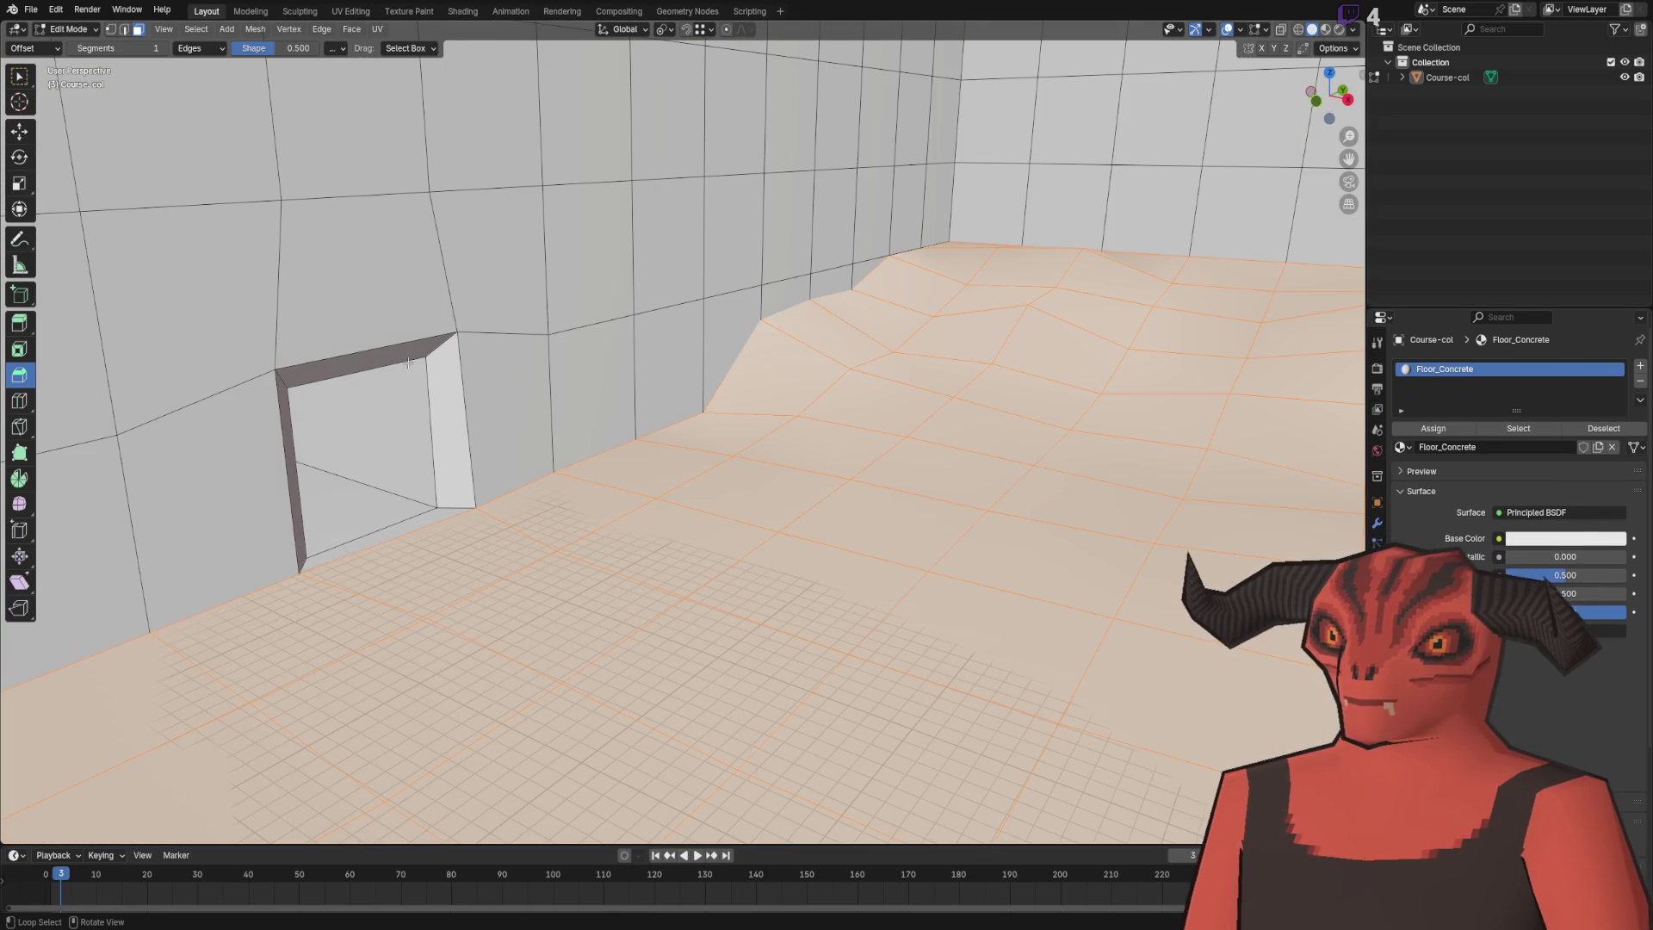
{"action": "left_click", "coordinate": [403, 375], "text": "alt"}
{"action": "right_click", "coordinate": [749, 372]}
{"action": "left_click", "coordinate": [710, 380]}
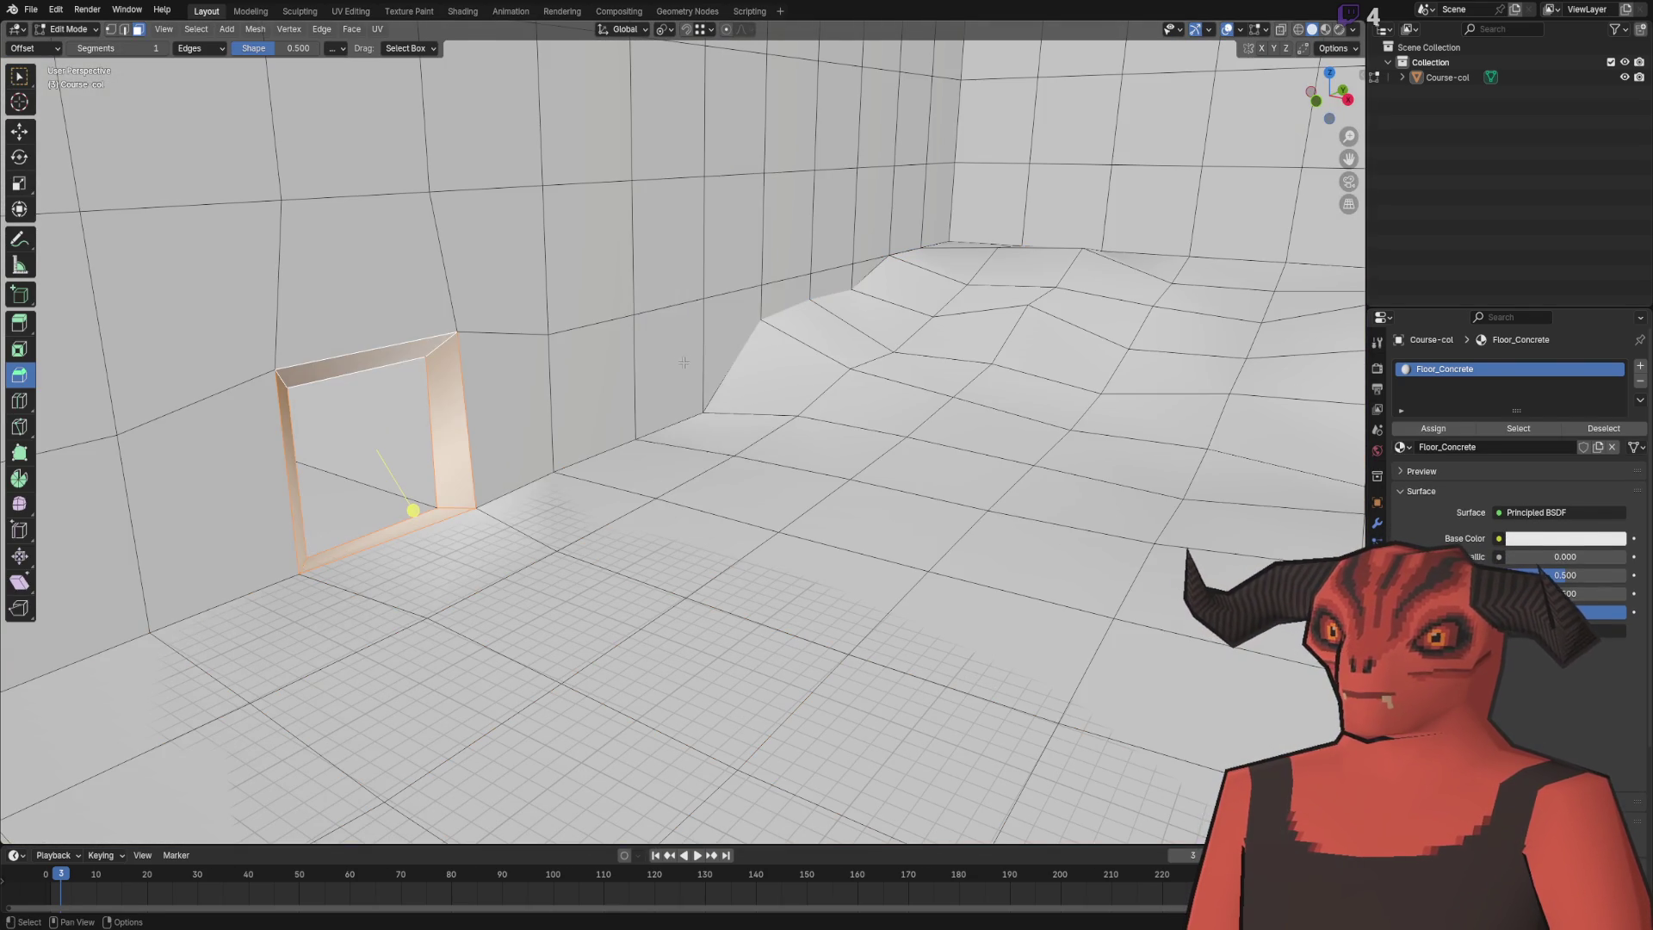
{"action": "key", "text": "Tab"}
{"action": "mouse_move", "coordinate": [659, 364]}
{"action": "left_mouse_down"}
{"action": "mouse_move", "coordinate": [758, 401]}
{"action": "mouse_move", "coordinate": [667, 352]}
{"action": "mouse_move", "coordinate": [730, 399]}
{"action": "mouse_move", "coordinate": [657, 468]}
{"action": "mouse_move", "coordinate": [778, 387]}
{"action": "mouse_move", "coordinate": [694, 516]}
{"action": "mouse_move", "coordinate": [852, 543]}
{"action": "mouse_move", "coordinate": [664, 424]}
{"action": "mouse_move", "coordinate": [742, 413]}
{"action": "mouse_move", "coordinate": [778, 386]}
{"action": "mouse_move", "coordinate": [604, 342]}
{"action": "left_mouse_up"}
- Select the doorway's outer end face and move it -1 m along X
{"action": "key", "text": "Tab"}
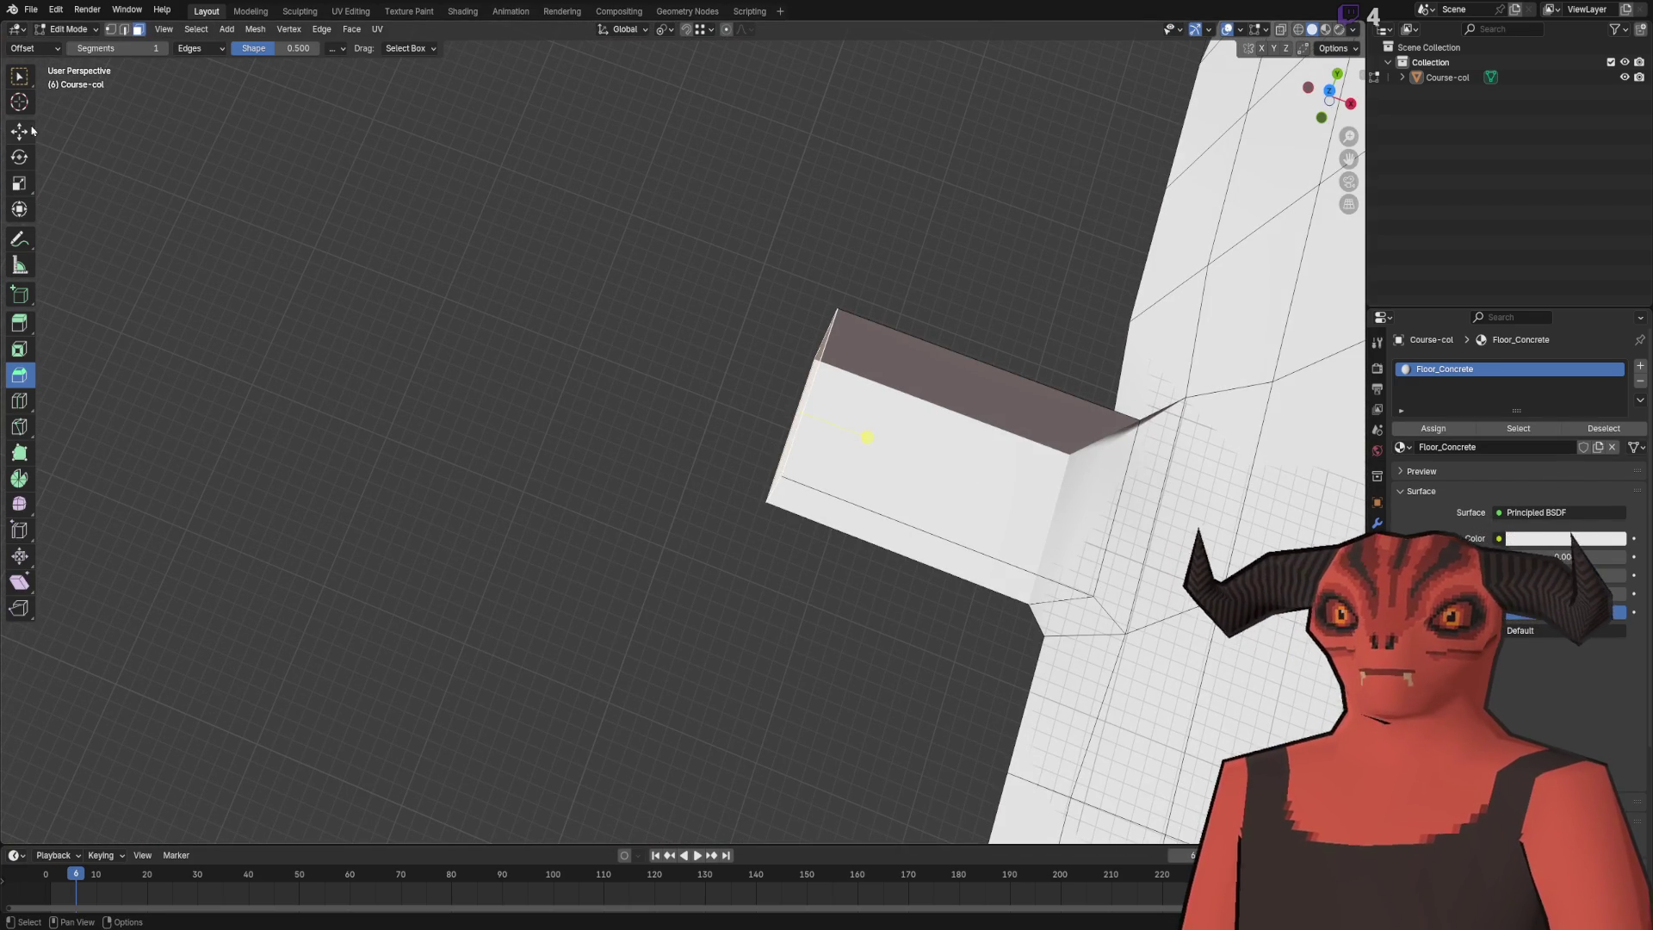
{"action": "left_click", "coordinate": [21, 130]}
{"action": "scroll", "coordinate": [642, 282], "scroll_direction": "up", "scroll_amount": 2}
{"action": "key", "text": "g"}
{"action": "key", "text": "x"}
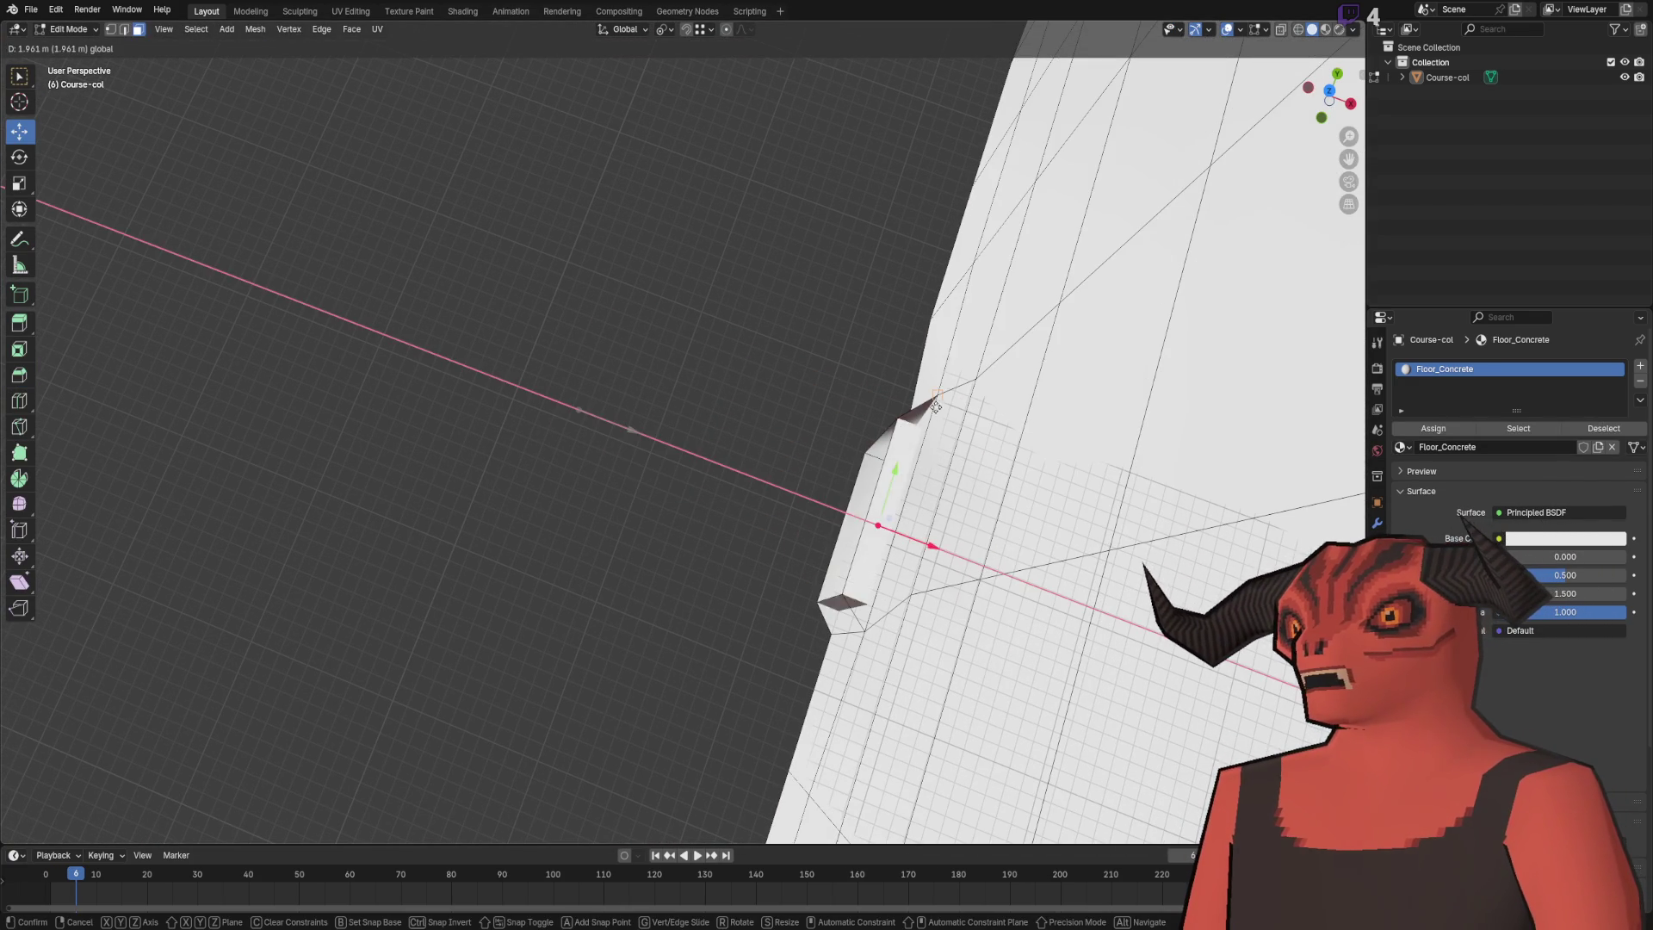
{"action": "left_click", "coordinate": [903, 414]}
{"action": "key", "text": "g"}
{"action": "key", "text": "x"}
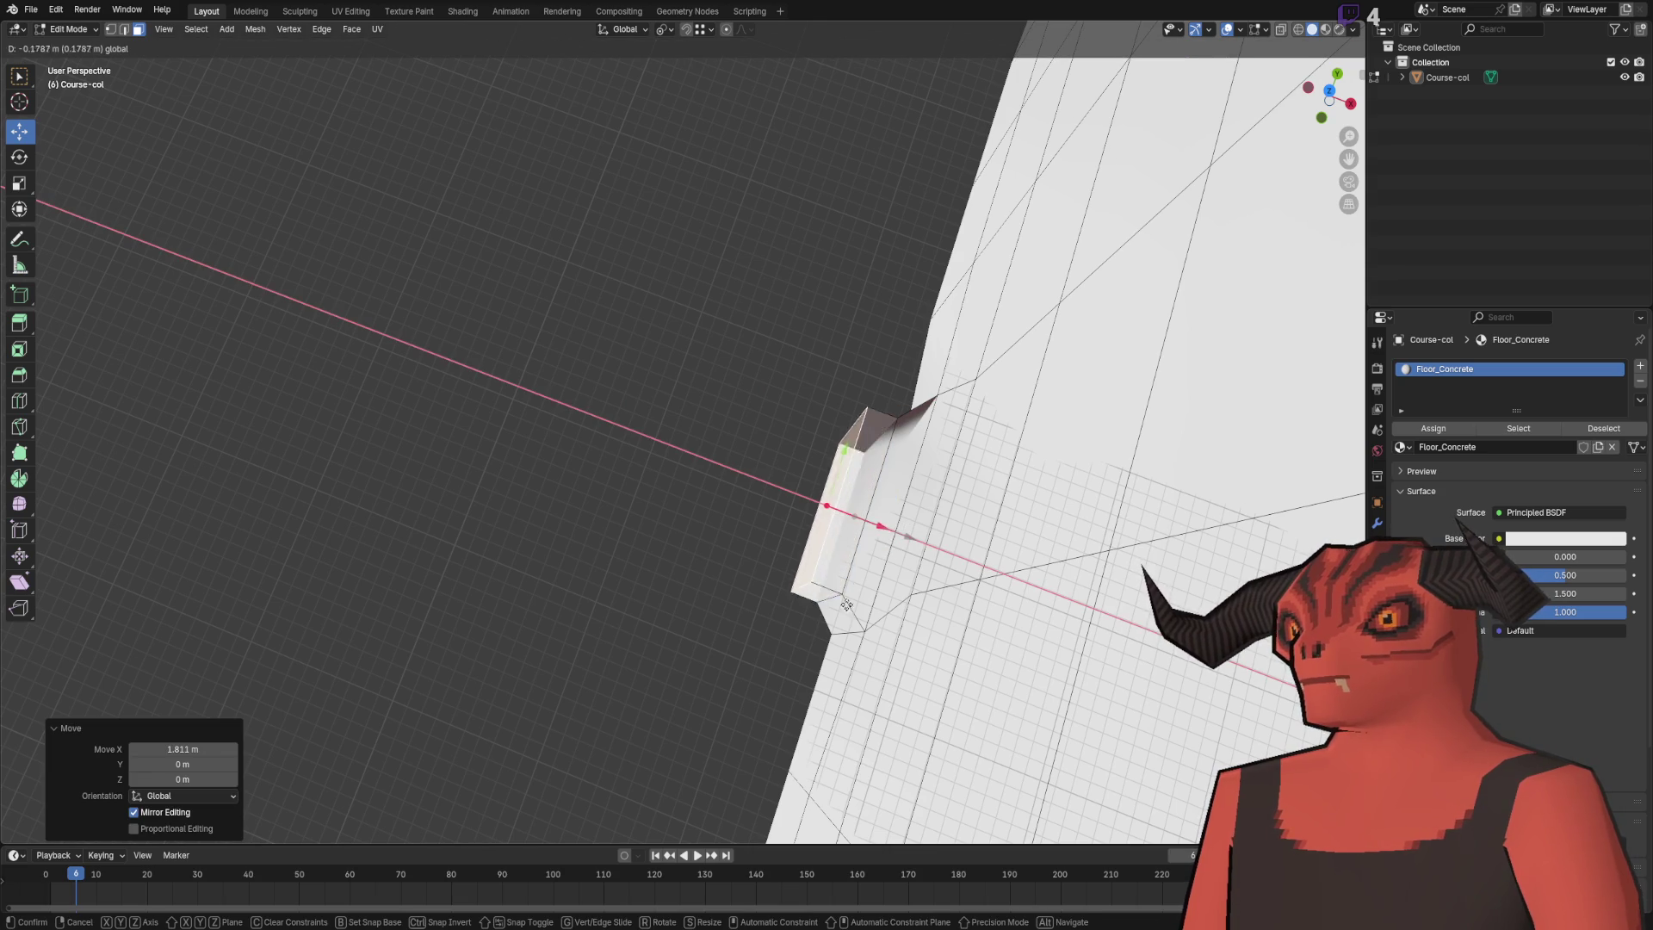
{"action": "left_click", "coordinate": [752, 687]}
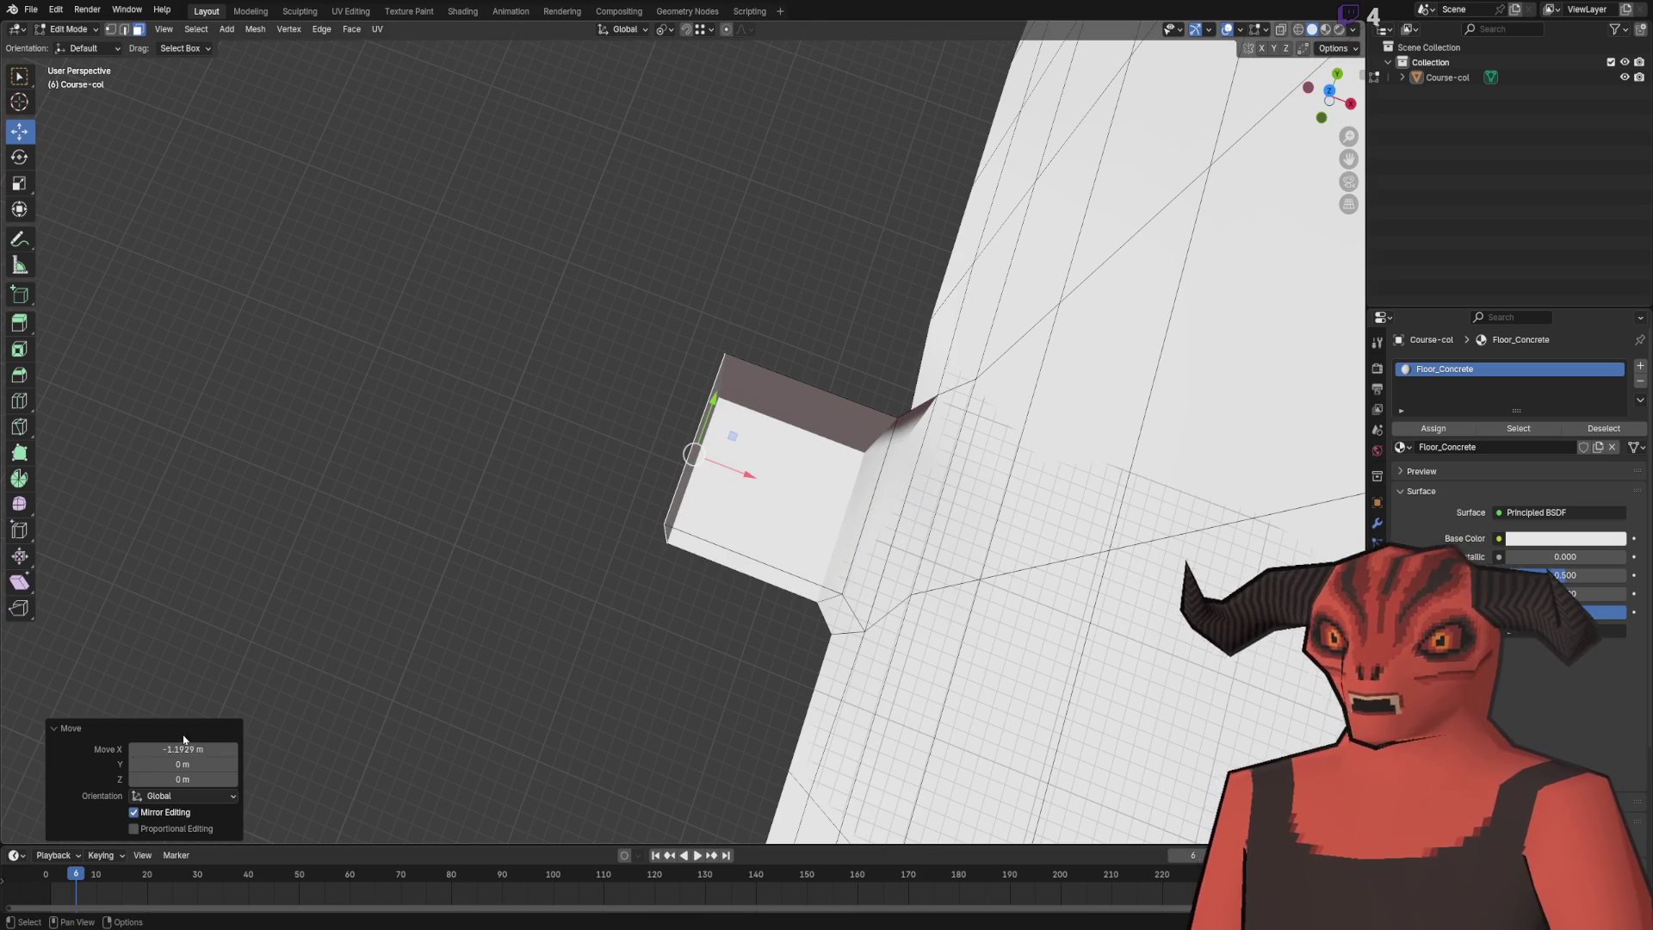
{"action": "type", "text": "-1"}
{"action": "key", "text": "Return"}
{"action": "scroll", "coordinate": [693, 424], "scroll_direction": "down", "scroll_amount": 3}
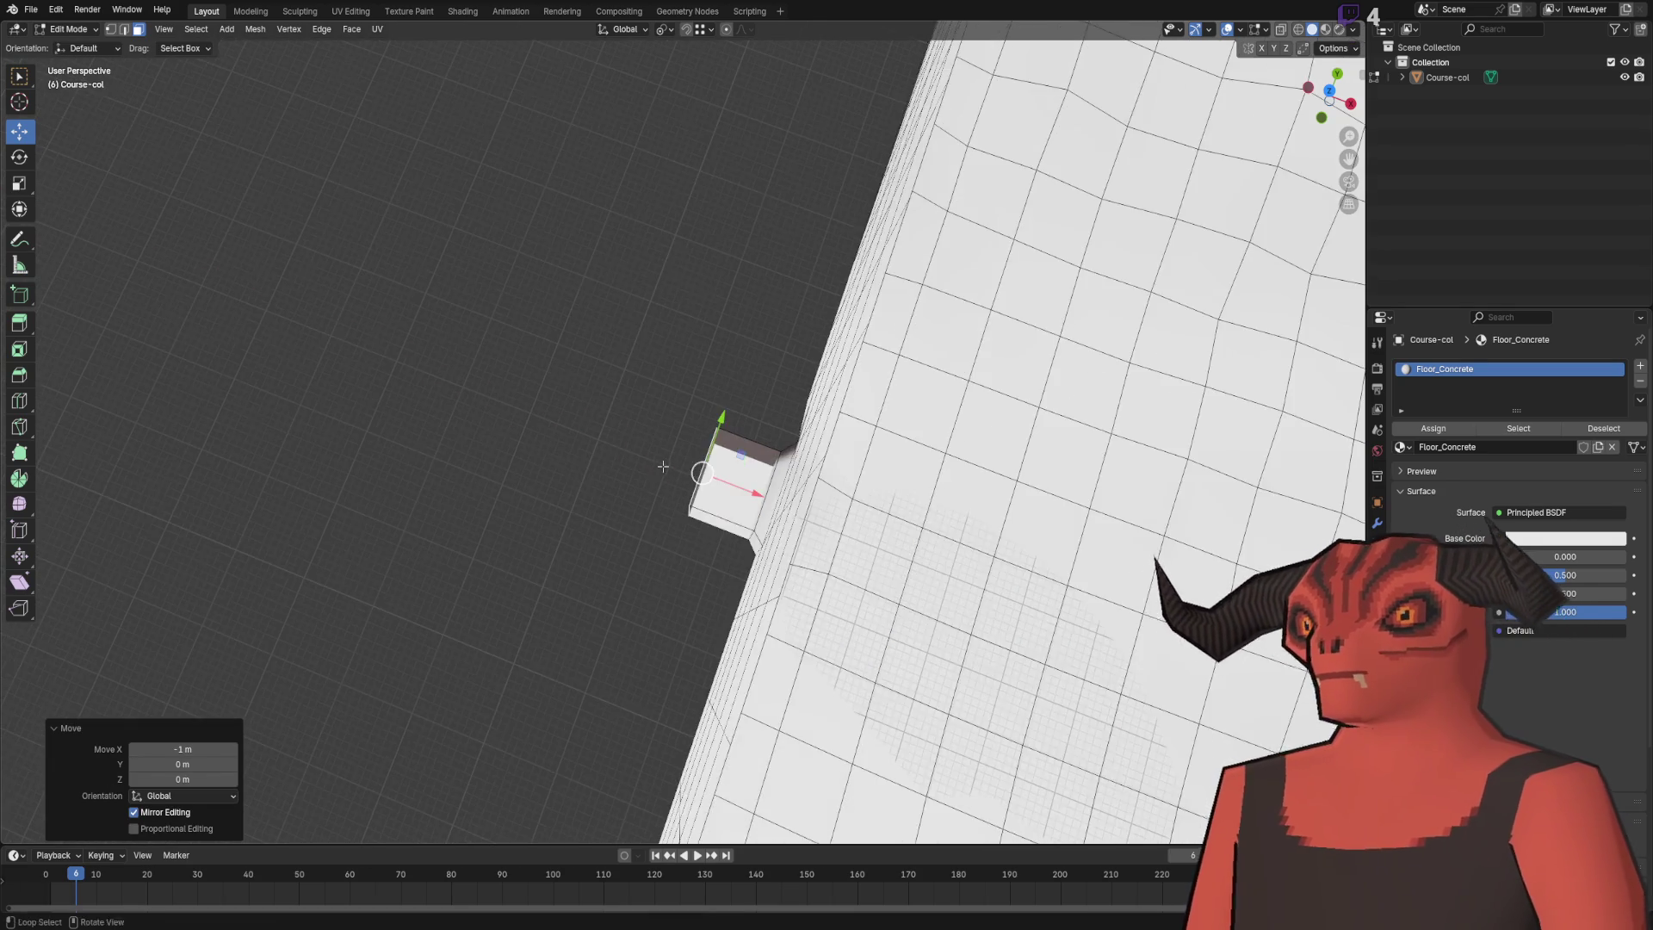
- Extrude the end face -4 m along X into a corridor bar
{"action": "key", "text": "e"}
{"action": "key", "text": "x"}
{"action": "left_click", "coordinate": [441, 548]}
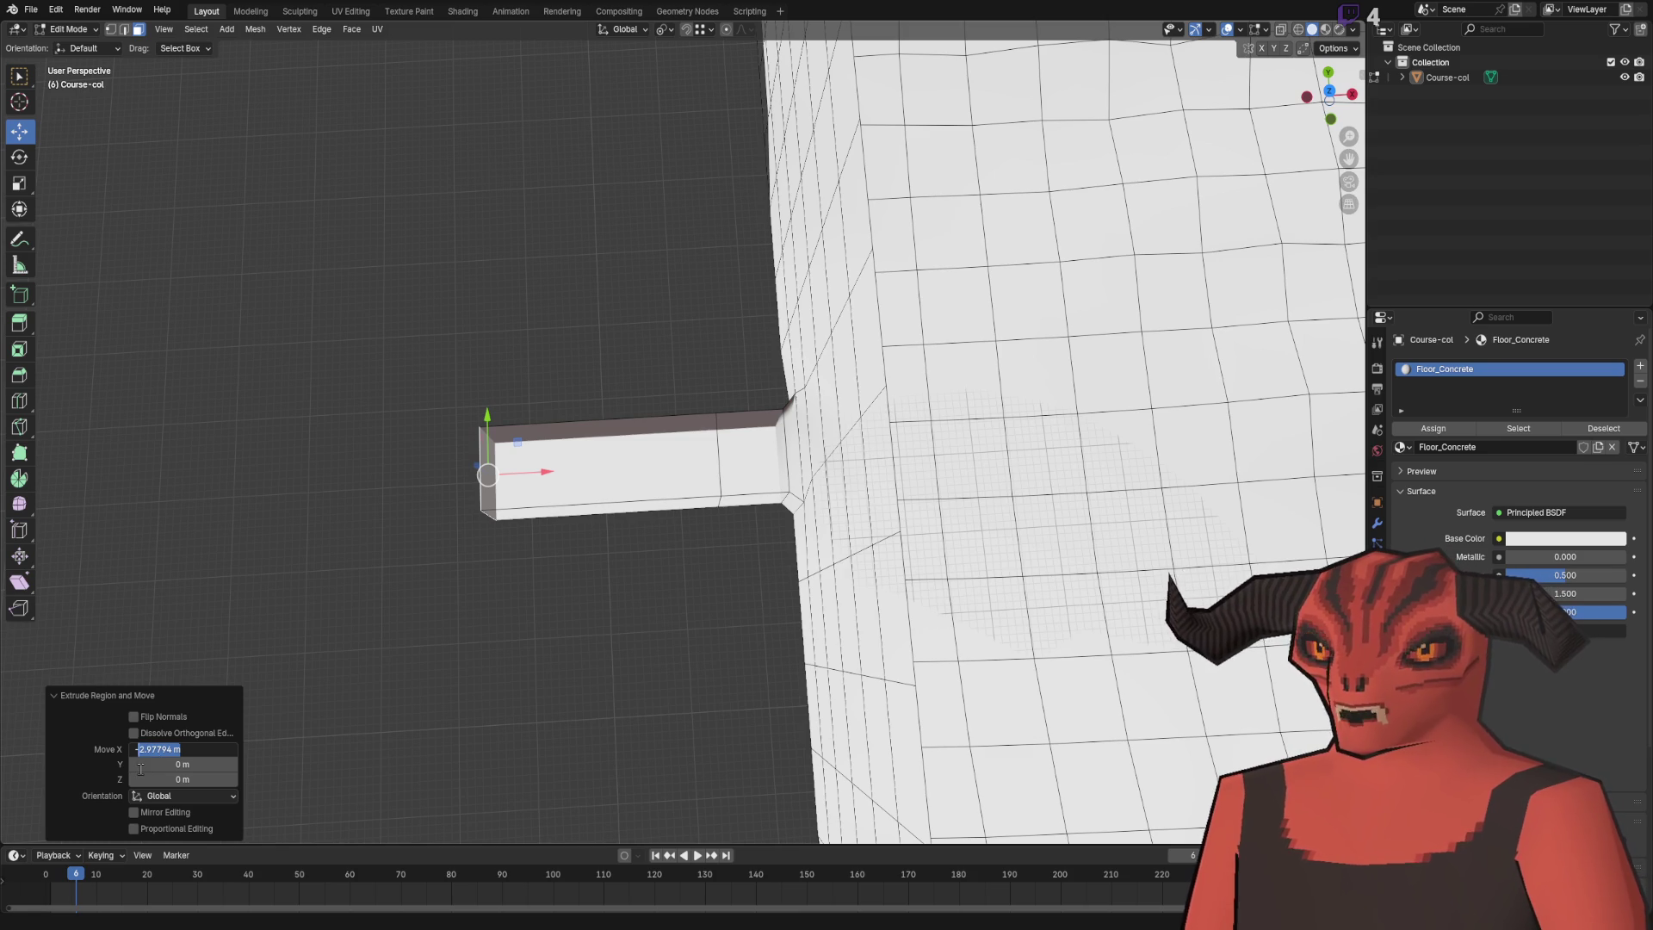
{"action": "type", "text": "-4"}
{"action": "key", "text": "Return"}
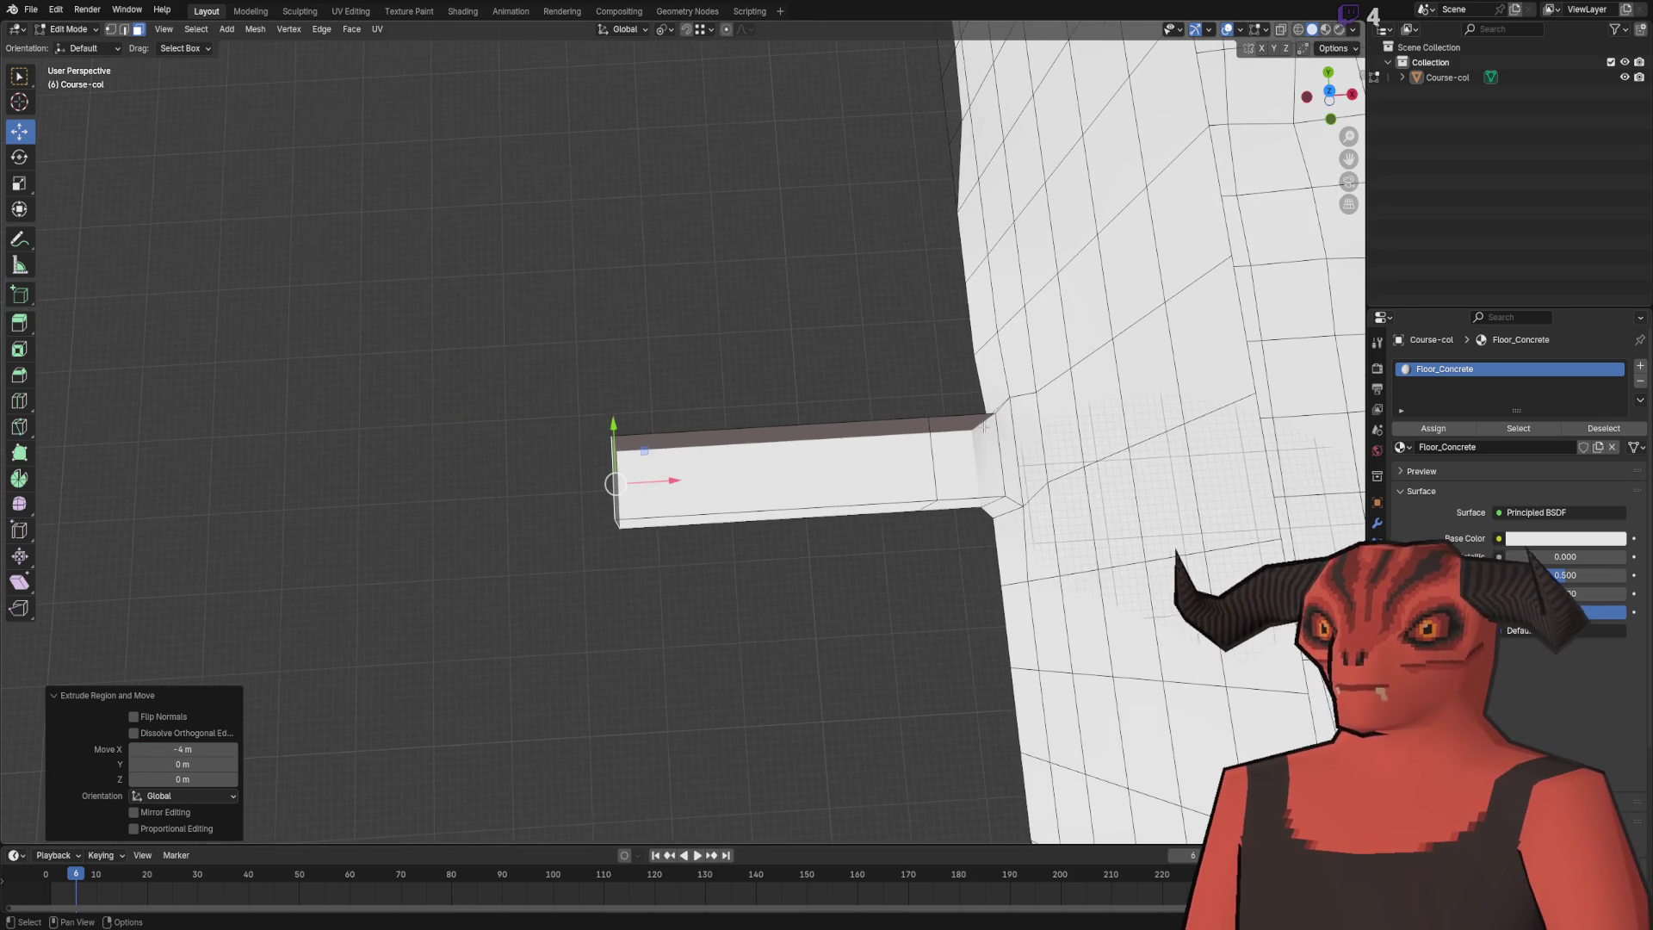
{"action": "left_click_drag", "start_coordinate": [977, 428], "coordinate": [703, 466]}
{"action": "scroll", "coordinate": [593, 500], "scroll_direction": "up", "scroll_amount": 2}
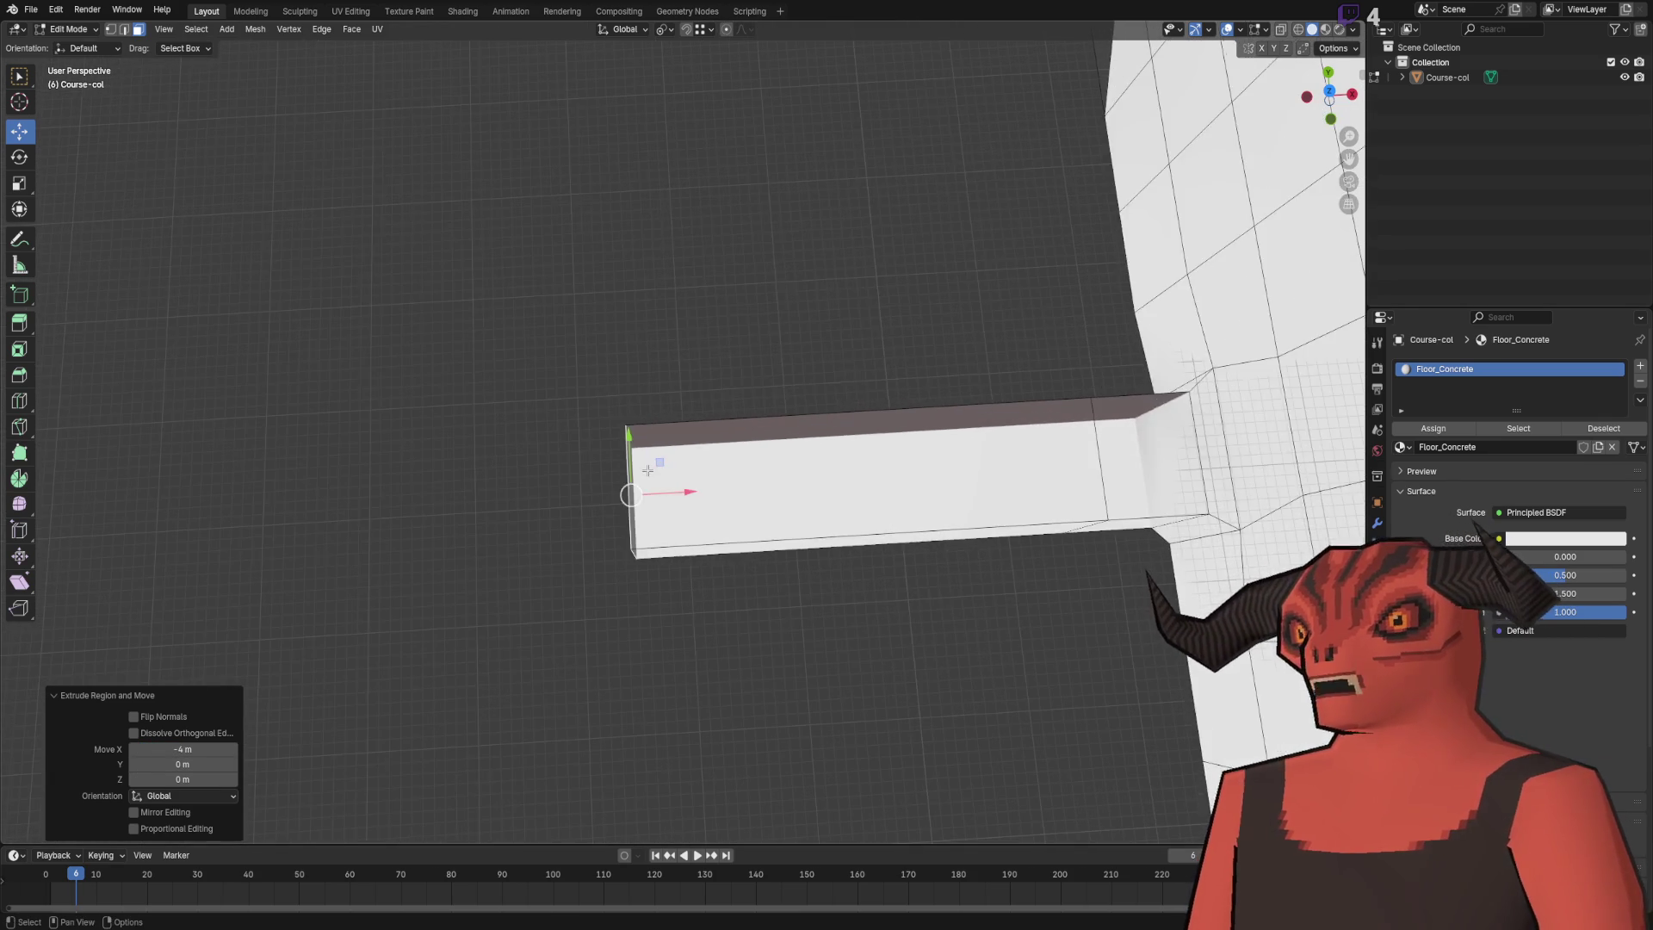
- Extrude the bar's end a further -1 m along X
{"action": "key", "text": "e"}
{"action": "key", "text": "x"}
{"action": "left_click", "coordinate": [482, 683]}
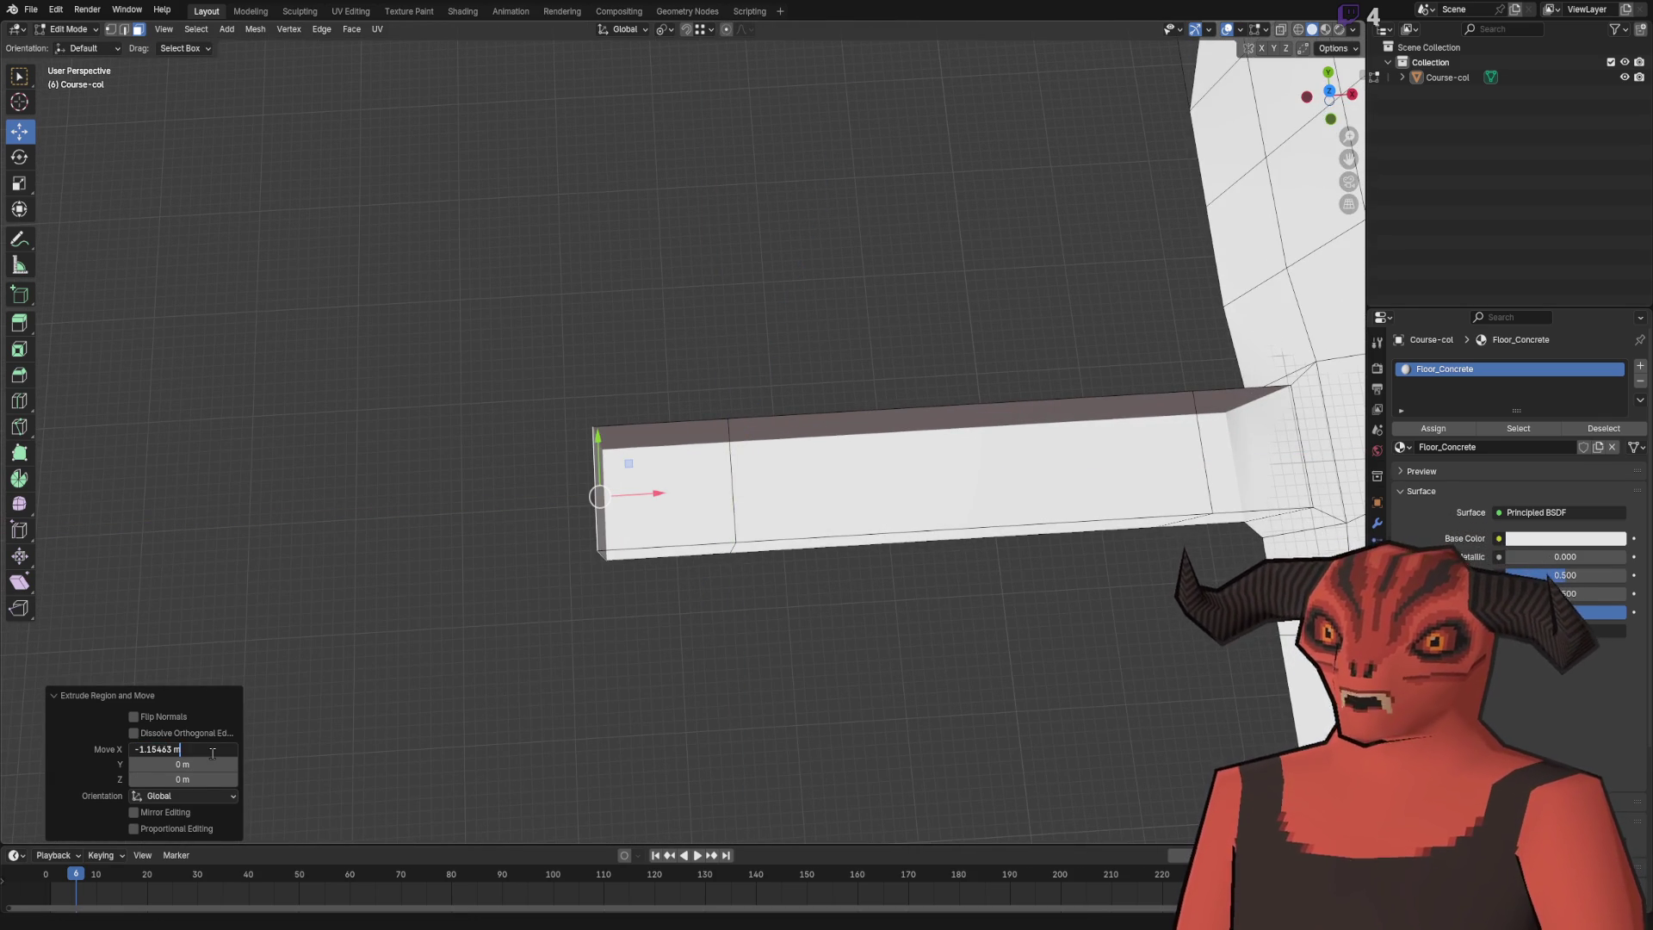
{"action": "key", "text": "BackSpace"}
{"action": "key", "text": "BackSpace"}
{"action": "key", "text": "BackSpace"}
{"action": "key", "text": "Return"}
{"action": "mouse_move", "coordinate": [259, 644]}
{"action": "left_mouse_down"}
{"action": "mouse_move", "coordinate": [664, 509]}
{"action": "mouse_move", "coordinate": [867, 516]}
{"action": "mouse_move", "coordinate": [615, 444]}
{"action": "left_mouse_up"}
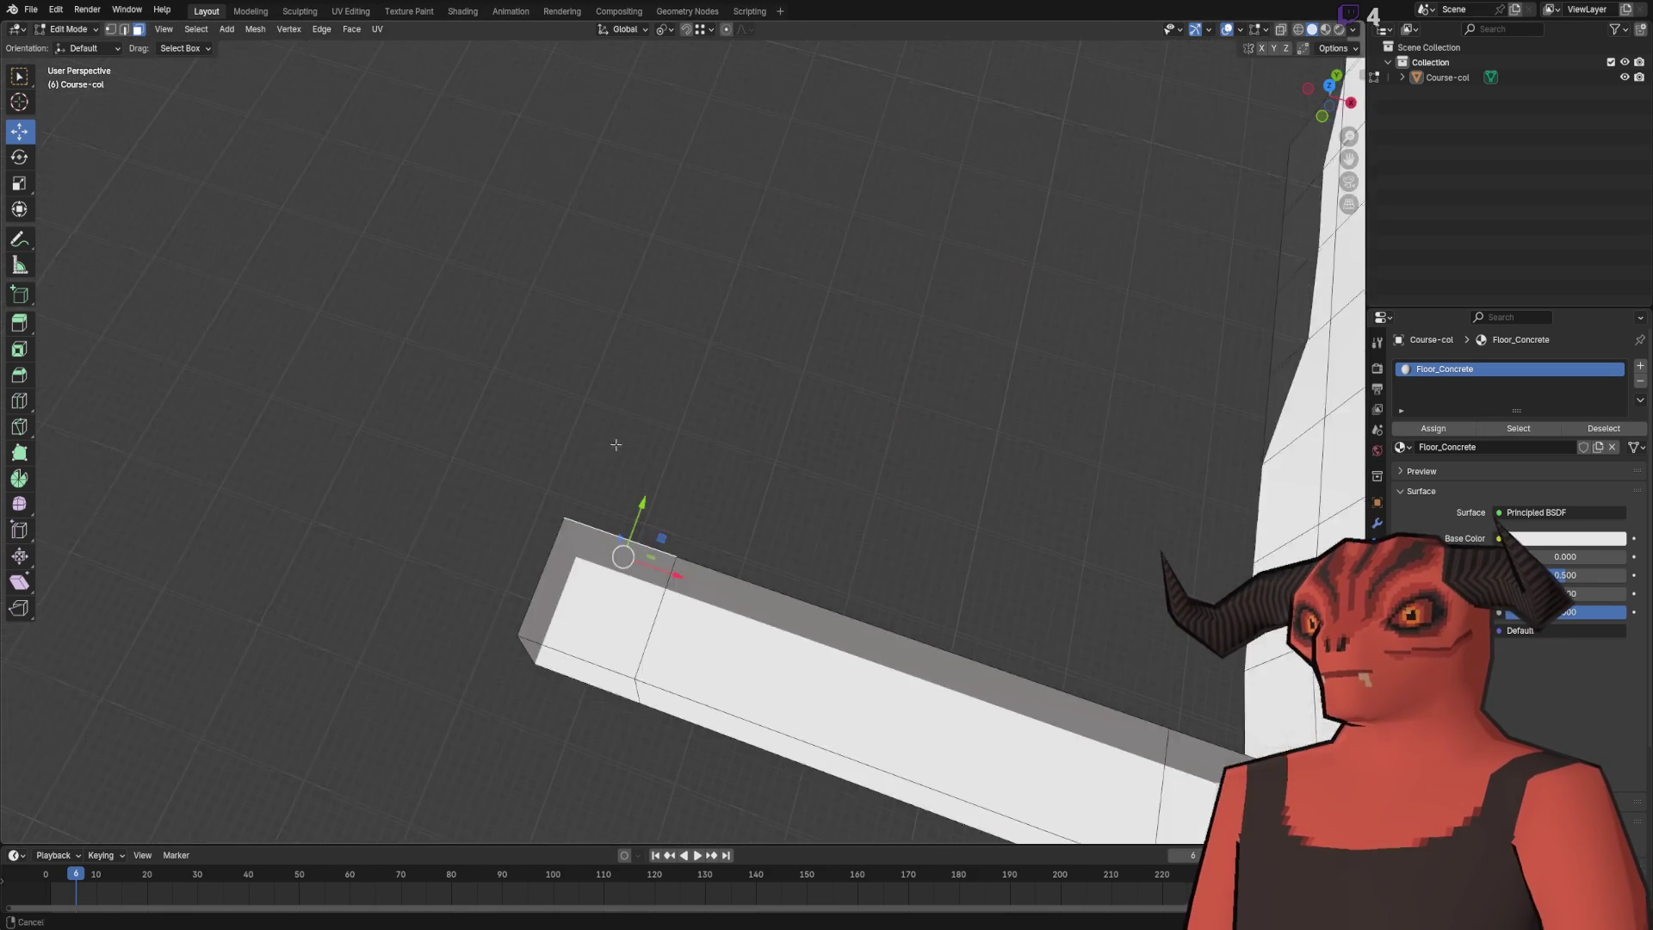
- Turn the corridor with a 3 m extrusion along Y, forming an L shape
{"action": "key", "text": "e"}
{"action": "key", "text": "y"}
{"action": "left_click", "coordinate": [742, 205]}
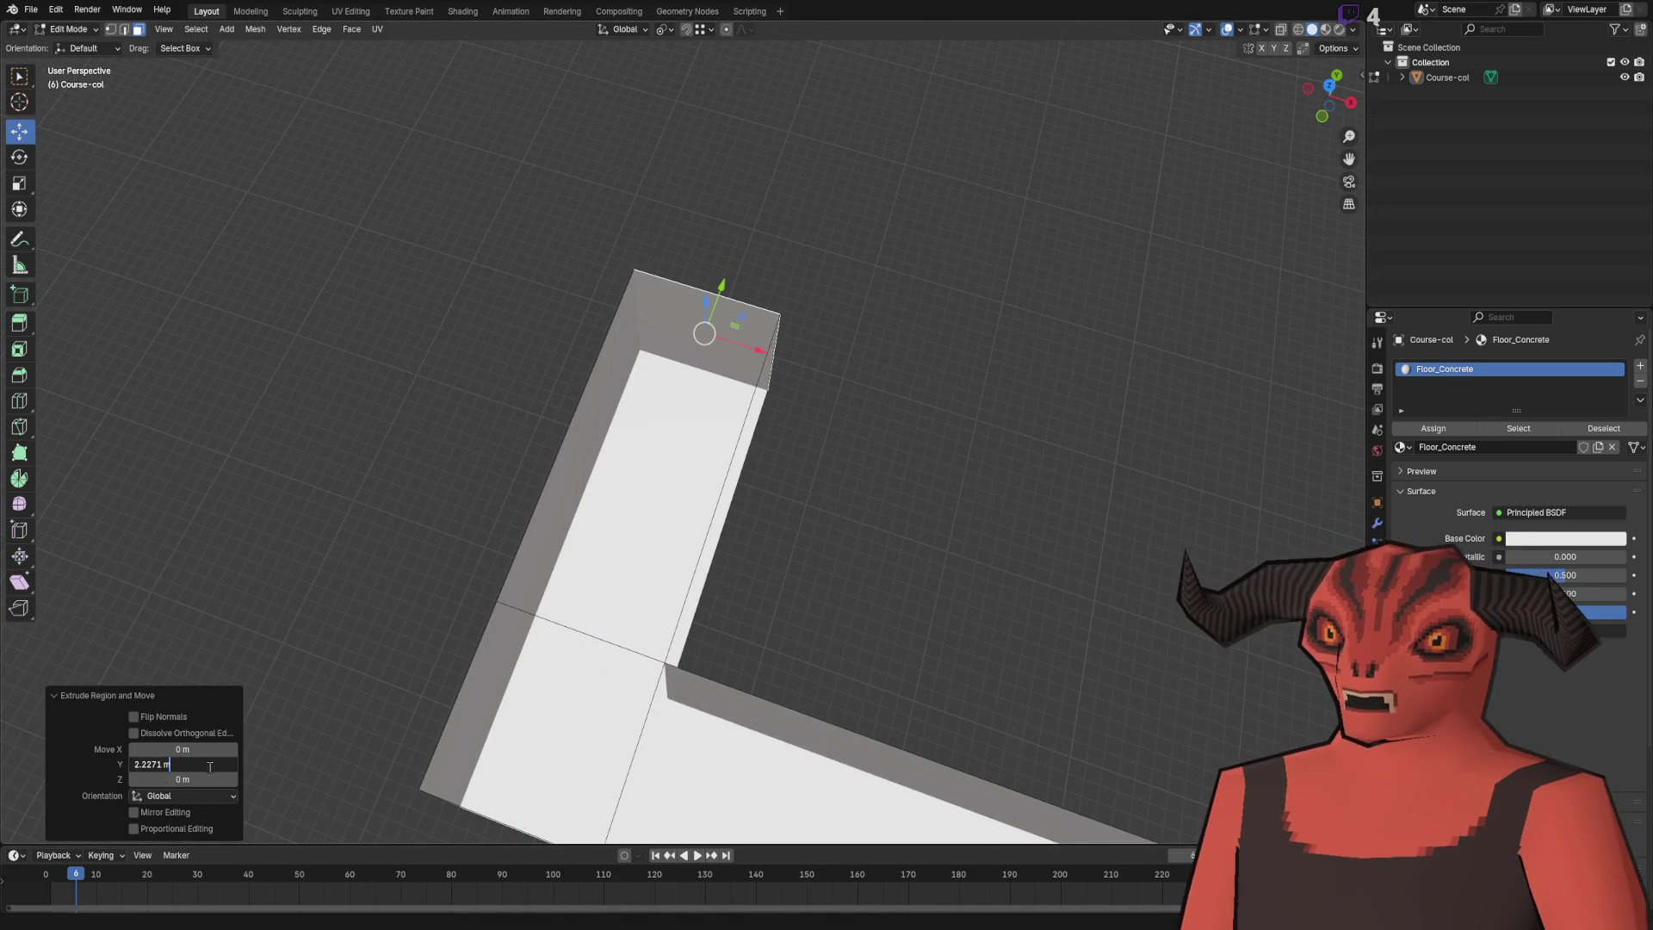
{"action": "key", "text": "ctrl+a"}
{"action": "type", "text": "3"}
{"action": "key", "text": "Return"}
{"action": "mouse_move", "coordinate": [551, 602]}
{"action": "left_mouse_down"}
{"action": "mouse_move", "coordinate": [650, 723]}
{"action": "mouse_move", "coordinate": [880, 356]}
{"action": "left_mouse_up"}
- Add centred loop cuts along both the long and short corridor arms
{"action": "key", "text": "2"}
{"action": "key", "text": "ctrl+e"}
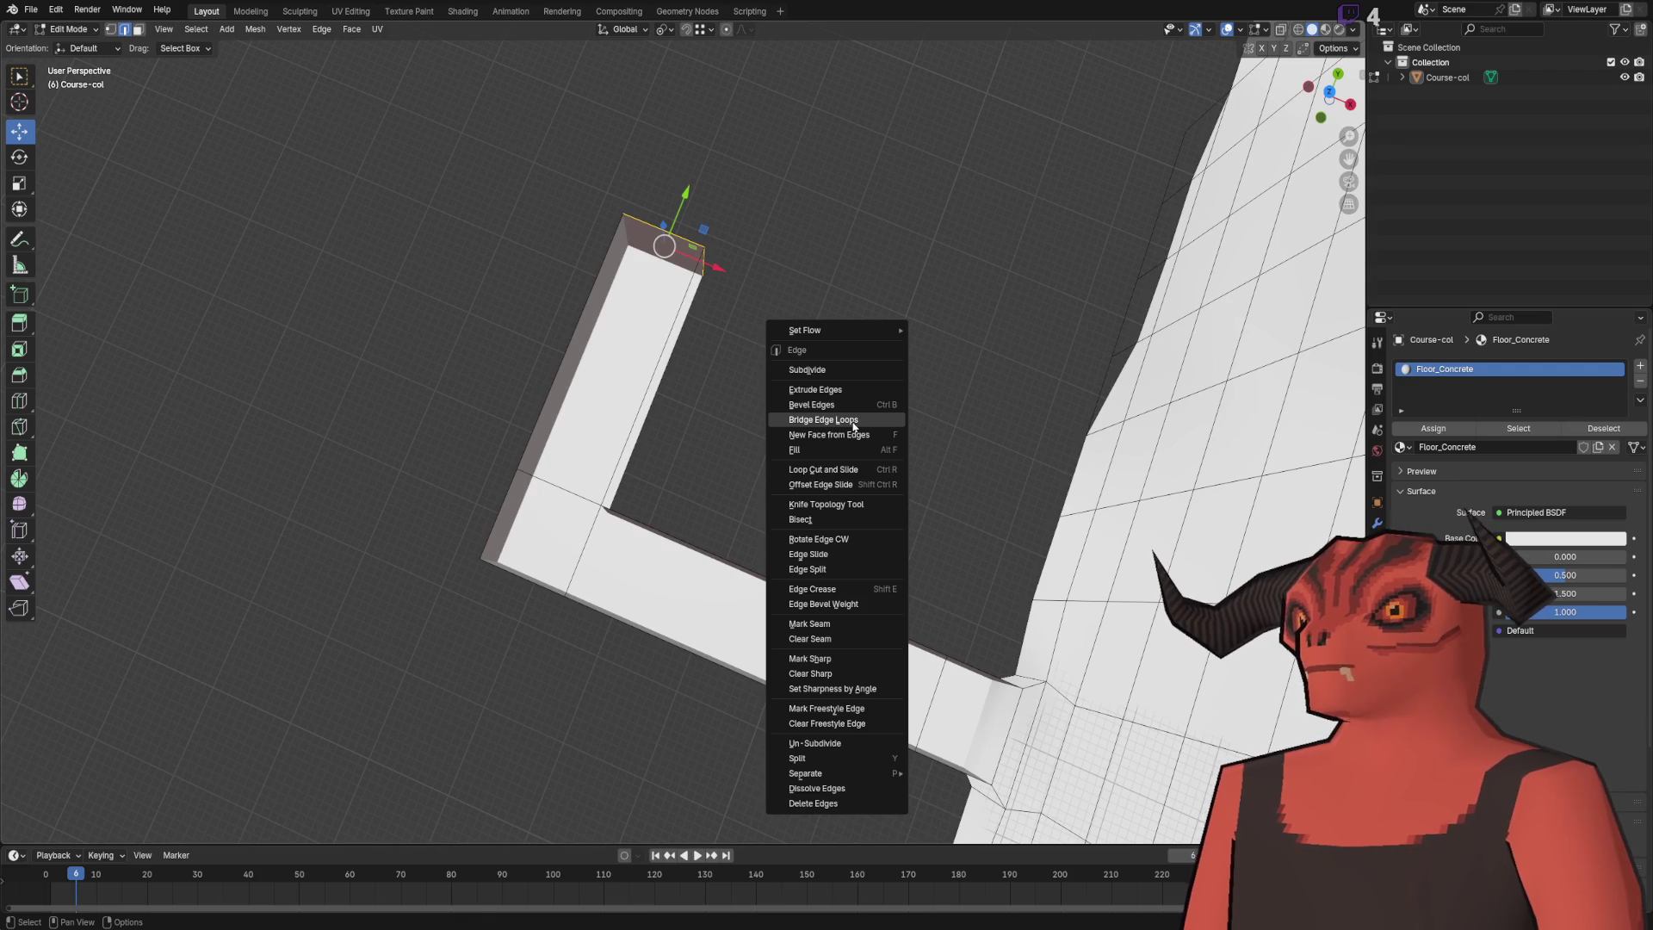
{"action": "left_click", "coordinate": [850, 470]}
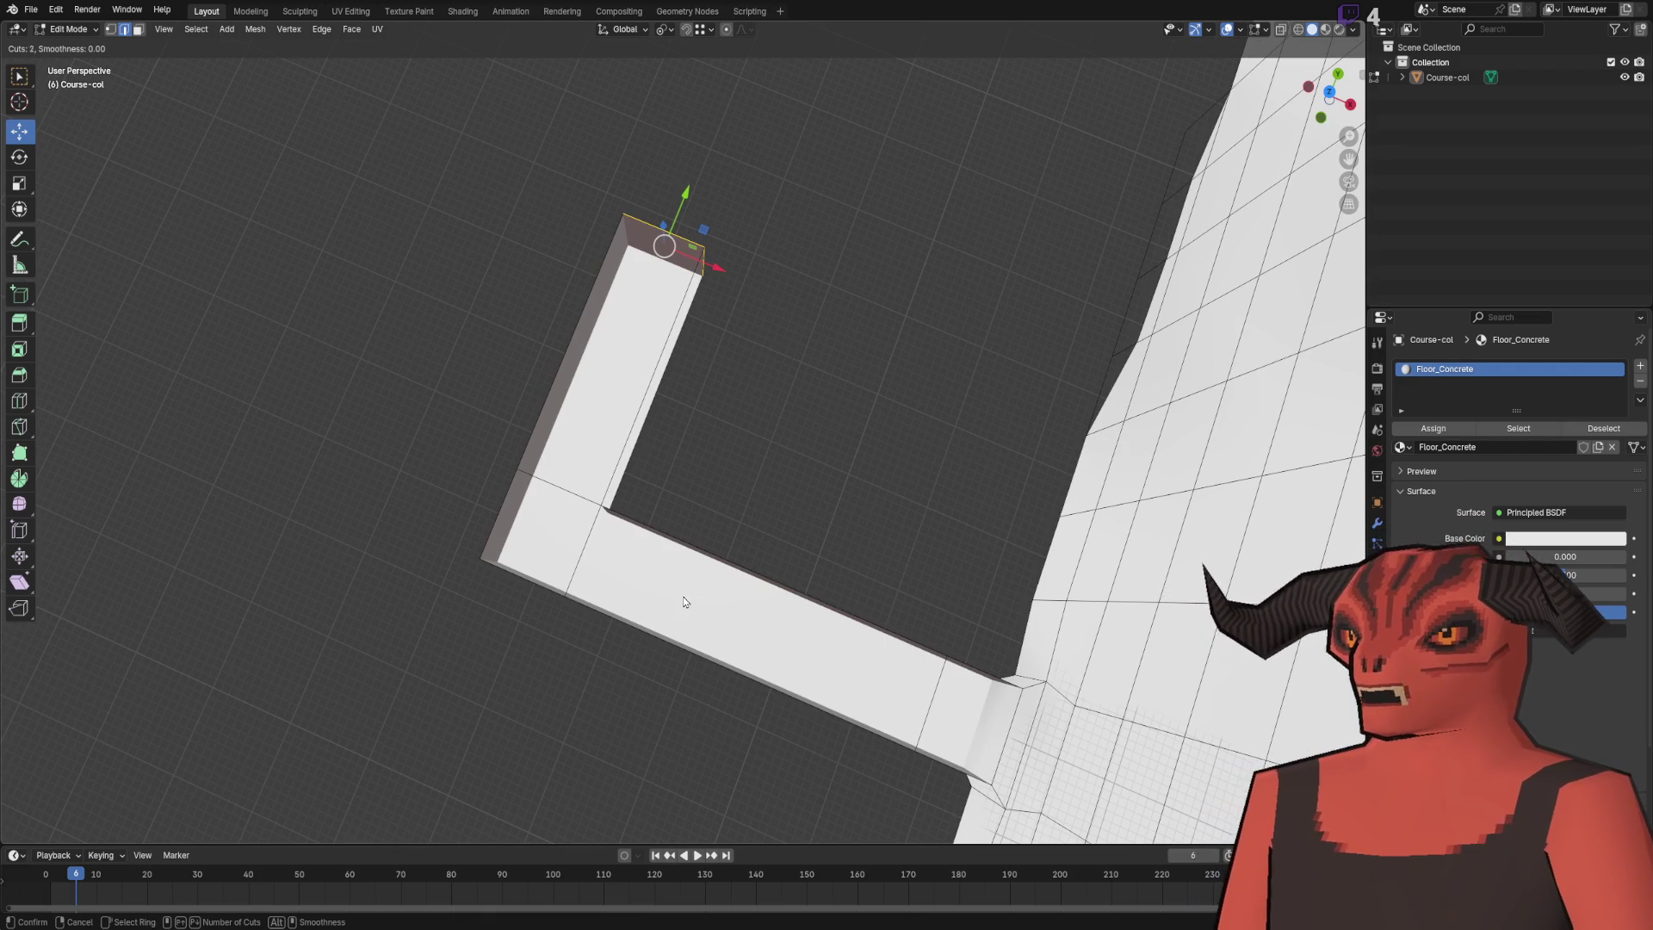
{"action": "left_click", "coordinate": [744, 594]}
{"action": "key", "text": "ctrl+e"}
{"action": "left_click", "coordinate": [835, 462]}
{"action": "left_click", "coordinate": [641, 408]}
{"action": "right_click", "coordinate": [640, 408]}
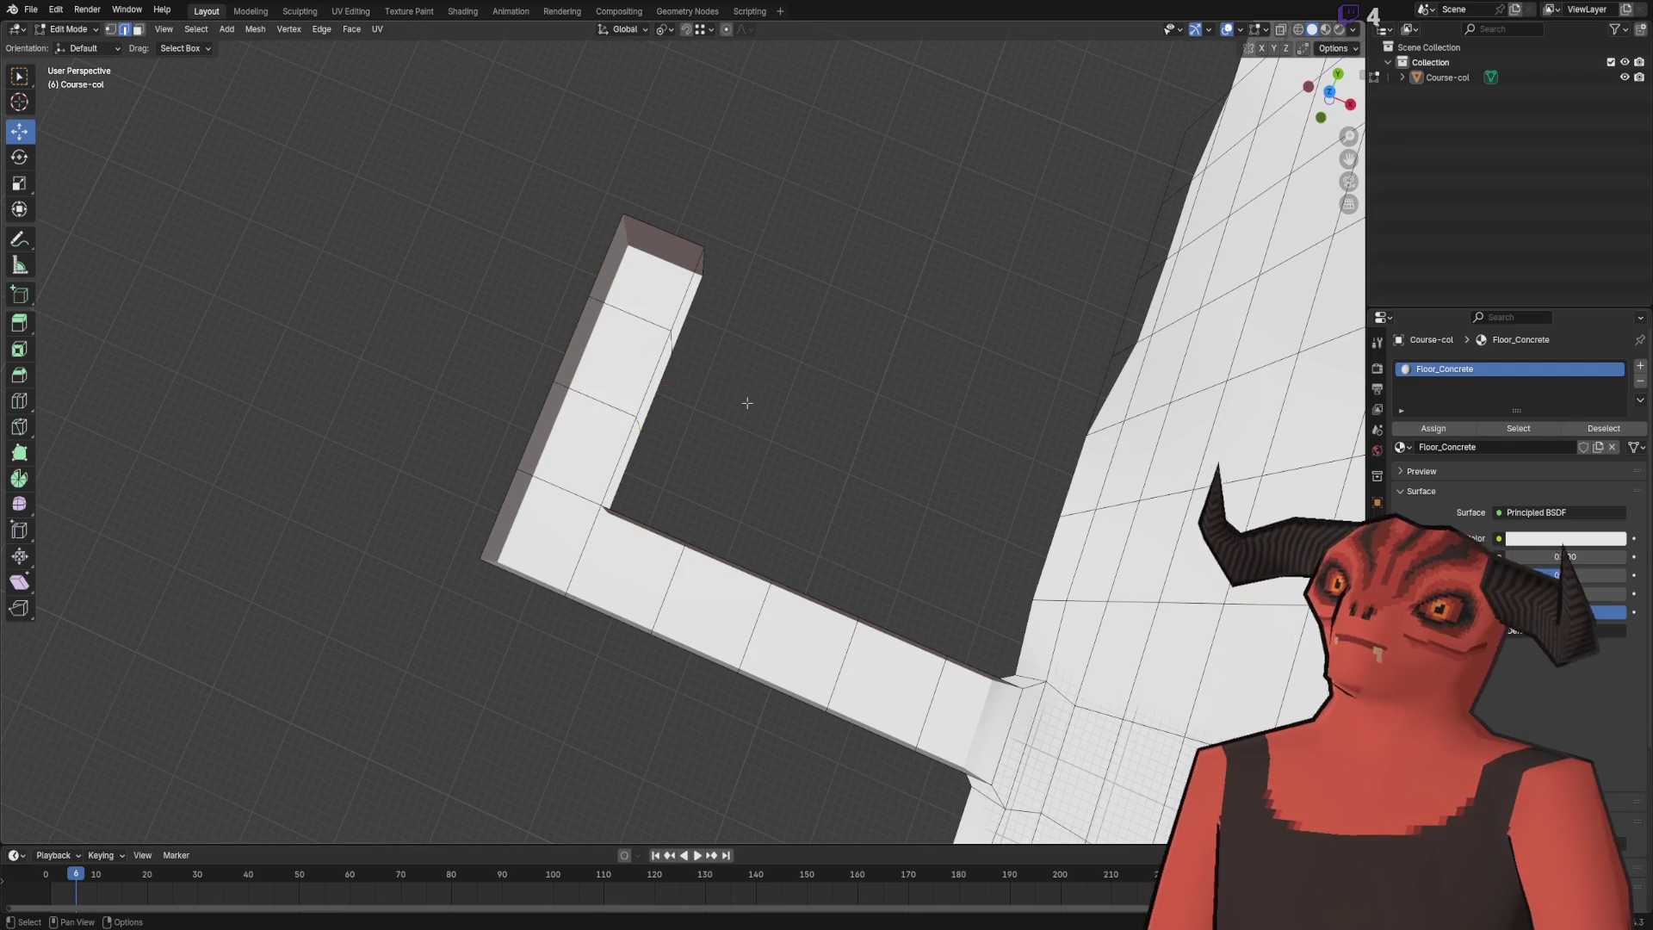
{"action": "scroll", "coordinate": [600, 265], "scroll_direction": "down", "scroll_amount": 5}
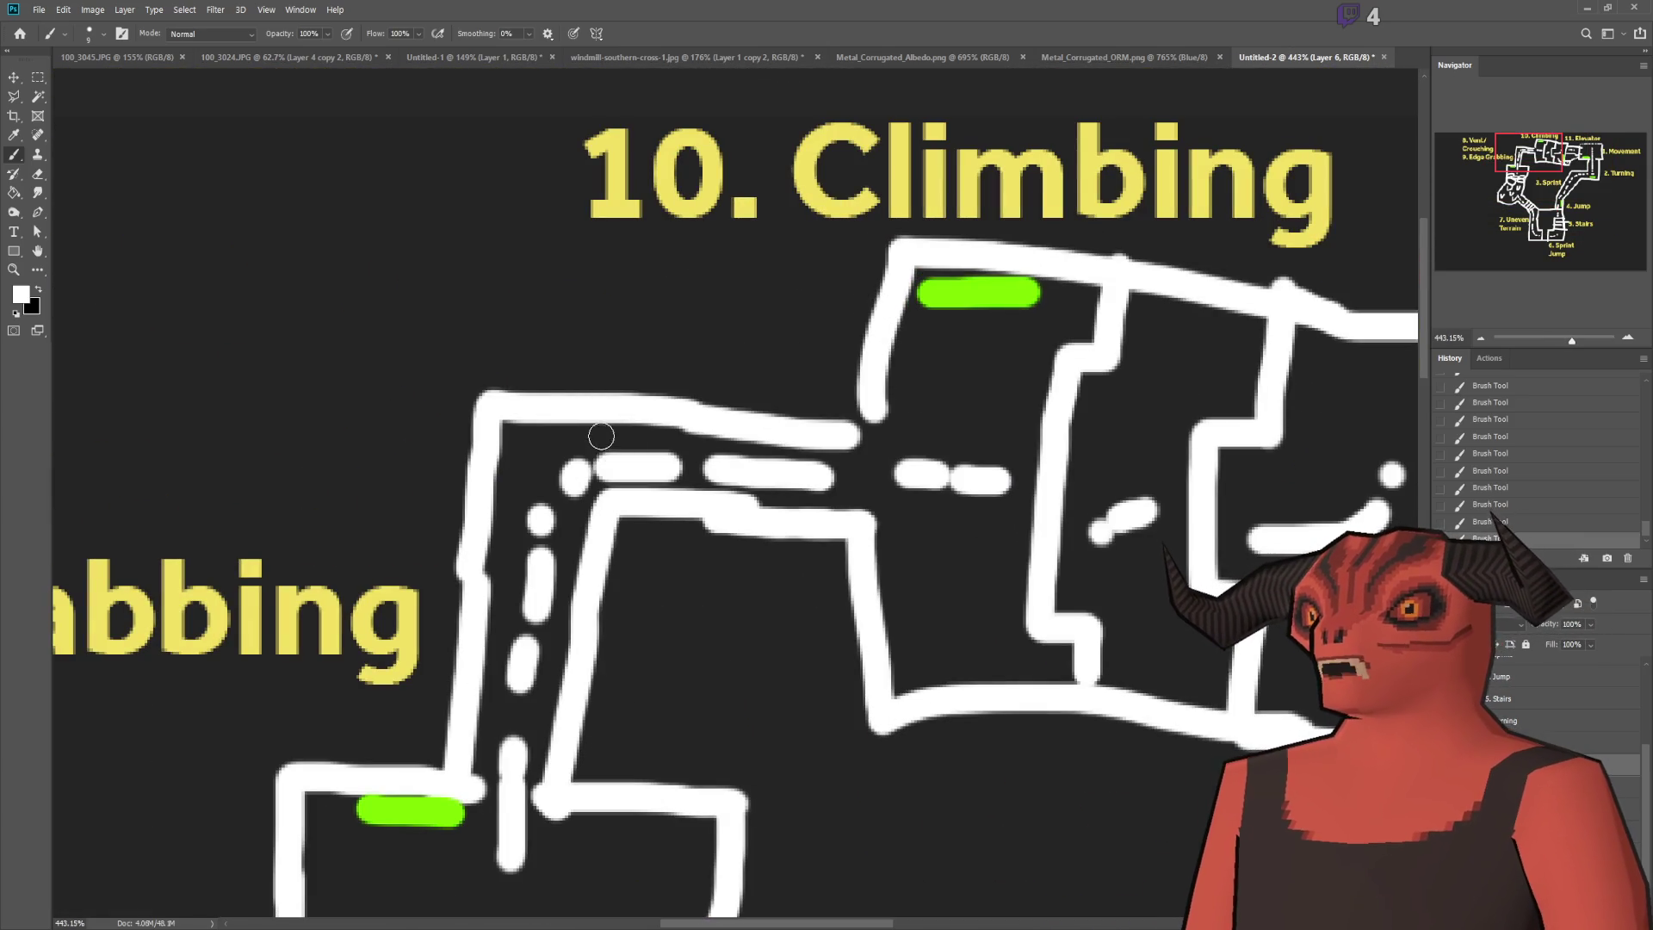
{"action": "scroll", "coordinate": [813, 340], "scroll_direction": "down", "scroll_amount": 4}
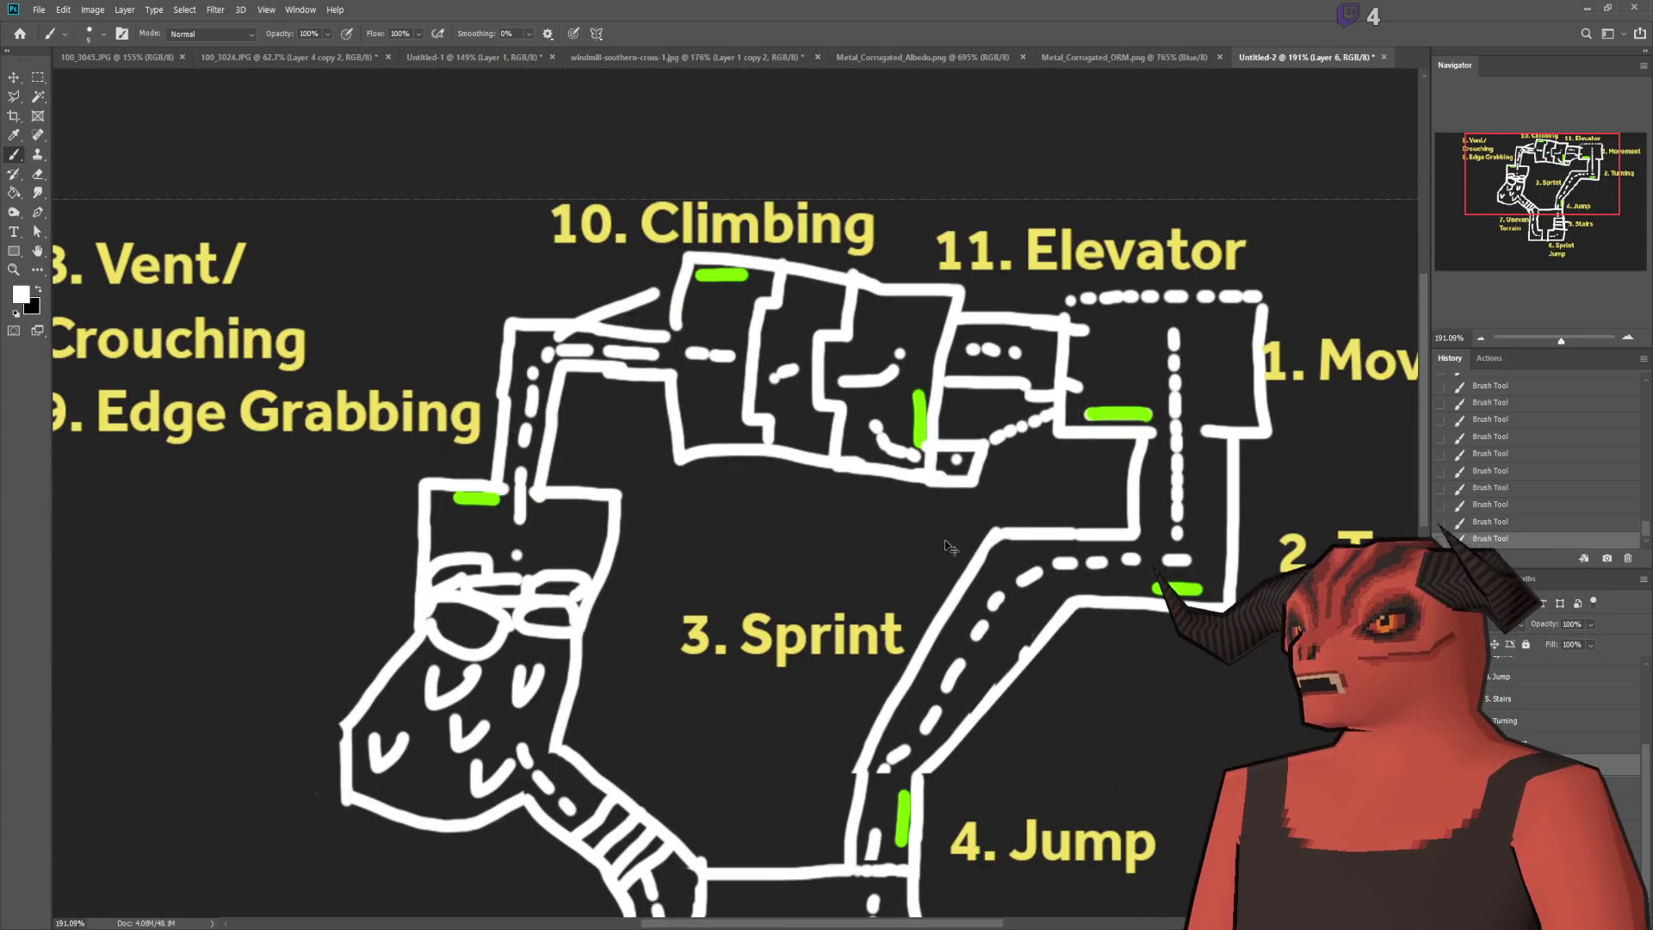
{"action": "scroll", "coordinate": [580, 351], "scroll_direction": "up", "scroll_amount": 4}
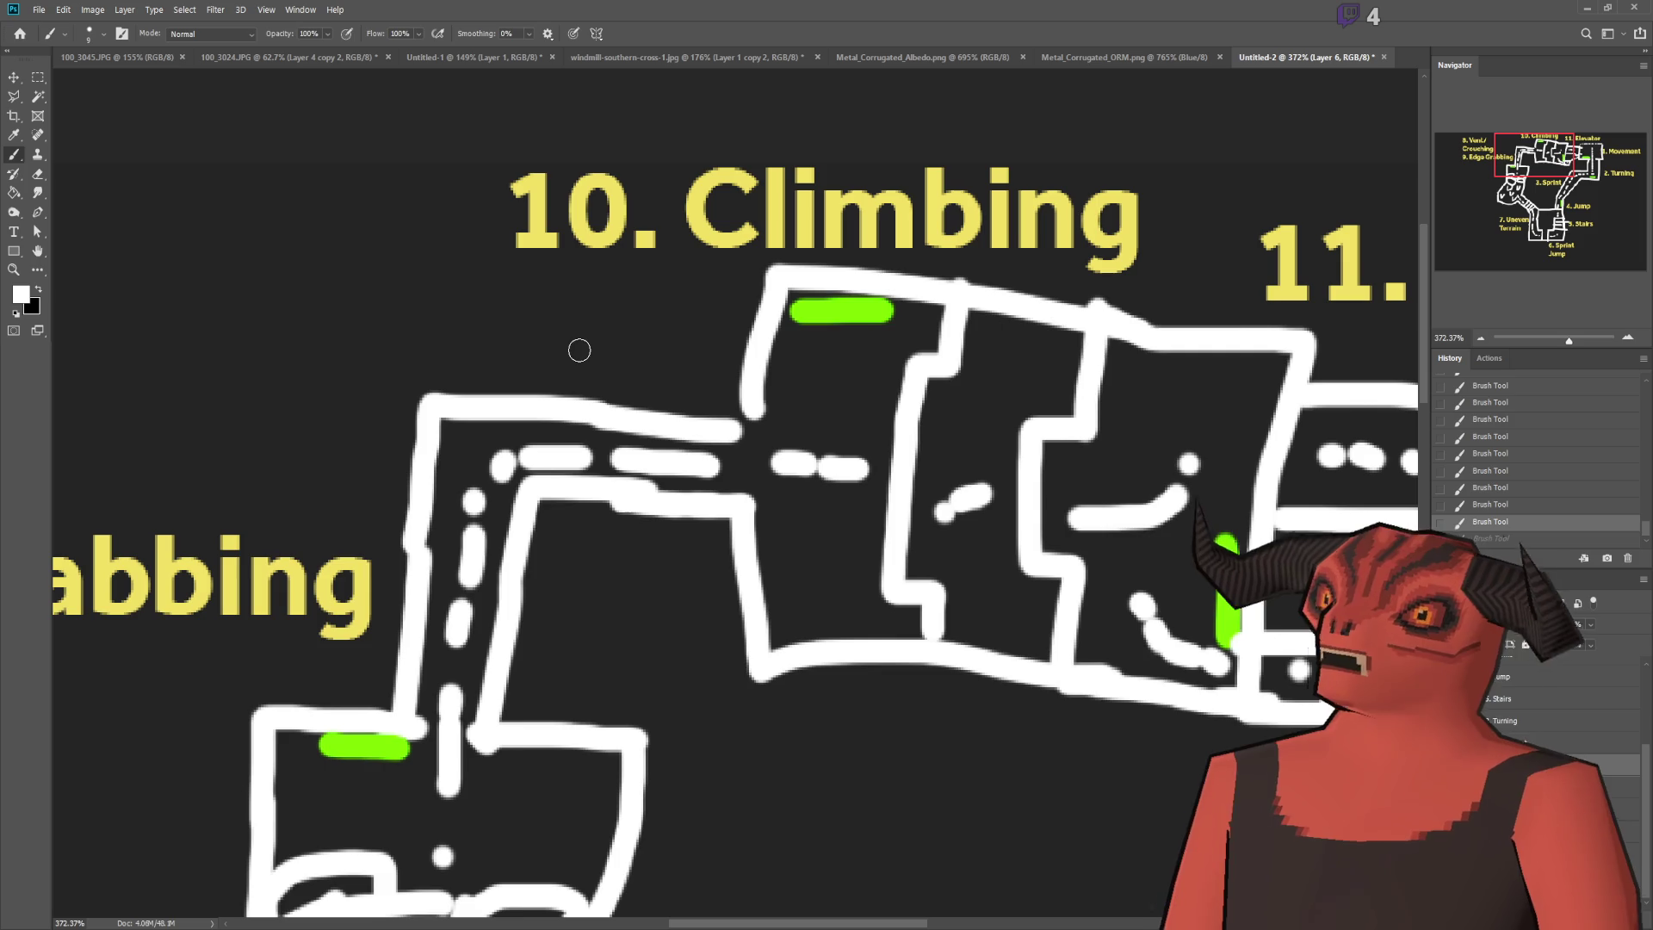
{"action": "scroll", "coordinate": [525, 760], "scroll_direction": "up", "scroll_amount": 1}
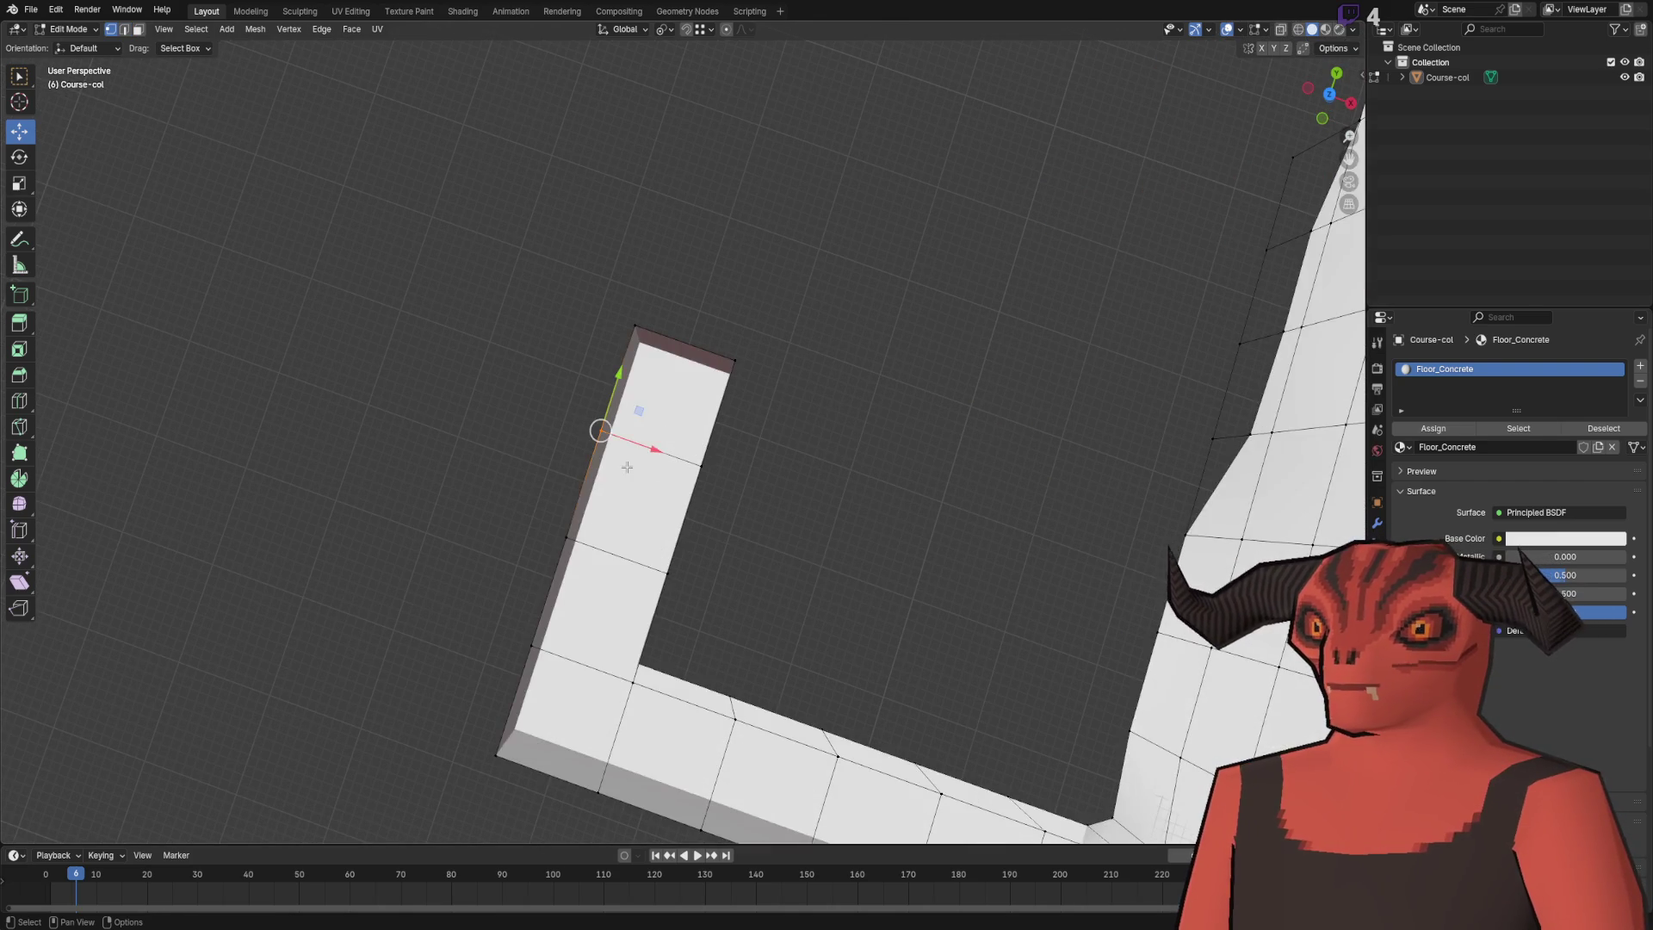
- With see-through display on, delete the strip's corner face
{"action": "key", "text": "alt+z"}
{"action": "left_click_drag", "start_coordinate": [717, 362], "coordinate": [807, 427]}
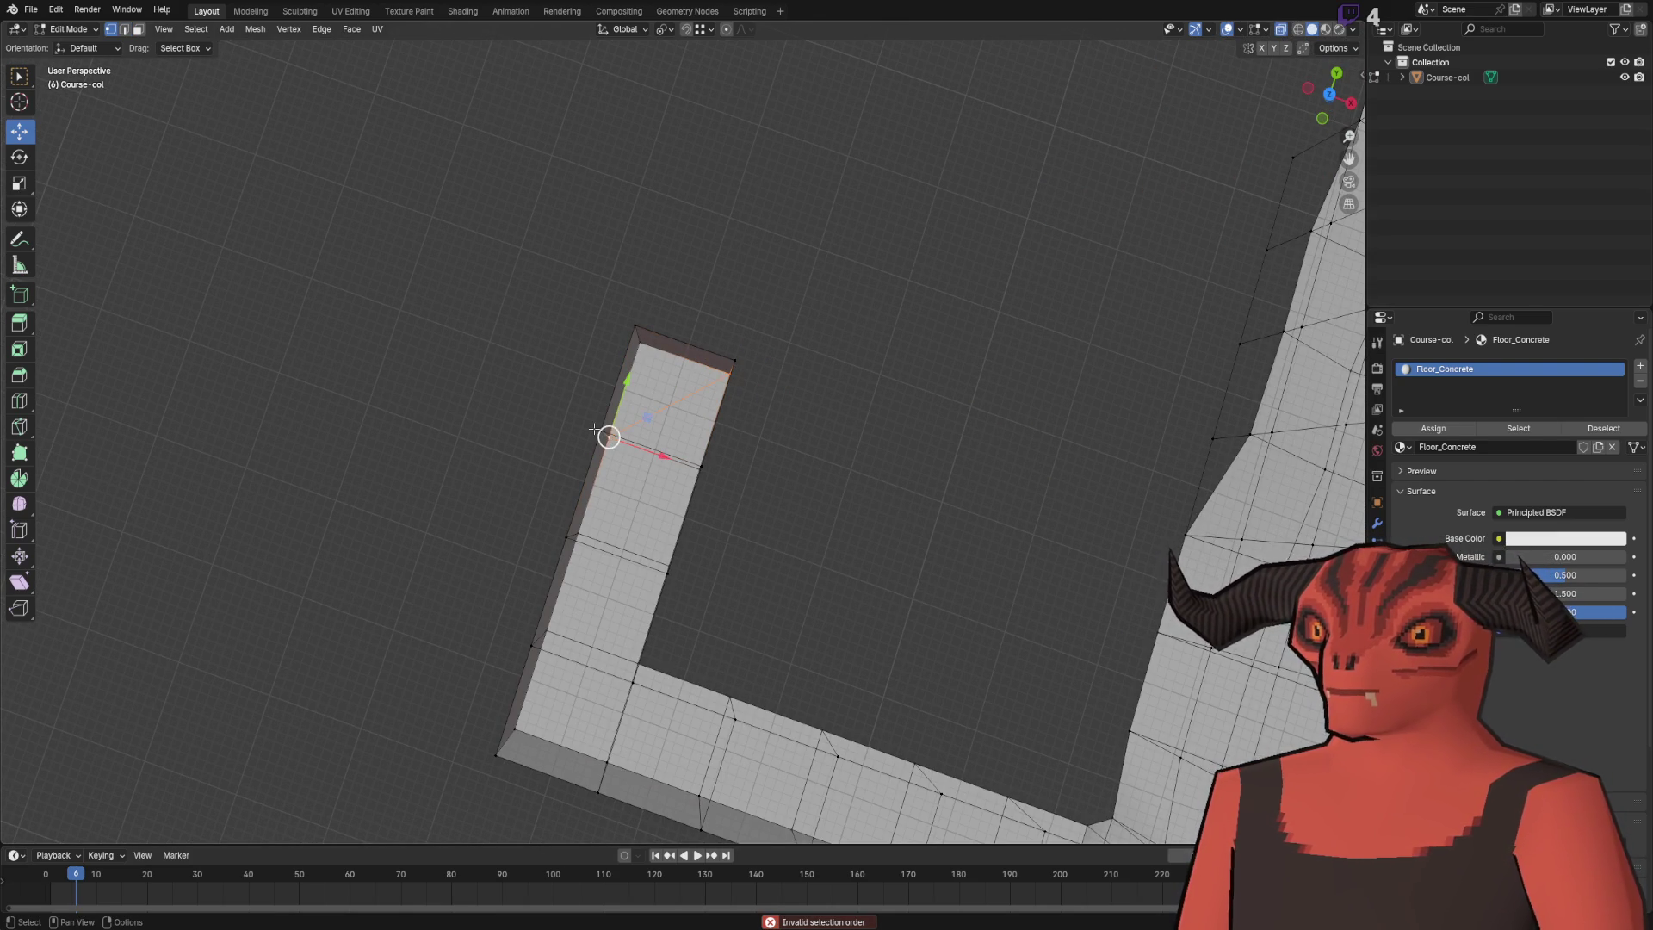
{"action": "key", "text": "3"}
{"action": "left_click_drag", "start_coordinate": [544, 320], "coordinate": [695, 394]}
{"action": "key", "text": "x"}
{"action": "left_click", "coordinate": [695, 394]}
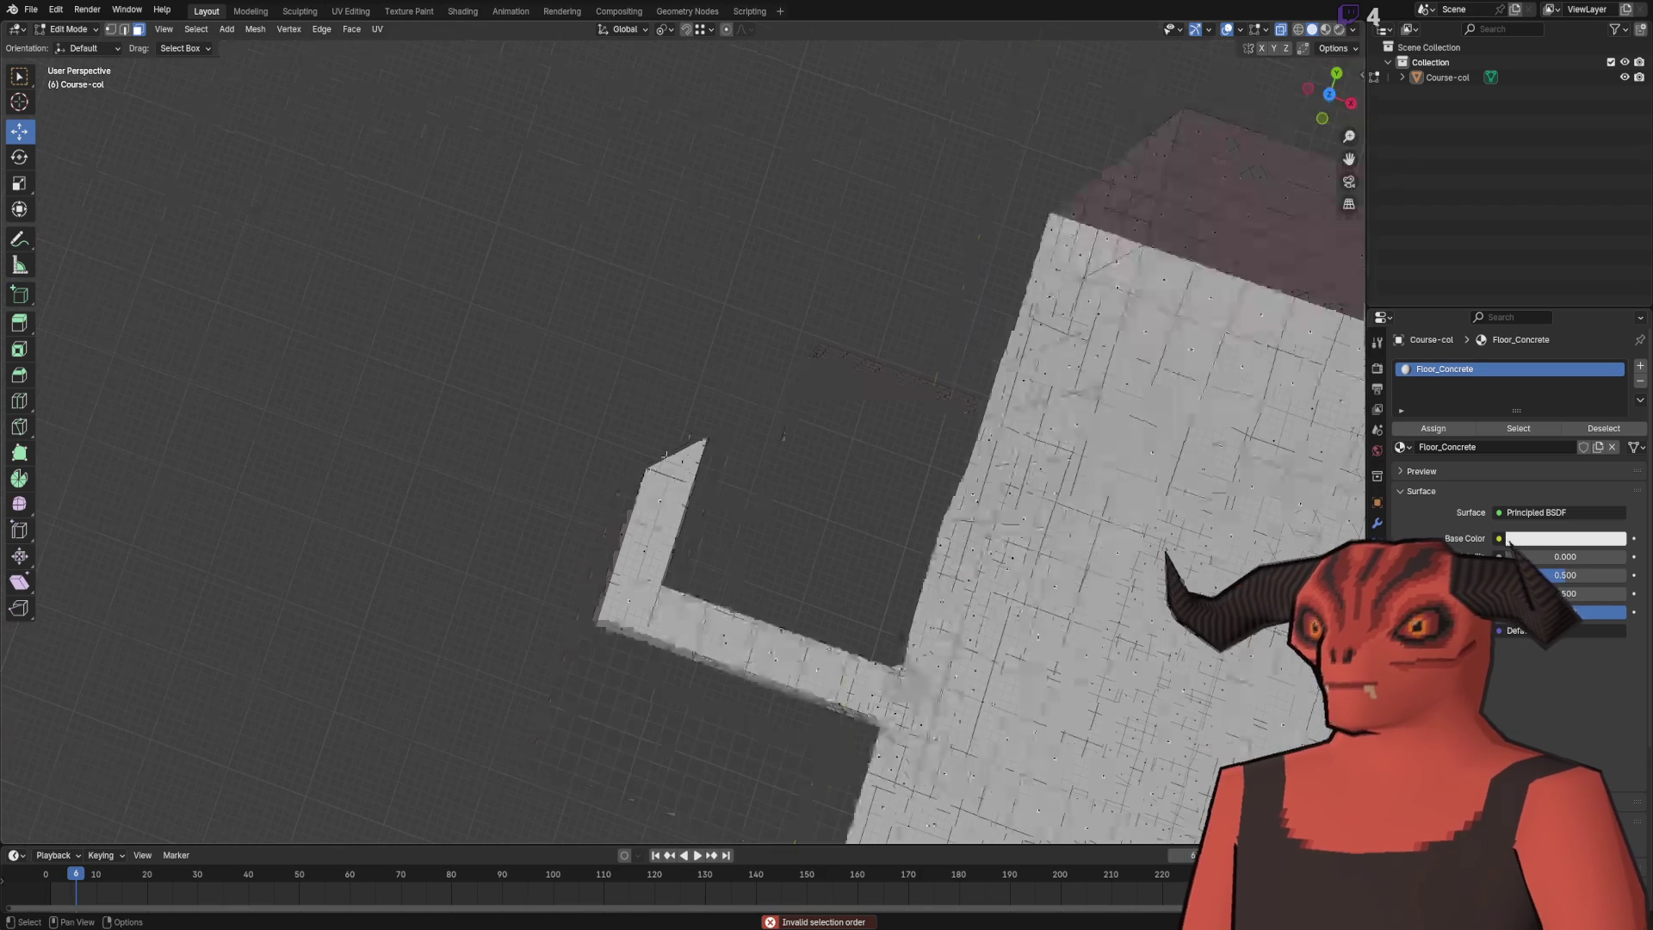
- Extrude the end edge into an angled wall section offset X -3, Y 3, Z 0
{"action": "scroll", "coordinate": [672, 473], "scroll_direction": "down", "scroll_amount": 5}
{"action": "scroll", "coordinate": [694, 396], "scroll_direction": "up", "scroll_amount": 10}
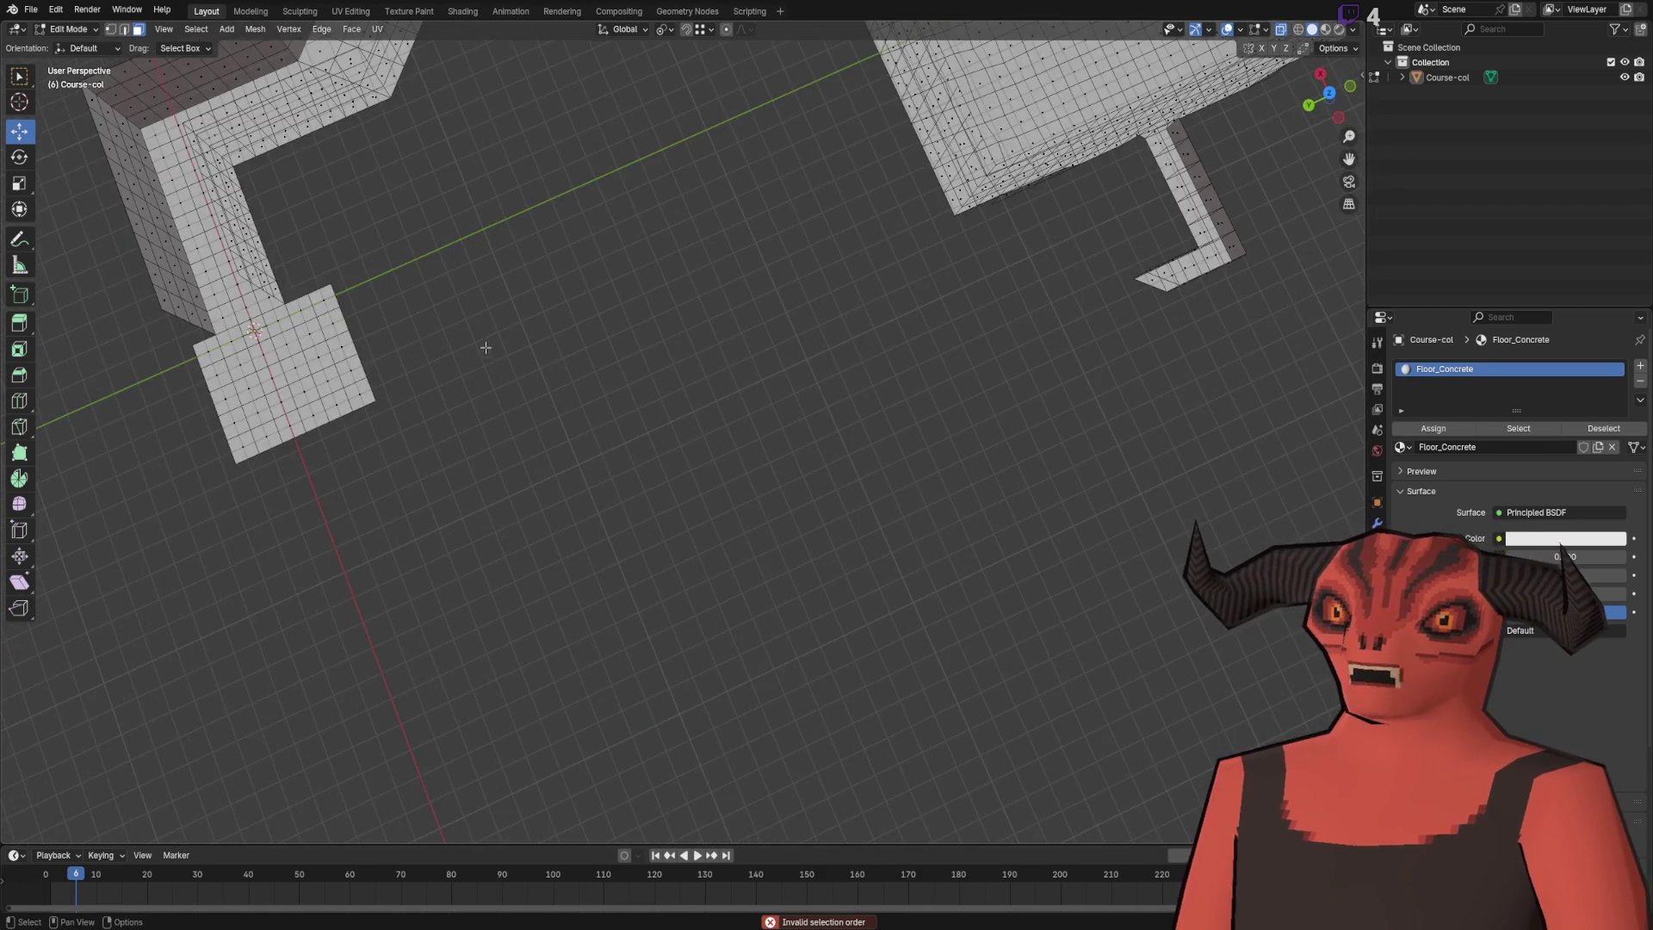
{"action": "scroll", "coordinate": [429, 521], "scroll_direction": "down", "scroll_amount": 6}
{"action": "mouse_move", "coordinate": [405, 457]}
{"action": "left_mouse_down"}
{"action": "mouse_move", "coordinate": [454, 624]}
{"action": "mouse_move", "coordinate": [505, 653]}
{"action": "mouse_move", "coordinate": [535, 616]}
{"action": "left_mouse_up"}
{"action": "scroll", "coordinate": [675, 479], "scroll_direction": "up", "scroll_amount": 6}
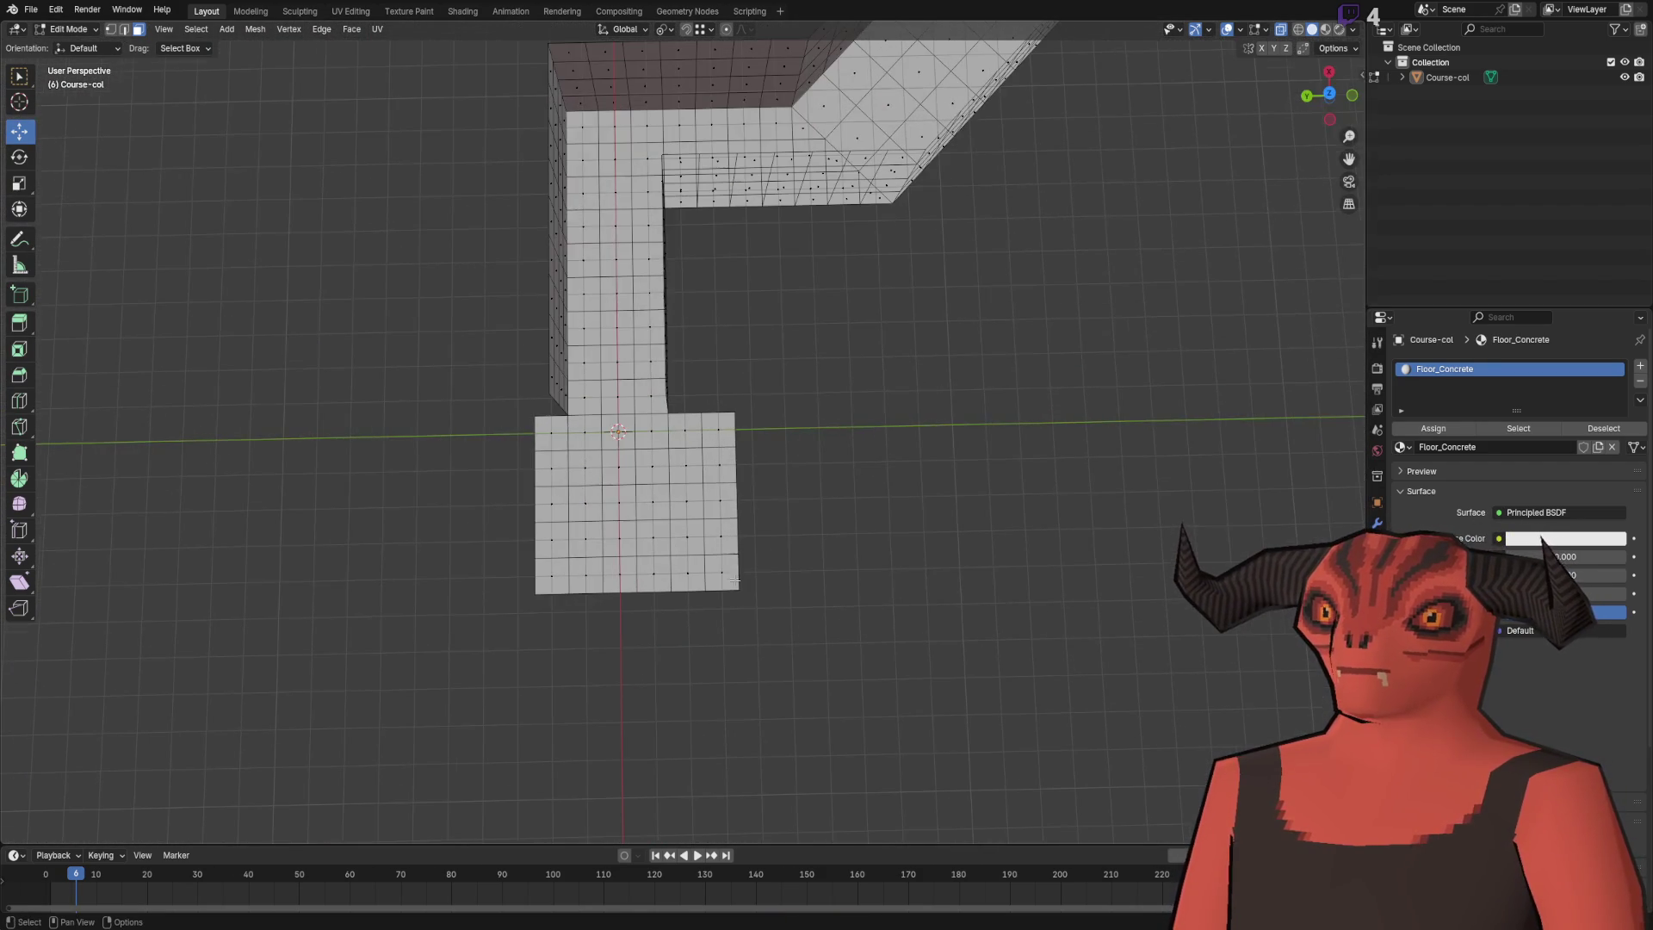
{"action": "scroll", "coordinate": [604, 431], "scroll_direction": "down", "scroll_amount": 4}
{"action": "left_click_drag", "start_coordinate": [686, 618], "coordinate": [355, 264]}
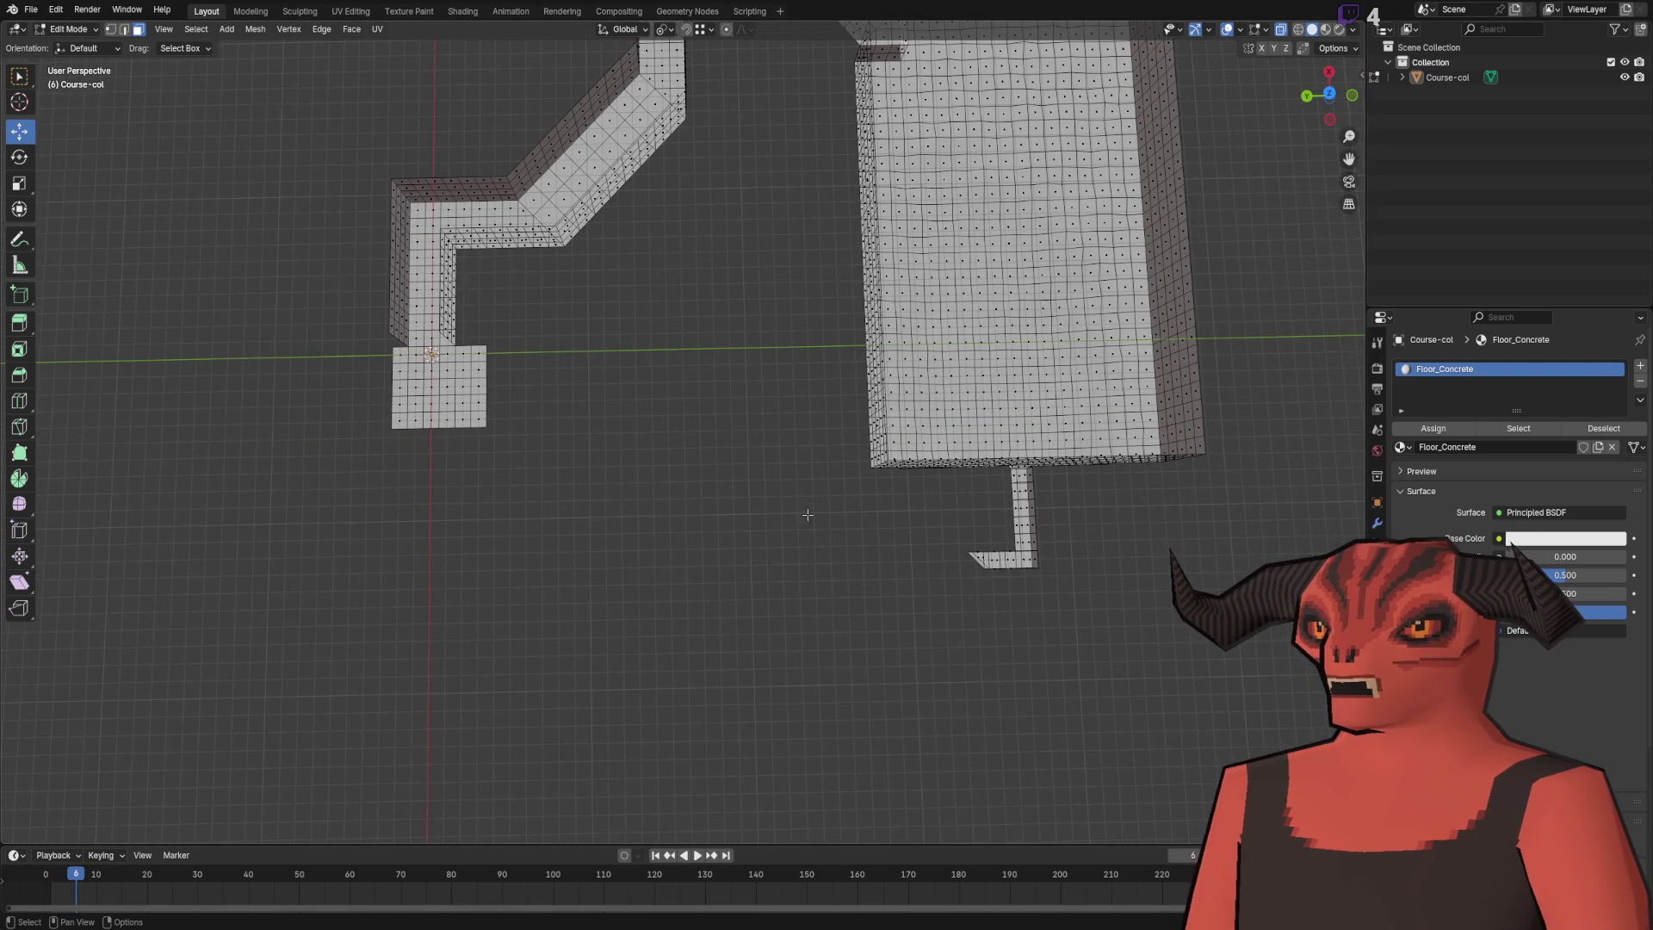
{"action": "scroll", "coordinate": [742, 335], "scroll_direction": "left", "scroll_amount": 5}
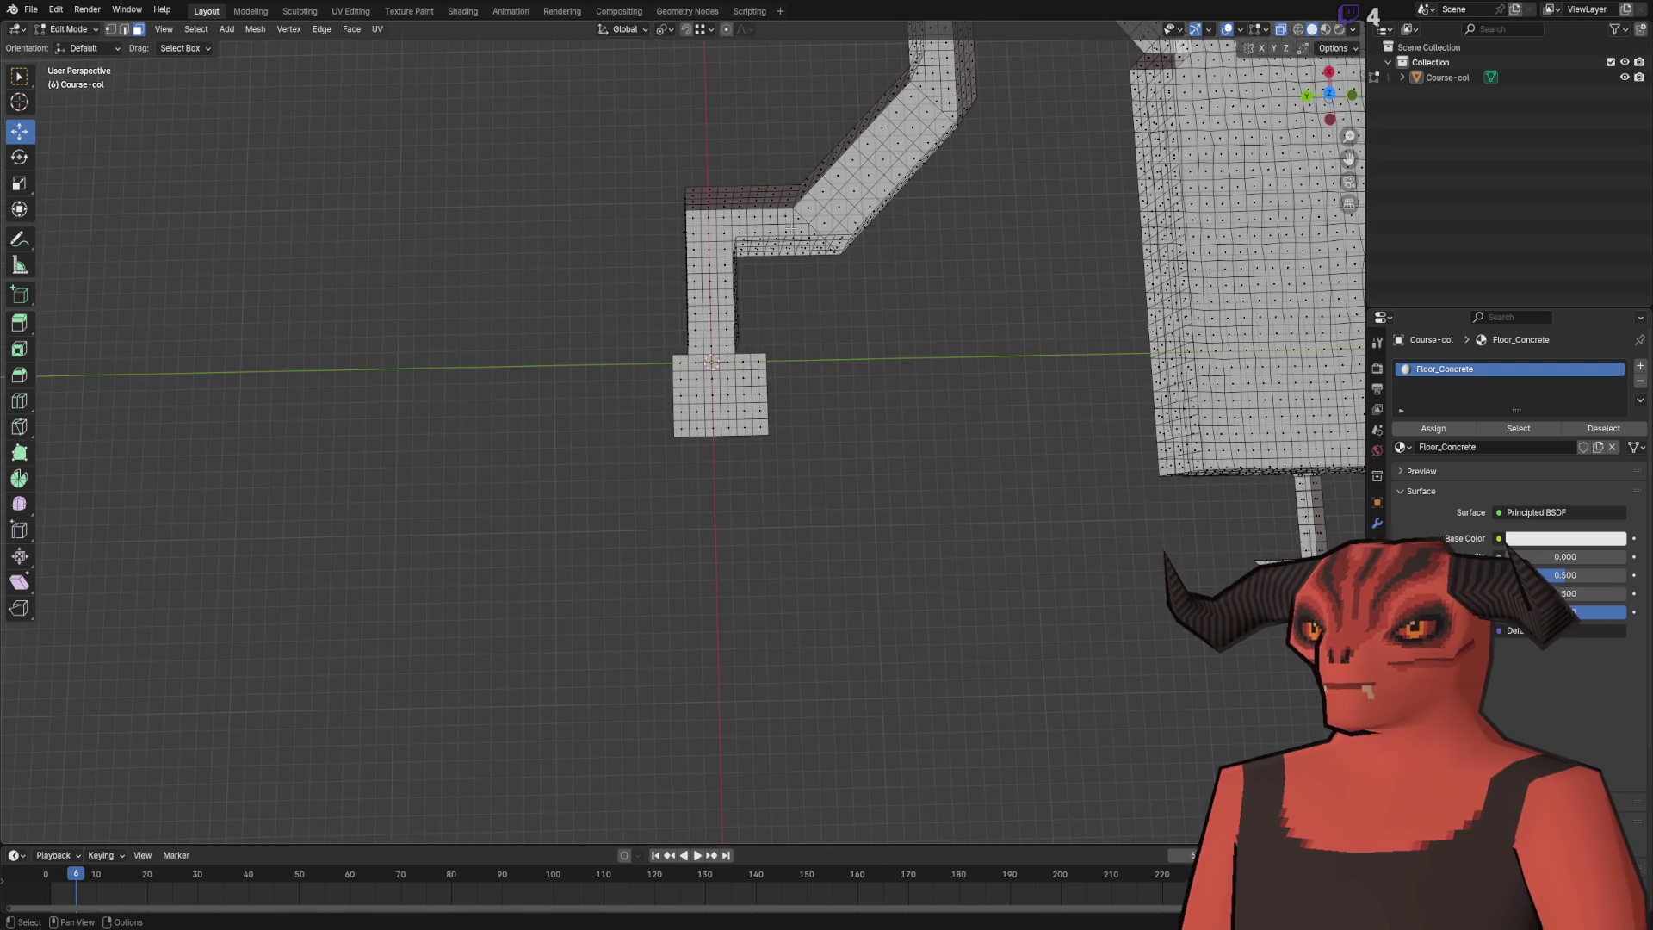
{"action": "scroll", "coordinate": [618, 657], "scroll_direction": "down", "scroll_amount": 3}
{"action": "scroll", "coordinate": [690, 572], "scroll_direction": "up", "scroll_amount": 5}
{"action": "scroll", "coordinate": [652, 515], "scroll_direction": "up", "scroll_amount": 3}
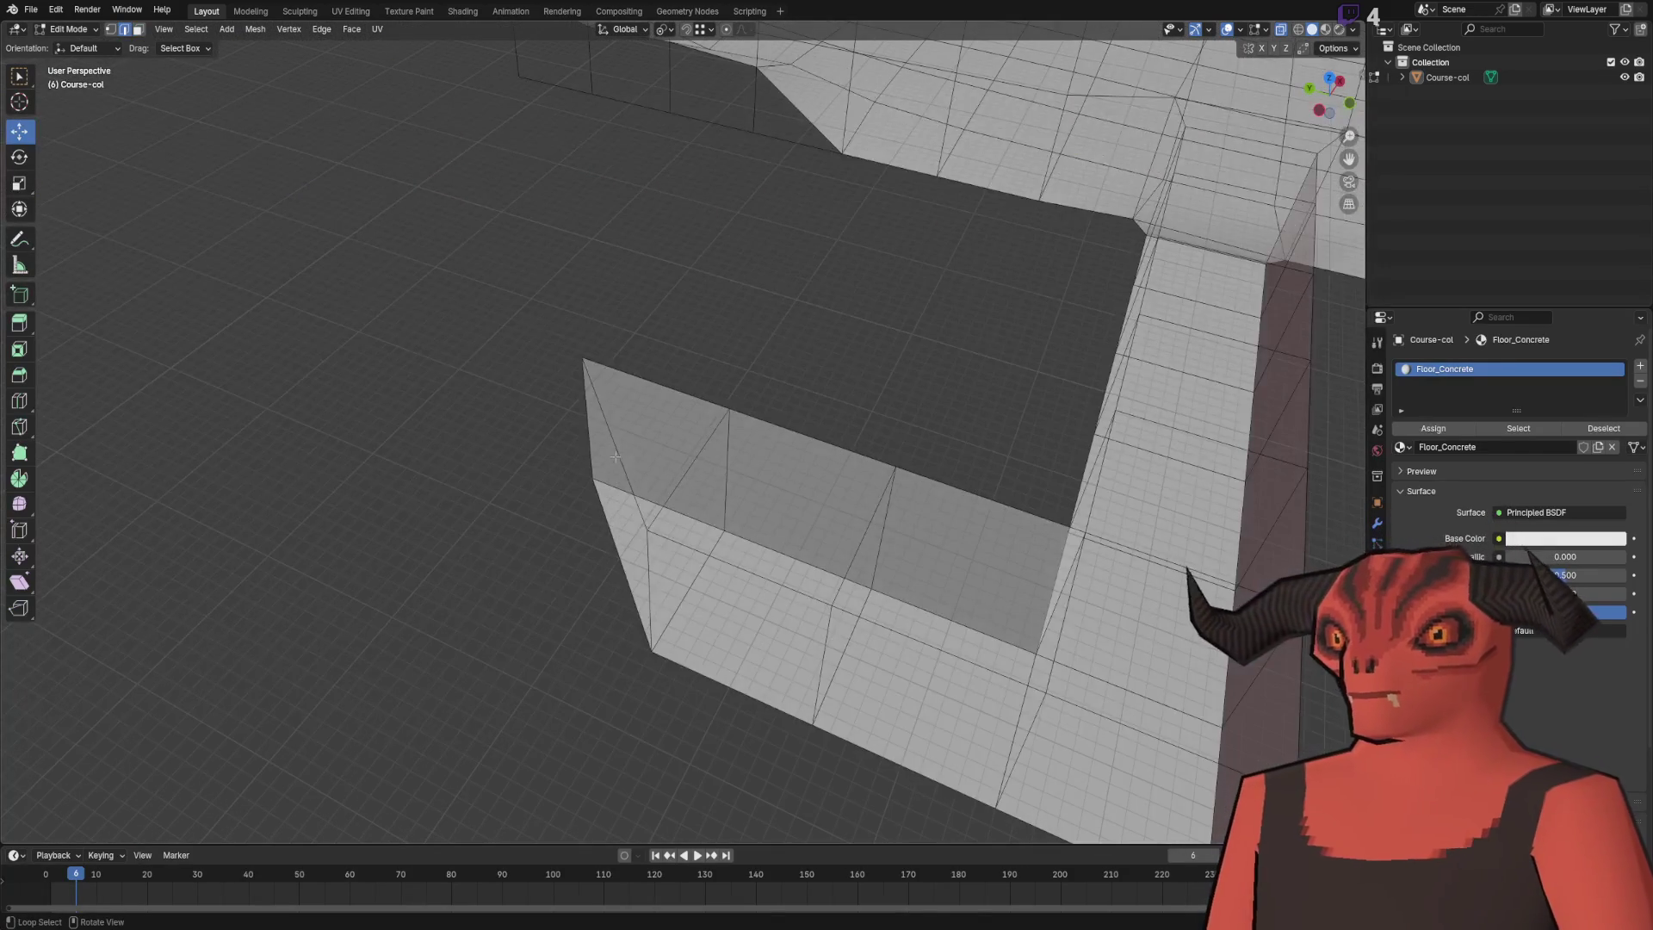
{"action": "key", "text": "e"}
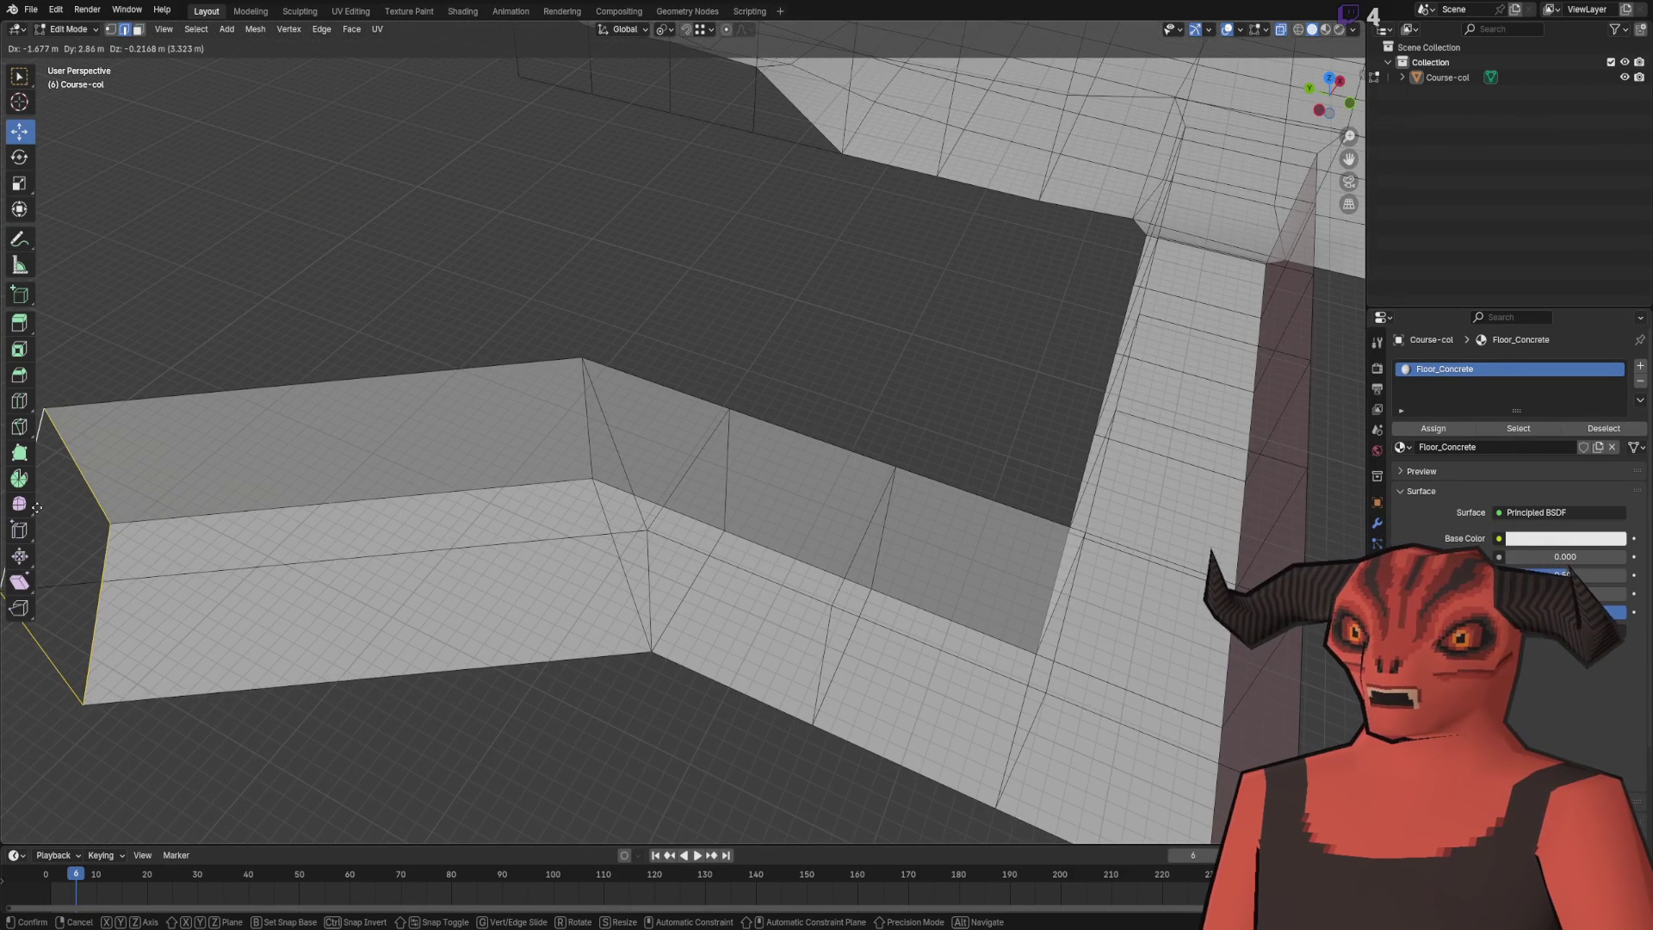
{"action": "left_click", "coordinate": [94, 517]}
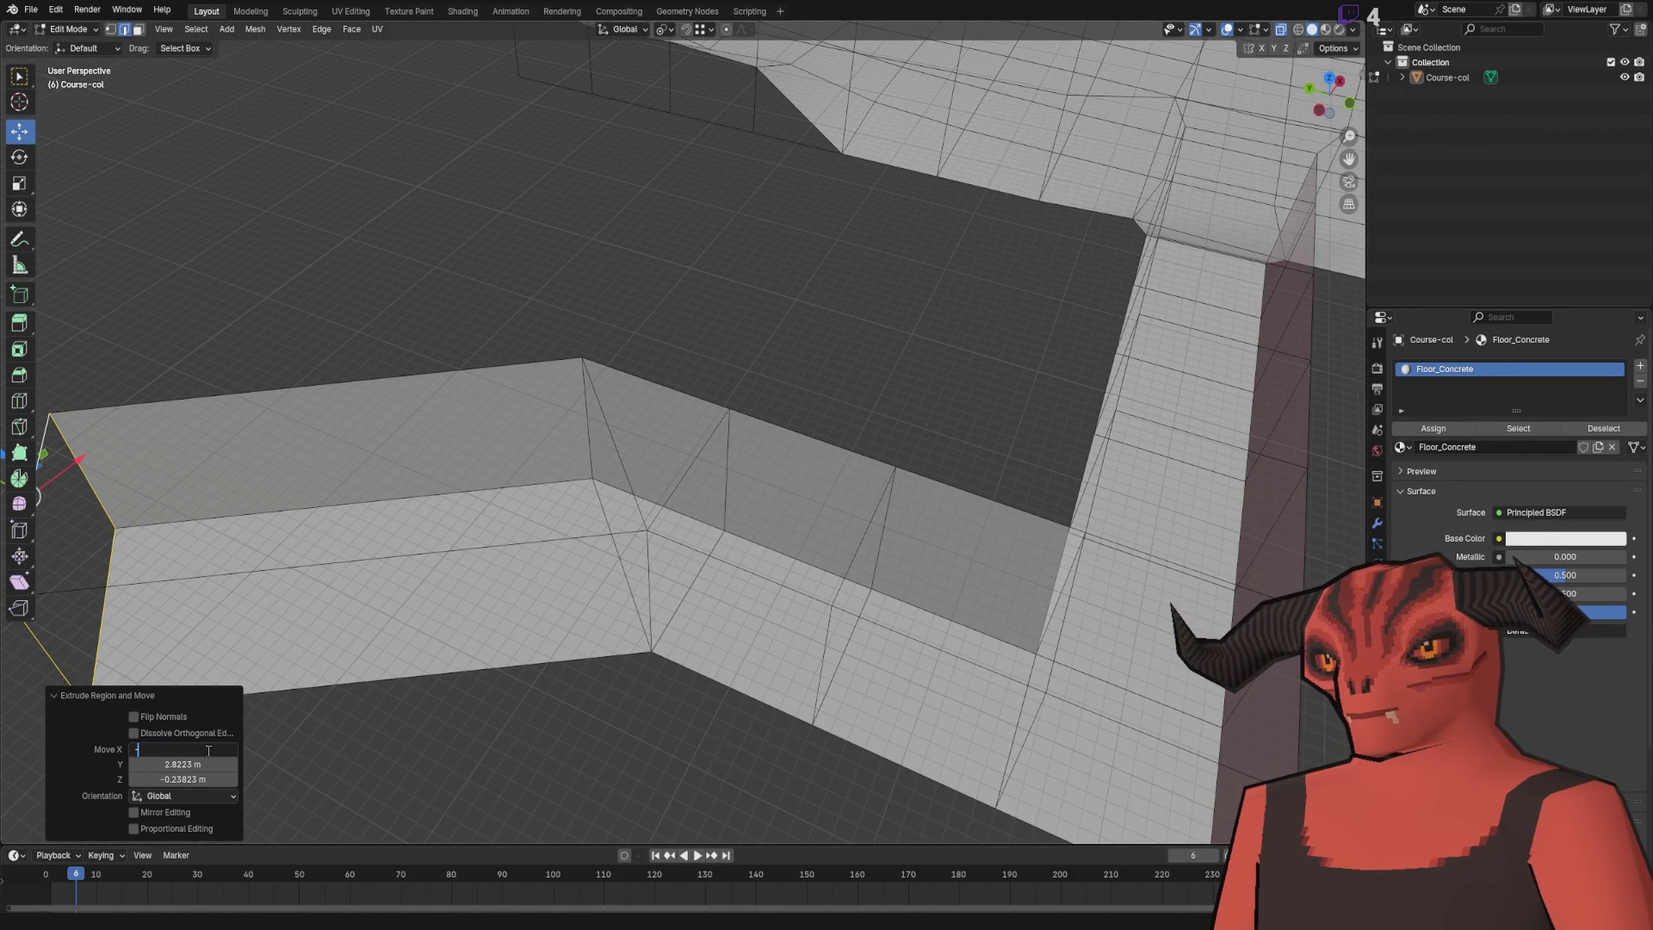
{"action": "type", "text": "3"}
{"action": "left_click", "coordinate": [207, 764]}
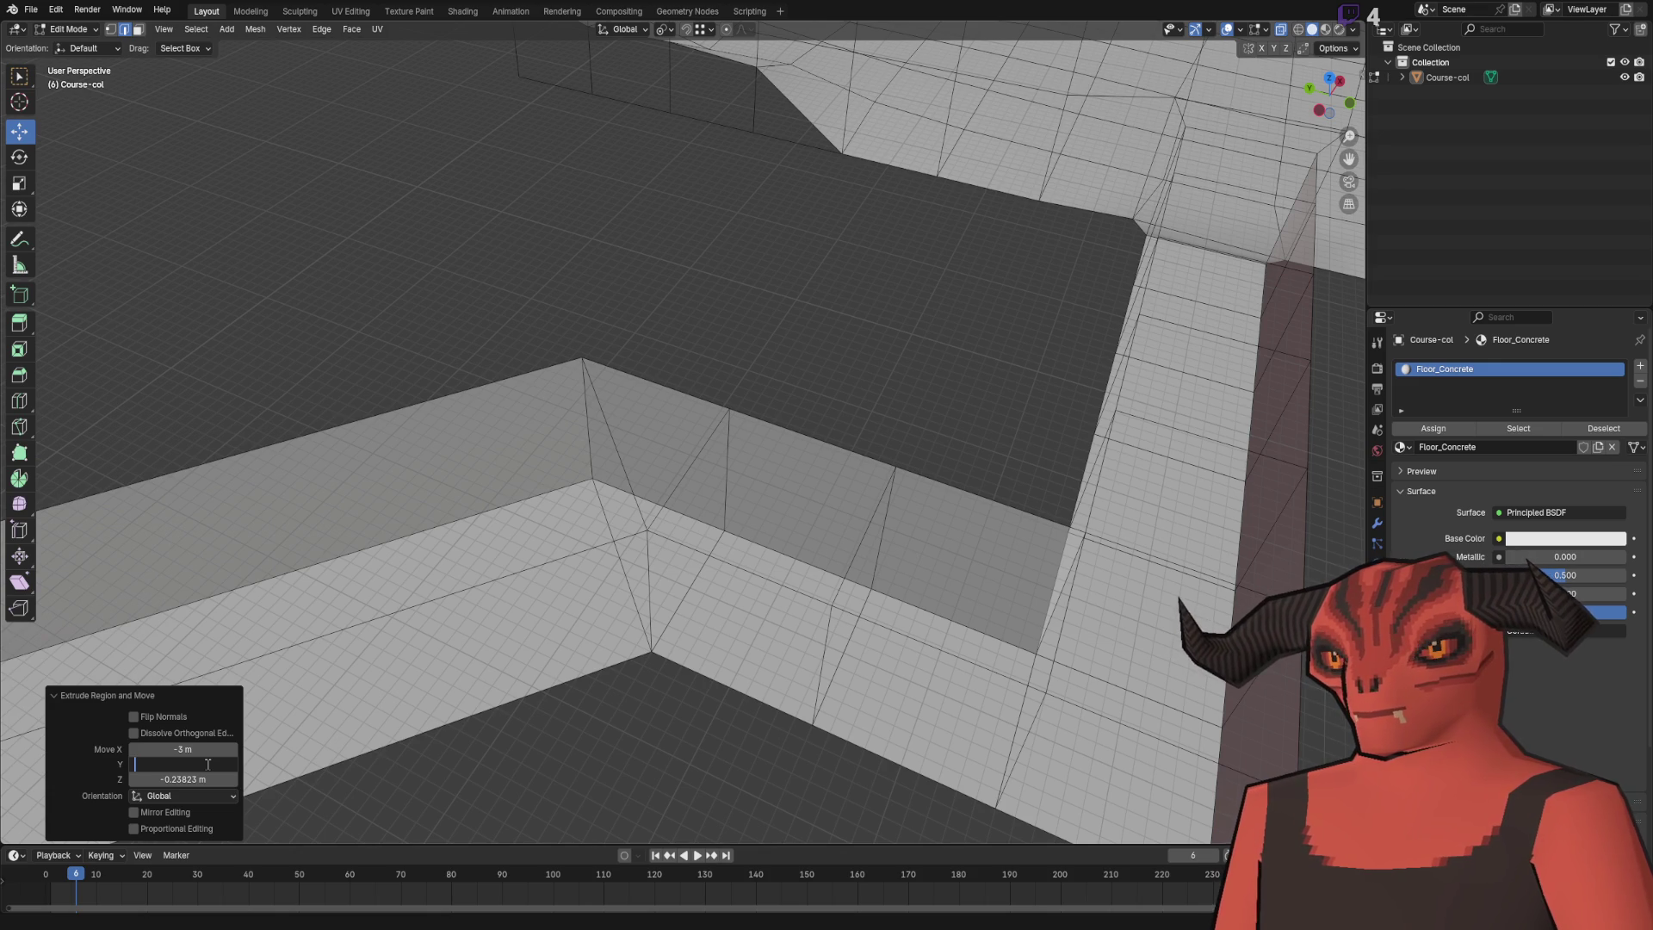
{"action": "type", "text": "3"}
{"action": "key", "text": "Tab"}
{"action": "type", "text": "0"}
{"action": "key", "text": "Return"}
- Move the end face along Y and extrude the corridor's end edge into a short Y section
{"action": "scroll", "coordinate": [778, 461], "scroll_direction": "down", "scroll_amount": 6}
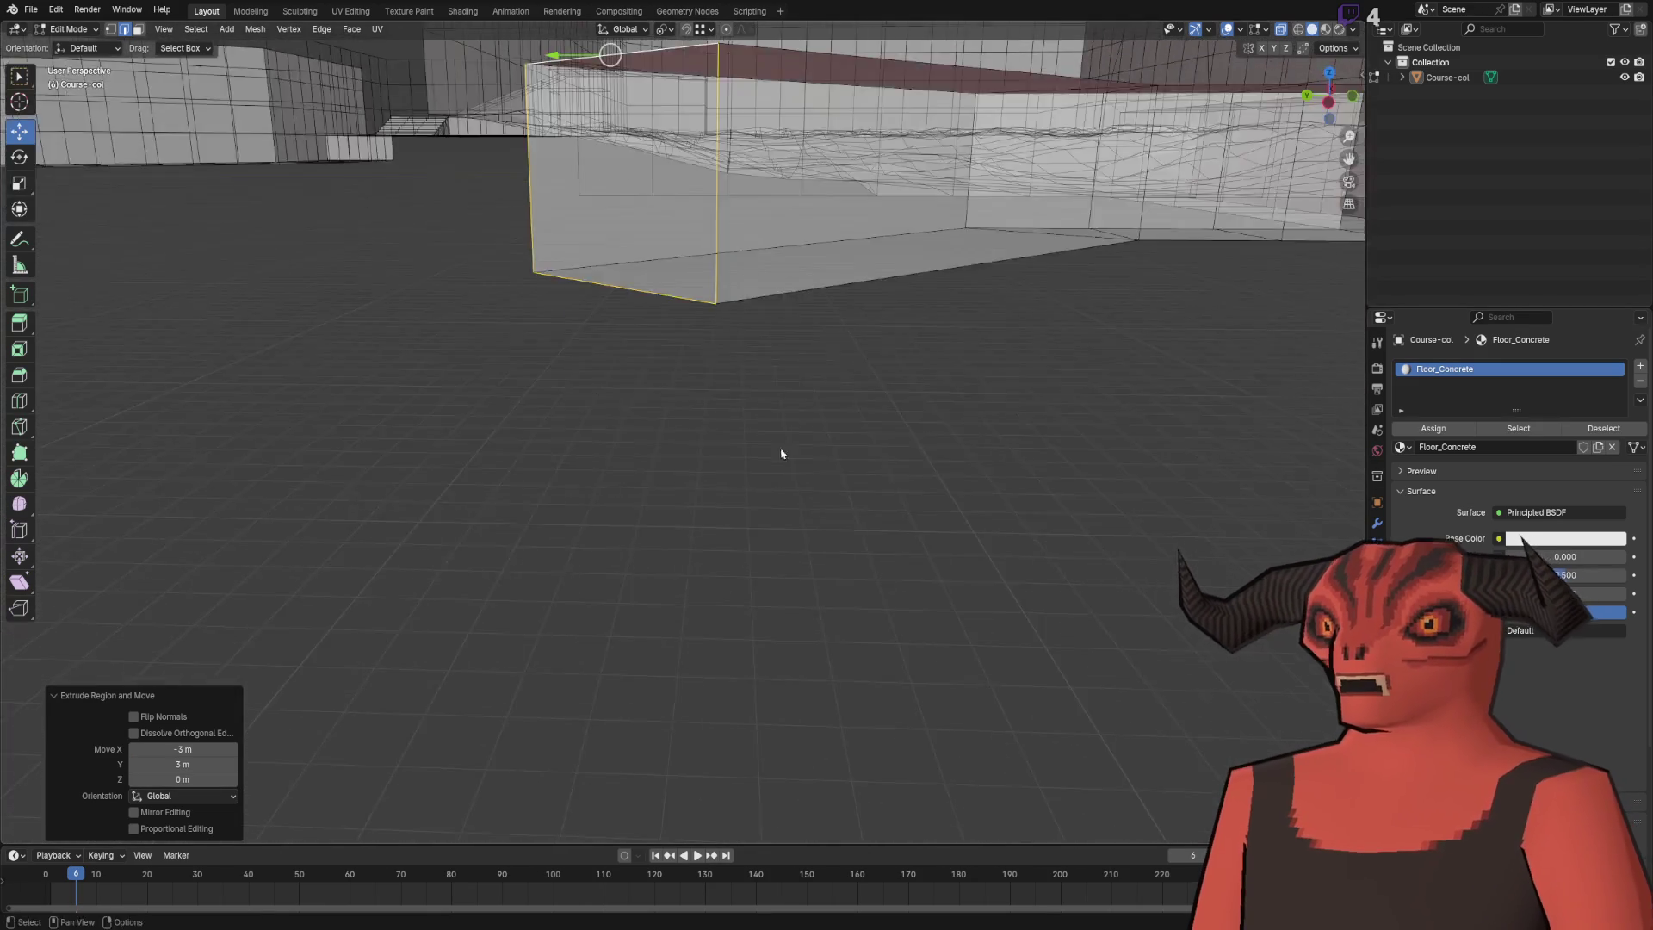
{"action": "scroll", "coordinate": [741, 525], "scroll_direction": "up", "scroll_amount": 5}
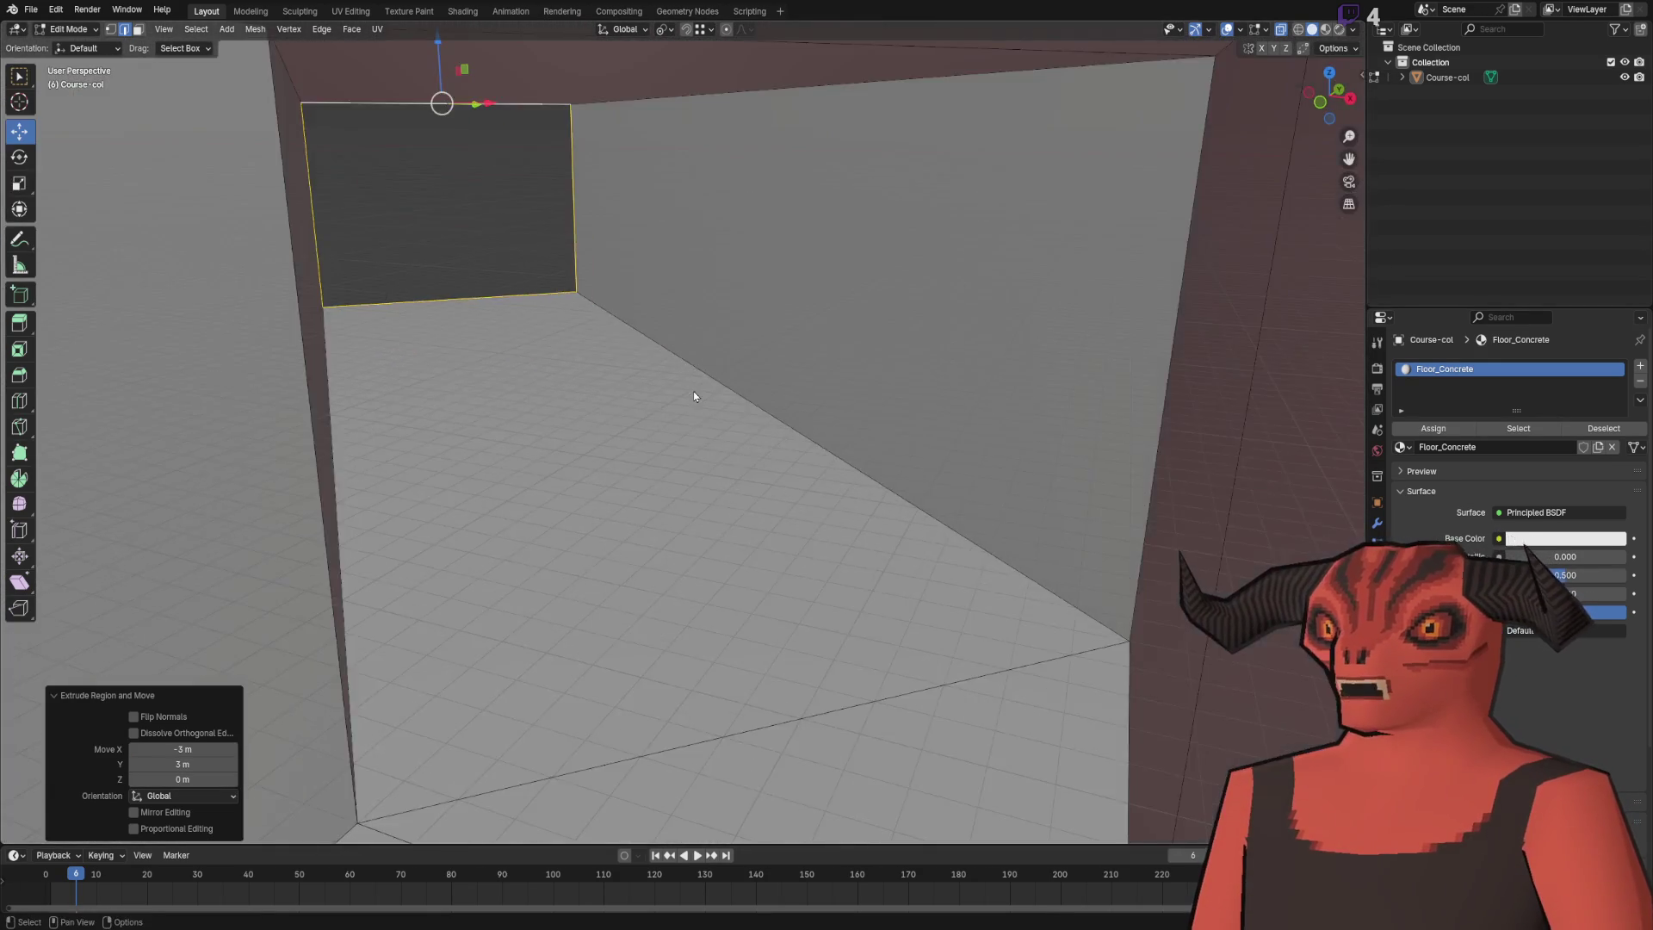
{"action": "scroll", "coordinate": [694, 391], "scroll_direction": "down", "scroll_amount": 5}
{"action": "scroll", "coordinate": [680, 495], "scroll_direction": "up", "scroll_amount": 4}
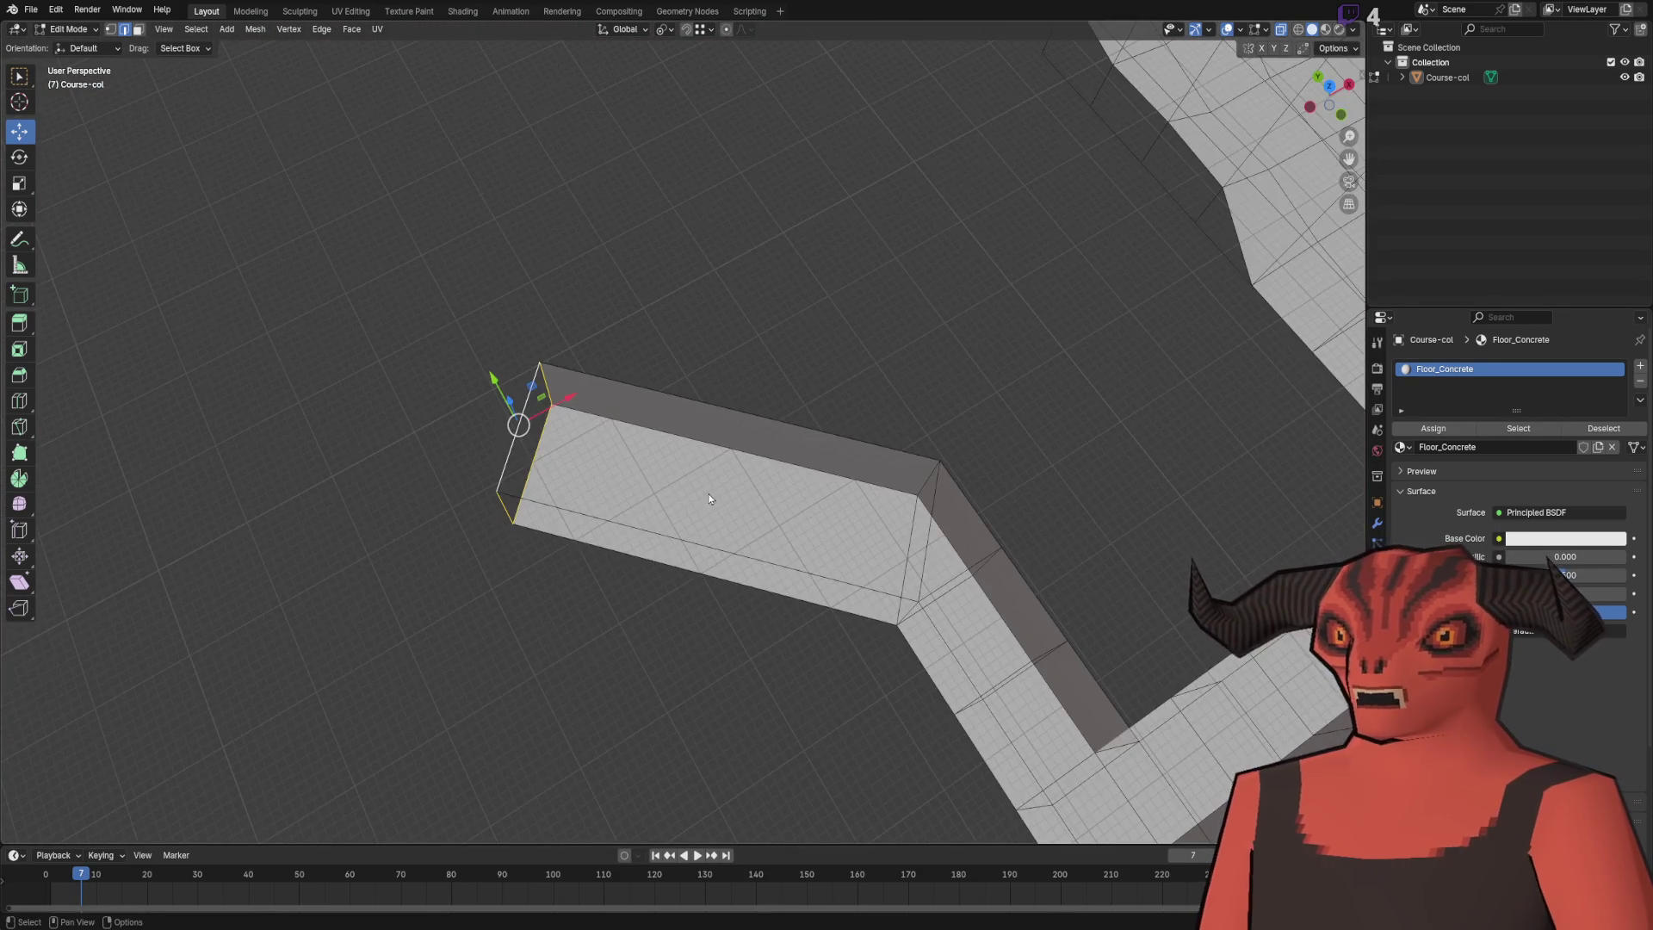
{"action": "scroll", "coordinate": [680, 494], "scroll_direction": "down", "scroll_amount": 3}
{"action": "scroll", "coordinate": [605, 506], "scroll_direction": "up", "scroll_amount": 4}
{"action": "key", "text": "g"}
{"action": "key", "text": "y"}
{"action": "left_click", "coordinate": [621, 473]}
{"action": "left_click", "coordinate": [653, 435]}
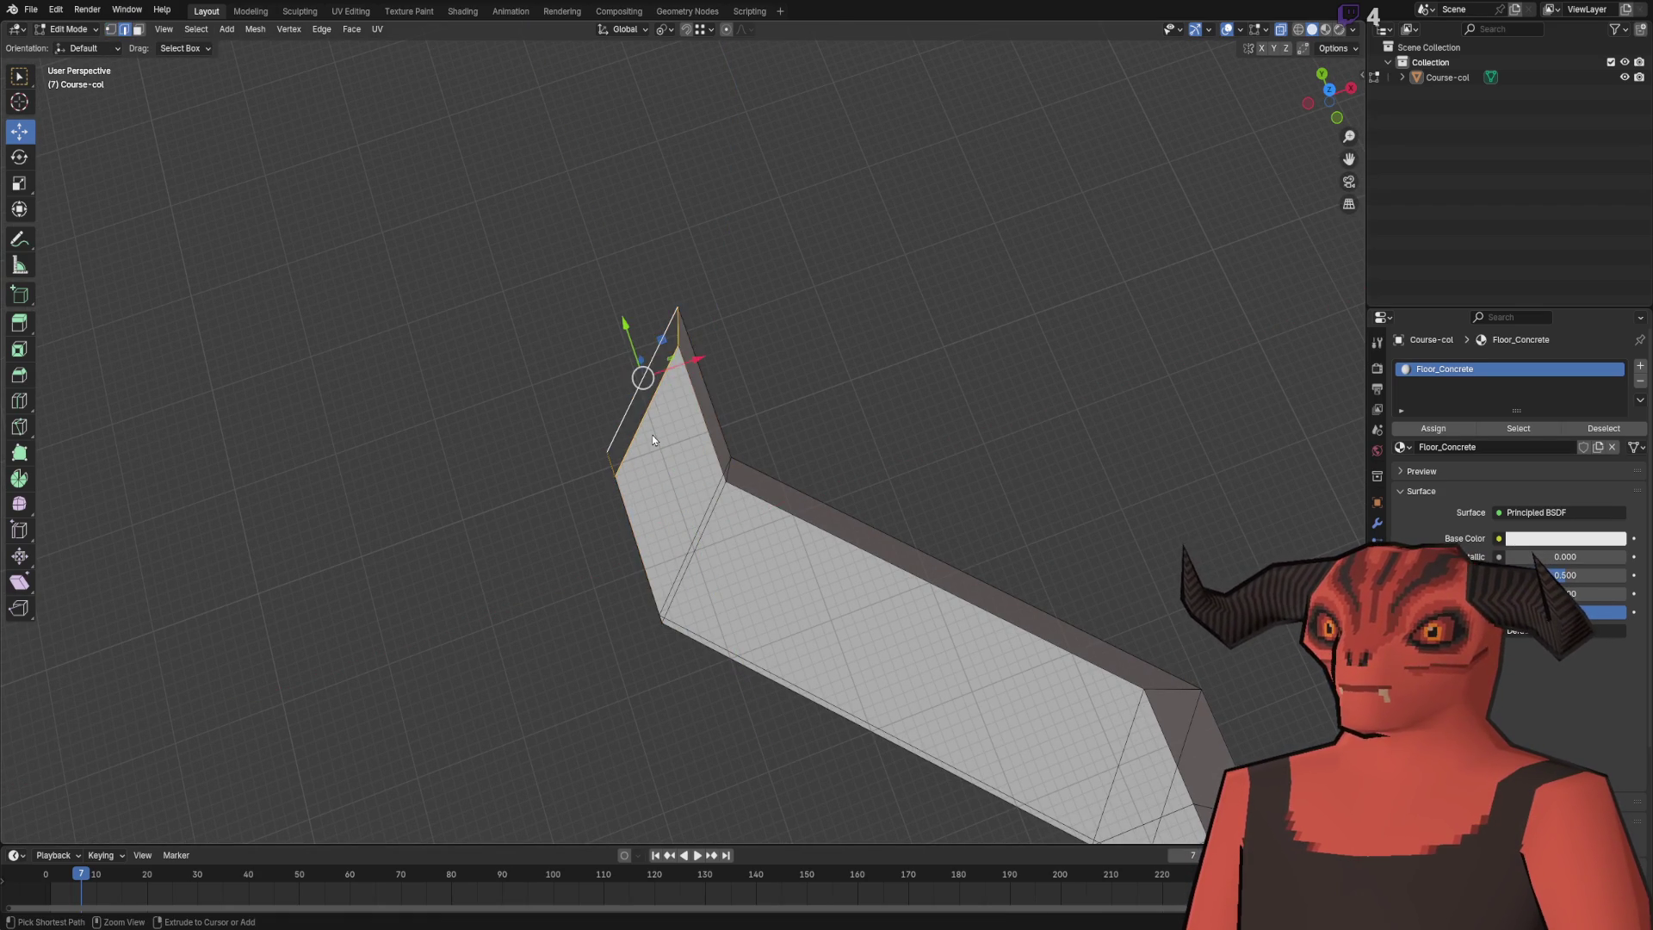
{"action": "key", "text": "e"}
{"action": "key", "text": "y"}
{"action": "left_click", "coordinate": [284, 832]}
{"action": "left_click", "coordinate": [686, 321]}
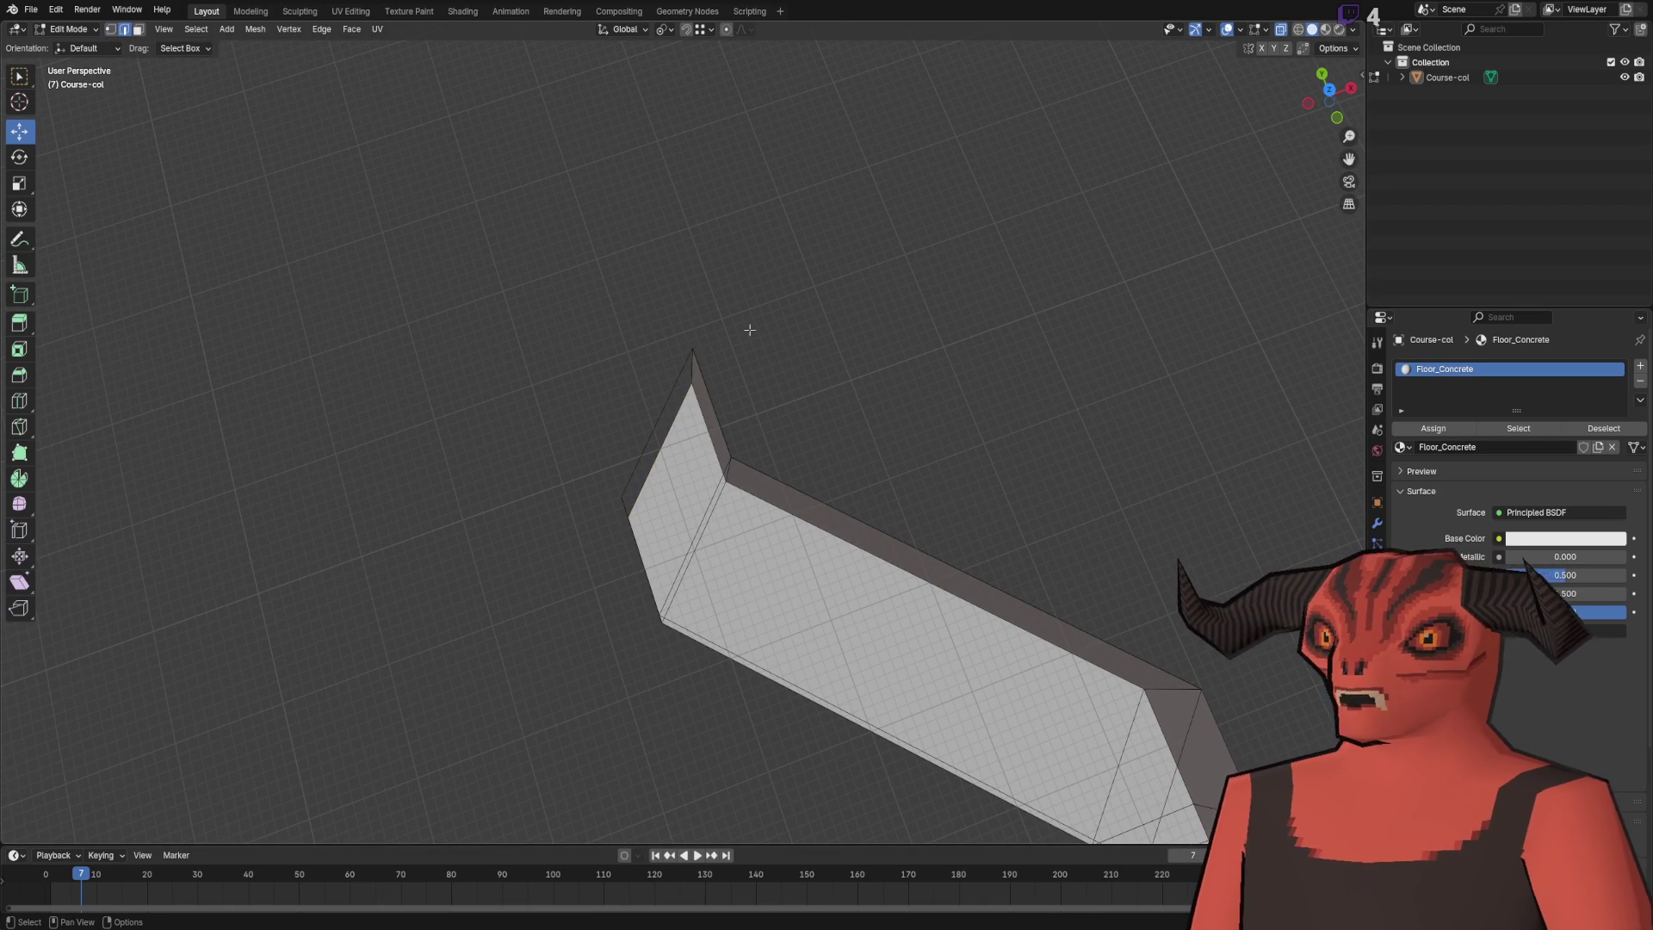
- Delete the corridor's front wall faces and merge the mesh's duplicate vertices by distance
{"action": "key", "text": "alt+z"}
{"action": "scroll", "coordinate": [654, 390], "scroll_direction": "up", "scroll_amount": 3}
{"action": "key", "text": "alt+z"}
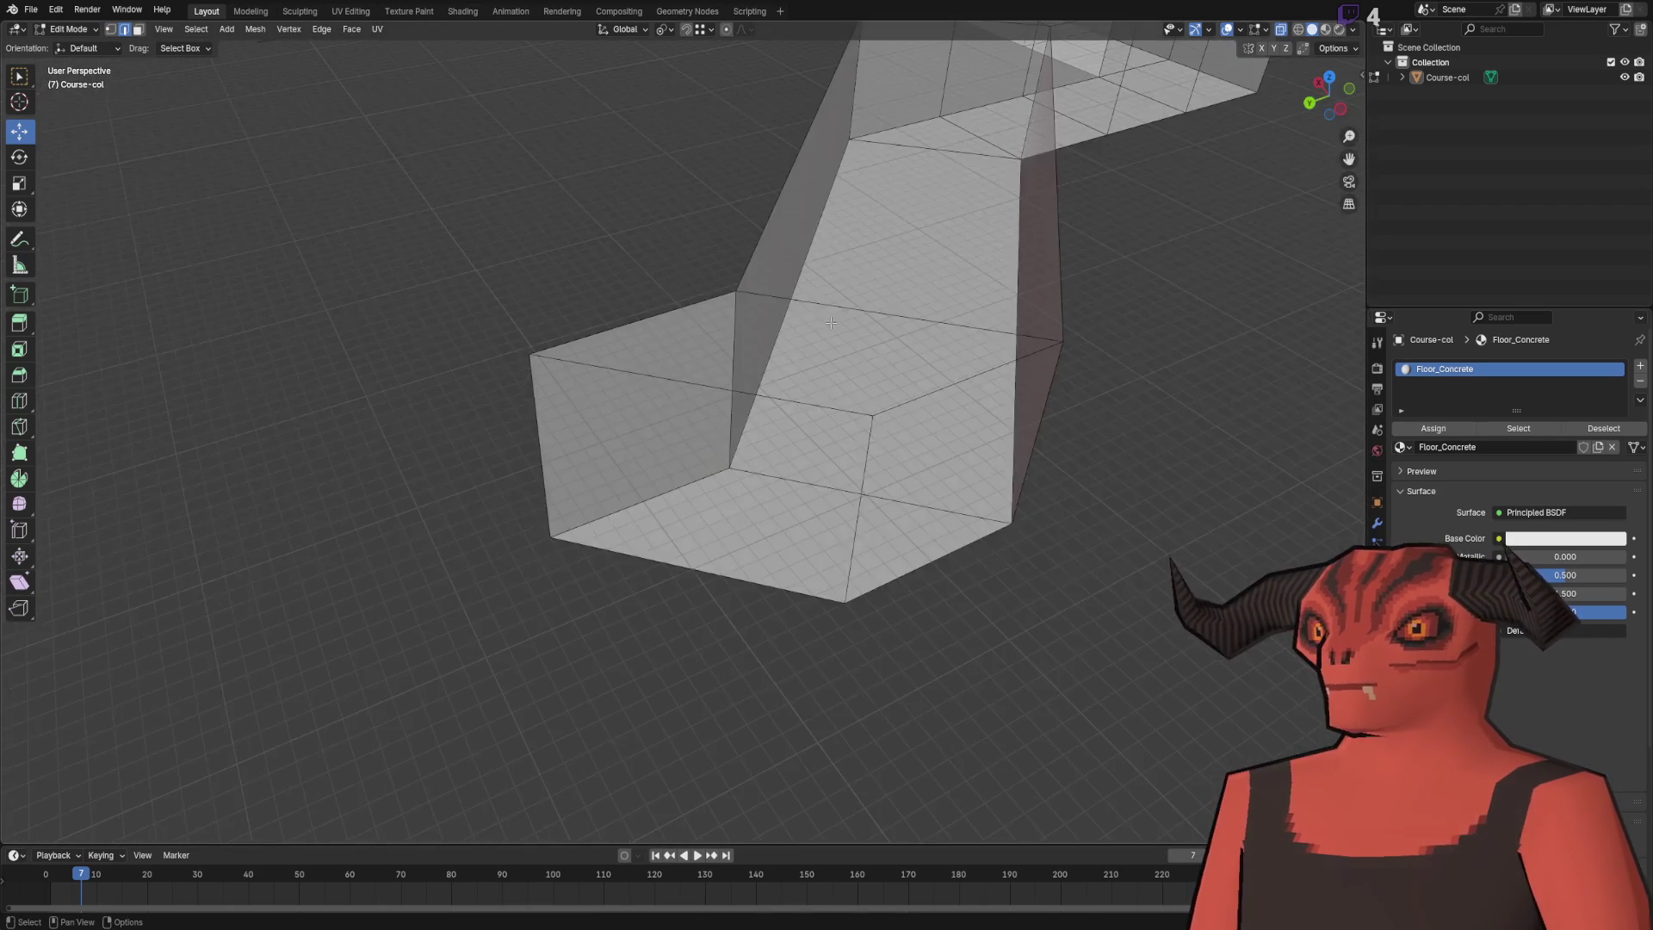
{"action": "key", "text": "1"}
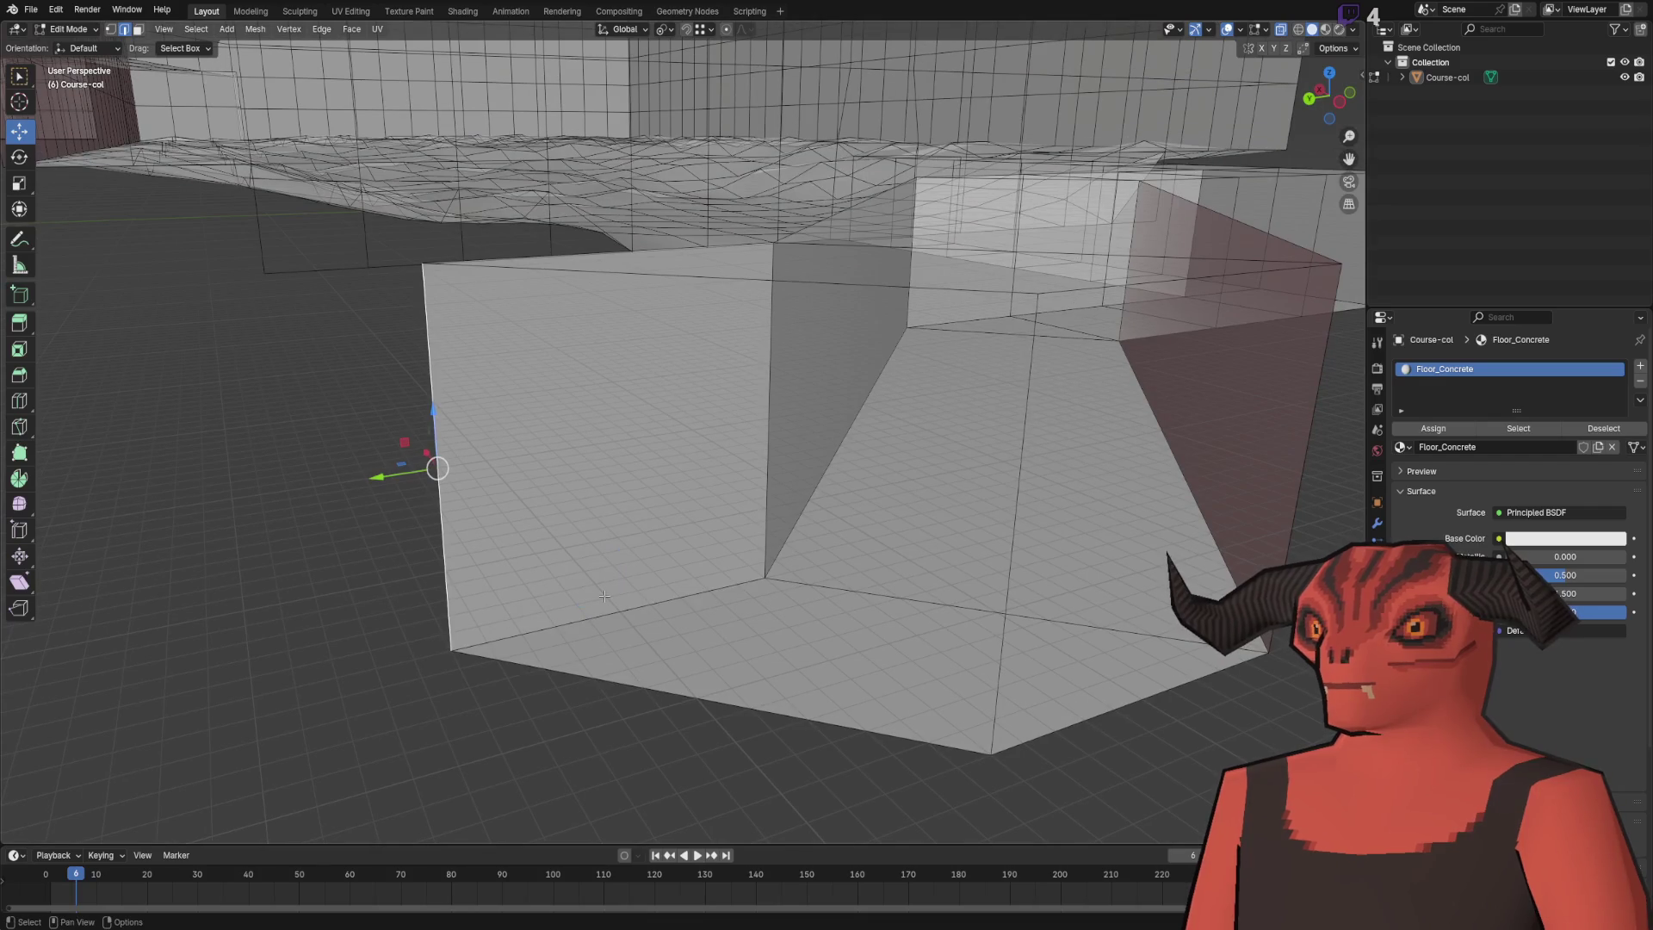
{"action": "left_click_drag", "start_coordinate": [613, 320], "coordinate": [592, 305]}
{"action": "left_click_drag", "start_coordinate": [445, 407], "coordinate": [446, 521]}
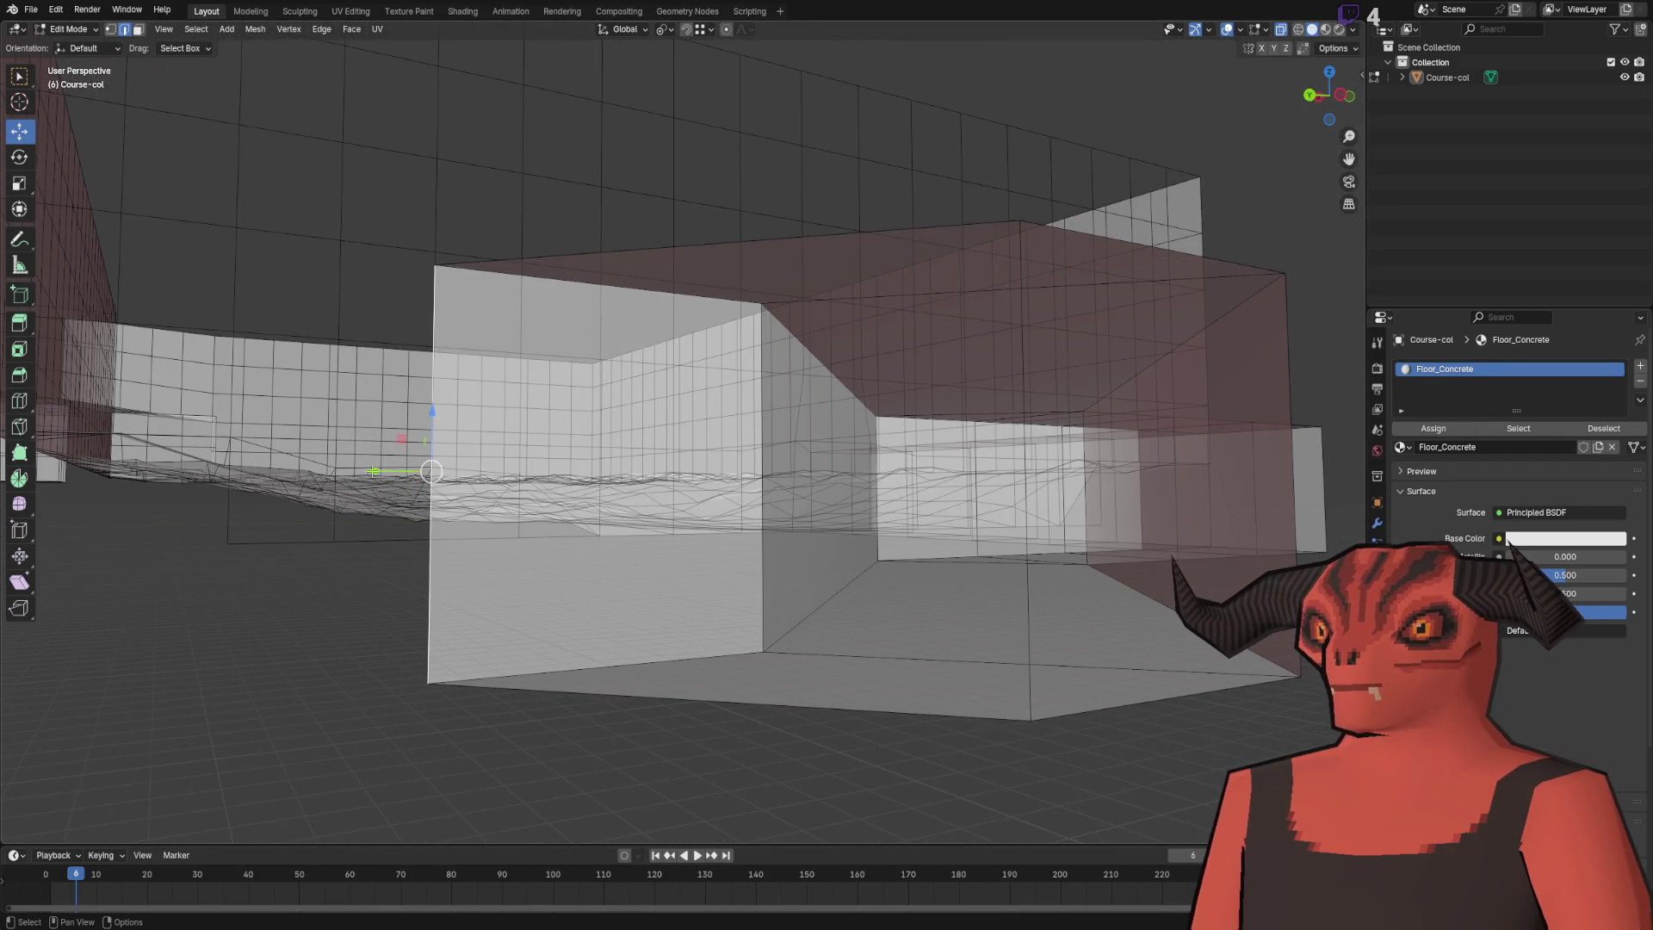
{"action": "key", "text": "Delete"}
{"action": "key", "text": "a"}
{"action": "key", "text": "m"}
{"action": "left_click", "coordinate": [856, 428]}
{"action": "key", "text": "alt+a"}
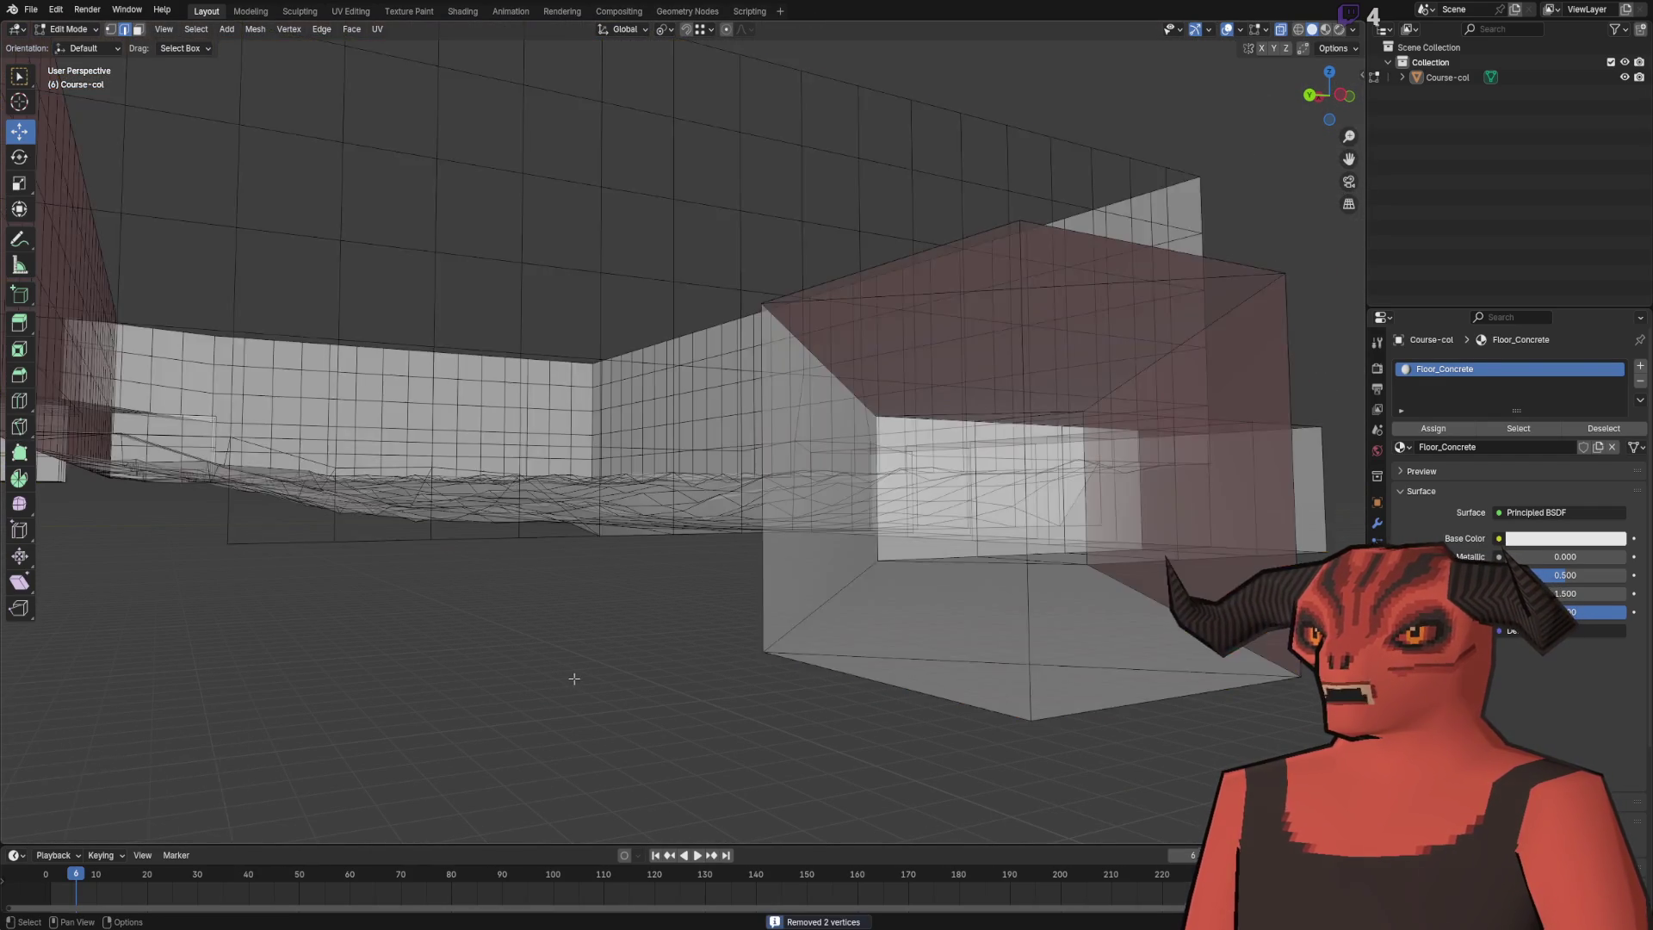
- Extrude the corridor's end edge upward into a tall shaft
{"action": "left_click", "coordinate": [764, 482]}
{"action": "key", "text": "KP_Decimal"}
{"action": "key", "text": "g"}
{"action": "key", "text": "y"}
{"action": "left_click", "coordinate": [668, 281]}
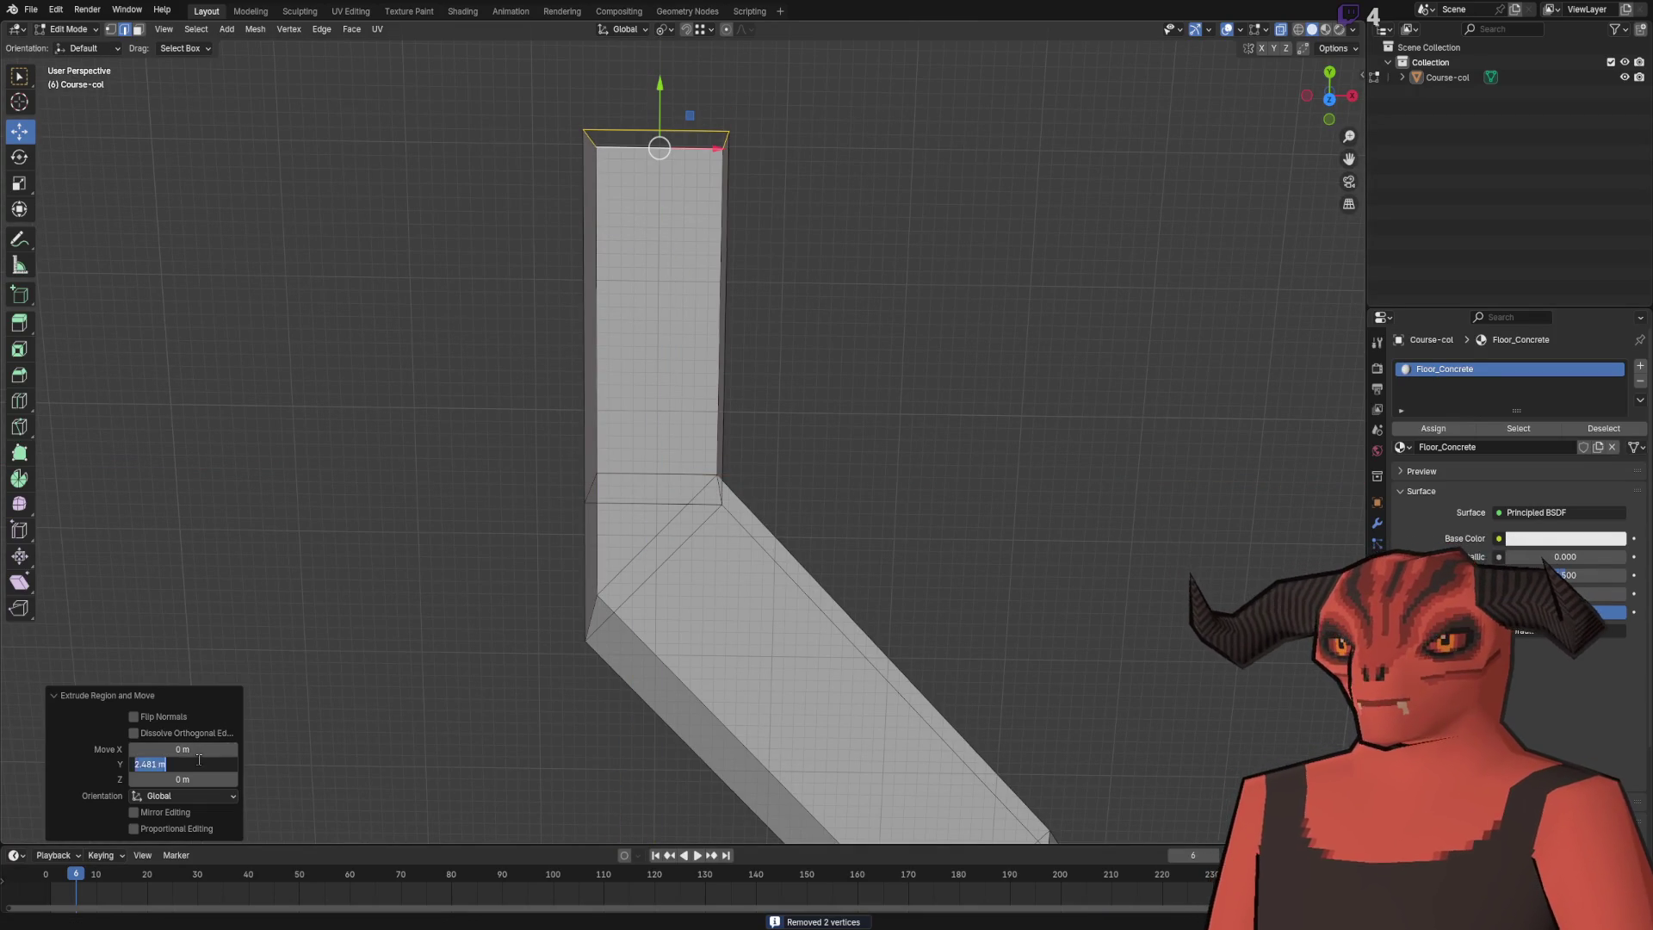
- Shift the corridor-end edges -0.25 m along Y
{"action": "left_click", "coordinate": [483, 498]}
{"action": "scroll", "coordinate": [483, 499], "scroll_direction": "down", "scroll_amount": 5}
{"action": "mouse_move", "coordinate": [483, 499]}
{"action": "left_mouse_down"}
{"action": "mouse_move", "coordinate": [871, 428]}
{"action": "mouse_move", "coordinate": [863, 463]}
{"action": "mouse_move", "coordinate": [804, 458]}
{"action": "left_mouse_up"}
{"action": "scroll", "coordinate": [801, 465], "scroll_direction": "up", "scroll_amount": 6}
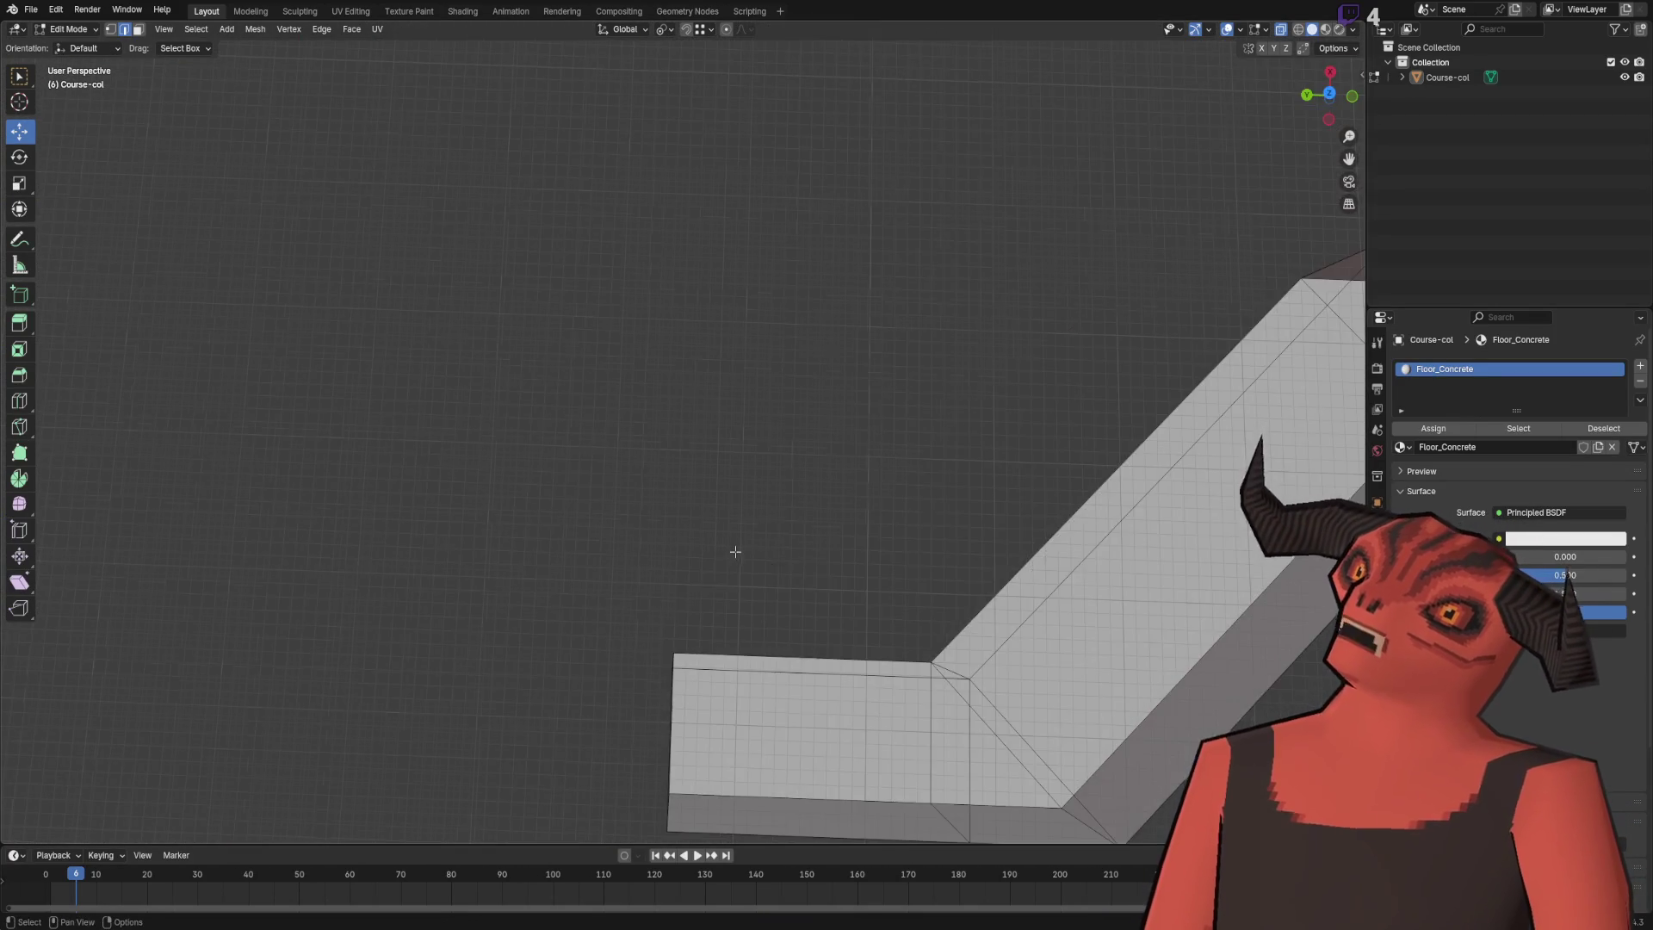
{"action": "scroll", "coordinate": [736, 551], "scroll_direction": "down", "scroll_amount": 4}
{"action": "key", "text": "1"}
{"action": "mouse_move", "coordinate": [738, 535]}
{"action": "left_mouse_down"}
{"action": "mouse_move", "coordinate": [680, 470]}
{"action": "mouse_move", "coordinate": [611, 538]}
{"action": "mouse_move", "coordinate": [644, 474]}
{"action": "mouse_move", "coordinate": [686, 498]}
{"action": "left_mouse_up"}
{"action": "scroll", "coordinate": [655, 456], "scroll_direction": "up", "scroll_amount": 5}
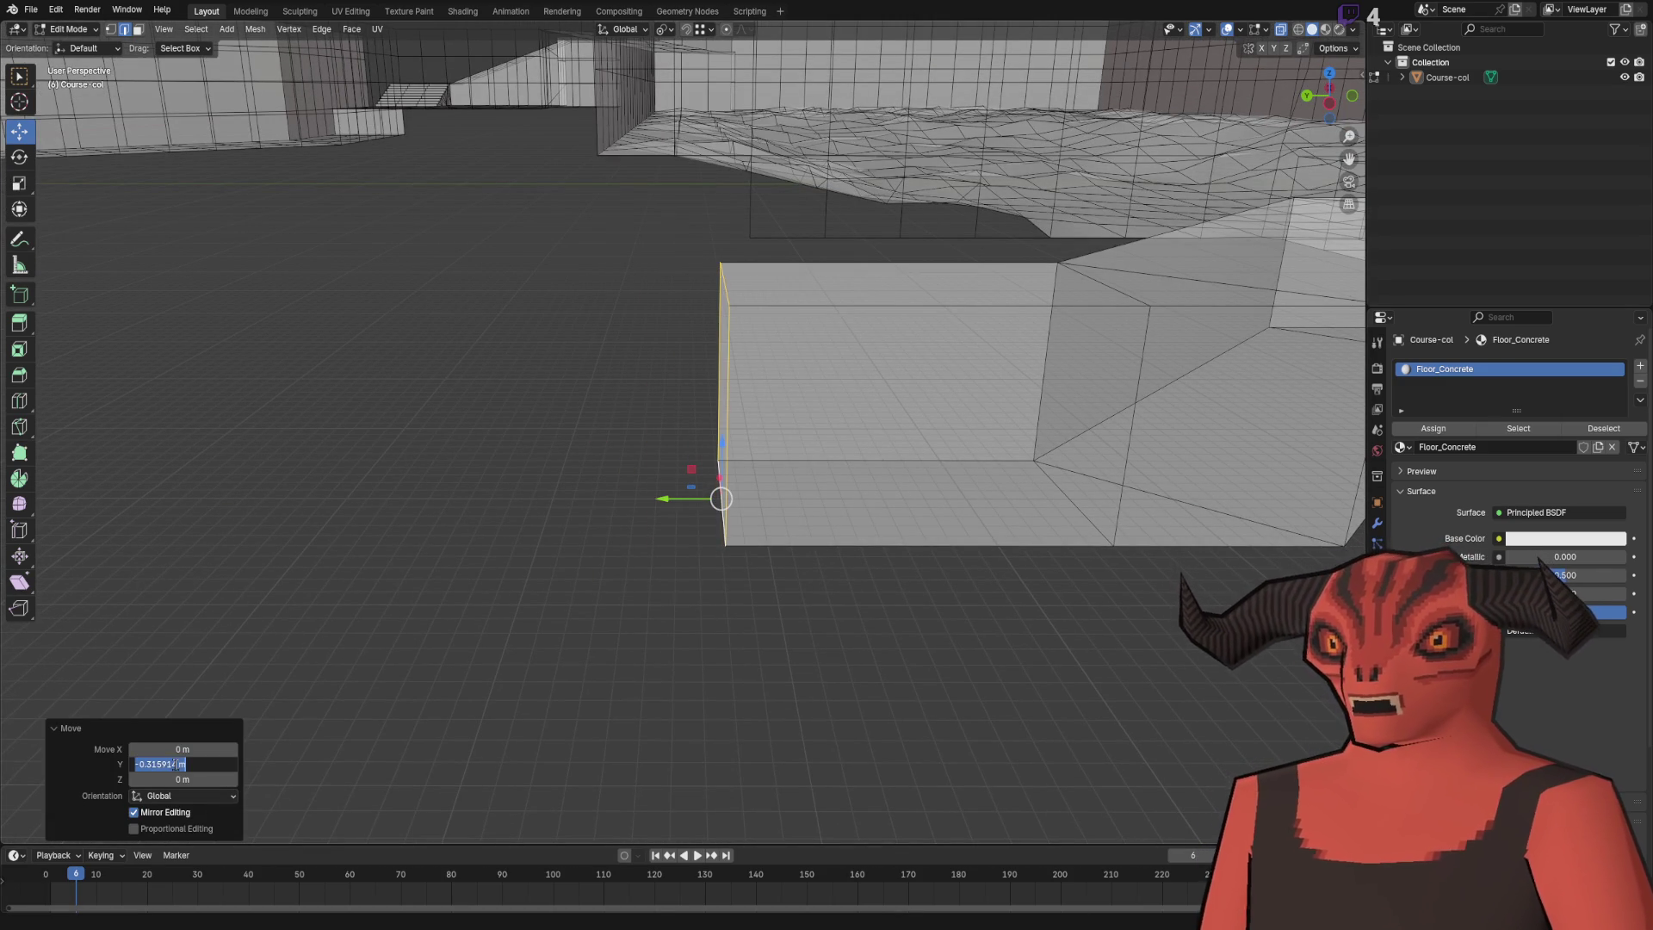
{"action": "key", "text": "Return"}
- Extrude the end edge into a short step raised 0.25 m
{"action": "left_click_drag", "start_coordinate": [425, 458], "coordinate": [553, 495]}
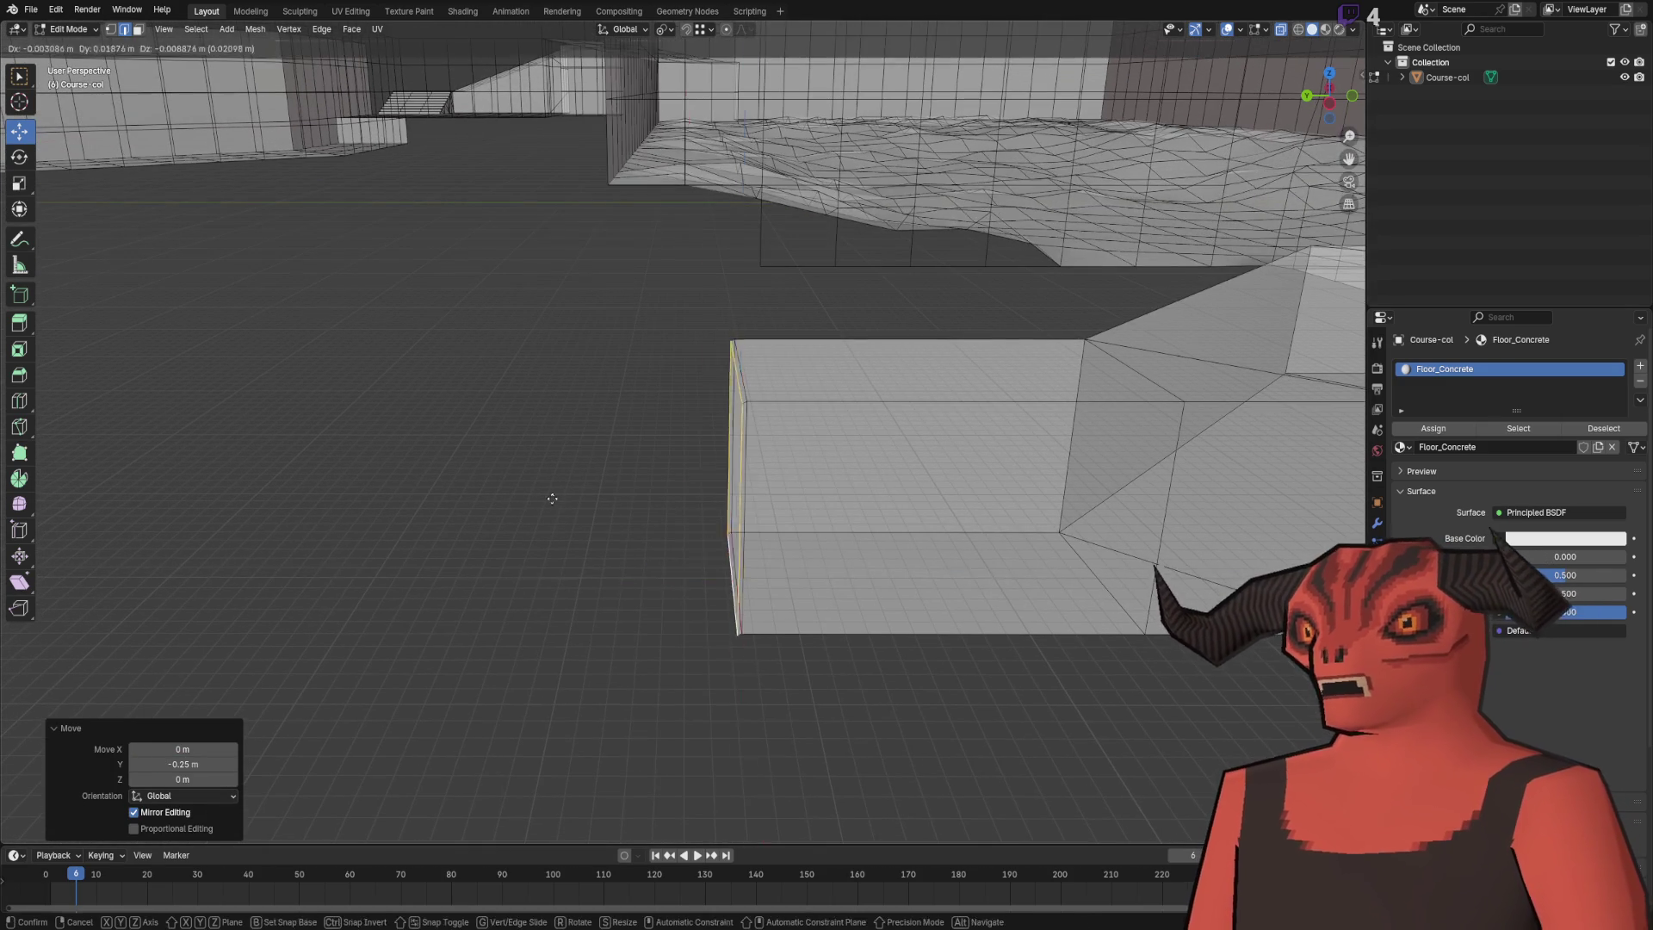
{"action": "key", "text": "ctrl+z"}
{"action": "key", "text": "Return"}
{"action": "left_click", "coordinate": [592, 481]}
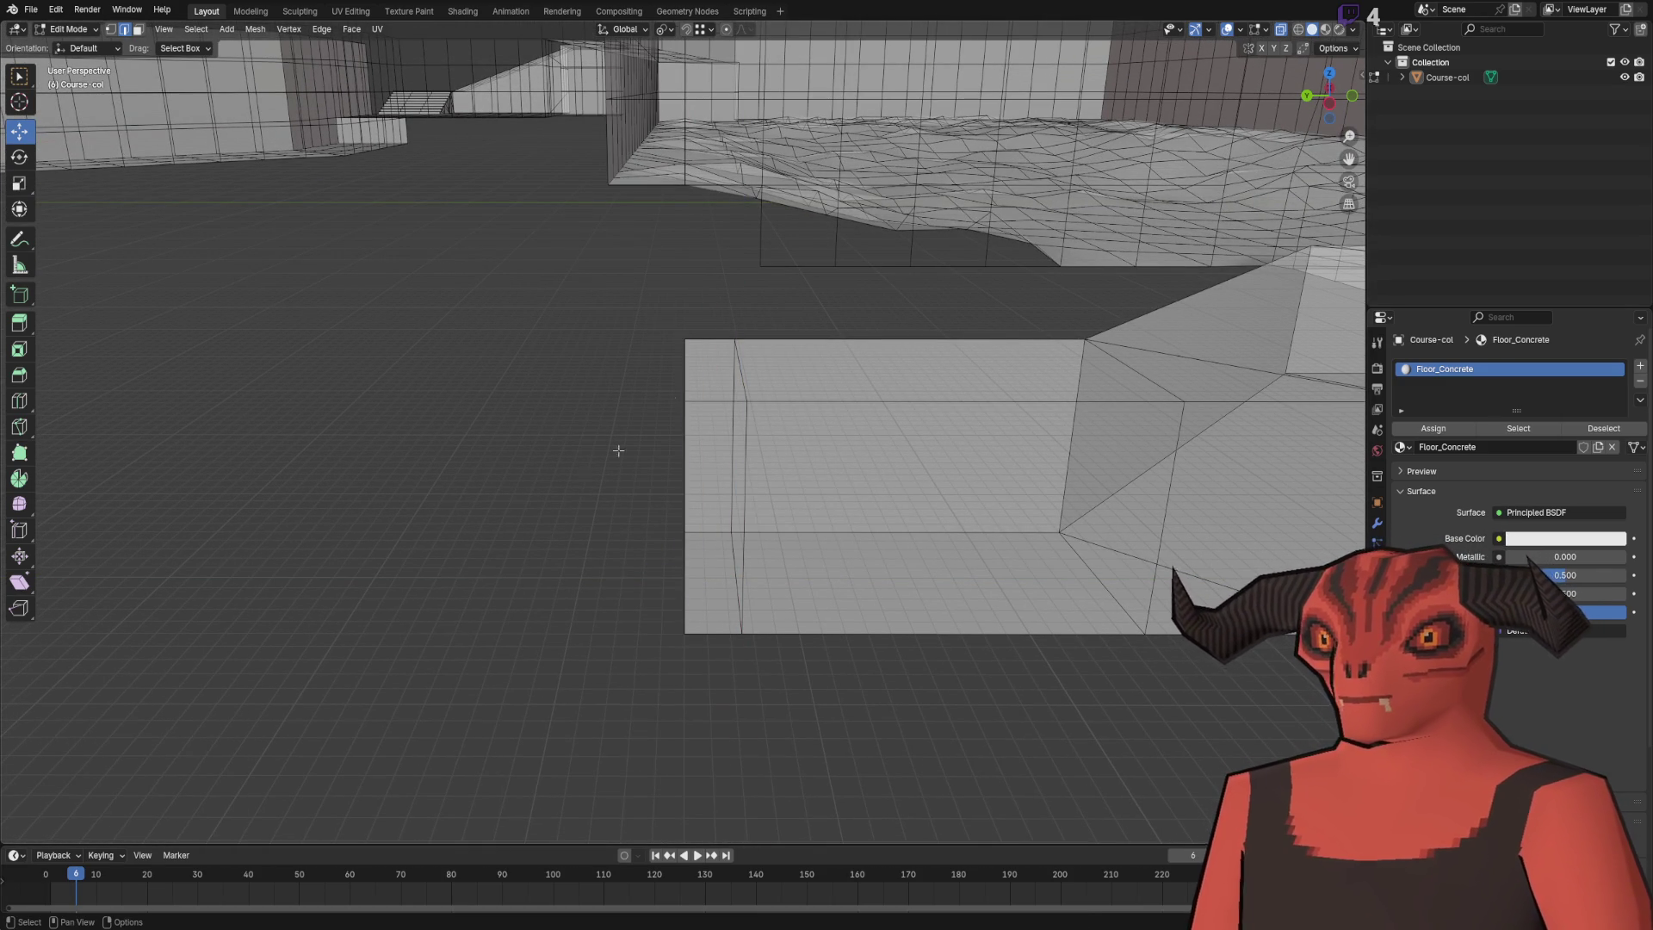
{"action": "left_click_drag", "start_coordinate": [686, 379], "coordinate": [734, 373]}
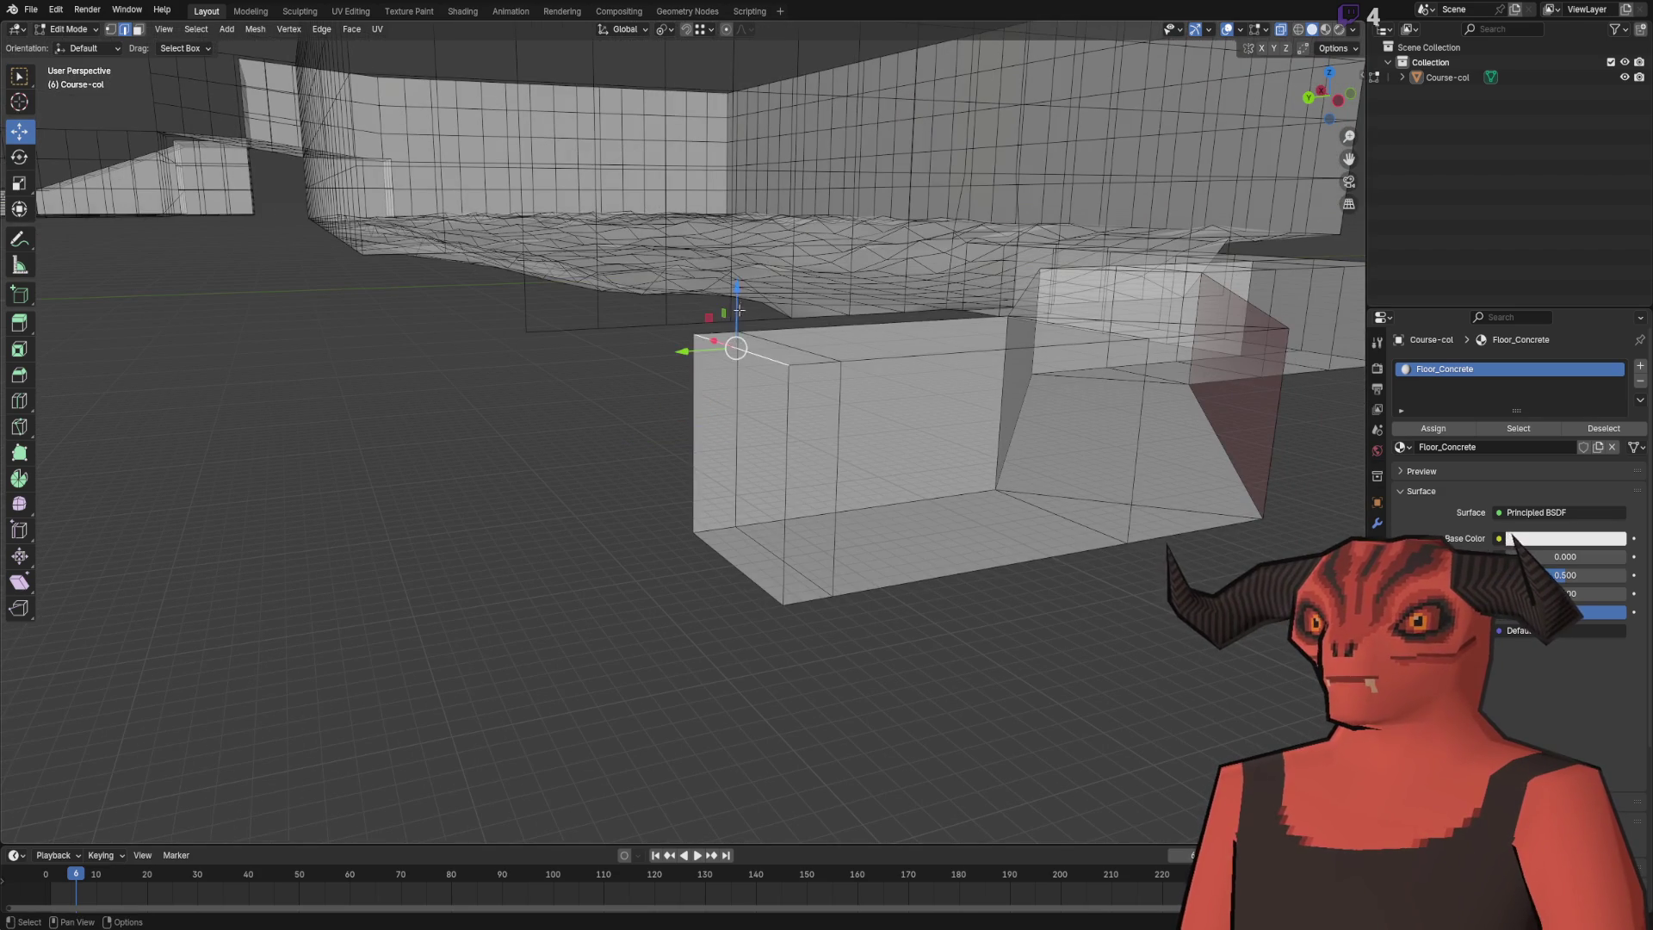
{"action": "left_click_drag", "start_coordinate": [736, 317], "coordinate": [736, 258]}
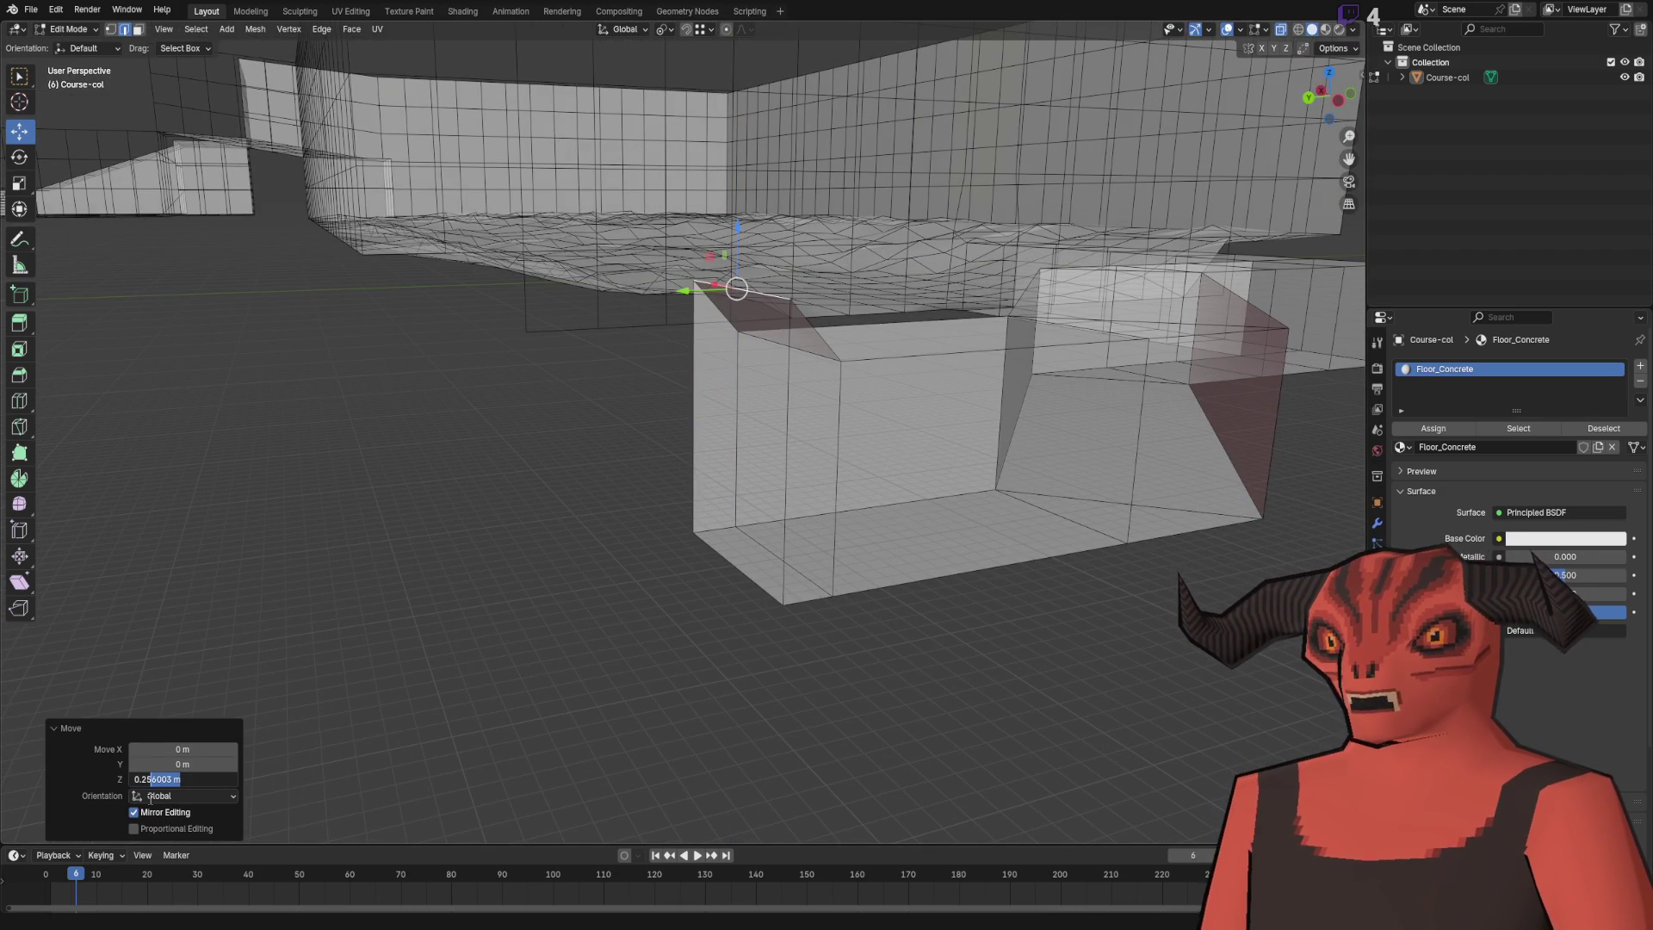
{"action": "type", "text": "0.25"}
{"action": "key", "text": "Return"}
- Extrude the corridor's end face outward, keeping it aligned with the old face
{"action": "mouse_move", "coordinate": [585, 603]}
{"action": "left_mouse_down"}
{"action": "mouse_move", "coordinate": [749, 598]}
{"action": "mouse_move", "coordinate": [663, 568]}
{"action": "mouse_move", "coordinate": [597, 579]}
{"action": "mouse_move", "coordinate": [637, 537]}
{"action": "mouse_move", "coordinate": [749, 580]}
{"action": "mouse_move", "coordinate": [679, 649]}
{"action": "mouse_move", "coordinate": [754, 581]}
{"action": "left_mouse_up"}
{"action": "scroll", "coordinate": [679, 642], "scroll_direction": "down", "scroll_amount": 5}
{"action": "scroll", "coordinate": [754, 581], "scroll_direction": "up", "scroll_amount": 10}
{"action": "mouse_move", "coordinate": [647, 358]}
{"action": "left_mouse_down"}
{"action": "mouse_move", "coordinate": [645, 332]}
{"action": "mouse_move", "coordinate": [658, 468]}
{"action": "mouse_move", "coordinate": [606, 471]}
{"action": "mouse_move", "coordinate": [772, 503]}
{"action": "mouse_move", "coordinate": [578, 501]}
{"action": "mouse_move", "coordinate": [841, 468]}
{"action": "mouse_move", "coordinate": [679, 541]}
{"action": "mouse_move", "coordinate": [697, 561]}
{"action": "mouse_move", "coordinate": [591, 557]}
{"action": "mouse_move", "coordinate": [572, 370]}
{"action": "mouse_move", "coordinate": [701, 414]}
{"action": "mouse_move", "coordinate": [603, 483]}
{"action": "mouse_move", "coordinate": [672, 483]}
{"action": "mouse_move", "coordinate": [800, 416]}
{"action": "left_mouse_up"}
{"action": "key", "text": "e"}
{"action": "left_click", "coordinate": [637, 500]}
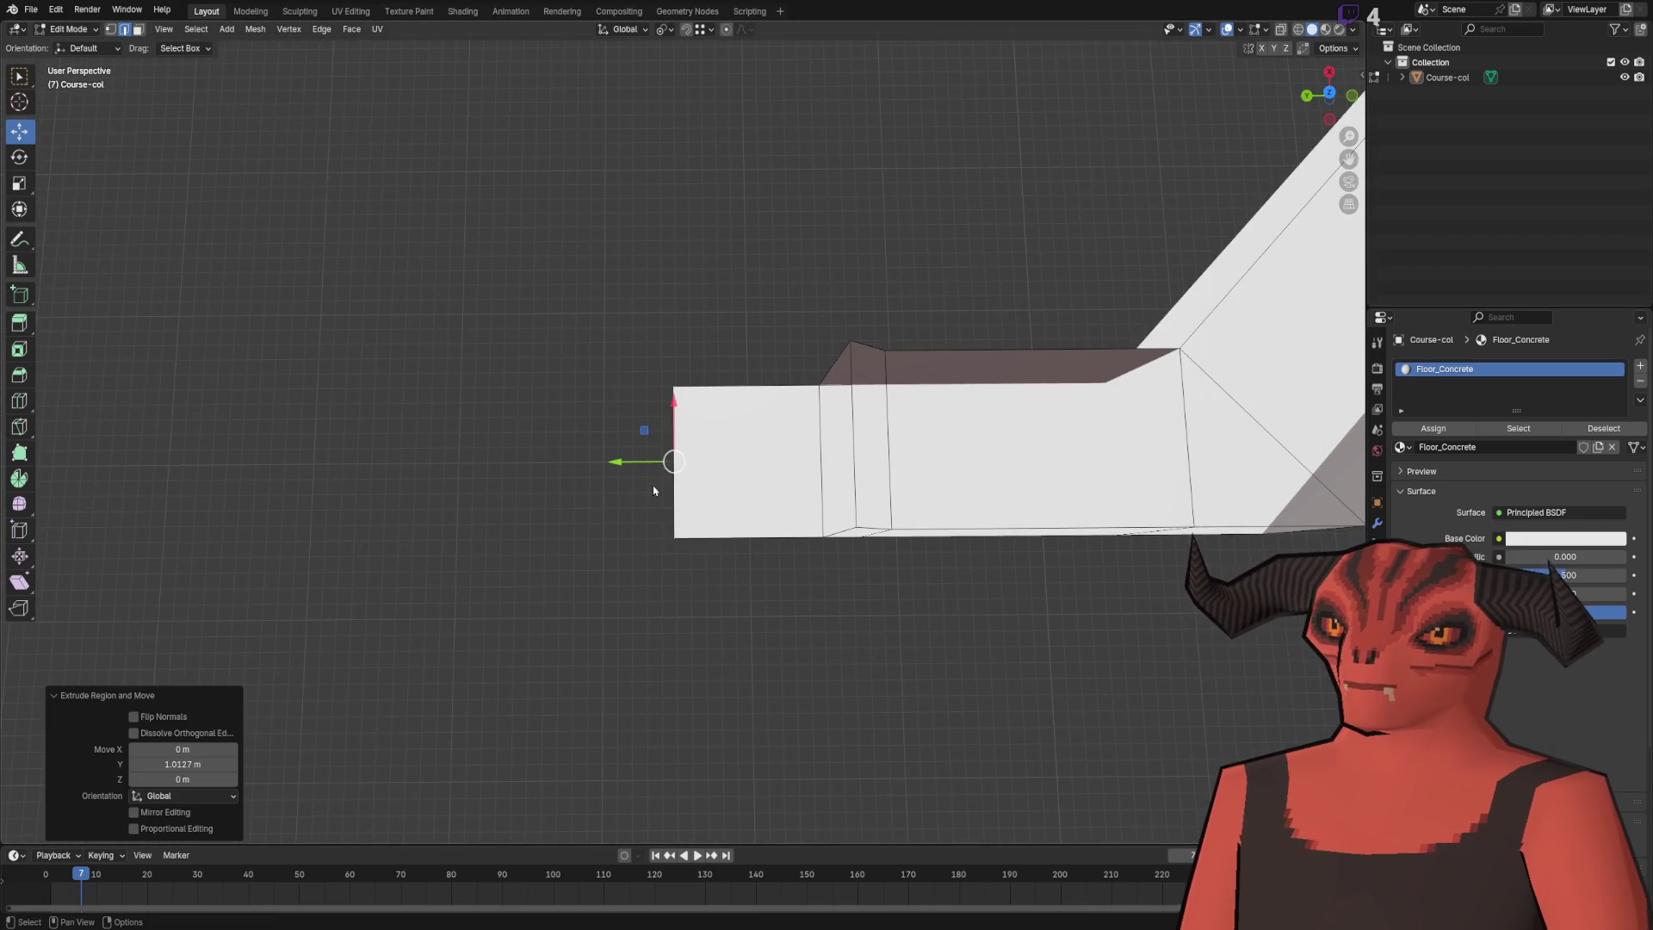
{"action": "key", "text": "1"}
{"action": "left_click_drag", "start_coordinate": [671, 394], "coordinate": [671, 543]}
{"action": "key", "text": "ctrl+z"}
{"action": "mouse_move", "coordinate": [654, 463]}
{"action": "left_mouse_down"}
{"action": "mouse_move", "coordinate": [767, 462]}
{"action": "mouse_move", "coordinate": [582, 456]}
{"action": "mouse_move", "coordinate": [660, 529]}
{"action": "left_mouse_up"}
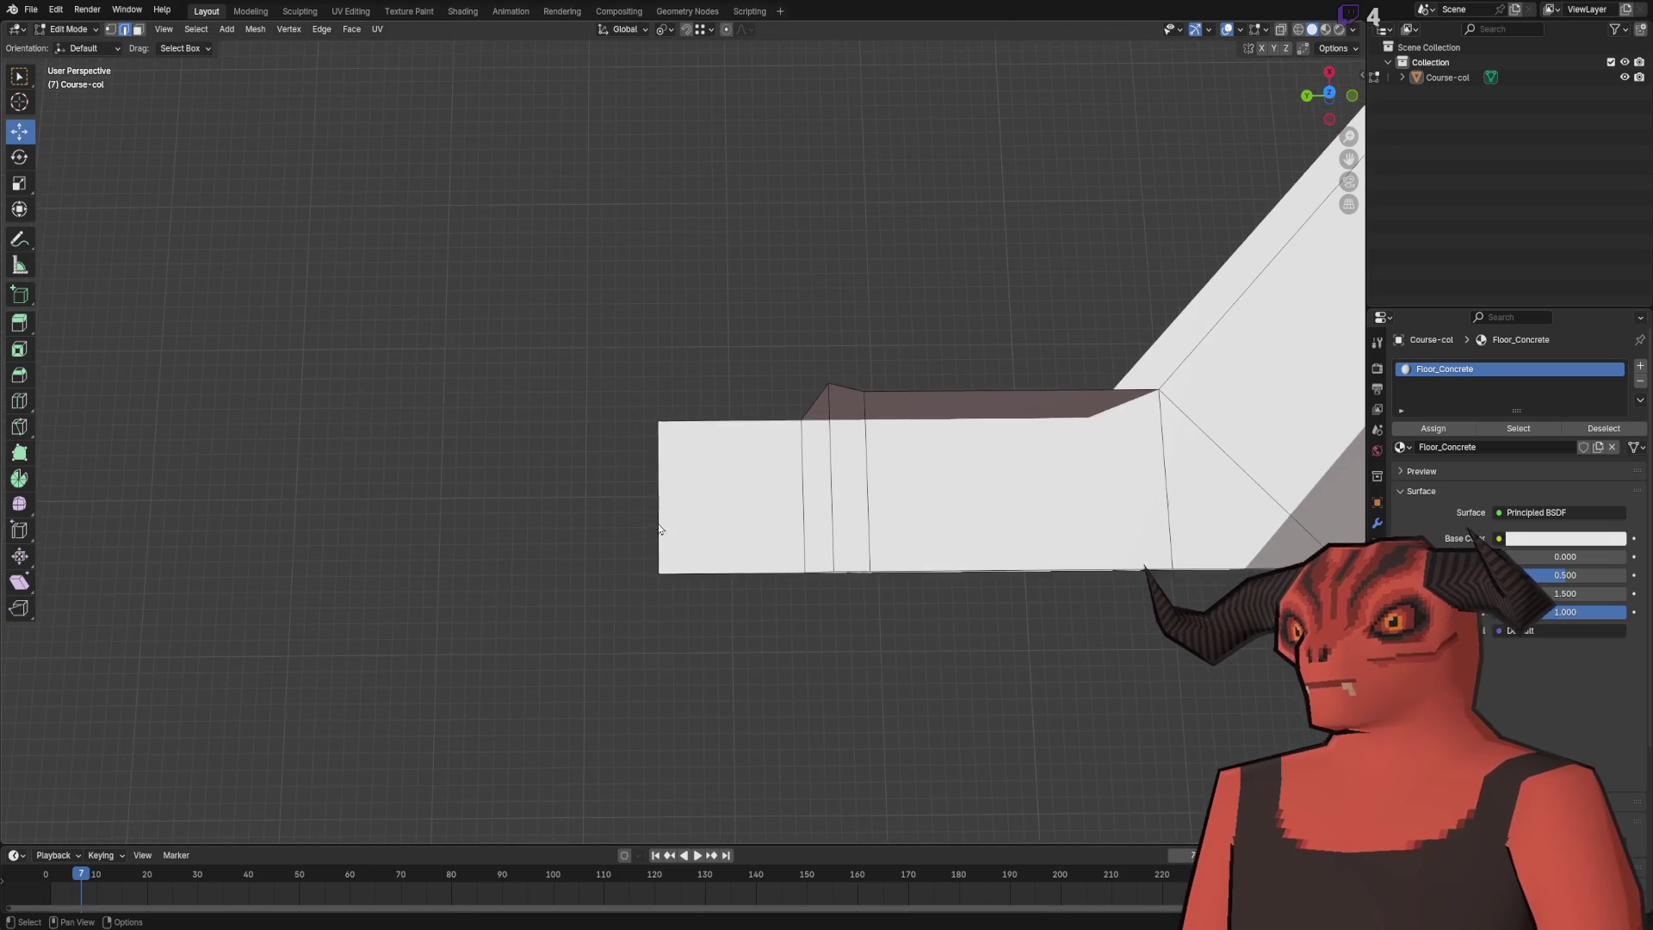
- Extrude the end face -1 m along X into a crosswise floor plate
{"action": "mouse_move", "coordinate": [731, 453]}
{"action": "left_mouse_down"}
{"action": "mouse_move", "coordinate": [823, 421]}
{"action": "mouse_move", "coordinate": [753, 579]}
{"action": "left_mouse_up"}
{"action": "key", "text": "e"}
{"action": "key", "text": "x"}
{"action": "left_click", "coordinate": [461, 581]}
{"action": "left_click_drag", "start_coordinate": [195, 747], "coordinate": [117, 747]}
{"action": "type", "text": "-1"}
{"action": "key", "text": "Return"}
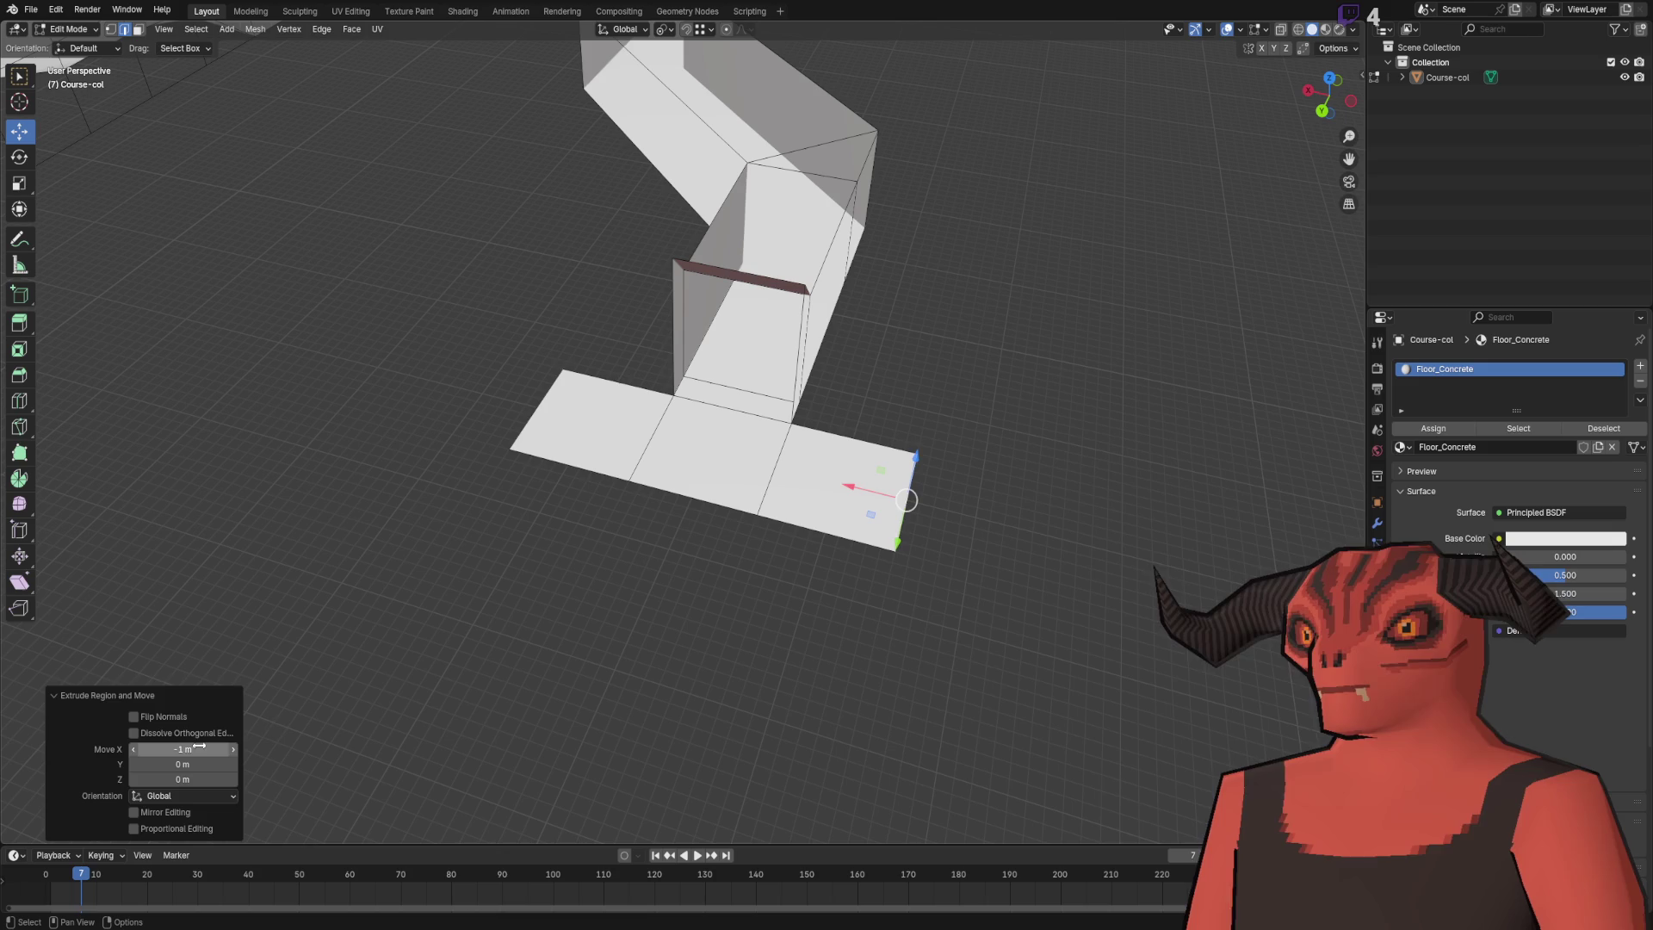
{"action": "left_click", "coordinate": [465, 722]}
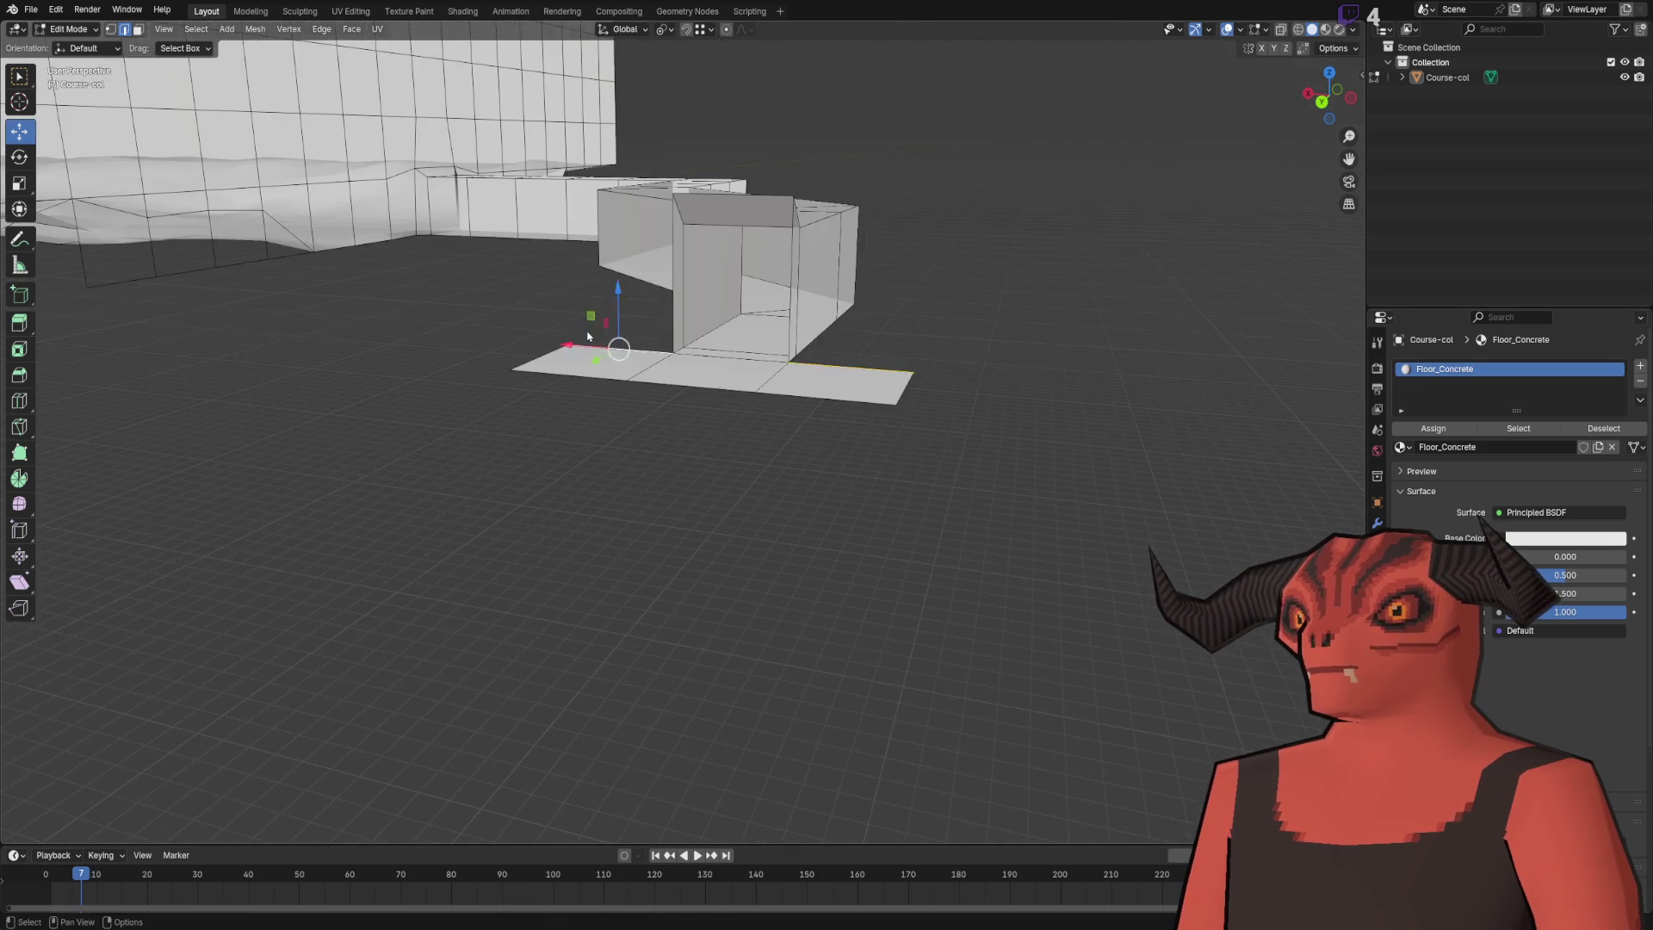
- Merge the whole mesh's overlapping vertices by distance
{"action": "key", "text": "a"}
{"action": "key", "text": "m"}
{"action": "left_click", "coordinate": [1041, 106]}
{"action": "key", "text": "alt+a"}
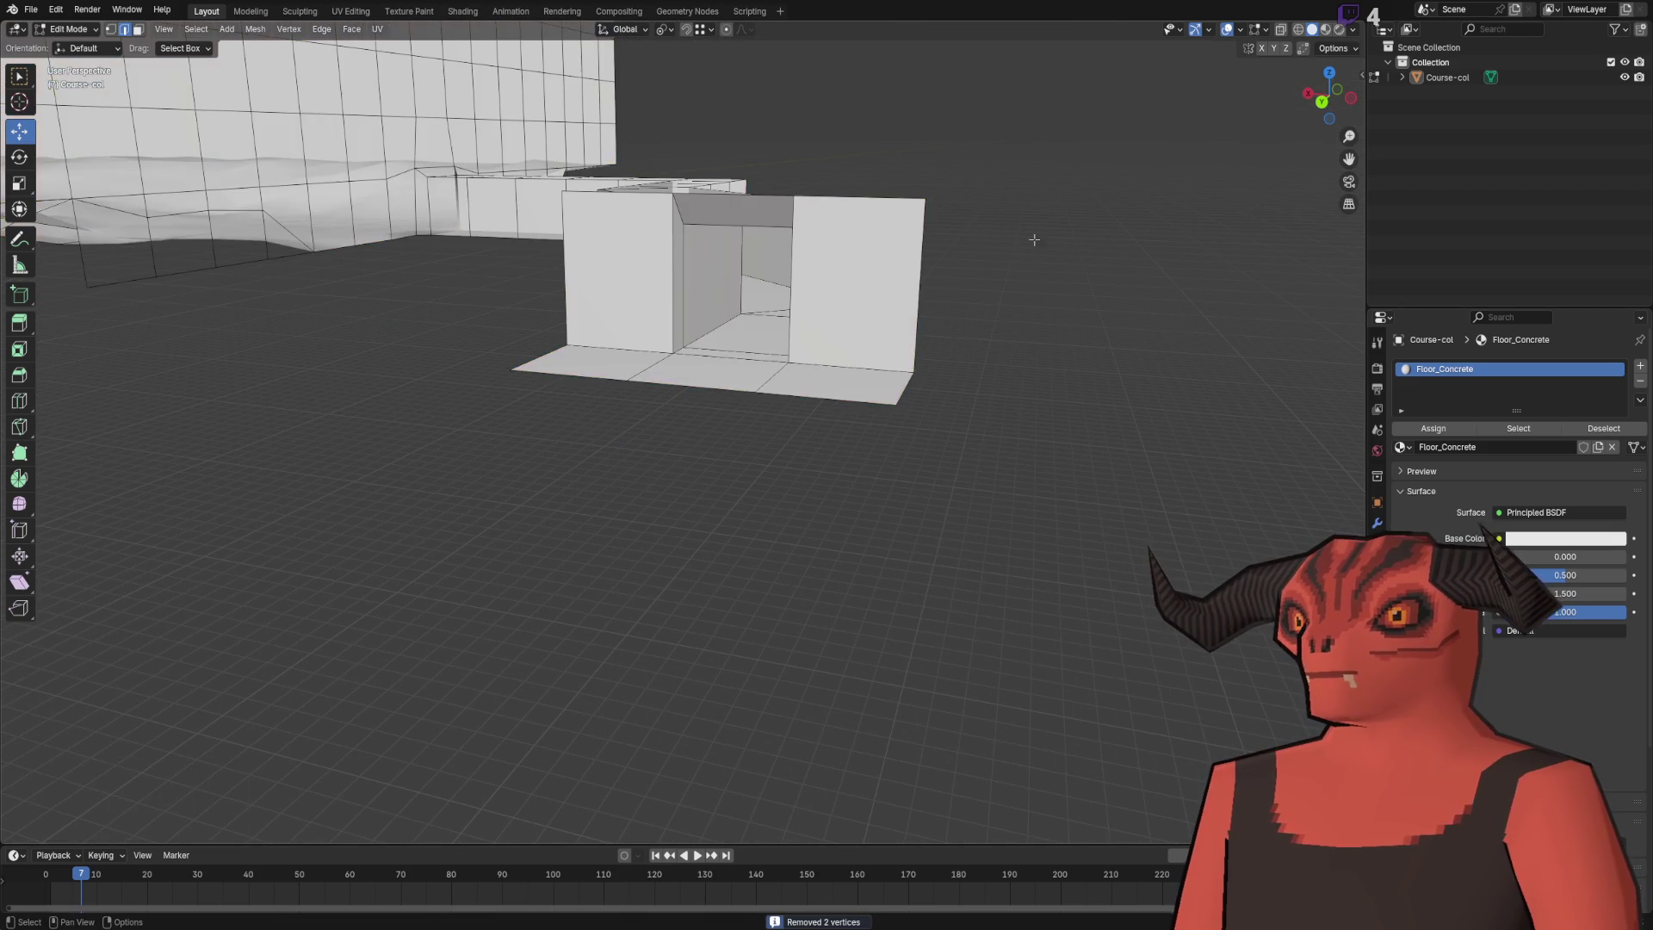
- Start a first-person walk through the course toward the courtyard wall
{"action": "scroll", "coordinate": [802, 429], "scroll_direction": "down", "scroll_amount": 5}
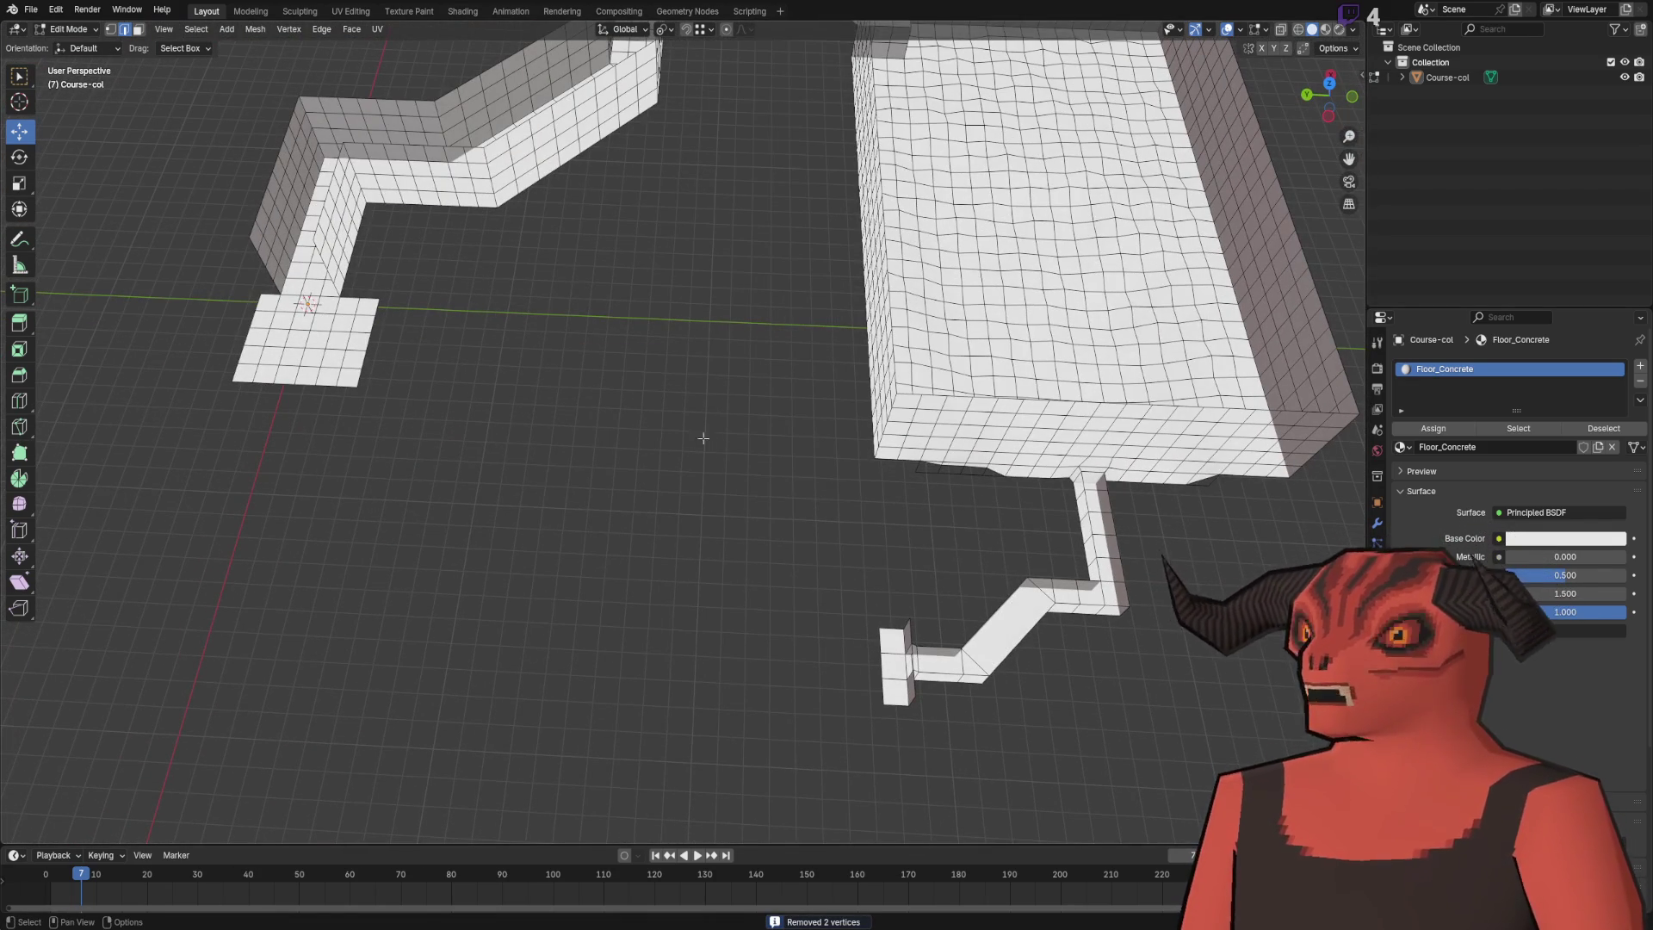
{"action": "scroll", "coordinate": [672, 374], "scroll_direction": "up", "scroll_amount": 5}
{"action": "scroll", "coordinate": [653, 608], "scroll_direction": "down", "scroll_amount": 5}
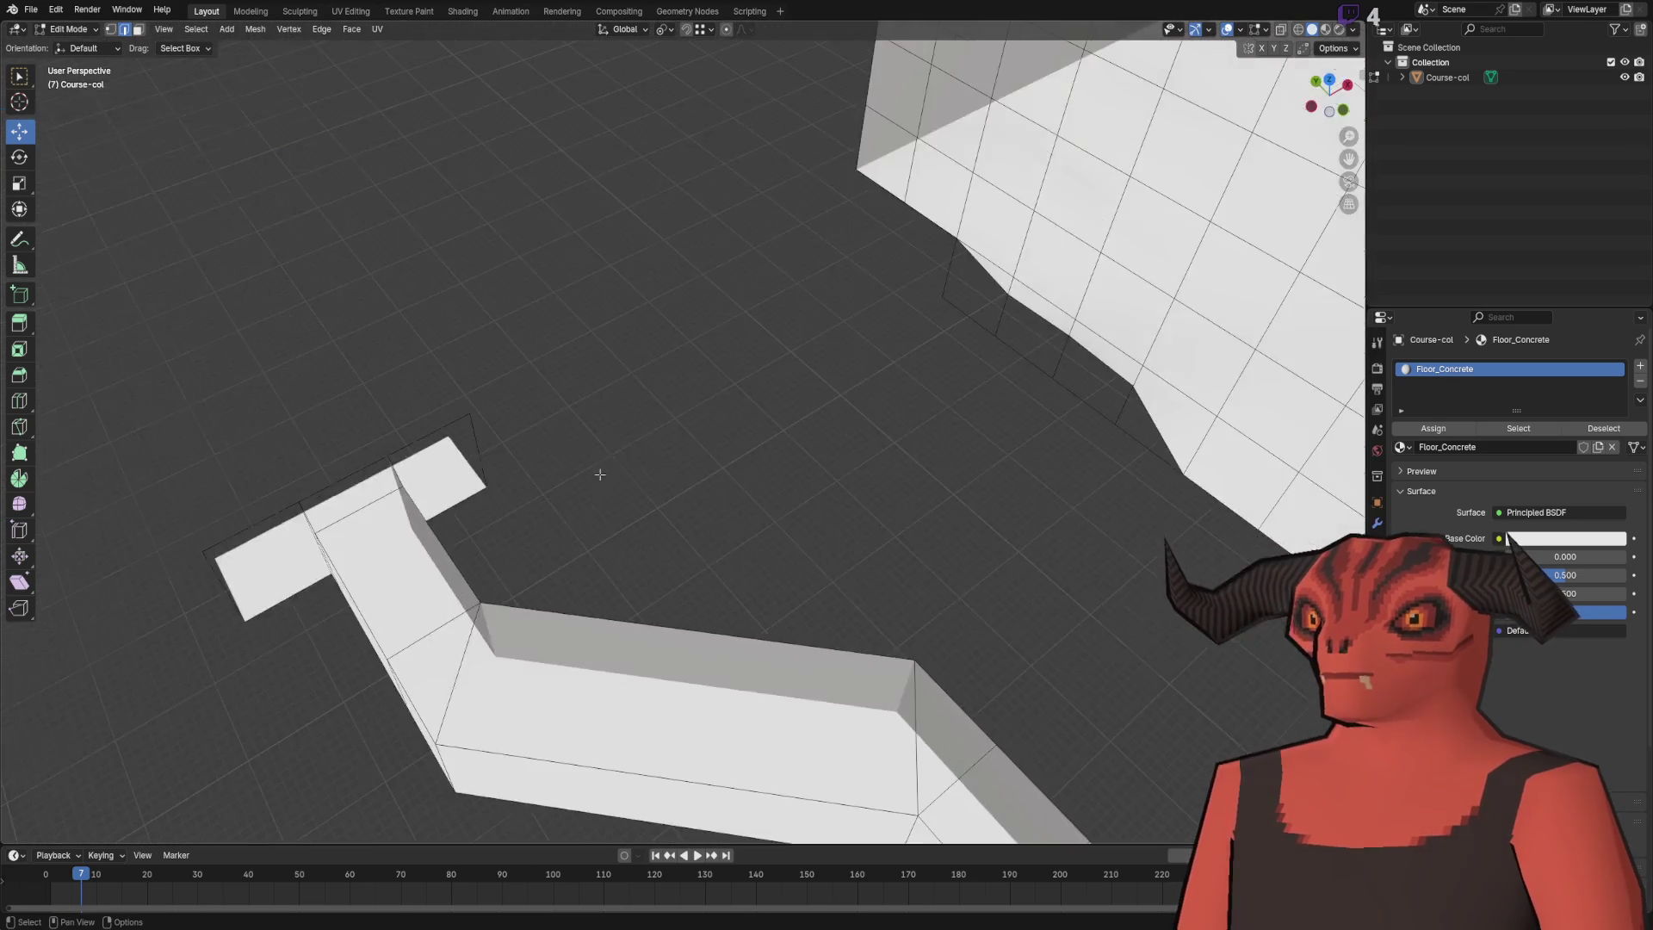
{"action": "key", "text": "shift+grave"}
{"action": "key", "text": "w"}
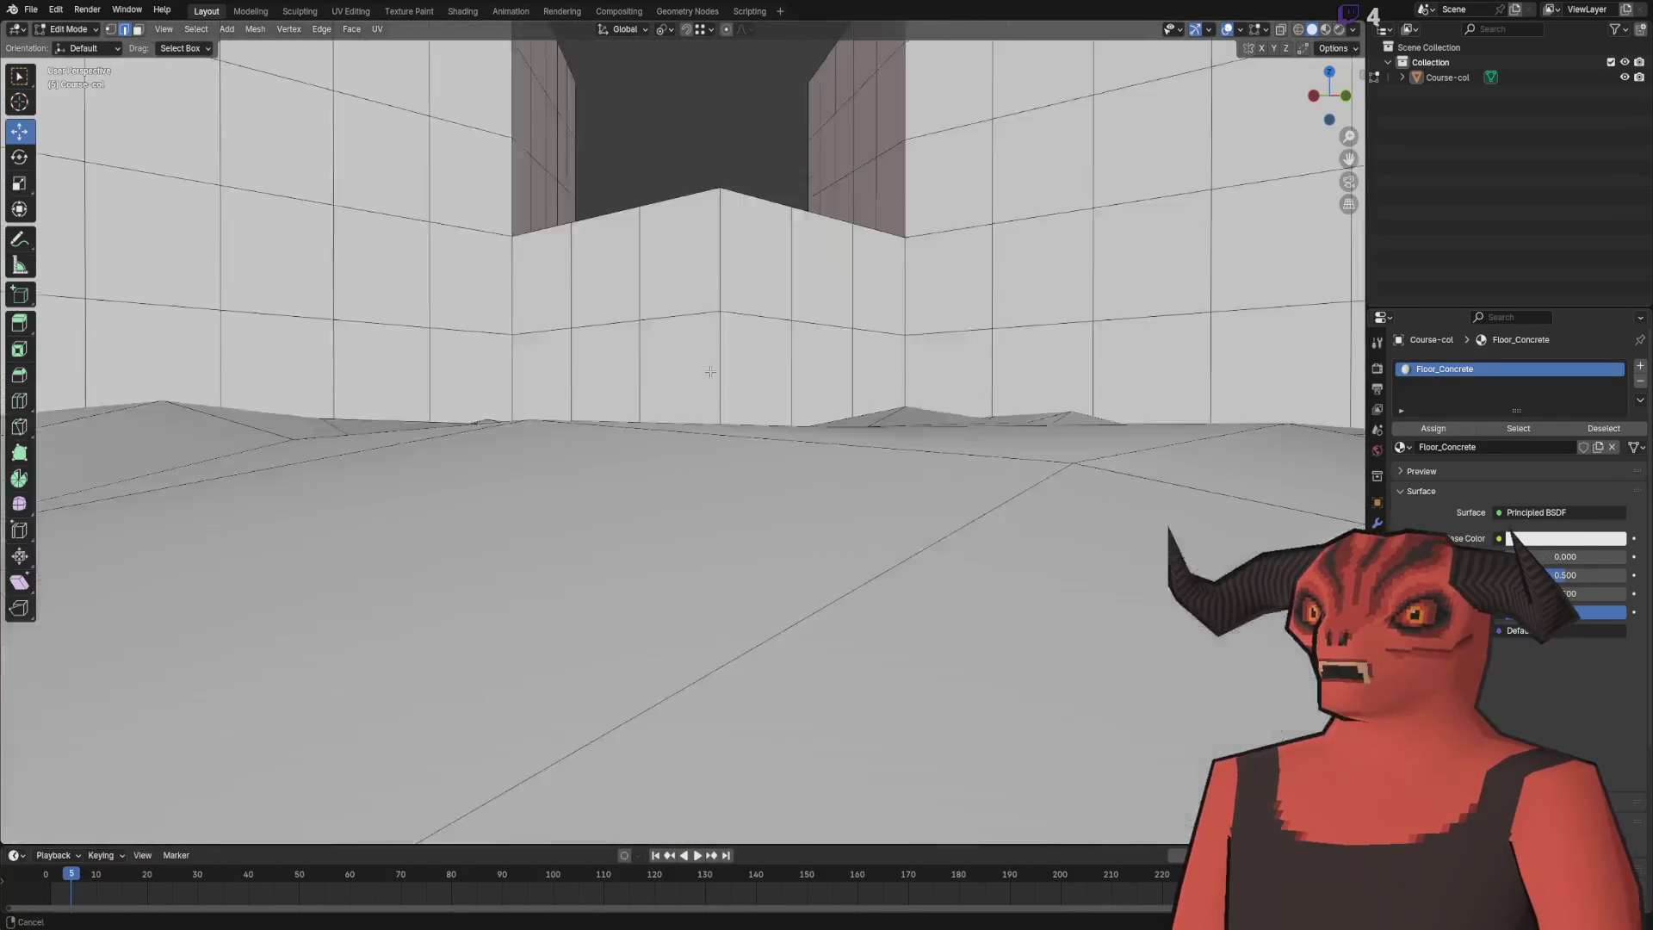
{"action": "left_click", "coordinate": [739, 552]}
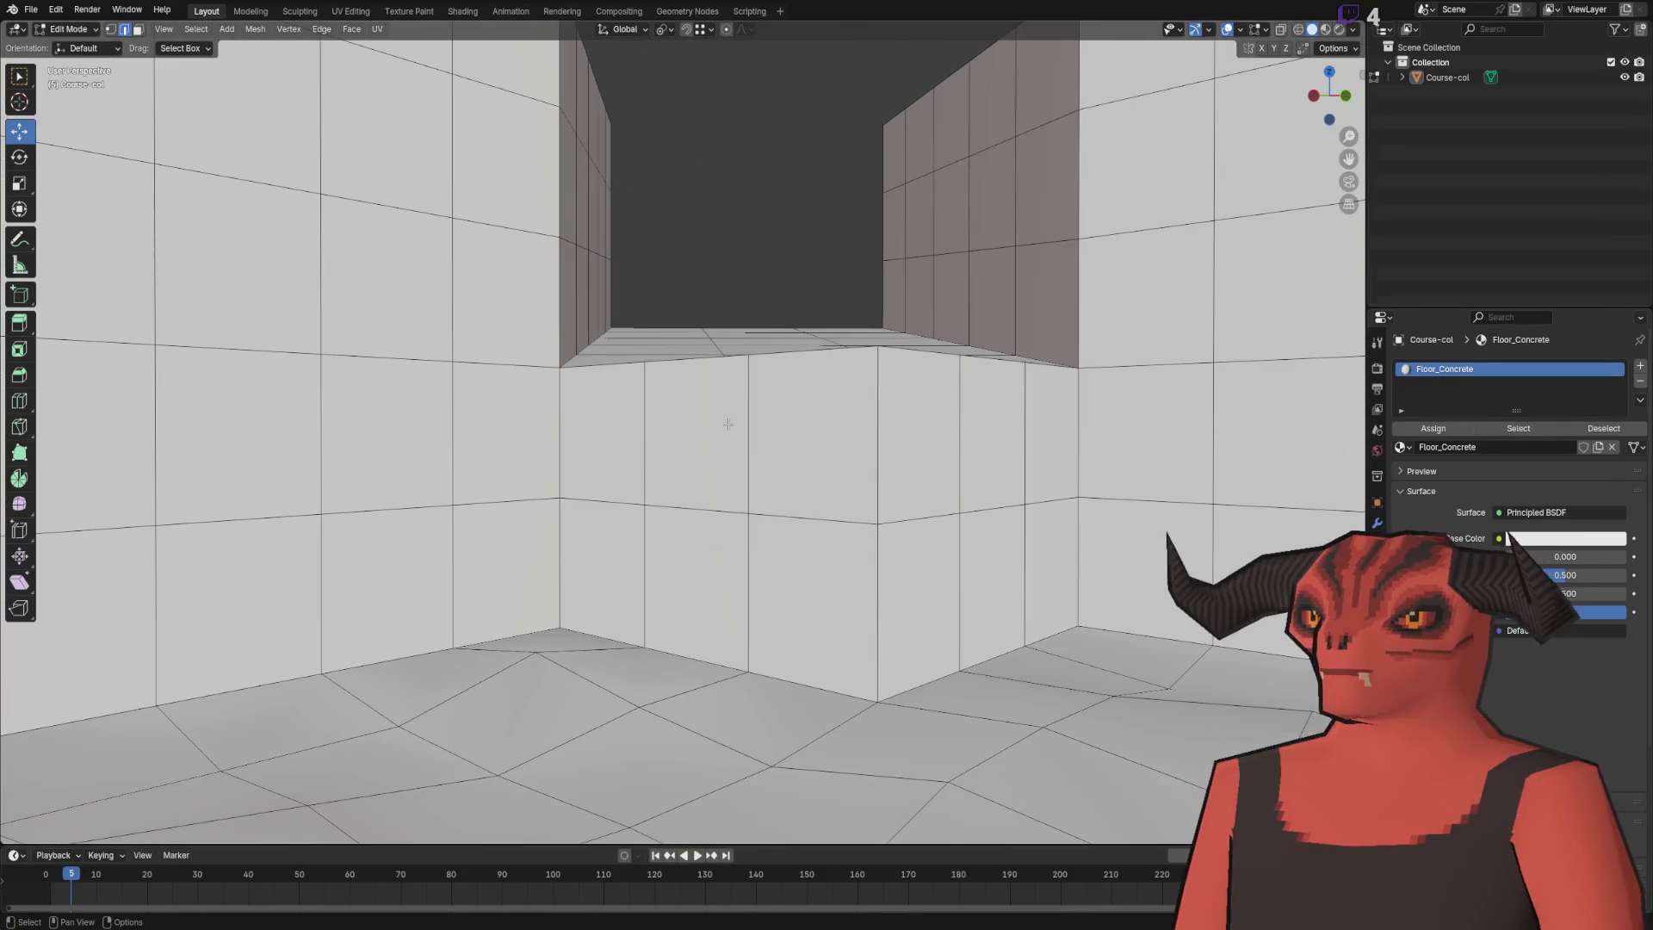
{"action": "scroll", "coordinate": [707, 488], "scroll_direction": "down", "scroll_amount": 5}
{"action": "scroll", "coordinate": [608, 300], "scroll_direction": "up", "scroll_amount": 6}
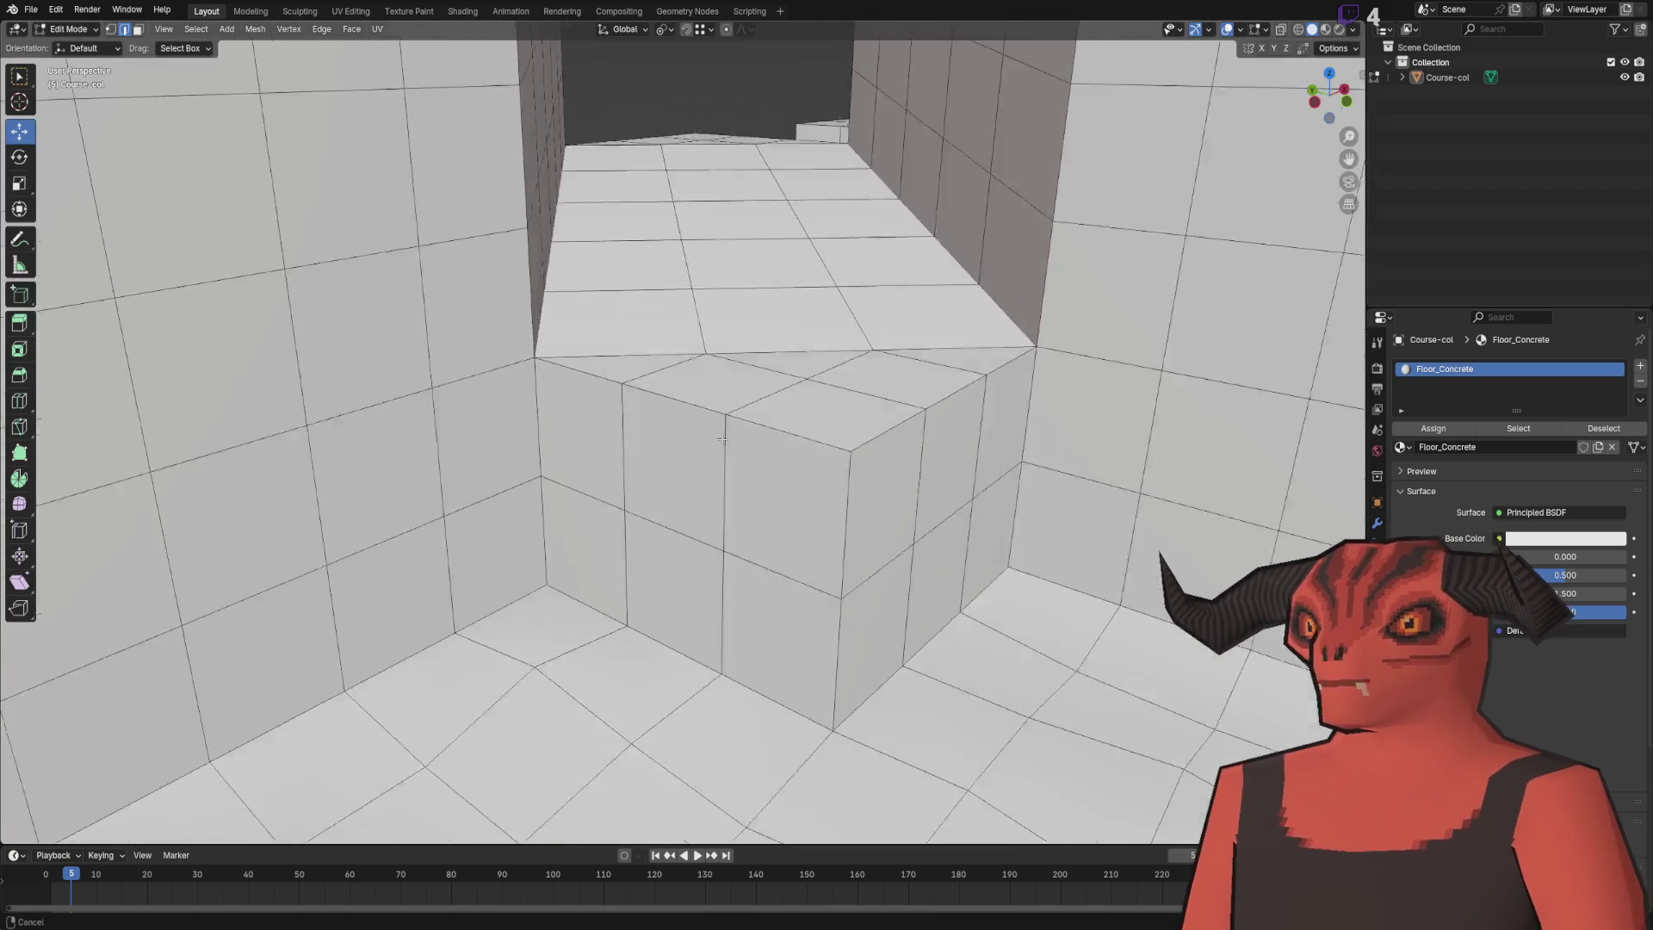
{"action": "left_click_drag", "start_coordinate": [1045, 372], "coordinate": [1027, 366]}
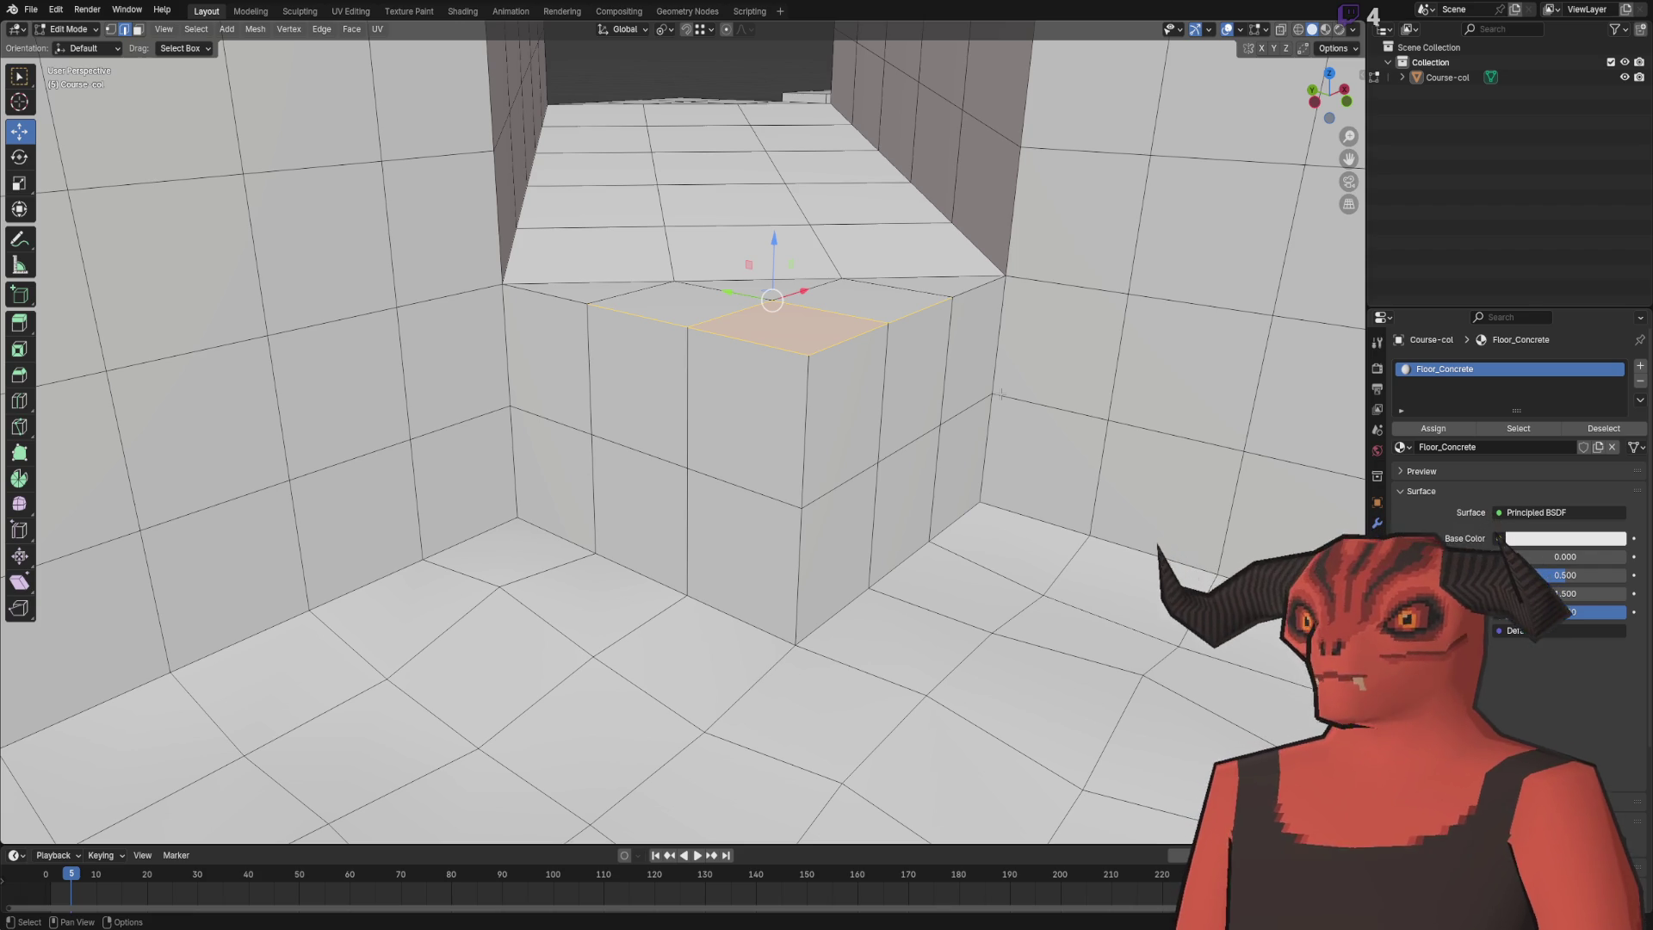
{"action": "scroll", "coordinate": [1001, 394], "scroll_direction": "down", "scroll_amount": 3}
{"action": "scroll", "coordinate": [881, 364], "scroll_direction": "up", "scroll_amount": 6}
{"action": "key", "text": "alt+a"}
{"action": "mouse_move", "coordinate": [882, 364]}
{"action": "left_mouse_down"}
{"action": "mouse_move", "coordinate": [749, 339]}
{"action": "mouse_move", "coordinate": [654, 553]}
{"action": "mouse_move", "coordinate": [734, 443]}
{"action": "mouse_move", "coordinate": [1055, 440]}
{"action": "mouse_move", "coordinate": [722, 459]}
{"action": "mouse_move", "coordinate": [719, 407]}
{"action": "mouse_move", "coordinate": [577, 471]}
{"action": "left_mouse_up"}
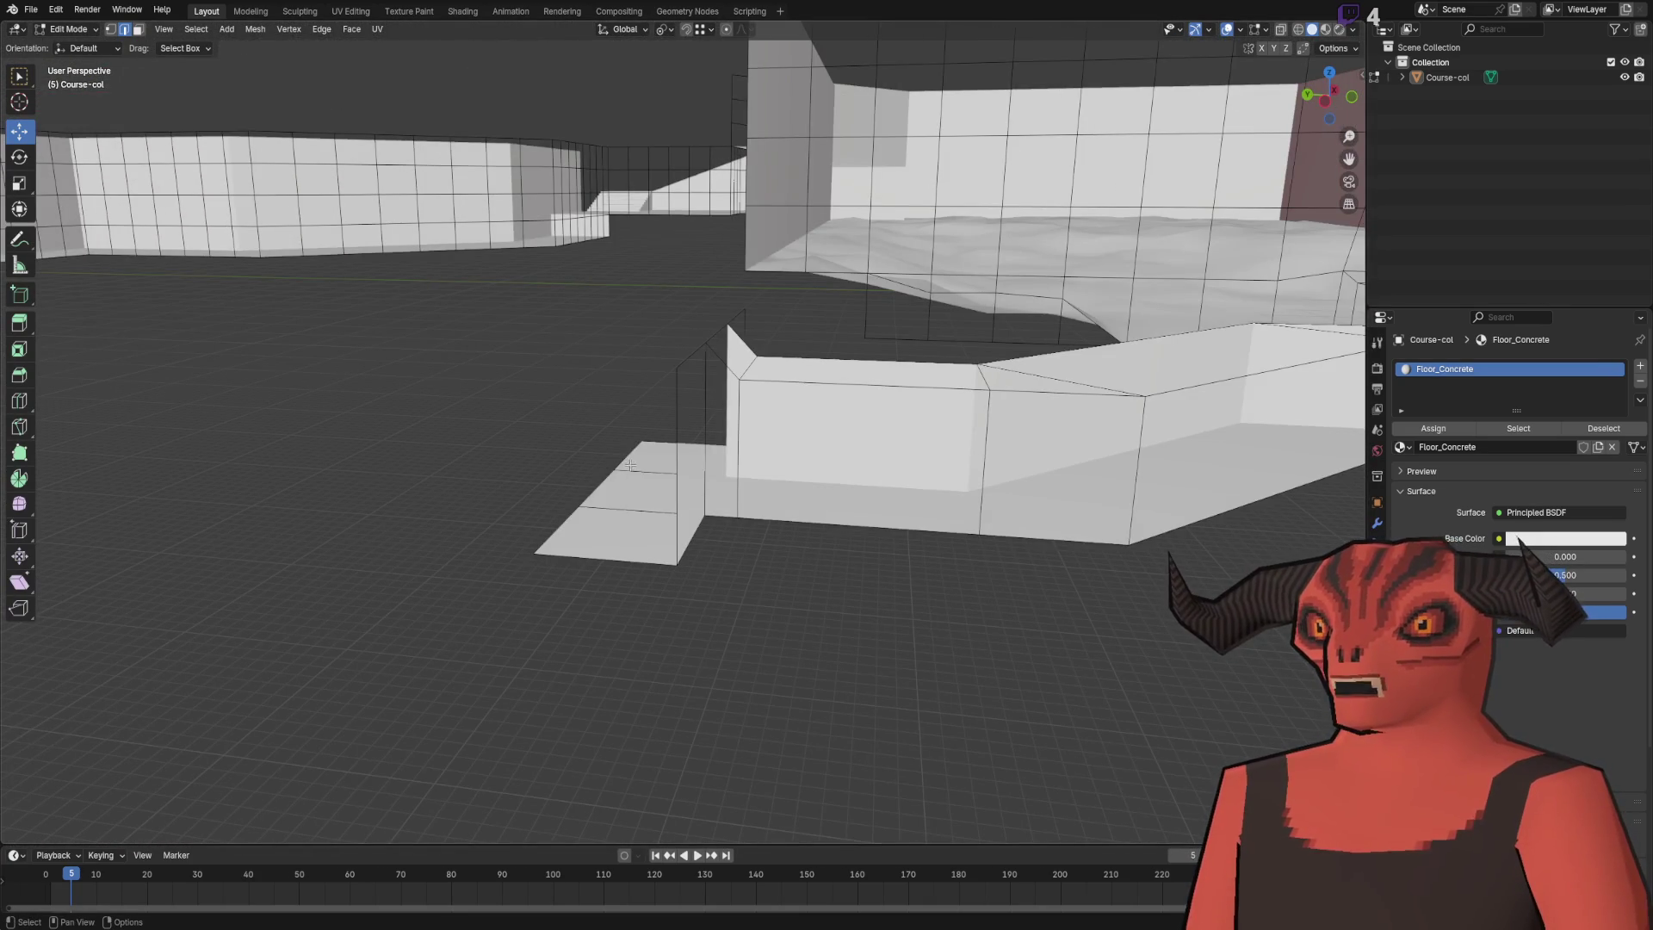
{"action": "left_click", "coordinate": [572, 534], "text": "ctrl"}
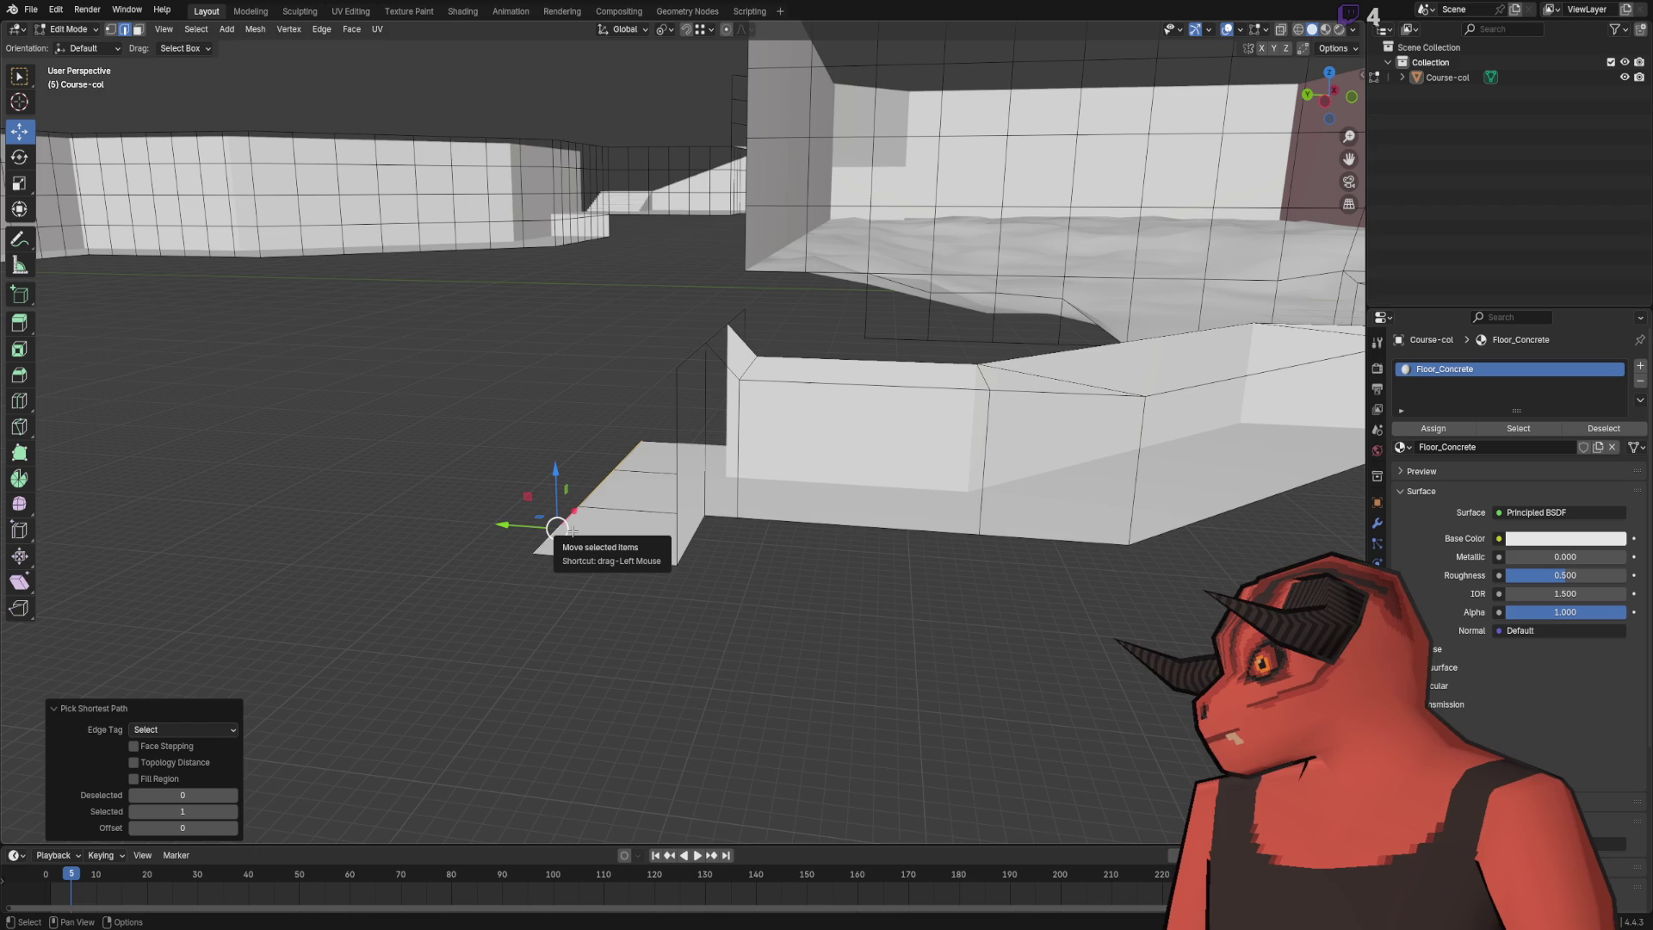
- Frame the corridor's T-shaped end and try moving its end edge along Y, then undo
{"action": "scroll", "coordinate": [690, 468], "scroll_direction": "down", "scroll_amount": 3}
{"action": "mouse_move", "coordinate": [690, 468]}
{"action": "left_mouse_down"}
{"action": "mouse_move", "coordinate": [724, 447]}
{"action": "mouse_move", "coordinate": [708, 421]}
{"action": "mouse_move", "coordinate": [819, 447]}
{"action": "left_mouse_up"}
{"action": "scroll", "coordinate": [725, 436], "scroll_direction": "up", "scroll_amount": 8}
{"action": "scroll", "coordinate": [725, 436], "scroll_direction": "down", "scroll_amount": 5}
{"action": "scroll", "coordinate": [819, 447], "scroll_direction": "up", "scroll_amount": 5}
{"action": "left_click_drag", "start_coordinate": [849, 524], "coordinate": [834, 328]}
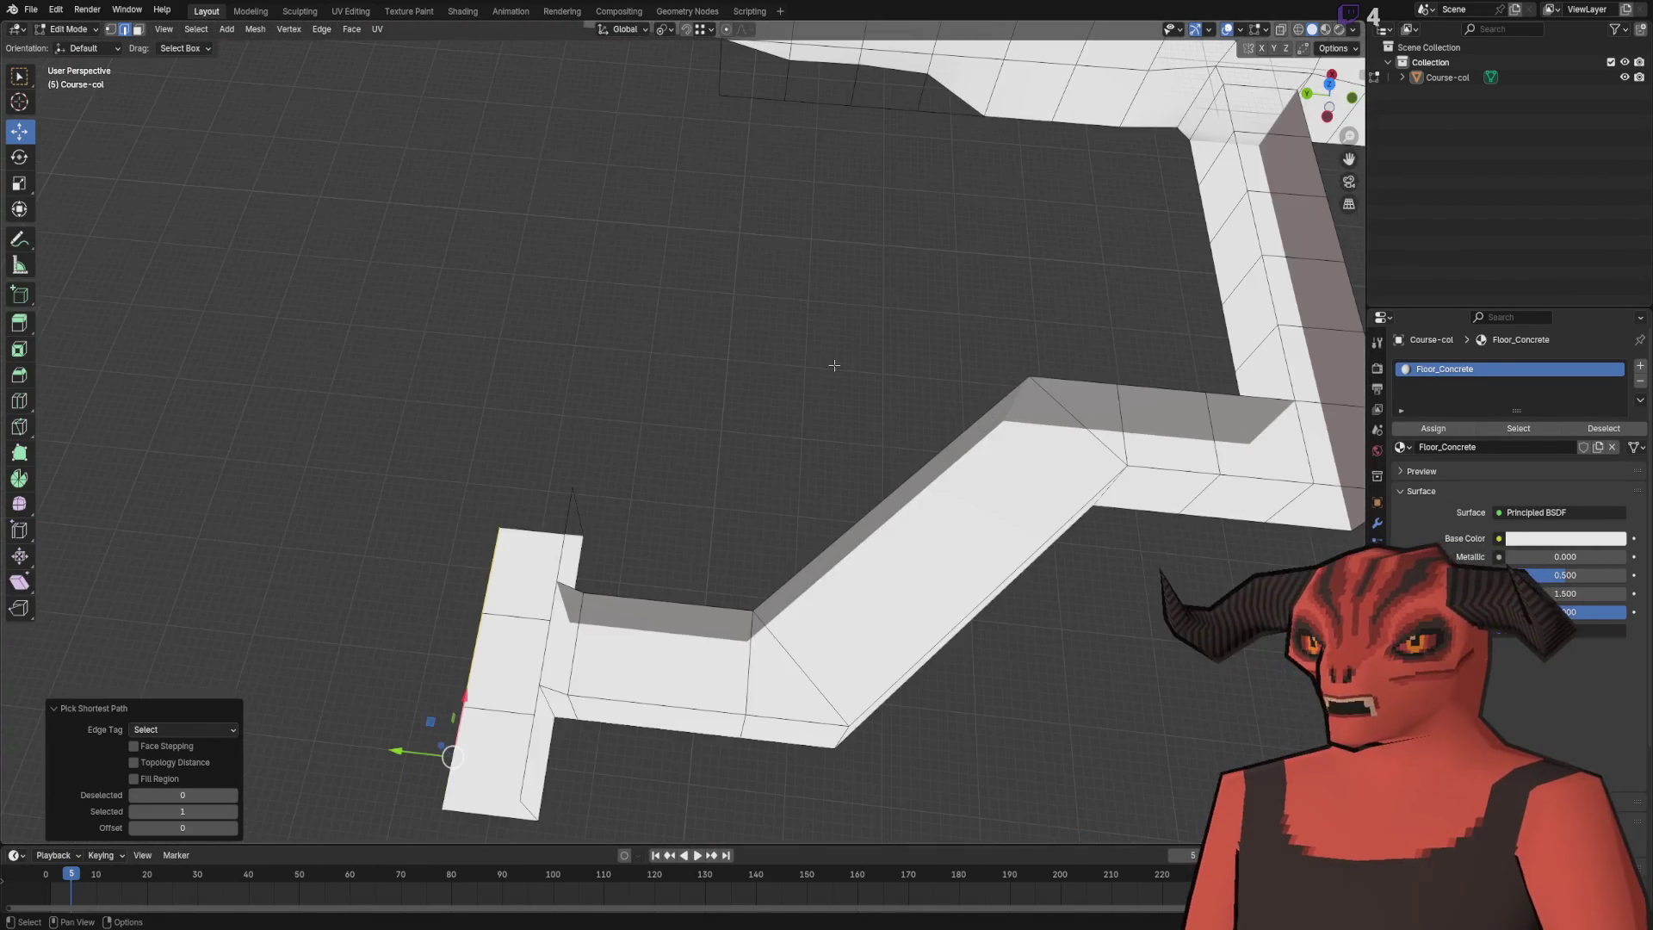
{"action": "key", "text": "KP_Decimal"}
{"action": "scroll", "coordinate": [798, 468], "scroll_direction": "down", "scroll_amount": 3}
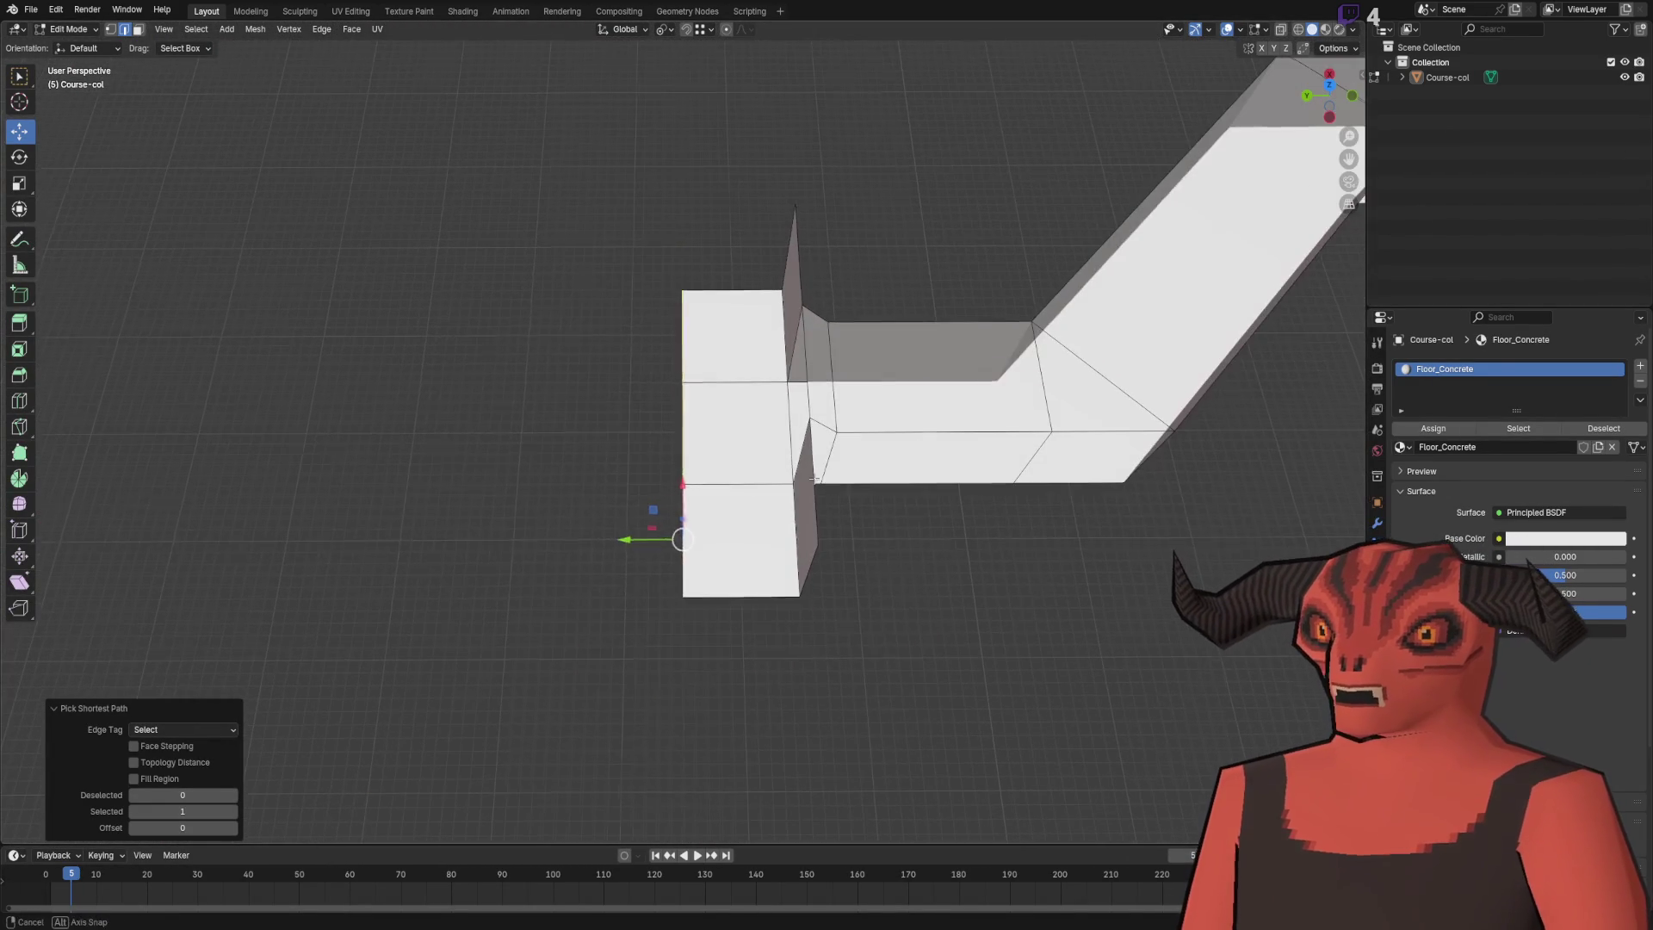
{"action": "key", "text": "g"}
{"action": "key", "text": "y"}
{"action": "left_click", "coordinate": [600, 454]}
{"action": "key", "text": "ctrl+z"}
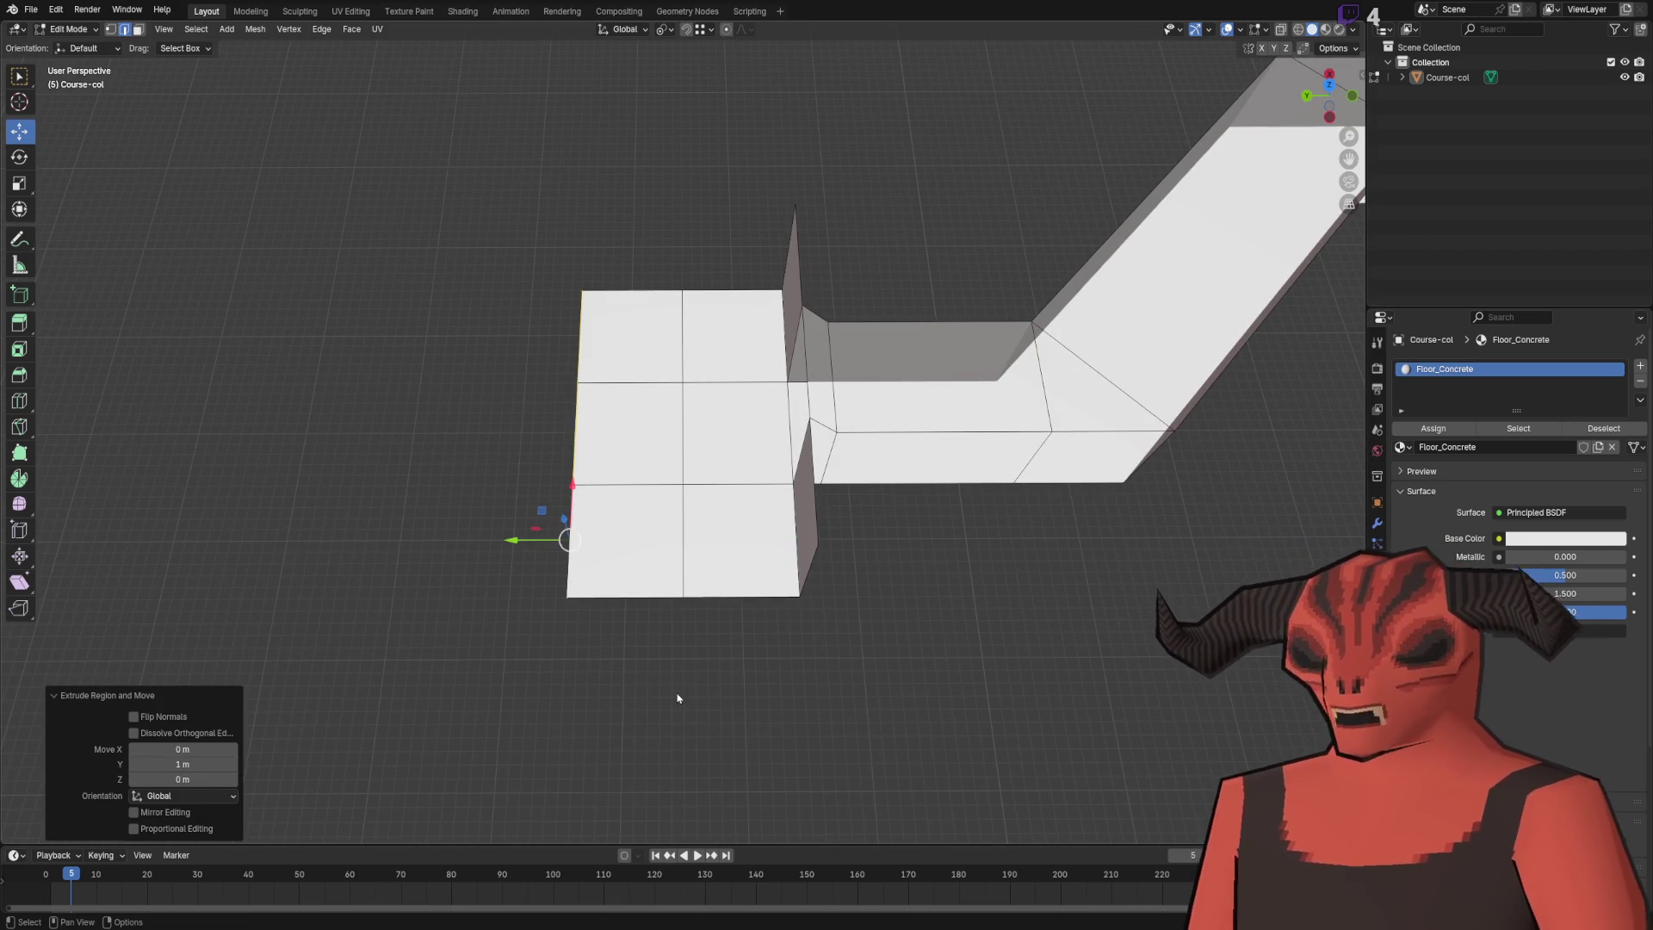
- Extrude the corridor's end edge along Y into a 19 m floor strip
{"action": "left_click_drag", "start_coordinate": [663, 669], "coordinate": [774, 641]}
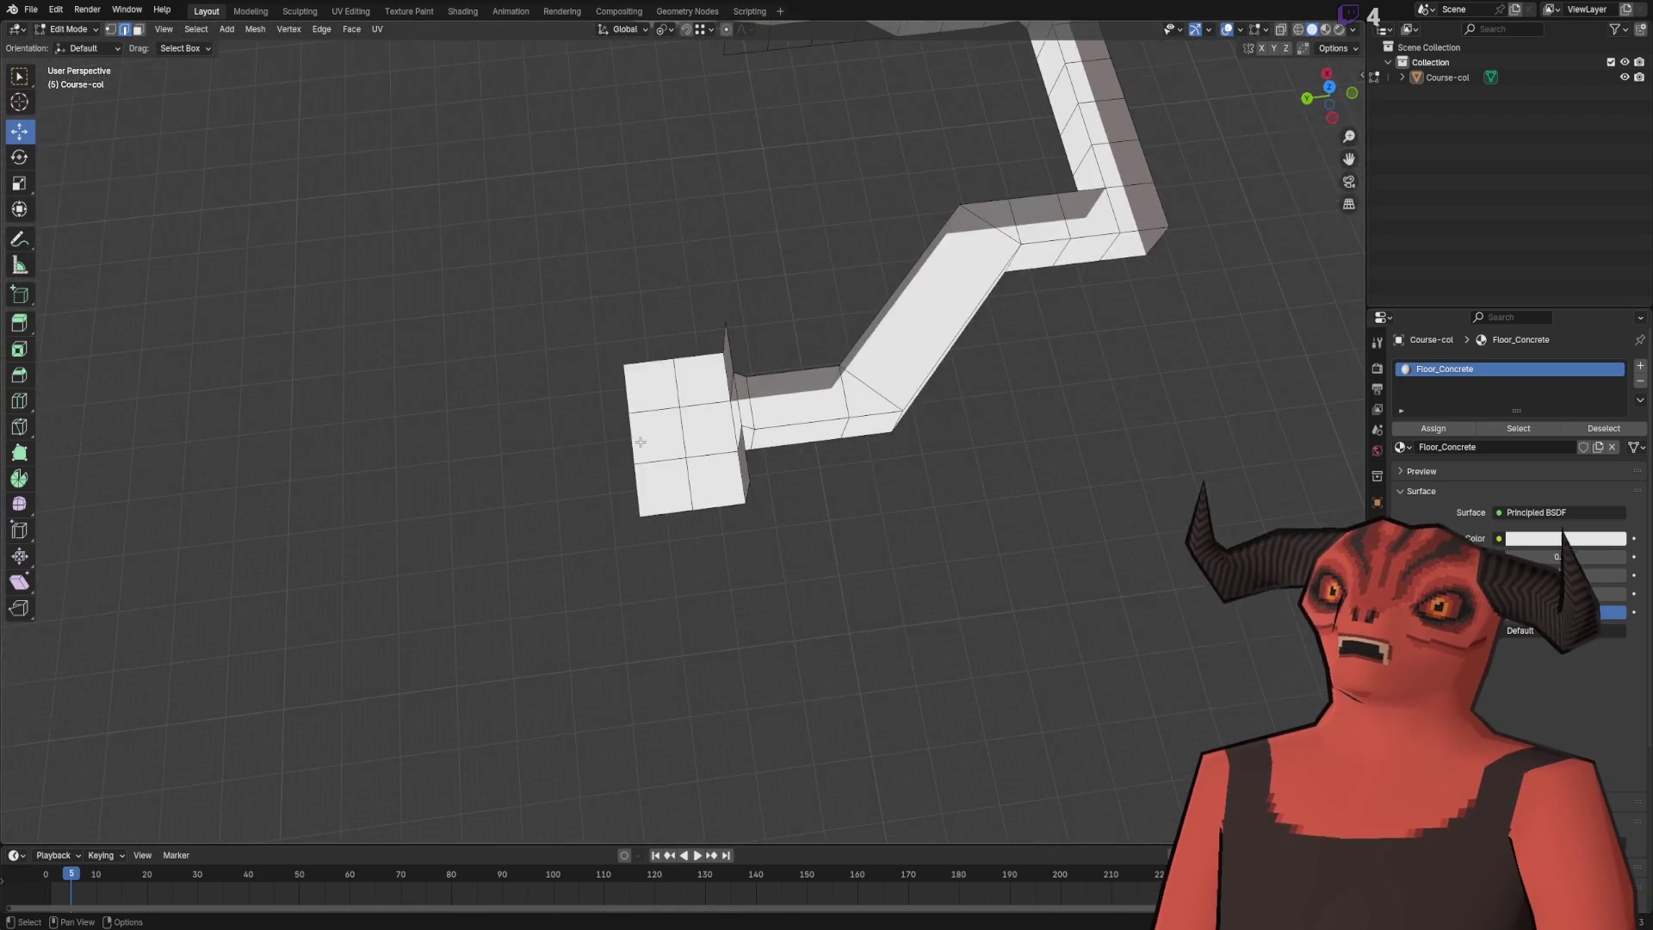
{"action": "scroll", "coordinate": [639, 437], "scroll_direction": "up", "scroll_amount": 3}
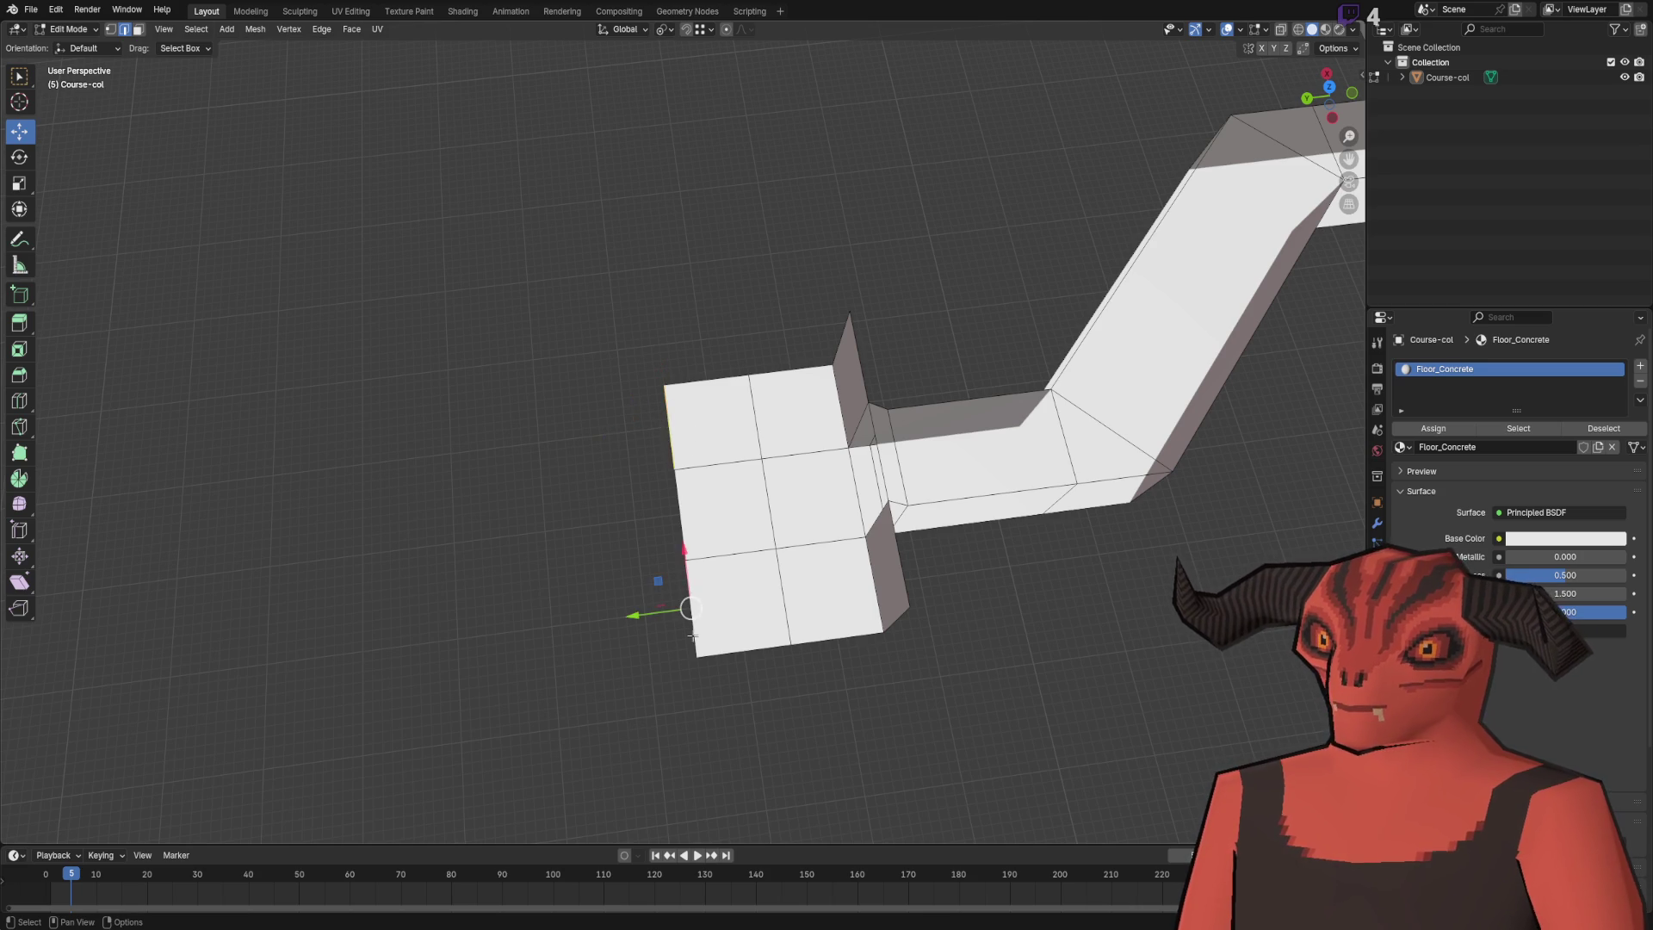
{"action": "scroll", "coordinate": [683, 579], "scroll_direction": "down", "scroll_amount": 5}
{"action": "key", "text": "e"}
{"action": "key", "text": "y"}
{"action": "left_click", "coordinate": [482, 433]}
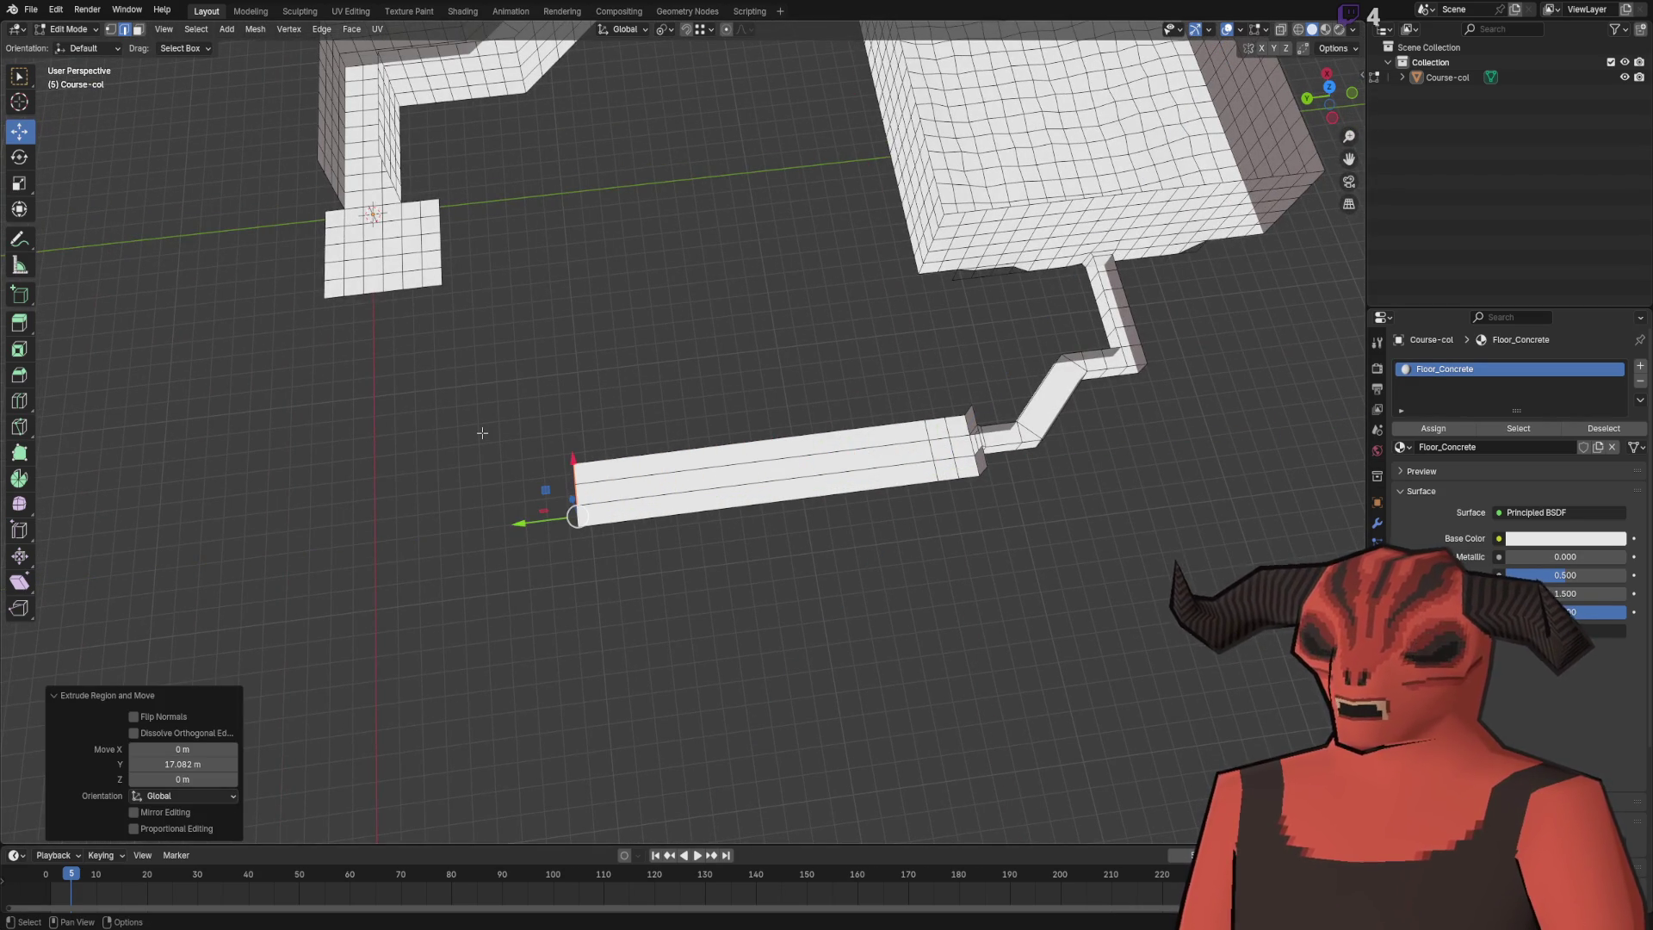
{"action": "scroll", "coordinate": [483, 436], "scroll_direction": "up", "scroll_amount": 5}
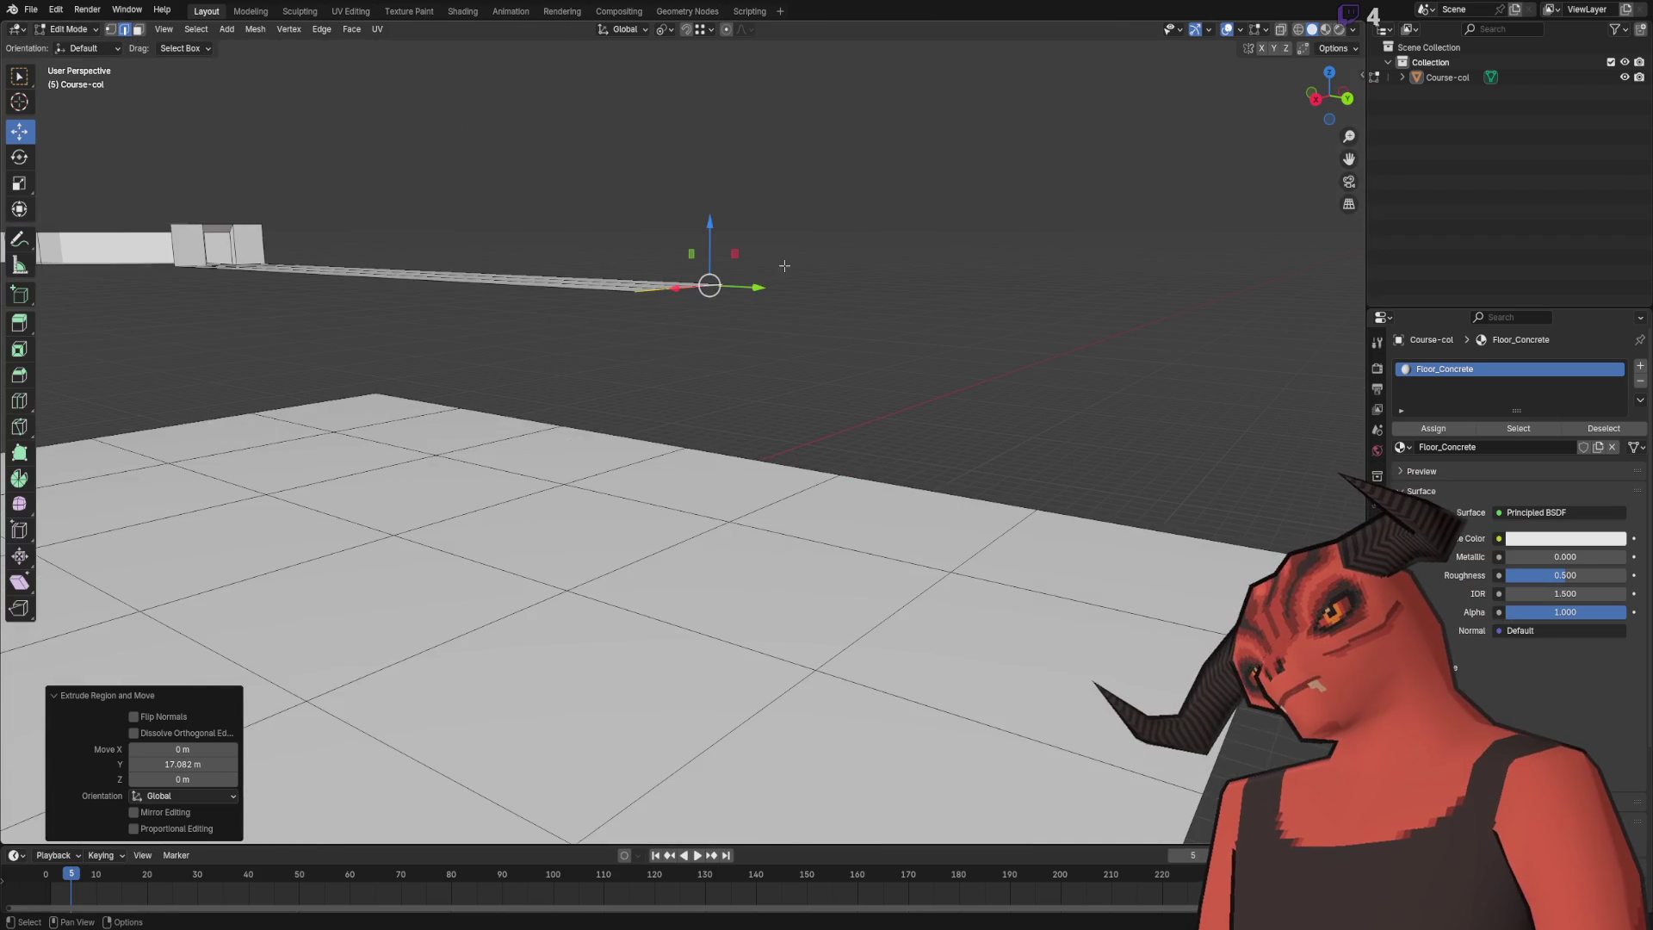
{"action": "scroll", "coordinate": [753, 203], "scroll_direction": "down", "scroll_amount": 3}
{"action": "left_click_drag", "start_coordinate": [722, 425], "coordinate": [622, 552]}
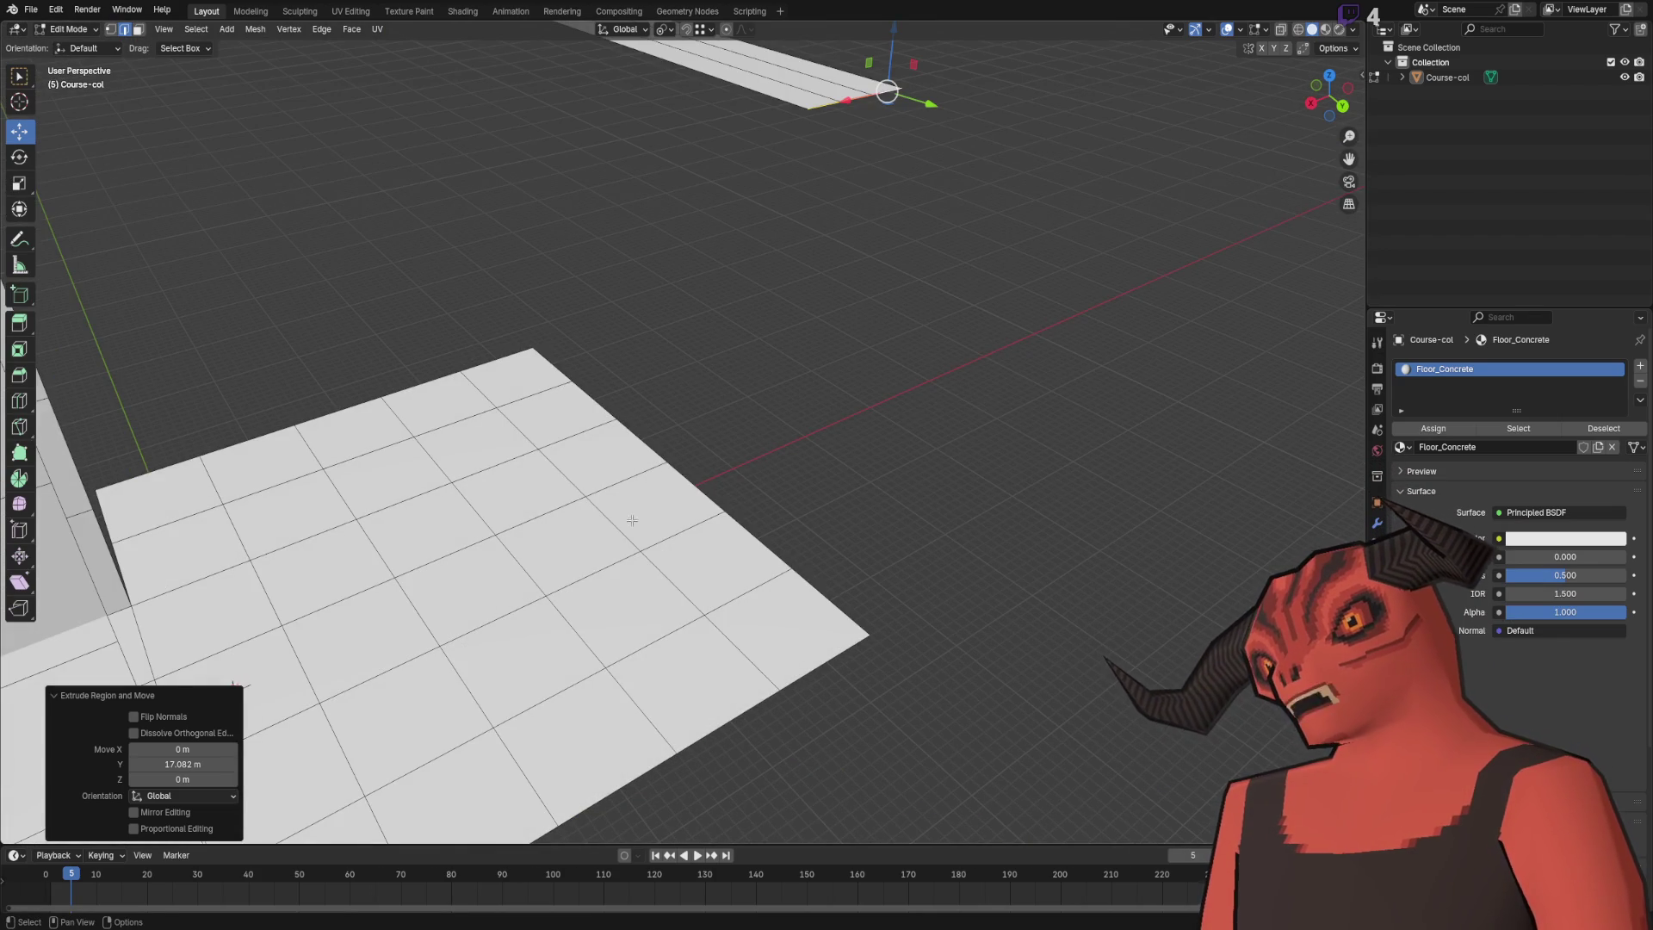
{"action": "scroll", "coordinate": [654, 452], "scroll_direction": "down", "scroll_amount": 8}
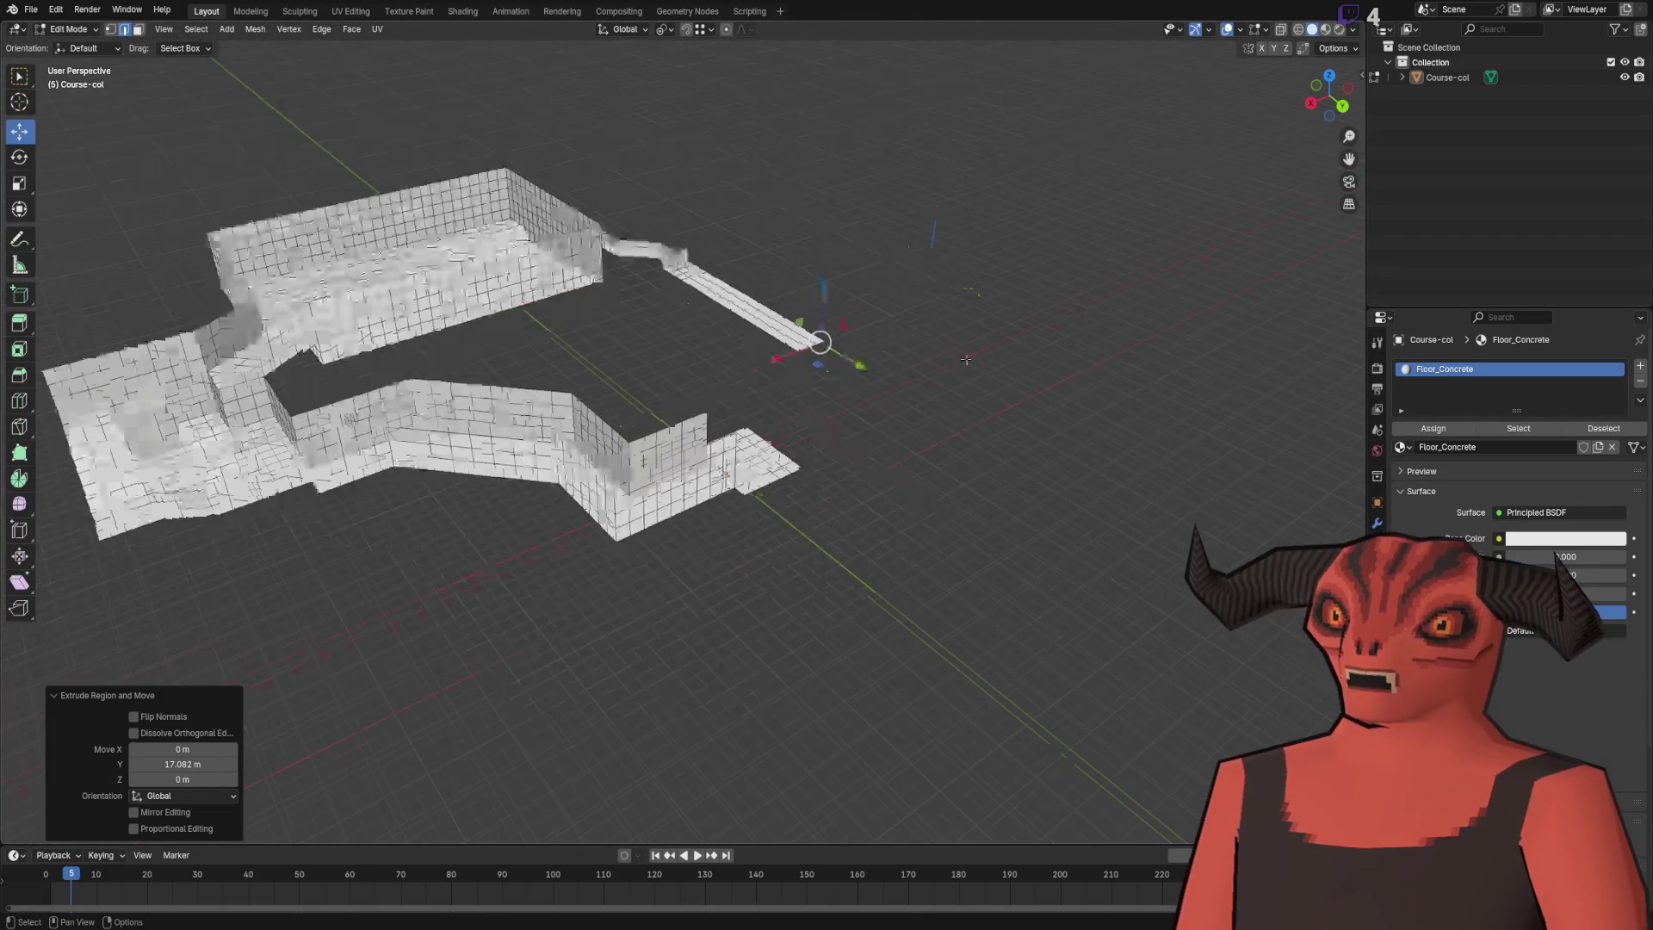
{"action": "scroll", "coordinate": [685, 491], "scroll_direction": "up", "scroll_amount": 10}
{"action": "mouse_move", "coordinate": [694, 767]}
{"action": "left_mouse_down"}
{"action": "mouse_move", "coordinate": [1210, 351]}
{"action": "mouse_move", "coordinate": [388, 410]}
{"action": "mouse_move", "coordinate": [827, 413]}
{"action": "mouse_move", "coordinate": [657, 479]}
{"action": "left_mouse_up"}
{"action": "scroll", "coordinate": [658, 480], "scroll_direction": "up", "scroll_amount": 5}
{"action": "scroll", "coordinate": [658, 480], "scroll_direction": "down", "scroll_amount": 4}
{"action": "left_click_drag", "start_coordinate": [668, 299], "coordinate": [858, 152]}
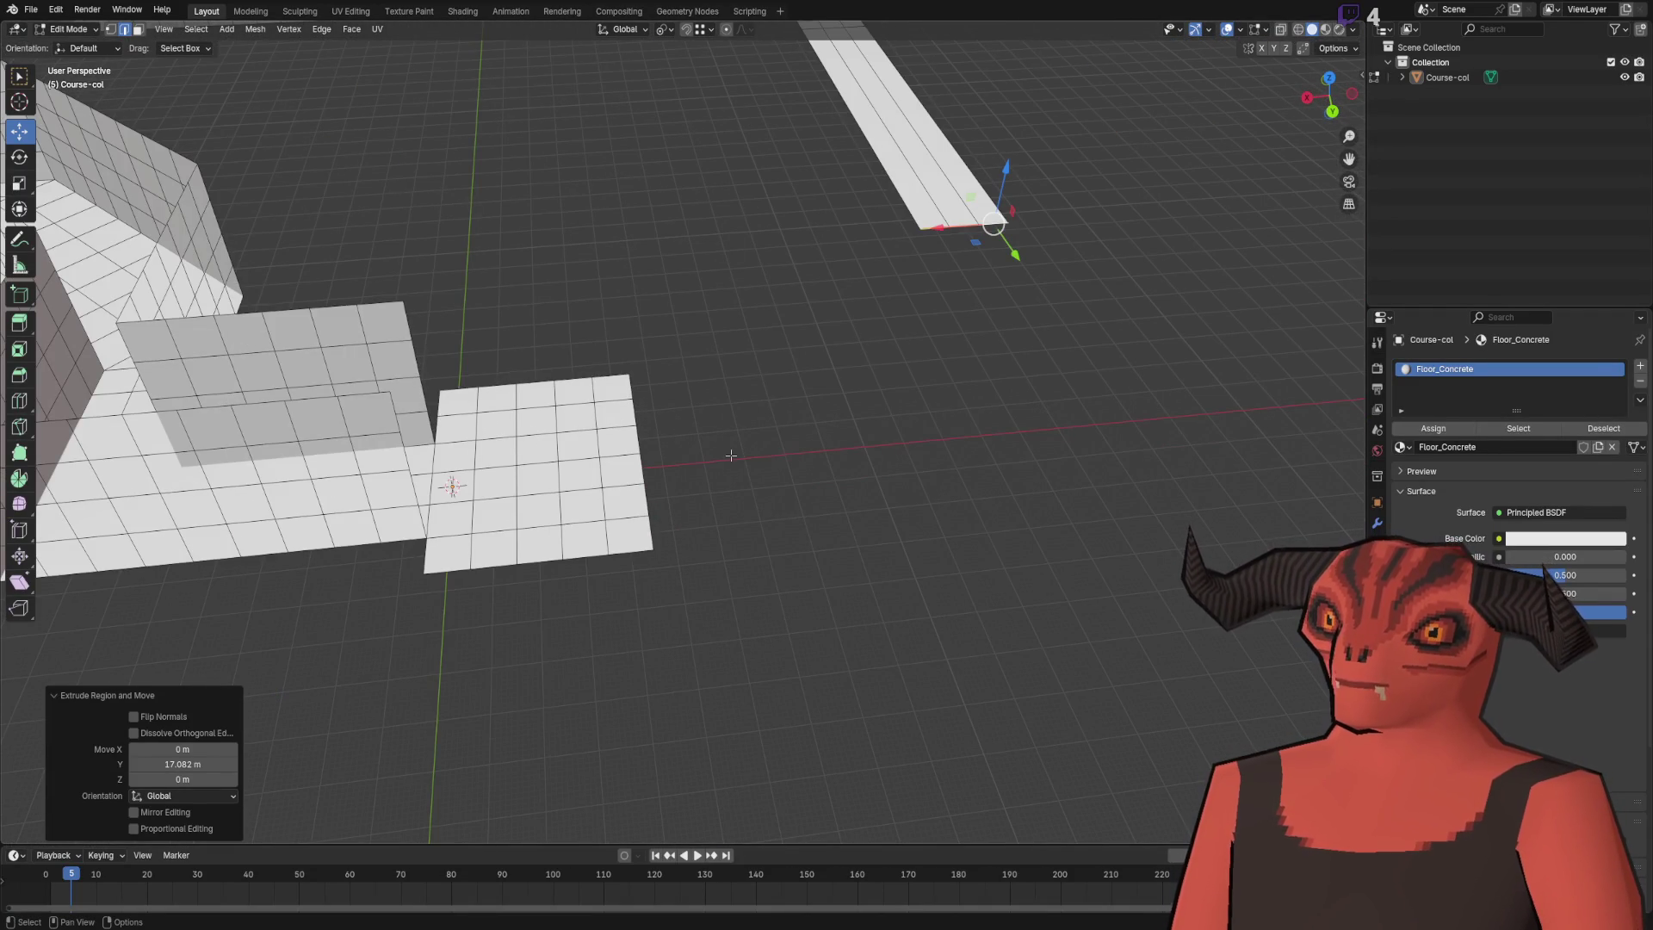
{"action": "scroll", "coordinate": [735, 447], "scroll_direction": "up", "scroll_amount": 5}
{"action": "scroll", "coordinate": [735, 447], "scroll_direction": "down", "scroll_amount": 3}
{"action": "mouse_move", "coordinate": [736, 448]}
{"action": "left_mouse_down"}
{"action": "mouse_move", "coordinate": [513, 520]}
{"action": "mouse_move", "coordinate": [708, 387]}
{"action": "mouse_move", "coordinate": [594, 479]}
{"action": "mouse_move", "coordinate": [672, 413]}
{"action": "mouse_move", "coordinate": [771, 370]}
{"action": "mouse_move", "coordinate": [1021, 576]}
{"action": "mouse_move", "coordinate": [520, 572]}
{"action": "left_mouse_up"}
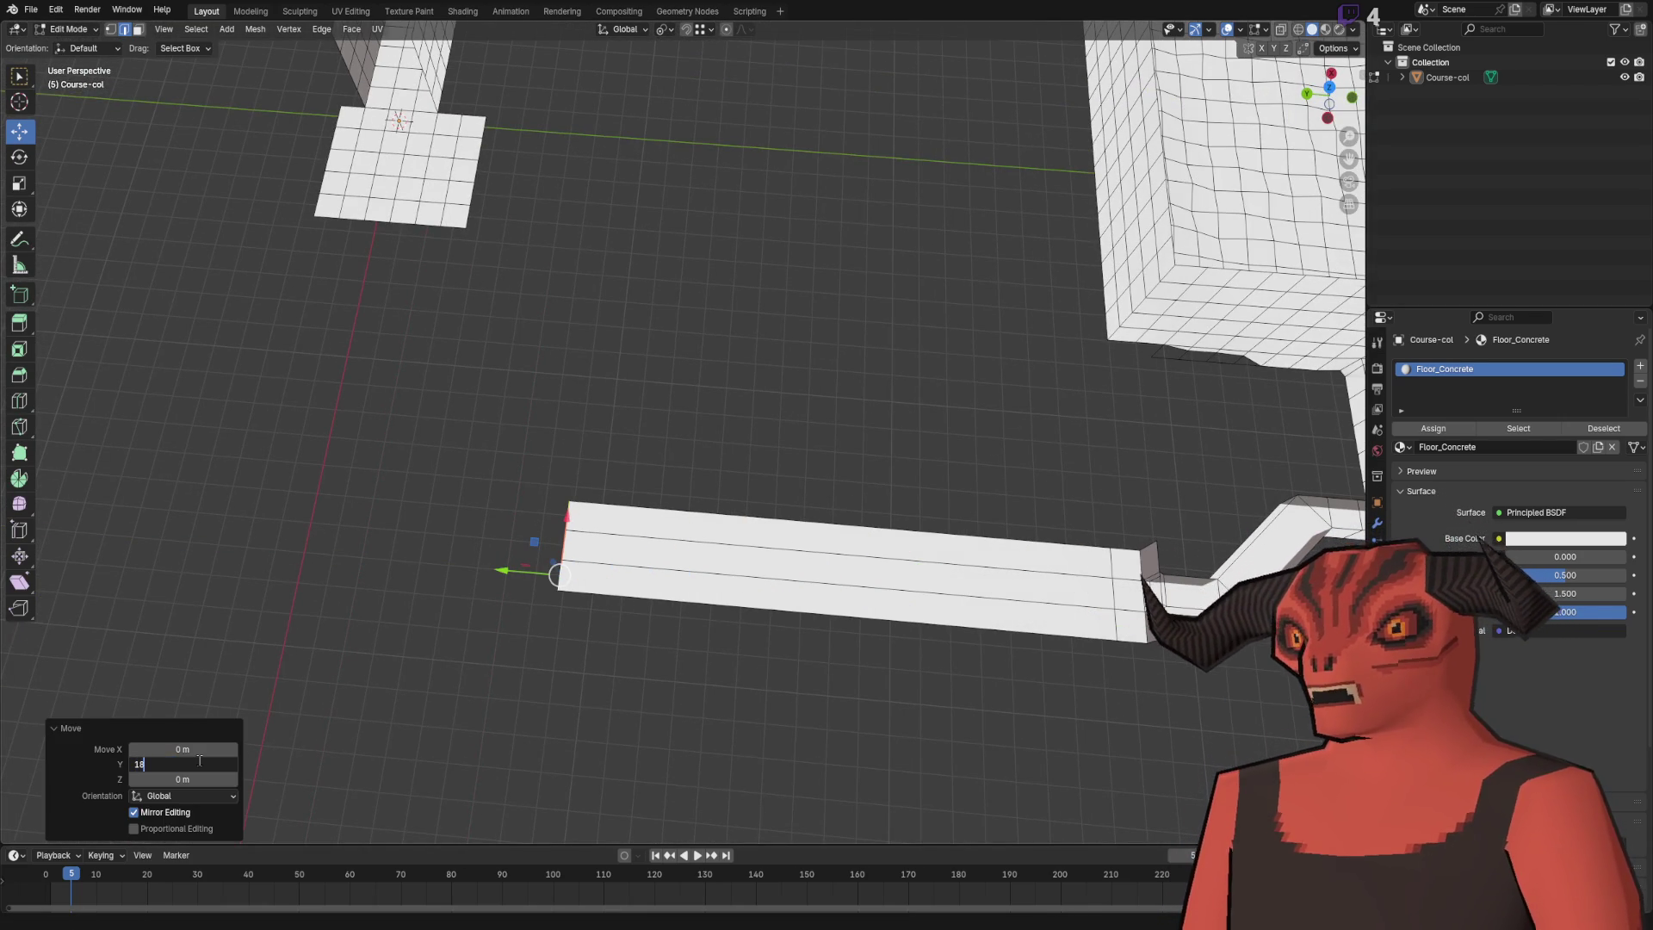
{"action": "key", "text": "Return"}
{"action": "scroll", "coordinate": [822, 552], "scroll_direction": "down", "scroll_amount": 3}
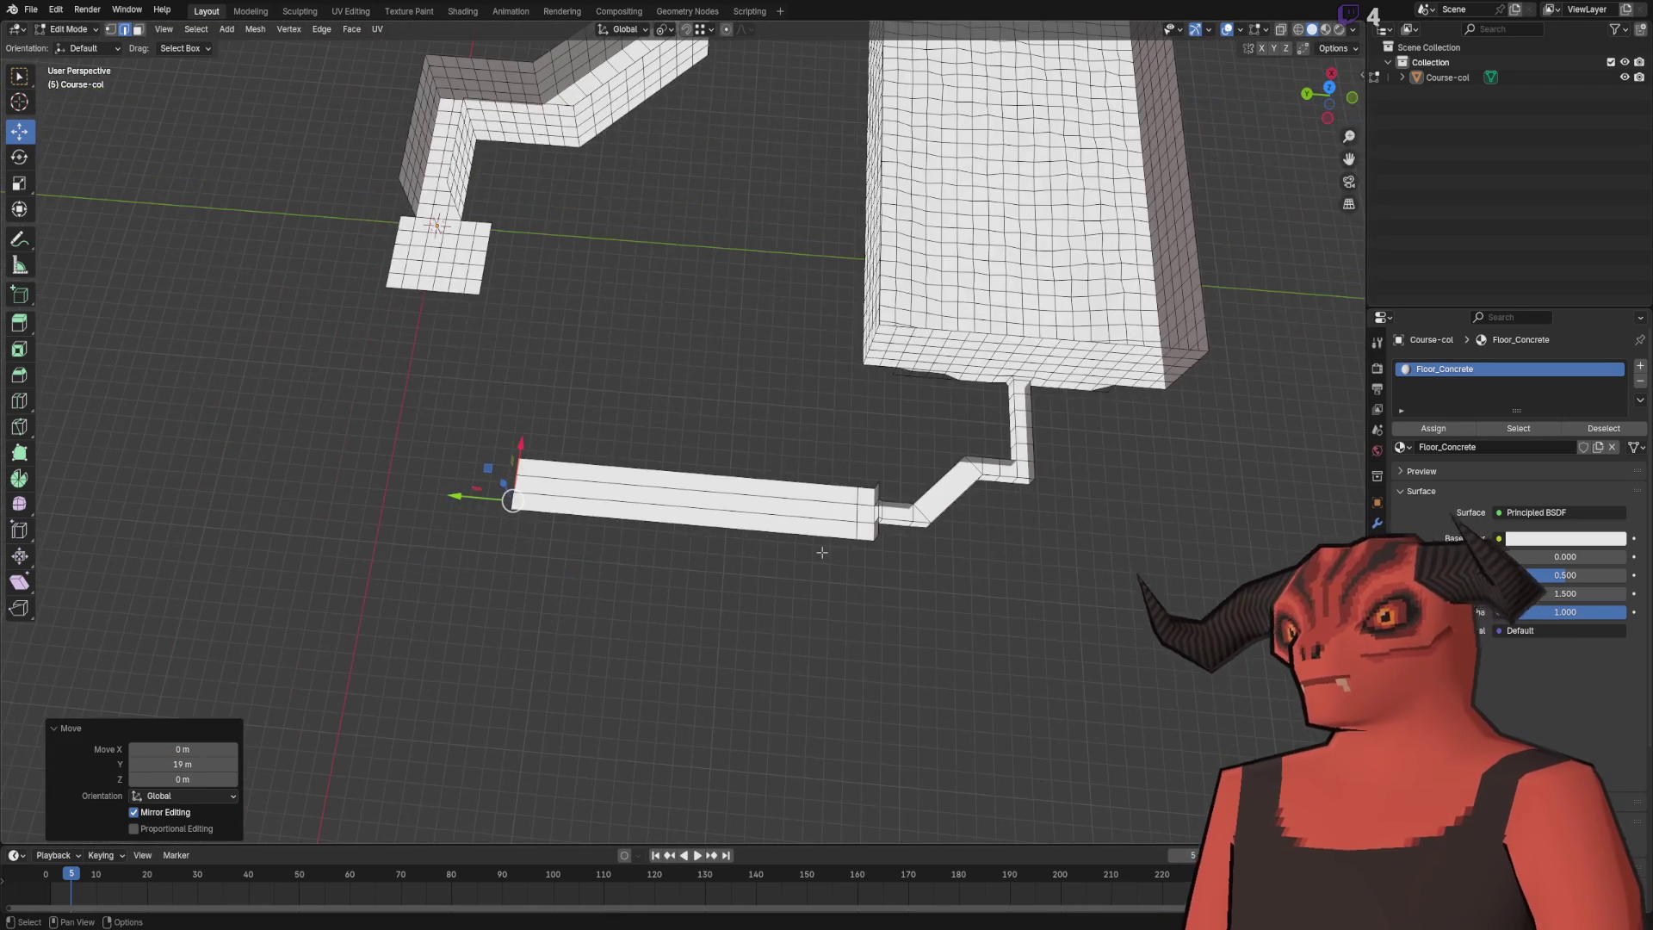
- Extend the strip end about 4 m further and add loop cuts across the extension
{"action": "mouse_move", "coordinate": [823, 552]}
{"action": "left_mouse_down"}
{"action": "mouse_move", "coordinate": [852, 476]}
{"action": "mouse_move", "coordinate": [469, 528]}
{"action": "mouse_move", "coordinate": [554, 534]}
{"action": "left_mouse_up"}
{"action": "scroll", "coordinate": [844, 477], "scroll_direction": "up", "scroll_amount": 3}
{"action": "scroll", "coordinate": [646, 479], "scroll_direction": "up", "scroll_amount": 5}
{"action": "scroll", "coordinate": [838, 396], "scroll_direction": "up", "scroll_amount": 4}
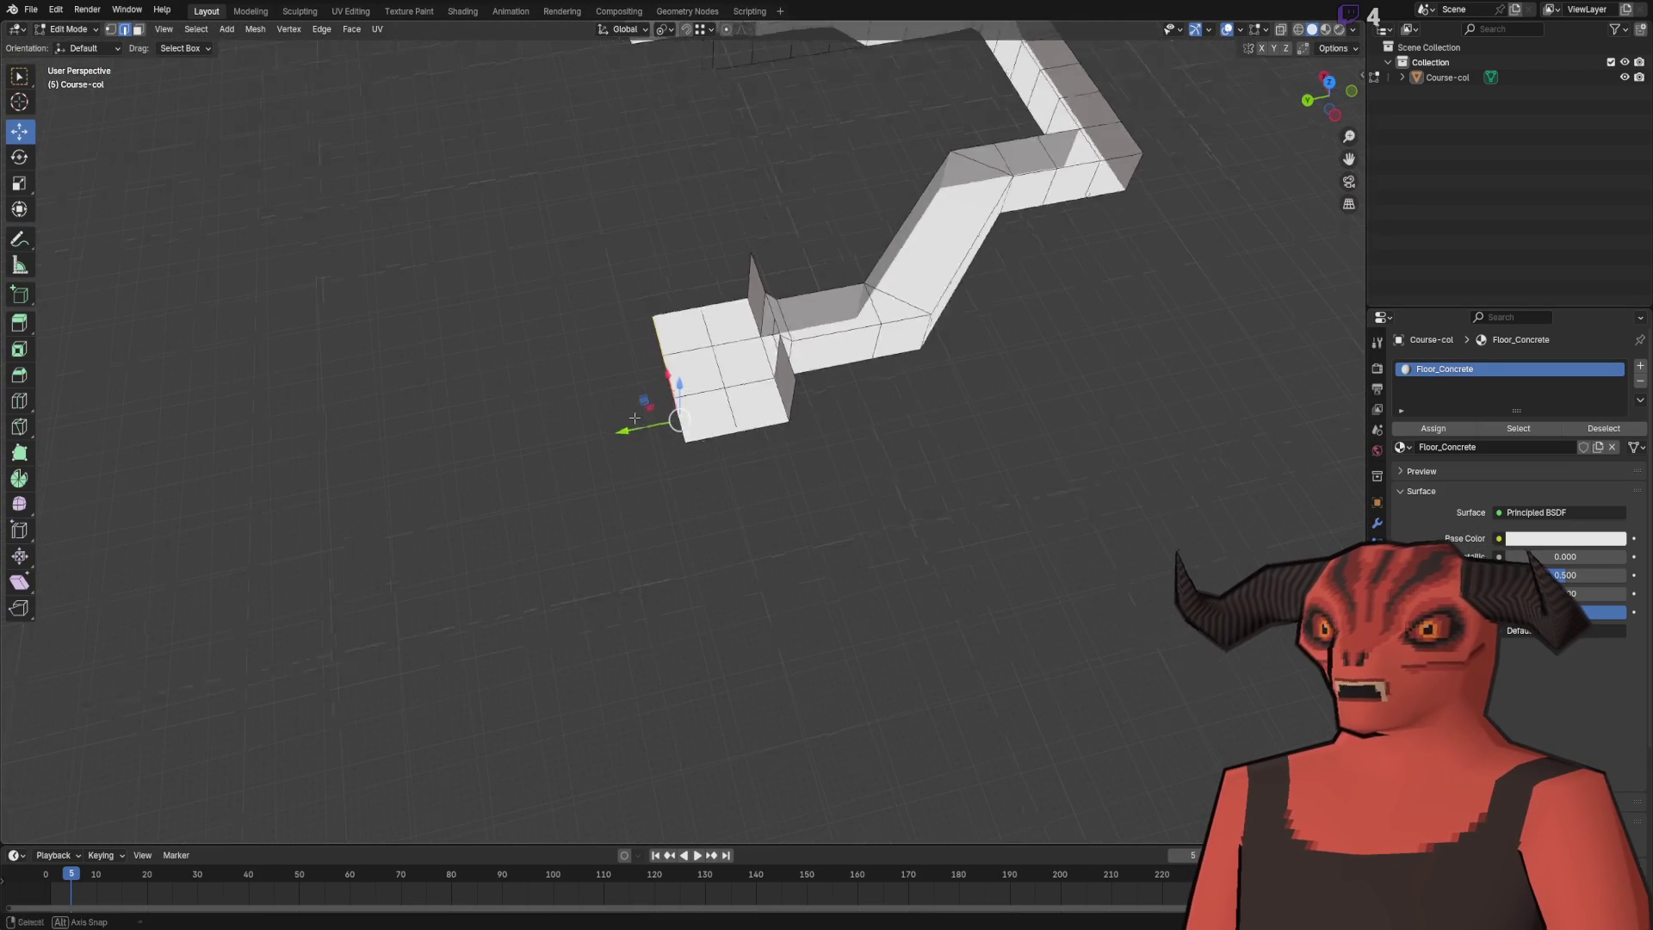
{"action": "key", "text": "e"}
{"action": "left_click", "coordinate": [837, 389]}
{"action": "mouse_move", "coordinate": [190, 764]}
{"action": "left_mouse_down"}
{"action": "mouse_move", "coordinate": [184, 779]}
{"action": "mouse_move", "coordinate": [169, 766]}
{"action": "left_mouse_up"}
{"action": "right_click", "coordinate": [771, 589]}
{"action": "left_click", "coordinate": [766, 581]}
{"action": "scroll", "coordinate": [769, 615], "scroll_direction": "up", "scroll_amount": 3}
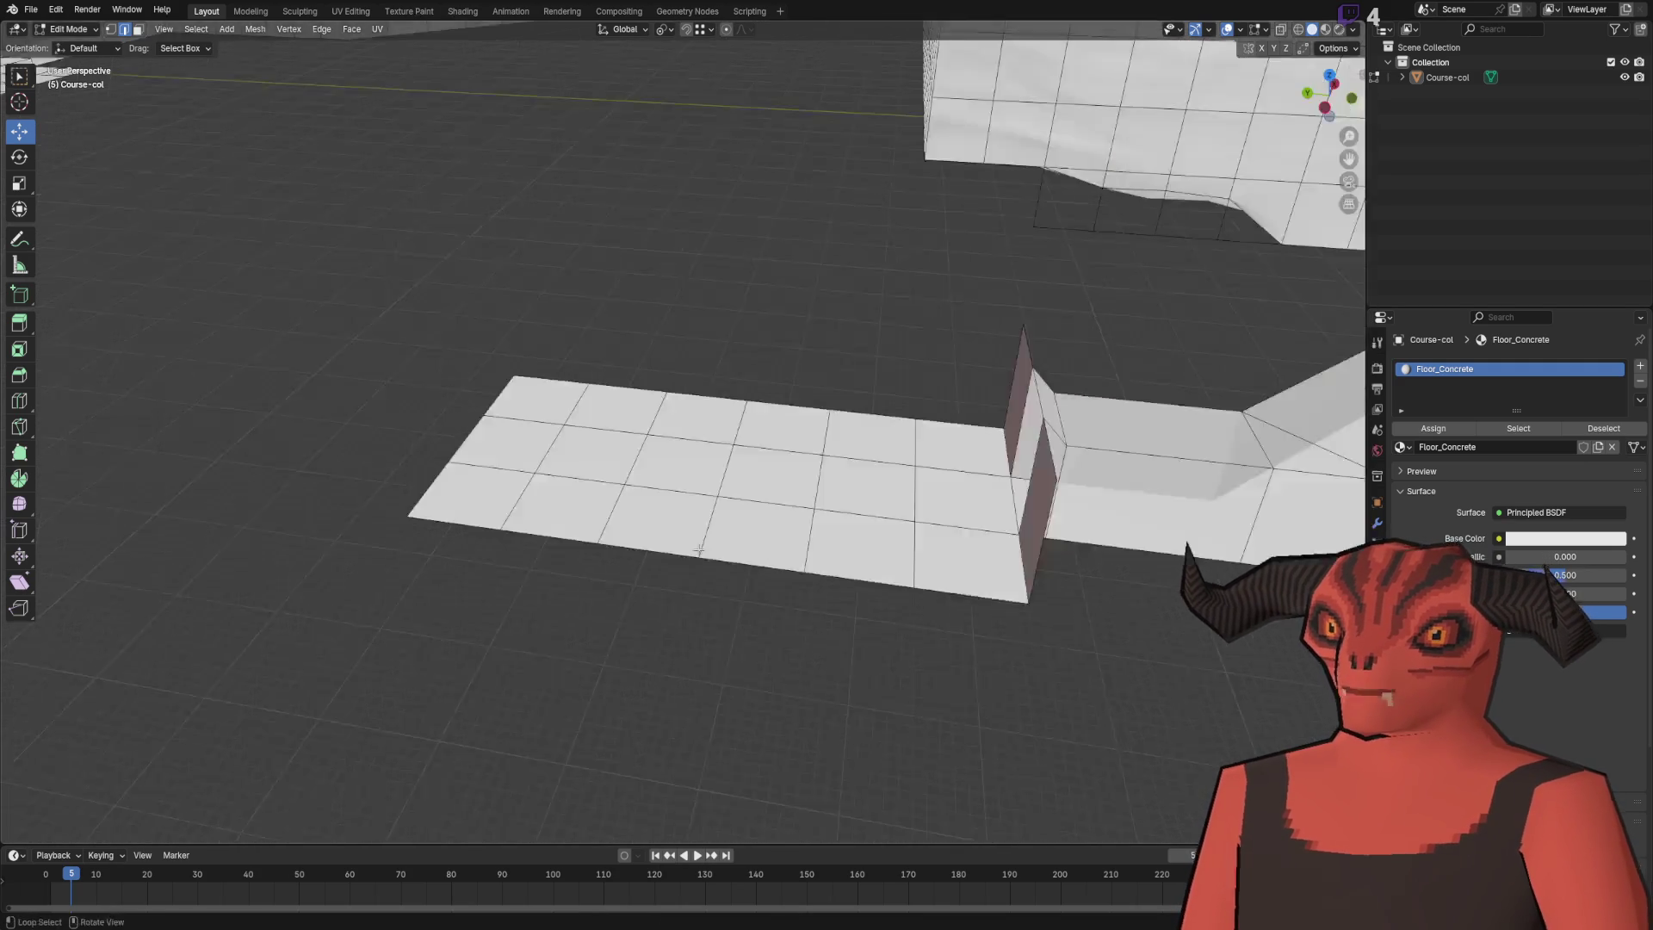
{"action": "mouse_move", "coordinate": [770, 615]}
{"action": "left_mouse_down"}
{"action": "mouse_move", "coordinate": [929, 461]}
{"action": "mouse_move", "coordinate": [663, 453]}
{"action": "mouse_move", "coordinate": [744, 472]}
{"action": "left_mouse_up"}
{"action": "scroll", "coordinate": [744, 472], "scroll_direction": "down", "scroll_amount": 5}
{"action": "scroll", "coordinate": [744, 473], "scroll_direction": "up", "scroll_amount": 5}
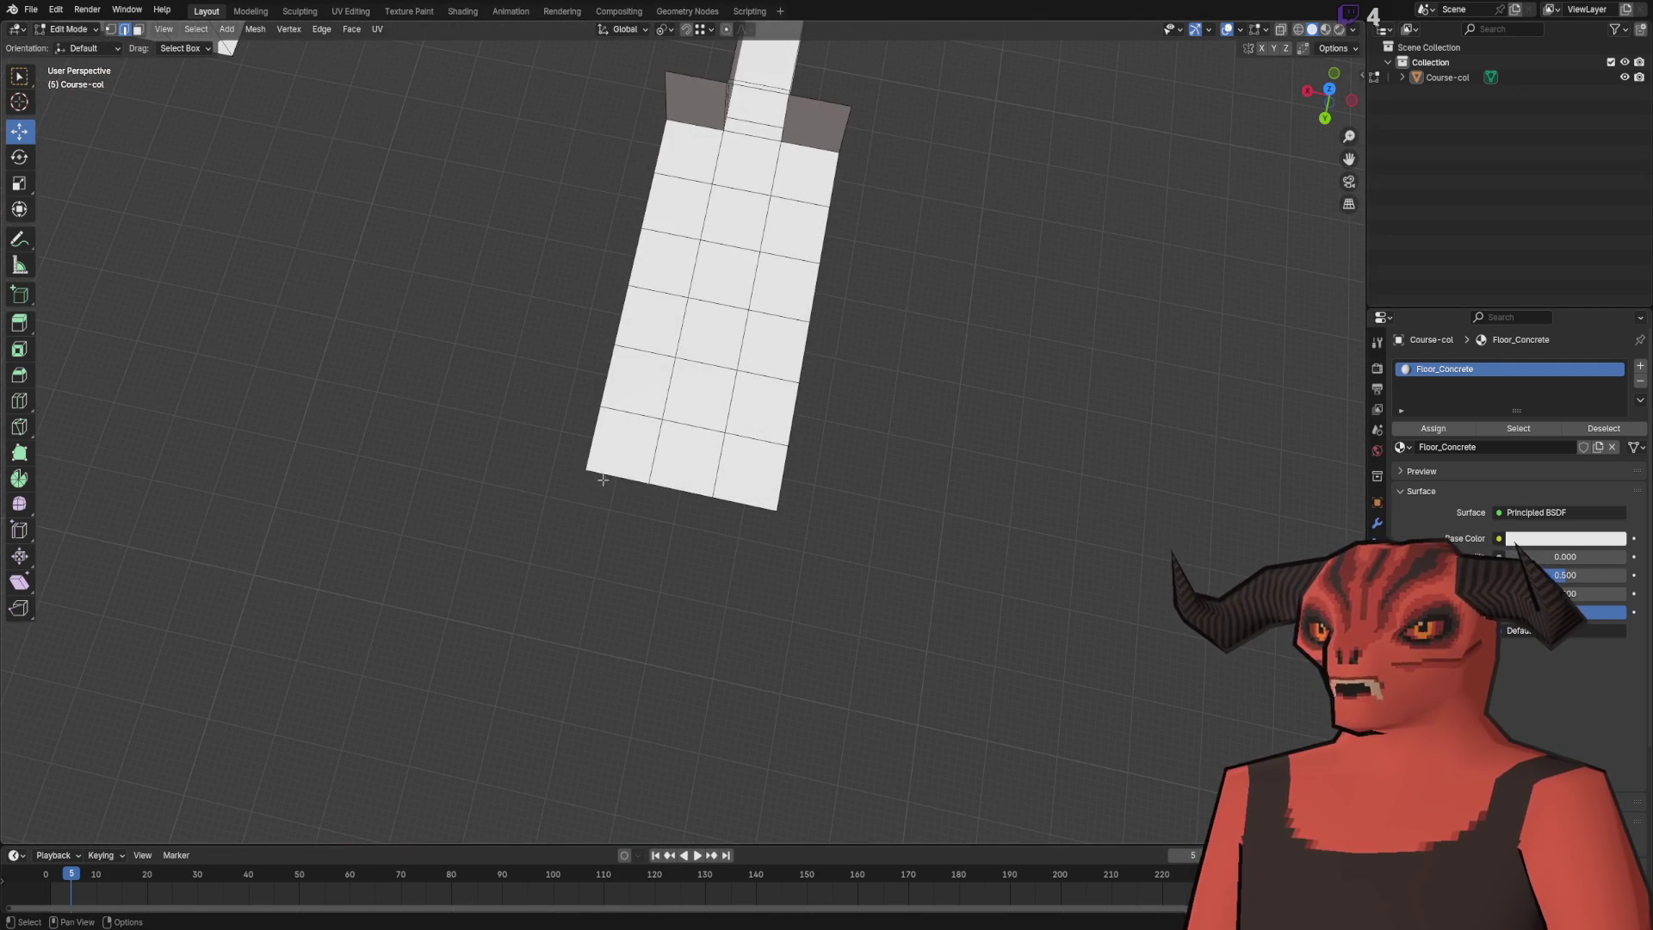
{"action": "left_click_drag", "start_coordinate": [745, 504], "coordinate": [448, 551]}
- Replace an upward wall with a 2 m flat step extruded along Y
{"action": "key", "text": "e"}
{"action": "key", "text": "z"}
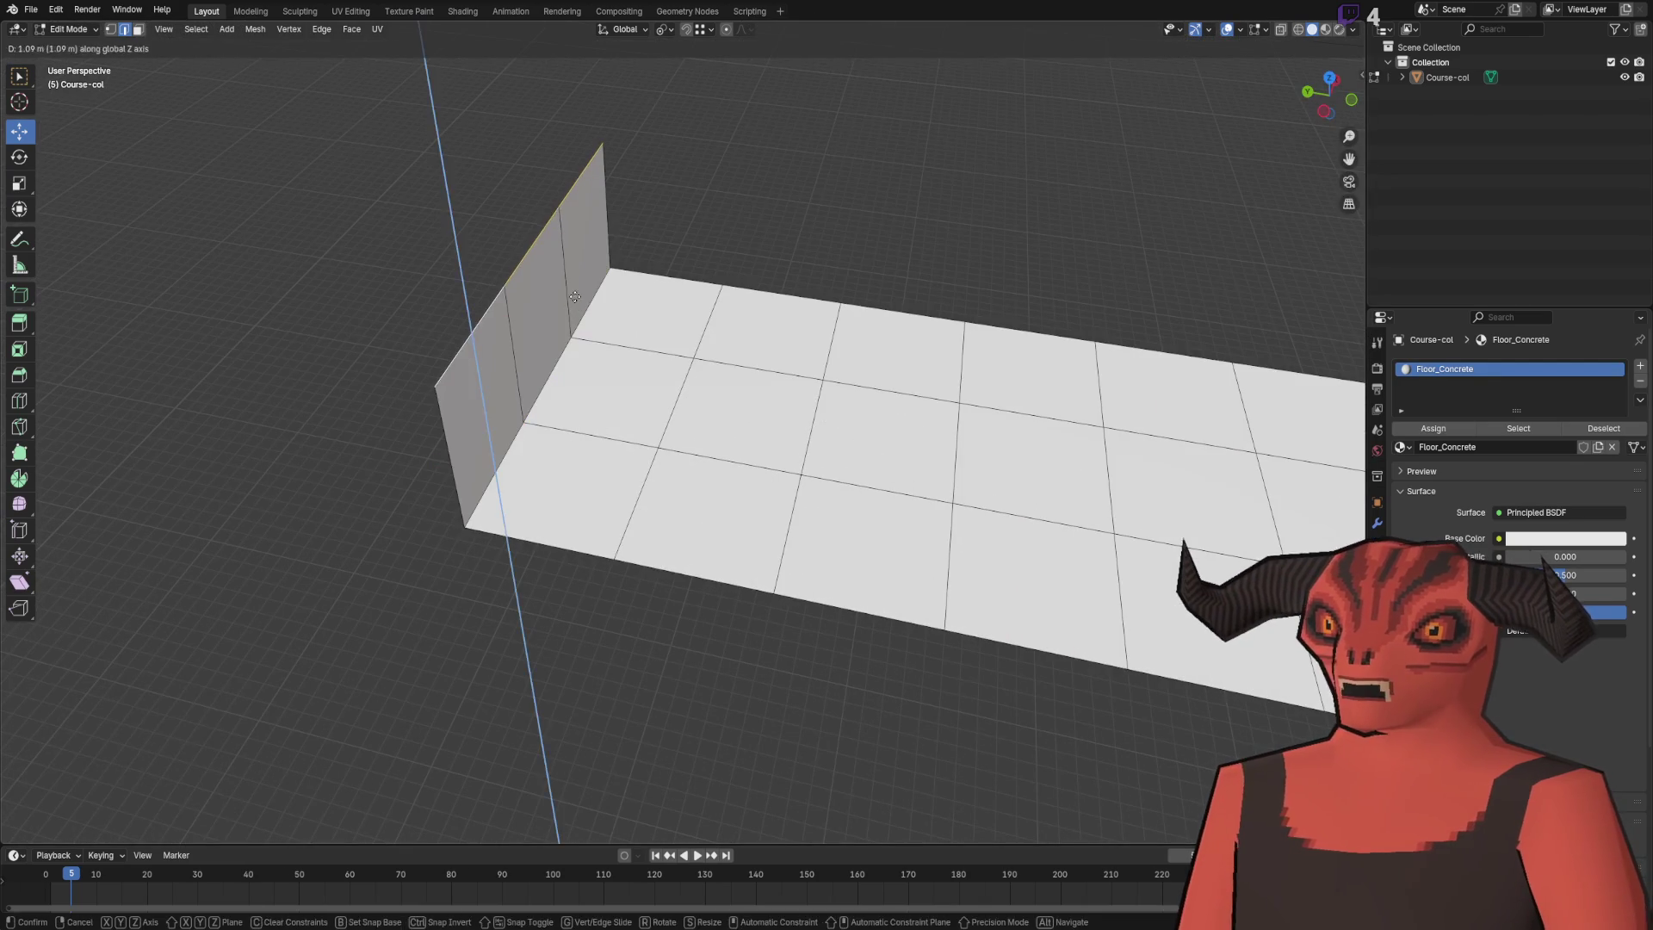
{"action": "left_click", "coordinate": [315, 699]}
{"action": "mouse_move", "coordinate": [198, 773]}
{"action": "left_mouse_down"}
{"action": "mouse_move", "coordinate": [527, 576]}
{"action": "mouse_move", "coordinate": [628, 598]}
{"action": "mouse_move", "coordinate": [648, 541]}
{"action": "mouse_move", "coordinate": [690, 545]}
{"action": "mouse_move", "coordinate": [725, 499]}
{"action": "mouse_move", "coordinate": [701, 507]}
{"action": "left_mouse_up"}
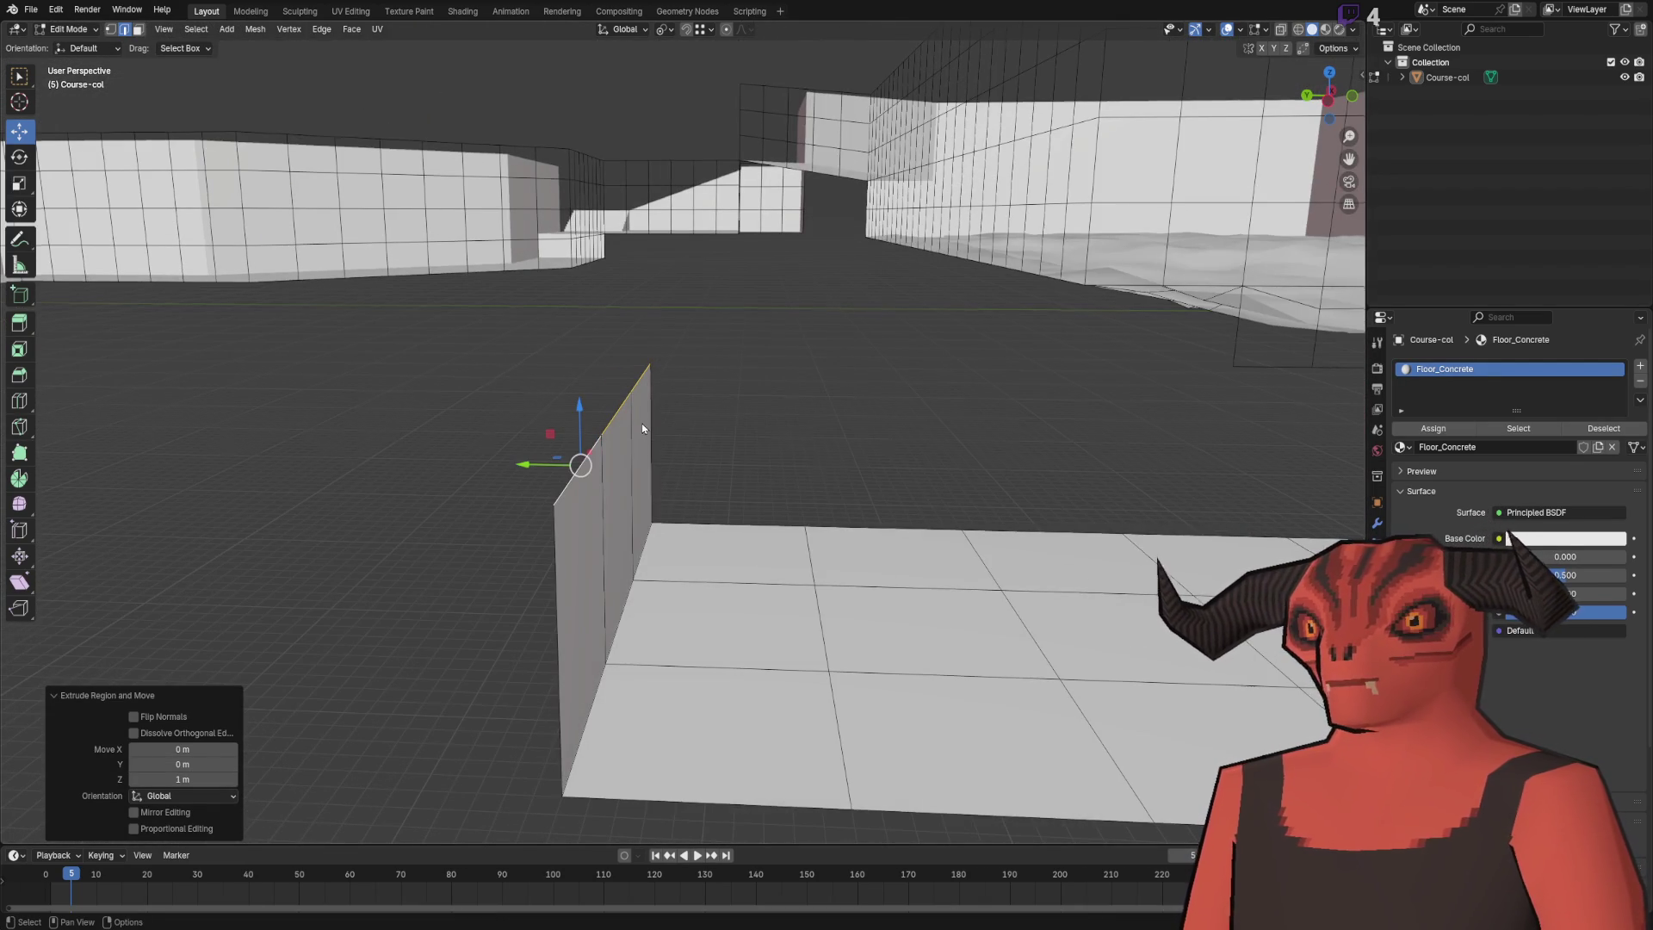
{"action": "key", "text": "ctrl+z"}
{"action": "key", "text": "e"}
{"action": "key", "text": "y"}
{"action": "key", "text": "Return"}
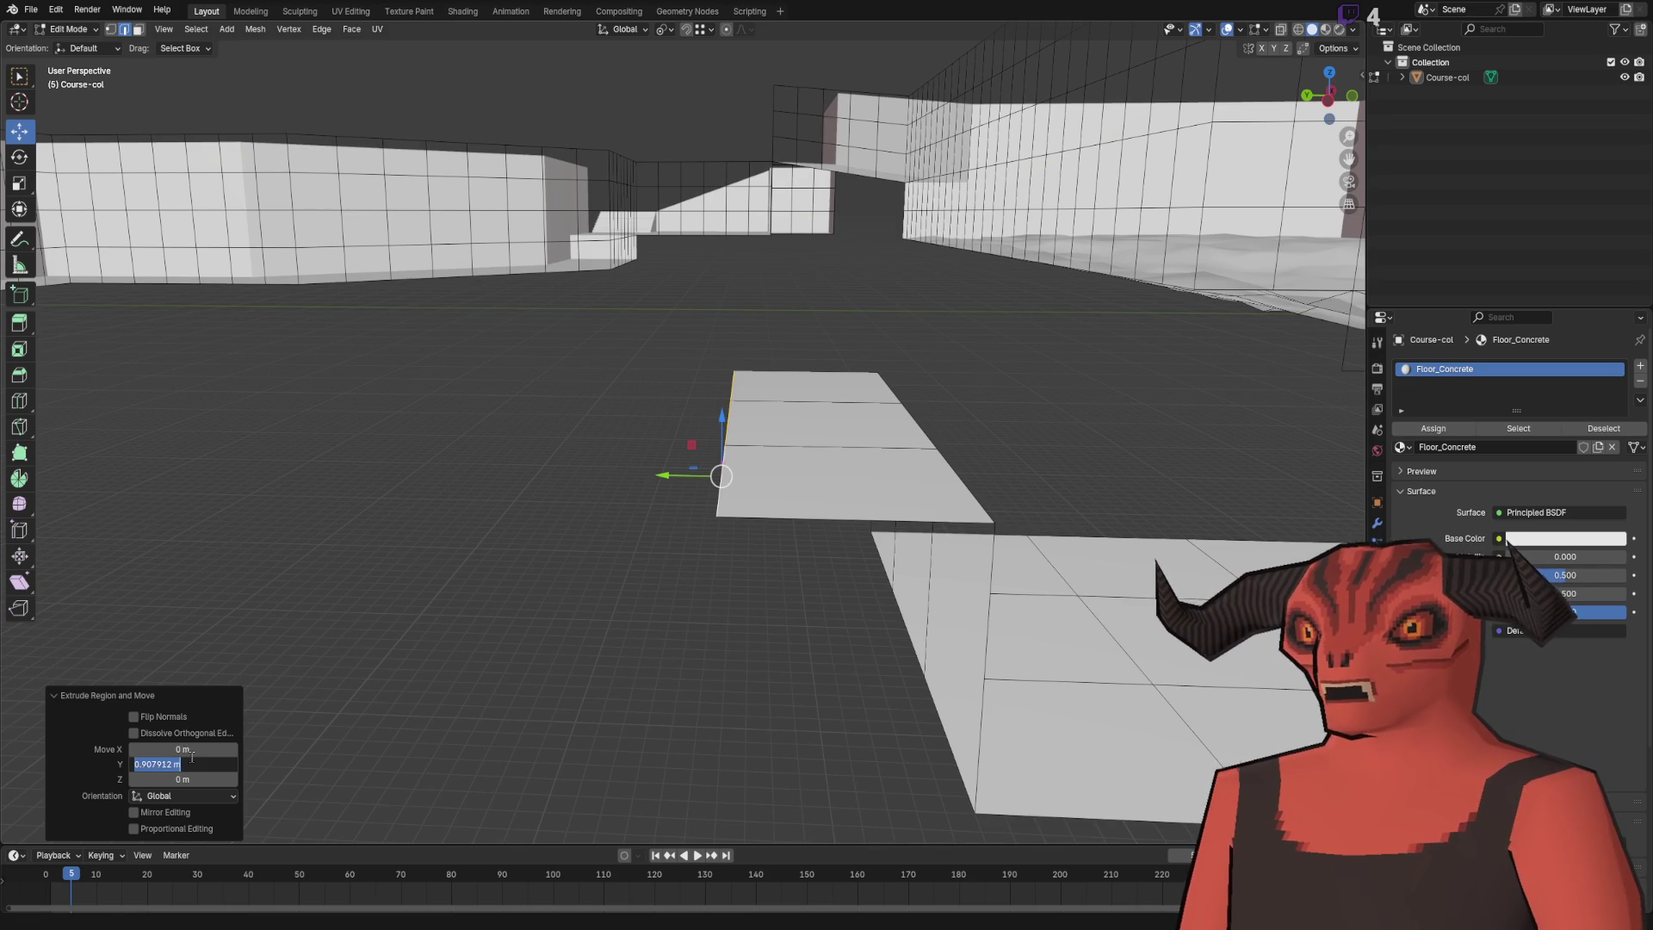
{"action": "type", "text": "2"}
{"action": "key", "text": "Return"}
- Raise a riser wall from the step and extrude its top edge along Y
{"action": "key", "text": "e"}
{"action": "key", "text": "z"}
{"action": "left_click", "coordinate": [305, 638]}
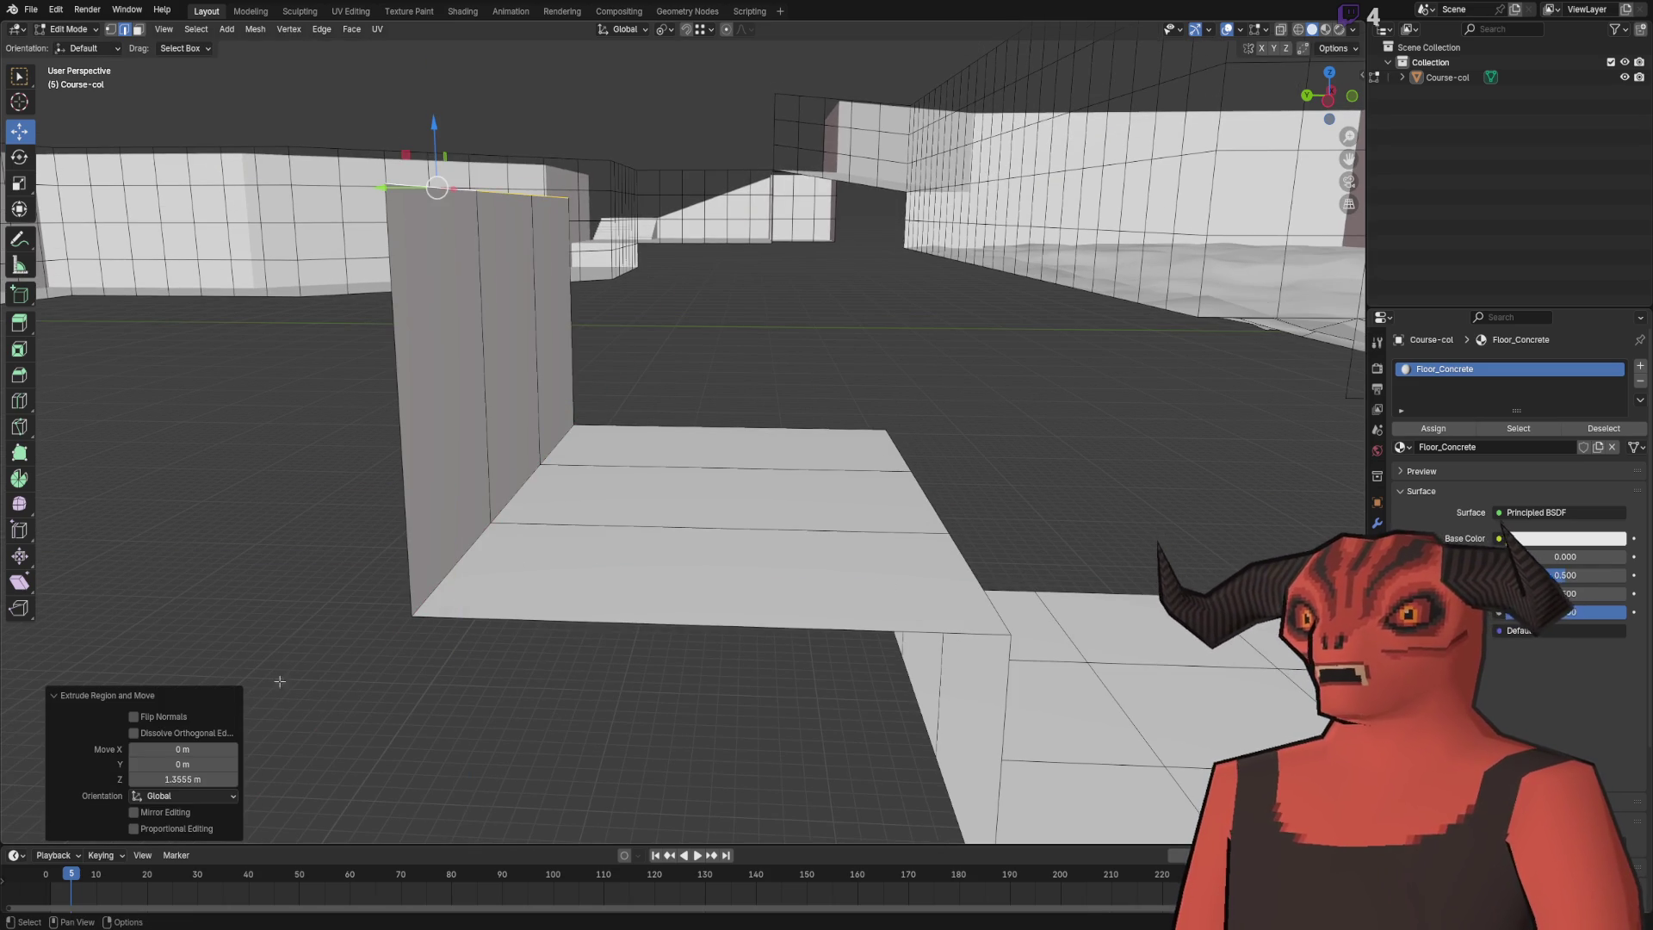
{"action": "left_click_drag", "start_coordinate": [349, 641], "coordinate": [454, 536]}
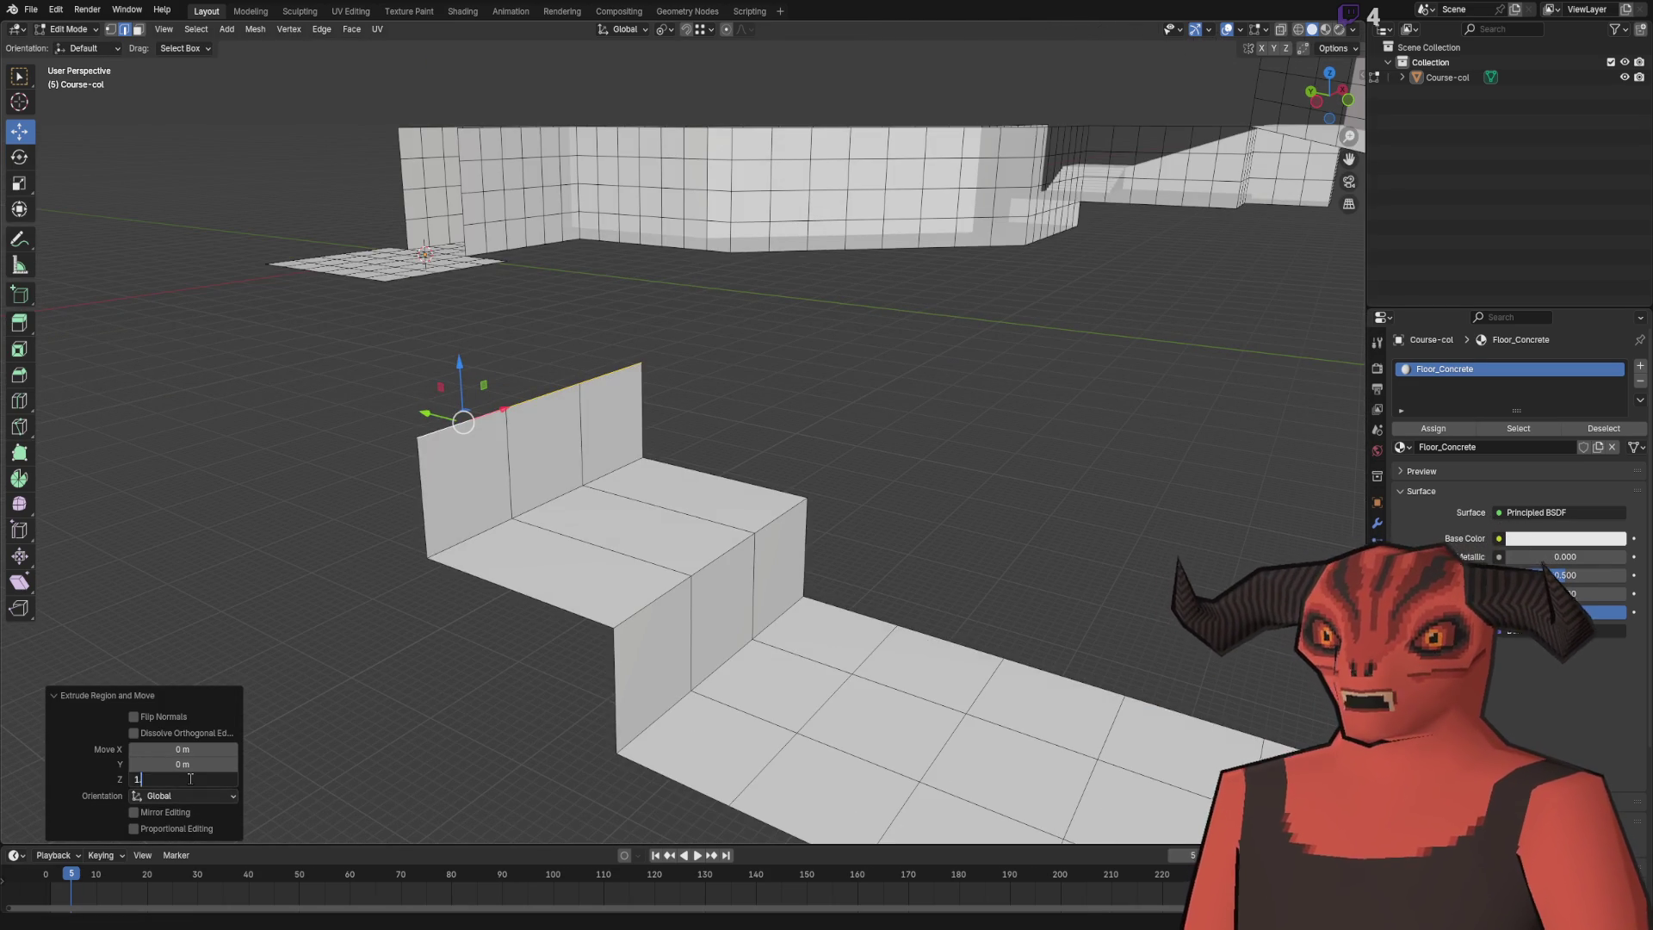
{"action": "left_click_drag", "start_coordinate": [284, 689], "coordinate": [689, 526]}
{"action": "key", "text": "e"}
{"action": "key", "text": "y"}
{"action": "left_click", "coordinate": [383, 646]}
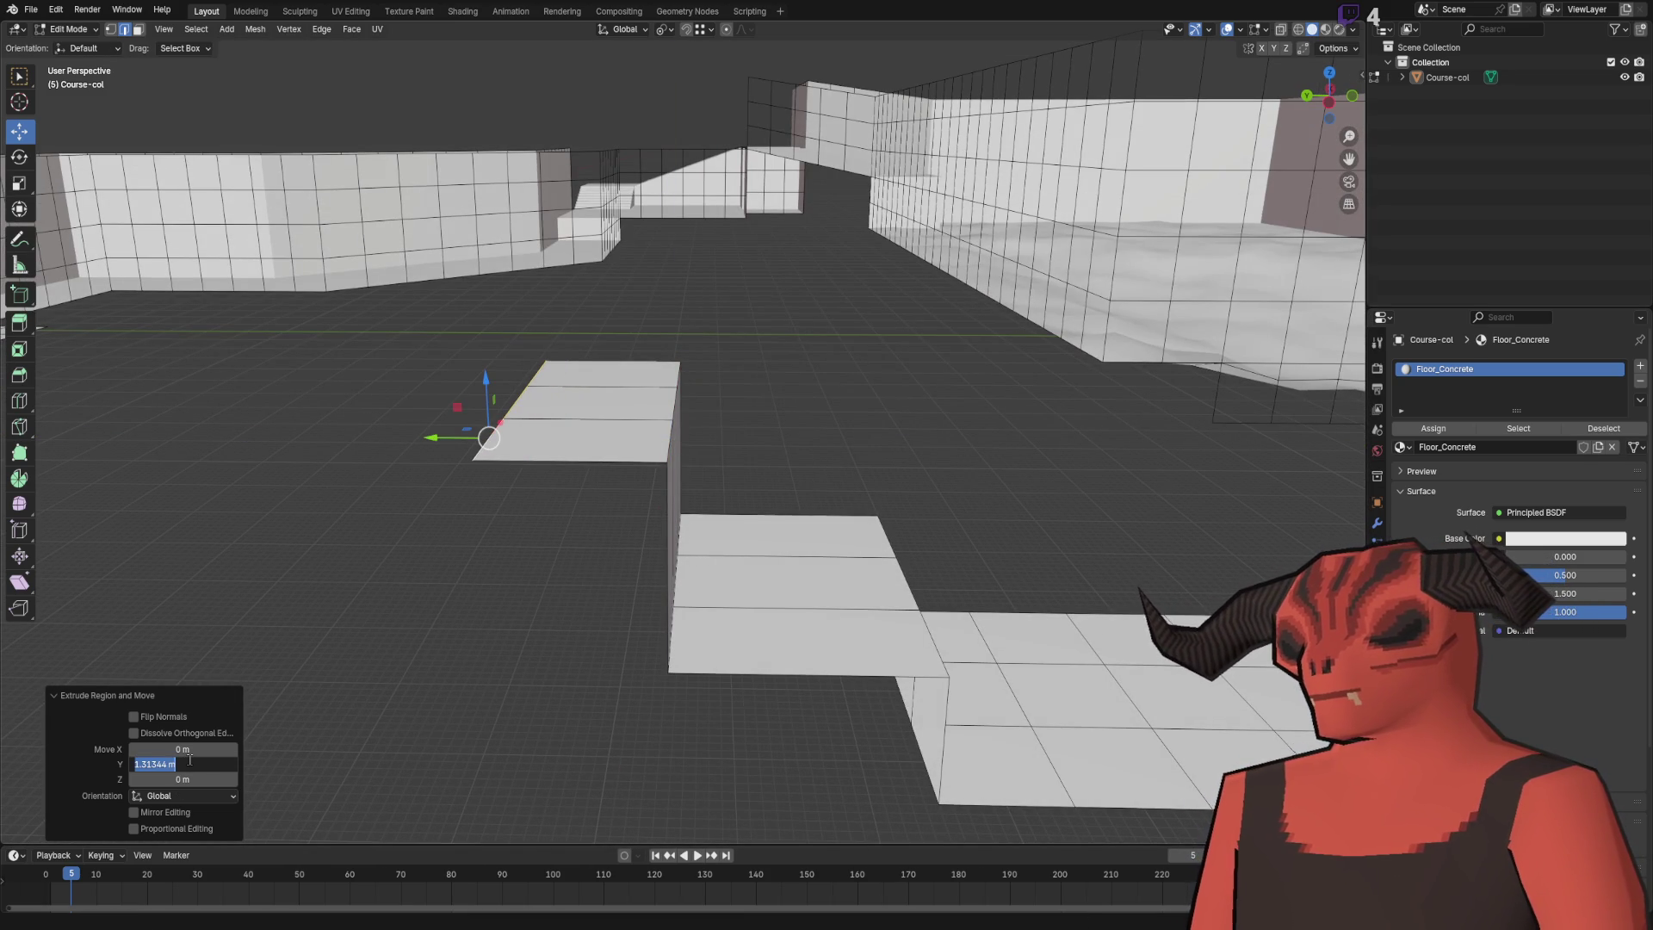
{"action": "mouse_move", "coordinate": [603, 758]}
{"action": "left_mouse_down"}
{"action": "mouse_move", "coordinate": [646, 775]}
{"action": "mouse_move", "coordinate": [620, 766]}
{"action": "mouse_move", "coordinate": [735, 544]}
{"action": "left_mouse_up"}
{"action": "left_click_drag", "start_coordinate": [764, 441], "coordinate": [743, 554]}
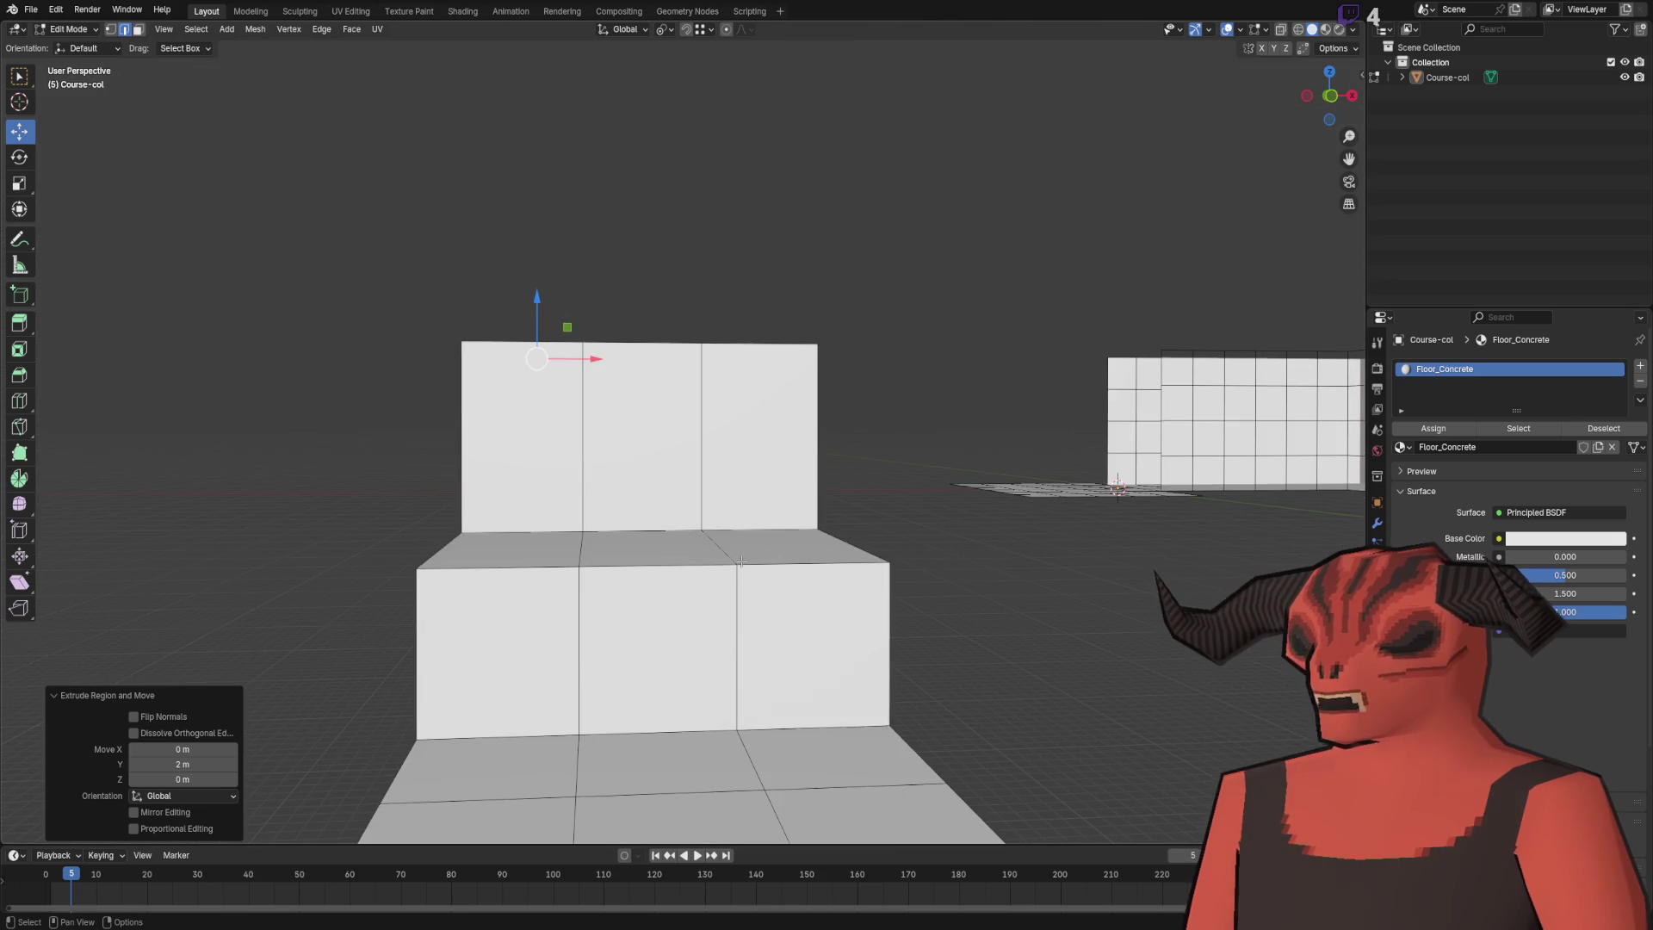
{"action": "left_click_drag", "start_coordinate": [617, 478], "coordinate": [625, 551]}
- Extrude a tall back wall, loop cut it horizontally, and delete its top-left face
{"action": "key", "text": "e"}
{"action": "key", "text": "z"}
{"action": "left_click", "coordinate": [625, 272]}
{"action": "mouse_move", "coordinate": [297, 684]}
{"action": "left_mouse_down"}
{"action": "mouse_move", "coordinate": [723, 476]}
{"action": "mouse_move", "coordinate": [635, 410]}
{"action": "mouse_move", "coordinate": [687, 498]}
{"action": "mouse_move", "coordinate": [677, 516]}
{"action": "mouse_move", "coordinate": [669, 395]}
{"action": "left_mouse_up"}
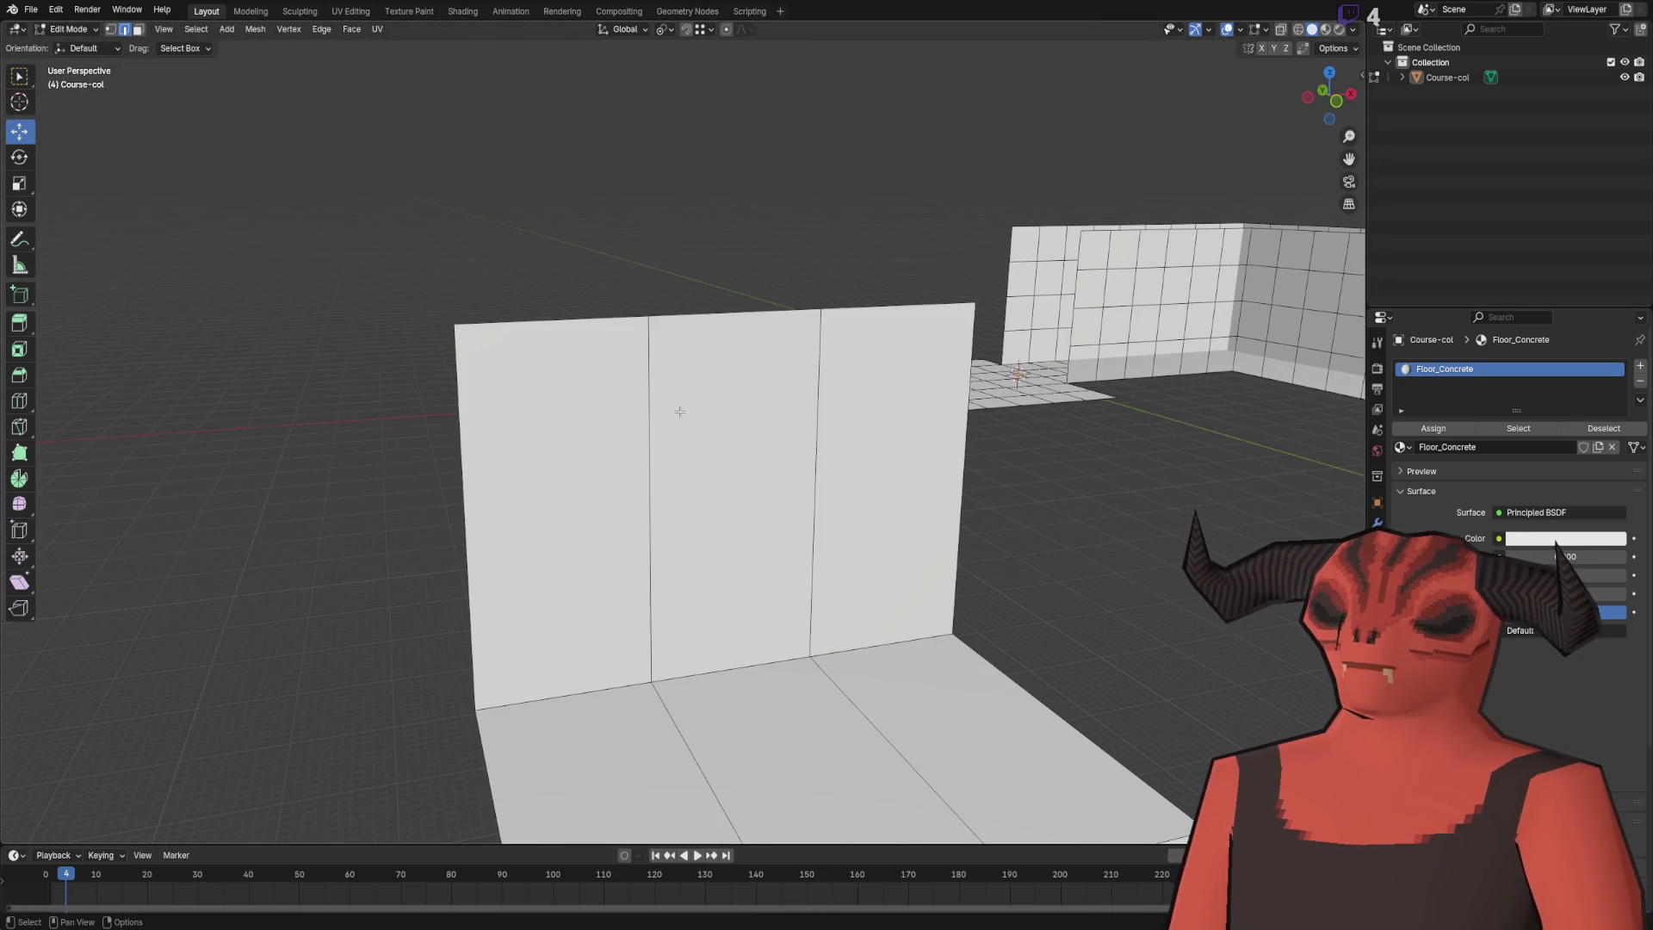
{"action": "right_click", "coordinate": [629, 366]}
{"action": "left_click", "coordinate": [630, 366]}
{"action": "left_click", "coordinate": [664, 479]}
{"action": "key", "text": "3"}
{"action": "left_click", "coordinate": [537, 388]}
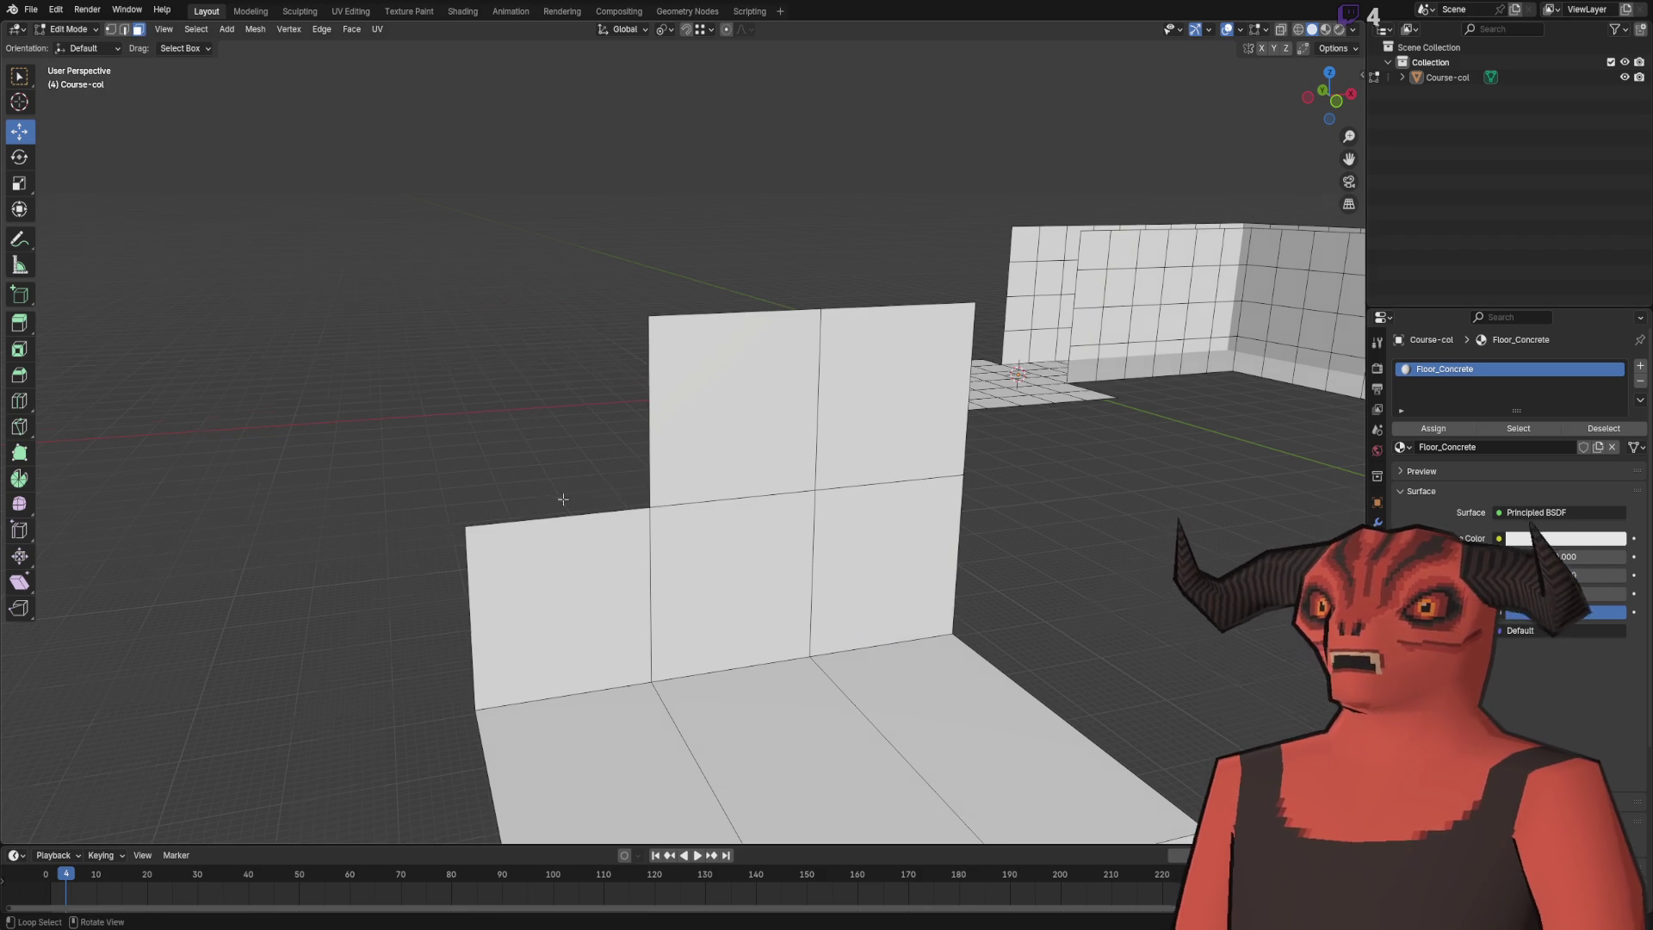
- Extrude the wall faces, raising one 1 m upward with ez1
{"action": "left_click_drag", "start_coordinate": [554, 483], "coordinate": [690, 539]}
{"action": "key", "text": "e"}
{"action": "left_click", "coordinate": [208, 855]}
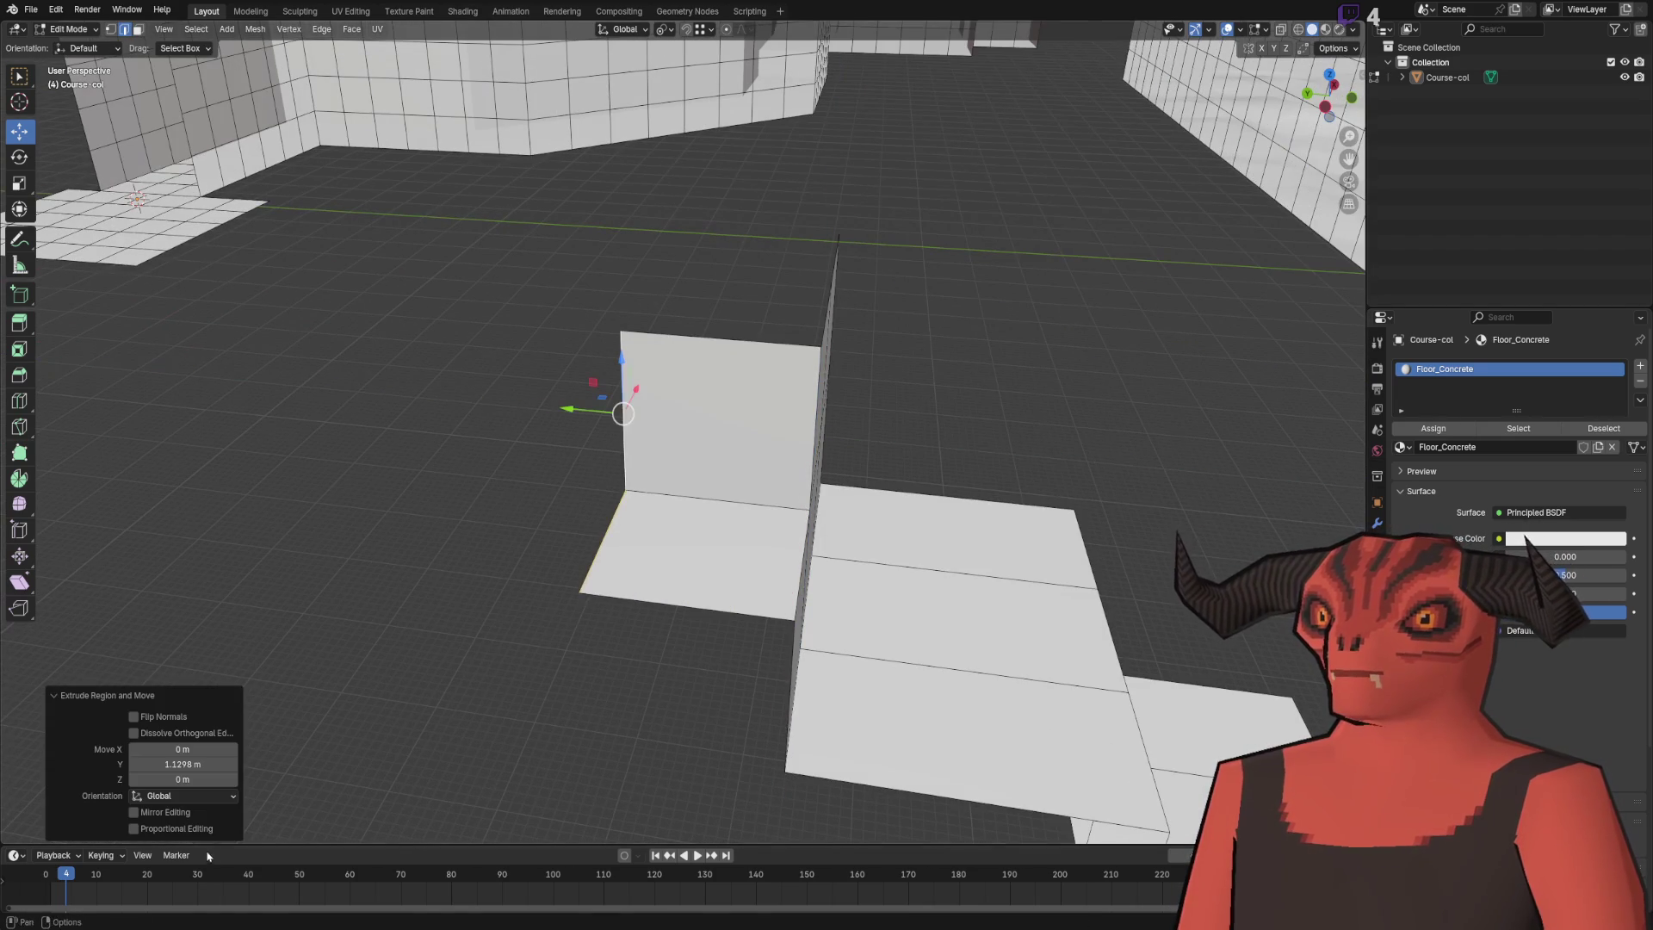
{"action": "left_click", "coordinate": [688, 585]}
{"action": "left_click_drag", "start_coordinate": [689, 586], "coordinate": [565, 579]}
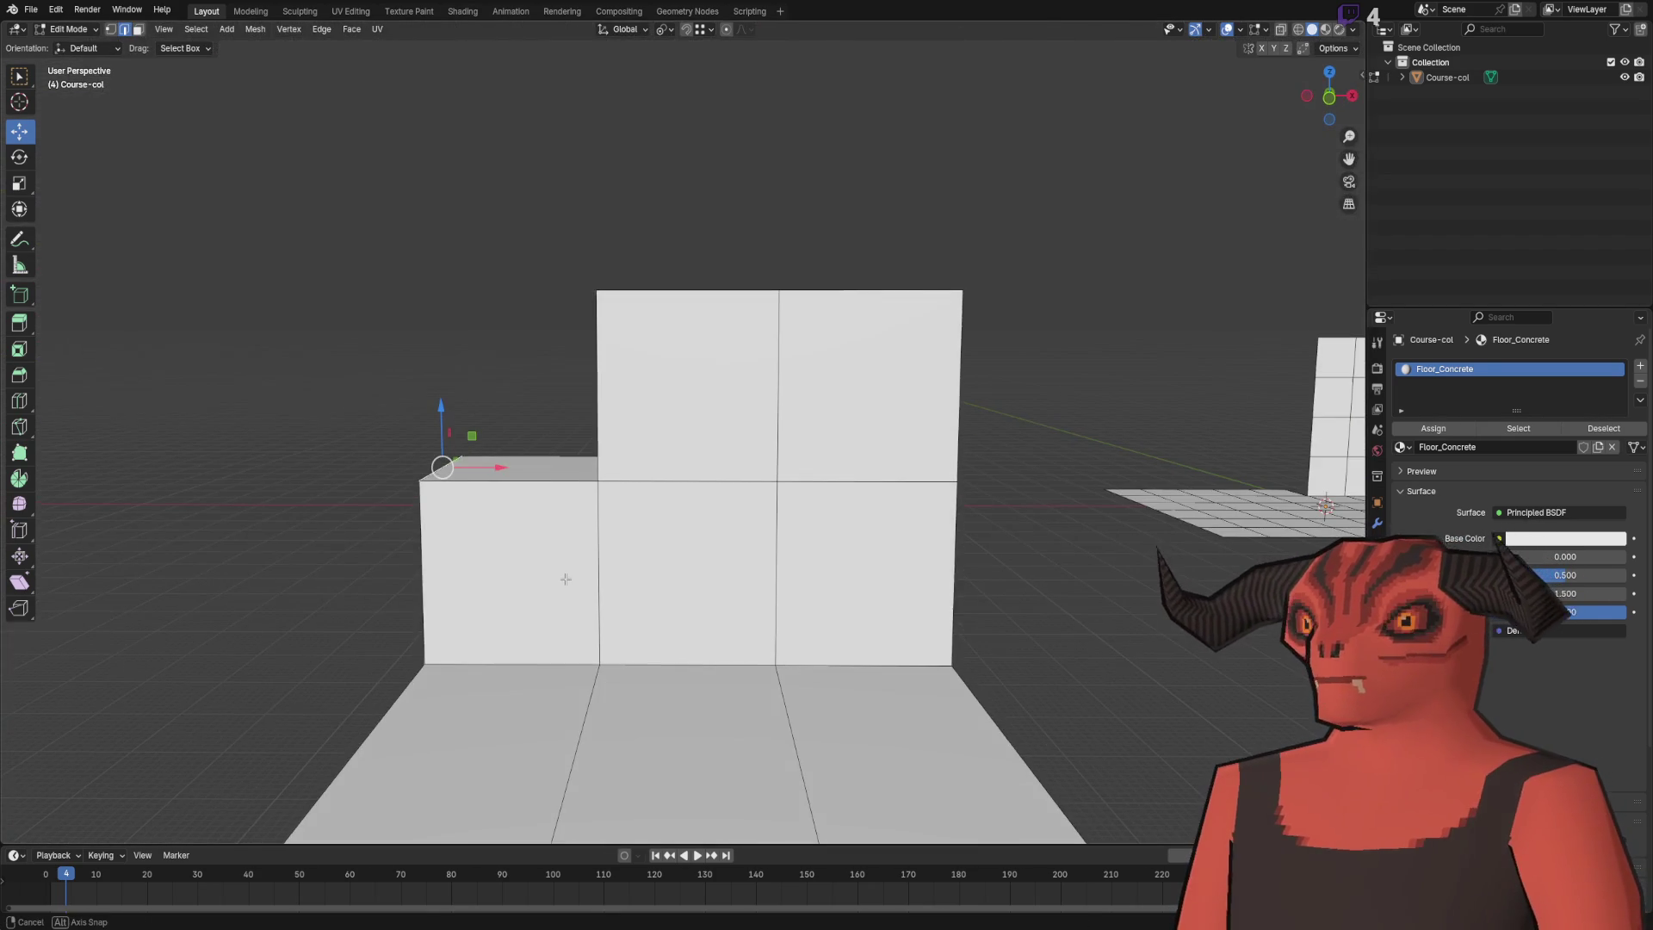
{"action": "mouse_move", "coordinate": [479, 532]}
{"action": "left_mouse_down"}
{"action": "mouse_move", "coordinate": [554, 480]}
{"action": "mouse_move", "coordinate": [638, 243]}
{"action": "mouse_move", "coordinate": [662, 328]}
{"action": "left_mouse_up"}
{"action": "type", "text": "ez1"}
{"action": "key", "text": "Return"}
{"action": "left_click", "coordinate": [594, 450]}
- Fill the gap between the walls with a new face
{"action": "key", "text": "1"}
{"action": "key", "text": "f"}
{"action": "key", "text": "a"}
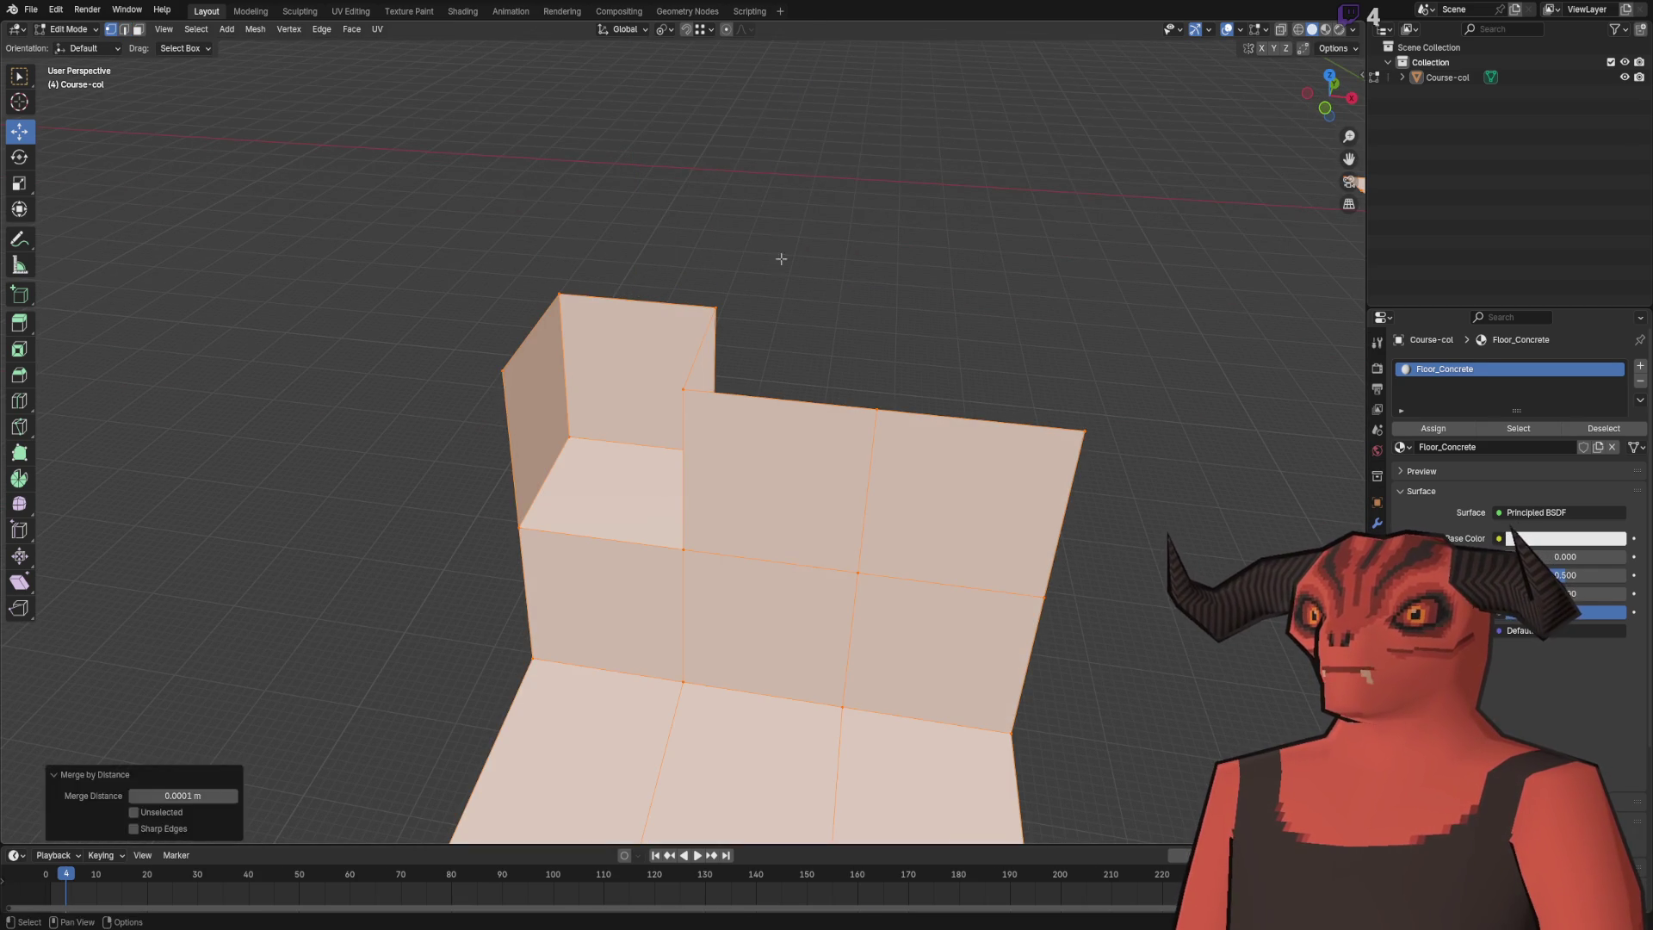
{"action": "key", "text": "alt+a"}
{"action": "left_click_drag", "start_coordinate": [779, 251], "coordinate": [682, 266]}
{"action": "key", "text": "2"}
{"action": "key", "text": "ctrl+z"}
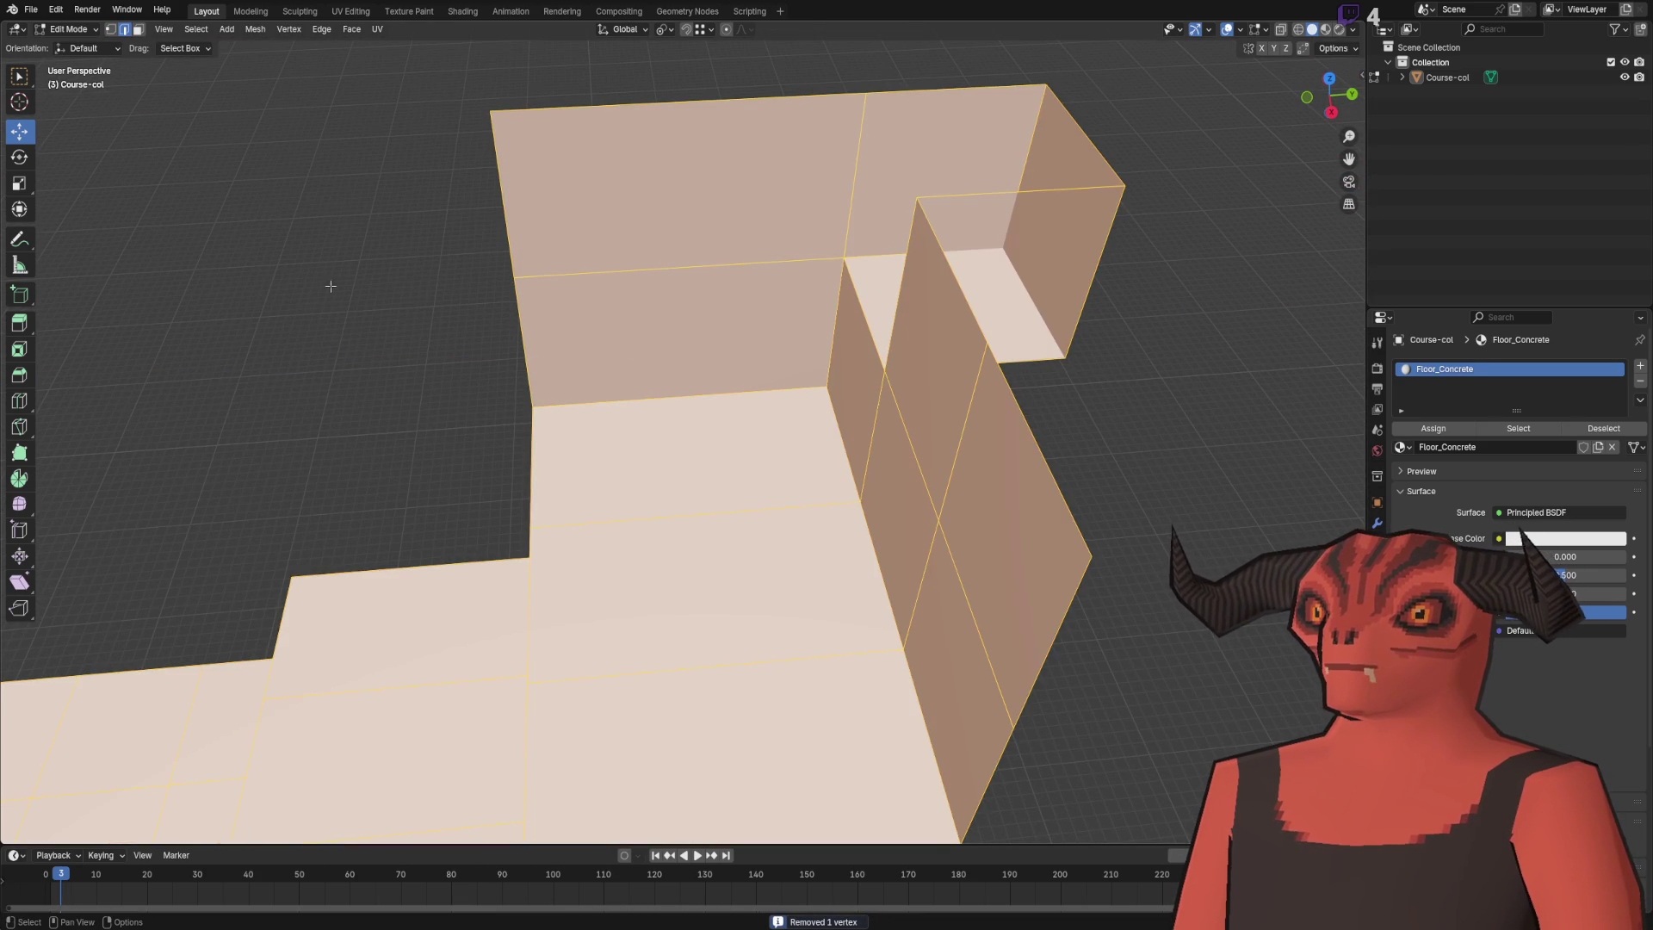
- Add a centred vertical loop cut through the wall and floor
{"action": "key", "text": "alt+a"}
{"action": "right_click", "coordinate": [293, 300]}
{"action": "left_click", "coordinate": [292, 300]}
{"action": "left_click", "coordinate": [680, 306]}
{"action": "right_click", "coordinate": [667, 283]}
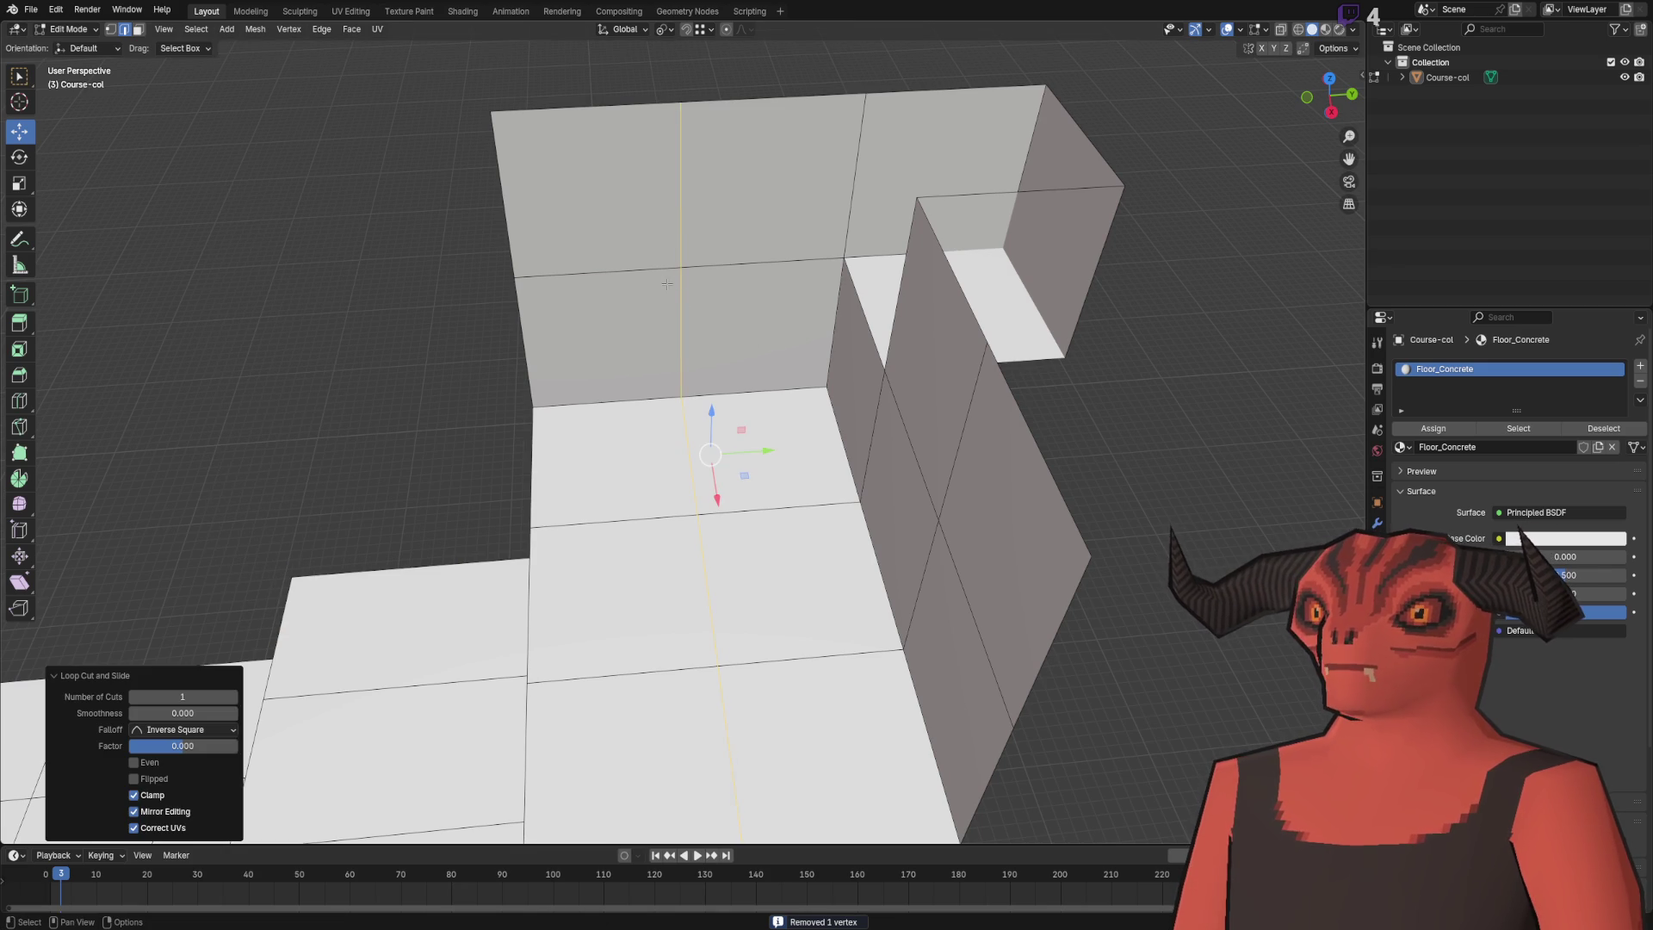
{"action": "scroll", "coordinate": [430, 357], "scroll_direction": "down", "scroll_amount": 5}
{"action": "mouse_move", "coordinate": [450, 368]}
{"action": "left_mouse_down"}
{"action": "mouse_move", "coordinate": [622, 328]}
{"action": "mouse_move", "coordinate": [641, 381]}
{"action": "left_mouse_up"}
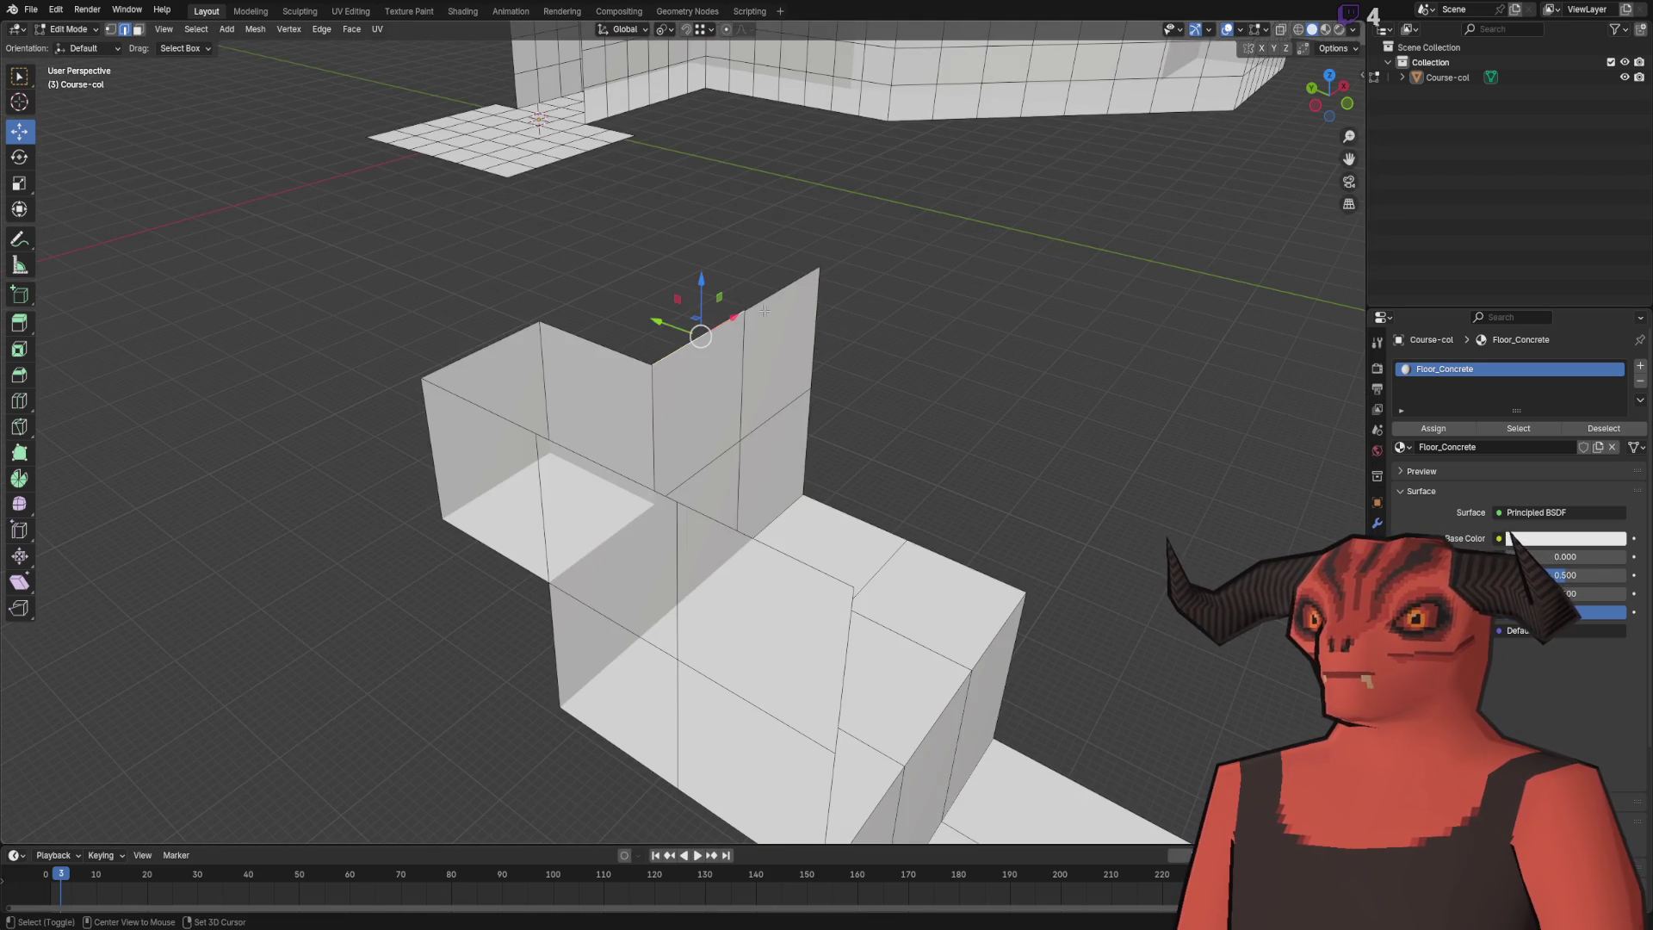
- Extrude the wall edge along Y, then merge duplicate vertices by distance
{"action": "key", "text": "e"}
{"action": "key", "text": "y"}
{"action": "left_click", "coordinate": [541, 326]}
{"action": "key", "text": "a"}
{"action": "key", "text": "m"}
{"action": "key", "text": "b"}
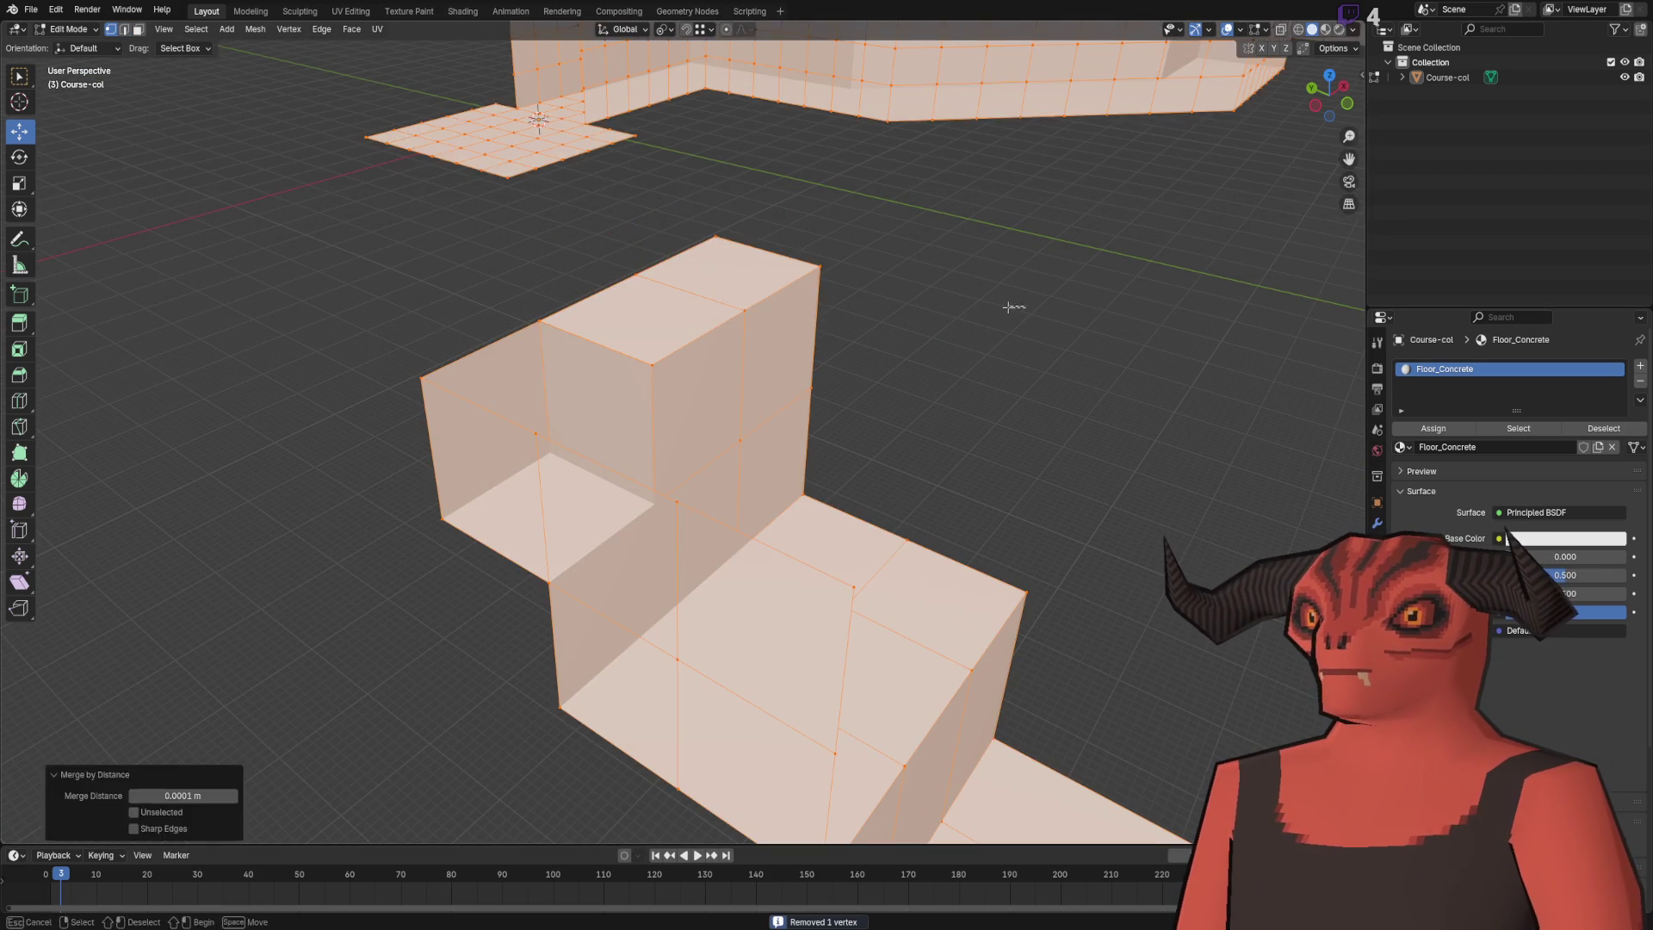
{"action": "key", "text": "alt+a"}
- Move the selected step geometry 1 m down along Z
{"action": "scroll", "coordinate": [603, 361], "scroll_direction": "down", "scroll_amount": 3}
{"action": "mouse_move", "coordinate": [603, 362]}
{"action": "left_mouse_down"}
{"action": "mouse_move", "coordinate": [669, 364]}
{"action": "mouse_move", "coordinate": [615, 549]}
{"action": "left_mouse_up"}
{"action": "scroll", "coordinate": [668, 363], "scroll_direction": "up", "scroll_amount": 5}
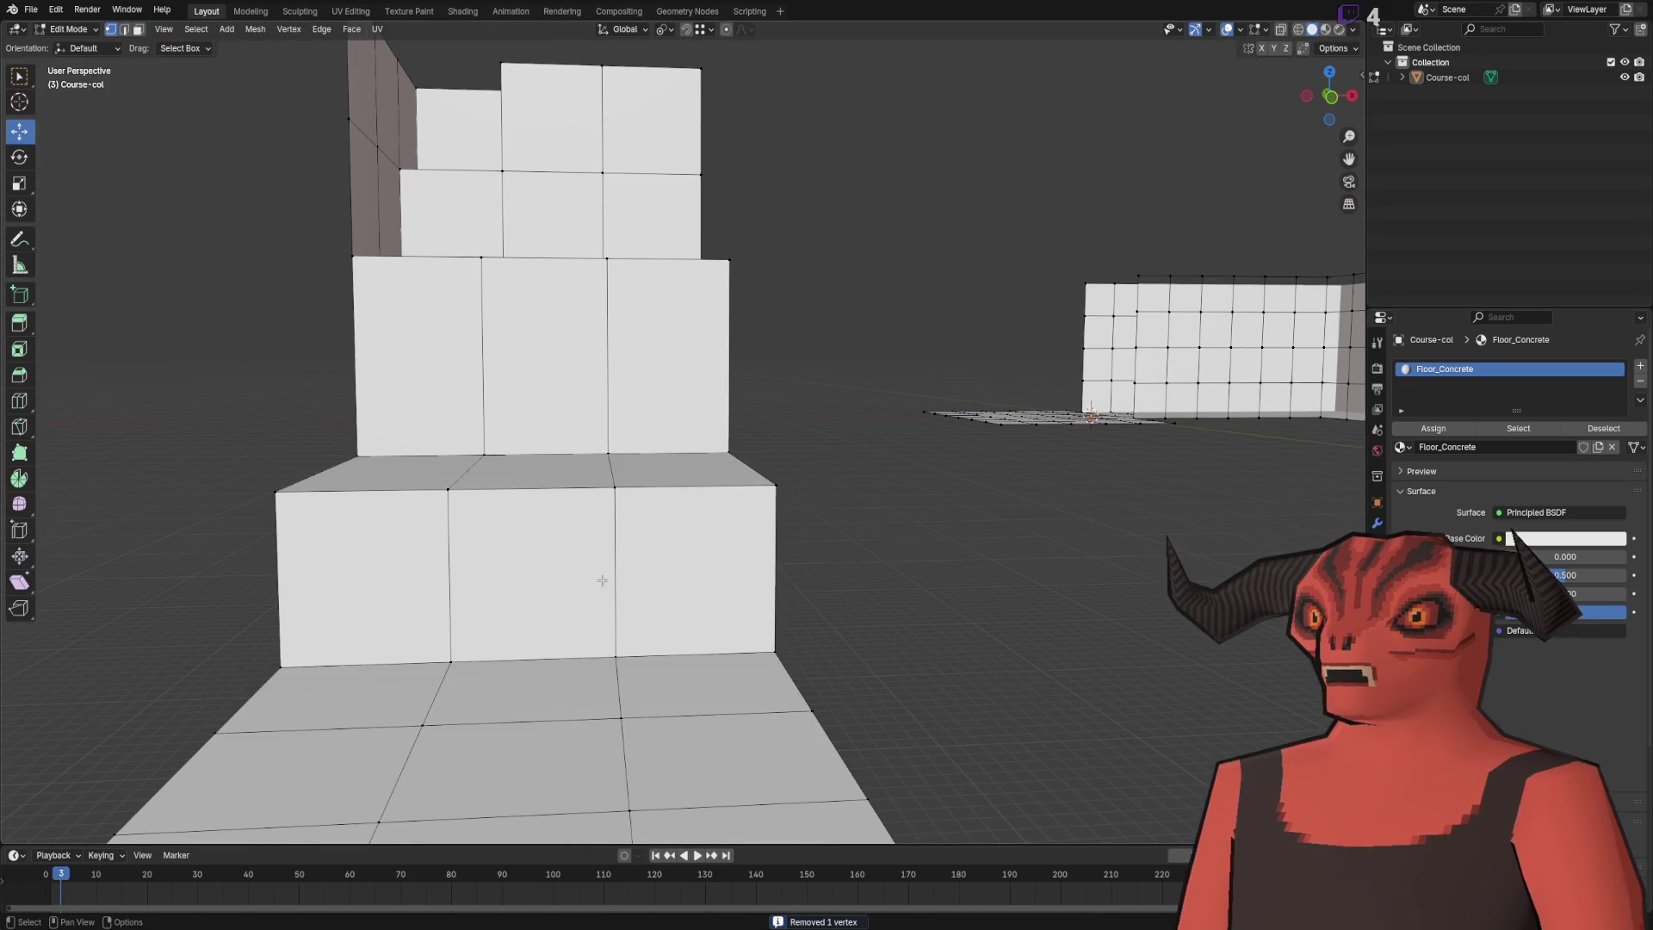
{"action": "scroll", "coordinate": [568, 170], "scroll_direction": "down", "scroll_amount": 3}
{"action": "mouse_move", "coordinate": [567, 170]}
{"action": "left_mouse_down"}
{"action": "mouse_move", "coordinate": [593, 486]}
{"action": "mouse_move", "coordinate": [534, 444]}
{"action": "left_mouse_up"}
{"action": "scroll", "coordinate": [593, 486], "scroll_direction": "up", "scroll_amount": 3}
{"action": "key", "text": "g"}
{"action": "key", "text": "z"}
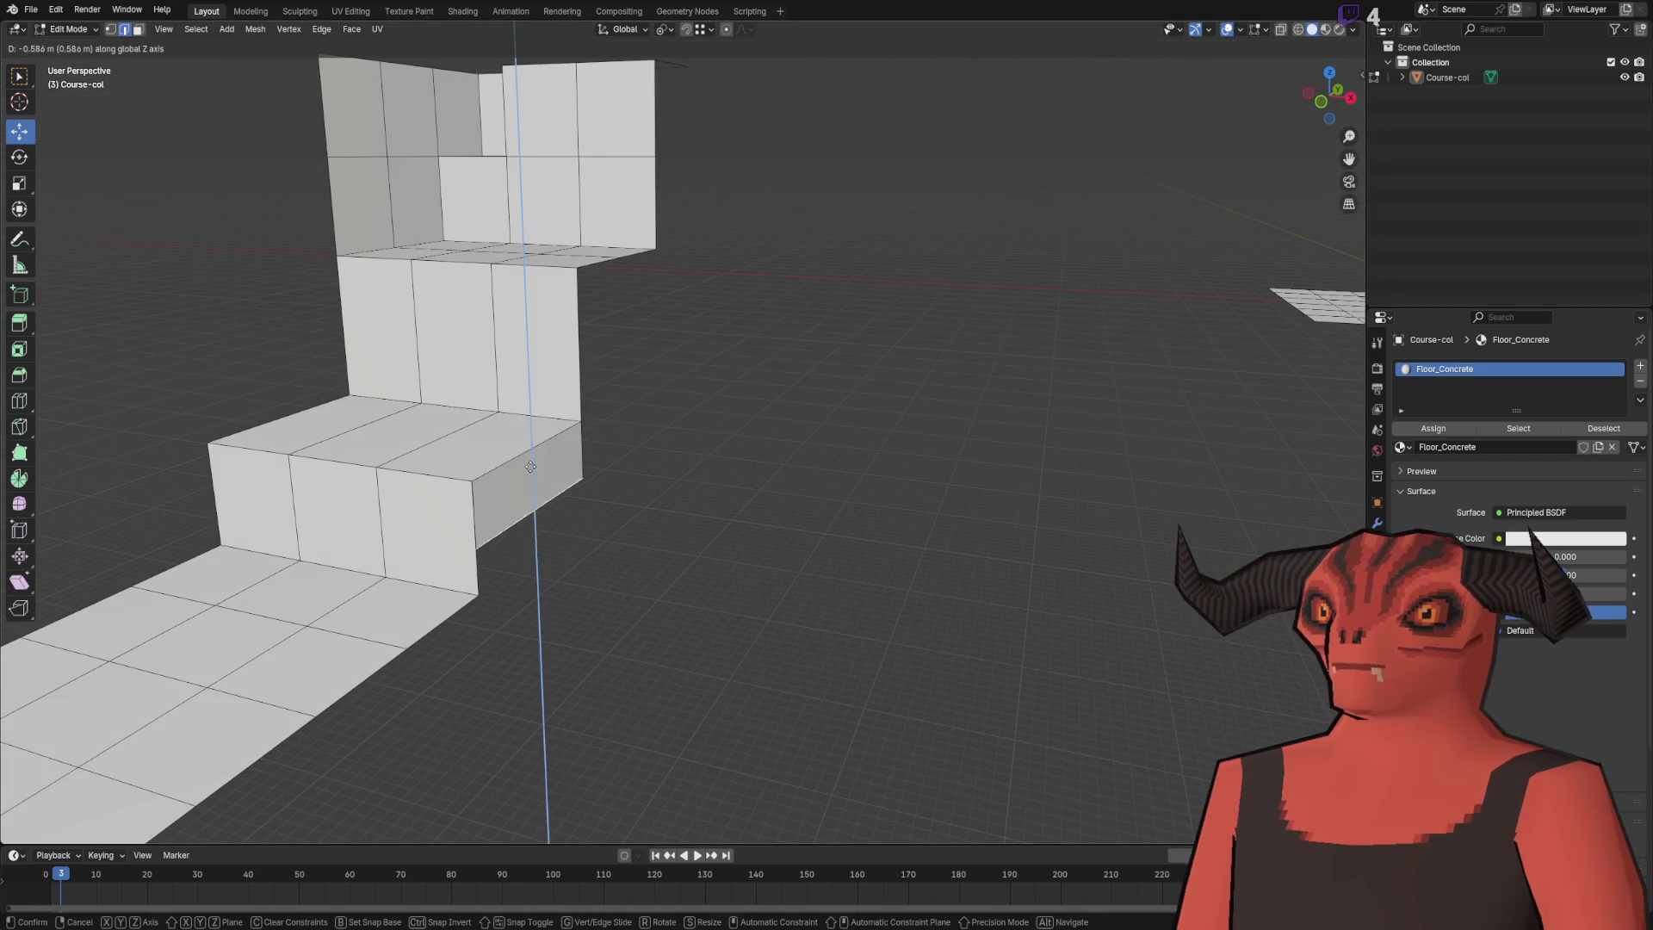
{"action": "left_click", "coordinate": [545, 480]}
- Extrude the upper-step edge 1.5 m down along Z and shift it along Y
{"action": "left_click", "coordinate": [582, 247]}
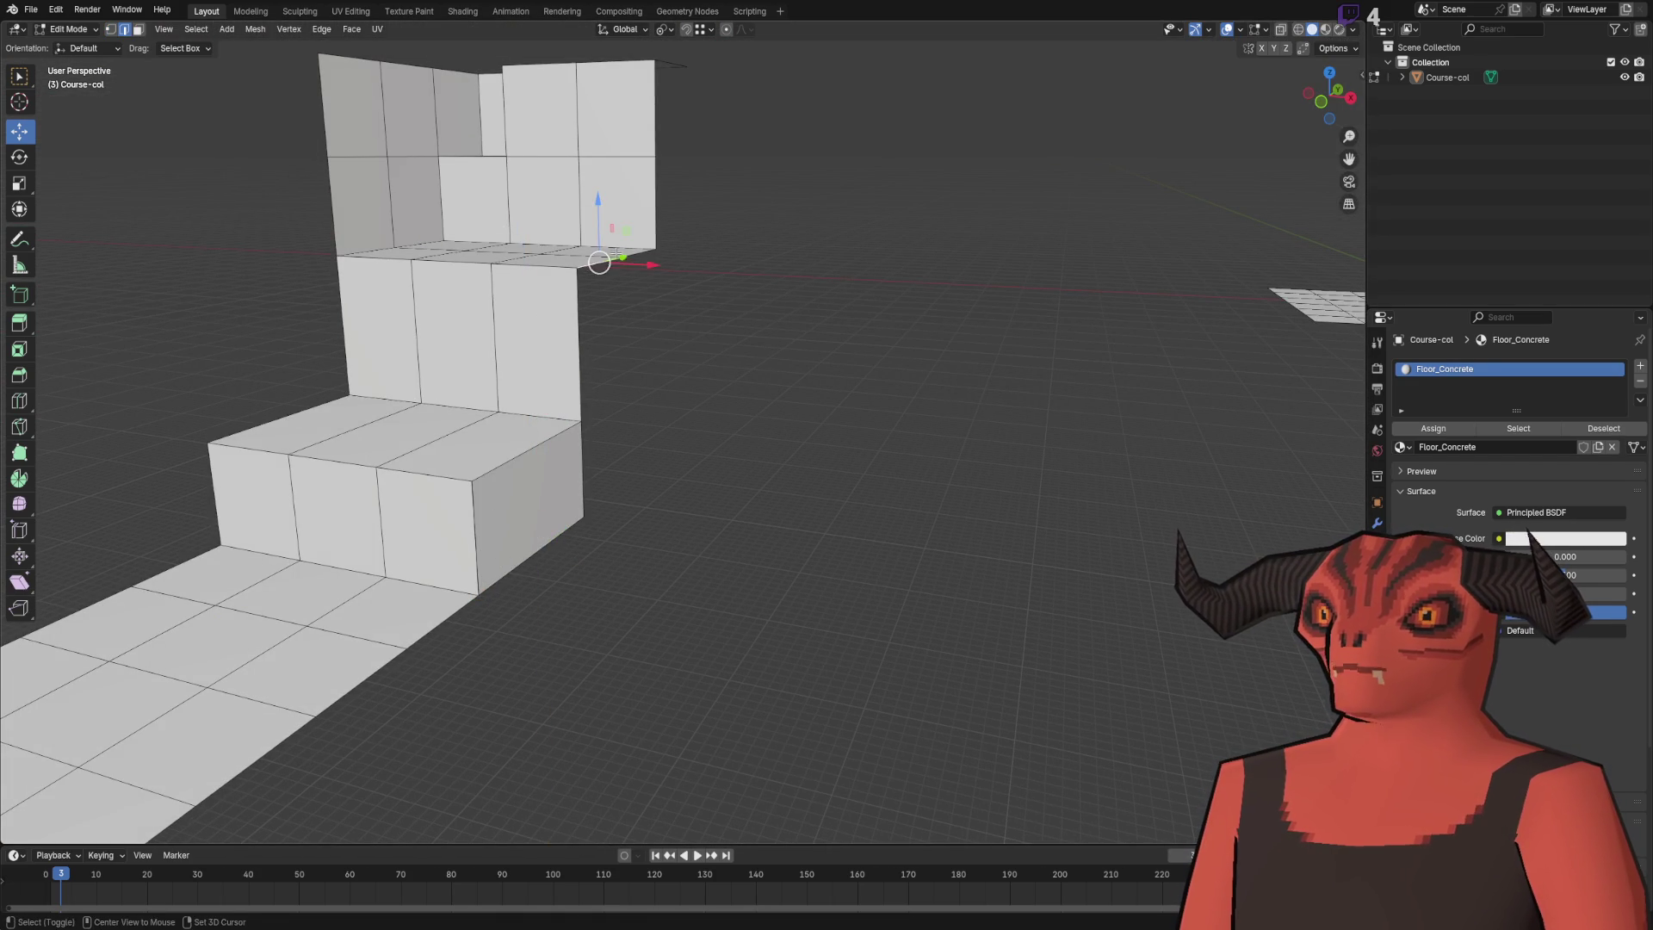
{"action": "key", "text": "e"}
{"action": "key", "text": "z"}
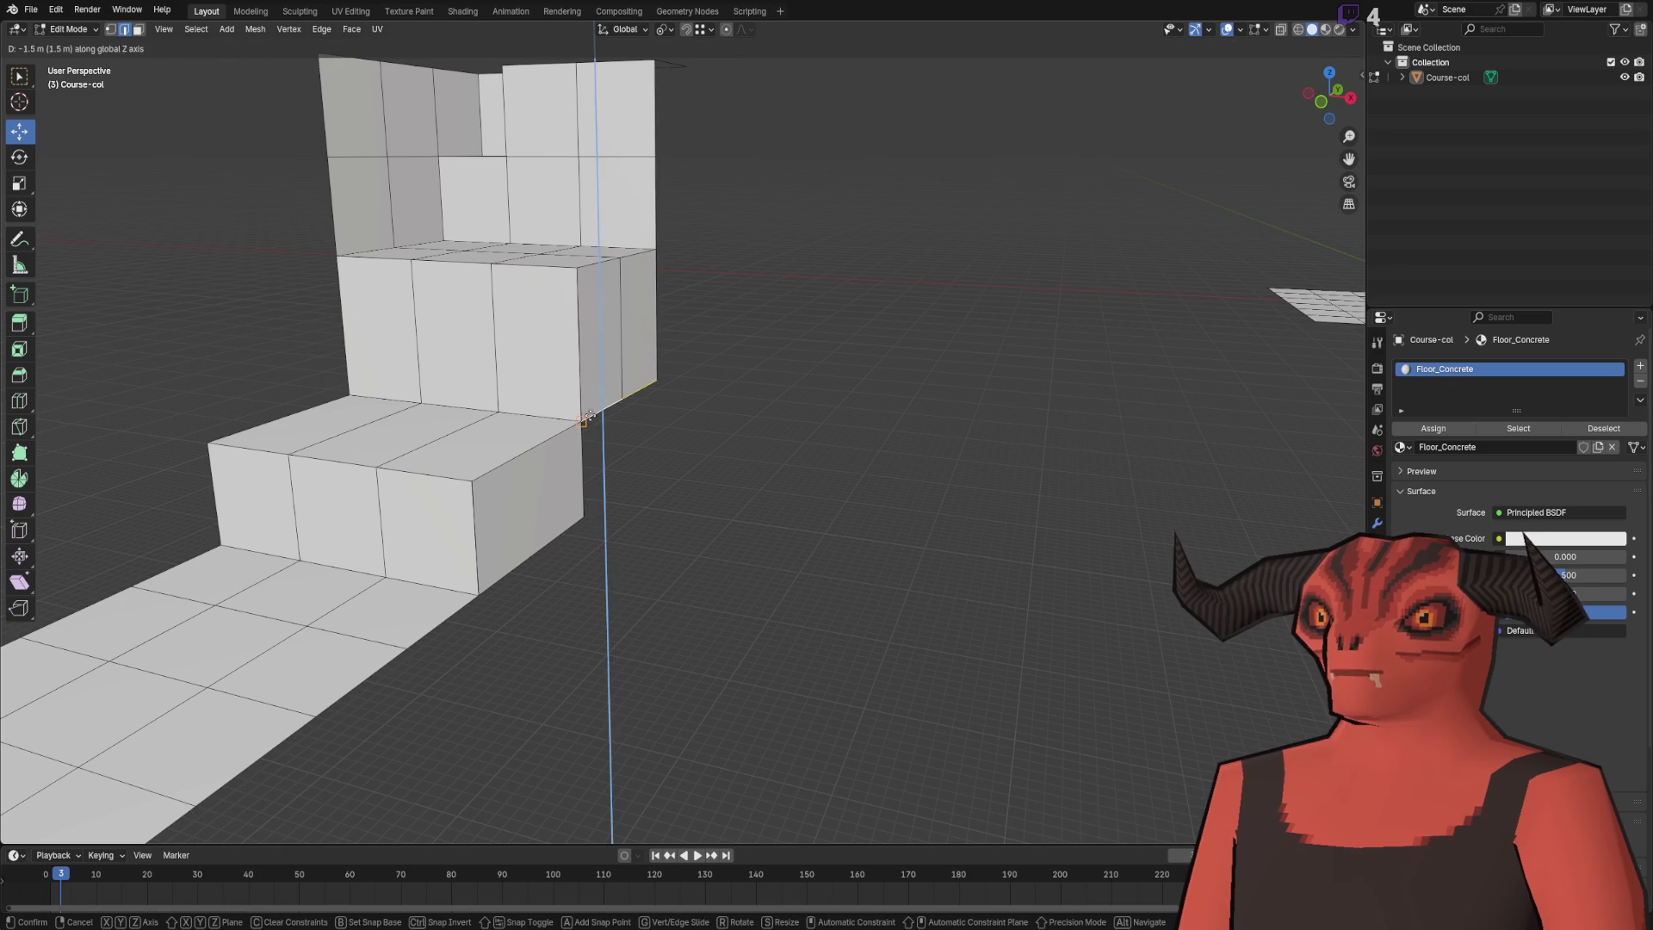
{"action": "left_click", "coordinate": [615, 383]}
{"action": "key", "text": "g"}
{"action": "key", "text": "y"}
- Extend the top step's side down 1 m, then to 1.5 m along Z
{"action": "key", "text": "a"}
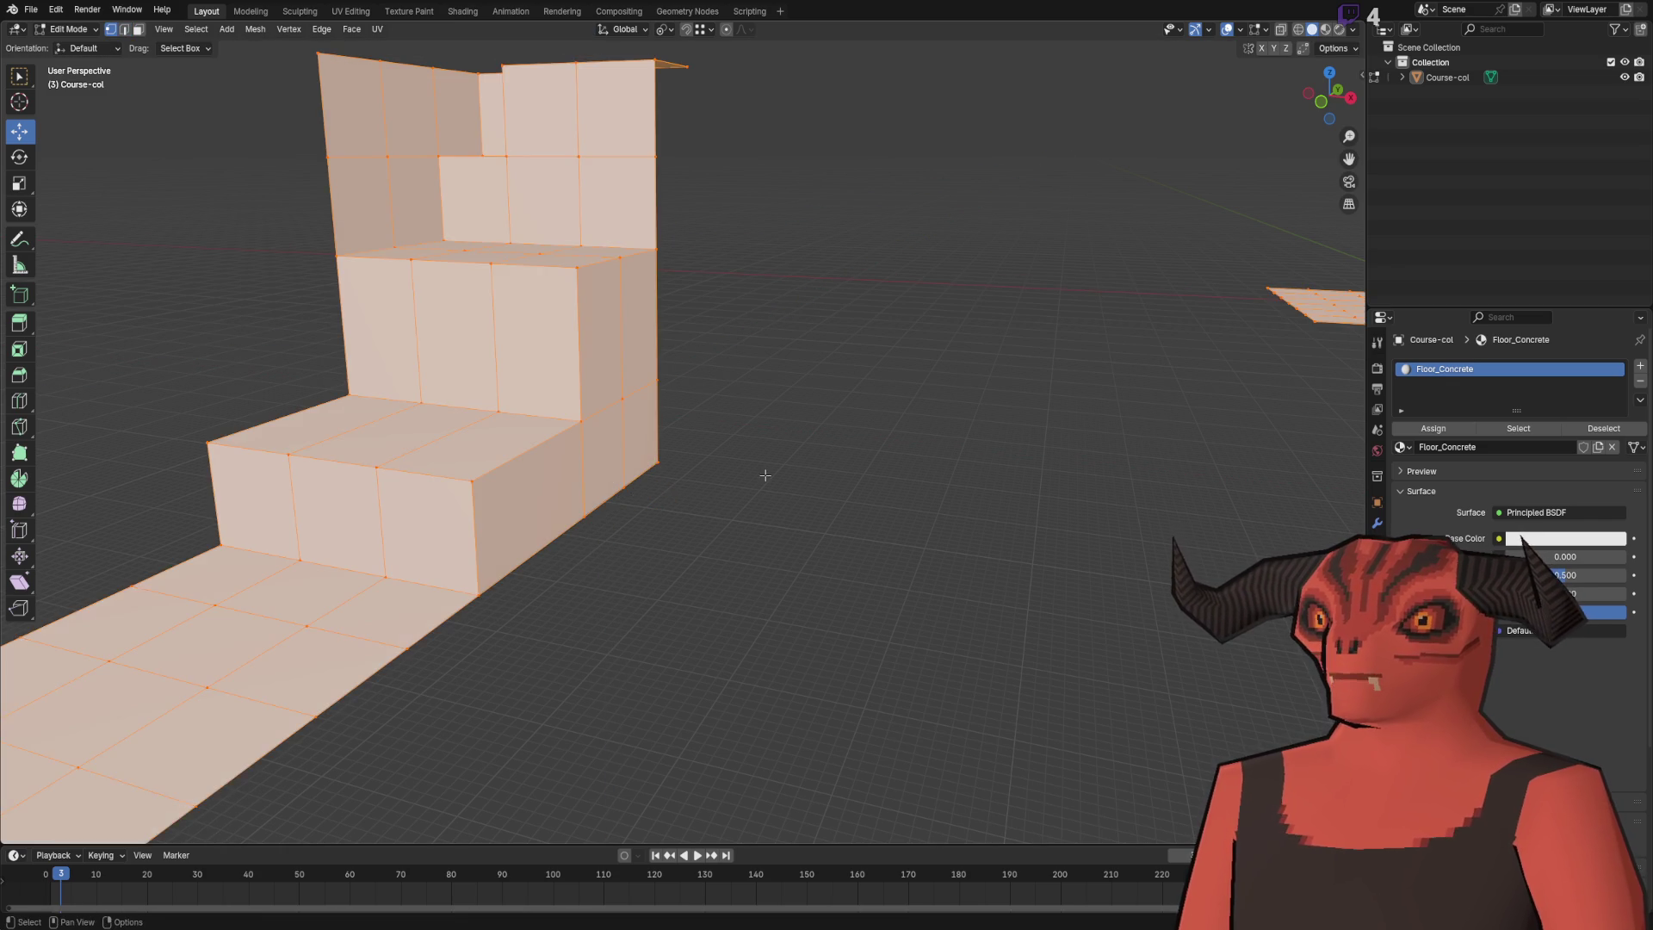
{"action": "key", "text": "2"}
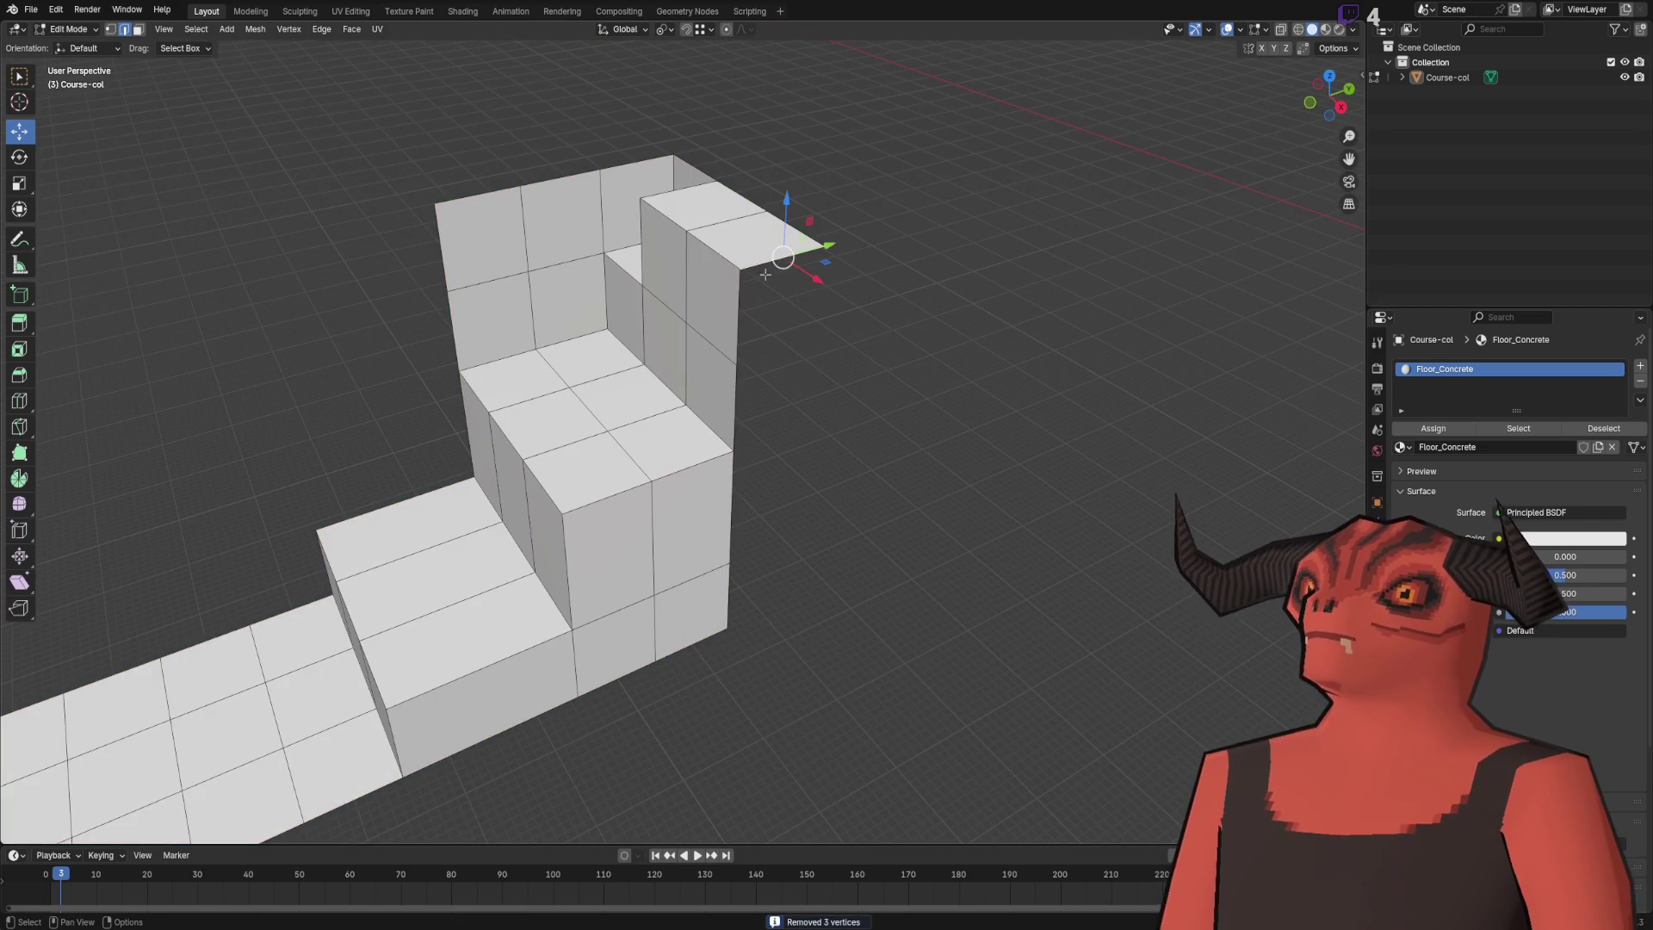
{"action": "left_click_drag", "start_coordinate": [751, 517], "coordinate": [629, 458]}
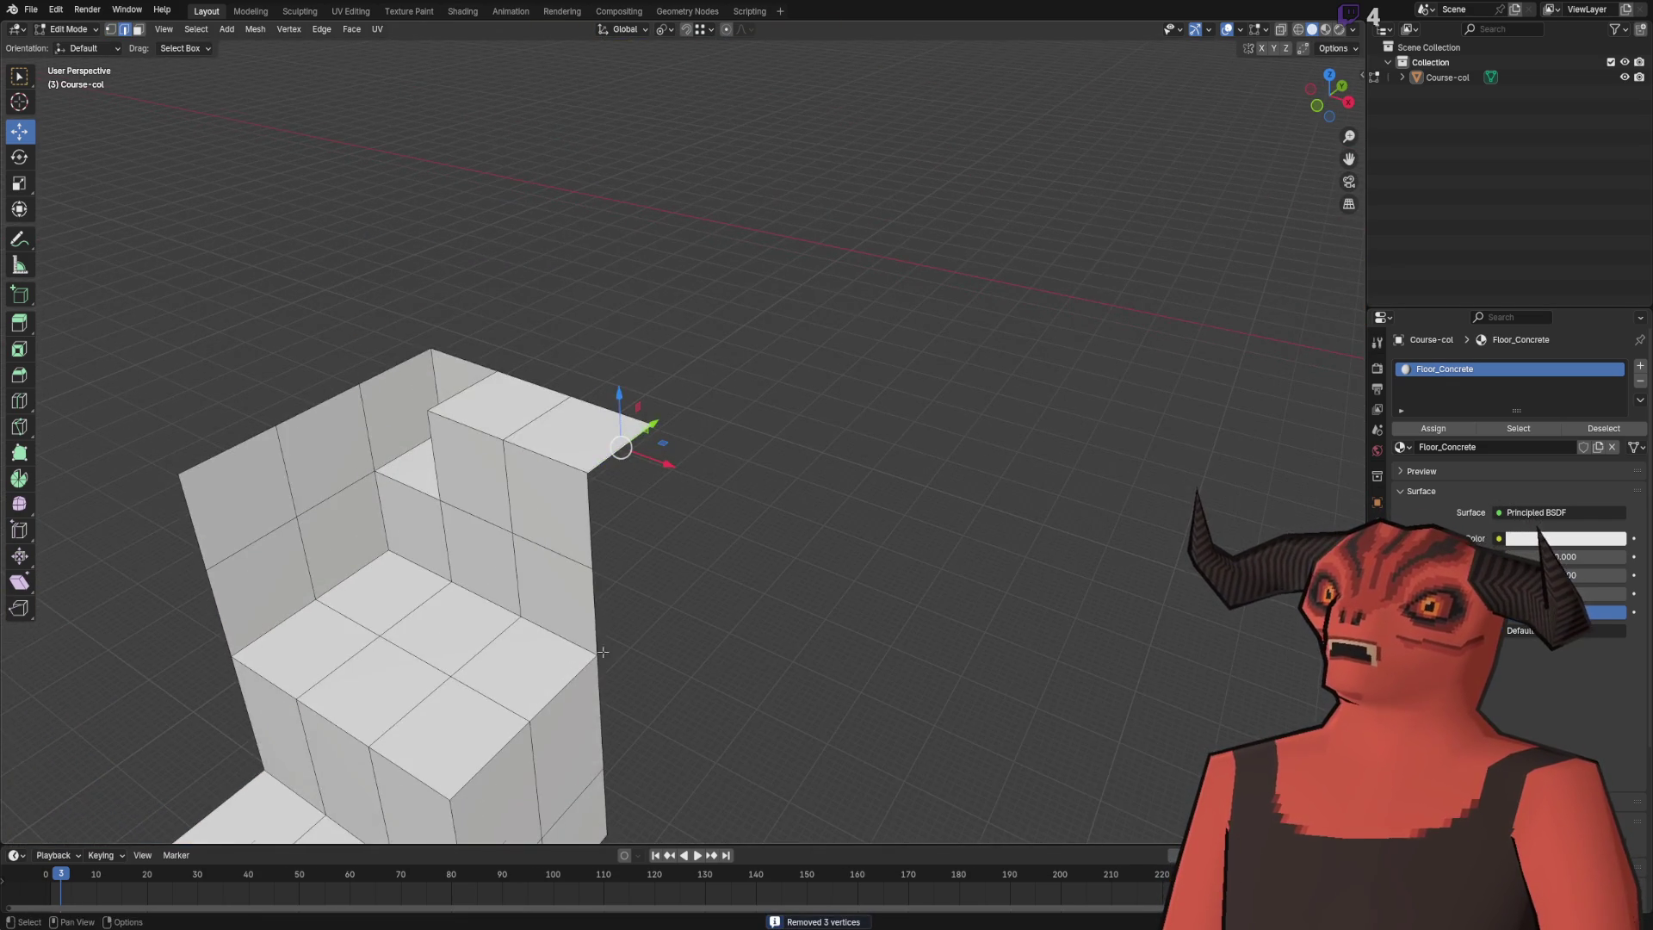
{"action": "left_click_drag", "start_coordinate": [585, 659], "coordinate": [628, 306]}
{"action": "left_click", "coordinate": [637, 364]}
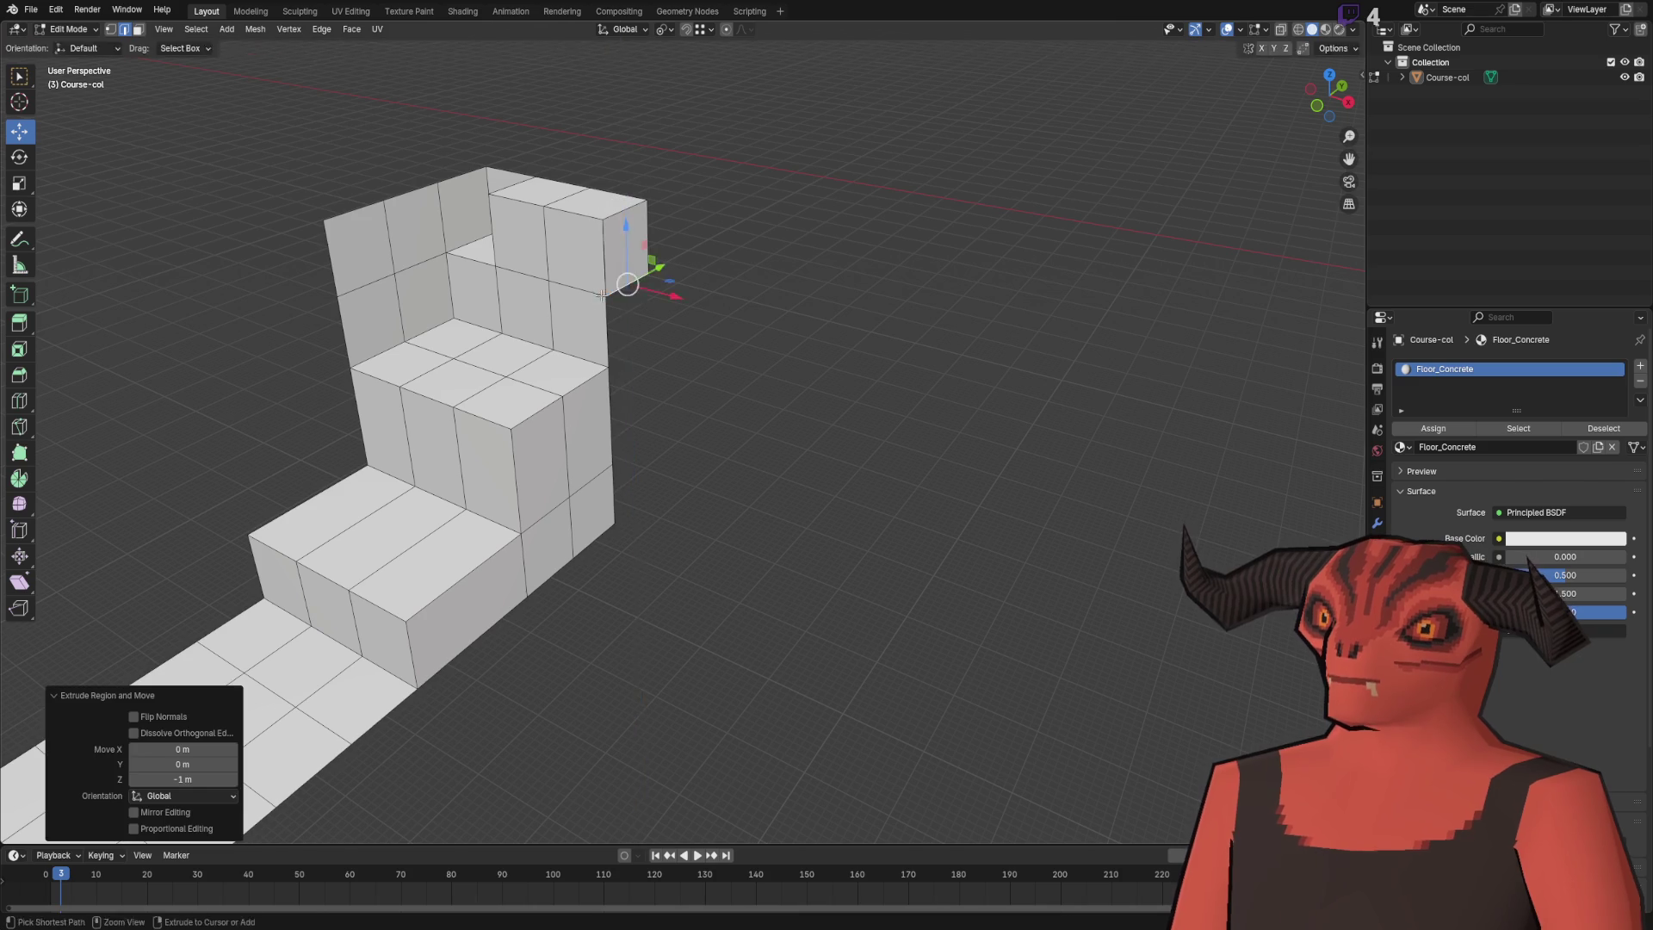
{"action": "key", "text": "g"}
{"action": "key", "text": "z"}
{"action": "key", "text": "y"}
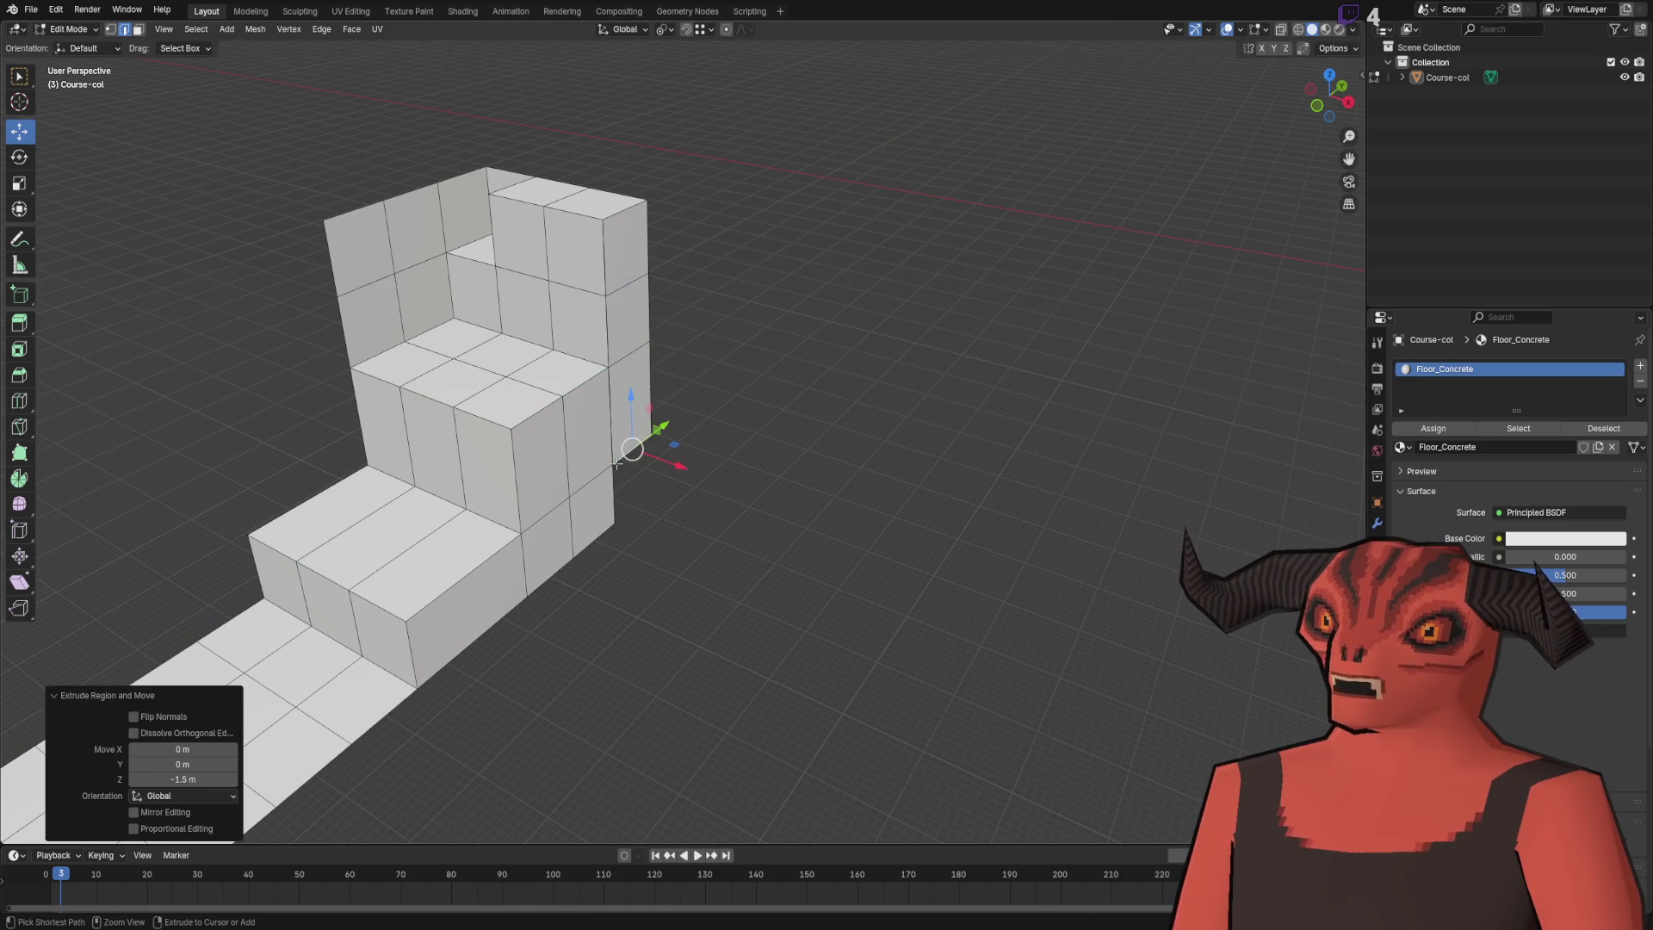
- Merge by Distance across the whole mesh, removing 4 duplicate vertices
{"action": "key", "text": "1"}
{"action": "key", "text": "a"}
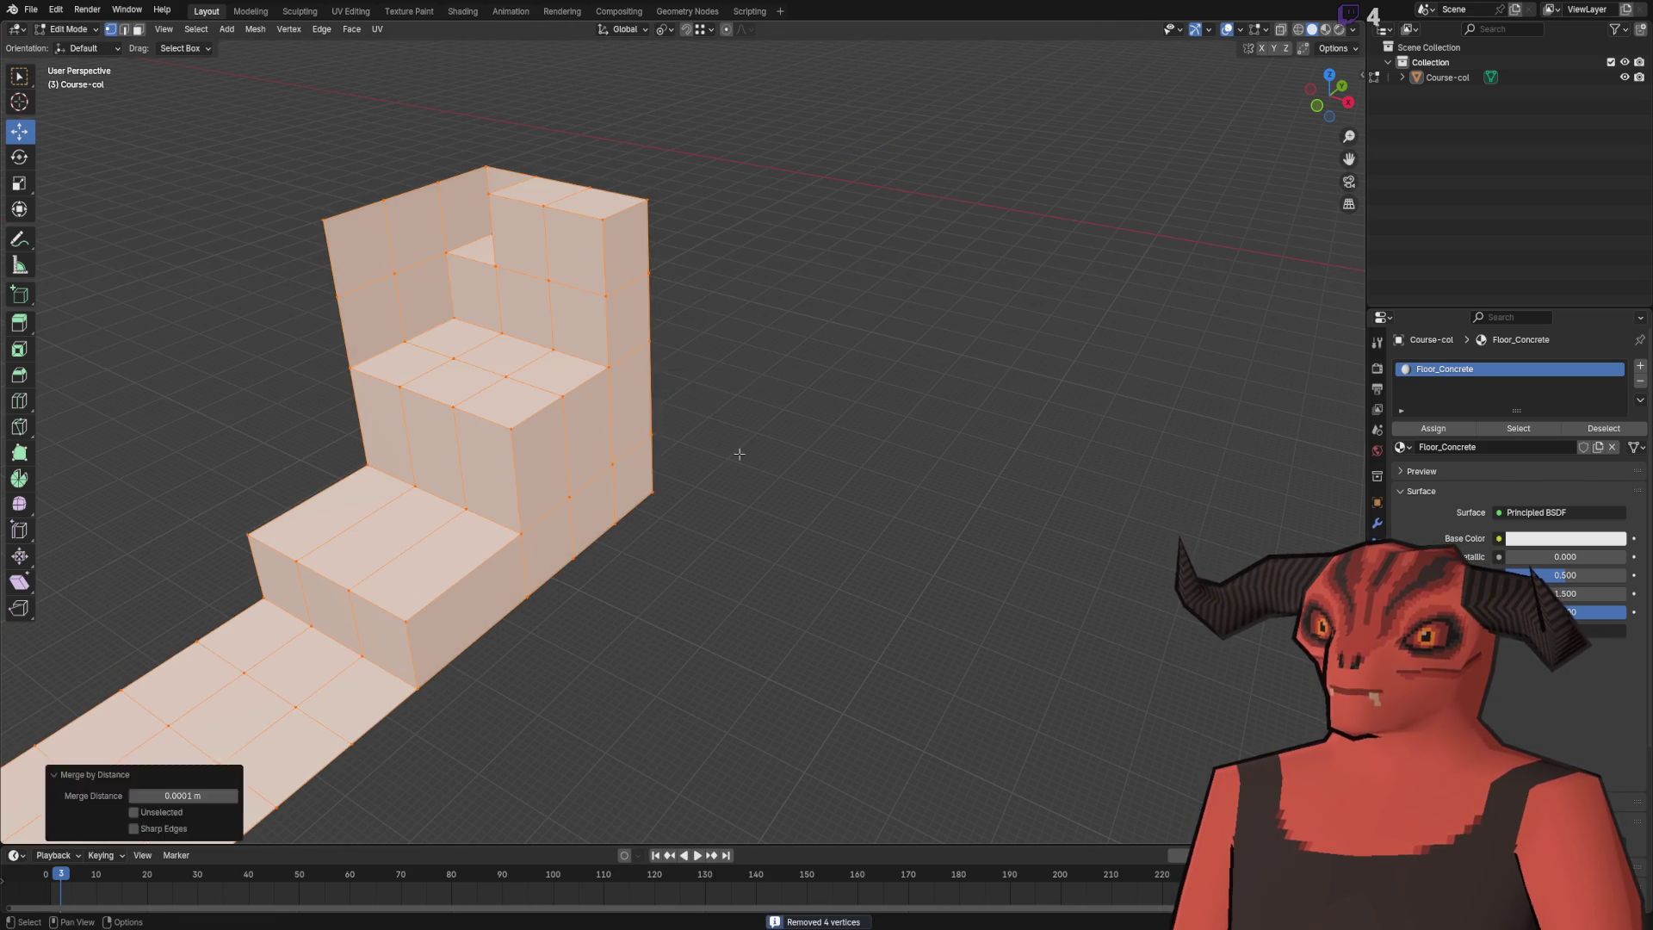
{"action": "key", "text": "2"}
{"action": "key", "text": "alt+a"}
- Add a horizontal loop cut across the stairs' side wall
{"action": "mouse_move", "coordinate": [723, 458]}
{"action": "left_mouse_down"}
{"action": "mouse_move", "coordinate": [754, 346]}
{"action": "mouse_move", "coordinate": [512, 540]}
{"action": "left_mouse_up"}
{"action": "left_click_drag", "start_coordinate": [697, 418], "coordinate": [525, 291]}
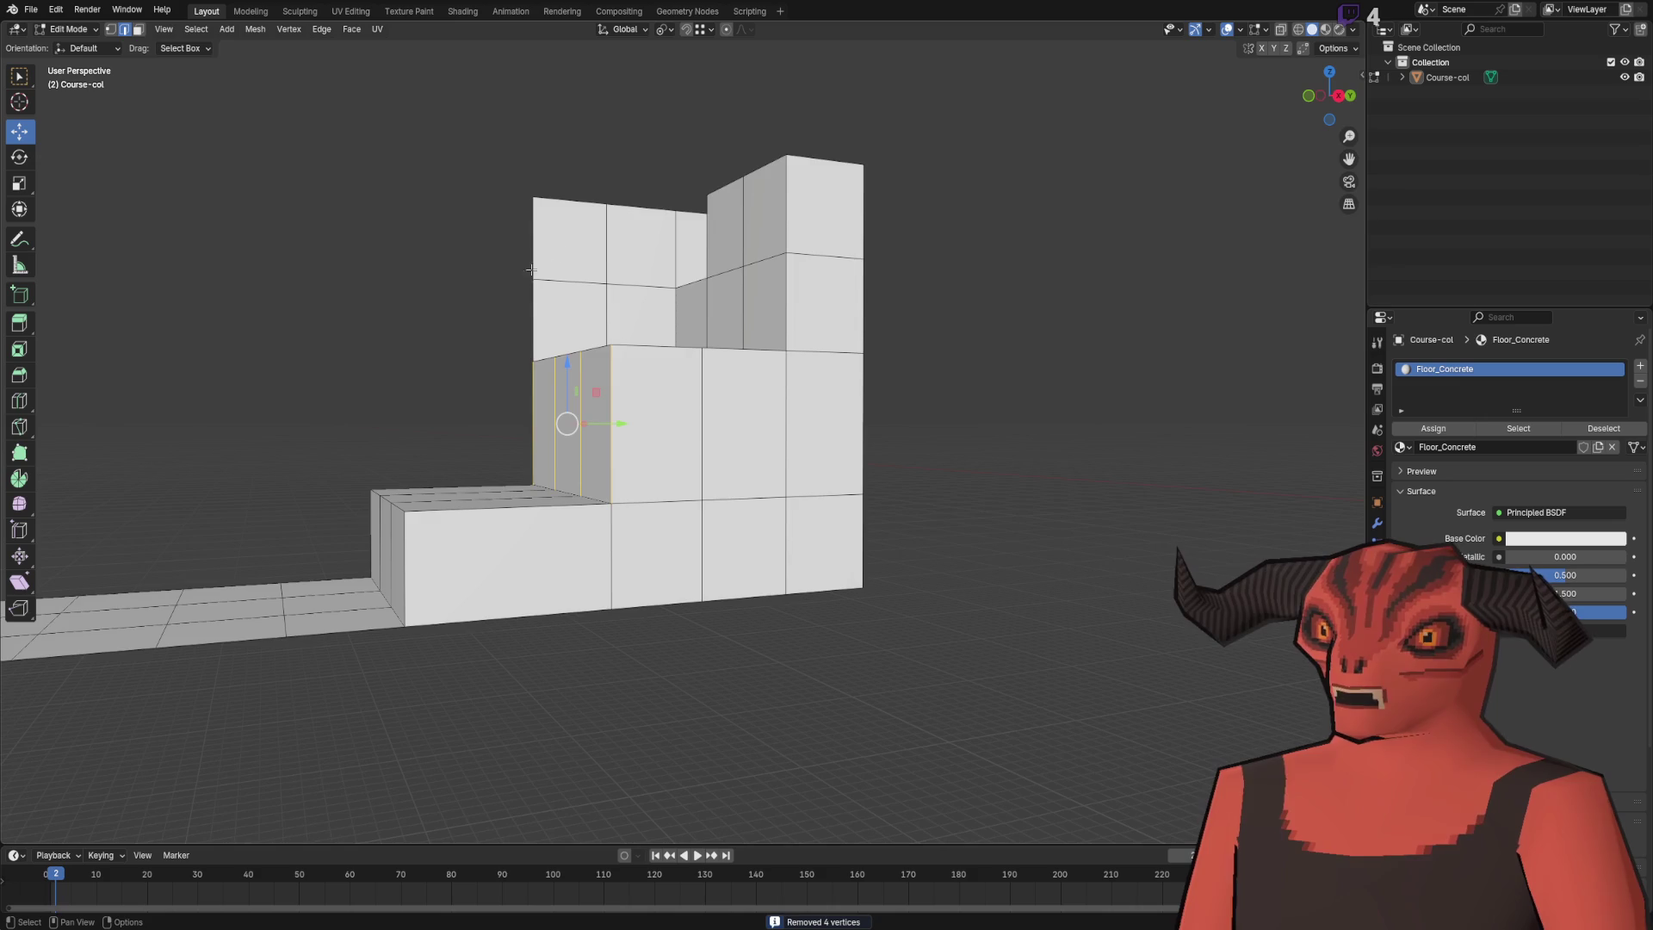
{"action": "left_click_drag", "start_coordinate": [303, 442], "coordinate": [694, 398]}
{"action": "right_click", "coordinate": [723, 398]}
{"action": "left_click", "coordinate": [752, 417]}
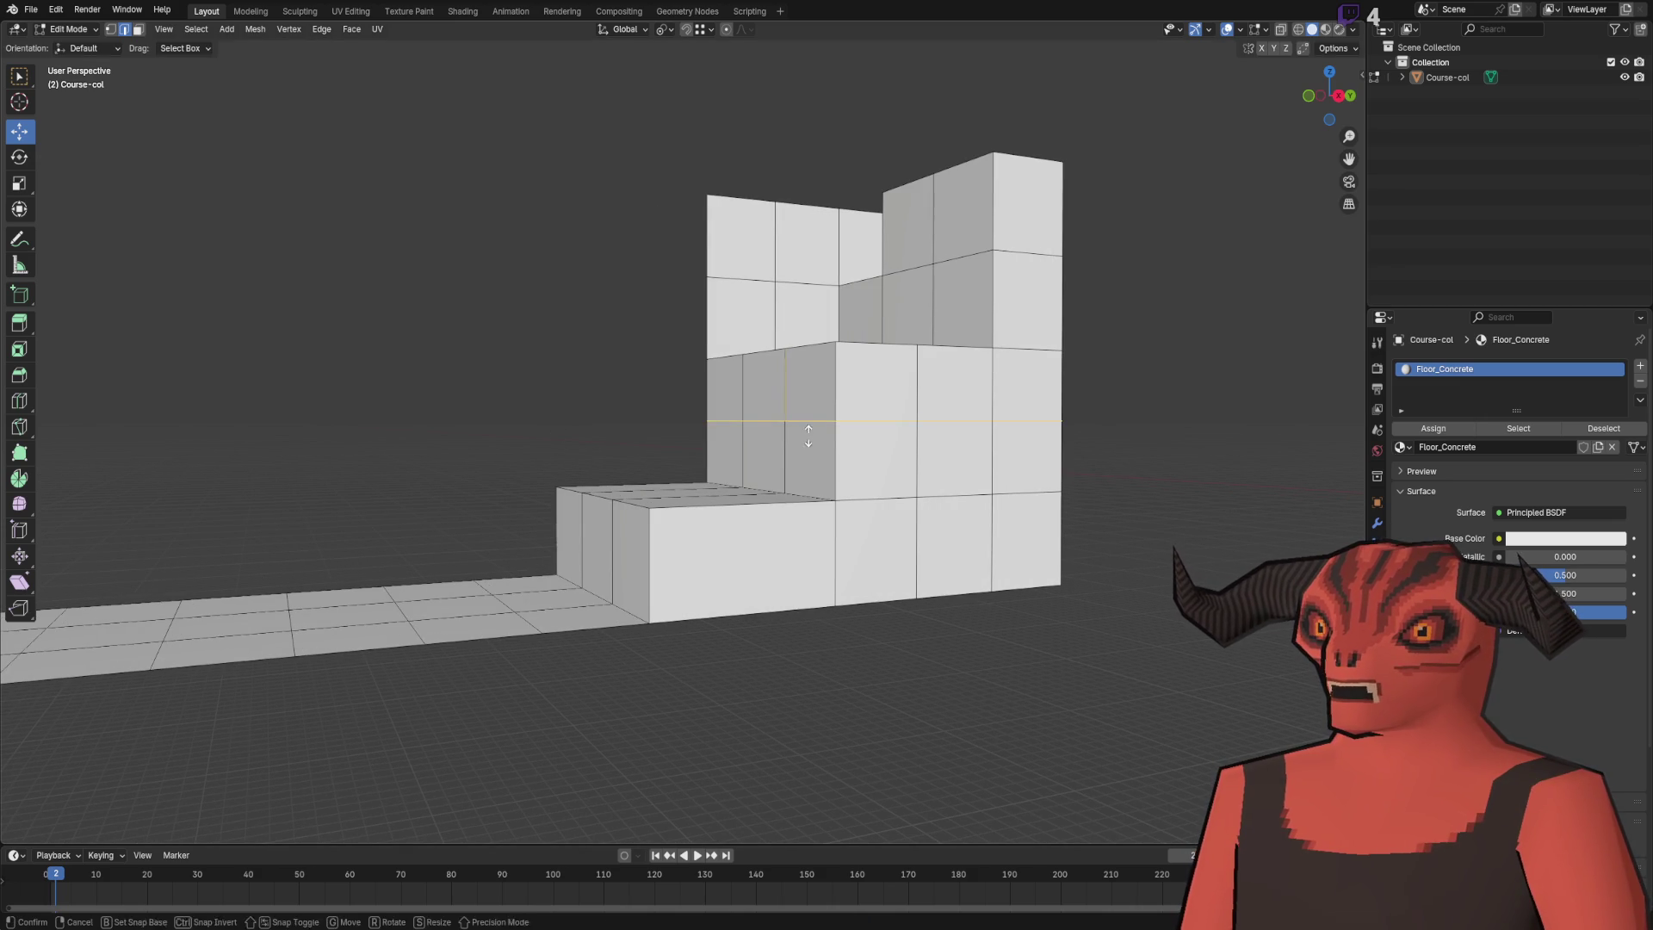
{"action": "scroll", "coordinate": [752, 417], "scroll_direction": "up", "scroll_amount": 3}
{"action": "scroll", "coordinate": [752, 417], "scroll_direction": "down", "scroll_amount": 4}
{"action": "scroll", "coordinate": [694, 392], "scroll_direction": "up", "scroll_amount": 6}
{"action": "scroll", "coordinate": [694, 392], "scroll_direction": "down", "scroll_amount": 3}
{"action": "mouse_move", "coordinate": [450, 368]}
{"action": "left_mouse_down"}
{"action": "mouse_move", "coordinate": [737, 396]}
{"action": "mouse_move", "coordinate": [697, 434]}
{"action": "mouse_move", "coordinate": [388, 448]}
{"action": "left_mouse_up"}
{"action": "key", "text": "e"}
{"action": "left_click", "coordinate": [706, 421]}
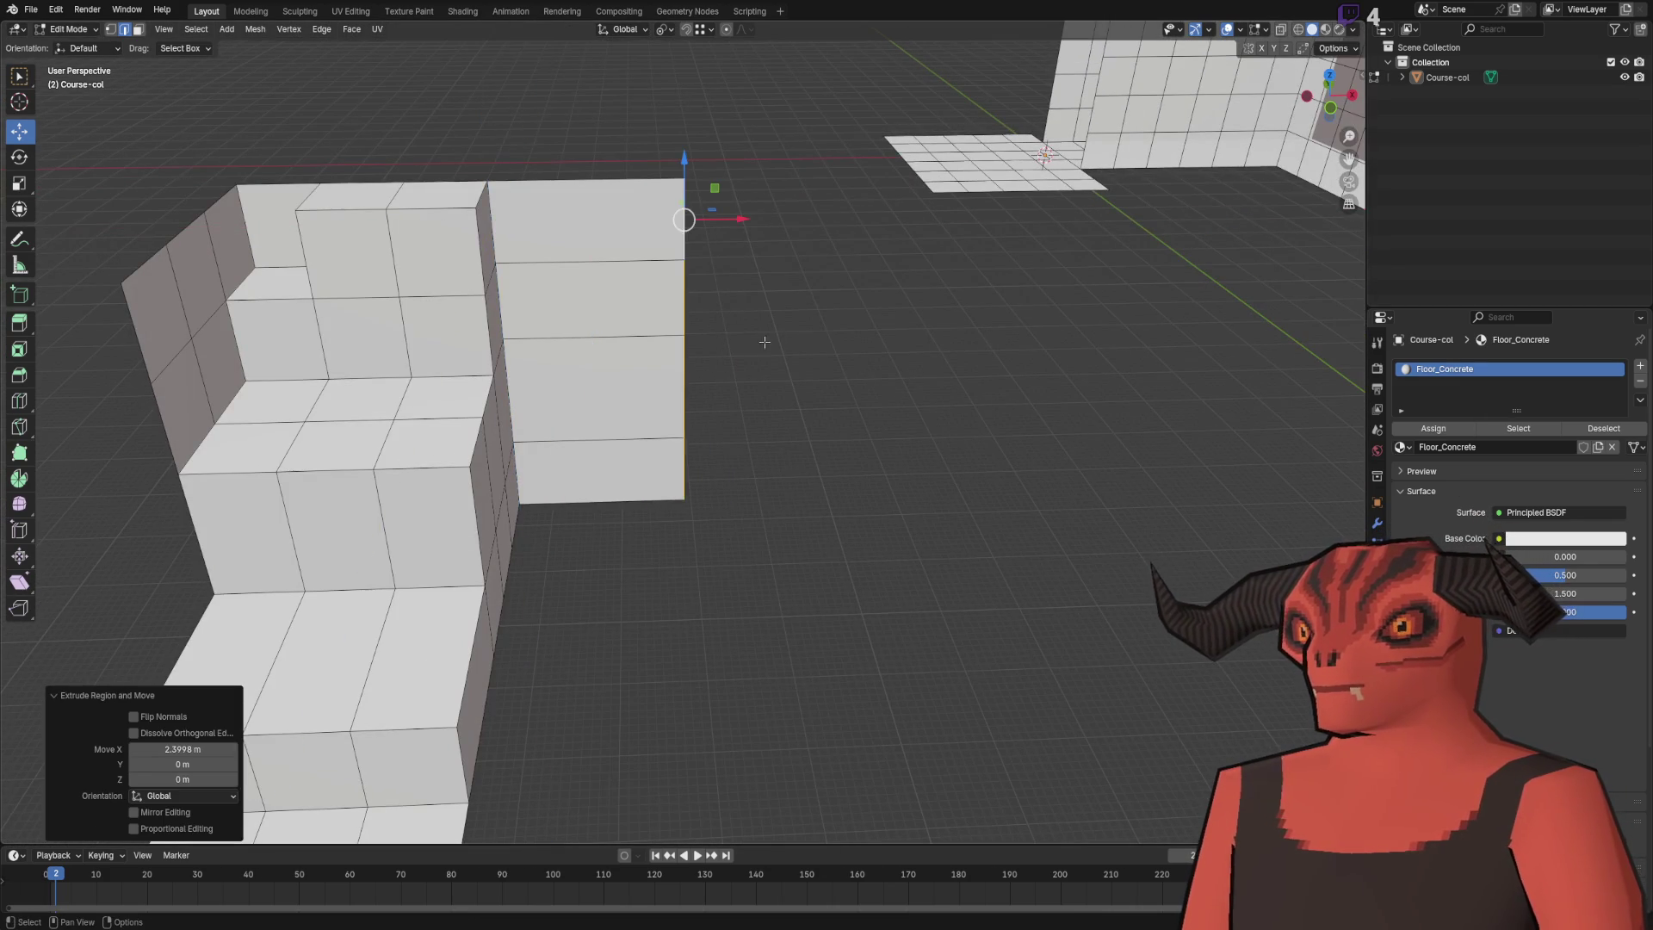
{"action": "type", "text": "3"}
- Extend the wall's right vertical edge 1.3 m along X
{"action": "key", "text": "Return"}
{"action": "left_click", "coordinate": [726, 527]}
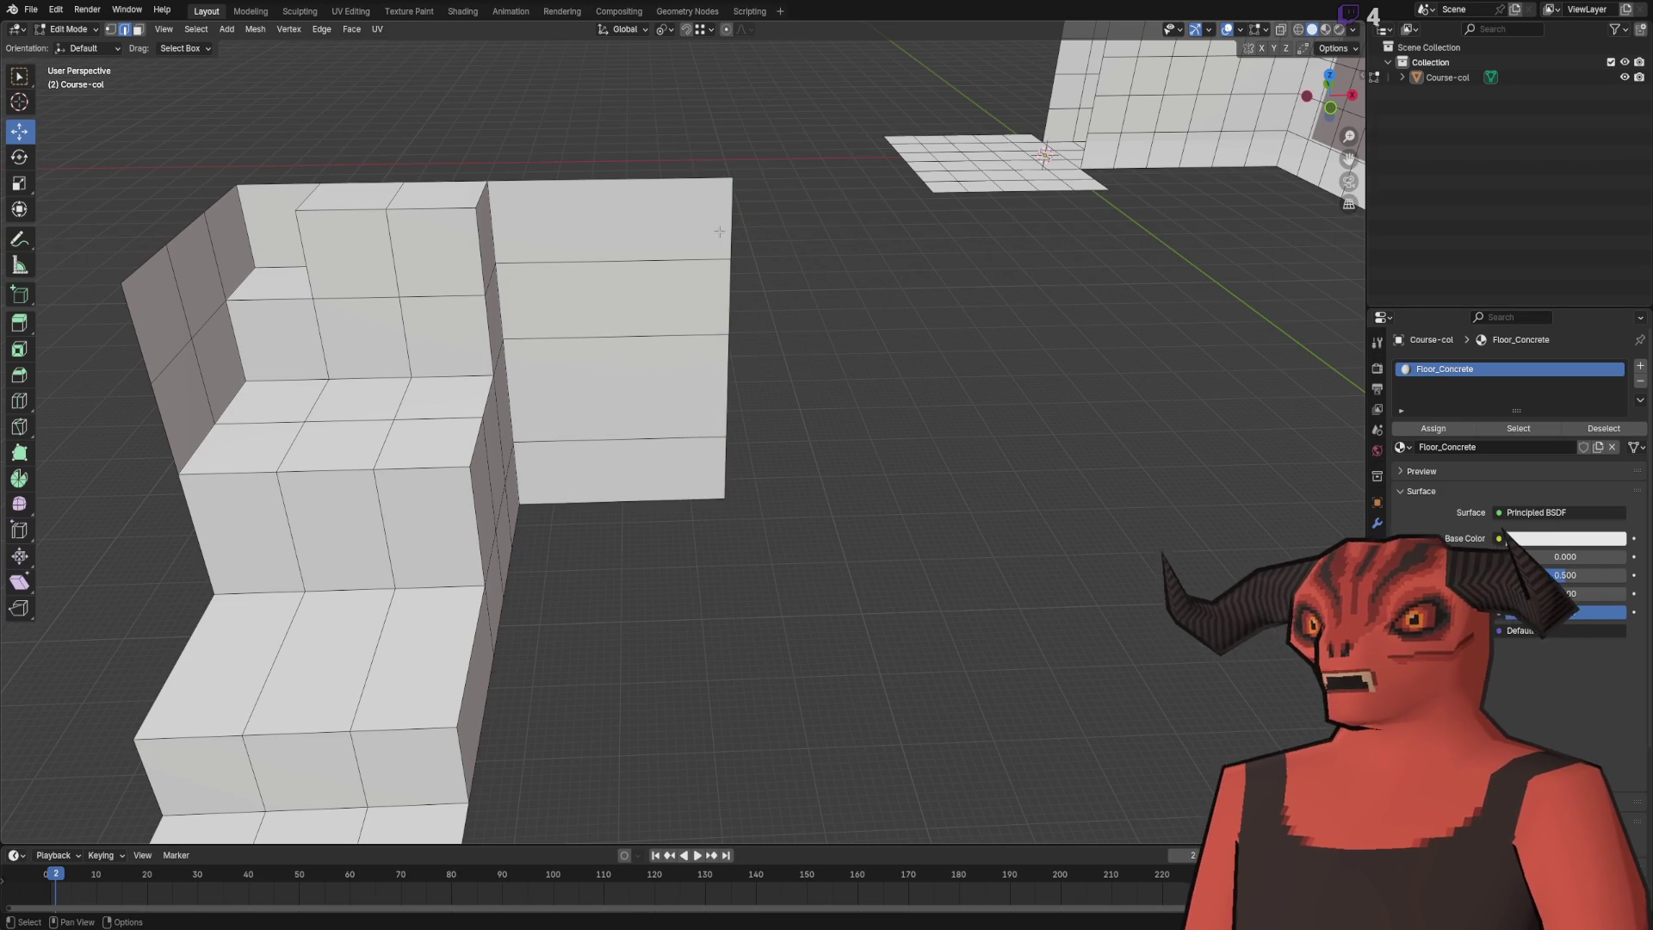
{"action": "left_click", "coordinate": [719, 499], "text": "ctrl"}
{"action": "mouse_move", "coordinate": [728, 483]}
{"action": "left_mouse_down"}
{"action": "mouse_move", "coordinate": [786, 373]}
{"action": "mouse_move", "coordinate": [645, 390]}
{"action": "mouse_move", "coordinate": [772, 465]}
{"action": "mouse_move", "coordinate": [819, 554]}
{"action": "mouse_move", "coordinate": [513, 514]}
{"action": "left_mouse_up"}
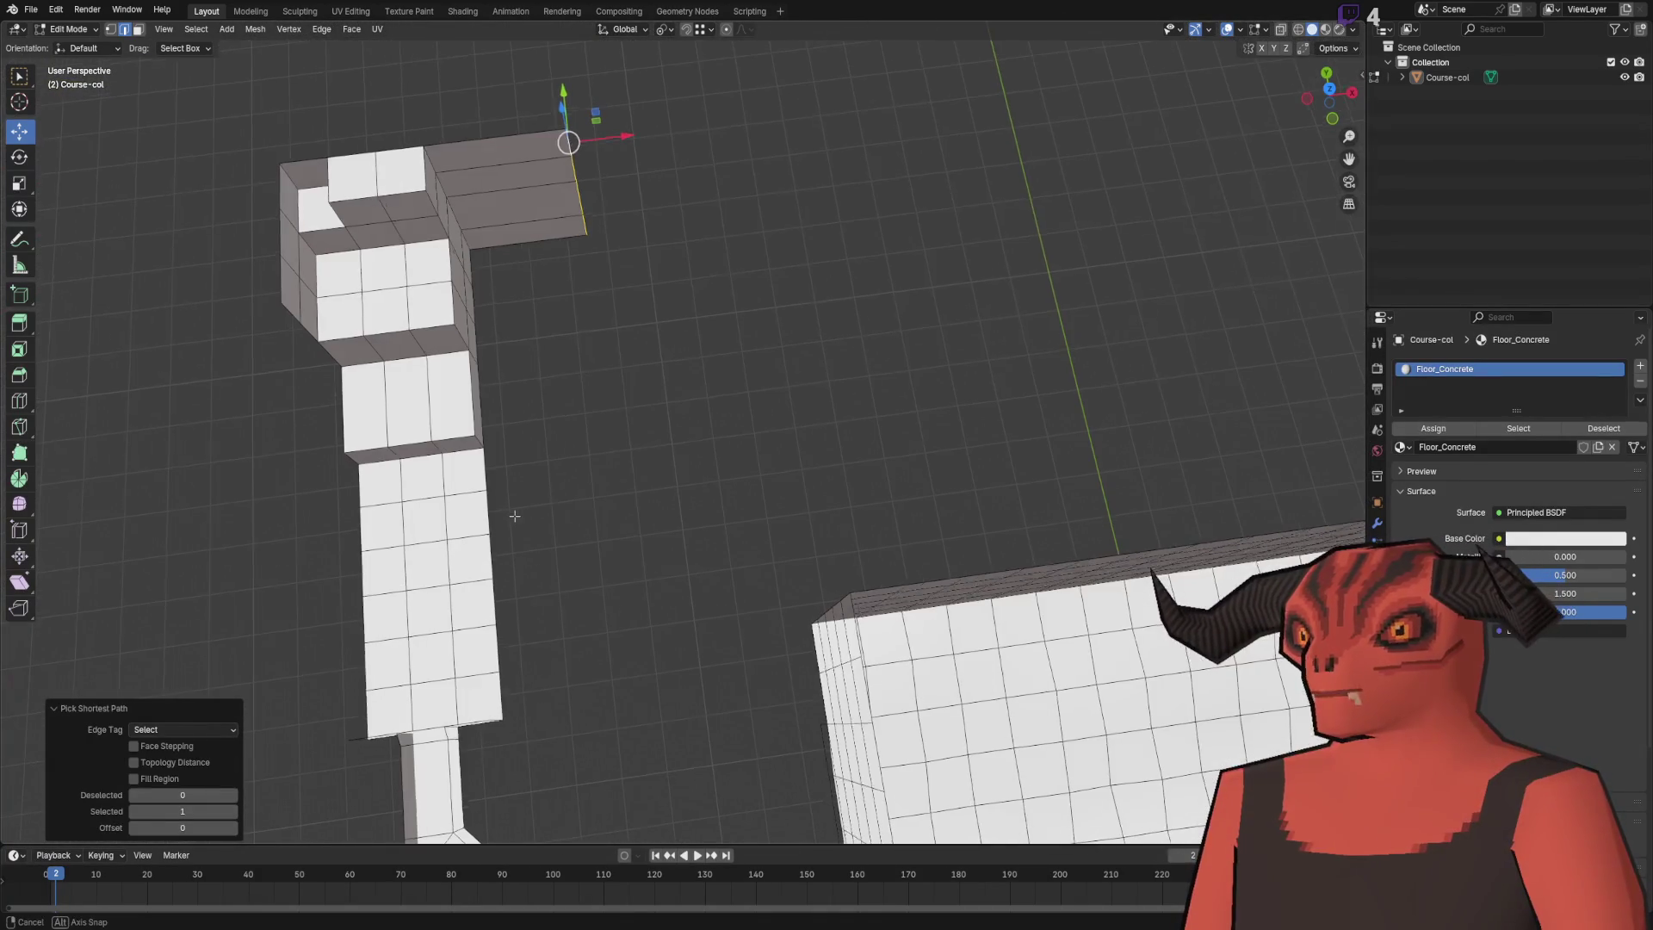
{"action": "key", "text": "g"}
{"action": "key", "text": "x"}
{"action": "left_click", "coordinate": [630, 279]}
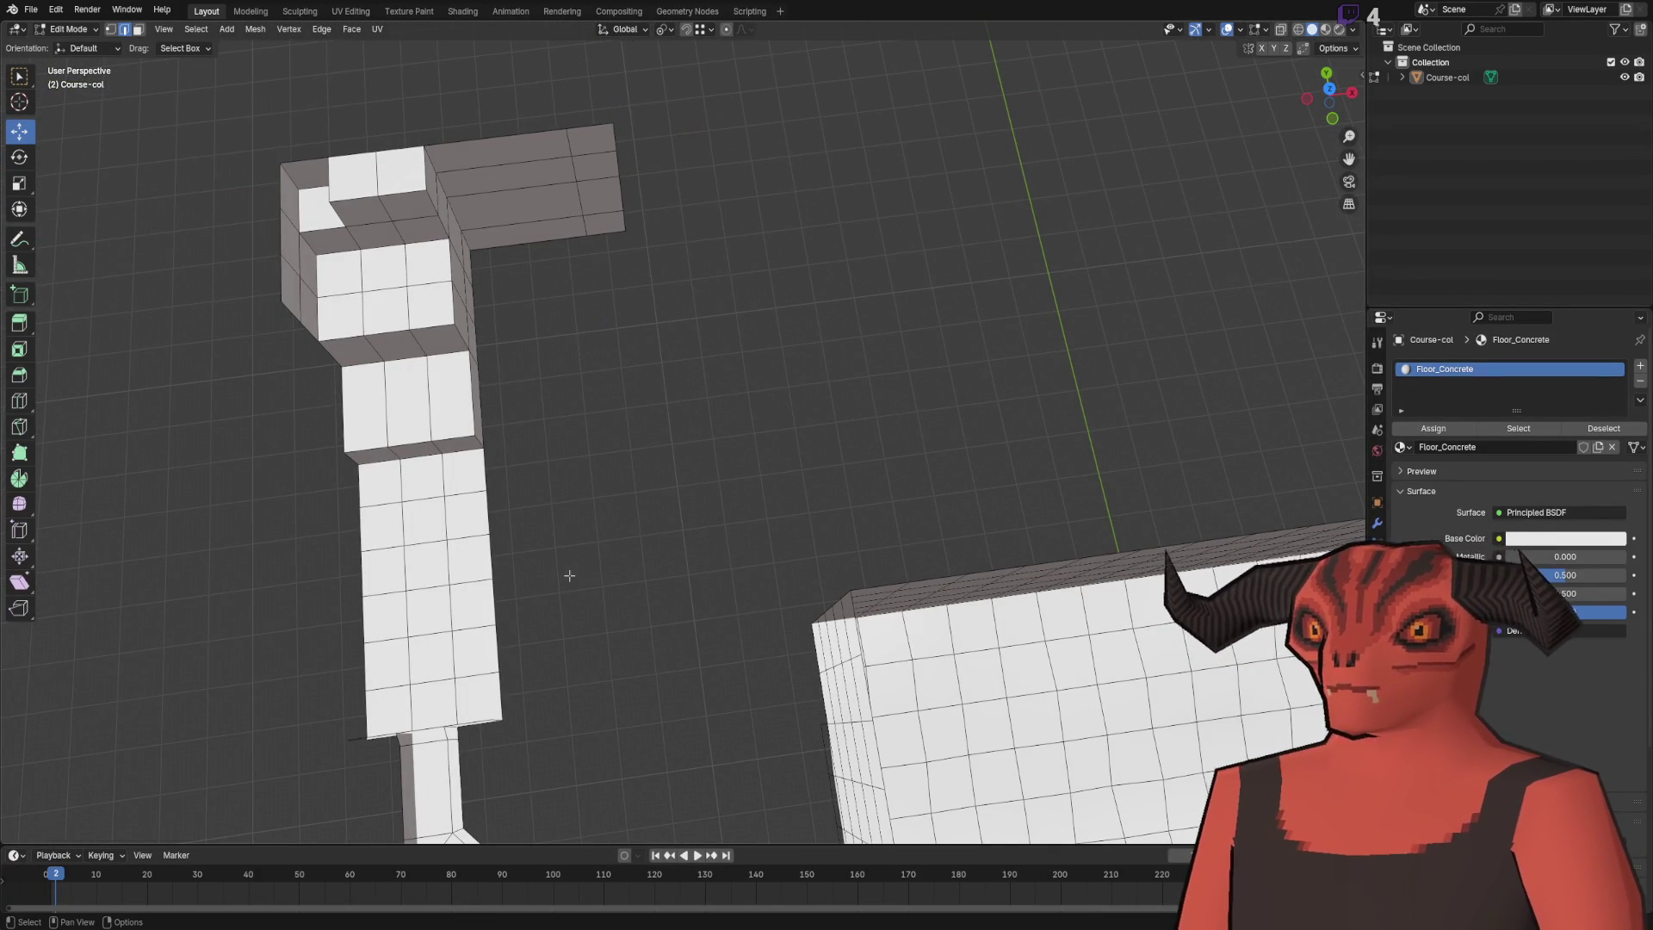
- Extrude the wall end into an 11 m long corridor wall
{"action": "mouse_move", "coordinate": [631, 354]}
{"action": "left_mouse_down"}
{"action": "mouse_move", "coordinate": [686, 354]}
{"action": "mouse_move", "coordinate": [620, 270]}
{"action": "mouse_move", "coordinate": [709, 295]}
{"action": "mouse_move", "coordinate": [655, 327]}
{"action": "left_mouse_up"}
{"action": "key", "text": "g"}
{"action": "key", "text": "x"}
{"action": "left_click", "coordinate": [638, 461]}
- Thicken the corridor wall into a block along X and reposition it along X
{"action": "mouse_move", "coordinate": [638, 461]}
{"action": "left_mouse_down"}
{"action": "mouse_move", "coordinate": [730, 412]}
{"action": "mouse_move", "coordinate": [636, 357]}
{"action": "left_mouse_up"}
{"action": "key", "text": "x"}
{"action": "left_click", "coordinate": [701, 385]}
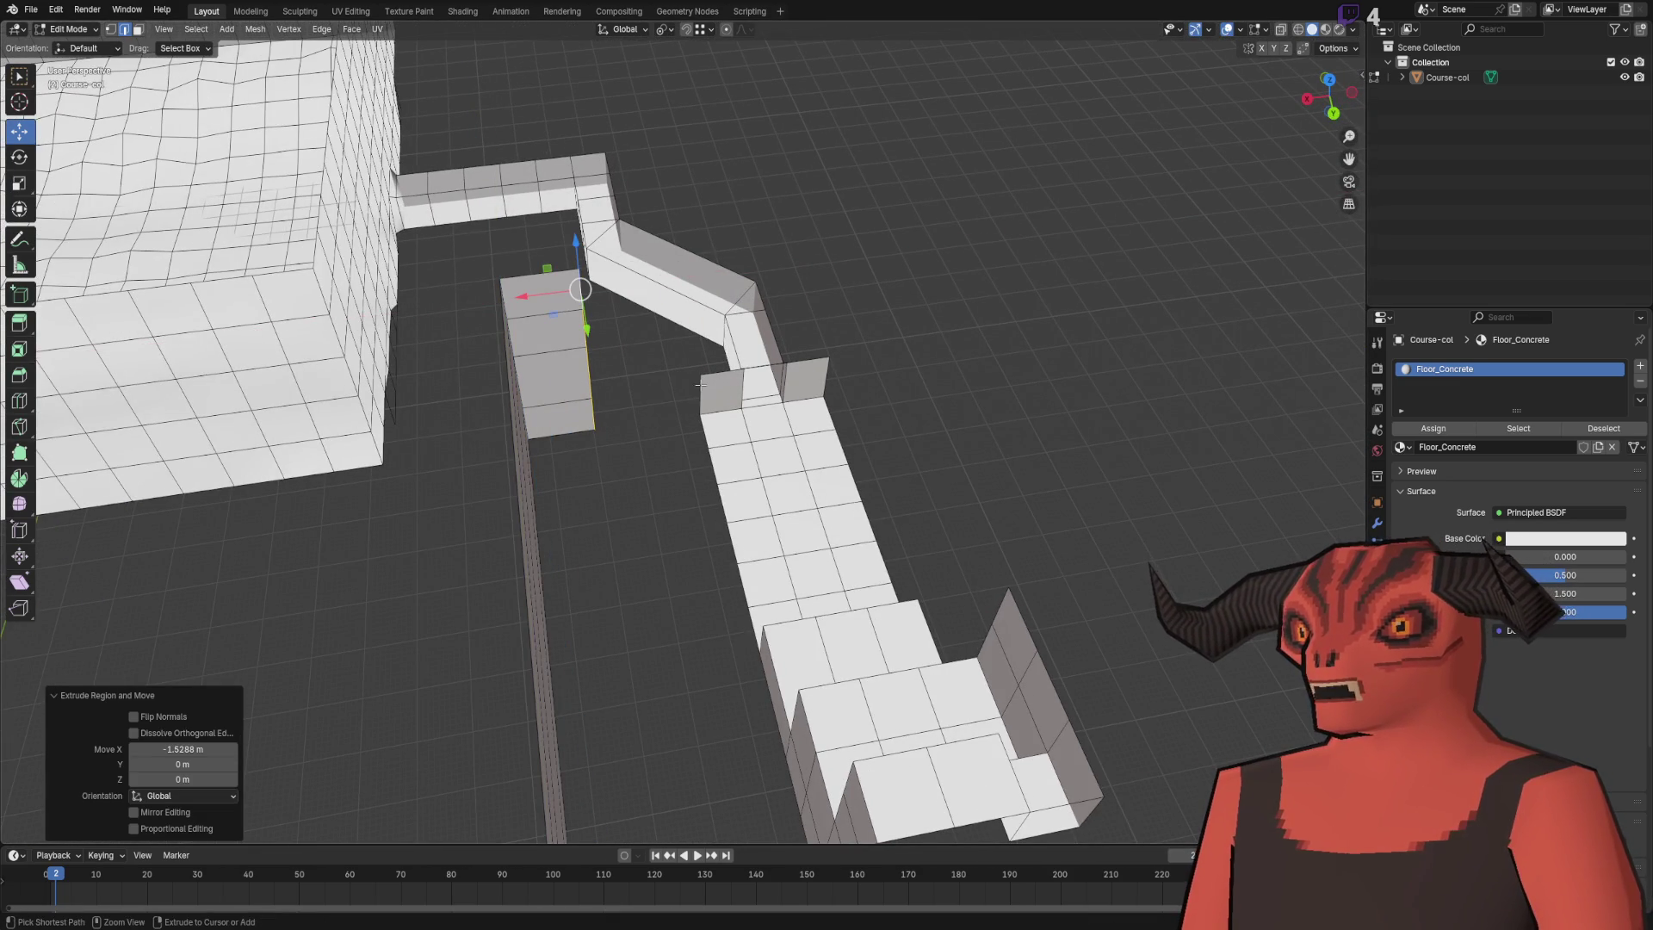
{"action": "key", "text": "g"}
{"action": "key", "text": "x"}
{"action": "left_click", "coordinate": [692, 382]}
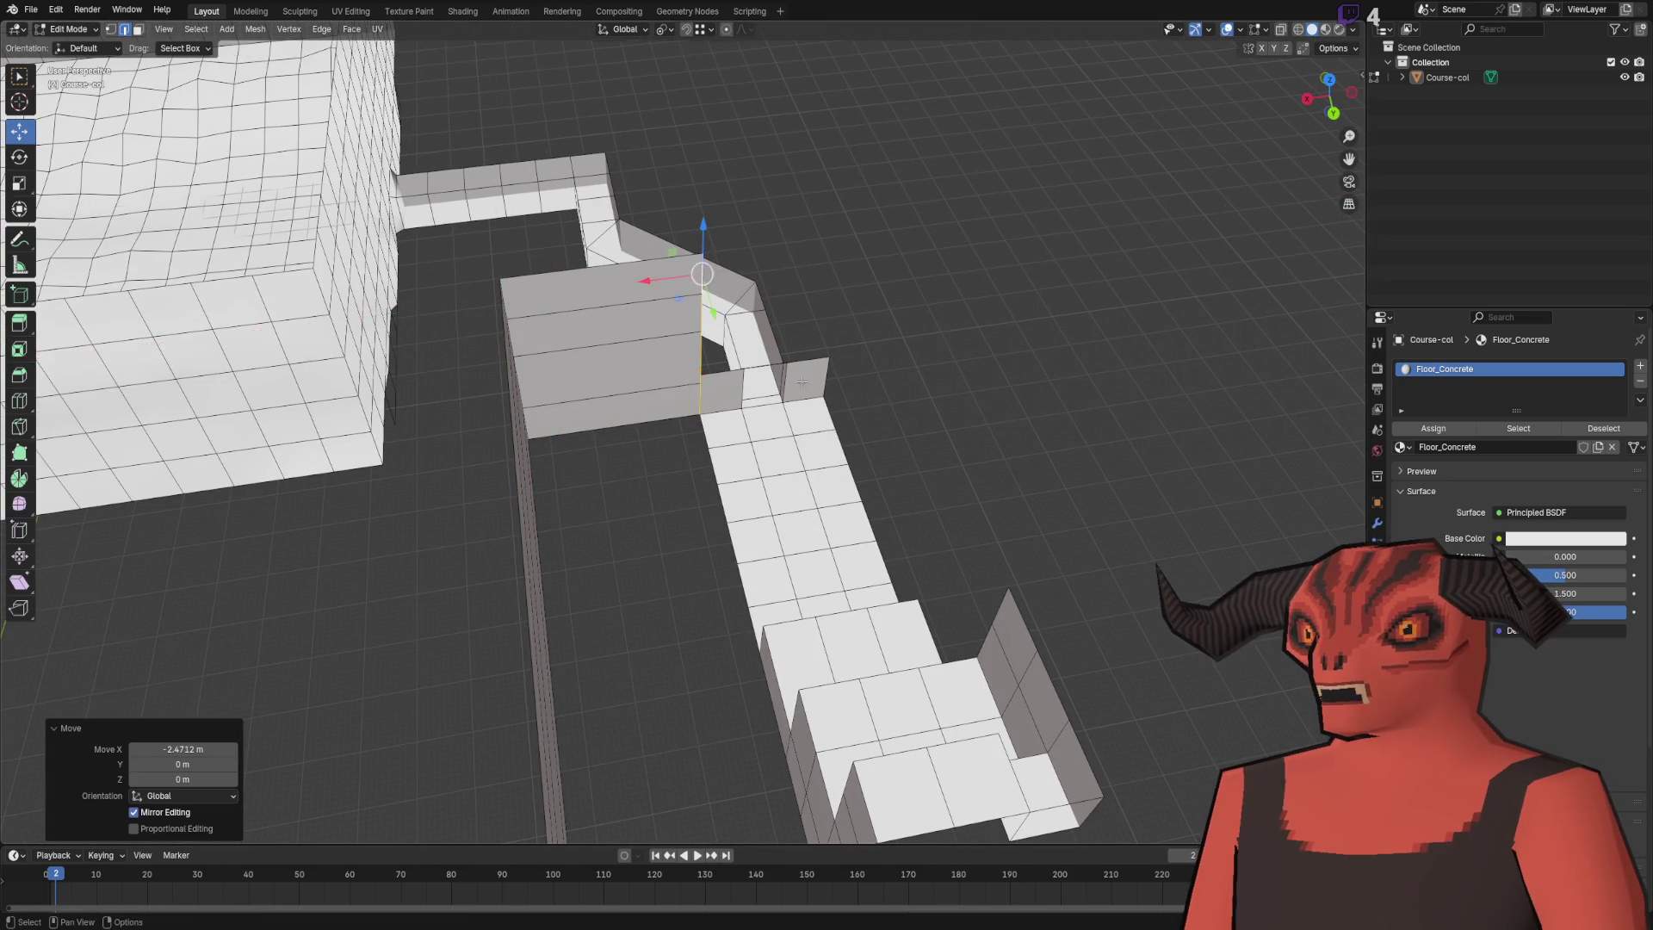
- Move a selected wall edge vertically along Z
{"action": "scroll", "coordinate": [691, 381], "scroll_direction": "up", "scroll_amount": 8}
{"action": "left_click_drag", "start_coordinate": [445, 291], "coordinate": [560, 311]}
{"action": "left_click", "coordinate": [481, 256], "text": "ctrl"}
{"action": "mouse_move", "coordinate": [480, 257]}
{"action": "left_mouse_down"}
{"action": "mouse_move", "coordinate": [720, 354]}
{"action": "mouse_move", "coordinate": [488, 371]}
{"action": "left_mouse_up"}
{"action": "left_click_drag", "start_coordinate": [379, 393], "coordinate": [603, 387]}
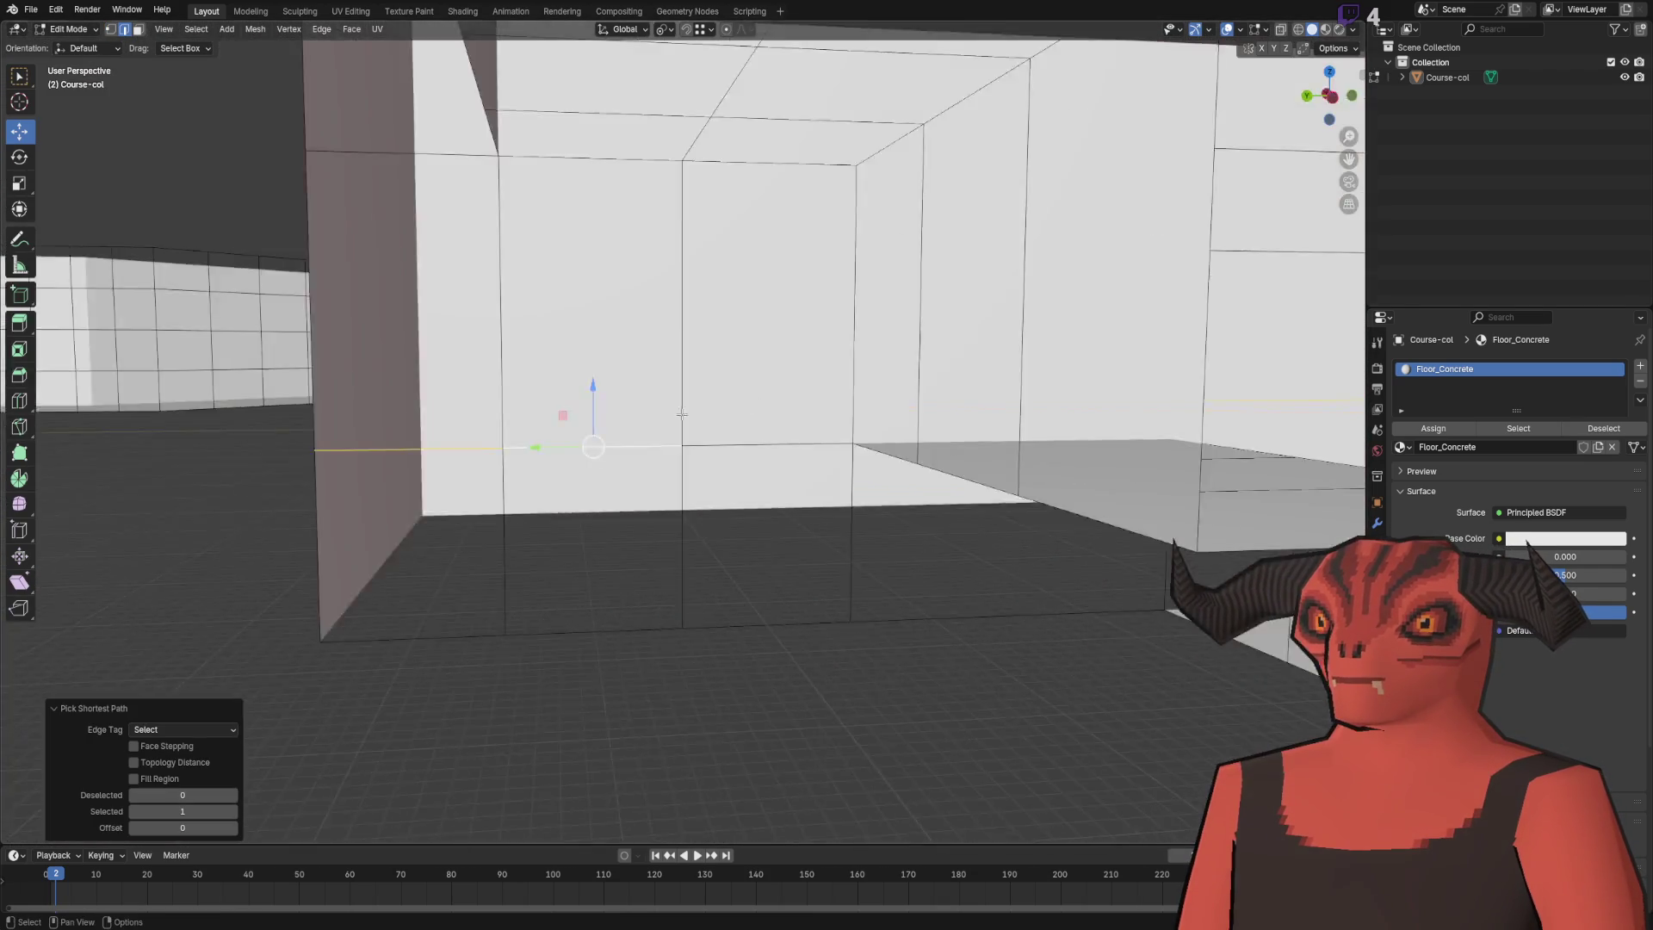
{"action": "scroll", "coordinate": [603, 387], "scroll_direction": "down", "scroll_amount": 5}
{"action": "key", "text": "g"}
{"action": "key", "text": "z"}
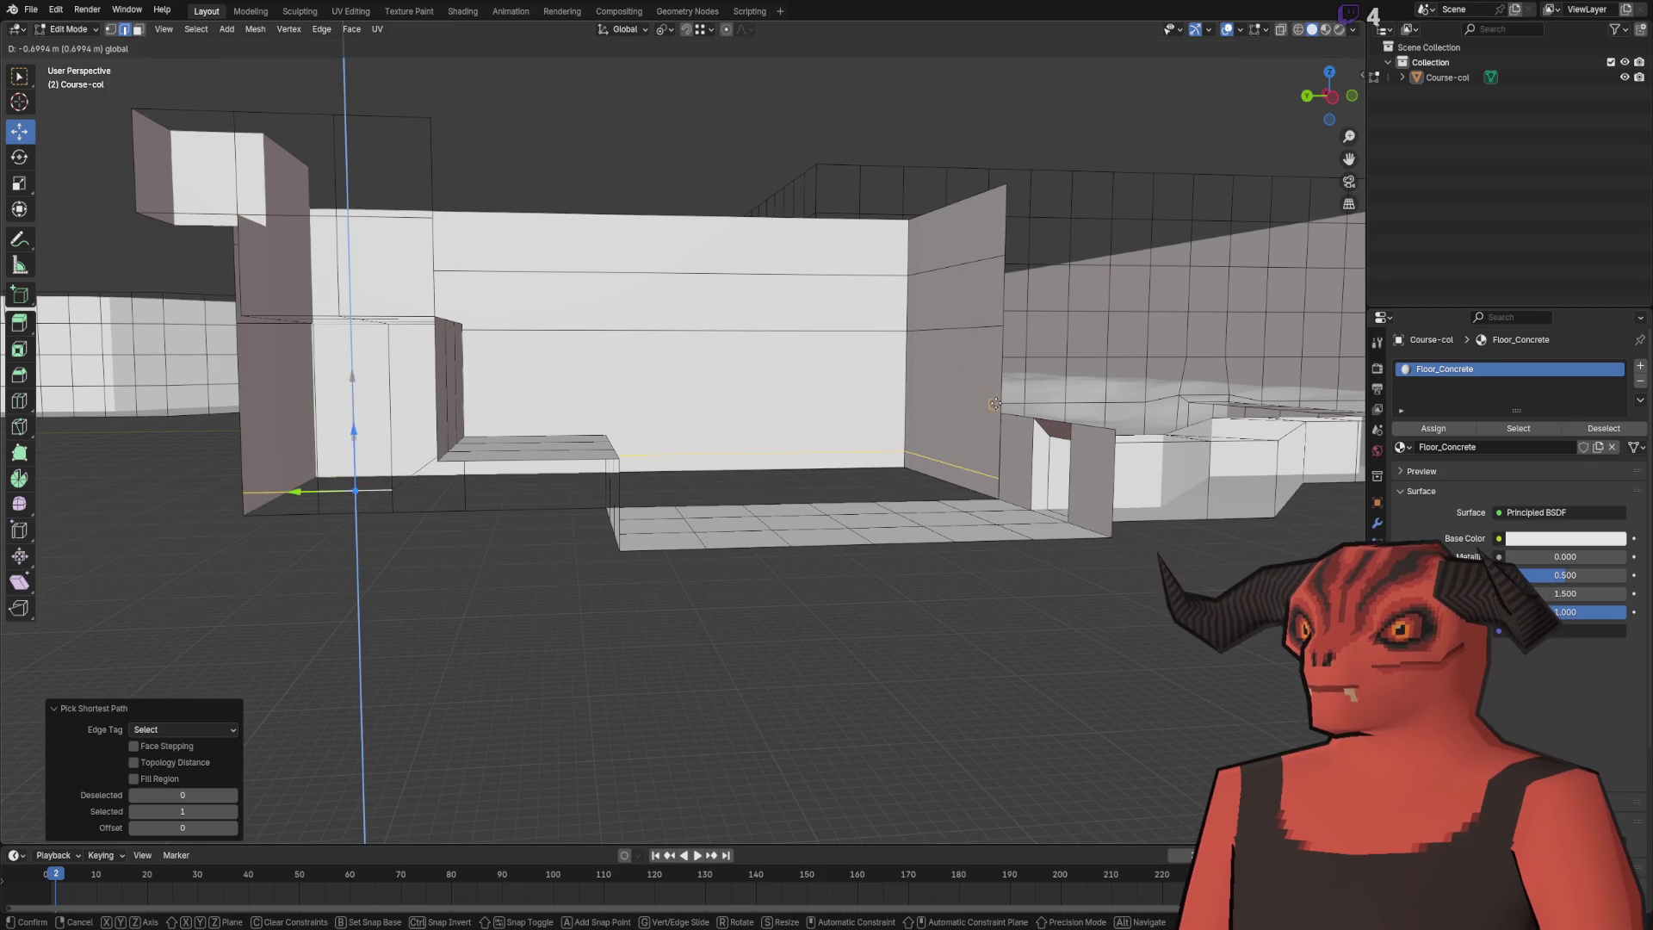
{"action": "left_click", "coordinate": [1000, 412]}
- Merge duplicate vertices across the whole mesh and return to edge mode
{"action": "key", "text": "a"}
{"action": "key", "text": "2"}
{"action": "key", "text": "alt+a"}
{"action": "mouse_move", "coordinate": [800, 530]}
{"action": "left_mouse_down"}
{"action": "mouse_move", "coordinate": [763, 656]}
{"action": "mouse_move", "coordinate": [838, 403]}
{"action": "left_mouse_up"}
{"action": "key", "text": "Left"}
{"action": "left_click_drag", "start_coordinate": [654, 404], "coordinate": [652, 380]}
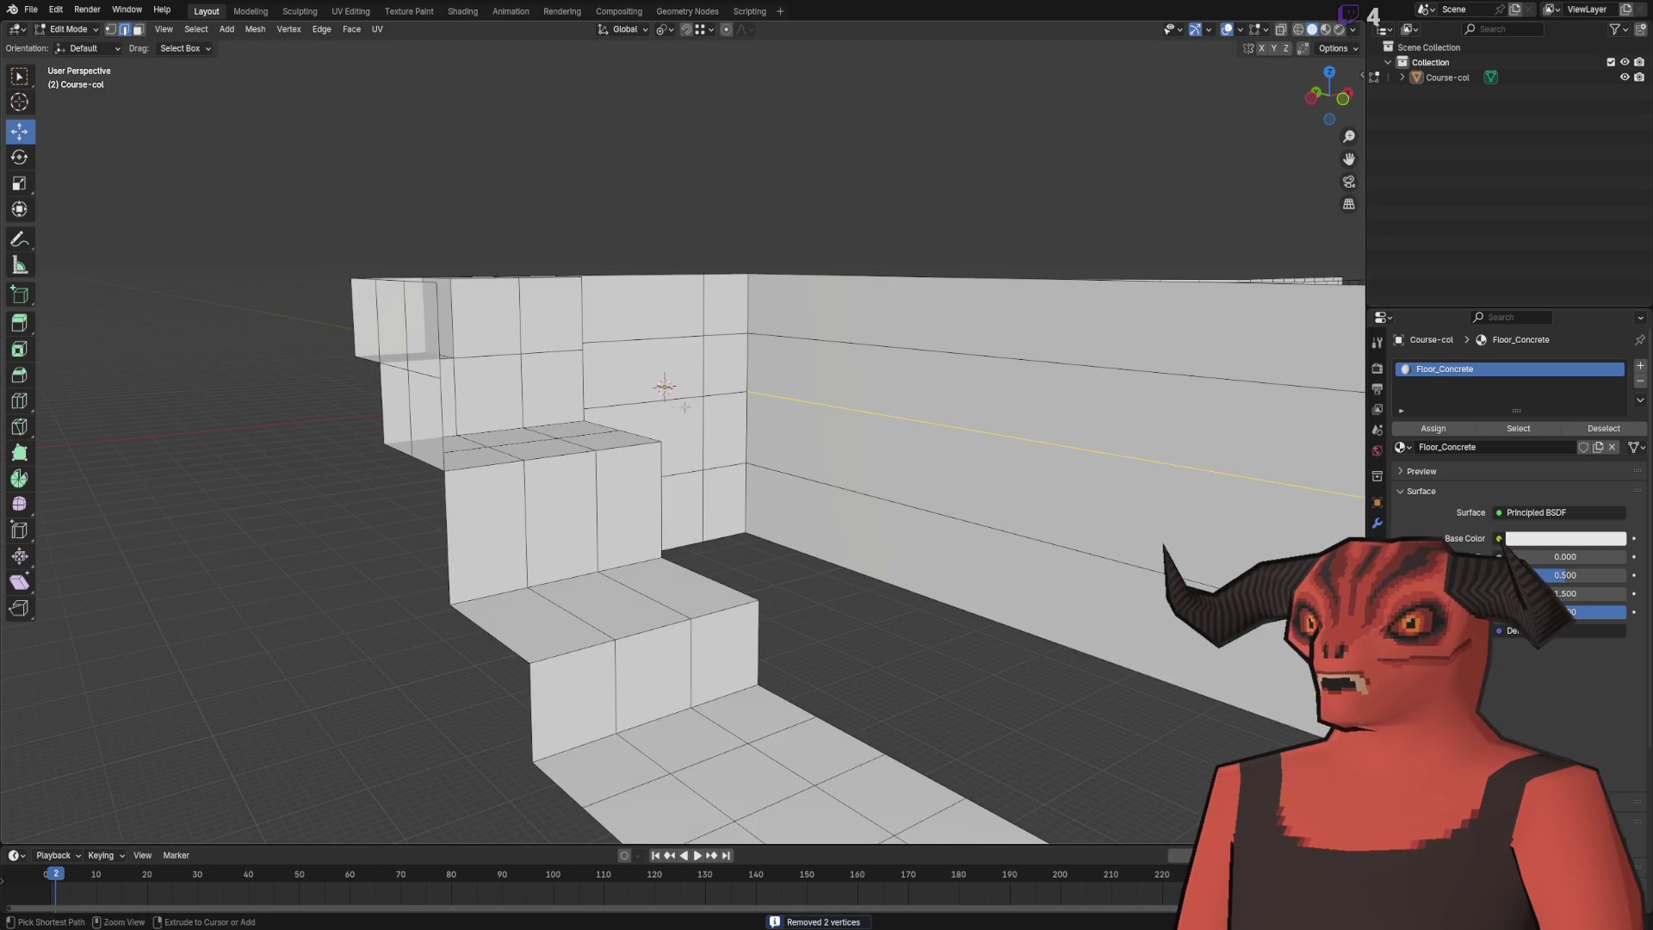
- Raise an edge across the wall, then undo that move
{"action": "scroll", "coordinate": [798, 397], "scroll_direction": "up", "scroll_amount": 4}
{"action": "mouse_move", "coordinate": [798, 397]}
{"action": "left_mouse_down"}
{"action": "mouse_move", "coordinate": [723, 591]}
{"action": "mouse_move", "coordinate": [603, 516]}
{"action": "mouse_move", "coordinate": [479, 369]}
{"action": "mouse_move", "coordinate": [336, 342]}
{"action": "left_mouse_up"}
{"action": "scroll", "coordinate": [723, 591], "scroll_direction": "up", "scroll_amount": 3}
{"action": "left_click", "coordinate": [728, 616], "text": "ctrl"}
{"action": "scroll", "coordinate": [729, 616], "scroll_direction": "down", "scroll_amount": 5}
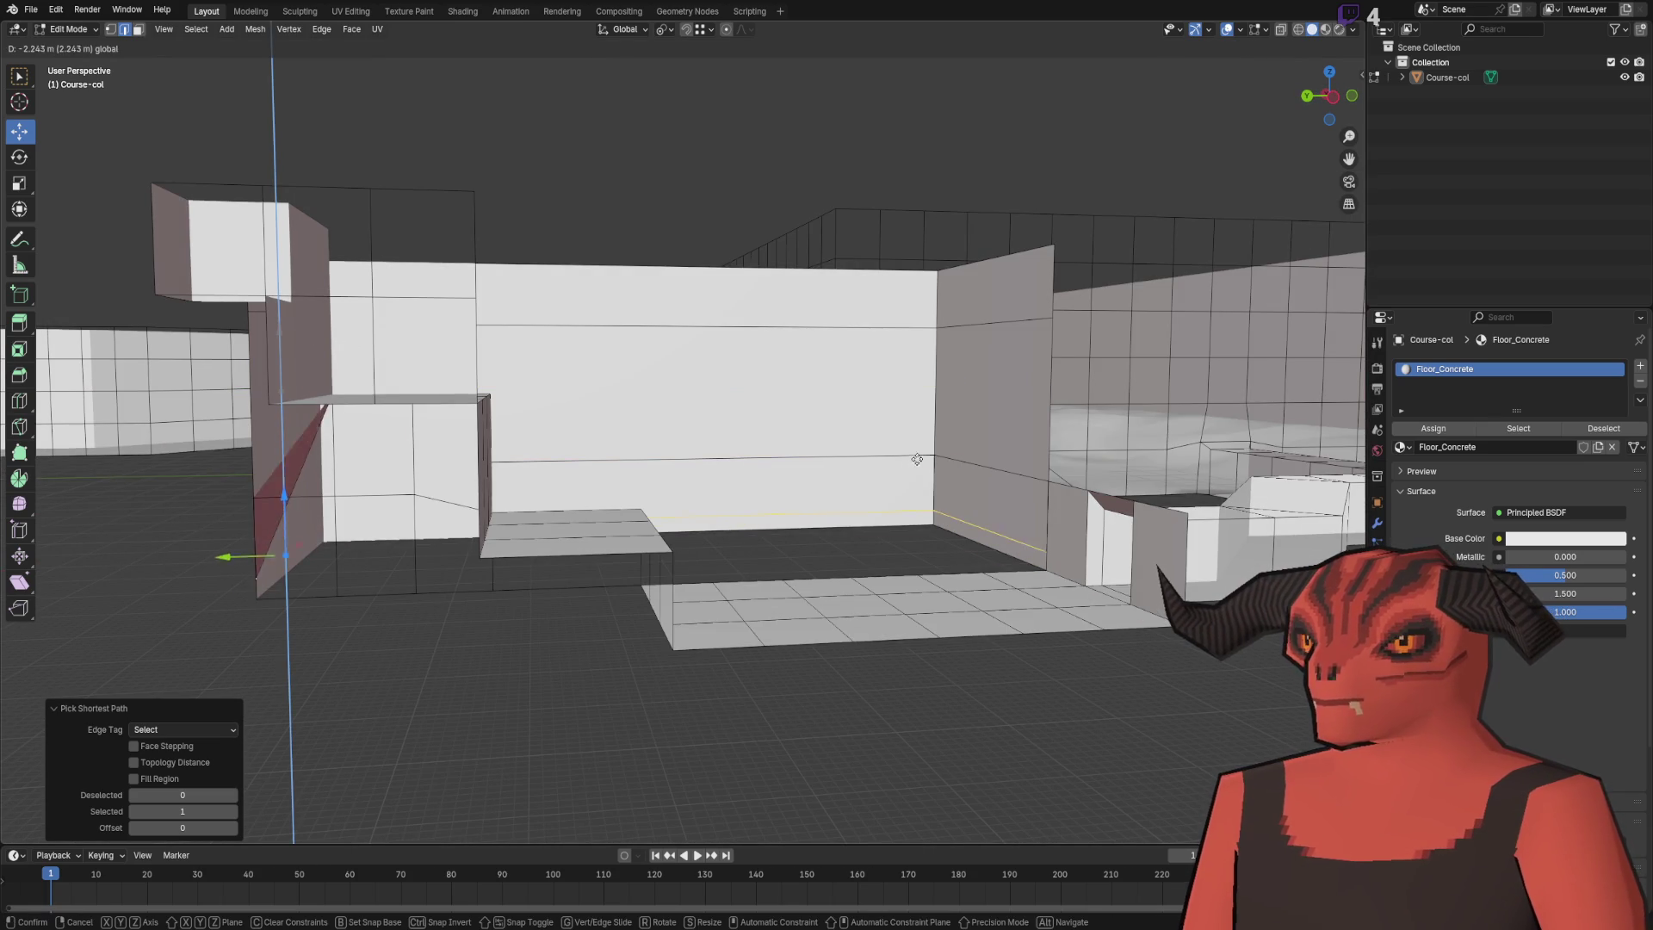
{"action": "left_click", "coordinate": [585, 452]}
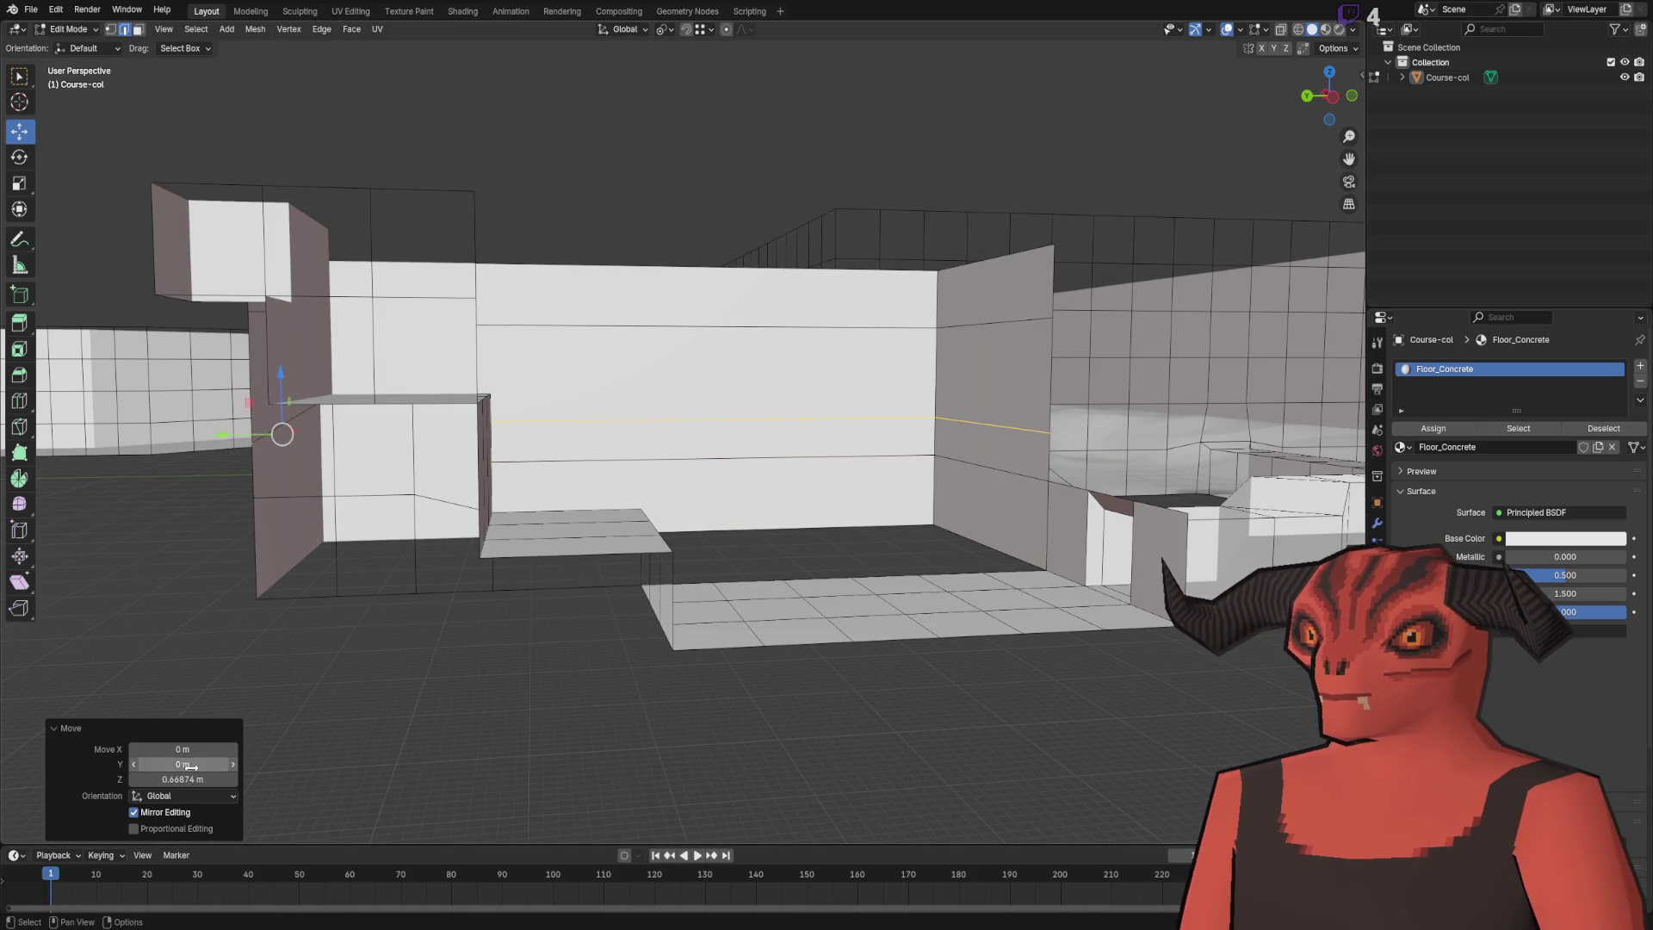
{"action": "left_click_drag", "start_coordinate": [883, 524], "coordinate": [622, 508]}
{"action": "mouse_move", "coordinate": [616, 435]}
{"action": "left_mouse_down"}
{"action": "mouse_move", "coordinate": [607, 401]}
{"action": "mouse_move", "coordinate": [694, 512]}
{"action": "mouse_move", "coordinate": [741, 483]}
{"action": "mouse_move", "coordinate": [930, 461]}
{"action": "mouse_move", "coordinate": [687, 437]}
{"action": "mouse_move", "coordinate": [603, 345]}
{"action": "mouse_move", "coordinate": [655, 387]}
{"action": "mouse_move", "coordinate": [706, 362]}
{"action": "mouse_move", "coordinate": [736, 375]}
{"action": "mouse_move", "coordinate": [525, 443]}
{"action": "mouse_move", "coordinate": [432, 424]}
{"action": "mouse_move", "coordinate": [505, 450]}
{"action": "mouse_move", "coordinate": [546, 372]}
{"action": "mouse_move", "coordinate": [432, 513]}
{"action": "mouse_move", "coordinate": [519, 525]}
{"action": "mouse_move", "coordinate": [451, 572]}
{"action": "mouse_move", "coordinate": [435, 620]}
{"action": "mouse_move", "coordinate": [431, 585]}
{"action": "mouse_move", "coordinate": [413, 588]}
{"action": "mouse_move", "coordinate": [422, 487]}
{"action": "mouse_move", "coordinate": [432, 519]}
{"action": "left_mouse_up"}
{"action": "key", "text": "ctrl+z"}
{"action": "key", "text": "2"}
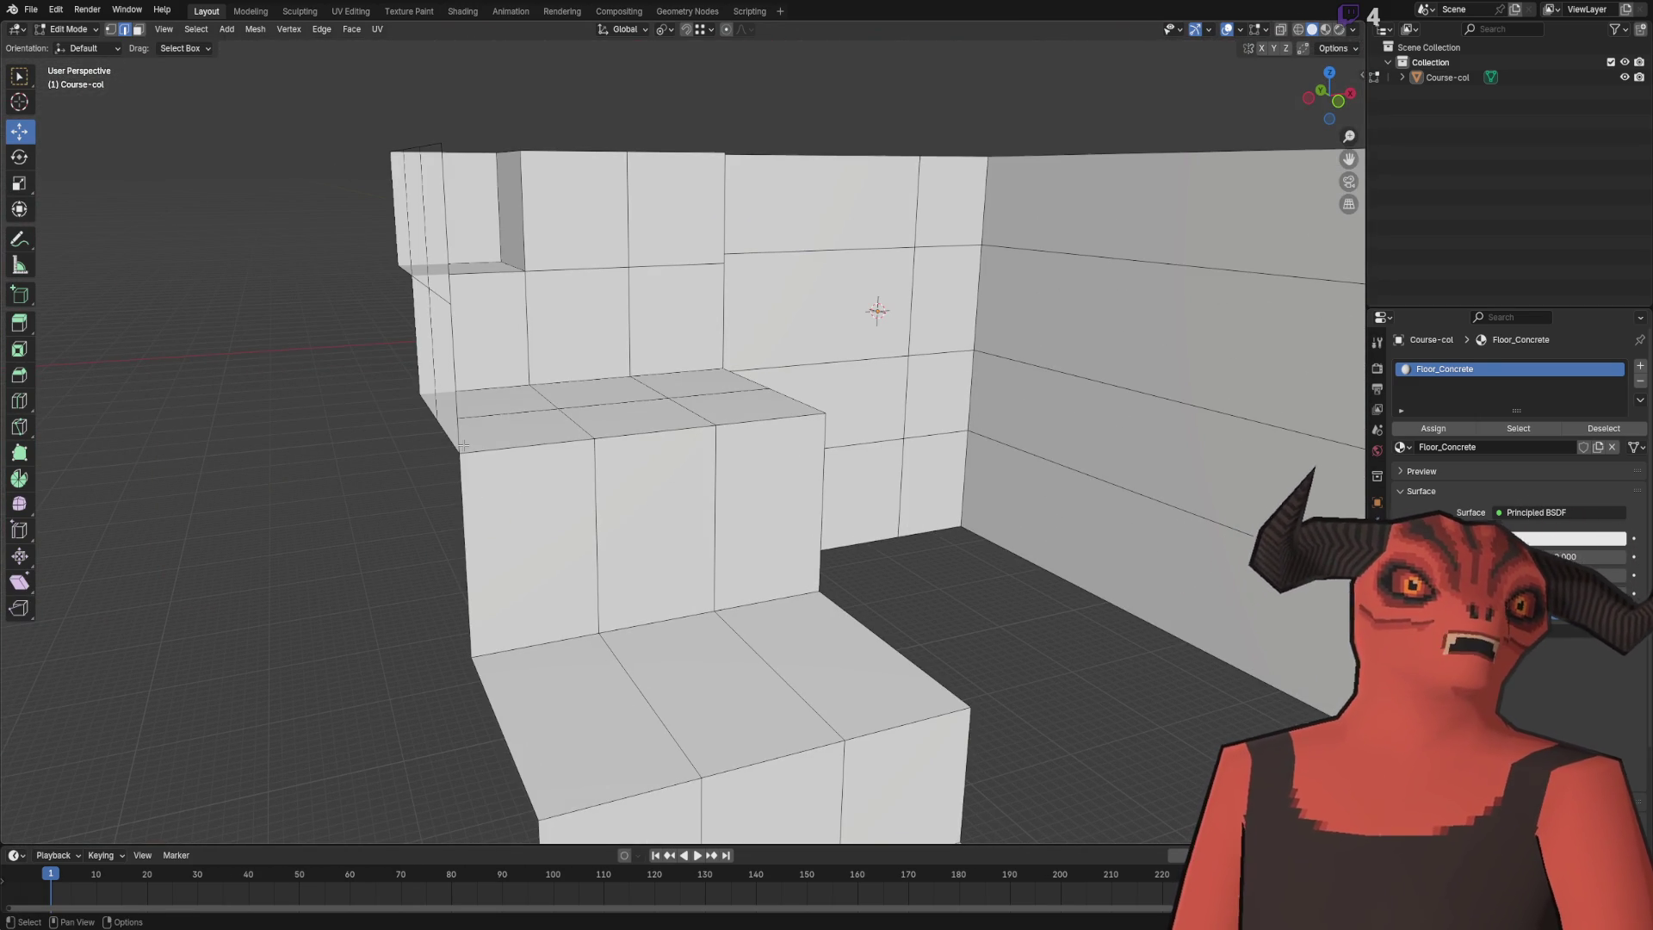
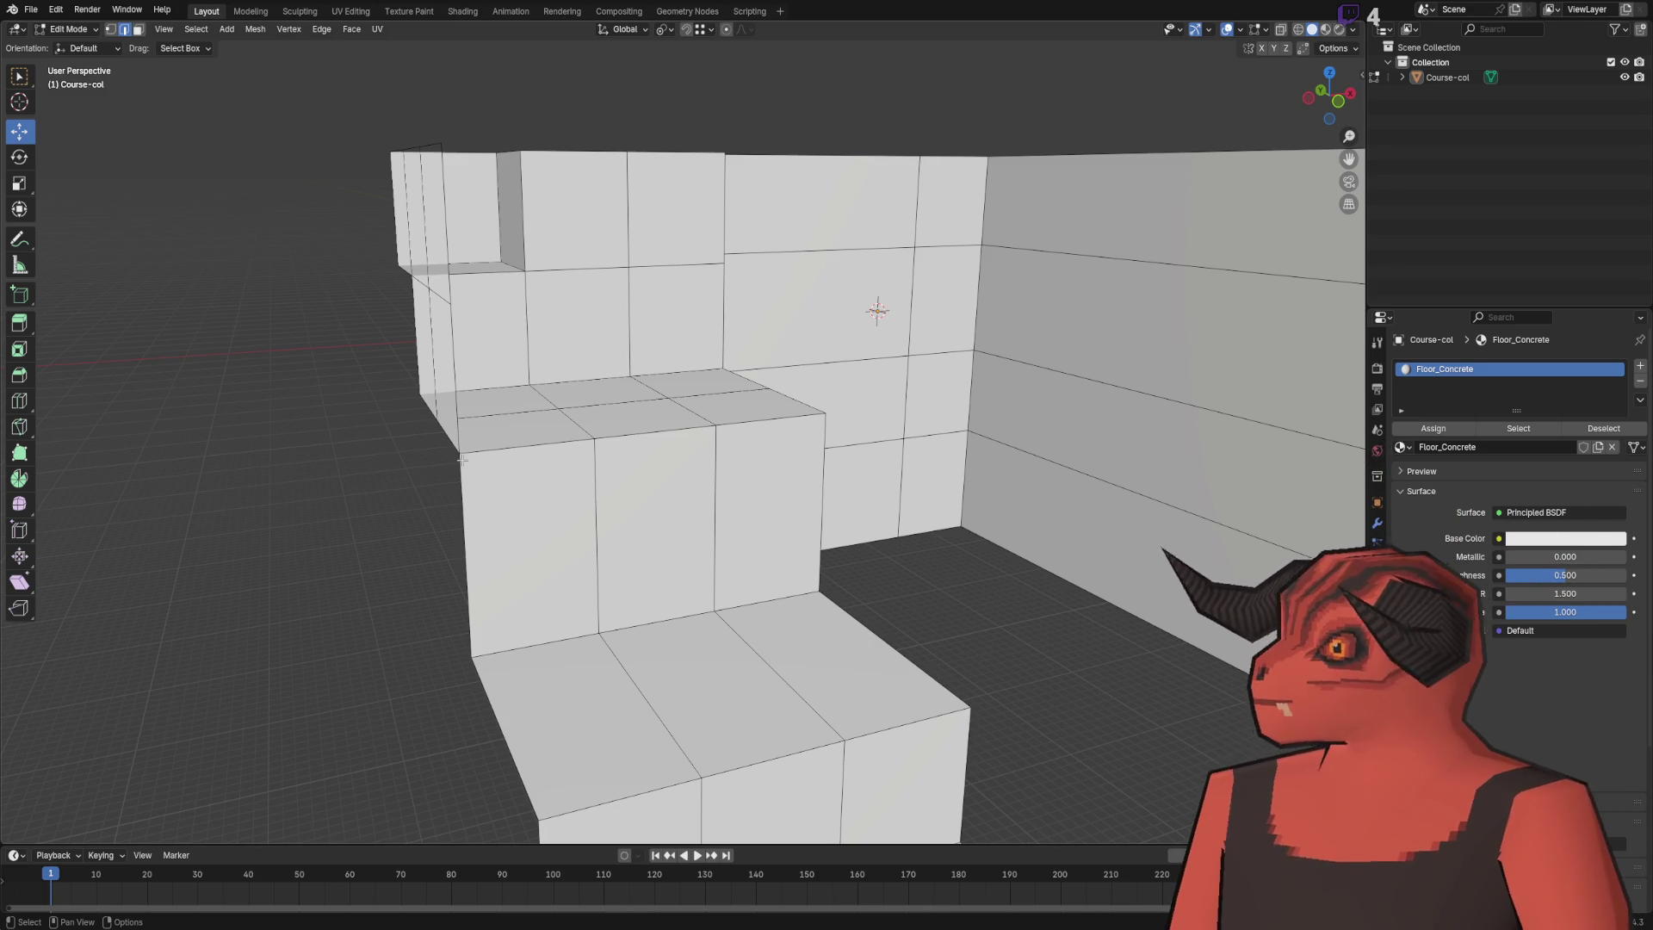
- Add two new centred vertical edge loops to the course wall
{"action": "mouse_move", "coordinate": [446, 424]}
{"action": "left_mouse_down"}
{"action": "mouse_move", "coordinate": [424, 380]}
{"action": "mouse_move", "coordinate": [727, 528]}
{"action": "mouse_move", "coordinate": [862, 469]}
{"action": "mouse_move", "coordinate": [743, 401]}
{"action": "left_mouse_up"}
{"action": "scroll", "coordinate": [978, 465], "scroll_direction": "up", "scroll_amount": 5}
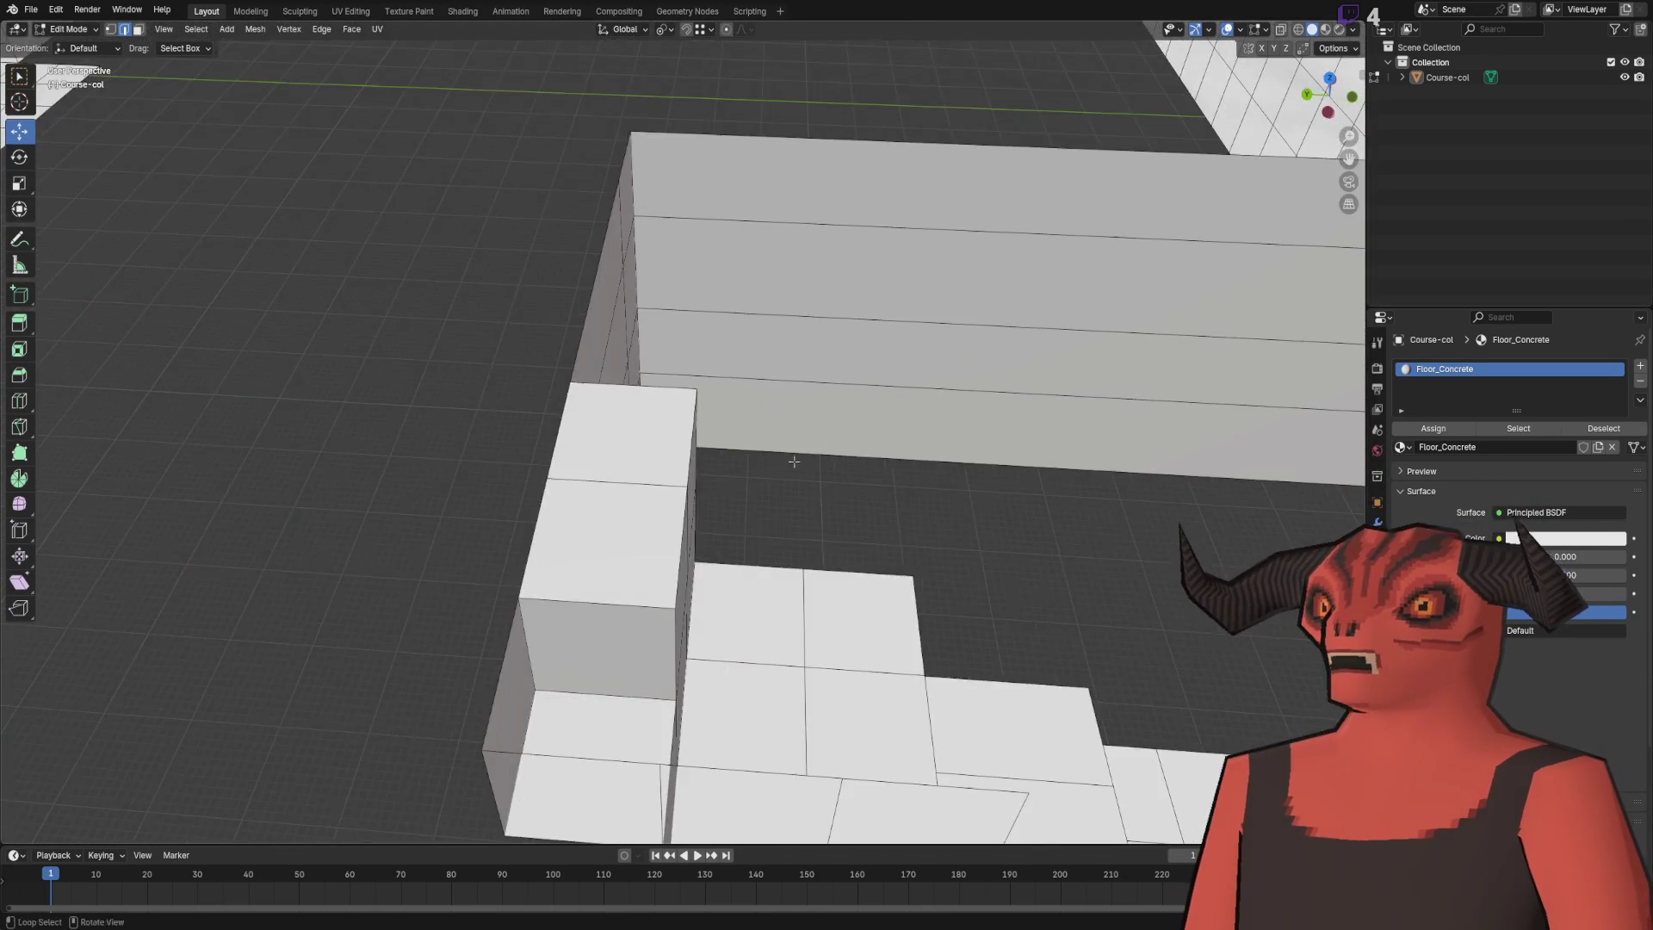
{"action": "left_click_drag", "start_coordinate": [978, 465], "coordinate": [504, 459]}
{"action": "key", "text": "ctrl+r"}
{"action": "left_click", "coordinate": [594, 310]}
{"action": "right_click", "coordinate": [594, 310]}
{"action": "right_click", "coordinate": [659, 306]}
{"action": "left_click_drag", "start_coordinate": [582, 314], "coordinate": [778, 409]}
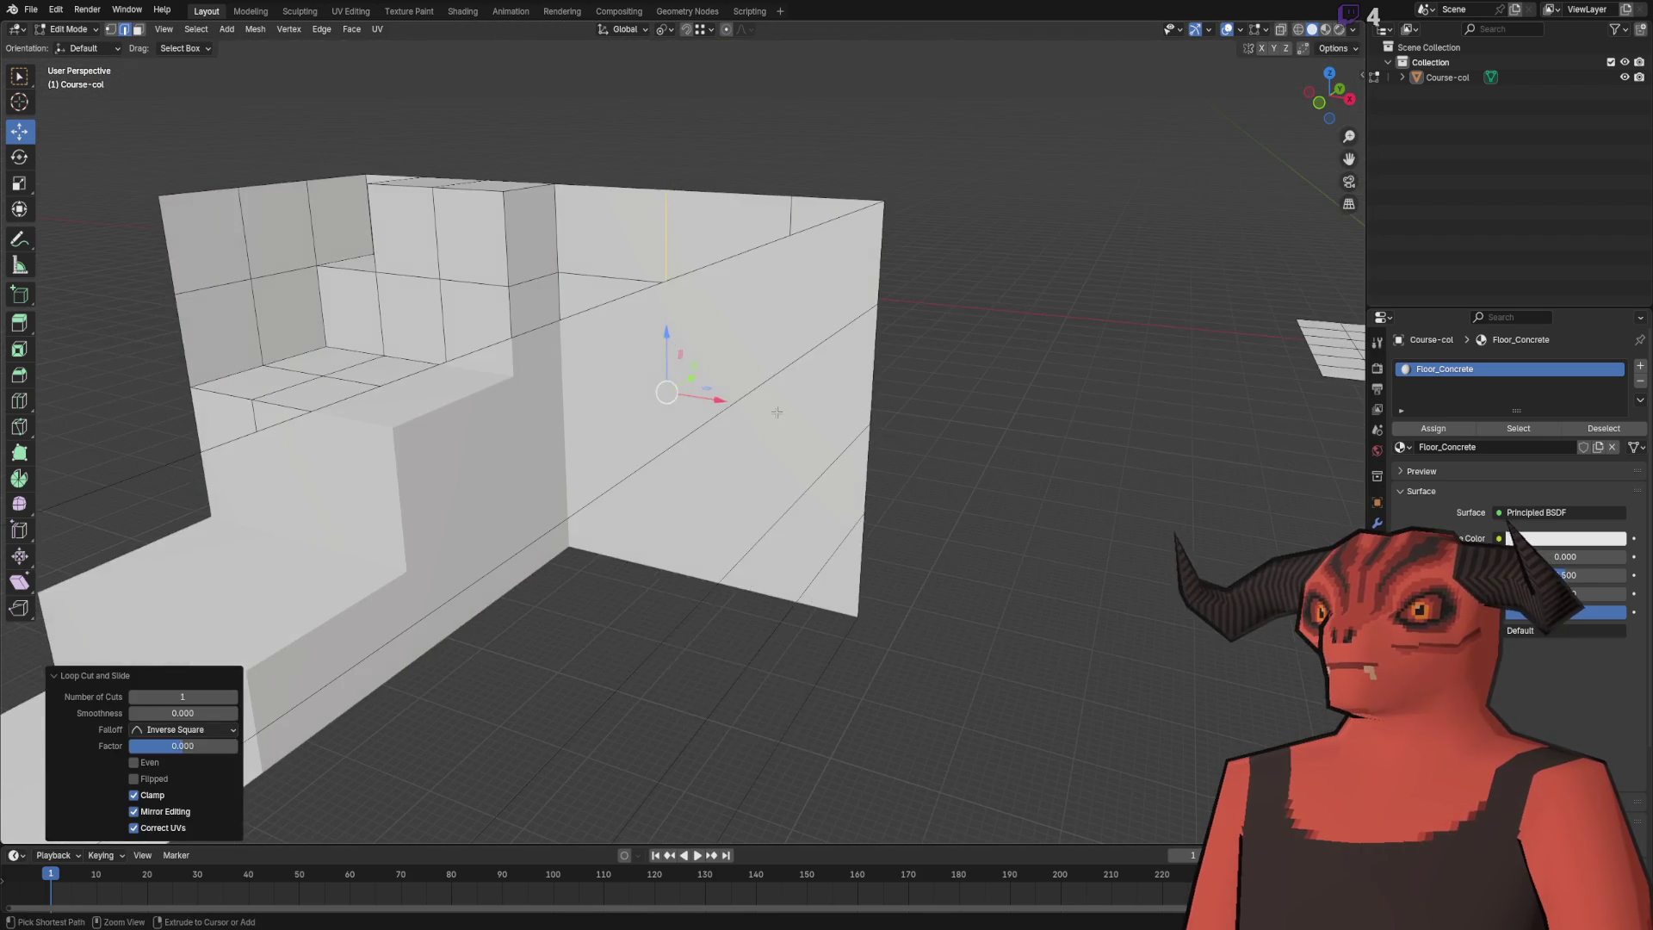
{"action": "key", "text": "ctrl+r"}
{"action": "scroll", "coordinate": [720, 215], "scroll_direction": "up", "scroll_amount": 1}
{"action": "left_click", "coordinate": [720, 221]}
- Extrude the wall edge out along Y as a flat strip at 0 m height
{"action": "left_click_drag", "start_coordinate": [720, 220], "coordinate": [214, 409]}
{"action": "key", "text": "e"}
{"action": "left_click", "coordinate": [773, 206]}
{"action": "left_click_drag", "start_coordinate": [773, 206], "coordinate": [413, 447]}
{"action": "left_click_drag", "start_coordinate": [181, 779], "coordinate": [198, 778]}
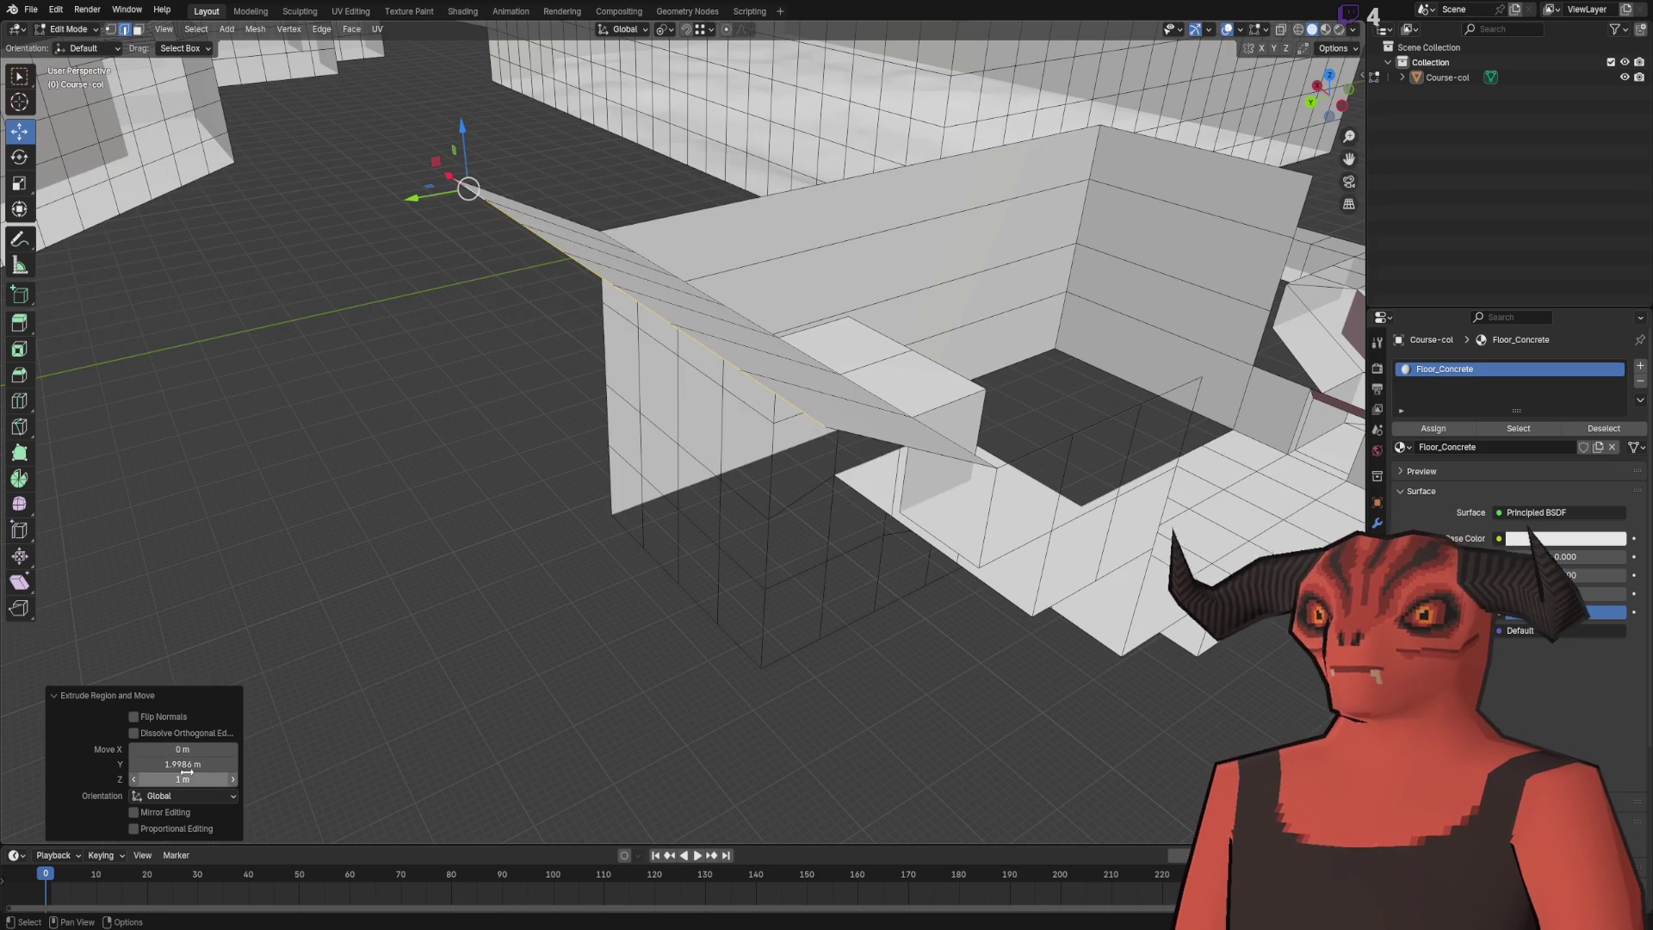
{"action": "type", "text": "+1"}
{"action": "key", "text": "Tab"}
{"action": "type", "text": "0"}
{"action": "key", "text": "Return"}
{"action": "left_click", "coordinate": [190, 772]}
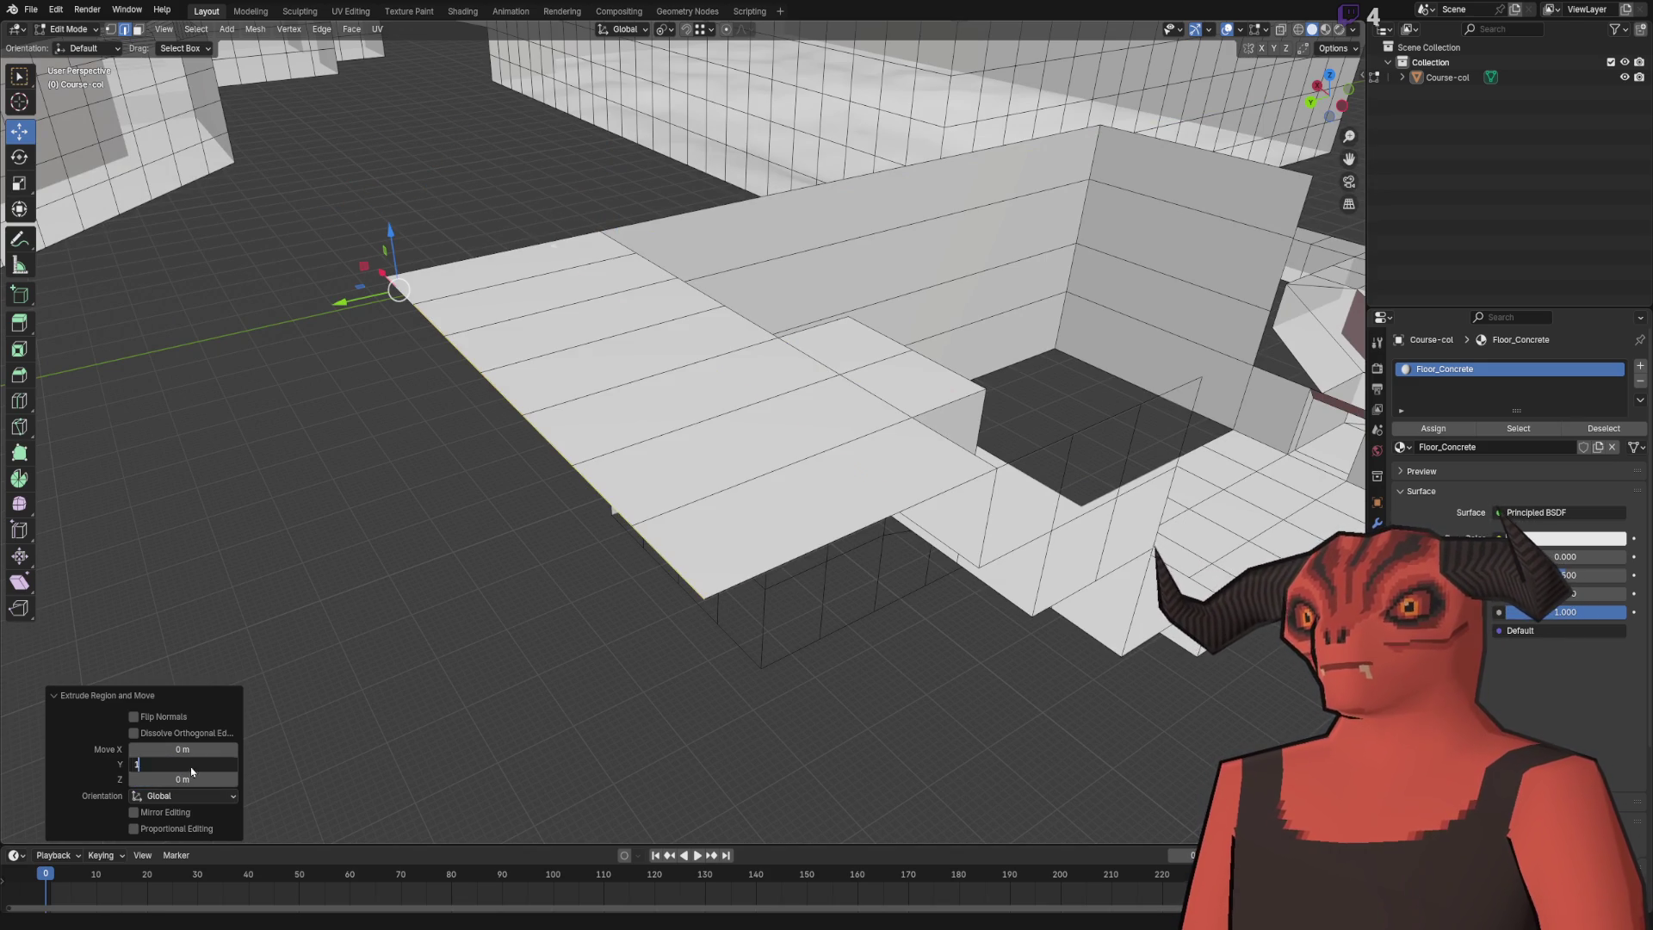
{"action": "key", "text": "Return"}
- Stretch the new floor strip about 3 m along Y and loop-cut across it
{"action": "key", "text": "g"}
{"action": "key", "text": "y"}
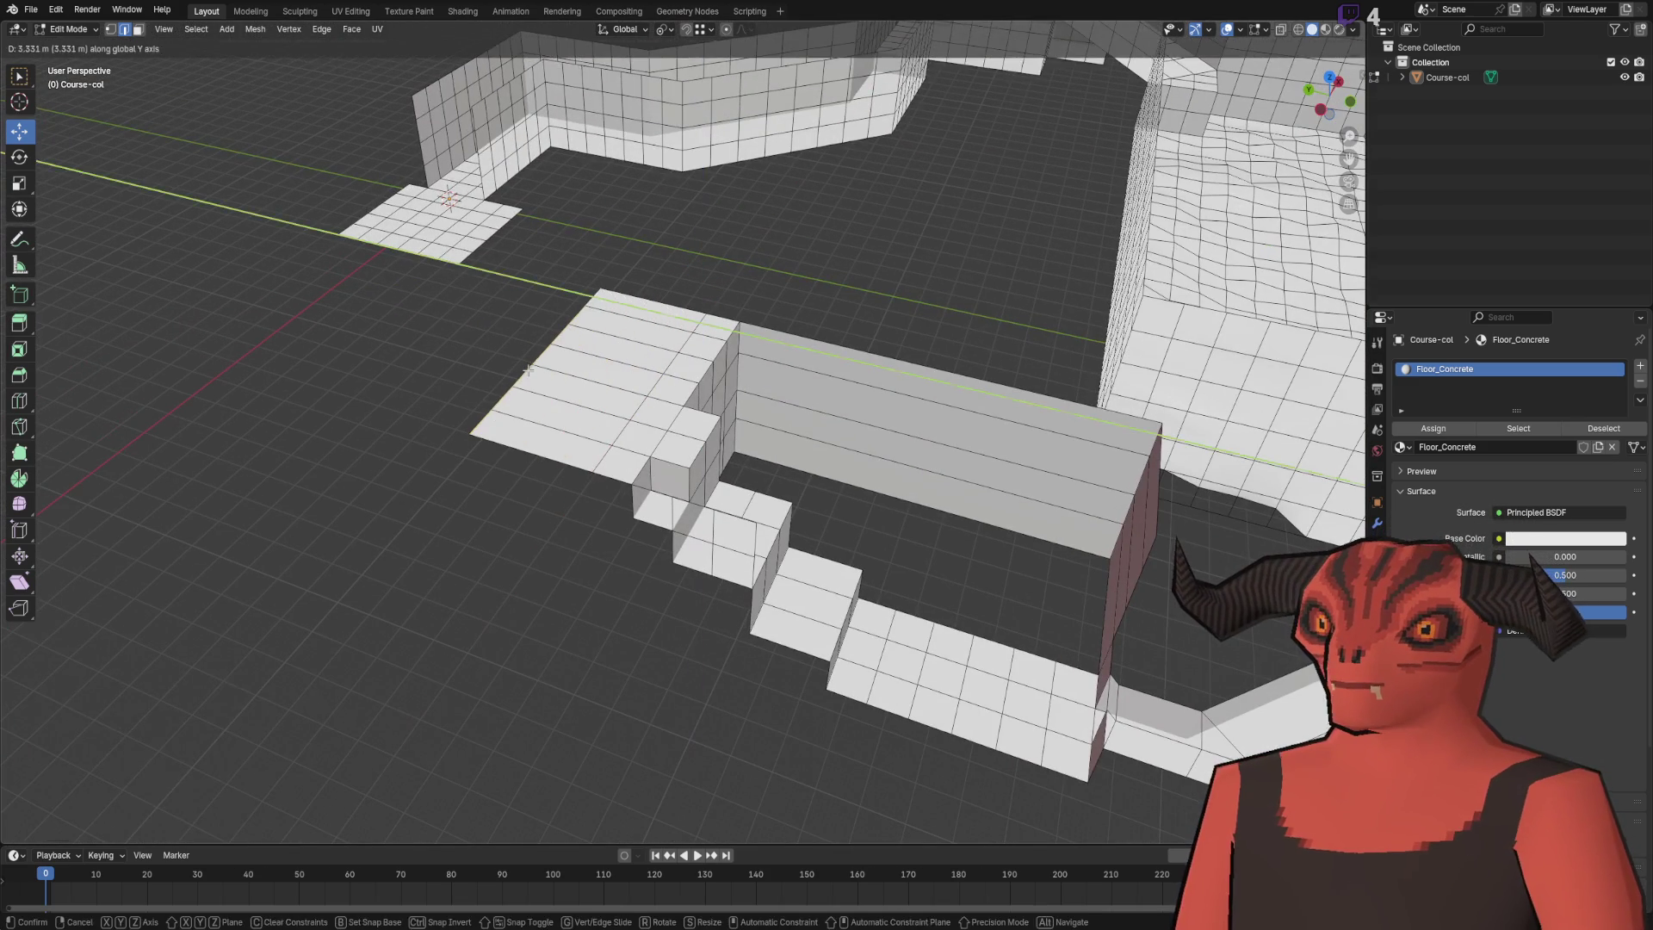
{"action": "left_click", "coordinate": [529, 371]}
{"action": "scroll", "coordinate": [347, 592], "scroll_direction": "up", "scroll_amount": 5}
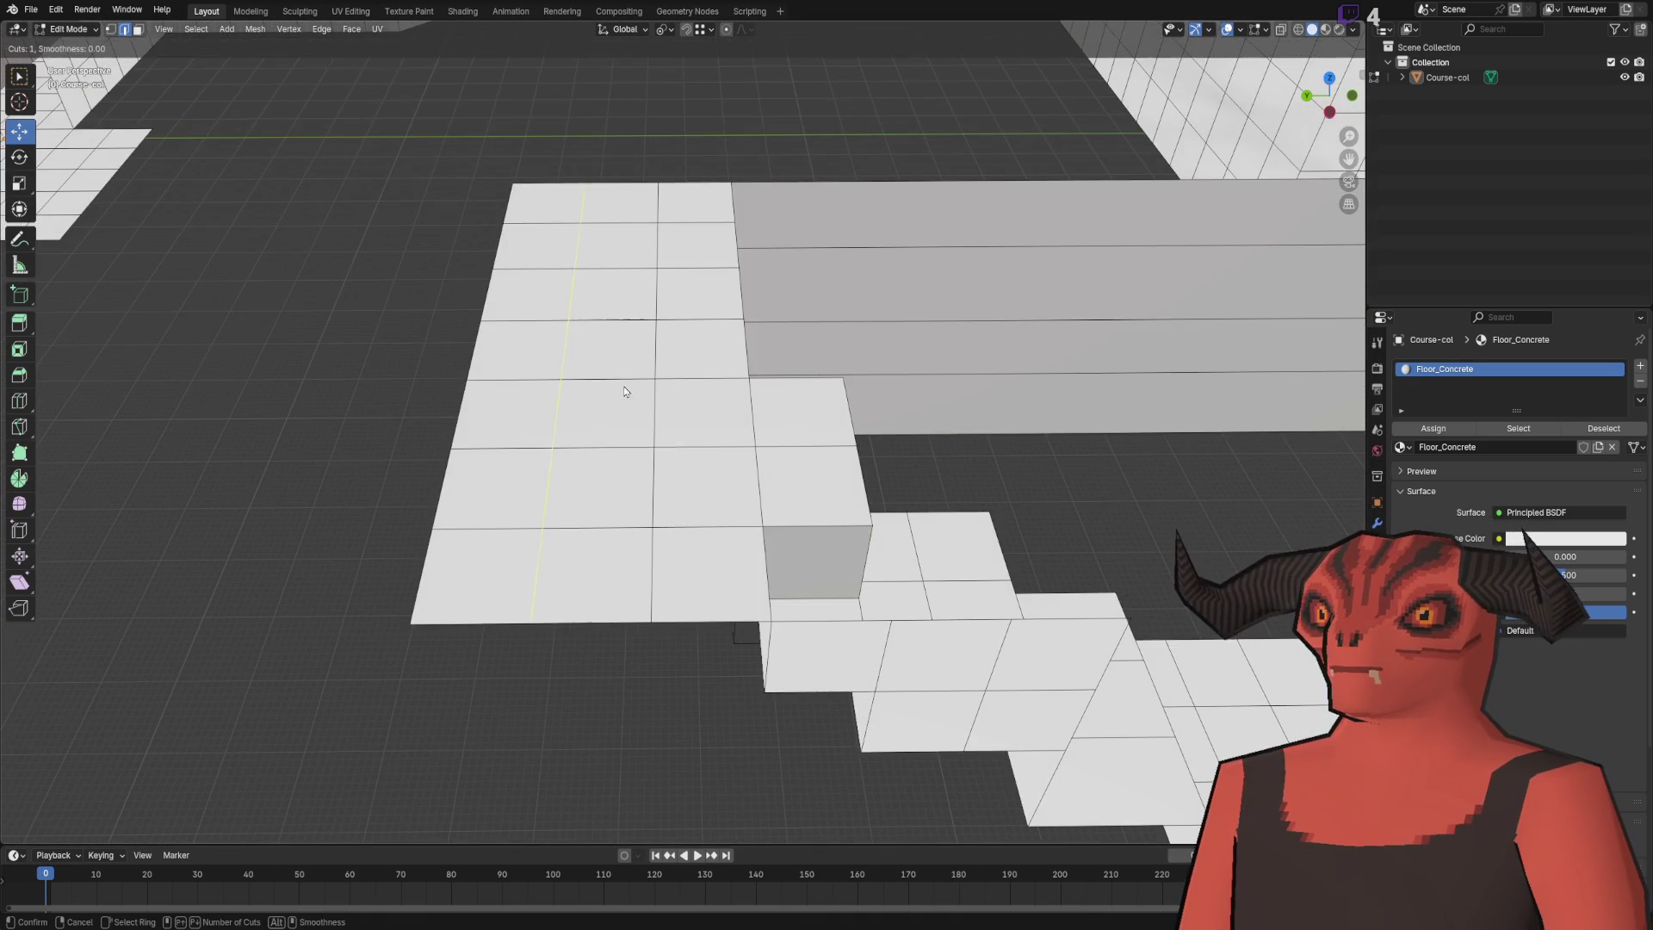
{"action": "left_click", "coordinate": [628, 387]}
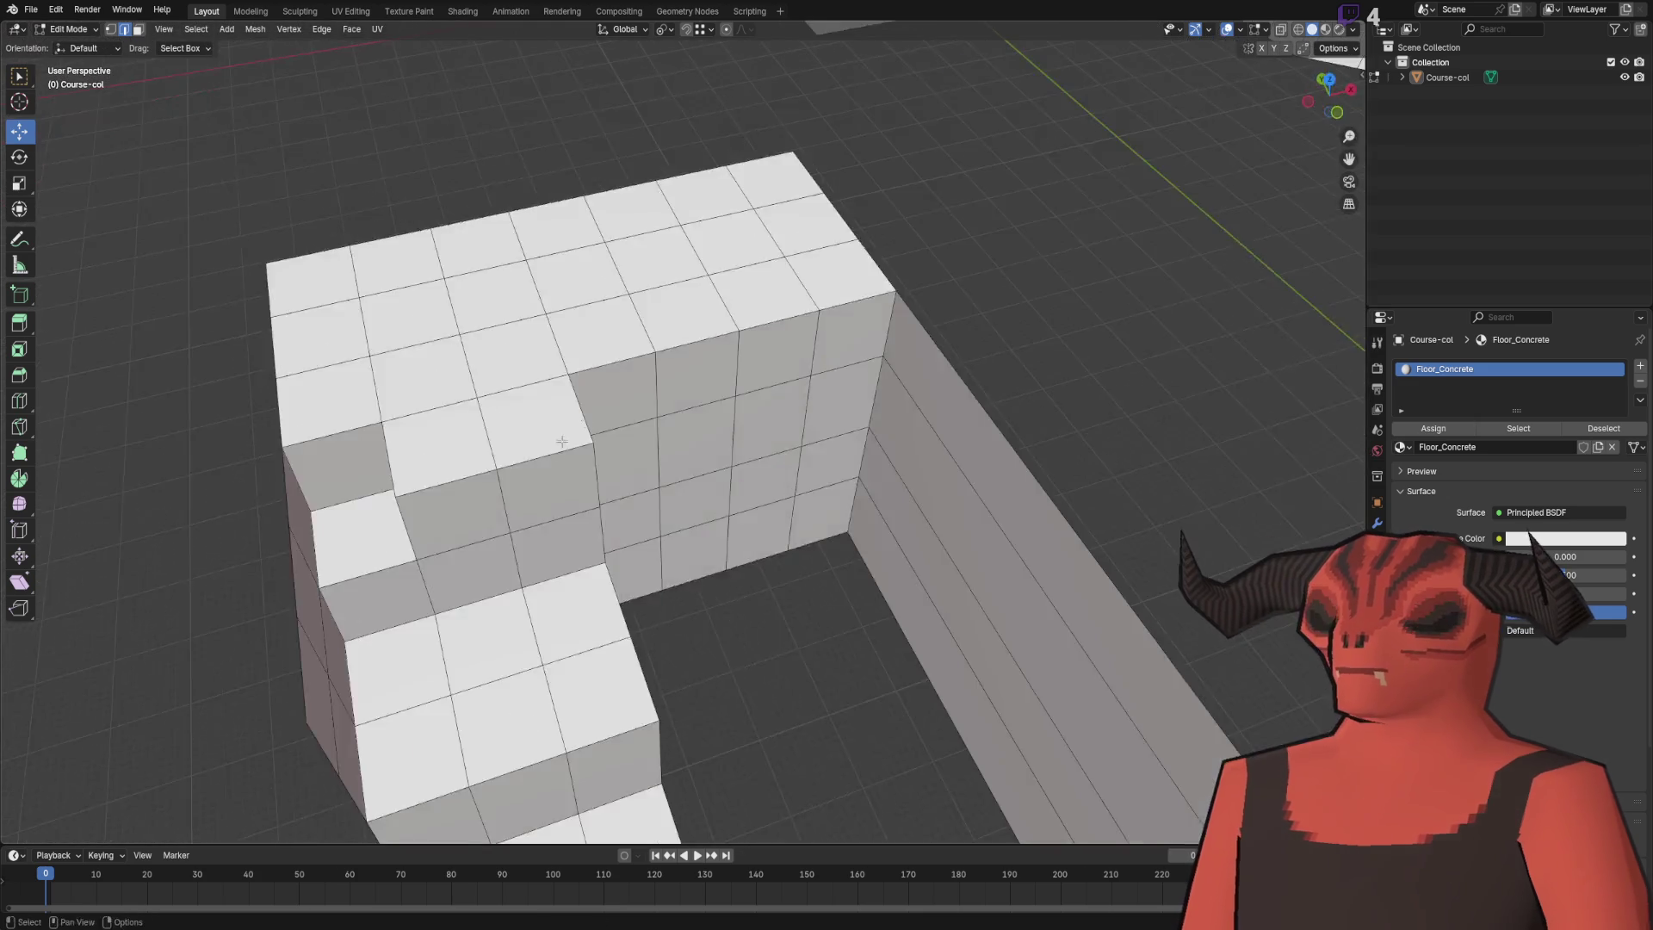
{"action": "mouse_move", "coordinate": [561, 441]}
{"action": "left_mouse_down"}
{"action": "mouse_move", "coordinate": [594, 465]}
{"action": "mouse_move", "coordinate": [628, 391]}
{"action": "mouse_move", "coordinate": [609, 358]}
{"action": "mouse_move", "coordinate": [620, 325]}
{"action": "mouse_move", "coordinate": [635, 615]}
{"action": "mouse_move", "coordinate": [509, 516]}
{"action": "mouse_move", "coordinate": [561, 299]}
{"action": "mouse_move", "coordinate": [558, 365]}
{"action": "mouse_move", "coordinate": [608, 415]}
{"action": "mouse_move", "coordinate": [764, 468]}
{"action": "mouse_move", "coordinate": [413, 462]}
{"action": "mouse_move", "coordinate": [797, 466]}
{"action": "mouse_move", "coordinate": [815, 410]}
{"action": "mouse_move", "coordinate": [668, 527]}
{"action": "mouse_move", "coordinate": [642, 339]}
{"action": "mouse_move", "coordinate": [586, 365]}
{"action": "mouse_move", "coordinate": [587, 255]}
{"action": "mouse_move", "coordinate": [557, 473]}
{"action": "mouse_move", "coordinate": [588, 483]}
{"action": "left_mouse_up"}
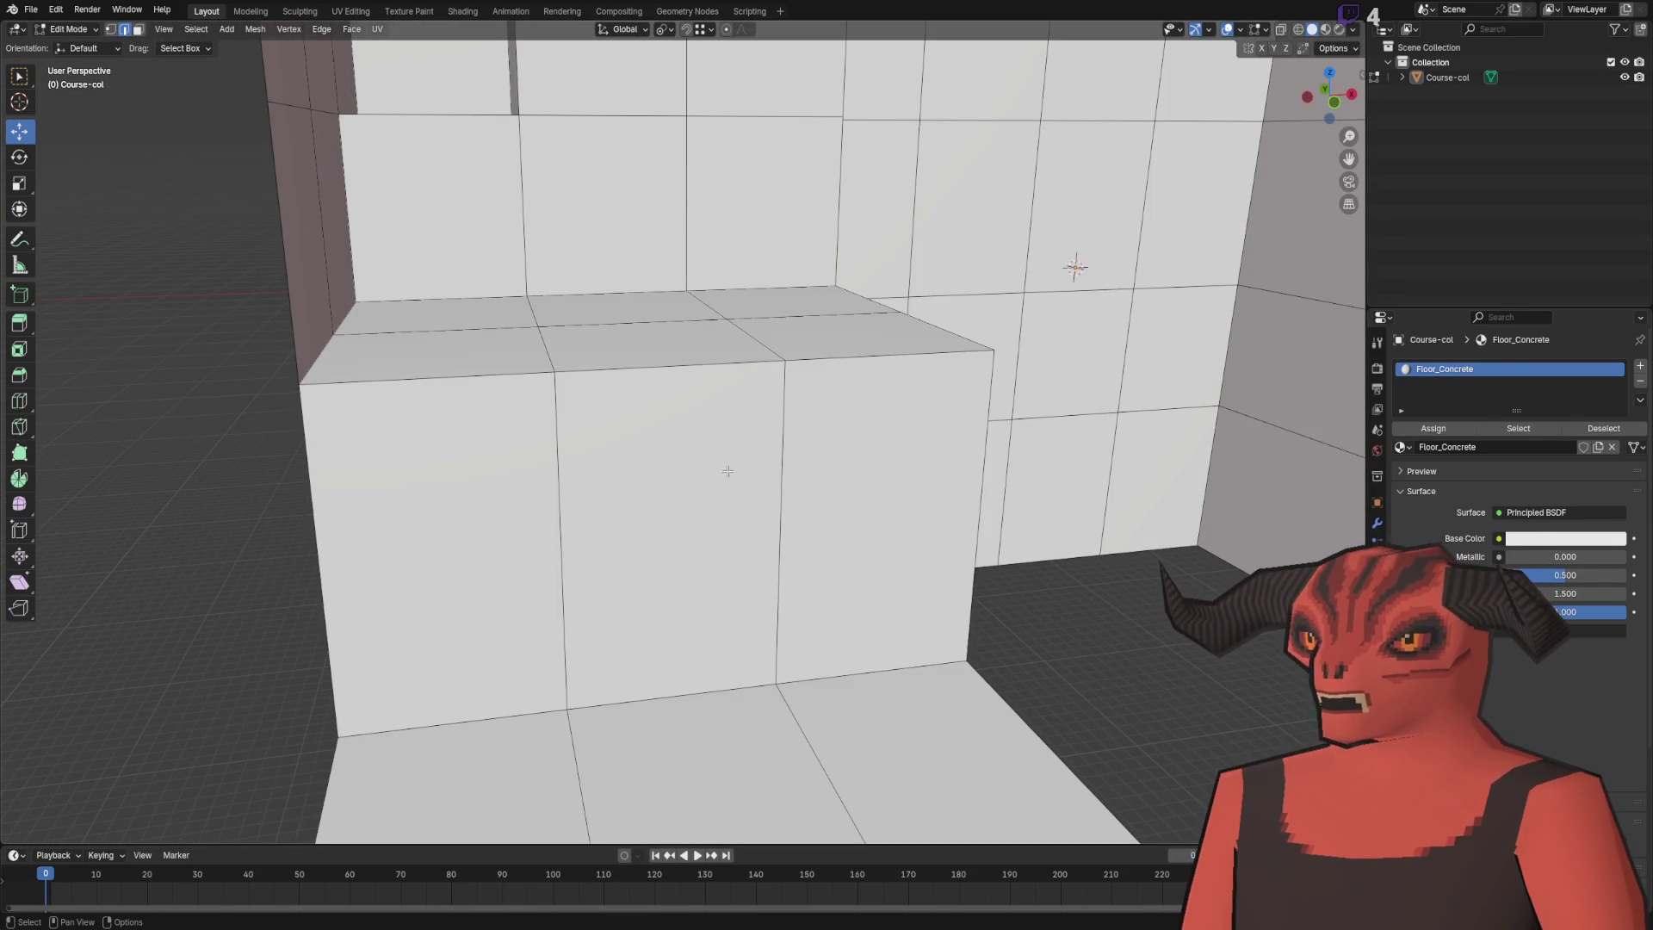
- Add ten loop cuts to the pit's back wall
{"action": "mouse_move", "coordinate": [587, 410]}
{"action": "left_mouse_down"}
{"action": "mouse_move", "coordinate": [1122, 192]}
{"action": "mouse_move", "coordinate": [861, 172]}
{"action": "mouse_move", "coordinate": [442, 247]}
{"action": "mouse_move", "coordinate": [400, 99]}
{"action": "left_mouse_up"}
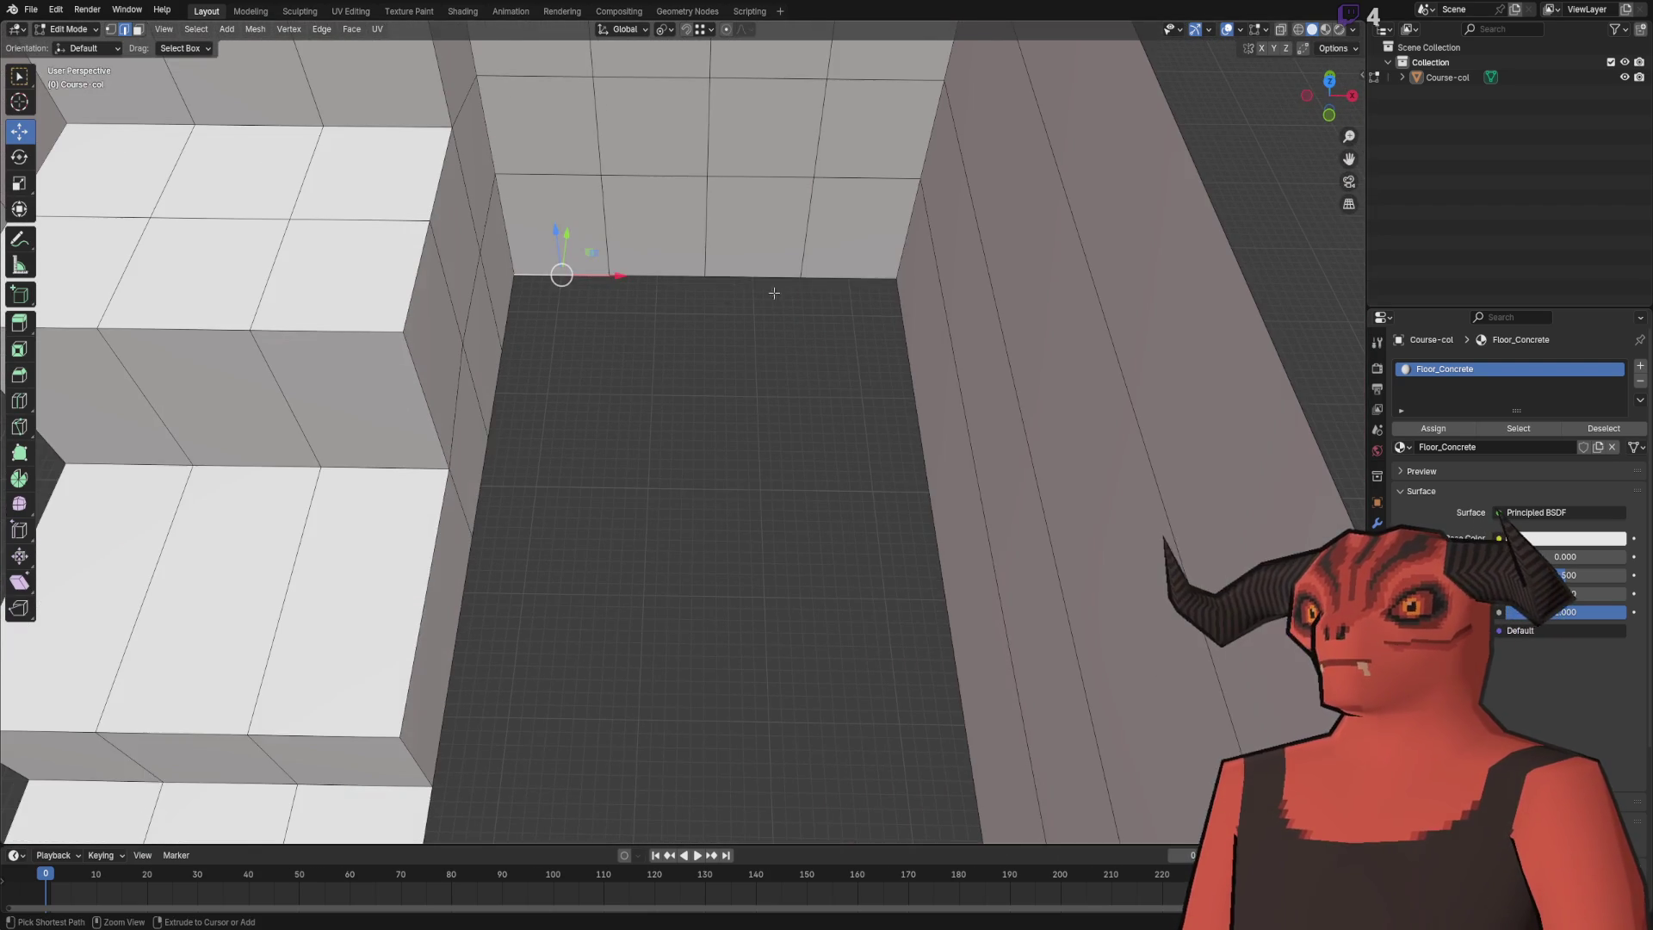
{"action": "left_click", "coordinate": [727, 297], "text": "ctrl"}
{"action": "mouse_move", "coordinate": [417, 449]}
{"action": "left_mouse_down"}
{"action": "mouse_move", "coordinate": [873, 405]}
{"action": "mouse_move", "coordinate": [539, 177]}
{"action": "left_mouse_up"}
{"action": "key", "text": "ctrl+e"}
{"action": "left_click", "coordinate": [479, 161]}
{"action": "scroll", "coordinate": [489, 288], "scroll_direction": "up", "scroll_amount": 9}
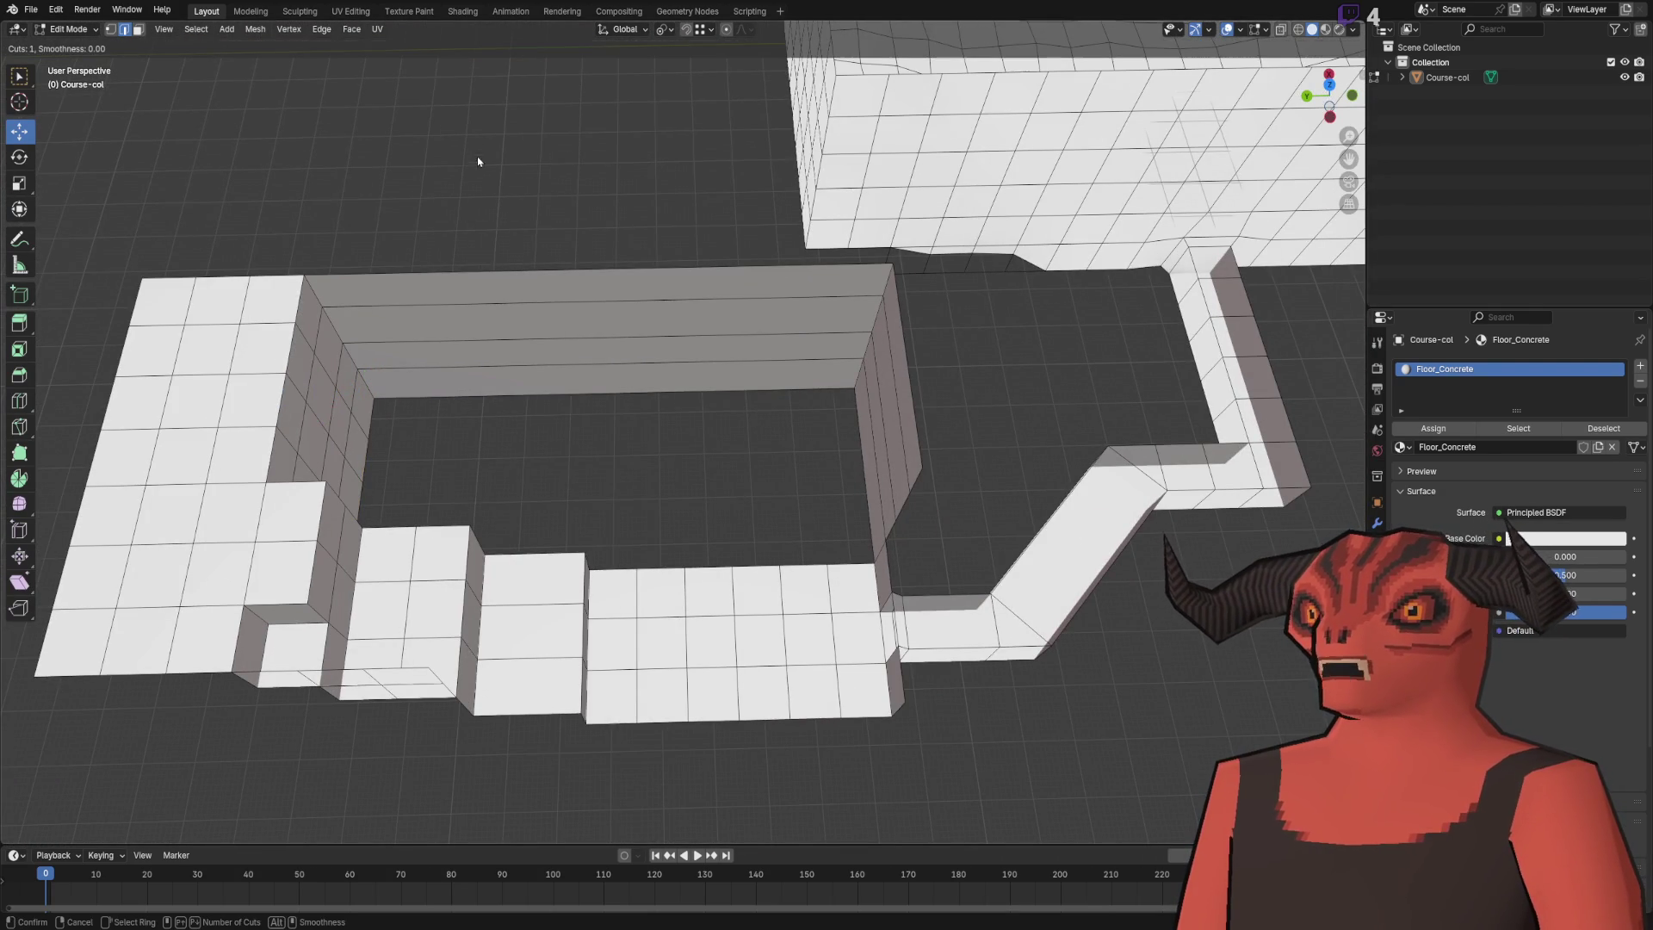
{"action": "left_click", "coordinate": [489, 288]}
- Slide one edge loop along the pit to a new position on Y
{"action": "left_click", "coordinate": [489, 288]}
{"action": "scroll", "coordinate": [656, 258], "scroll_direction": "up", "scroll_amount": 5}
{"action": "left_click", "coordinate": [656, 275], "text": "alt"}
{"action": "left_click_drag", "start_coordinate": [655, 269], "coordinate": [621, 346]}
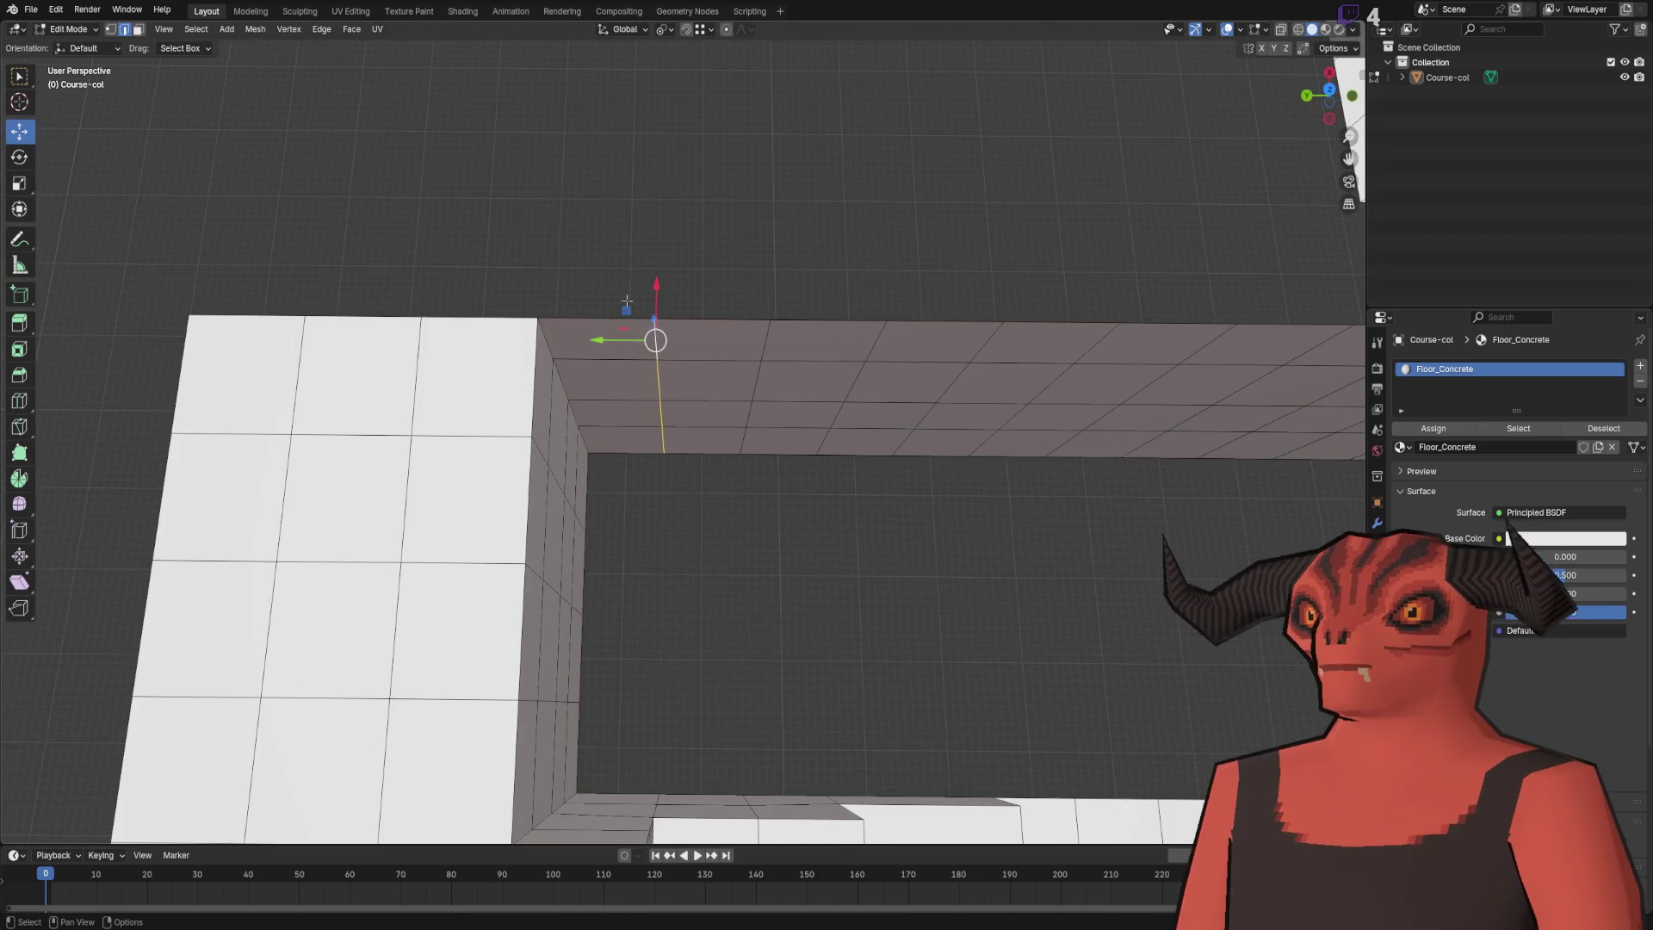
{"action": "key", "text": "g"}
{"action": "key", "text": "y"}
{"action": "left_click", "coordinate": [655, 812]}
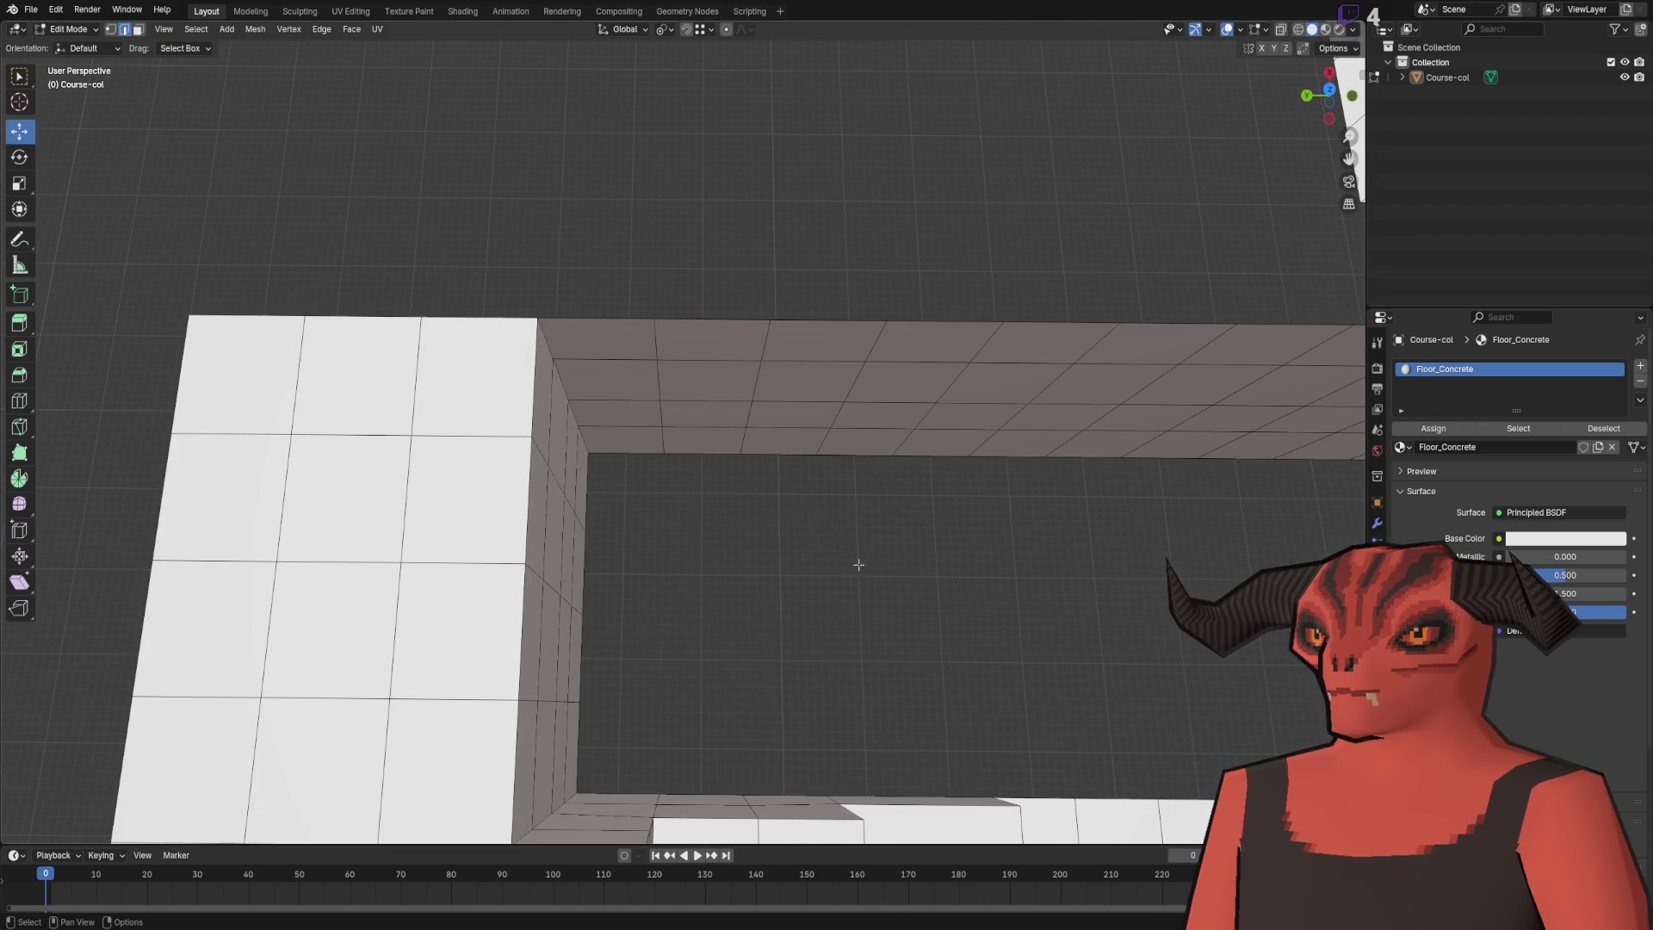
{"action": "scroll", "coordinate": [857, 565], "scroll_direction": "down", "scroll_amount": 4}
{"action": "scroll", "coordinate": [821, 359], "scroll_direction": "up", "scroll_amount": 5}
- Extrude the pit's bottom edge 1 m along -Y with 'ey-1'
{"action": "left_click", "coordinate": [820, 360], "text": "alt"}
{"action": "mouse_move", "coordinate": [793, 379]}
{"action": "left_mouse_down"}
{"action": "mouse_move", "coordinate": [597, 450]}
{"action": "mouse_move", "coordinate": [546, 236]}
{"action": "mouse_move", "coordinate": [601, 417]}
{"action": "left_mouse_up"}
{"action": "left_click", "coordinate": [762, 409], "text": "ctrl"}
{"action": "mouse_move", "coordinate": [762, 408]}
{"action": "left_mouse_down"}
{"action": "mouse_move", "coordinate": [617, 517]}
{"action": "mouse_move", "coordinate": [691, 354]}
{"action": "left_mouse_up"}
{"action": "scroll", "coordinate": [762, 416], "scroll_direction": "up", "scroll_amount": 4}
{"action": "key", "text": "g"}
{"action": "key", "text": "x"}
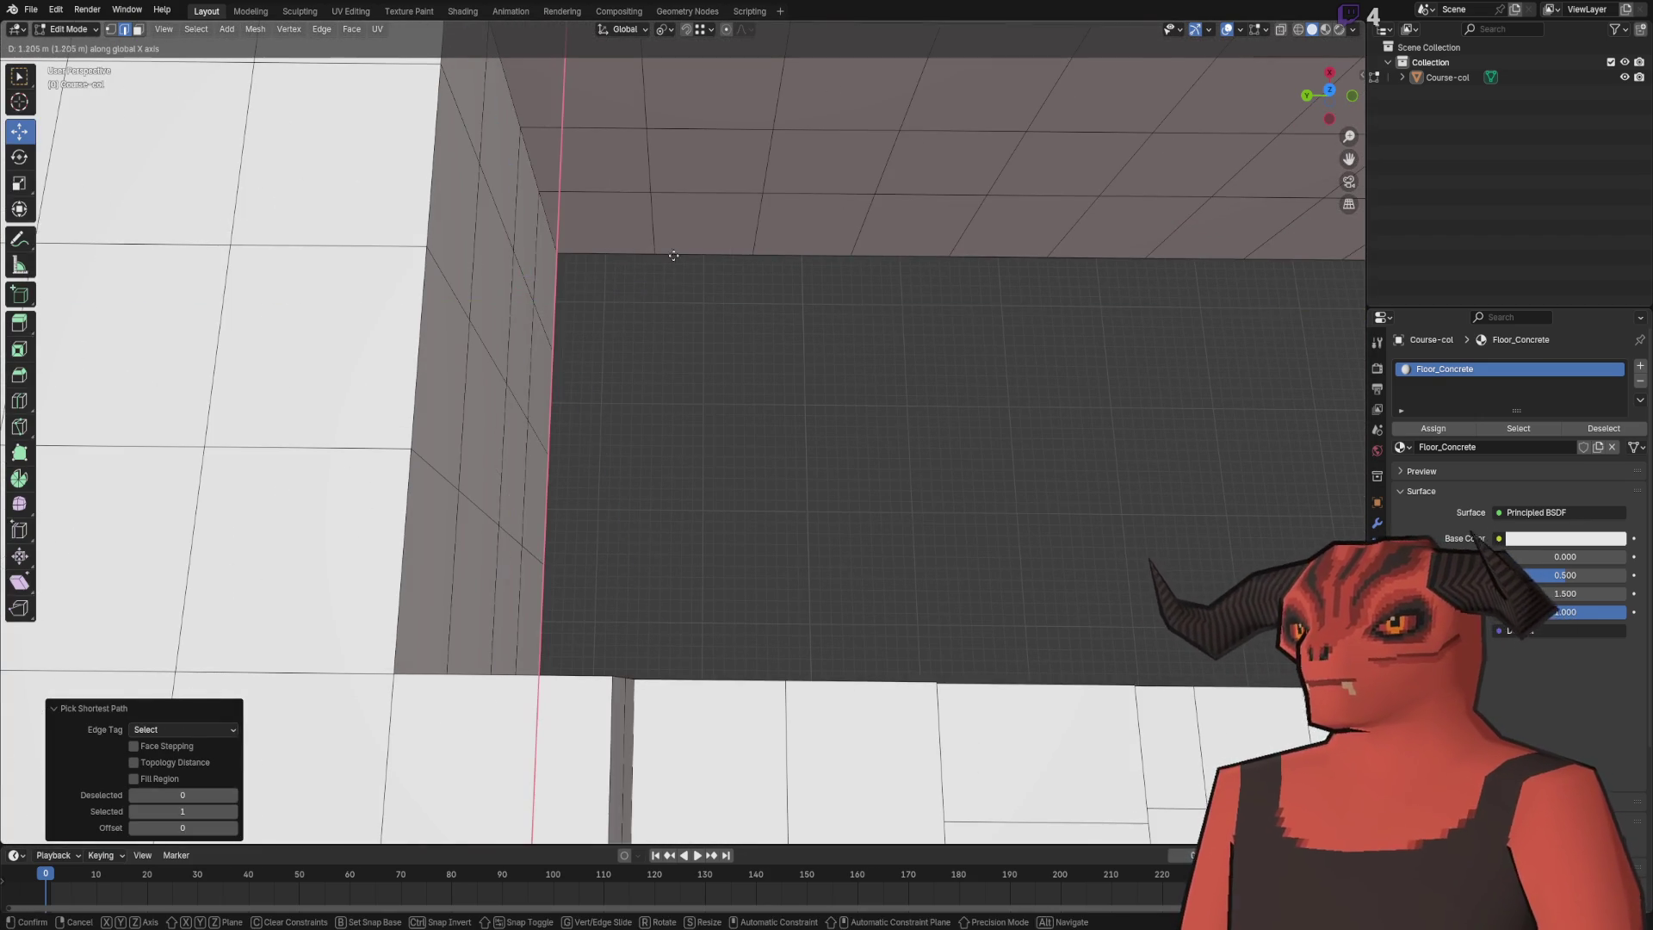
{"action": "key", "text": "Escape"}
{"action": "type", "text": "ey"}
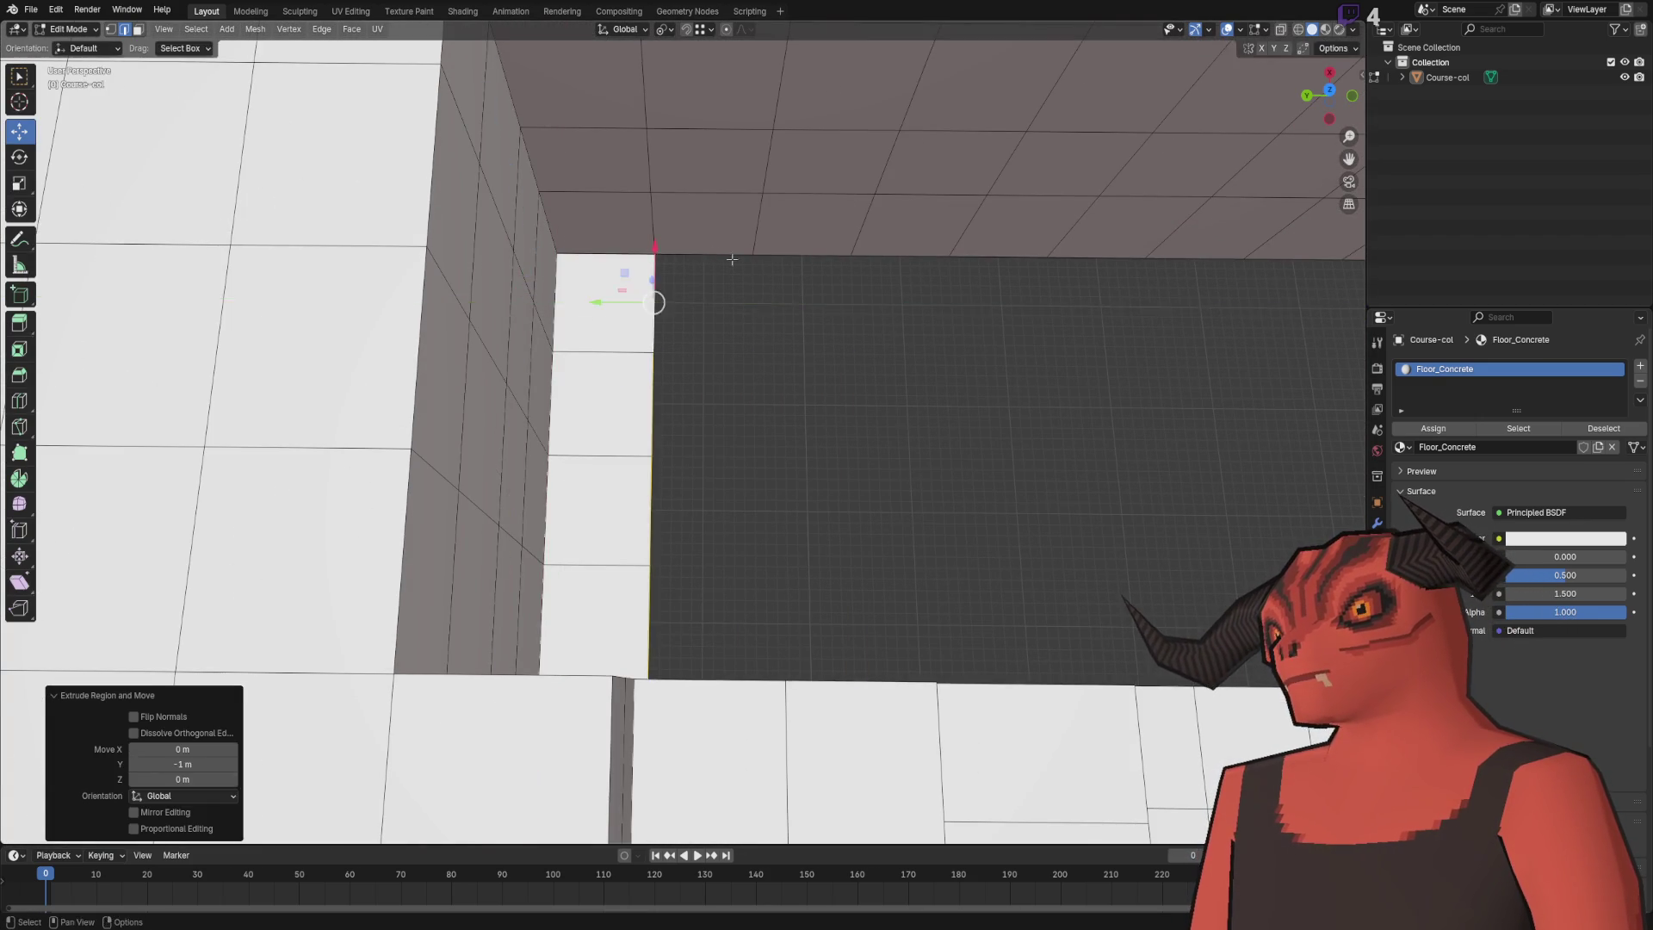
{"action": "type", "text": "-1"}
{"action": "key", "text": "Return"}
- Stretch the extruded wall face along Y so it reaches 2 m
{"action": "mouse_move", "coordinate": [597, 267]}
{"action": "left_mouse_down"}
{"action": "mouse_move", "coordinate": [767, 354]}
{"action": "mouse_move", "coordinate": [732, 392]}
{"action": "left_mouse_up"}
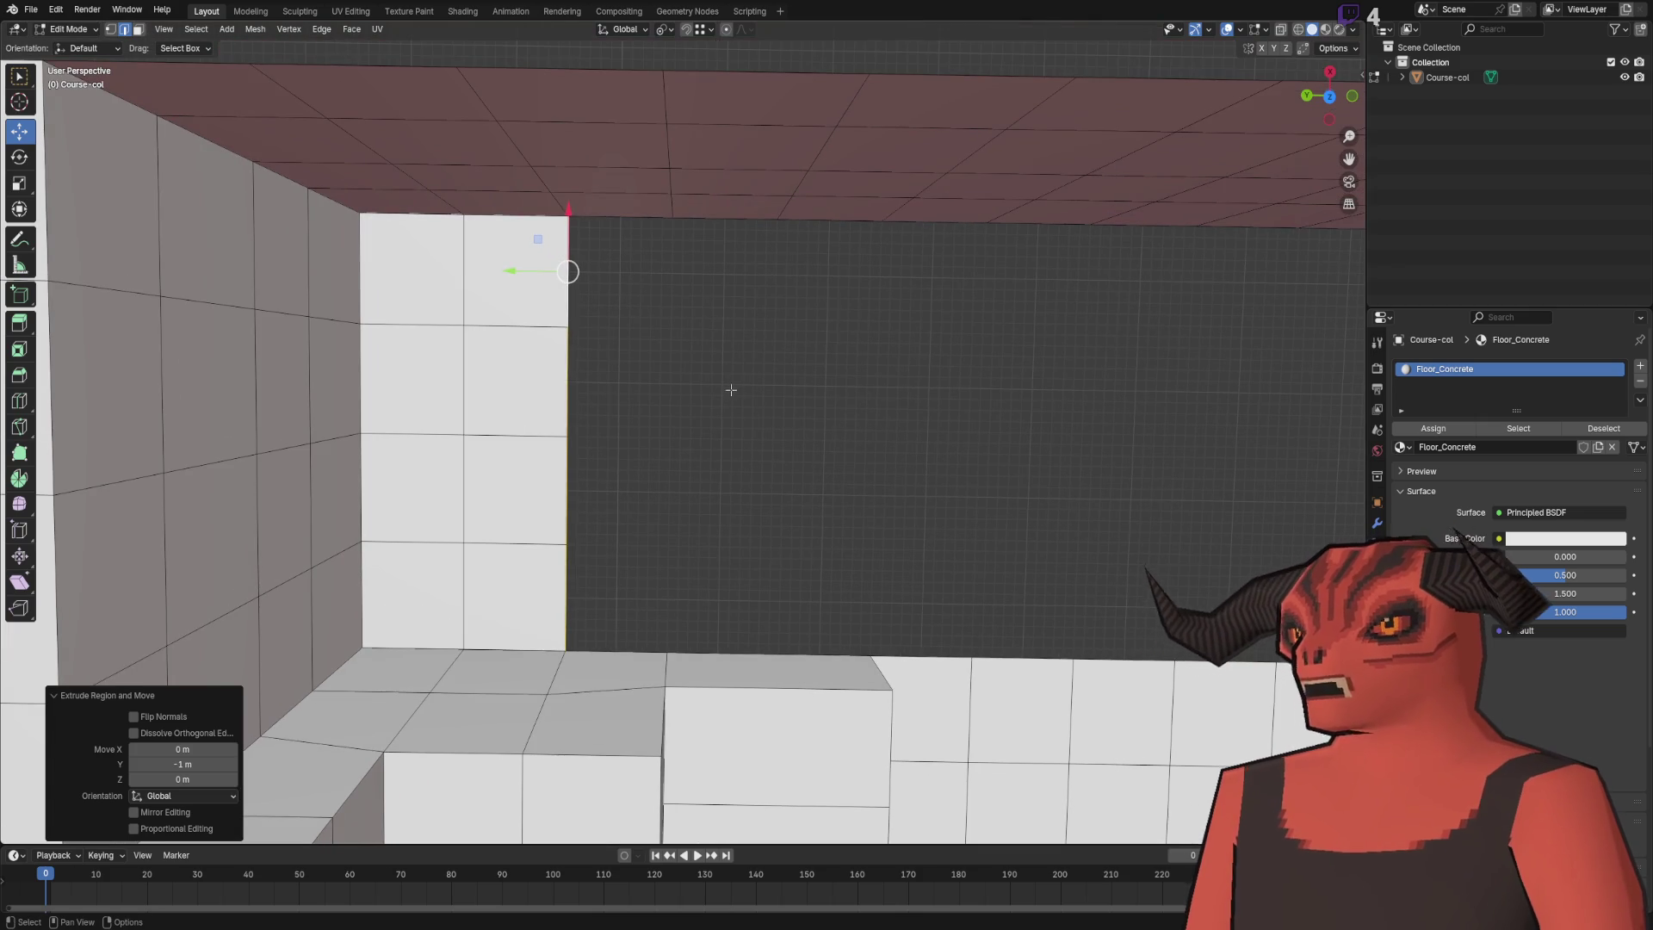
{"action": "left_click_drag", "start_coordinate": [652, 316], "coordinate": [610, 264]}
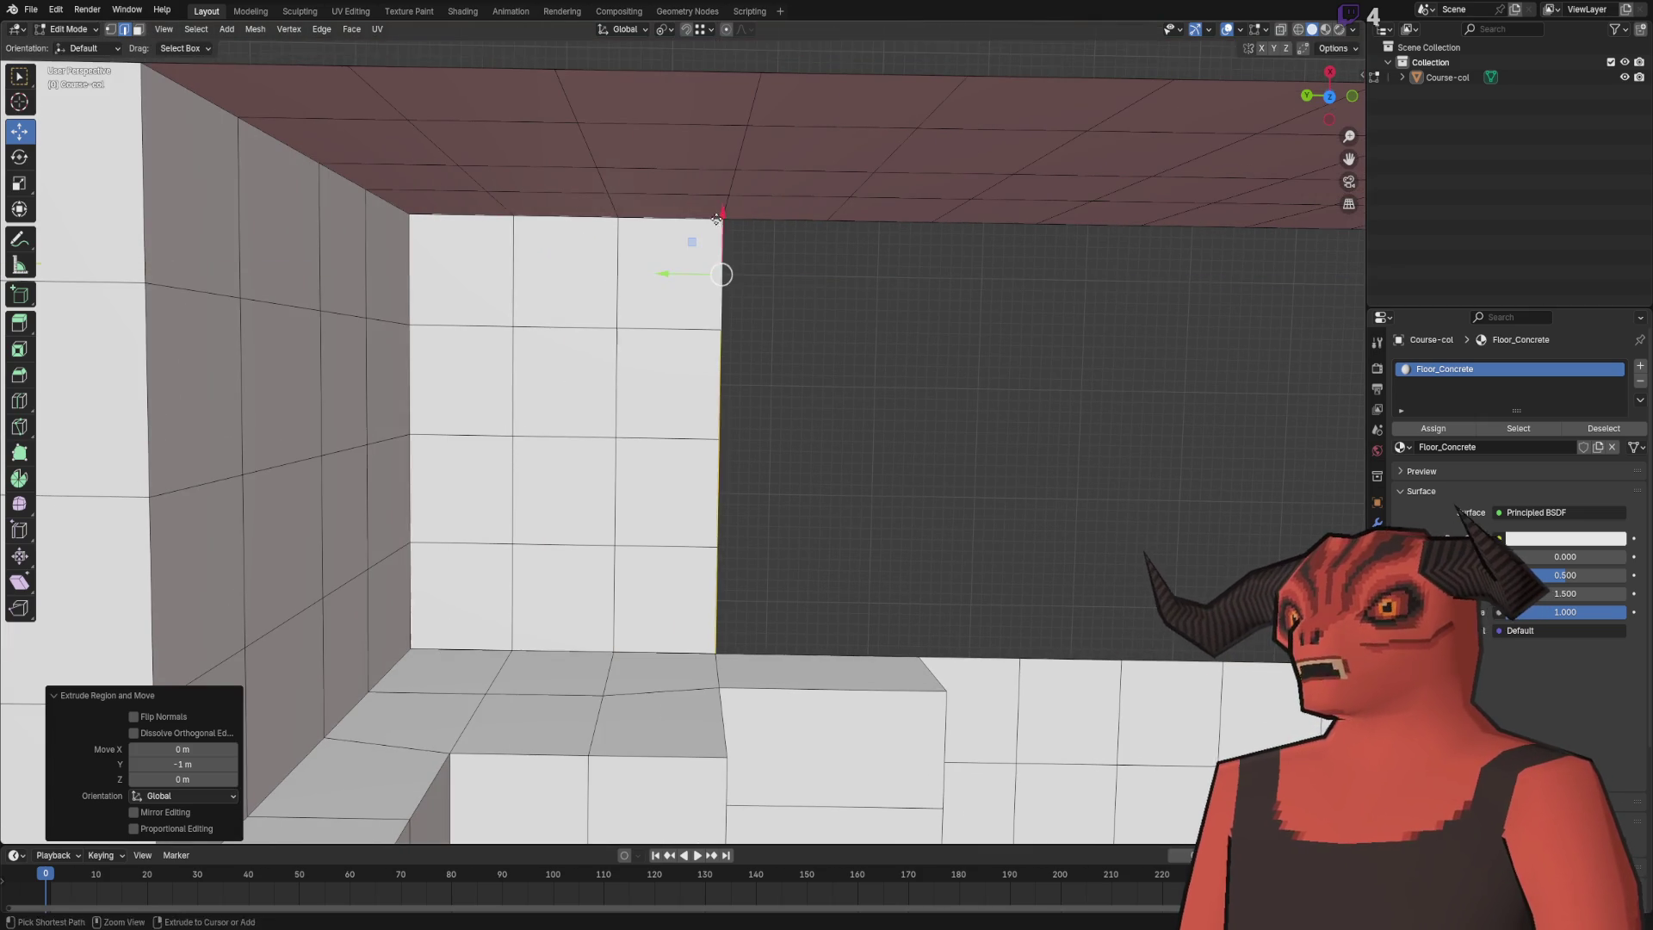
{"action": "key", "text": "g"}
{"action": "key", "text": "y"}
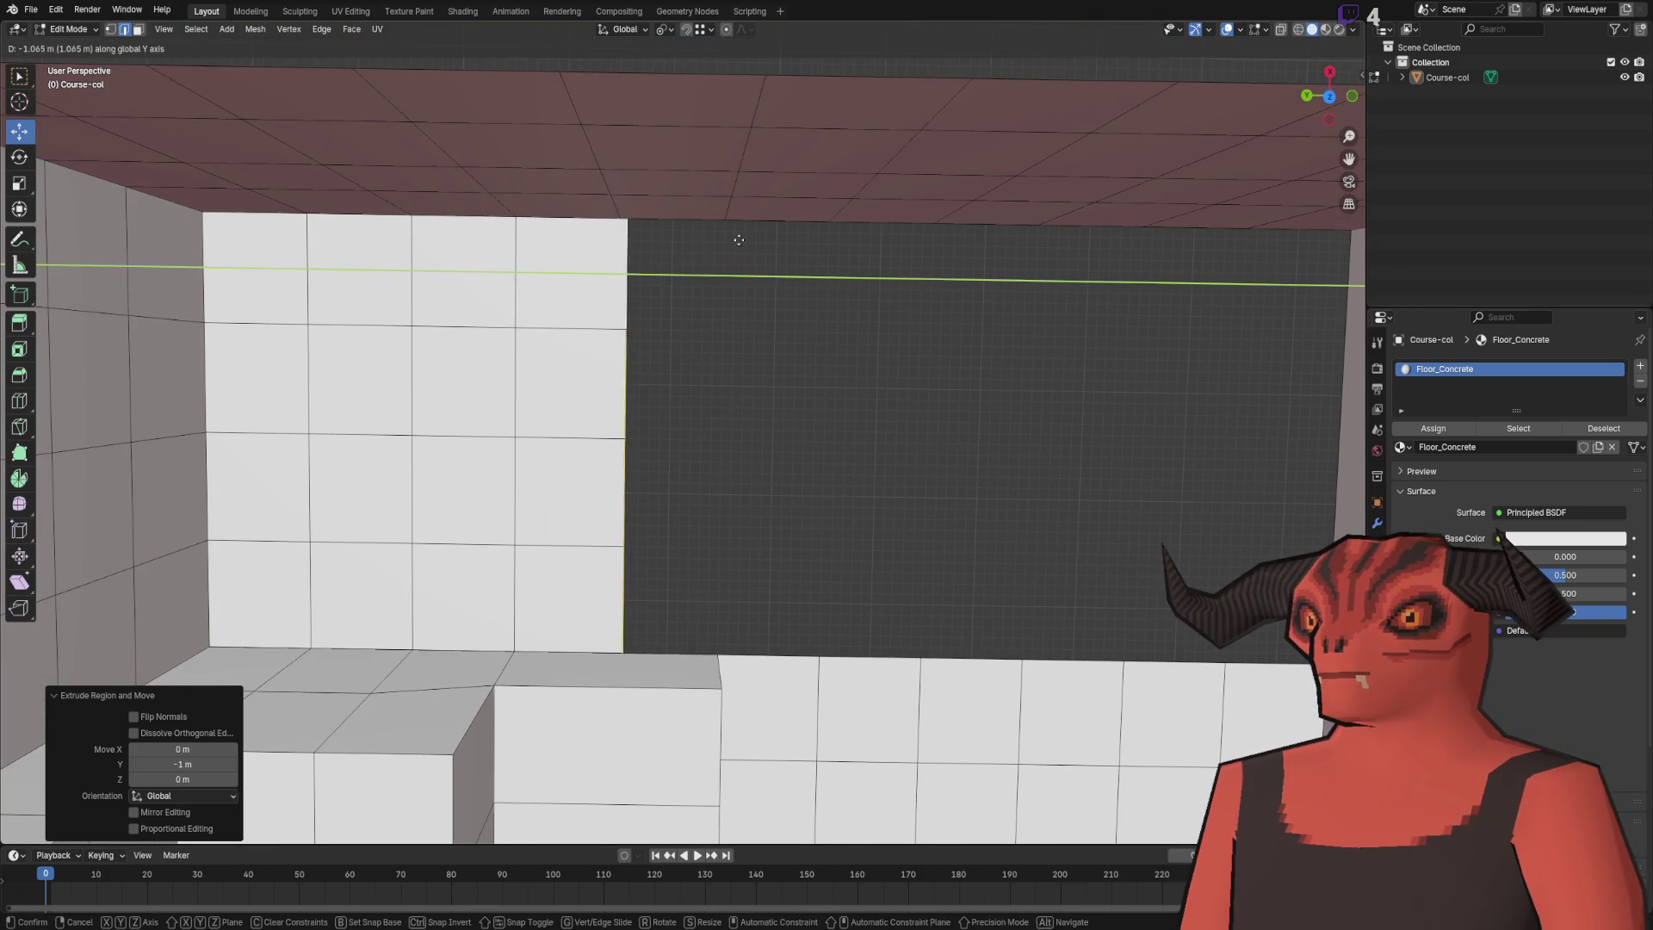
{"action": "left_click", "coordinate": [748, 309]}
{"action": "scroll", "coordinate": [749, 308], "scroll_direction": "down", "scroll_amount": 3}
- Merge the whole mesh's vertices by distance and switch to edge selection
{"action": "key", "text": "a"}
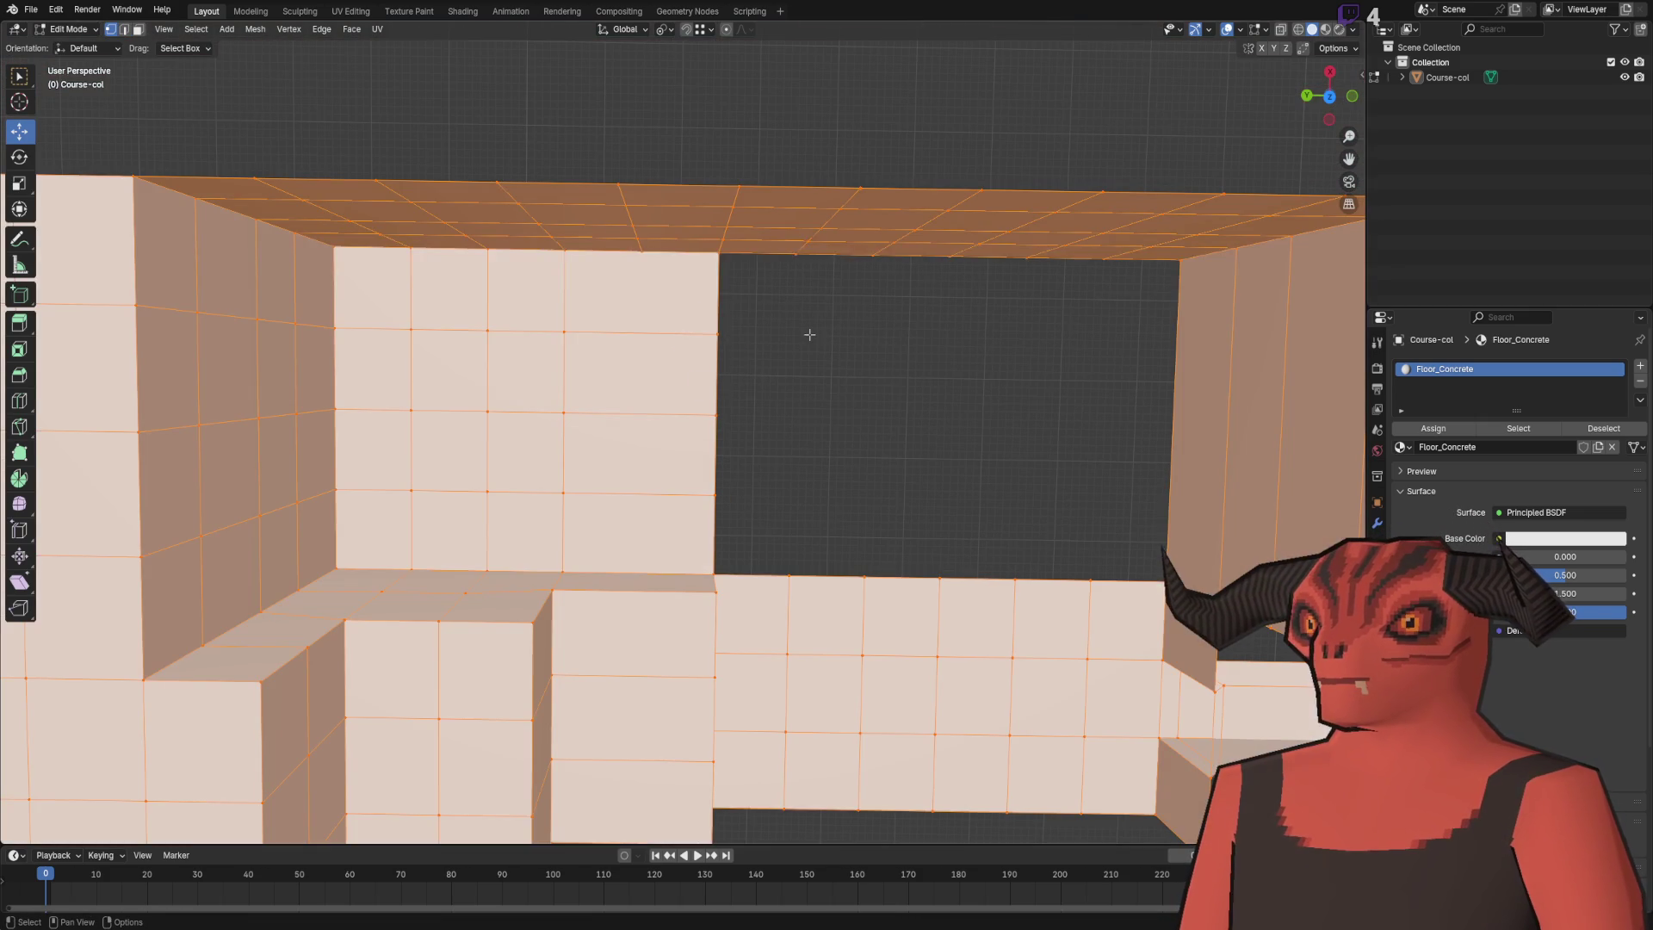
{"action": "key", "text": "m"}
{"action": "left_click", "coordinate": [811, 340]}
{"action": "key", "text": "alt+a"}
{"action": "key", "text": "2"}
- Add a centred vertical loop cut on the wall, then merge duplicates again
{"action": "right_click", "coordinate": [810, 340]}
{"action": "left_click", "coordinate": [775, 417]}
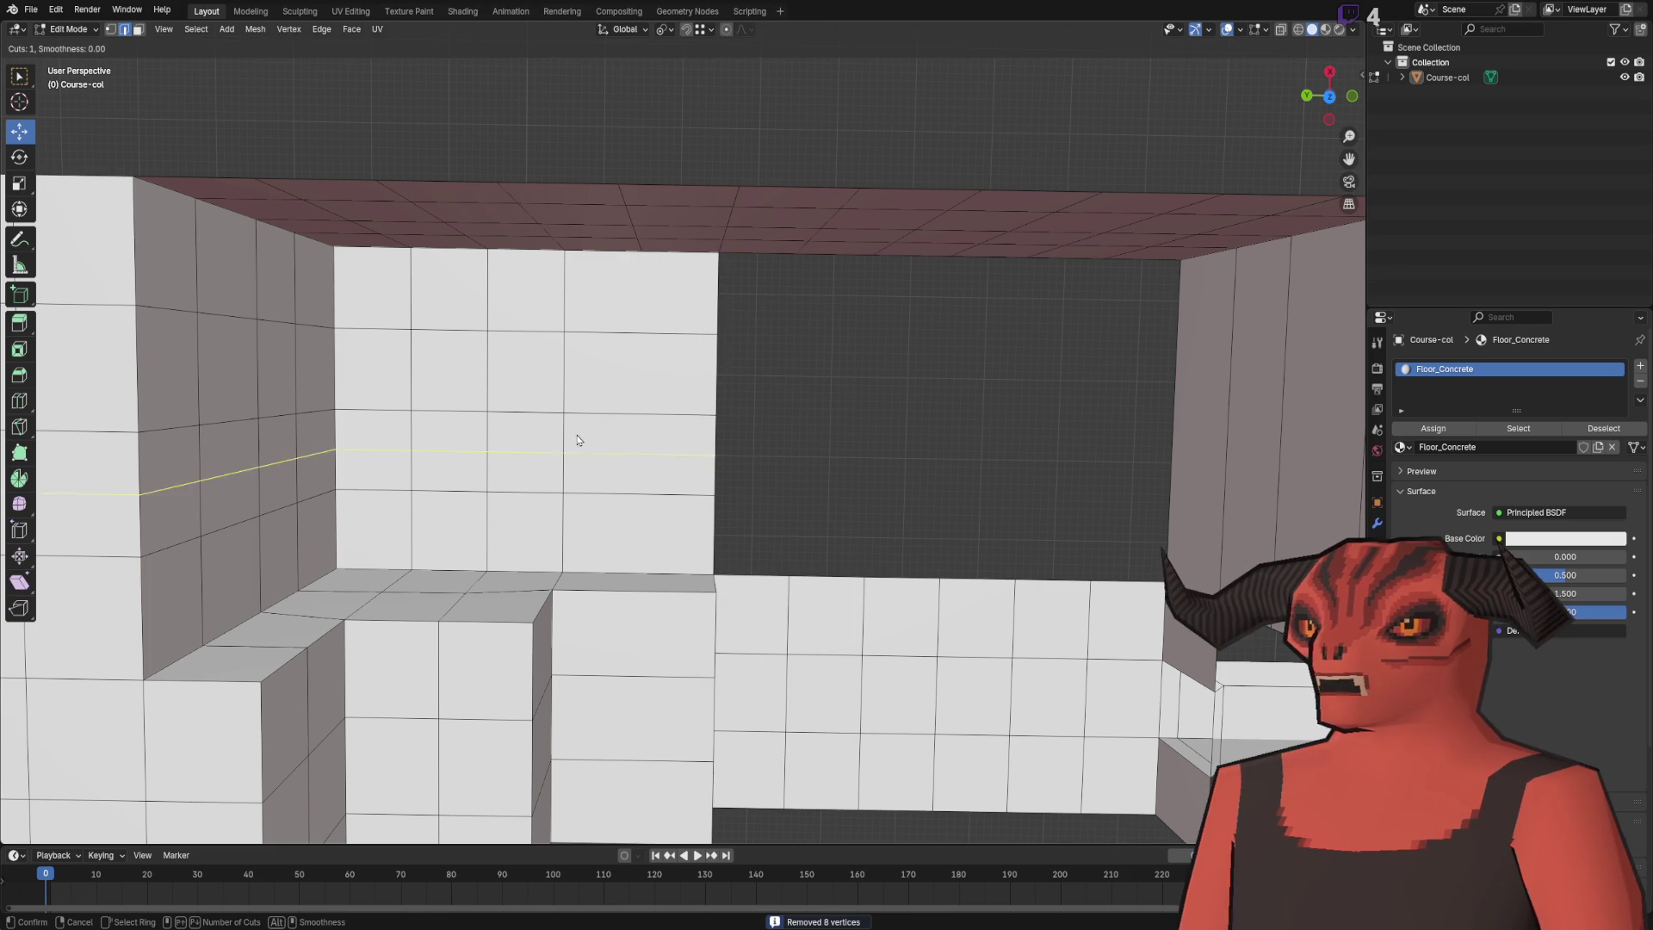
{"action": "left_click", "coordinate": [615, 430]}
{"action": "right_click", "coordinate": [615, 430]}
{"action": "key", "text": "a"}
{"action": "key", "text": "m"}
{"action": "left_click", "coordinate": [775, 376]}
{"action": "key", "text": "alt+a"}
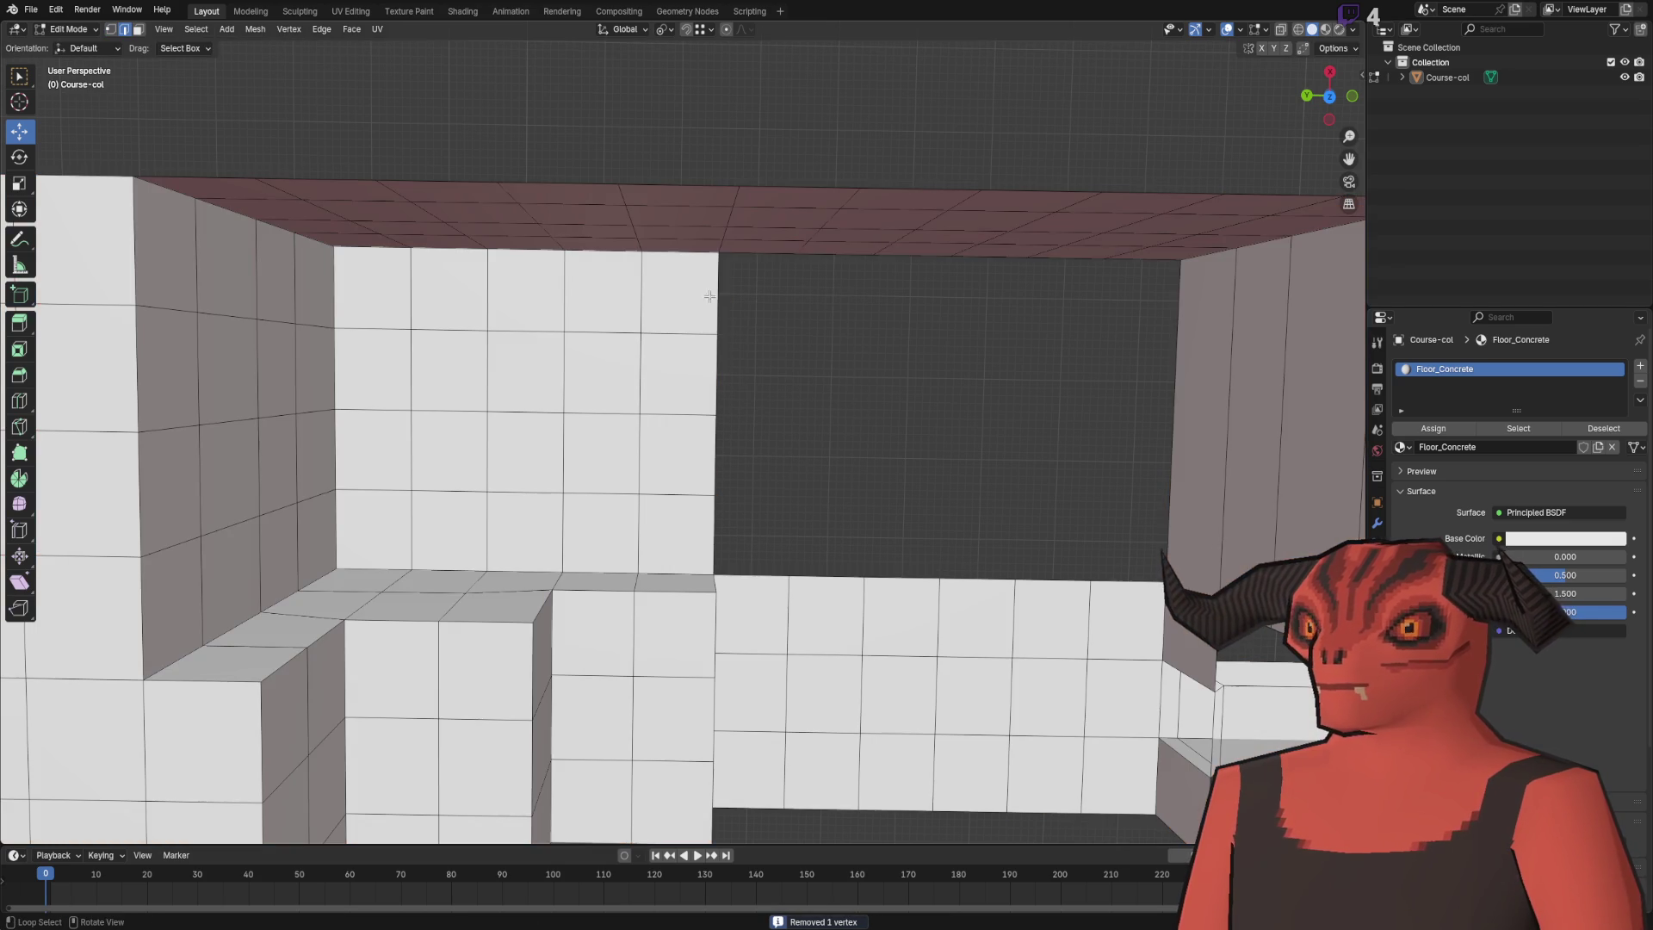
- Select a connected run of wall edges, leaving them in place after a cancelled X move
{"action": "scroll", "coordinate": [879, 390], "scroll_direction": "down", "scroll_amount": 2}
{"action": "key", "text": "alt+a"}
{"action": "left_click", "coordinate": [550, 334], "text": "ctrl"}
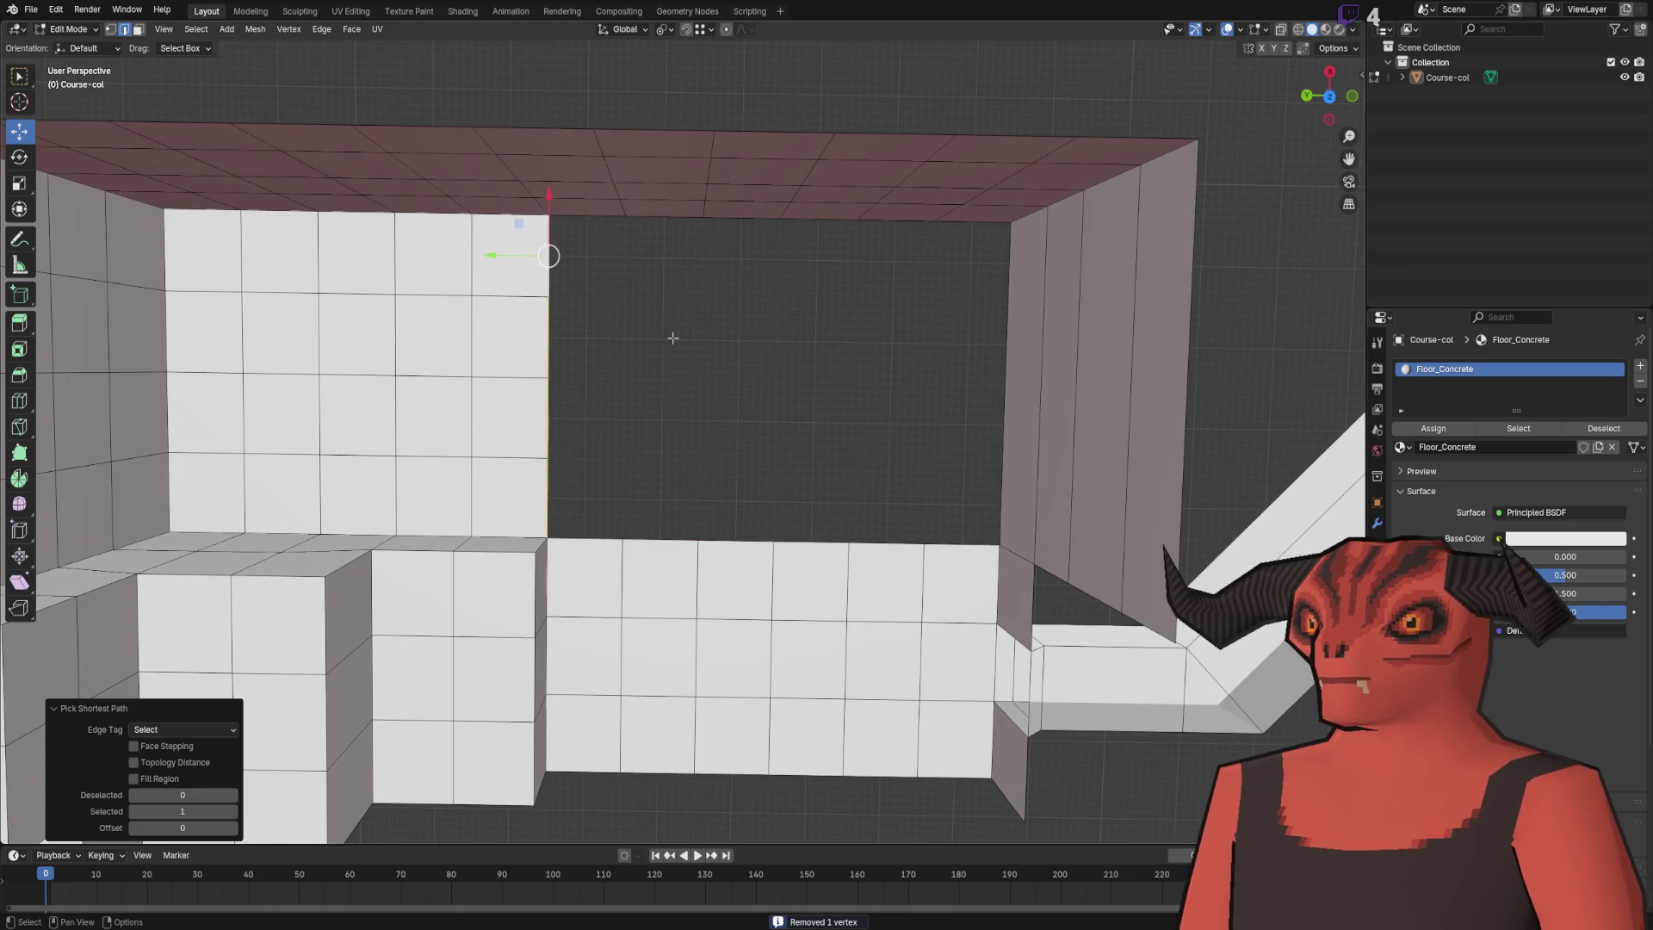
{"action": "key", "text": "g"}
{"action": "key", "text": "x"}
{"action": "key", "text": "Escape"}
- Add four evenly spaced loop cuts to the right wall
{"action": "left_click", "coordinate": [963, 544], "text": "ctrl"}
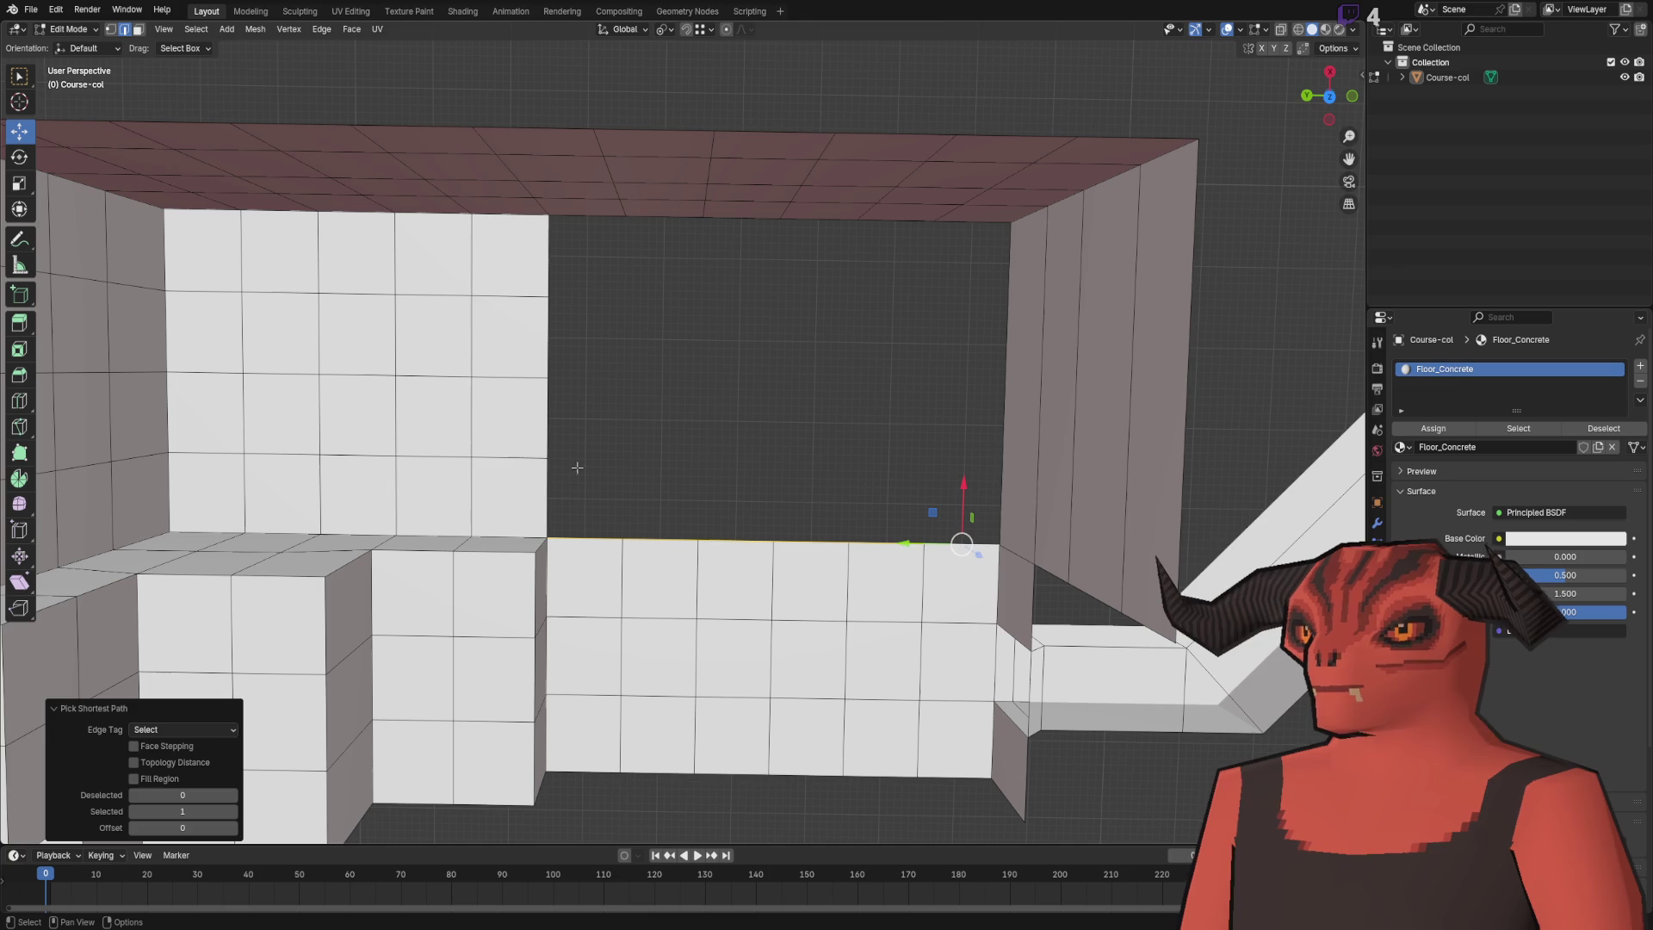
{"action": "right_click", "coordinate": [711, 439]}
{"action": "left_click", "coordinate": [733, 334]}
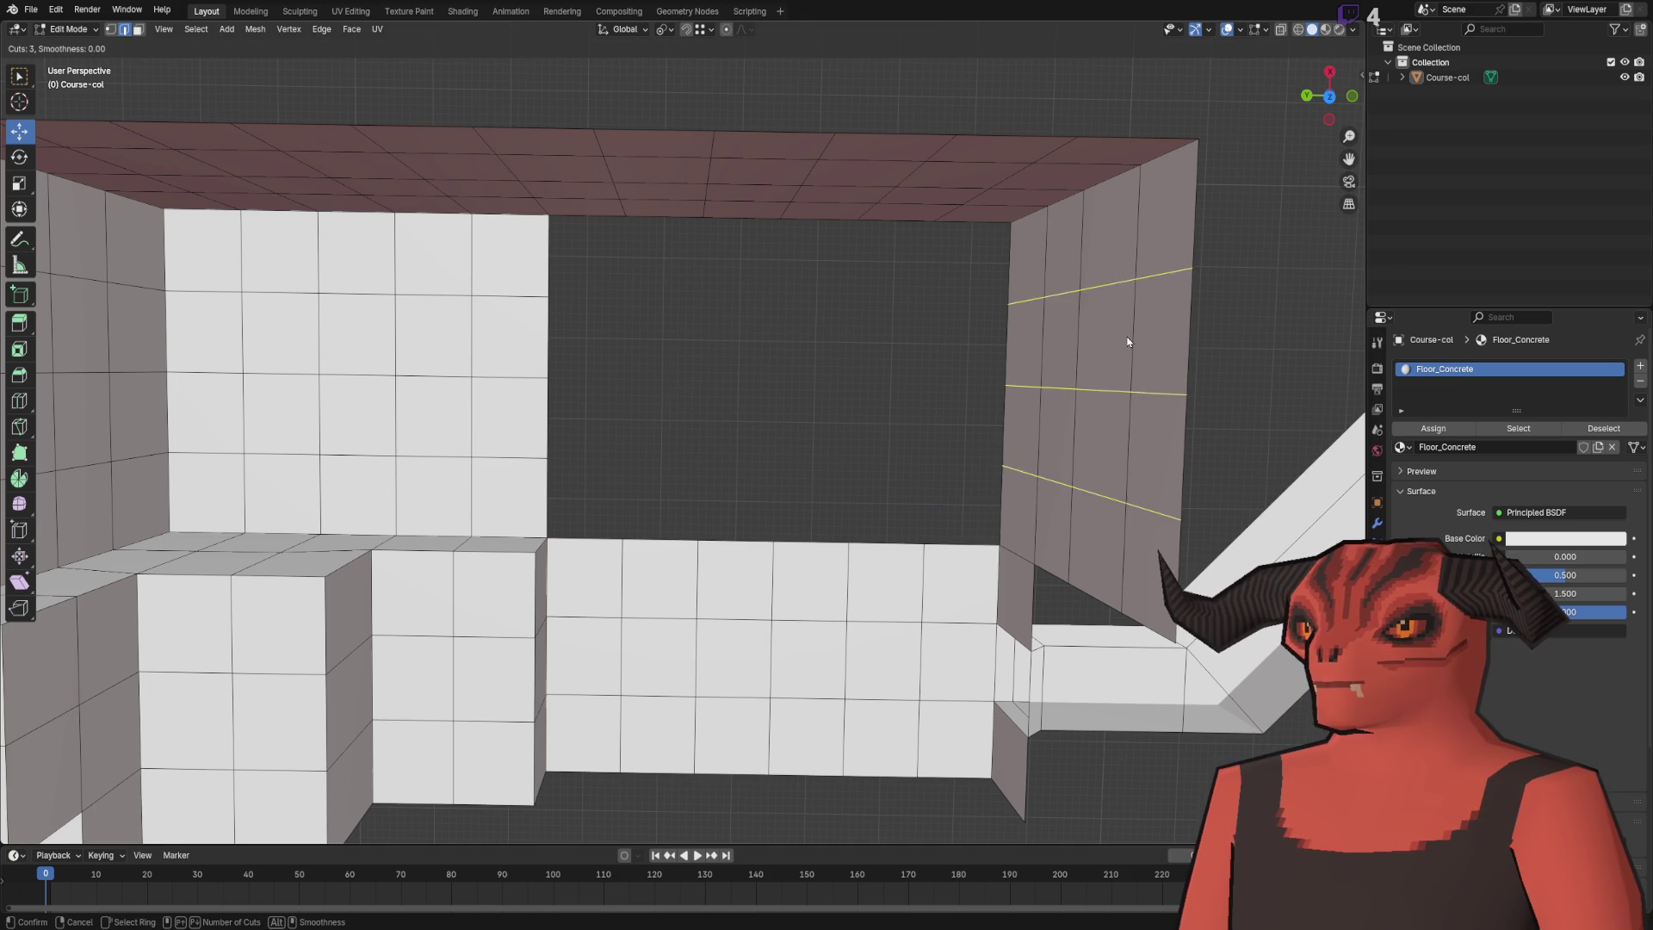
{"action": "left_click", "coordinate": [1128, 342]}
{"action": "right_click", "coordinate": [1074, 384]}
{"action": "left_click", "coordinate": [885, 522]}
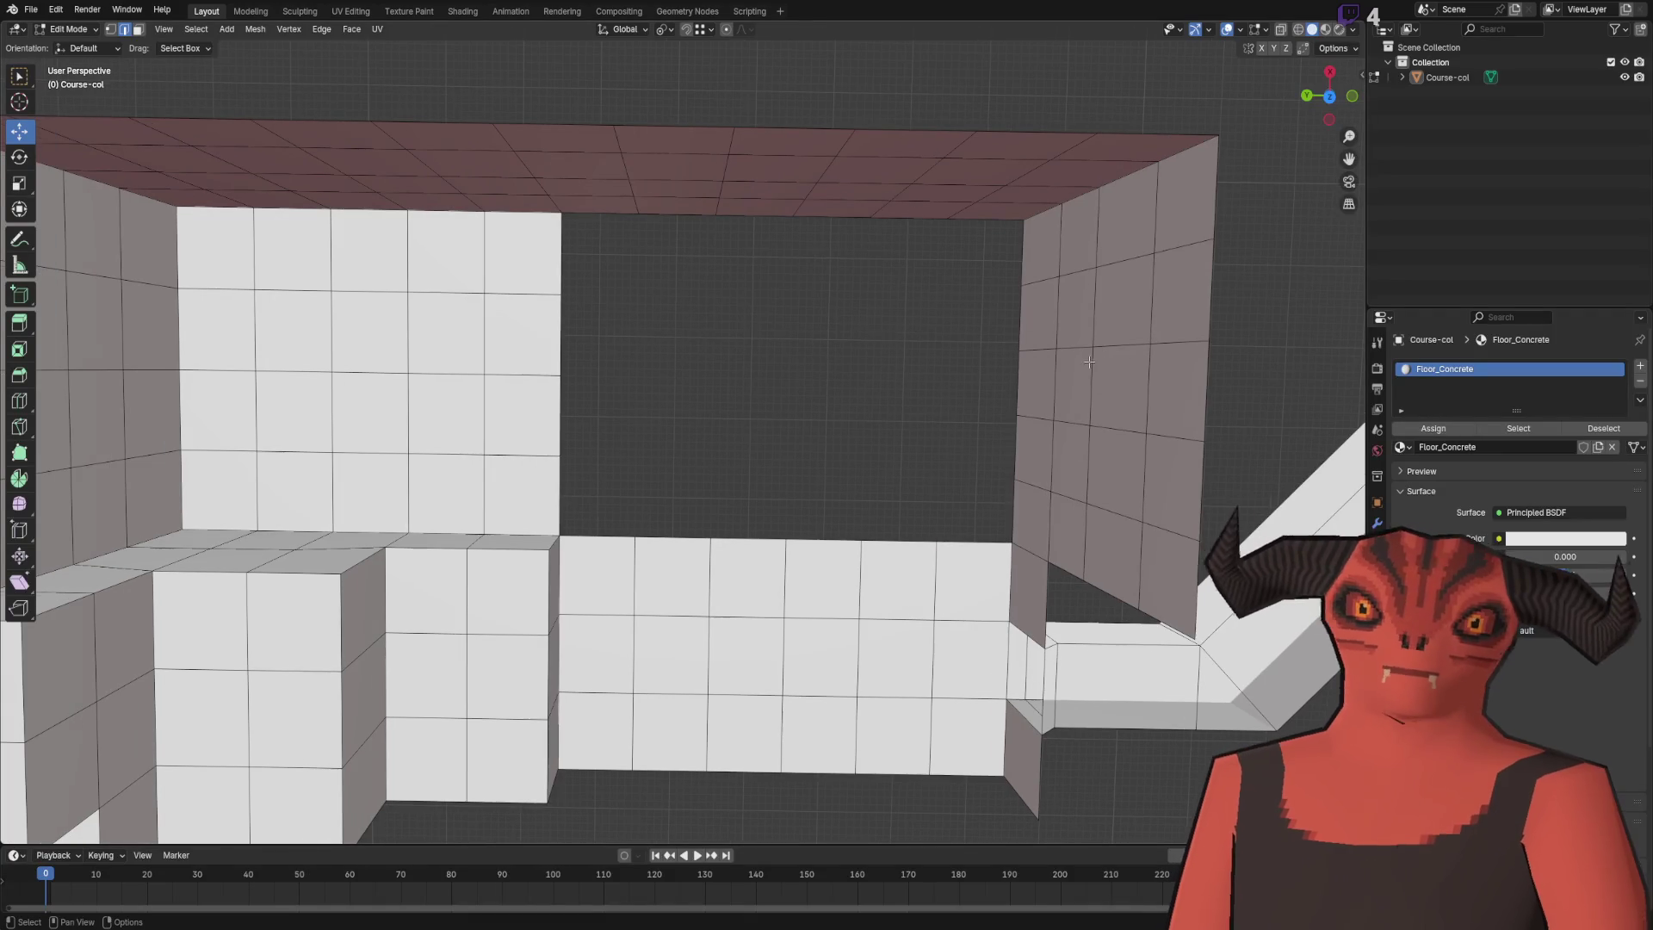
- Undo a trial floor-edge extrusion and add three evenly spaced loop cuts to the right wall
{"action": "key", "text": "e"}
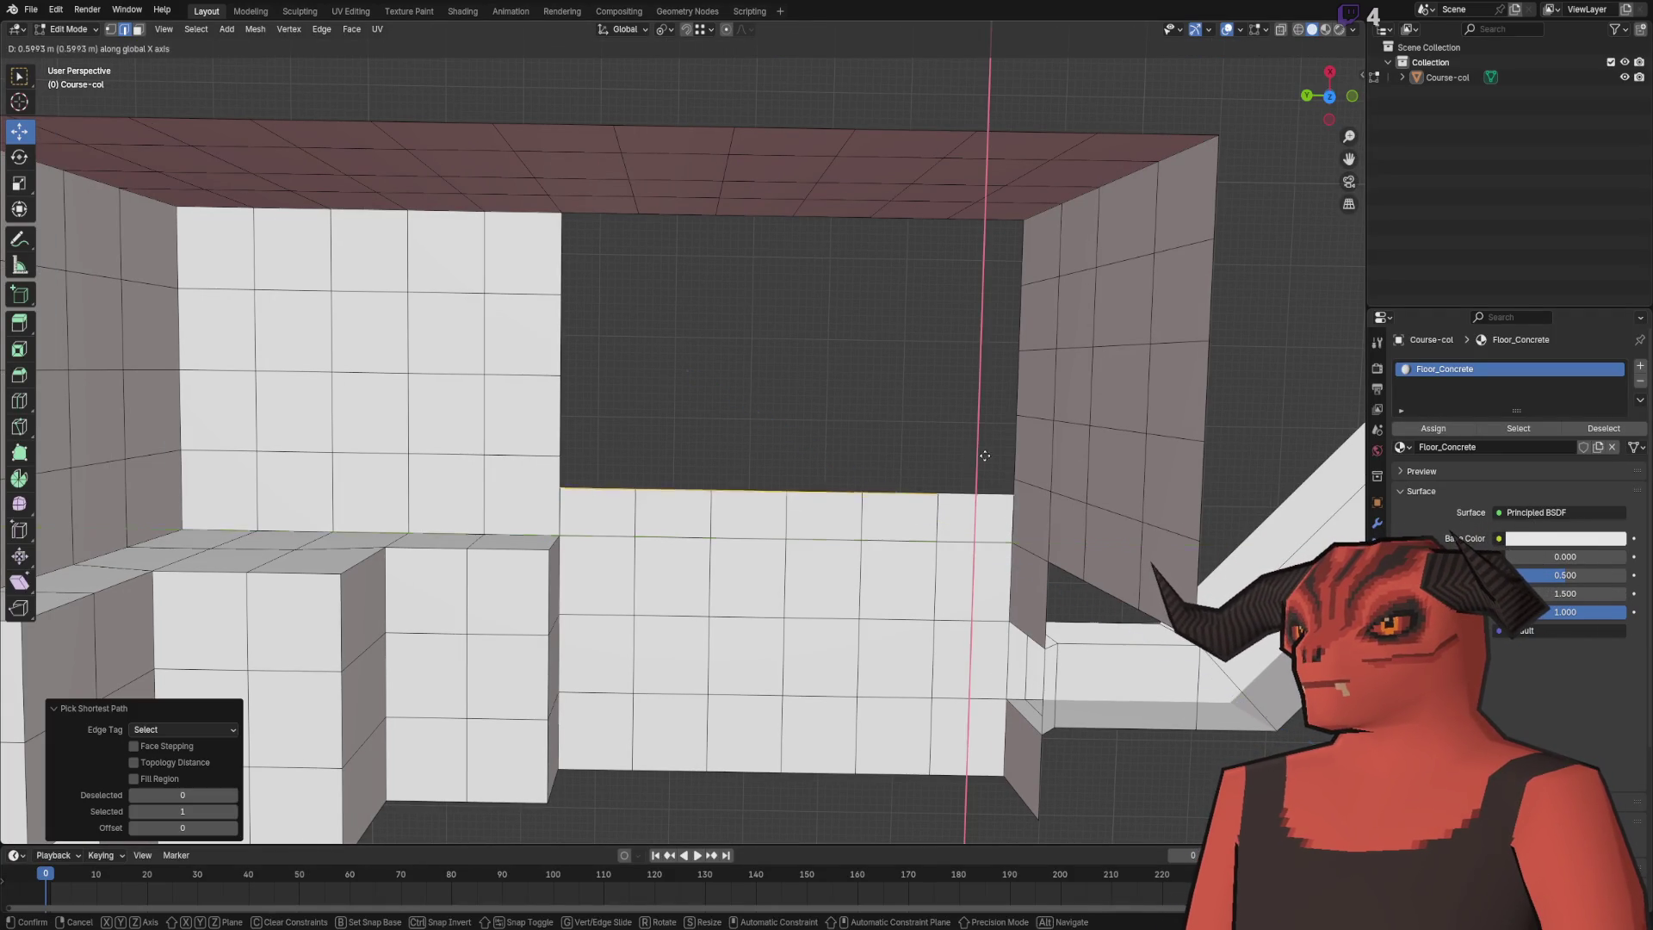
{"action": "left_click", "coordinate": [996, 405]}
{"action": "key", "text": "ctrl+z"}
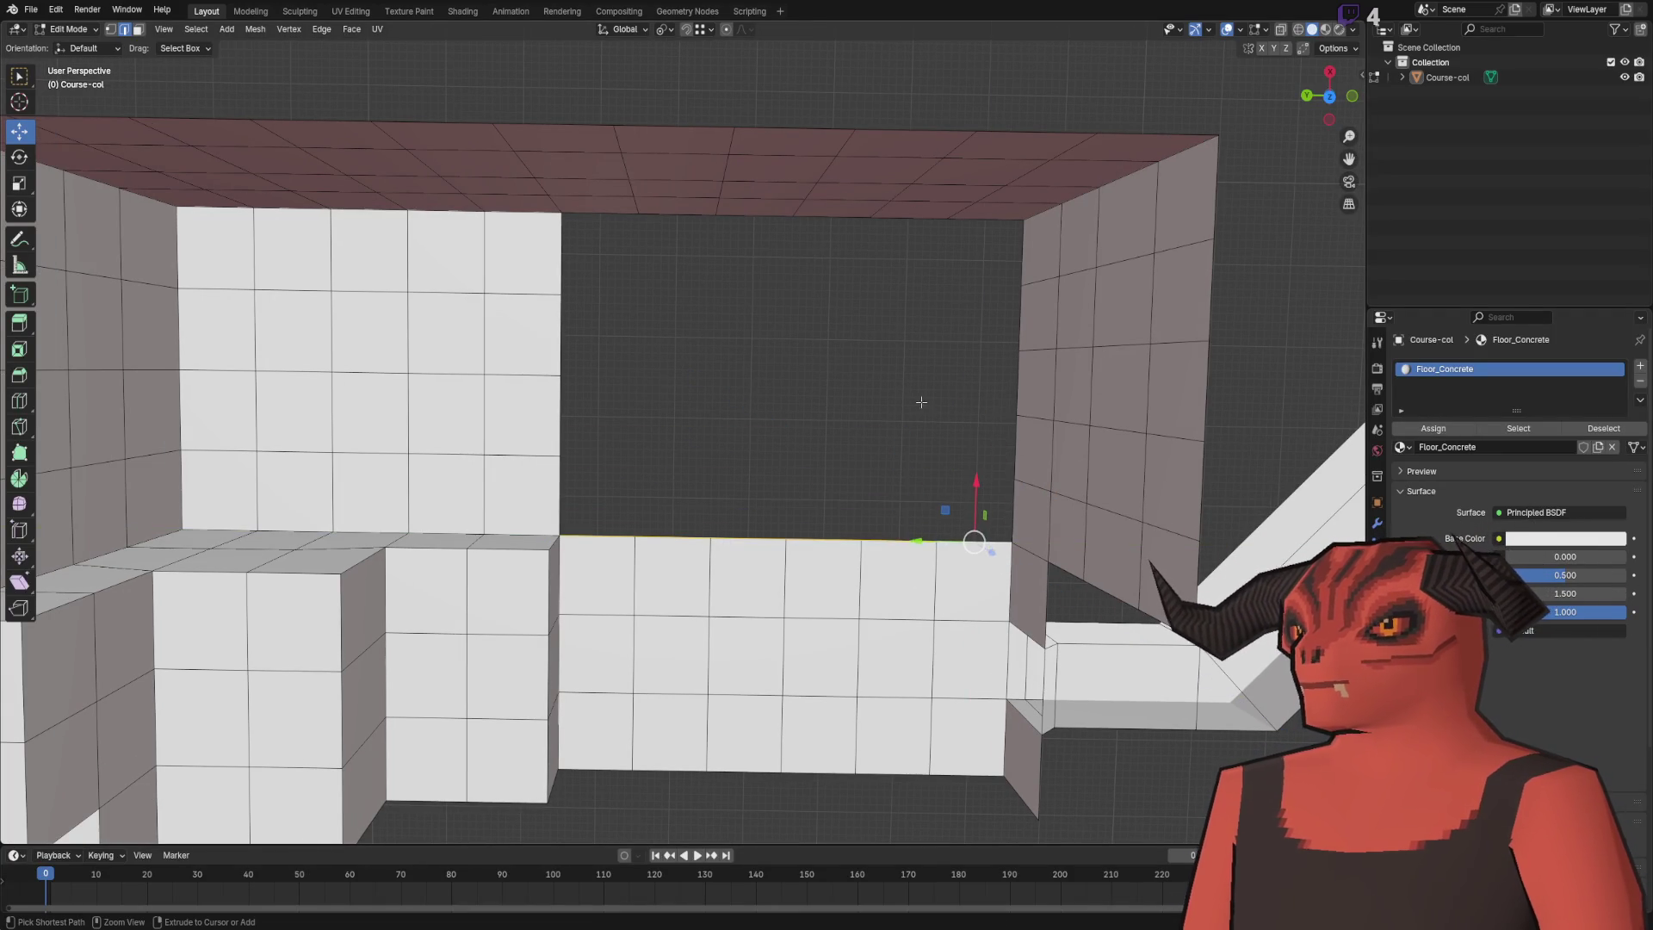
{"action": "left_click_drag", "start_coordinate": [866, 408], "coordinate": [744, 364]}
{"action": "right_click", "coordinate": [745, 363]}
{"action": "left_click", "coordinate": [818, 324]}
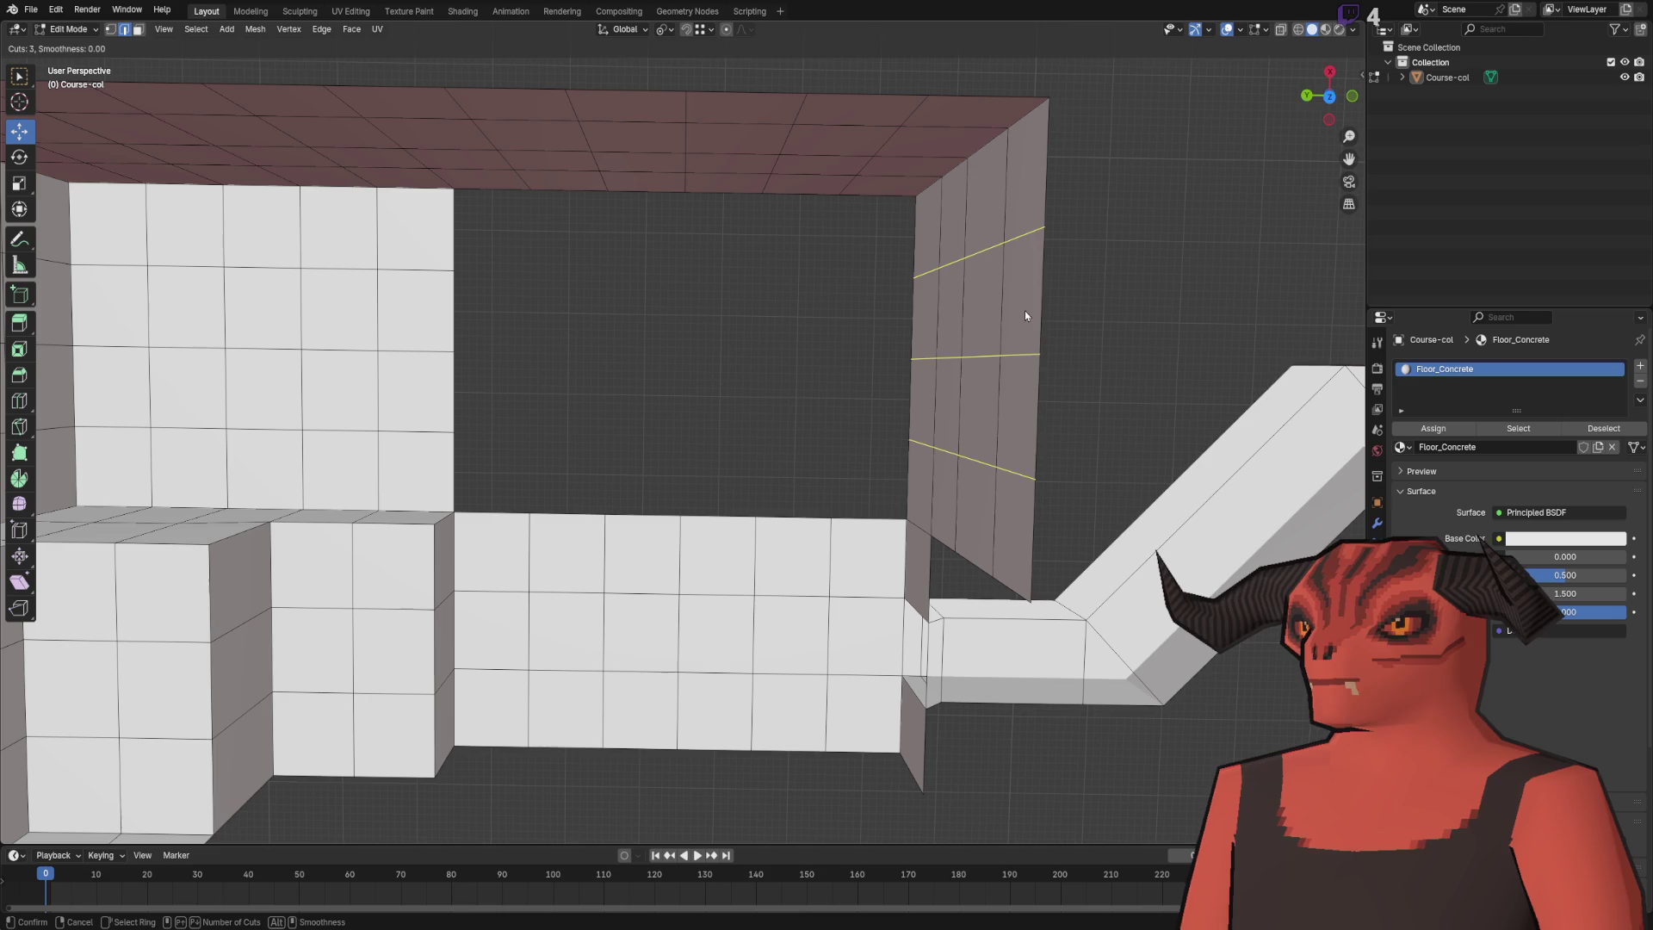
{"action": "left_click", "coordinate": [1024, 316]}
{"action": "right_click", "coordinate": [959, 354]}
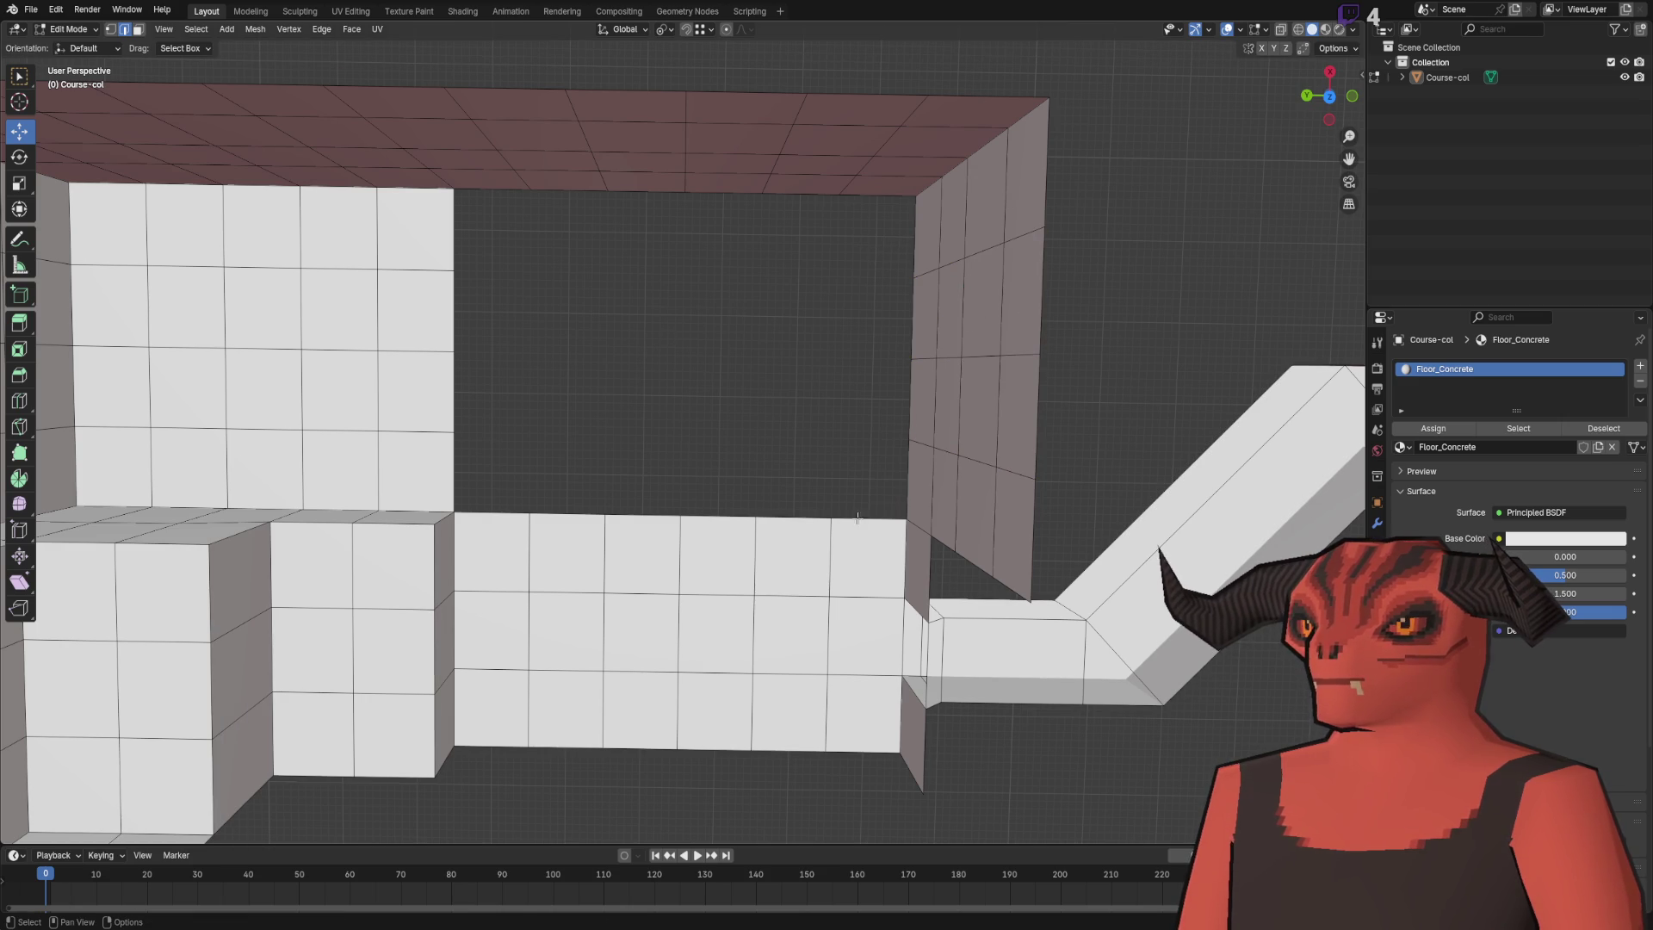
- Extrude the top edge to the ceiling and merge by distance, removing 13 vertices
{"action": "key", "text": "e"}
{"action": "key", "text": "x"}
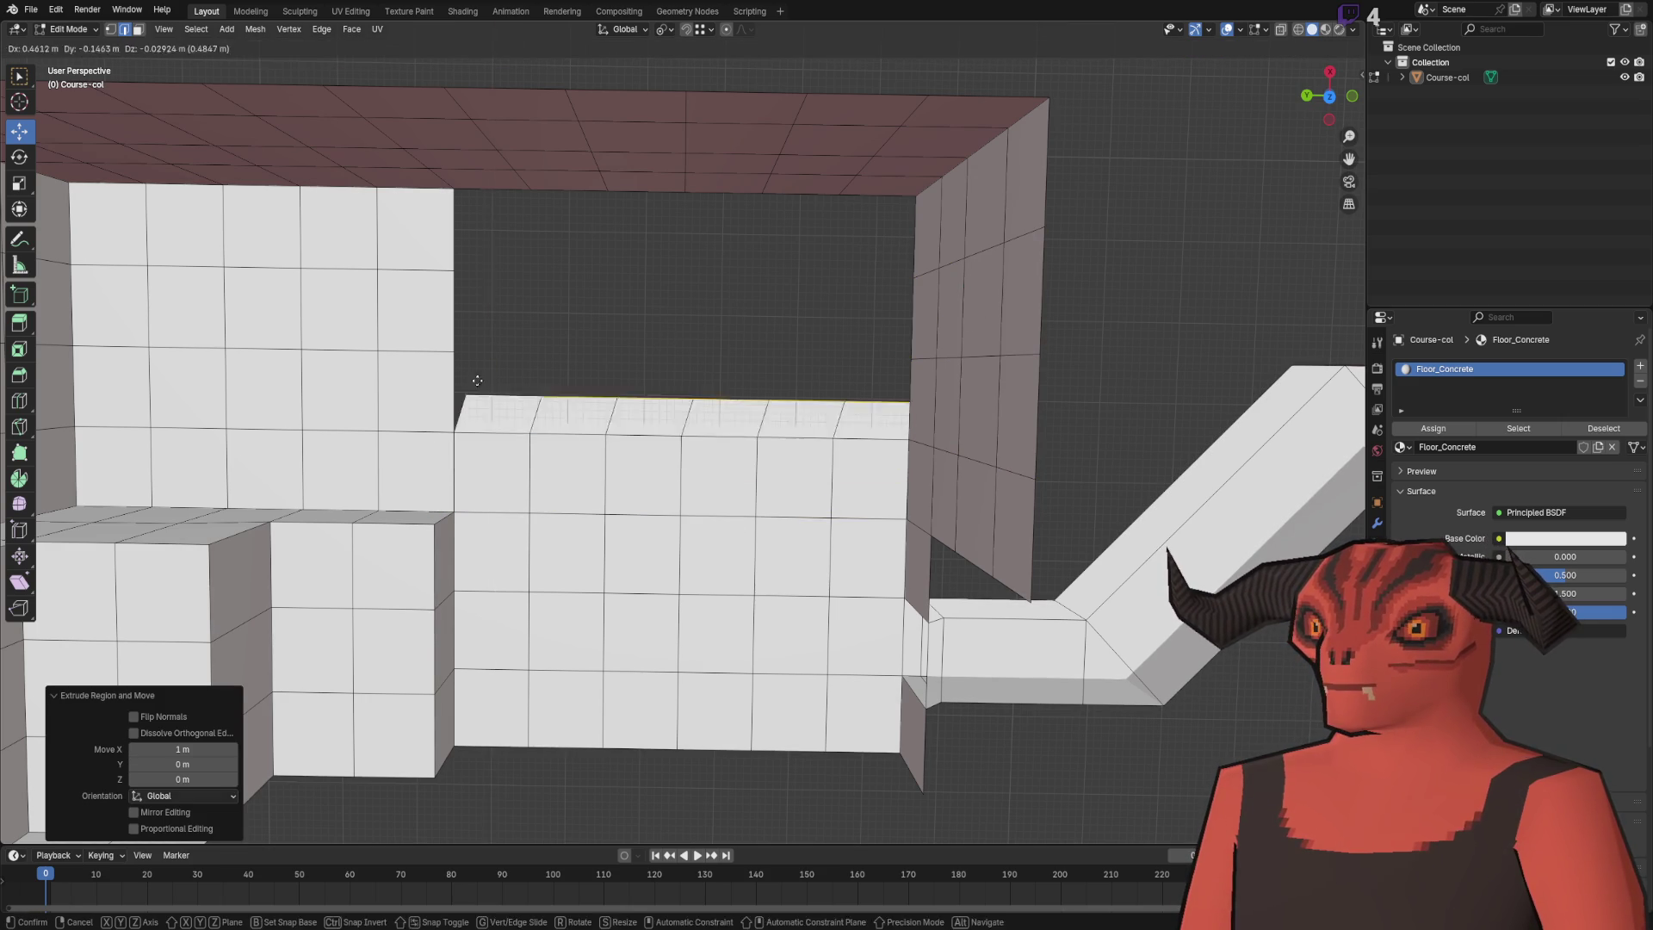
{"action": "left_click", "coordinate": [445, 185]}
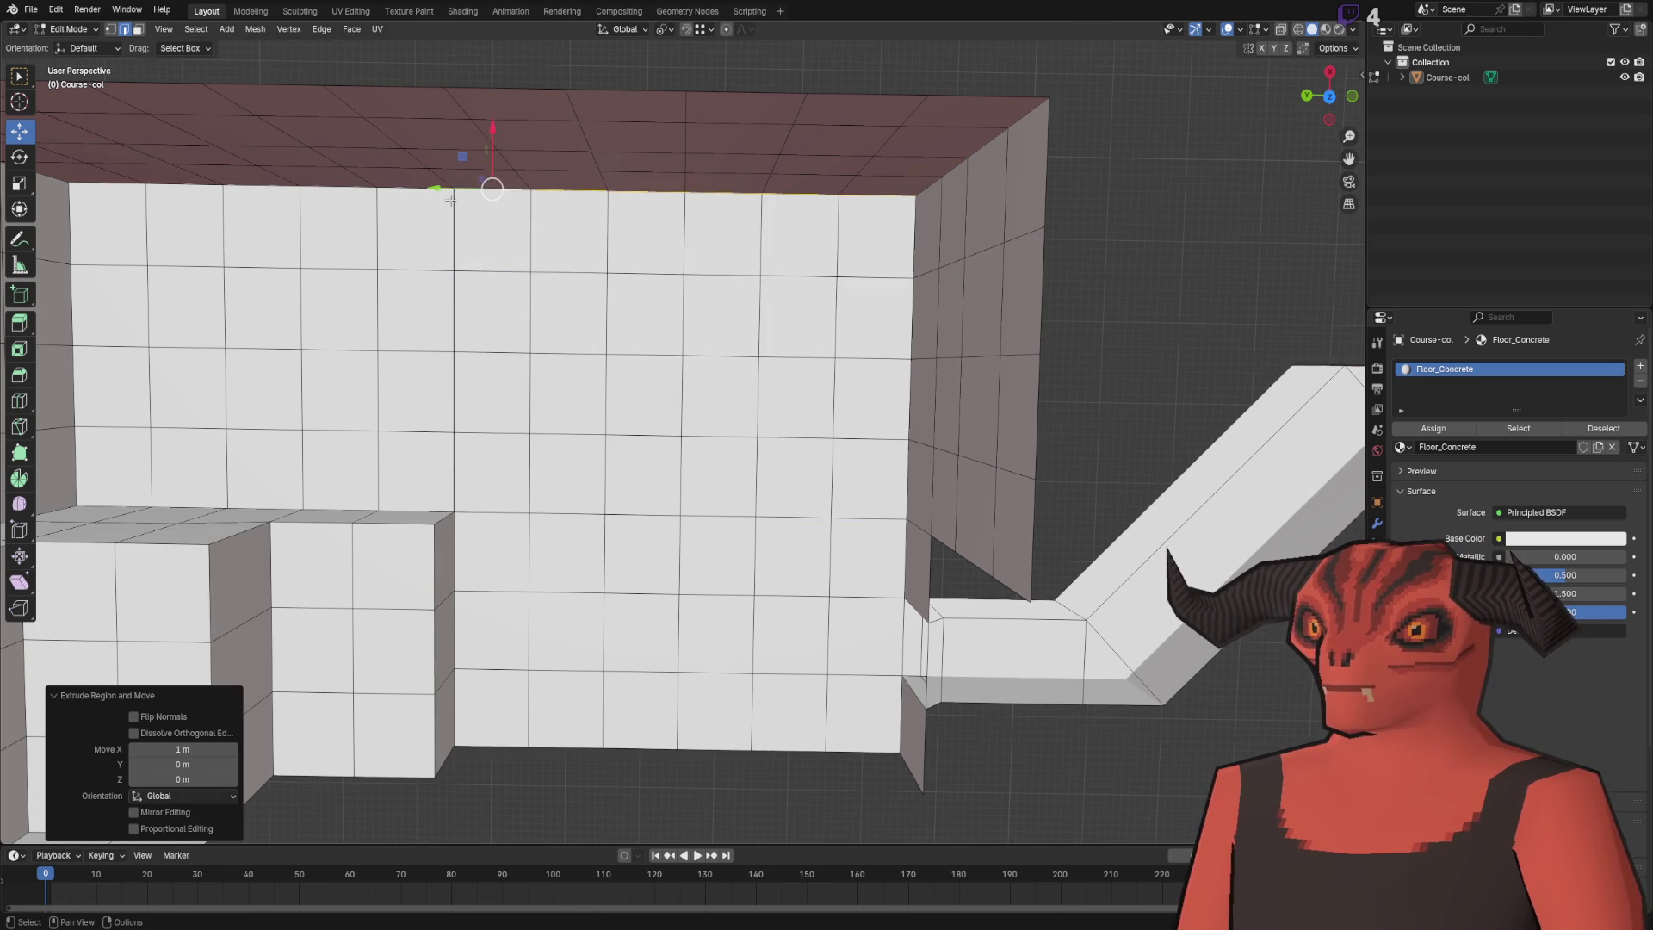
{"action": "key", "text": "a"}
{"action": "key", "text": "m"}
{"action": "left_click", "coordinate": [771, 216]}
{"action": "key", "text": "alt+a"}
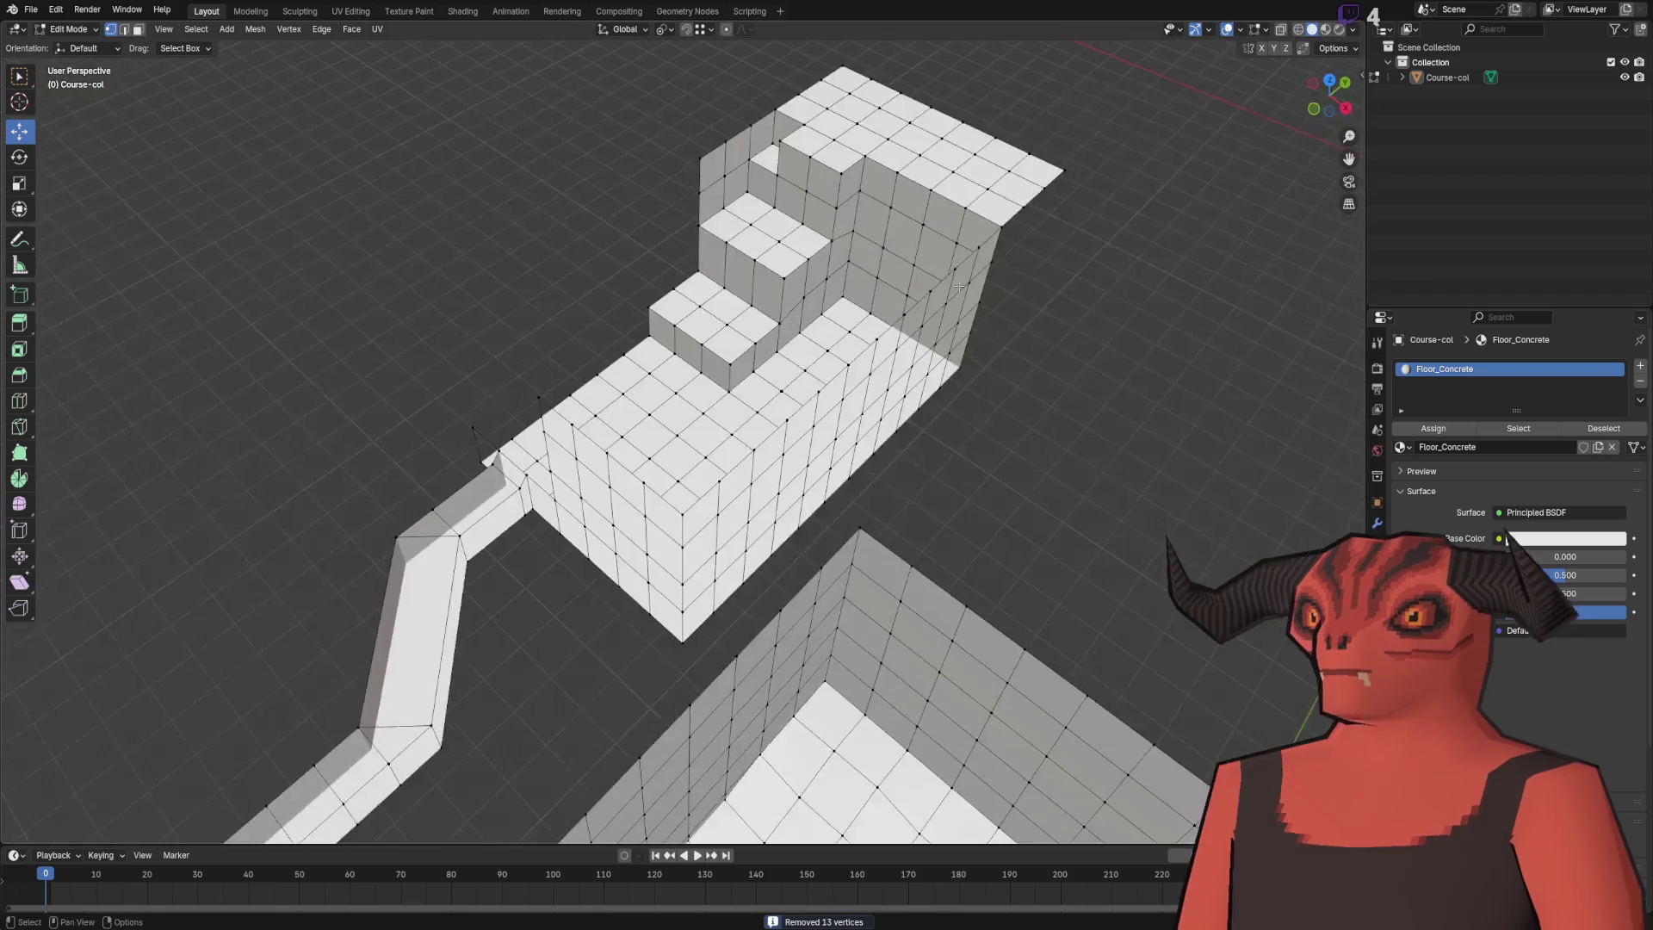
- Extrude the short wall's top edge 1 m up in Z, then again to full height
{"action": "scroll", "coordinate": [766, 392], "scroll_direction": "up", "scroll_amount": 5}
{"action": "mouse_move", "coordinate": [767, 391]}
{"action": "left_mouse_down"}
{"action": "mouse_move", "coordinate": [646, 370]}
{"action": "mouse_move", "coordinate": [792, 395]}
{"action": "mouse_move", "coordinate": [756, 380]}
{"action": "mouse_move", "coordinate": [572, 449]}
{"action": "left_mouse_up"}
{"action": "key", "text": "2"}
{"action": "left_click", "coordinate": [724, 419]}
{"action": "key", "text": "e"}
{"action": "key", "text": "z"}
{"action": "key", "text": "1"}
{"action": "key", "text": "Return"}
{"action": "key", "text": "e"}
{"action": "key", "text": "z"}
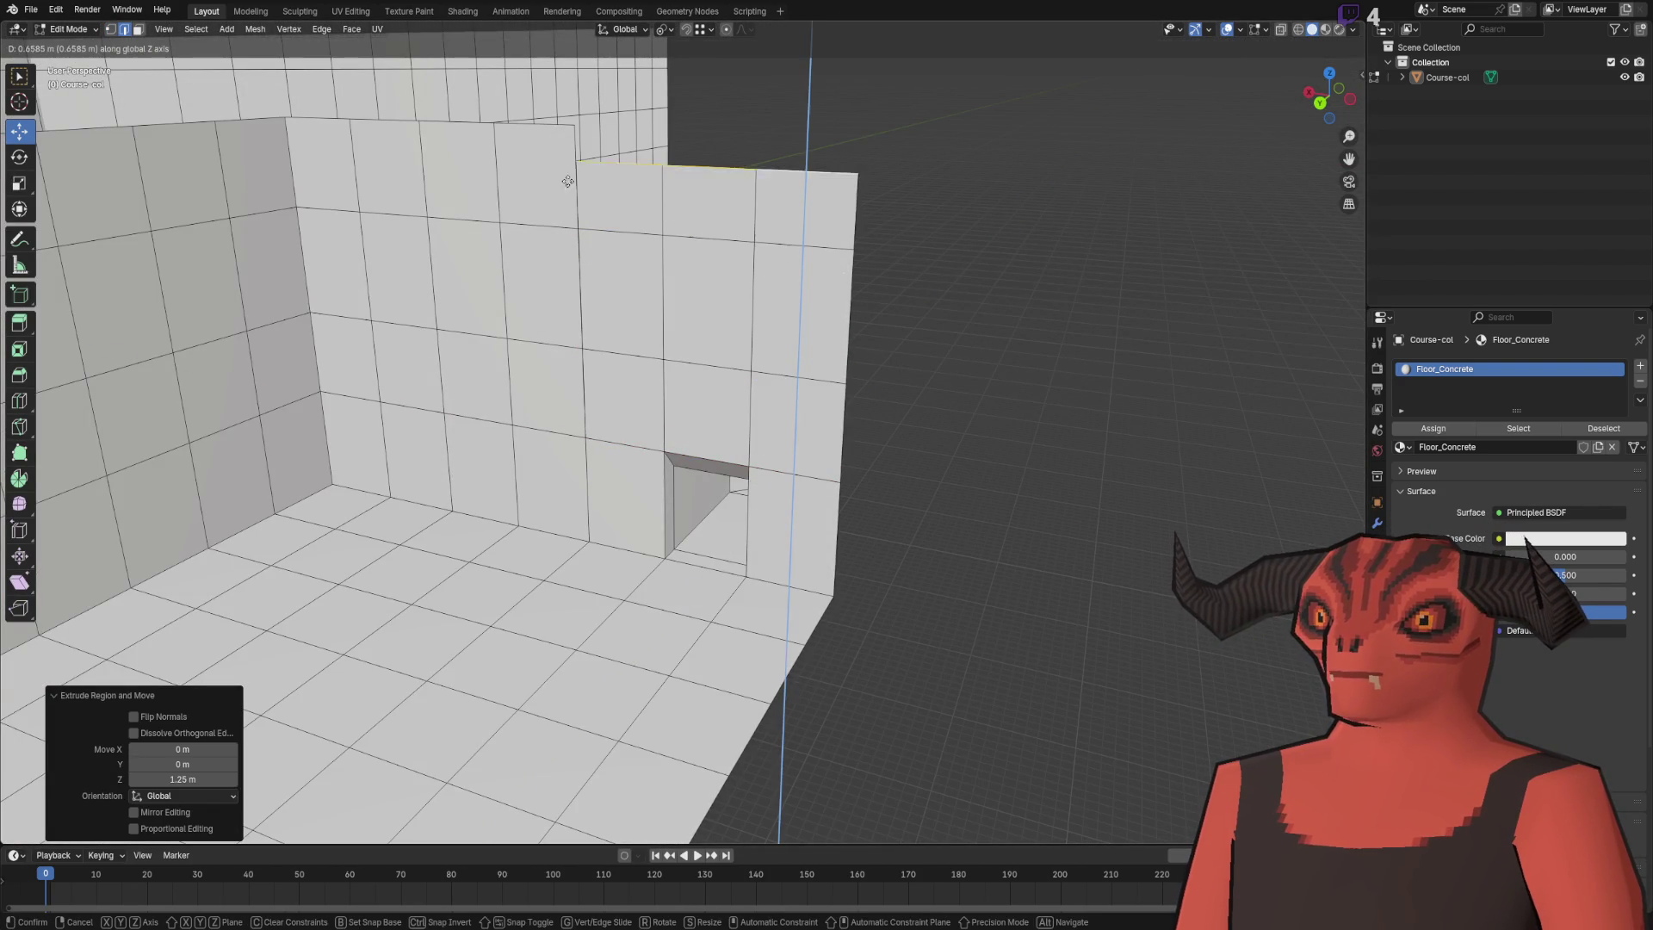
{"action": "key", "text": "Return"}
- Merge the course's doubled vertices by distance and inspect the raised walls and floor corner
{"action": "key", "text": "a"}
{"action": "key", "text": "m"}
{"action": "left_click", "coordinate": [1153, 136]}
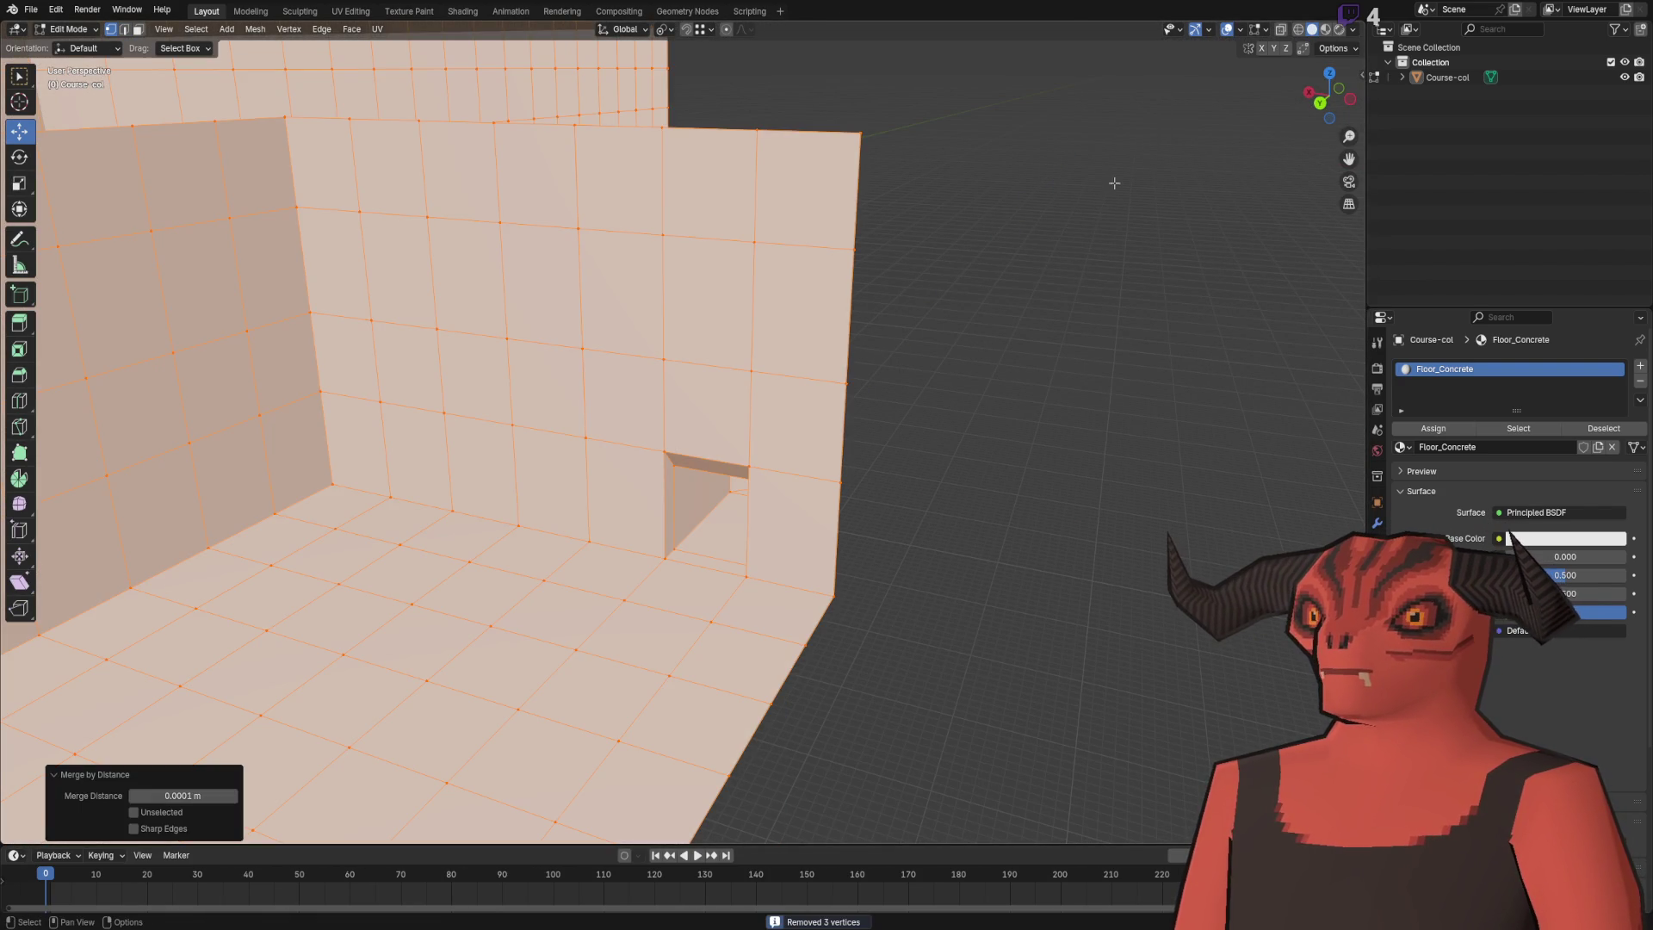
{"action": "scroll", "coordinate": [1004, 244], "scroll_direction": "down", "scroll_amount": 5}
{"action": "left_click", "coordinate": [637, 244]}
{"action": "mouse_move", "coordinate": [637, 244]}
{"action": "left_mouse_down"}
{"action": "mouse_move", "coordinate": [812, 241]}
{"action": "mouse_move", "coordinate": [744, 298]}
{"action": "mouse_move", "coordinate": [743, 451]}
{"action": "mouse_move", "coordinate": [816, 471]}
{"action": "mouse_move", "coordinate": [628, 313]}
{"action": "left_mouse_up"}
{"action": "scroll", "coordinate": [815, 471], "scroll_direction": "down", "scroll_amount": 3}
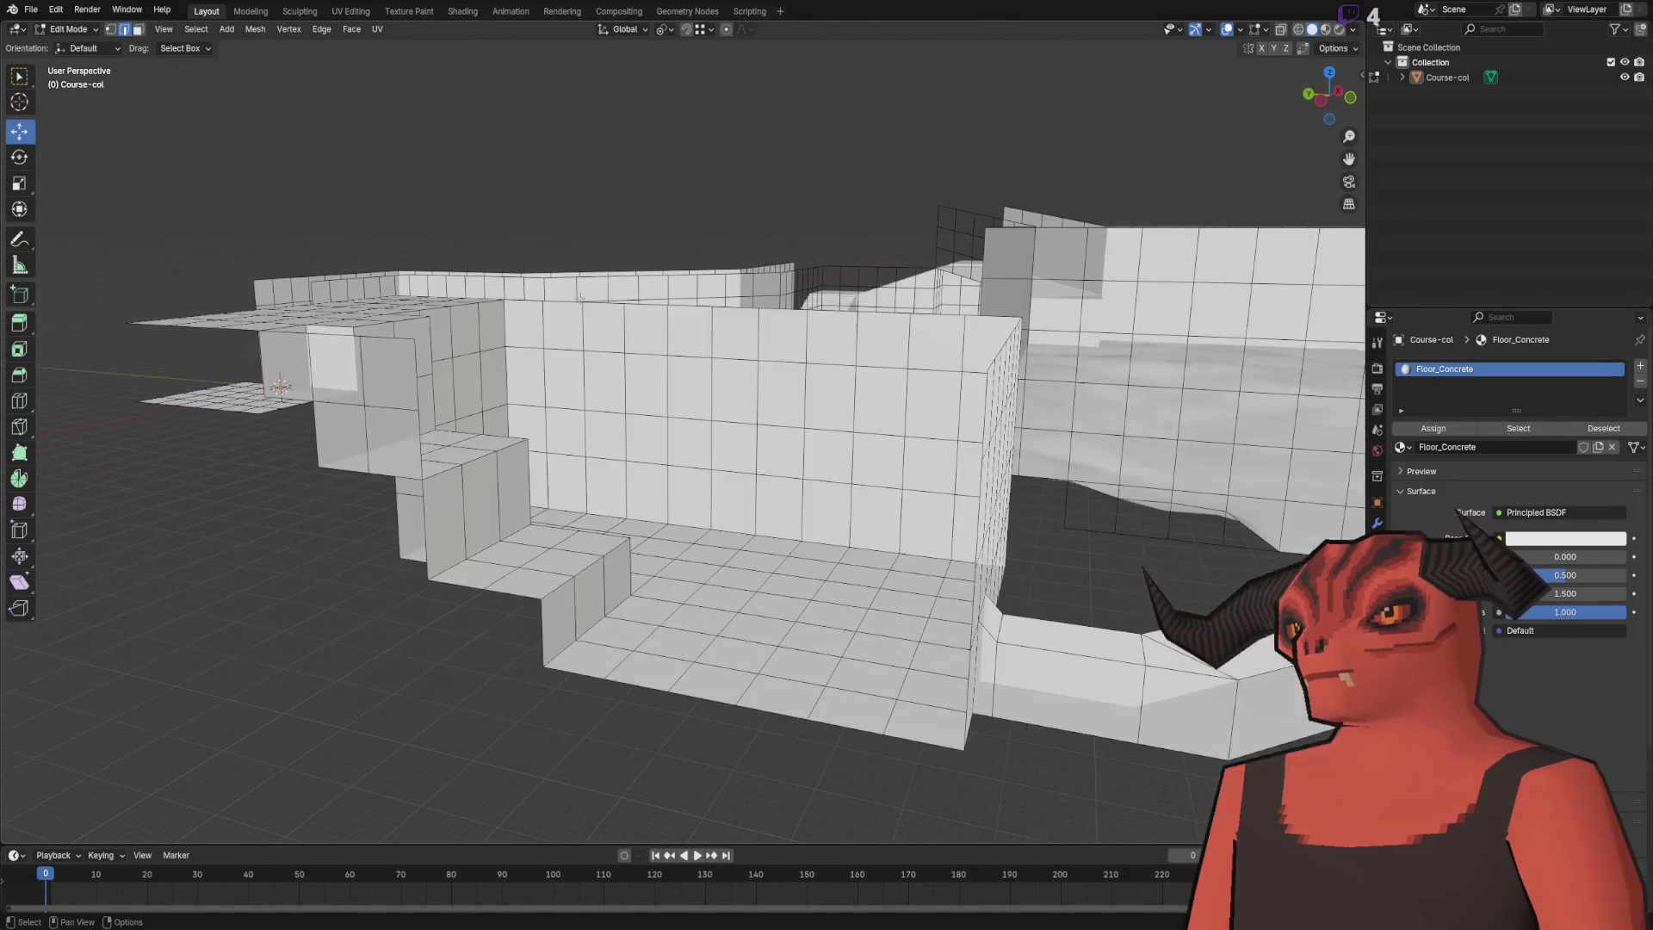
{"action": "scroll", "coordinate": [894, 546], "scroll_direction": "up", "scroll_amount": 5}
{"action": "mouse_move", "coordinate": [894, 547]}
{"action": "left_mouse_down"}
{"action": "mouse_move", "coordinate": [859, 525]}
{"action": "mouse_move", "coordinate": [862, 481]}
{"action": "left_mouse_up"}
- Extrude two test pillars up from corner floor faces, then undo them
{"action": "left_click", "coordinate": [871, 479]}
{"action": "key", "text": "e"}
{"action": "left_click", "coordinate": [874, 259]}
{"action": "left_click_drag", "start_coordinate": [875, 258], "coordinate": [494, 422]}
{"action": "scroll", "coordinate": [493, 423], "scroll_direction": "down", "scroll_amount": 2}
{"action": "left_click", "coordinate": [269, 349]}
{"action": "key", "text": "e"}
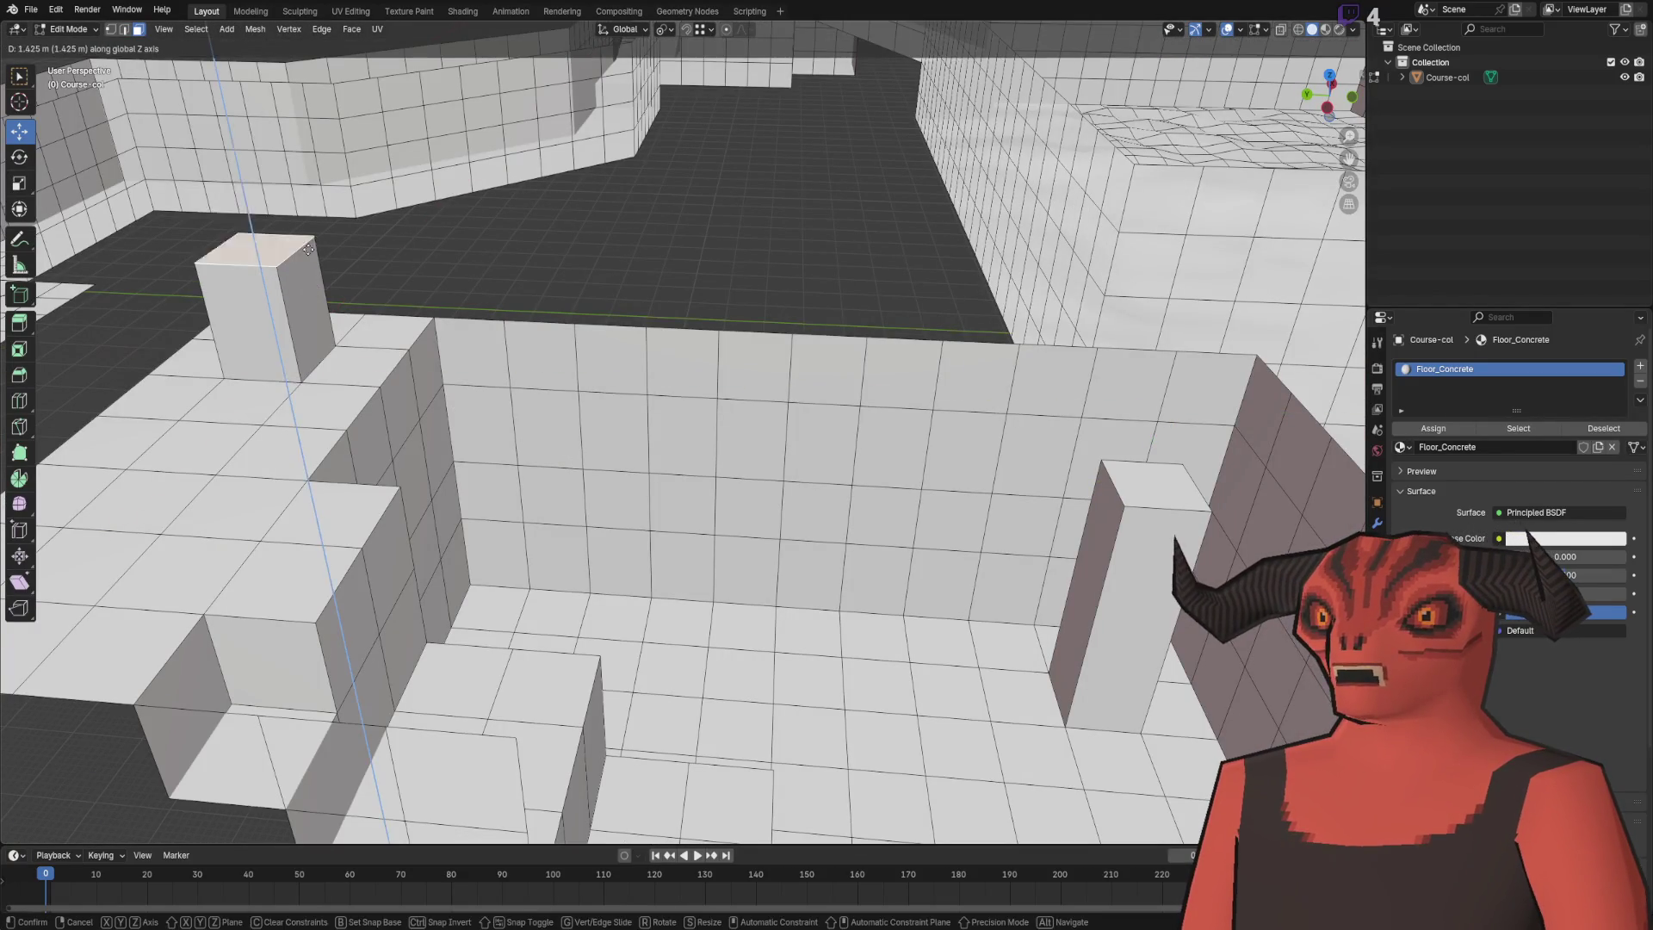
{"action": "left_click", "coordinate": [300, 148]}
{"action": "mouse_move", "coordinate": [299, 148]}
{"action": "left_mouse_down"}
{"action": "mouse_move", "coordinate": [493, 275]}
{"action": "mouse_move", "coordinate": [470, 175]}
{"action": "left_mouse_up"}
{"action": "scroll", "coordinate": [676, 366], "scroll_direction": "up", "scroll_amount": 3}
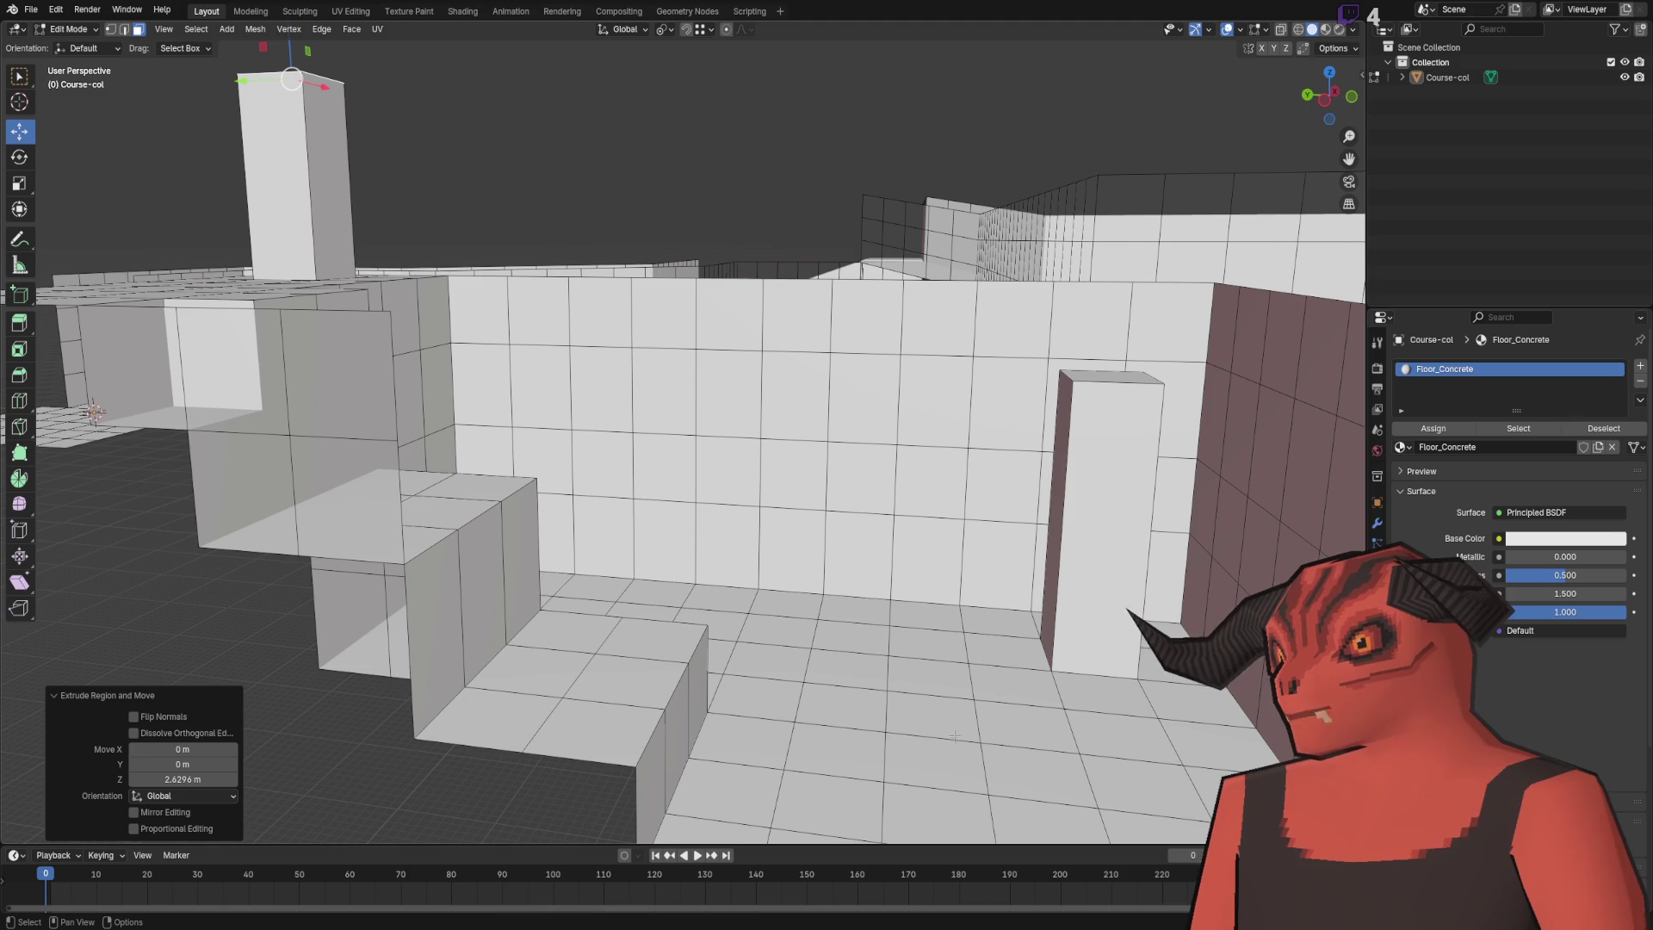
{"action": "key", "text": "ctrl+z"}
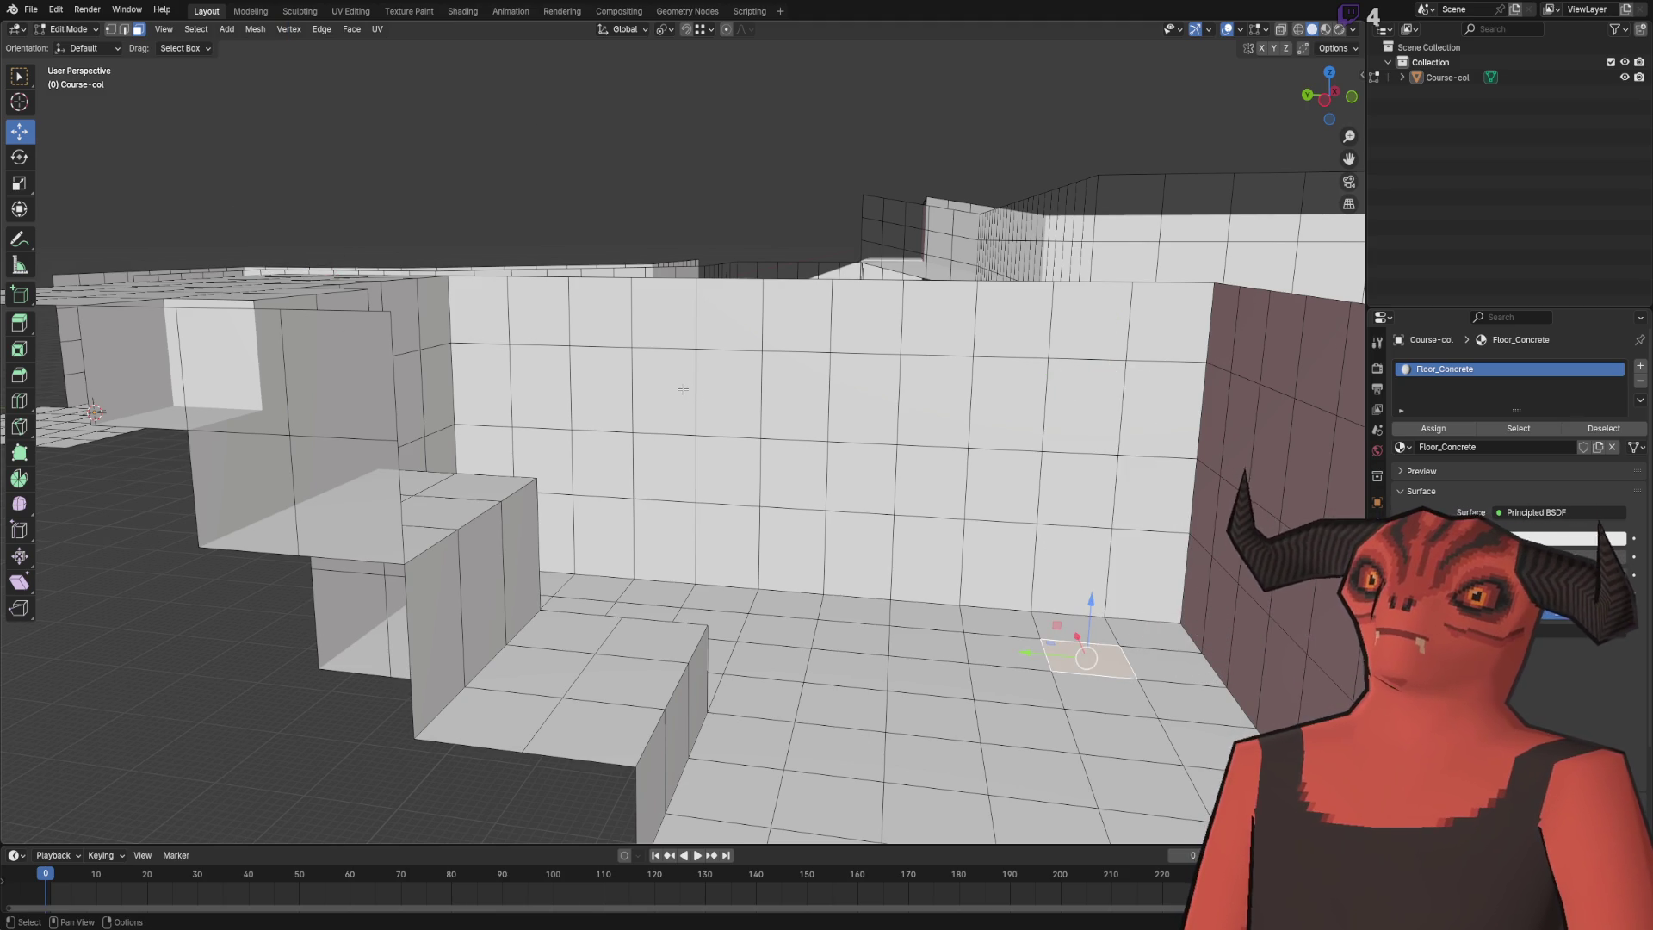
- Try extruding the wall edge -1 m along Y and moving it, then undo the strip
{"action": "key", "text": "2"}
{"action": "left_click_drag", "start_coordinate": [673, 86], "coordinate": [1015, 478]}
{"action": "key", "text": "e"}
{"action": "key", "text": "y"}
{"action": "key", "text": "minus"}
{"action": "key", "text": "1"}
{"action": "key", "text": "Return"}
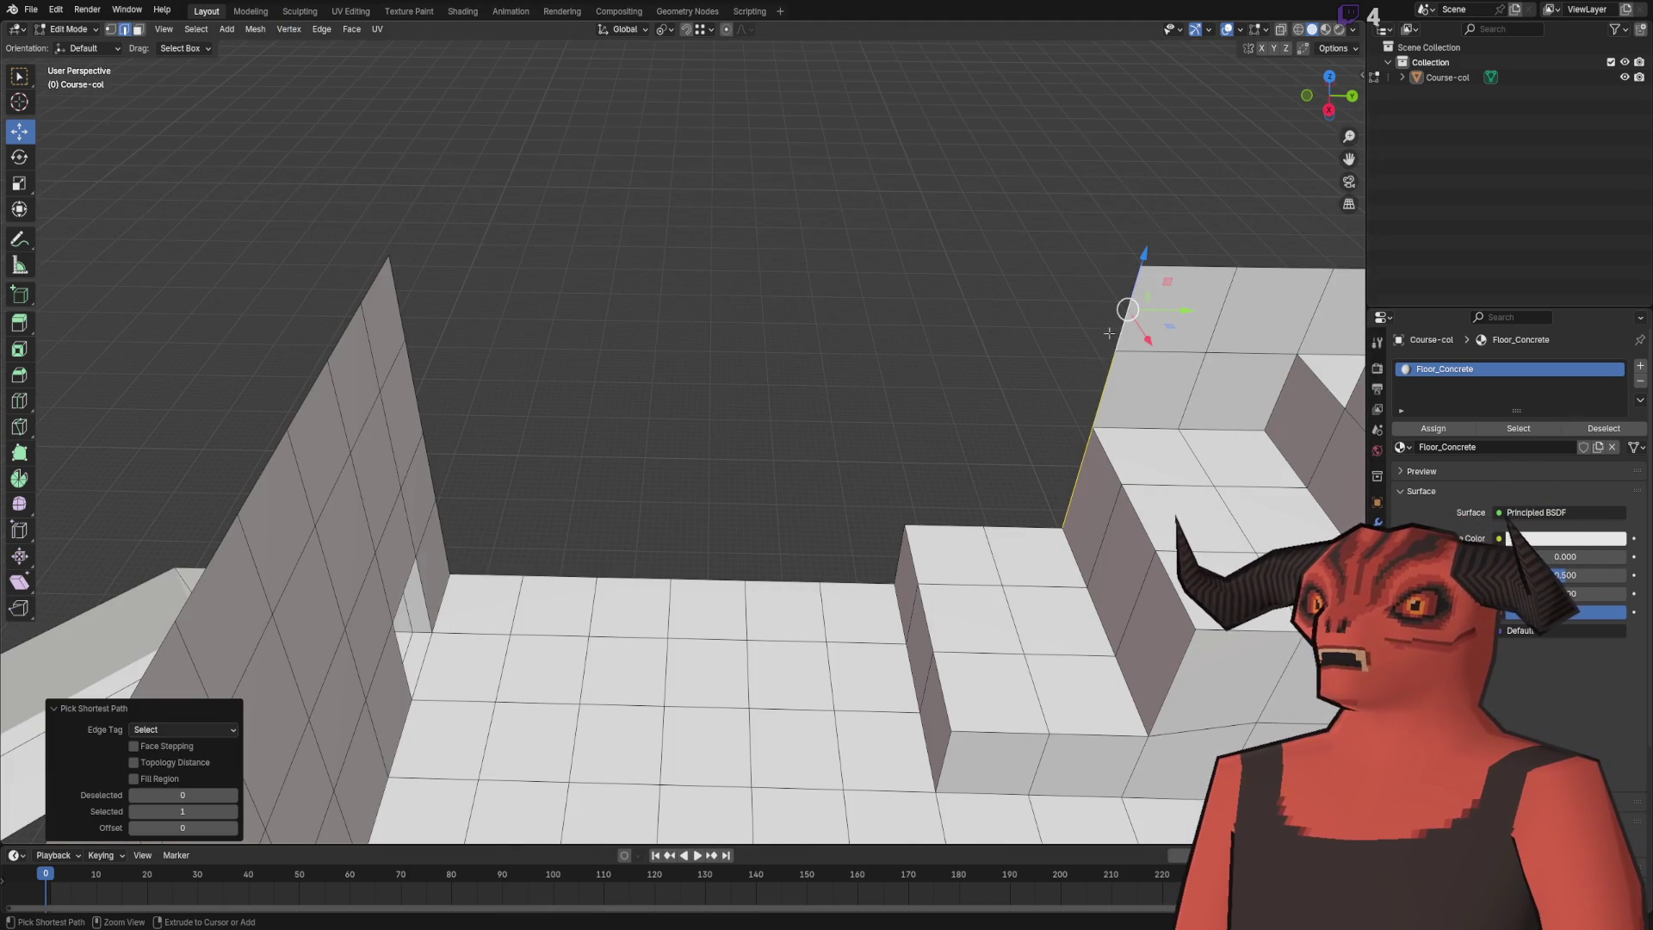
{"action": "key", "text": "g"}
{"action": "key", "text": "x"}
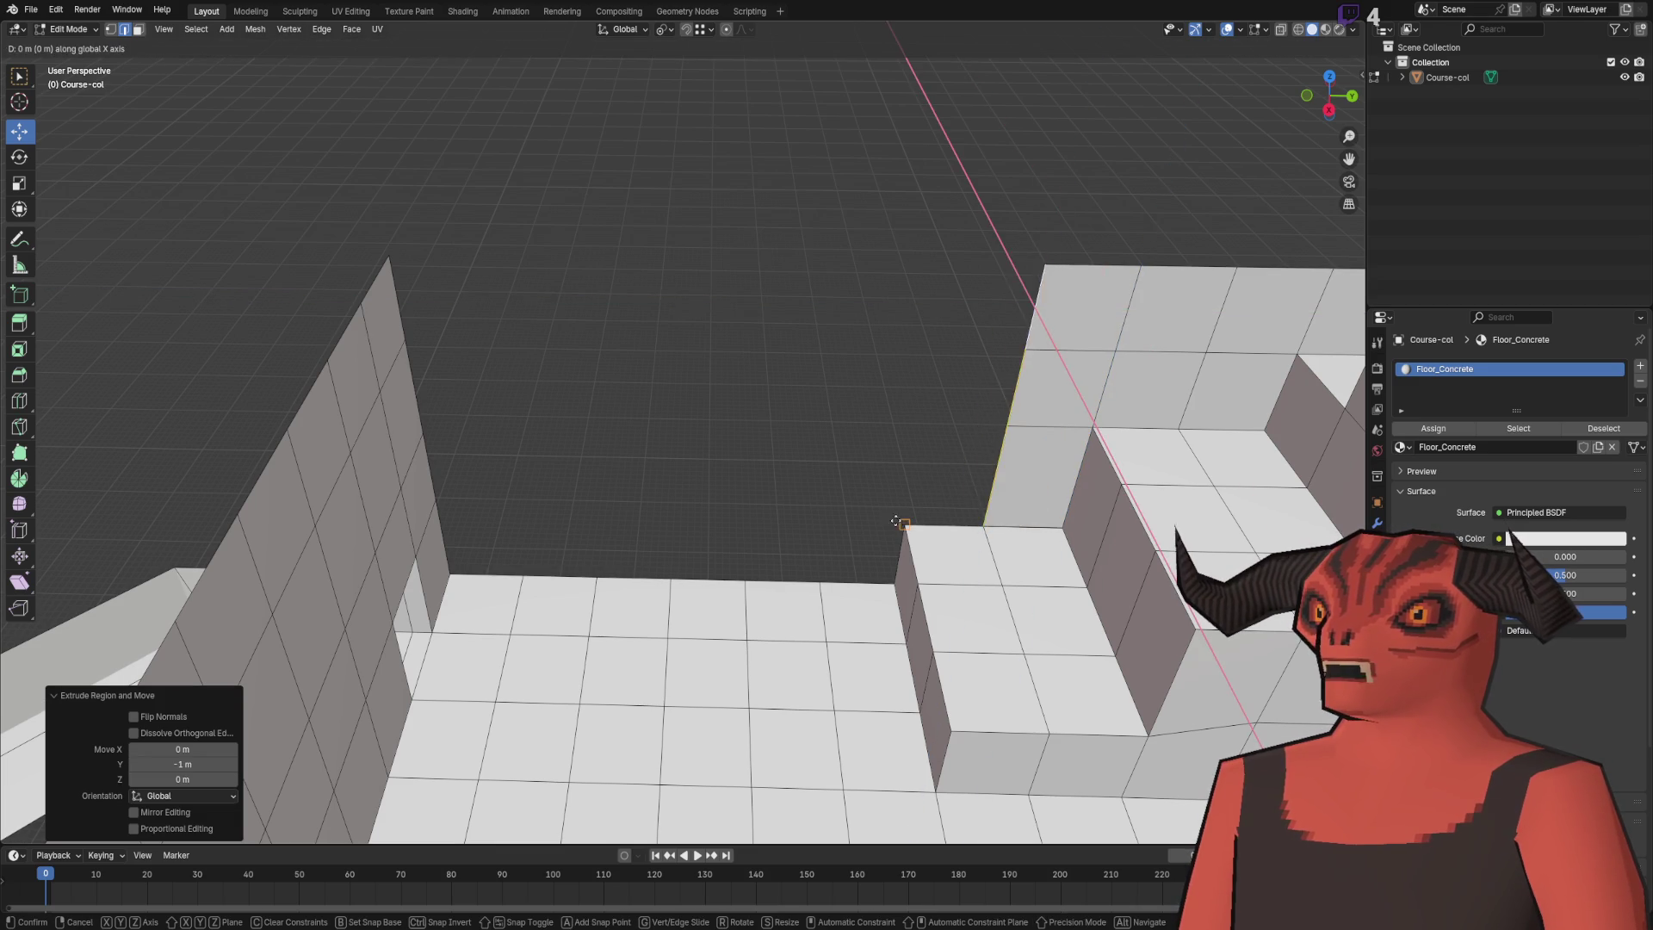
{"action": "key", "text": "y"}
{"action": "left_click", "coordinate": [829, 492]}
{"action": "key", "text": "ctrl+z"}
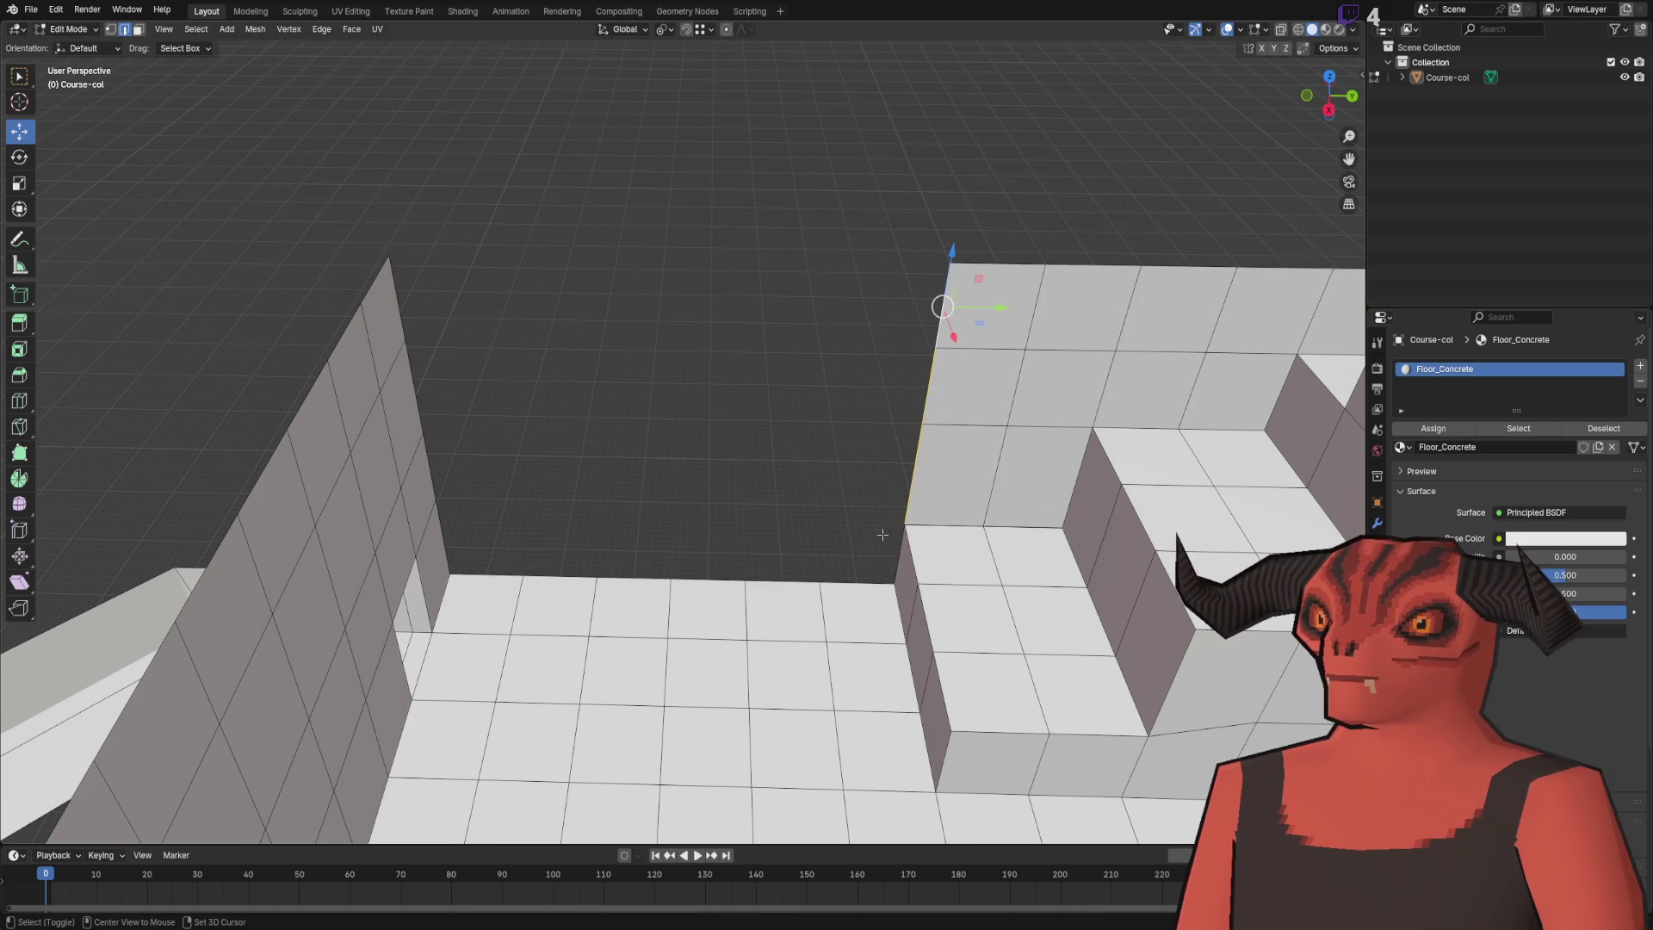
- Slide the wall edge along X to meet the side wall and merge vertices by distance
{"action": "key", "text": "g"}
{"action": "key", "text": "x"}
{"action": "left_click", "coordinate": [800, 568]}
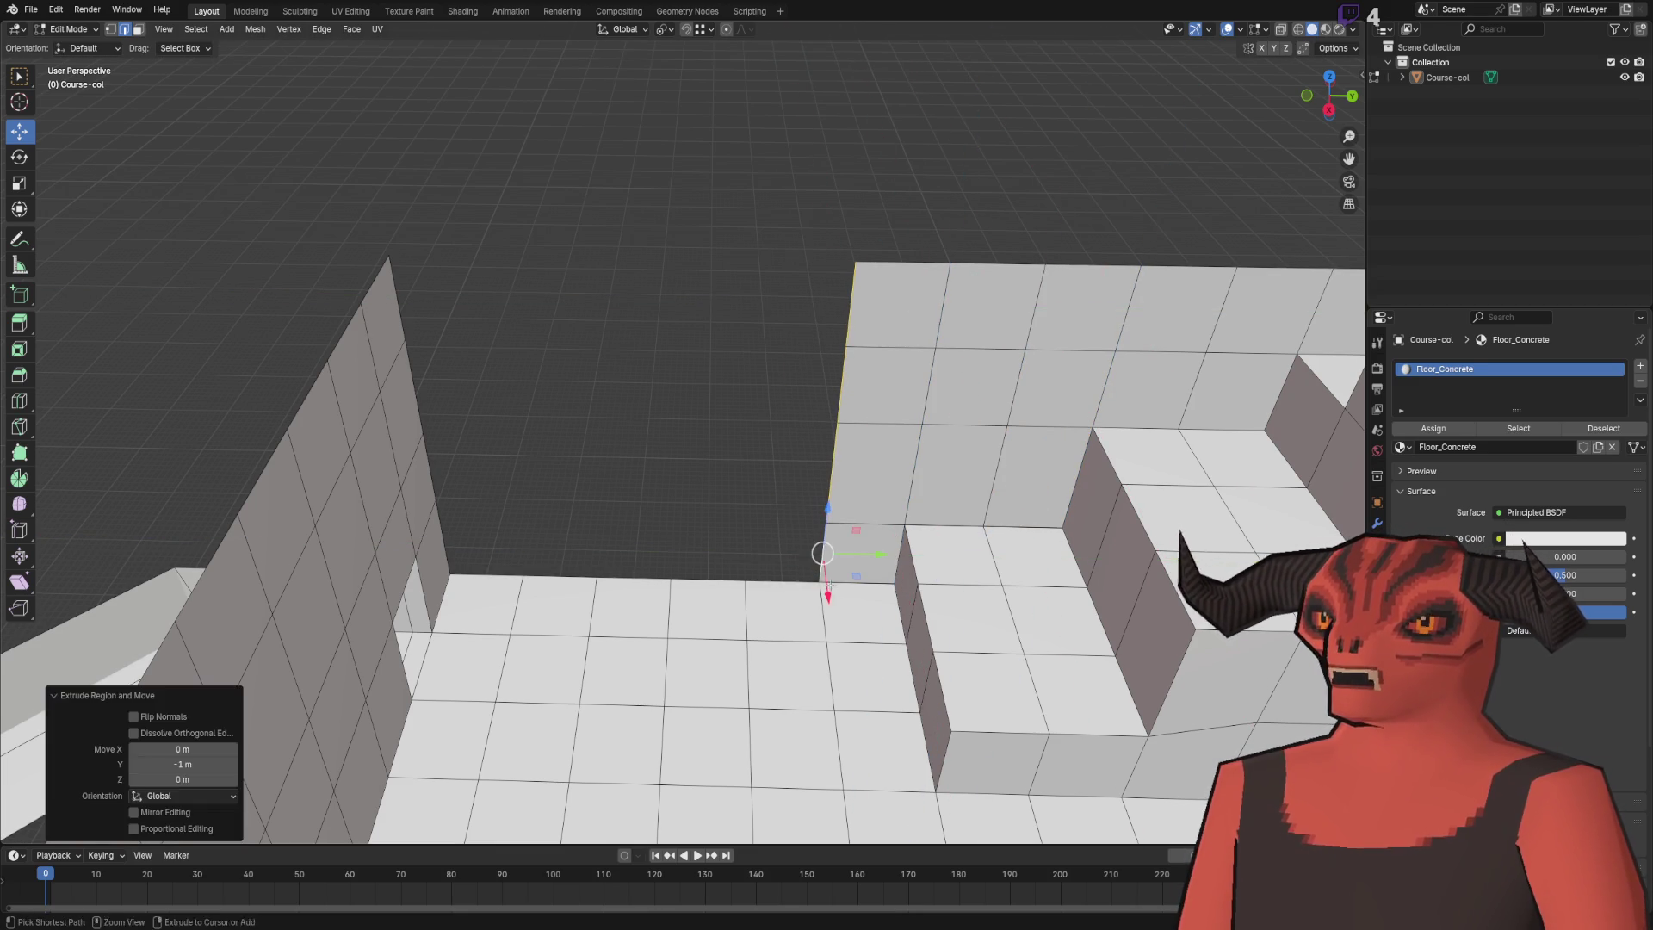
{"action": "key", "text": "a"}
{"action": "key", "text": "m"}
{"action": "left_click", "coordinate": [810, 548]}
- Extend the wall's vertical end edge 1 m back along Y and merge vertices by distance
{"action": "left_click", "coordinate": [851, 297]}
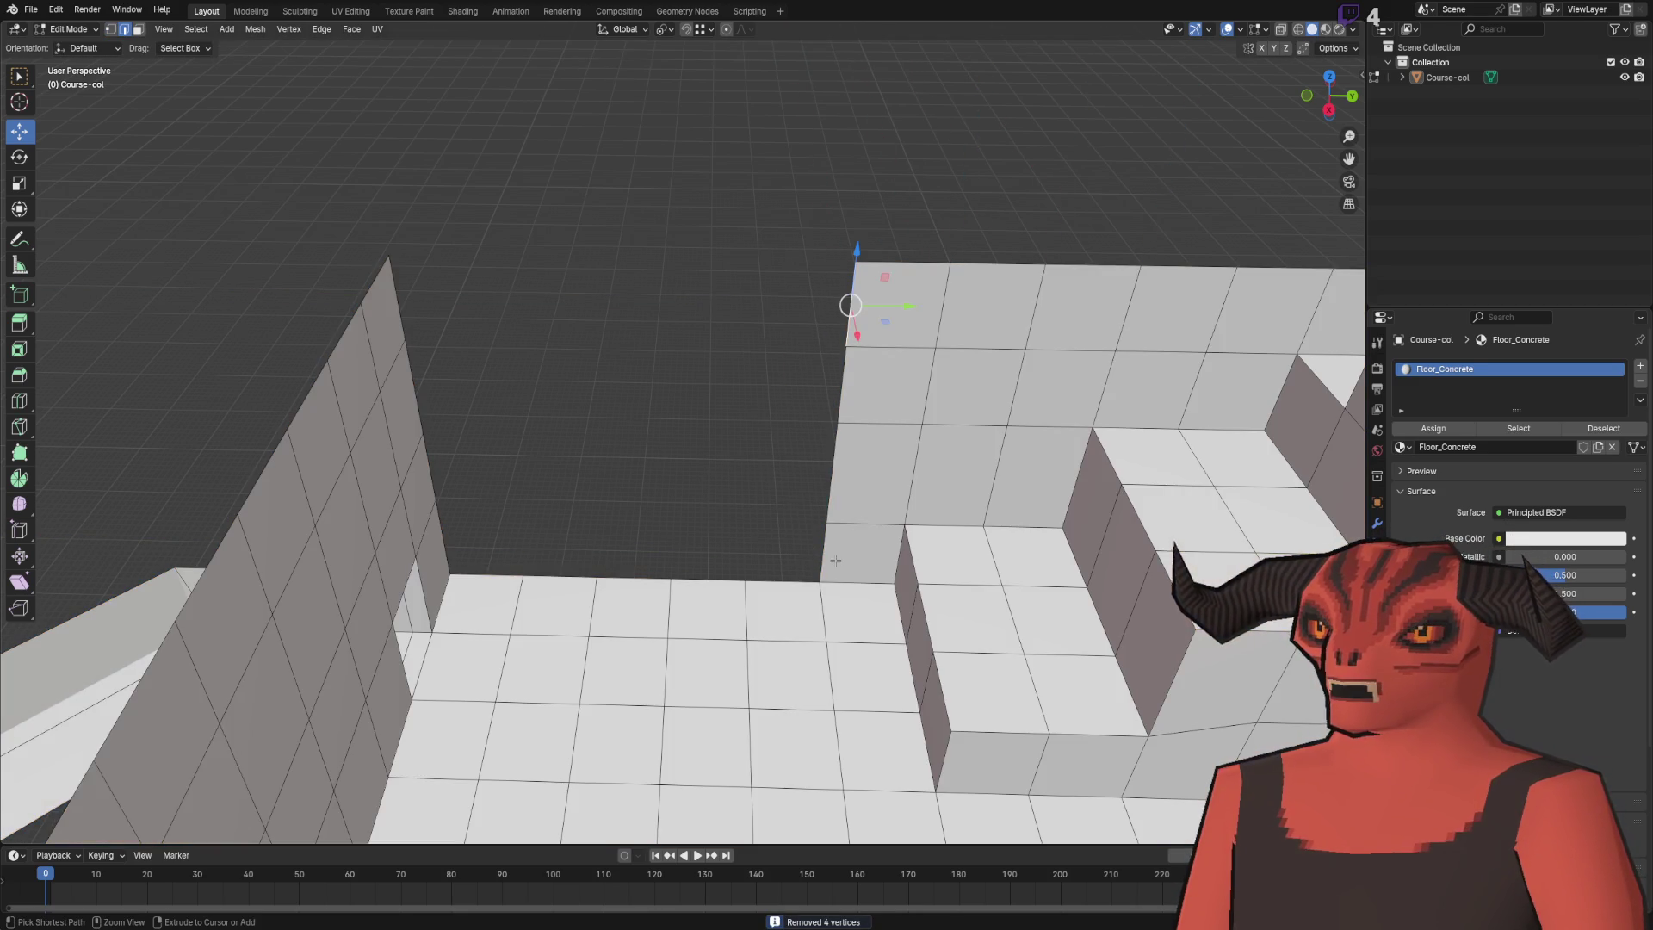
{"action": "key", "text": "e"}
{"action": "key", "text": "Return"}
{"action": "key", "text": "g"}
{"action": "key", "text": "y"}
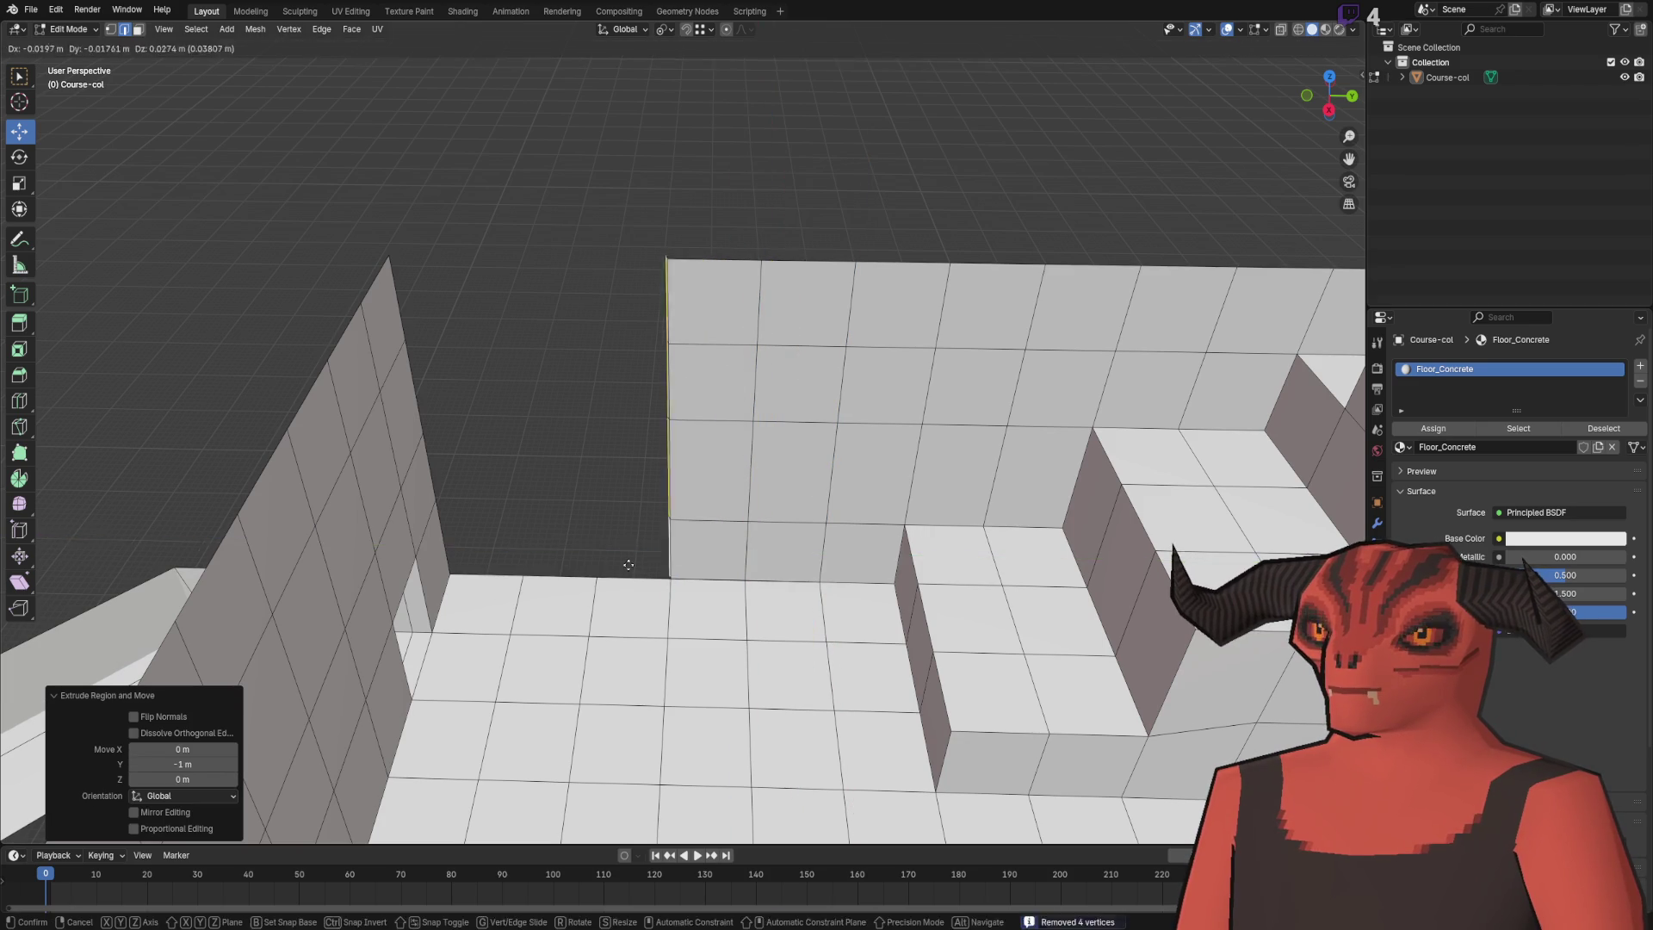
{"action": "left_click", "coordinate": [496, 535]}
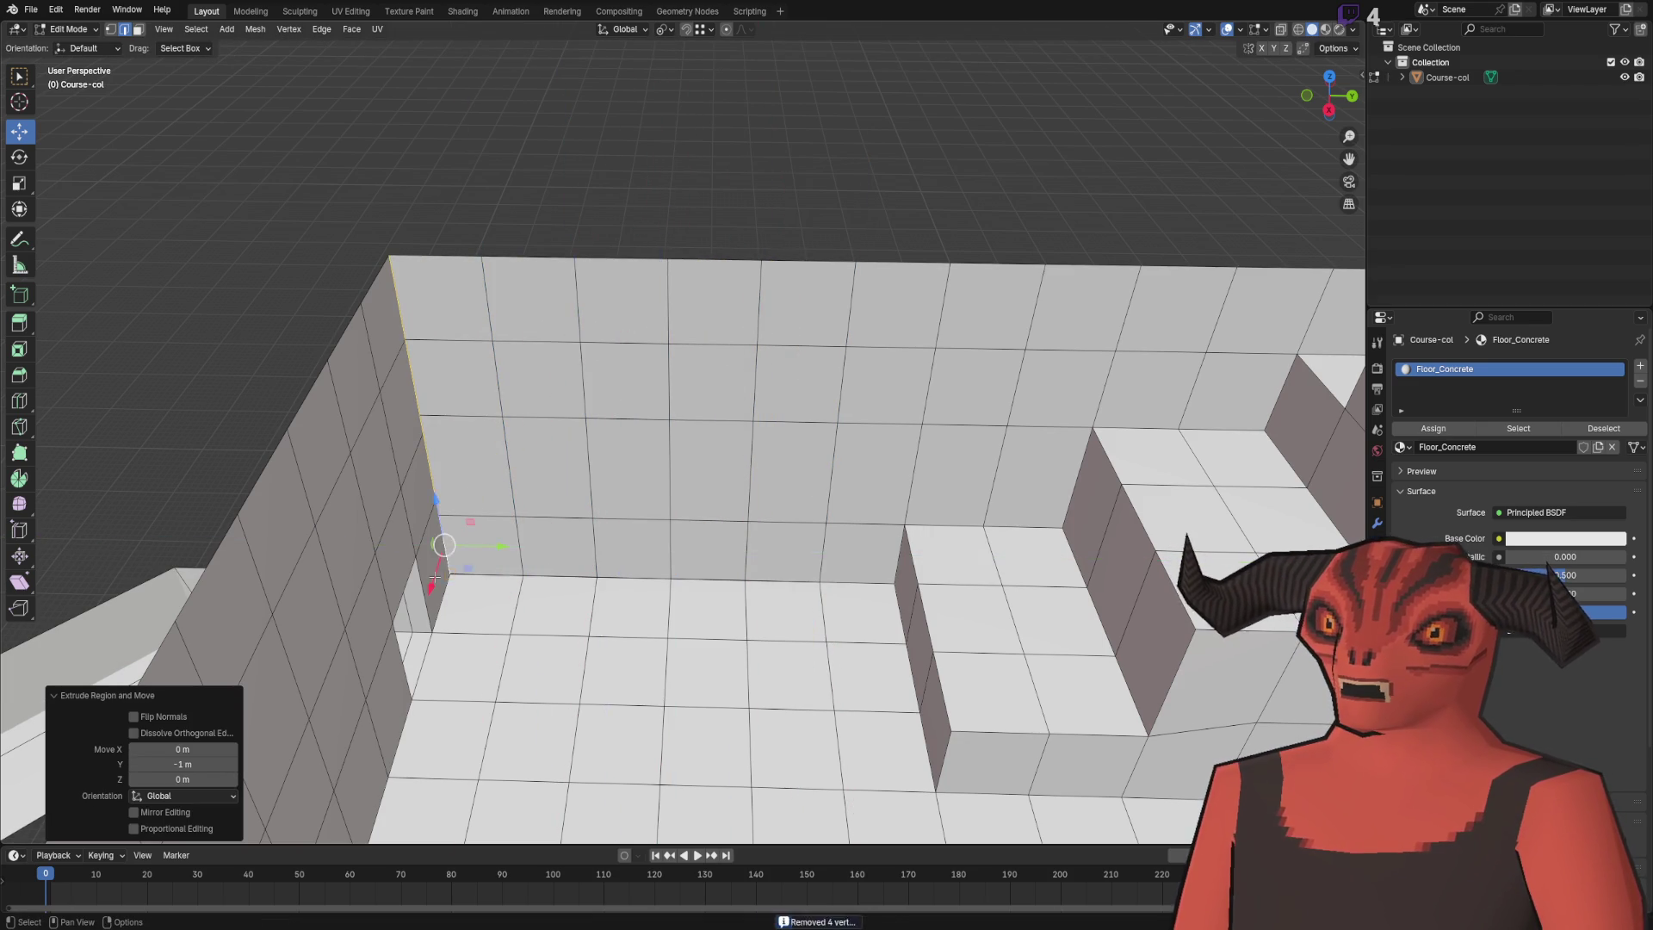
{"action": "key", "text": "a"}
{"action": "key", "text": "m"}
{"action": "left_click", "coordinate": [635, 534]}
- Lower the wall corner vertices by 0.25 m along Z
{"action": "scroll", "coordinate": [695, 446], "scroll_direction": "up", "scroll_amount": 3}
{"action": "scroll", "coordinate": [694, 446], "scroll_direction": "up", "scroll_amount": 3}
{"action": "left_click", "coordinate": [767, 468]}
{"action": "type", "text": "gz-0.25"}
{"action": "key", "text": "Return"}
{"action": "left_click", "coordinate": [769, 272]}
{"action": "key", "text": "a"}
{"action": "left_click", "coordinate": [769, 272]}
{"action": "key", "text": "g"}
{"action": "key", "text": "z"}
{"action": "left_click", "coordinate": [765, 263]}
- Merge the duplicate vertices by distance and pick the platform's top edge
{"action": "key", "text": "a"}
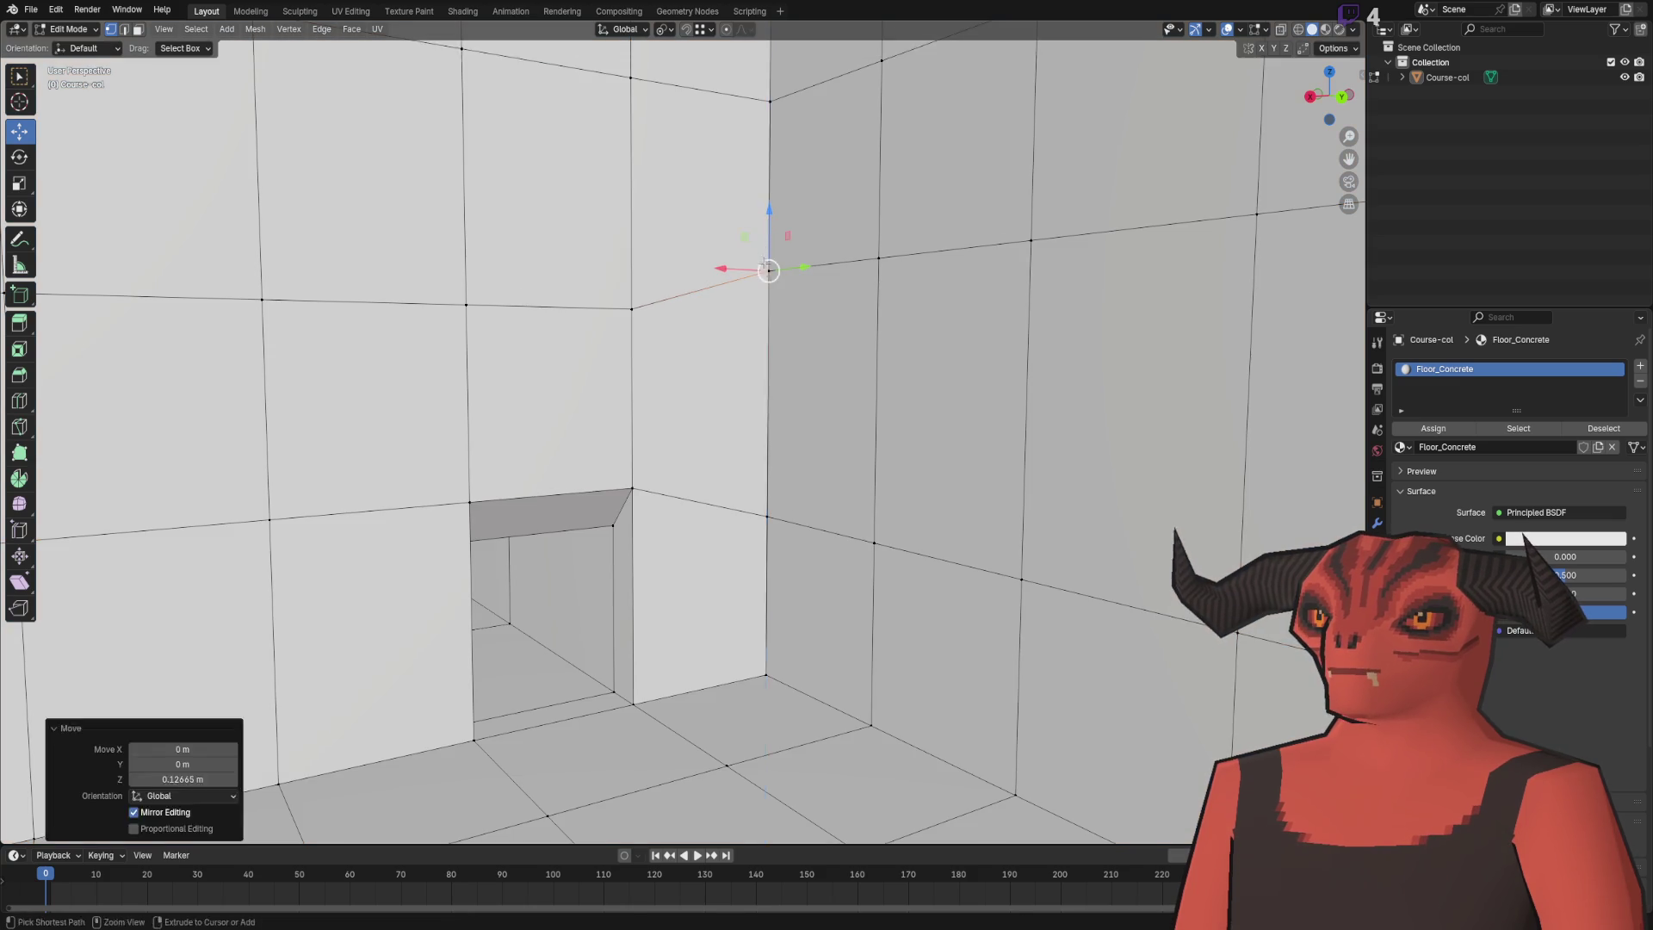
{"action": "key", "text": "m"}
{"action": "left_click", "coordinate": [818, 361]}
{"action": "key", "text": "alt+a"}
{"action": "scroll", "coordinate": [702, 458], "scroll_direction": "down", "scroll_amount": 5}
{"action": "mouse_move", "coordinate": [702, 457]}
{"action": "left_mouse_down"}
{"action": "mouse_move", "coordinate": [807, 409]}
{"action": "mouse_move", "coordinate": [769, 569]}
{"action": "mouse_move", "coordinate": [803, 756]}
{"action": "left_mouse_up"}
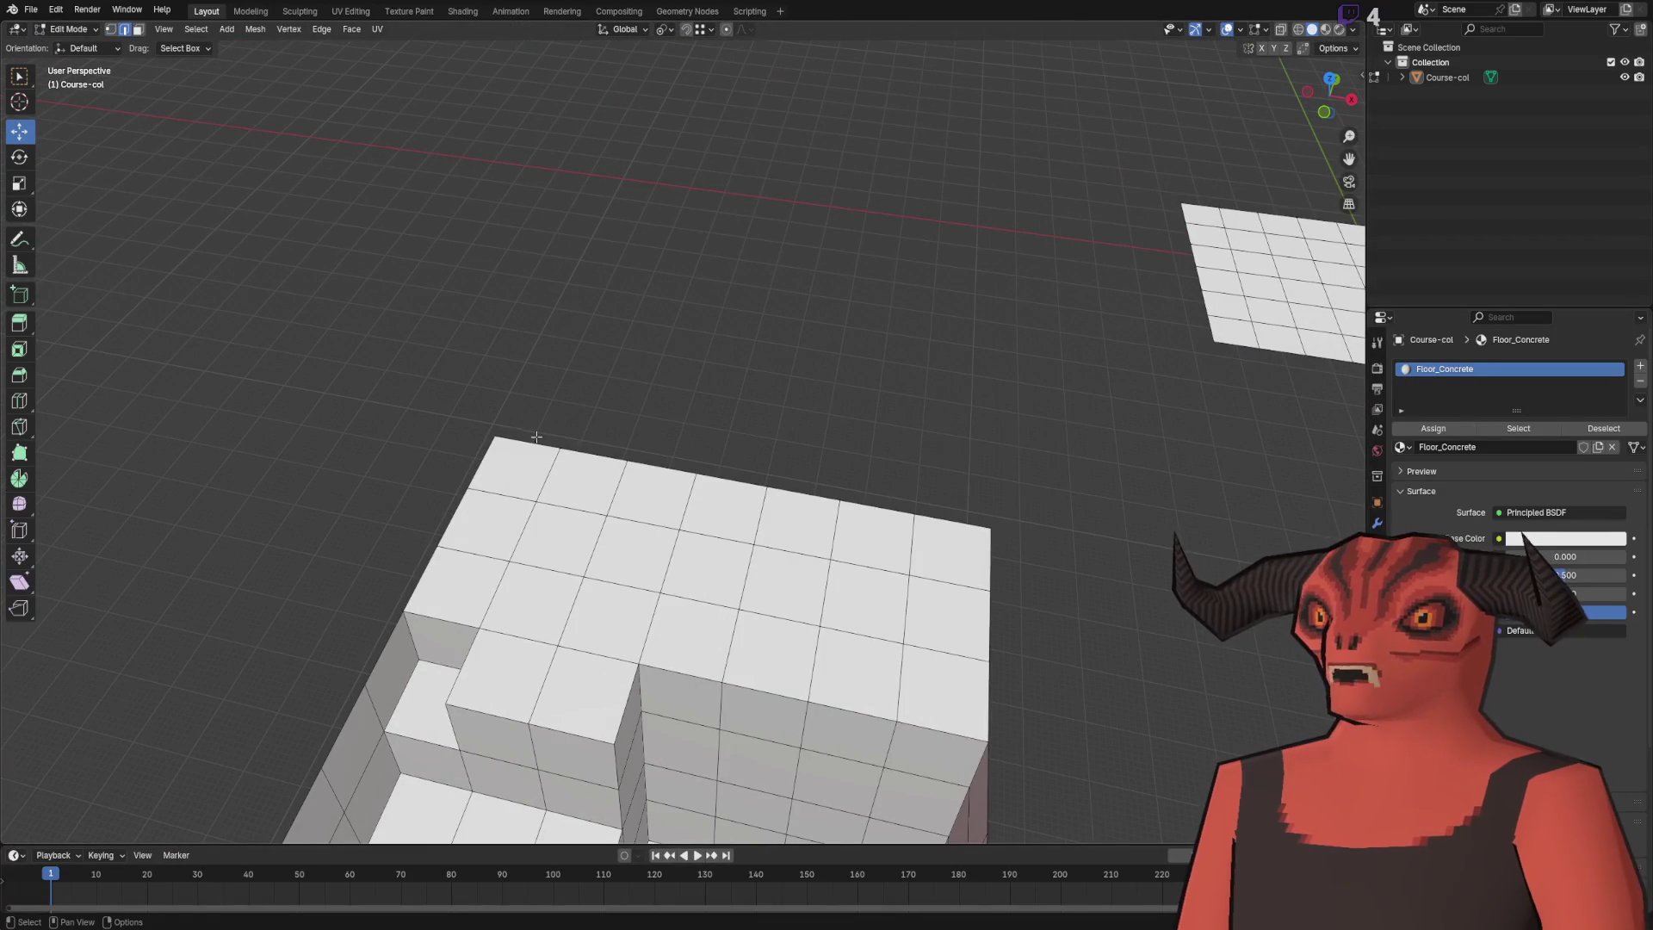
{"action": "key", "text": "e"}
{"action": "left_click", "coordinate": [864, 459]}
- Extrude the platform edge up into a 5 m wall and add four horizontal loop cuts
{"action": "left_click_drag", "start_coordinate": [863, 459], "coordinate": [707, 265]}
{"action": "type", "text": "5"}
{"action": "key", "text": "Return"}
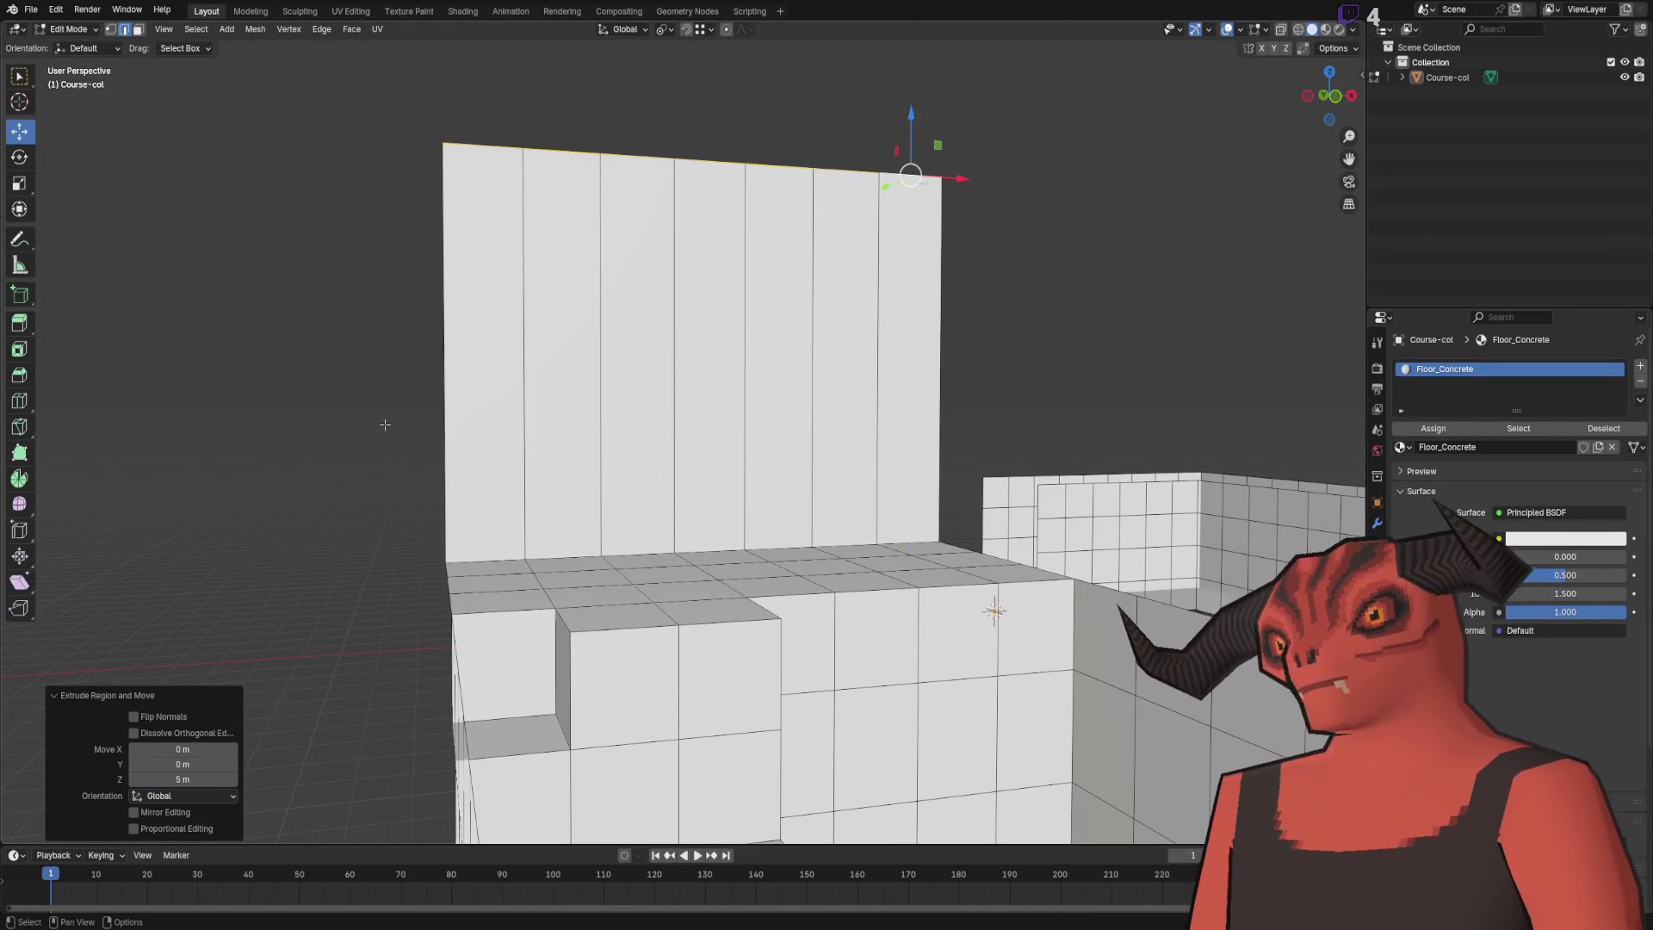
{"action": "right_click", "coordinate": [676, 284]}
{"action": "left_click", "coordinate": [676, 284]}
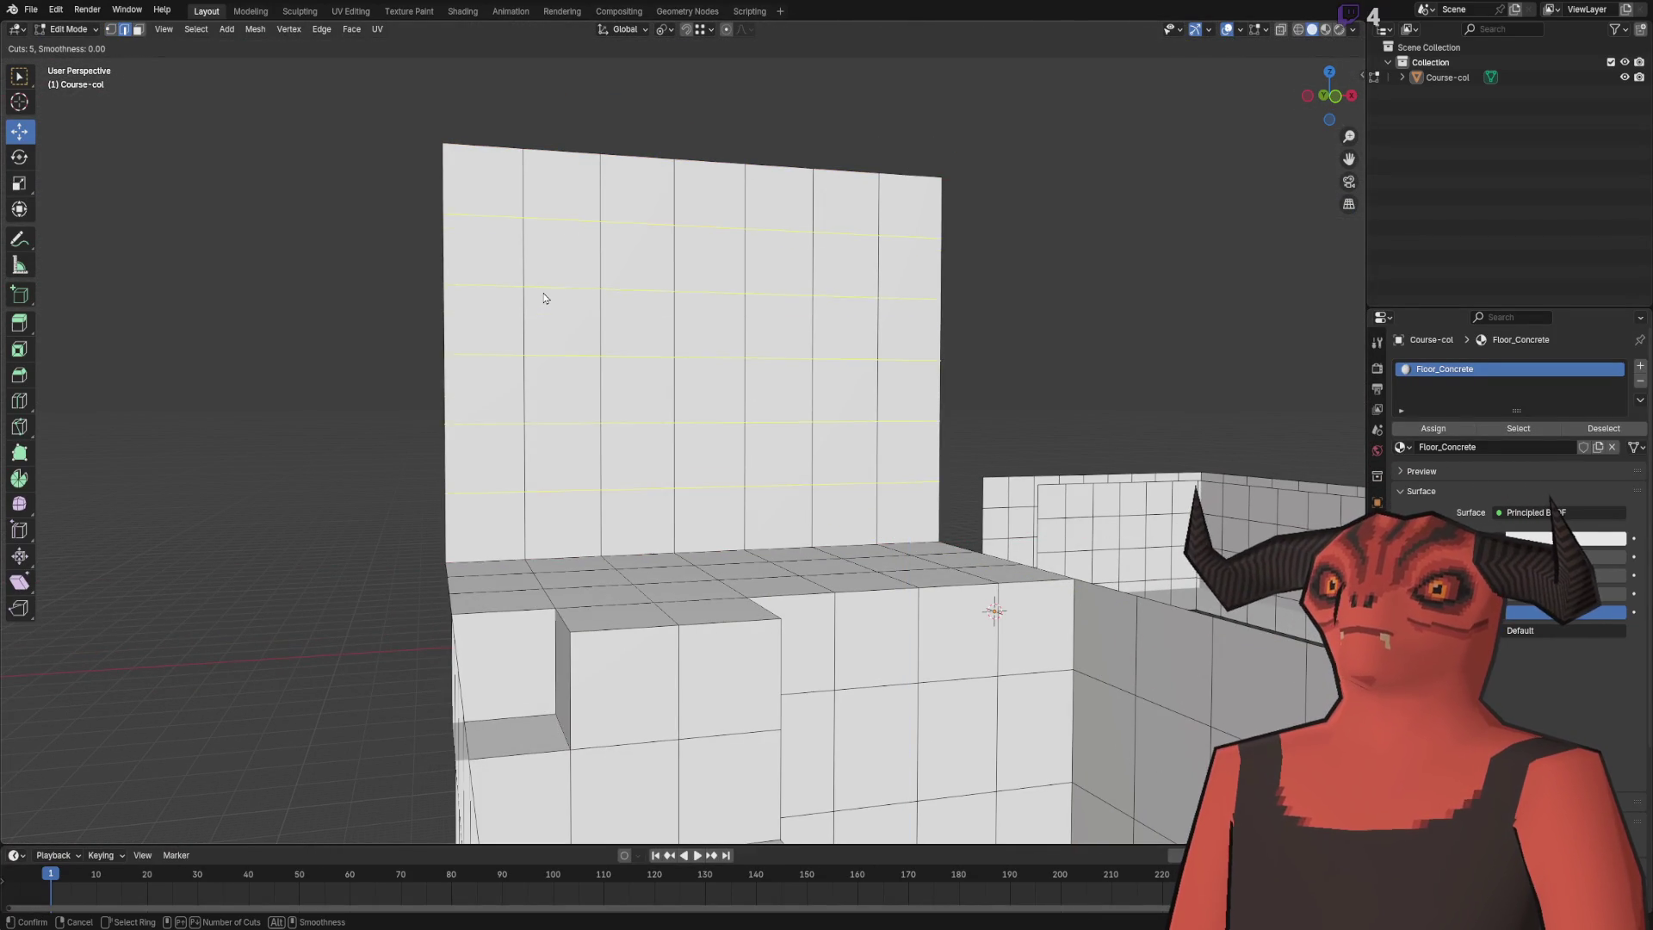
{"action": "left_click", "coordinate": [544, 298]}
- Extrude a vertical column of wall faces outward along Y
{"action": "left_click_drag", "start_coordinate": [337, 408], "coordinate": [600, 484]}
{"action": "left_click", "coordinate": [701, 401], "text": "alt"}
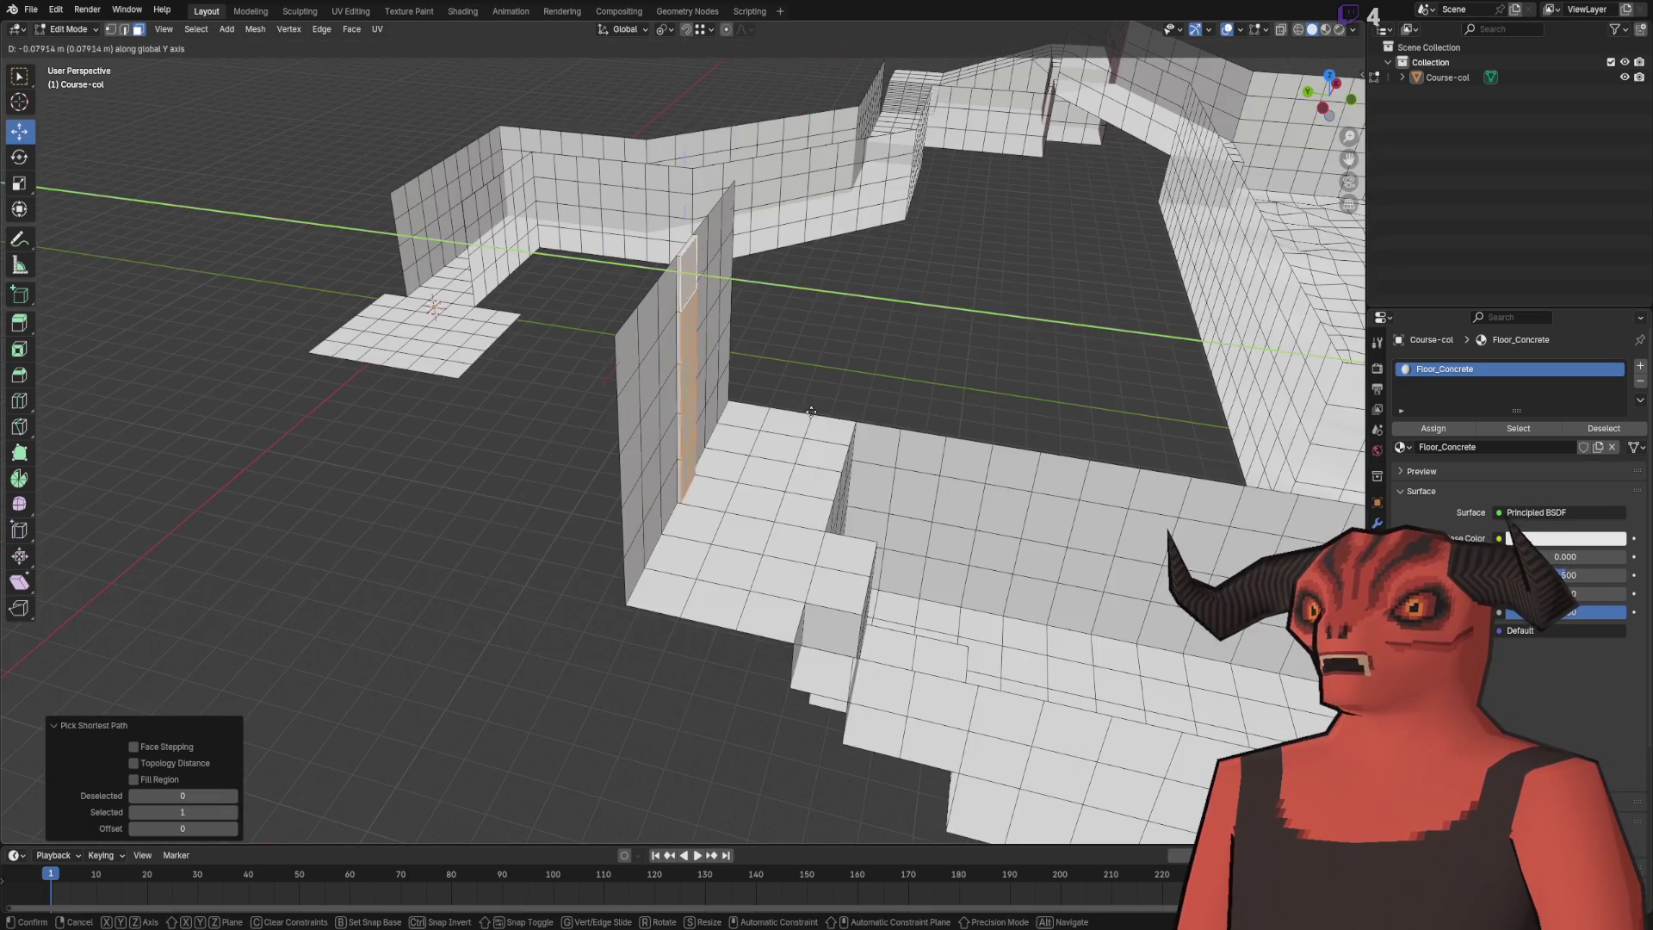
{"action": "key", "text": "e"}
{"action": "left_click", "coordinate": [681, 430]}
{"action": "key", "text": "KP_Decimal"}
{"action": "scroll", "coordinate": [681, 431], "scroll_direction": "down", "scroll_amount": 10}
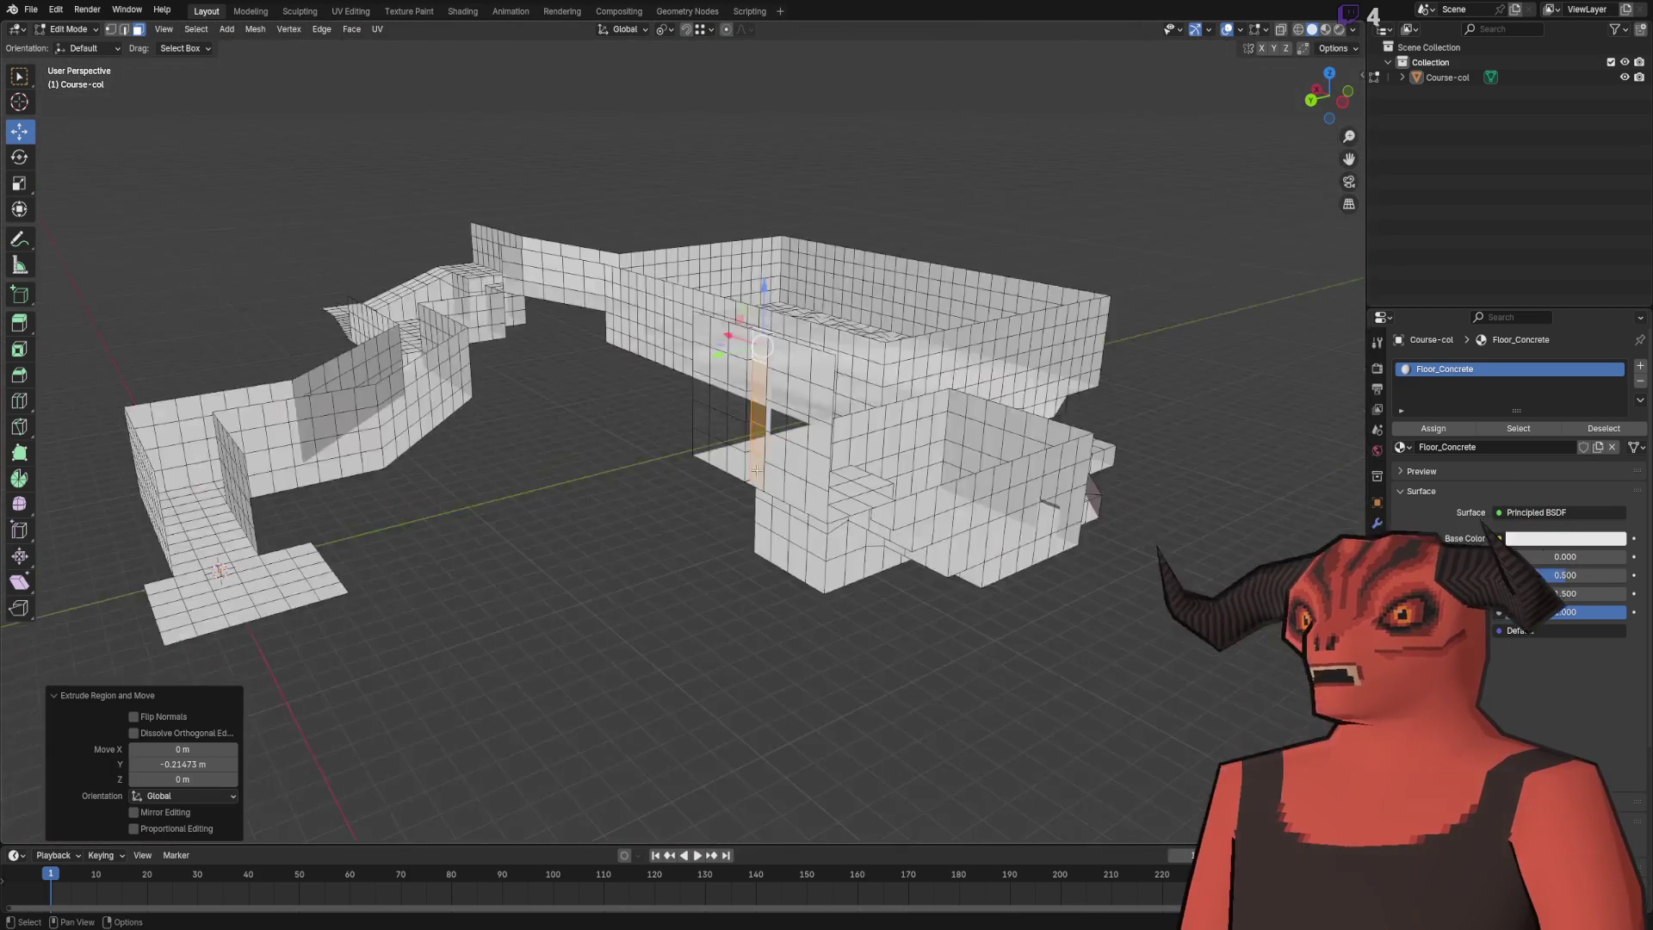
{"action": "key", "text": "KP_Decimal"}
{"action": "scroll", "coordinate": [756, 471], "scroll_direction": "up", "scroll_amount": 3}
{"action": "left_click_drag", "start_coordinate": [766, 472], "coordinate": [834, 473]}
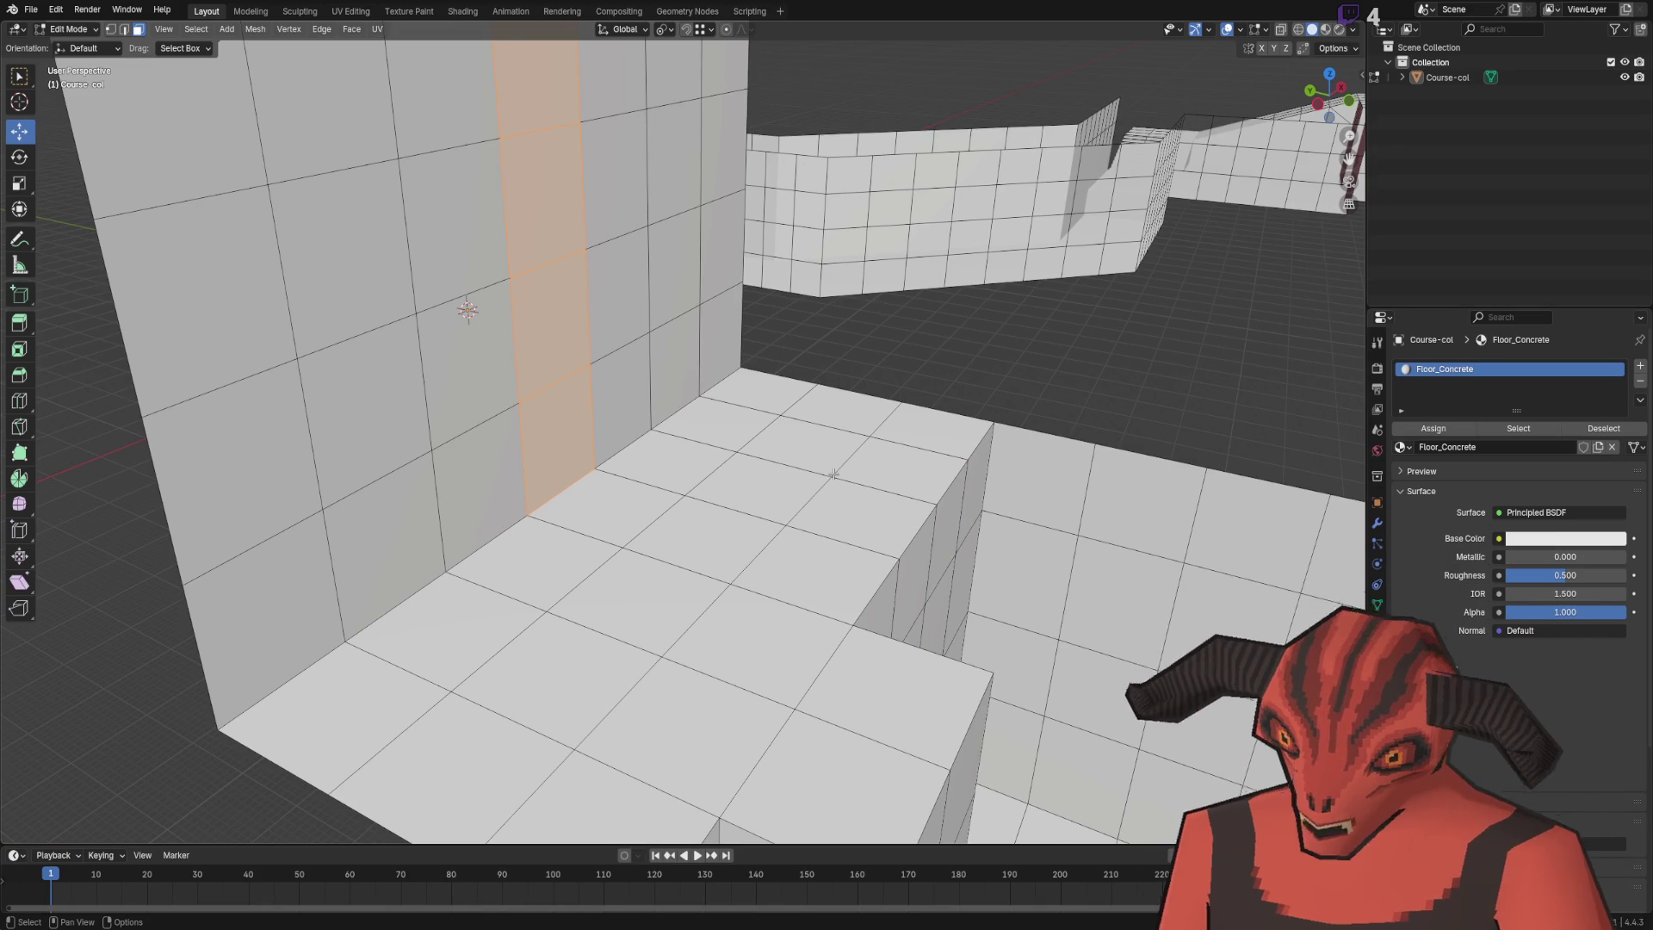
{"action": "scroll", "coordinate": [833, 474], "scroll_direction": "down", "scroll_amount": 6}
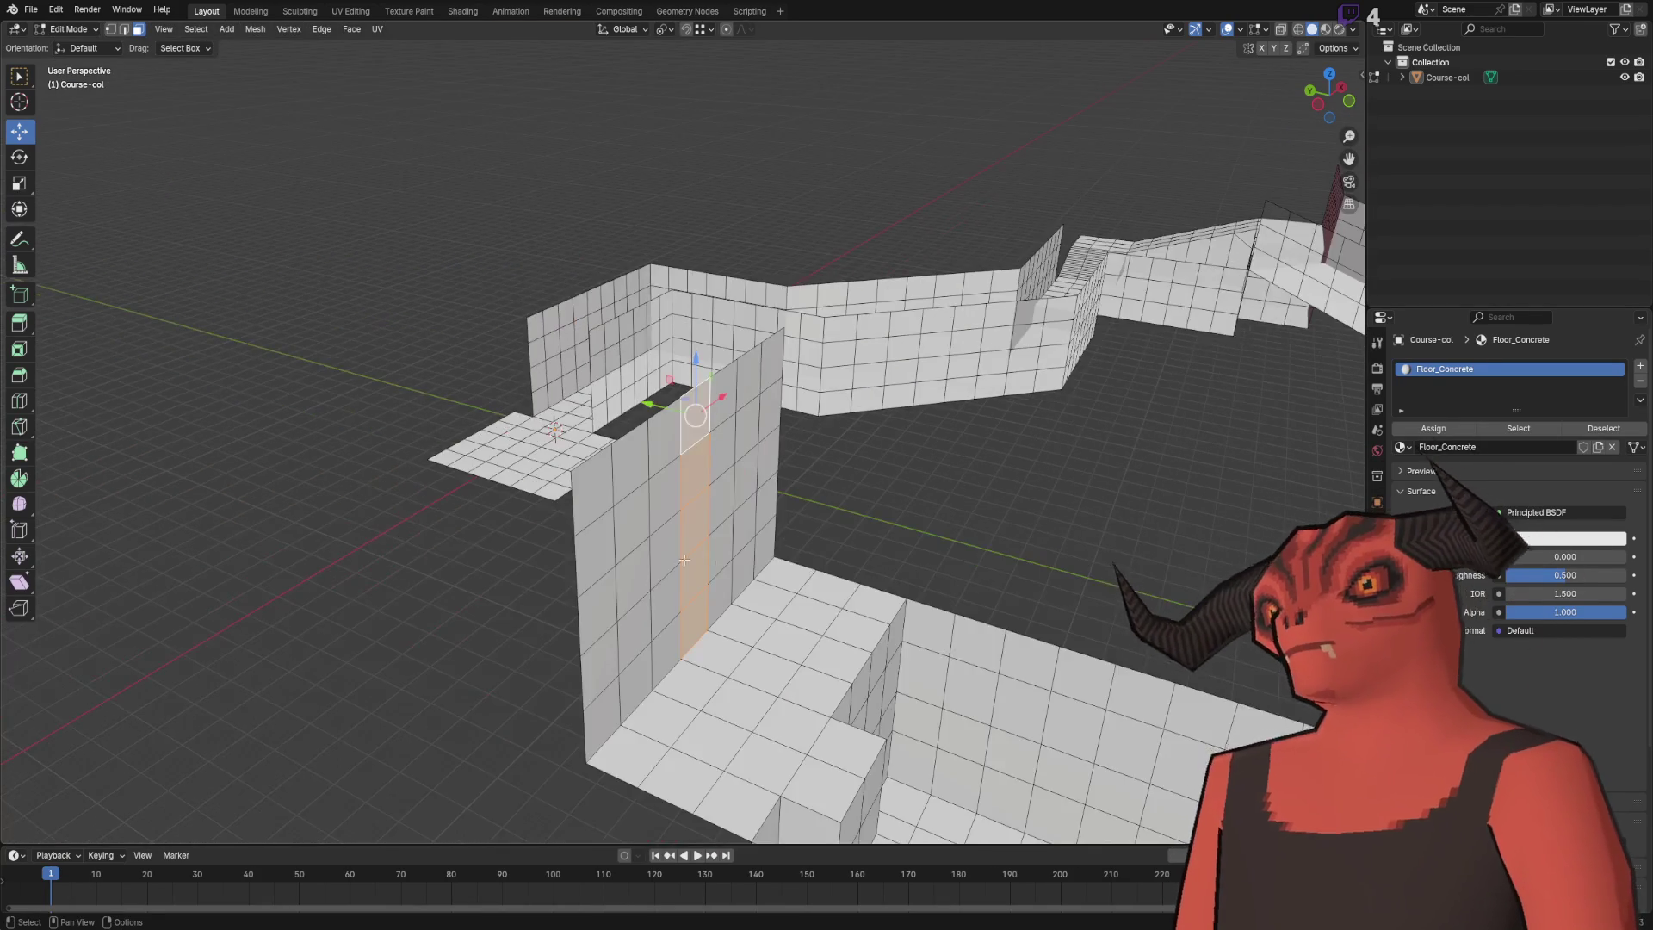
{"action": "mouse_move", "coordinate": [1084, 579]}
{"action": "left_mouse_down"}
{"action": "mouse_move", "coordinate": [823, 561]}
{"action": "mouse_move", "coordinate": [767, 354]}
{"action": "mouse_move", "coordinate": [831, 373]}
{"action": "mouse_move", "coordinate": [849, 358]}
{"action": "mouse_move", "coordinate": [785, 332]}
{"action": "mouse_move", "coordinate": [706, 372]}
{"action": "left_mouse_up"}
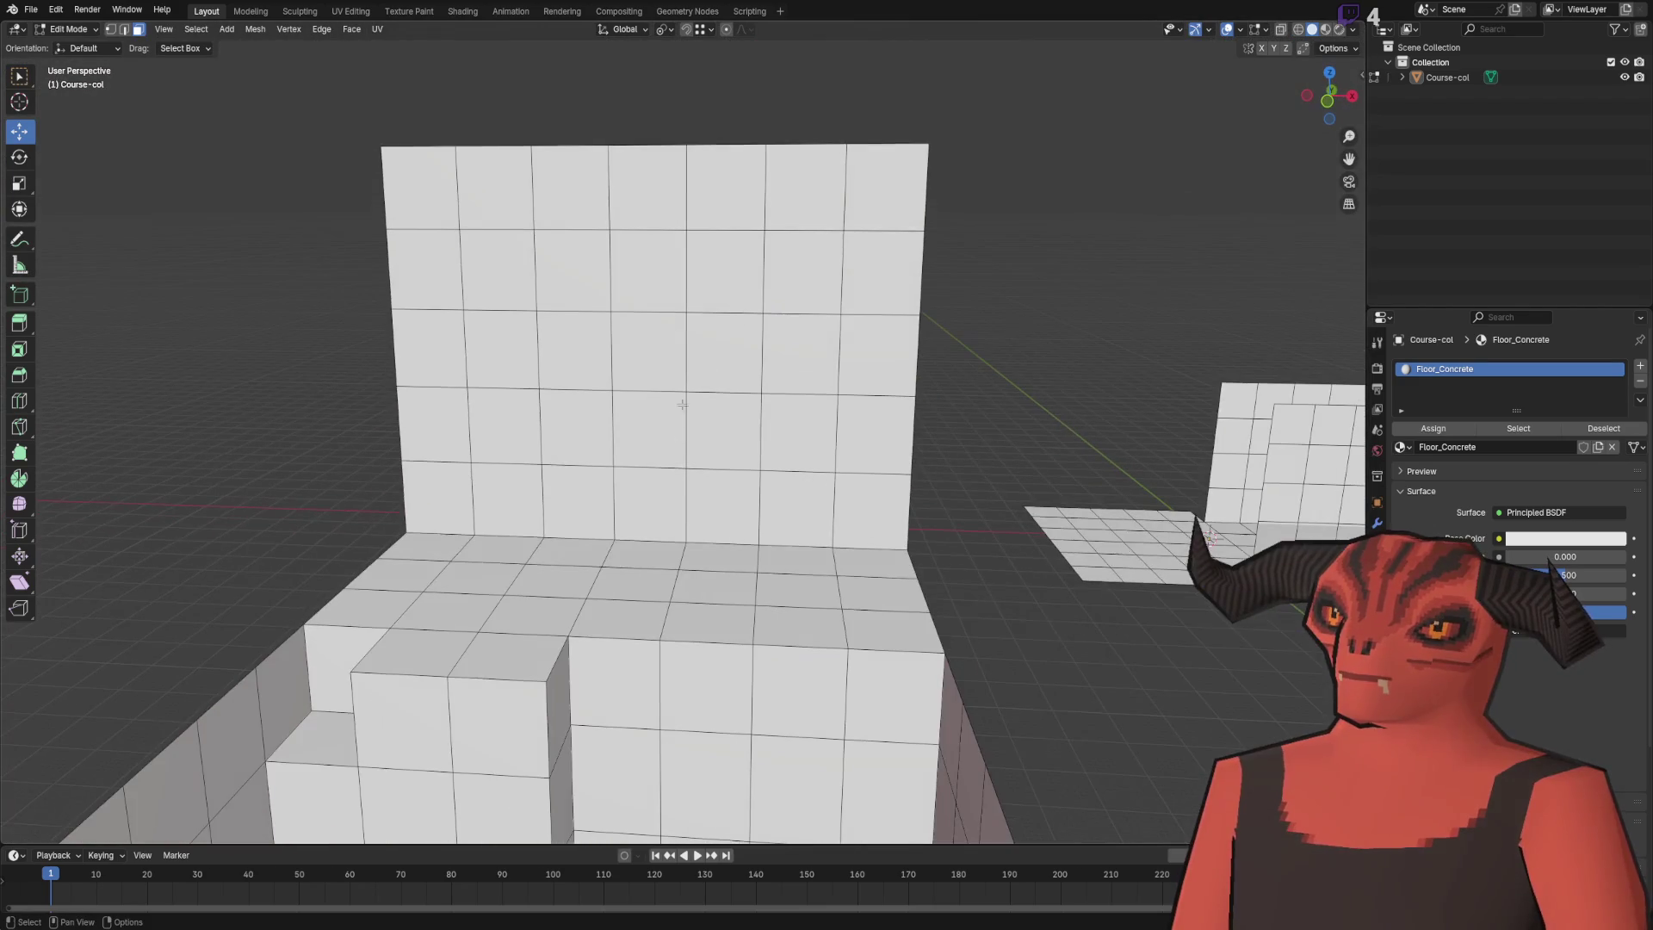
- Select the face column up to the wall top and duplicate it
{"action": "left_click", "coordinate": [649, 173], "text": "ctrl"}
{"action": "mouse_move", "coordinate": [650, 173]}
{"action": "left_mouse_down"}
{"action": "mouse_move", "coordinate": [864, 351]}
{"action": "mouse_move", "coordinate": [785, 283]}
{"action": "mouse_move", "coordinate": [834, 387]}
{"action": "mouse_move", "coordinate": [490, 364]}
{"action": "left_mouse_up"}
{"action": "key", "text": "shift+d"}
- Place the duplicated column along Y and add a loop cut to it
{"action": "key", "text": "y"}
{"action": "left_click", "coordinate": [915, 387]}
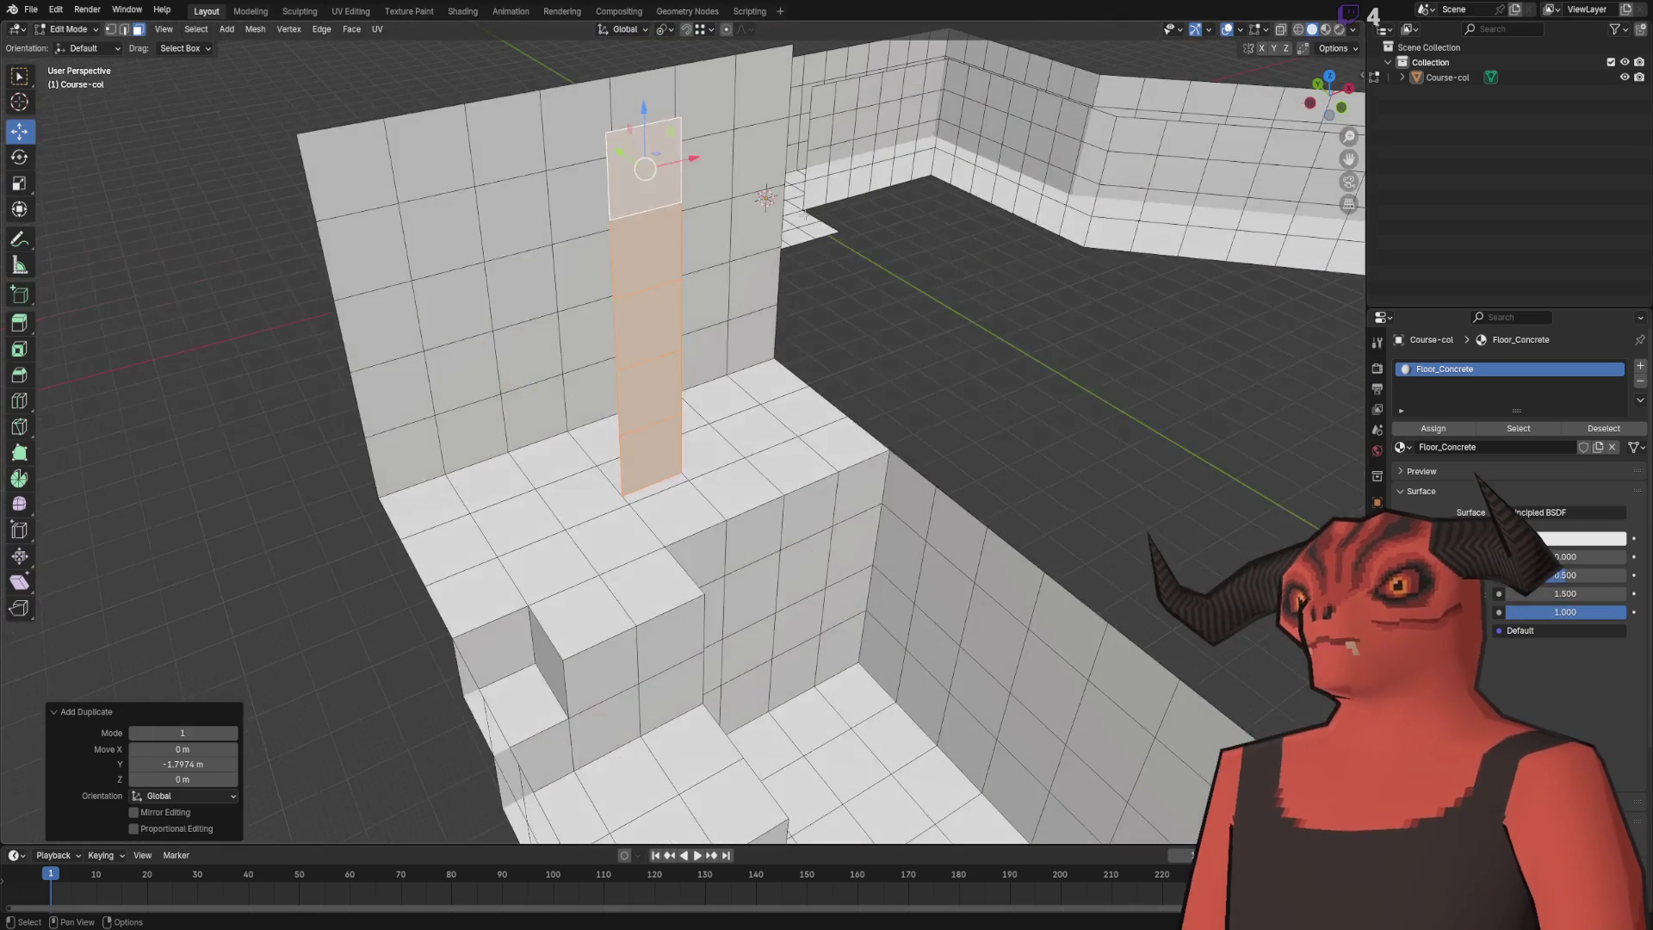
{"action": "key", "text": "2"}
{"action": "key", "text": "alt+a"}
{"action": "right_click", "coordinate": [921, 325]}
{"action": "left_click", "coordinate": [922, 325]}
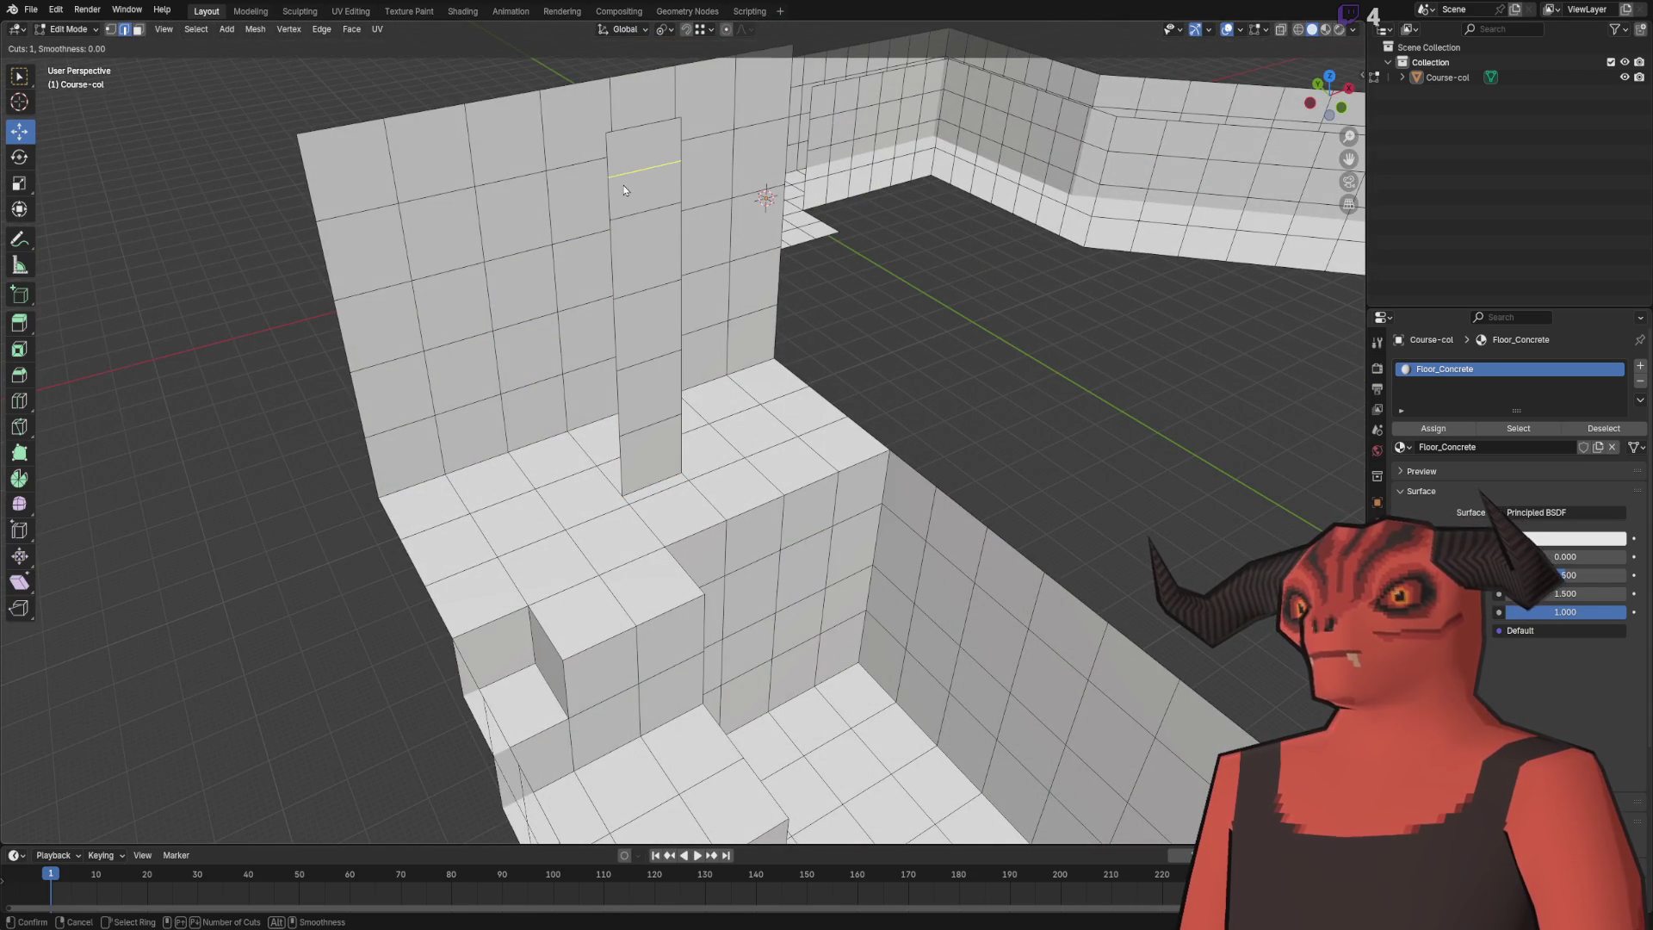
- Cut additional loops down the pillar strip
{"action": "right_click", "coordinate": [628, 185]}
{"action": "key", "text": "Escape"}
{"action": "right_click", "coordinate": [631, 250]}
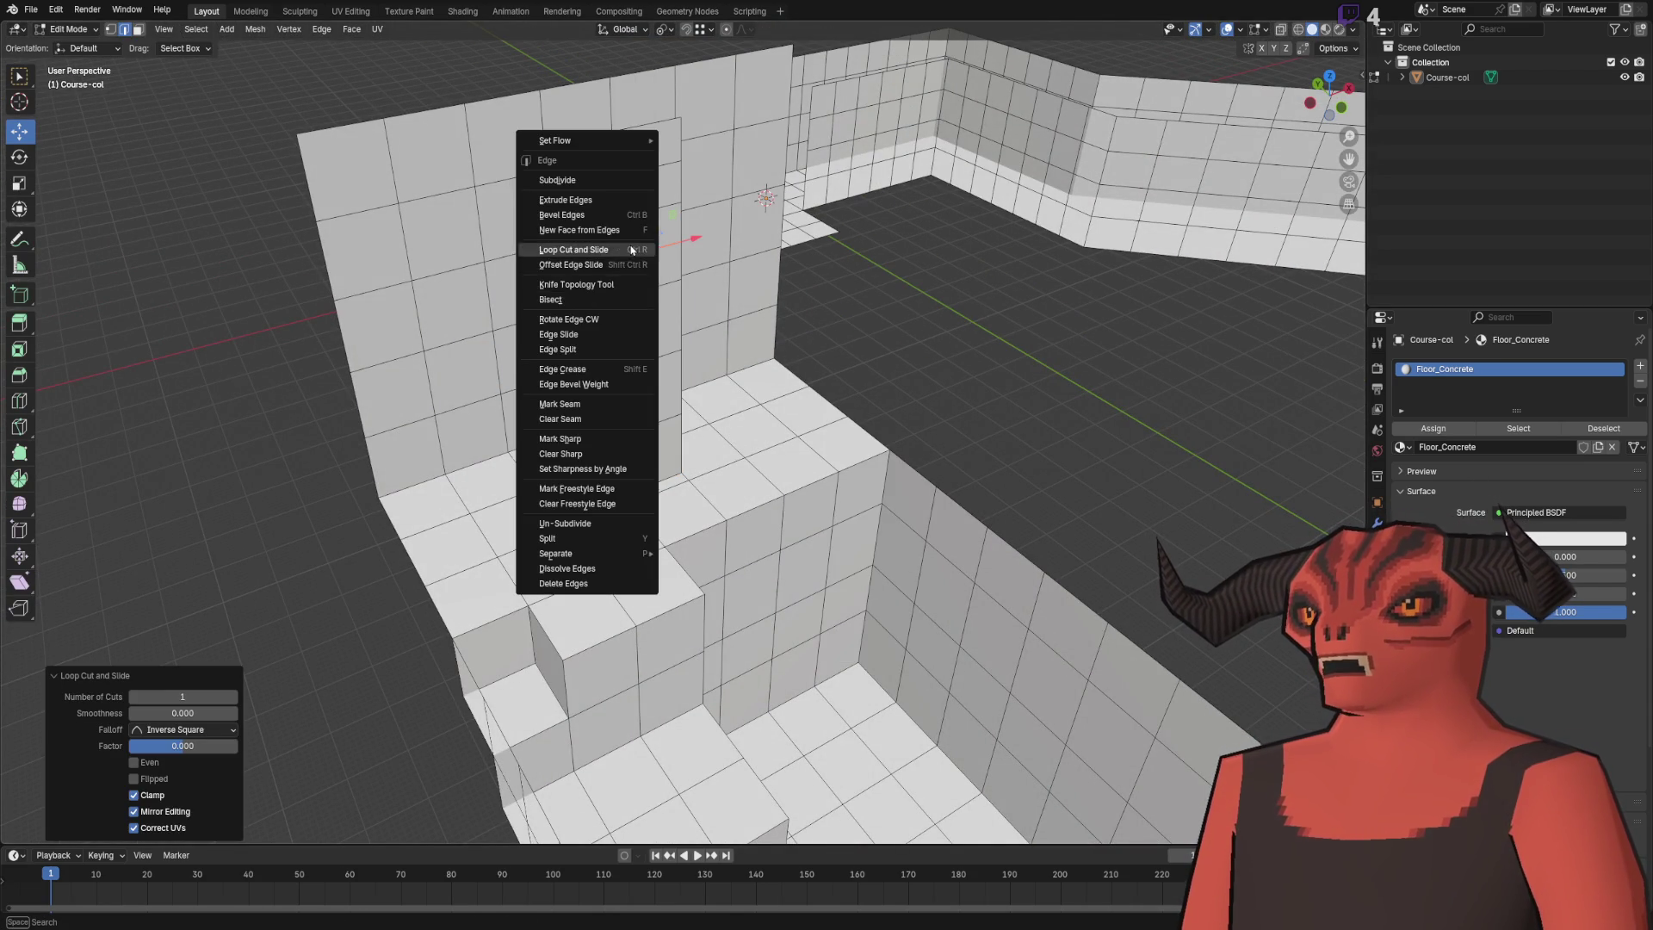
{"action": "left_click", "coordinate": [632, 250]}
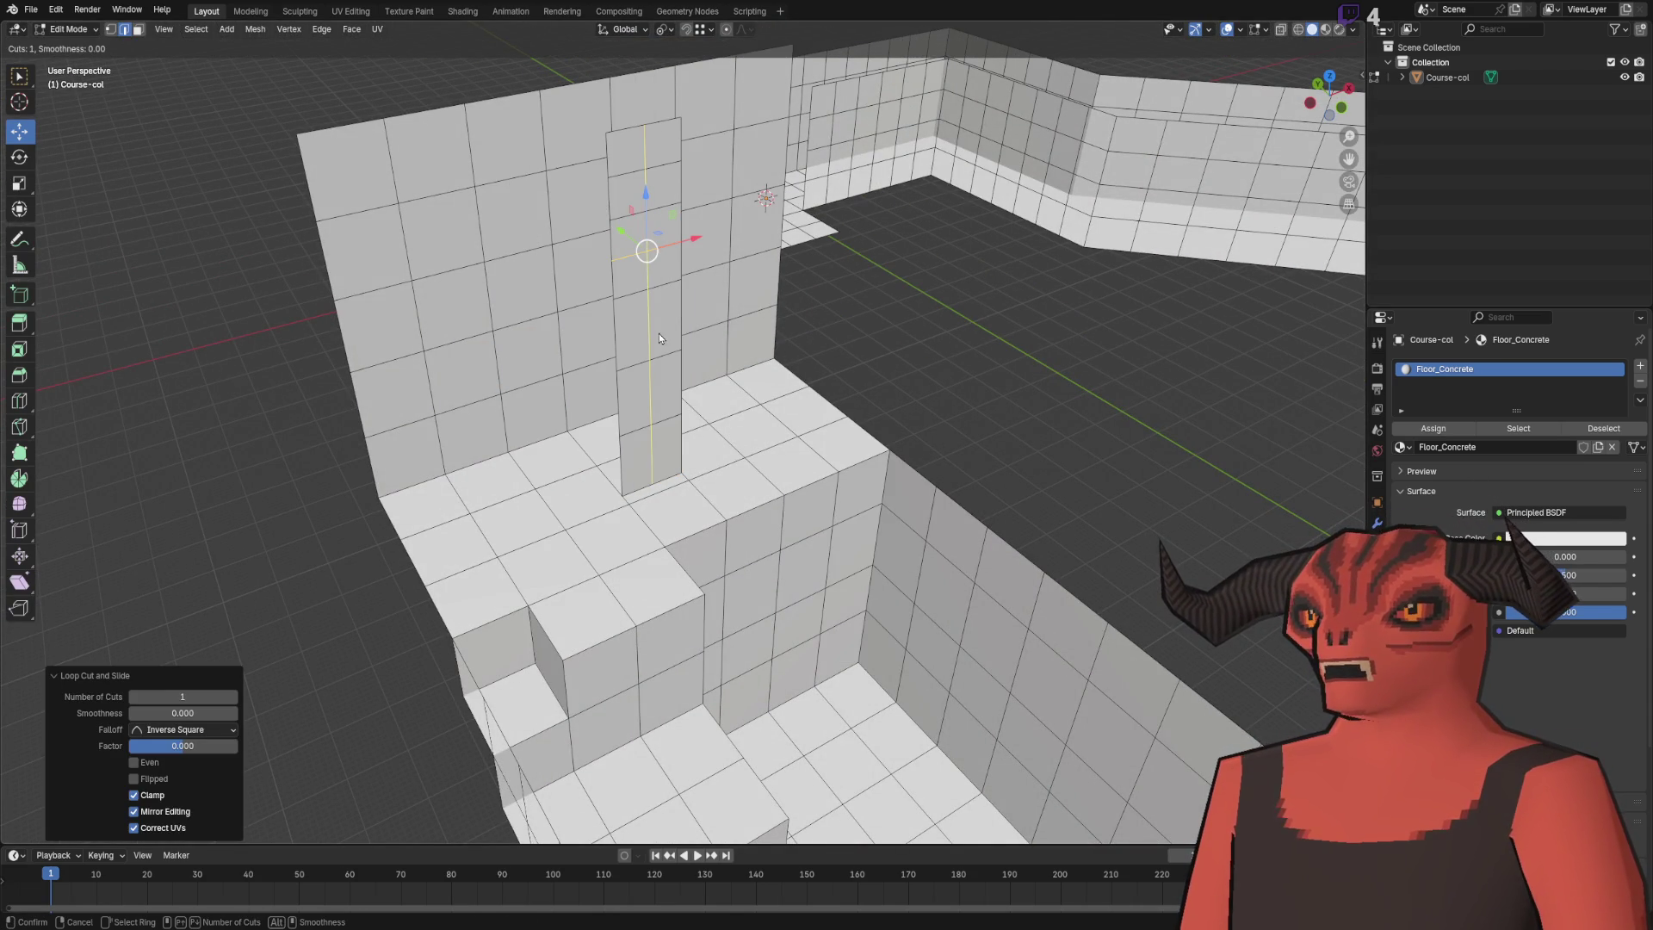
{"action": "right_click", "coordinate": [635, 394]}
{"action": "left_click", "coordinate": [637, 395]}
{"action": "left_click", "coordinate": [650, 453]}
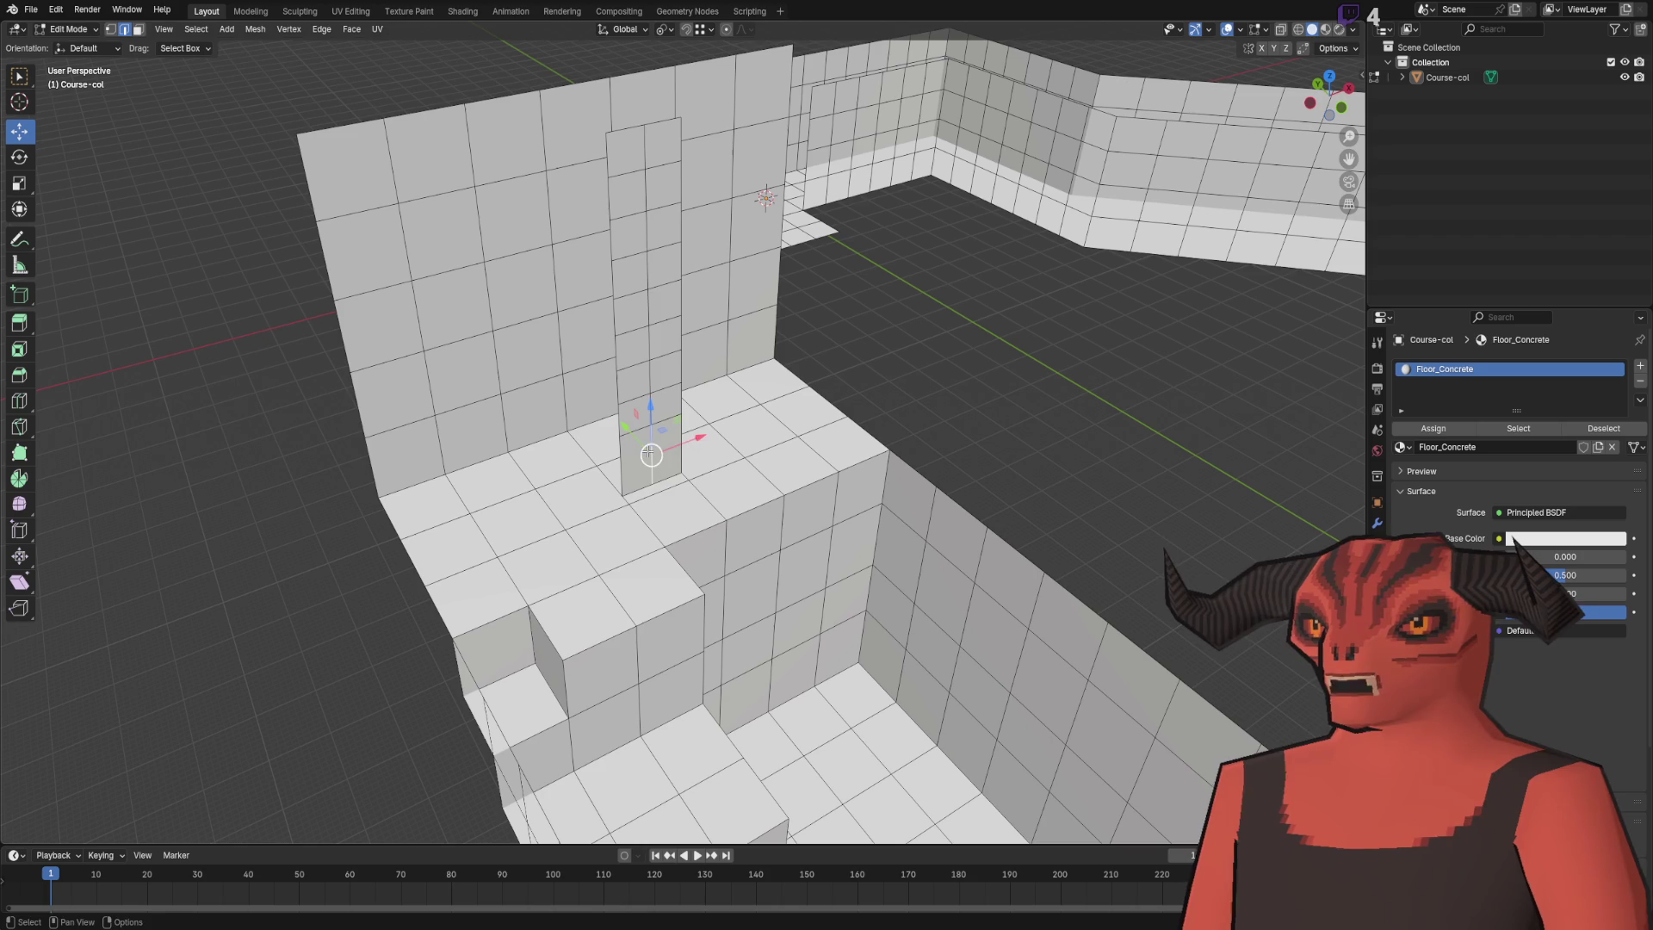
{"action": "key", "text": "ctrl+r"}
{"action": "left_click", "coordinate": [622, 467]}
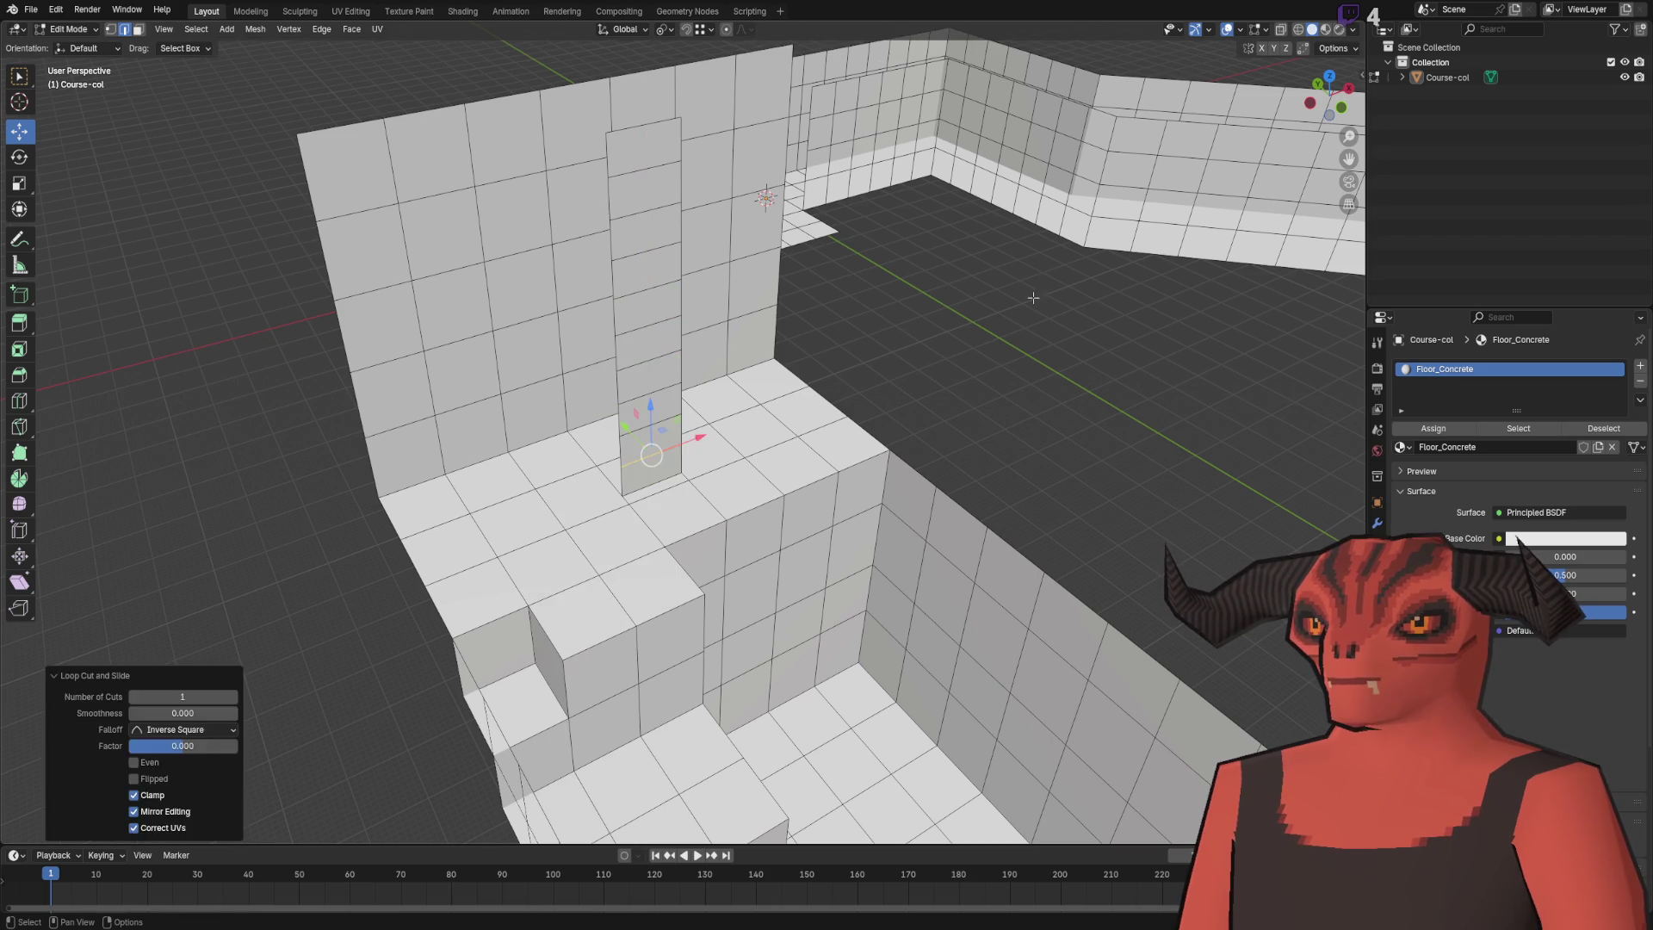
- Inset each strip face individually with 0.025 m thickness
{"action": "key", "text": "3"}
{"action": "scroll", "coordinate": [635, 204], "scroll_direction": "up", "scroll_amount": 3}
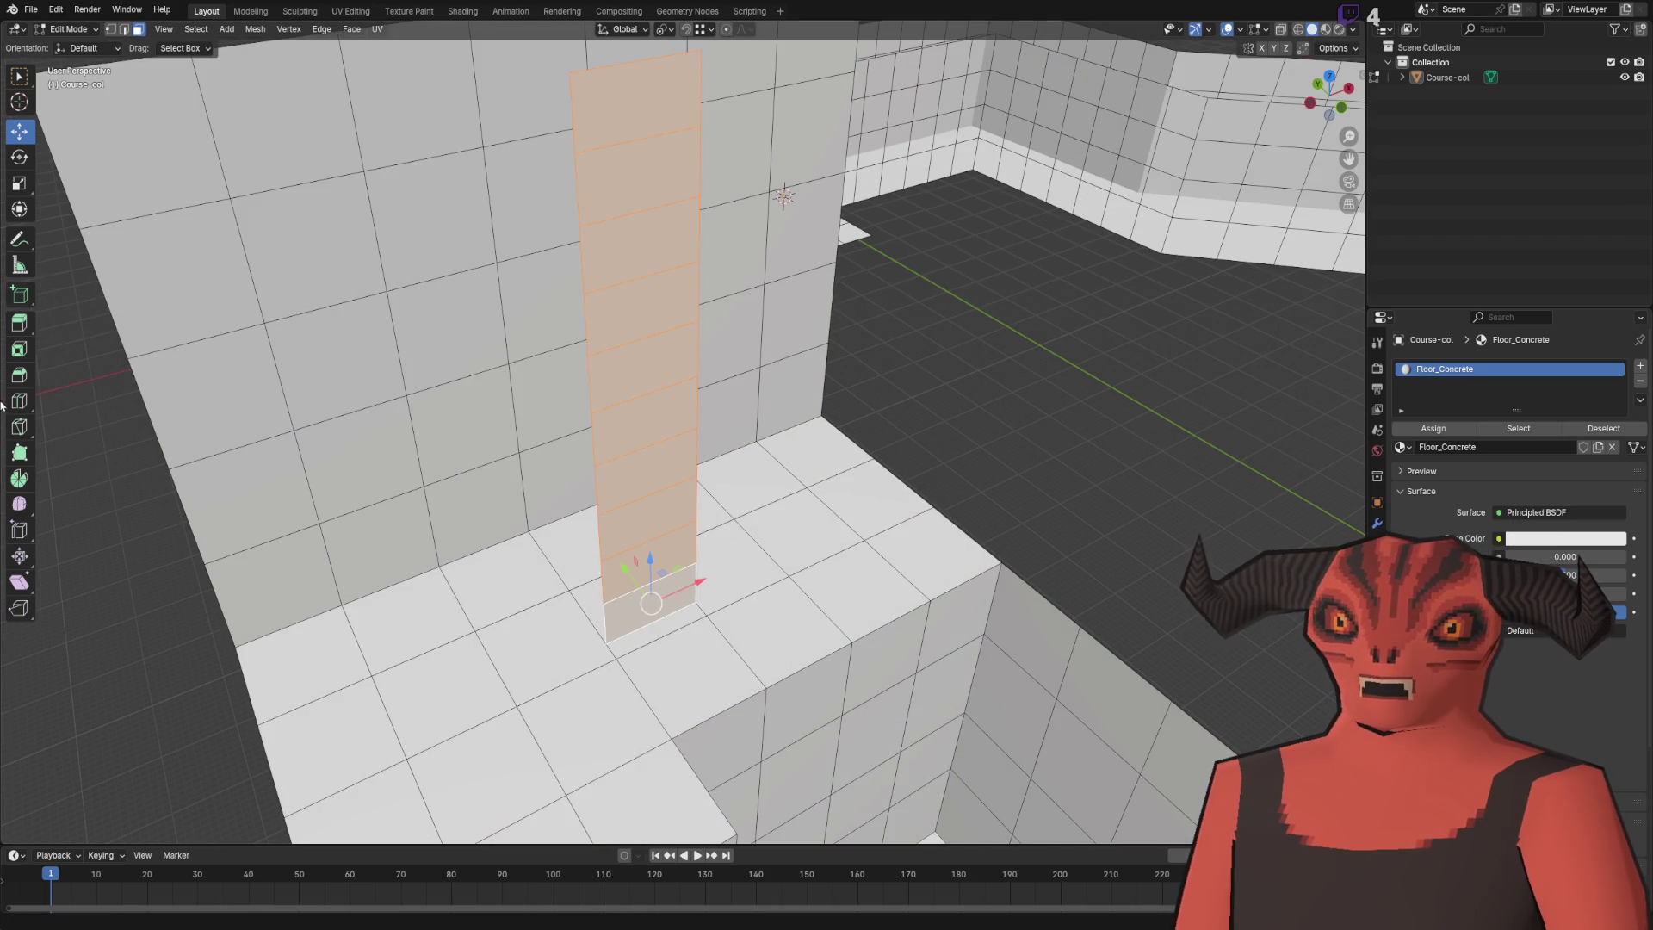
{"action": "left_click", "coordinate": [19, 375]}
{"action": "scroll", "coordinate": [613, 430], "scroll_direction": "up", "scroll_amount": 3}
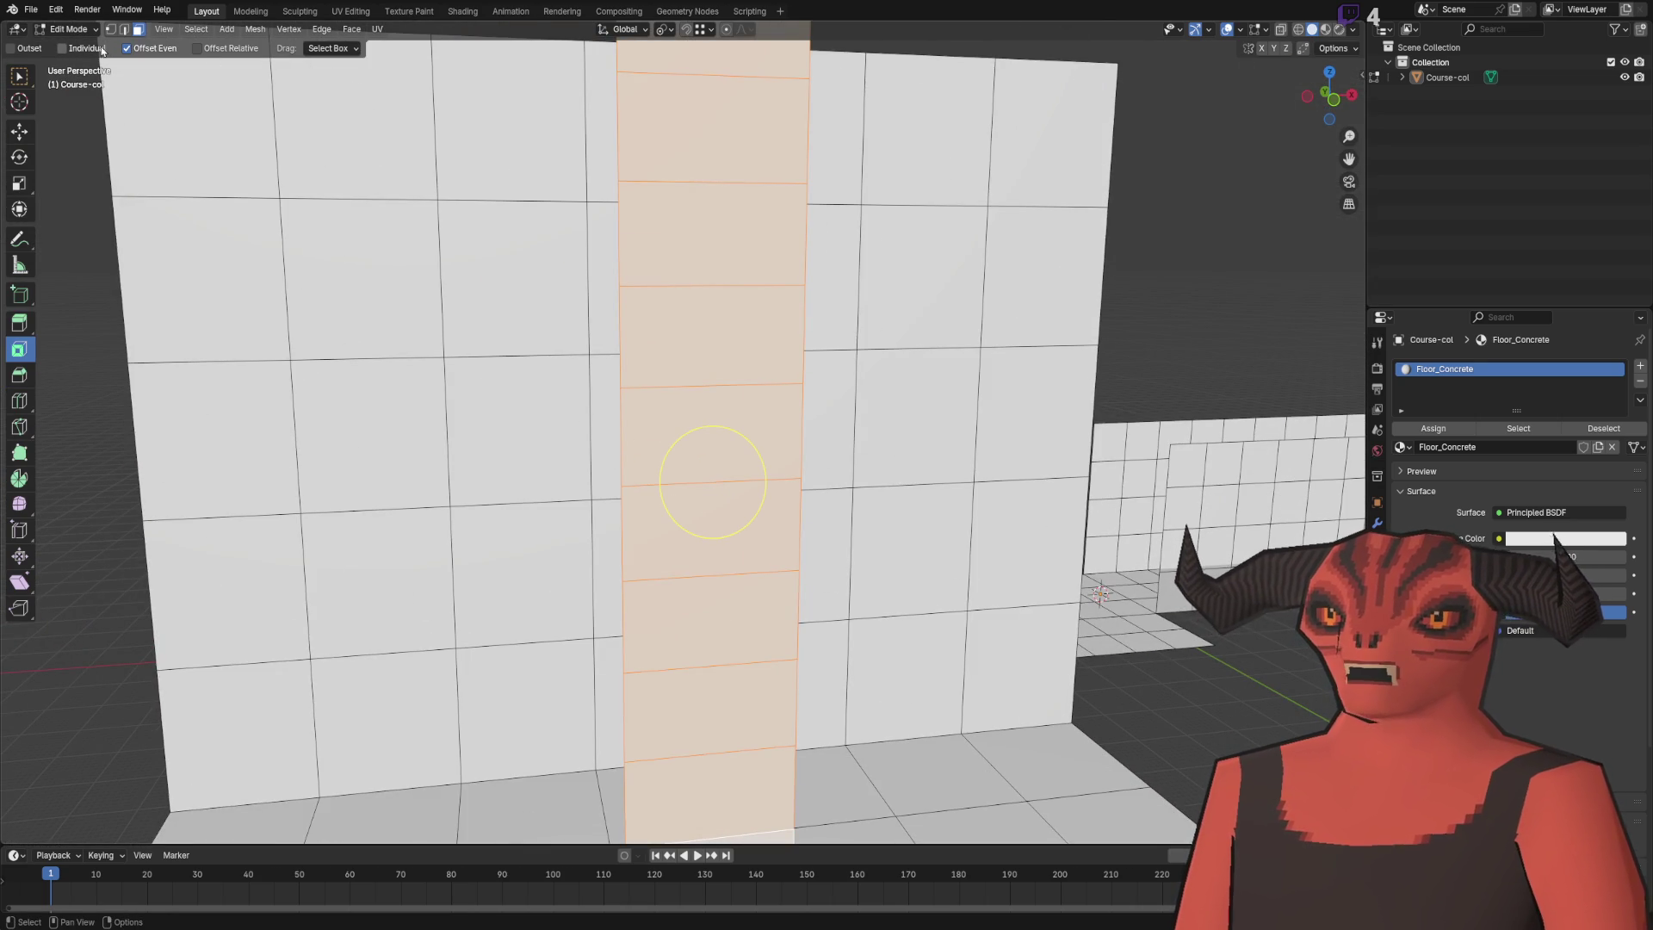
{"action": "left_click_drag", "start_coordinate": [746, 463], "coordinate": [736, 464]}
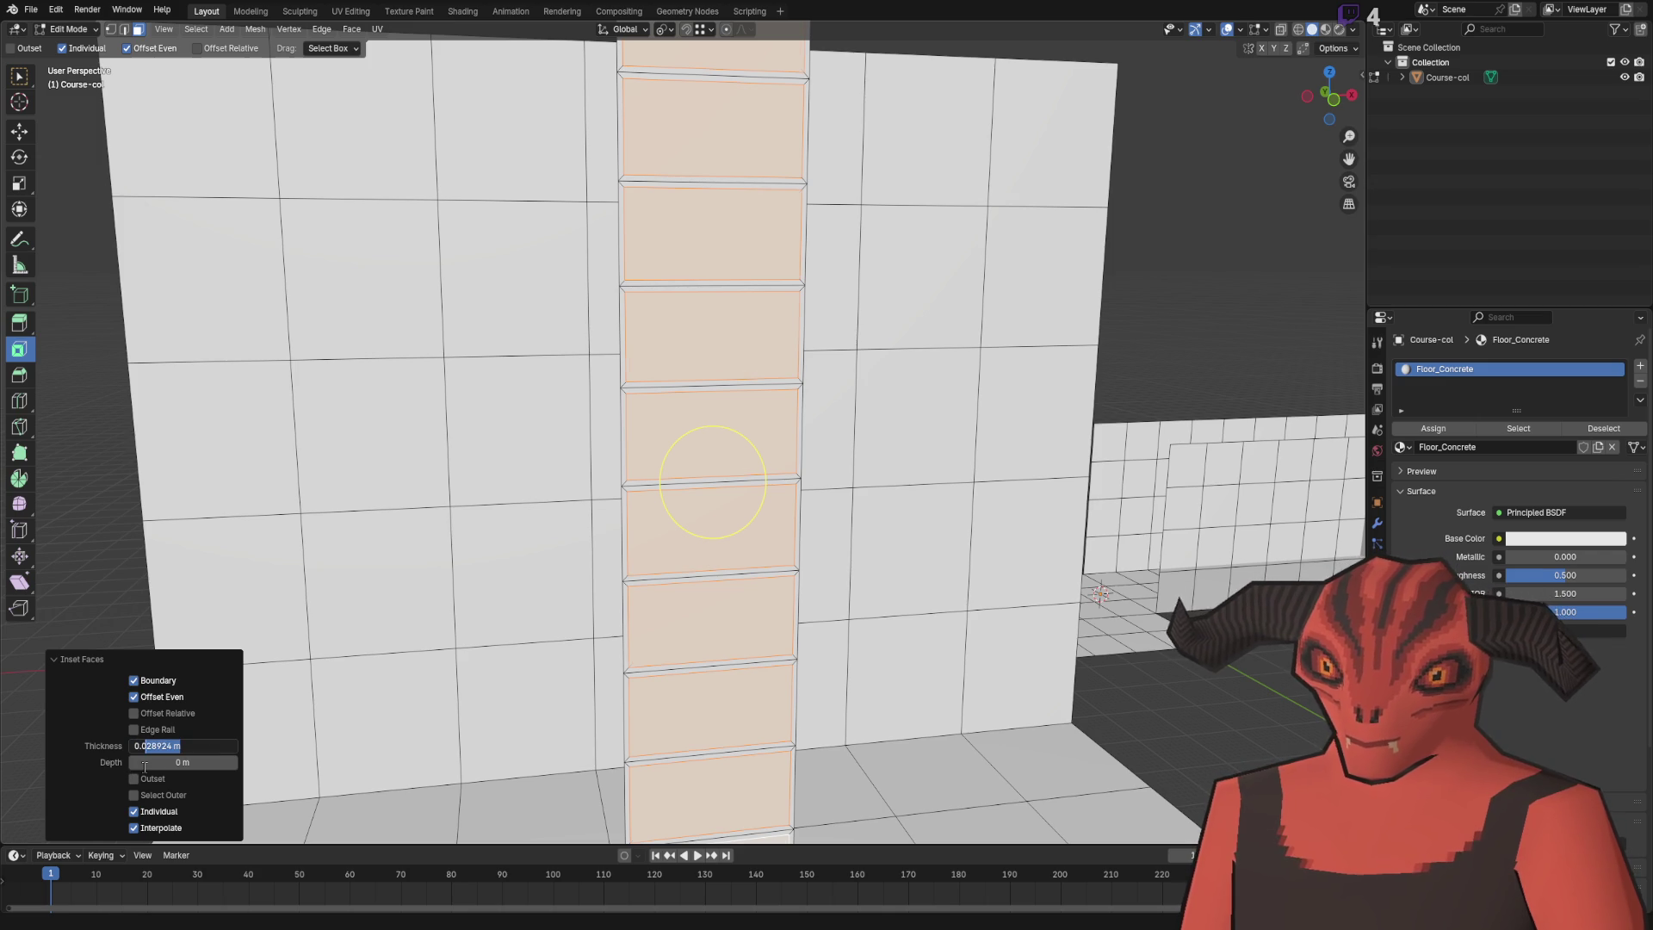
{"action": "type", "text": "5"}
{"action": "key", "text": "Return"}
{"action": "left_click_drag", "start_coordinate": [634, 421], "coordinate": [601, 400]}
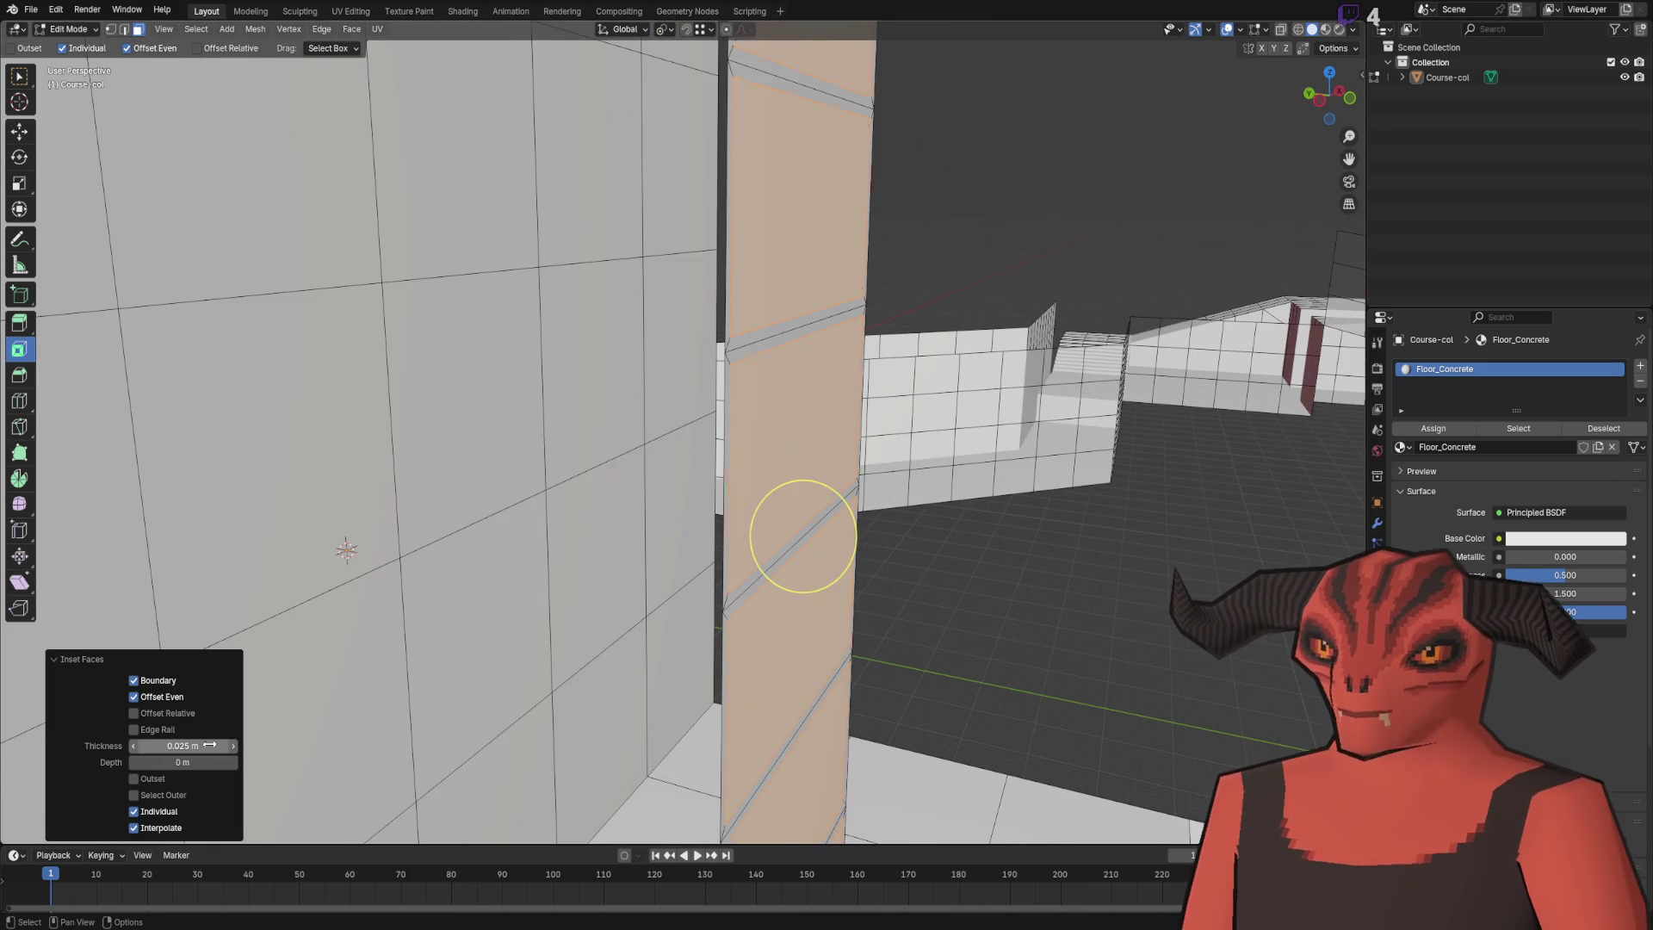
{"action": "left_click_drag", "start_coordinate": [802, 536], "coordinate": [755, 495]}
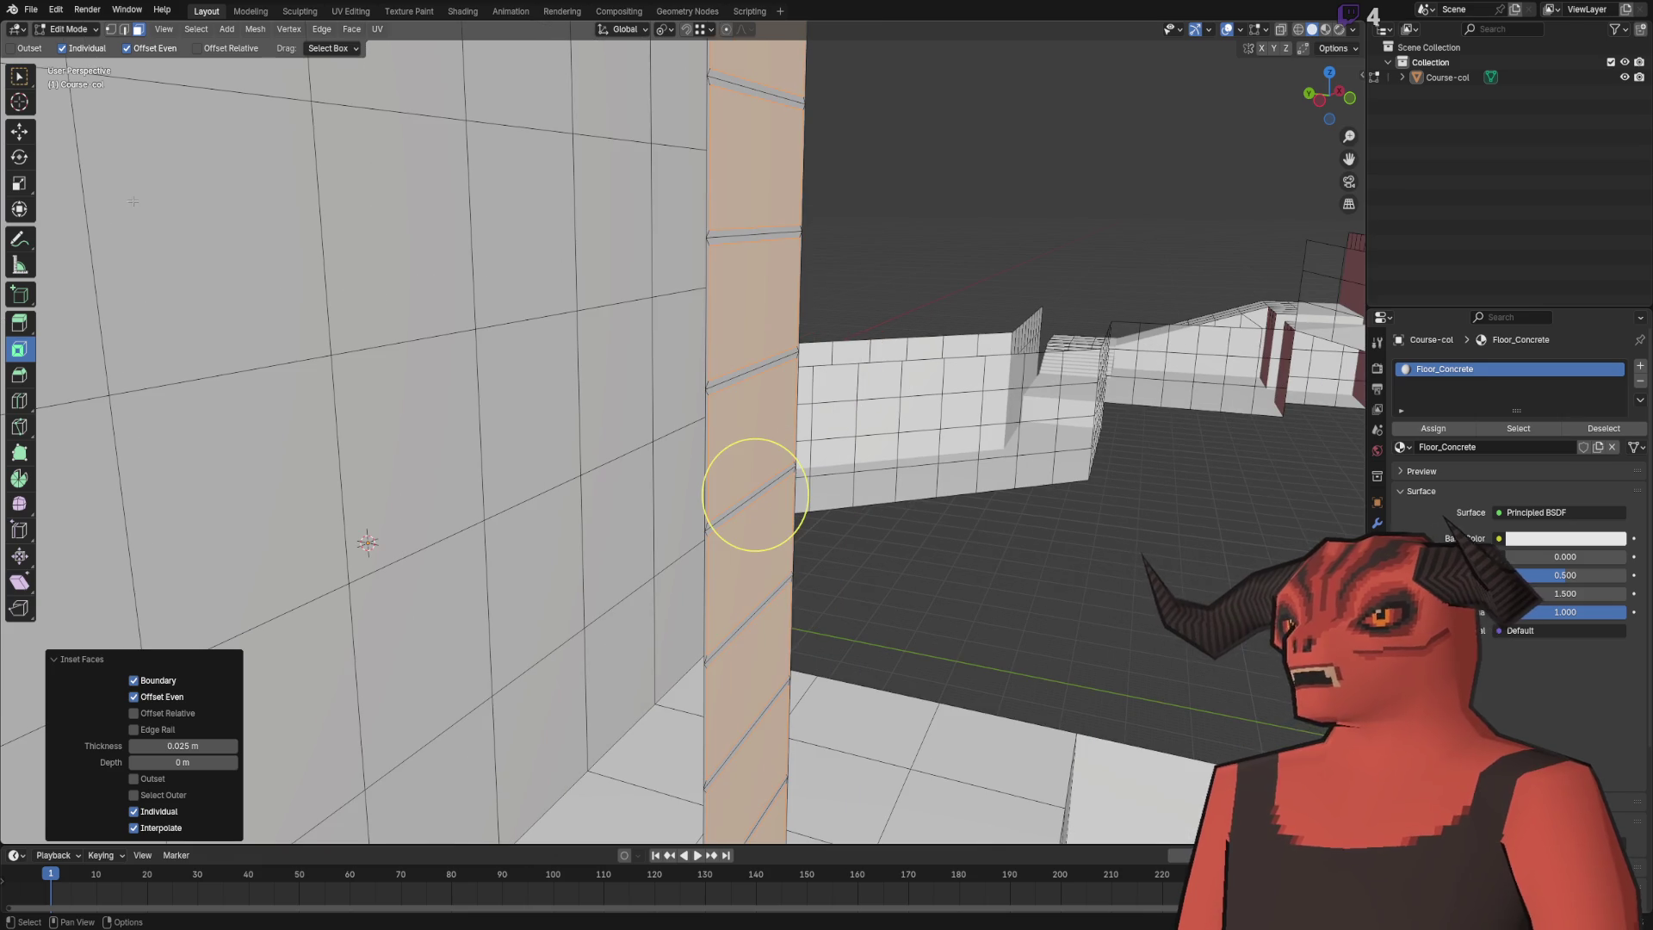
{"action": "left_click", "coordinate": [19, 137]}
- Extrude the inset faces 0.1 m outward along Y to form ladder rungs
{"action": "key", "text": "e"}
{"action": "left_click", "coordinate": [1076, 429]}
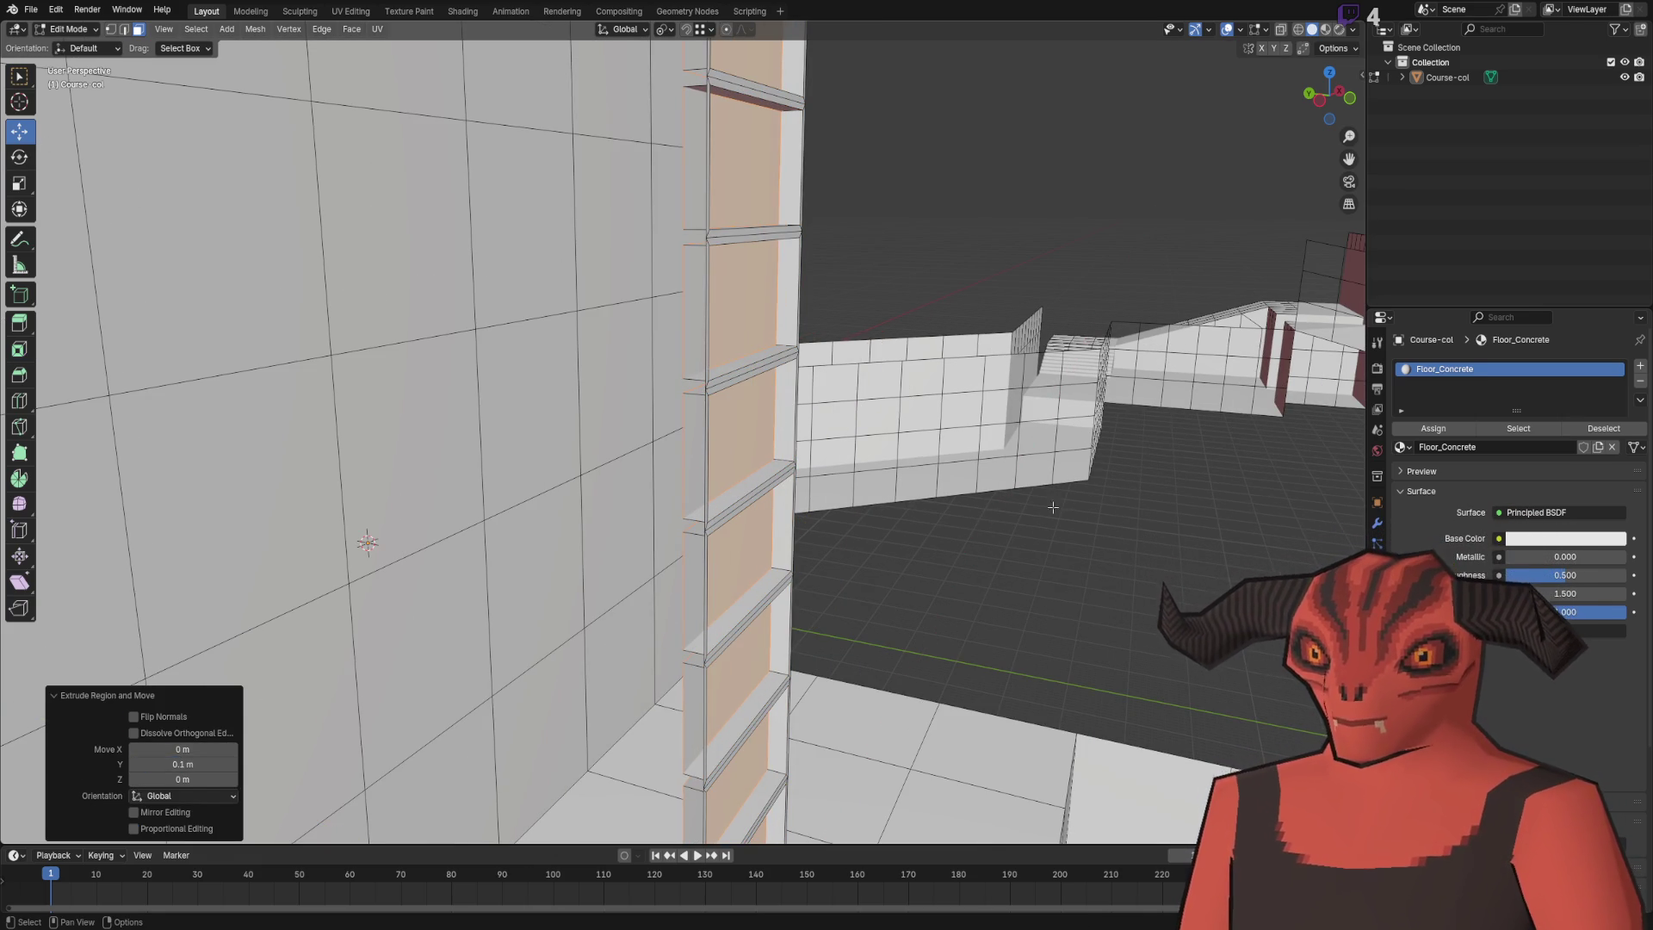
{"action": "key", "text": "2"}
{"action": "left_click_drag", "start_coordinate": [1038, 502], "coordinate": [591, 368]}
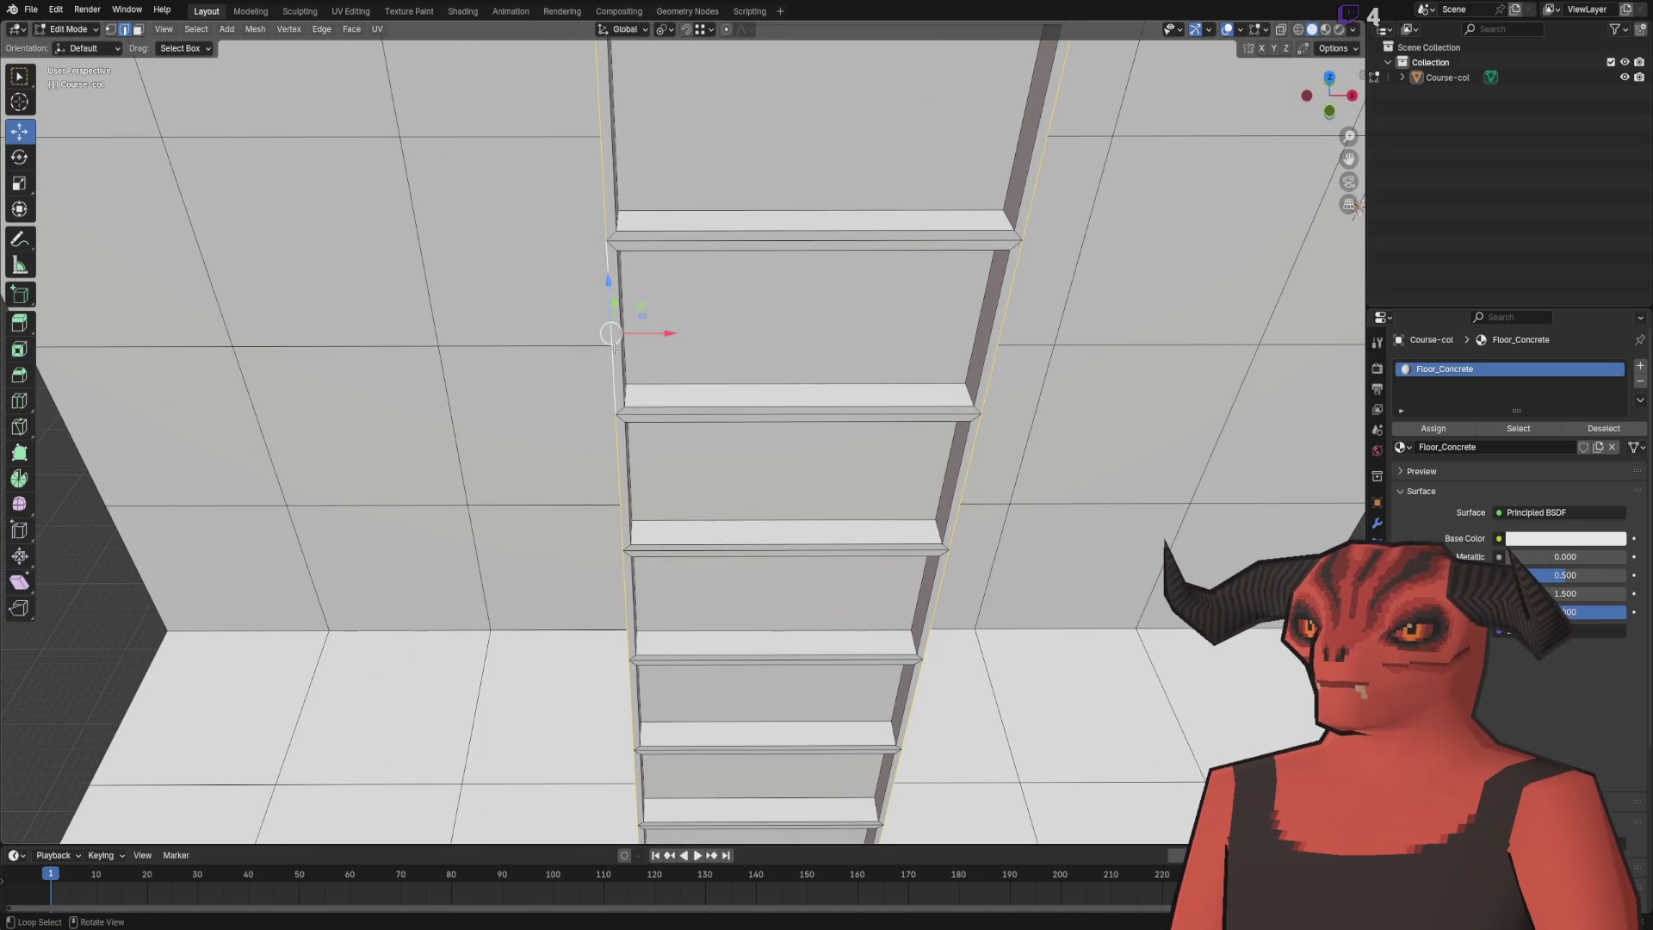
{"action": "left_click_drag", "start_coordinate": [1000, 357], "coordinate": [914, 464]}
{"action": "left_click", "coordinate": [888, 458]}
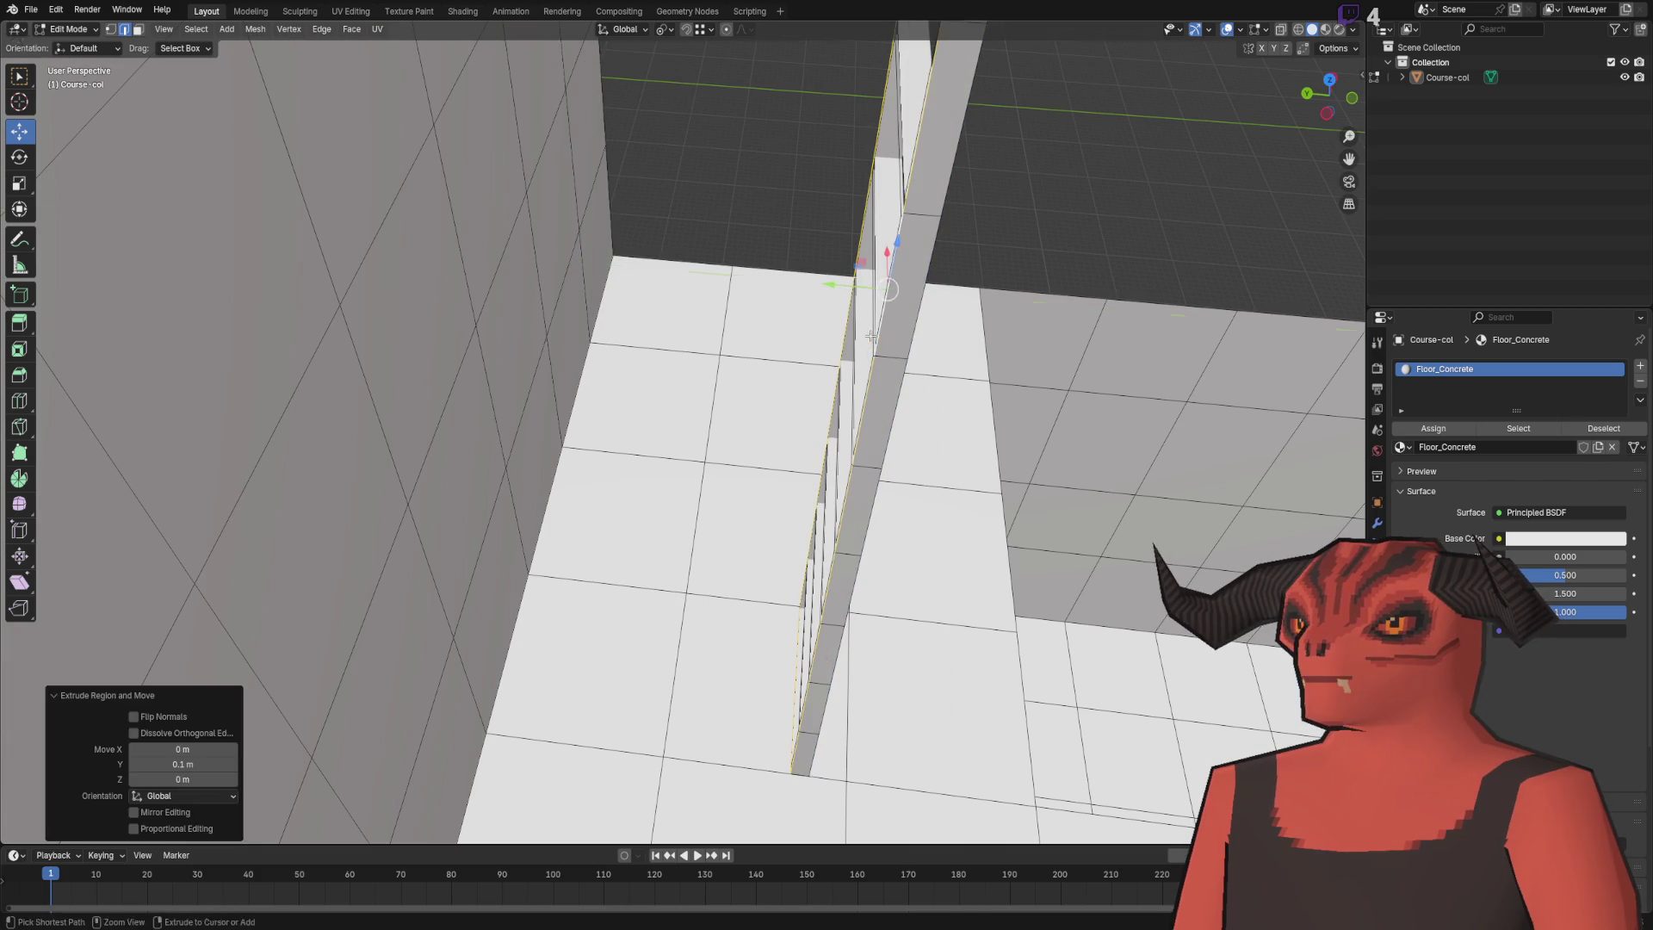
- Merge overlapping vertices by distance across the ladder wall mesh
{"action": "key", "text": "a"}
{"action": "key", "text": "m"}
{"action": "left_click", "coordinate": [938, 351]}
{"action": "key", "text": "alt+a"}
{"action": "left_click_drag", "start_coordinate": [1000, 249], "coordinate": [754, 407]}
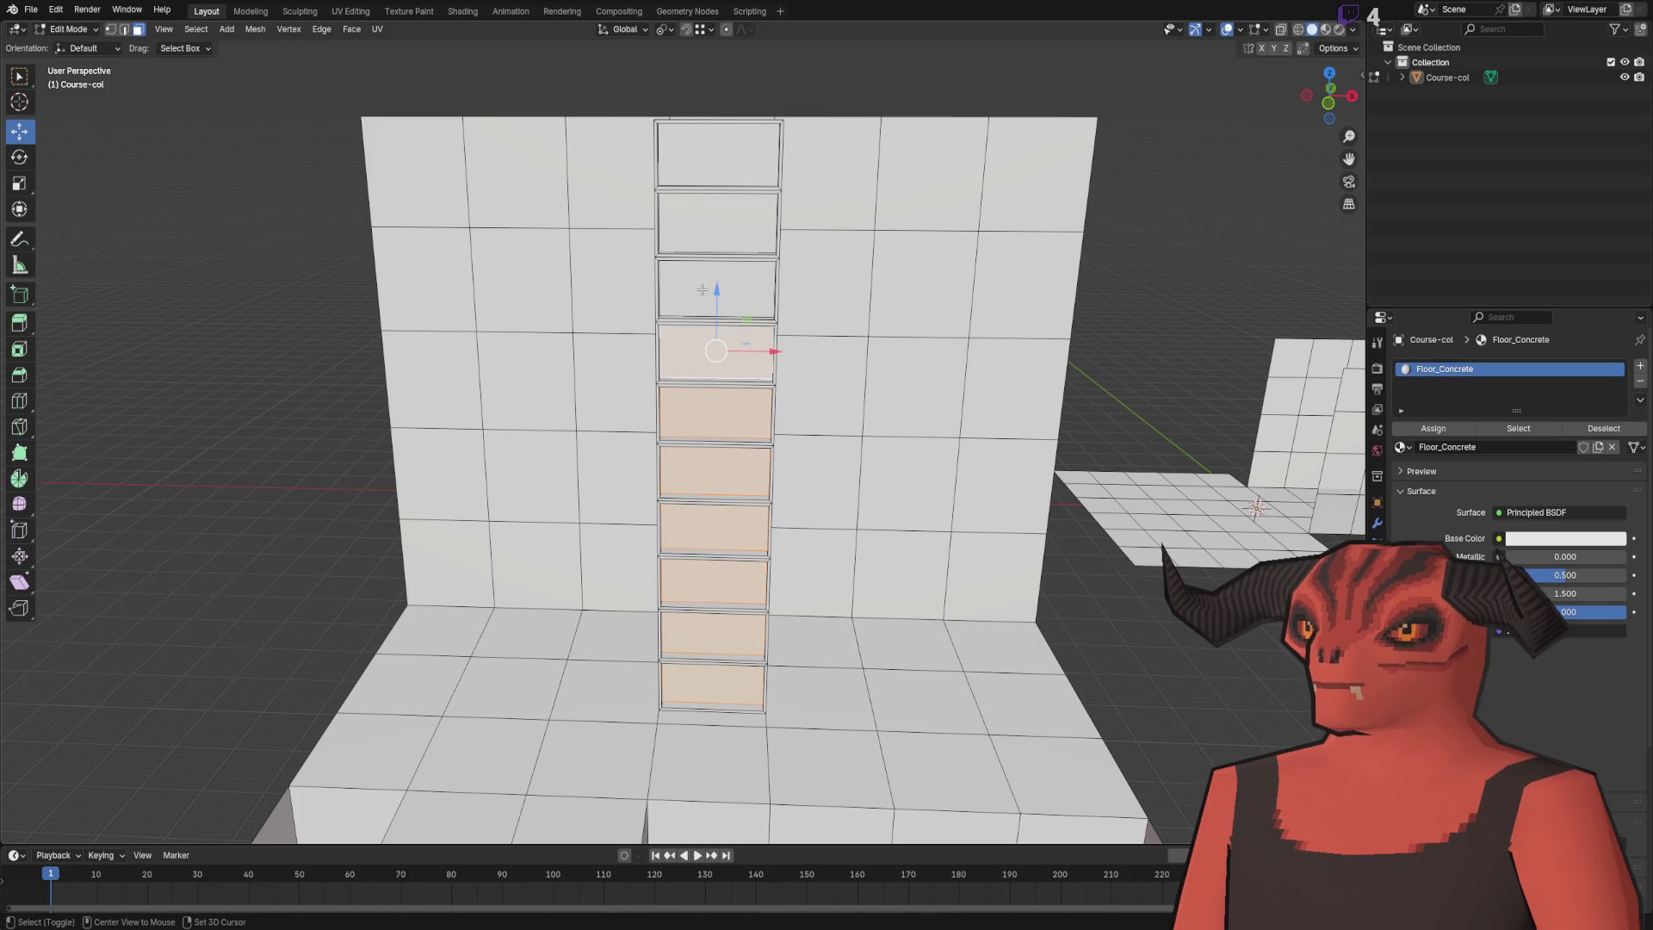
{"action": "right_click", "coordinate": [708, 163]}
- Separate the selected ladder geometry into its own object and move it into place
{"action": "key", "text": "p"}
{"action": "left_click", "coordinate": [147, 497]}
{"action": "key", "text": "g"}
{"action": "left_click", "coordinate": [178, 556]}
- Snap the ladder's corner vertex onto the corner and merge overlapping vertices by distance
{"action": "scroll", "coordinate": [775, 483], "scroll_direction": "up", "scroll_amount": 3}
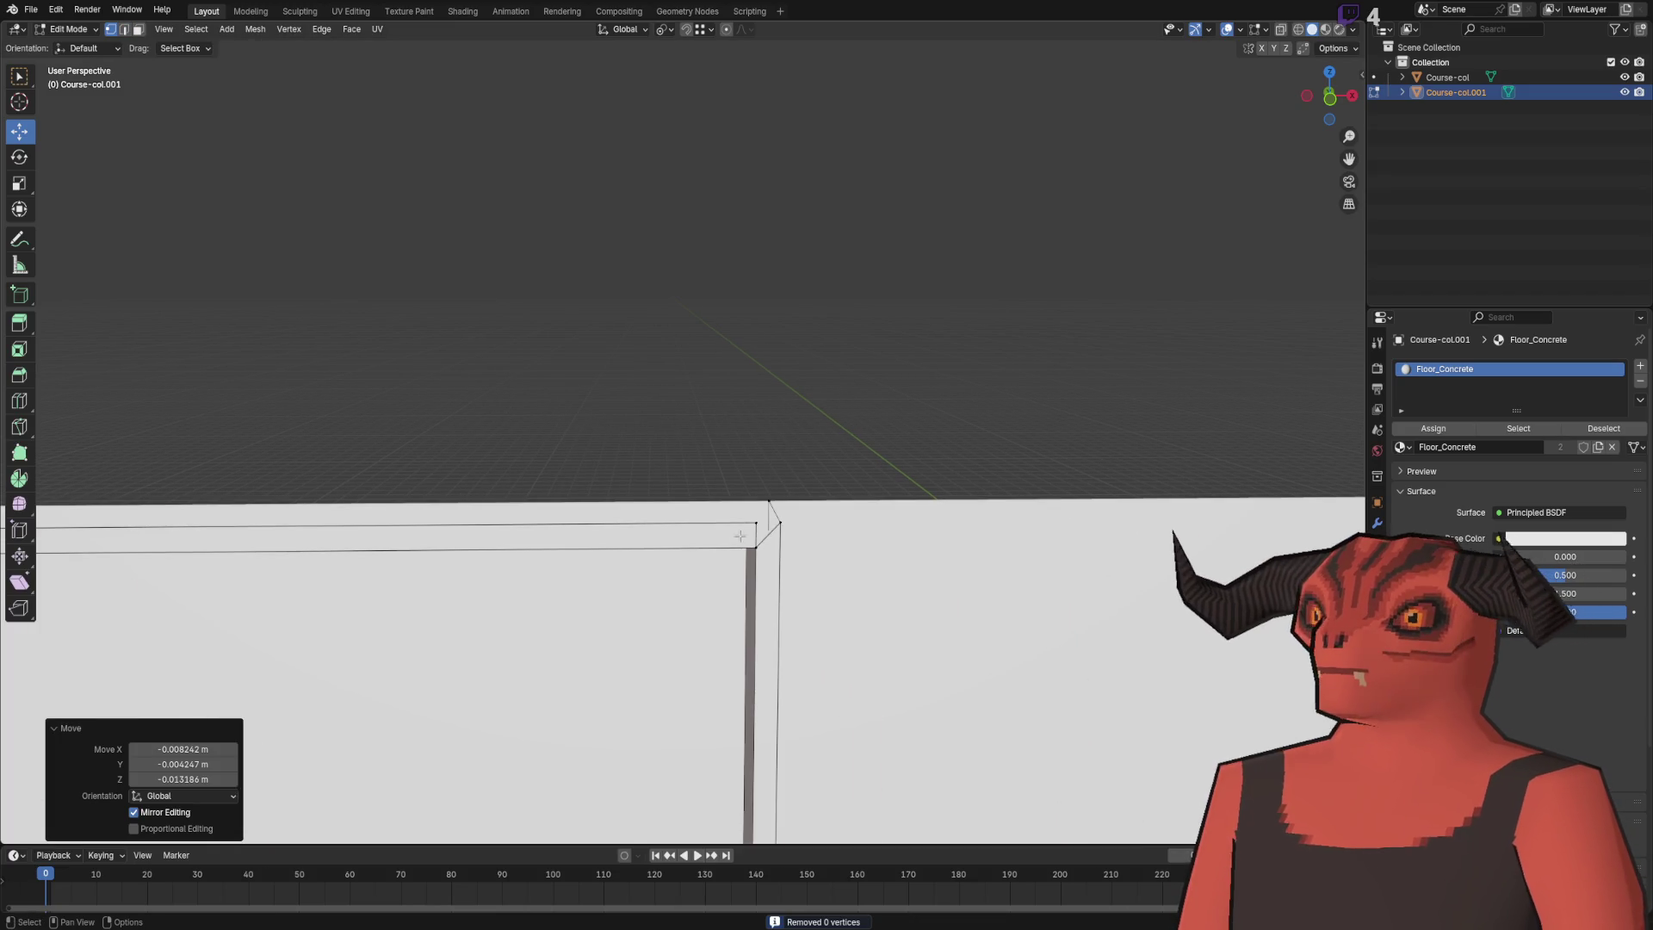
{"action": "key", "text": "2"}
{"action": "key", "text": "g"}
{"action": "left_click", "coordinate": [836, 462]}
{"action": "key", "text": "m"}
{"action": "left_click", "coordinate": [848, 445]}
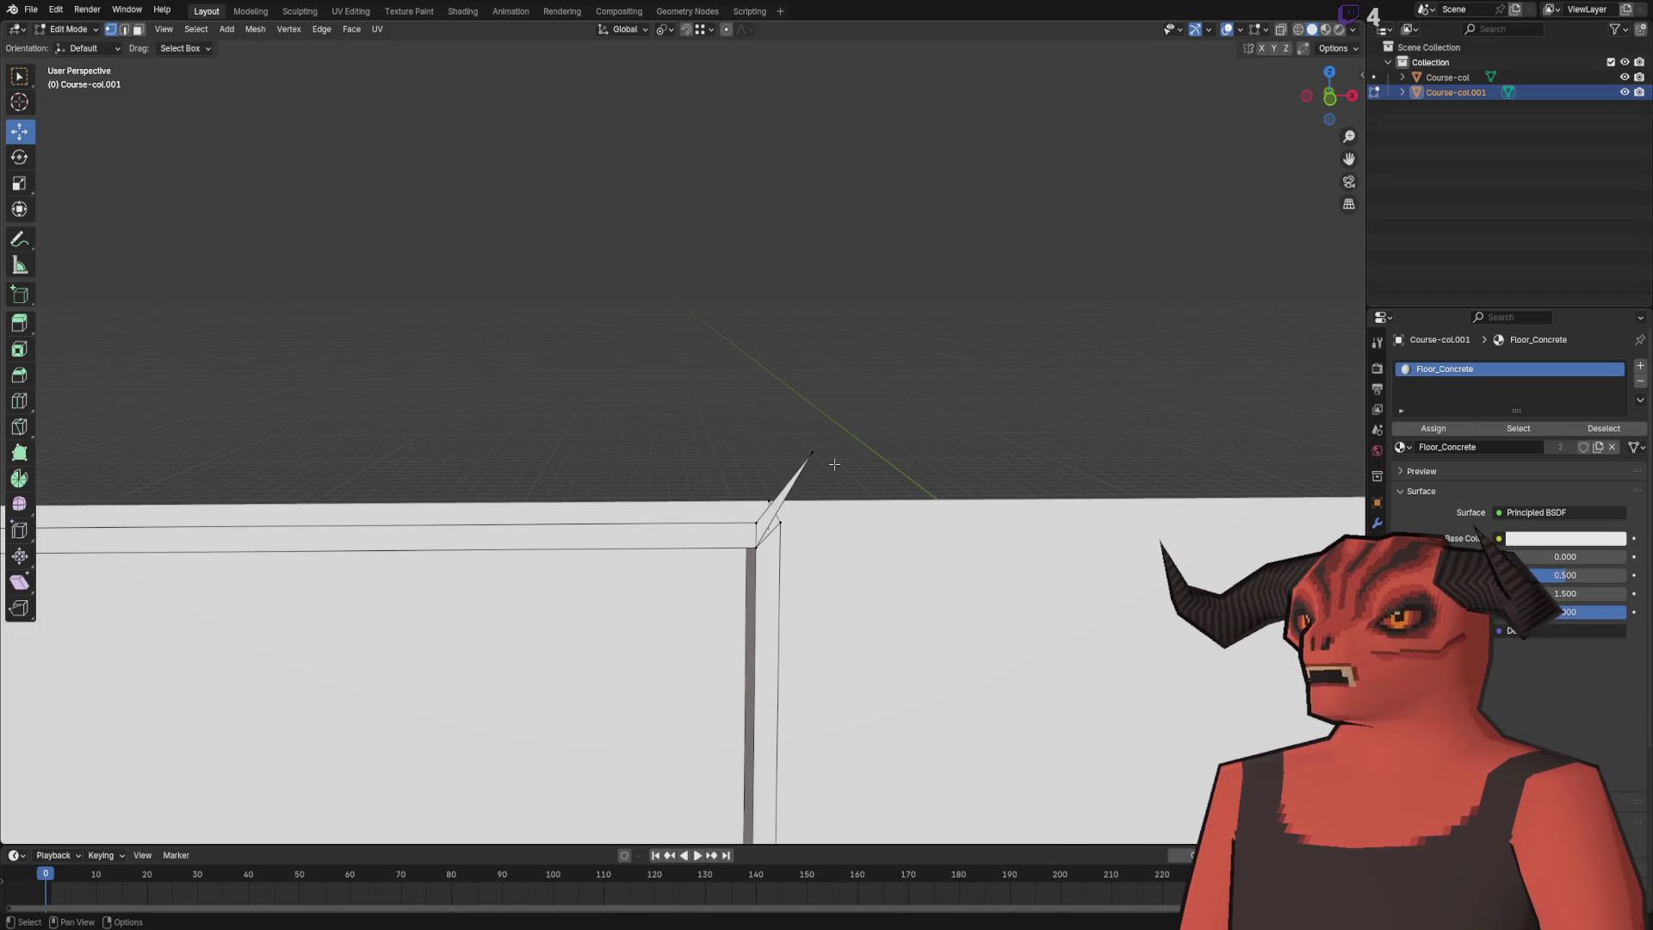
{"action": "left_click", "coordinate": [786, 491]}
{"action": "key", "text": "a"}
{"action": "key", "text": "m"}
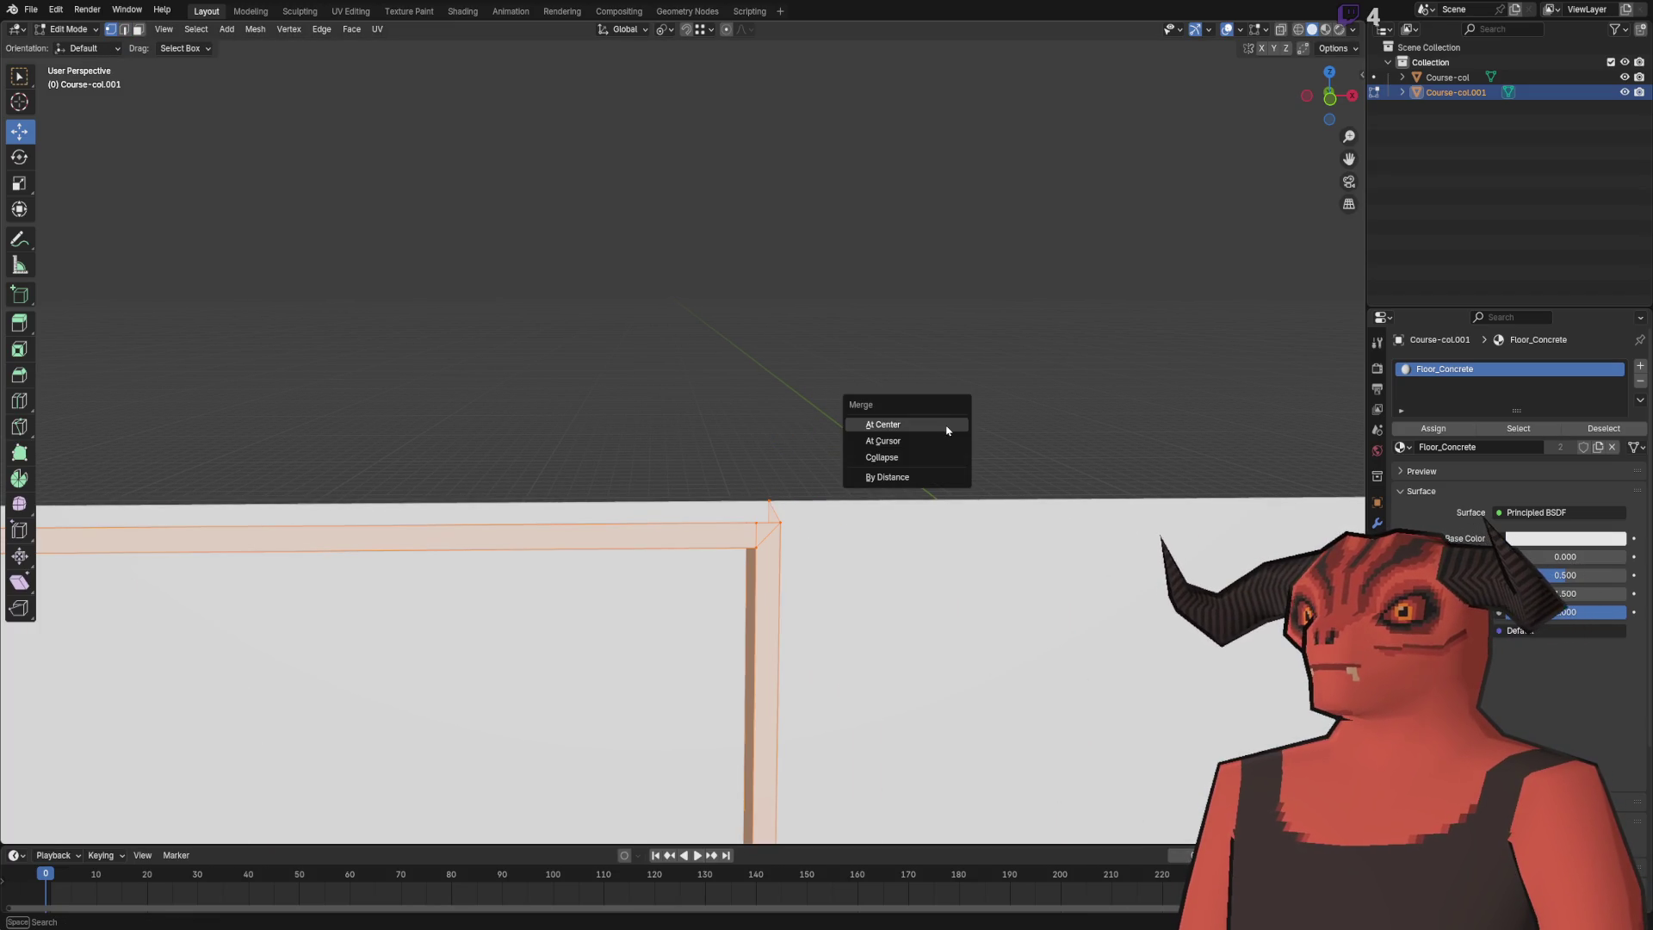
{"action": "left_click", "coordinate": [916, 480]}
- Extrude the top edge upward 1 m, then undo the too-tall extrusion
{"action": "scroll", "coordinate": [591, 493], "scroll_direction": "down", "scroll_amount": 4}
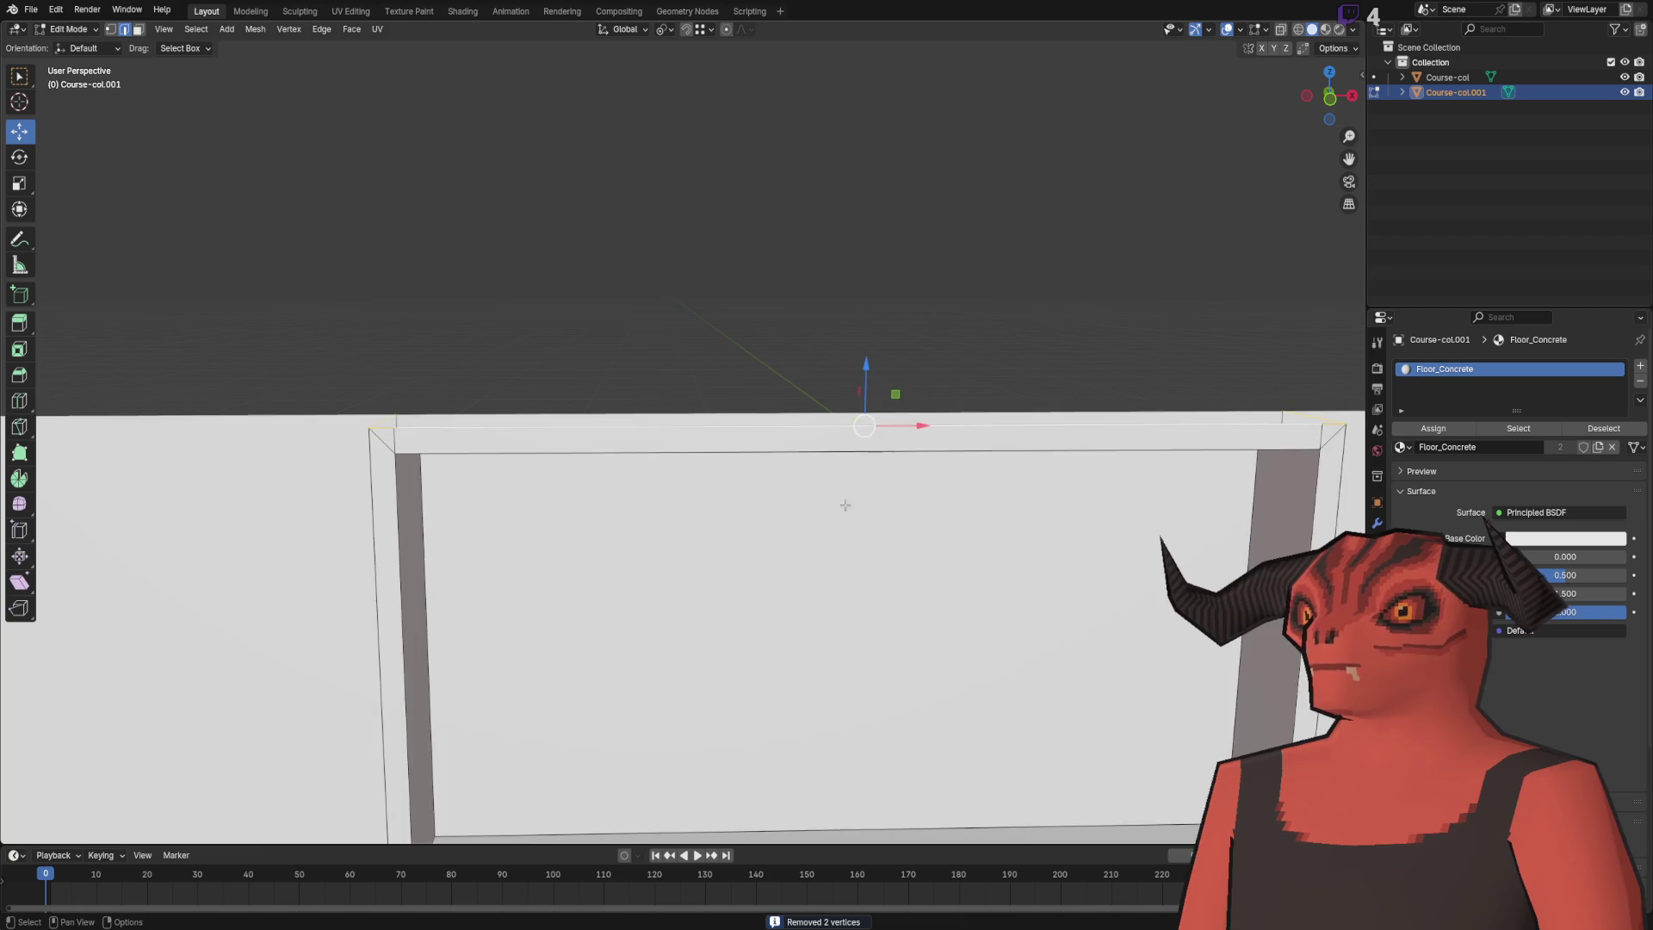
{"action": "key", "text": "e"}
{"action": "key", "text": "x"}
{"action": "key", "text": "z"}
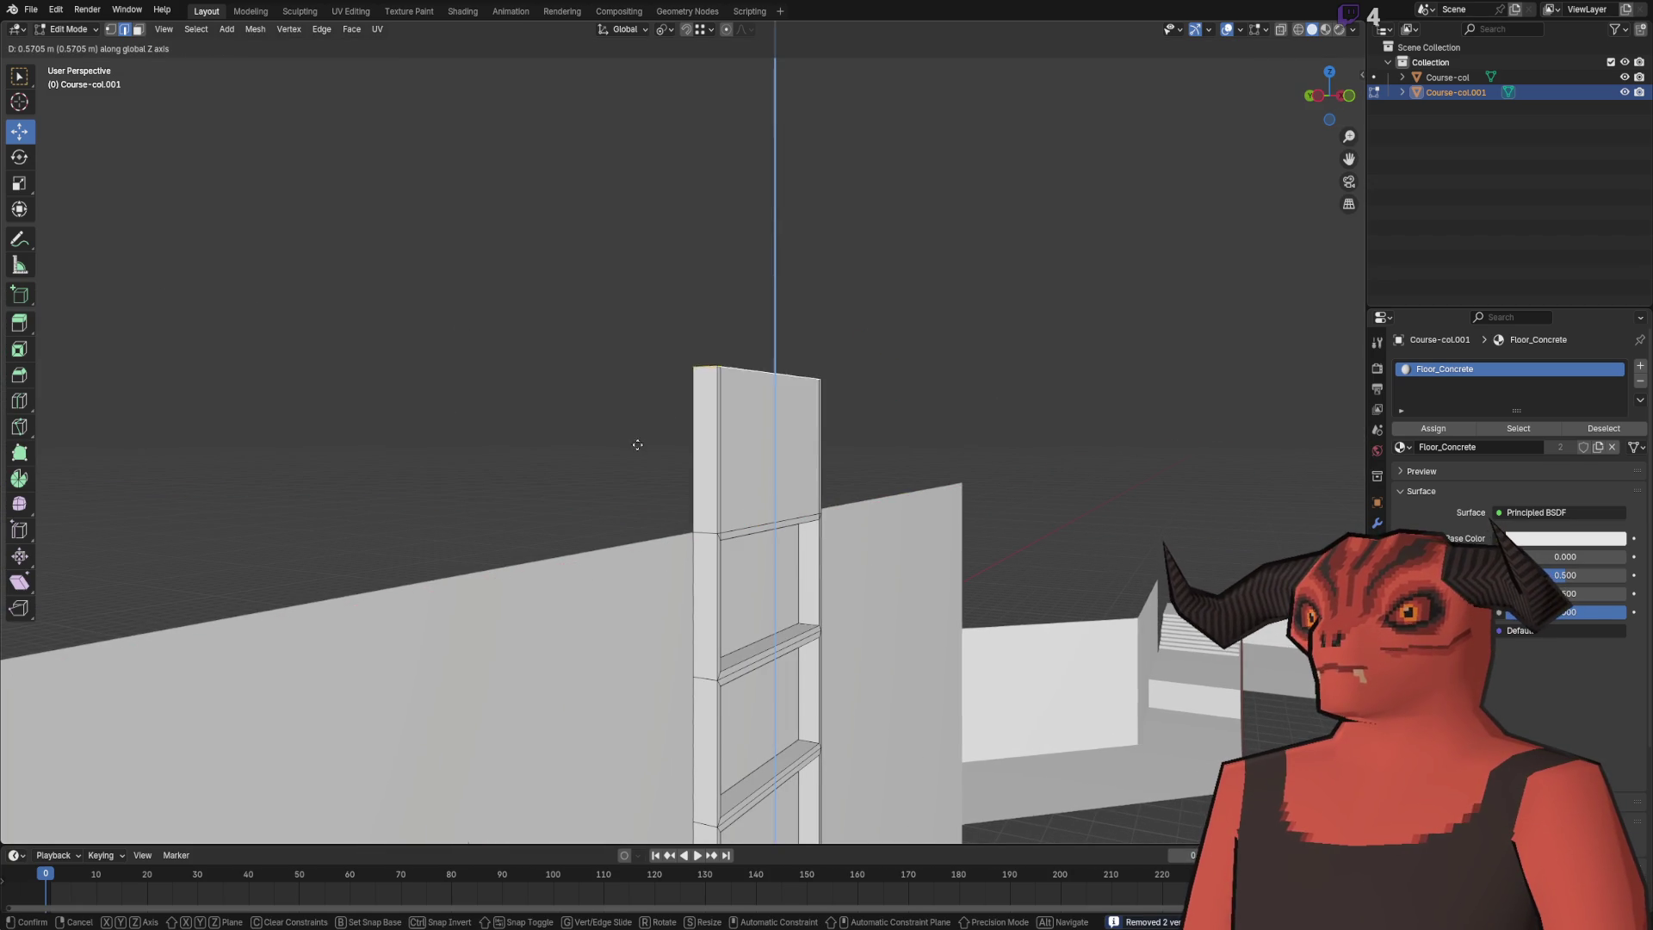
{"action": "left_click", "coordinate": [654, 513]}
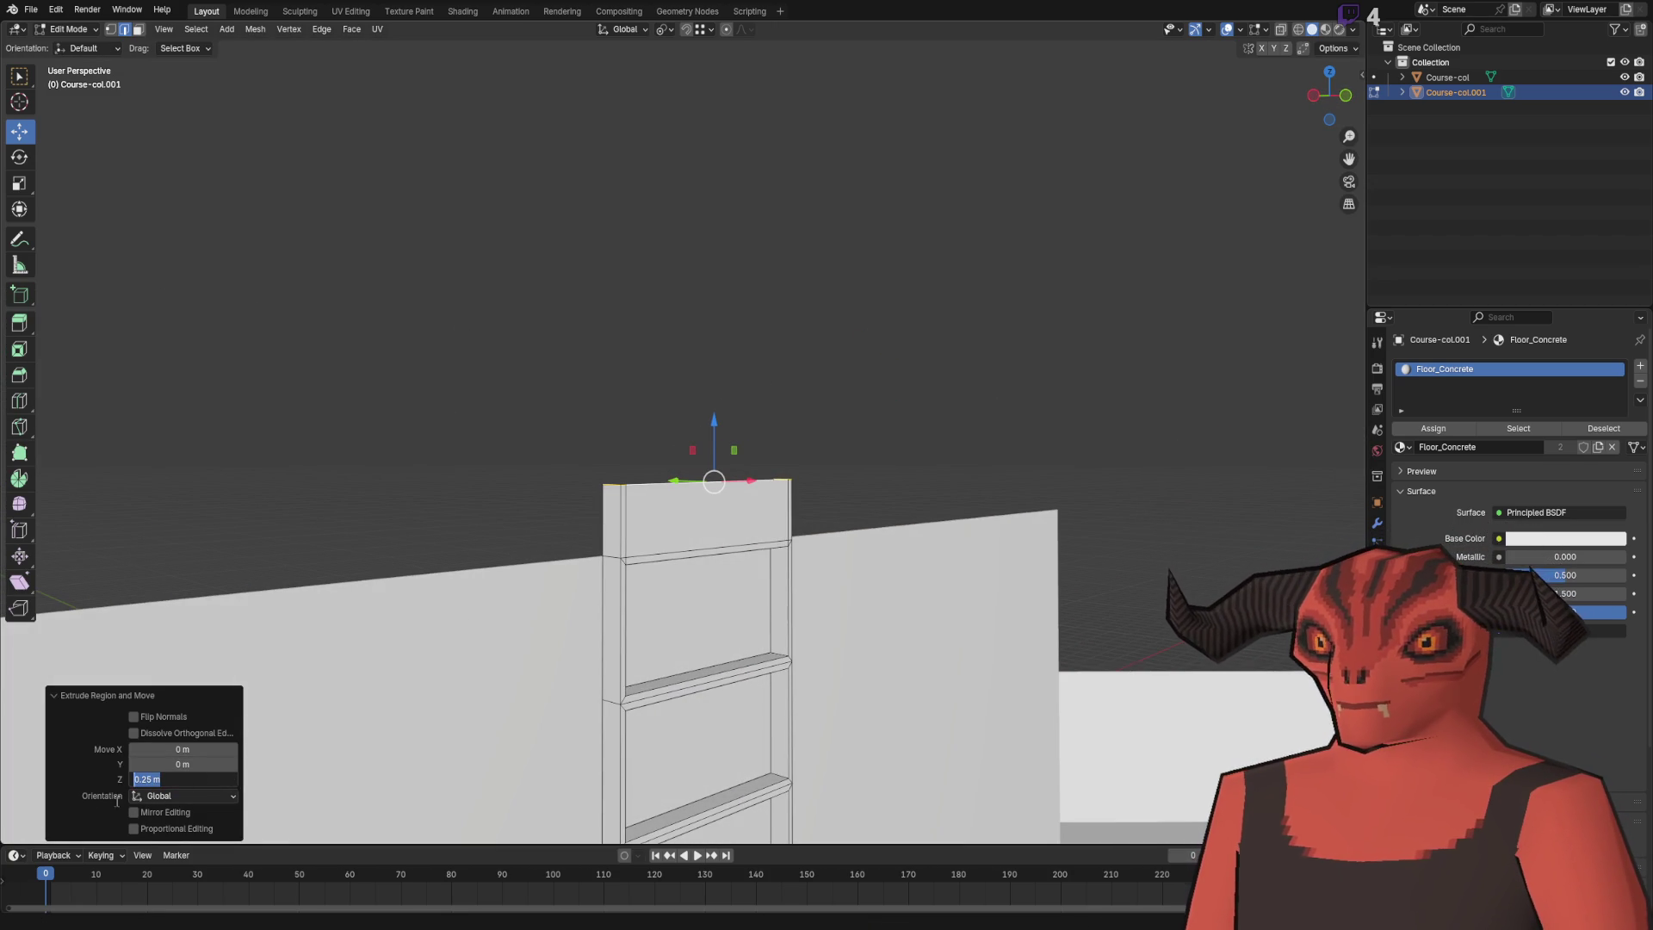
{"action": "type", "text": "1"}
{"action": "key", "text": "Return"}
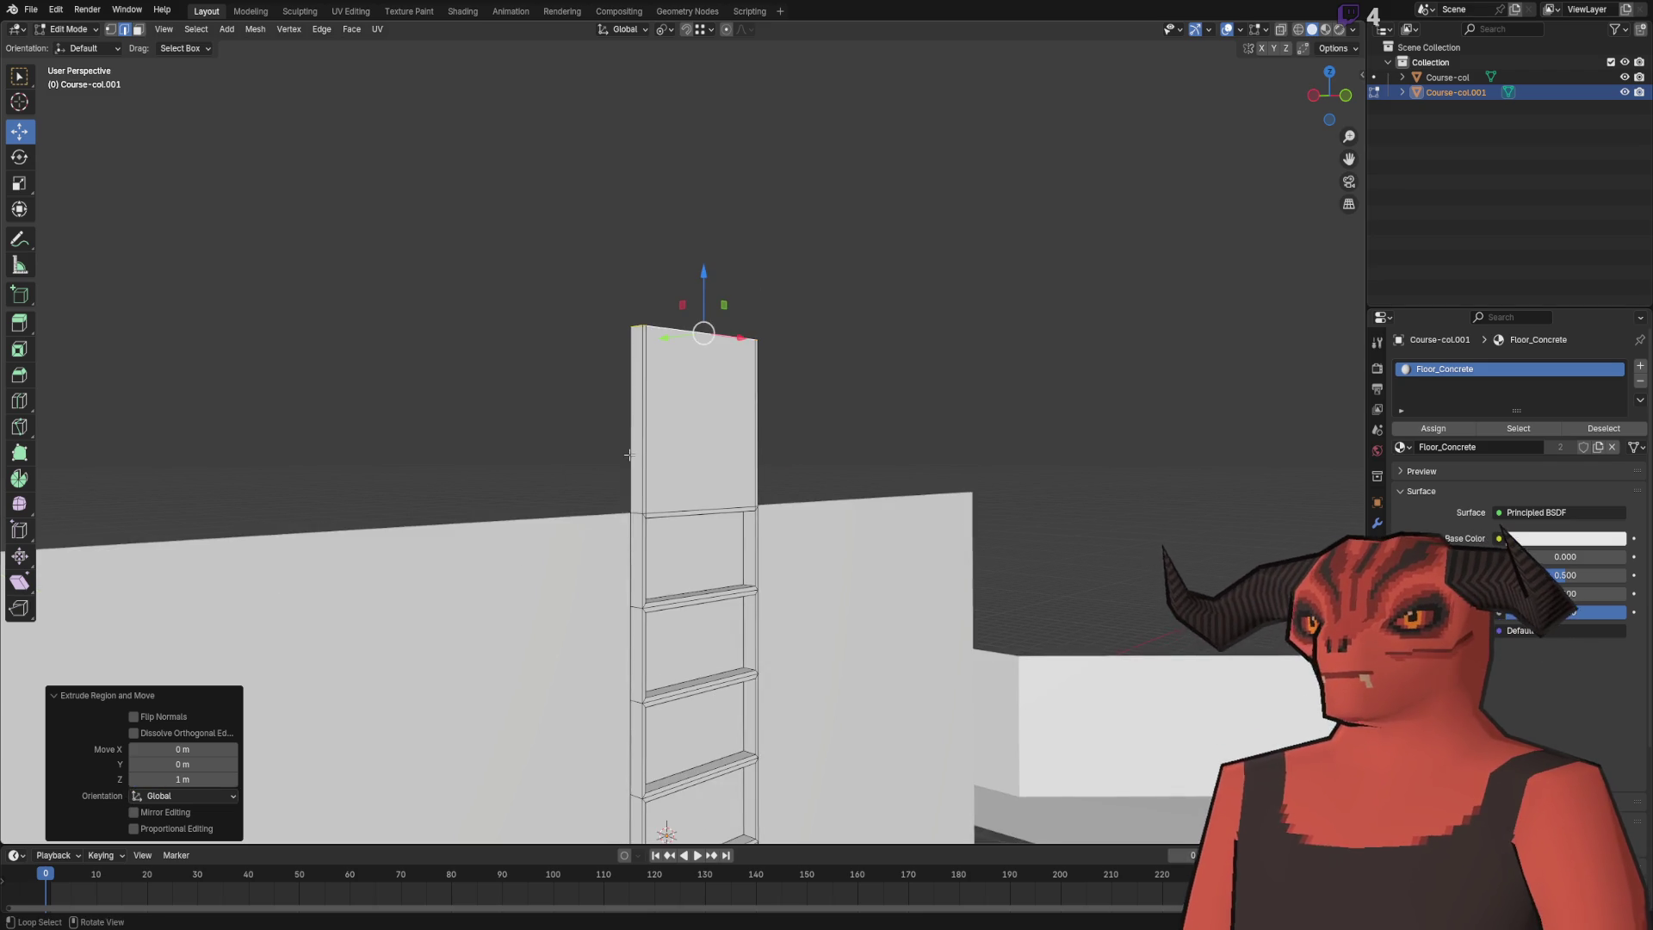
{"action": "key", "text": "Right"}
{"action": "key", "text": "Right"}
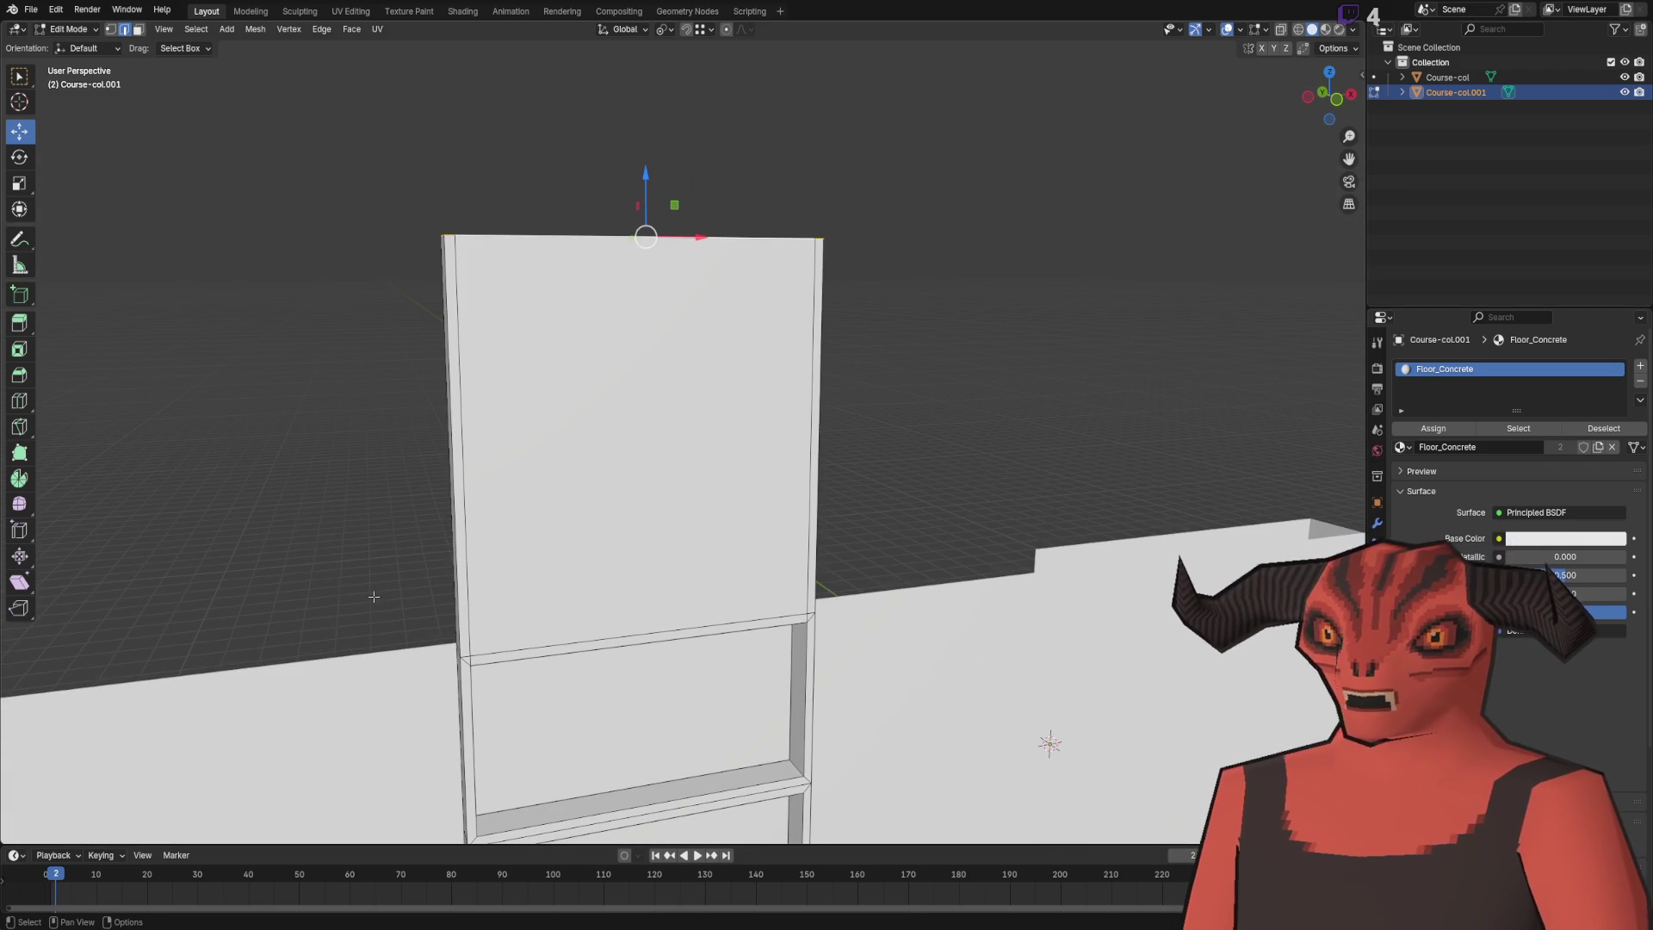
{"action": "key", "text": "ctrl+z"}
- Re-extrude the top edge 0.5 m upward and extrude the panel edge 0.1 m along Y
{"action": "key", "text": "e"}
{"action": "left_click", "coordinate": [612, 273]}
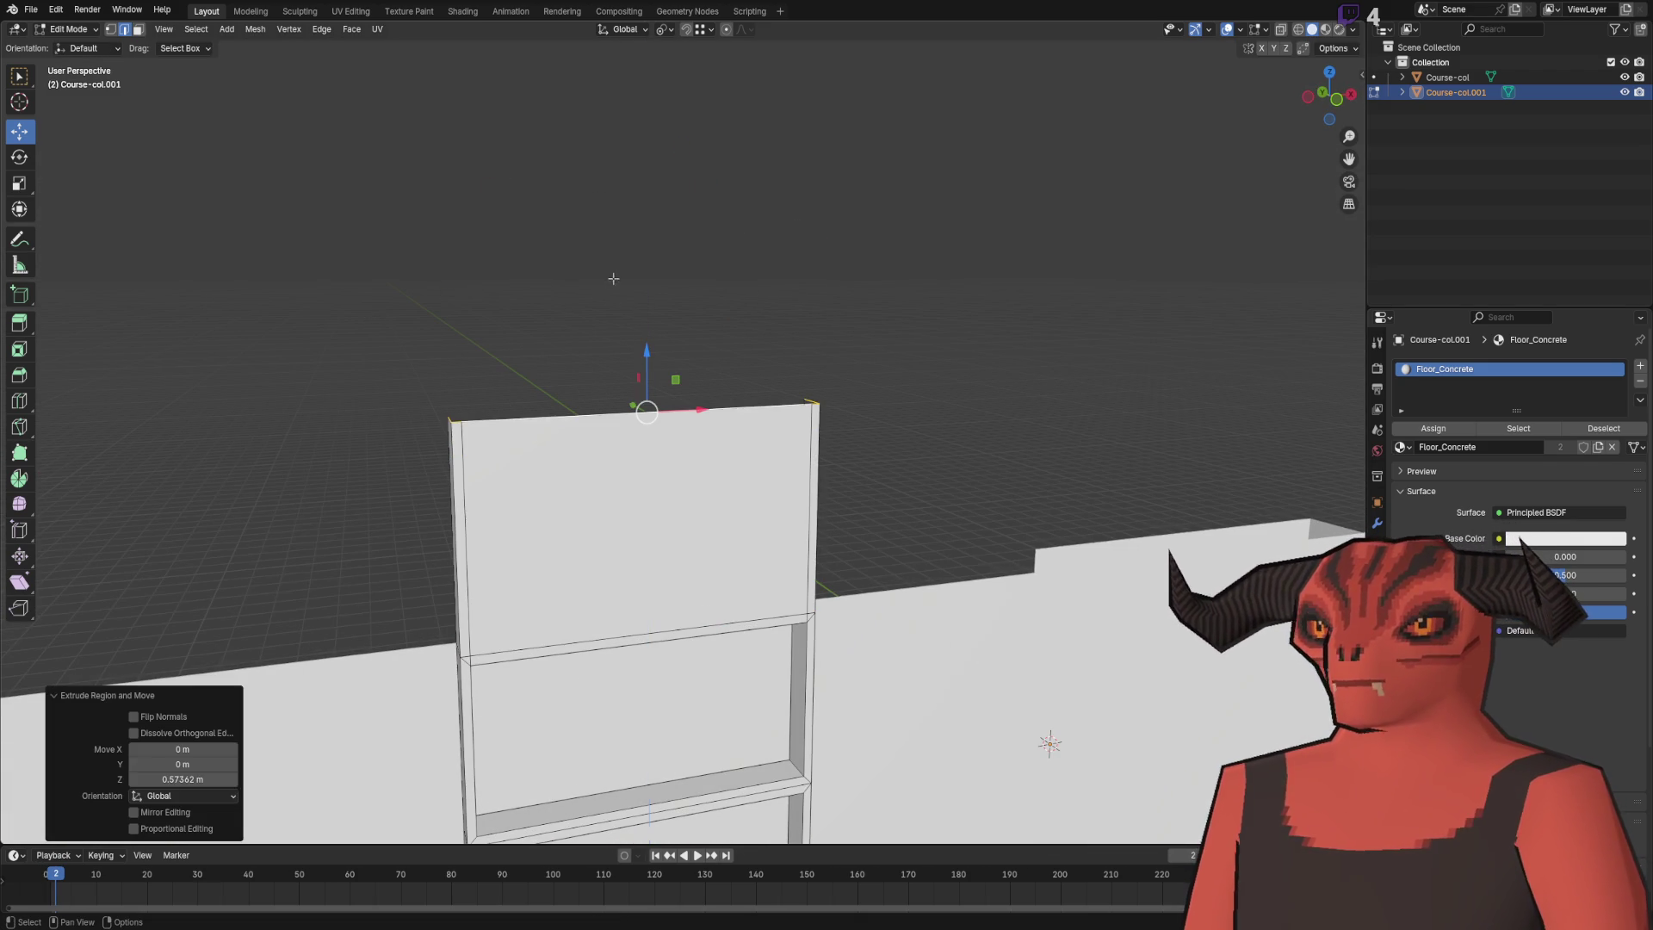
{"action": "type", "text": "5"}
{"action": "key", "text": "Return"}
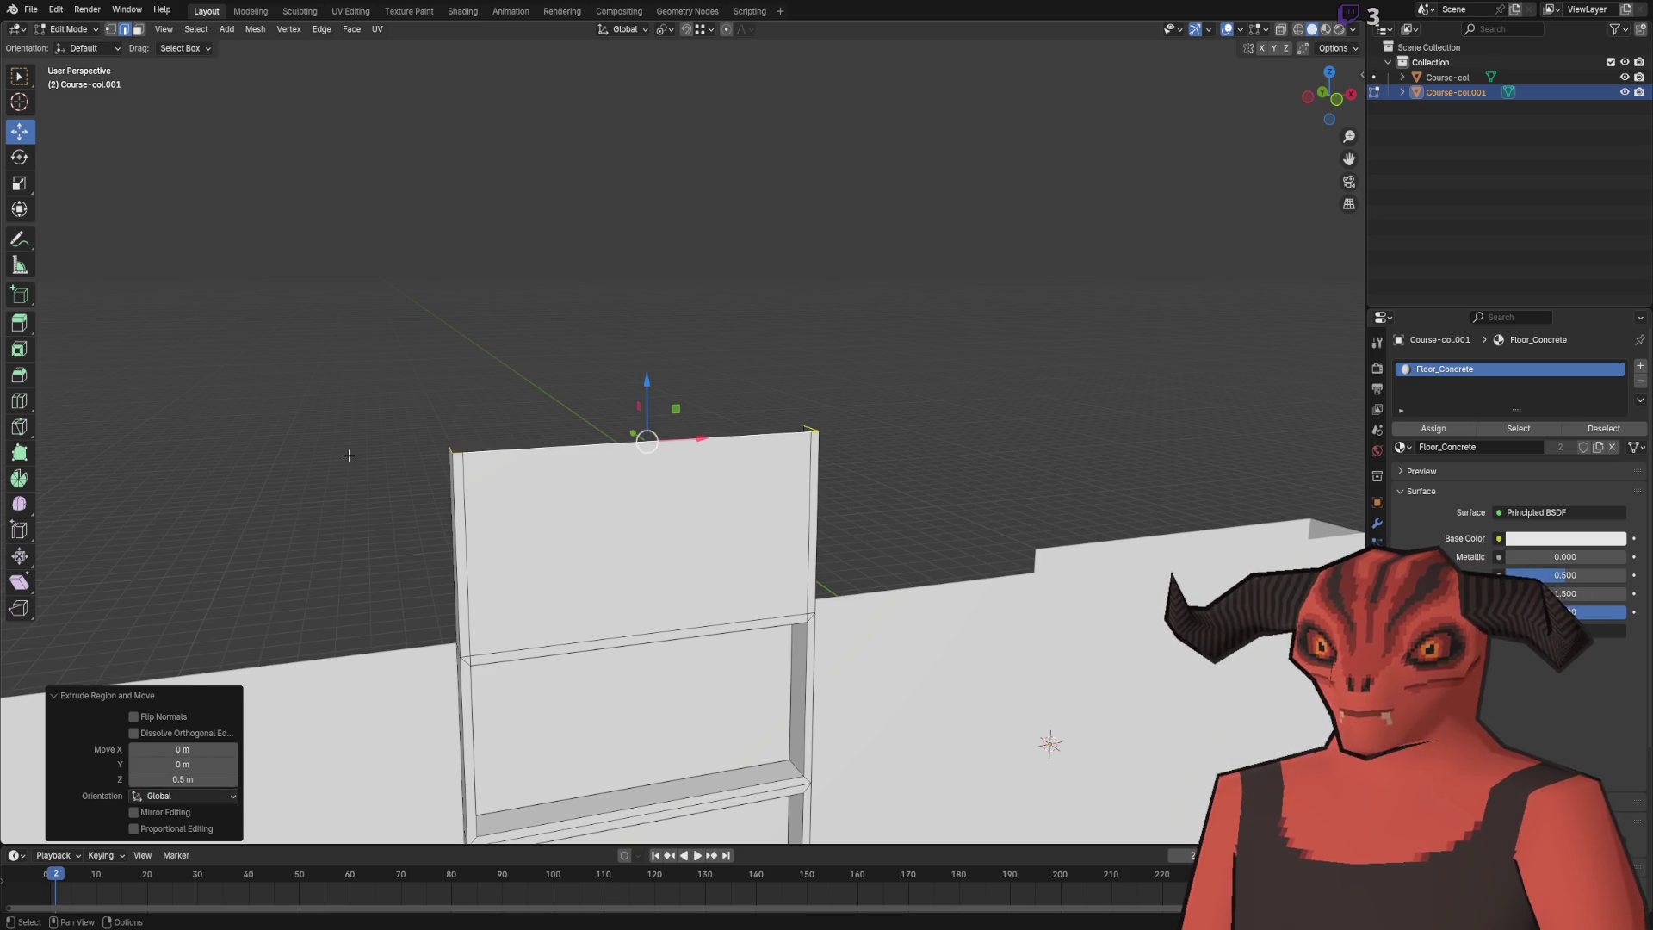
{"action": "left_click", "coordinate": [572, 518]}
{"action": "key", "text": "g"}
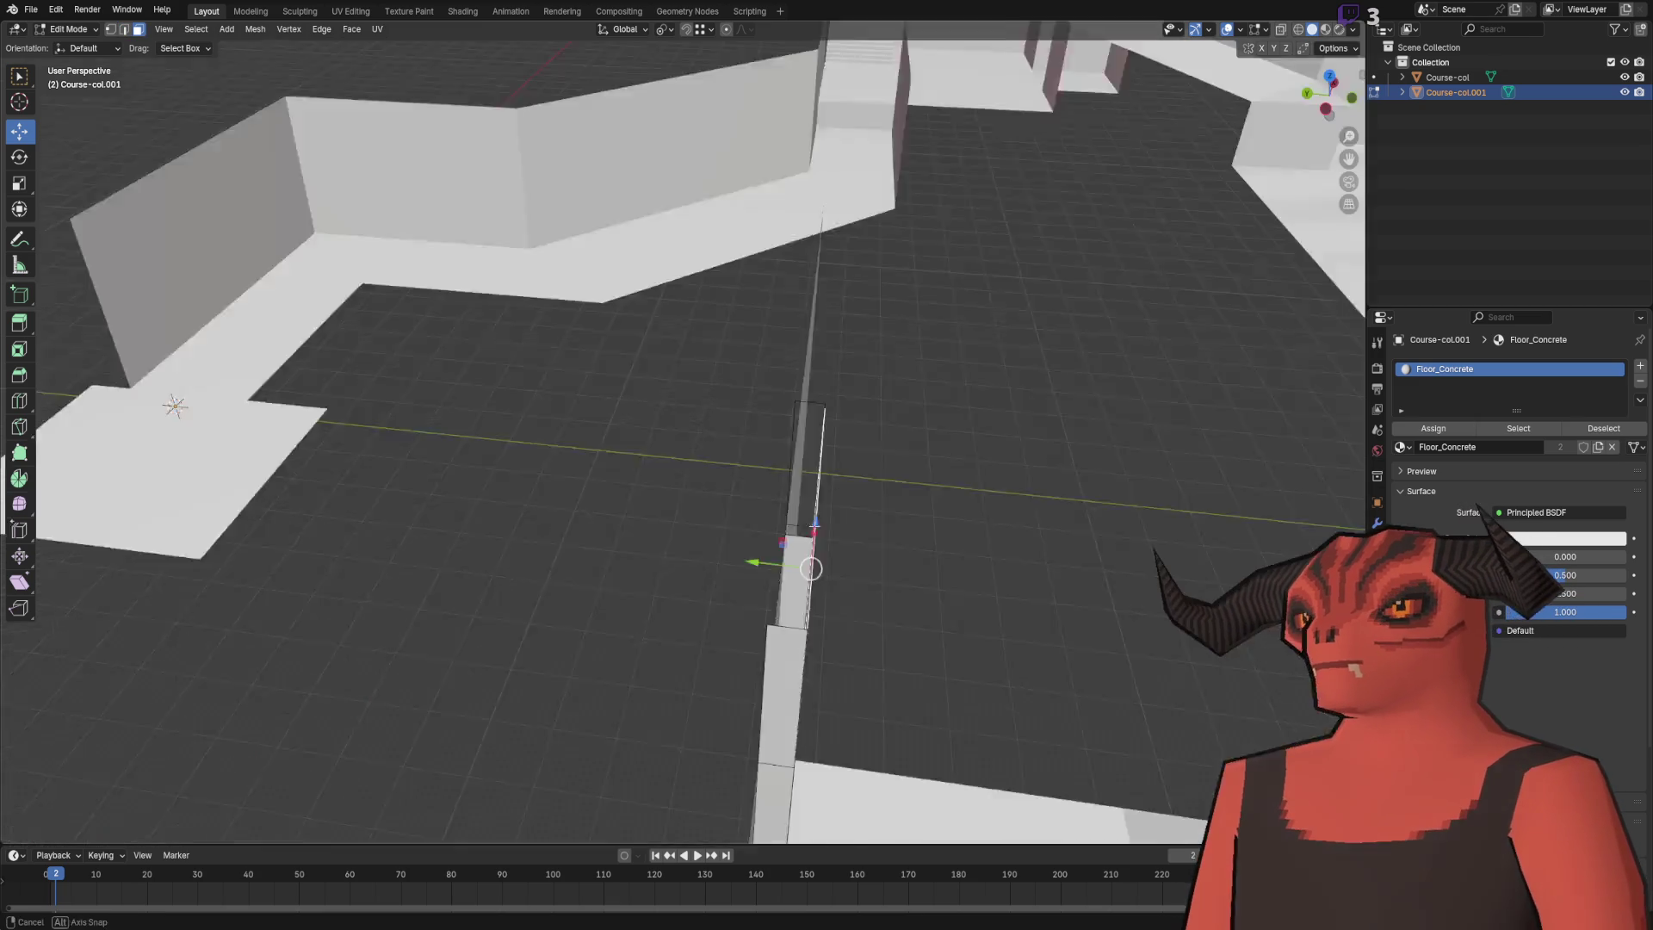
{"action": "key", "text": "y"}
{"action": "key", "text": "Return"}
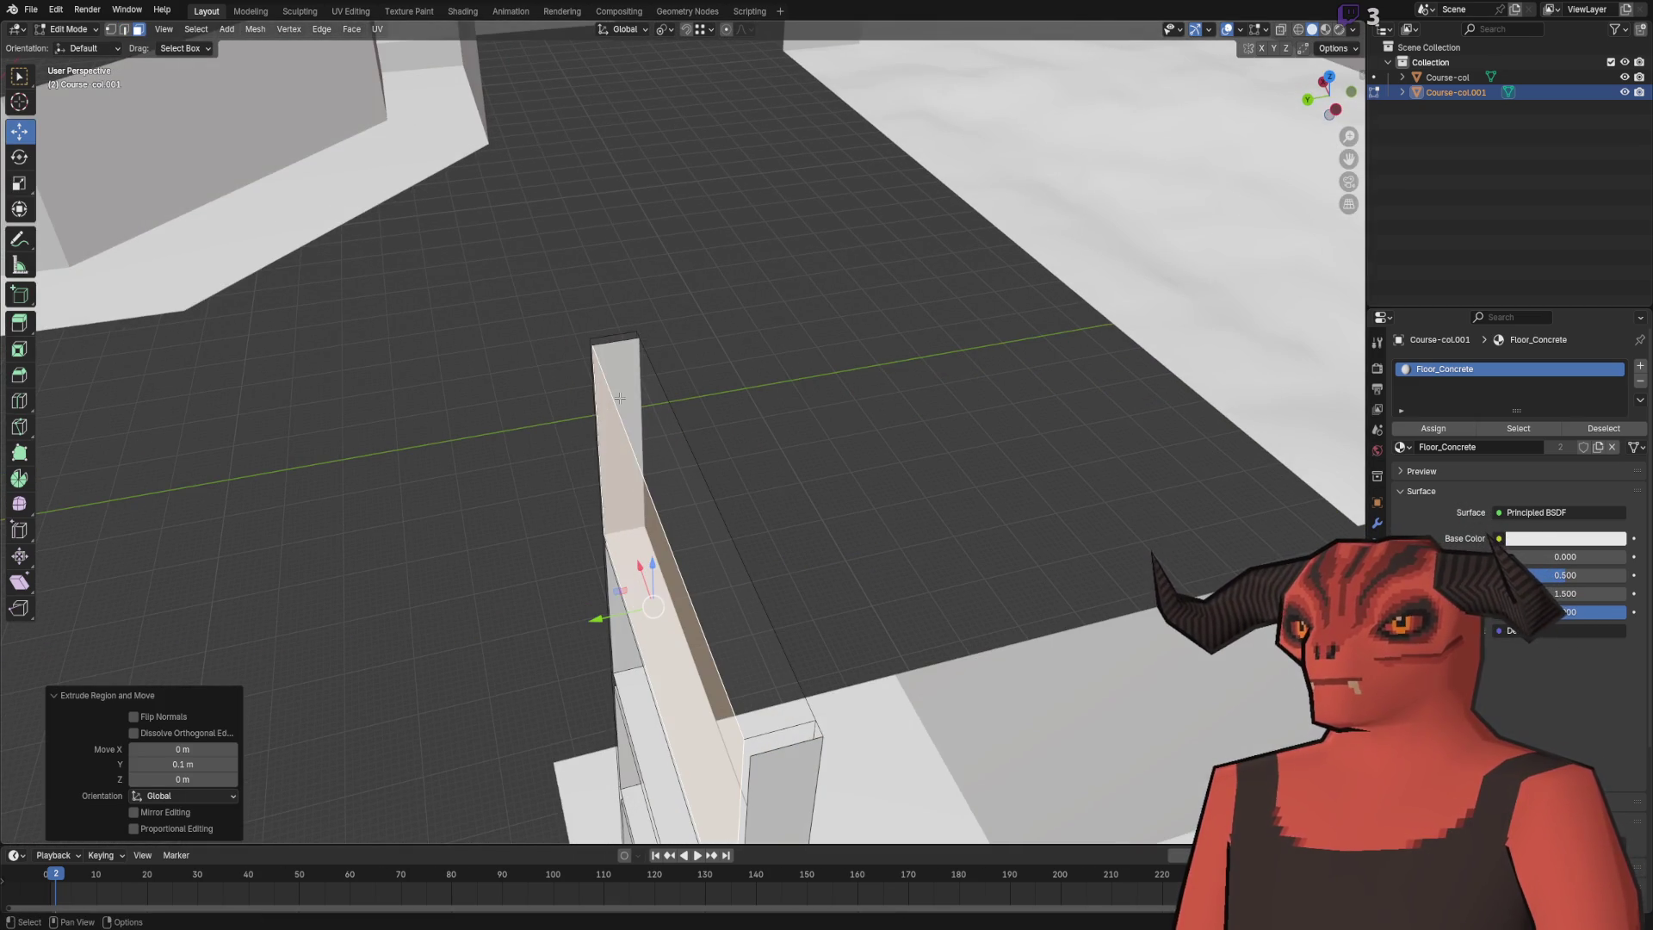
- Delete the wall face and the opening's top face, leaving two ladder posts
{"action": "key", "text": "x"}
{"action": "key", "text": "Escape"}
{"action": "key", "text": "x"}
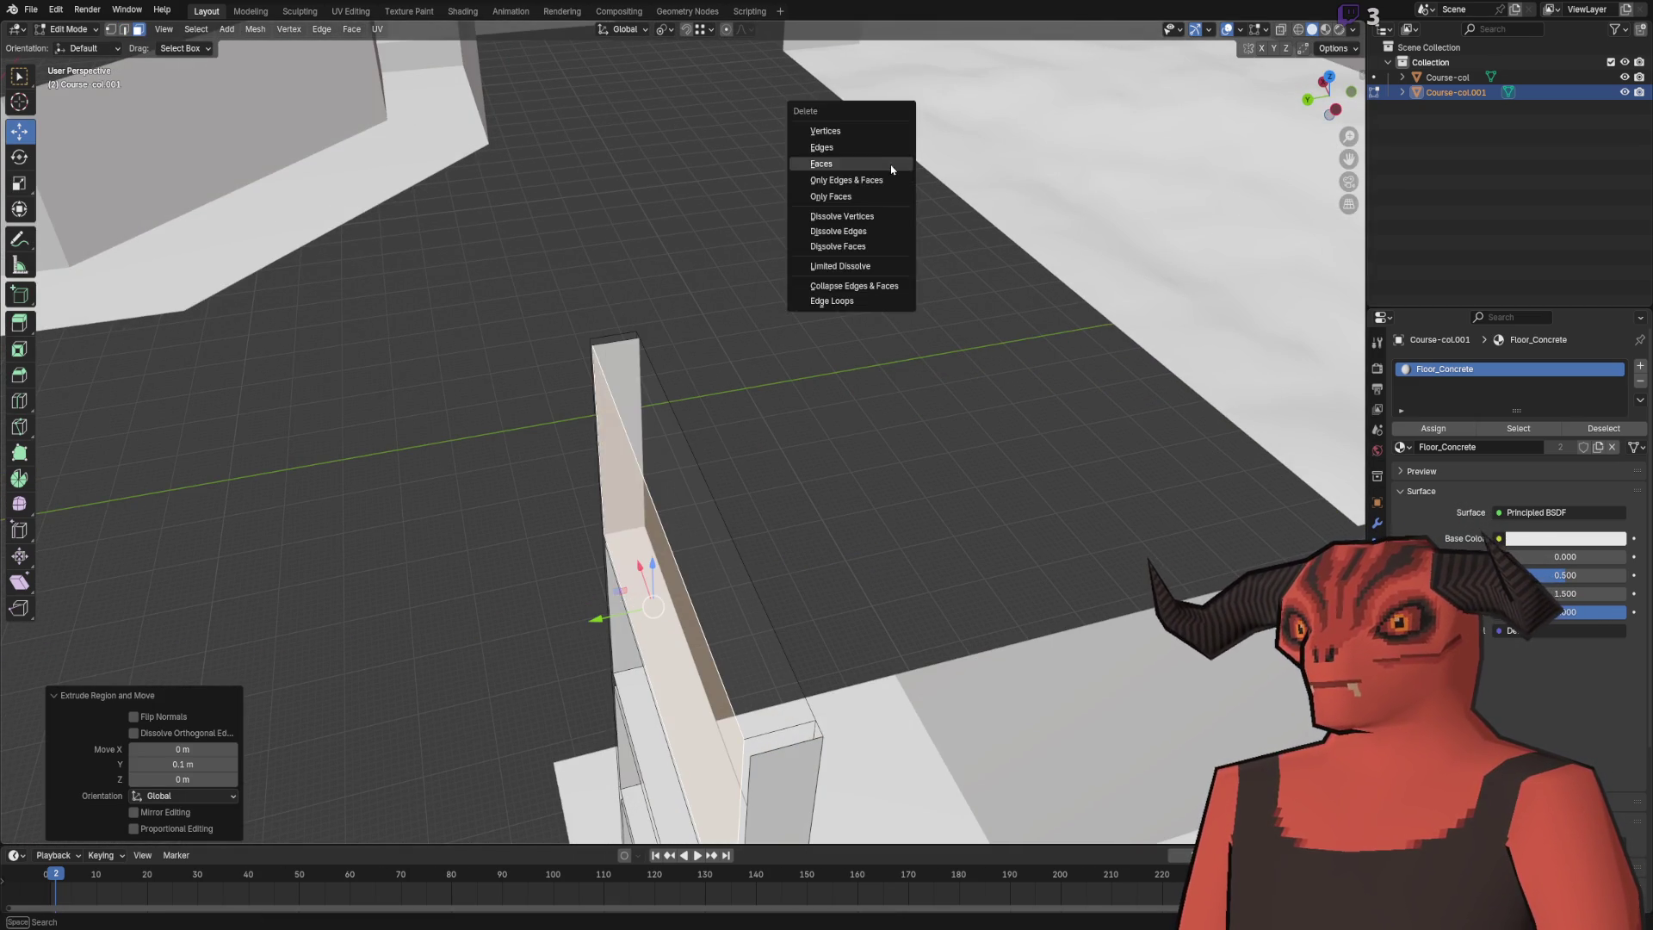
{"action": "left_click", "coordinate": [887, 170]}
{"action": "key", "text": "2"}
{"action": "scroll", "coordinate": [649, 309], "scroll_direction": "down", "scroll_amount": 3}
{"action": "scroll", "coordinate": [580, 204], "scroll_direction": "up", "scroll_amount": 4}
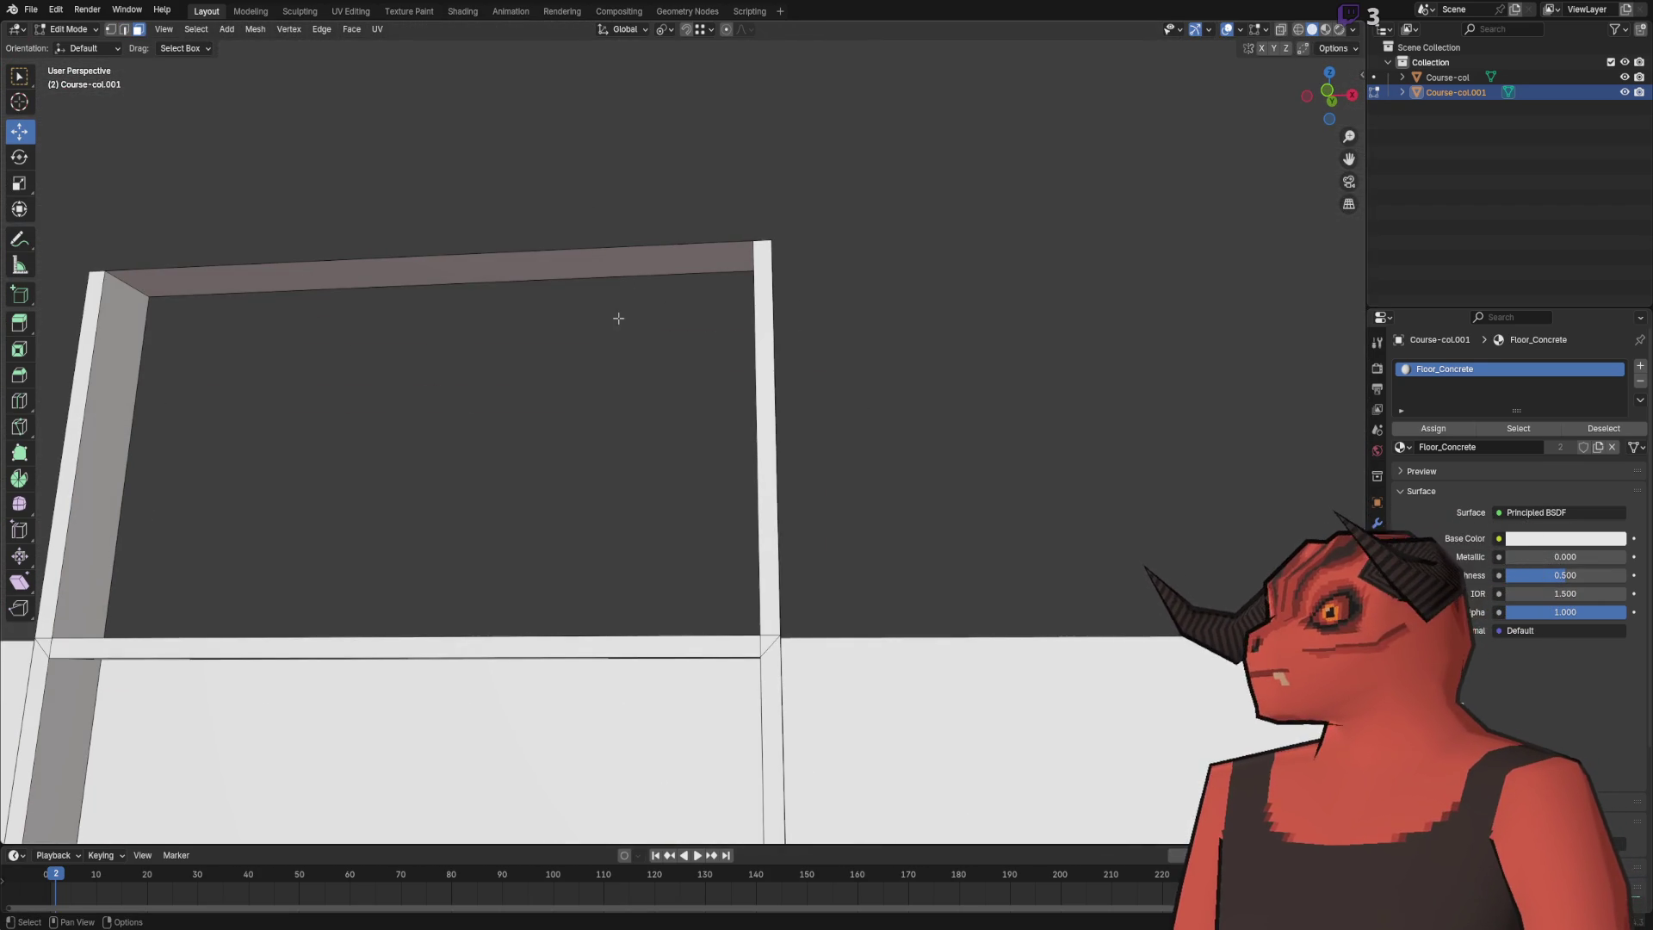
{"action": "left_click", "coordinate": [542, 264]}
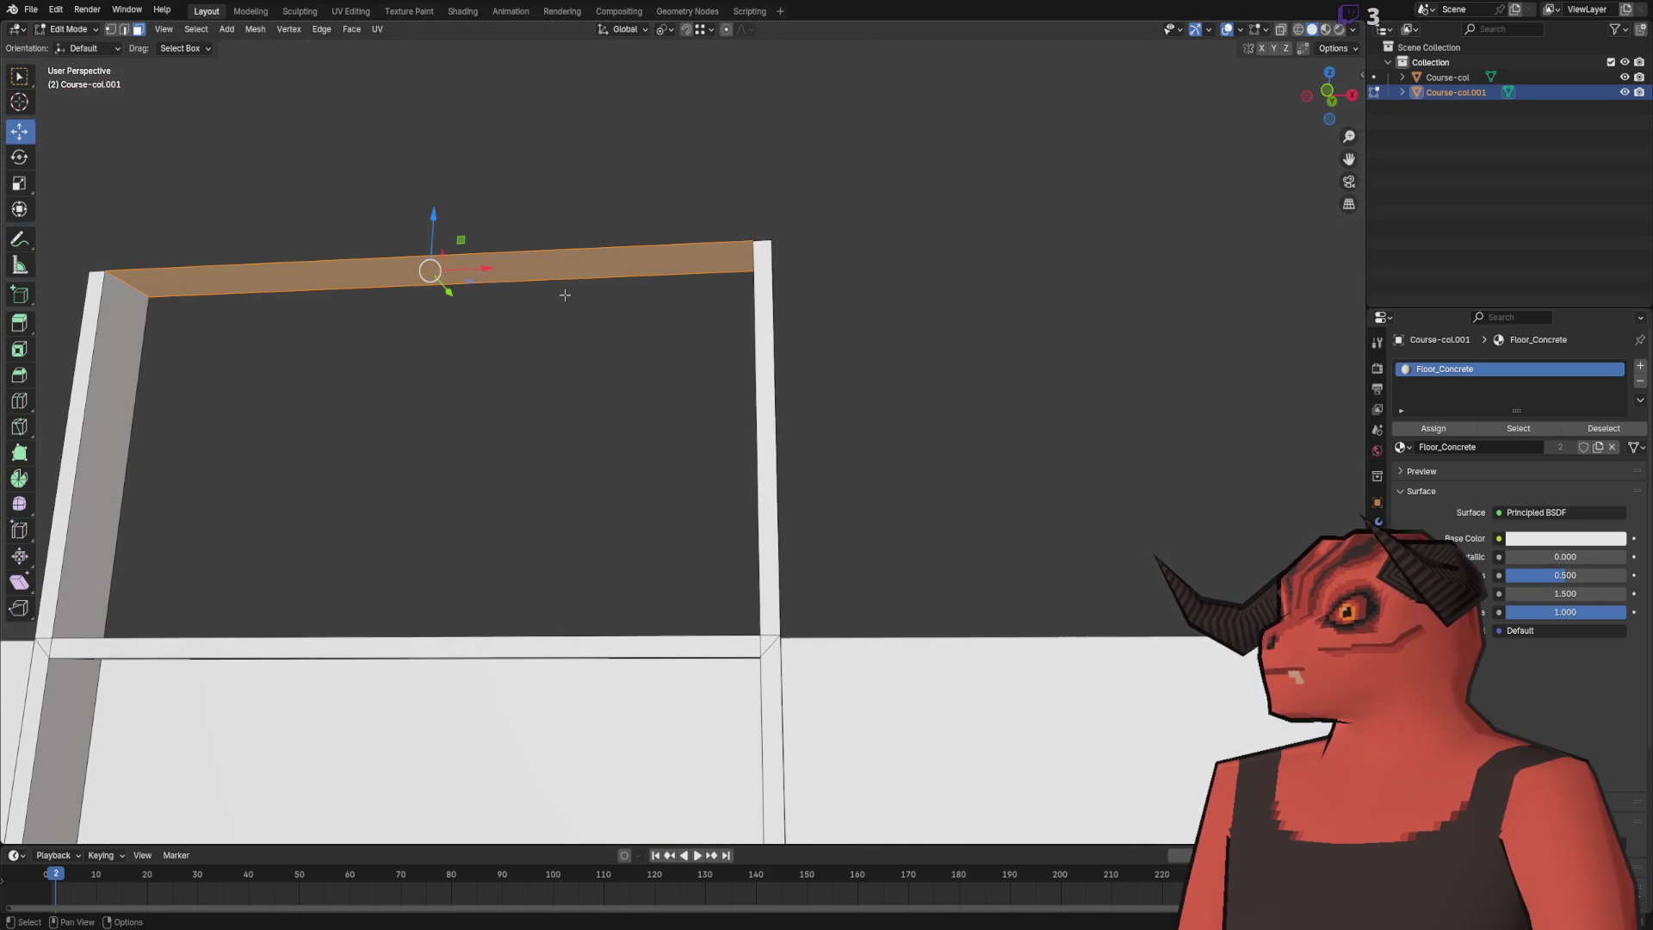
{"action": "key", "text": "x"}
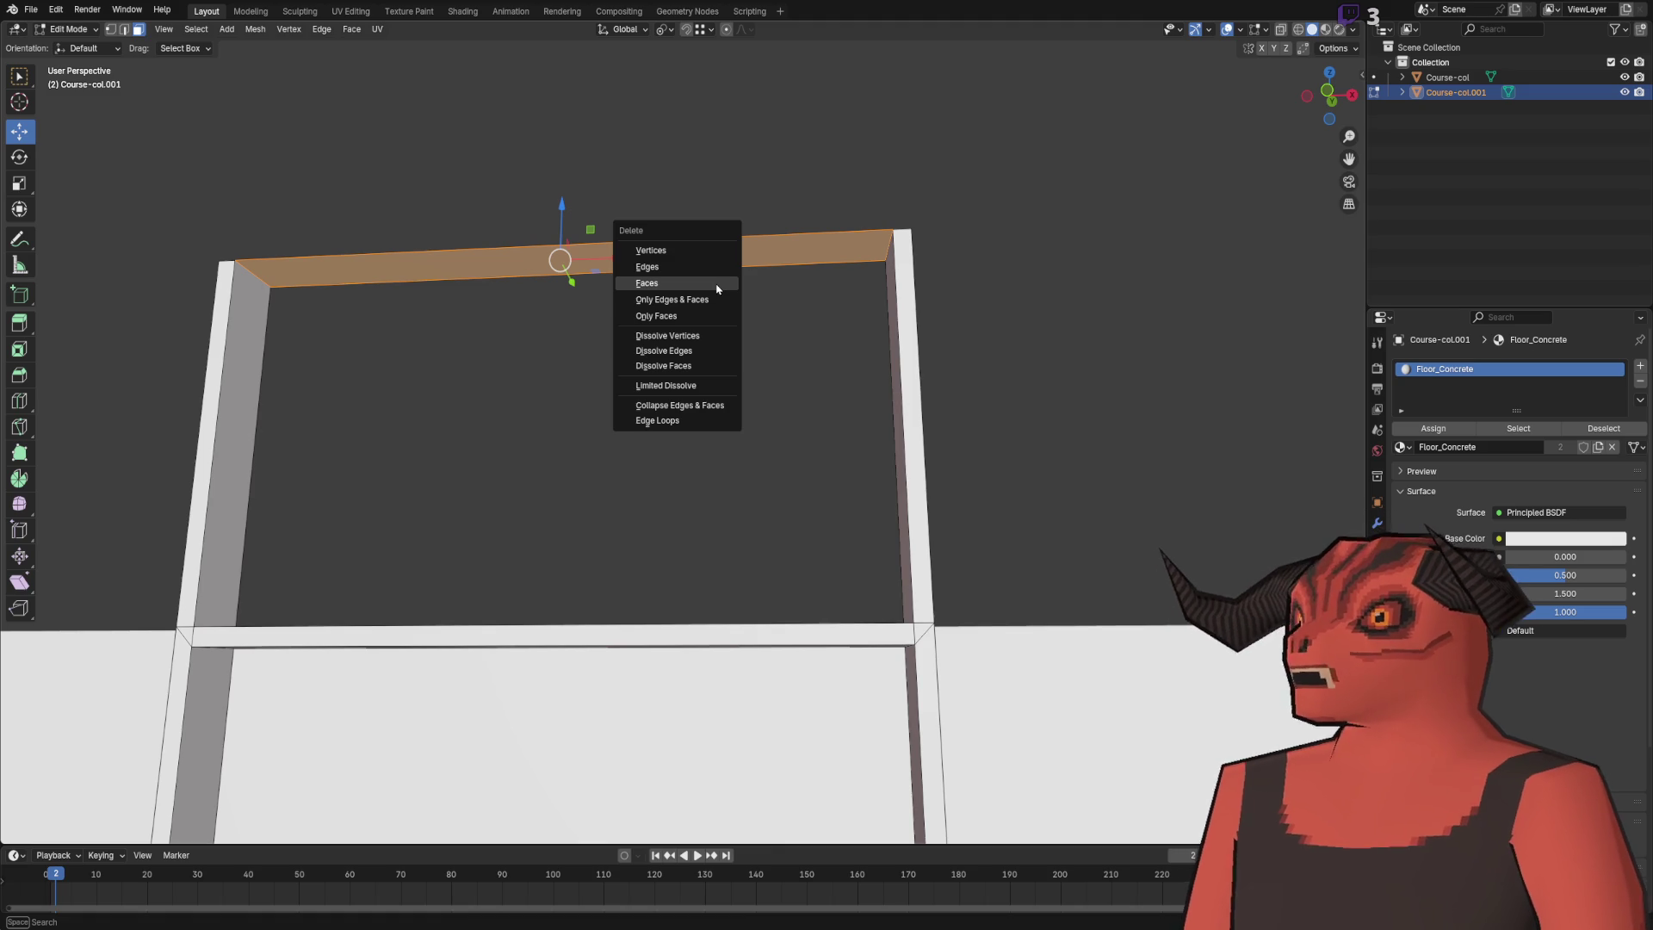
{"action": "left_click", "coordinate": [717, 288]}
- Bridge the edge loops to close the pillar tops and form the ladder rungs
{"action": "key", "text": "alt+Tab"}
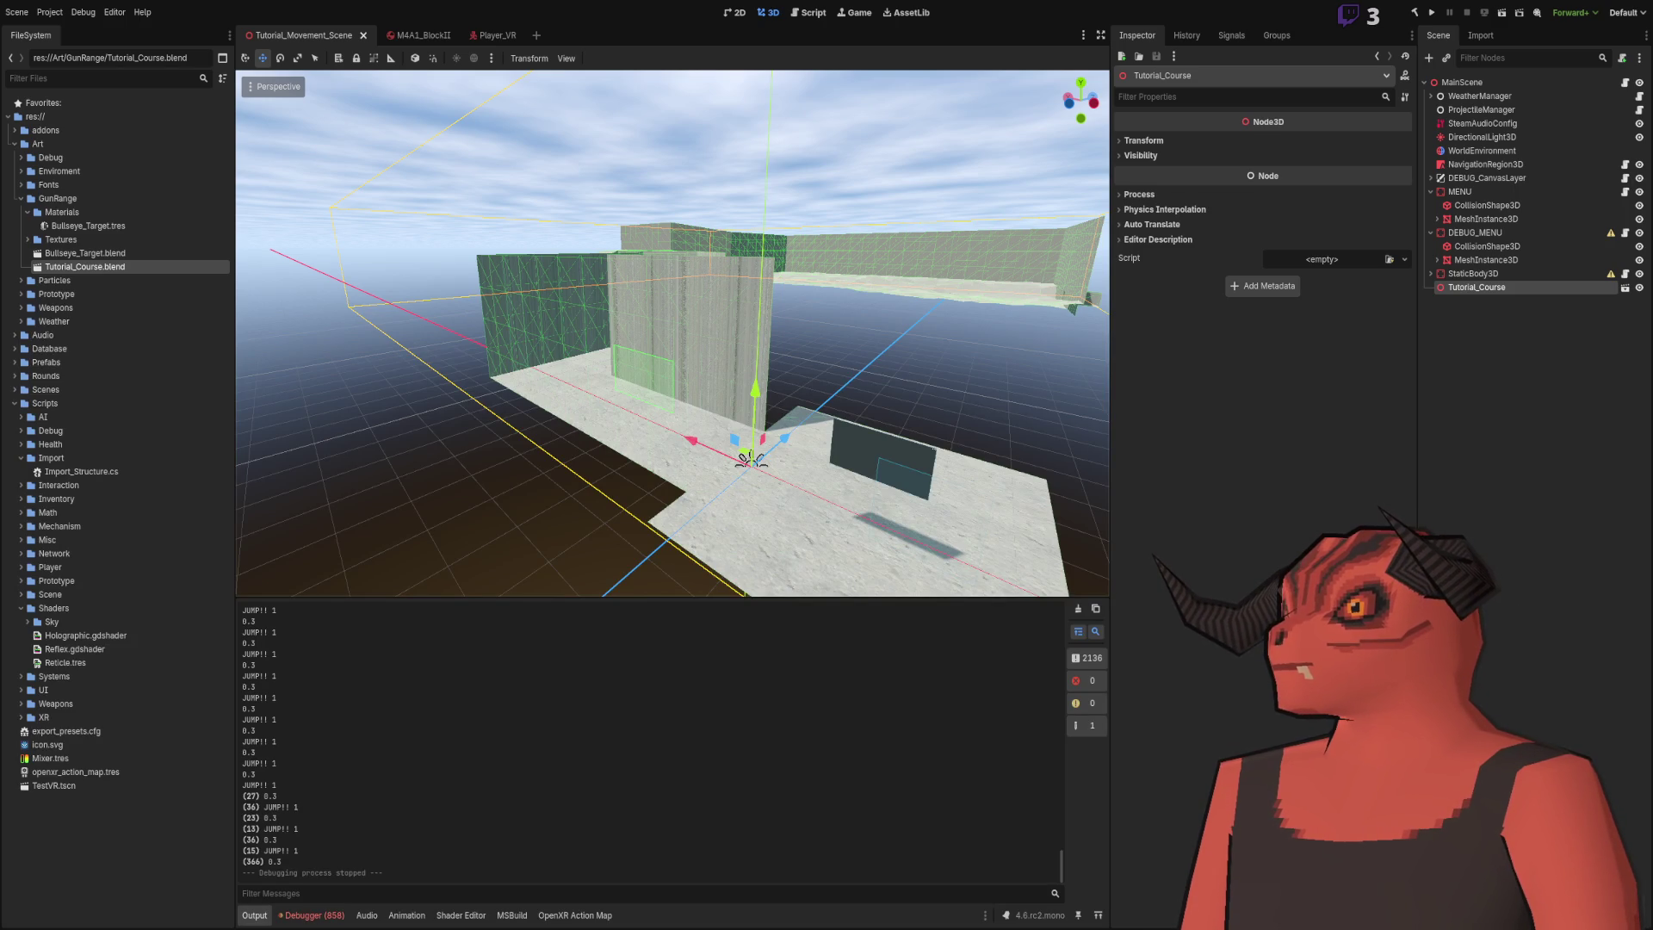
{"action": "key", "text": "alt+Tab"}
{"action": "scroll", "coordinate": [767, 244], "scroll_direction": "down", "scroll_amount": 5}
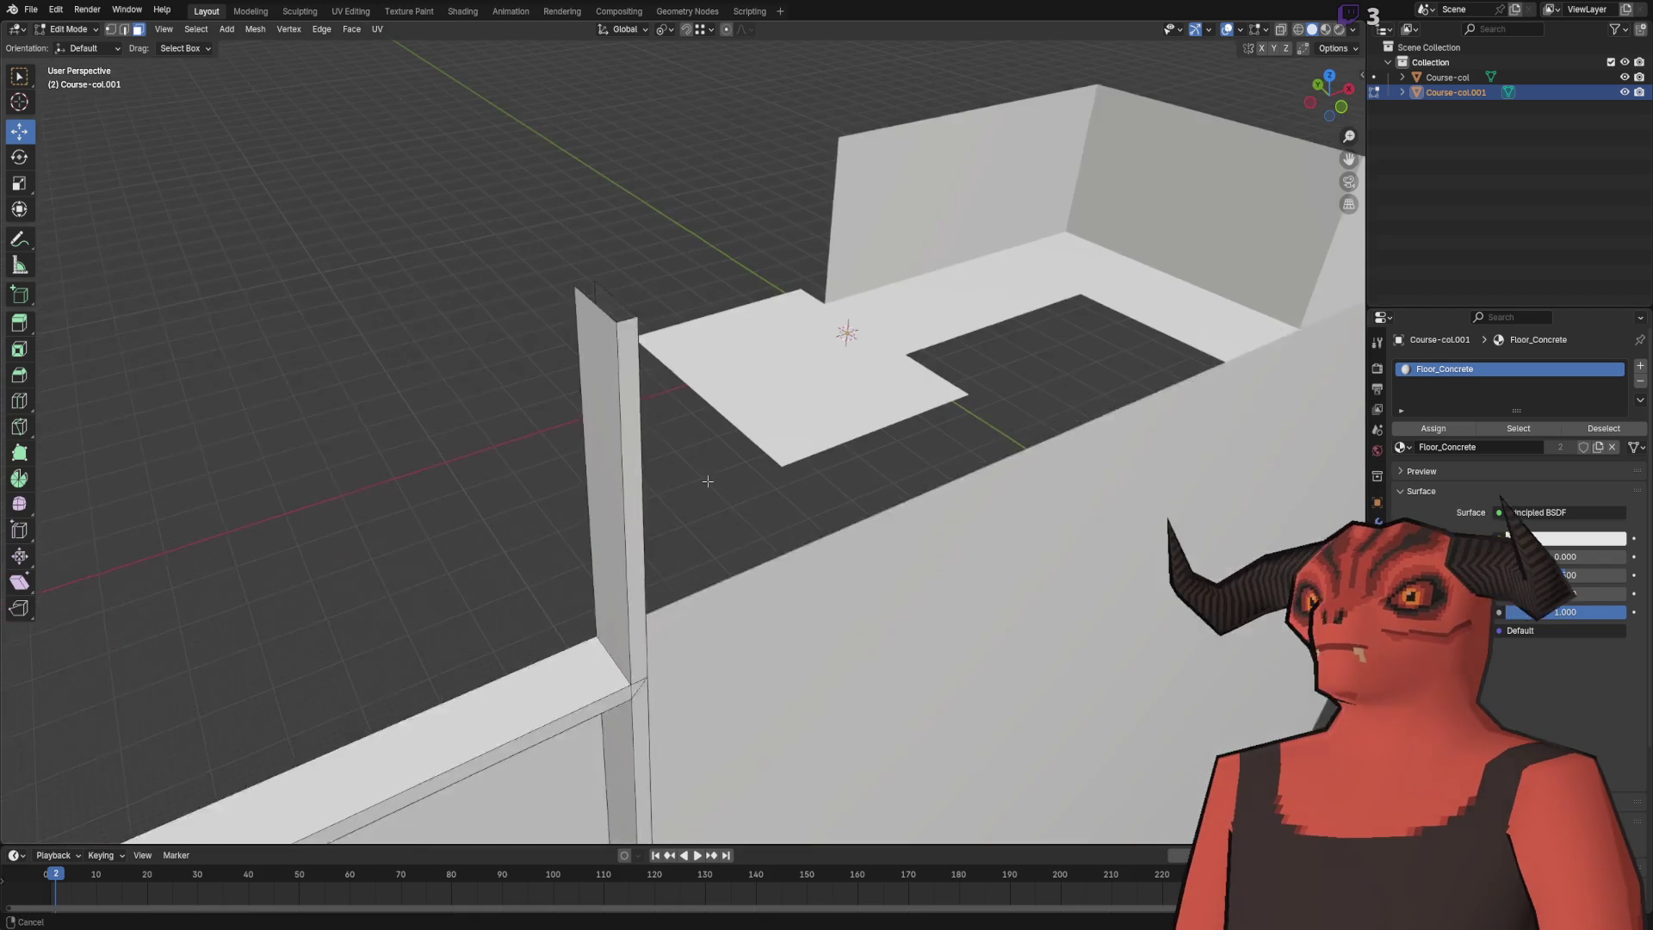
{"action": "key", "text": "ctrl+e"}
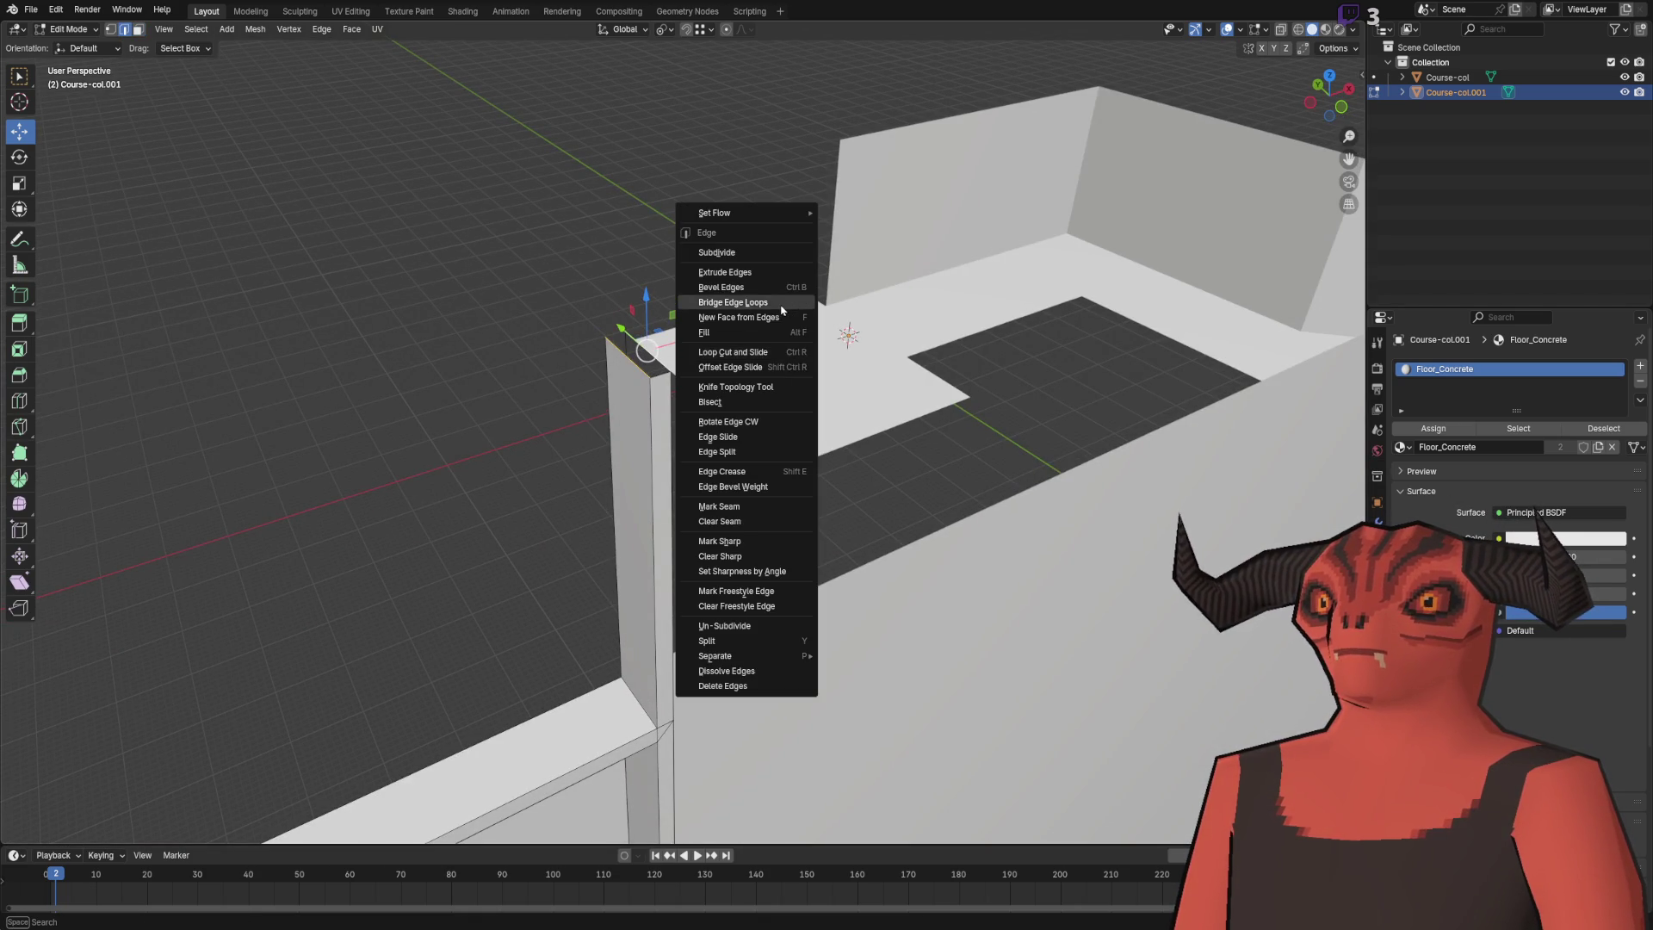
{"action": "left_click", "coordinate": [781, 302]}
{"action": "key", "text": "ctrl+e"}
{"action": "left_click", "coordinate": [893, 349]}
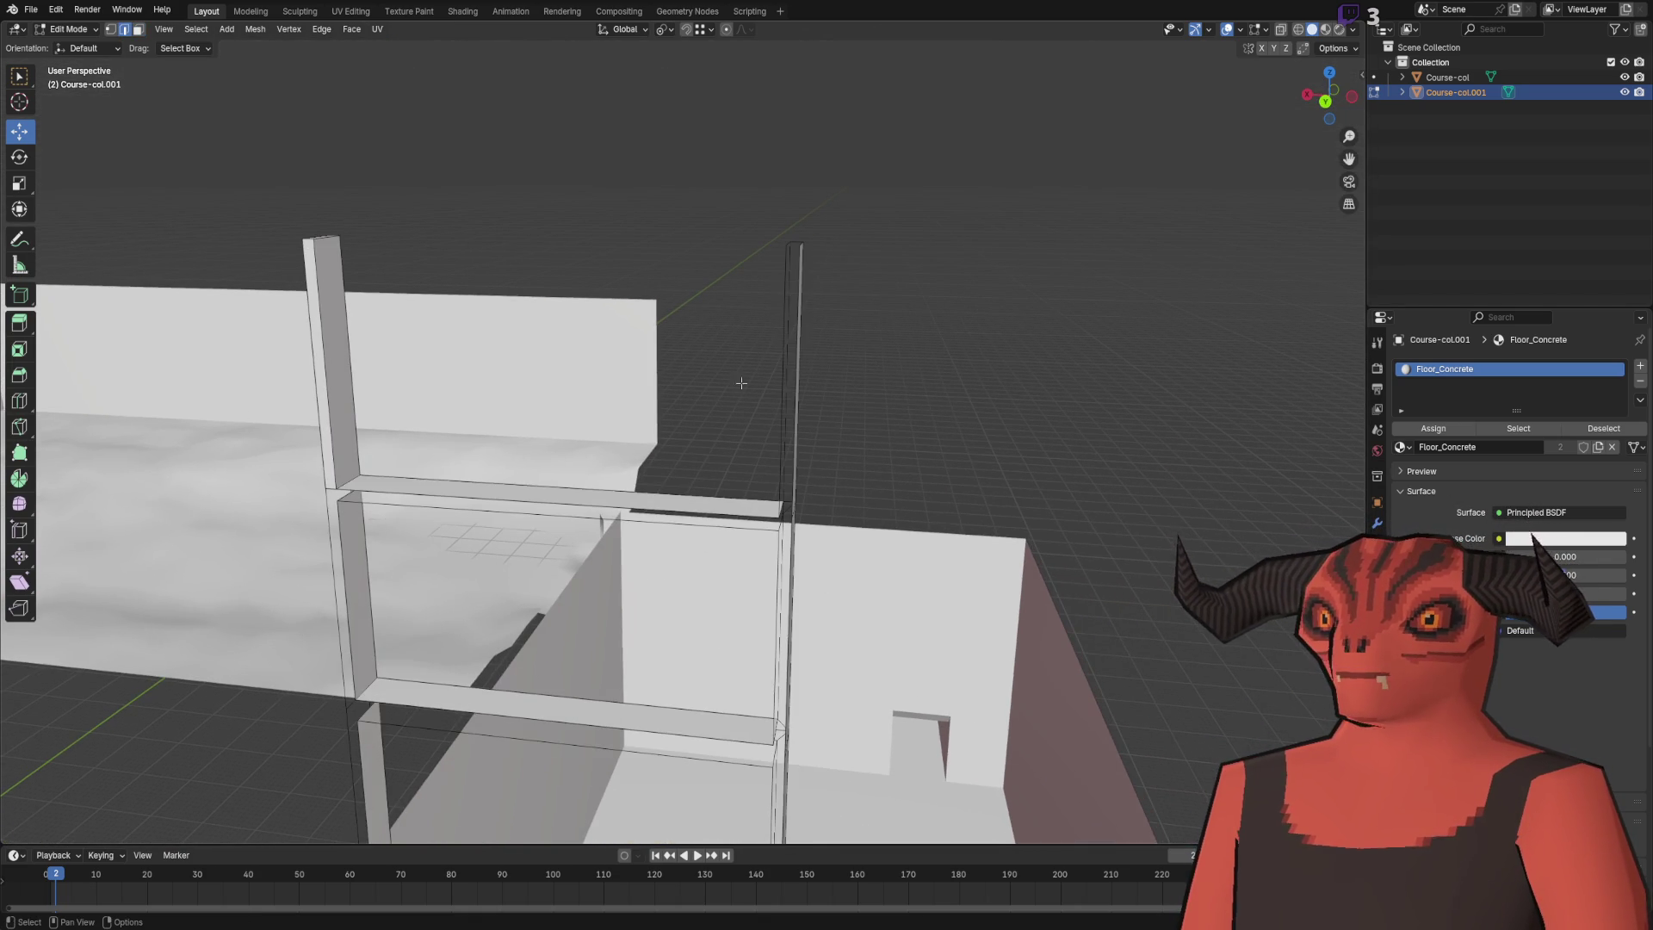
{"action": "key", "text": "ctrl+e"}
{"action": "left_click", "coordinate": [804, 344]}
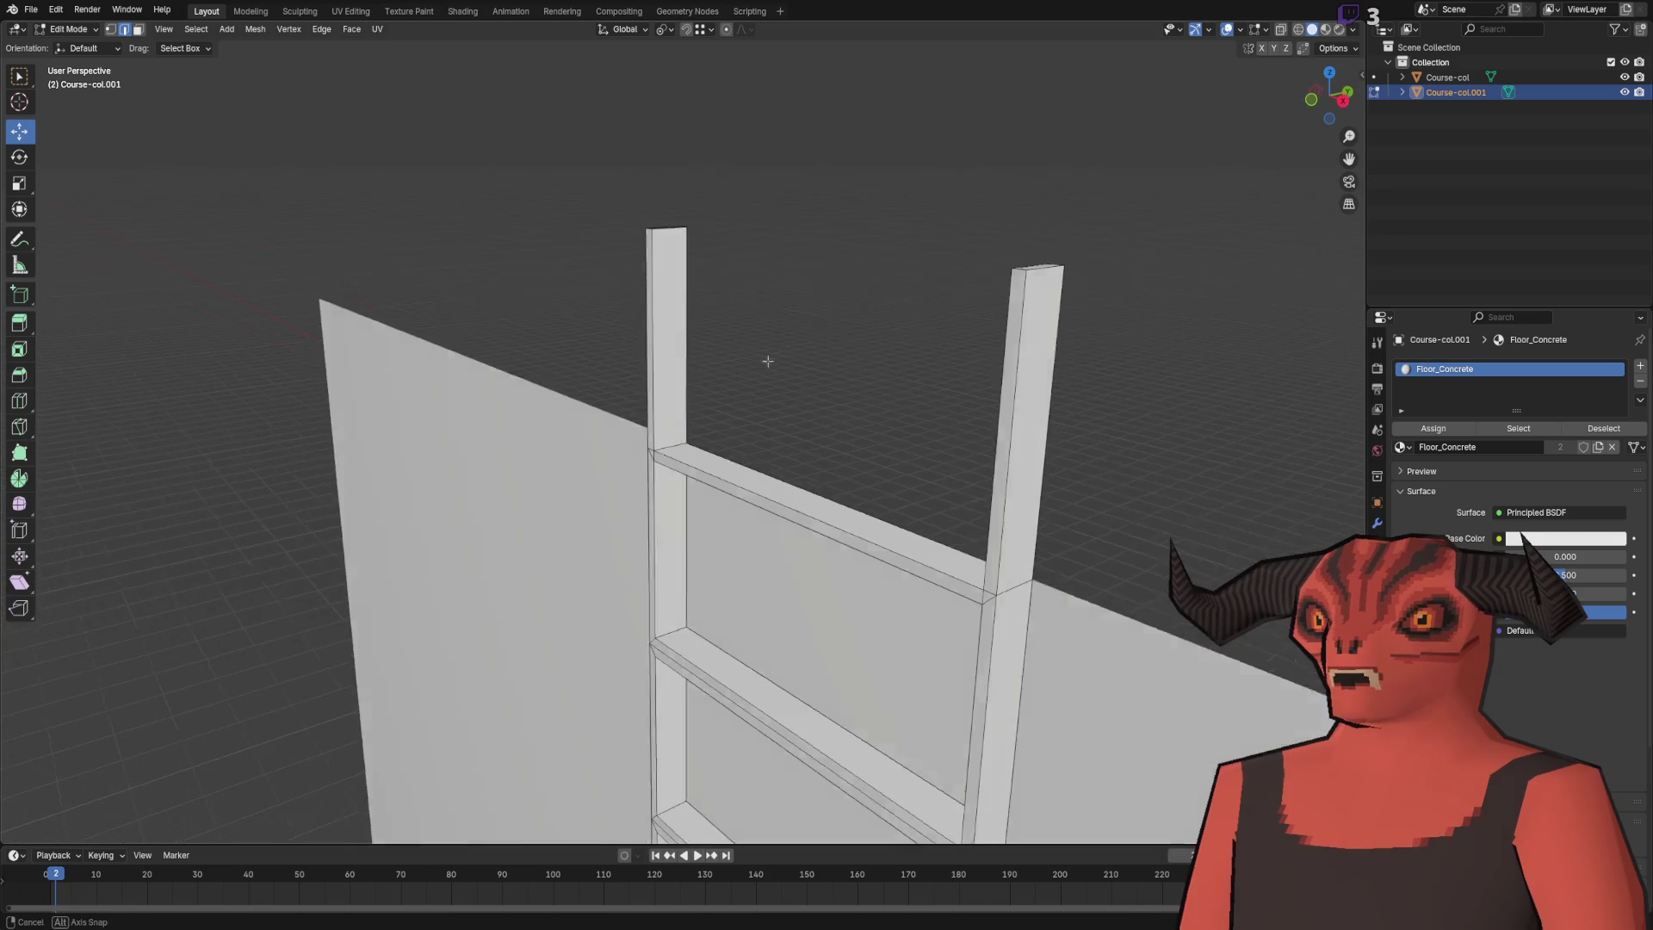
{"action": "key", "text": "Right"}
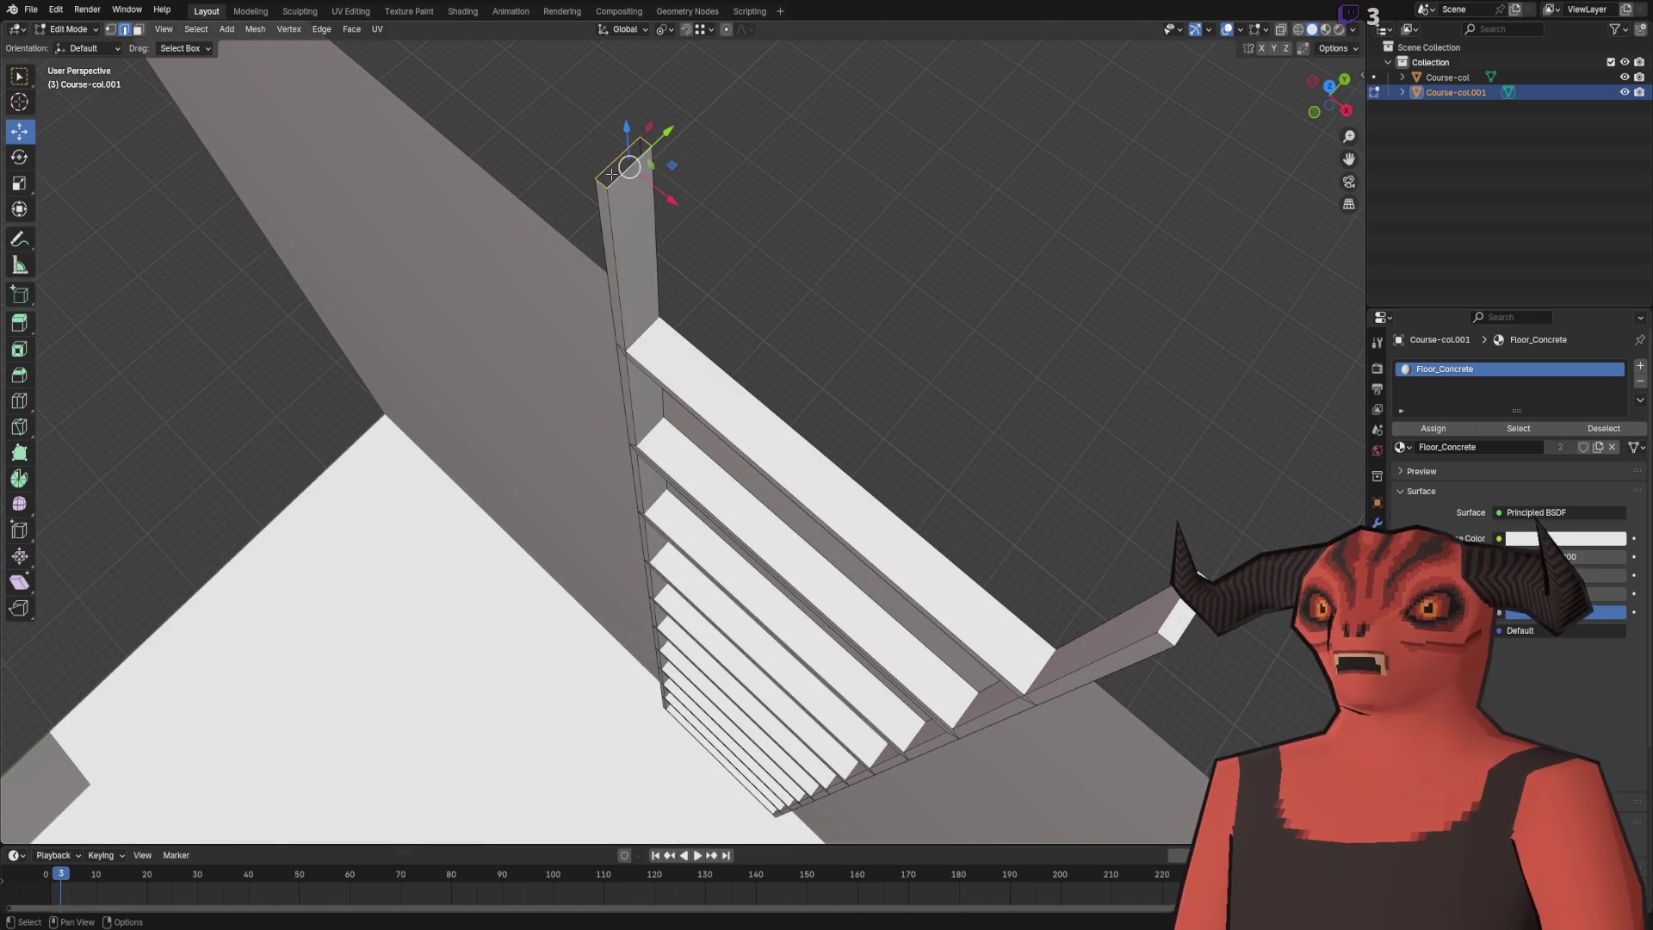
{"action": "scroll", "coordinate": [876, 294], "scroll_direction": "down", "scroll_amount": 3}
- Leave the ladder mesh and select the top edge of the tower wall on the course mesh
{"action": "key", "text": "2"}
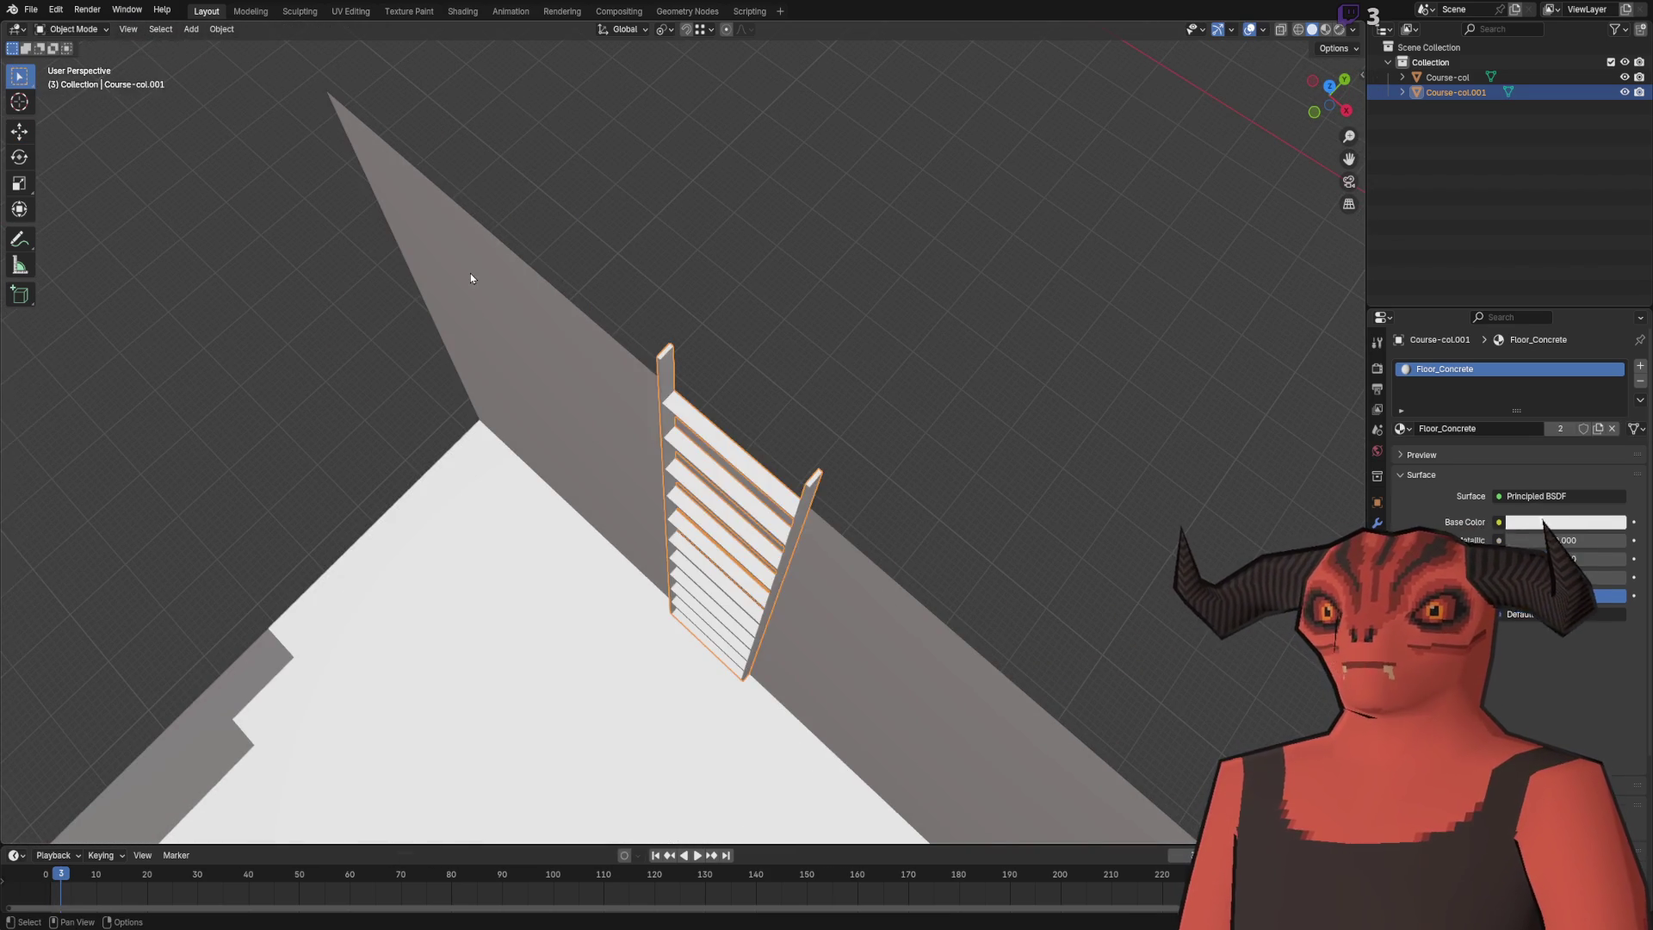
{"action": "key", "text": "alt+q"}
{"action": "left_click", "coordinate": [440, 194], "text": "ctrl"}
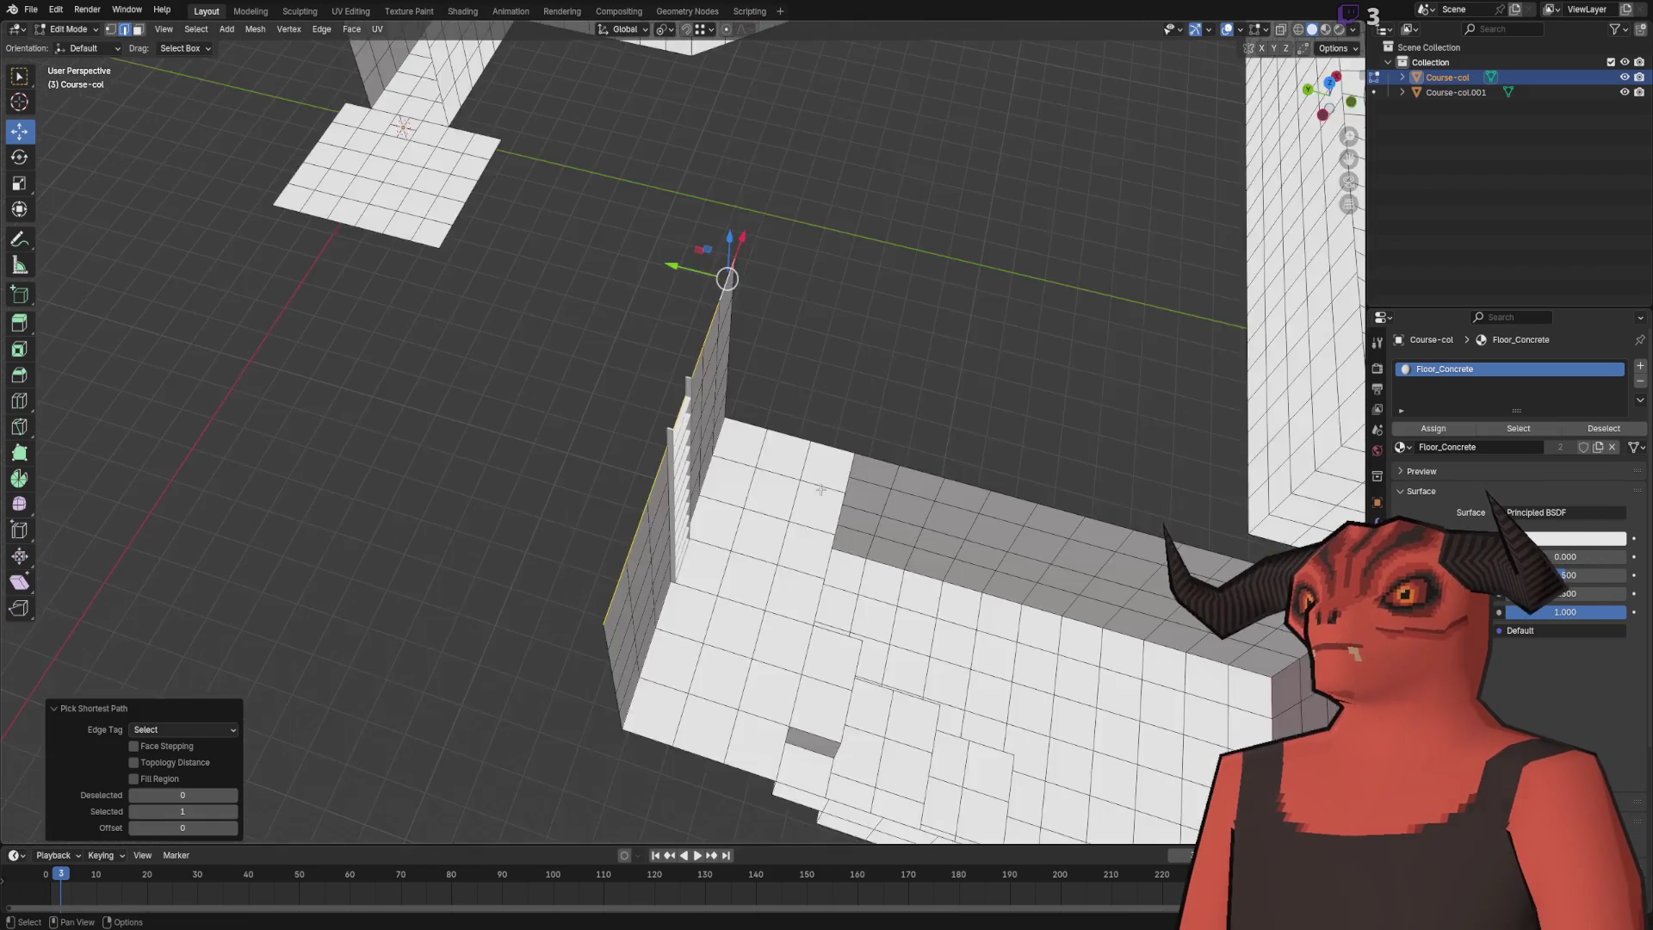
- Extrude the wall-top edges about 3.27 m along Y and add three loop cuts across the platform
{"action": "key", "text": "g"}
{"action": "key", "text": "y"}
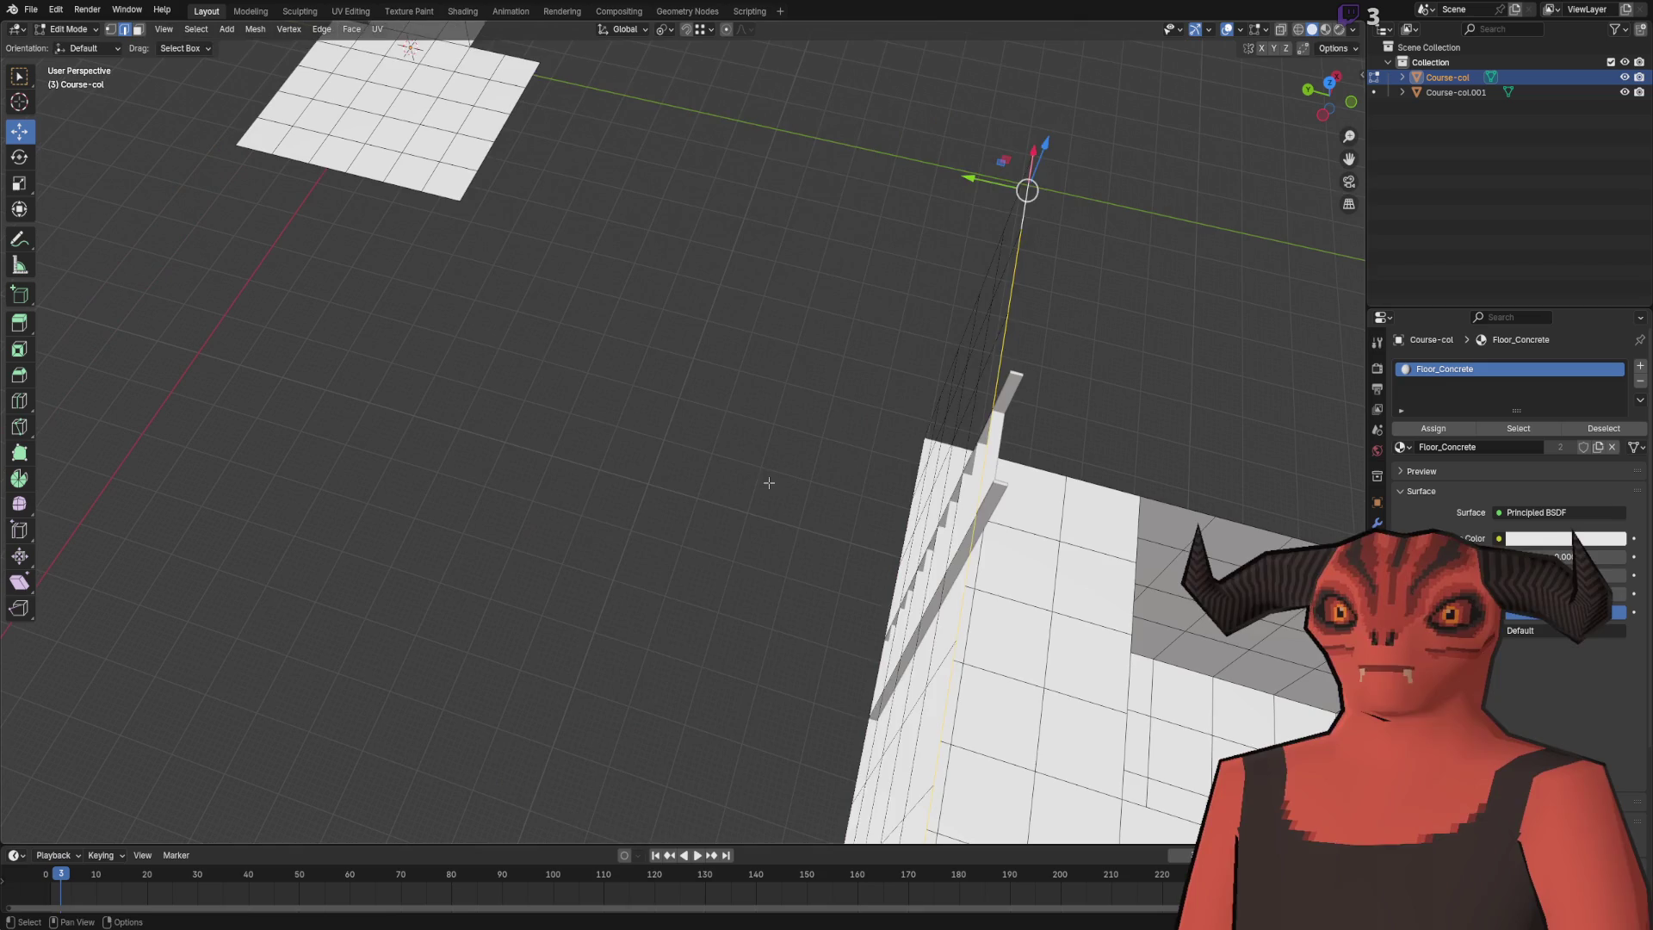
{"action": "left_click", "coordinate": [347, 632]}
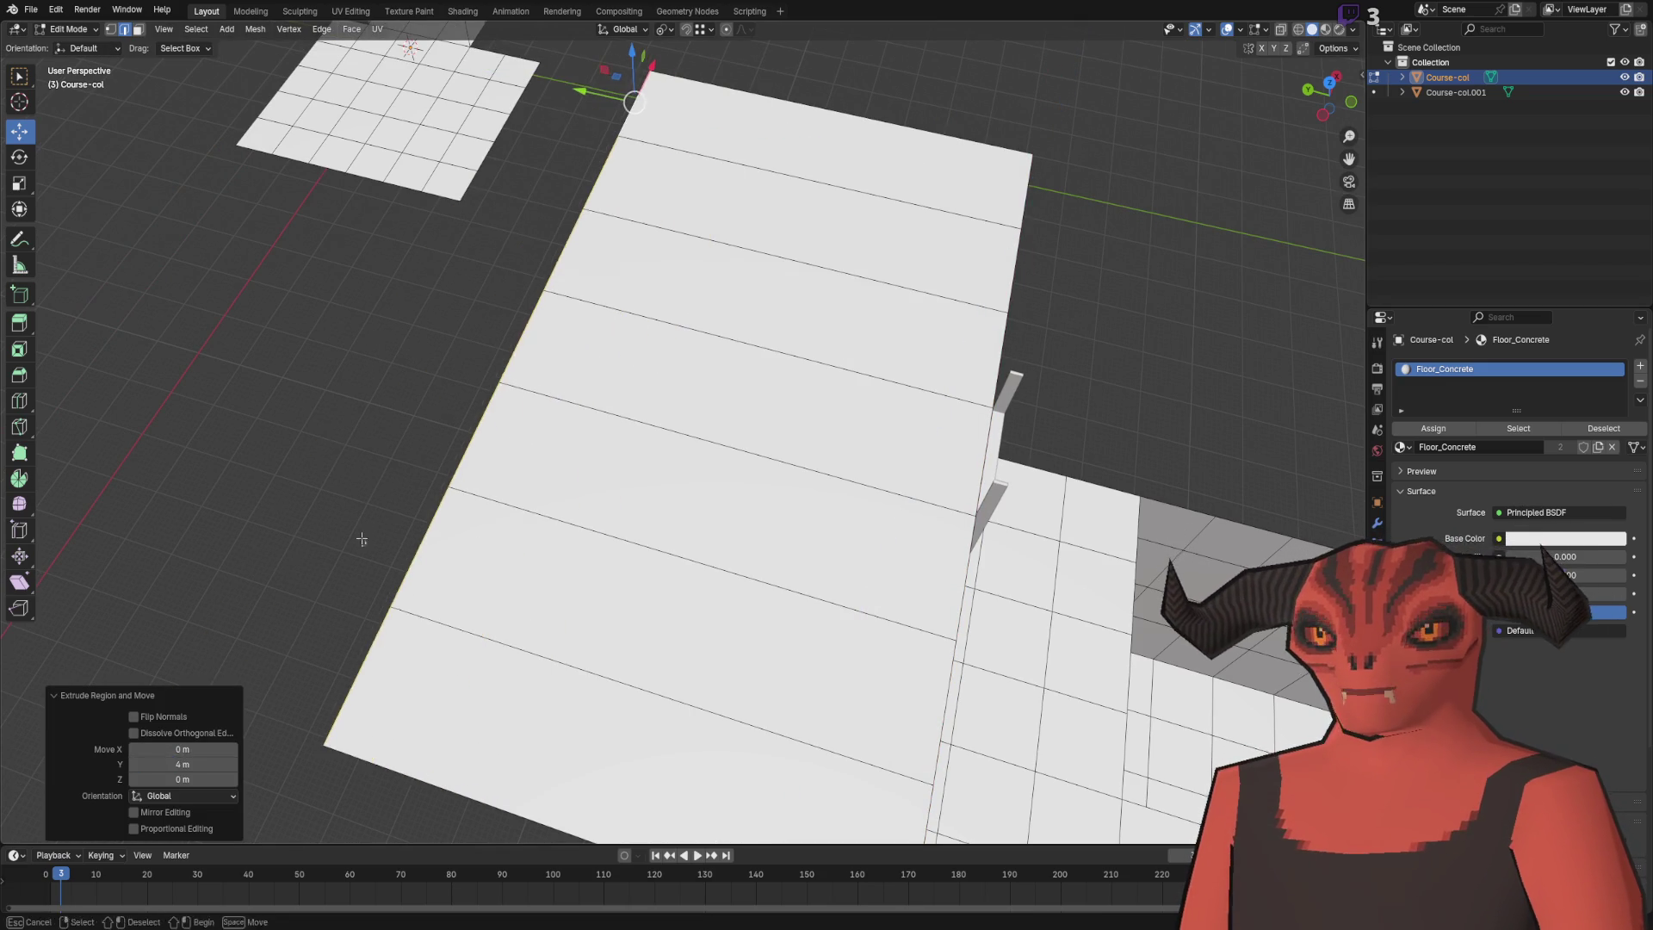
{"action": "key", "text": "ctrl+e"}
{"action": "left_click", "coordinate": [769, 497]}
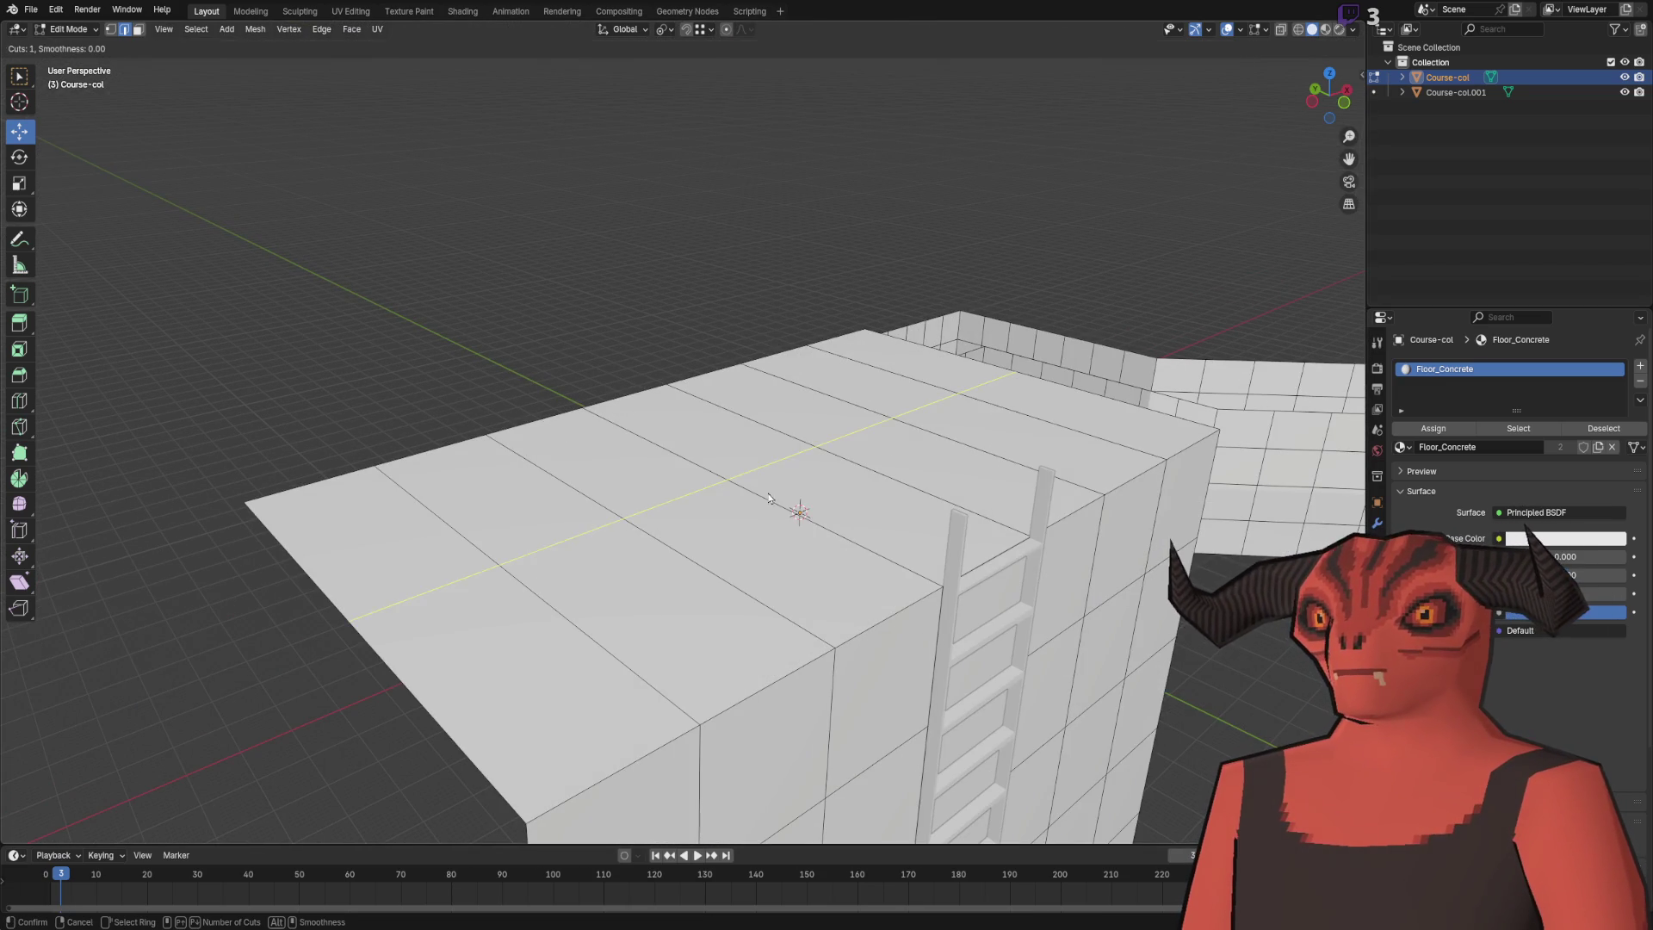
{"action": "scroll", "coordinate": [530, 569], "scroll_direction": "up", "scroll_amount": 2}
{"action": "left_click", "coordinate": [530, 570]}
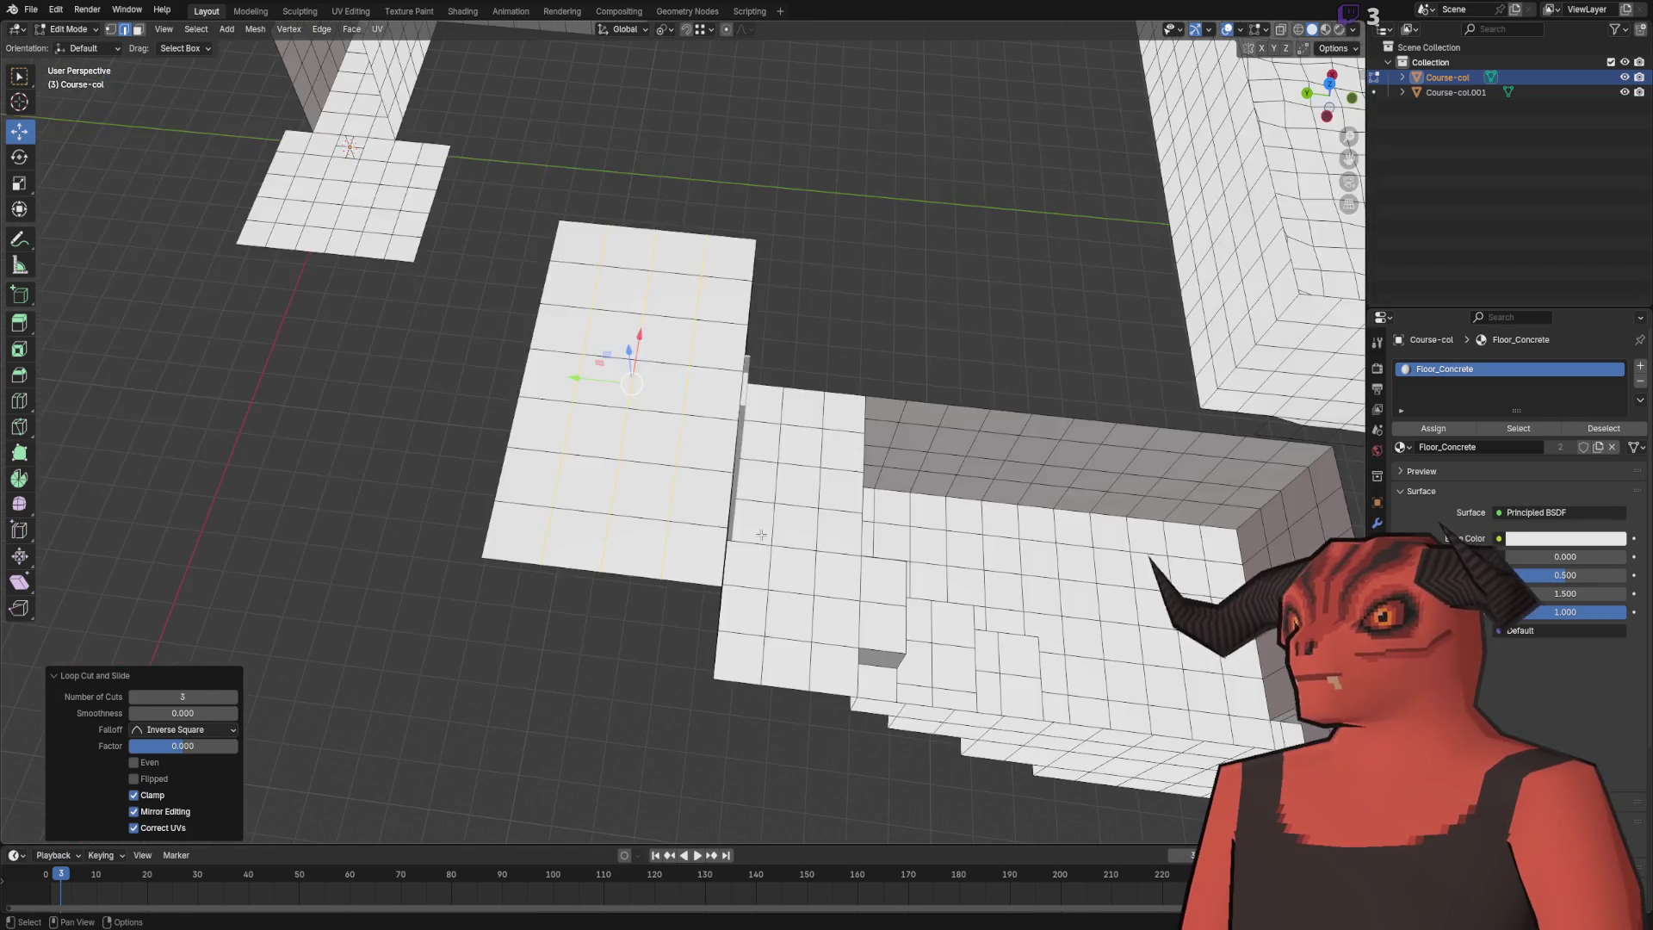
{"action": "left_click", "coordinate": [863, 524]}
- Orbit to the small floor tile and select its edge and corner vertices
{"action": "mouse_move", "coordinate": [864, 523]}
{"action": "left_mouse_down"}
{"action": "mouse_move", "coordinate": [683, 382]}
{"action": "mouse_move", "coordinate": [421, 270]}
{"action": "mouse_move", "coordinate": [417, 508]}
{"action": "mouse_move", "coordinate": [566, 442]}
{"action": "left_mouse_up"}
{"action": "scroll", "coordinate": [683, 382], "scroll_direction": "down", "scroll_amount": 5}
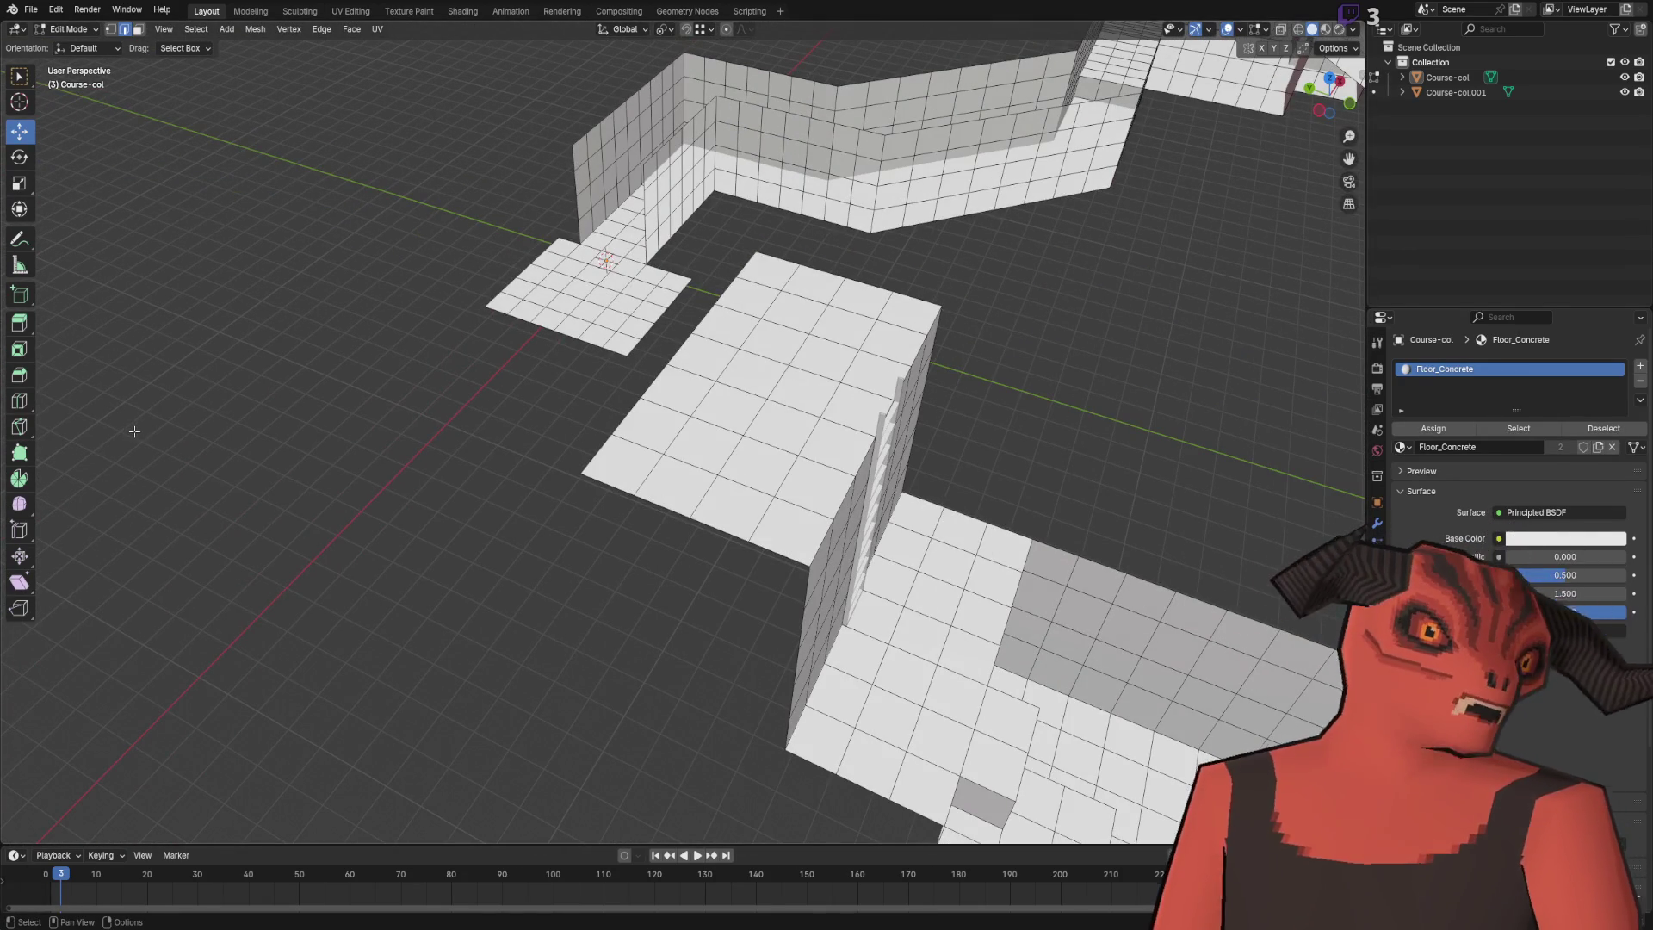
{"action": "scroll", "coordinate": [447, 513], "scroll_direction": "down", "scroll_amount": 3}
{"action": "mouse_move", "coordinate": [447, 513]}
{"action": "left_mouse_down"}
{"action": "mouse_move", "coordinate": [653, 520]}
{"action": "mouse_move", "coordinate": [659, 591]}
{"action": "mouse_move", "coordinate": [635, 539]}
{"action": "mouse_move", "coordinate": [602, 565]}
{"action": "mouse_move", "coordinate": [598, 476]}
{"action": "mouse_move", "coordinate": [833, 476]}
{"action": "mouse_move", "coordinate": [749, 443]}
{"action": "left_mouse_up"}
{"action": "scroll", "coordinate": [660, 591], "scroll_direction": "down", "scroll_amount": 3}
{"action": "left_click", "coordinate": [848, 552], "text": "ctrl"}
{"action": "left_click", "coordinate": [634, 366]}
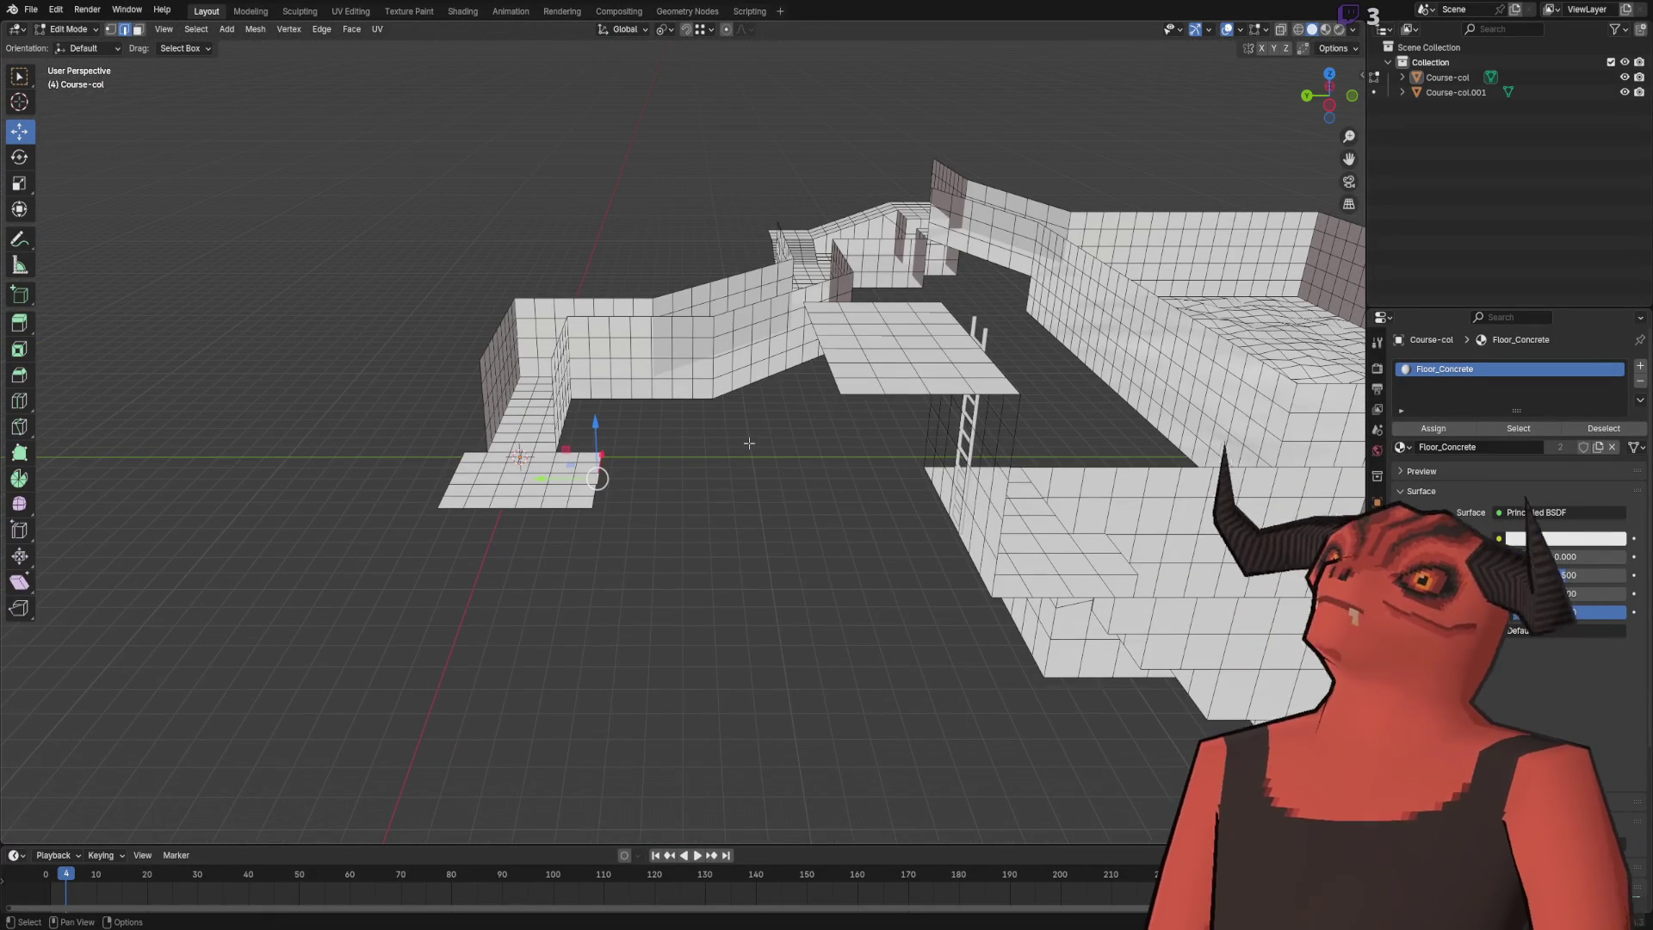
- Orbit around the tower and ladder to survey the whole course in face-select mode
{"action": "left_click_drag", "start_coordinate": [837, 518], "coordinate": [689, 507]}
{"action": "scroll", "coordinate": [671, 502], "scroll_direction": "up", "scroll_amount": 5}
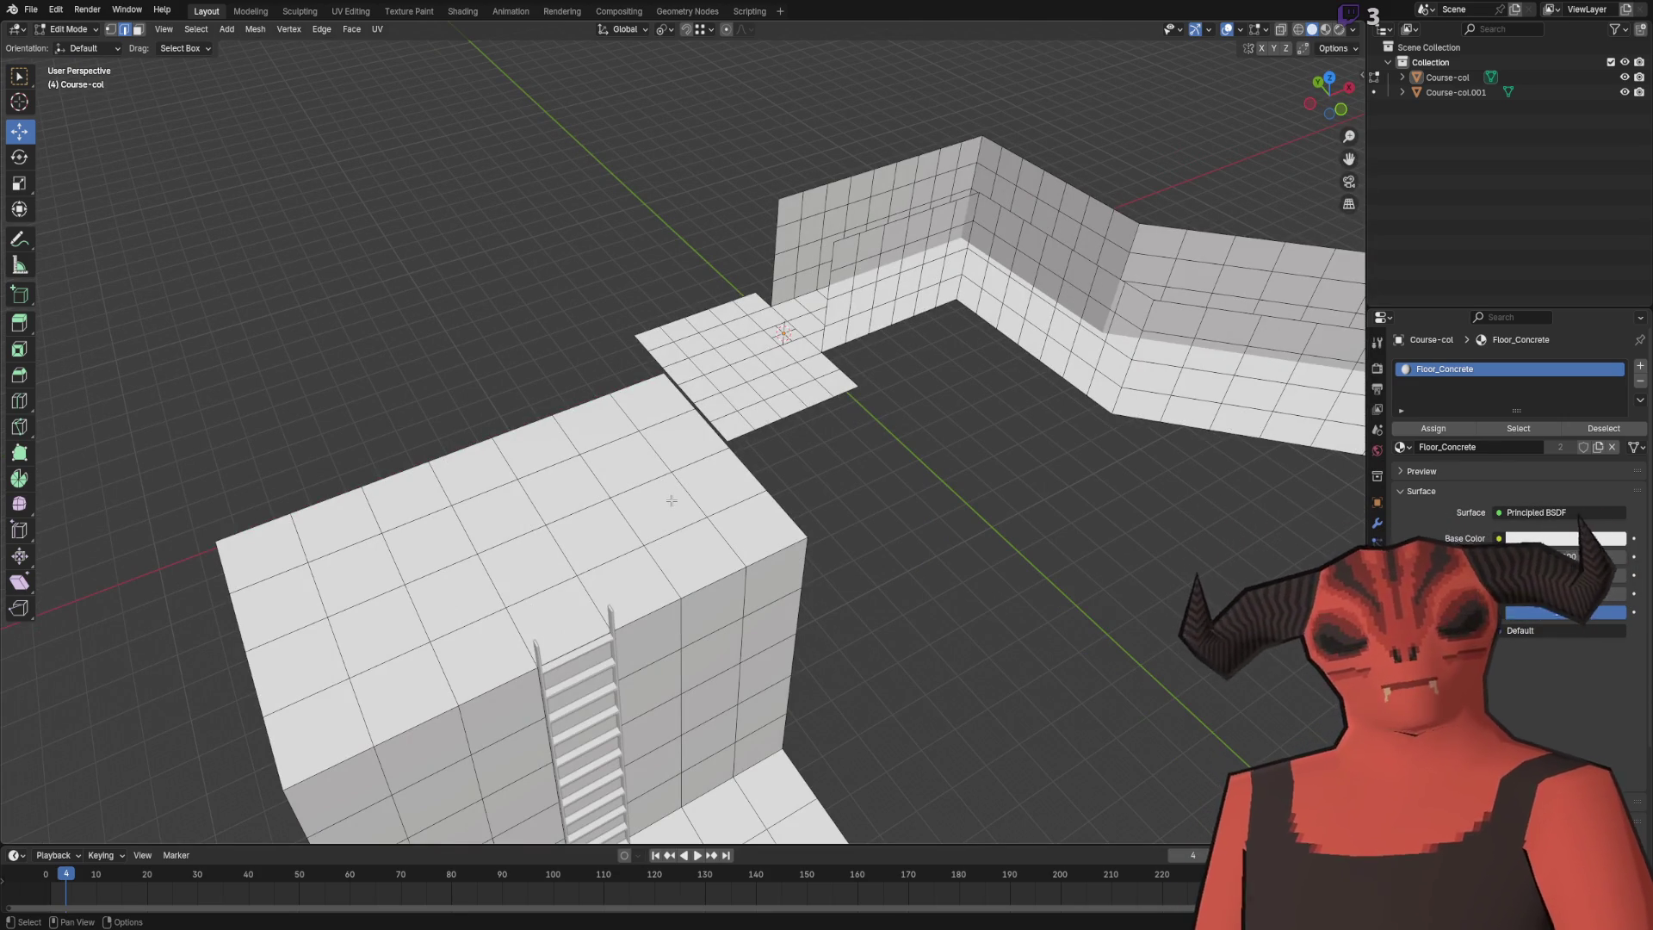
{"action": "left_click_drag", "start_coordinate": [662, 462], "coordinate": [765, 295]}
{"action": "key", "text": "3"}
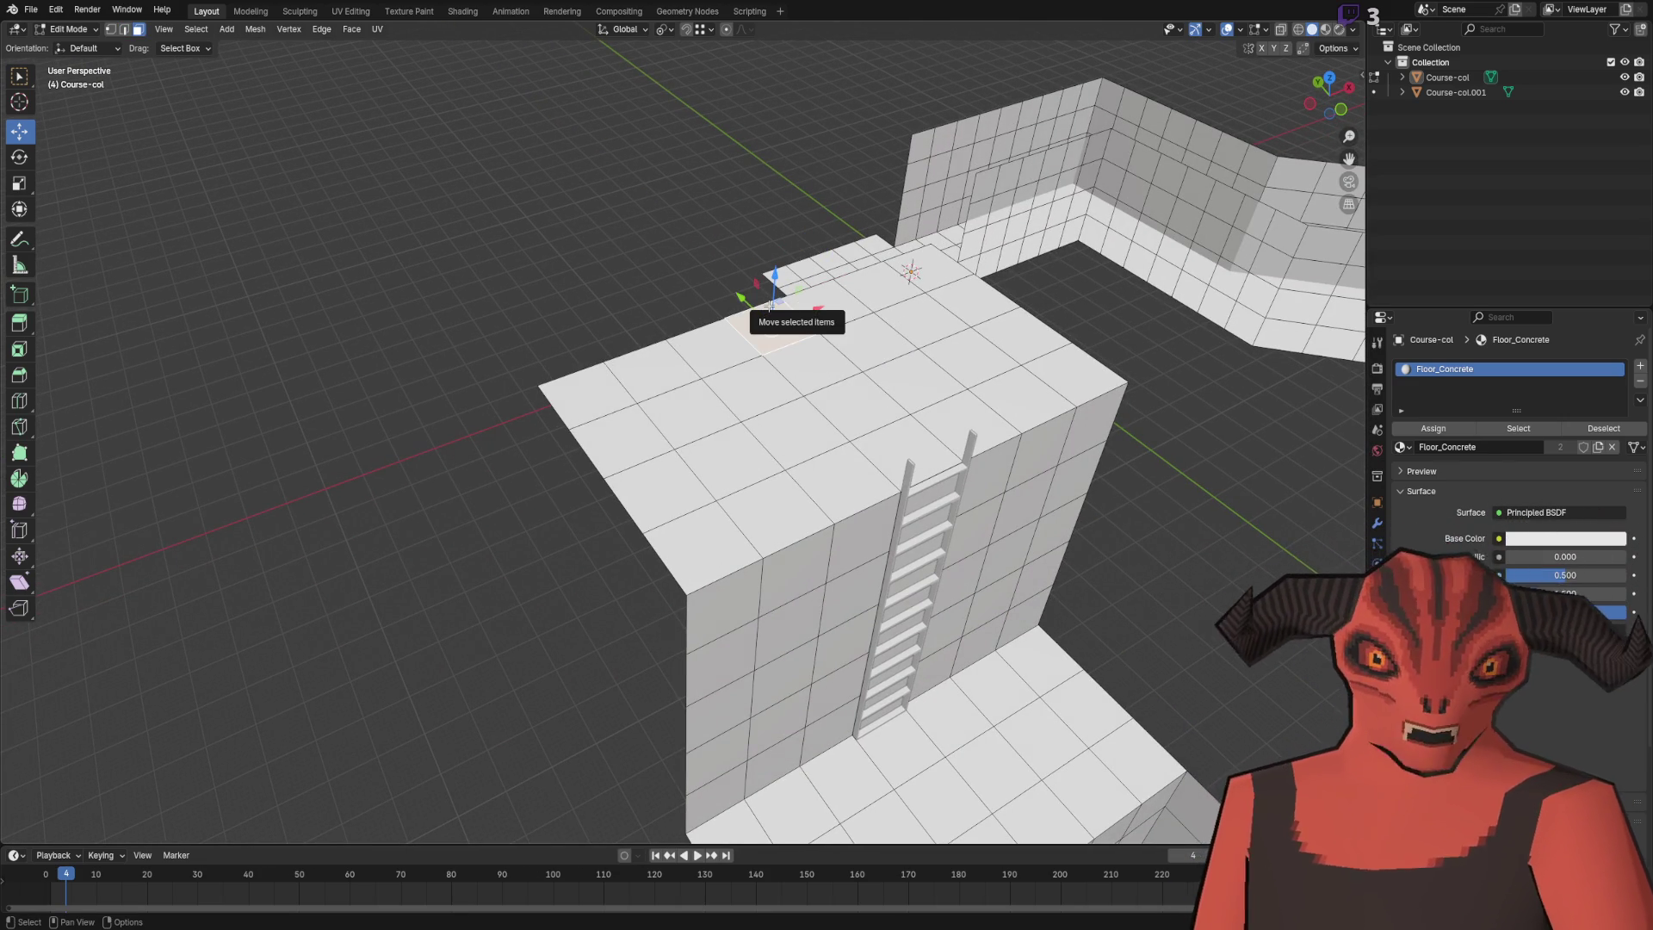
{"action": "left_click_drag", "start_coordinate": [858, 209], "coordinate": [765, 101]}
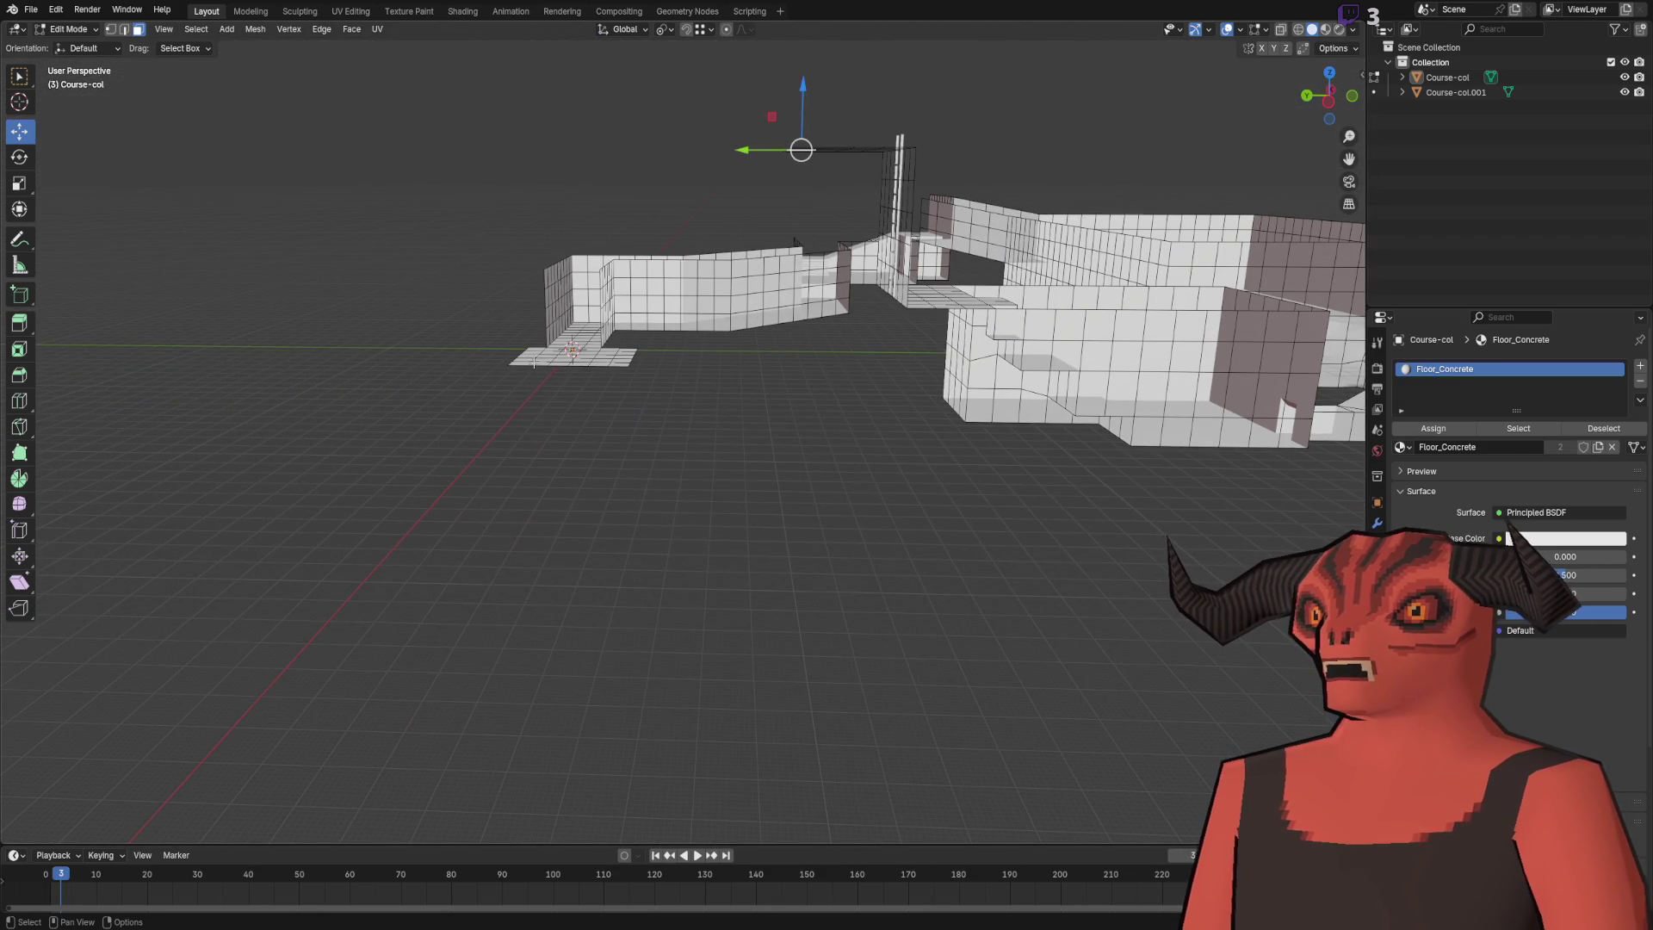
{"action": "left_click_drag", "start_coordinate": [538, 354], "coordinate": [683, 249]}
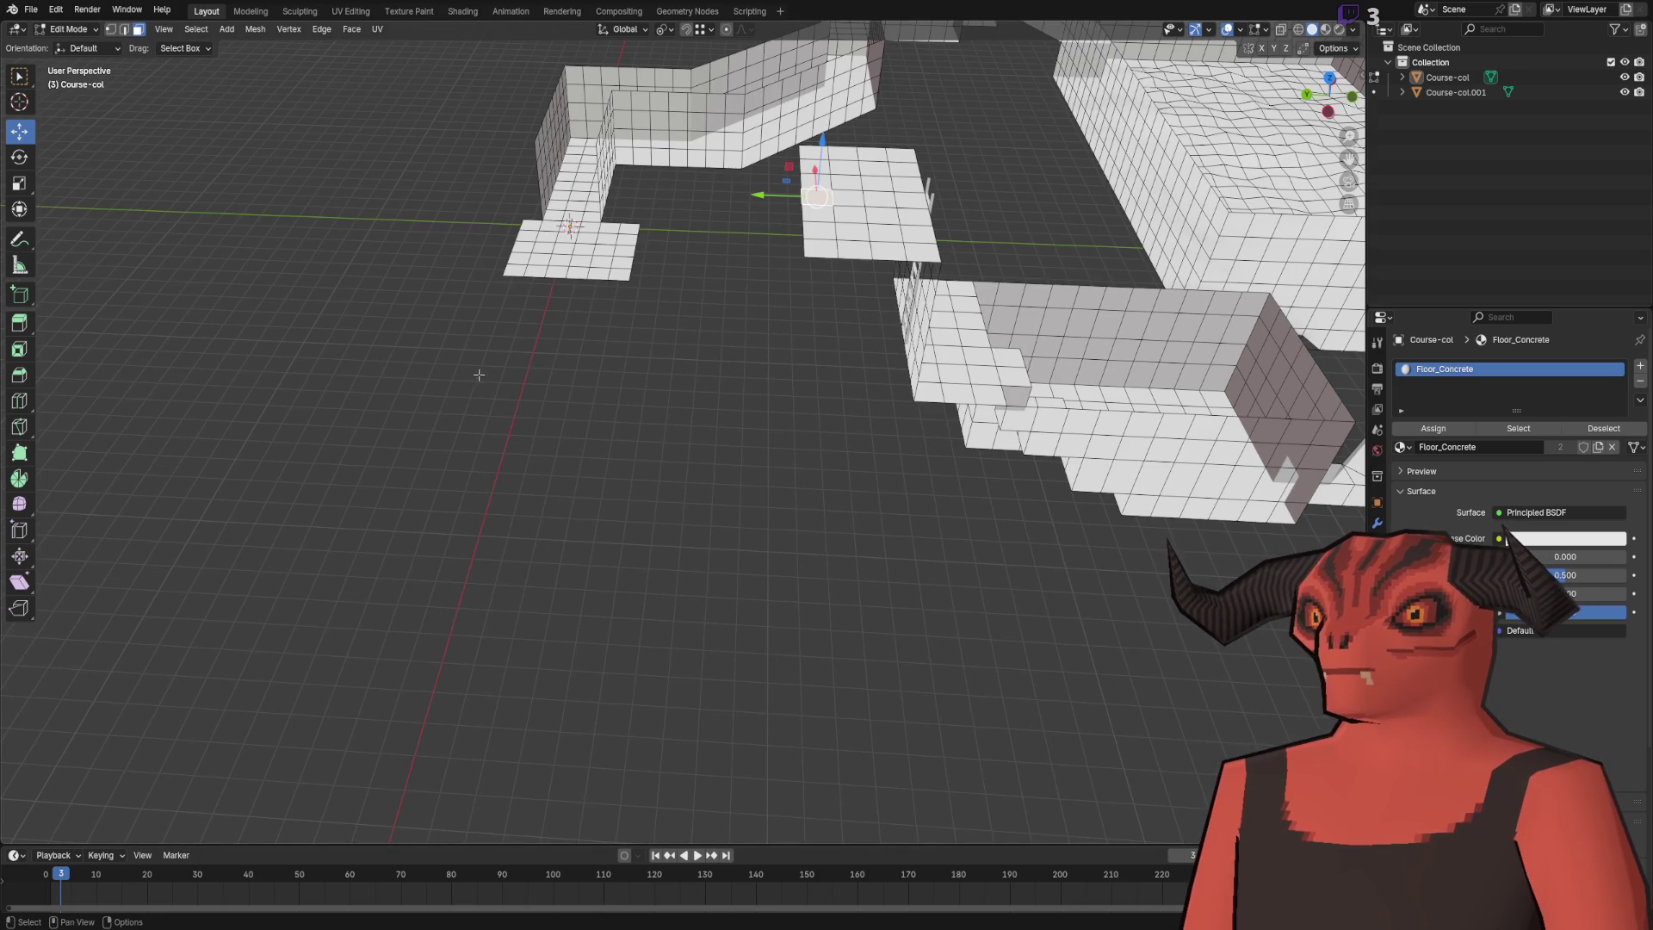
{"action": "left_click_drag", "start_coordinate": [527, 271], "coordinate": [558, 274]}
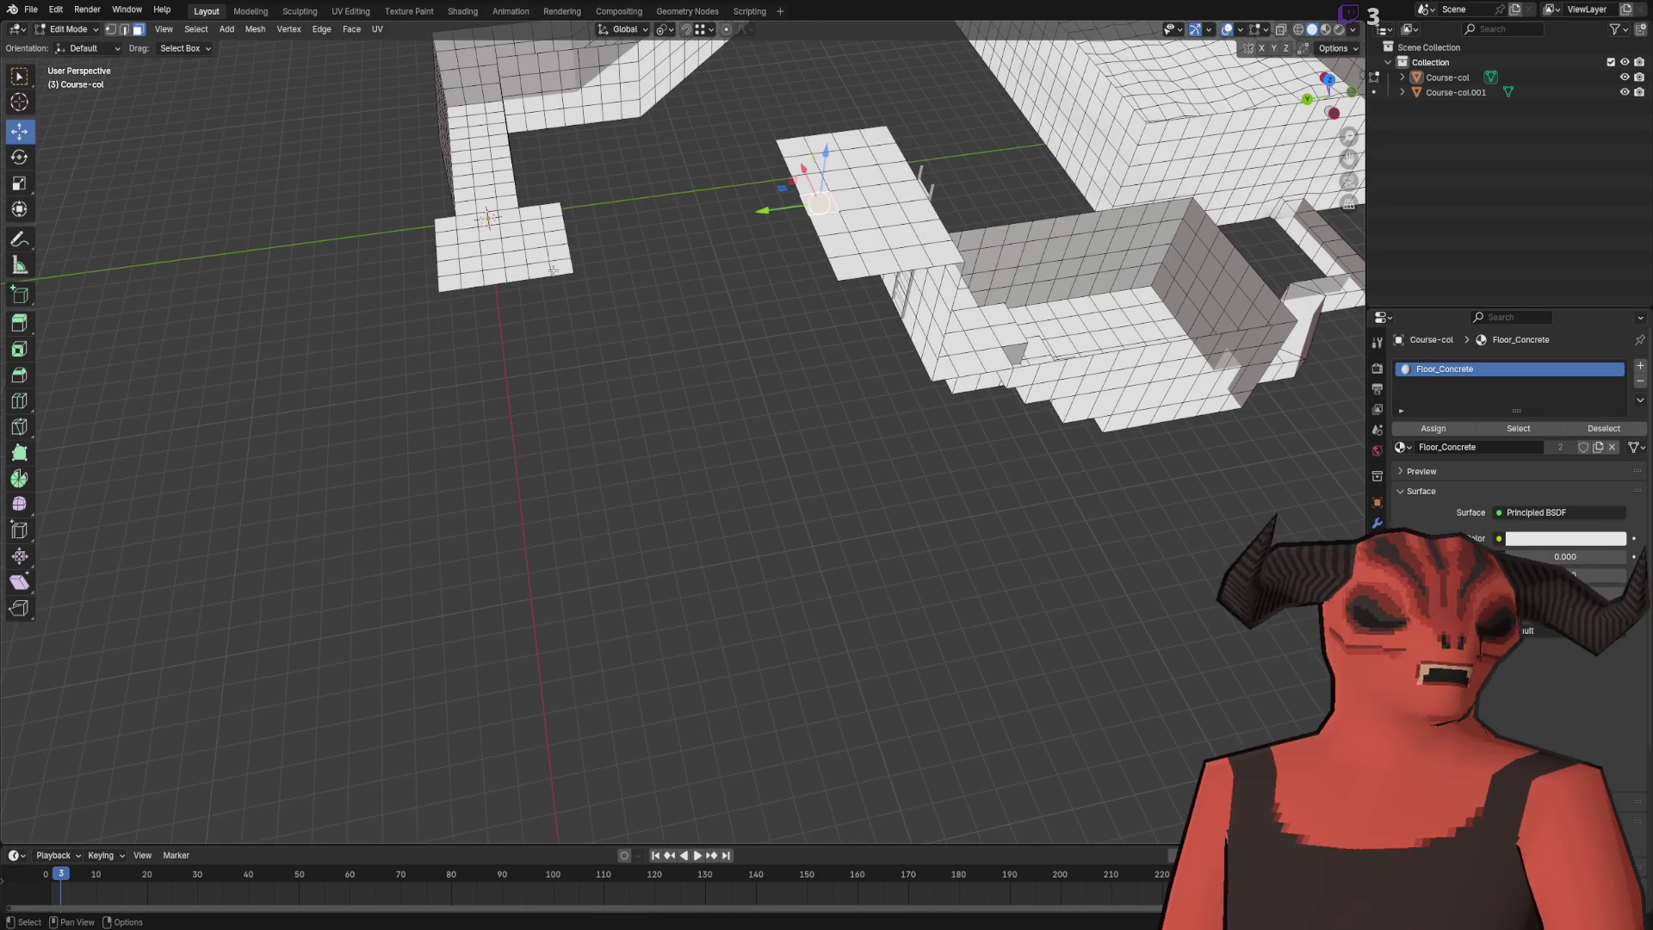
{"action": "mouse_move", "coordinate": [757, 391]}
{"action": "left_mouse_down"}
{"action": "mouse_move", "coordinate": [723, 431]}
{"action": "mouse_move", "coordinate": [683, 399]}
{"action": "mouse_move", "coordinate": [596, 421]}
{"action": "mouse_move", "coordinate": [608, 408]}
{"action": "mouse_move", "coordinate": [622, 441]}
{"action": "mouse_move", "coordinate": [651, 400]}
{"action": "left_mouse_up"}
- Extrude the selected wall faces outward along Y and merge overlapping vertices
{"action": "key", "text": "e"}
{"action": "key", "text": "y"}
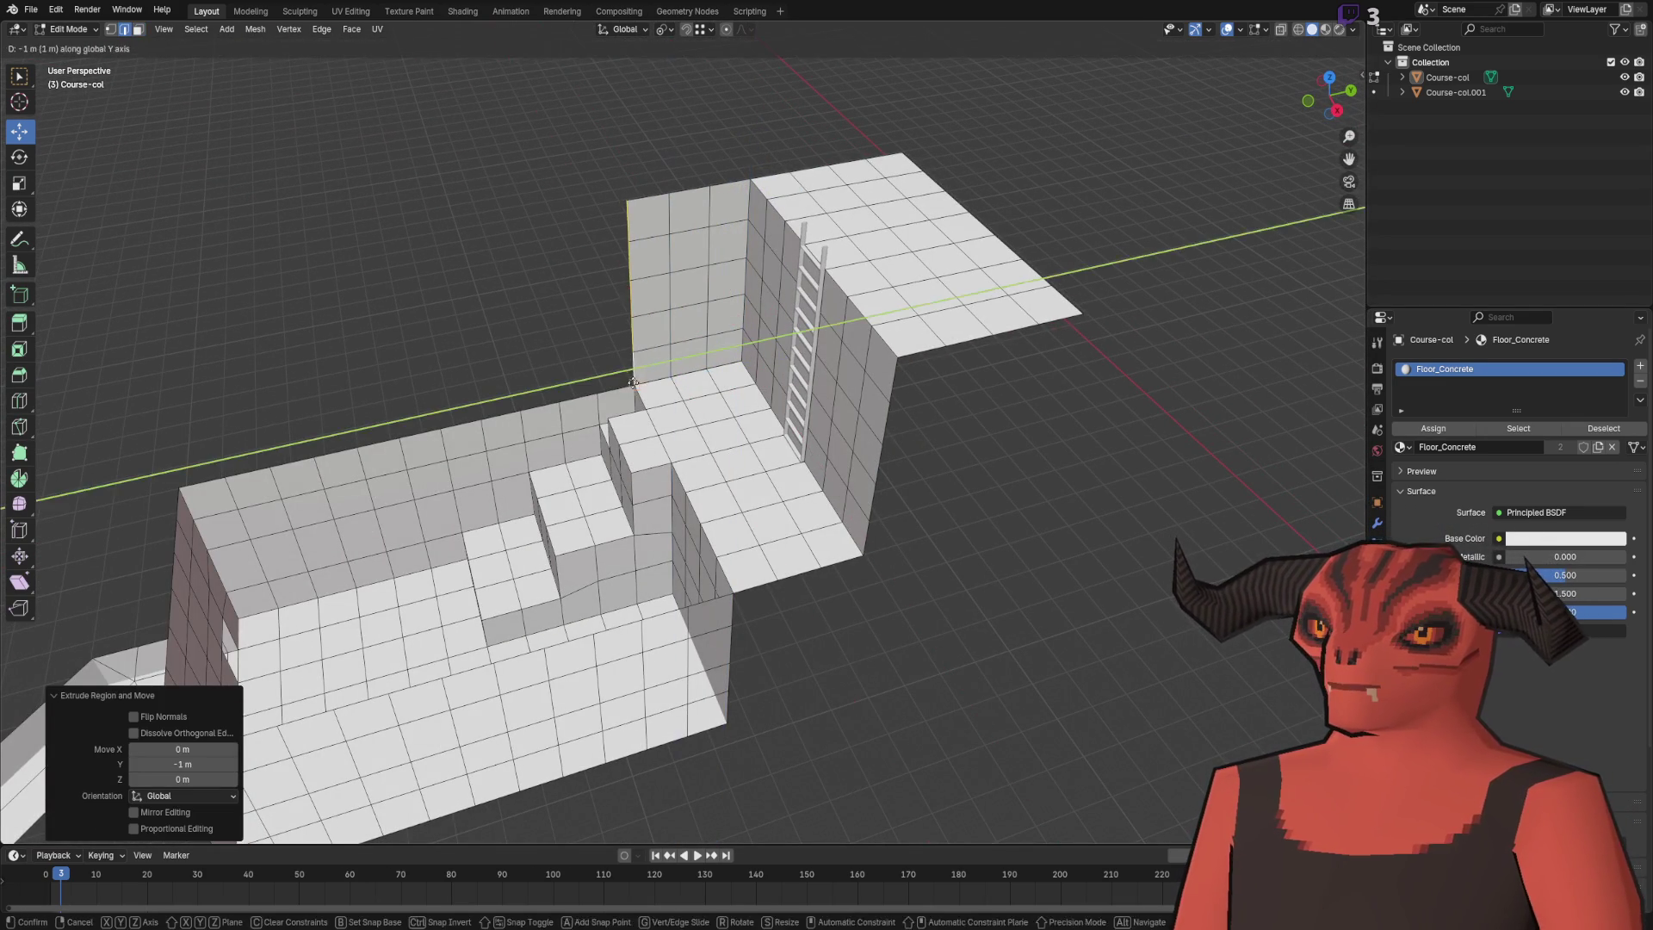
{"action": "left_click", "coordinate": [440, 293]}
{"action": "key", "text": "a"}
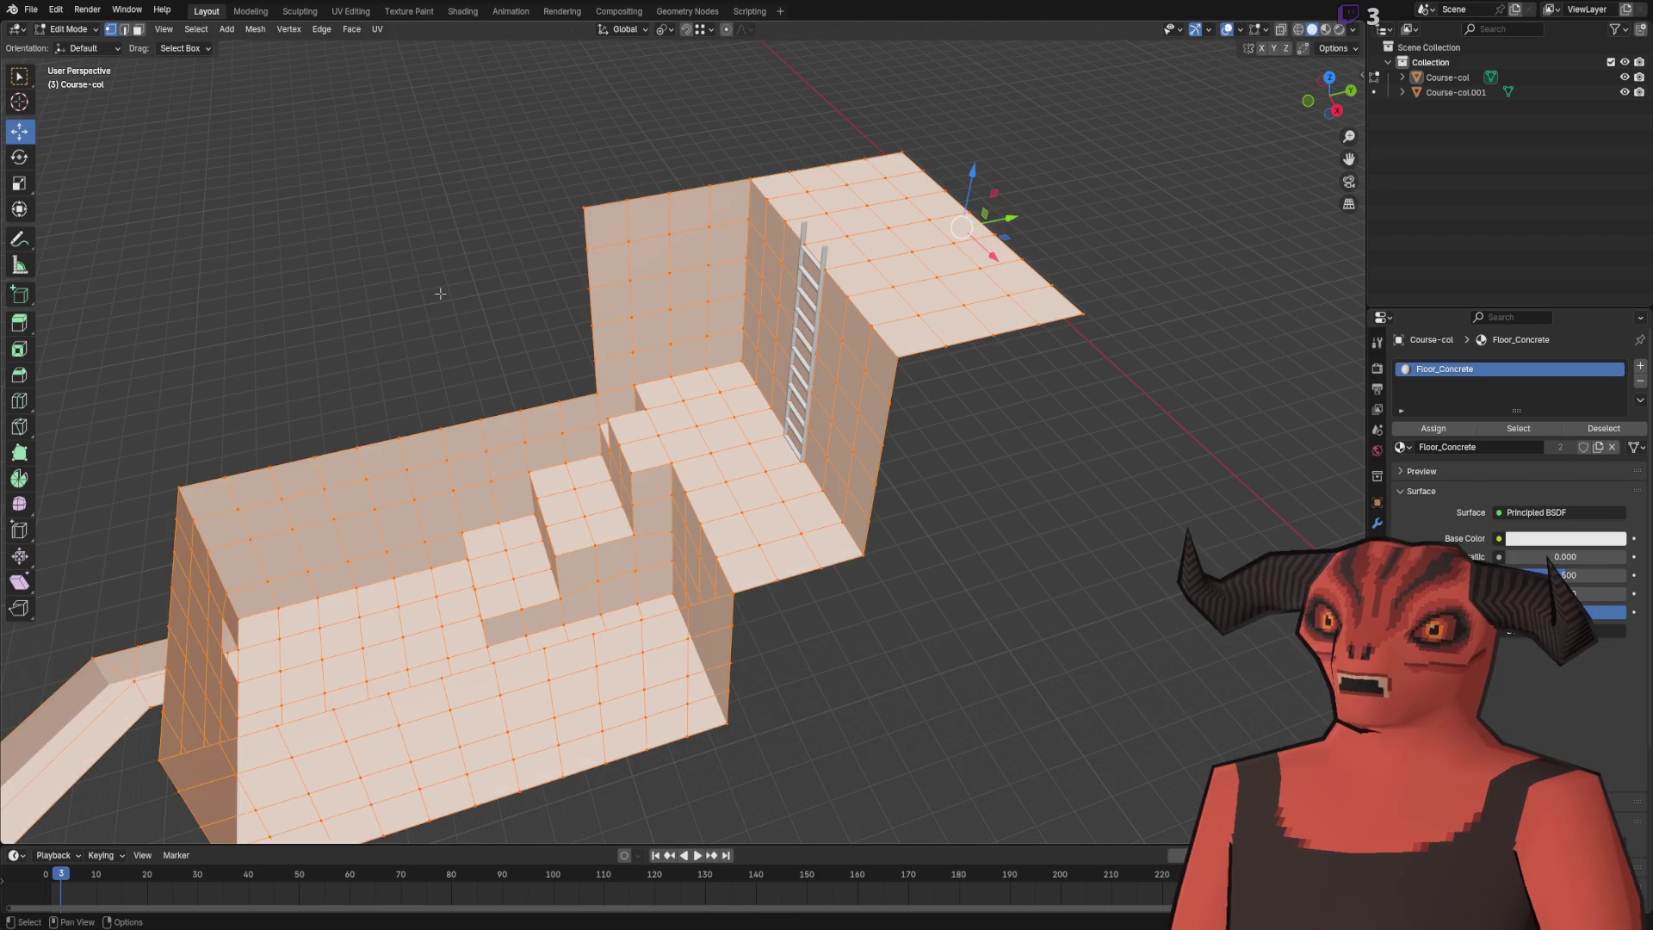
{"action": "key", "text": "m"}
{"action": "left_click", "coordinate": [440, 294]}
{"action": "scroll", "coordinate": [446, 288], "scroll_direction": "up", "scroll_amount": 5}
- Select the top edges of the course wall
{"action": "left_click", "coordinate": [842, 331]}
{"action": "scroll", "coordinate": [730, 287], "scroll_direction": "down", "scroll_amount": 2}
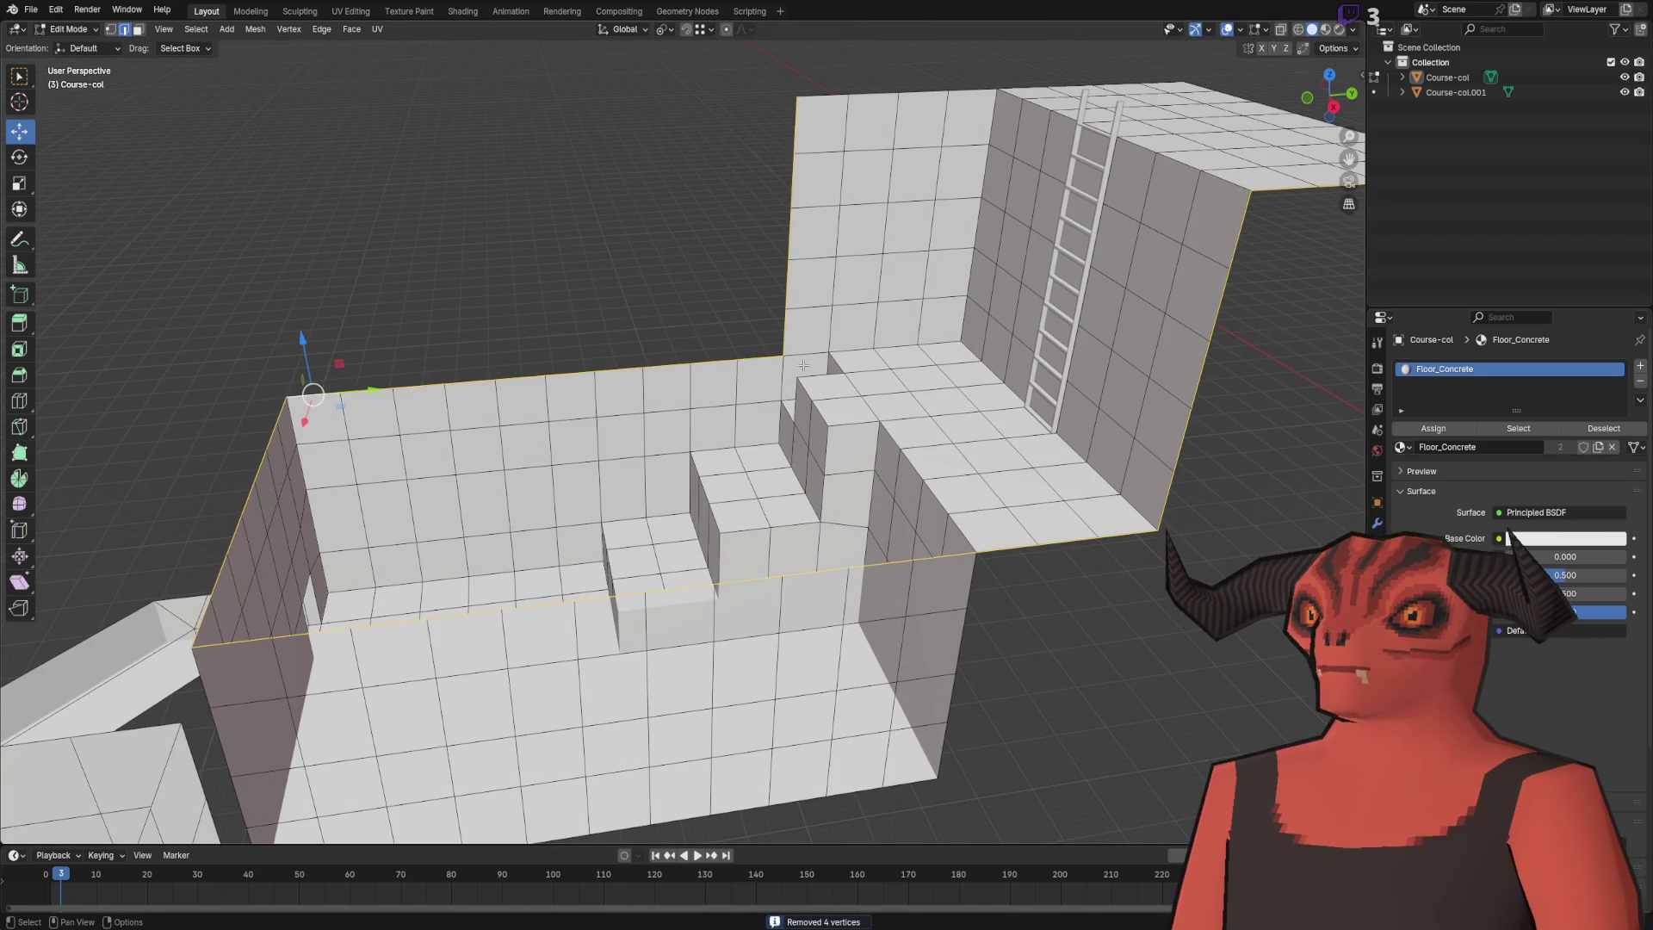
{"action": "left_click_drag", "start_coordinate": [758, 79], "coordinate": [868, 286]}
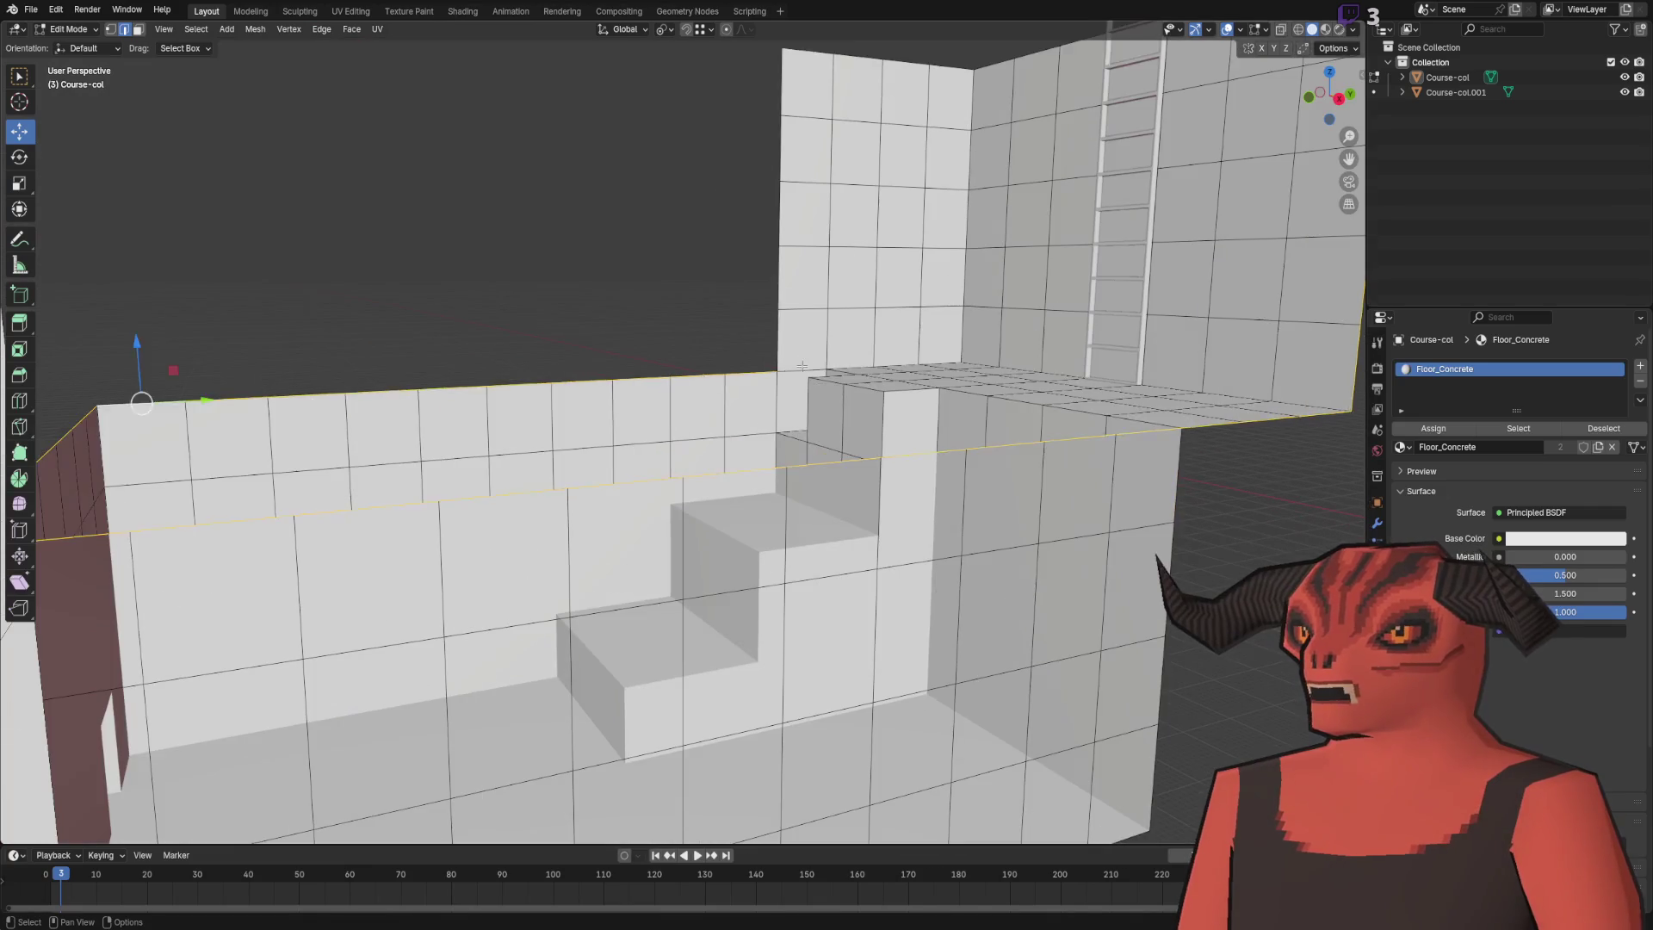
{"action": "key", "text": "g"}
{"action": "key", "text": "z"}
{"action": "right_click", "coordinate": [782, 319]}
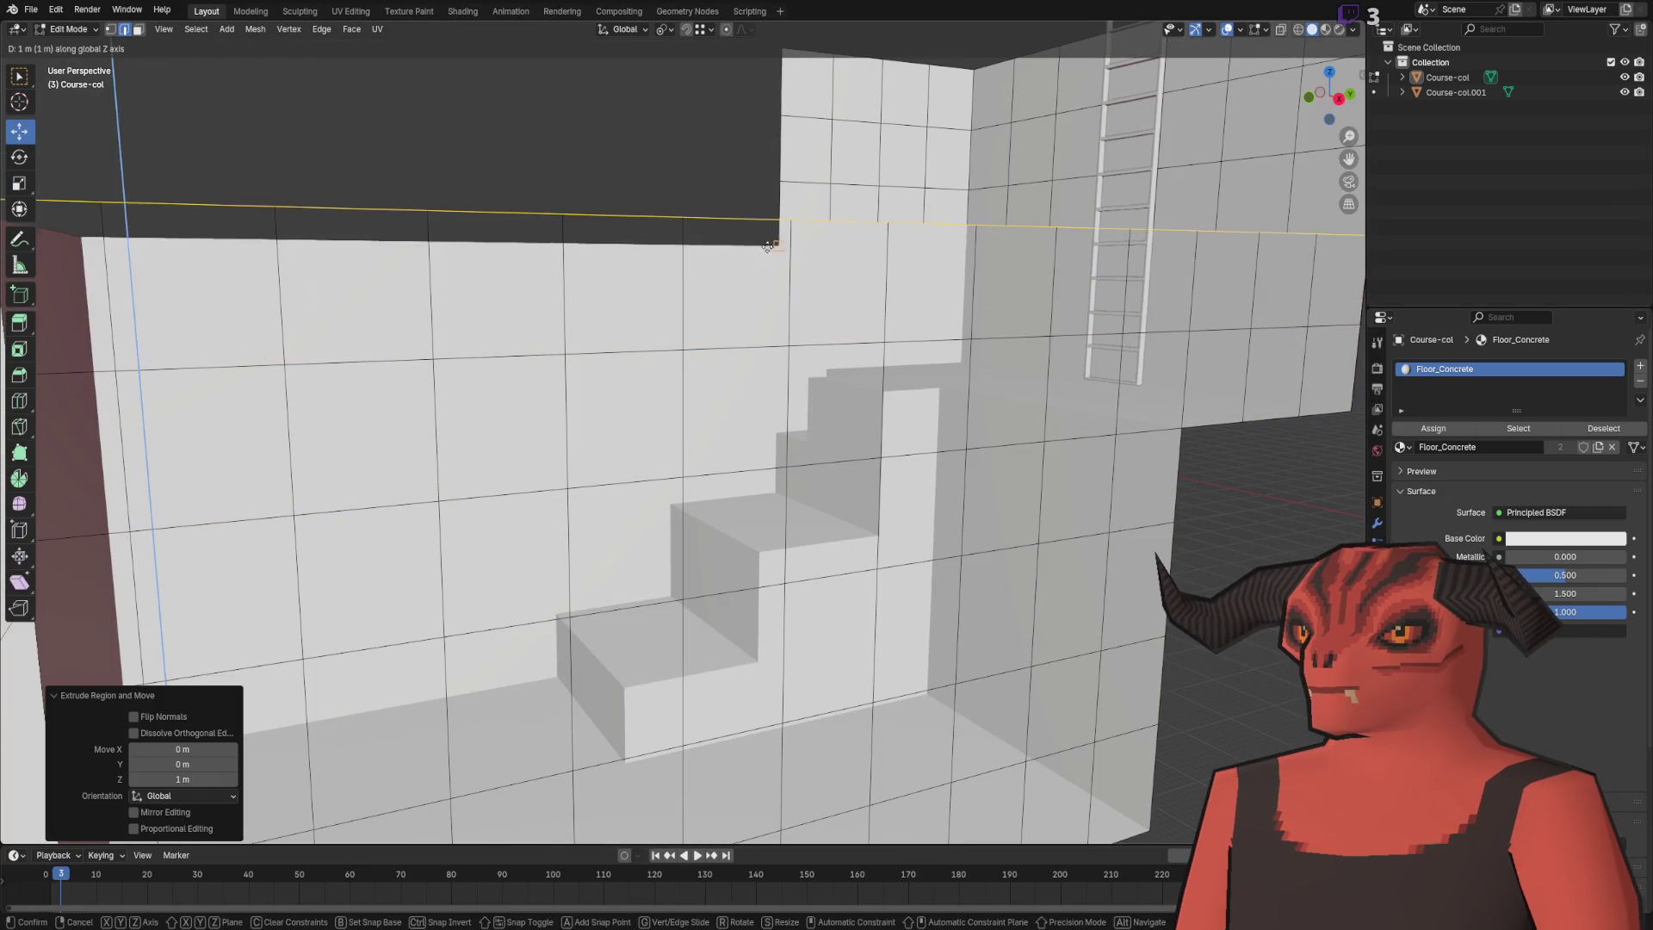
- Raise the wall-top edges 1 m vertically and merge doubled vertices by distance
{"action": "key", "text": "ctrl+z"}
{"action": "right_click", "coordinate": [745, 373]}
{"action": "left_click", "coordinate": [746, 379]}
{"action": "key", "text": "z"}
{"action": "left_click", "coordinate": [775, 357]}
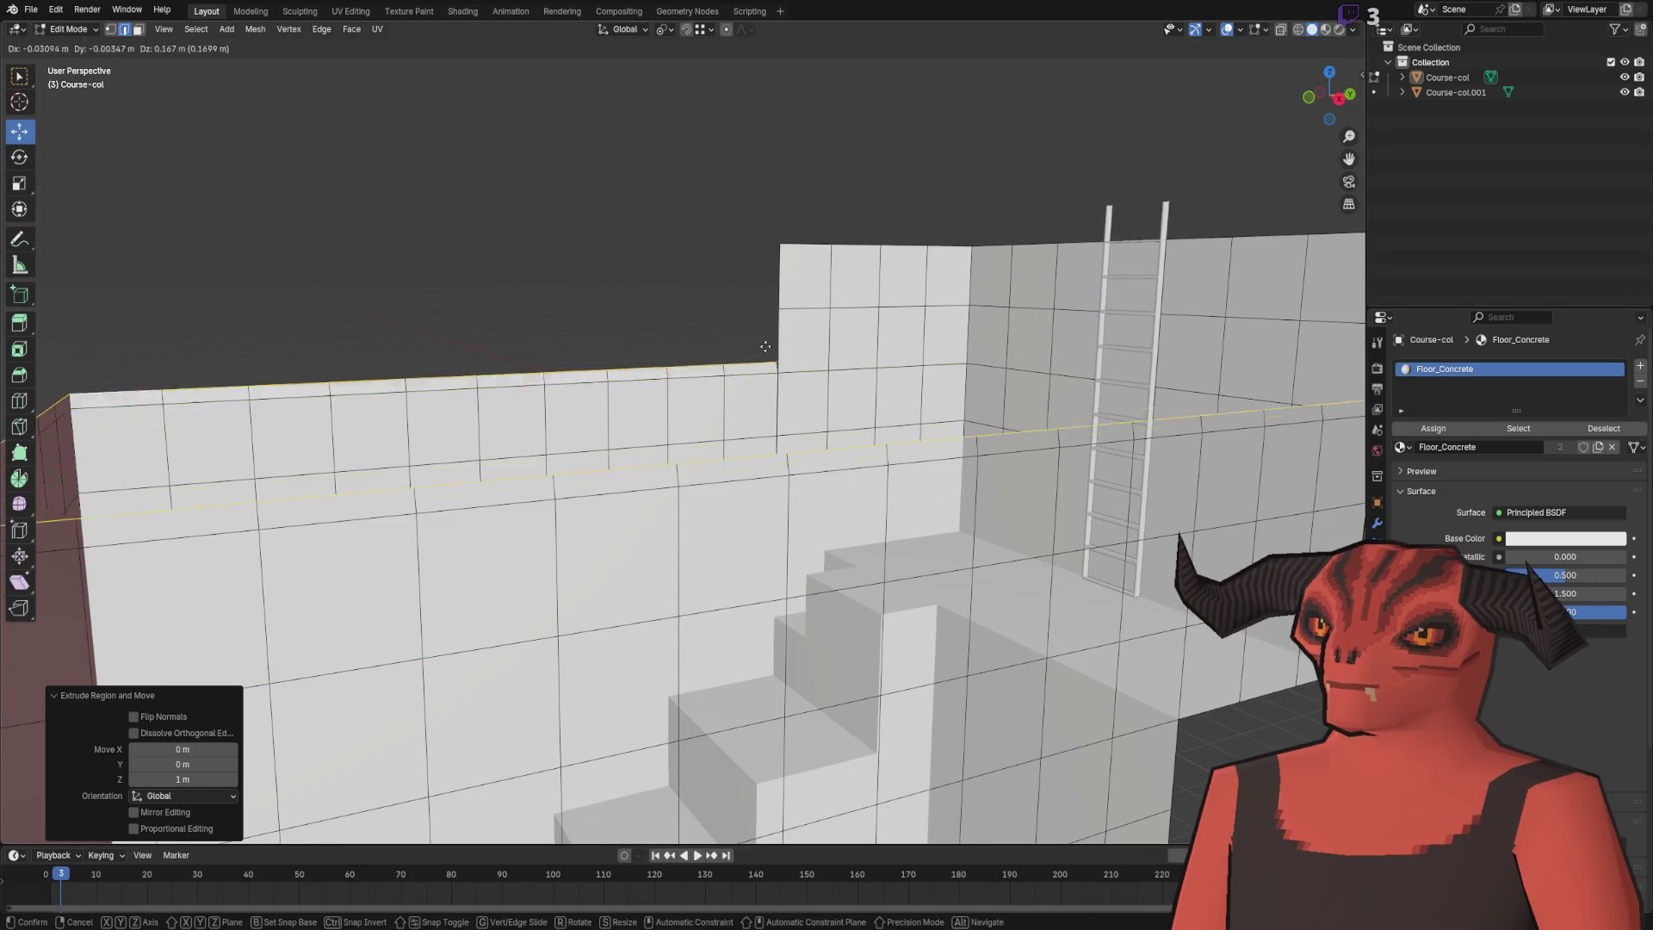
{"action": "scroll", "coordinate": [919, 284], "scroll_direction": "up", "scroll_amount": 3}
{"action": "key", "text": "a"}
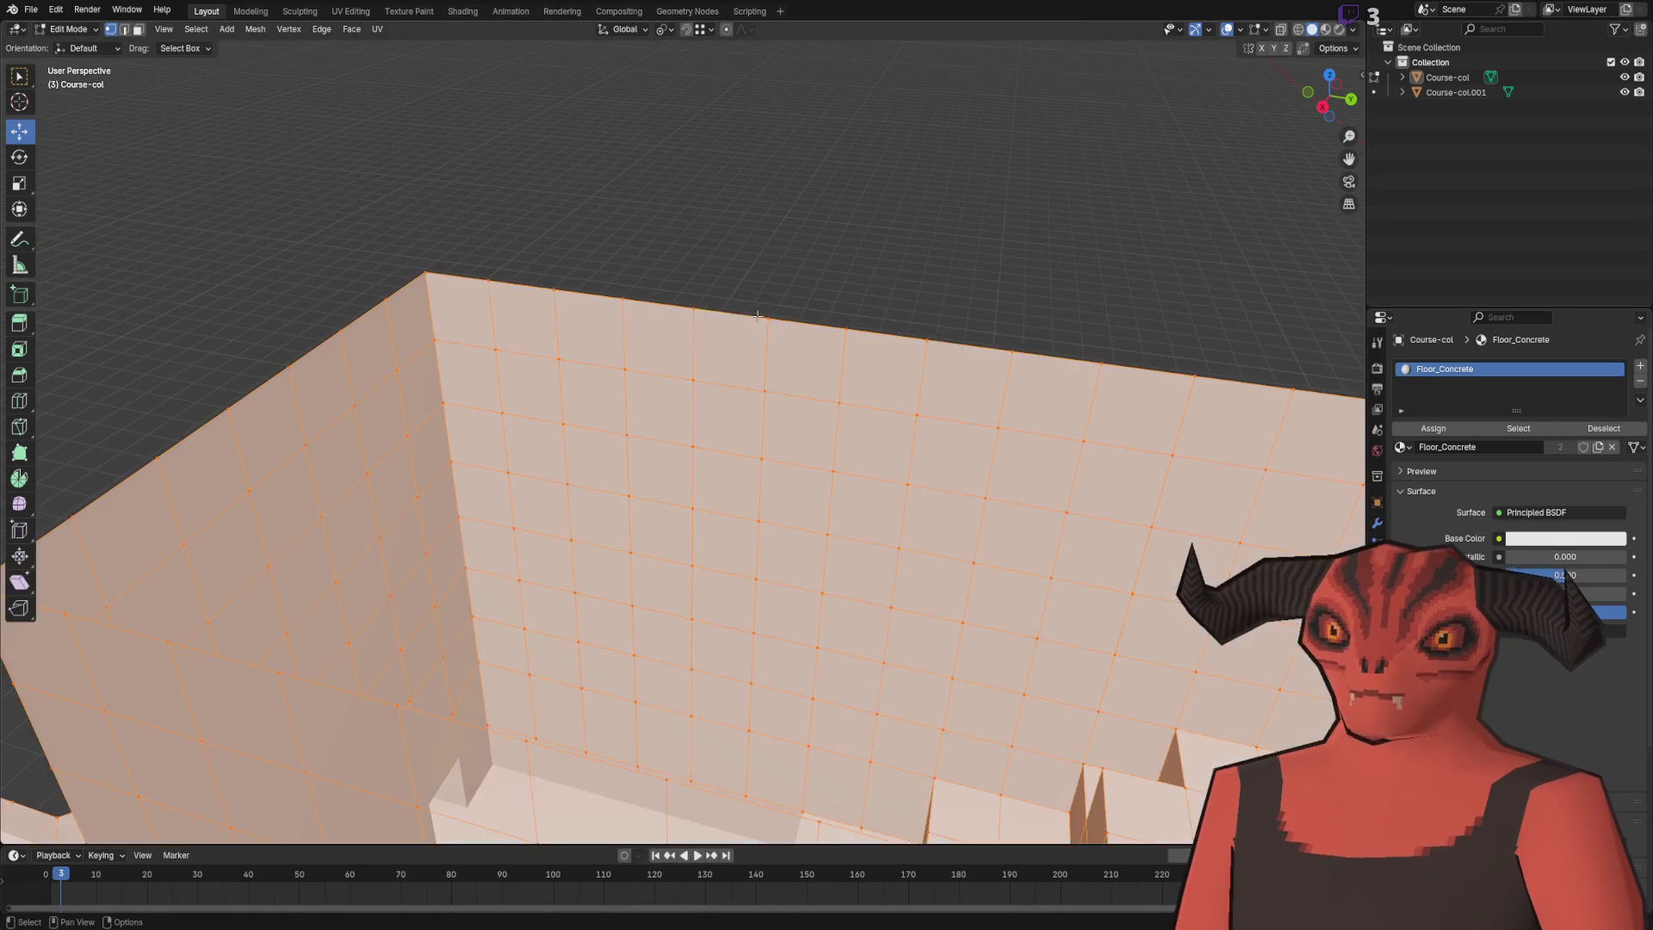
{"action": "key", "text": "m"}
{"action": "left_click", "coordinate": [766, 320]}
- Select the edge path along the next wall top and frame it in view
{"action": "key", "text": "alt+a"}
{"action": "key", "text": "1"}
{"action": "scroll", "coordinate": [786, 276], "scroll_direction": "down", "scroll_amount": 5}
{"action": "scroll", "coordinate": [603, 413], "scroll_direction": "up", "scroll_amount": 5}
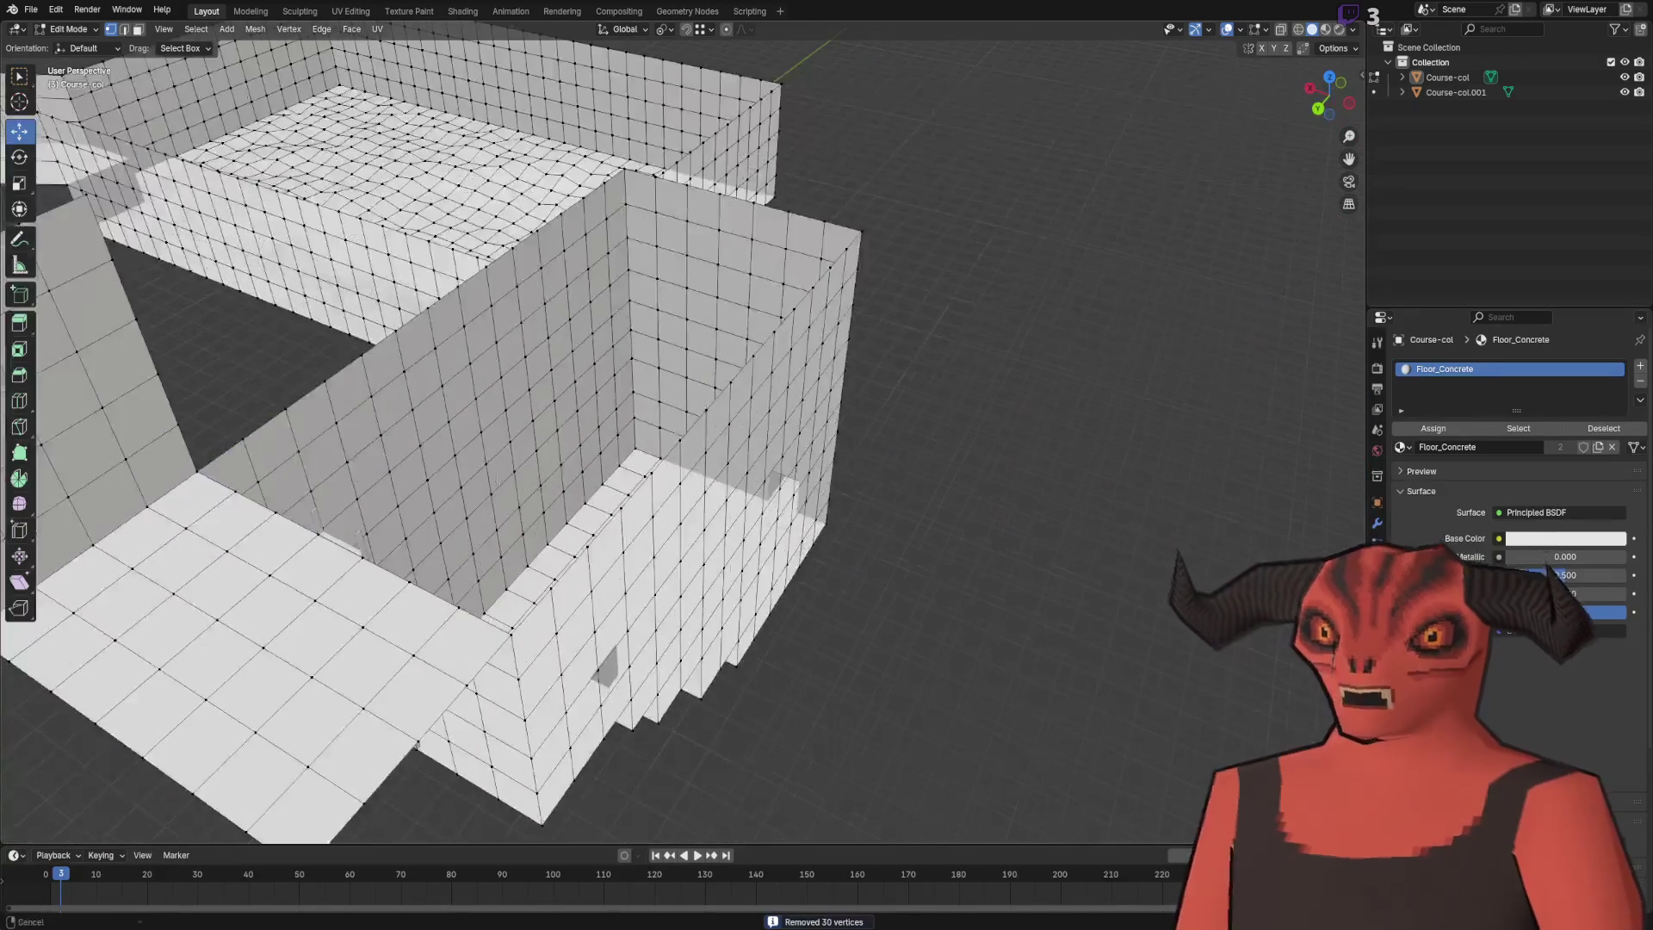
{"action": "key", "text": "2"}
{"action": "scroll", "coordinate": [634, 450], "scroll_direction": "down", "scroll_amount": 5}
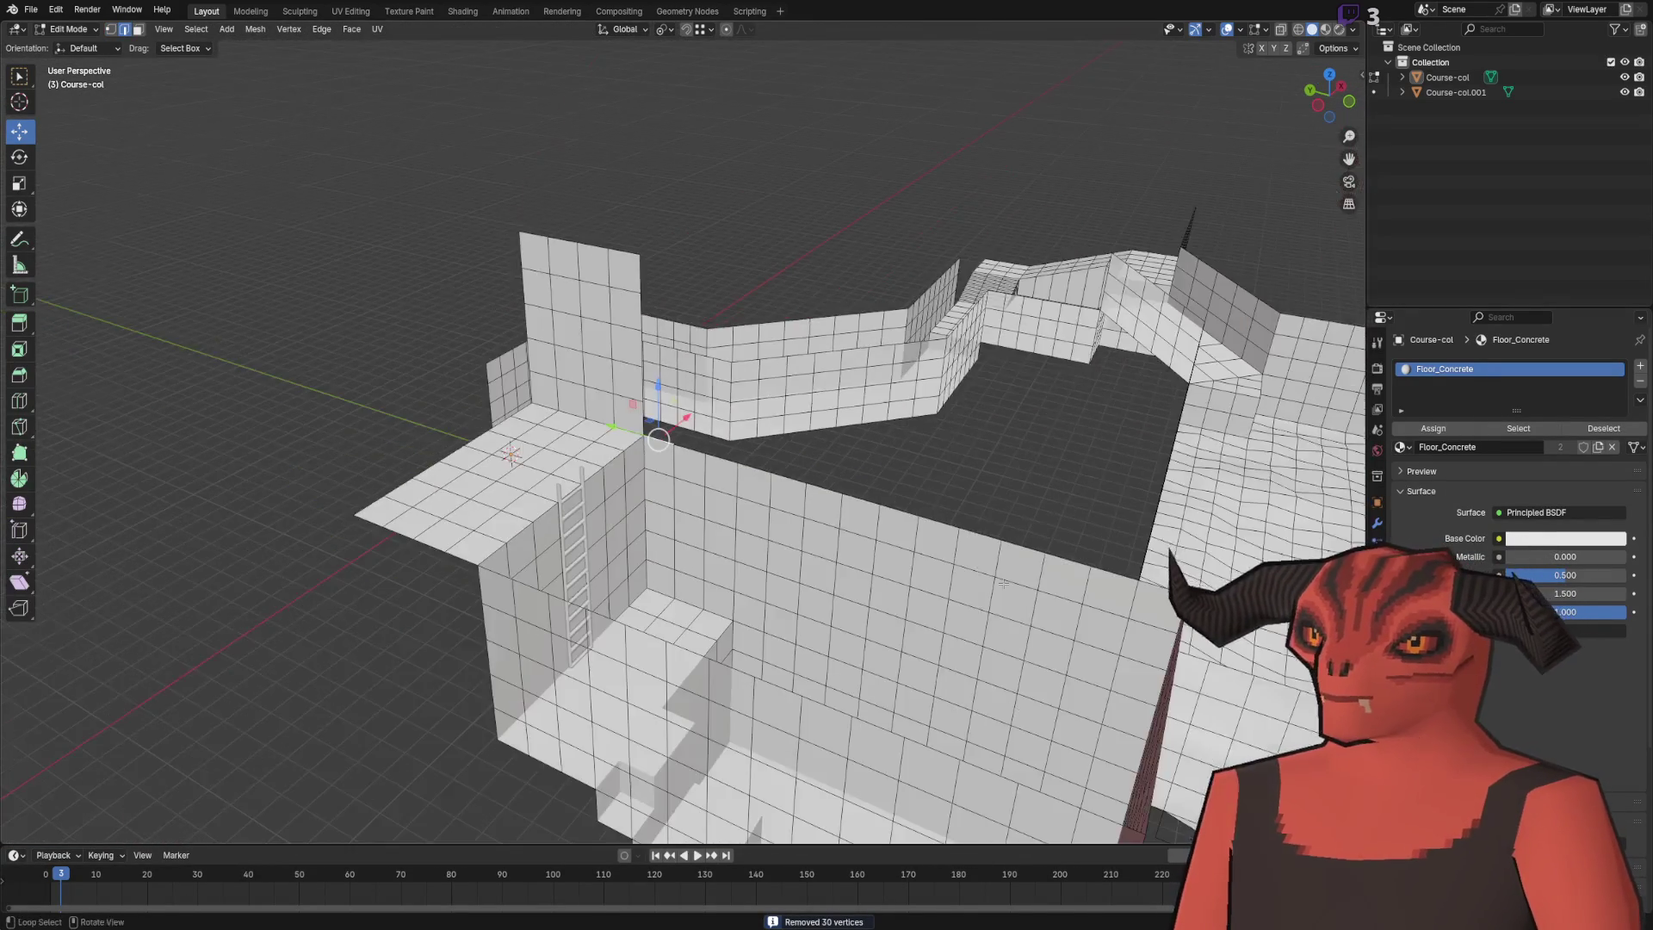
{"action": "left_click", "coordinate": [917, 382], "text": "ctrl"}
{"action": "key", "text": "KP_Decimal"}
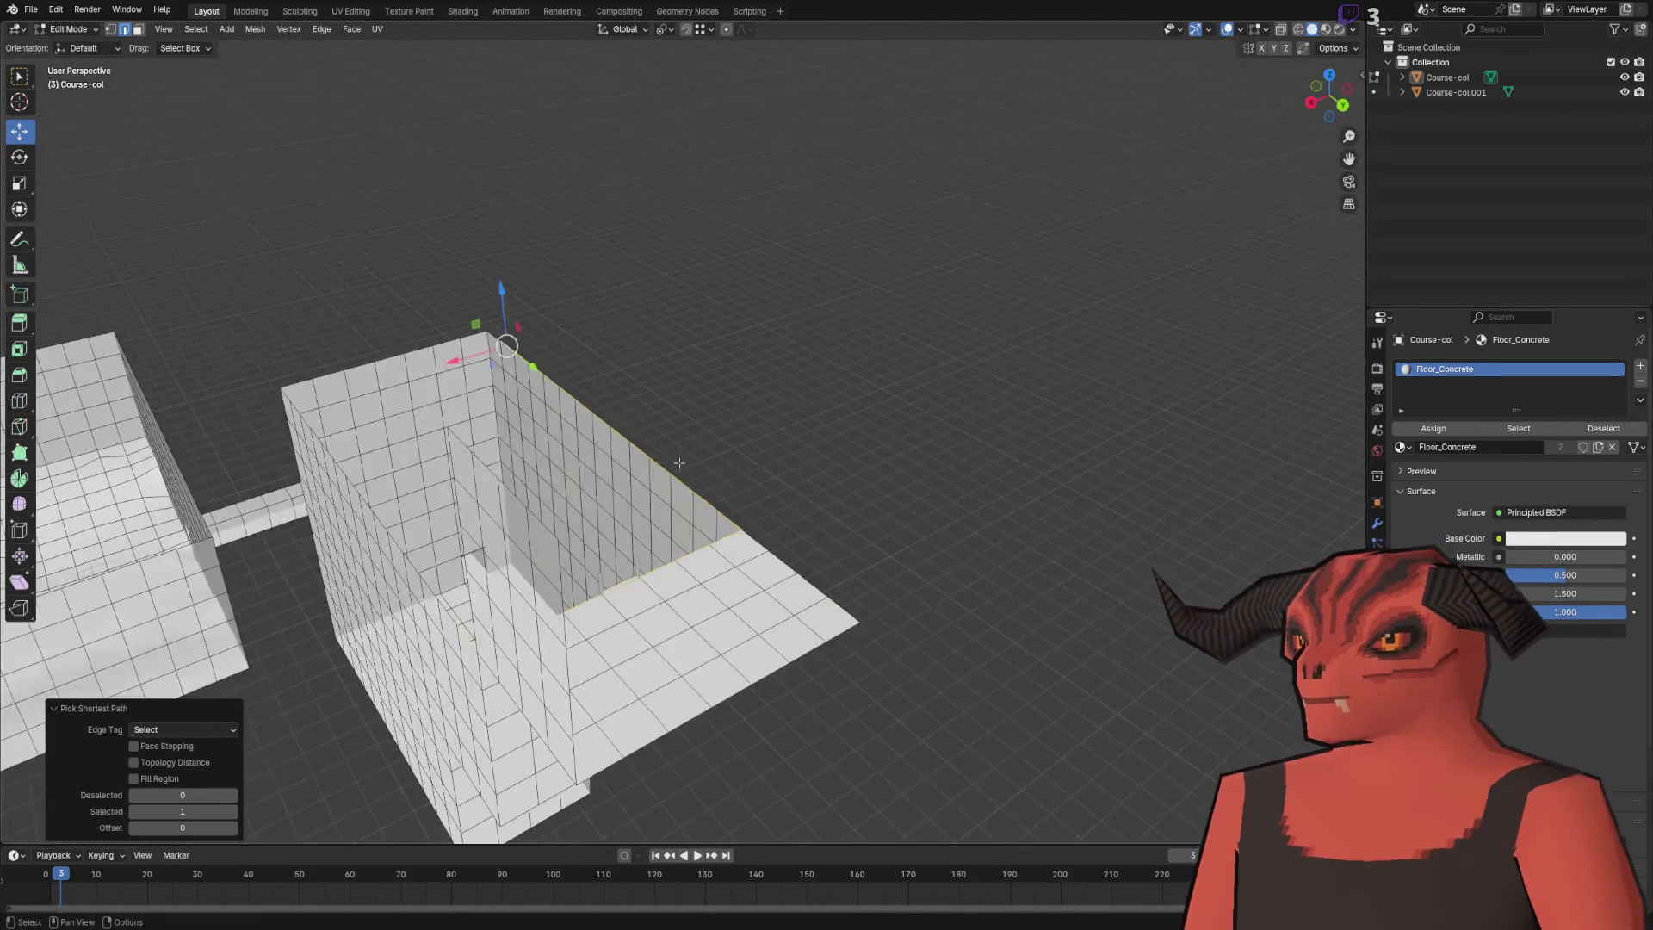
{"action": "left_click", "coordinate": [427, 295], "text": "ctrl"}
{"action": "key", "text": "KP_Decimal"}
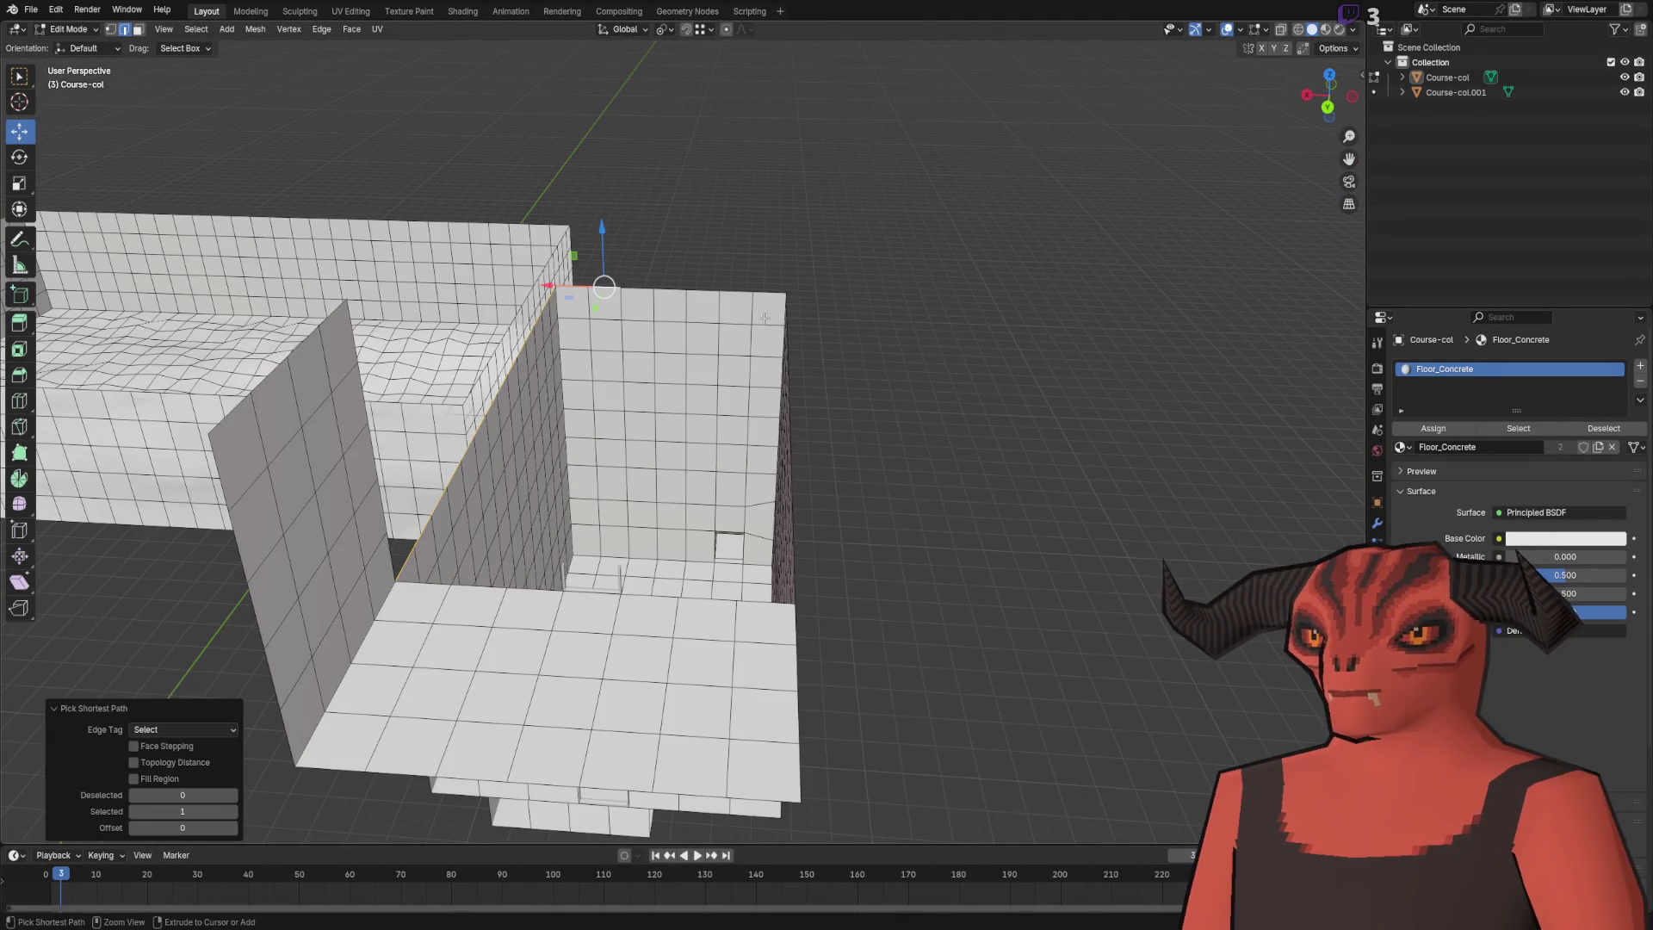
{"action": "left_click_drag", "start_coordinate": [771, 293], "coordinate": [920, 377]}
- Extrude that wall-top edge 1 m upward and merge duplicate vertices by distance
{"action": "key", "text": "e"}
{"action": "key", "text": "z"}
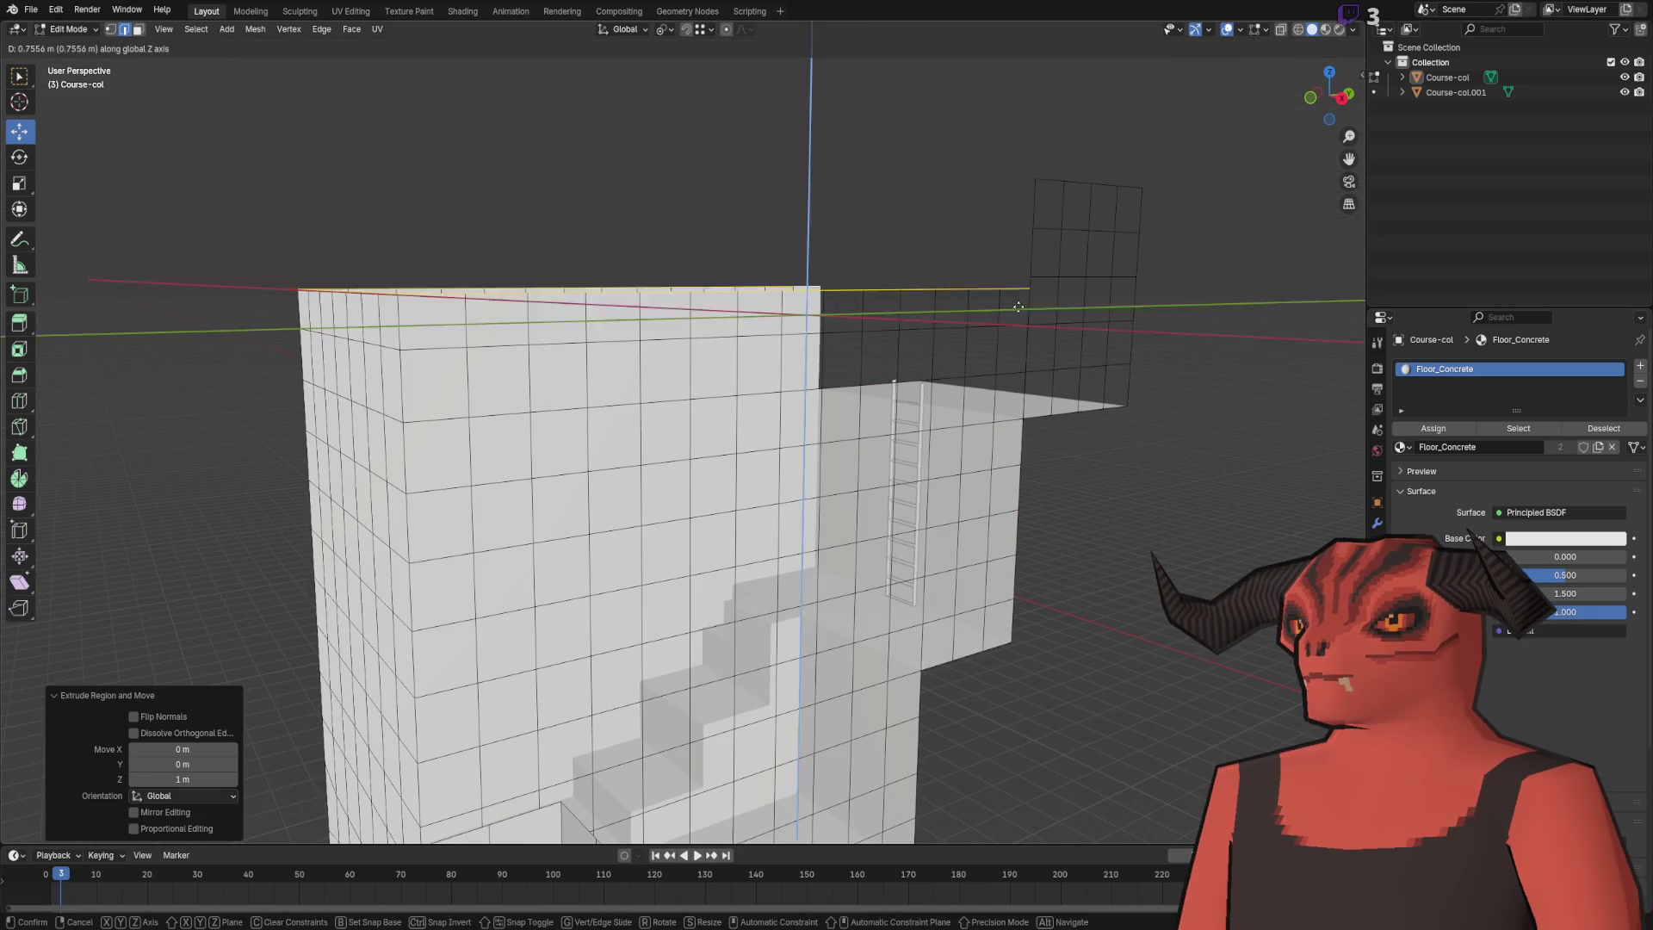
{"action": "left_click", "coordinate": [1032, 183]}
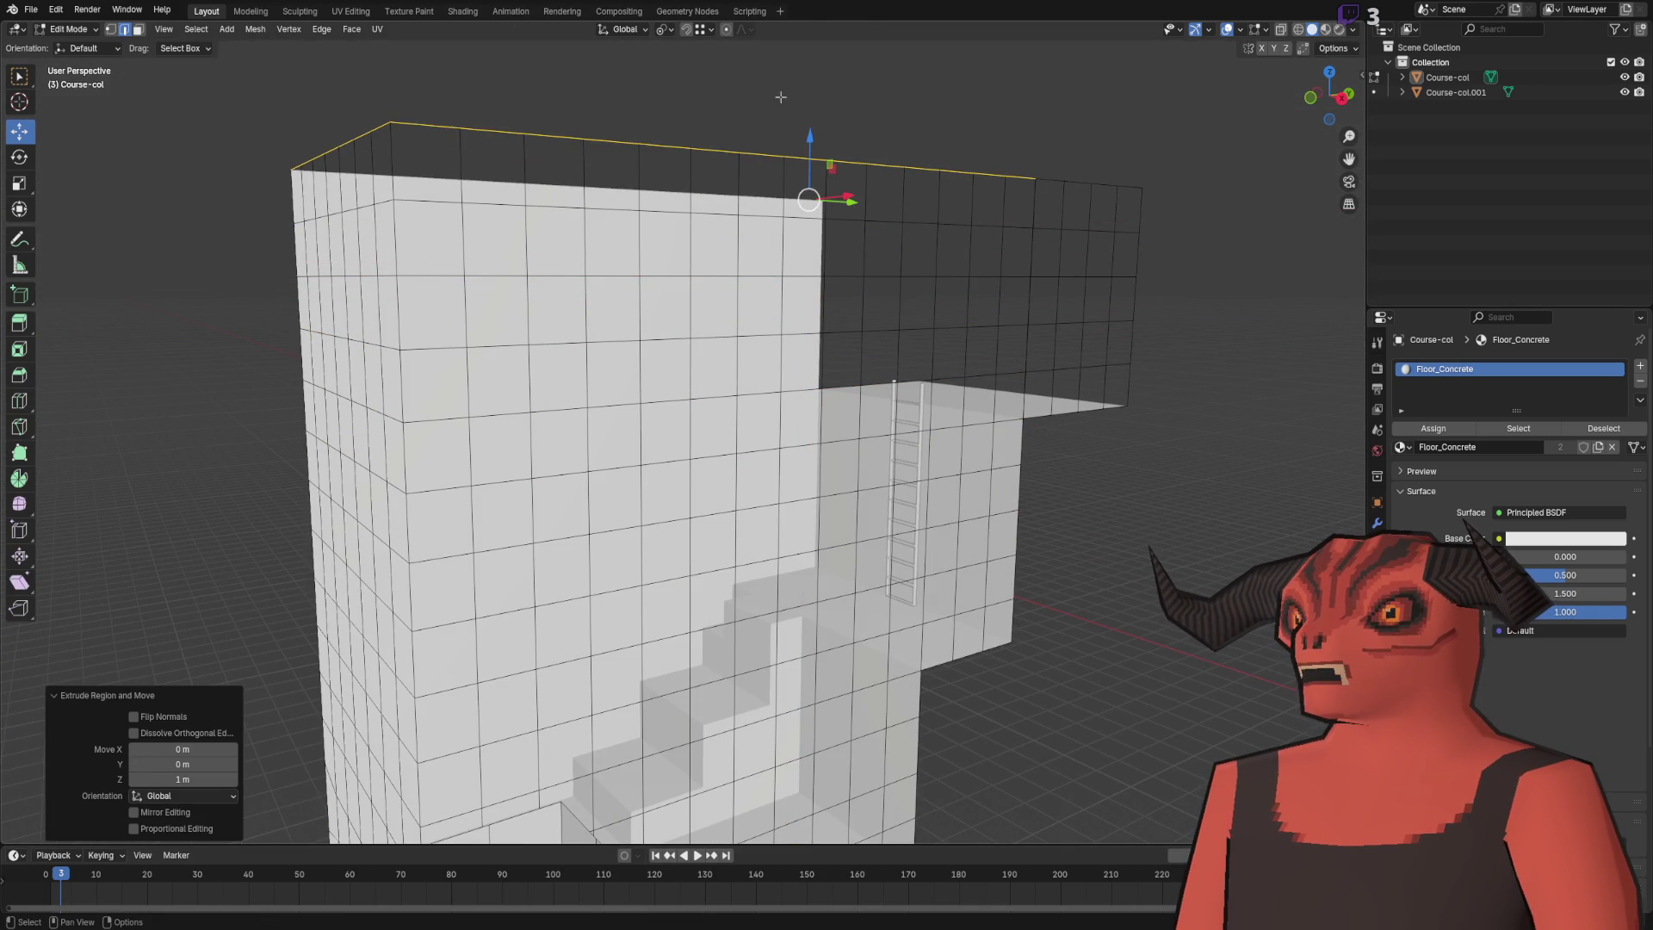
{"action": "key", "text": "a"}
{"action": "key", "text": "m"}
{"action": "left_click", "coordinate": [824, 96]}
{"action": "key", "text": "alt+a"}
- Select another wall-top edge path and start extruding it vertically
{"action": "mouse_move", "coordinate": [775, 259]}
{"action": "left_mouse_down"}
{"action": "mouse_move", "coordinate": [671, 361]}
{"action": "mouse_move", "coordinate": [493, 487]}
{"action": "mouse_move", "coordinate": [430, 602]}
{"action": "mouse_move", "coordinate": [533, 516]}
{"action": "mouse_move", "coordinate": [517, 506]}
{"action": "mouse_move", "coordinate": [686, 310]}
{"action": "mouse_move", "coordinate": [712, 386]}
{"action": "left_mouse_up"}
{"action": "scroll", "coordinate": [431, 603], "scroll_direction": "up", "scroll_amount": 5}
{"action": "key", "text": "2"}
{"action": "left_click", "coordinate": [433, 639], "text": "ctrl"}
{"action": "key", "text": "e"}
{"action": "key", "text": "z"}
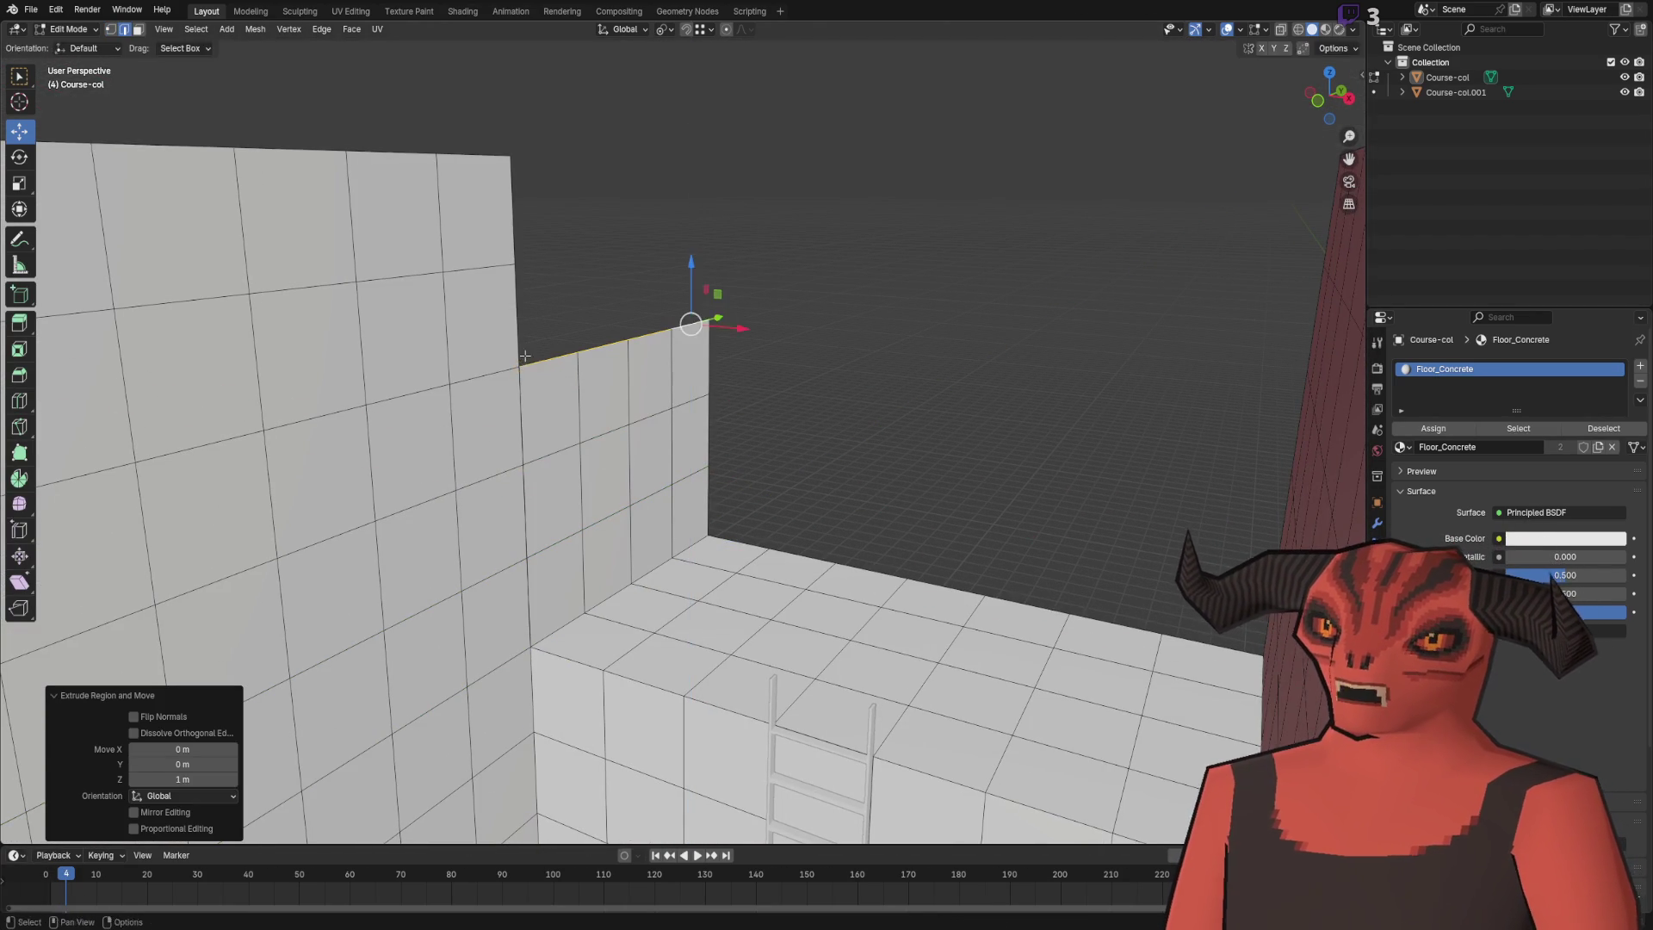
- Merge duplicate vertices by distance across the whole course mesh
{"action": "key", "text": "Escape"}
{"action": "key", "text": "a"}
{"action": "key", "text": "m"}
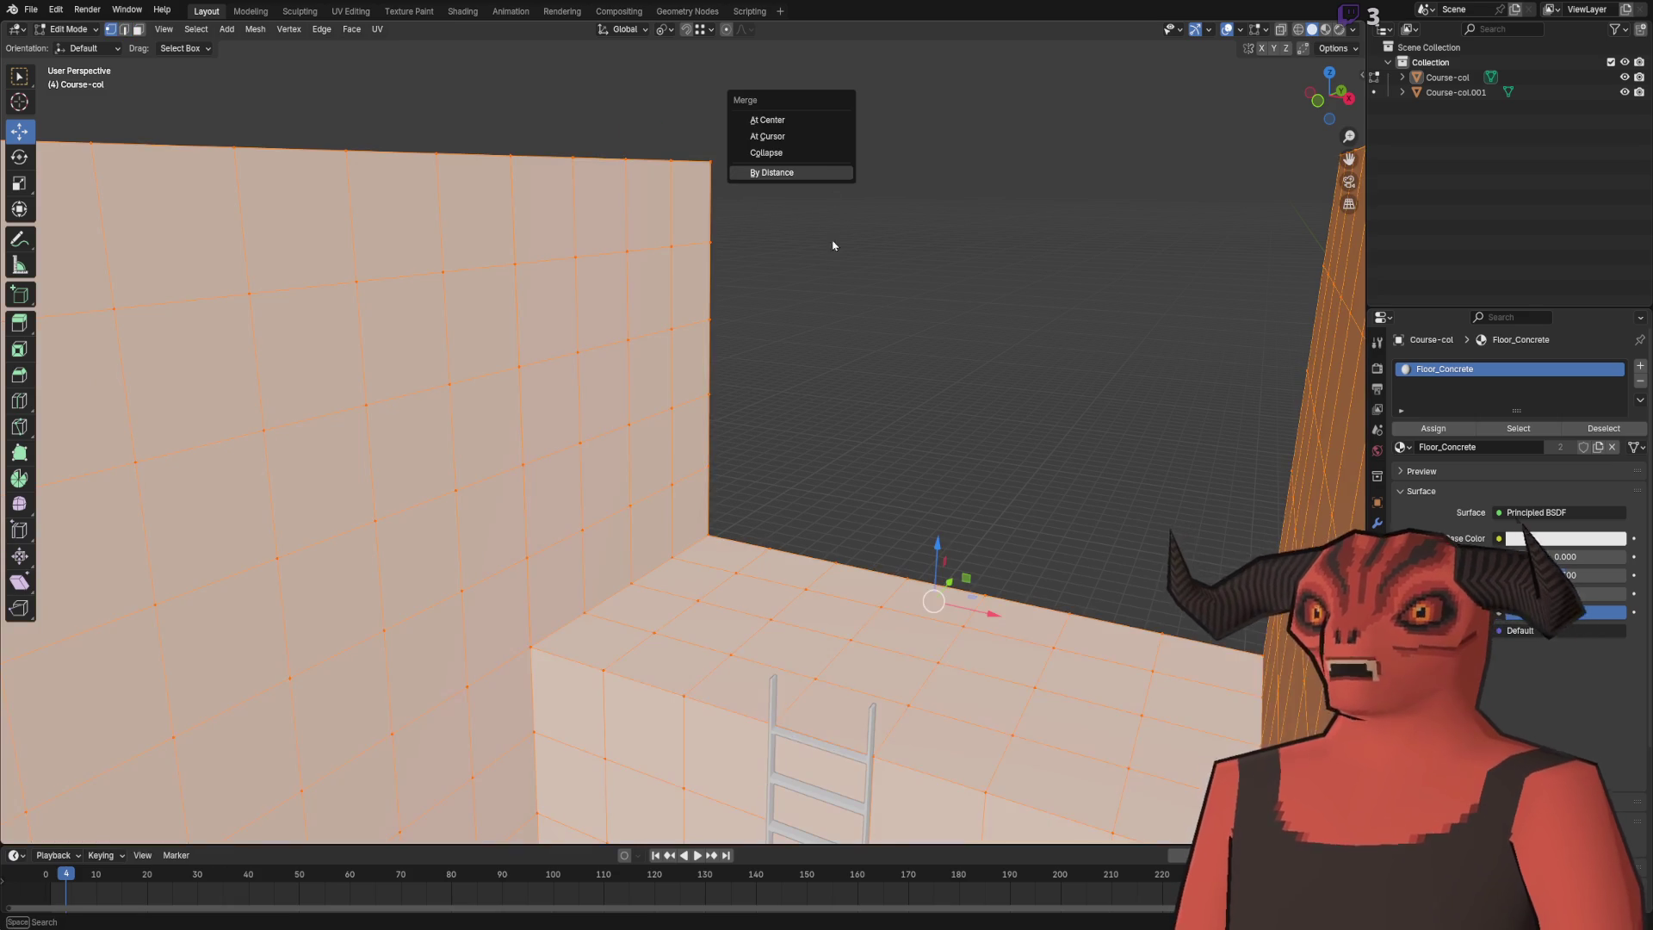
{"action": "left_click", "coordinate": [831, 175]}
{"action": "key", "text": "alt+a"}
- Extrude the two back floor faces up 1 m, then extend them higher into columns
{"action": "left_click_drag", "start_coordinate": [805, 479], "coordinate": [629, 531]}
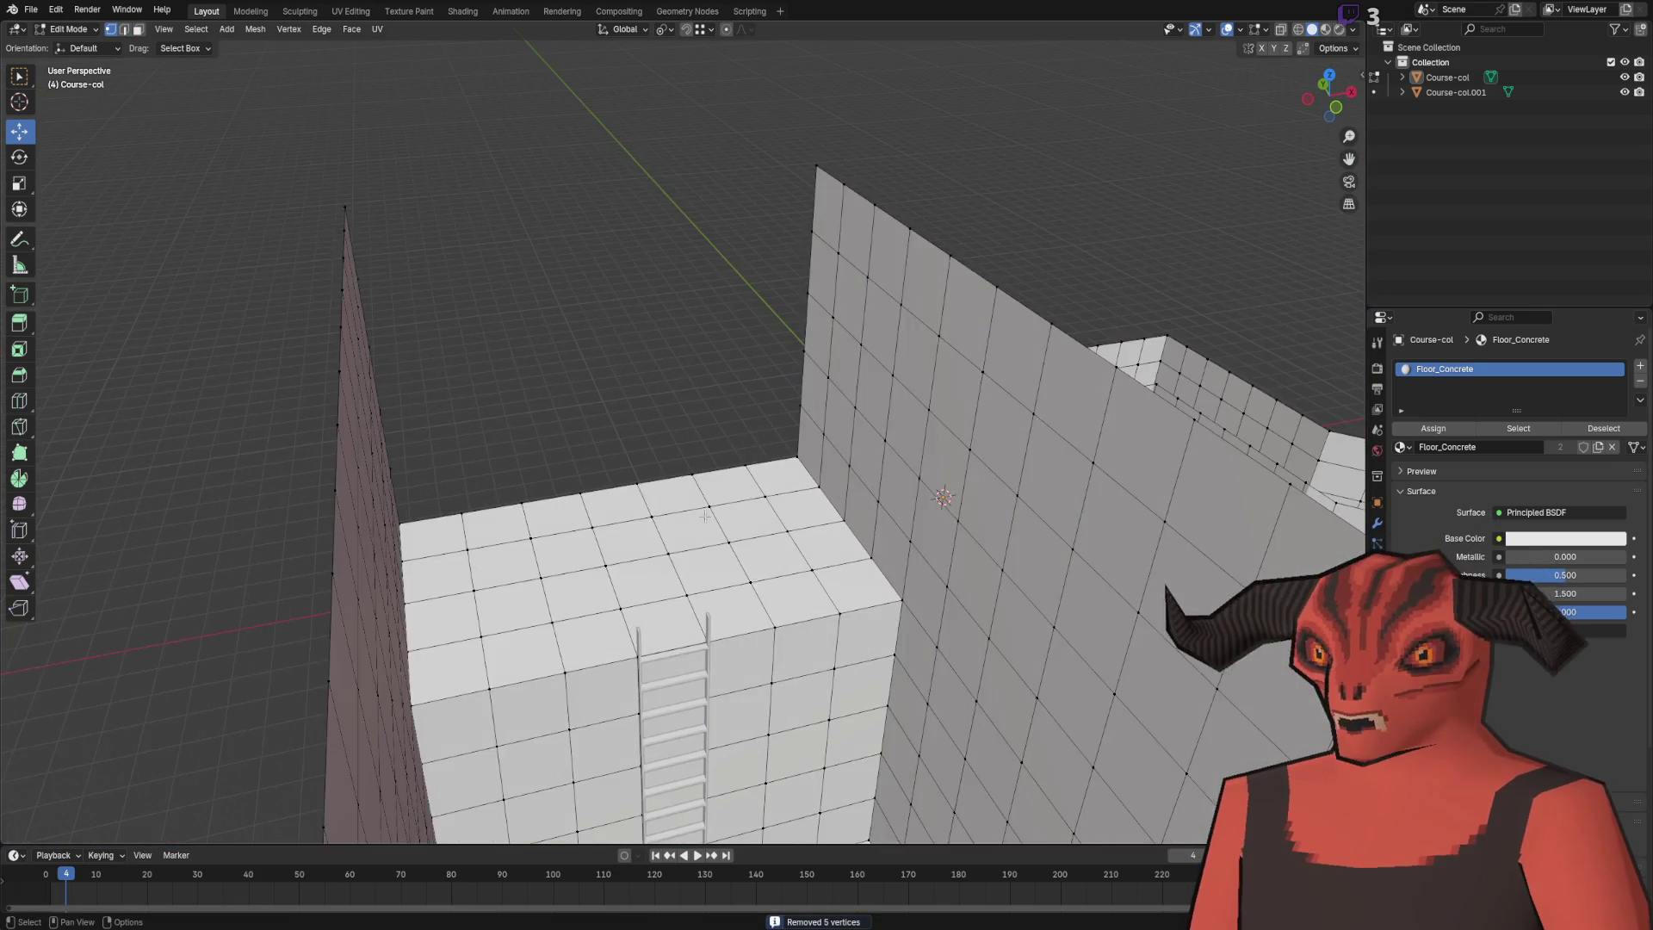
{"action": "left_click", "coordinate": [755, 465]}
{"action": "left_click_drag", "start_coordinate": [755, 464], "coordinate": [700, 437]}
{"action": "type", "text": "ez"}
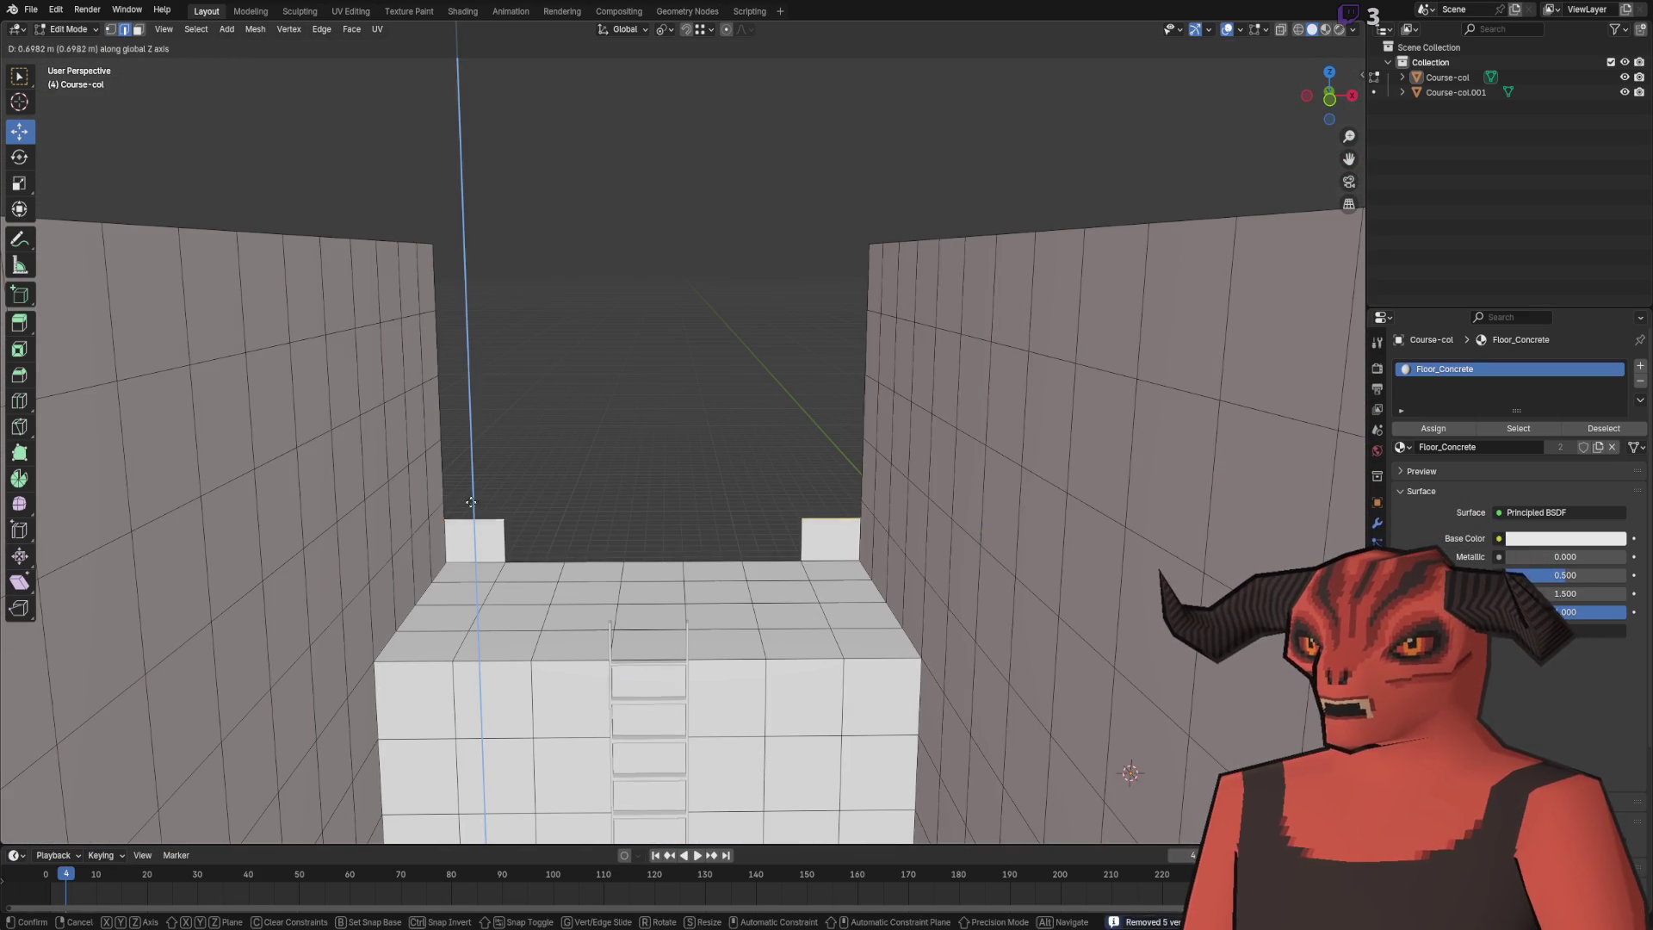
{"action": "type", "text": "1"}
{"action": "key", "text": "Return"}
{"action": "key", "text": "e"}
{"action": "key", "text": "z"}
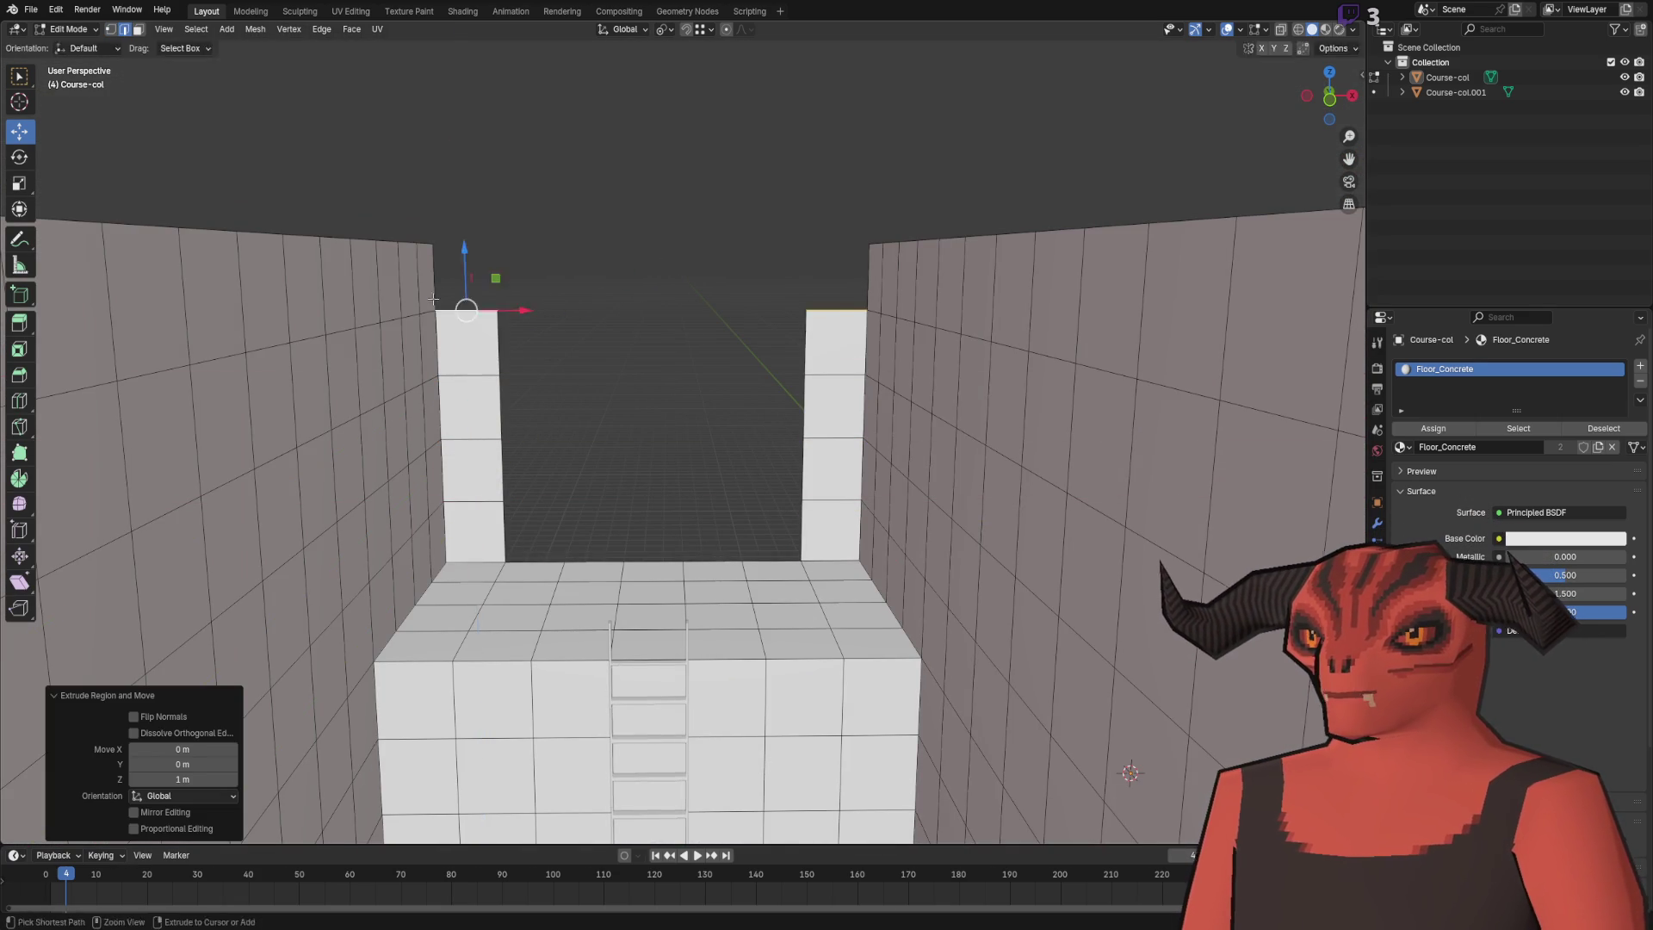
{"action": "left_click", "coordinate": [623, 222]}
- Slide the right column's top edge across to form a lintel bridging both columns
{"action": "key", "text": "a"}
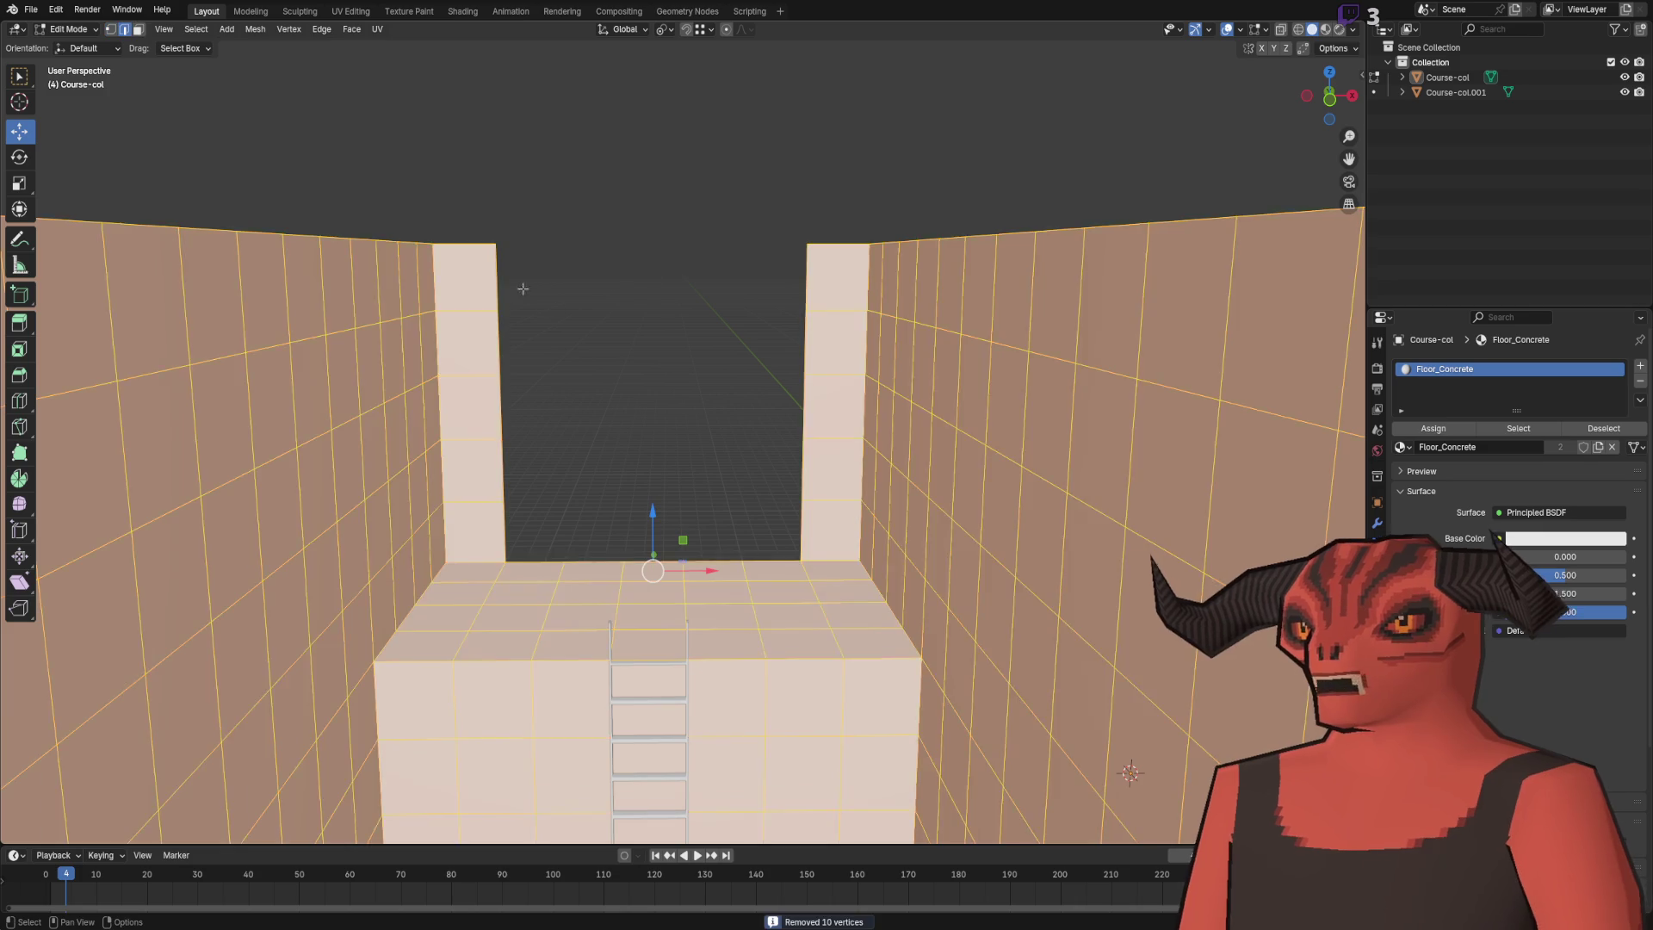
{"action": "key", "text": "2"}
{"action": "left_click", "coordinate": [807, 245]}
{"action": "key", "text": "g"}
{"action": "key", "text": "y"}
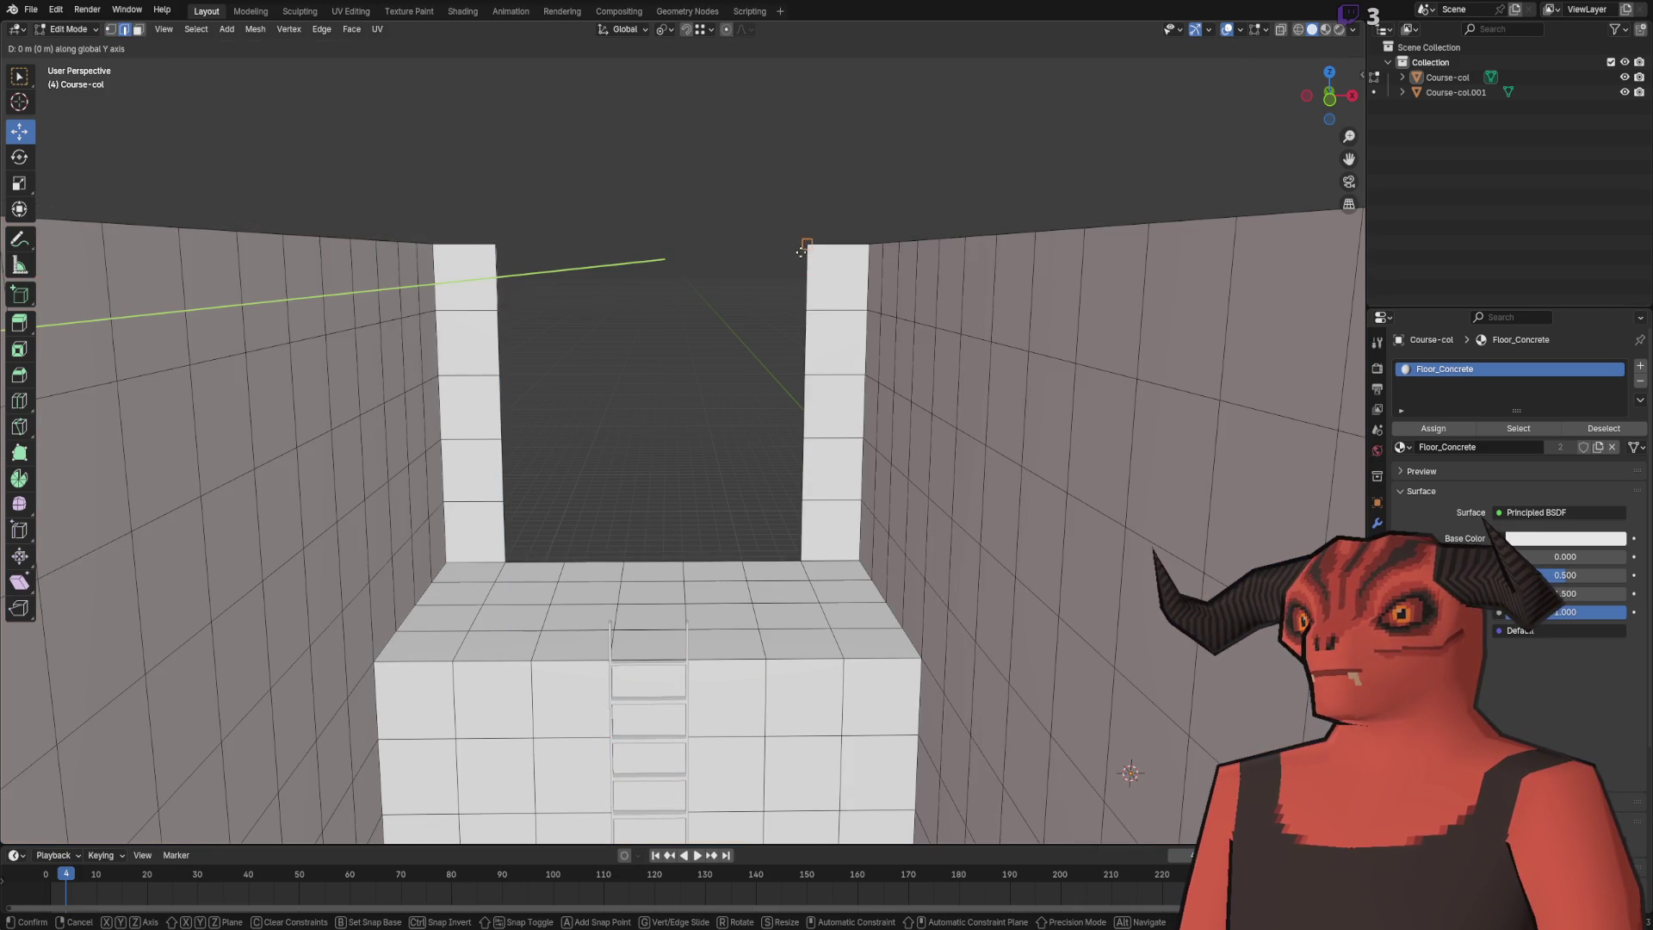
{"action": "key", "text": "x"}
{"action": "left_click", "coordinate": [805, 248]}
- Merge the overlapping vertices where the lintel meets the columns
{"action": "key", "text": "a"}
{"action": "key", "text": "ctrl+Tab"}
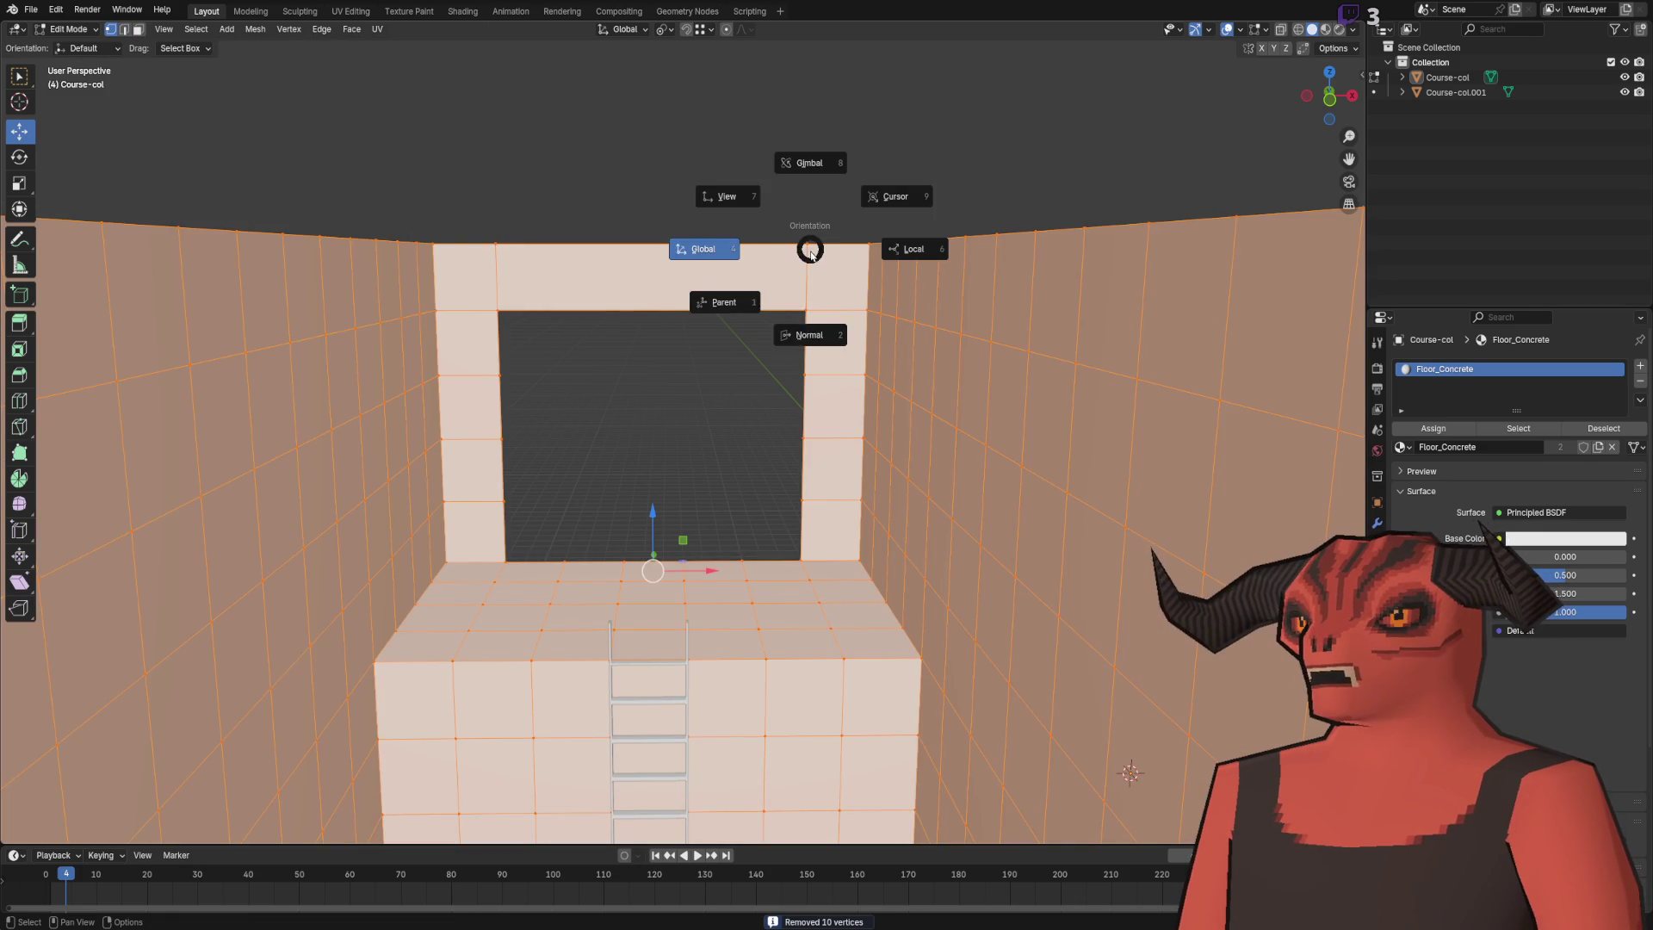
{"action": "key", "text": "1"}
{"action": "key", "text": "n"}
{"action": "right_click", "coordinate": [808, 250]}
{"action": "key", "text": "Escape"}
{"action": "key", "text": "m"}
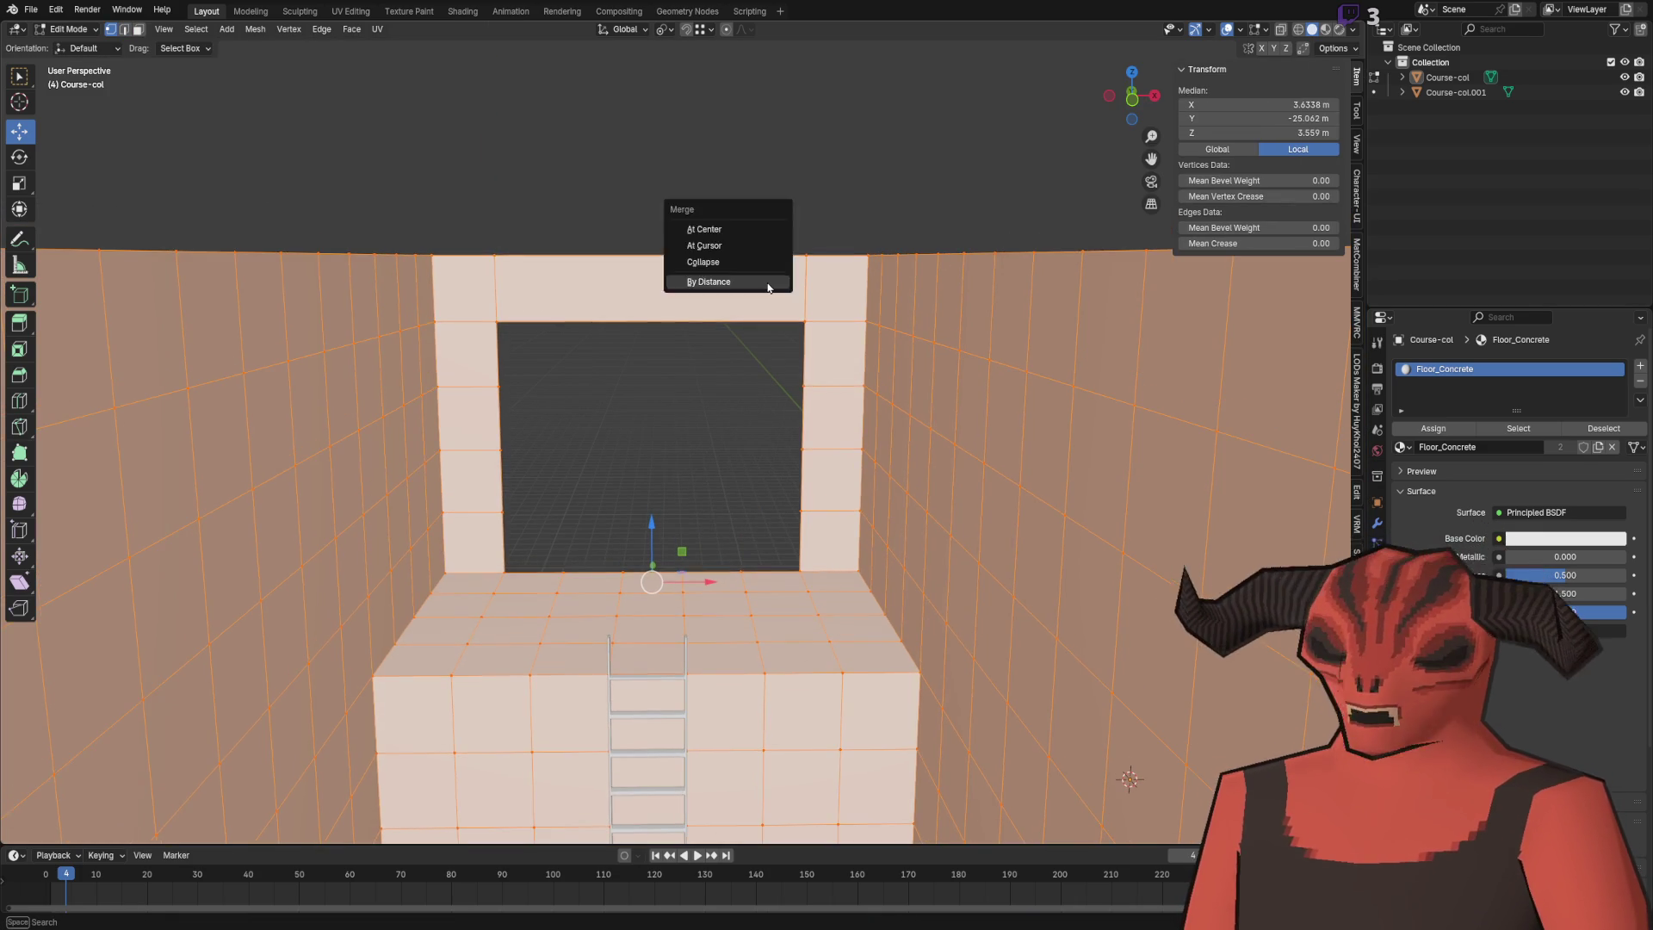
{"action": "left_click", "coordinate": [727, 285]}
{"action": "key", "text": "alt+a"}
- Add evenly spaced loop cuts across the lintel
{"action": "key", "text": "2"}
{"action": "right_click", "coordinate": [700, 202]}
{"action": "left_click", "coordinate": [700, 198]}
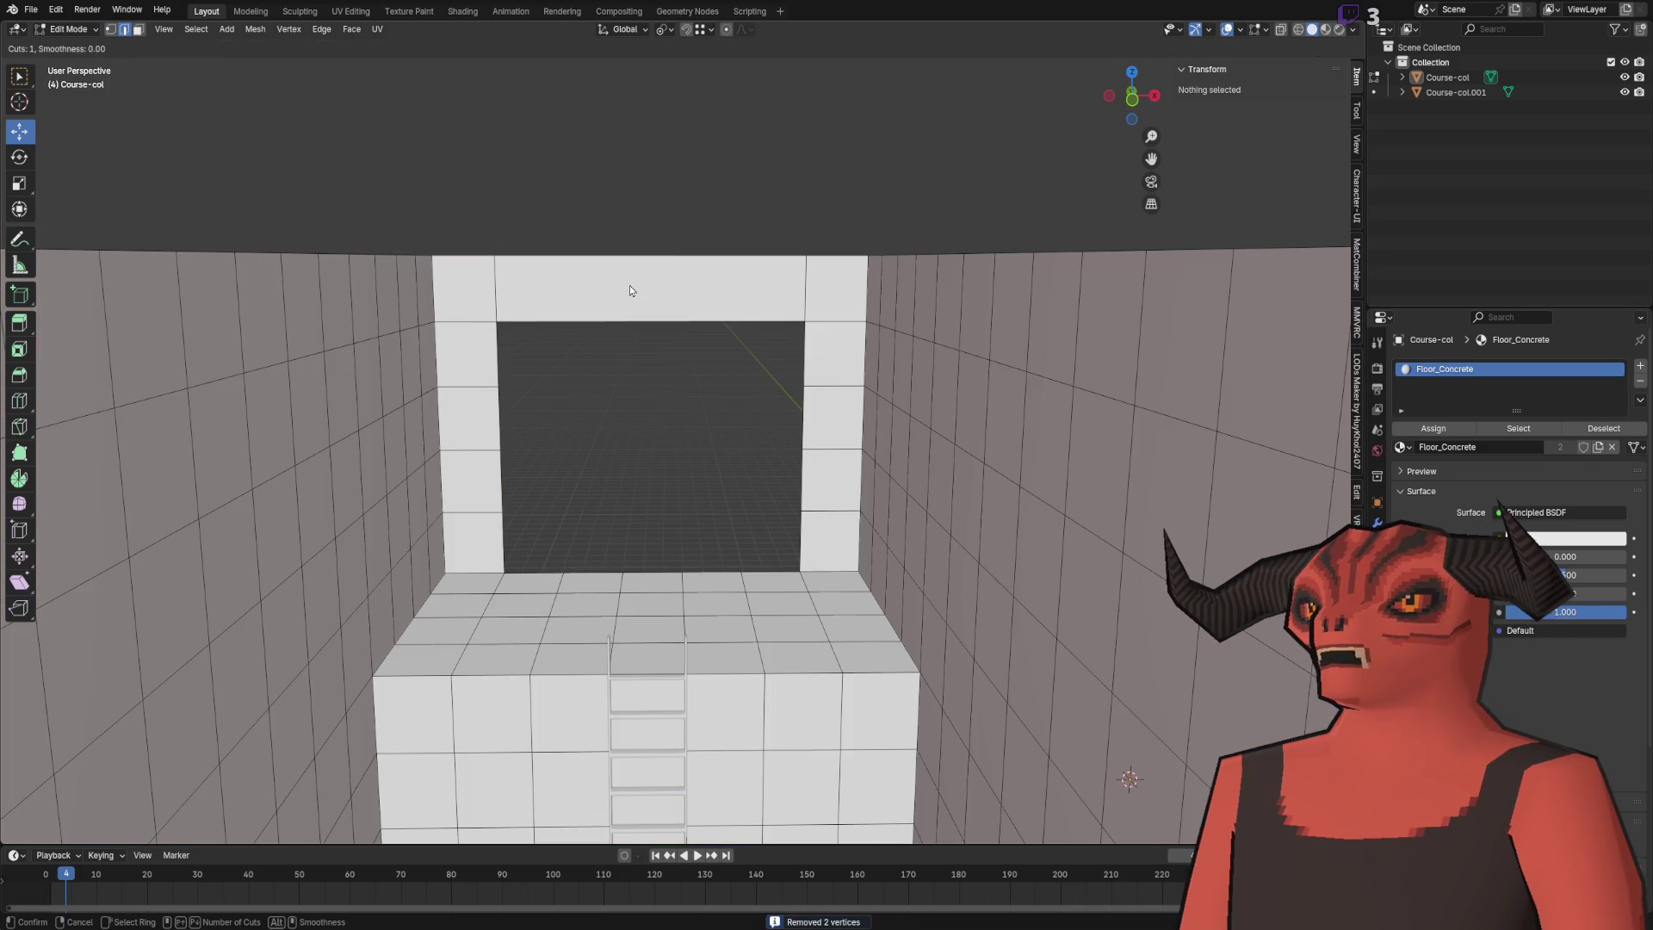
{"action": "scroll", "coordinate": [668, 255], "scroll_direction": "up", "scroll_amount": 1}
{"action": "left_click", "coordinate": [668, 256]}
{"action": "right_click", "coordinate": [681, 222]}
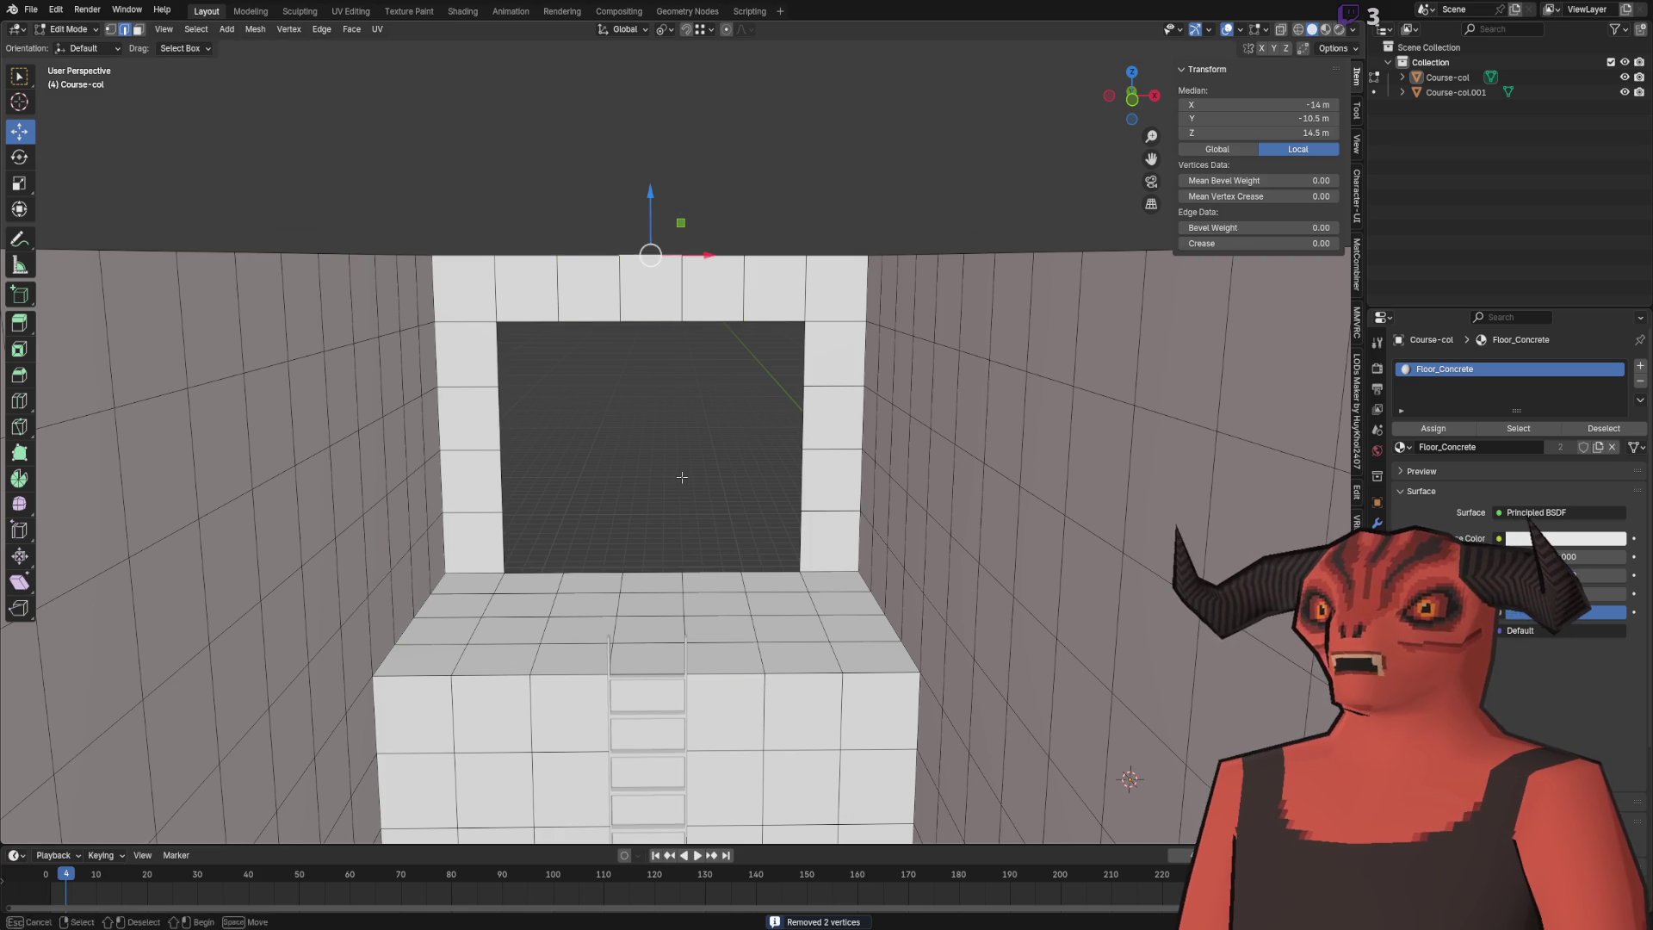
{"action": "scroll", "coordinate": [682, 478], "scroll_direction": "up", "scroll_amount": 2}
{"action": "key", "text": "3"}
{"action": "scroll", "coordinate": [976, 466], "scroll_direction": "down", "scroll_amount": 3}
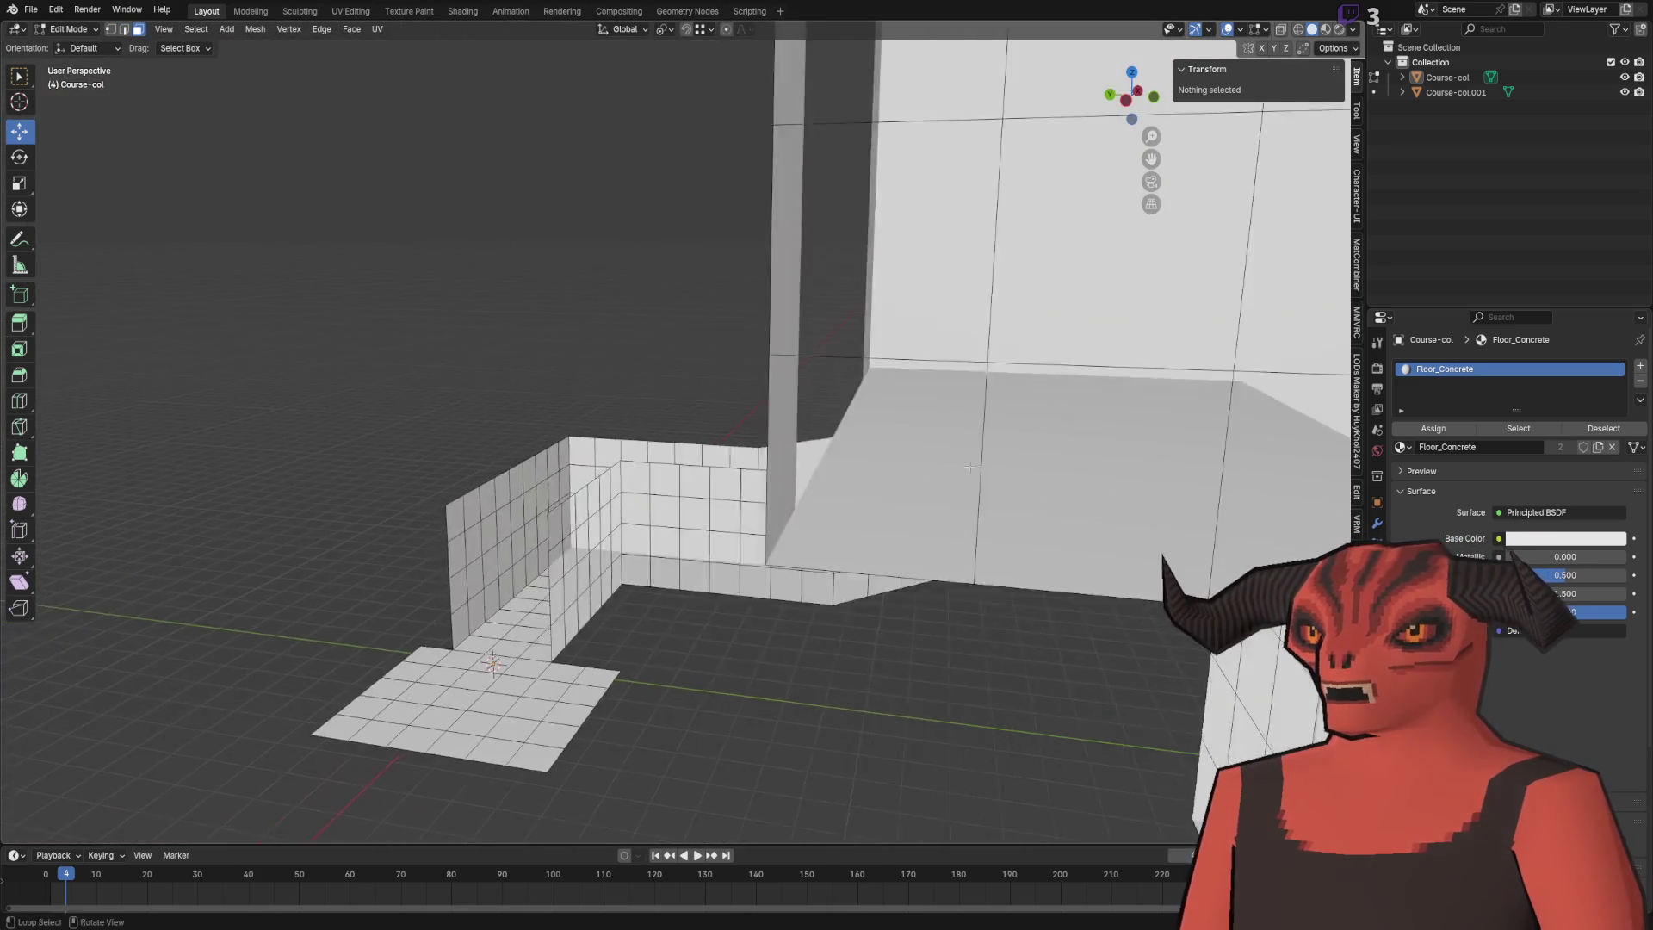
{"action": "scroll", "coordinate": [976, 465], "scroll_direction": "up", "scroll_amount": 5}
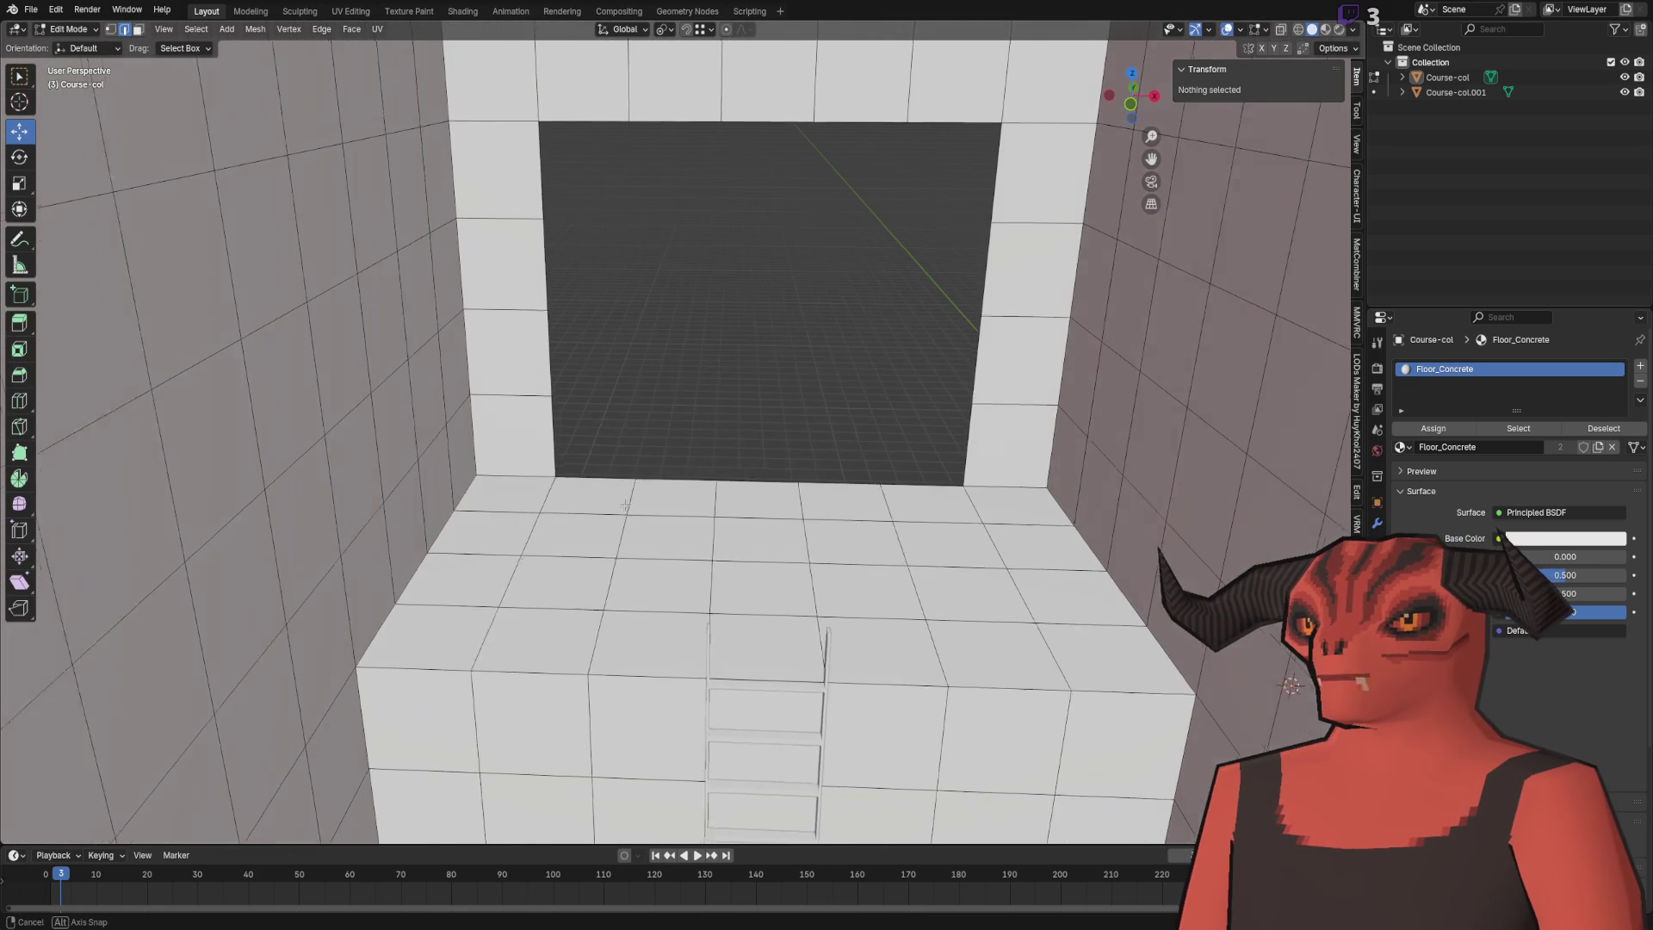
- Move the left and right door edges inward to narrow the doorway
{"action": "left_click", "coordinate": [591, 461]}
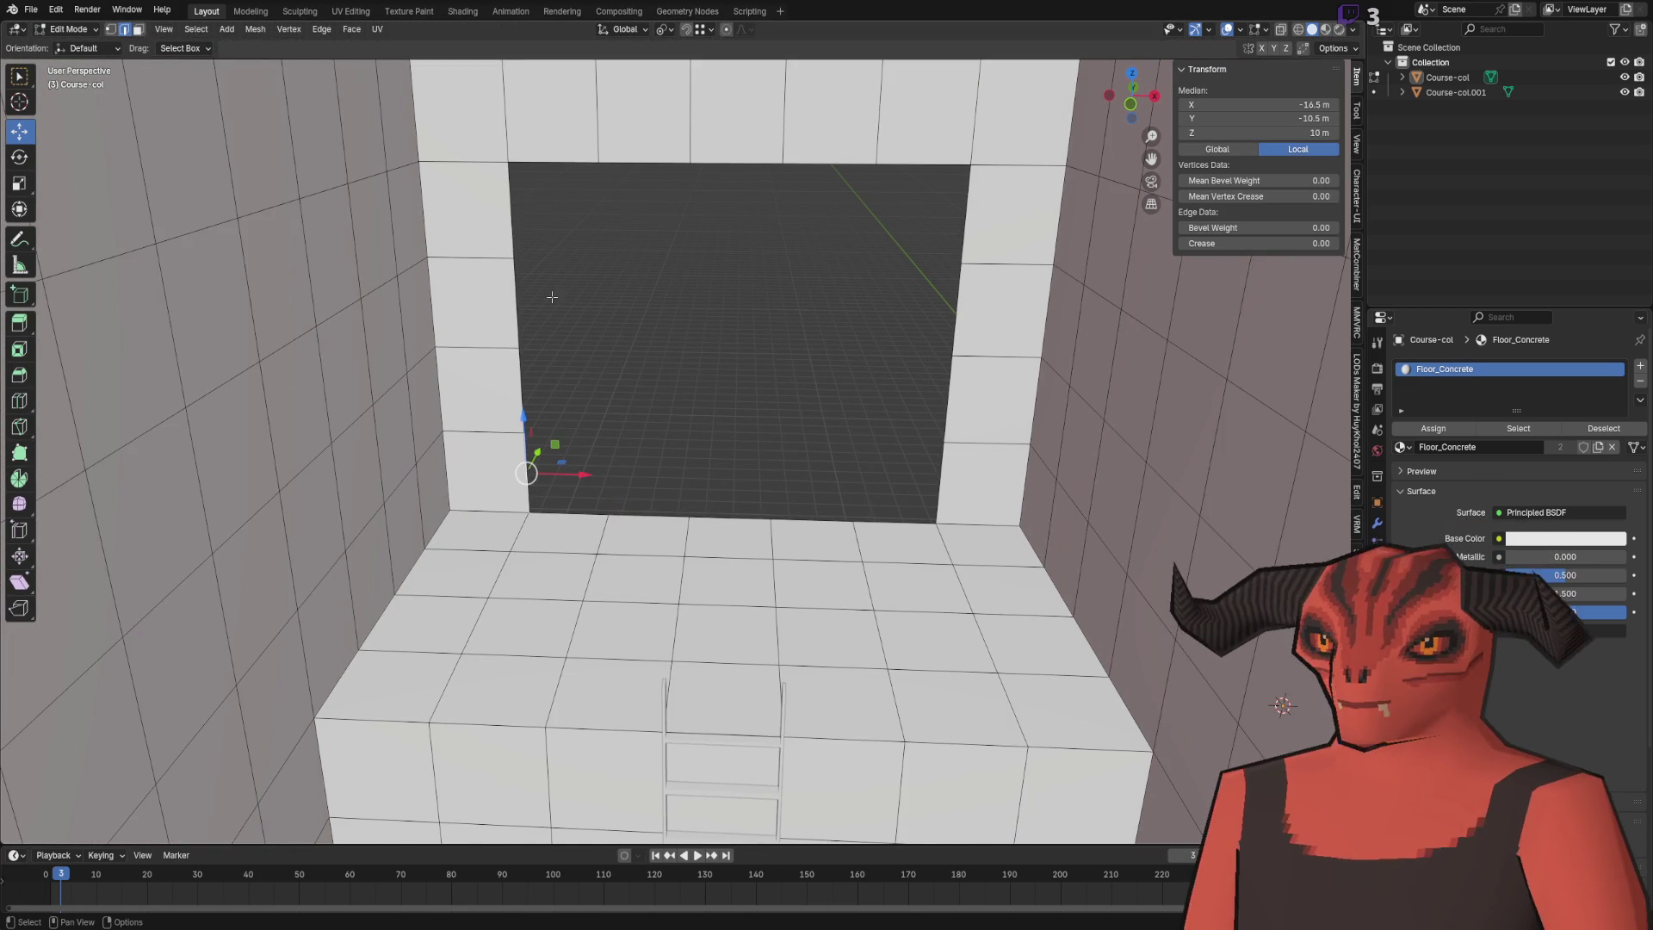
{"action": "left_click", "coordinate": [515, 206], "text": "ctrl"}
{"action": "key", "text": "g"}
{"action": "key", "text": "x"}
{"action": "left_click", "coordinate": [732, 229]}
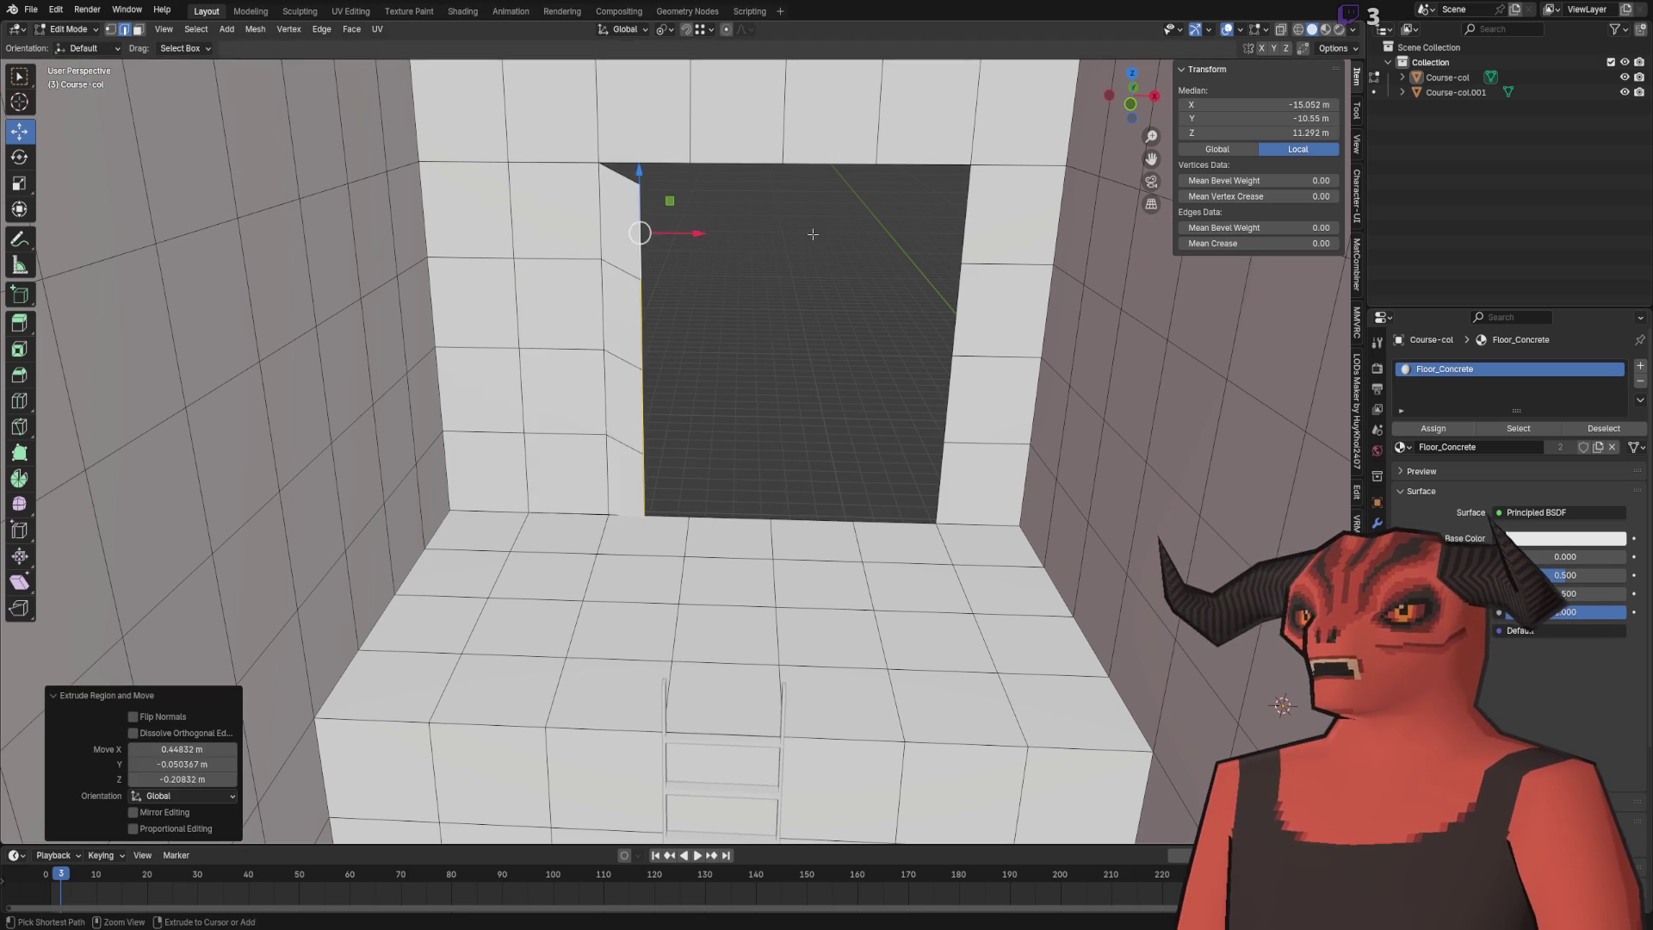
{"action": "left_click", "coordinate": [937, 409], "text": "ctrl"}
{"action": "key", "text": "e"}
{"action": "key", "text": "y"}
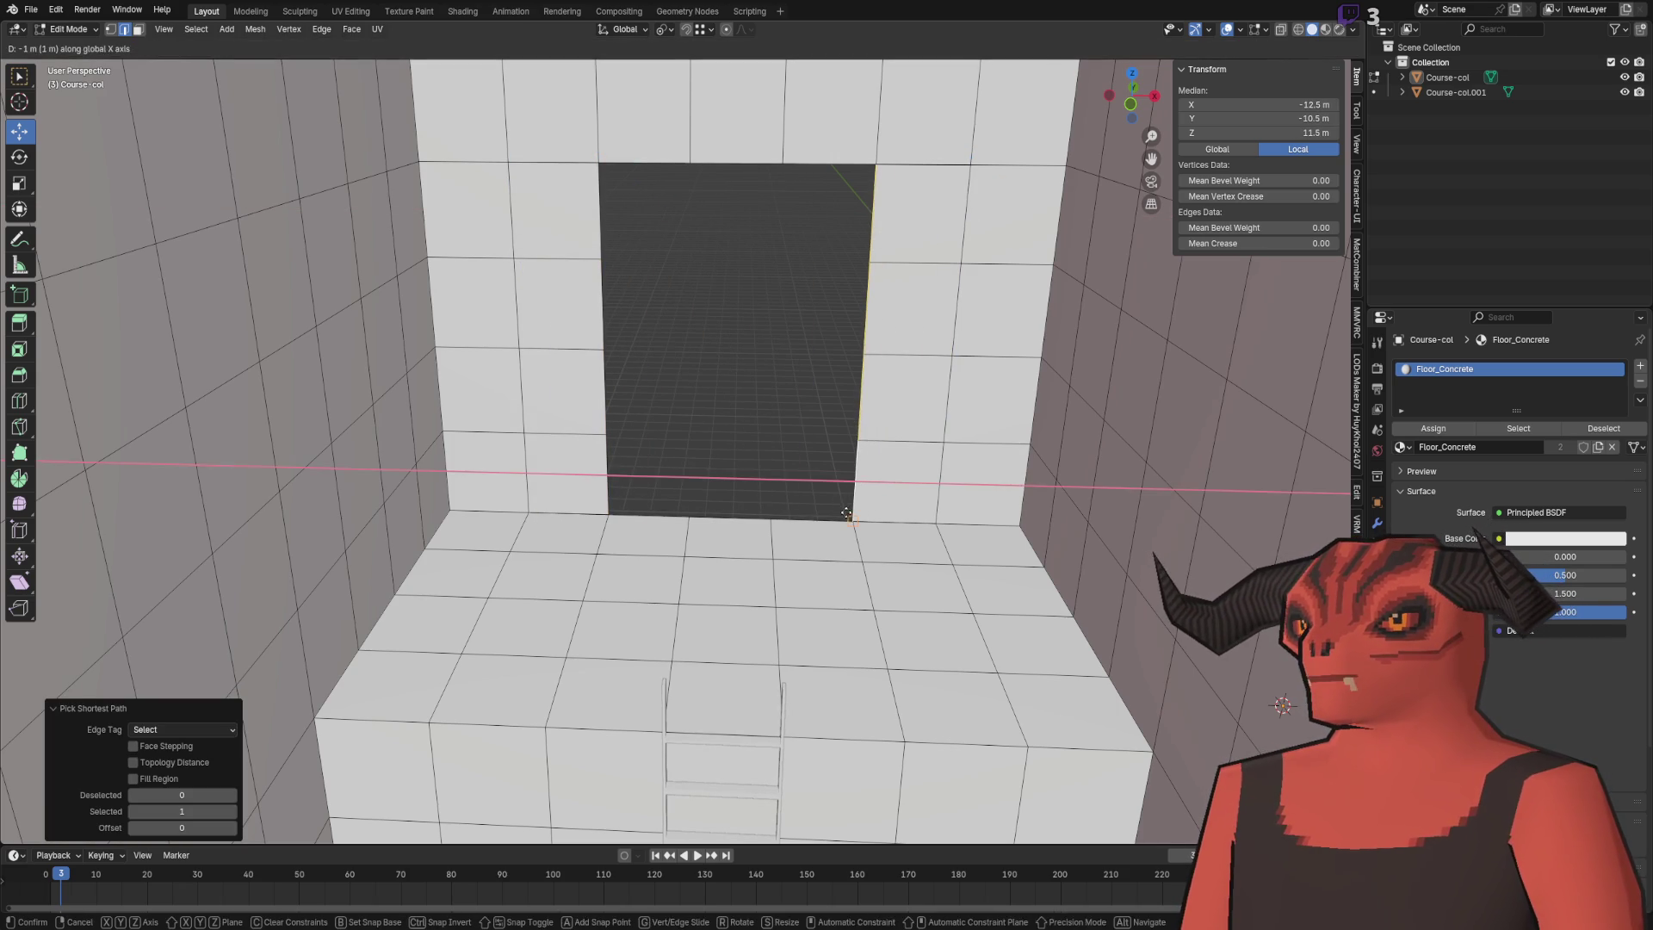
{"action": "left_click", "coordinate": [845, 512]}
- Lower the doorway's top edge and merge the duplicate vertices by distance
{"action": "left_click", "coordinate": [646, 164], "text": "ctrl"}
{"action": "key", "text": "g"}
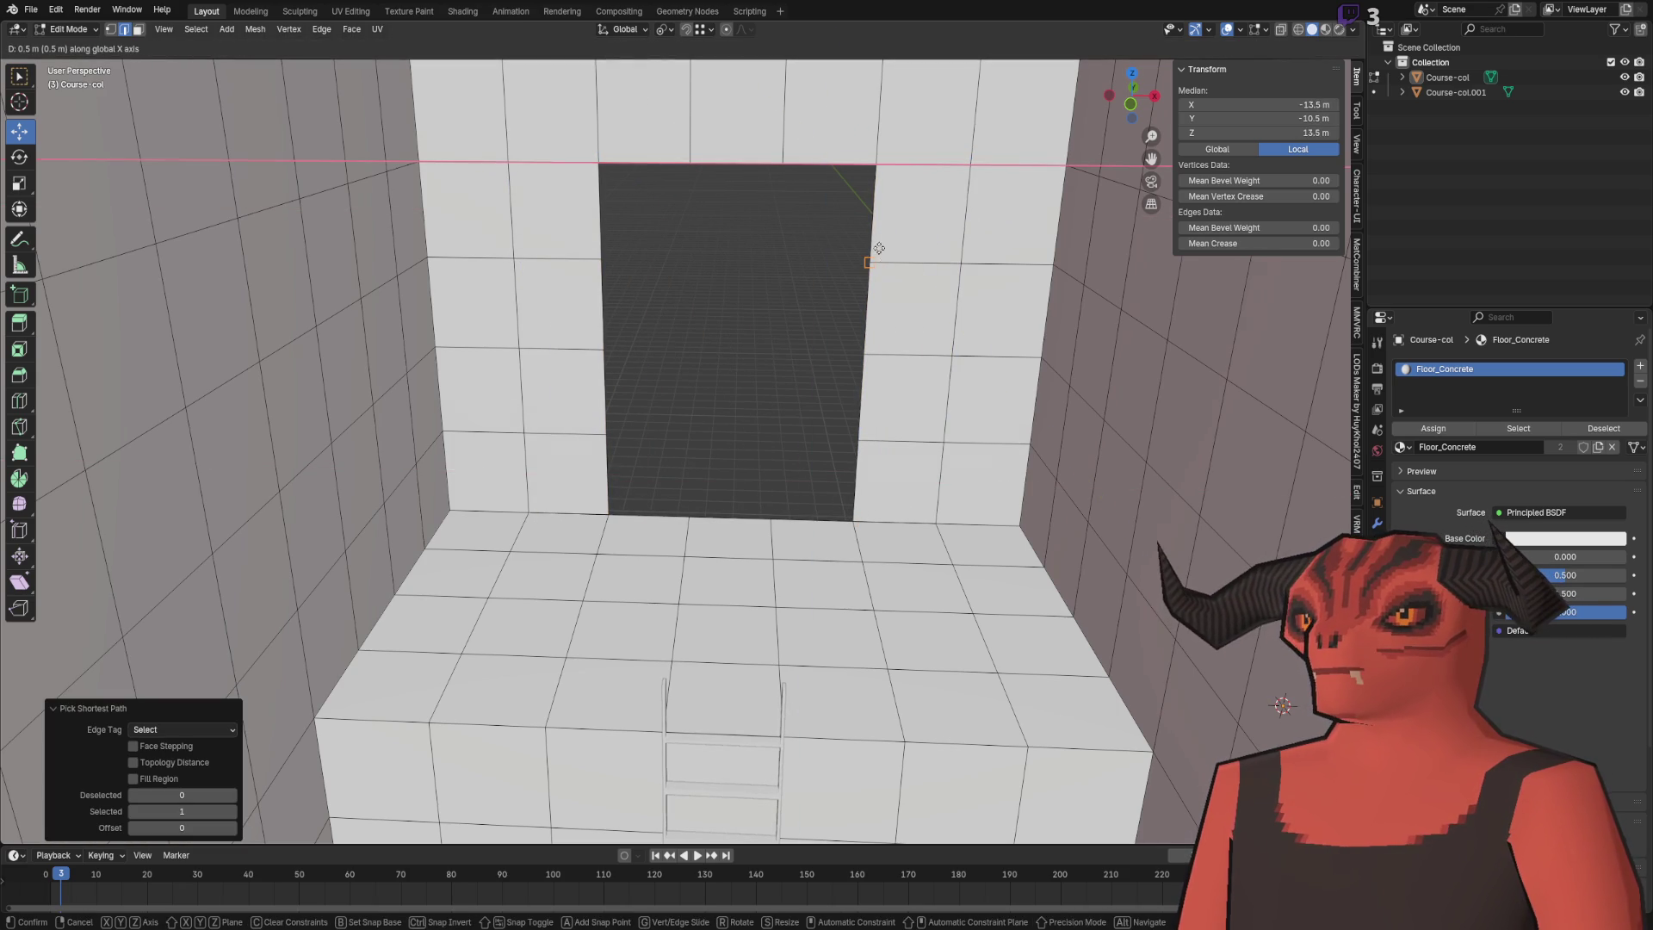
{"action": "left_click", "coordinate": [841, 316]}
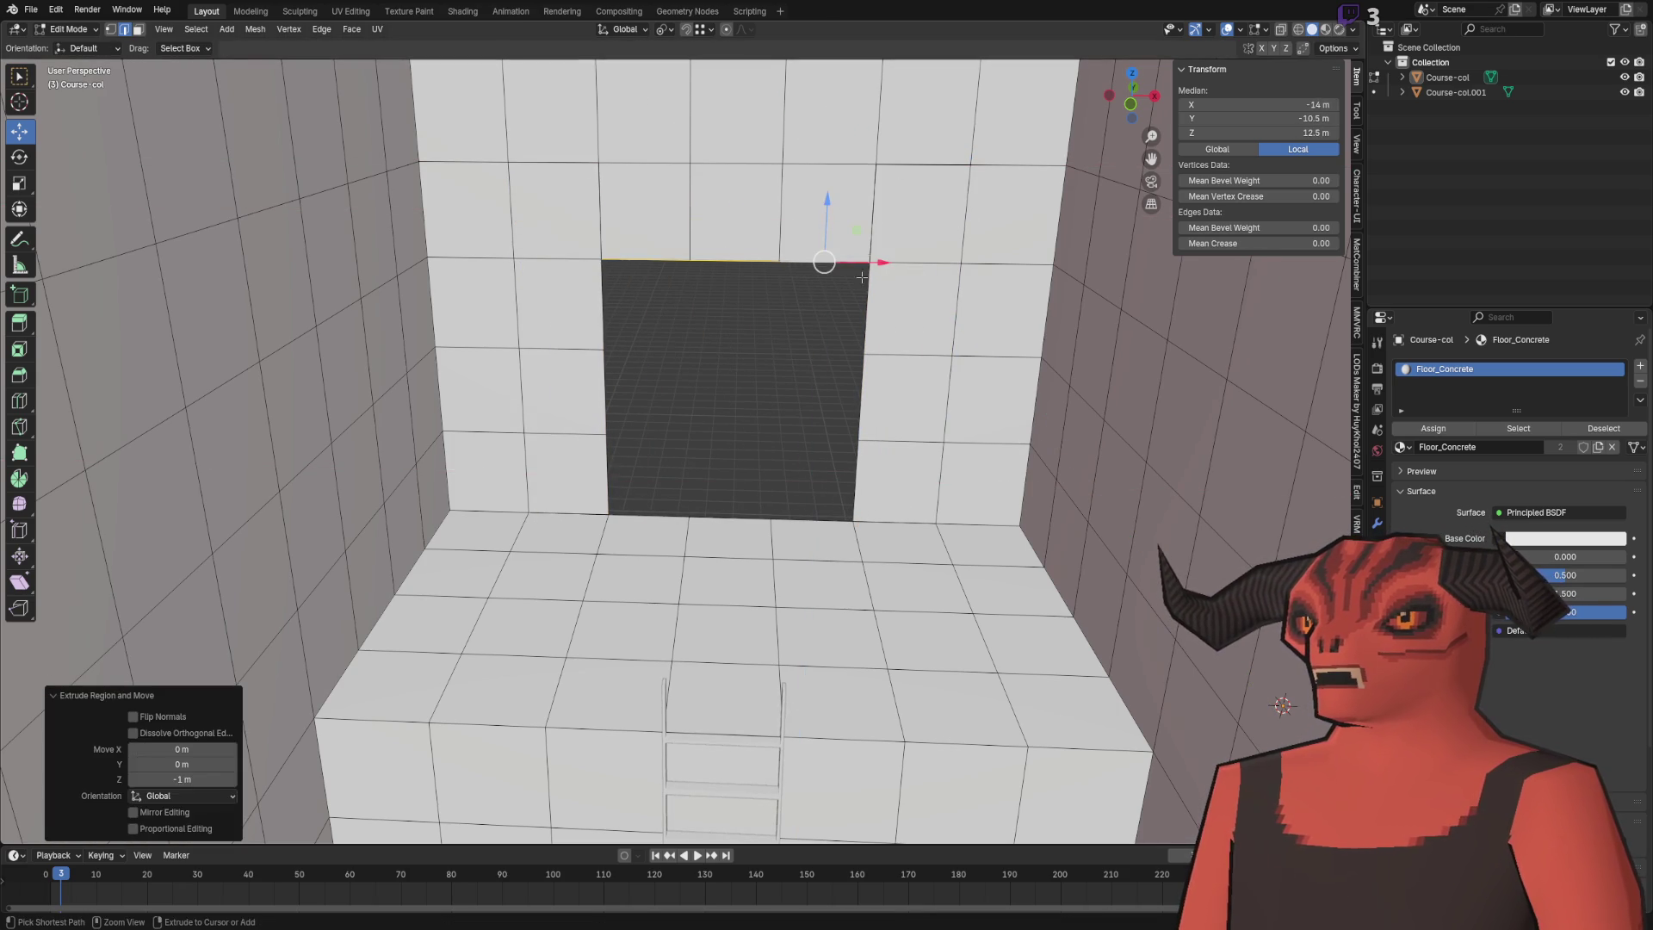
{"action": "key", "text": "a"}
{"action": "key", "text": "m"}
{"action": "key", "text": "b"}
{"action": "key", "text": "alt+a"}
{"action": "scroll", "coordinate": [790, 394], "scroll_direction": "down", "scroll_amount": 6}
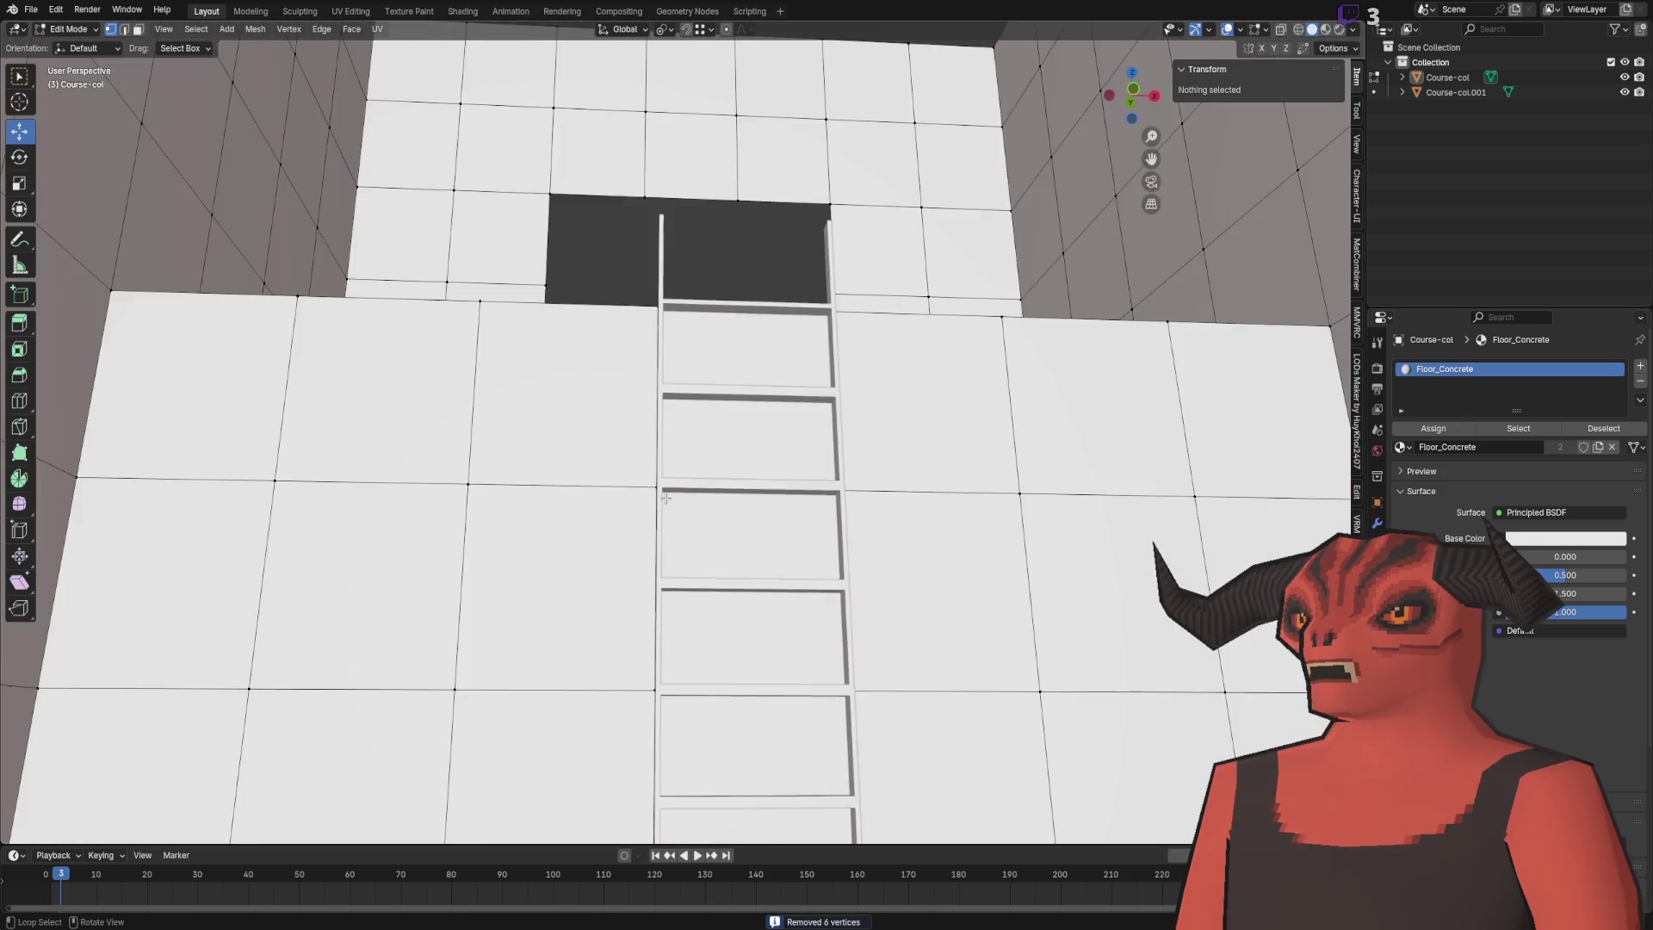
{"action": "scroll", "coordinate": [572, 587], "scroll_direction": "up", "scroll_amount": 4}
{"action": "scroll", "coordinate": [573, 587], "scroll_direction": "down", "scroll_amount": 5}
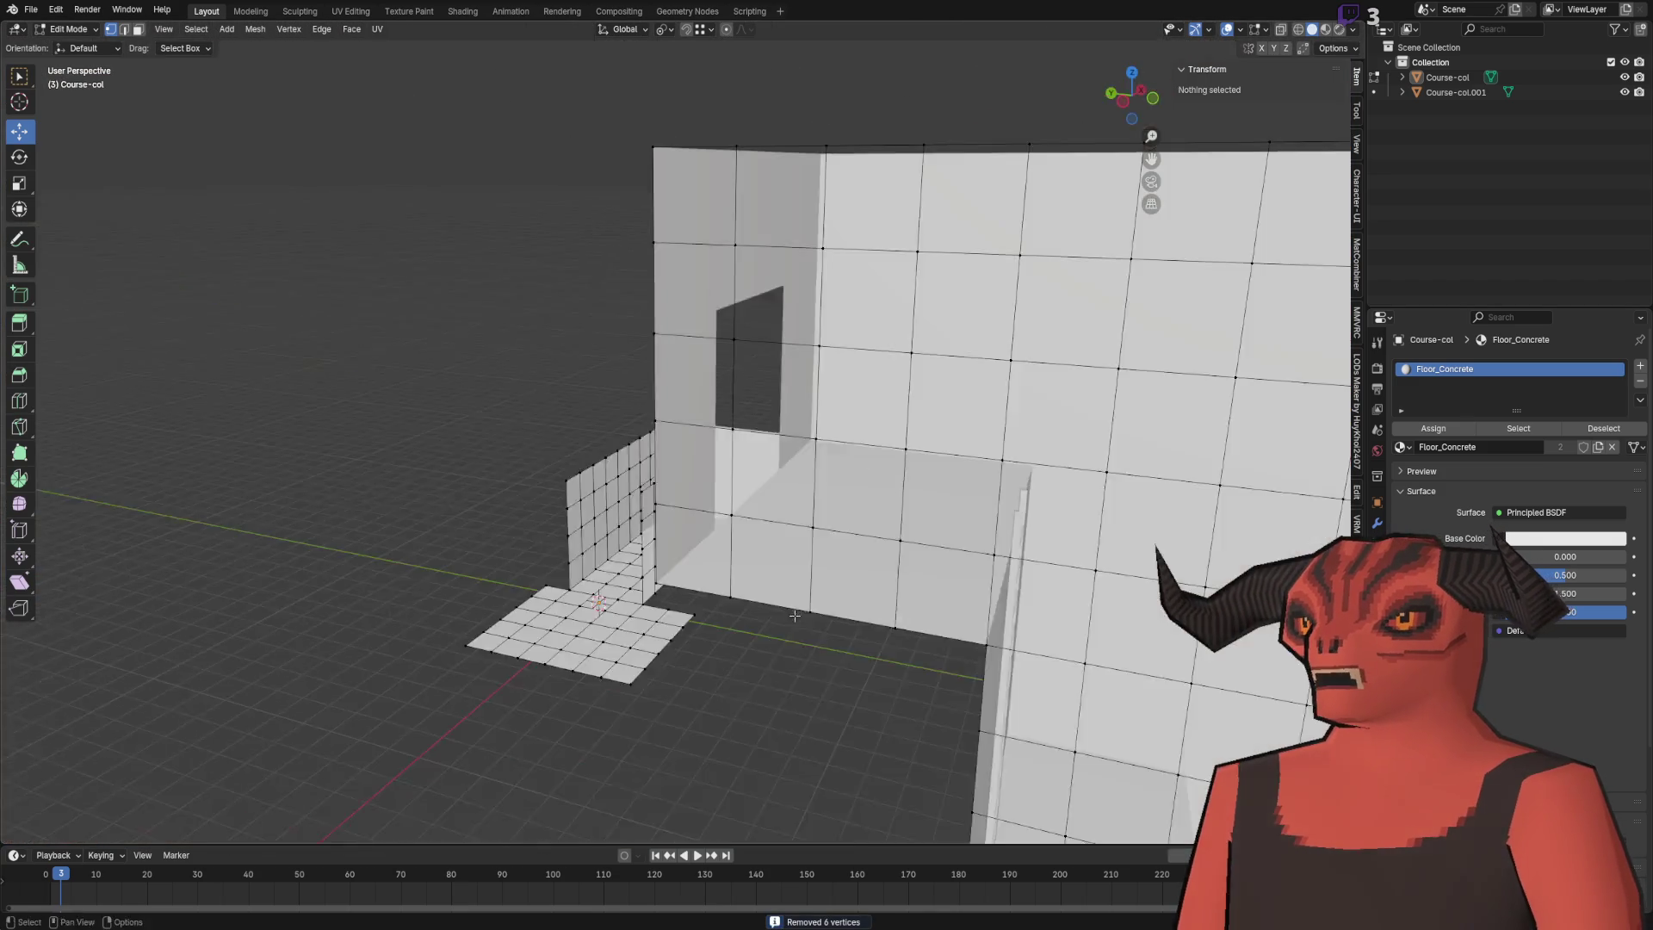
{"action": "scroll", "coordinate": [602, 445], "scroll_direction": "up", "scroll_amount": 6}
{"action": "scroll", "coordinate": [603, 445], "scroll_direction": "down", "scroll_amount": 6}
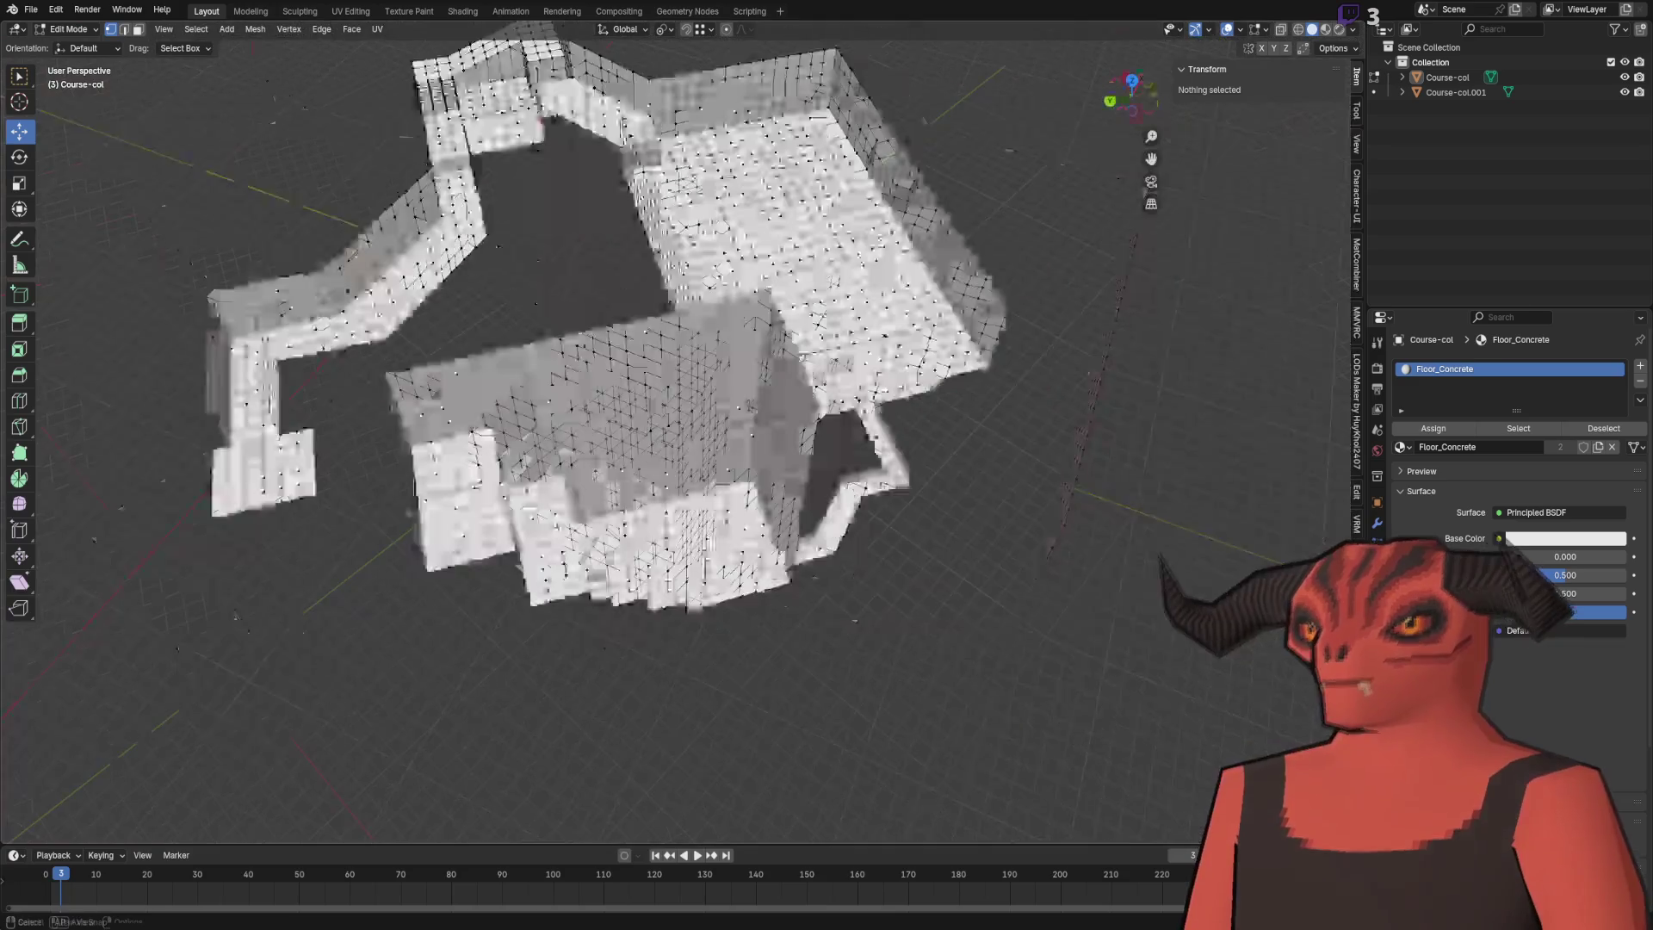
{"action": "scroll", "coordinate": [804, 486], "scroll_direction": "up", "scroll_amount": 5}
{"action": "mouse_move", "coordinate": [804, 487]}
{"action": "left_mouse_down"}
{"action": "mouse_move", "coordinate": [675, 525]}
{"action": "mouse_move", "coordinate": [820, 566]}
{"action": "mouse_move", "coordinate": [694, 451]}
{"action": "mouse_move", "coordinate": [733, 453]}
{"action": "left_mouse_up"}
{"action": "scroll", "coordinate": [675, 524], "scroll_direction": "down", "scroll_amount": 3}
{"action": "key", "text": "Tab"}
{"action": "key", "text": "Tab"}
{"action": "mouse_move", "coordinate": [708, 291]}
{"action": "left_mouse_down"}
{"action": "mouse_move", "coordinate": [985, 325]}
{"action": "mouse_move", "coordinate": [738, 387]}
{"action": "left_mouse_up"}
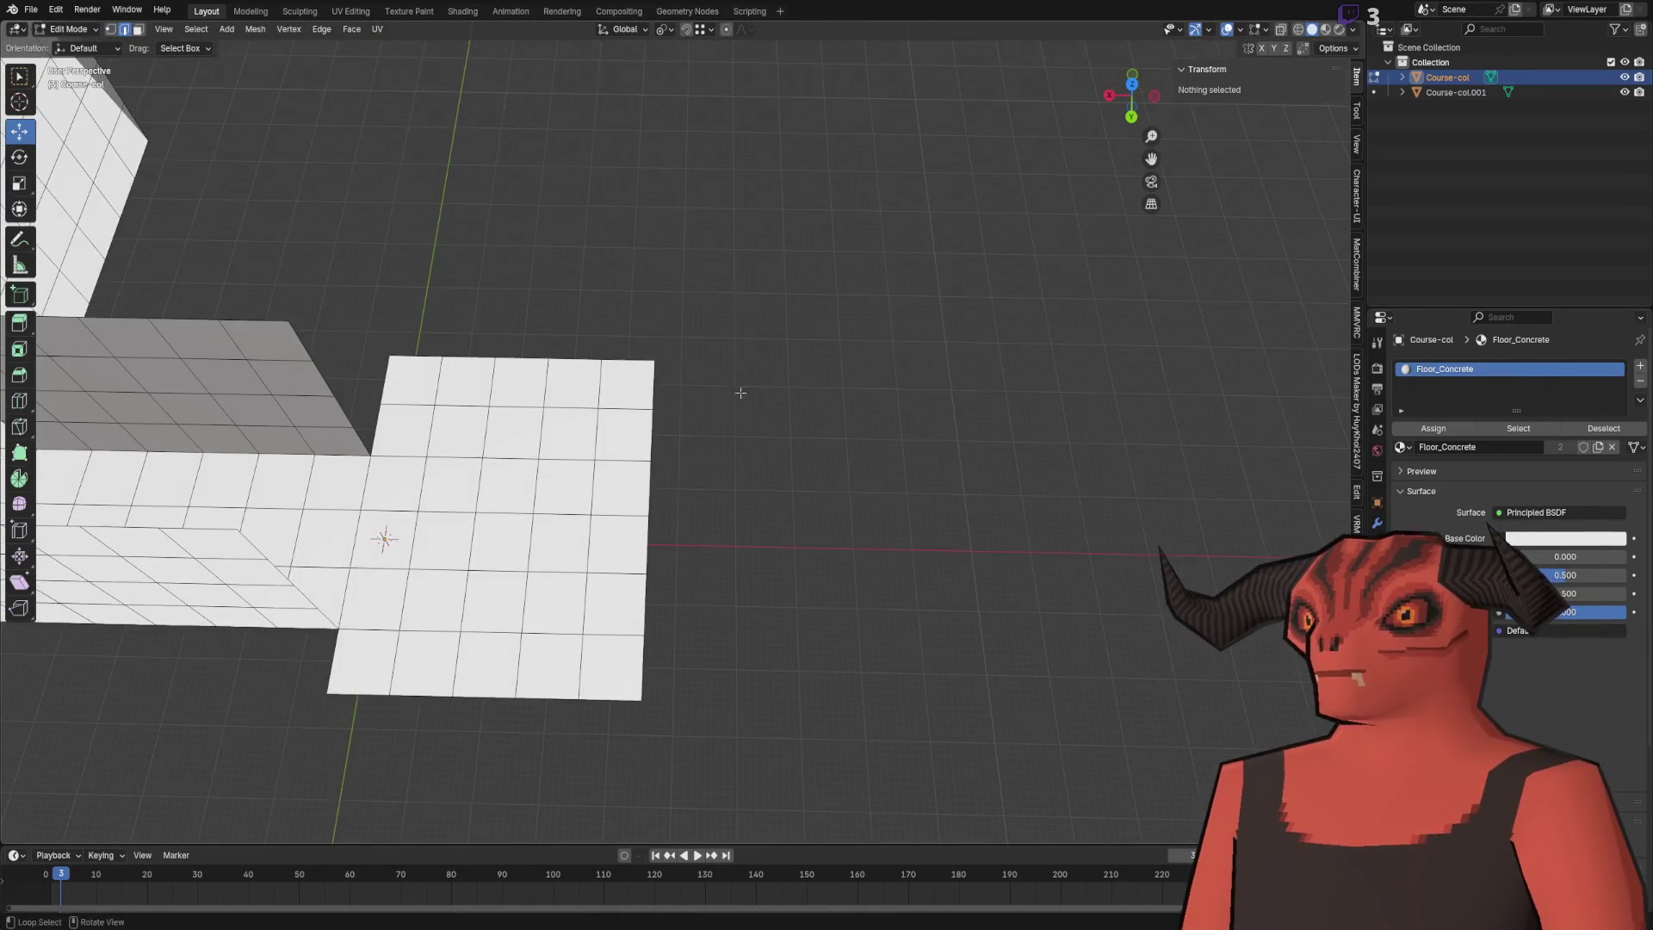
{"action": "left_click", "coordinate": [663, 469]}
{"action": "left_click", "coordinate": [625, 542], "text": "ctrl"}
{"action": "left_click_drag", "start_coordinate": [625, 542], "coordinate": [626, 604]}
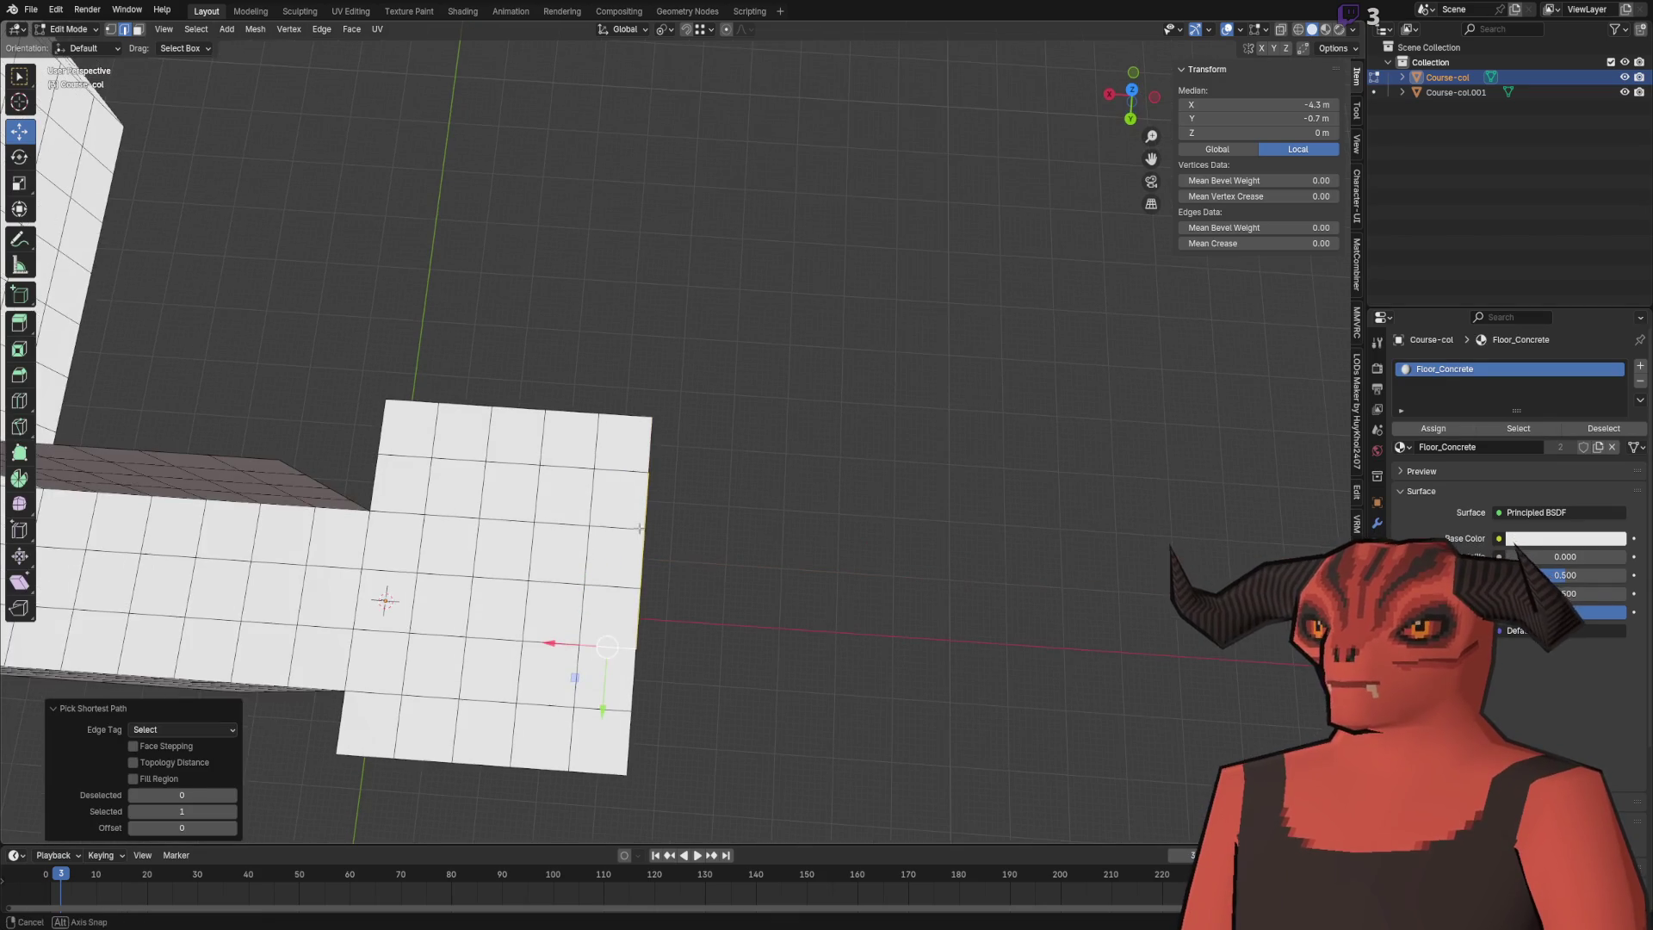
{"action": "scroll", "coordinate": [587, 402], "scroll_direction": "down", "scroll_amount": 5}
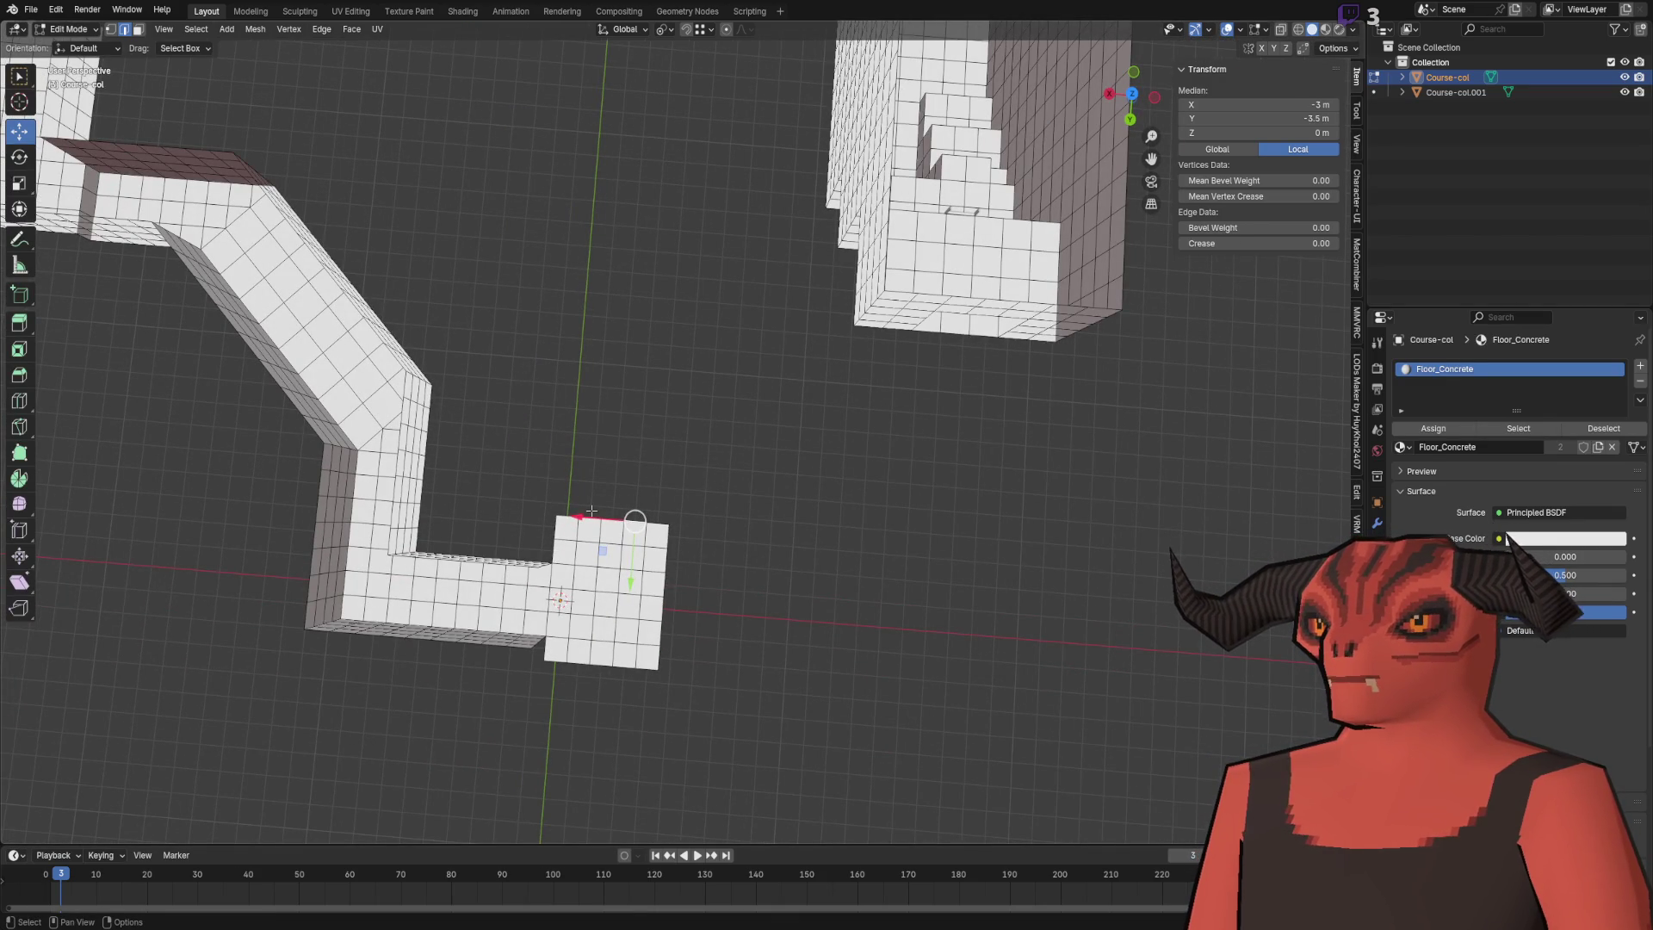
{"action": "scroll", "coordinate": [591, 512], "scroll_direction": "up", "scroll_amount": 6}
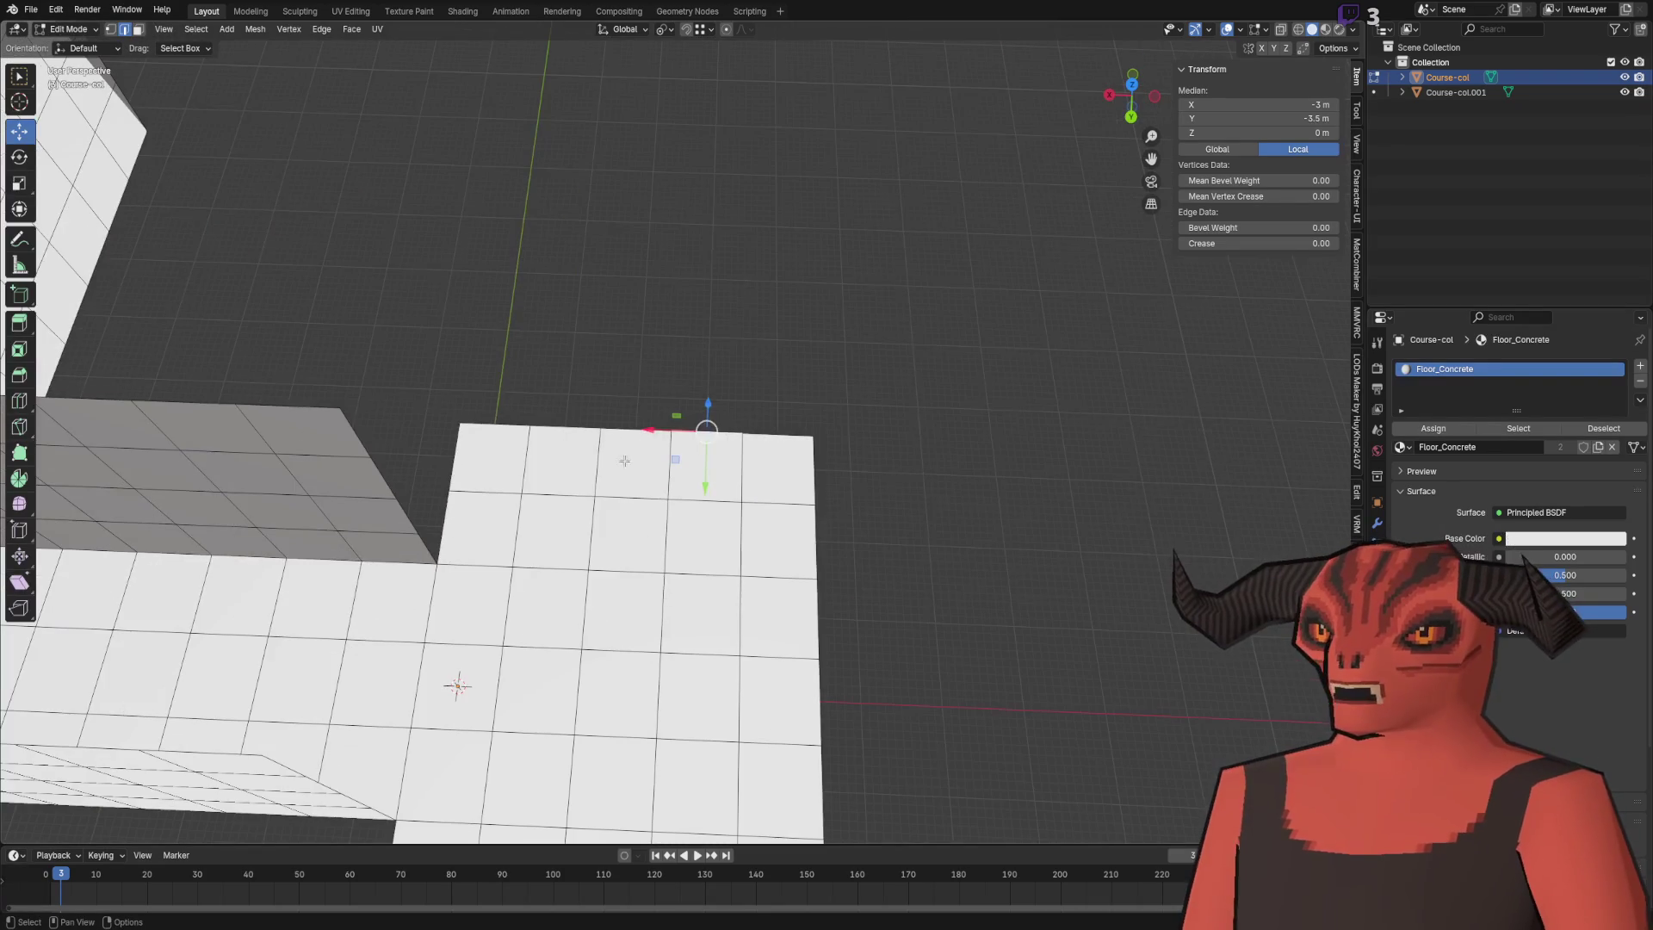
{"action": "left_click", "coordinate": [706, 433], "text": "ctrl"}
{"action": "scroll", "coordinate": [785, 466], "scroll_direction": "down", "scroll_amount": 3}
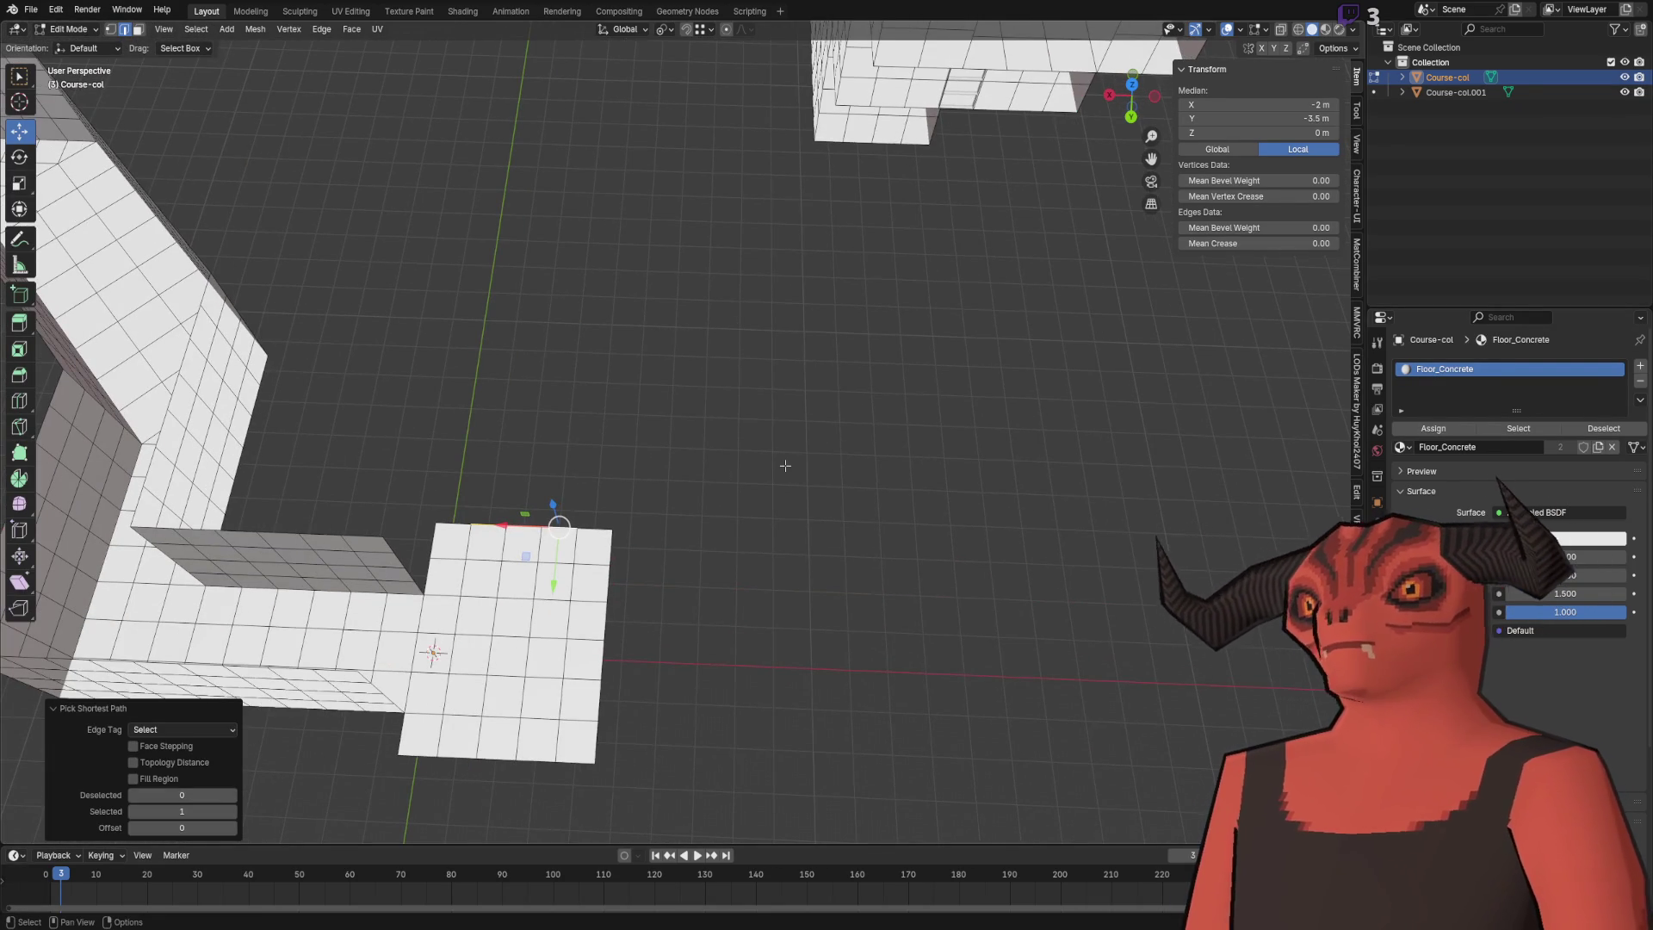
{"action": "scroll", "coordinate": [785, 465], "scroll_direction": "down", "scroll_amount": 5}
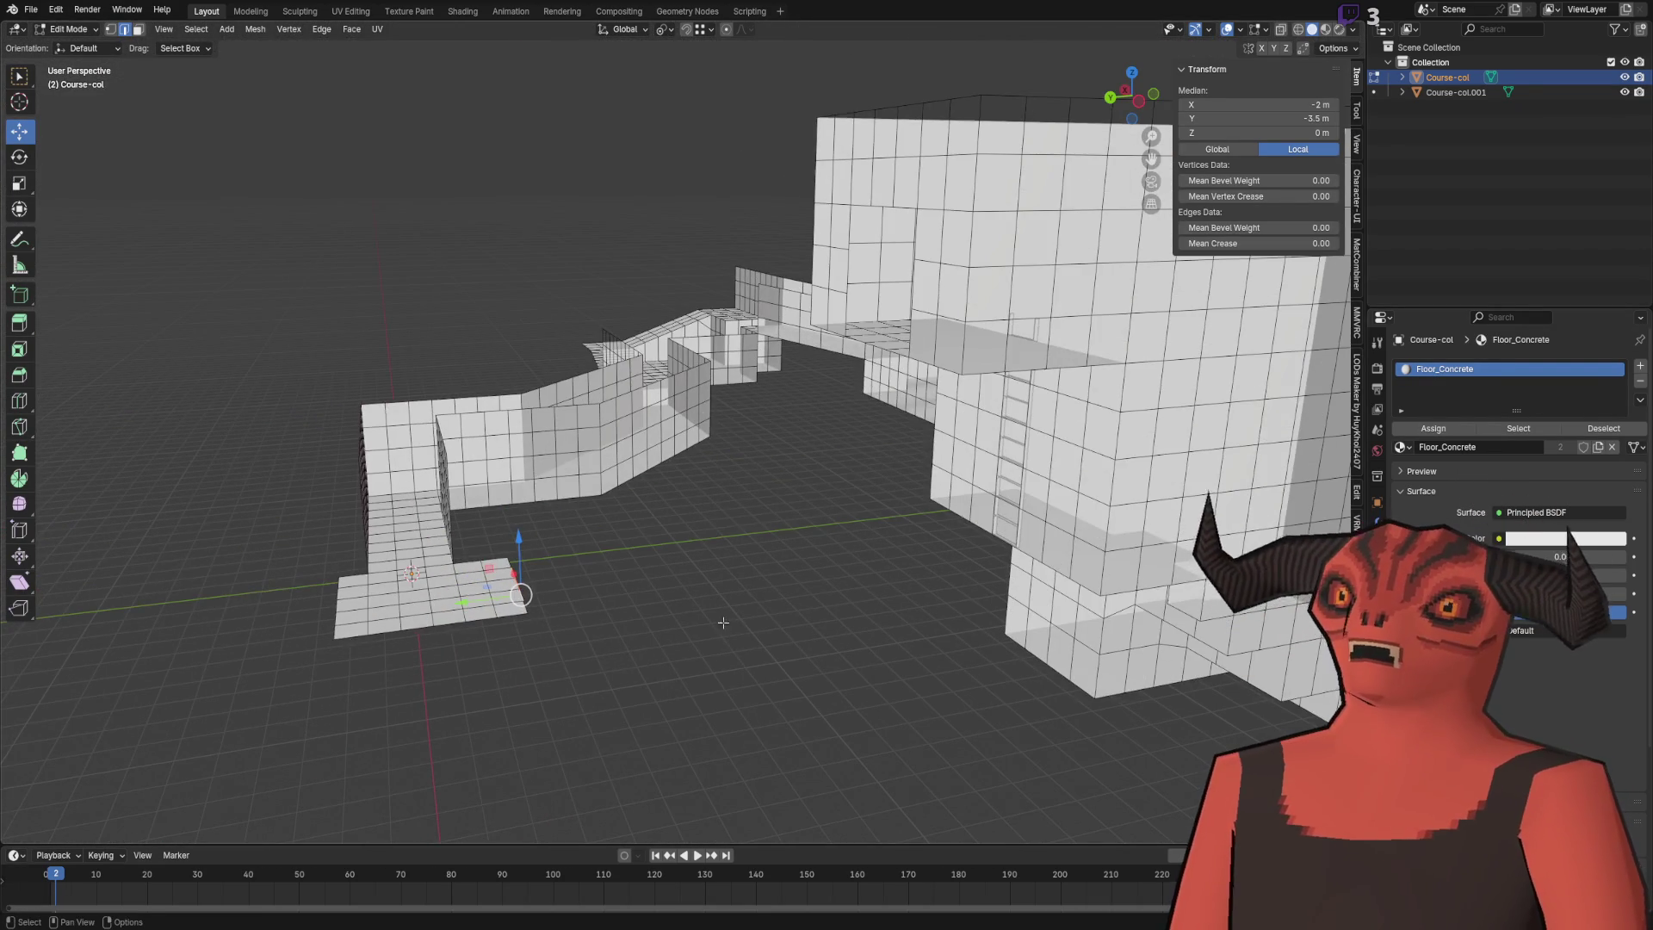
- Extrude the floor pad's far end edge 11 m along X
{"action": "left_click_drag", "start_coordinate": [726, 625], "coordinate": [693, 622]}
{"action": "mouse_move", "coordinate": [445, 662]}
{"action": "left_mouse_down"}
{"action": "mouse_move", "coordinate": [484, 583]}
{"action": "mouse_move", "coordinate": [553, 554]}
{"action": "mouse_move", "coordinate": [859, 572]}
{"action": "mouse_move", "coordinate": [680, 553]}
{"action": "left_mouse_up"}
{"action": "left_click", "coordinate": [473, 567], "text": "ctrl"}
{"action": "scroll", "coordinate": [681, 553], "scroll_direction": "up", "scroll_amount": 3}
{"action": "key", "text": "e"}
{"action": "left_click", "coordinate": [805, 500]}
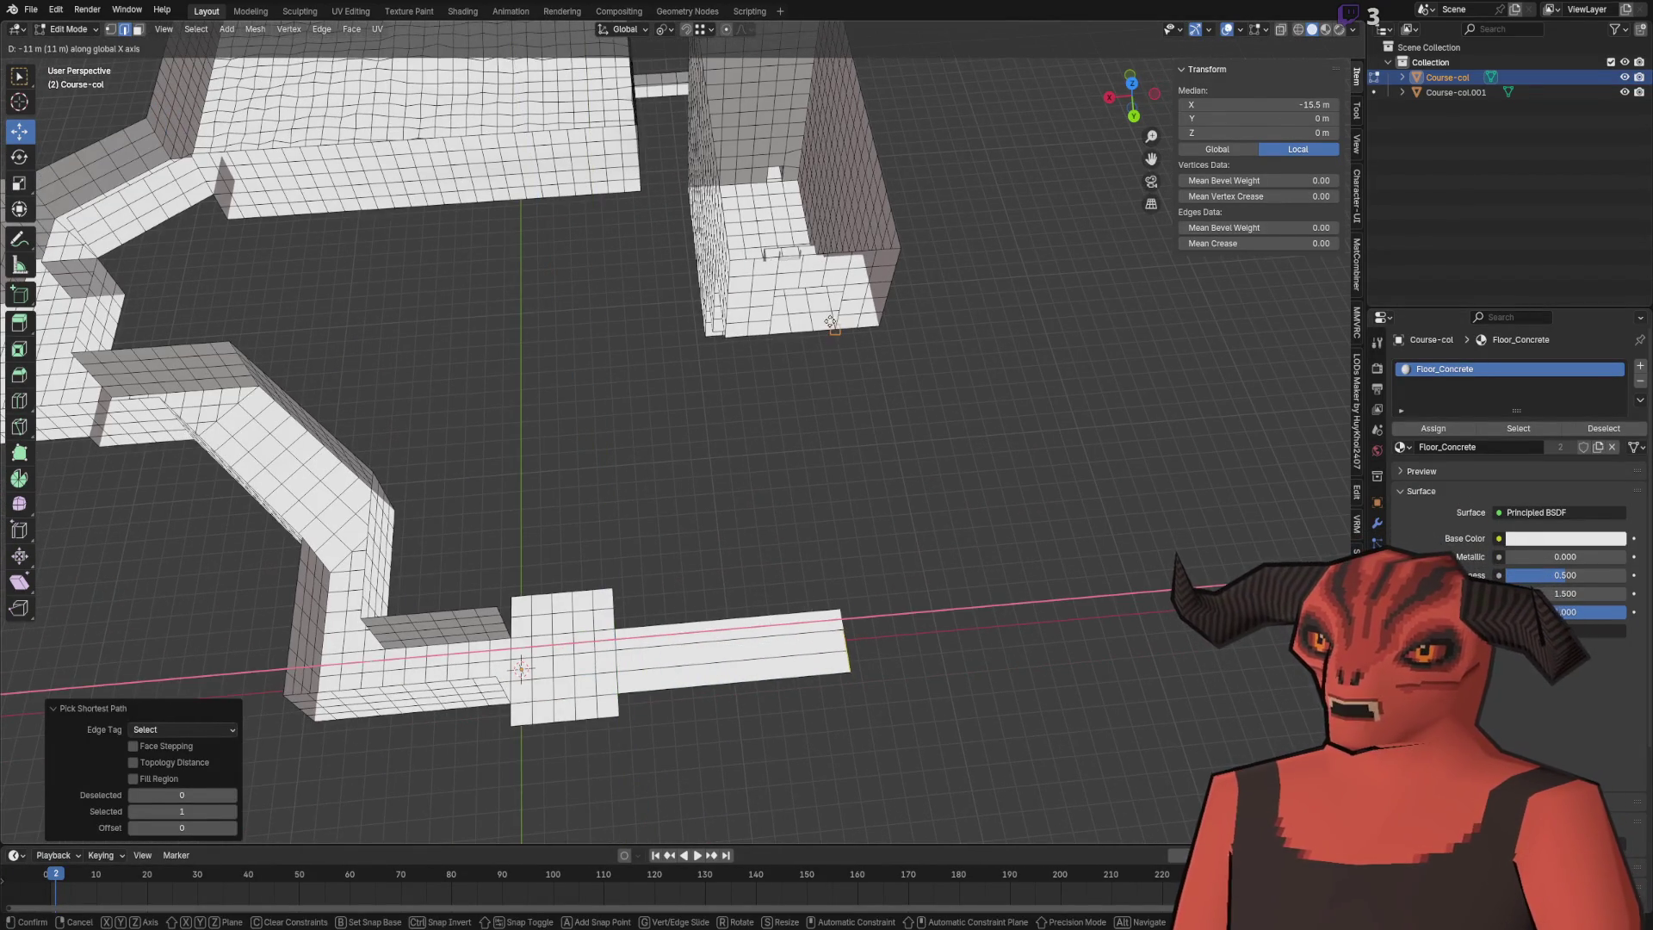
- Add loop cuts along the extended floor strip
{"action": "mouse_move", "coordinate": [805, 500]}
{"action": "left_mouse_down"}
{"action": "mouse_move", "coordinate": [635, 528]}
{"action": "mouse_move", "coordinate": [778, 406]}
{"action": "left_mouse_up"}
{"action": "scroll", "coordinate": [778, 405], "scroll_direction": "up", "scroll_amount": 3}
{"action": "right_click", "coordinate": [796, 395]}
{"action": "left_click", "coordinate": [794, 392]}
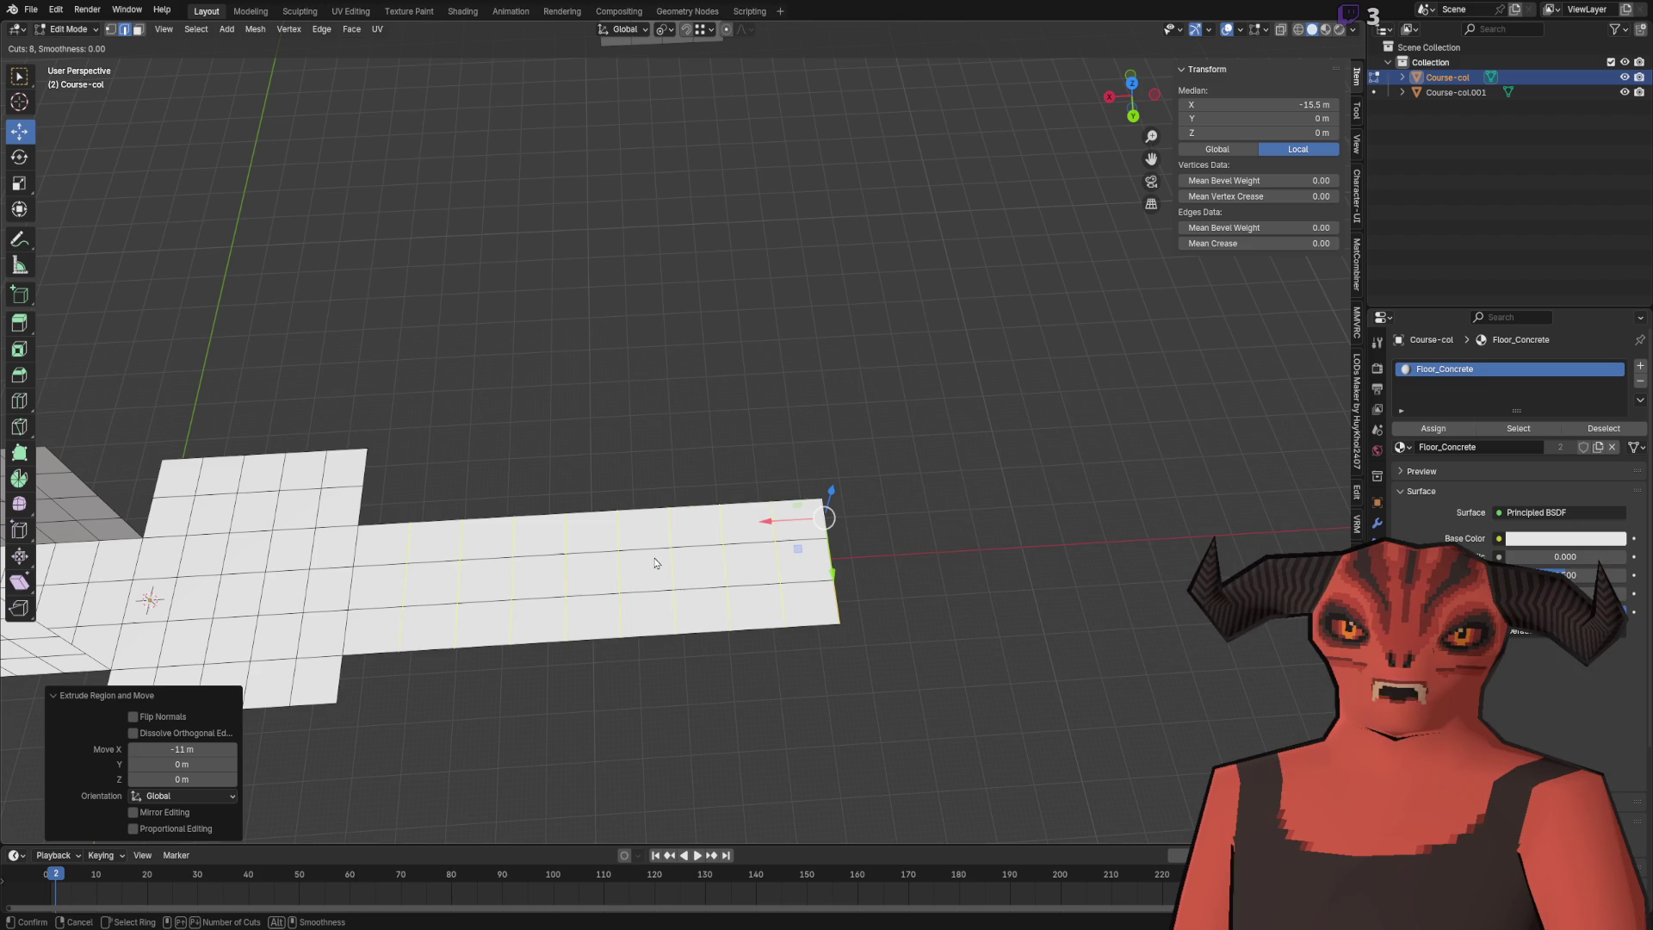
{"action": "left_click", "coordinate": [656, 563]}
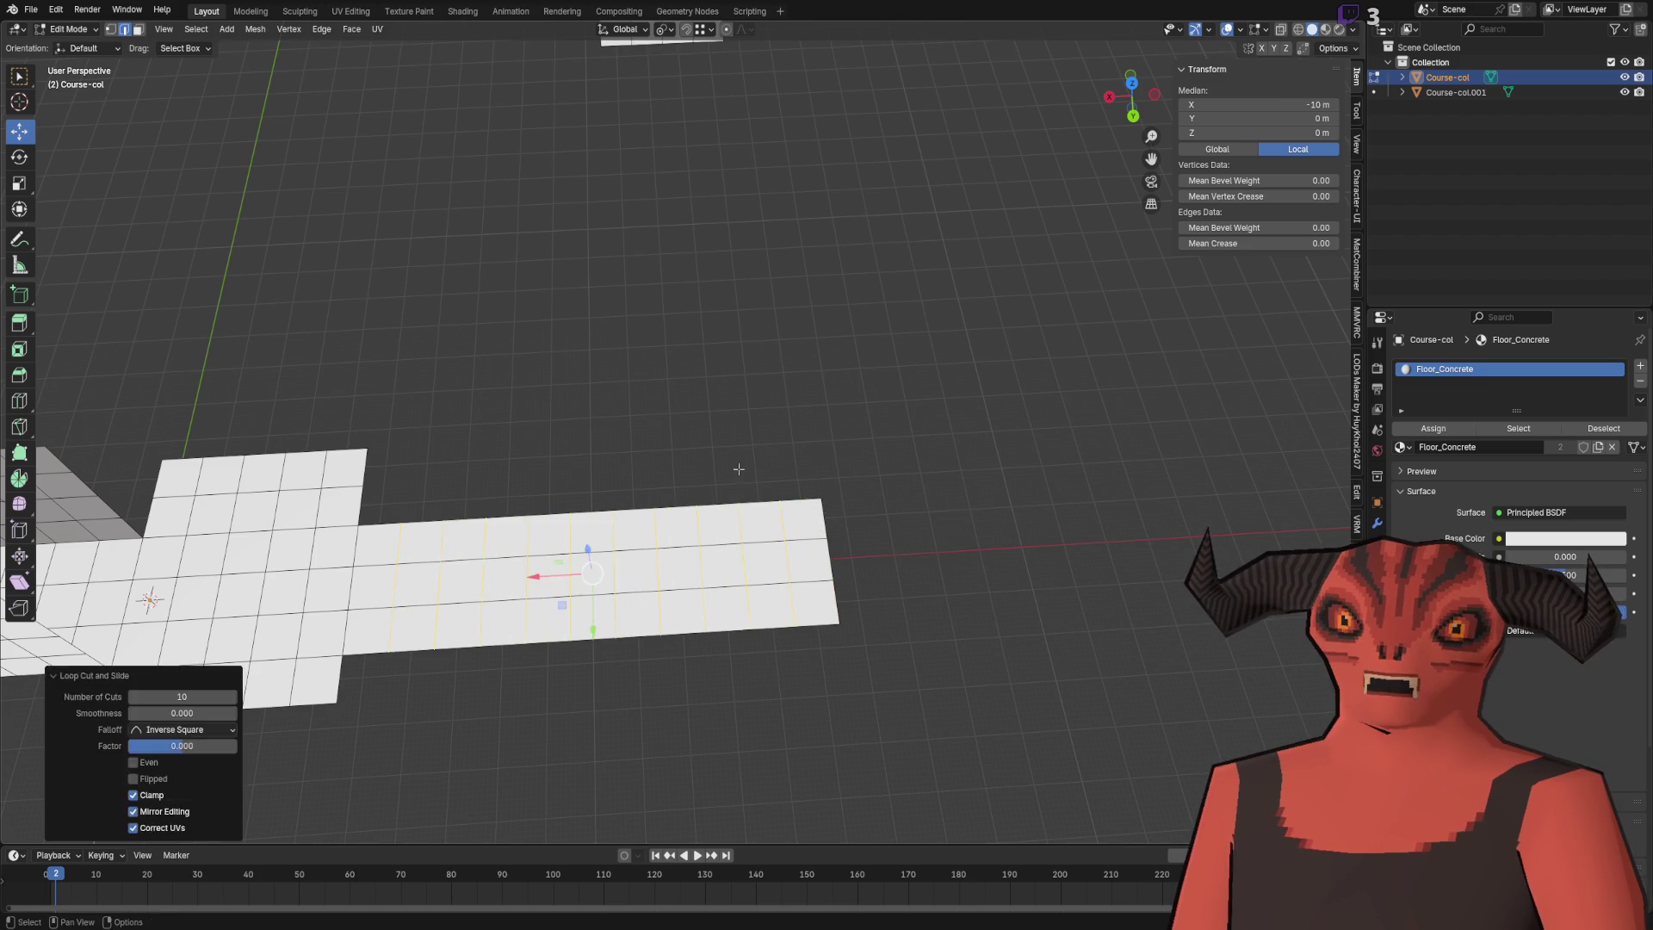
- Extend the strip's end edge 9 m along Y into a branch and loop-cut it
{"action": "left_click", "coordinate": [777, 491], "text": "ctrl"}
{"action": "left_click_drag", "start_coordinate": [777, 491], "coordinate": [922, 424]}
{"action": "key", "text": "g"}
{"action": "key", "text": "y"}
{"action": "left_click", "coordinate": [665, 192]}
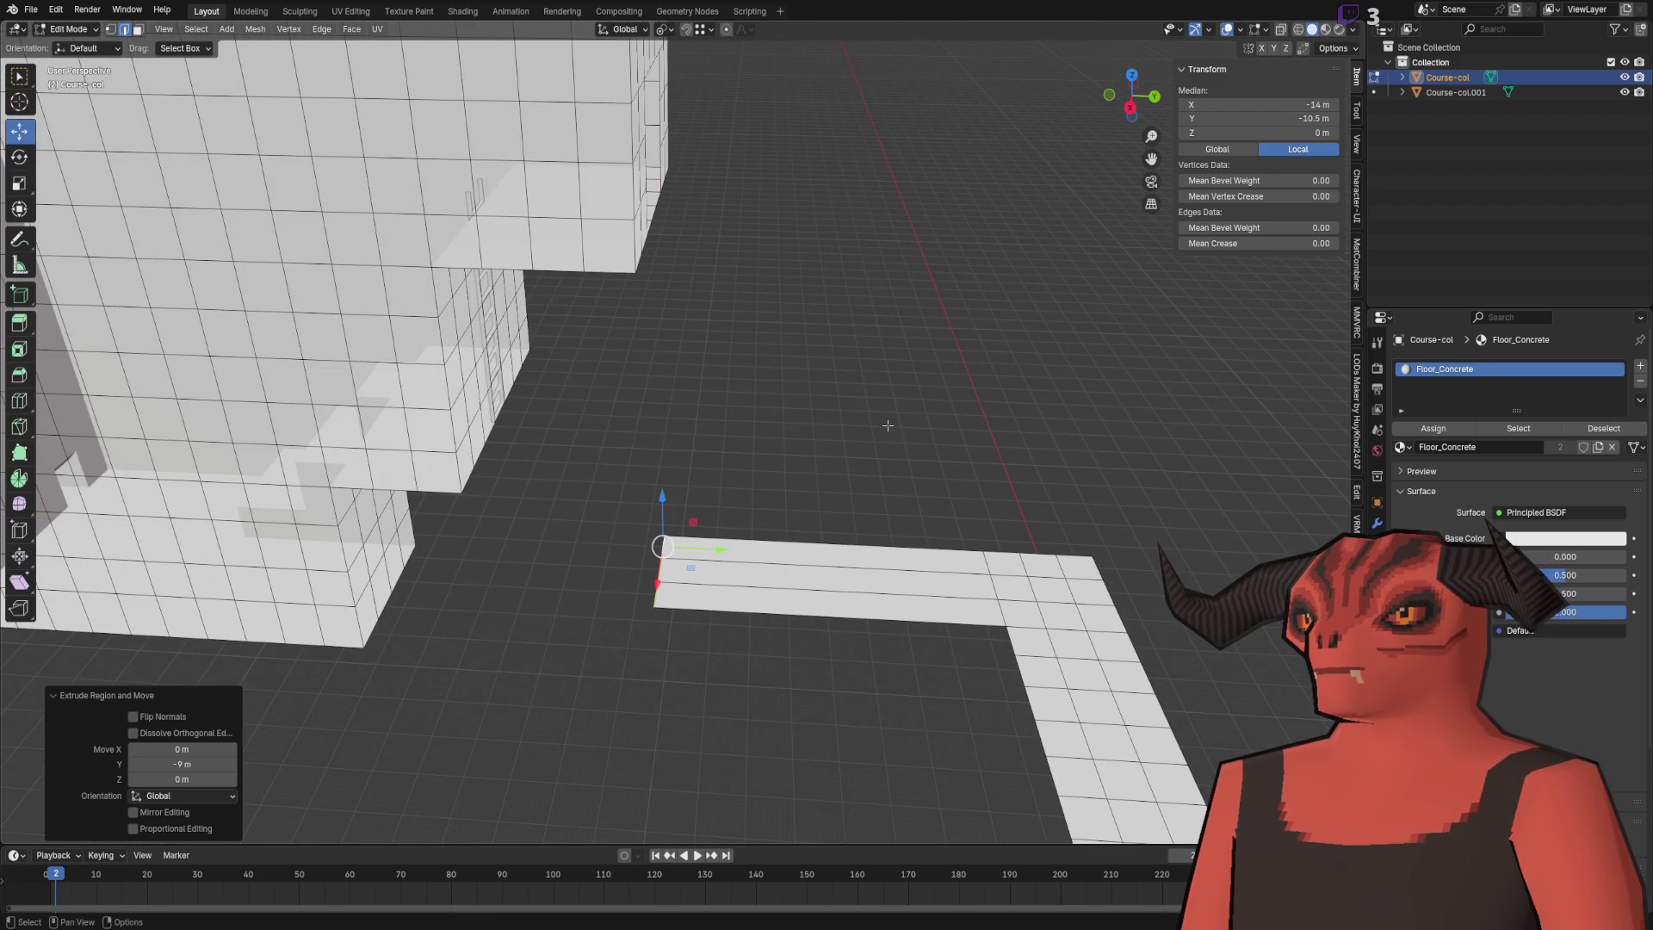
{"action": "key", "text": "ctrl+e"}
{"action": "left_click", "coordinate": [887, 472]}
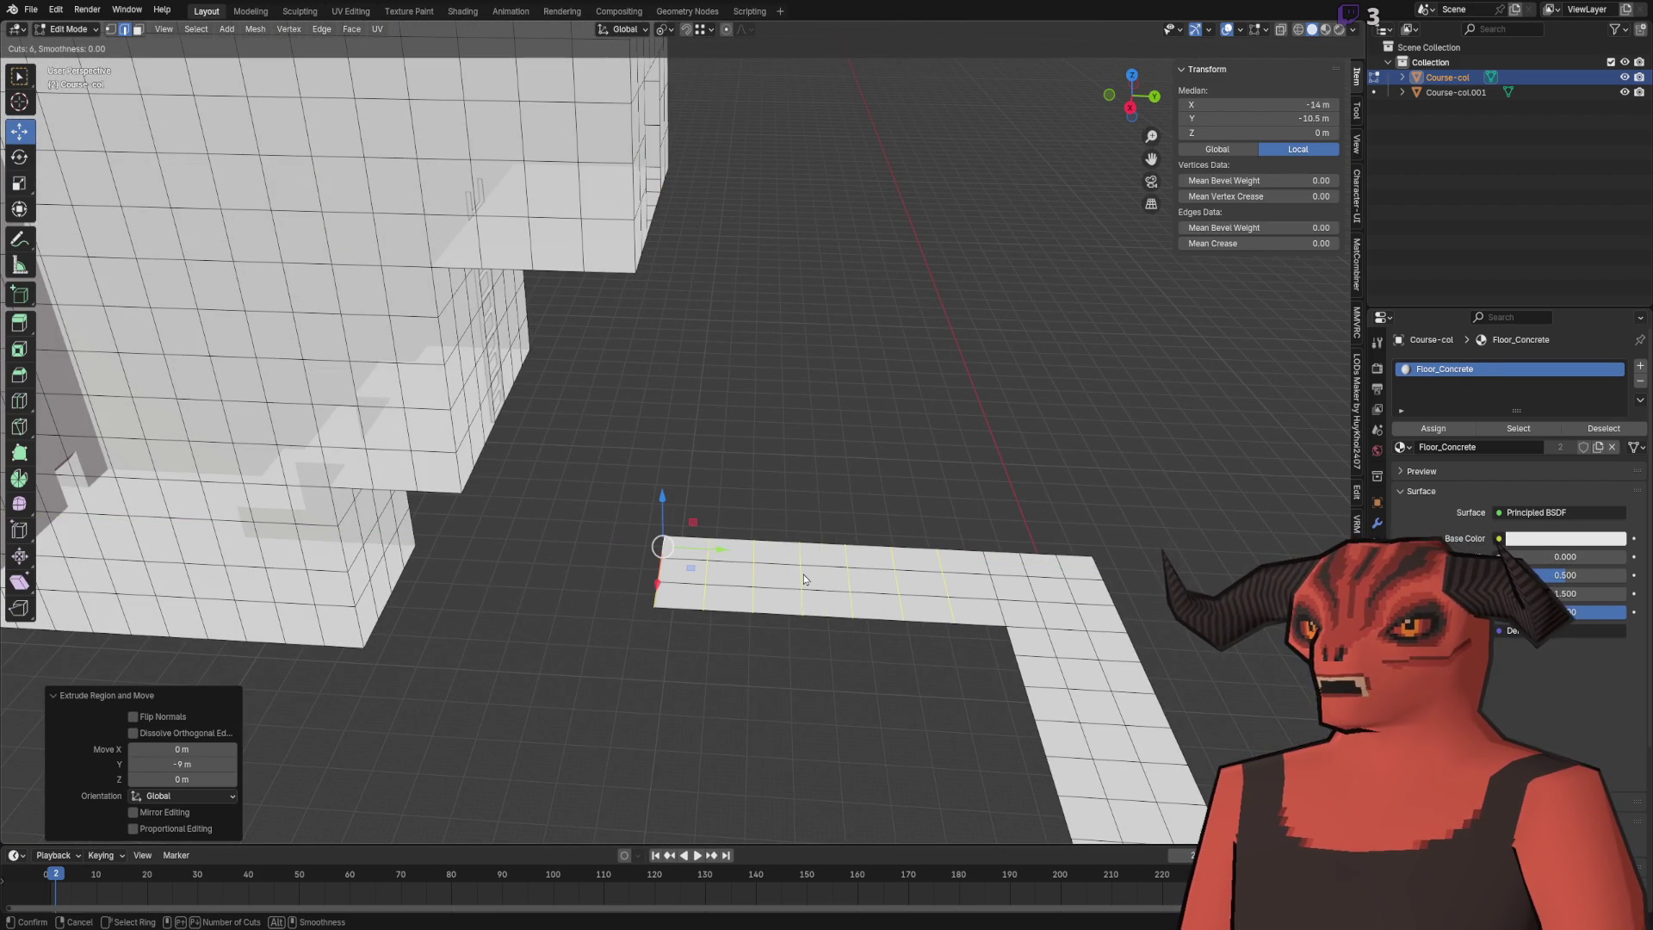
{"action": "left_click", "coordinate": [804, 575]}
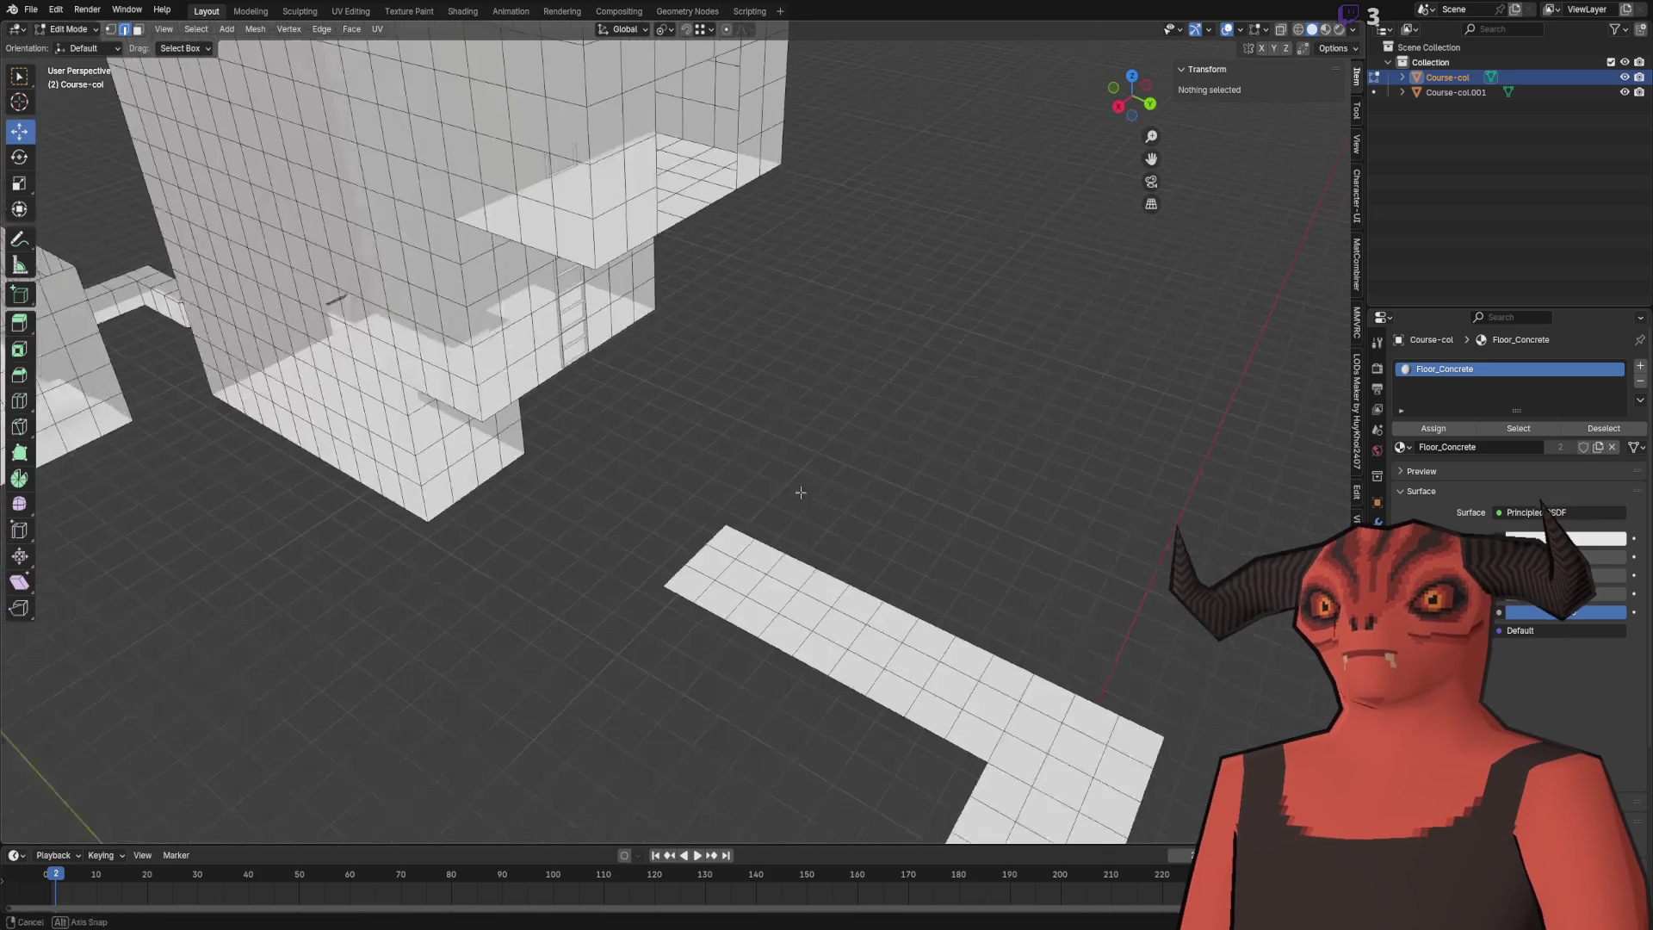
- Raise the branch's outer edge 9.5 m into a loop-cut wall, then undo it
{"action": "left_click", "coordinate": [693, 562]}
{"action": "type", "text": "ez9.5"}
{"action": "key", "text": "Return"}
{"action": "left_click", "coordinate": [887, 387]}
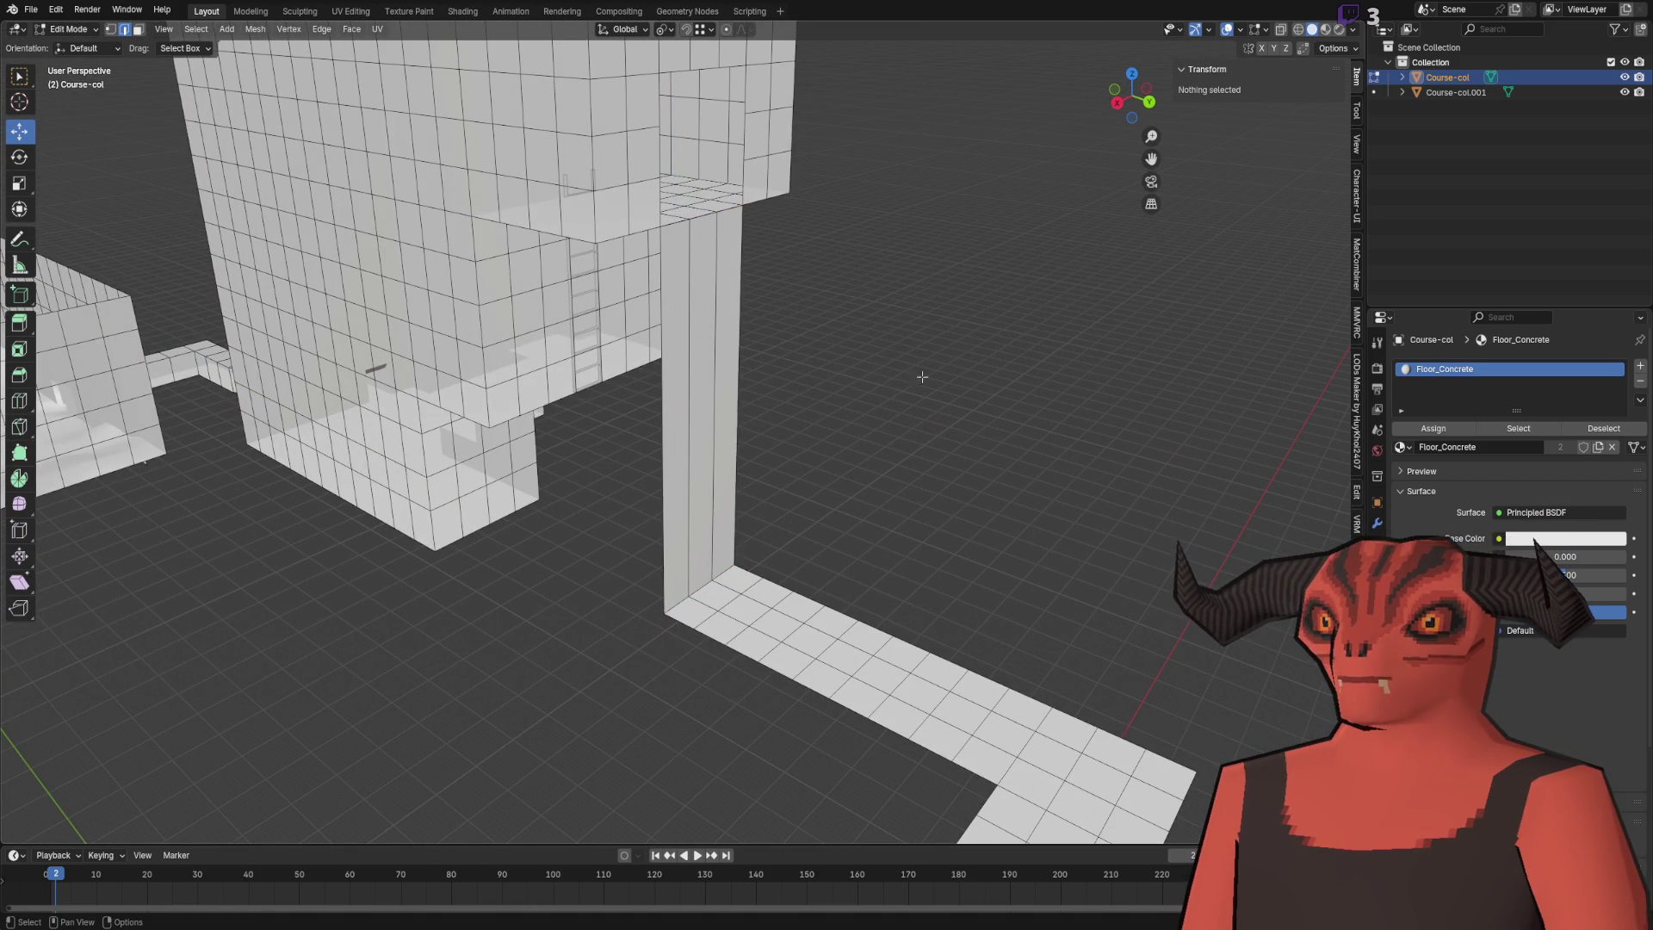
{"action": "key", "text": "ctrl+e"}
{"action": "left_click", "coordinate": [868, 399]}
{"action": "left_click", "coordinate": [750, 424]}
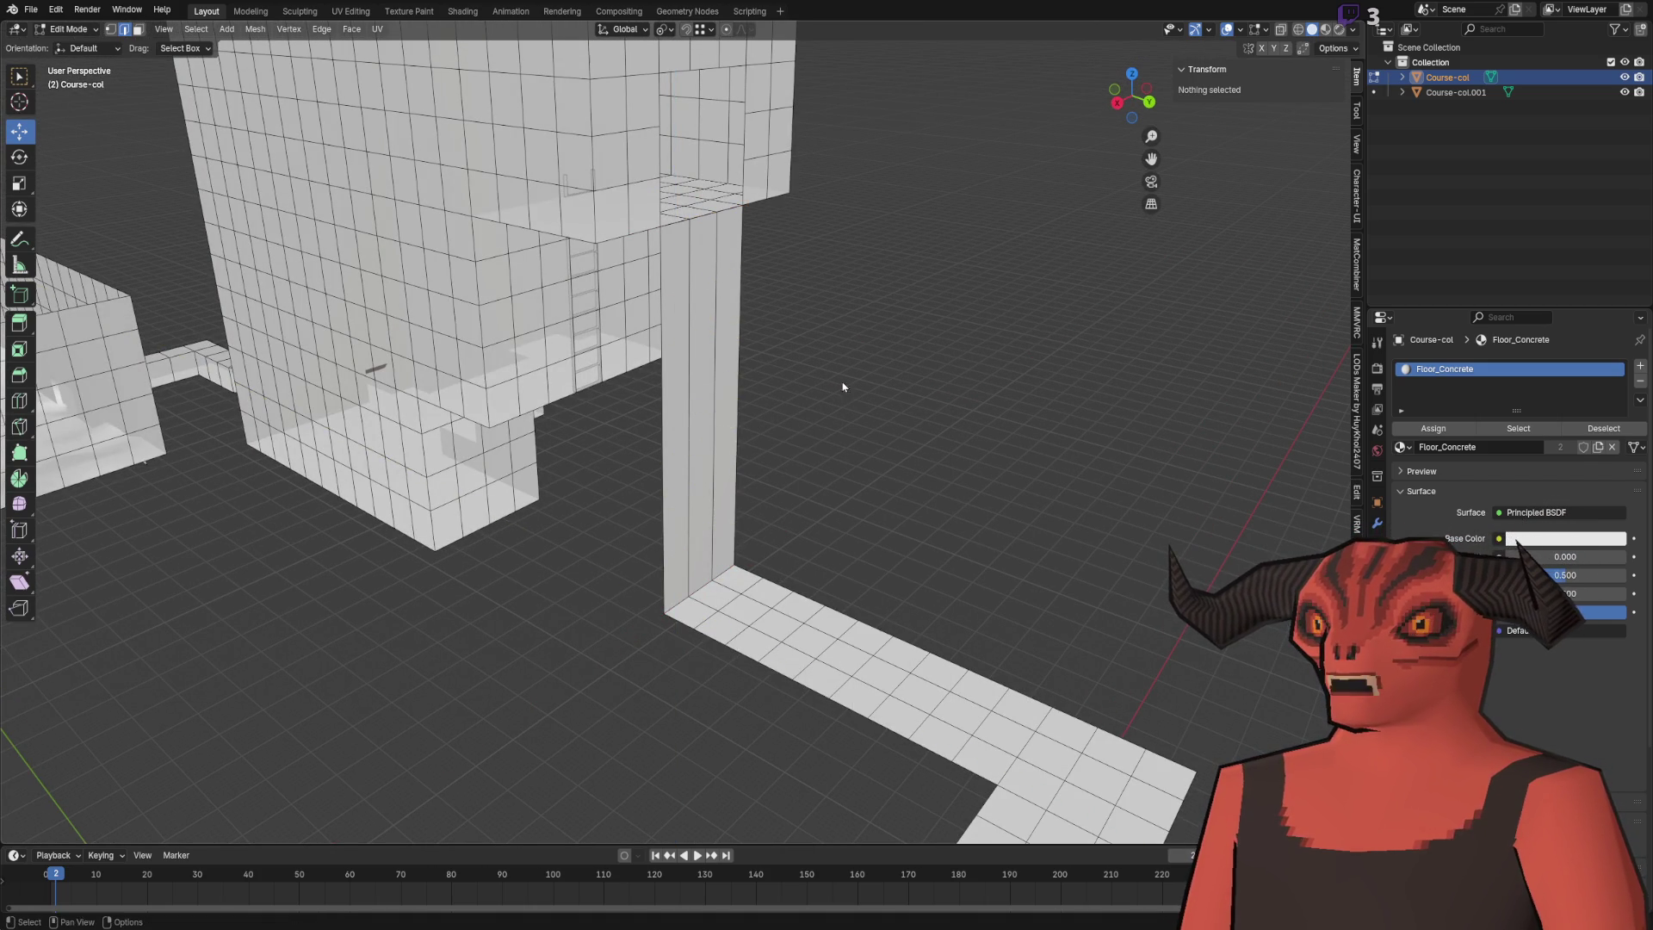
{"action": "key", "text": "ctrl+z"}
{"action": "key", "text": "ctrl+z"}
{"action": "key", "text": "ctrl+z"}
- Extrude the strip's end edge straight up and adjust its top to meet the tower
{"action": "left_click", "coordinate": [703, 585]}
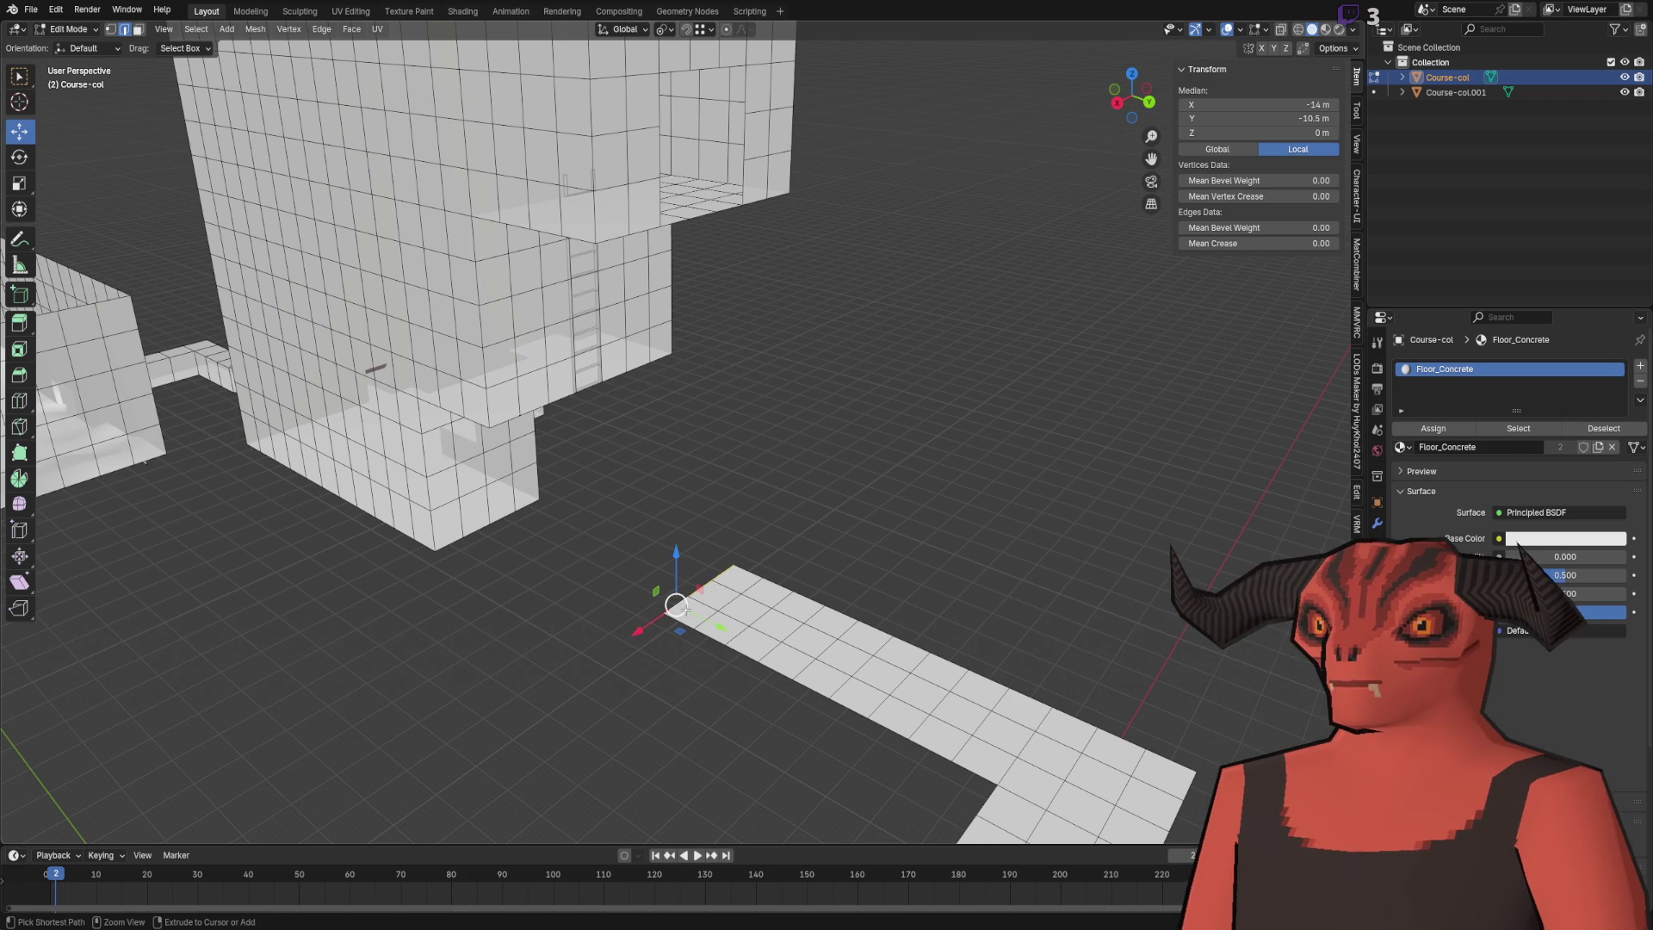
{"action": "key", "text": "e"}
{"action": "key", "text": "z"}
{"action": "left_click", "coordinate": [749, 254]}
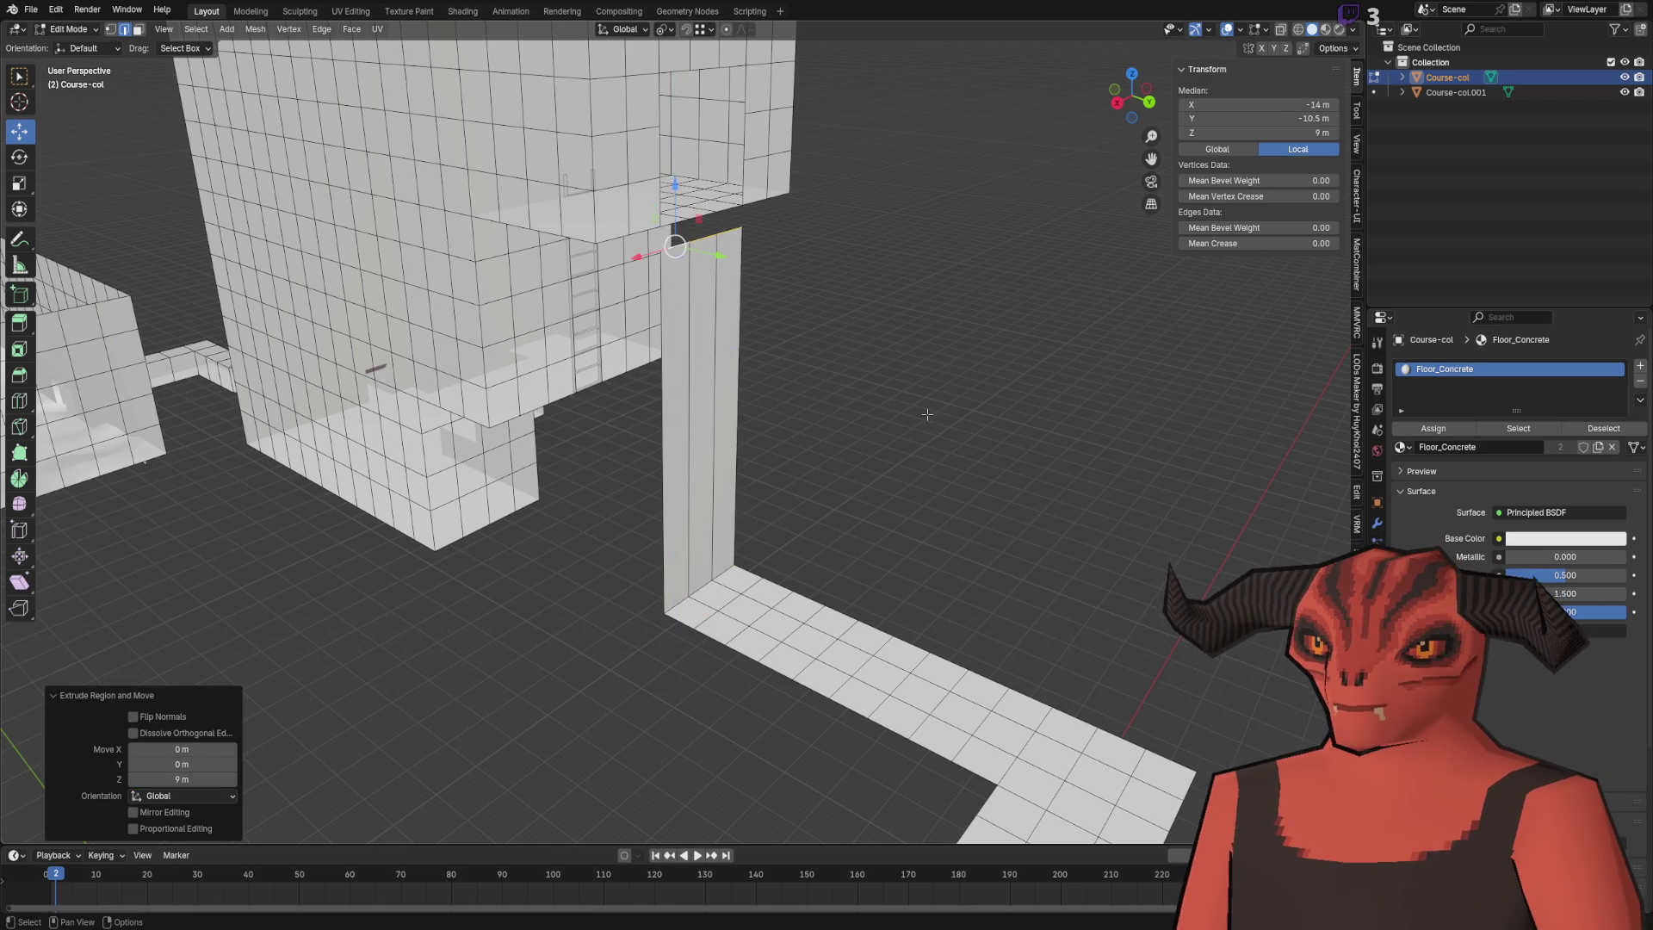
{"action": "scroll", "coordinate": [922, 424], "scroll_direction": "up", "scroll_amount": 3}
{"action": "scroll", "coordinate": [820, 392], "scroll_direction": "up", "scroll_amount": 2}
{"action": "key", "text": "g"}
{"action": "key", "text": "z"}
{"action": "left_click", "coordinate": [721, 308]}
- Merge duplicate vertices and add ten evenly spaced loop cuts to the wall
{"action": "key", "text": "a"}
{"action": "key", "text": "m"}
{"action": "left_click", "coordinate": [827, 416]}
{"action": "key", "text": "alt+a"}
{"action": "key", "text": "ctrl+r"}
{"action": "scroll", "coordinate": [661, 488], "scroll_direction": "up", "scroll_amount": 9}
{"action": "left_click", "coordinate": [663, 489]}
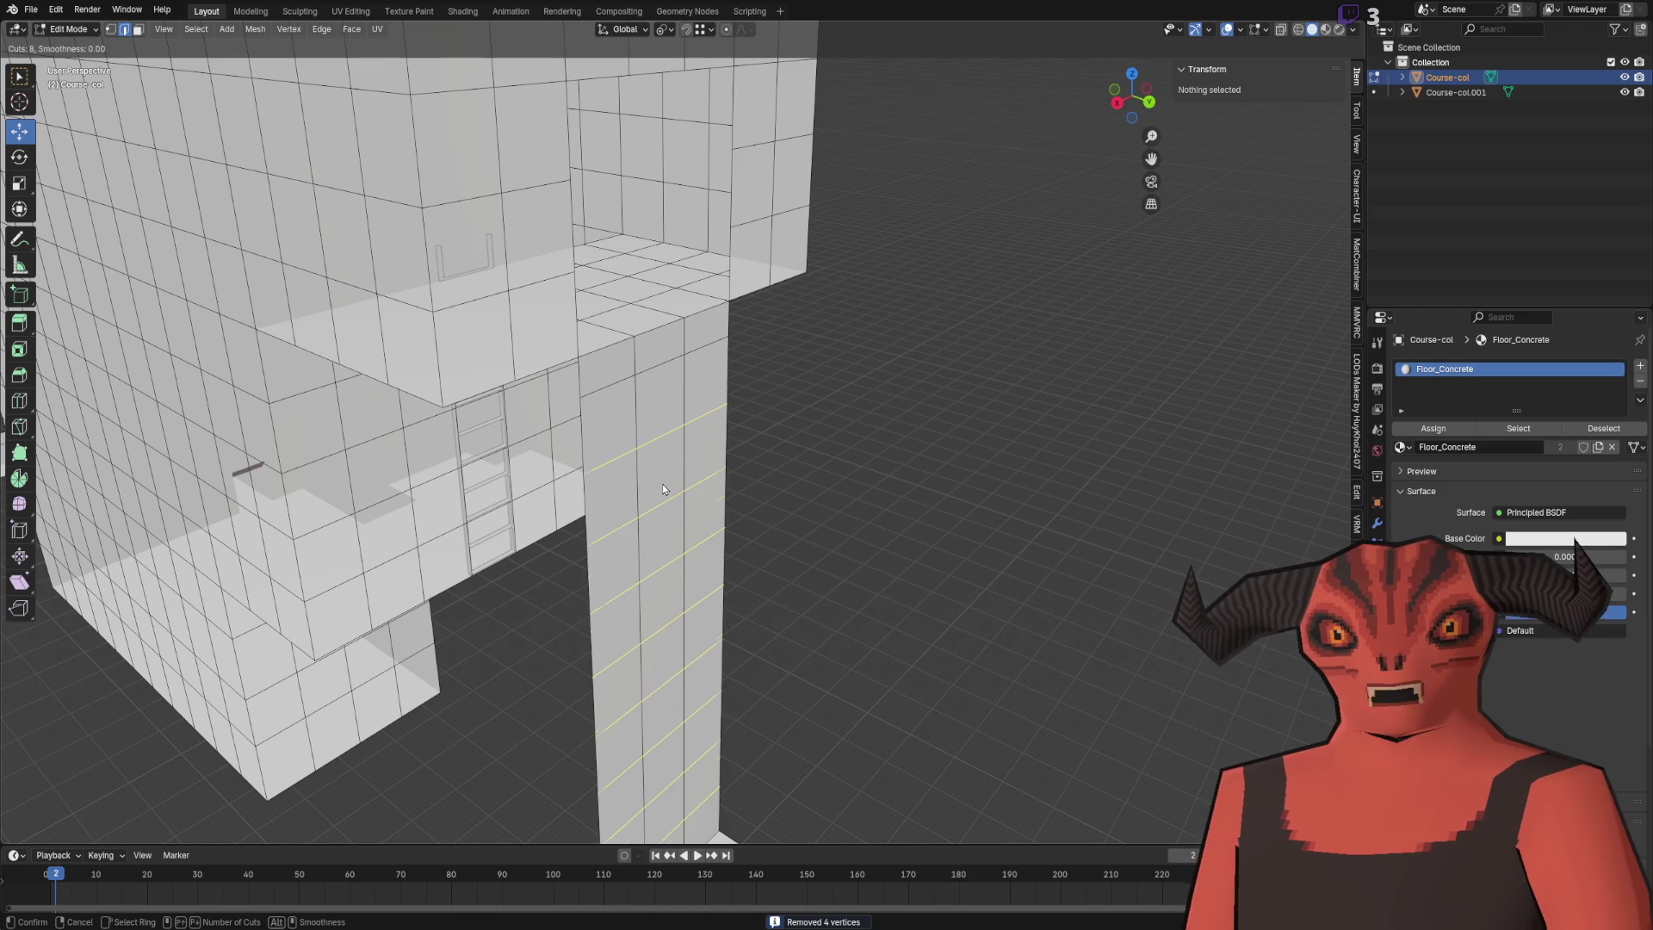
{"action": "right_click", "coordinate": [663, 489]}
{"action": "scroll", "coordinate": [864, 550], "scroll_direction": "down", "scroll_amount": 3}
{"action": "left_click_drag", "start_coordinate": [863, 550], "coordinate": [877, 167]}
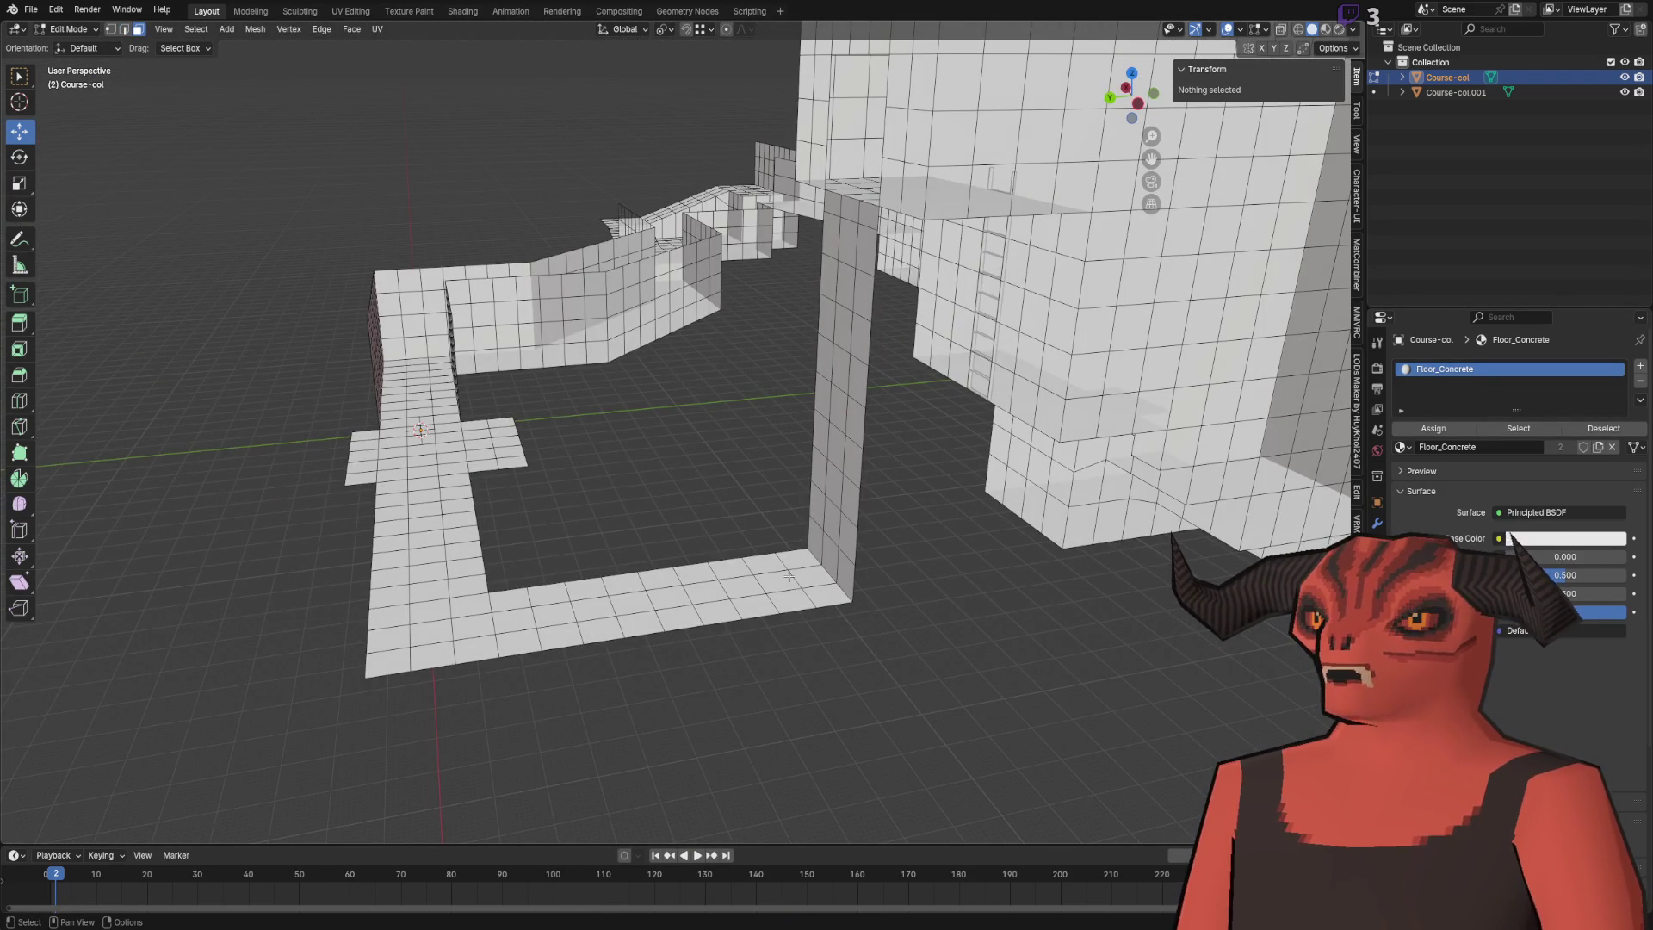
- Orbit to a low angle to check the floor of the course
{"action": "mouse_move", "coordinate": [395, 559]}
{"action": "left_mouse_down"}
{"action": "mouse_move", "coordinate": [764, 270]}
{"action": "mouse_move", "coordinate": [720, 517]}
{"action": "mouse_move", "coordinate": [870, 417]}
{"action": "left_mouse_up"}
{"action": "left_click", "coordinate": [723, 426]}
{"action": "left_click", "coordinate": [776, 488]}
{"action": "scroll", "coordinate": [873, 407], "scroll_direction": "down", "scroll_amount": 6}
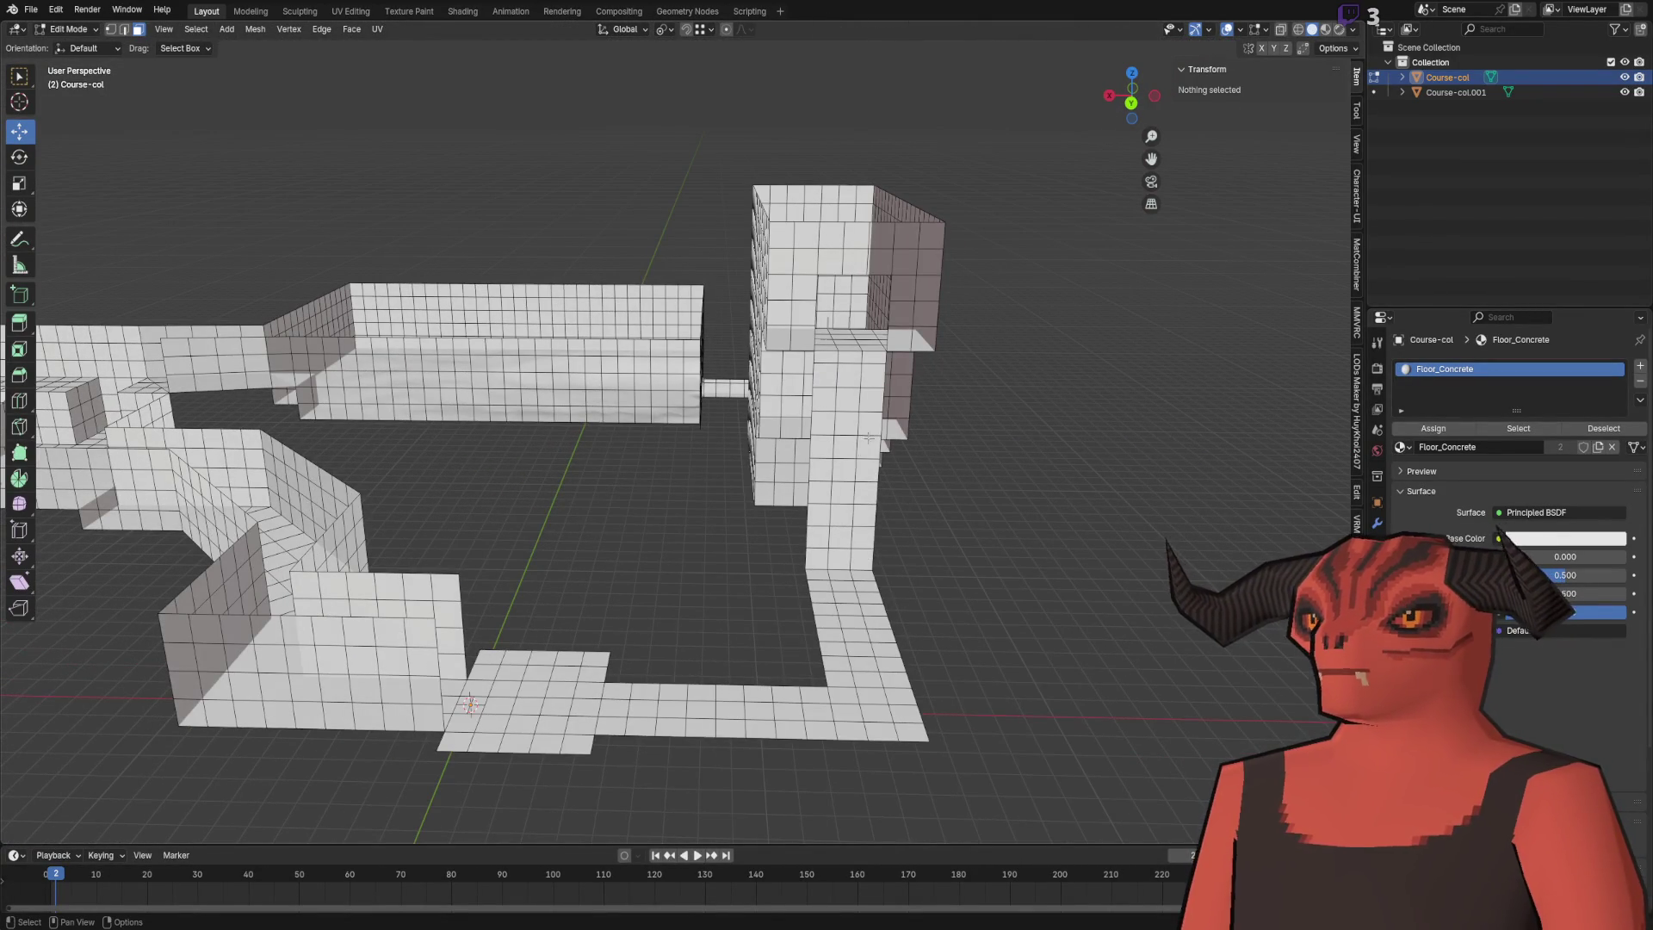
{"action": "mouse_move", "coordinate": [577, 372]}
{"action": "left_mouse_down"}
{"action": "mouse_move", "coordinate": [536, 610]}
{"action": "mouse_move", "coordinate": [584, 517]}
{"action": "mouse_move", "coordinate": [990, 484]}
{"action": "mouse_move", "coordinate": [815, 477]}
{"action": "mouse_move", "coordinate": [536, 376]}
{"action": "mouse_move", "coordinate": [654, 430]}
{"action": "left_mouse_up"}
{"action": "scroll", "coordinate": [814, 476], "scroll_direction": "up", "scroll_amount": 5}
- Look down over the floor path and walls, then switch over to Godot
{"action": "scroll", "coordinate": [689, 447], "scroll_direction": "down", "scroll_amount": 4}
{"action": "scroll", "coordinate": [731, 473], "scroll_direction": "up", "scroll_amount": 3}
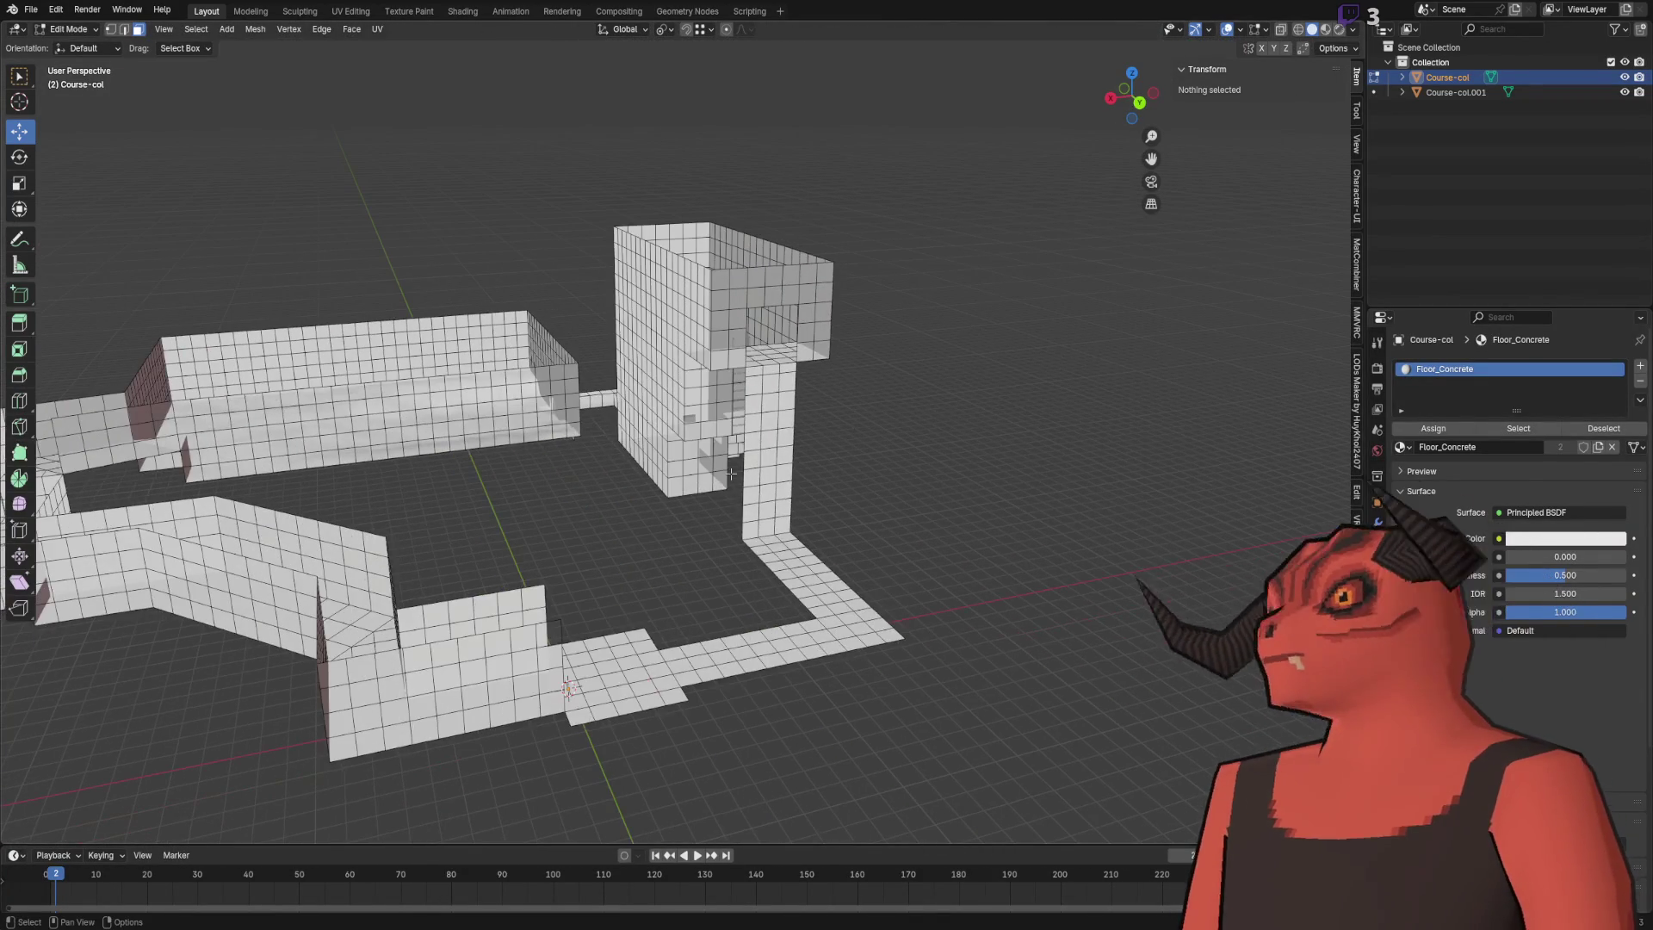
{"action": "left_click_drag", "start_coordinate": [755, 496], "coordinate": [655, 362]}
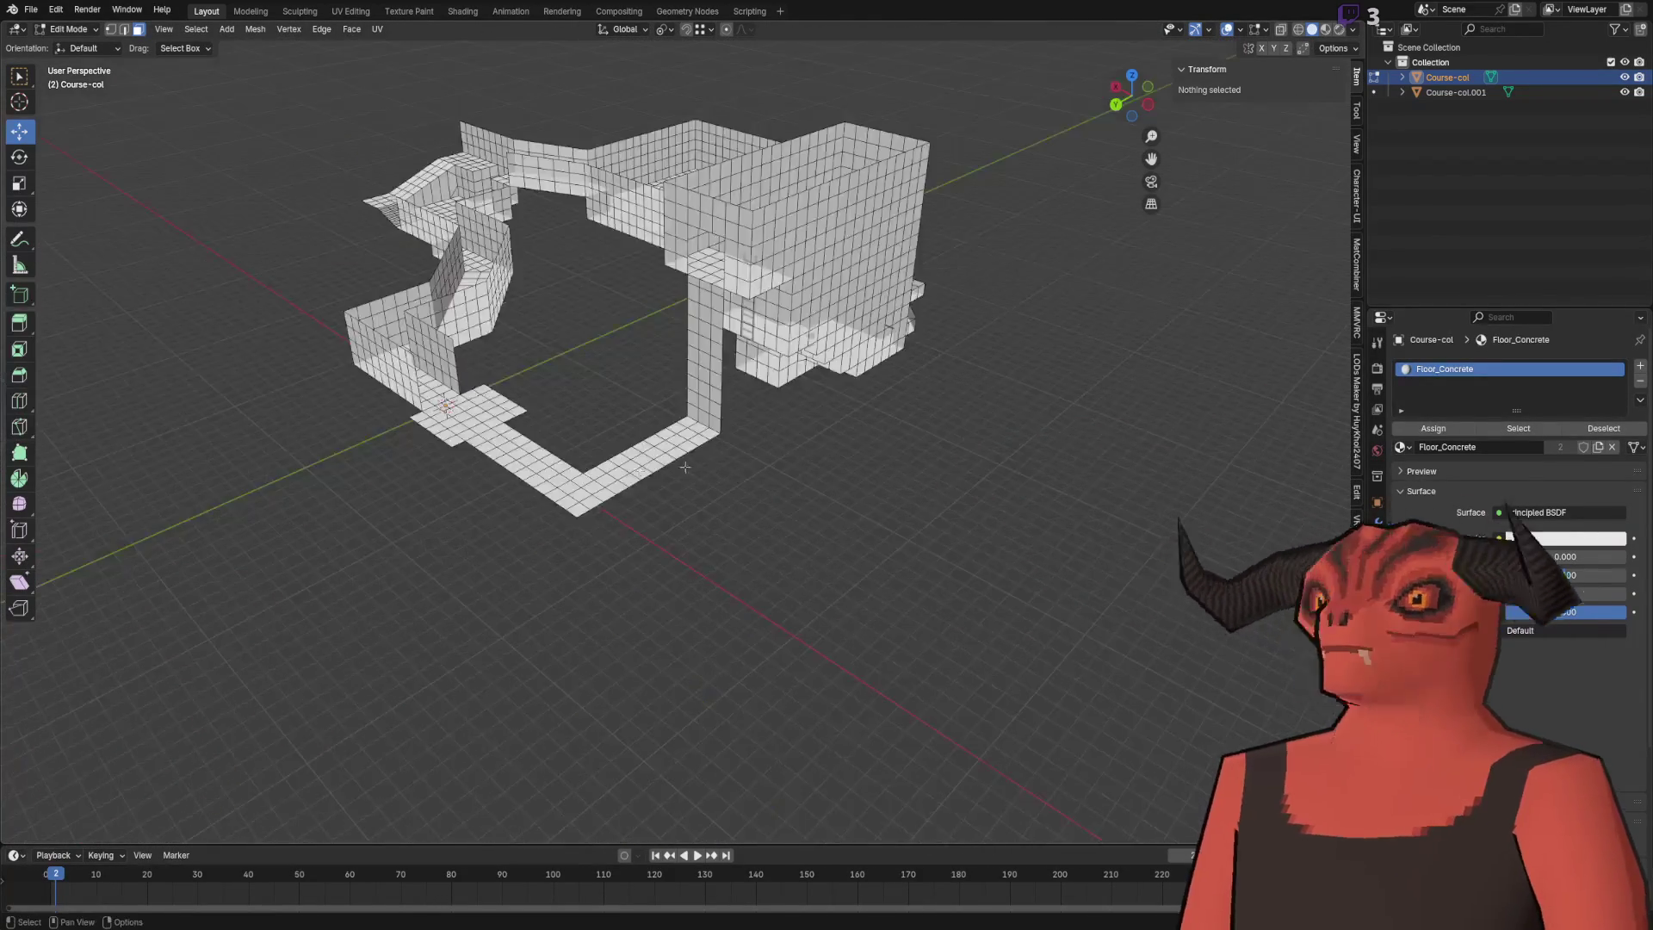
{"action": "scroll", "coordinate": [643, 351], "scroll_direction": "up", "scroll_amount": 5}
{"action": "key", "text": "alt+Tab"}
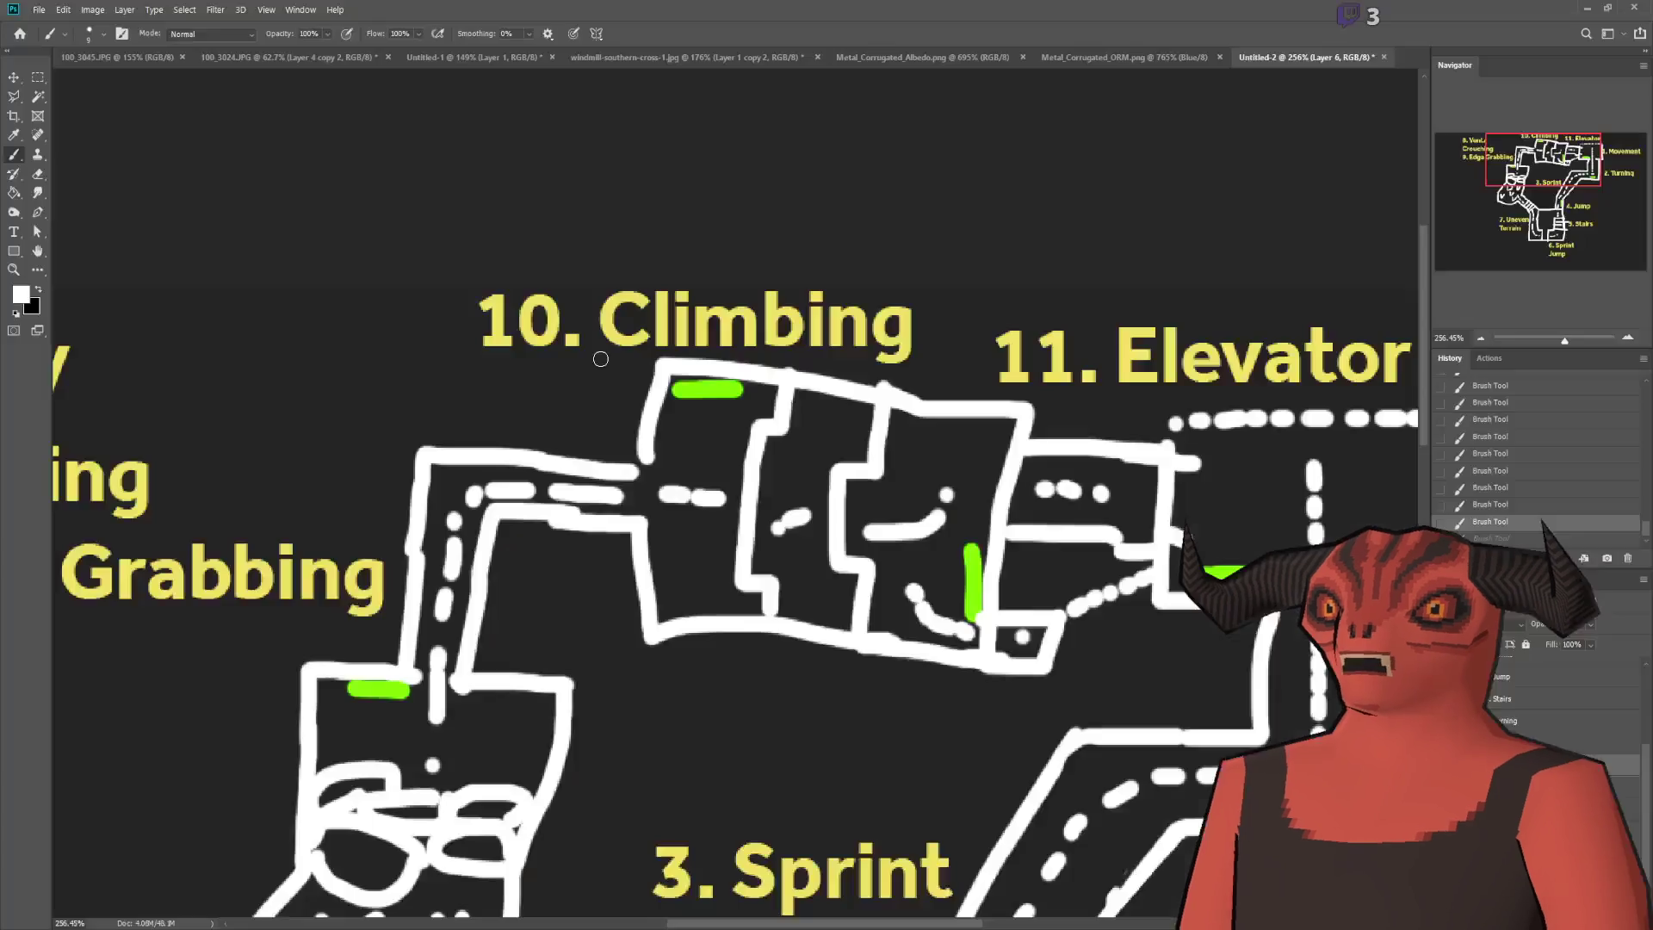
{"action": "key", "text": "alt+Tab"}
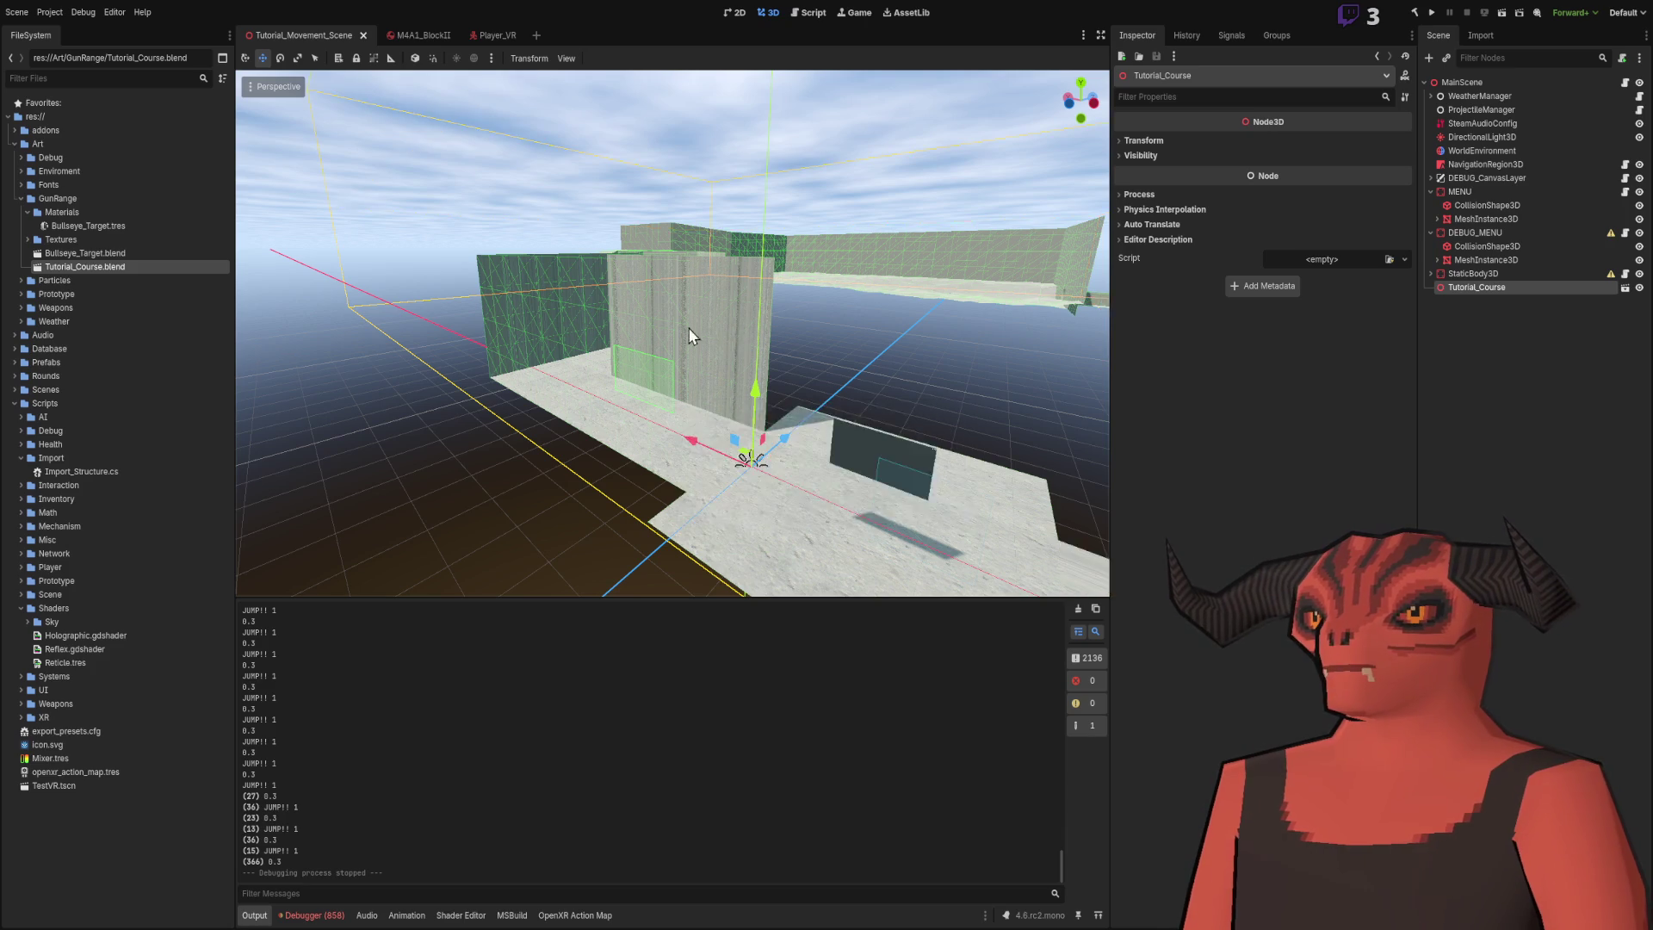
- Orbit low over Tutorial_Course's walls and deselect the node
{"action": "mouse_move", "coordinate": [723, 332]}
{"action": "left_mouse_down"}
{"action": "mouse_move", "coordinate": [732, 379]}
{"action": "mouse_move", "coordinate": [740, 318]}
{"action": "mouse_move", "coordinate": [564, 152]}
{"action": "left_mouse_up"}
{"action": "left_click", "coordinate": [565, 152]}
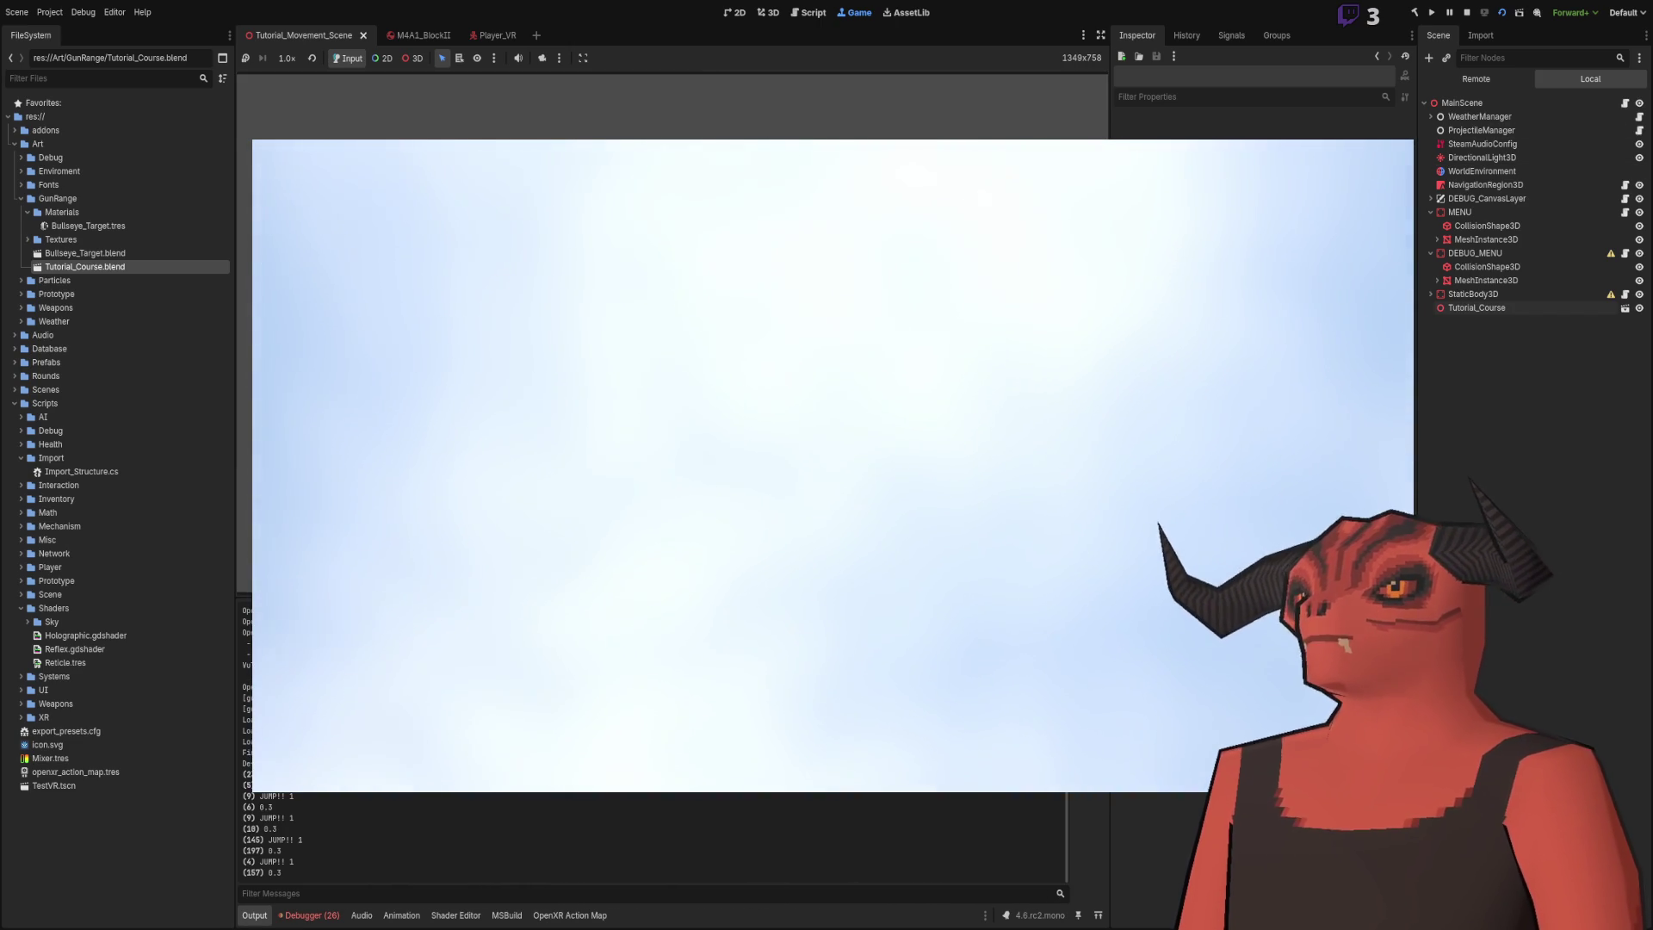
- Stop the game and fly toward the tall wall and ladder in the 3D view
{"action": "key", "text": "F8"}
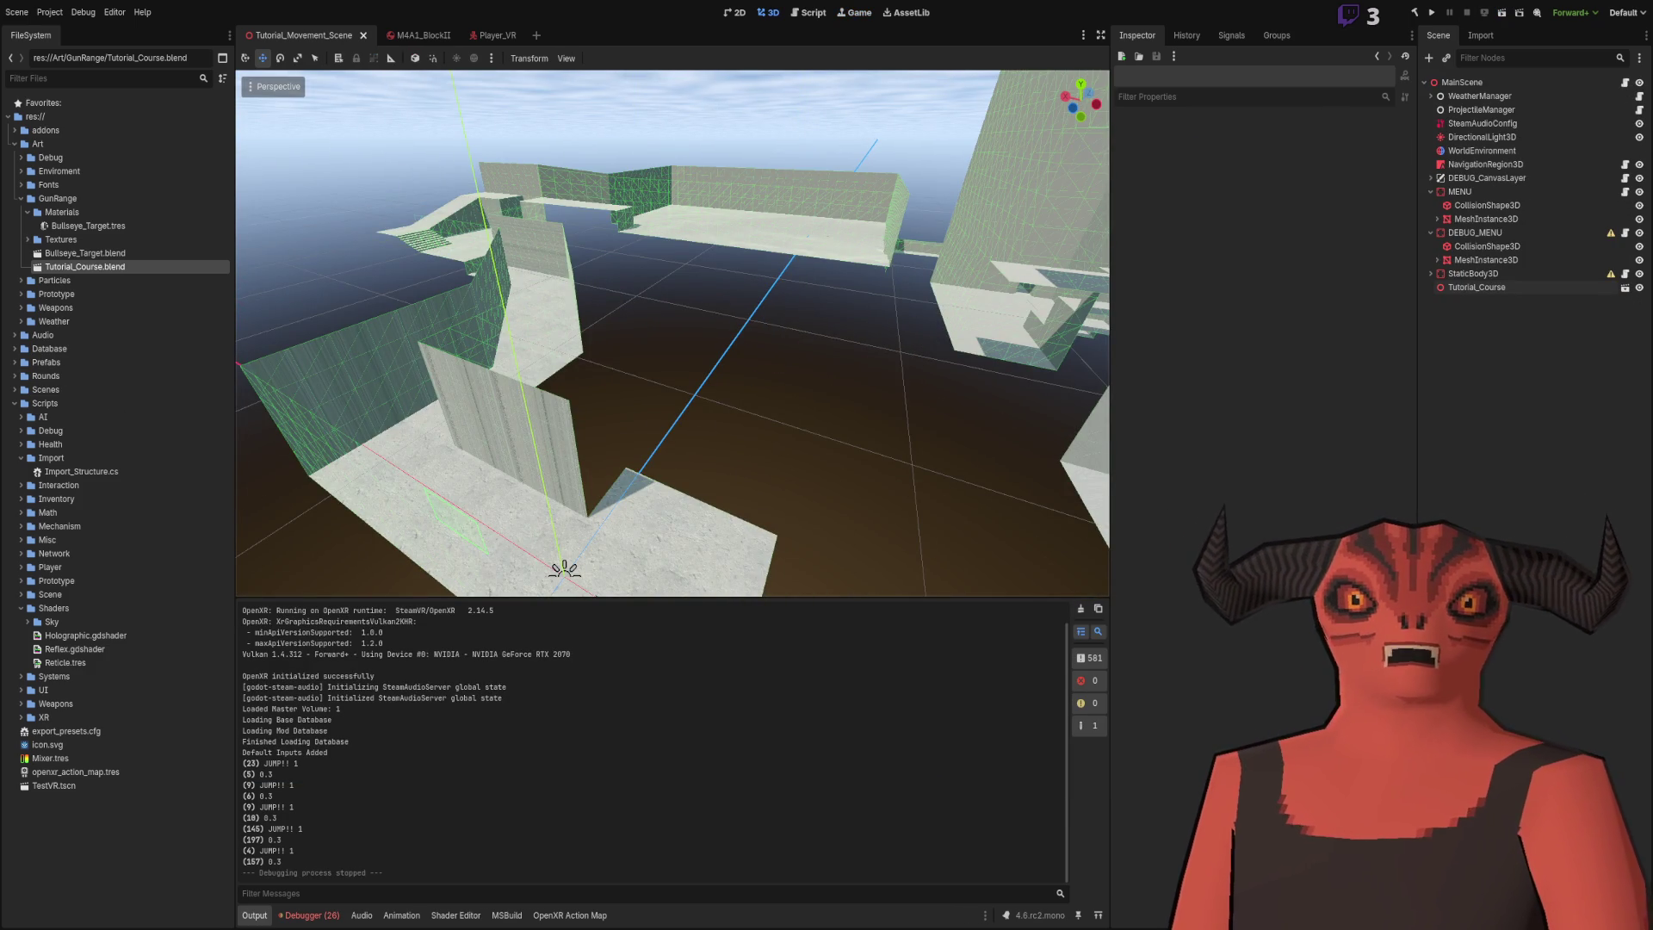
{"action": "key", "text": "w"}
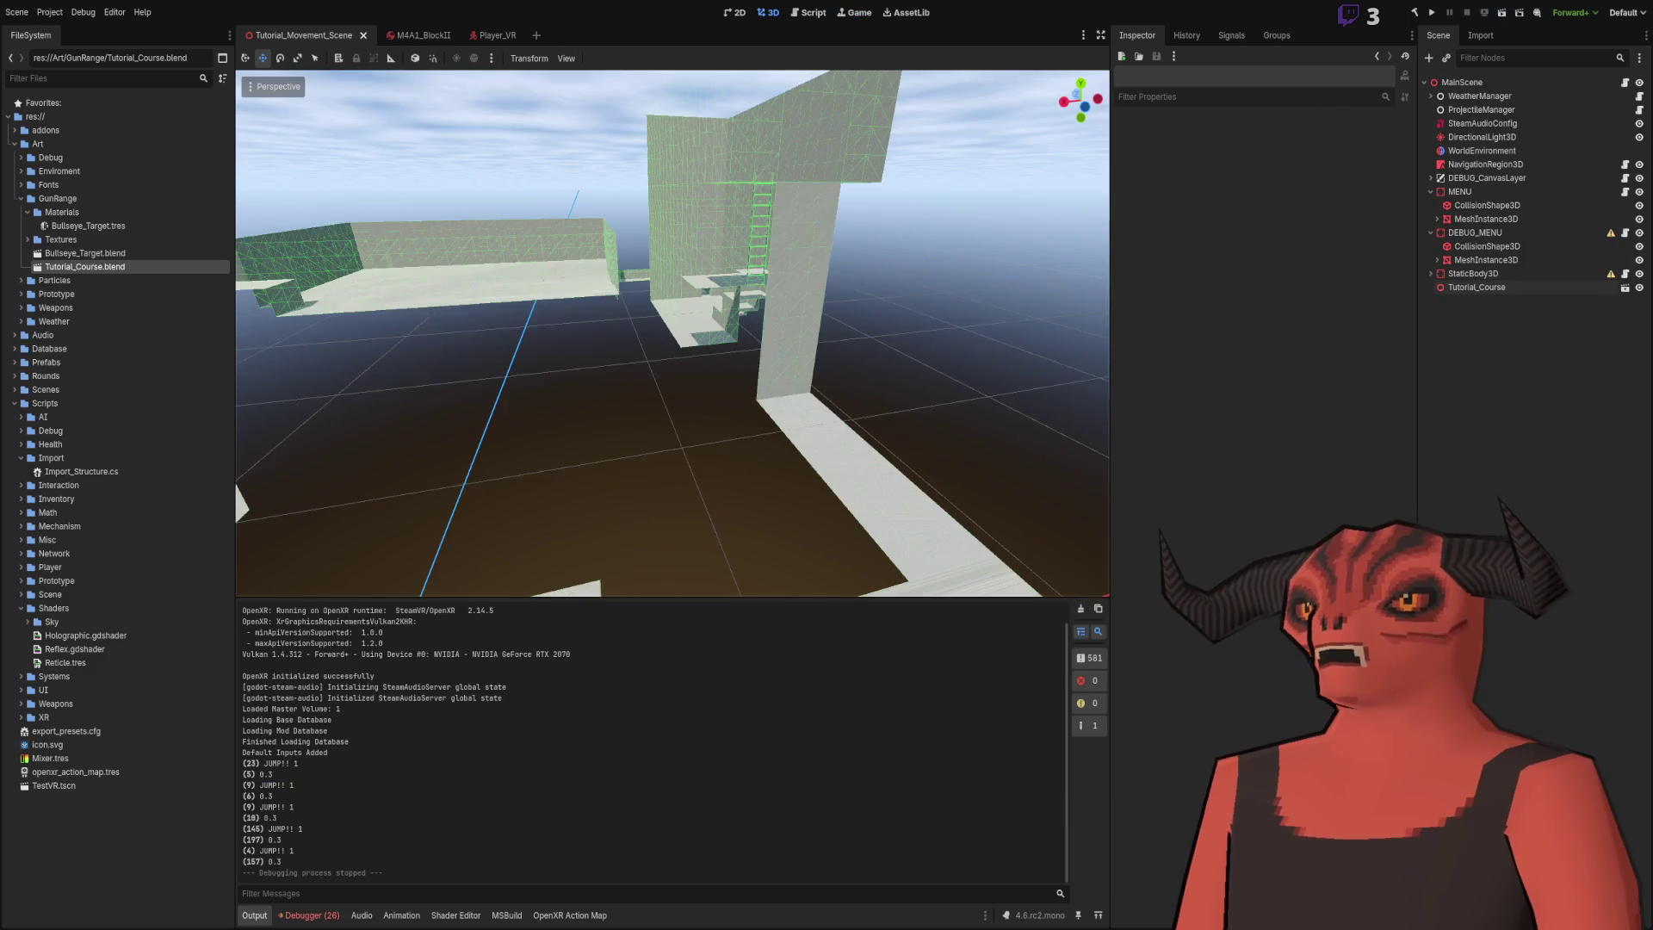
{"action": "key", "text": "s"}
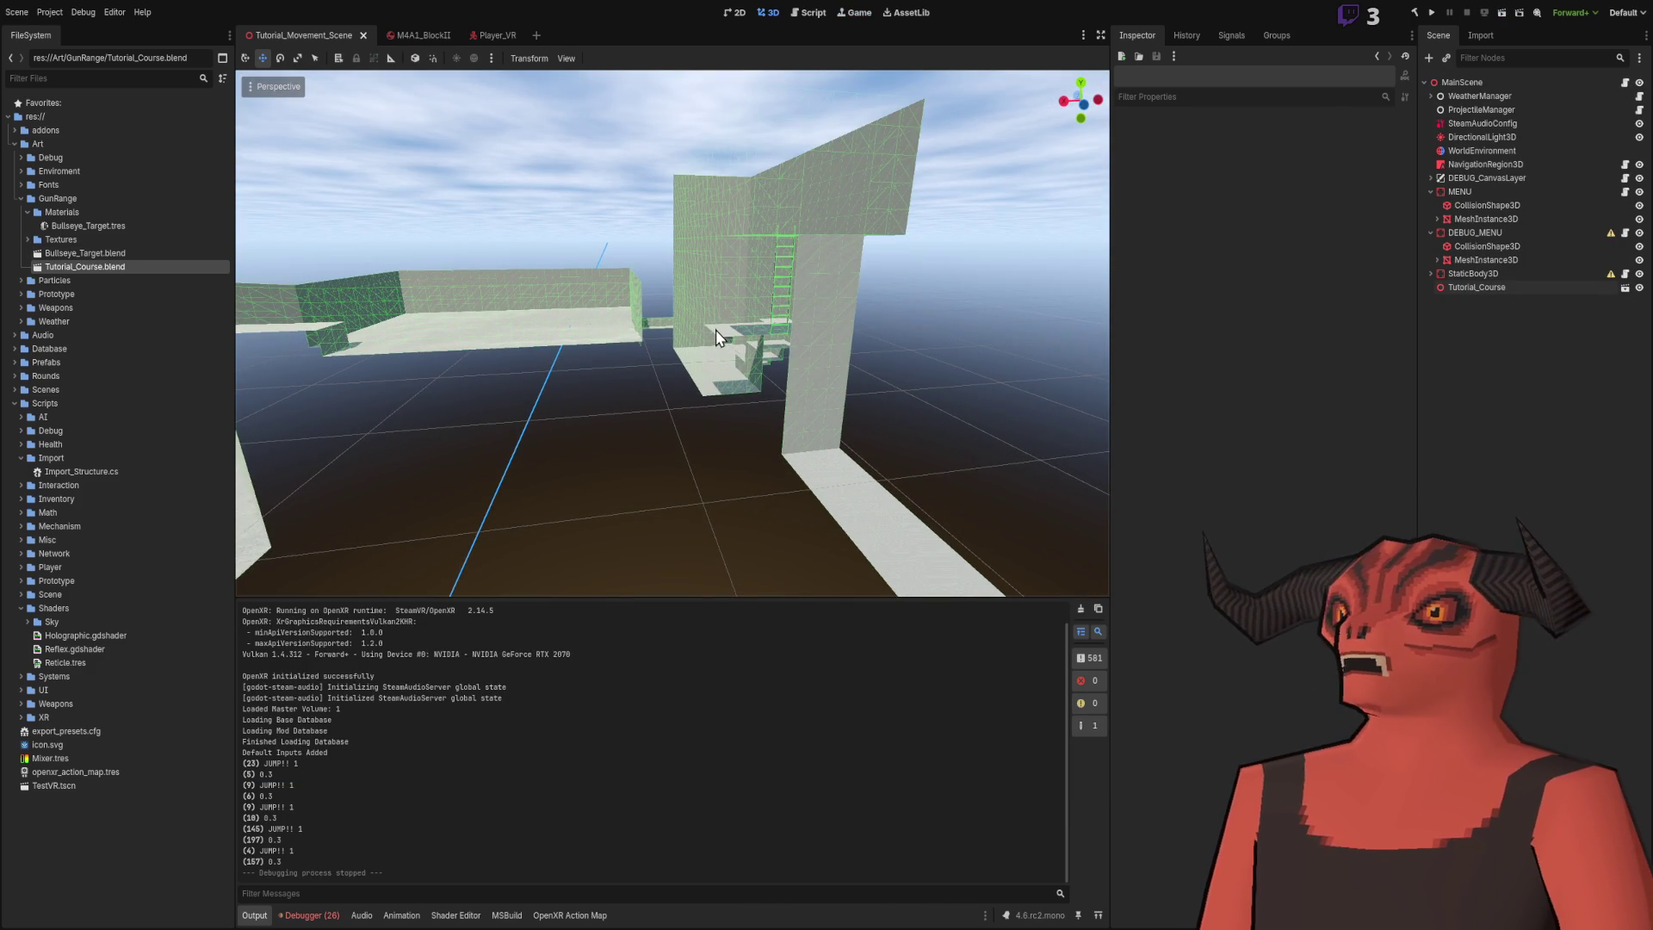
{"action": "left_click", "coordinate": [1487, 275]}
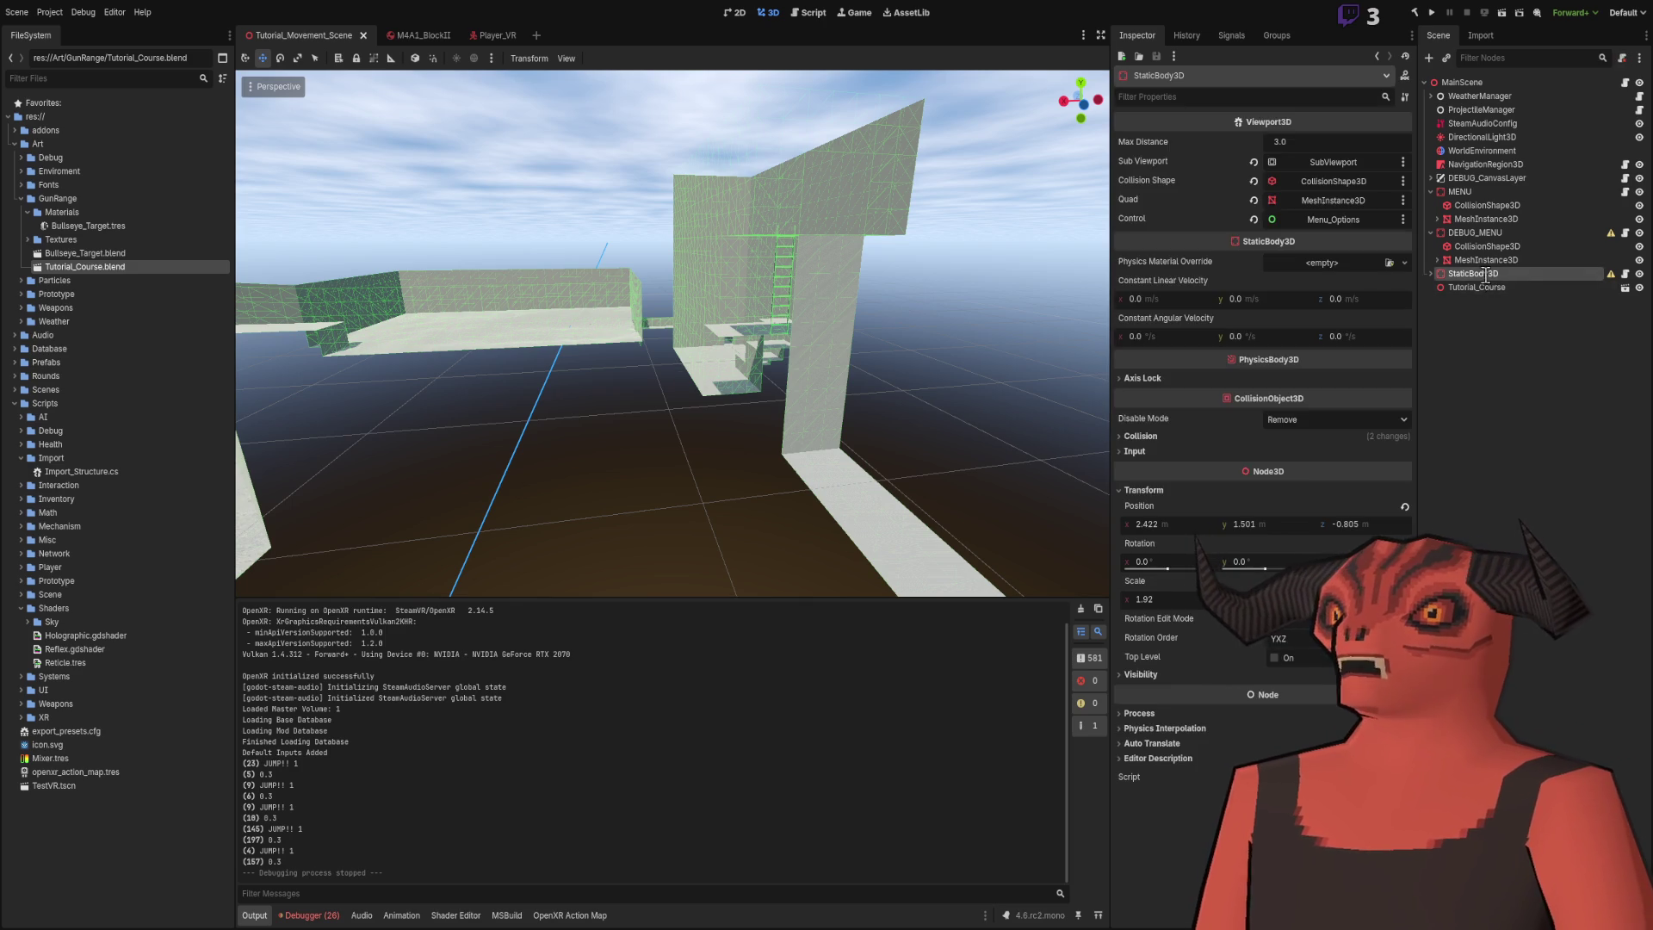
{"action": "left_click", "coordinate": [1487, 287]}
- Fly over the floor path past the walls, staircase and grey block toward the ladder wall
{"action": "key", "text": "w"}
{"action": "key", "text": "w"}
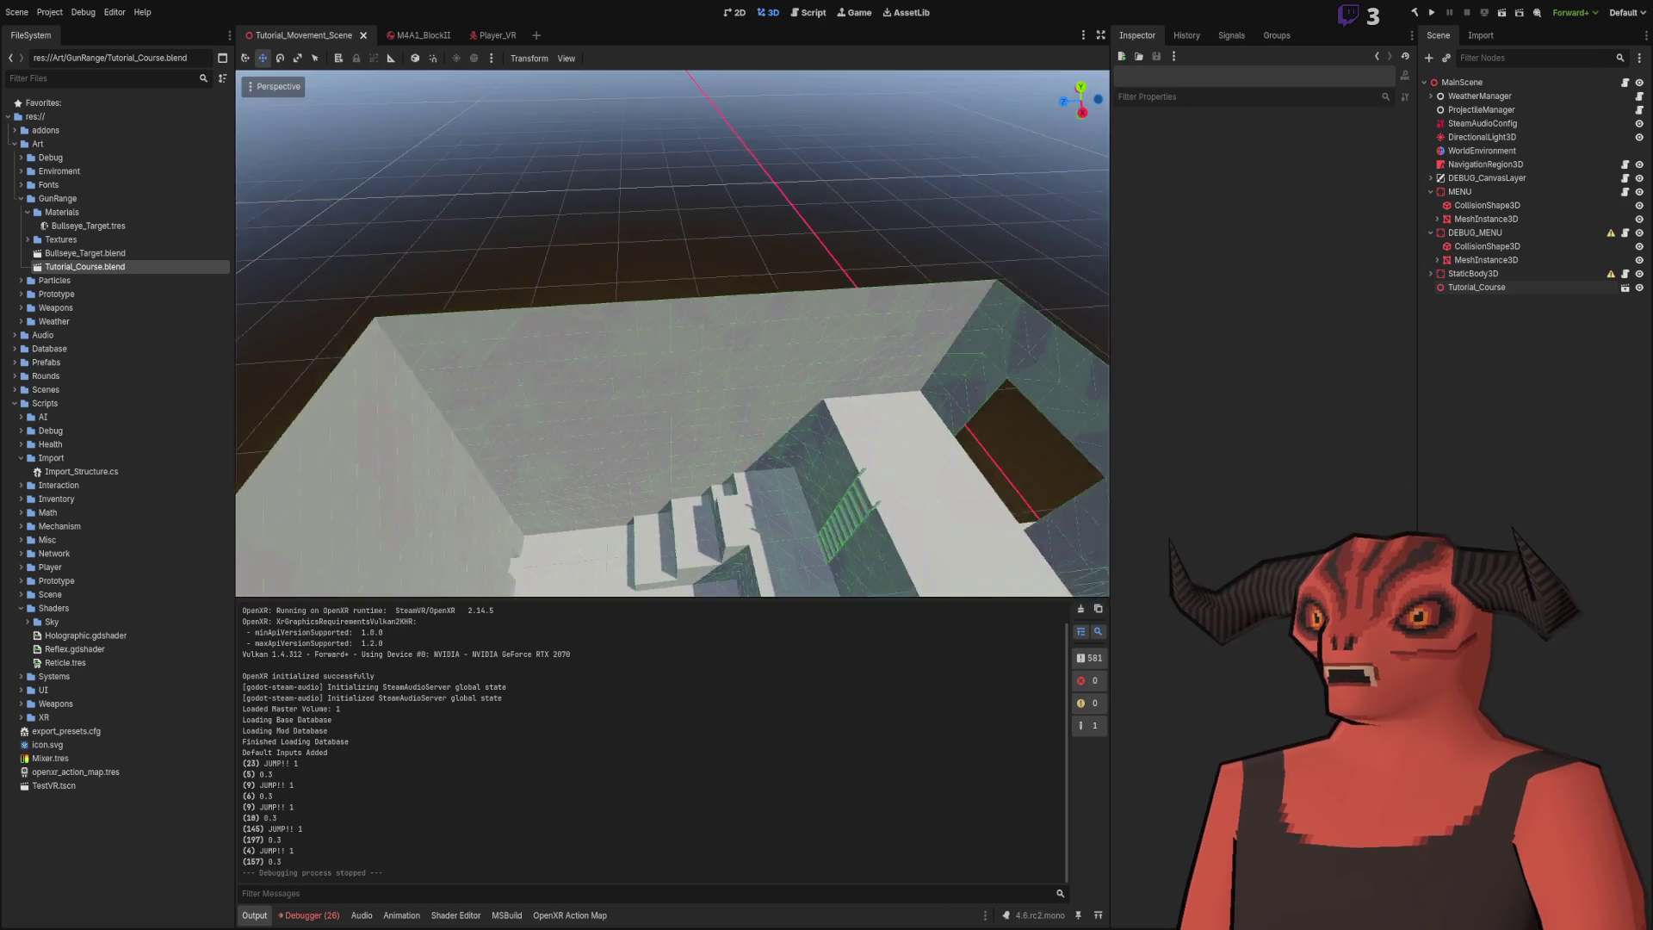
{"action": "key", "text": "w"}
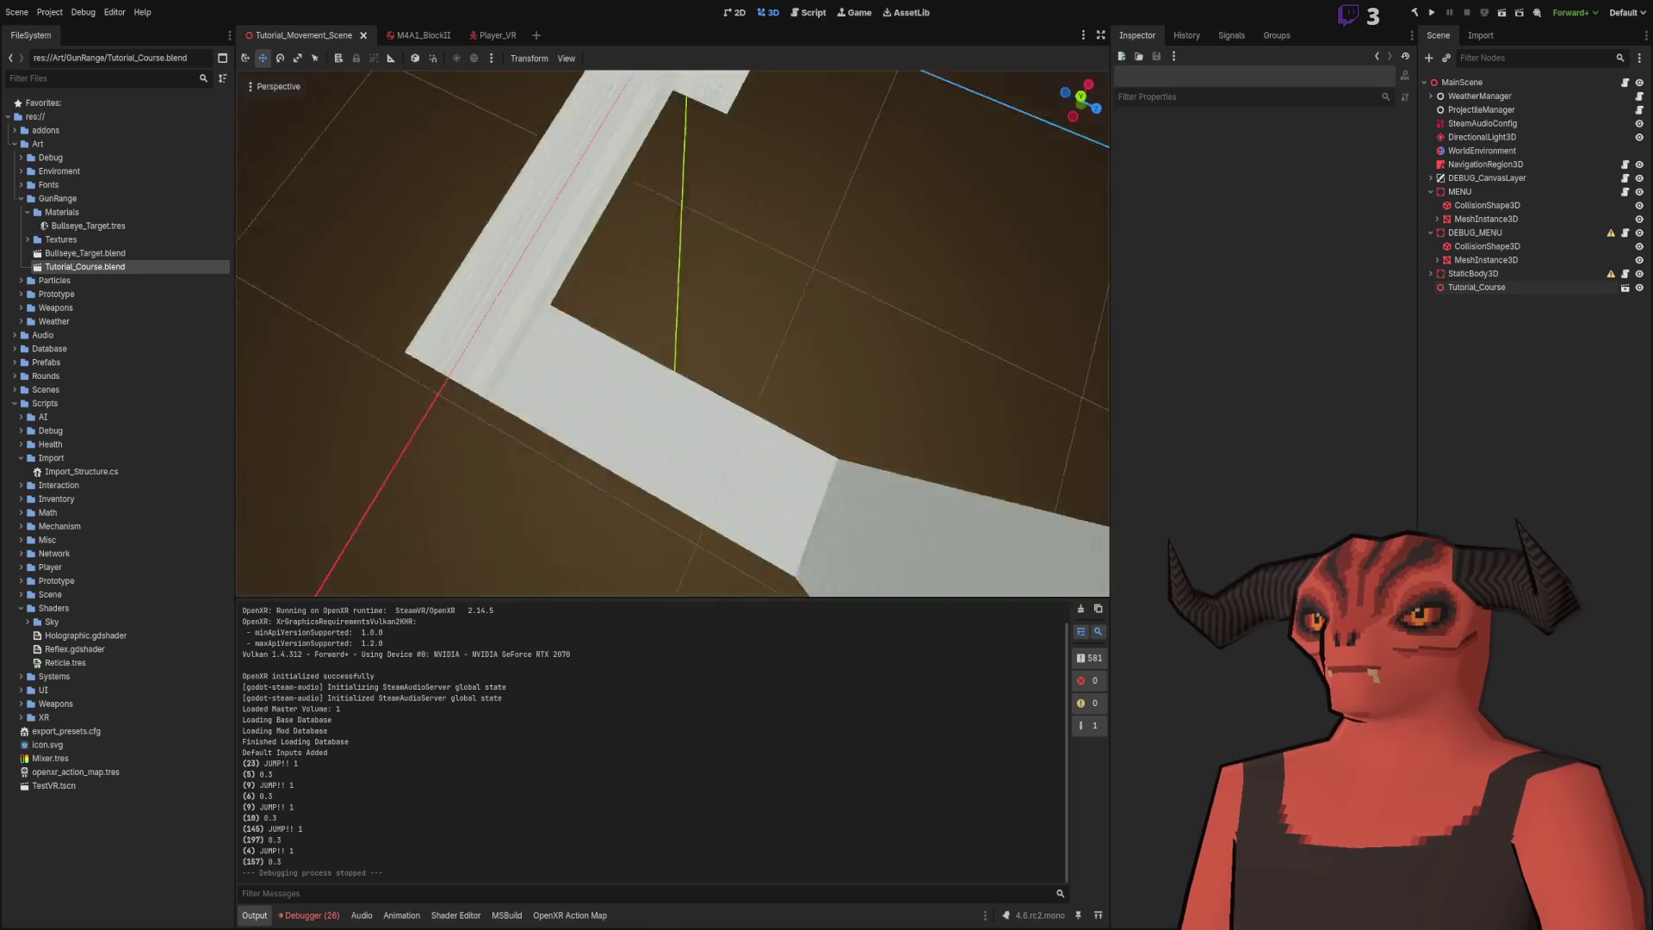
{"action": "key", "text": "w"}
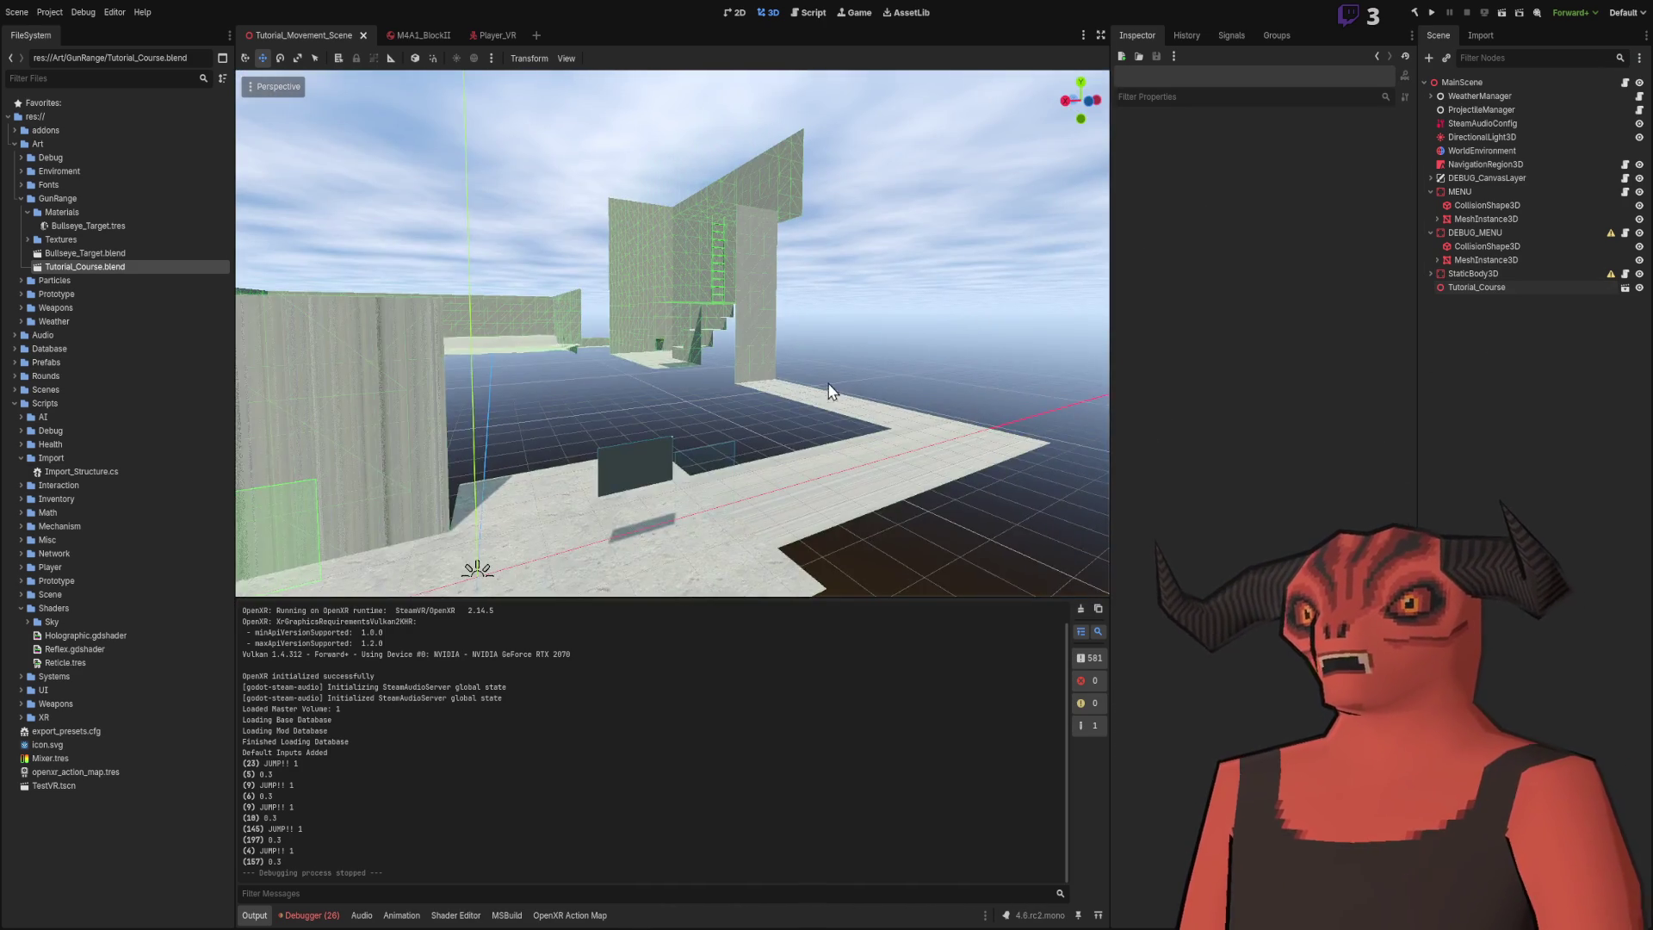
{"action": "key", "text": "w"}
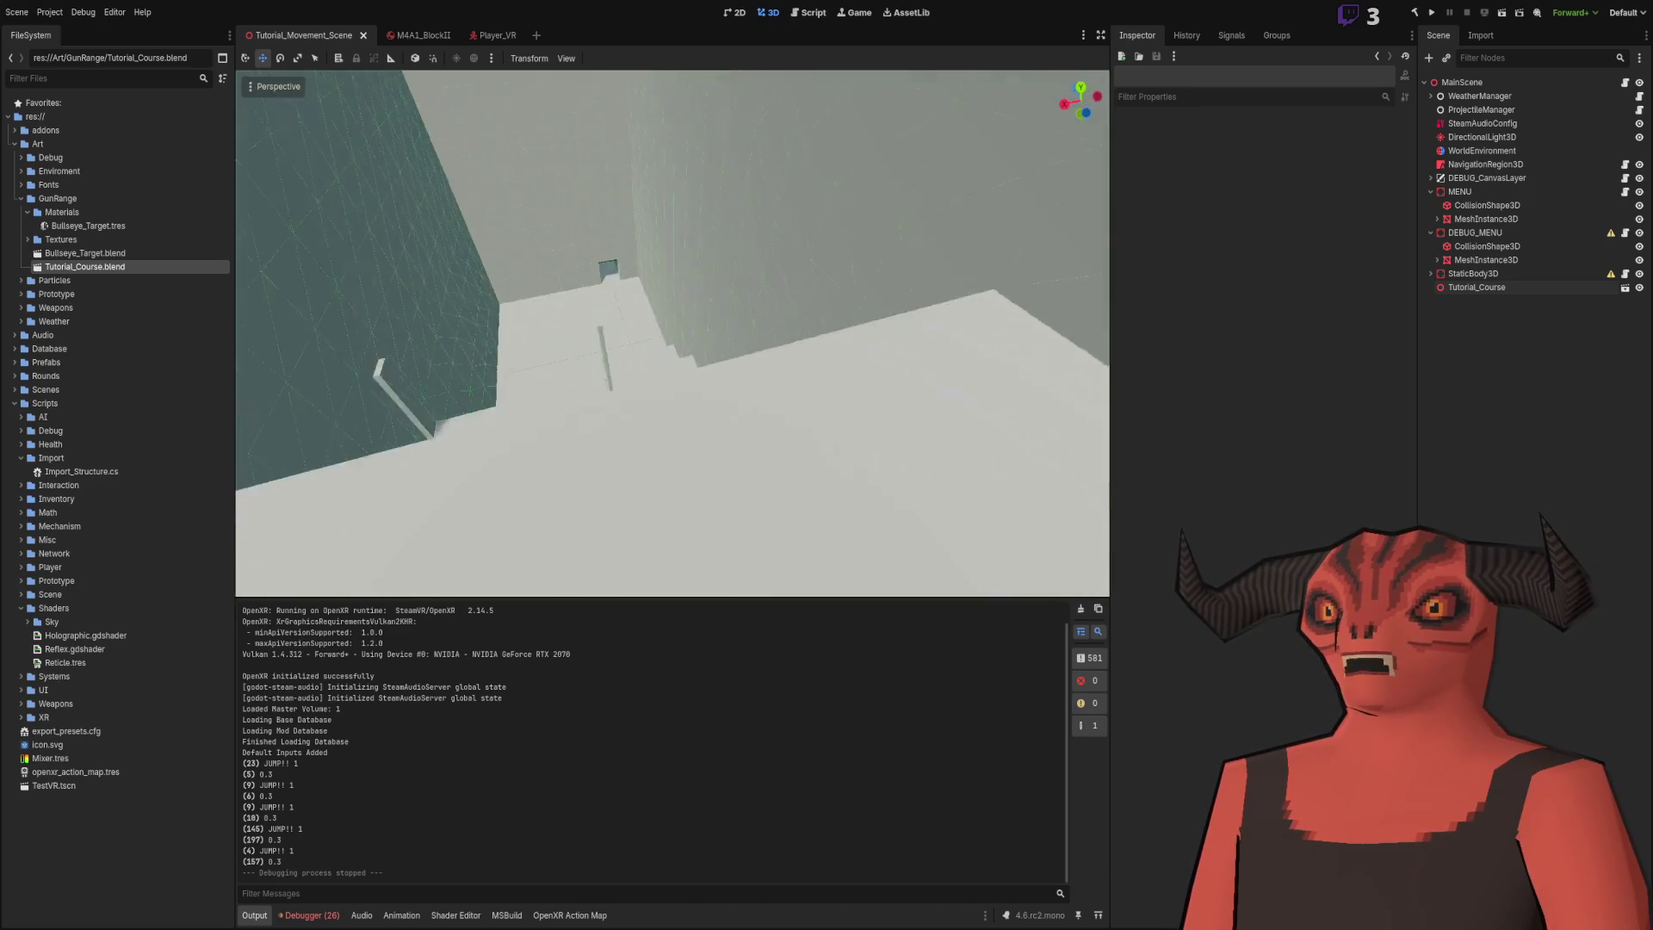
{"action": "key", "text": "w"}
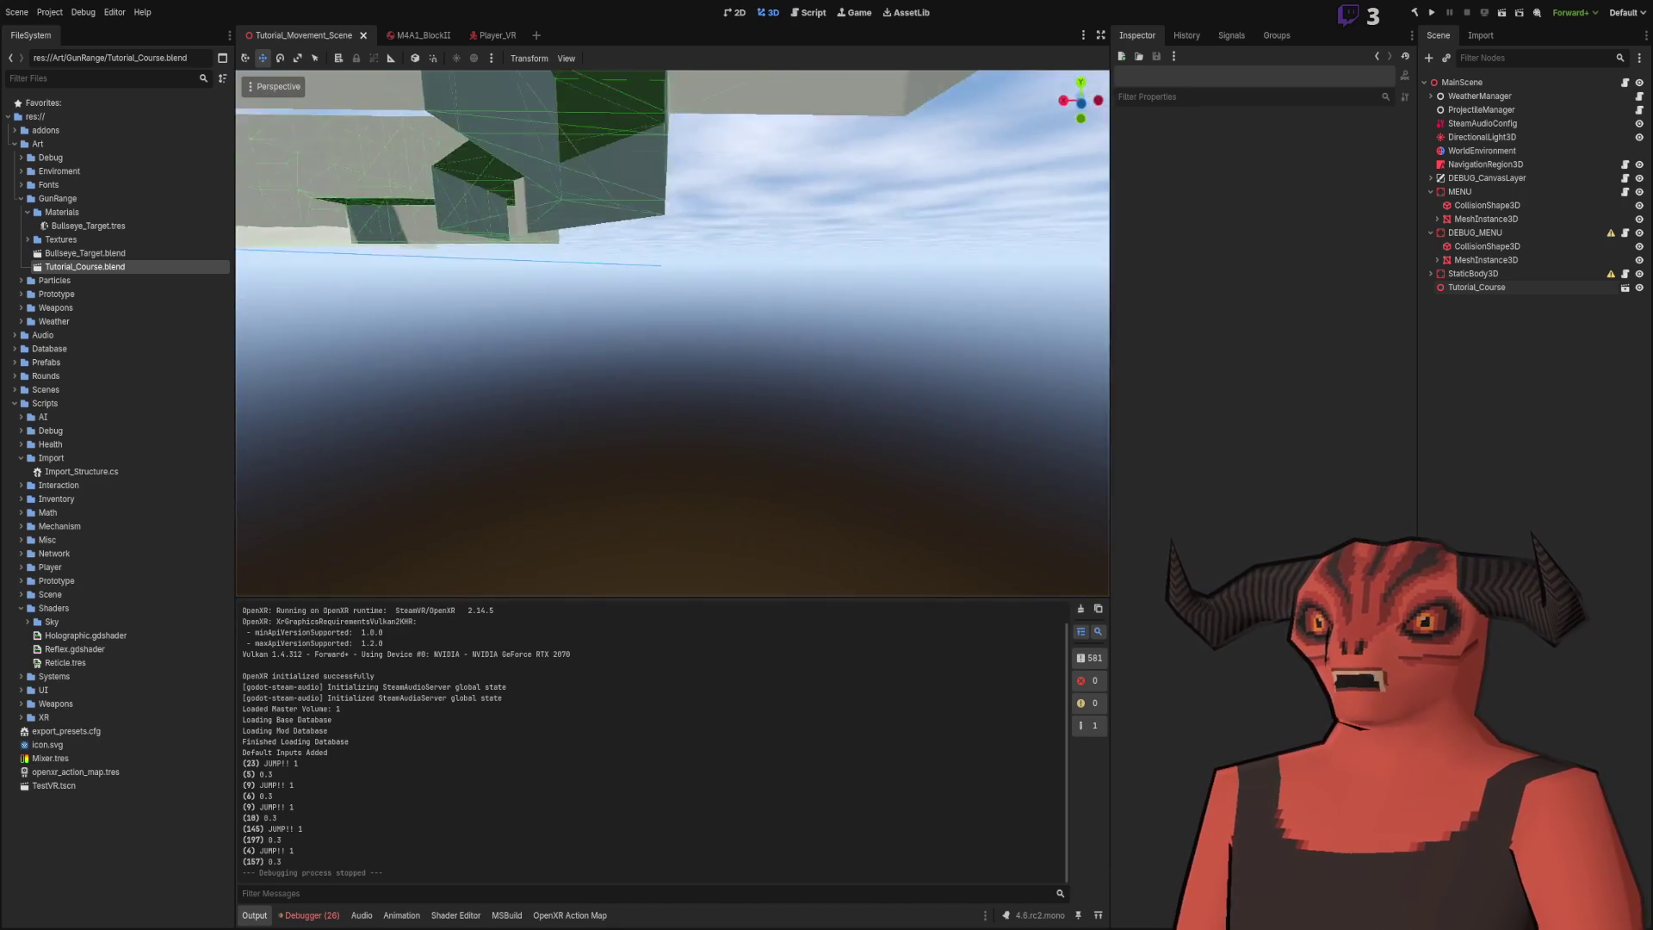
{"action": "key", "text": "w"}
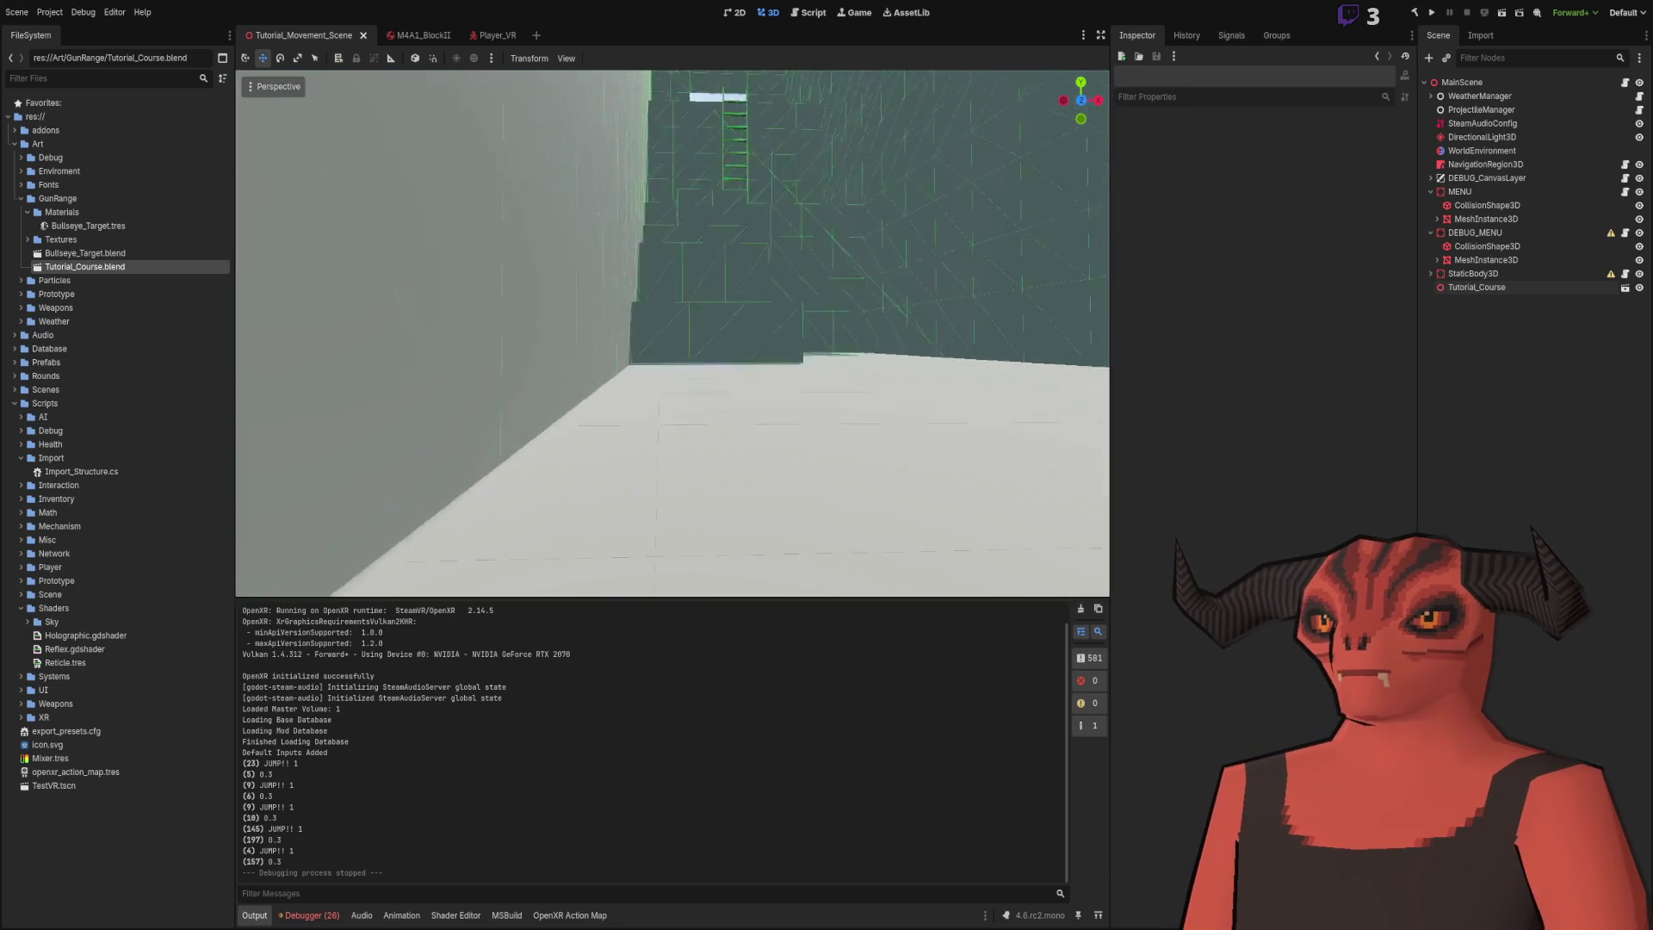
{"action": "key", "text": "w"}
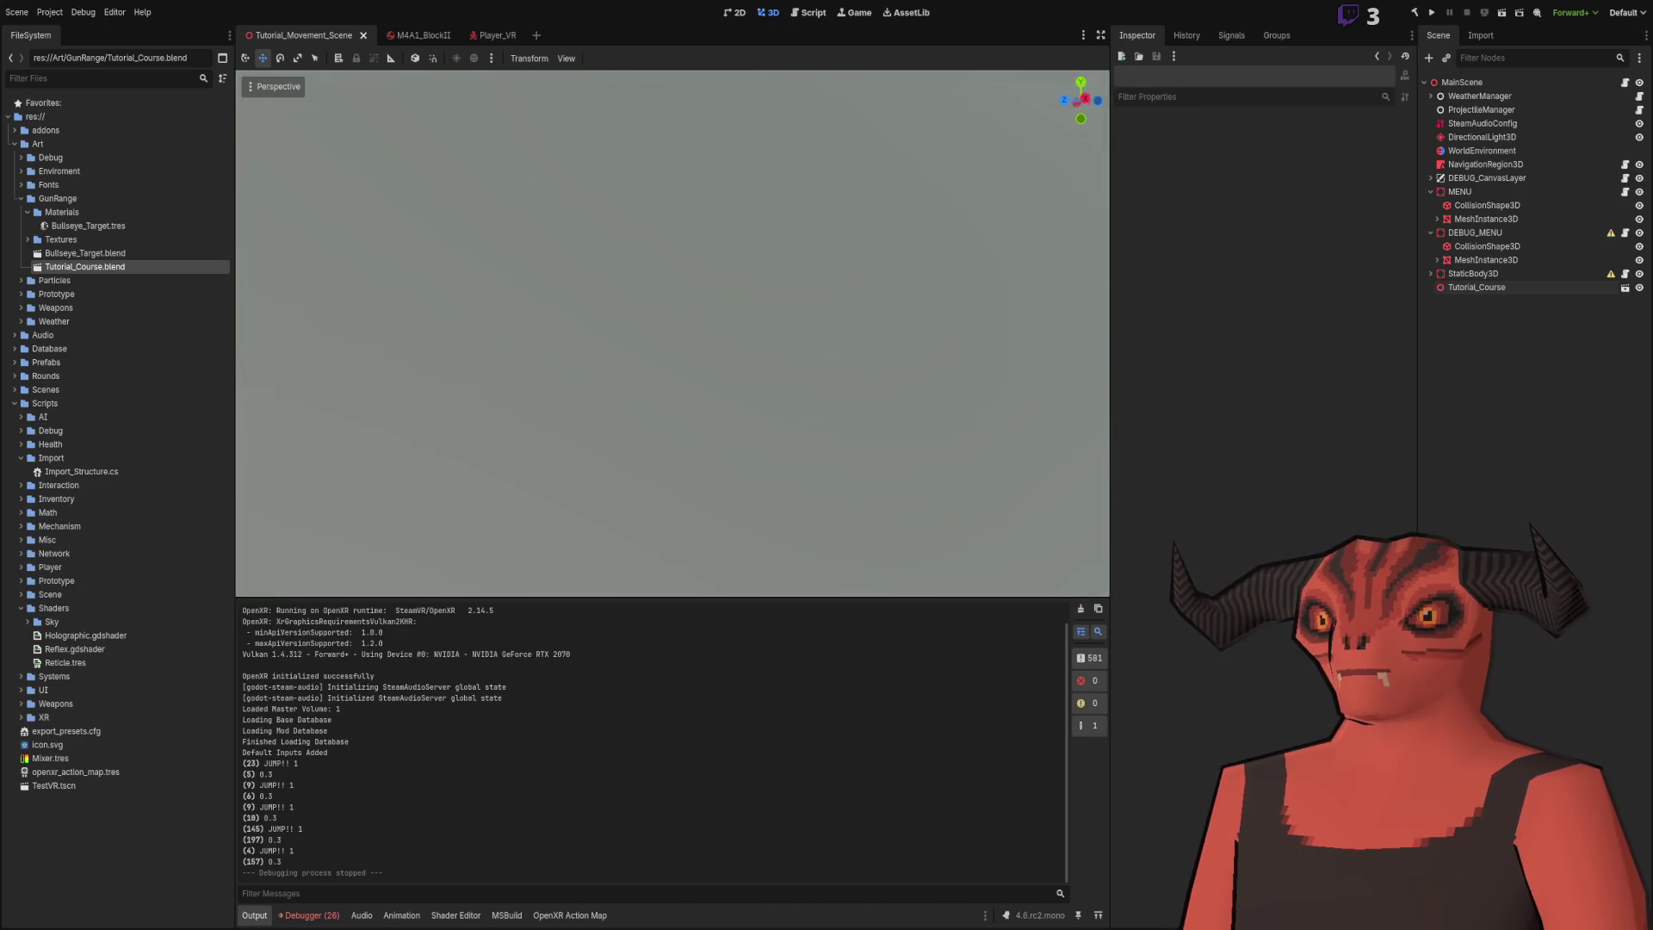
{"action": "key", "text": "w"}
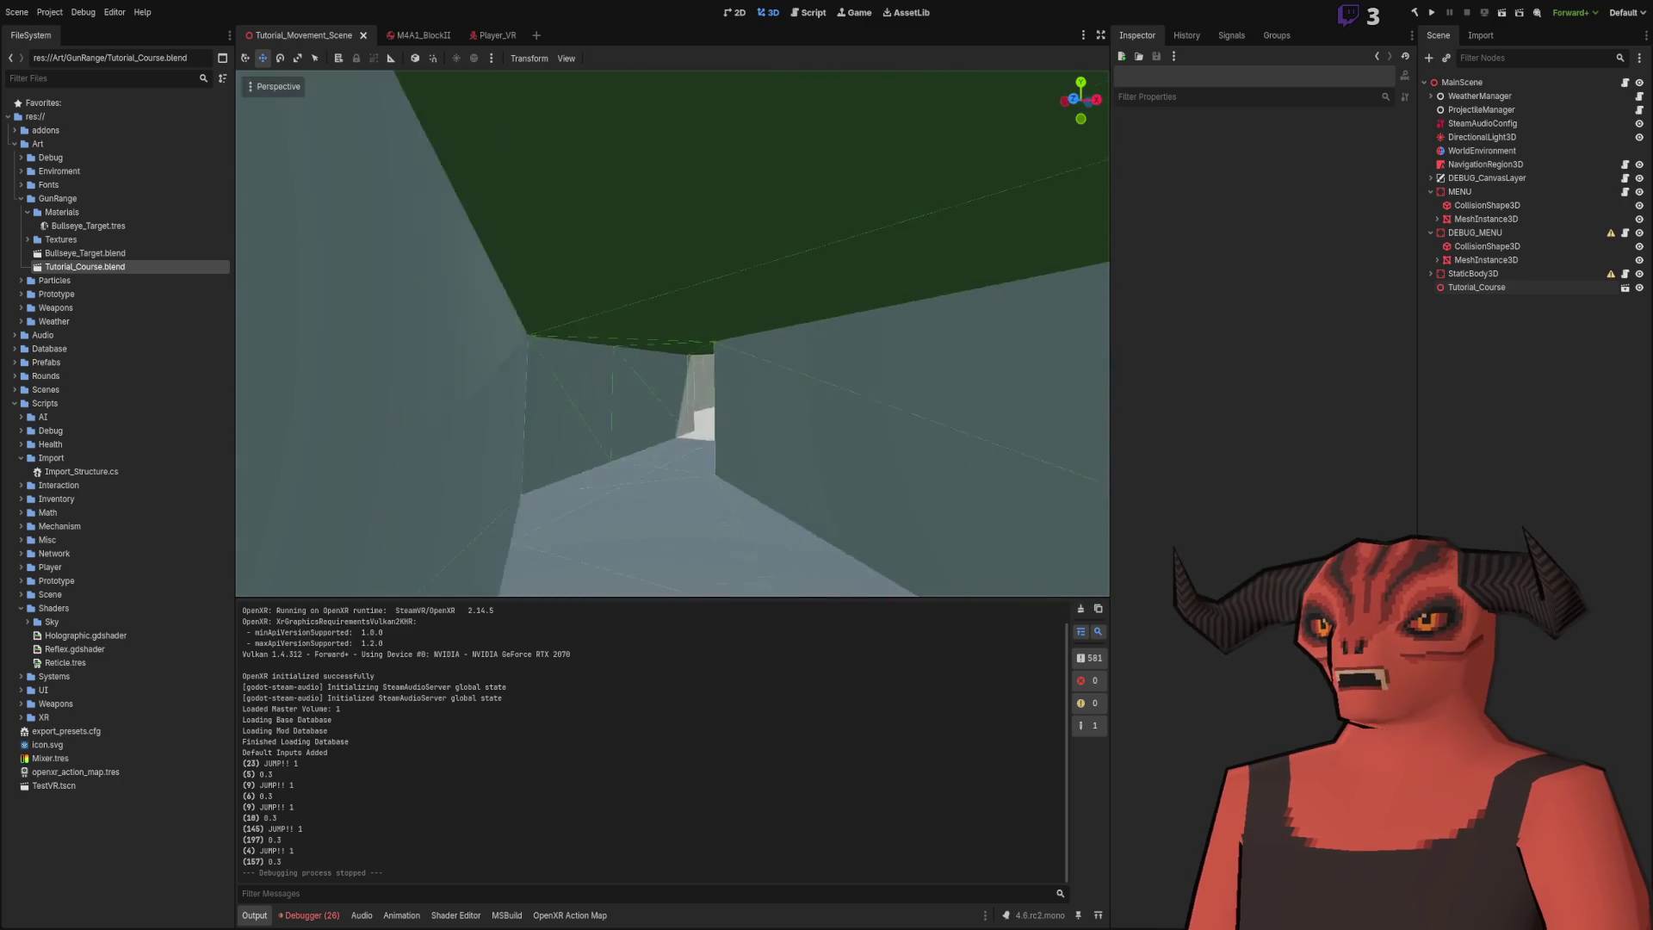
{"action": "key", "text": "w"}
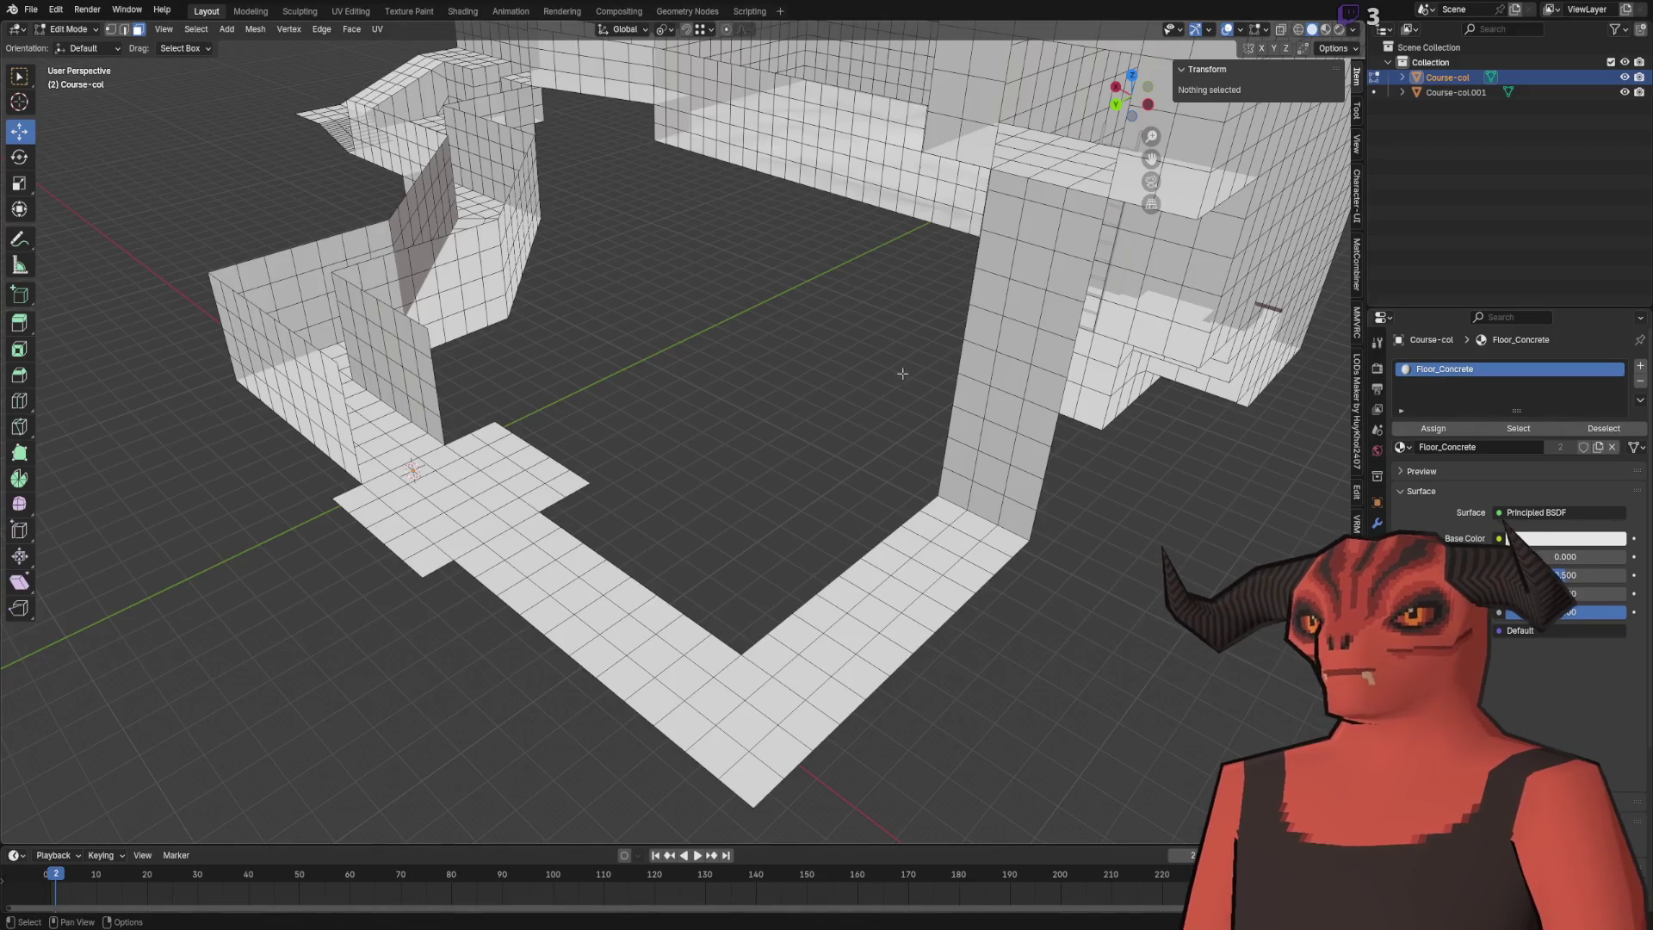
- Select the entire course mesh, apply Cube Projection UVs, and return to Godot
{"action": "scroll", "coordinate": [861, 388], "scroll_direction": "down", "scroll_amount": 5}
{"action": "key", "text": "a"}
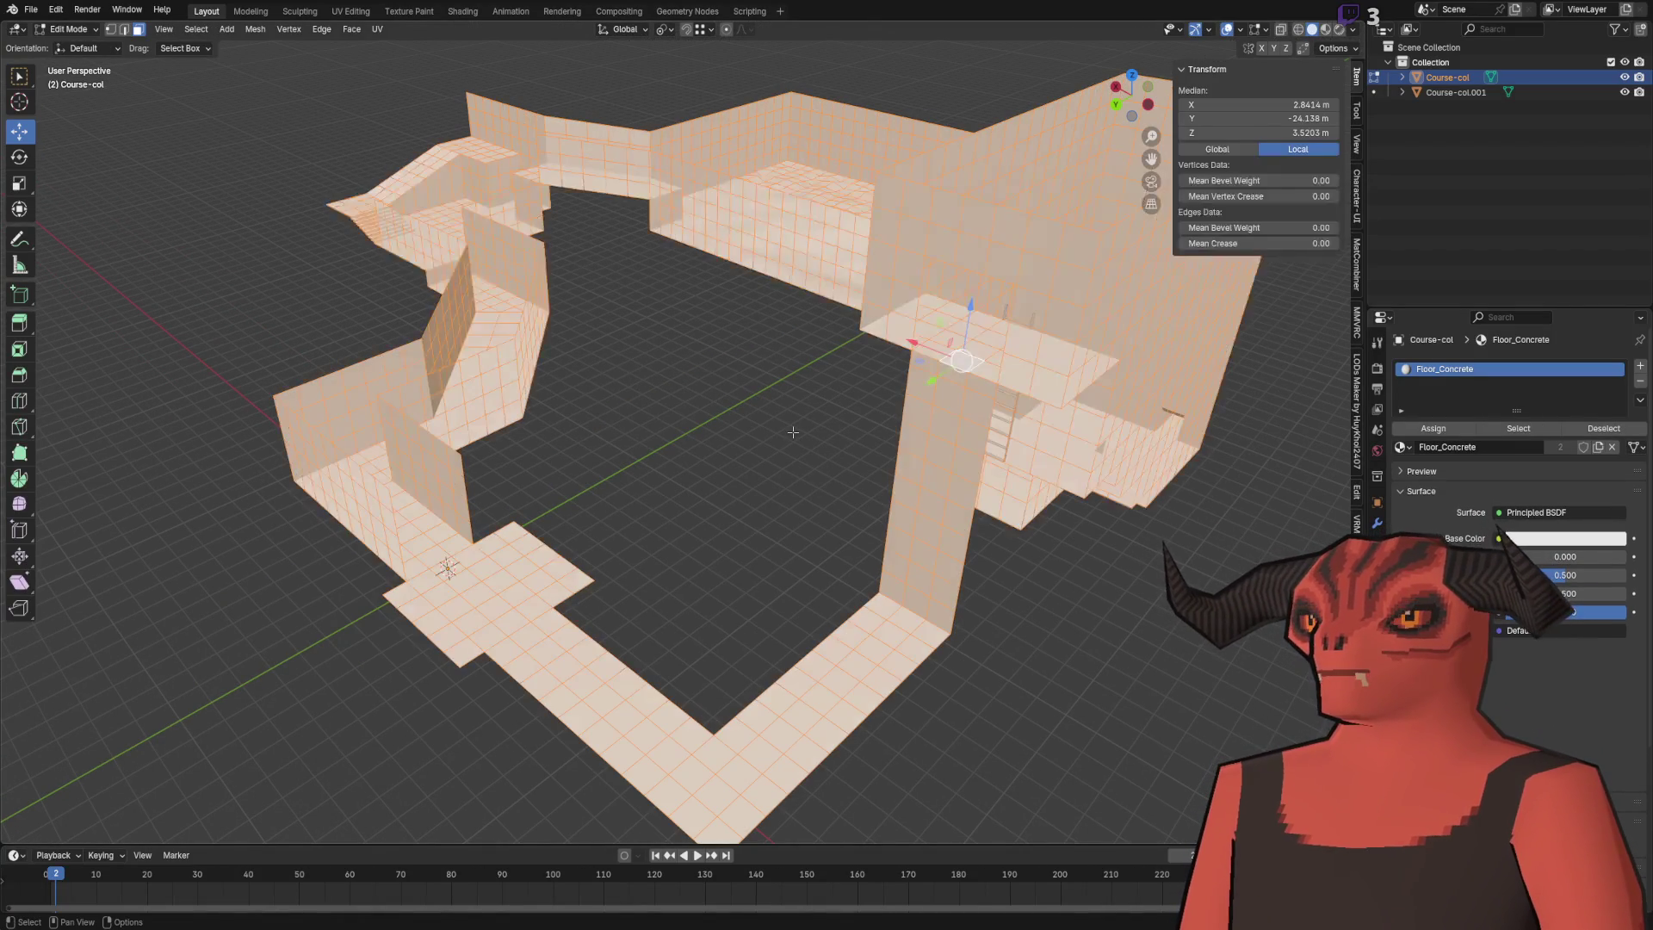
{"action": "left_click", "coordinate": [229, 32]}
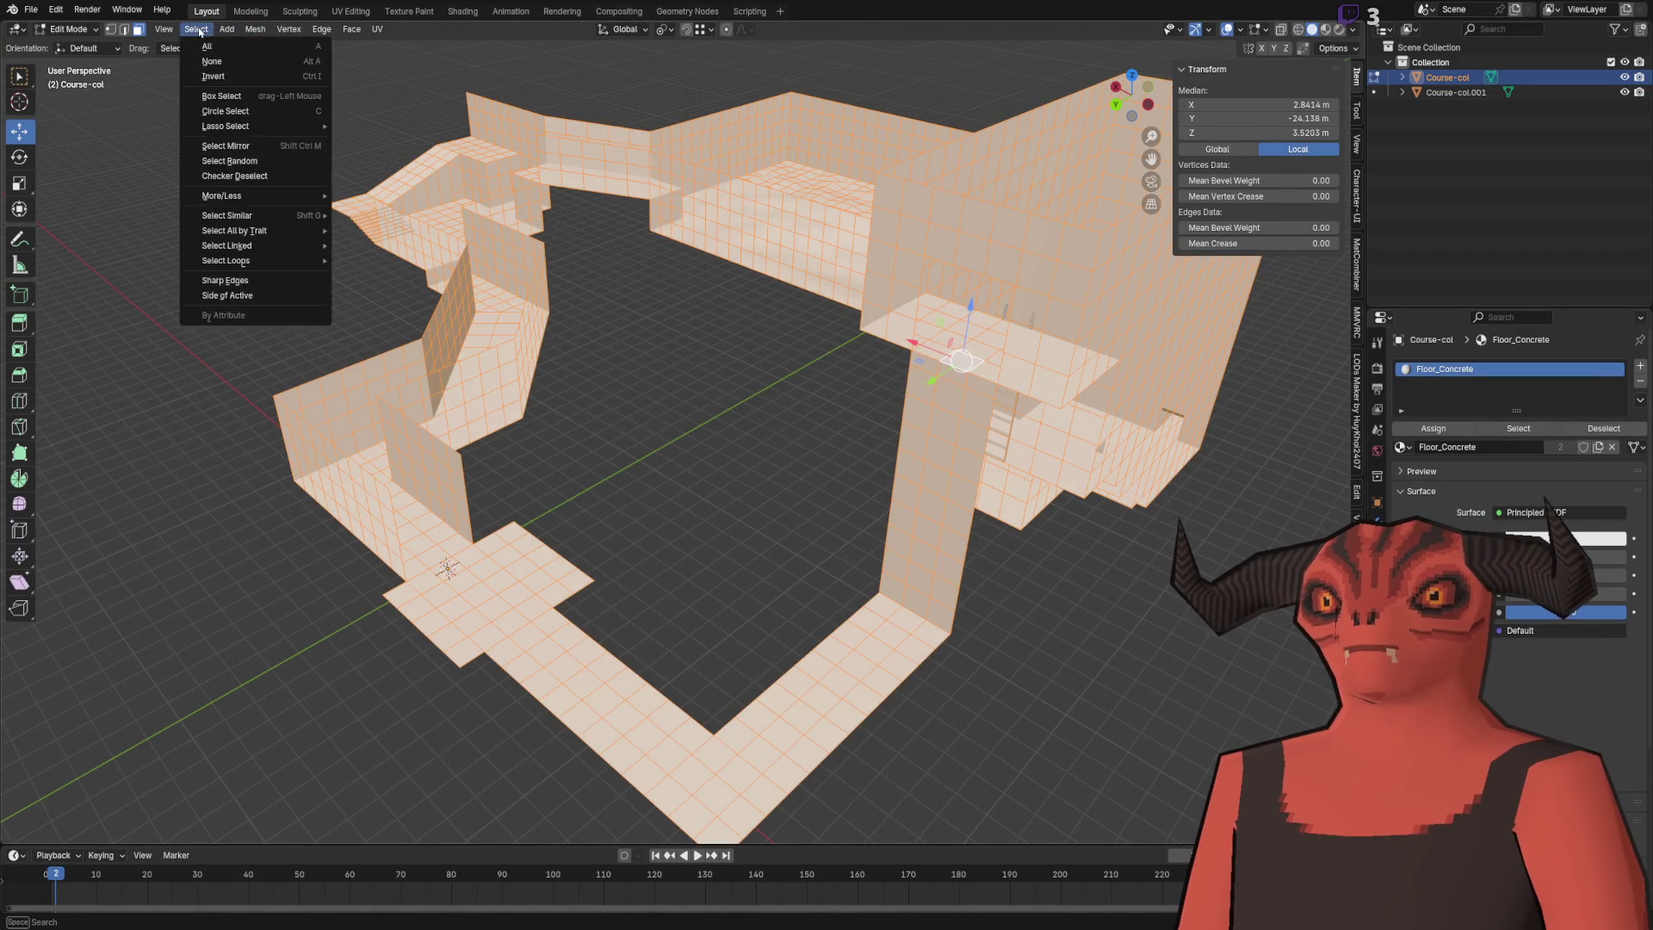
{"action": "mouse_move", "coordinate": [255, 31]}
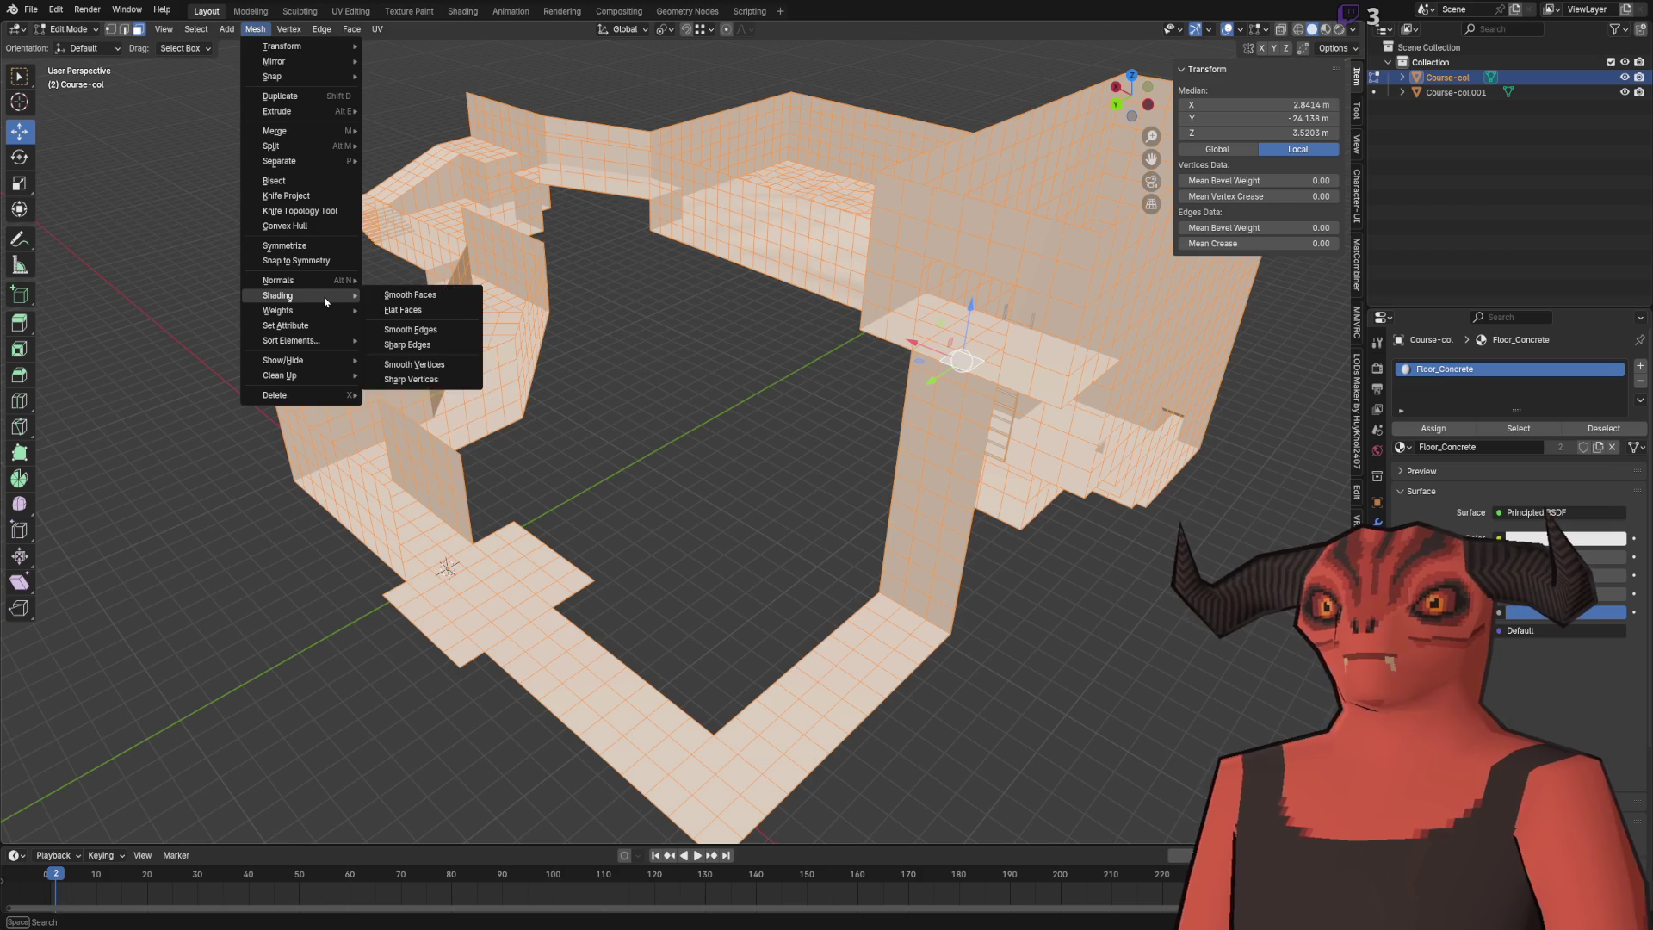
{"action": "mouse_move", "coordinate": [327, 285]}
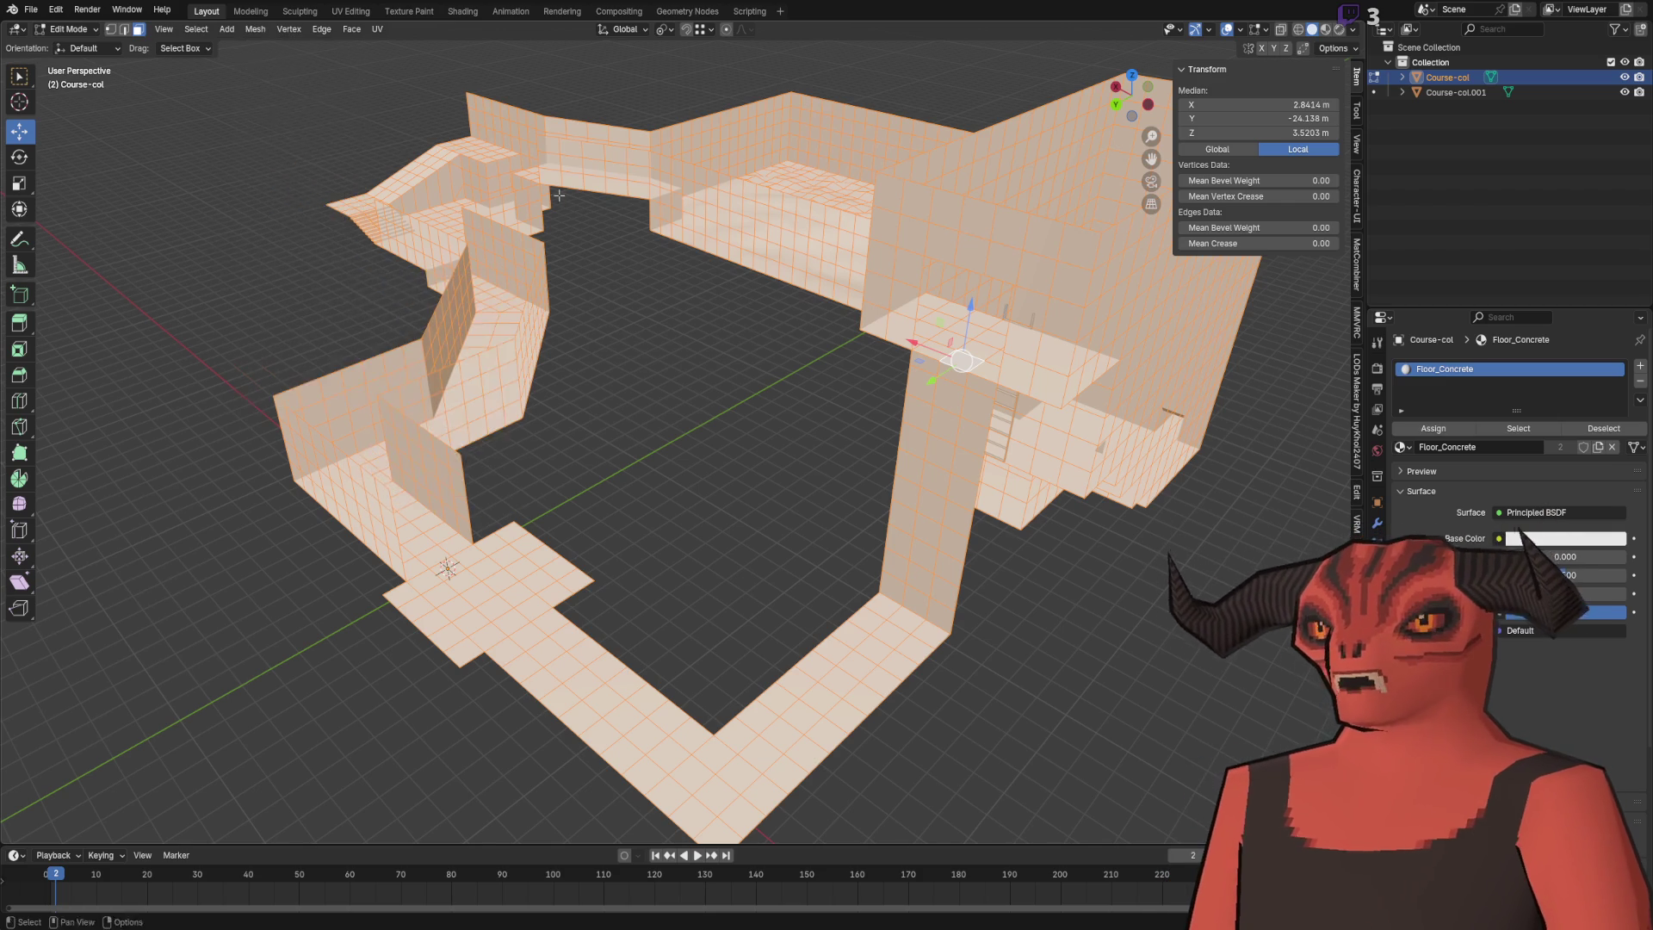
{"action": "right_click", "coordinate": [757, 405]}
{"action": "mouse_move", "coordinate": [752, 515]}
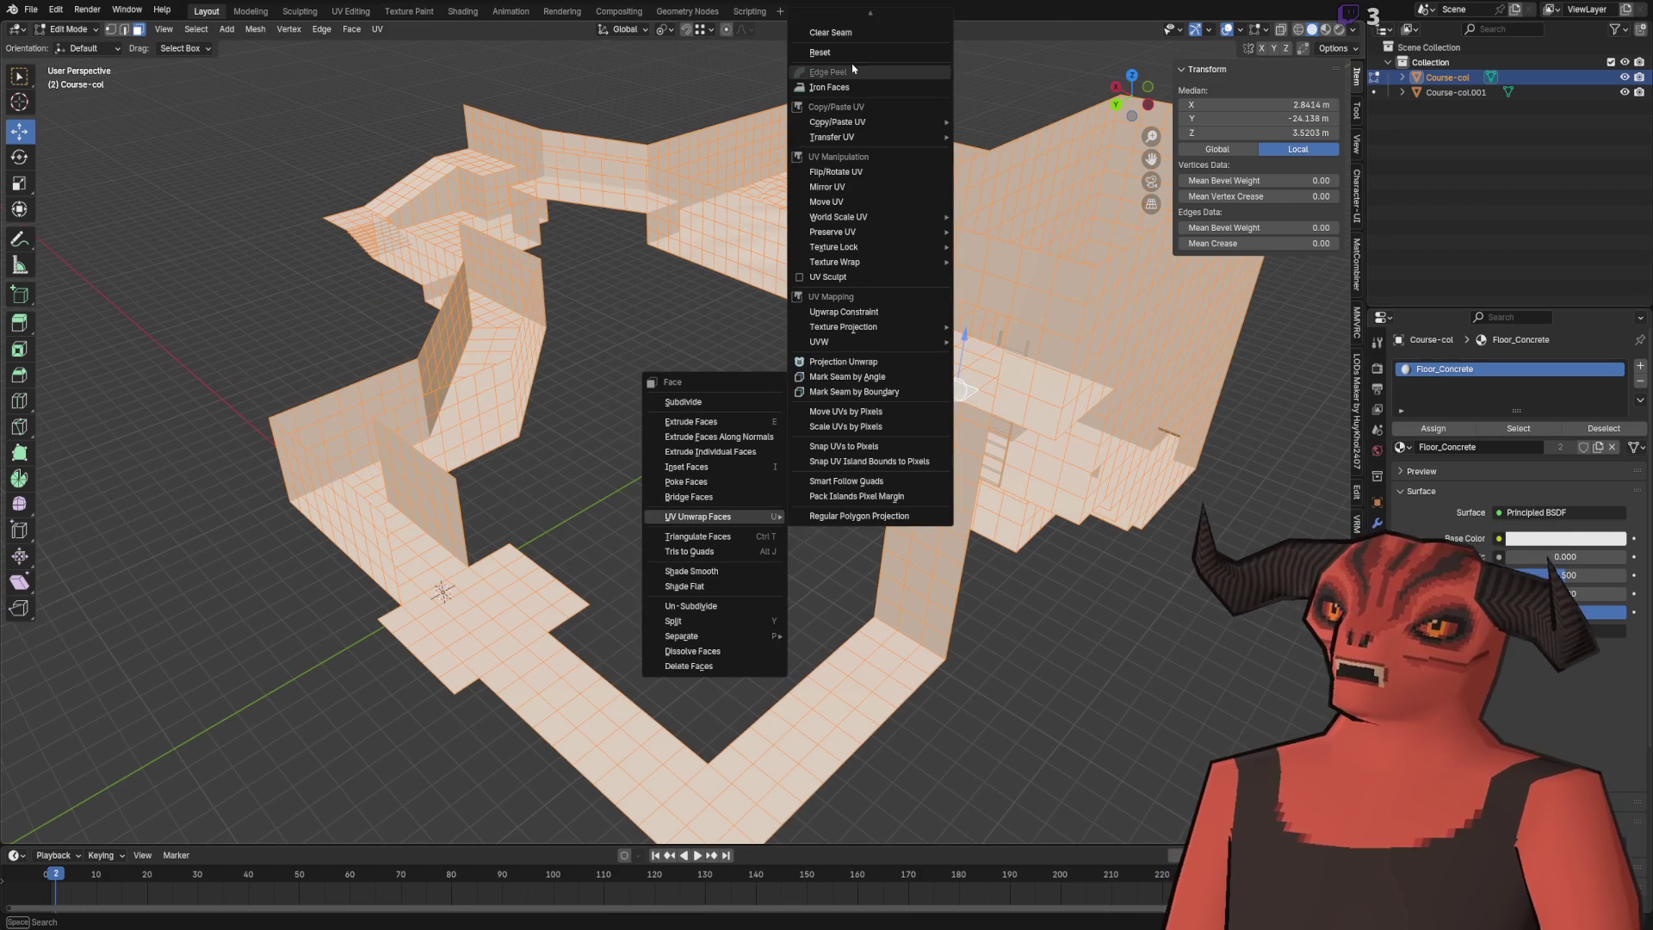
{"action": "scroll", "coordinate": [843, 77], "scroll_direction": "up", "scroll_amount": 5}
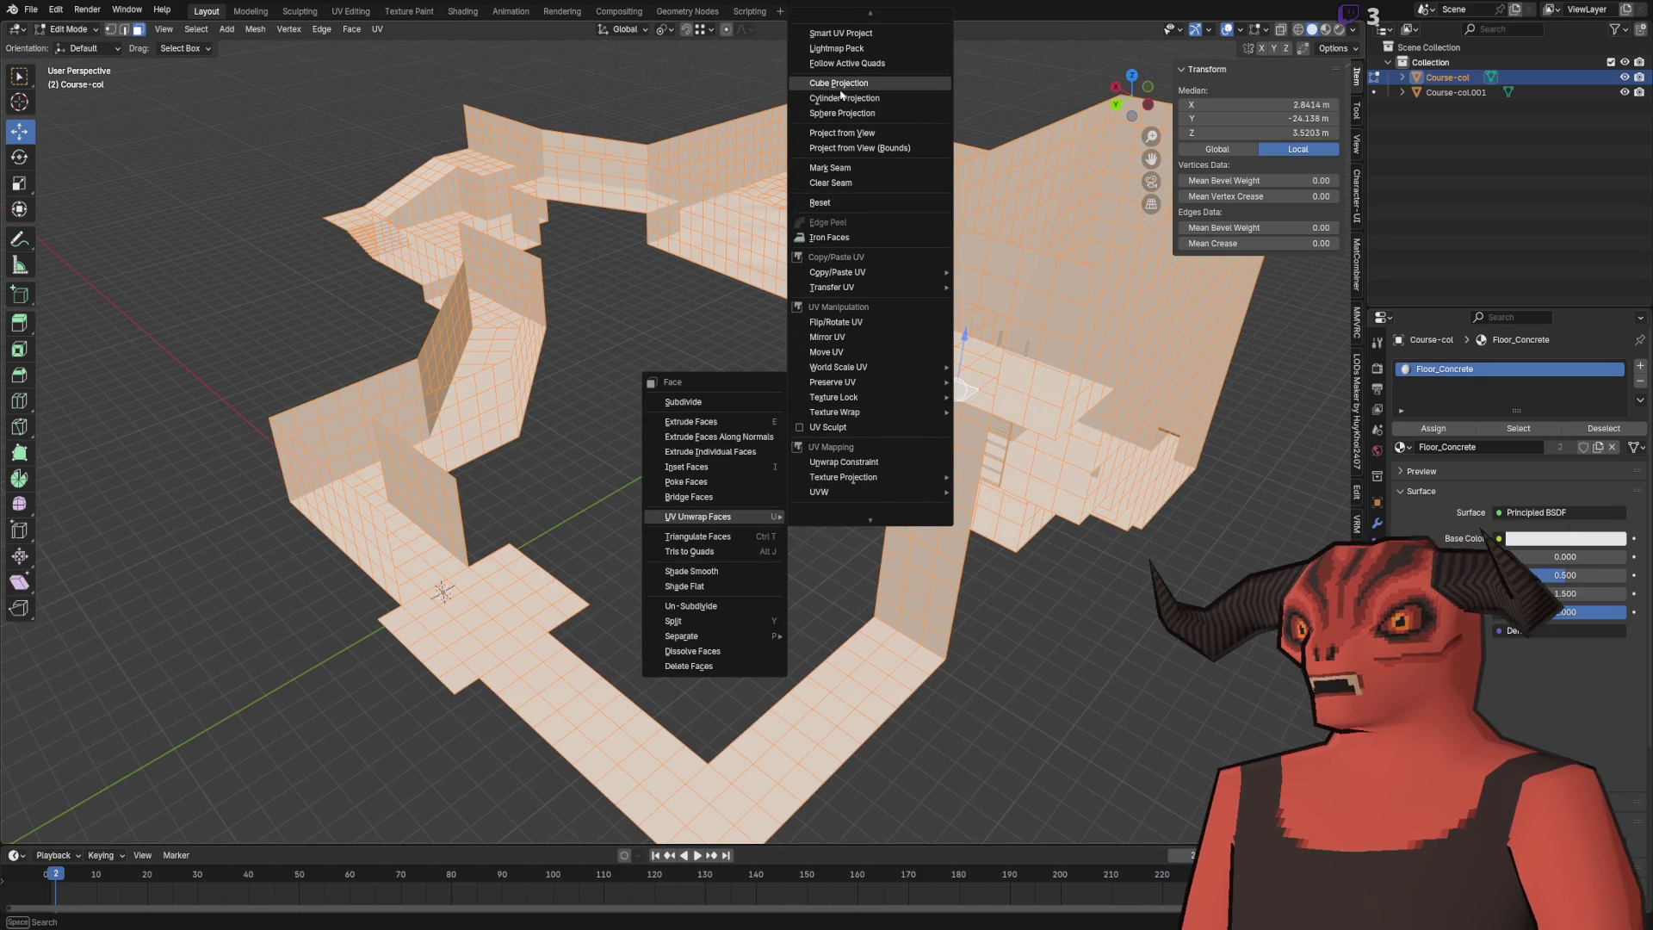
{"action": "left_click", "coordinate": [840, 83]}
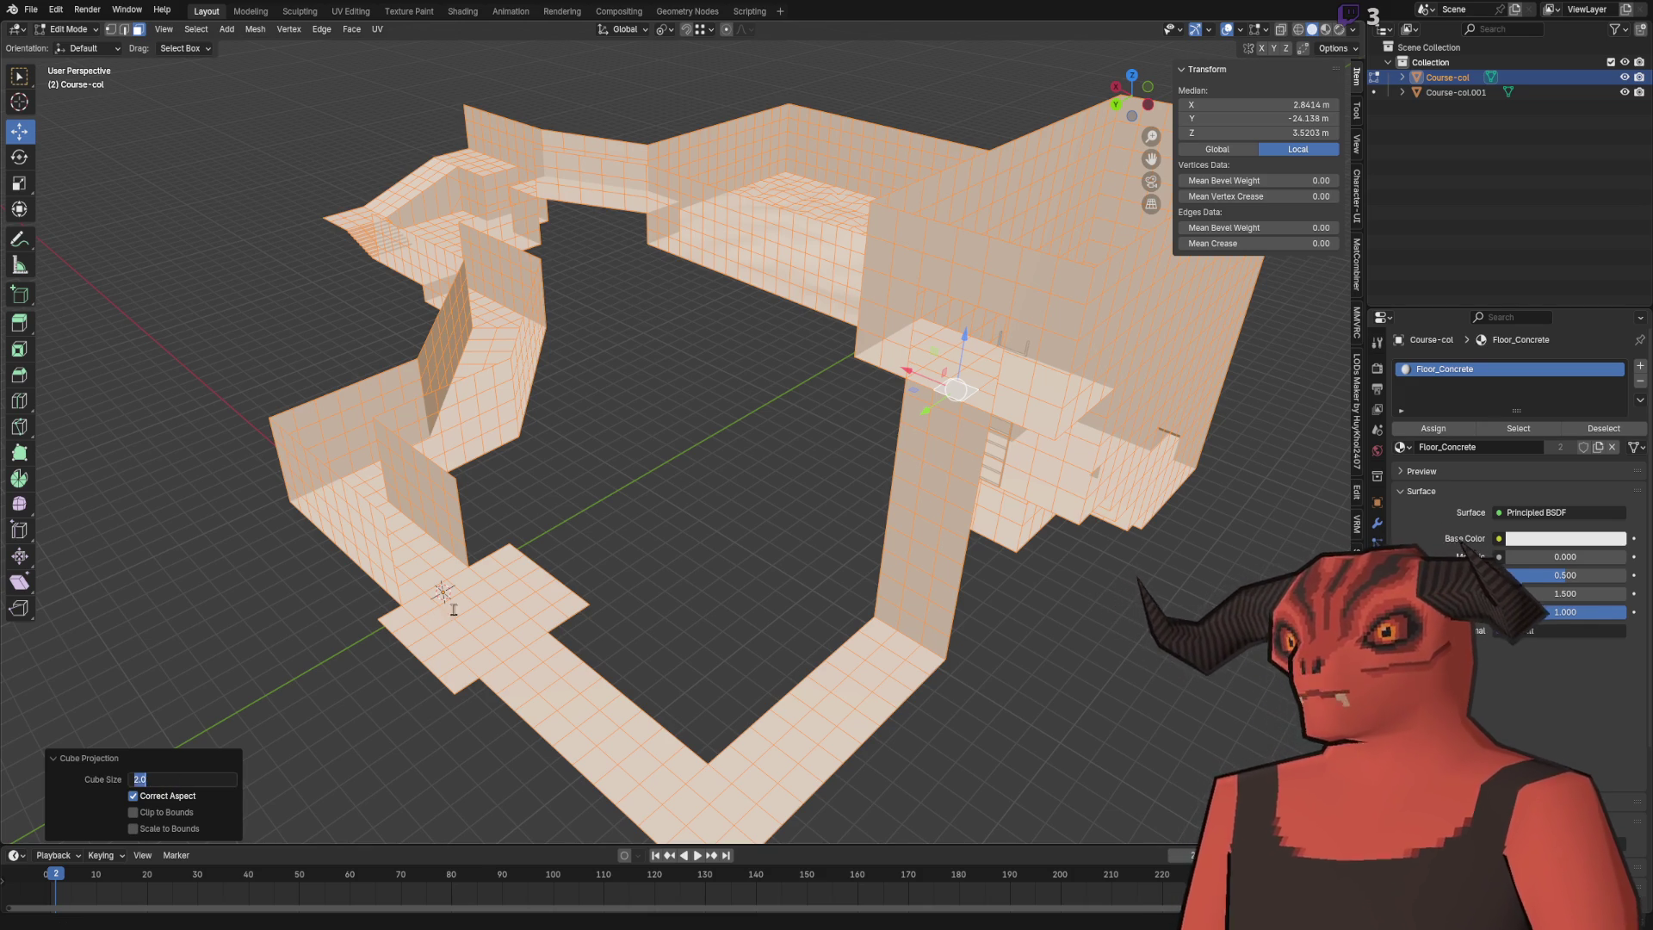
{"action": "key", "text": "alt+Tab"}
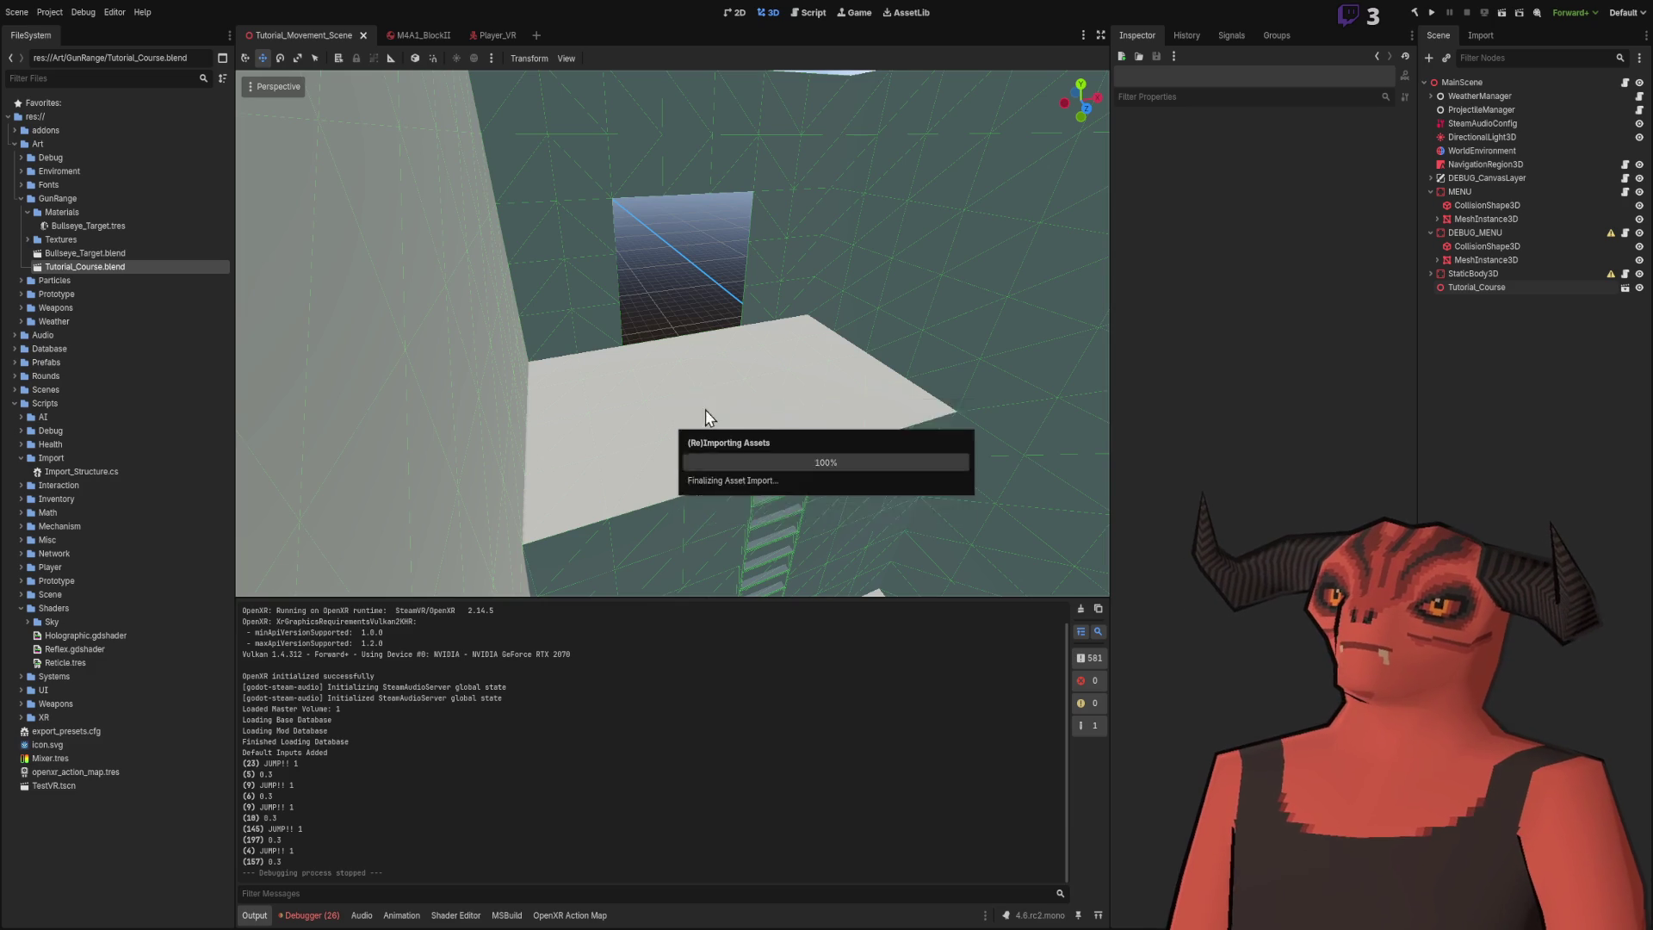
{"action": "key", "text": "s"}
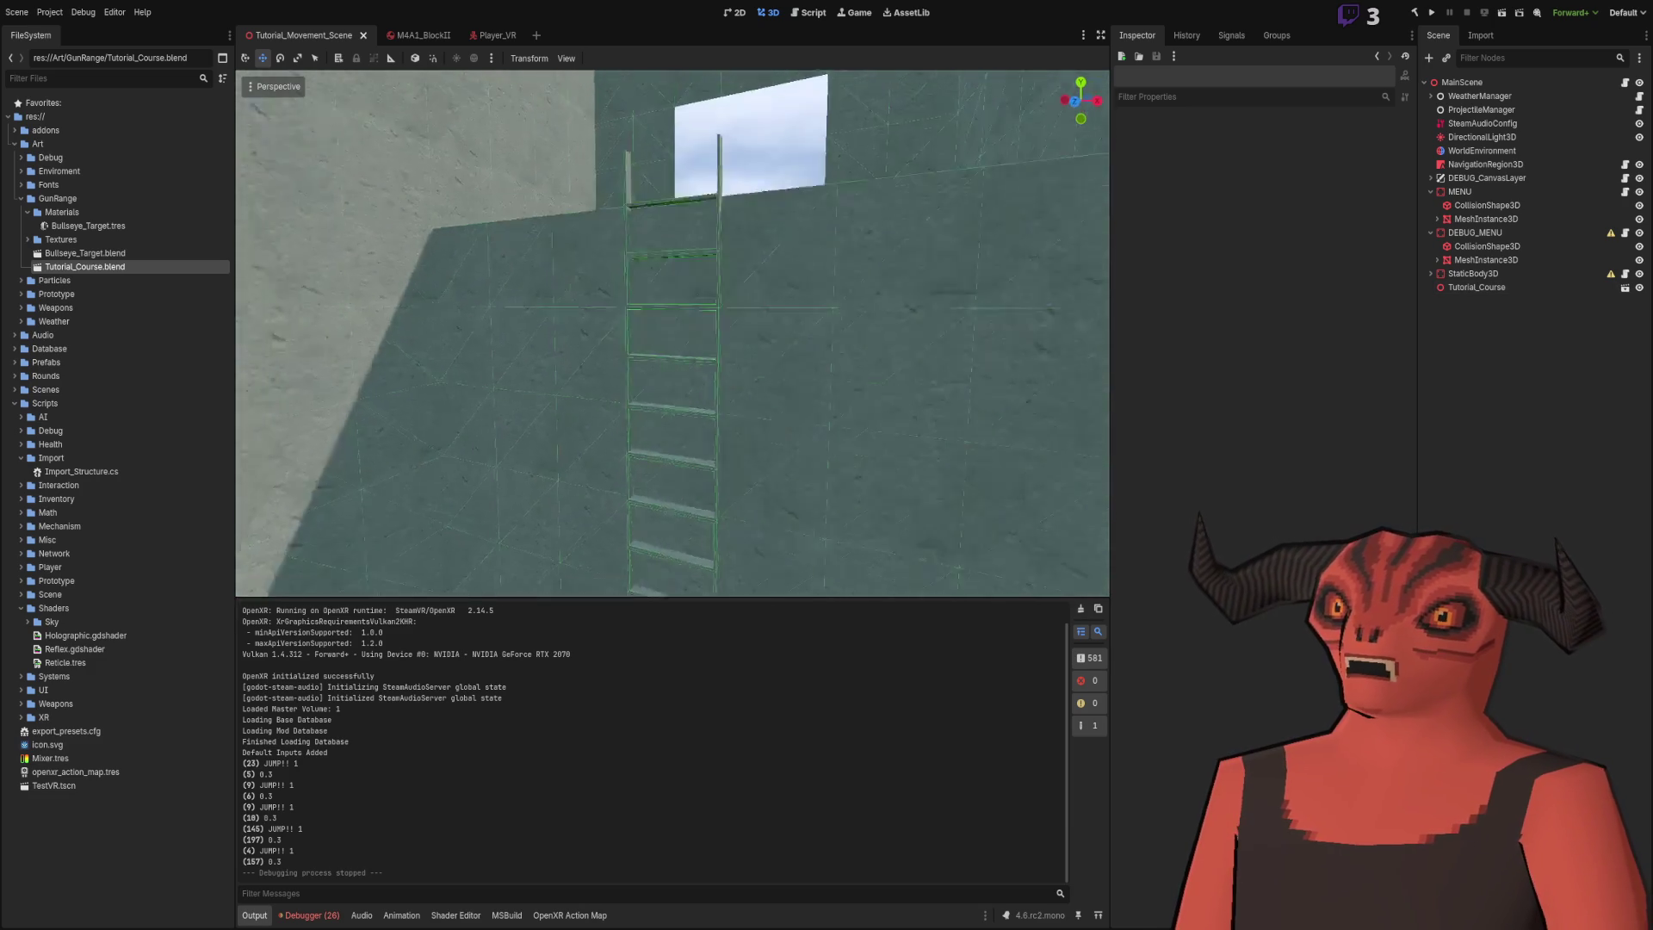
{"action": "key", "text": "w"}
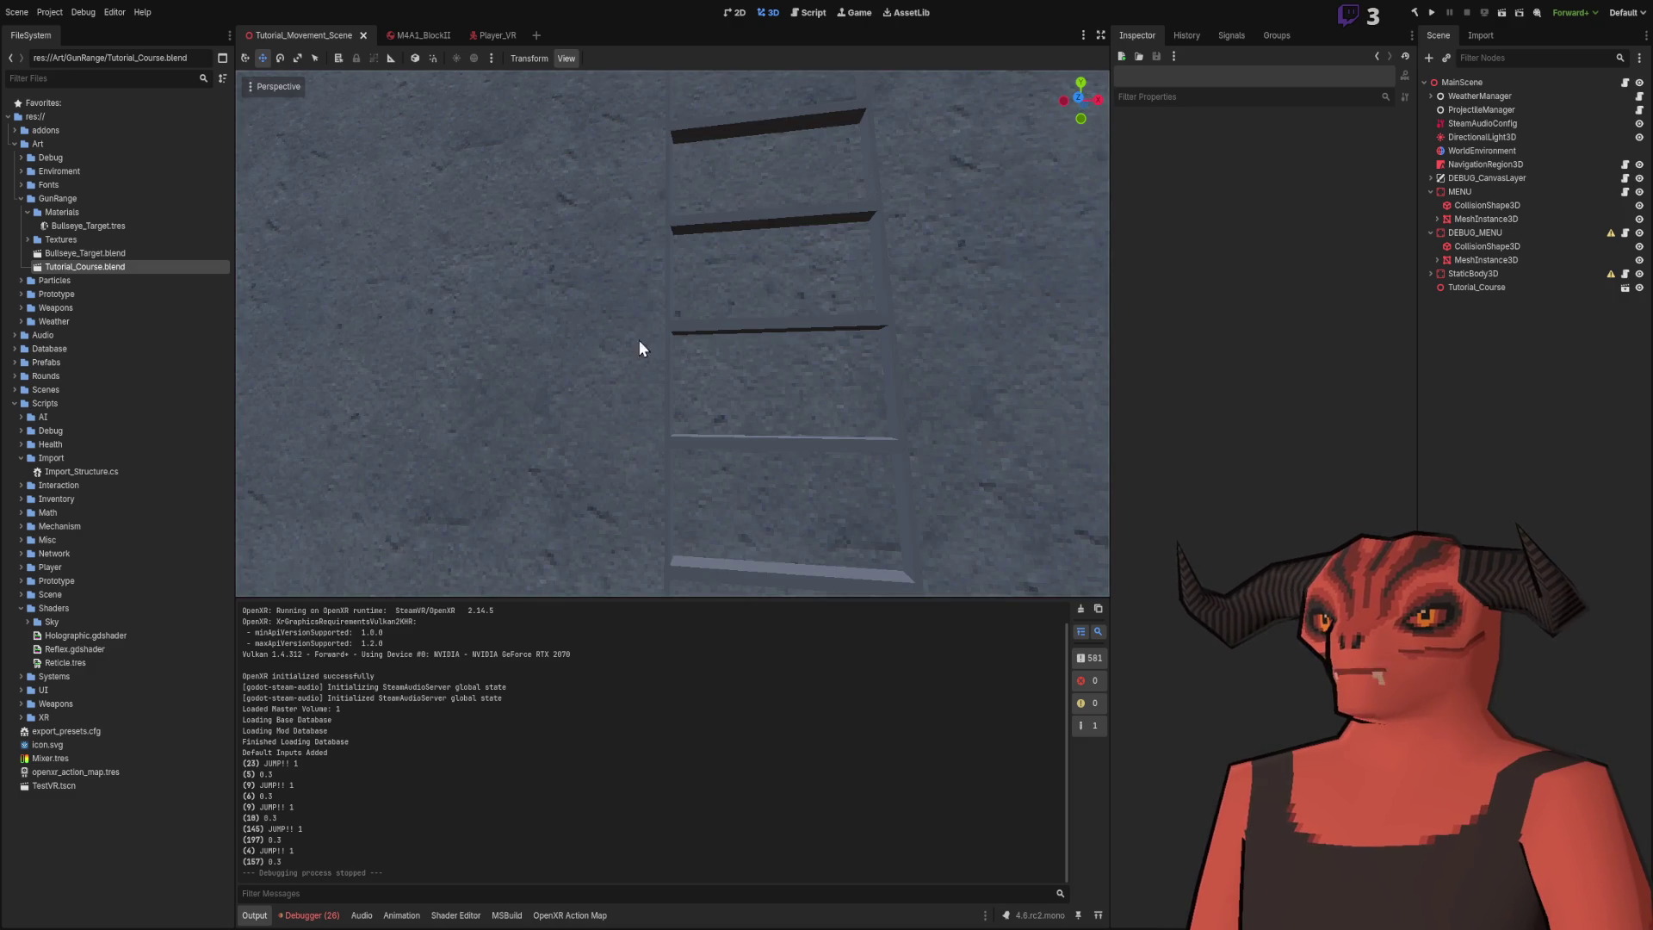
{"action": "key", "text": "s"}
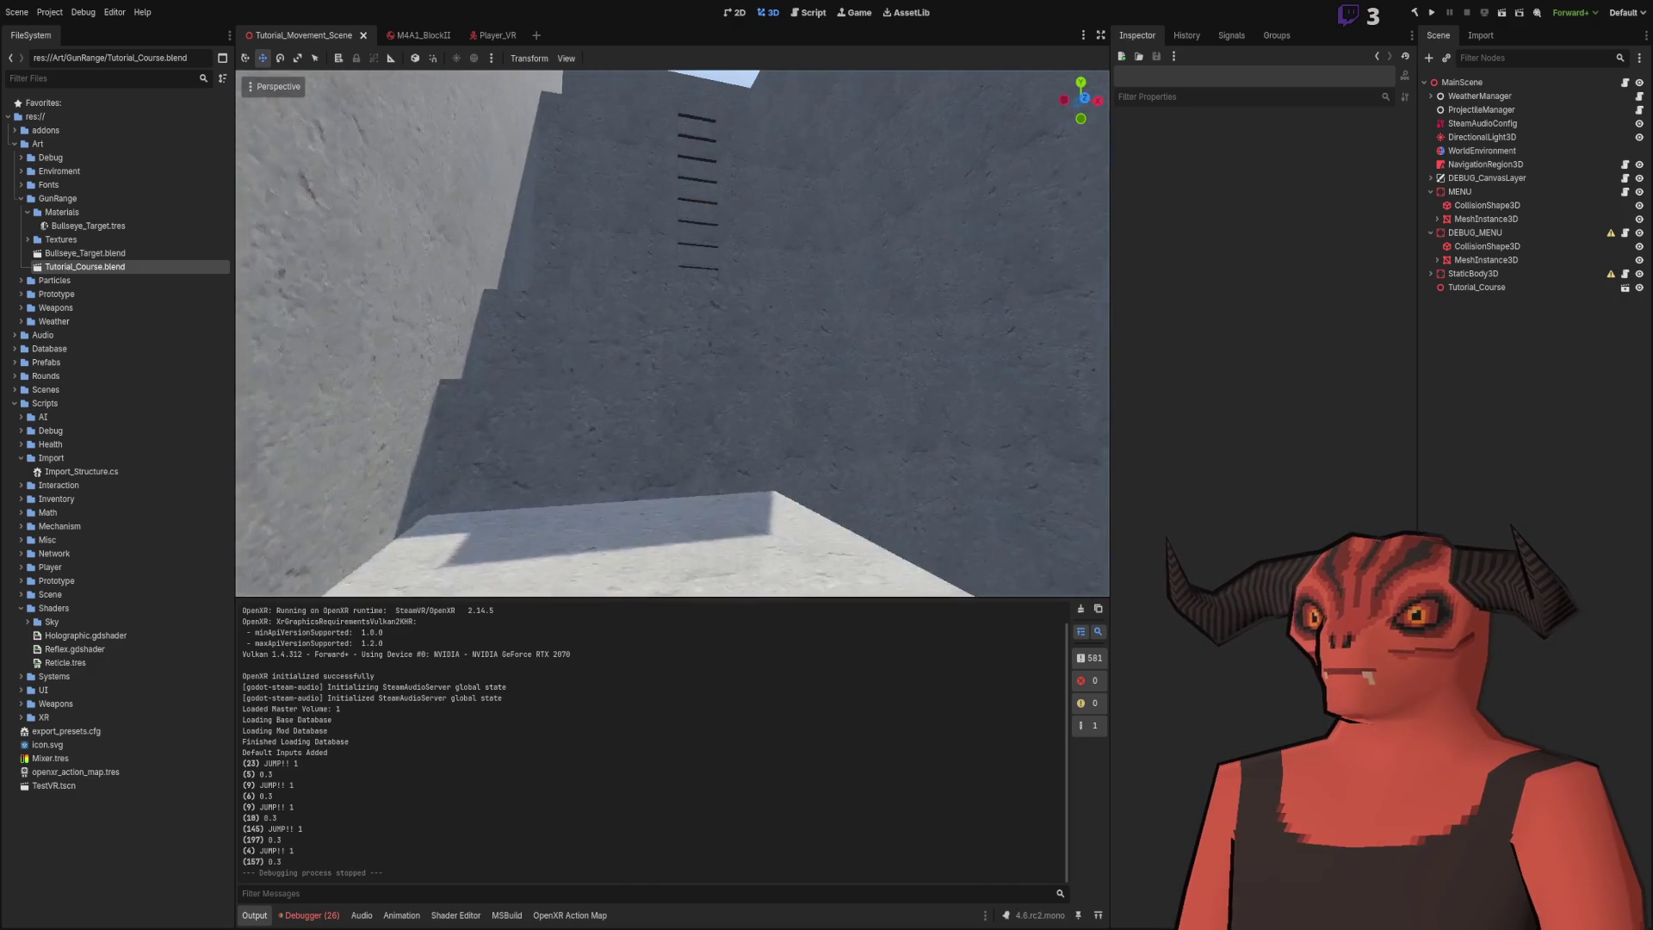
{"action": "key", "text": "e"}
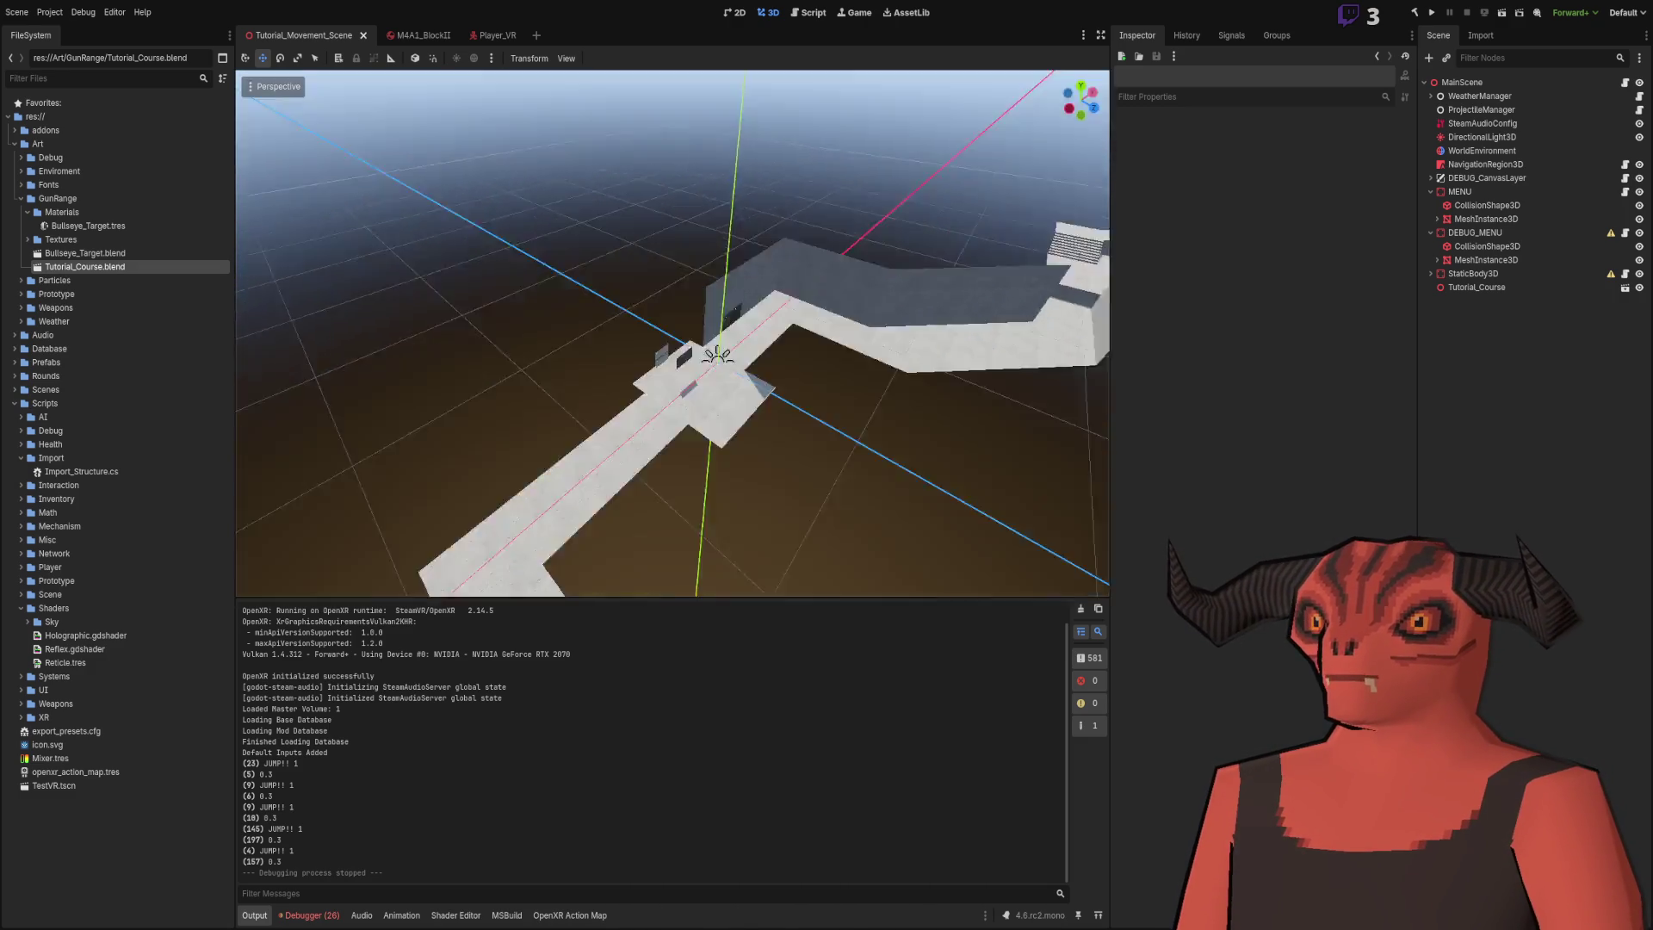
{"action": "key", "text": "w"}
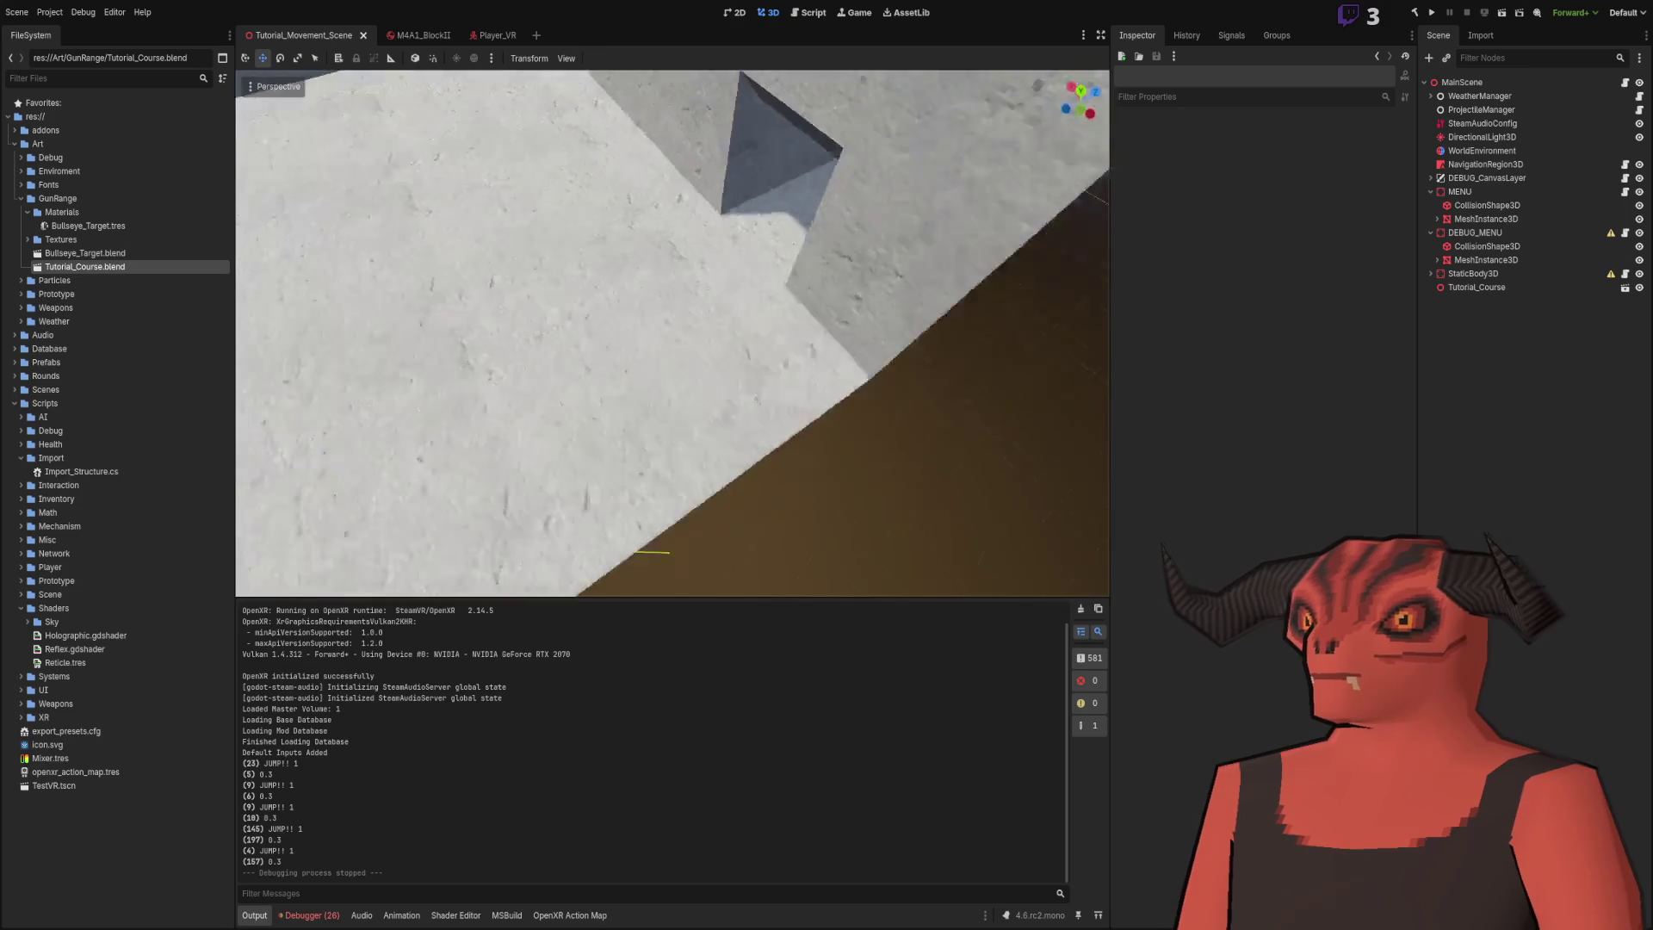
{"action": "key", "text": "w"}
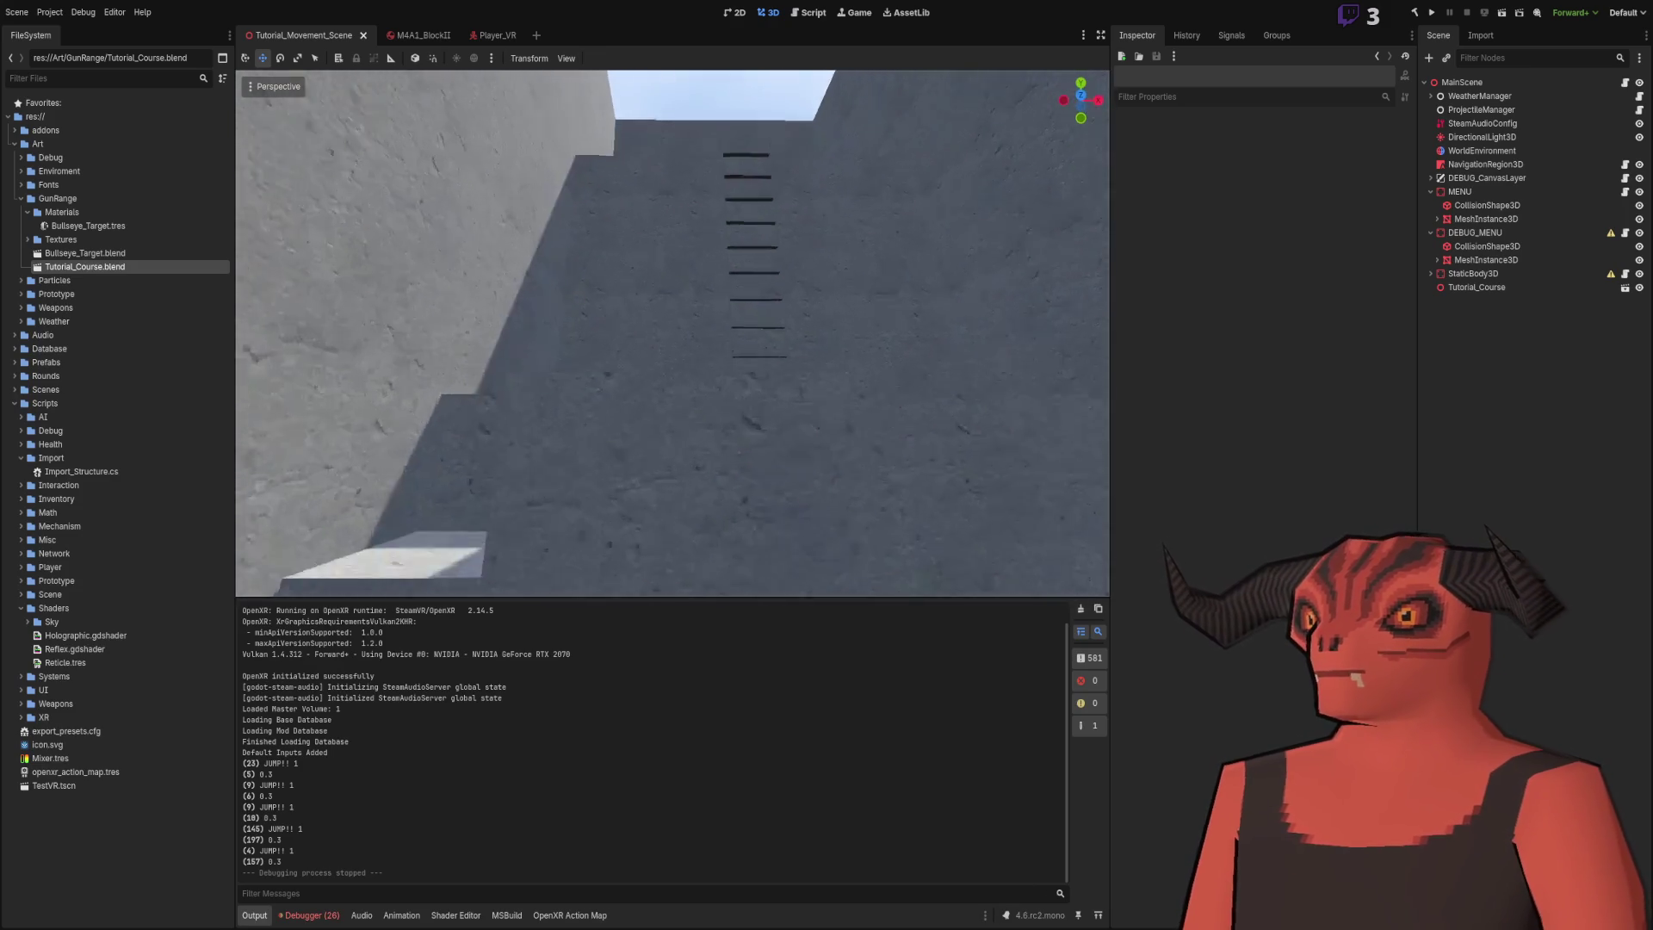
{"action": "key", "text": "e"}
{"action": "key", "text": "s"}
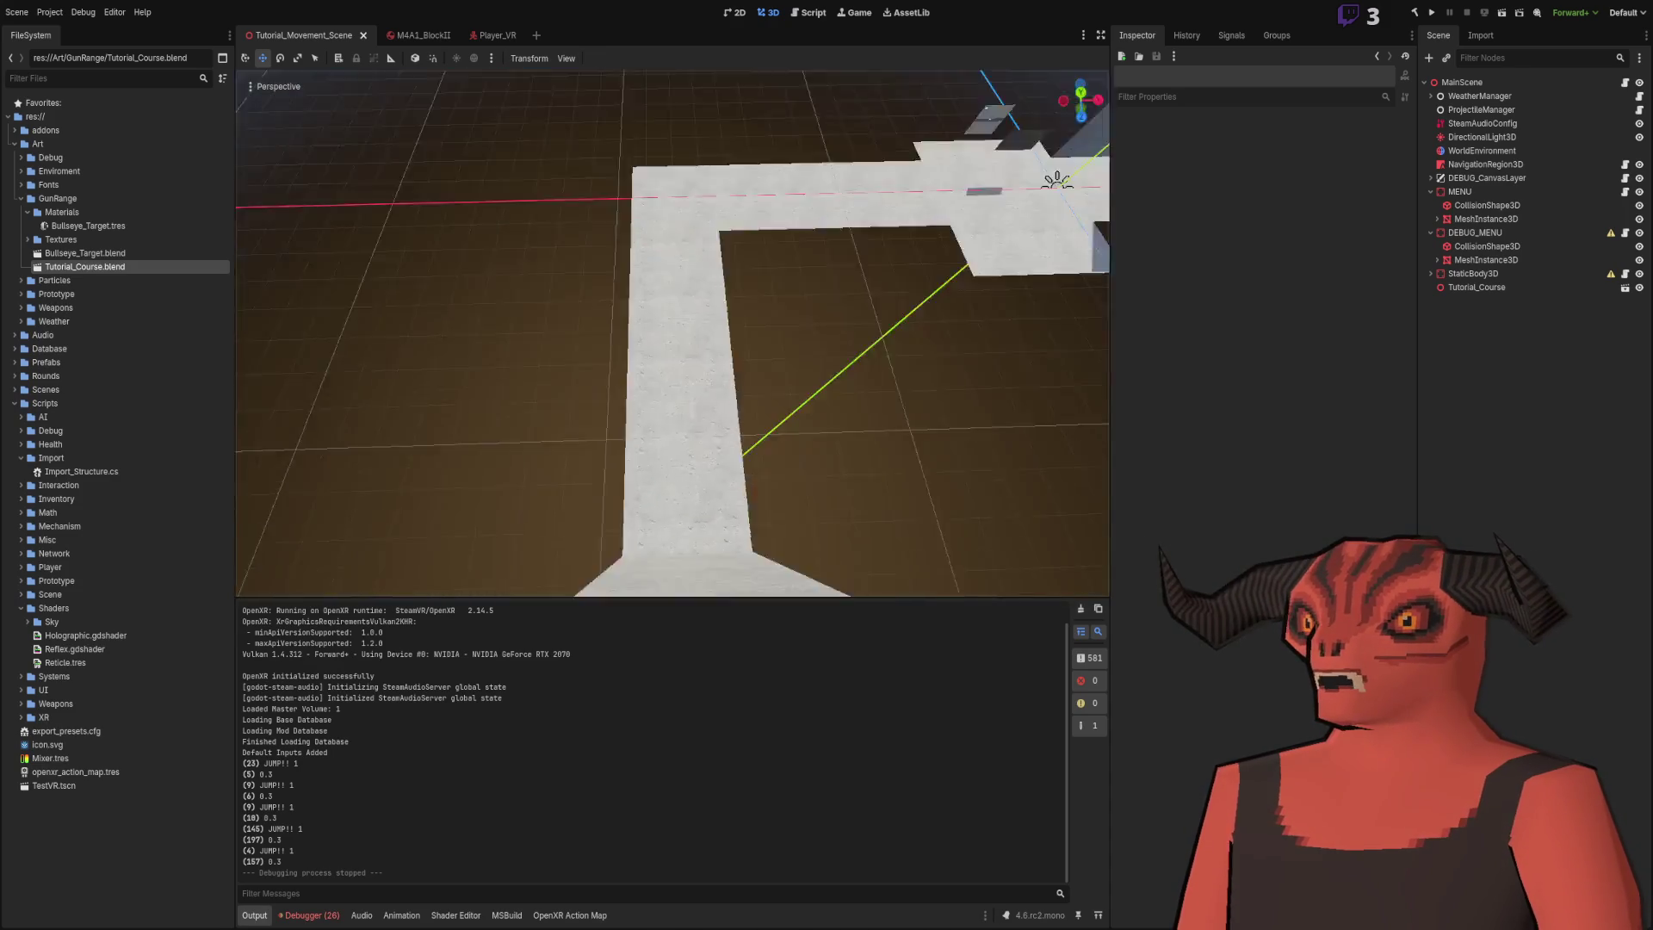
{"action": "key", "text": "w"}
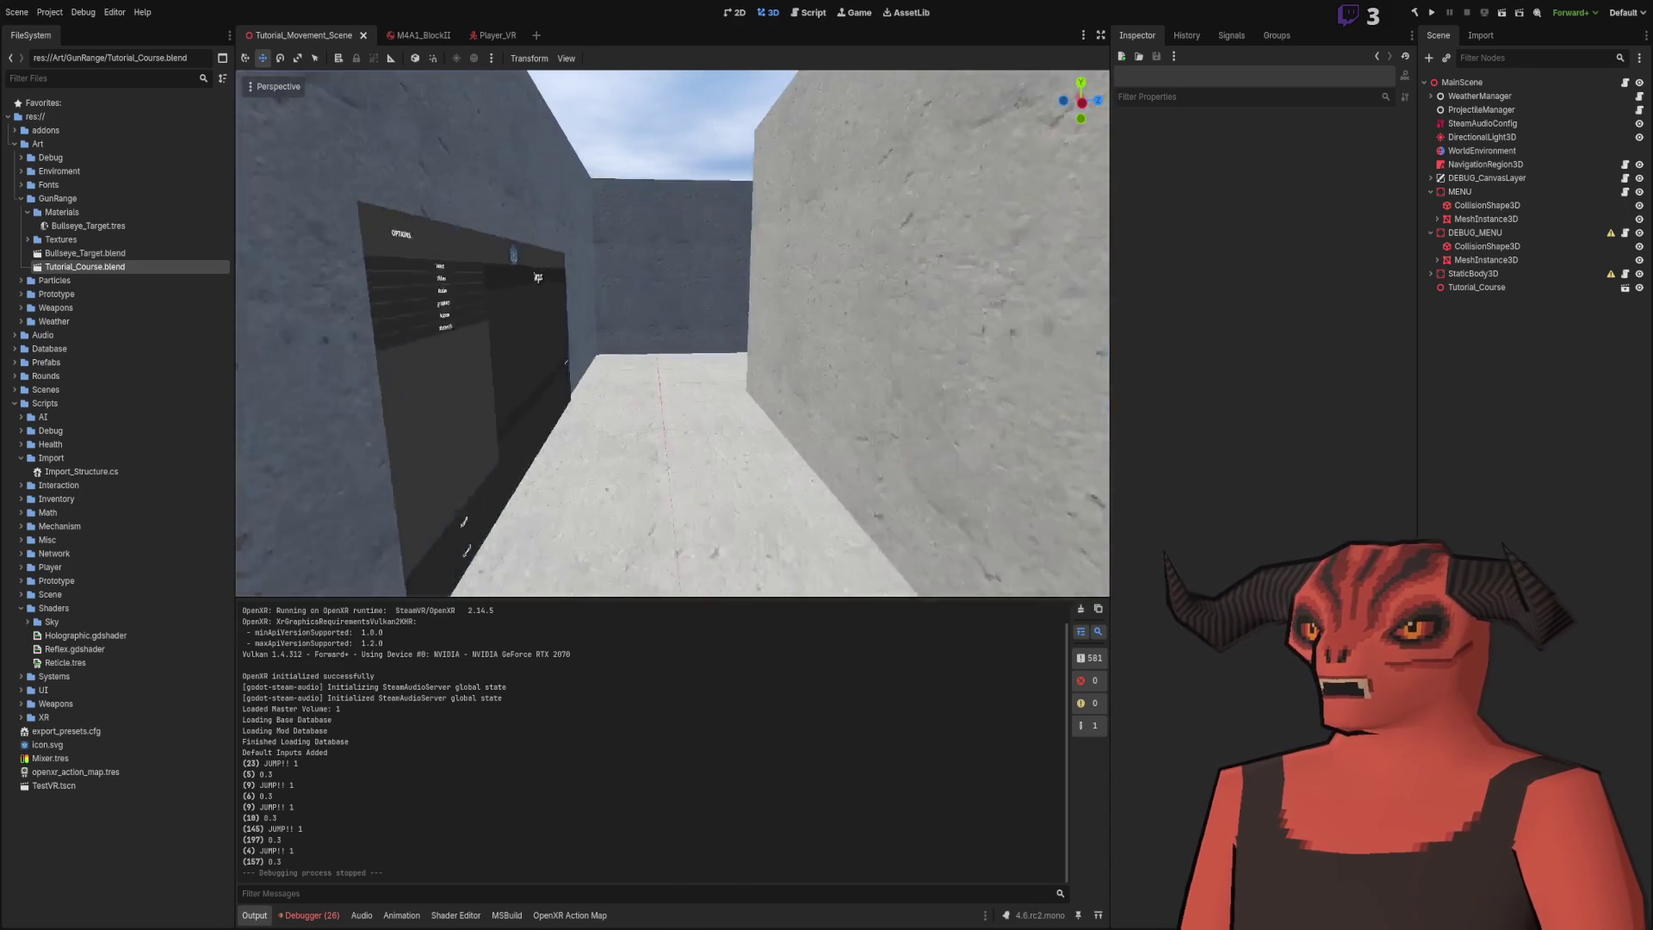
{"action": "key", "text": "s"}
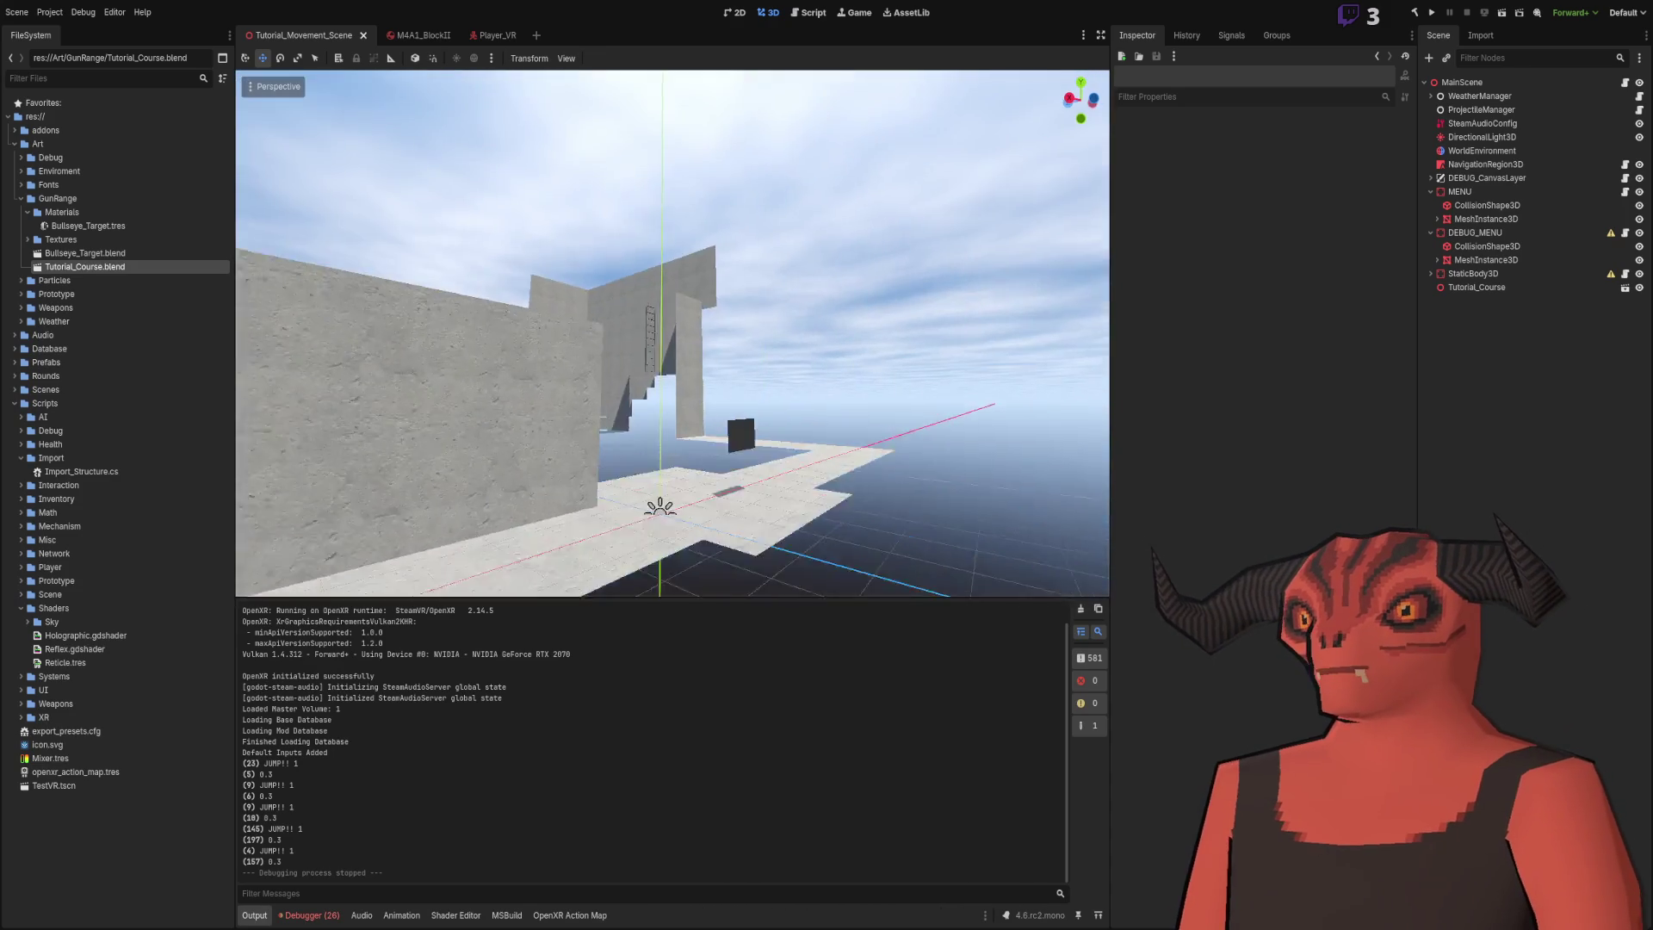
{"action": "key", "text": "w"}
{"action": "key", "text": "s"}
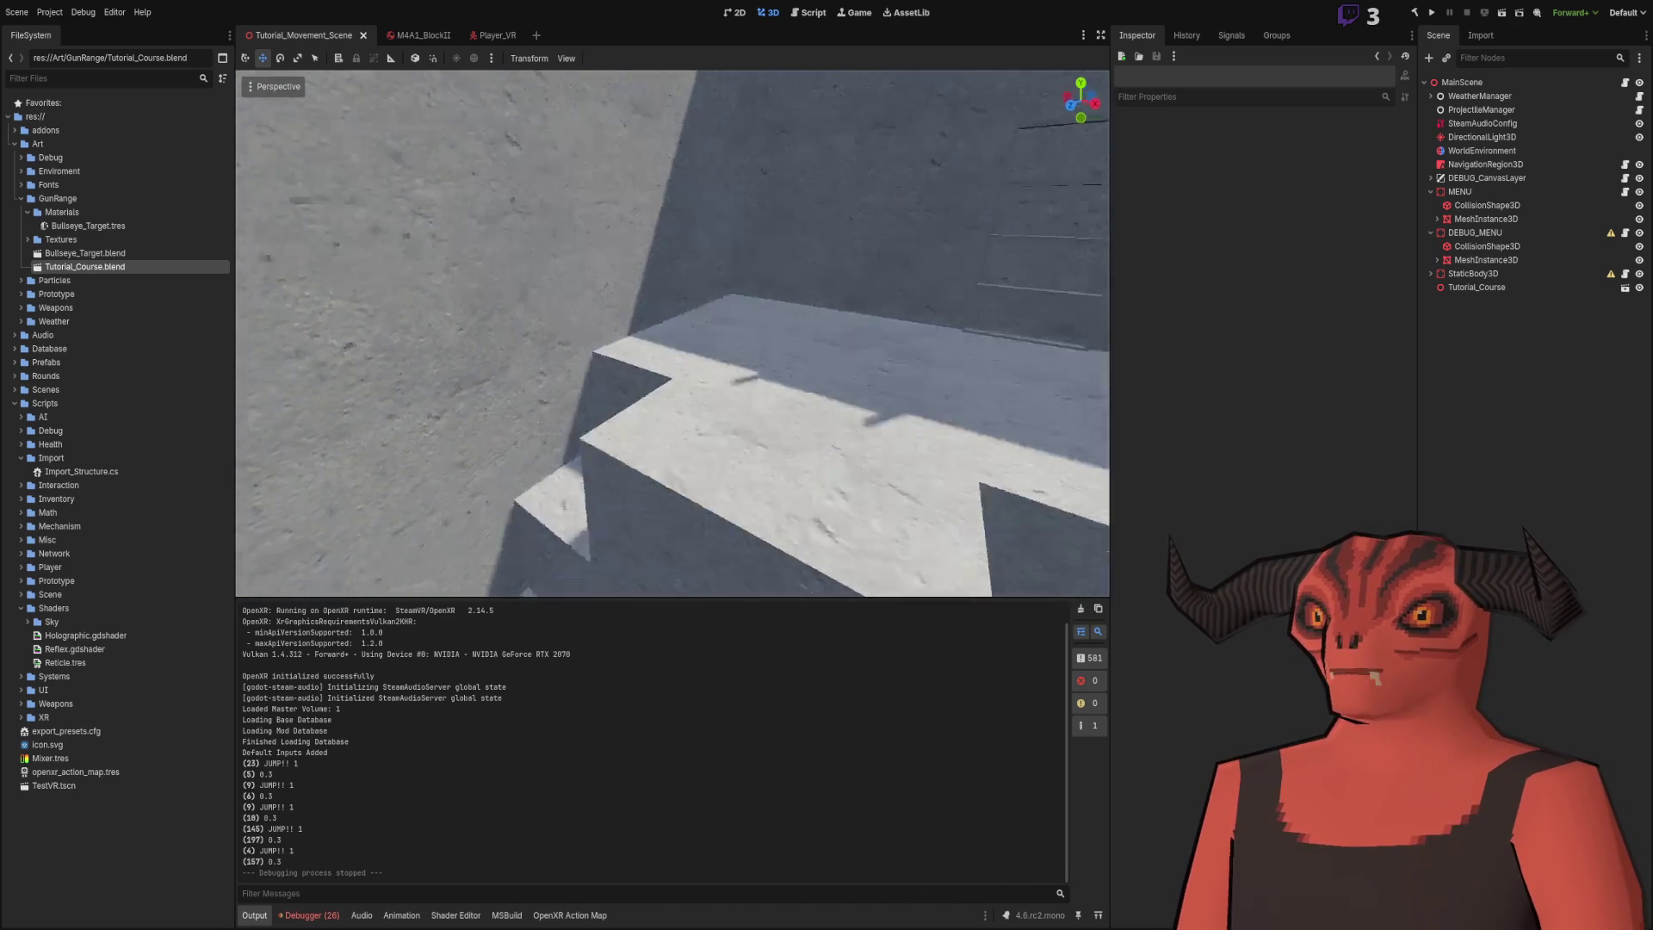
{"action": "key", "text": "s"}
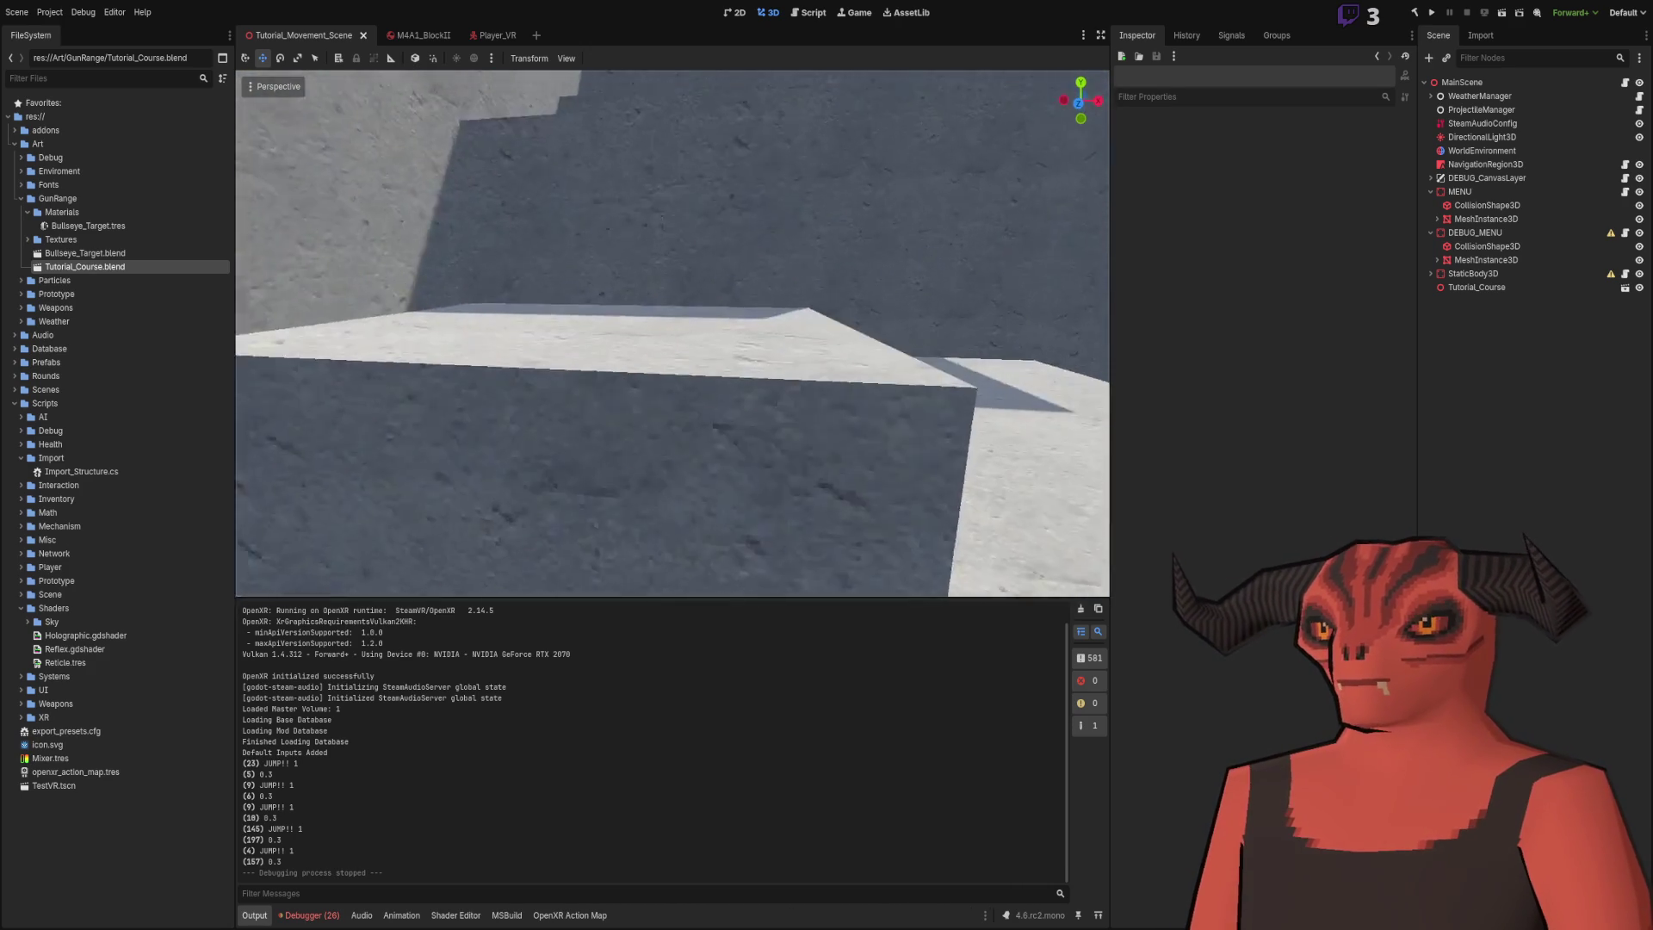
{"action": "key", "text": "s"}
{"action": "key", "text": "s"}
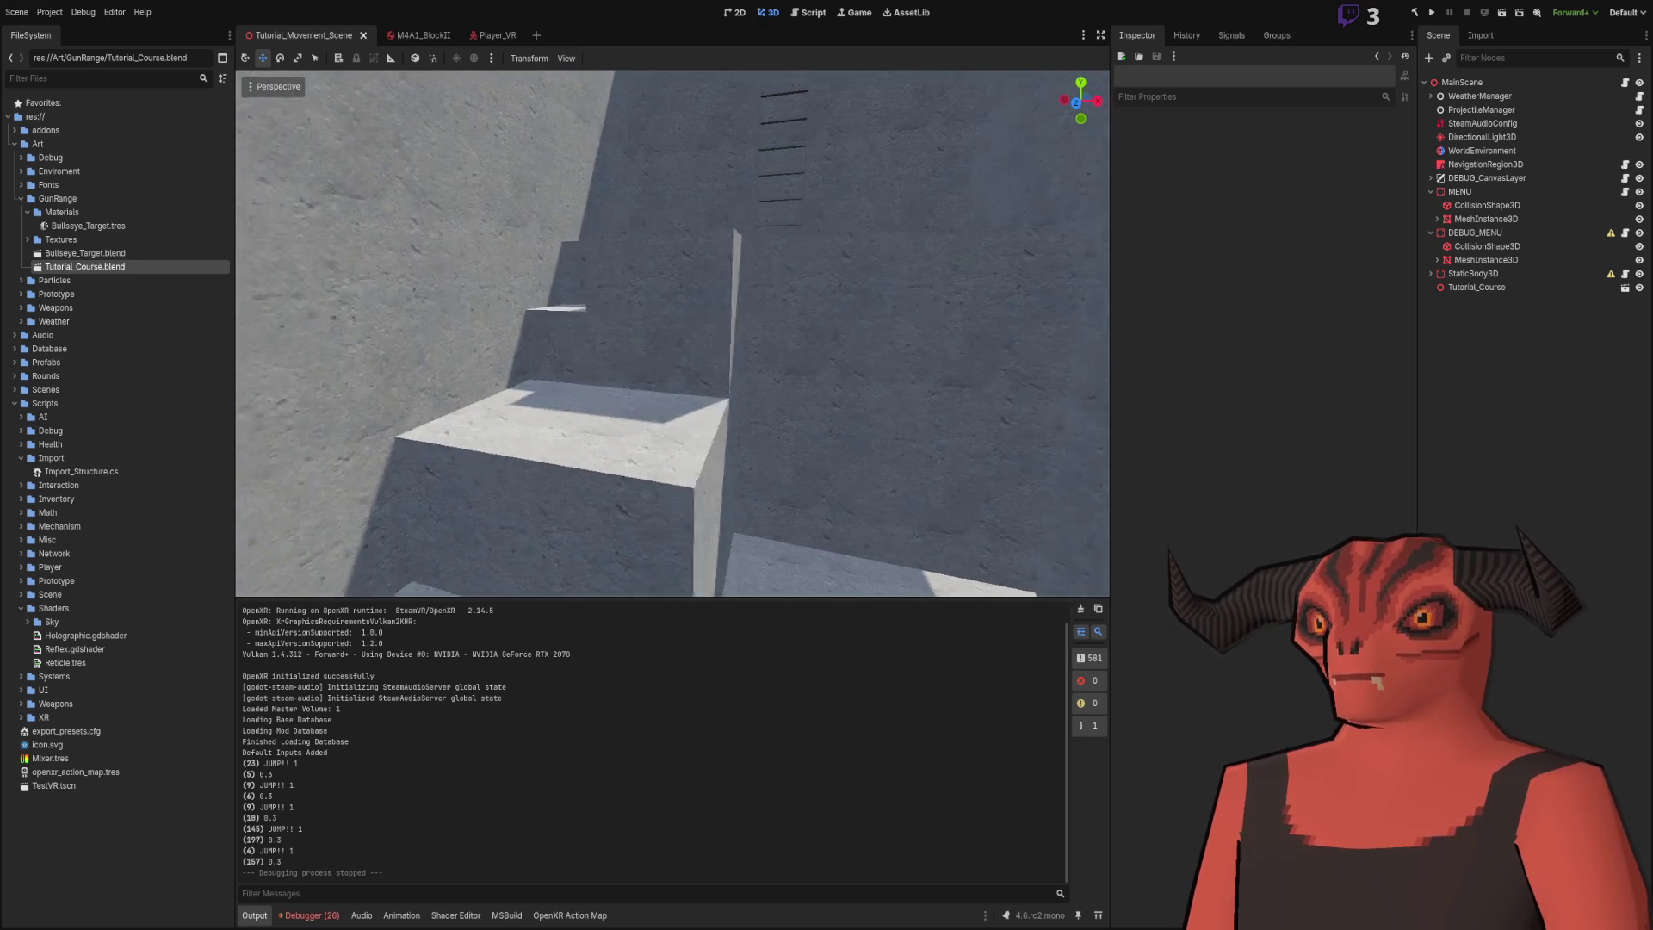
{"action": "key", "text": "w"}
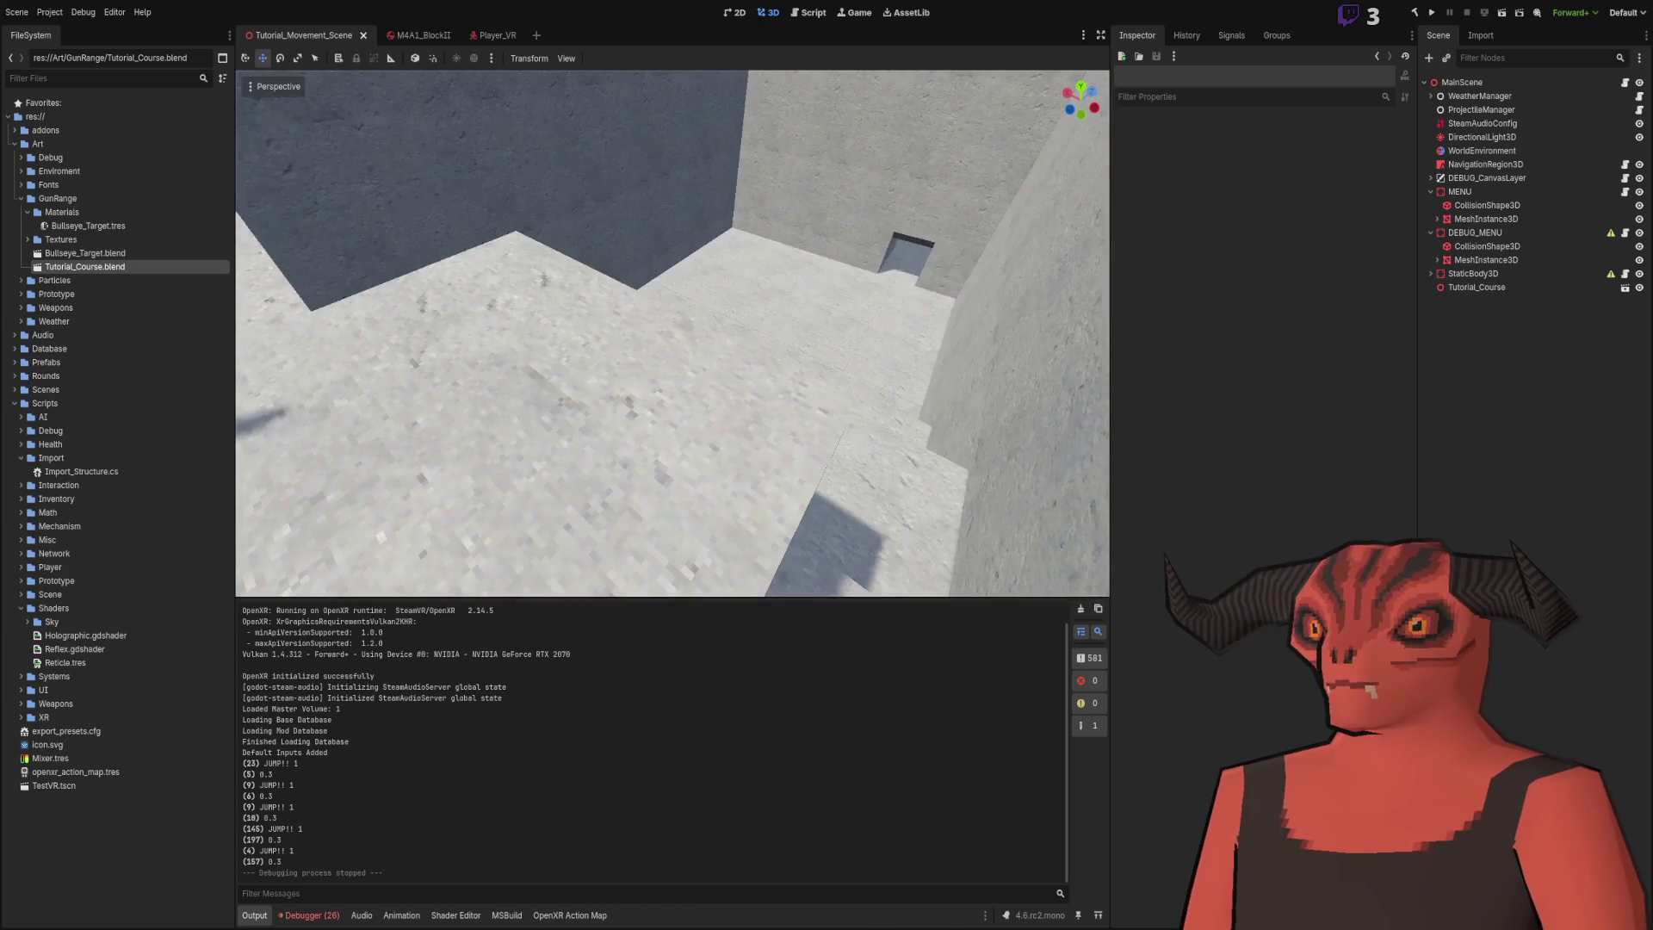
{"action": "key", "text": "w"}
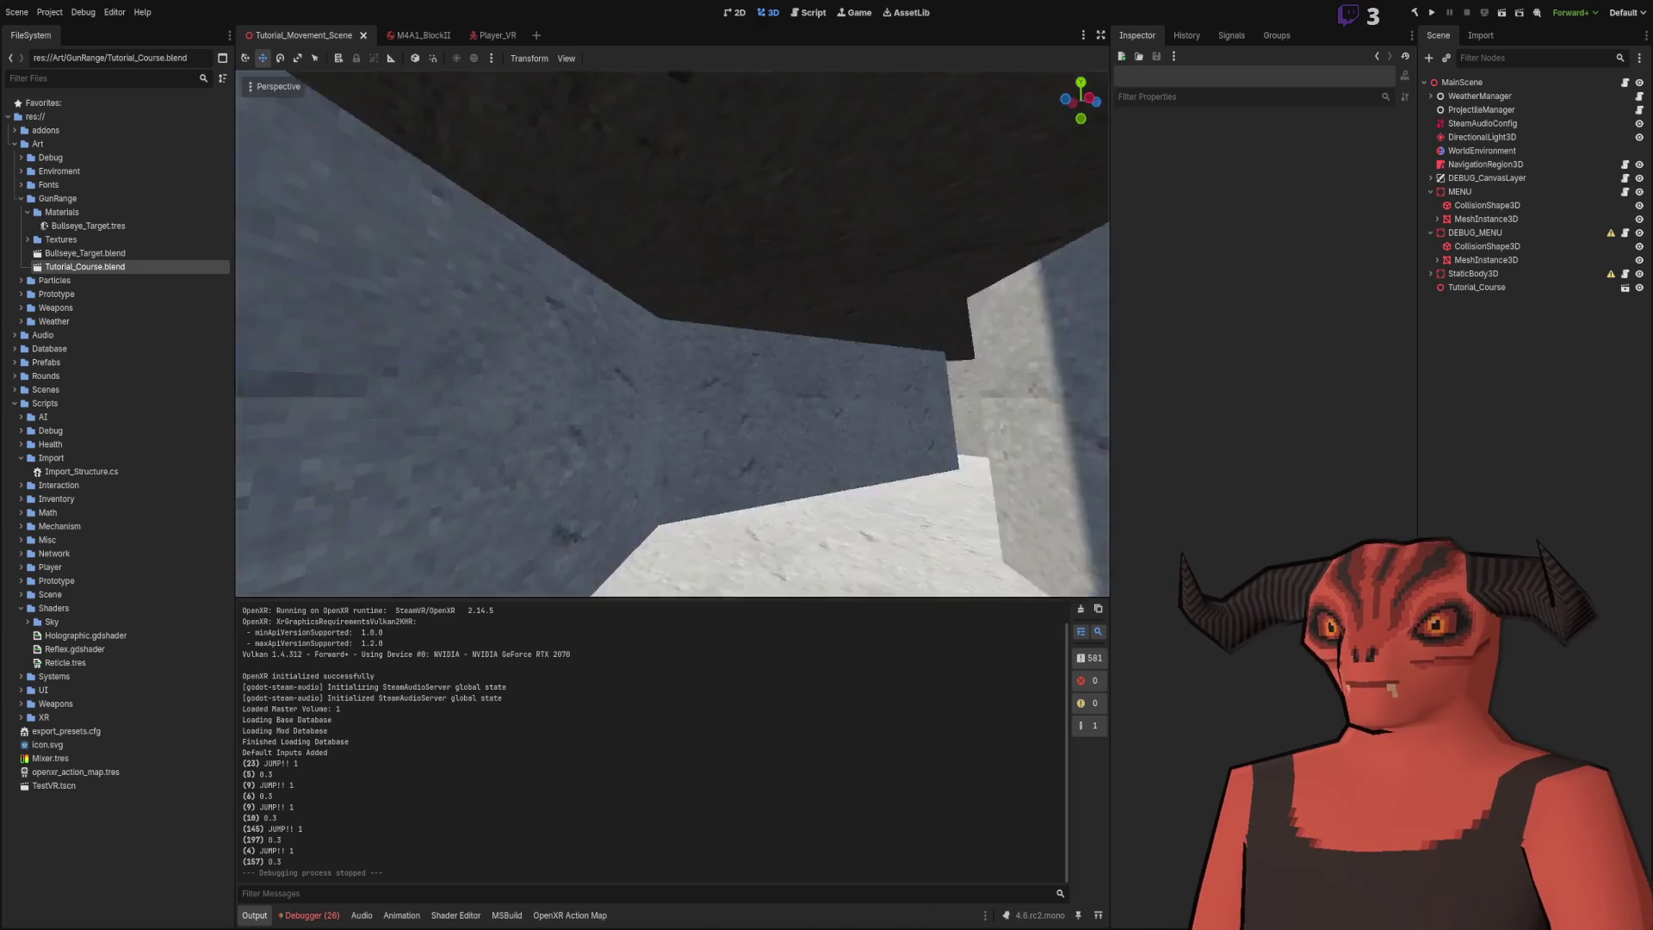
{"action": "key", "text": "w"}
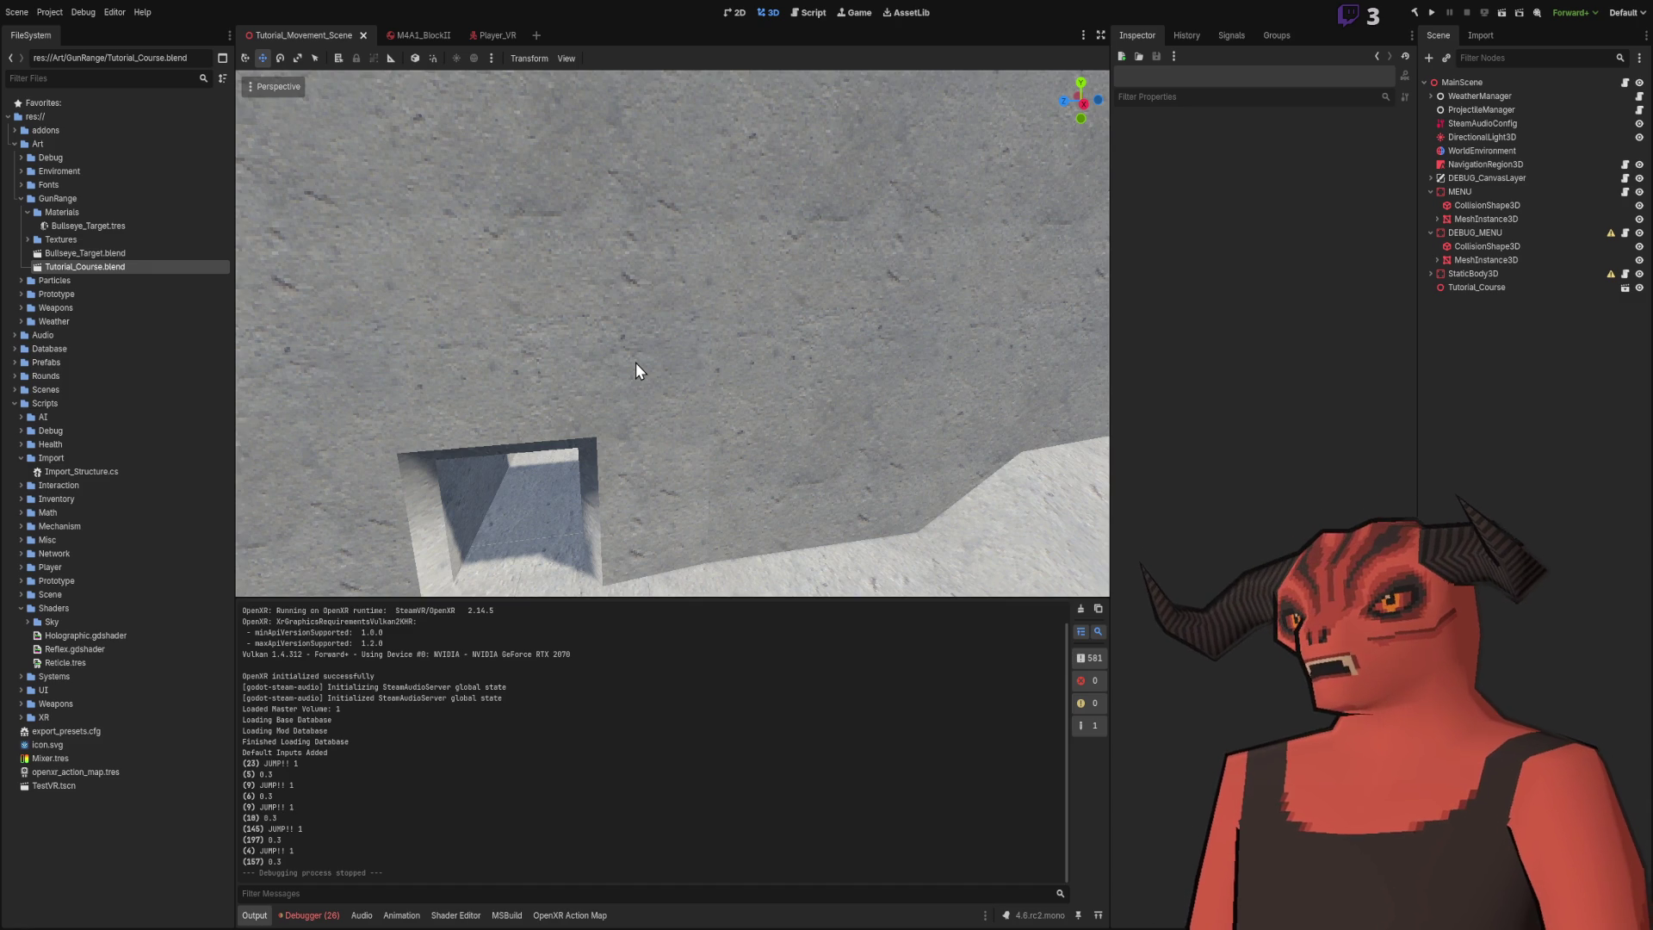
{"action": "mouse_move", "coordinate": [598, 332]}
{"action": "left_mouse_down"}
{"action": "mouse_move", "coordinate": [597, 215]}
{"action": "mouse_move", "coordinate": [598, 344]}
{"action": "mouse_move", "coordinate": [620, 344]}
{"action": "mouse_move", "coordinate": [594, 422]}
{"action": "mouse_move", "coordinate": [564, 448]}
{"action": "left_mouse_up"}
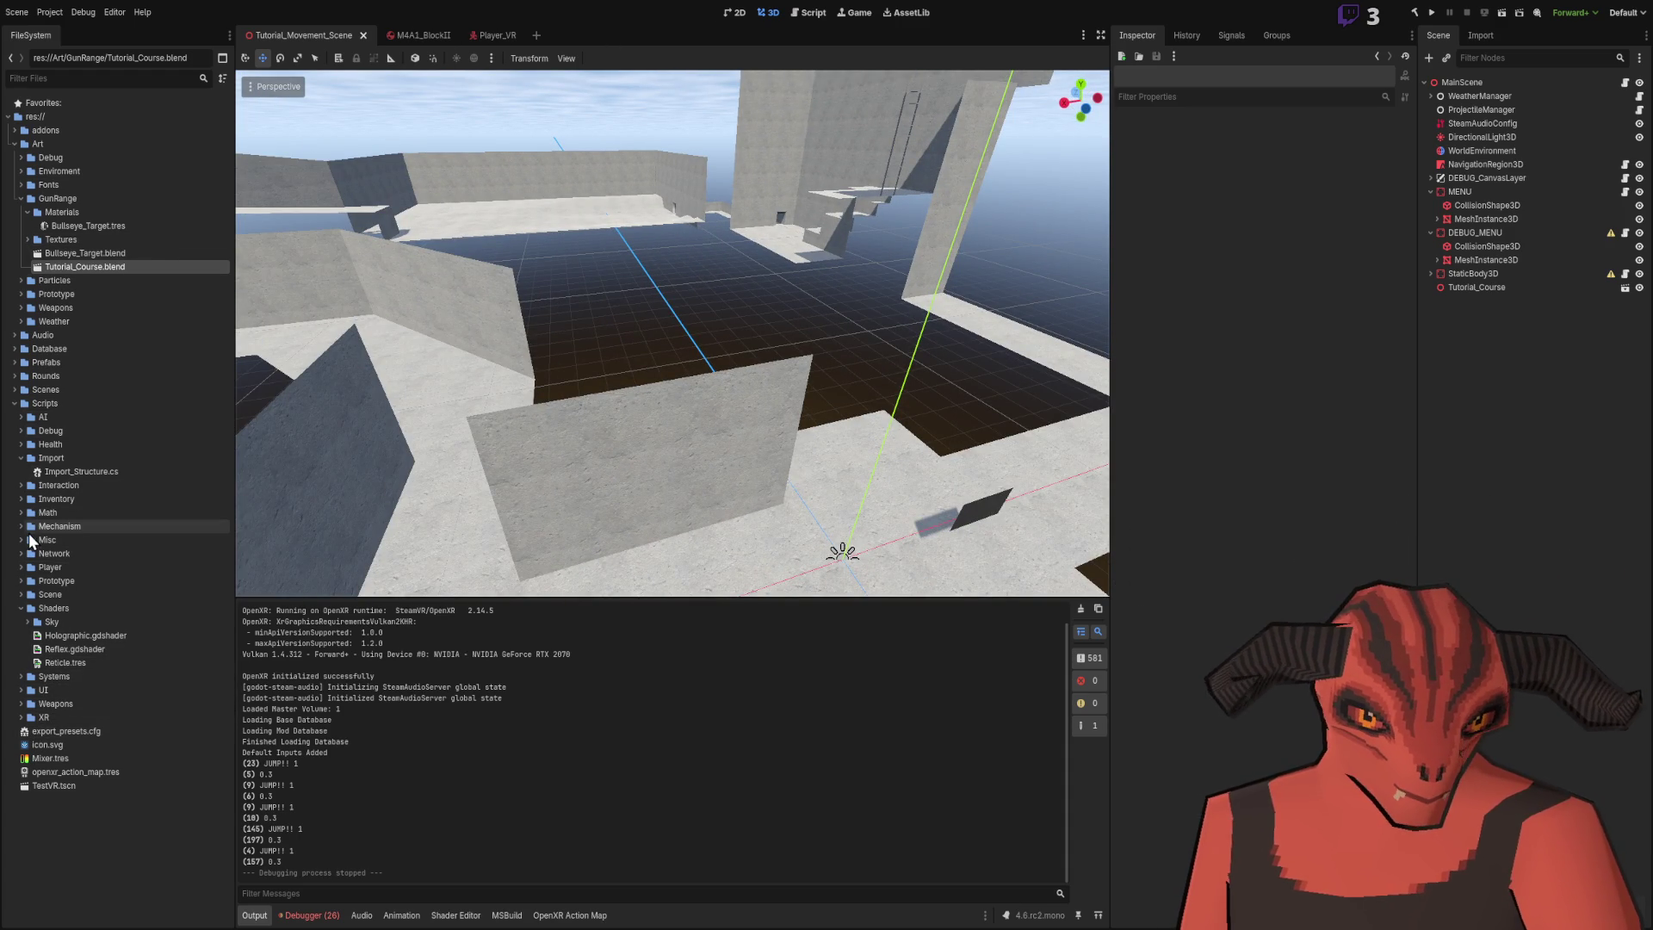
- Open MainMenu_Scene.tscn and main_scene.tscn from Scenes > Levels, each in its own tab
{"action": "left_click", "coordinate": [15, 391]}
{"action": "left_click", "coordinate": [20, 431]}
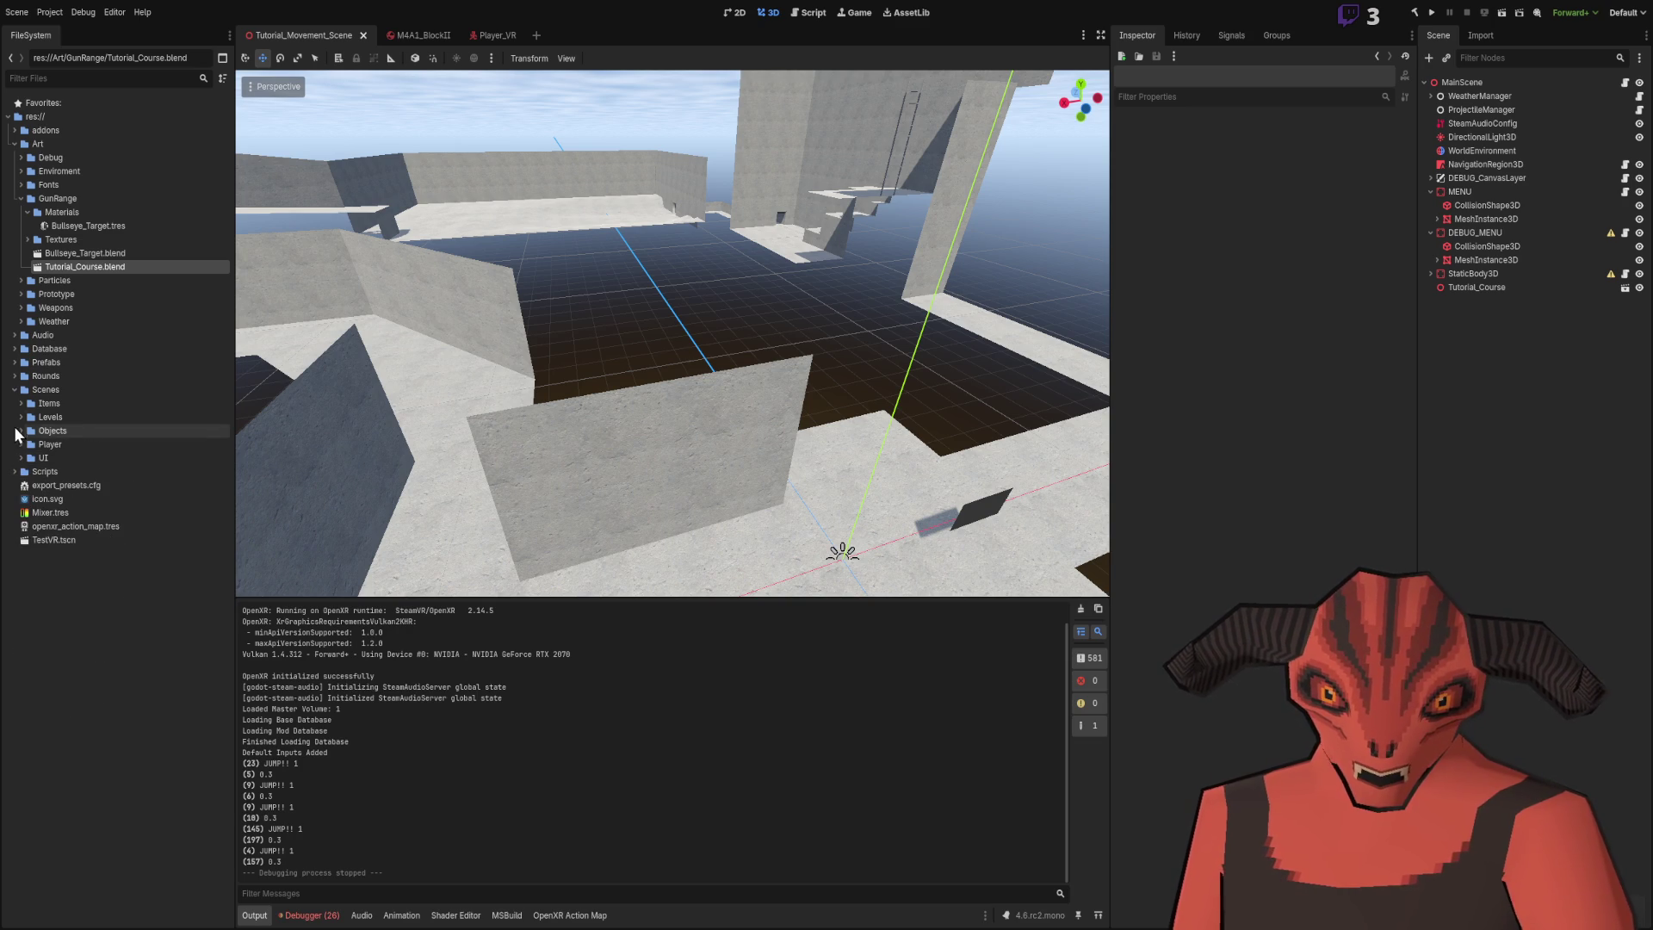
{"action": "left_click", "coordinate": [19, 417]}
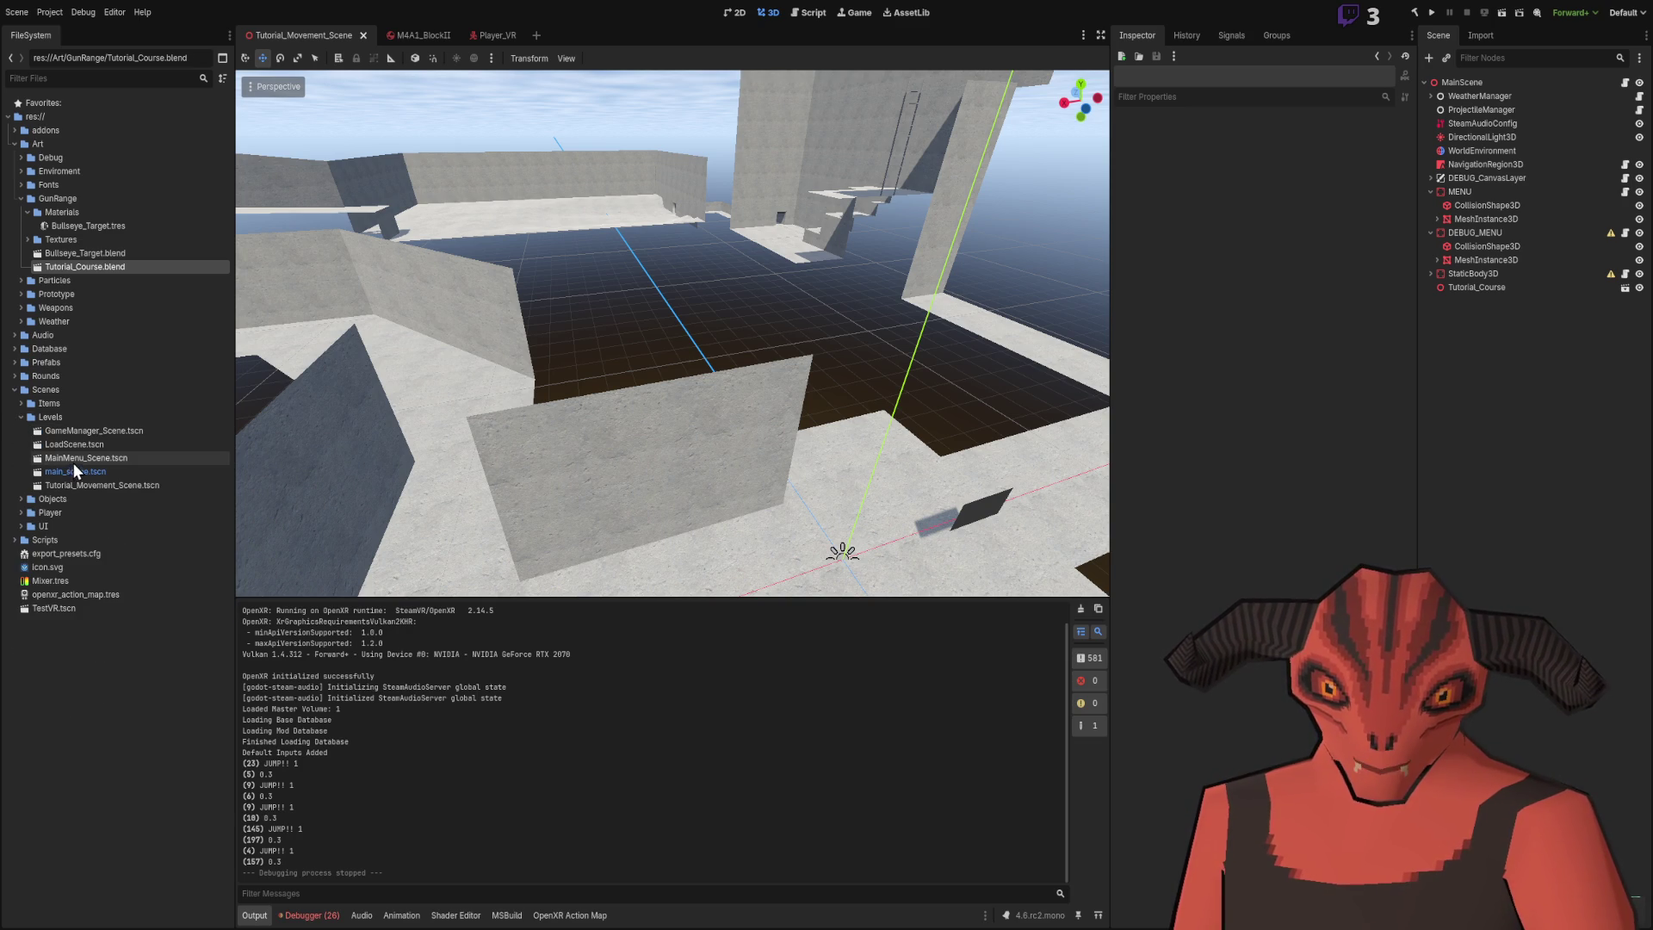
{"action": "double_click", "coordinate": [74, 462]}
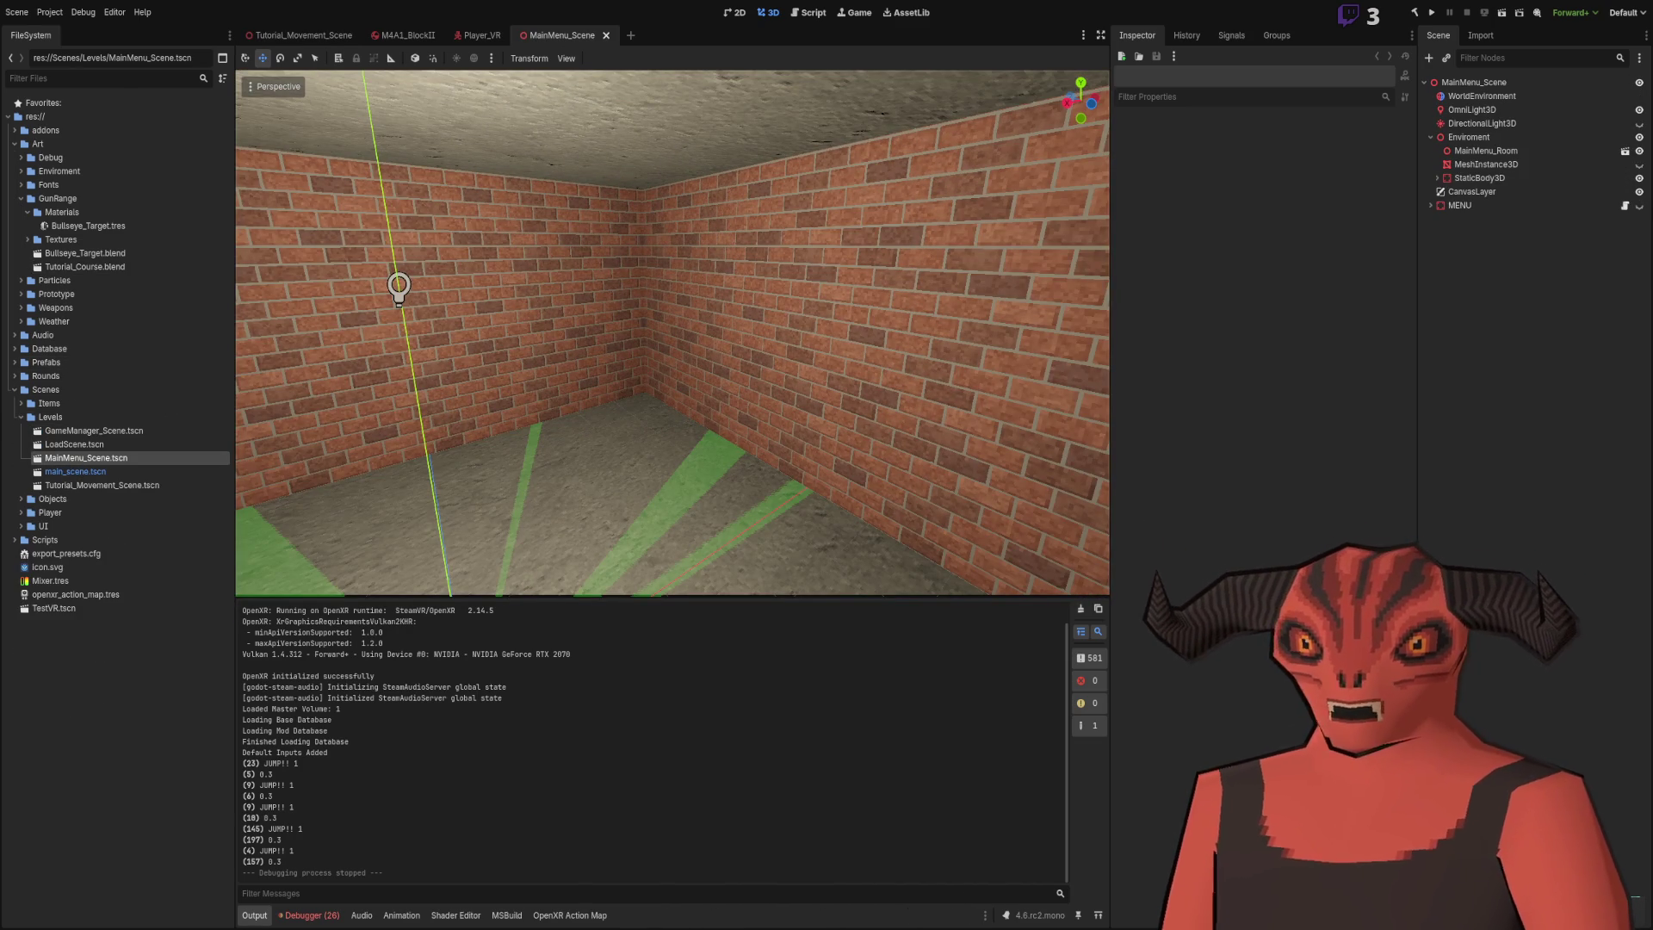
{"action": "left_click", "coordinate": [120, 477]}
{"action": "double_click", "coordinate": [119, 473]}
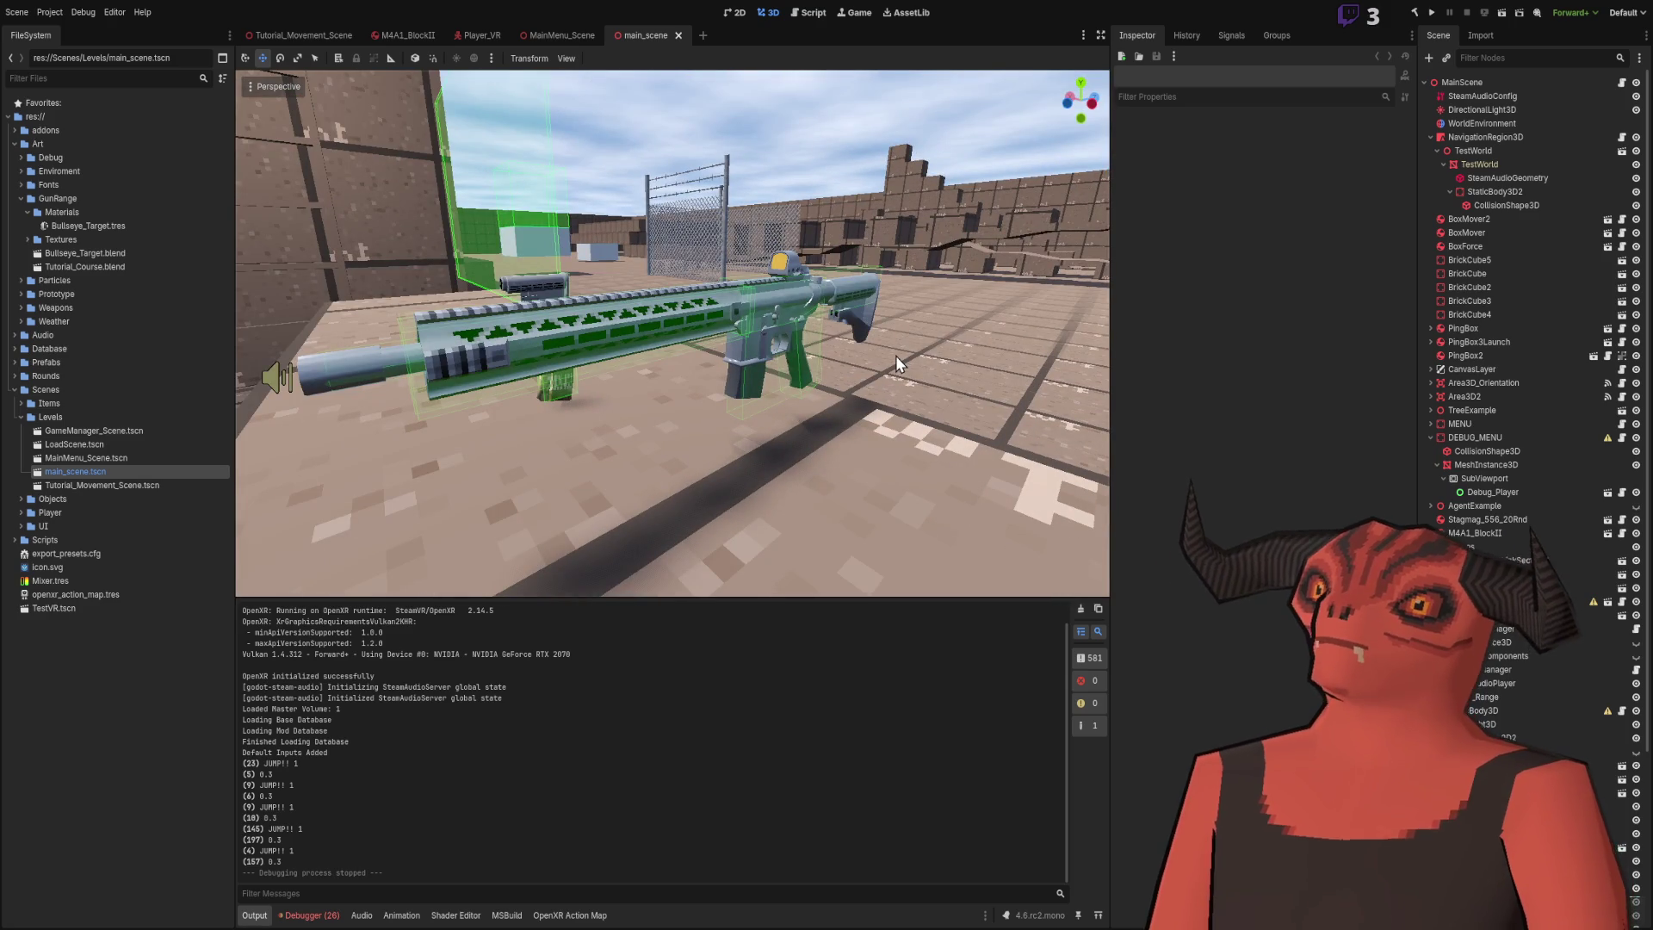
- Run the project and play-test main_scene as the first-person player with the rifle
{"action": "left_click", "coordinate": [1432, 12]}
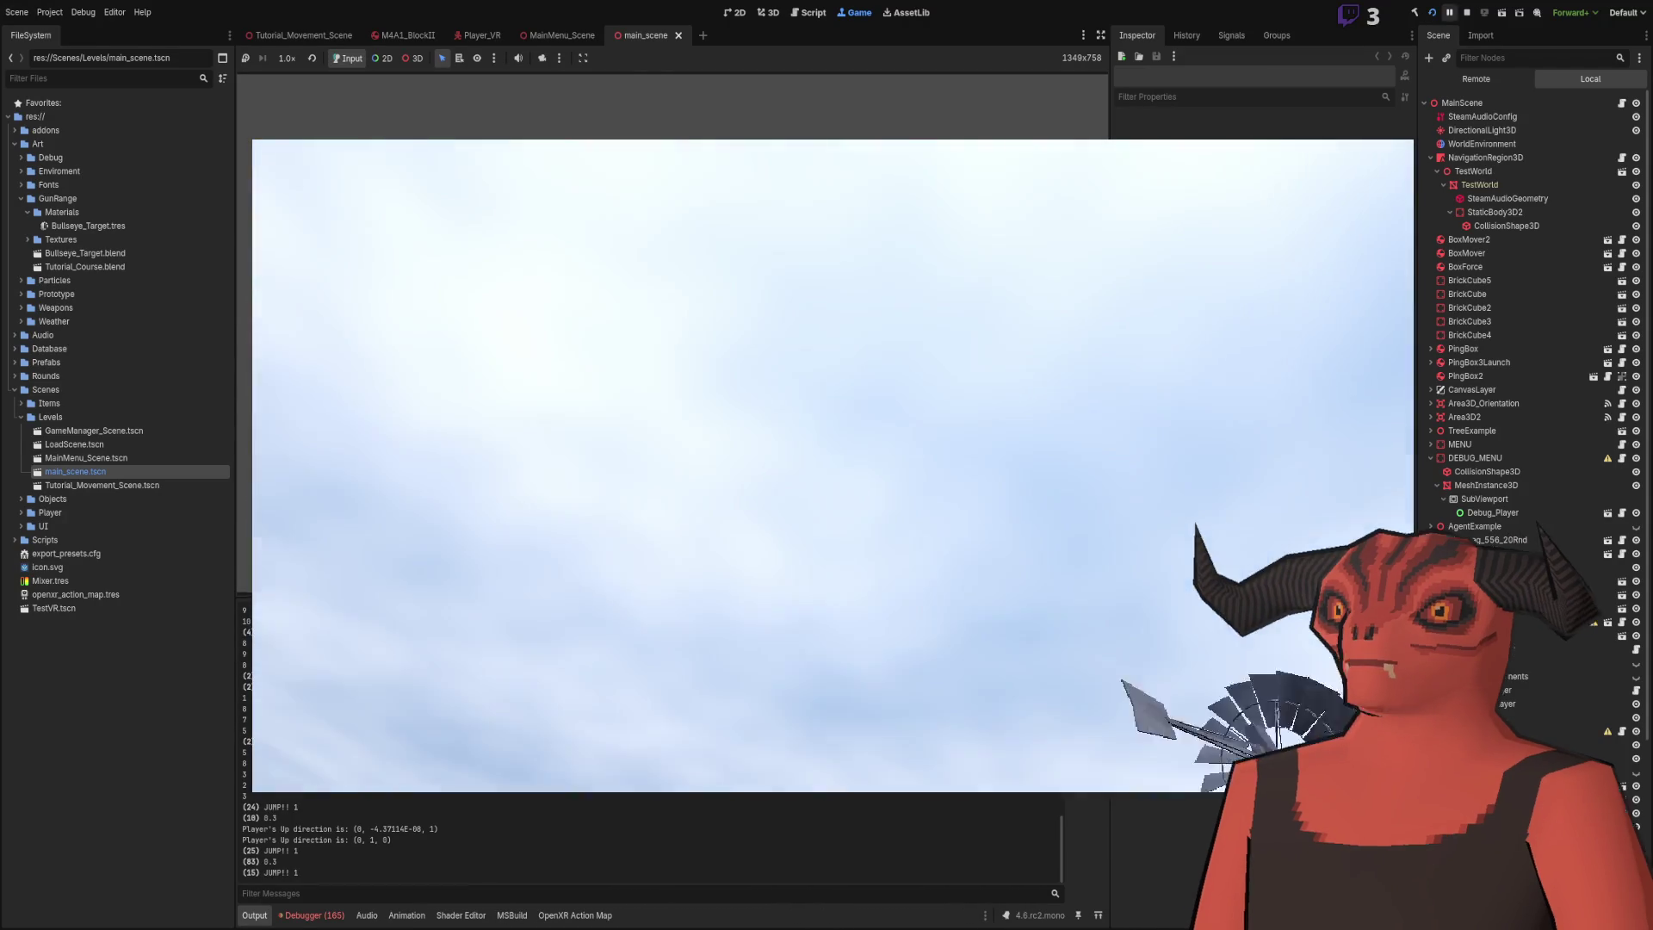
- Stop the running game and select the Sheds group in the Scene tree
{"action": "key", "text": "F8"}
{"action": "scroll", "coordinate": [1479, 317], "scroll_direction": "down", "scroll_amount": 5}
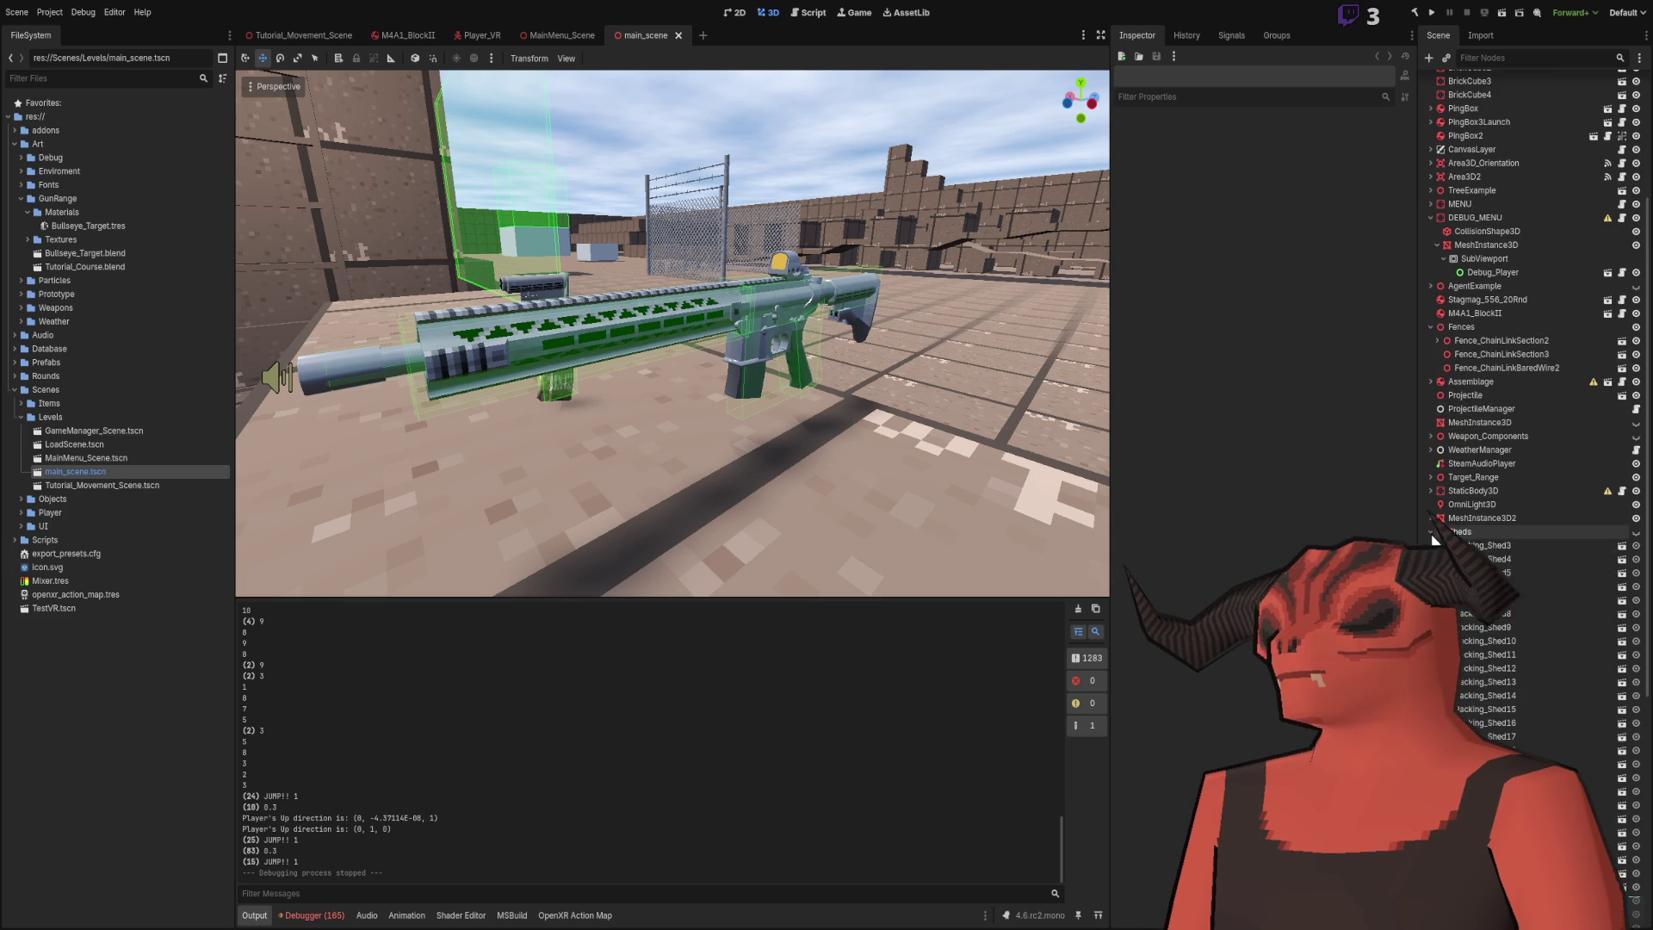
{"action": "left_click", "coordinate": [1459, 532]}
{"action": "key", "text": "f"}
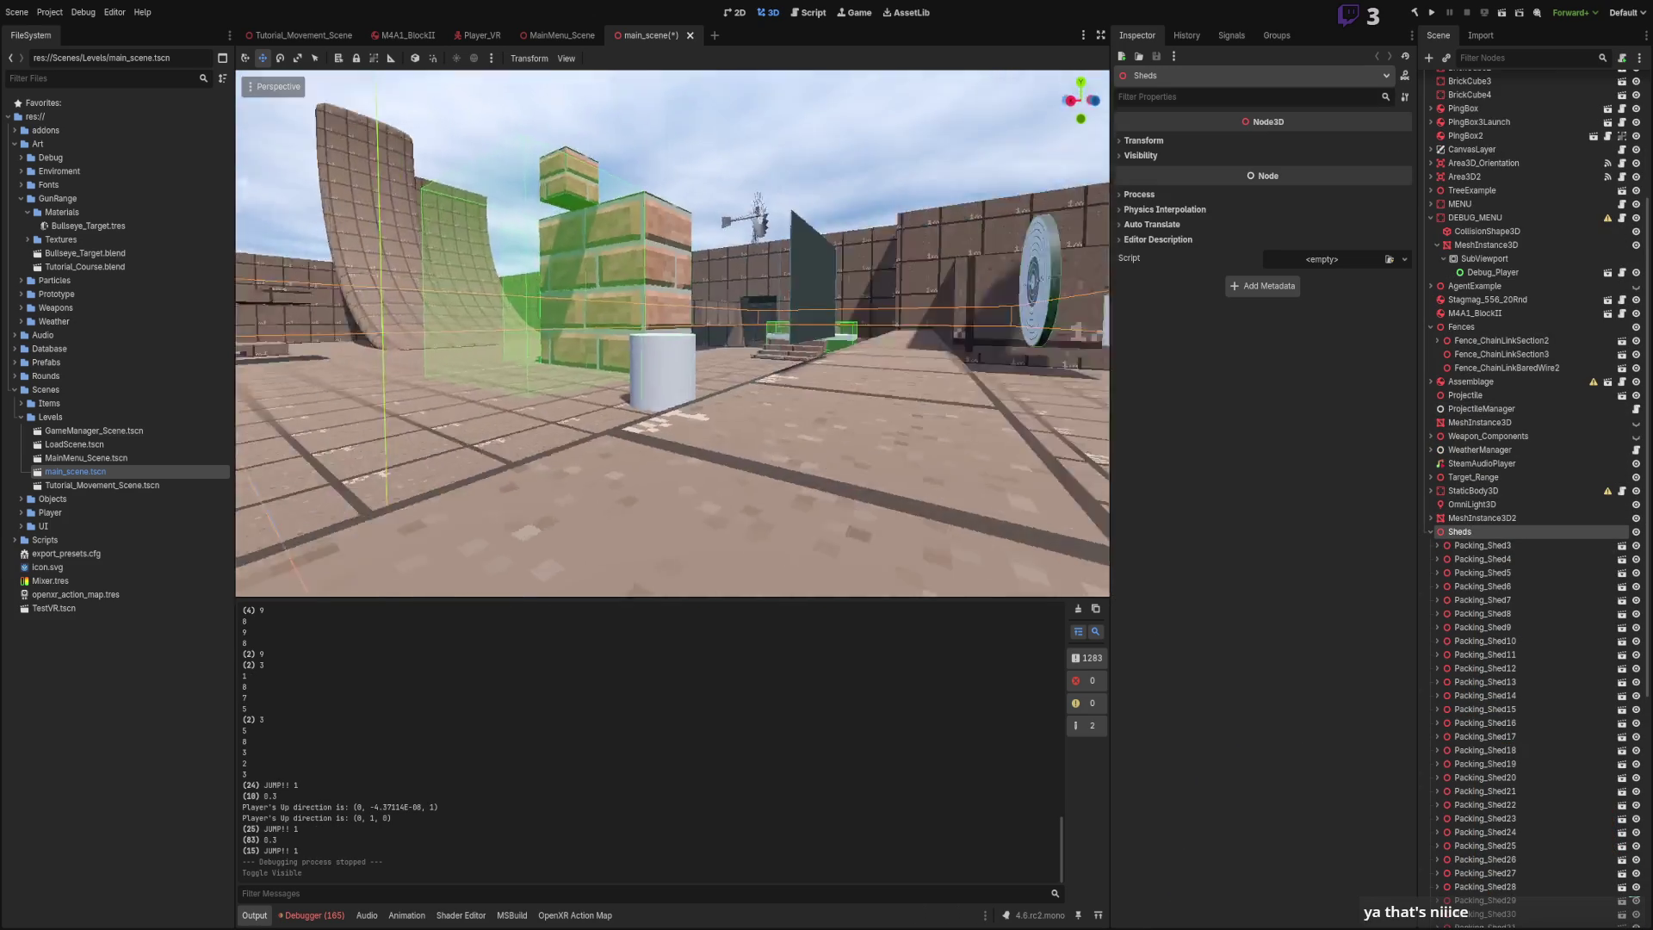
- Shift the Sheds group -26 units along X and save main_scene
{"action": "key", "text": "w"}
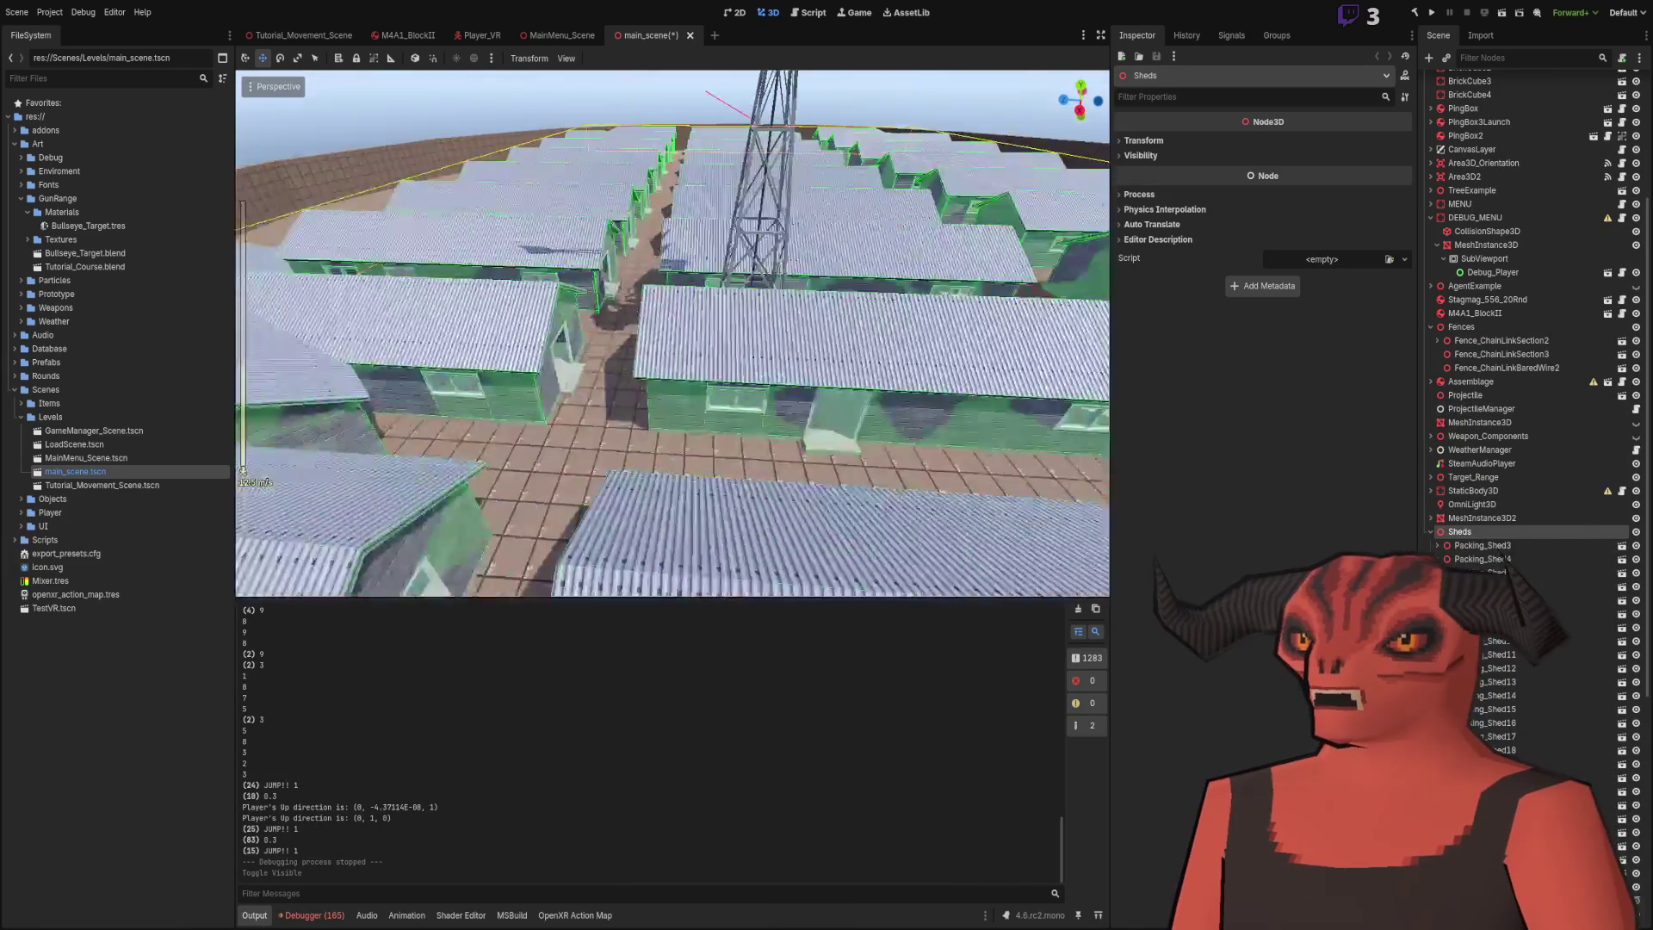
{"action": "key", "text": "f"}
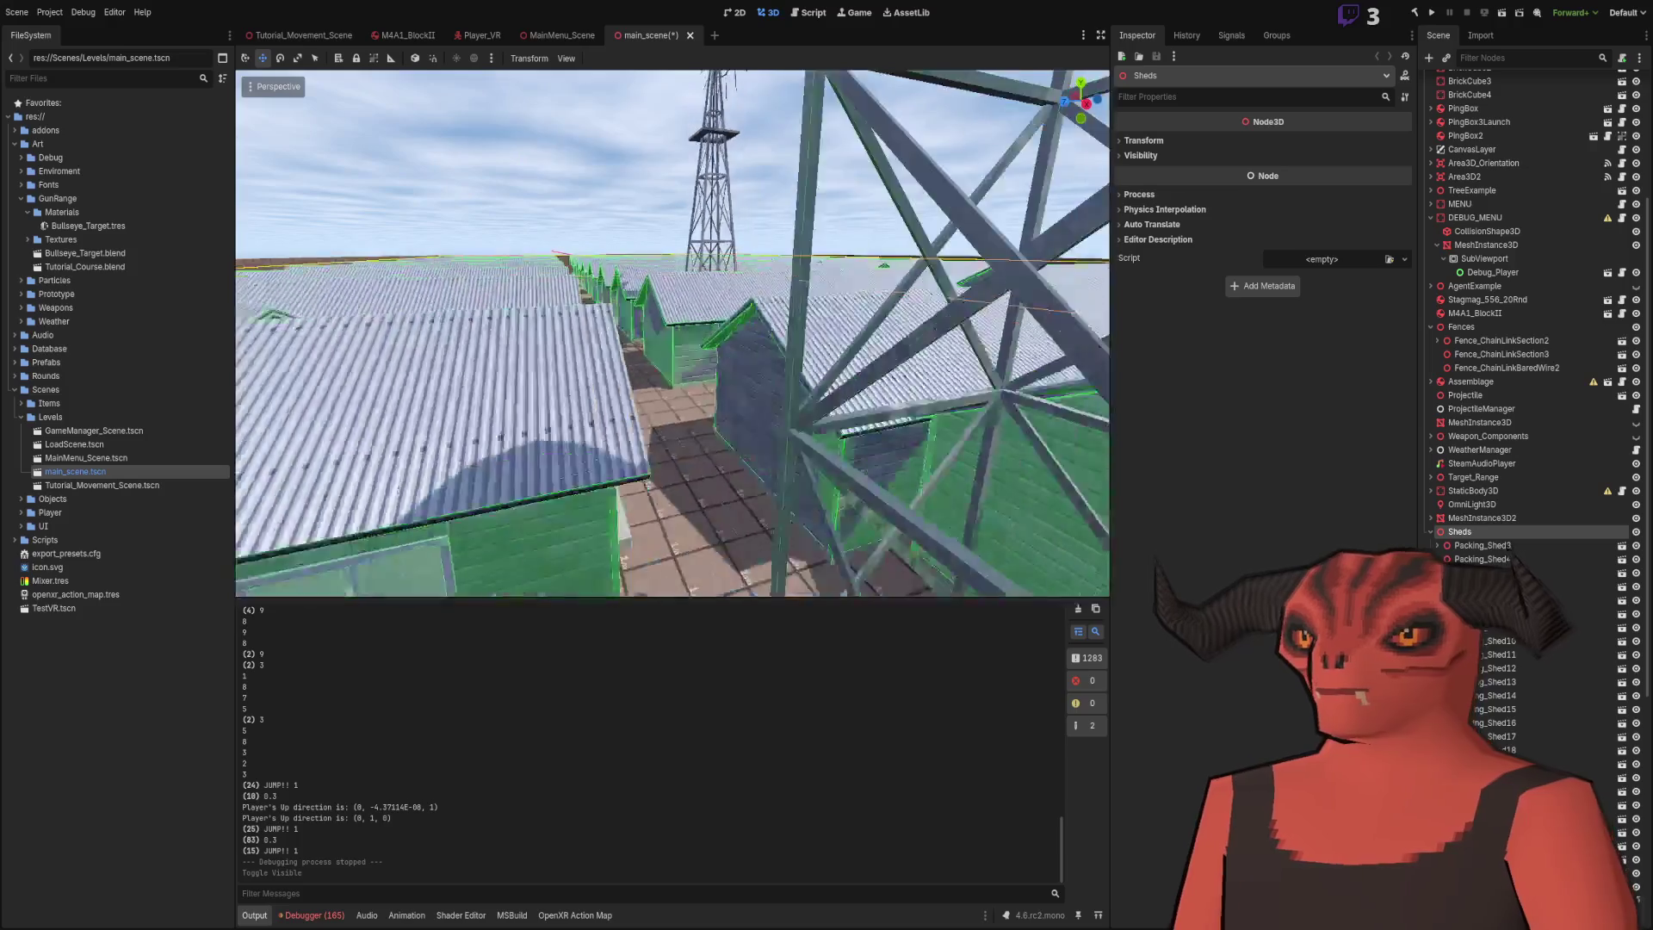
{"action": "key", "text": "w"}
{"action": "key", "text": "f"}
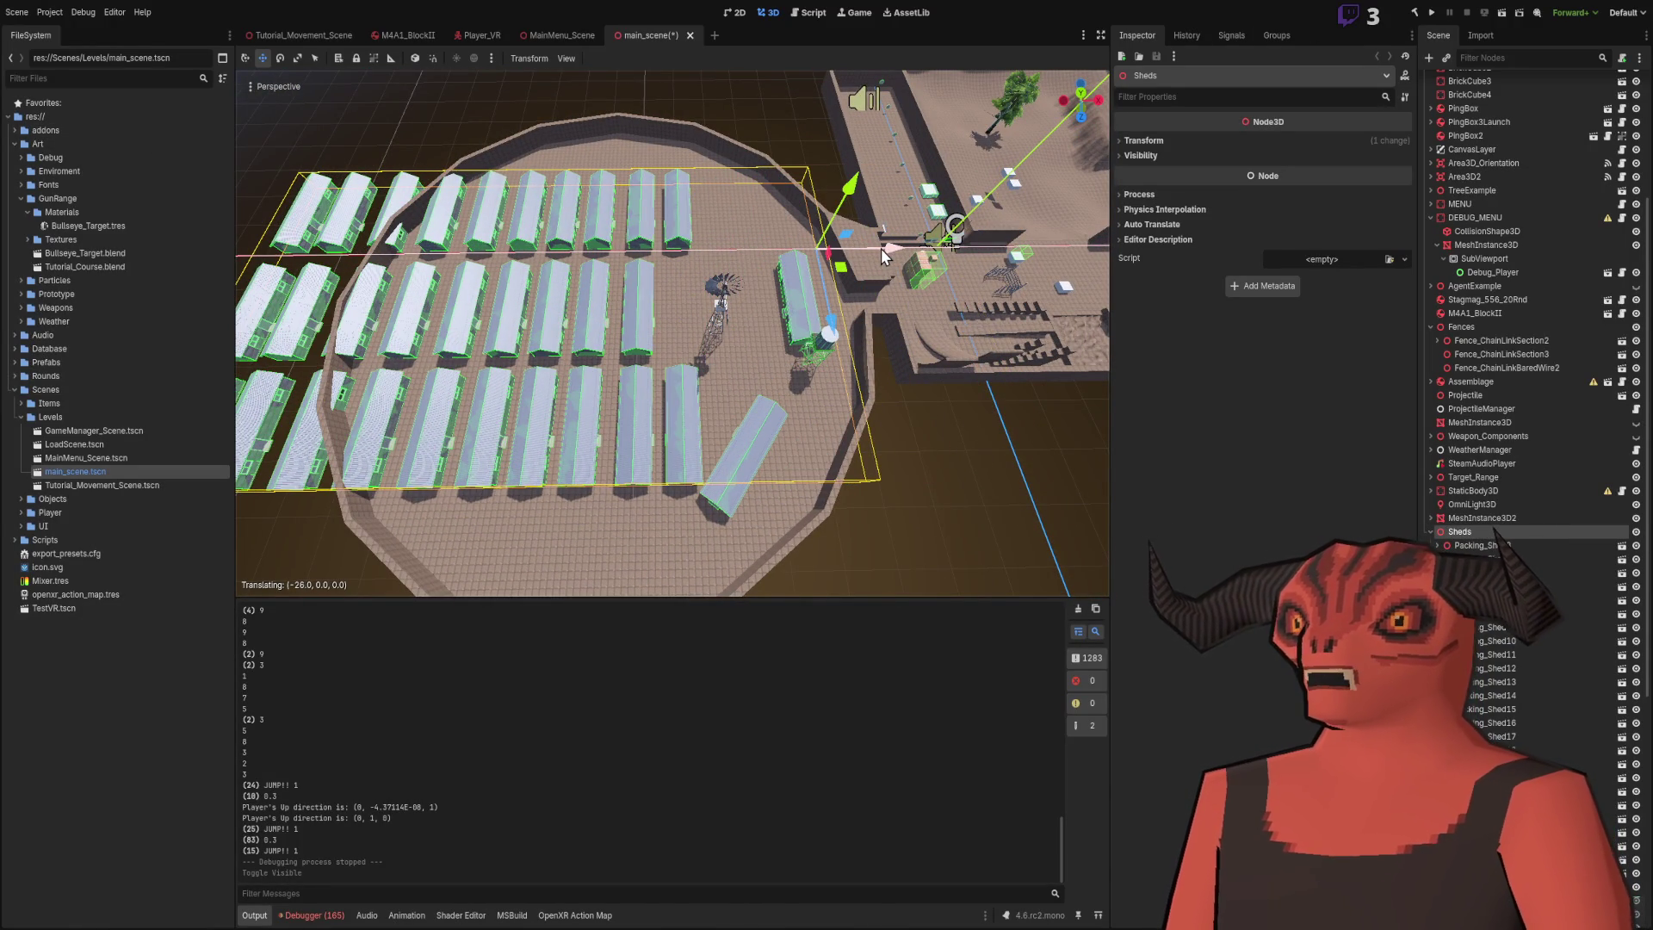
{"action": "left_click_drag", "start_coordinate": [881, 248], "coordinate": [880, 248]}
{"action": "key", "text": "ctrl+s"}
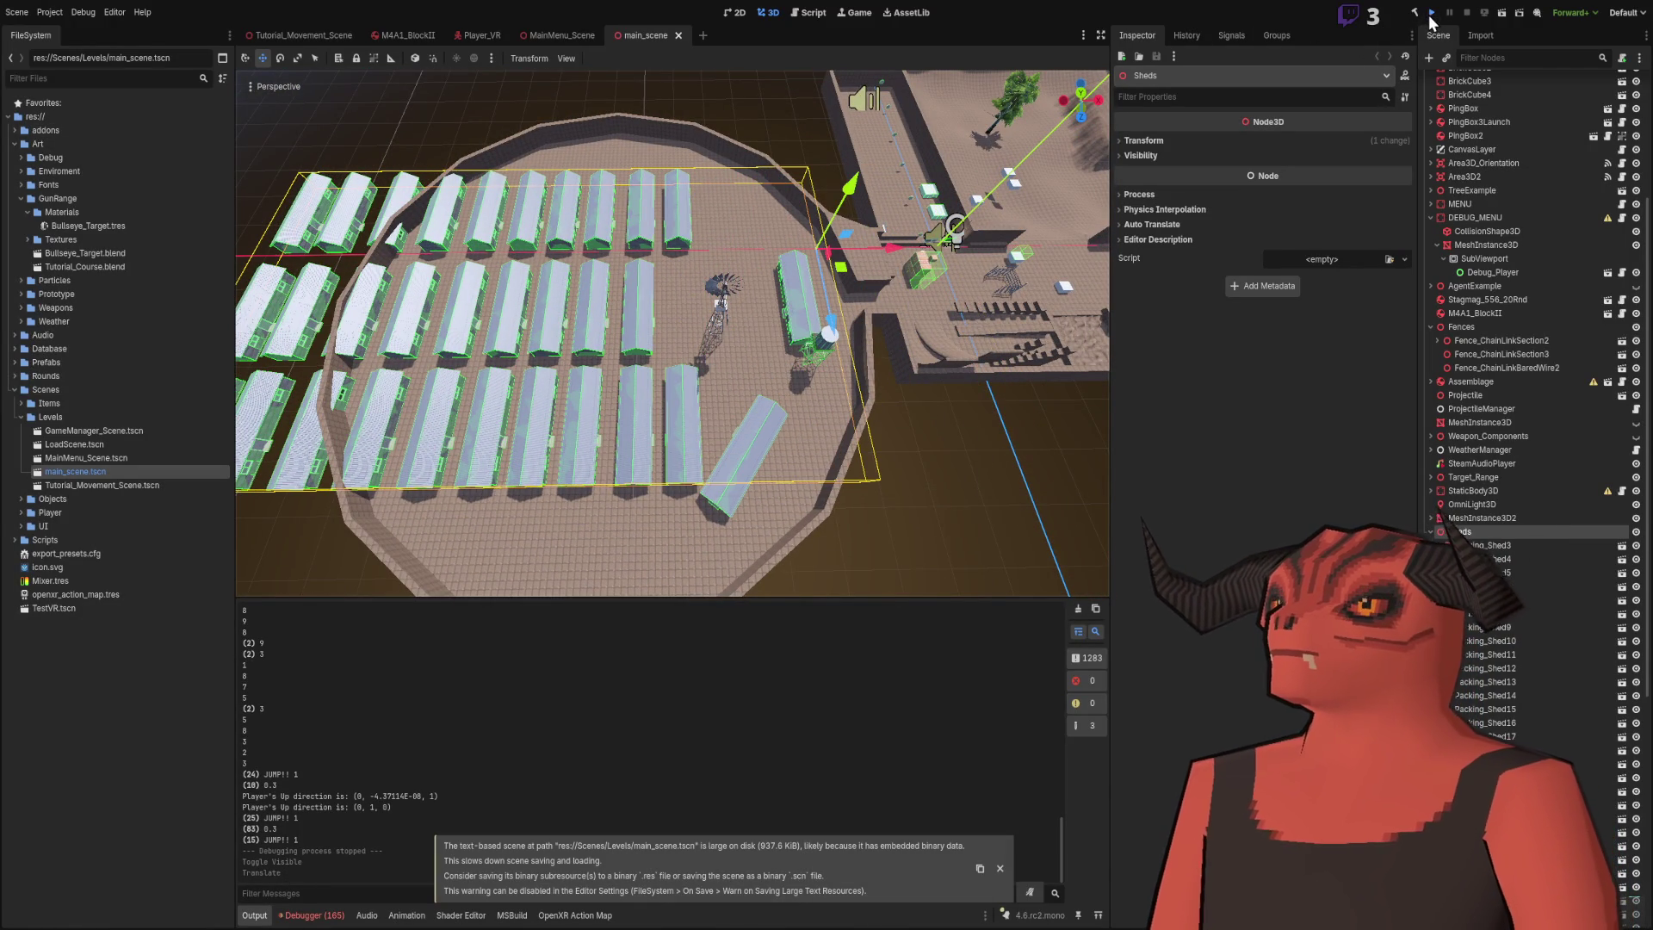